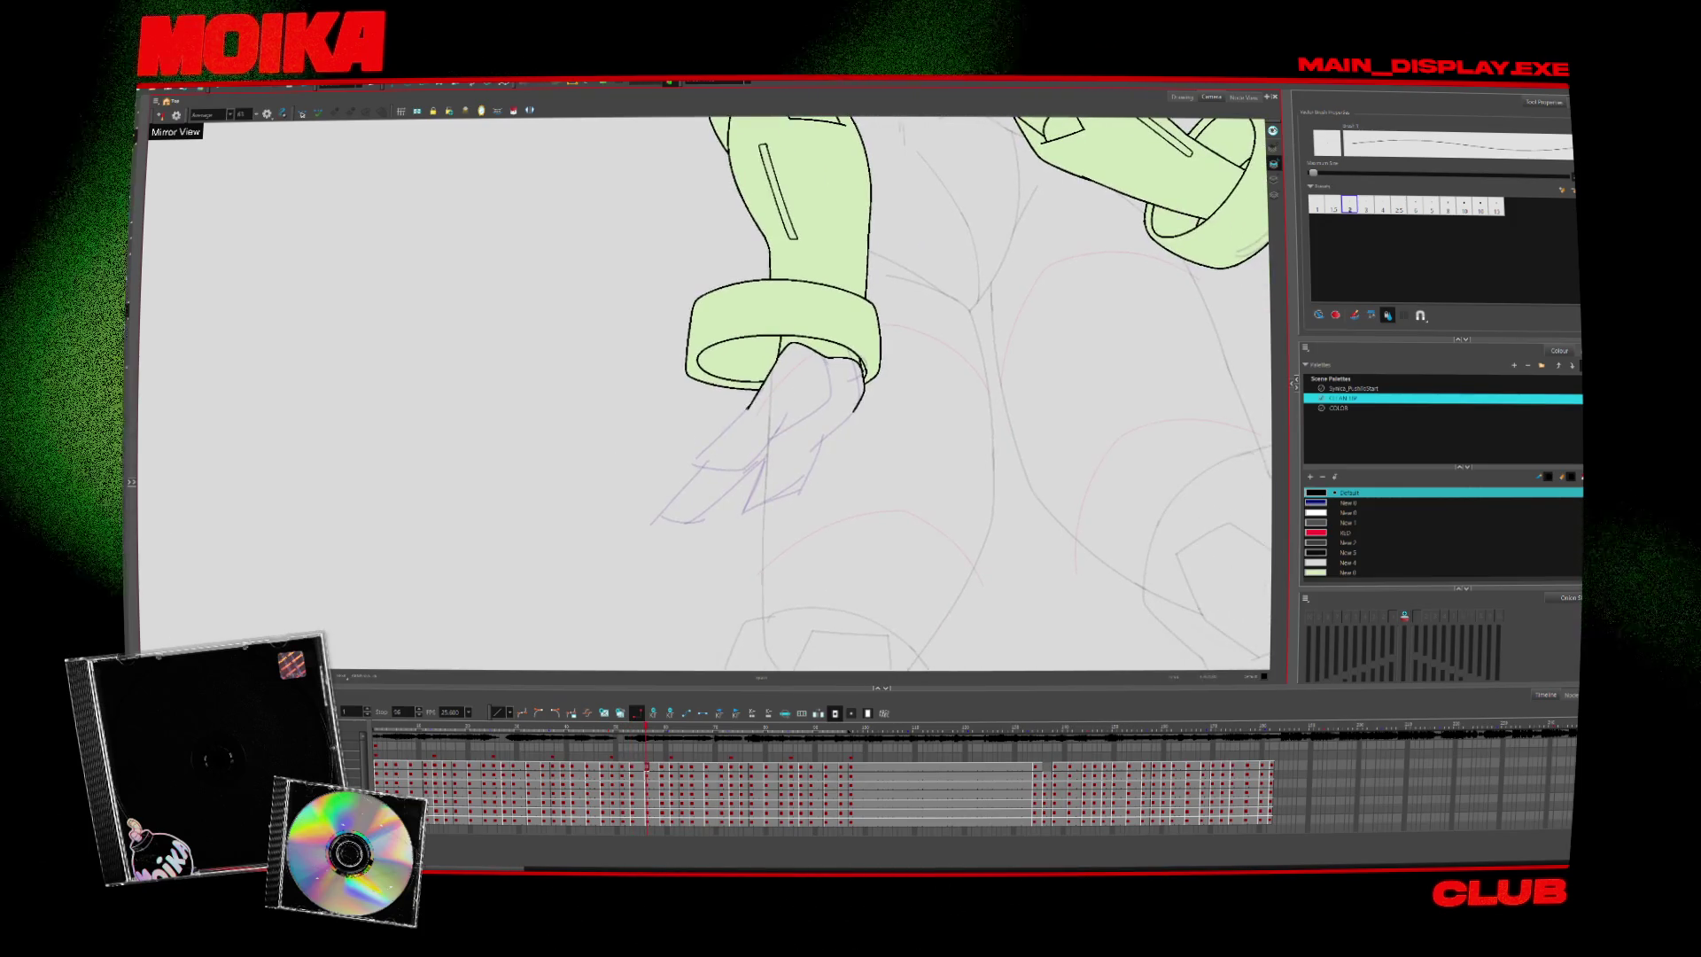
Close the finger outline on the cuff, then step ahead two drawings
drag(696, 449, 825, 384)
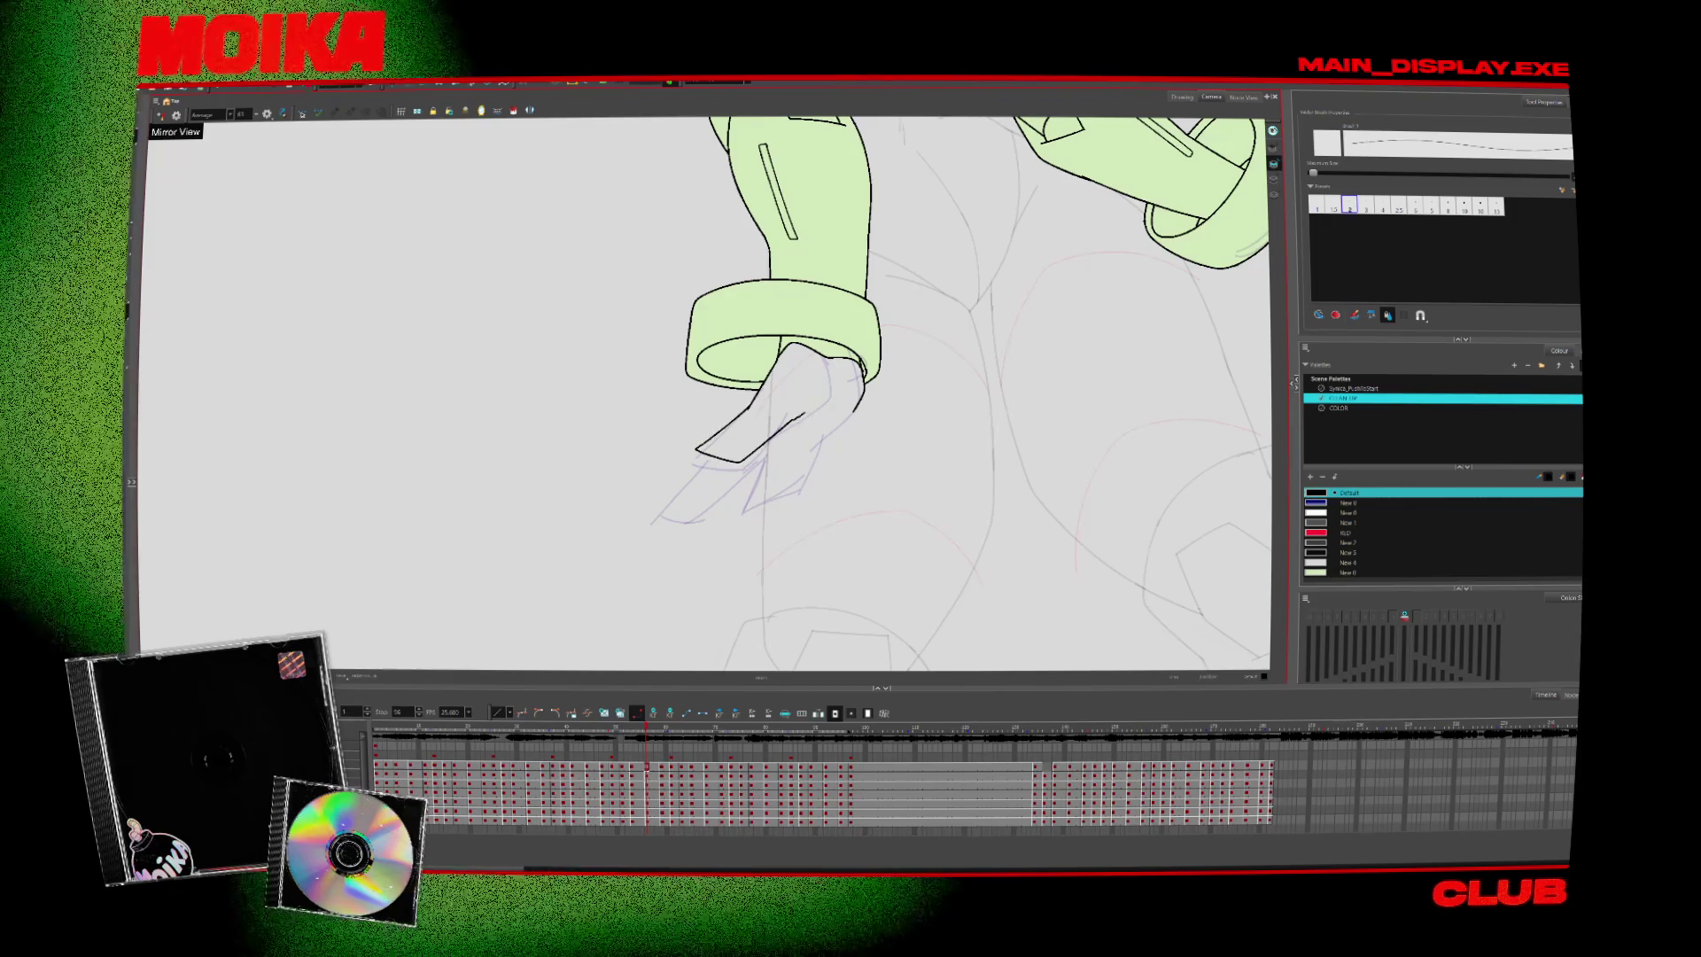
key(period)
key(period)
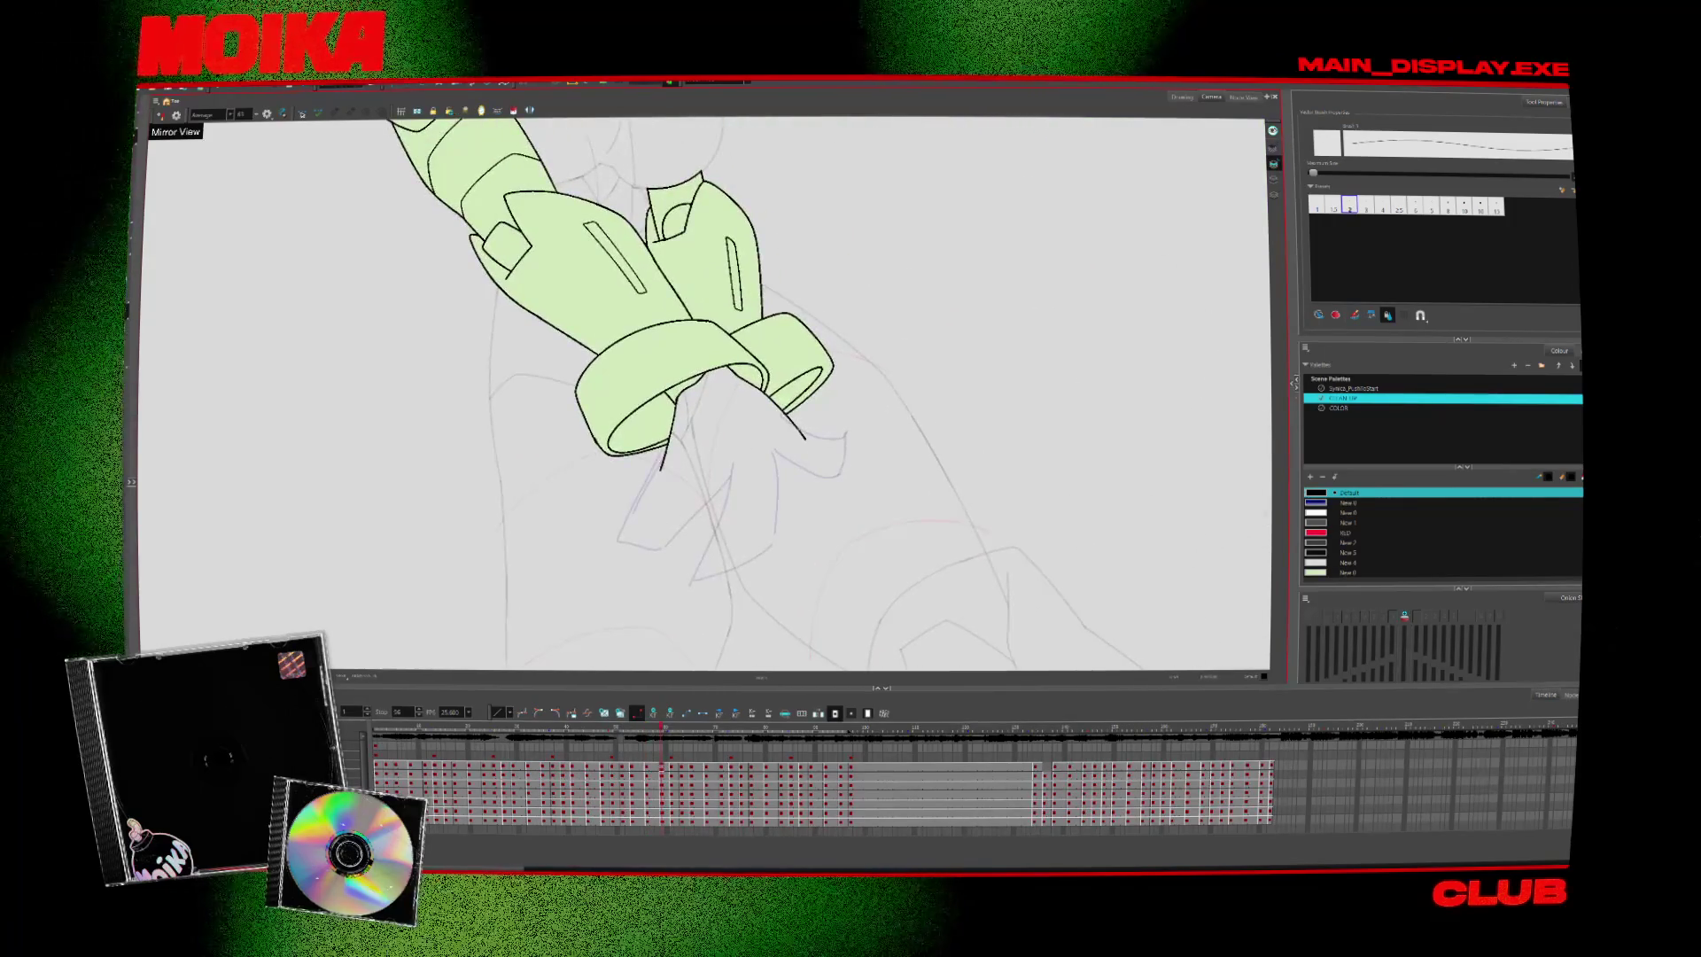
key(period)
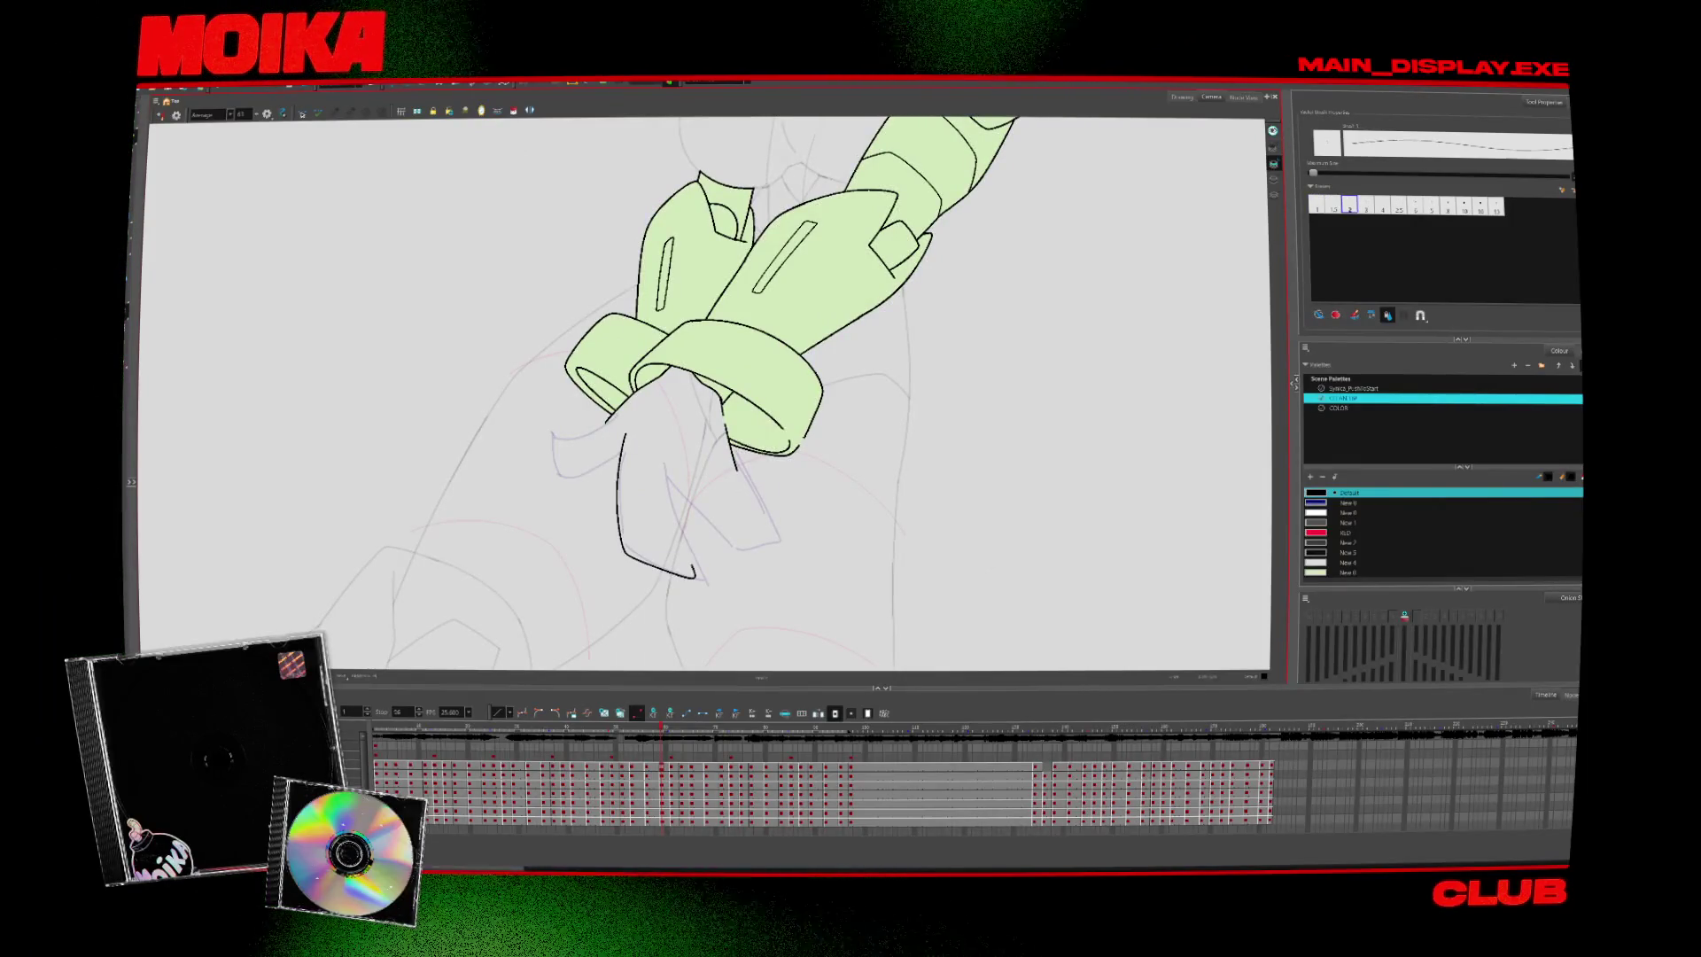
Check the hand in Mirror View, then ink and undo a short finger line at the left
key(4)
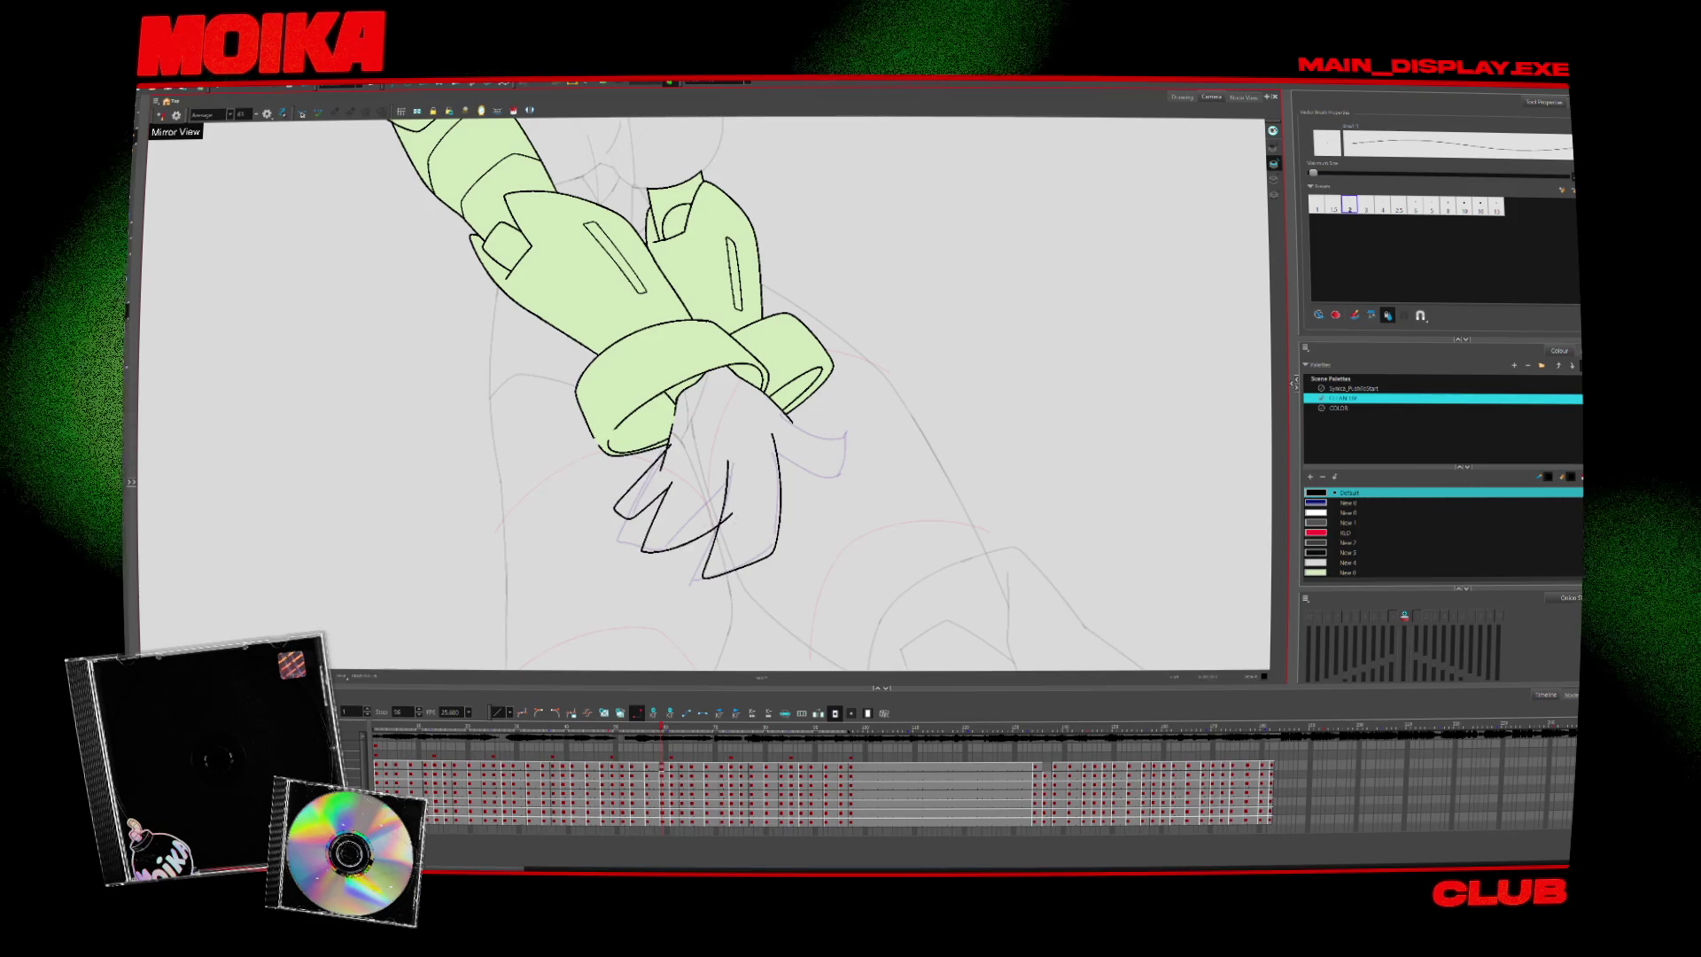
key(4)
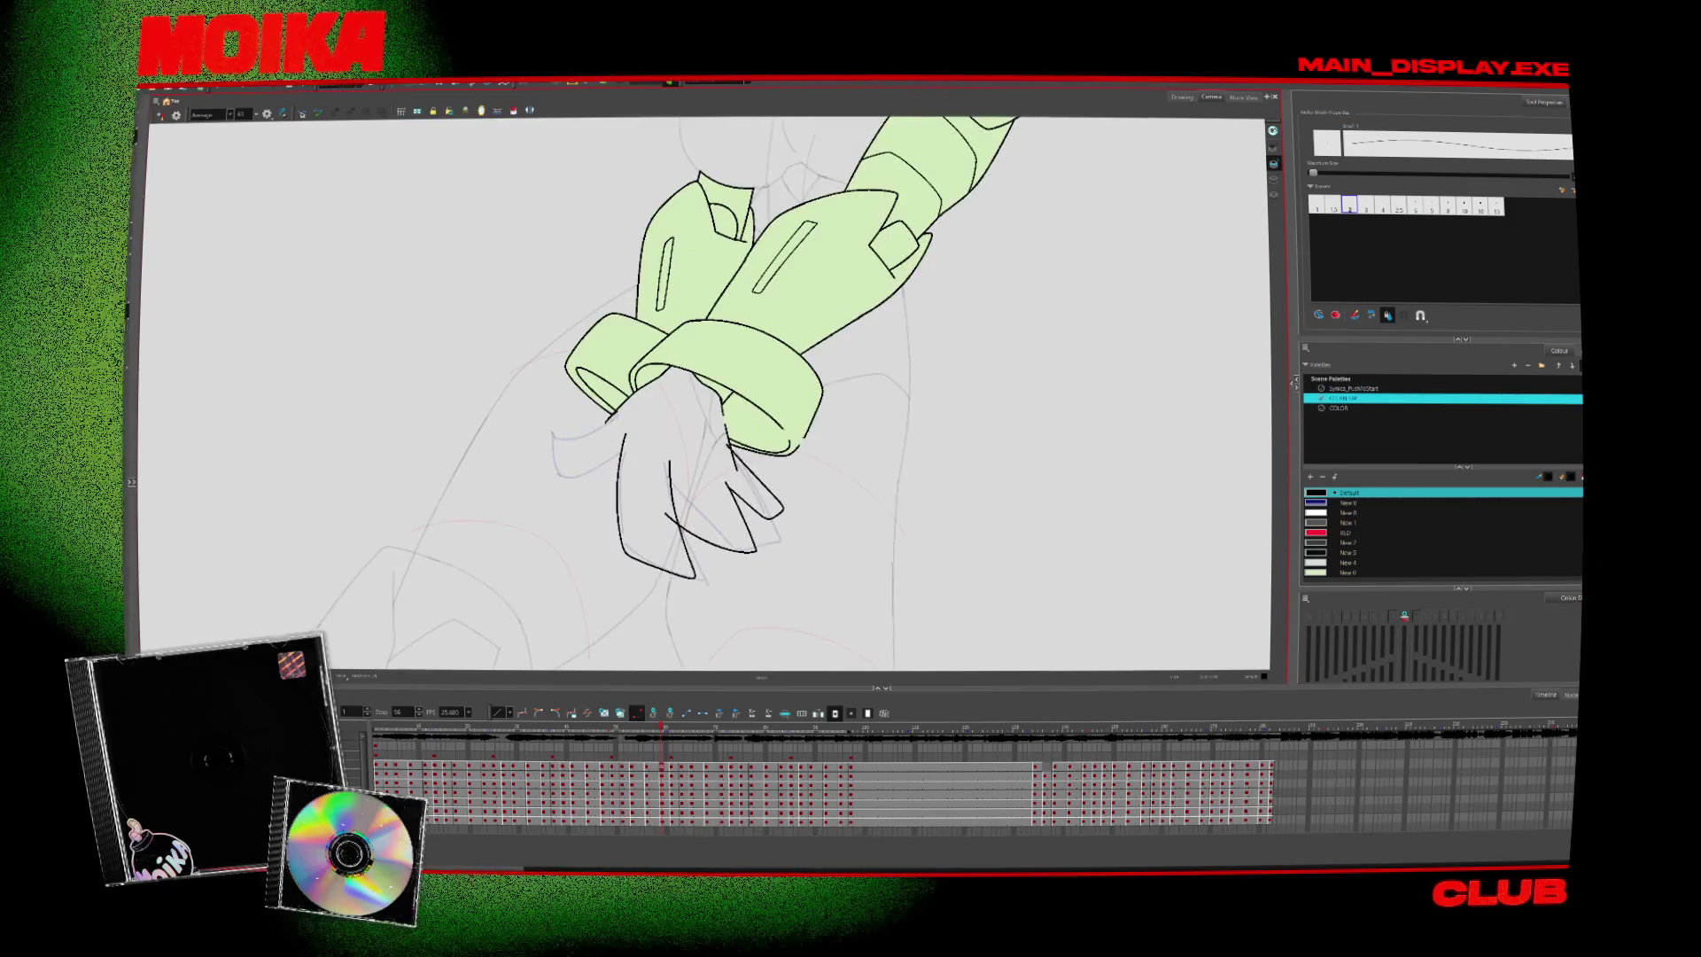
mouse_move(620, 414)
mouse_down()
mouse_move(592, 467)
mouse_move(552, 443)
mouse_up()
key(ctrl+z)
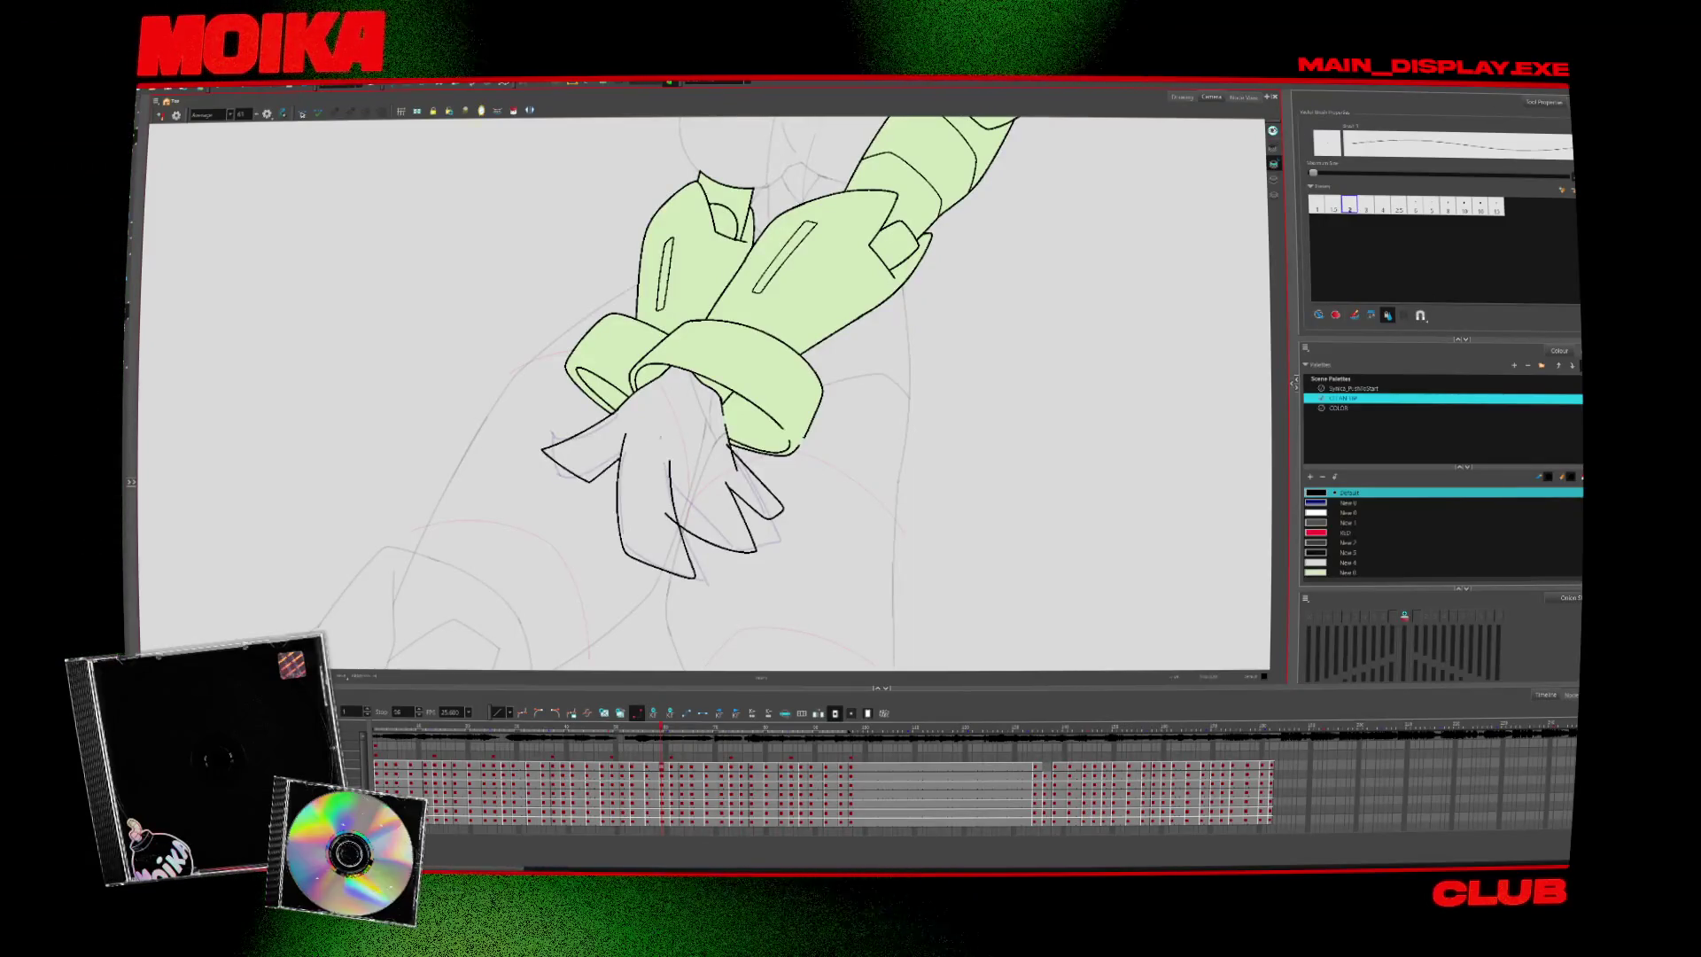
key(4)
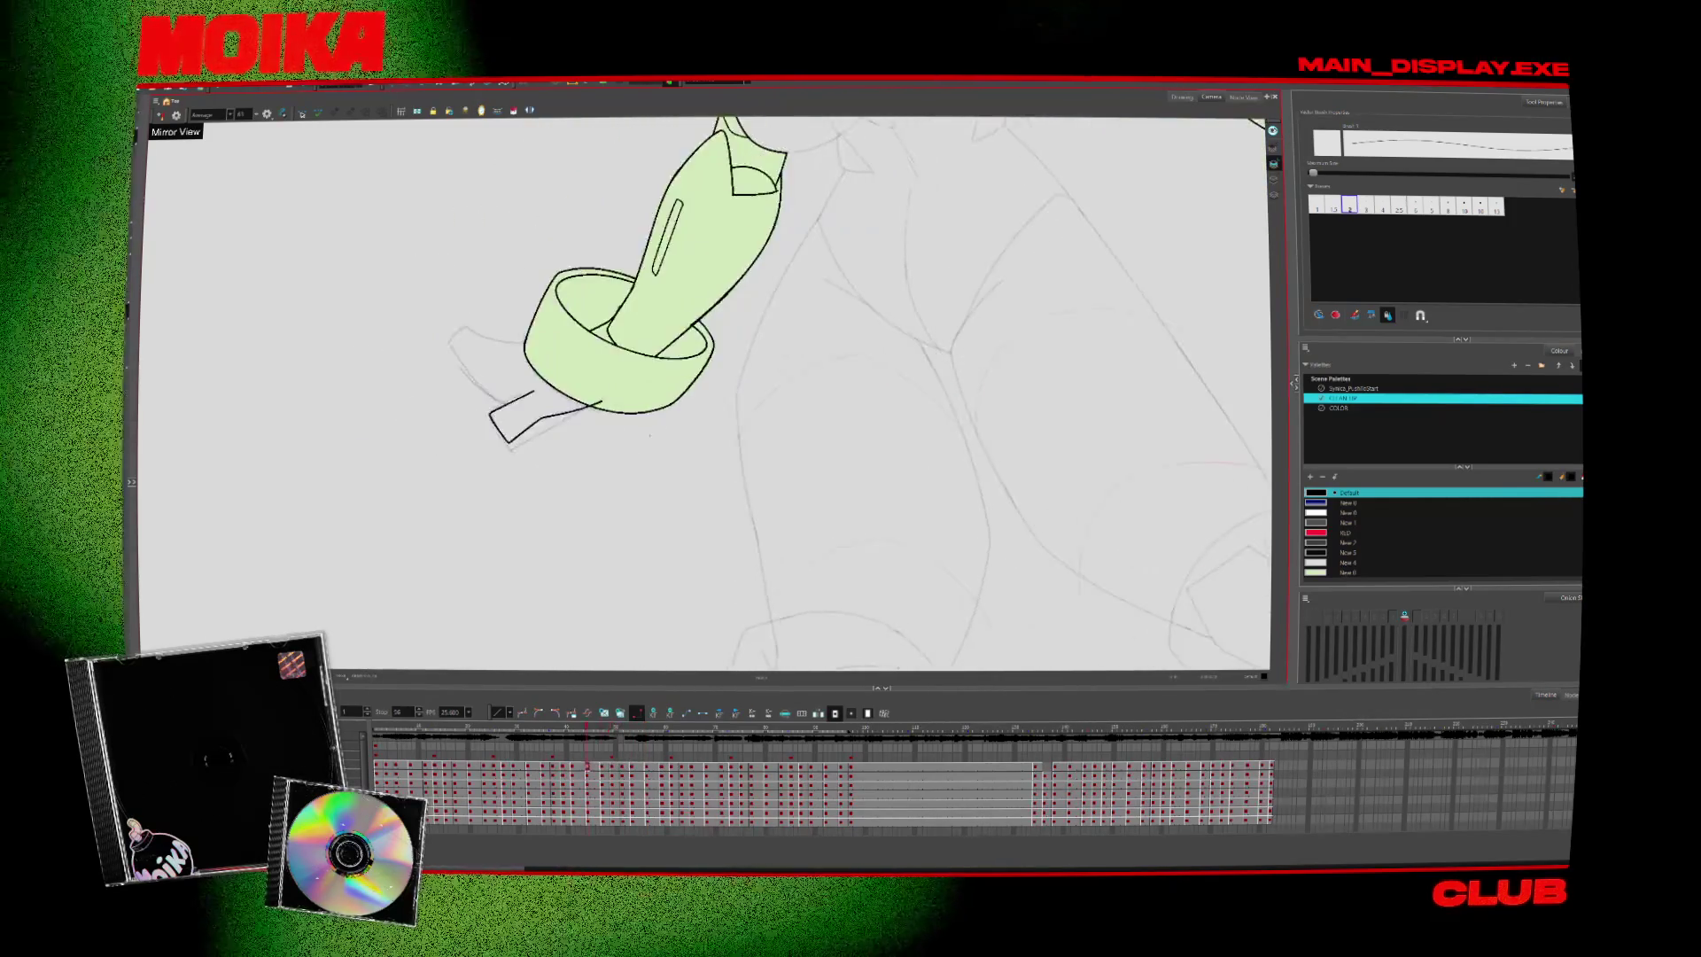
Centre the hand and check it with Mirror View on and off
key(.)
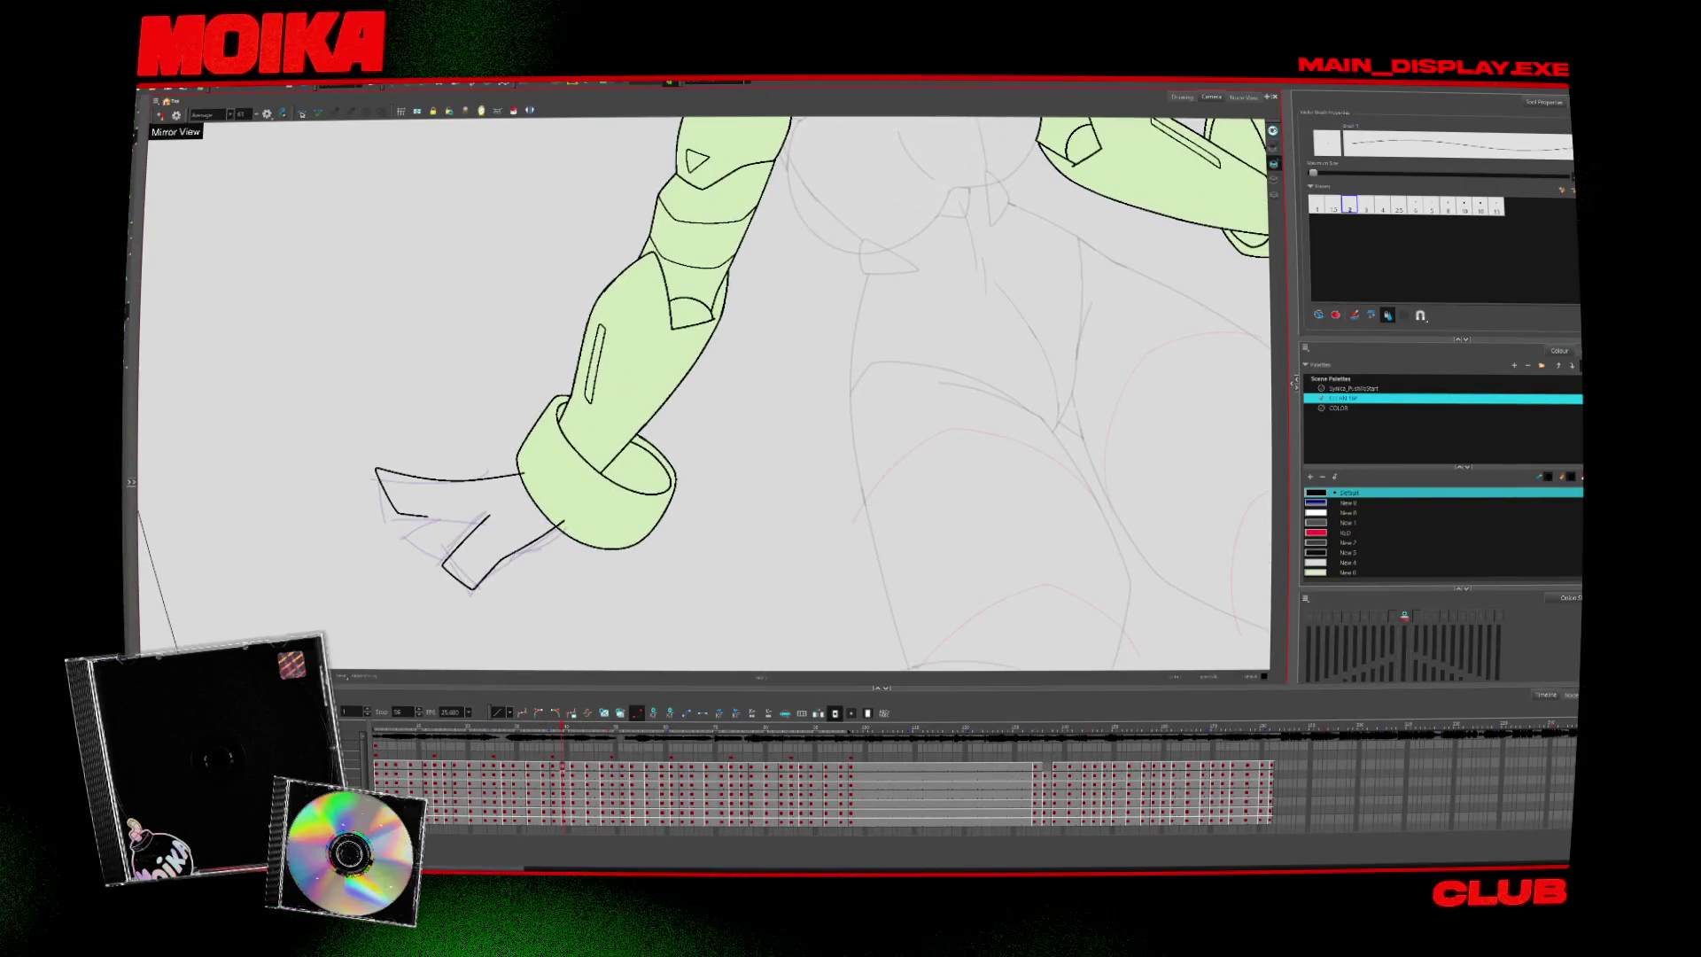
click(160, 116)
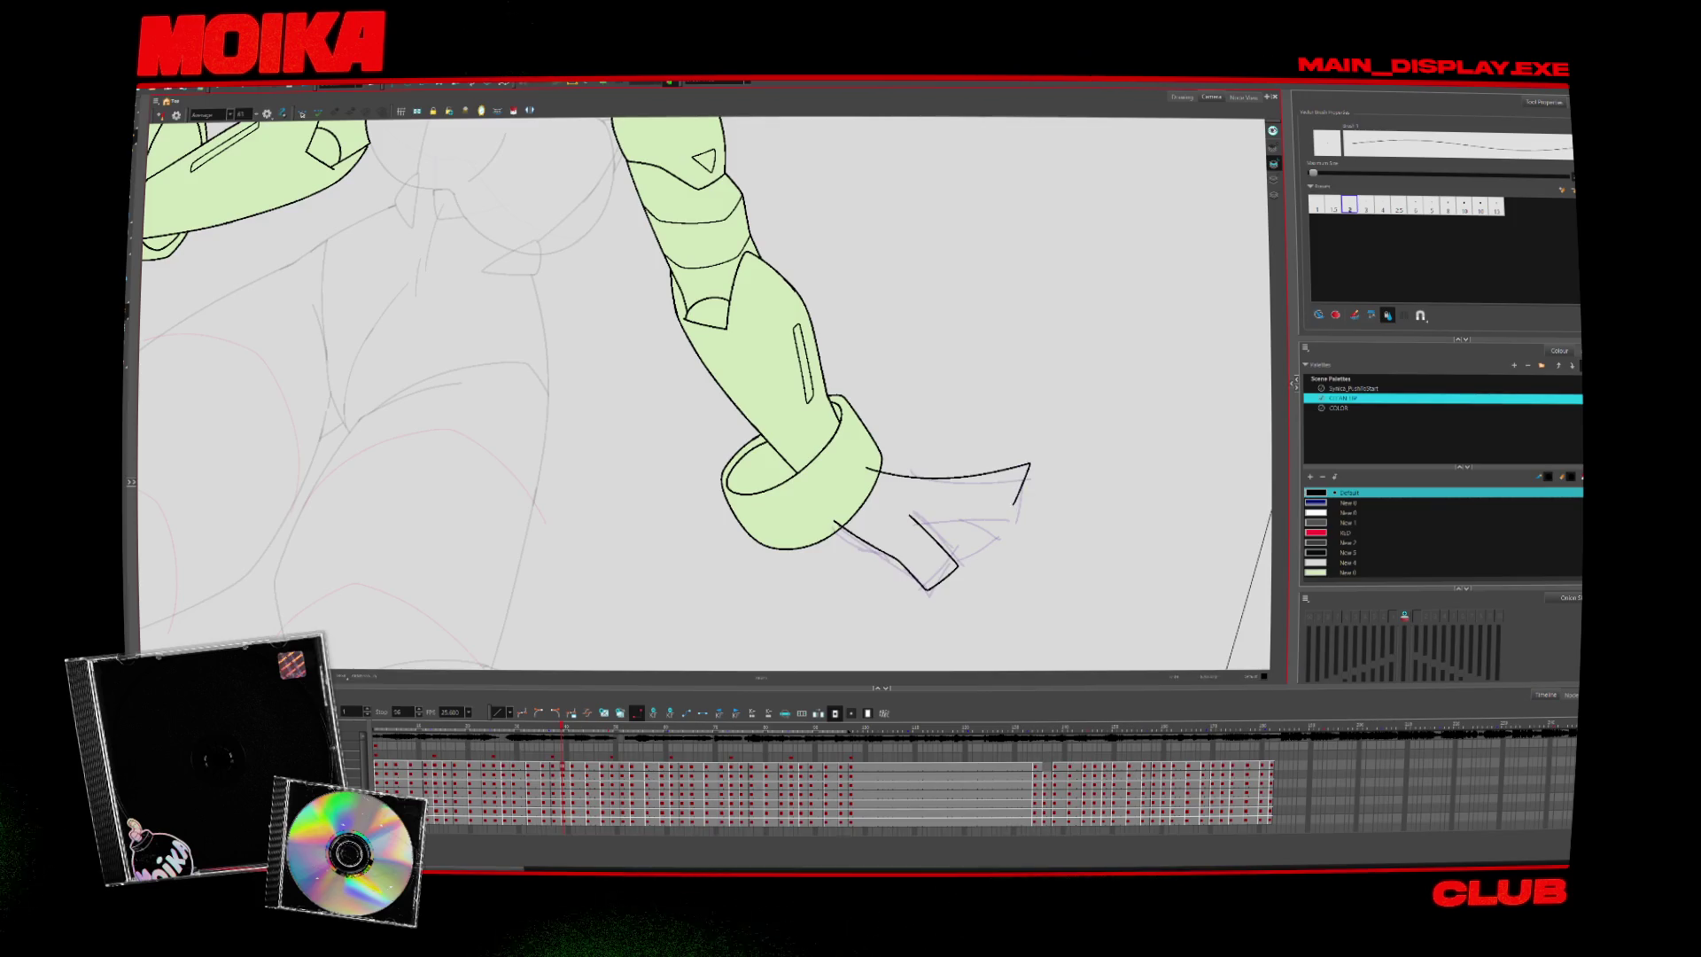
drag(709, 398, 669, 353)
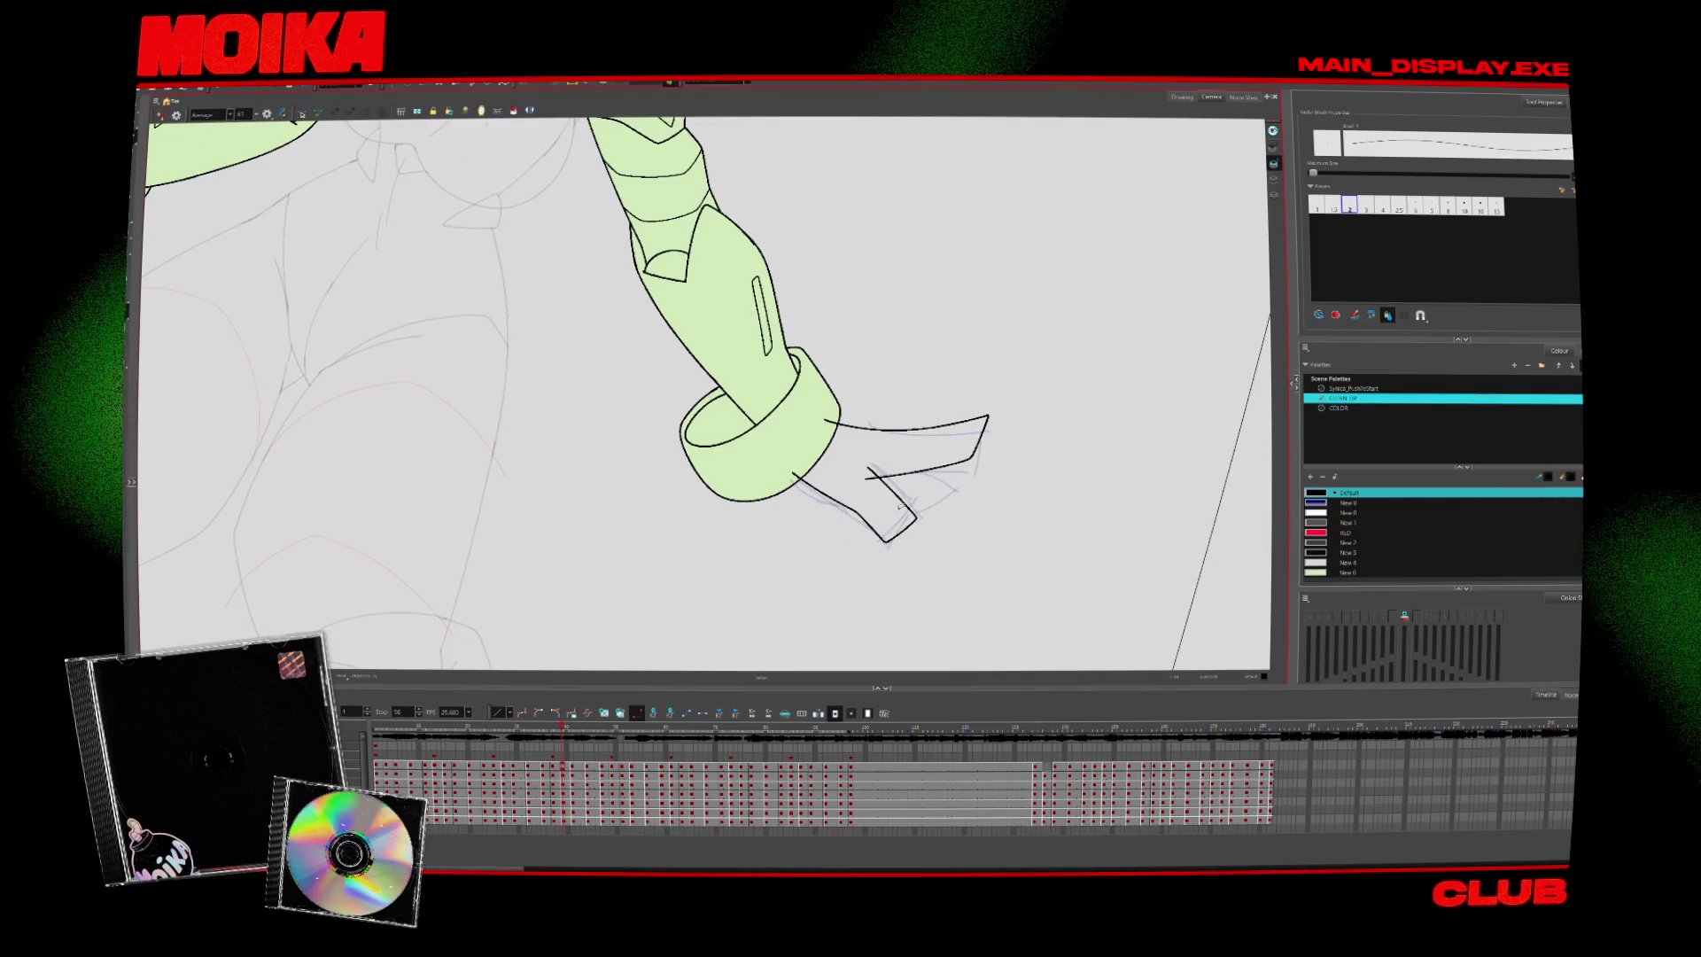
click(161, 115)
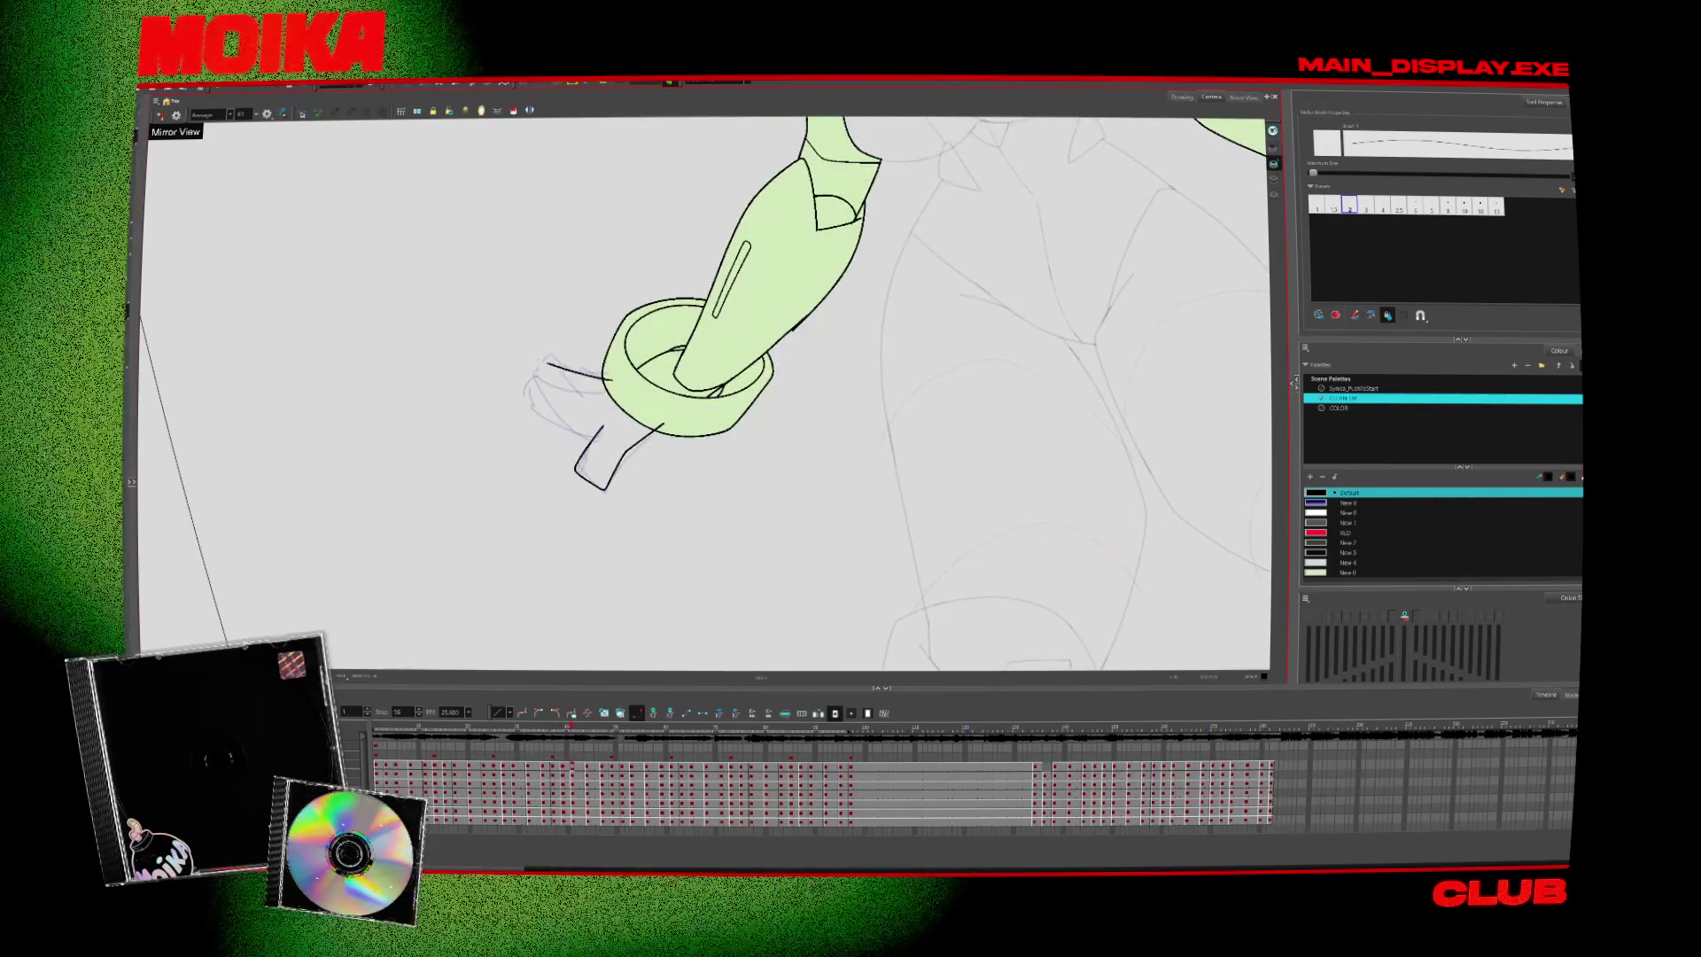
click(160, 115)
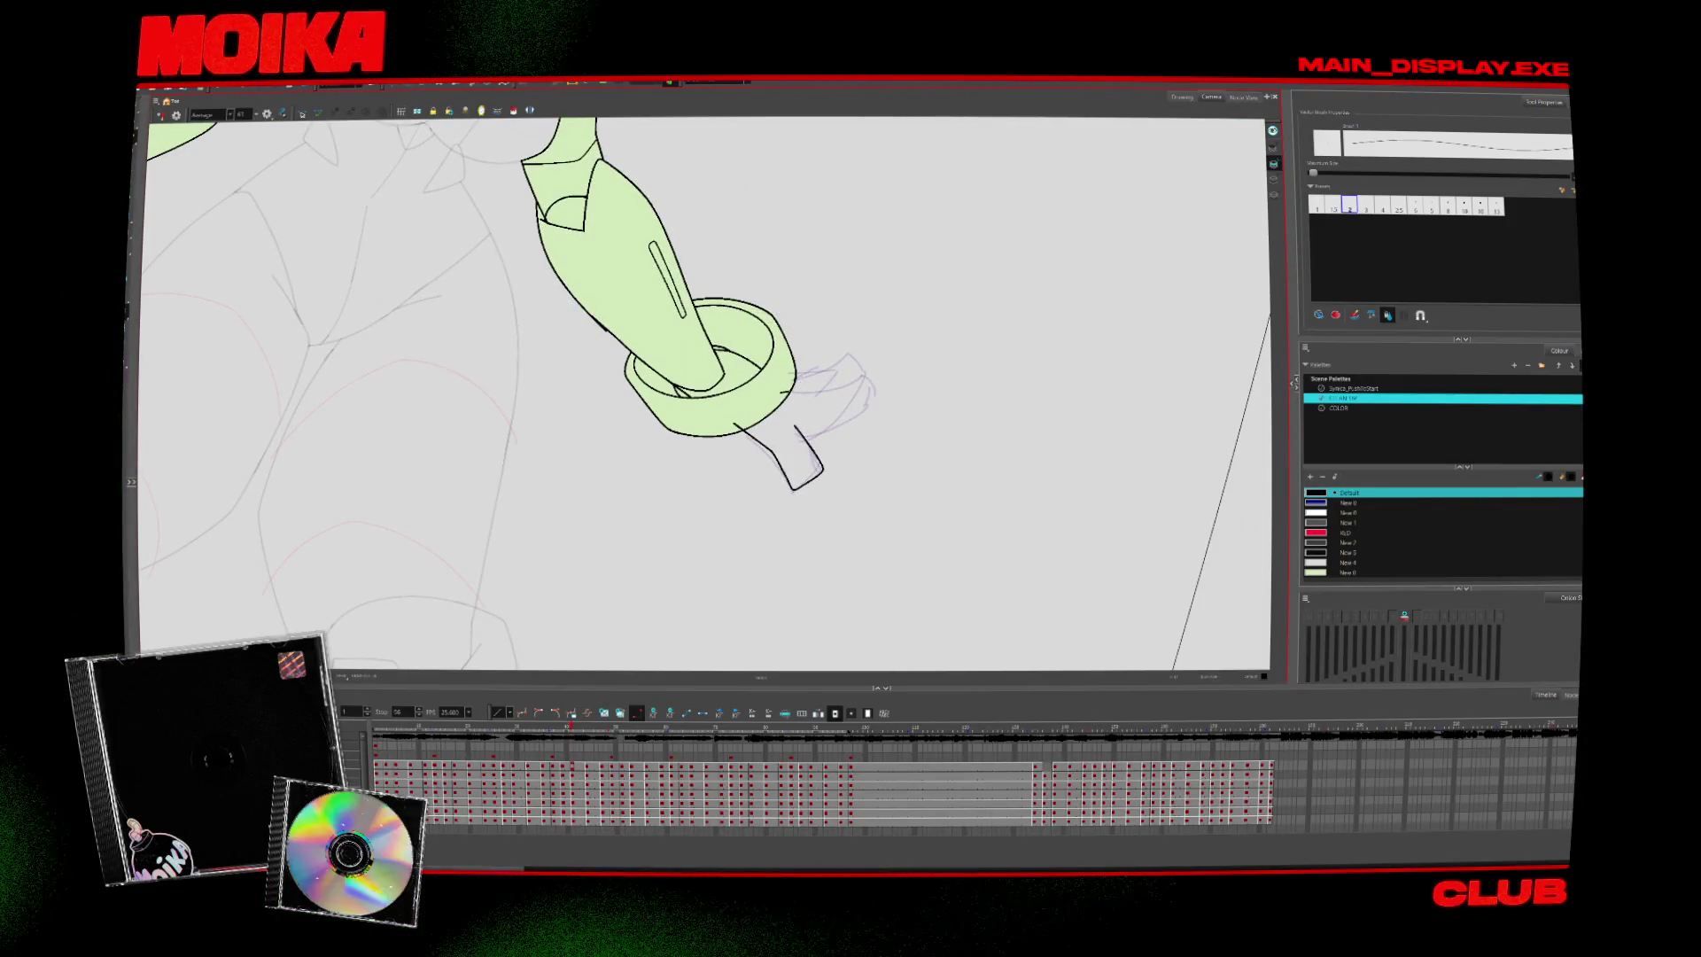
Advance to a later drawing showing both arms
key(period)
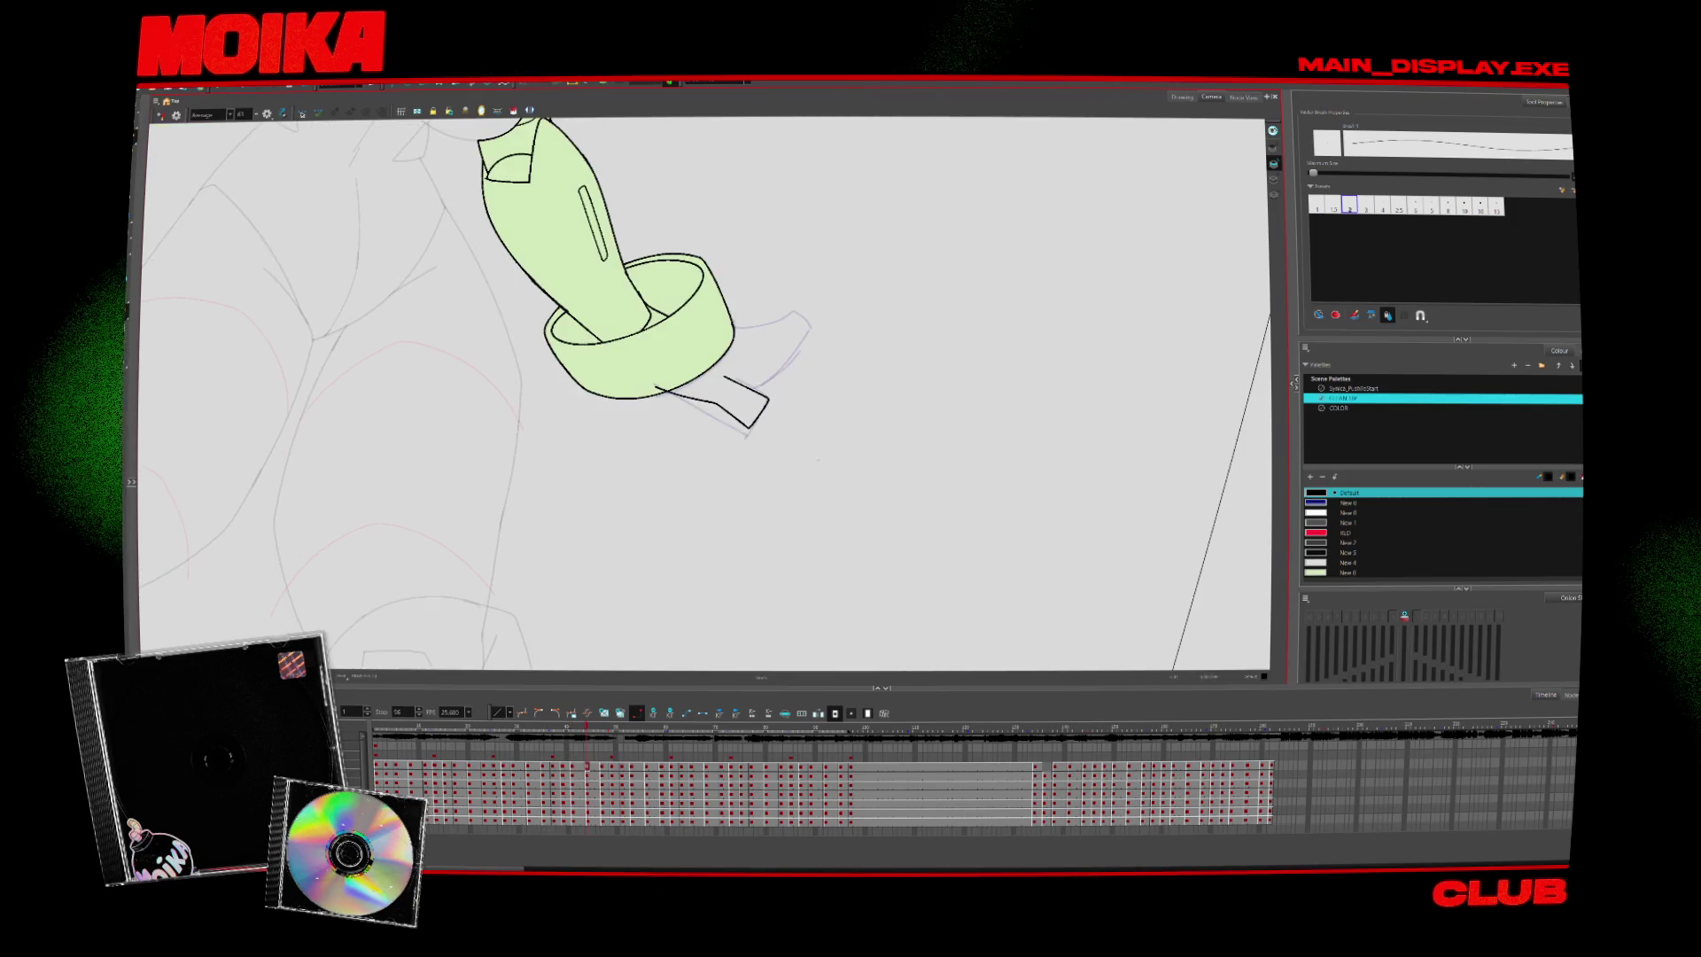
key(alt+z)
key(period)
scroll(856, 393, down, 5)
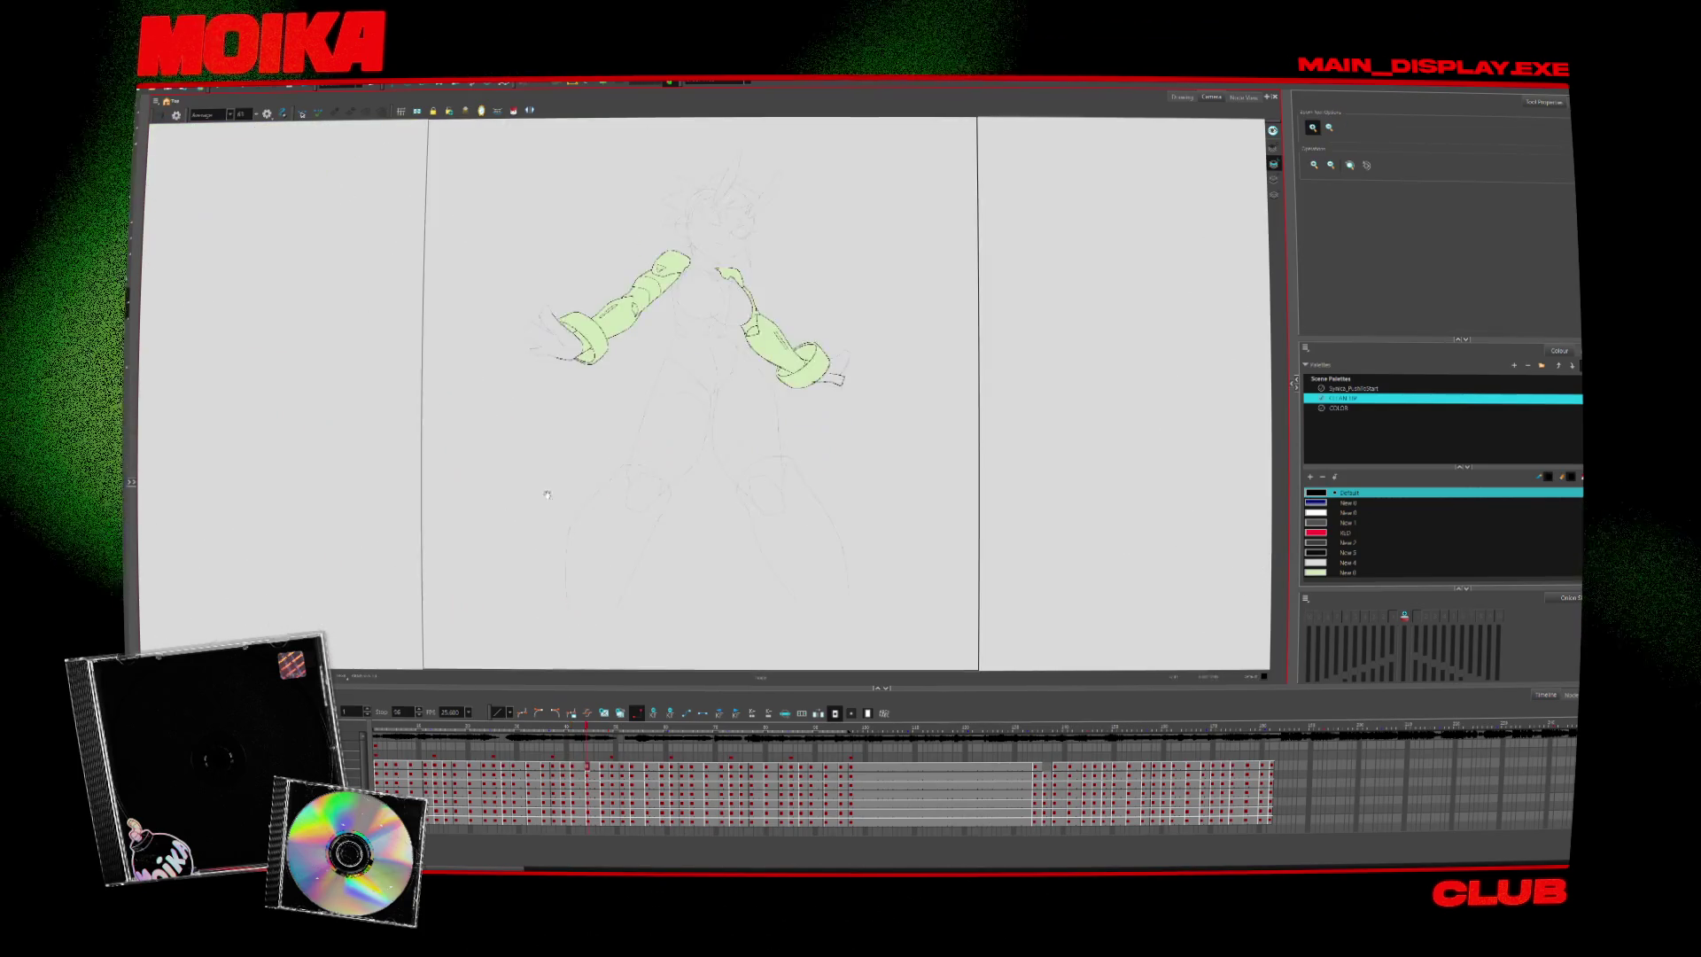
Zoom in on the right hand and ink a curved stroke below it, trimming overshoots
scroll(855, 393, up, 2)
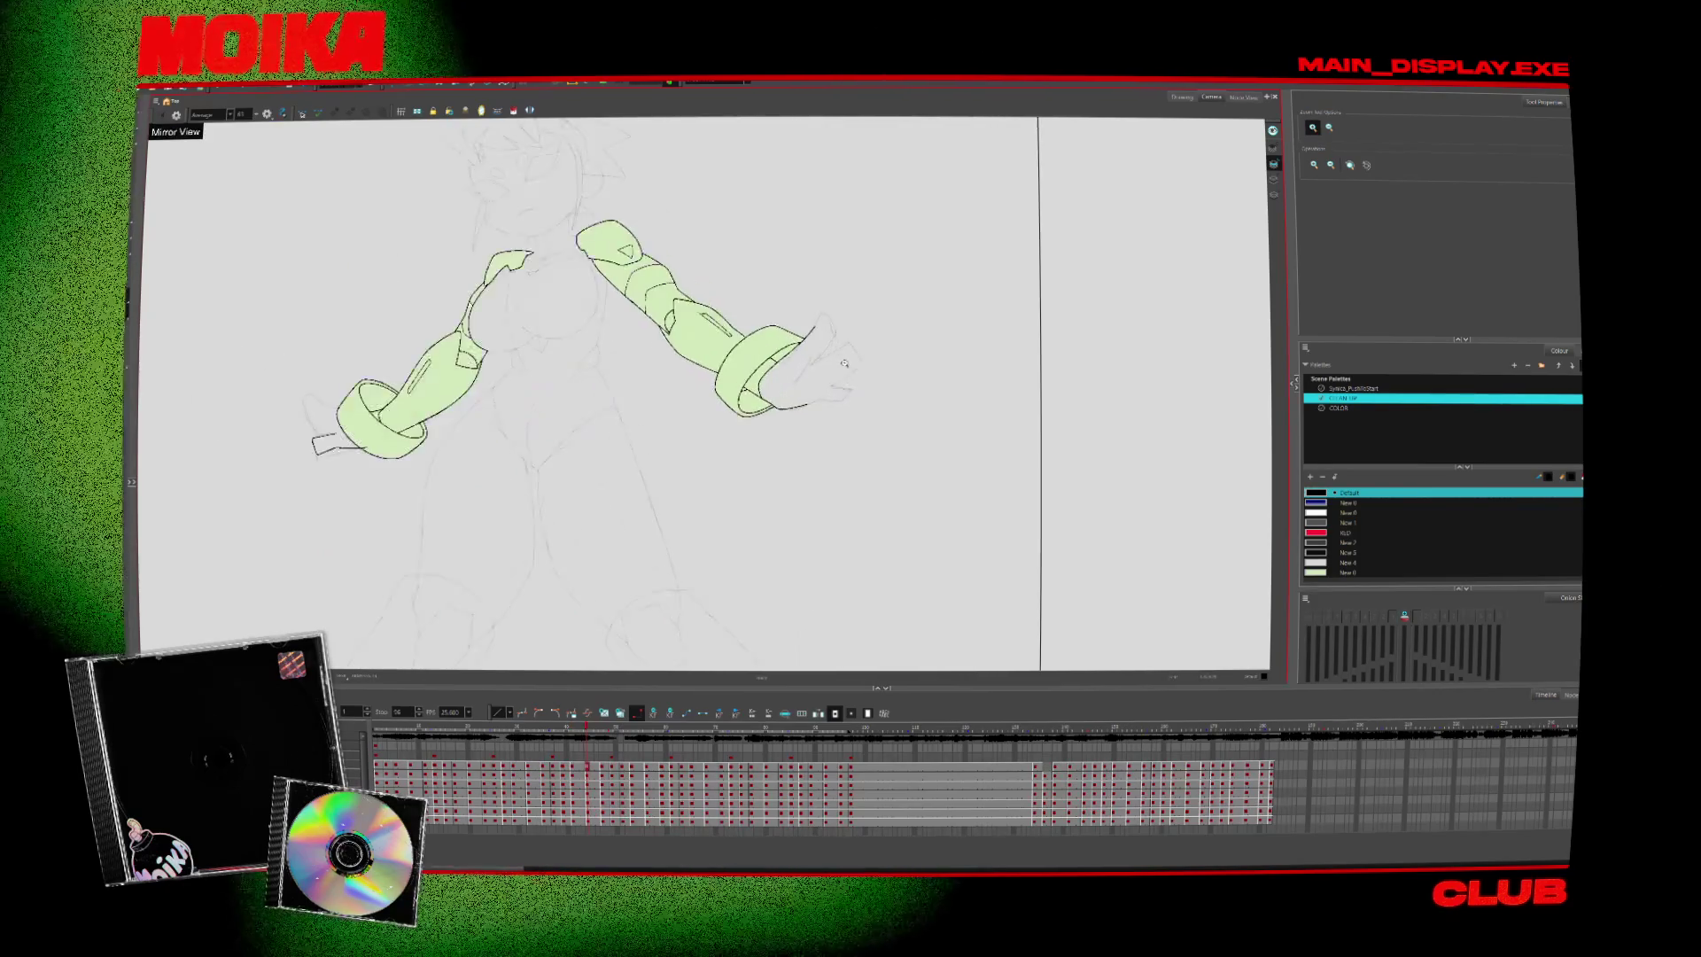
scroll(856, 392, up, 3)
key(alt+b)
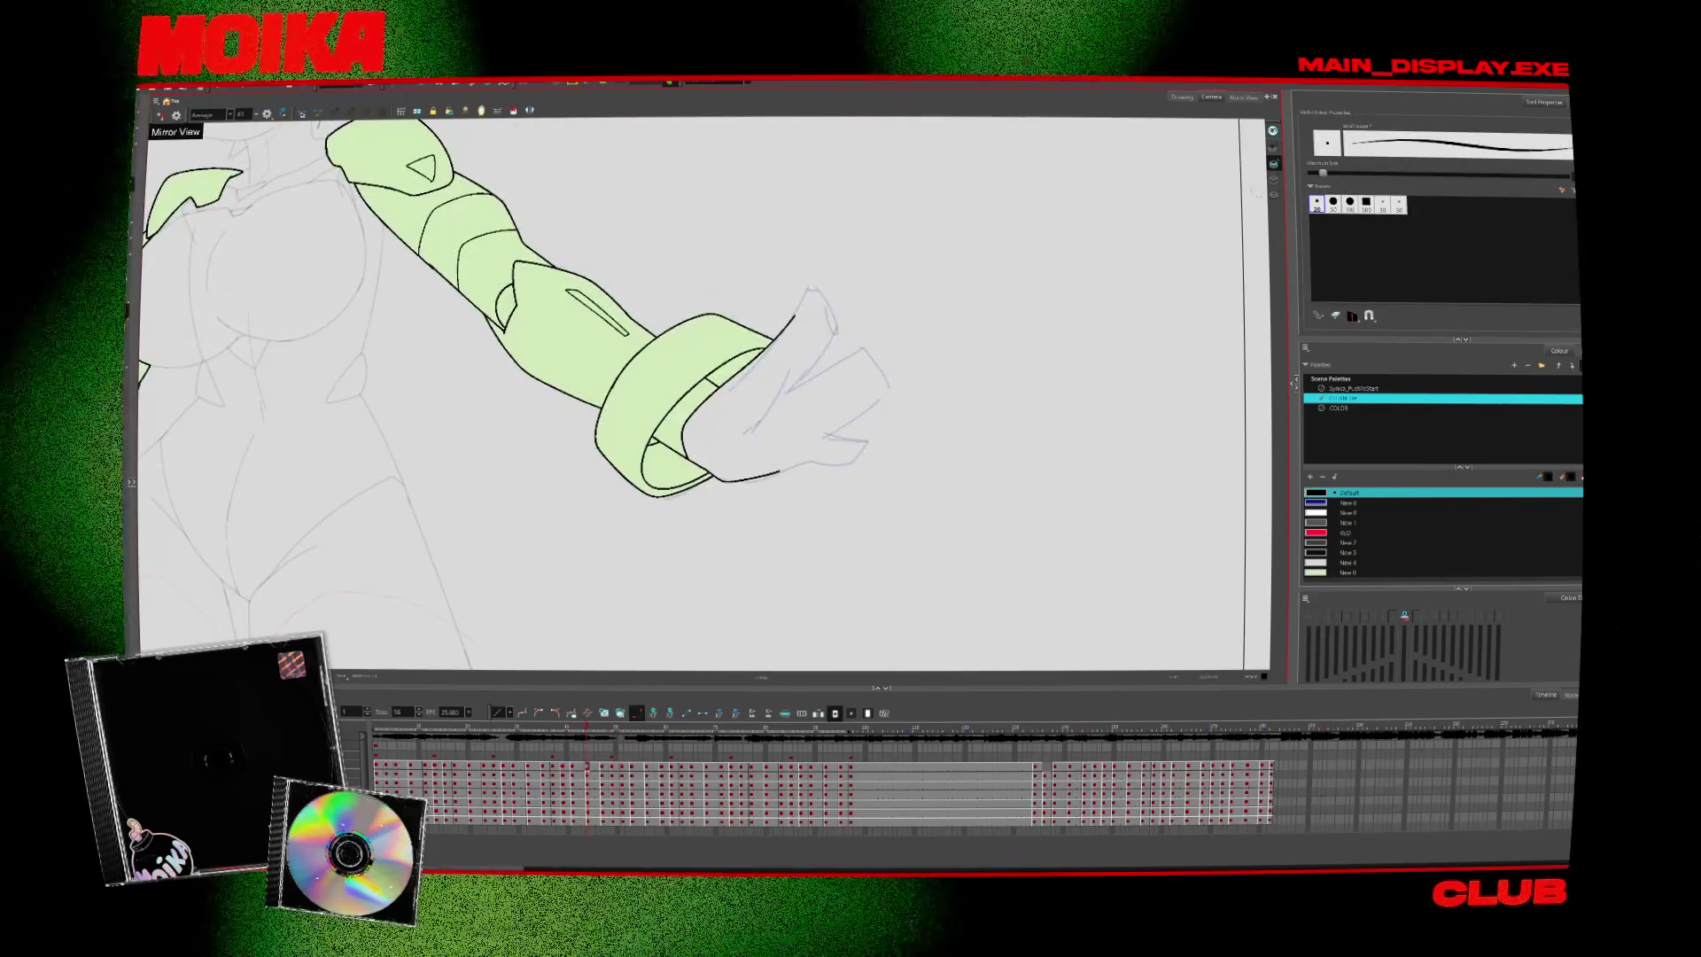
drag(968, 409, 753, 503)
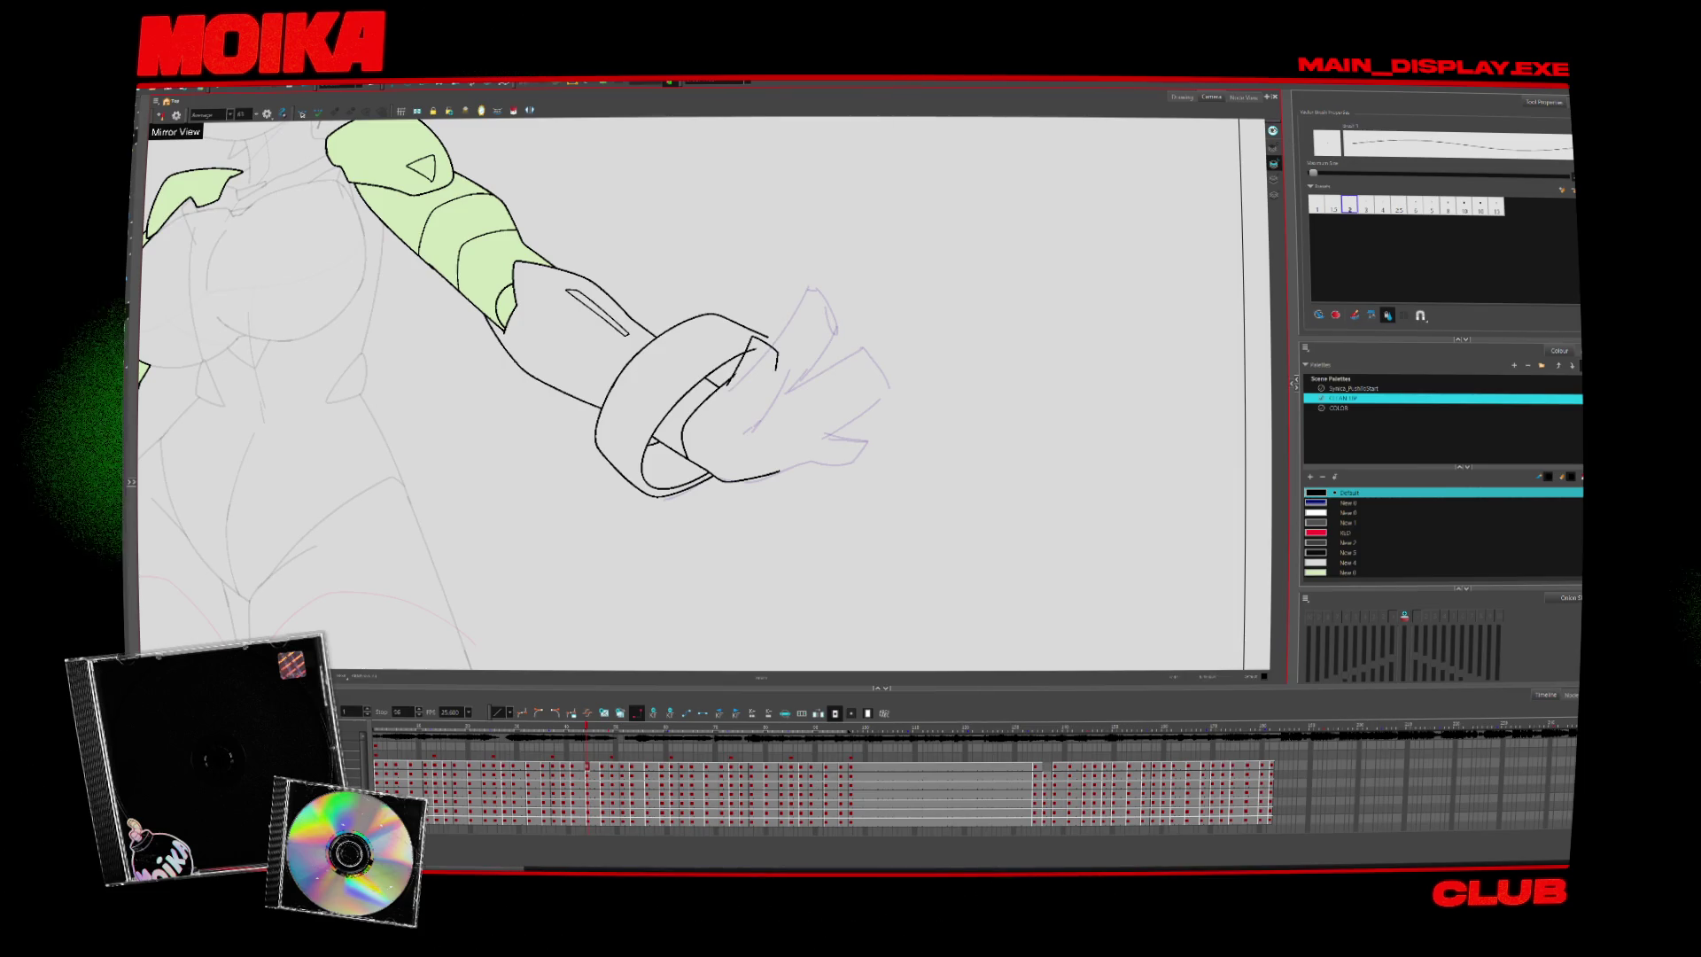
key(alt+t)
key(alt+b)
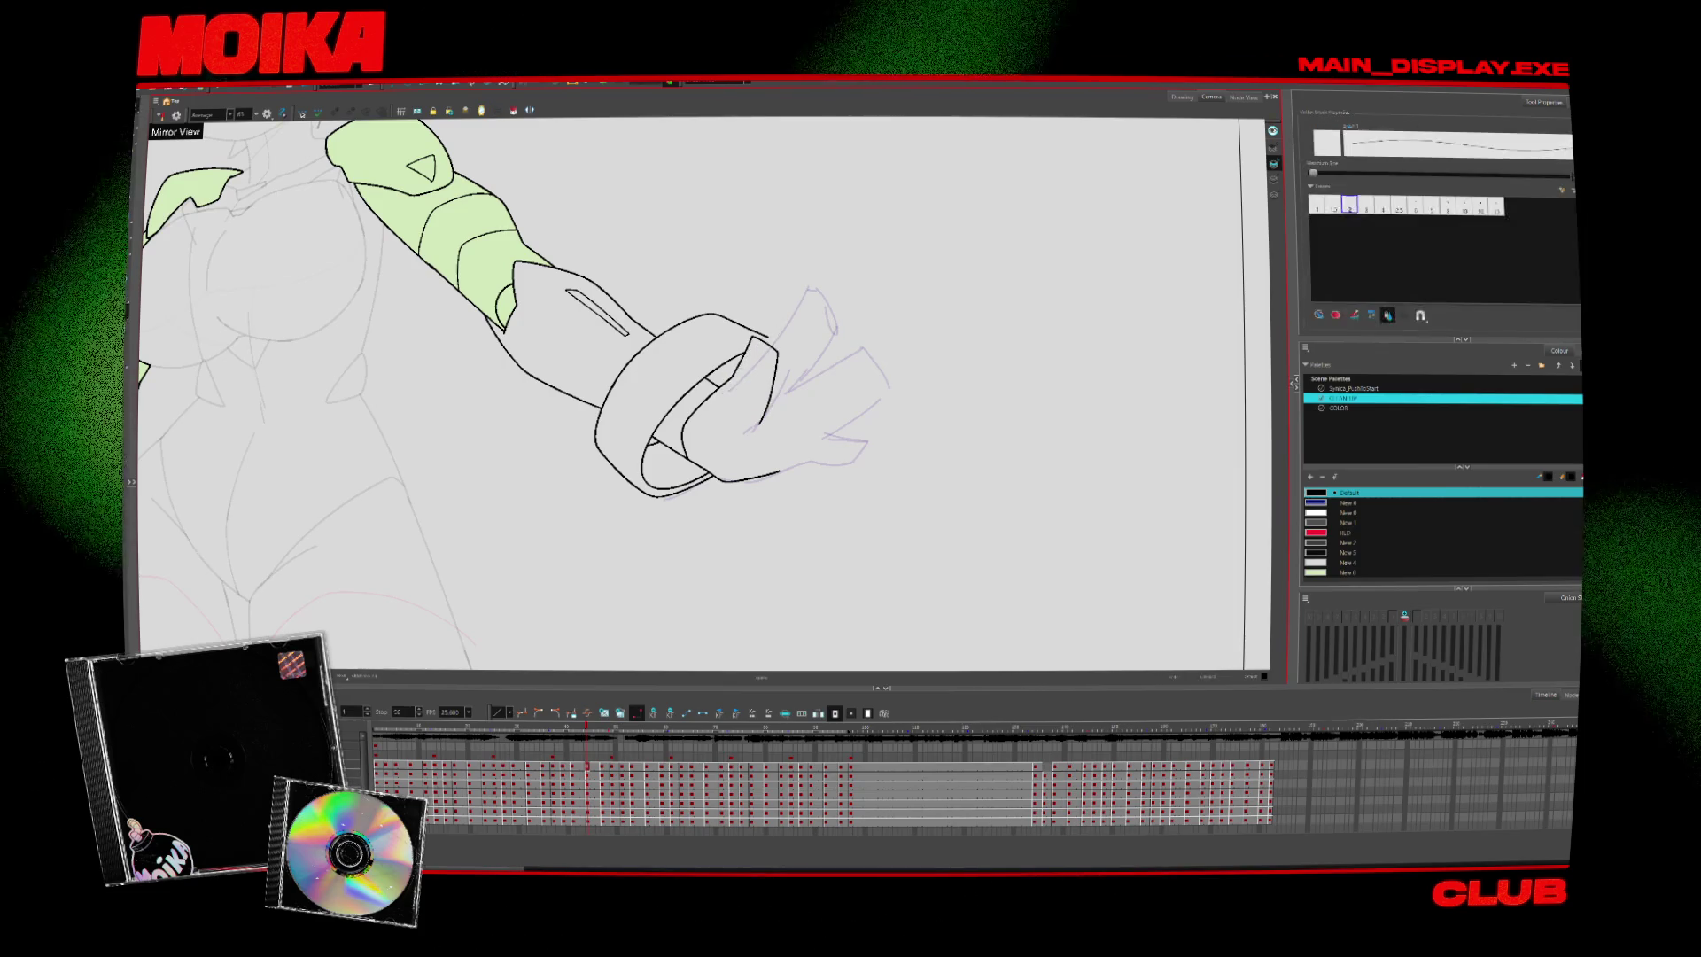
Ink the finger loop over the sketch, trim the excess, and pan to see more of the hand
mouse_move(773, 347)
mouse_down()
mouse_move(808, 289)
mouse_move(785, 396)
mouse_move(851, 354)
mouse_move(813, 439)
mouse_up()
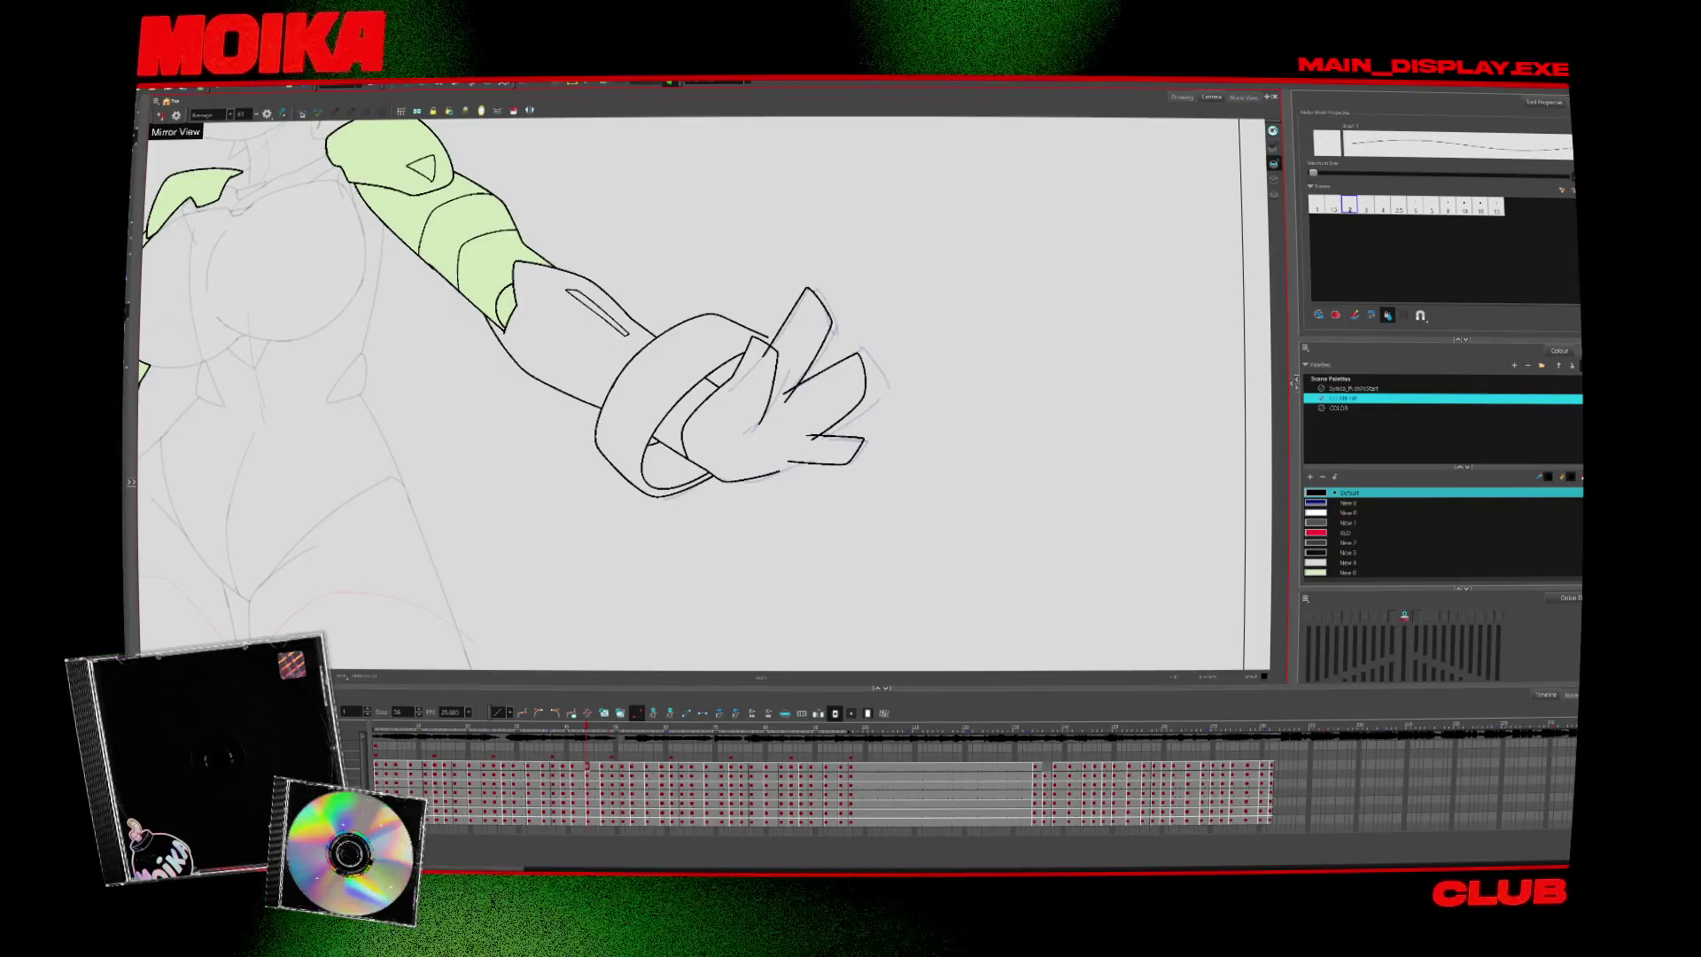
key(alt+t)
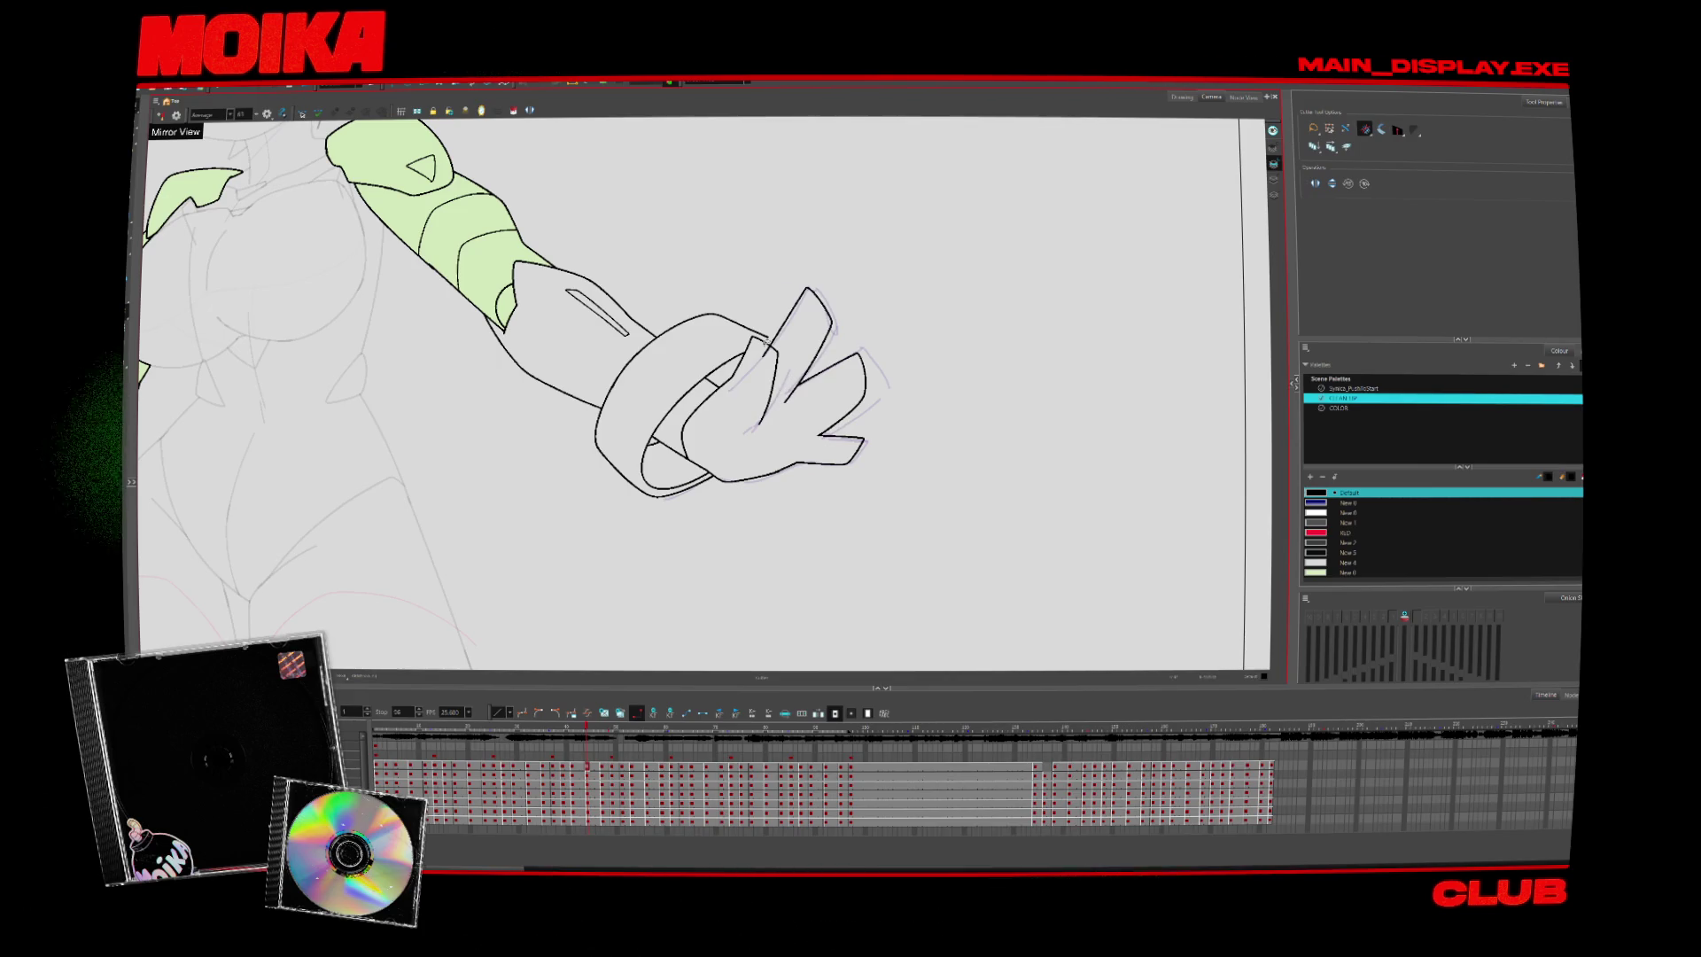
key(alt+b)
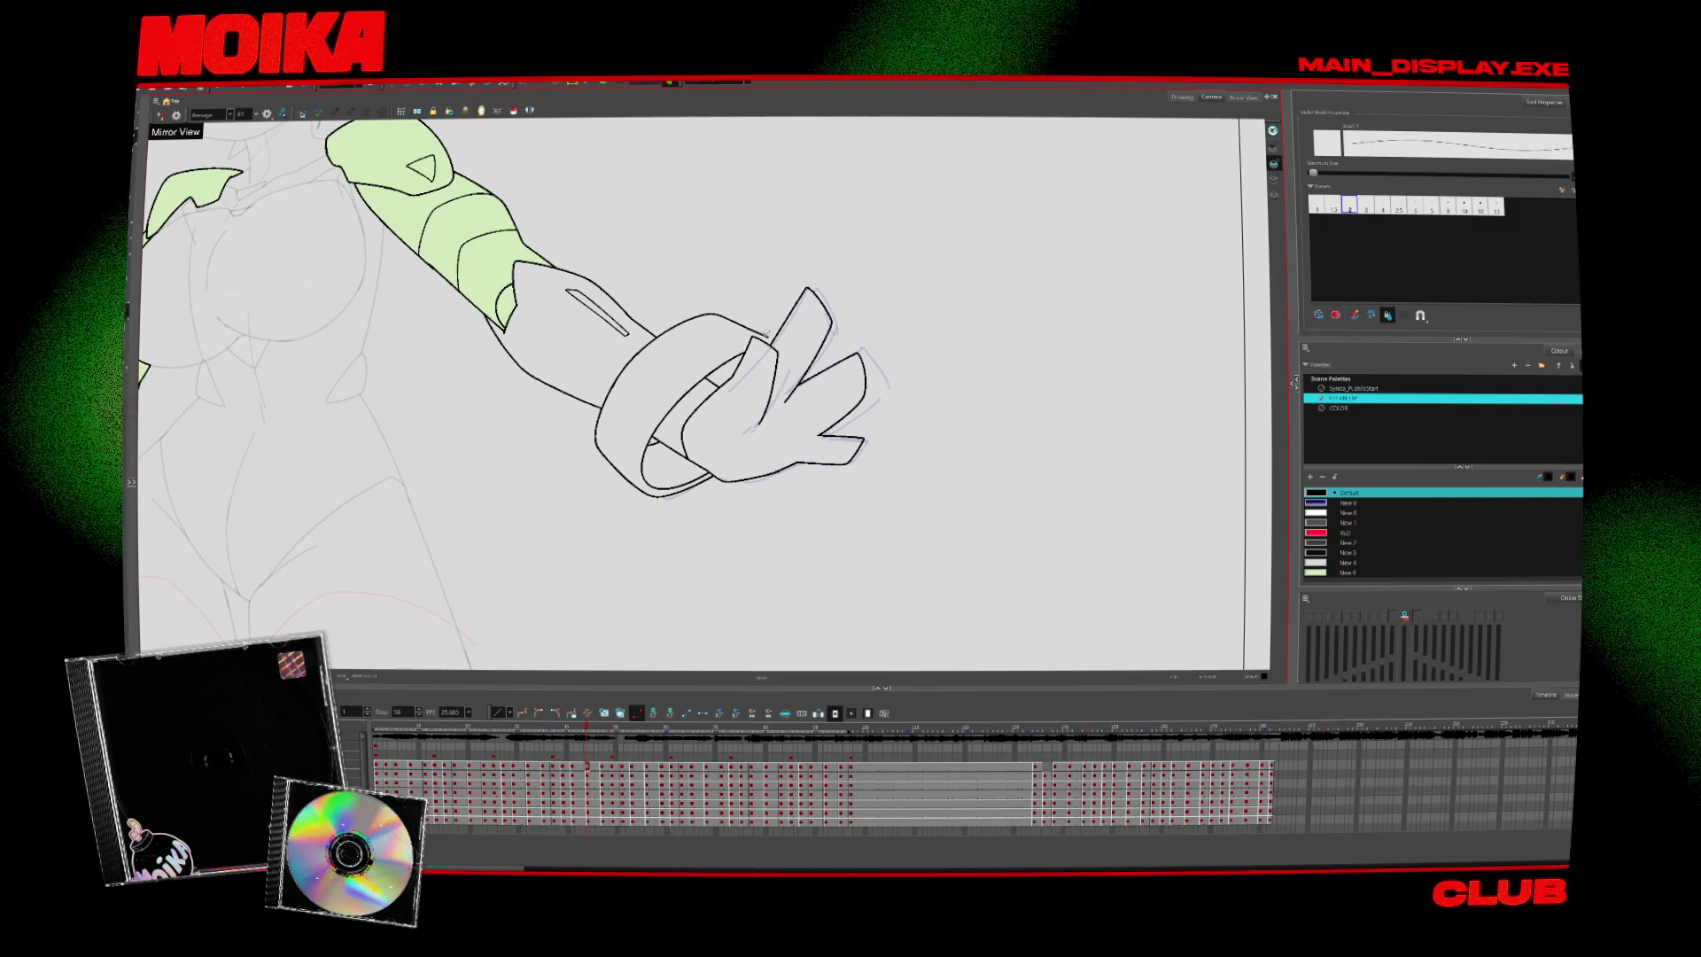
drag(700, 399, 832, 332)
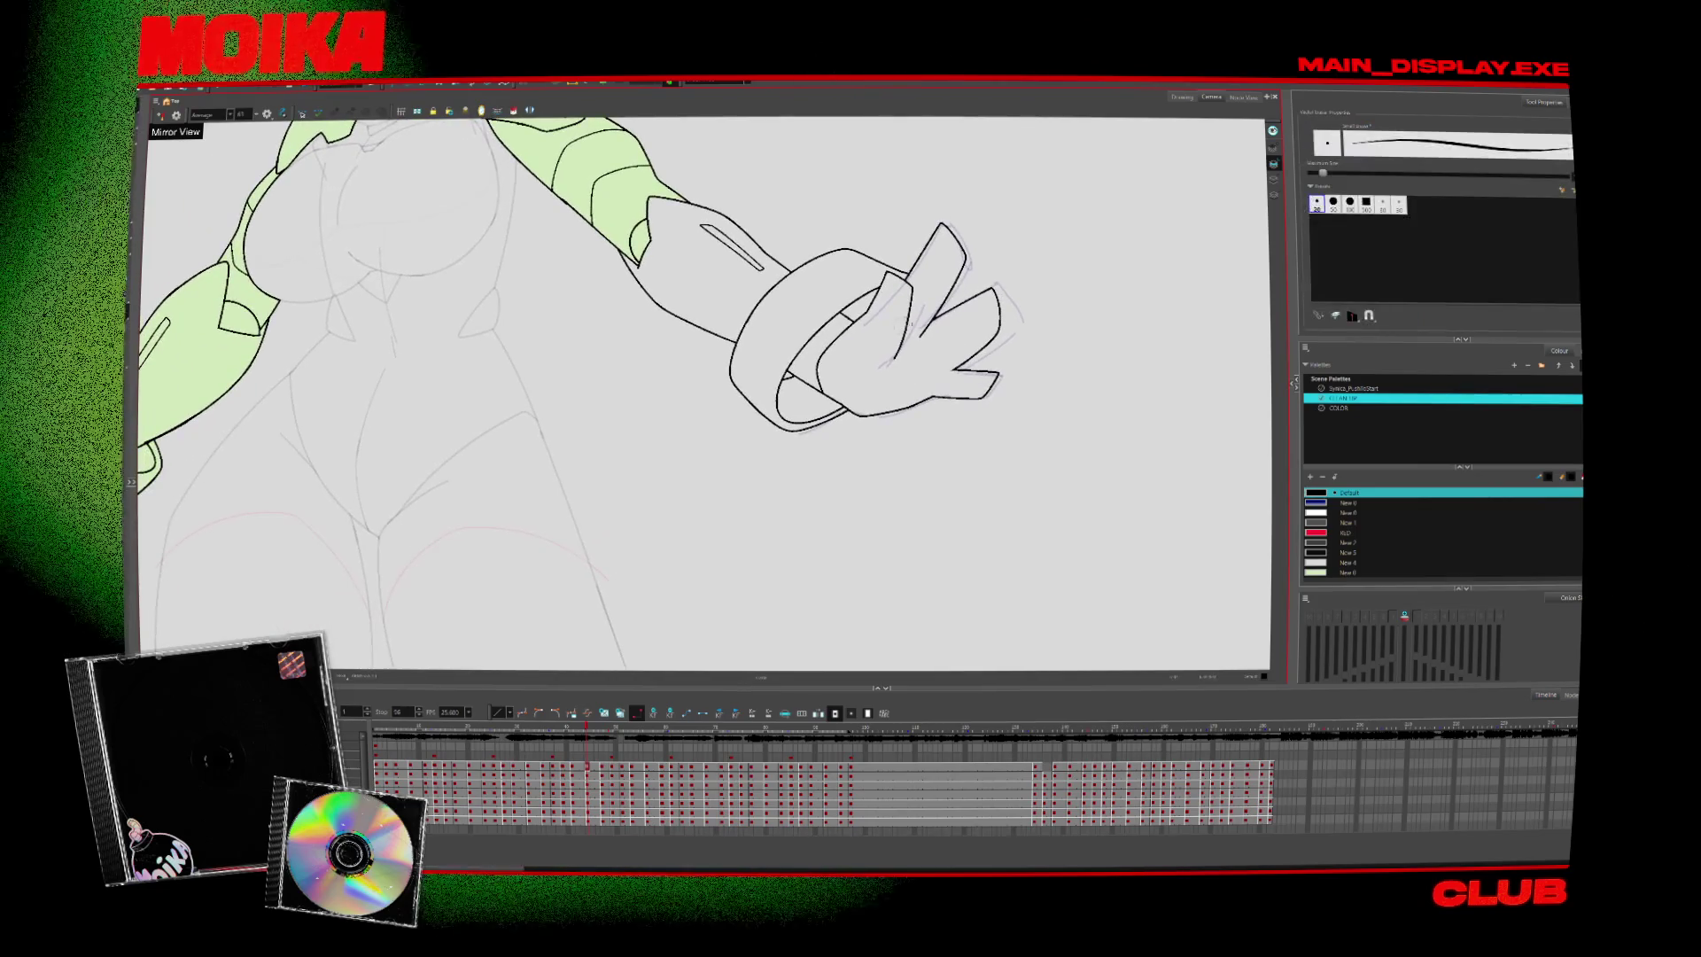
Switch to the Pencil and move two drawings ahead to the curled-finger hand
key(alt+slash)
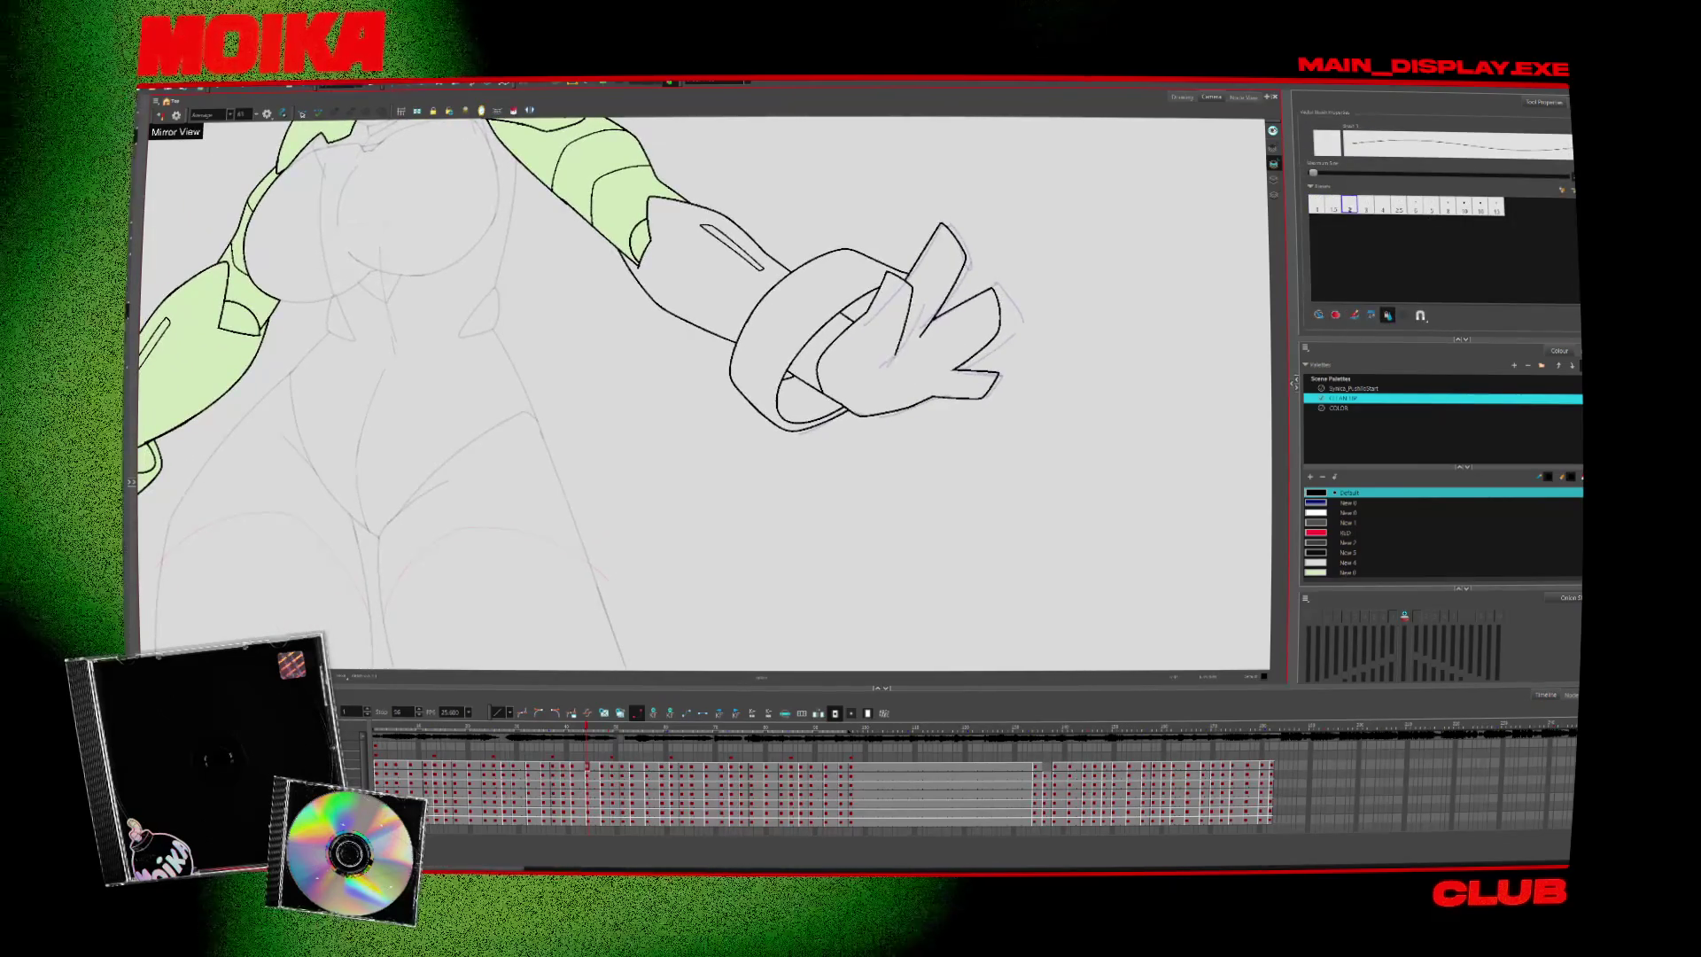
key(period)
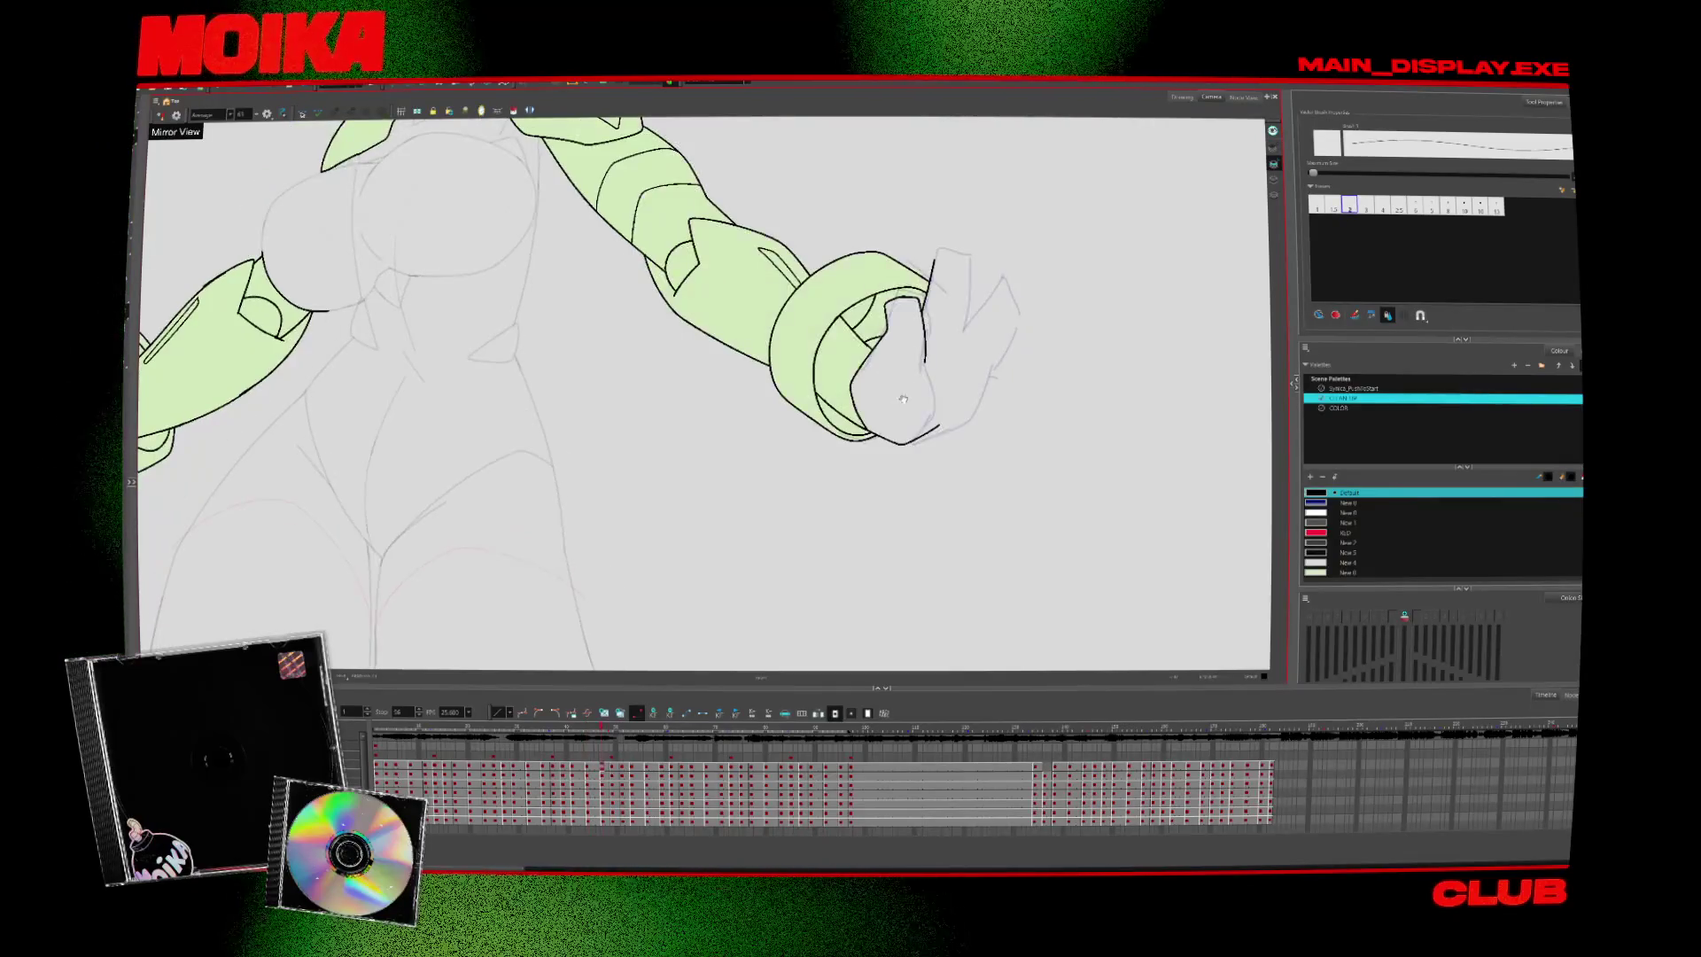
key(period)
key(period)
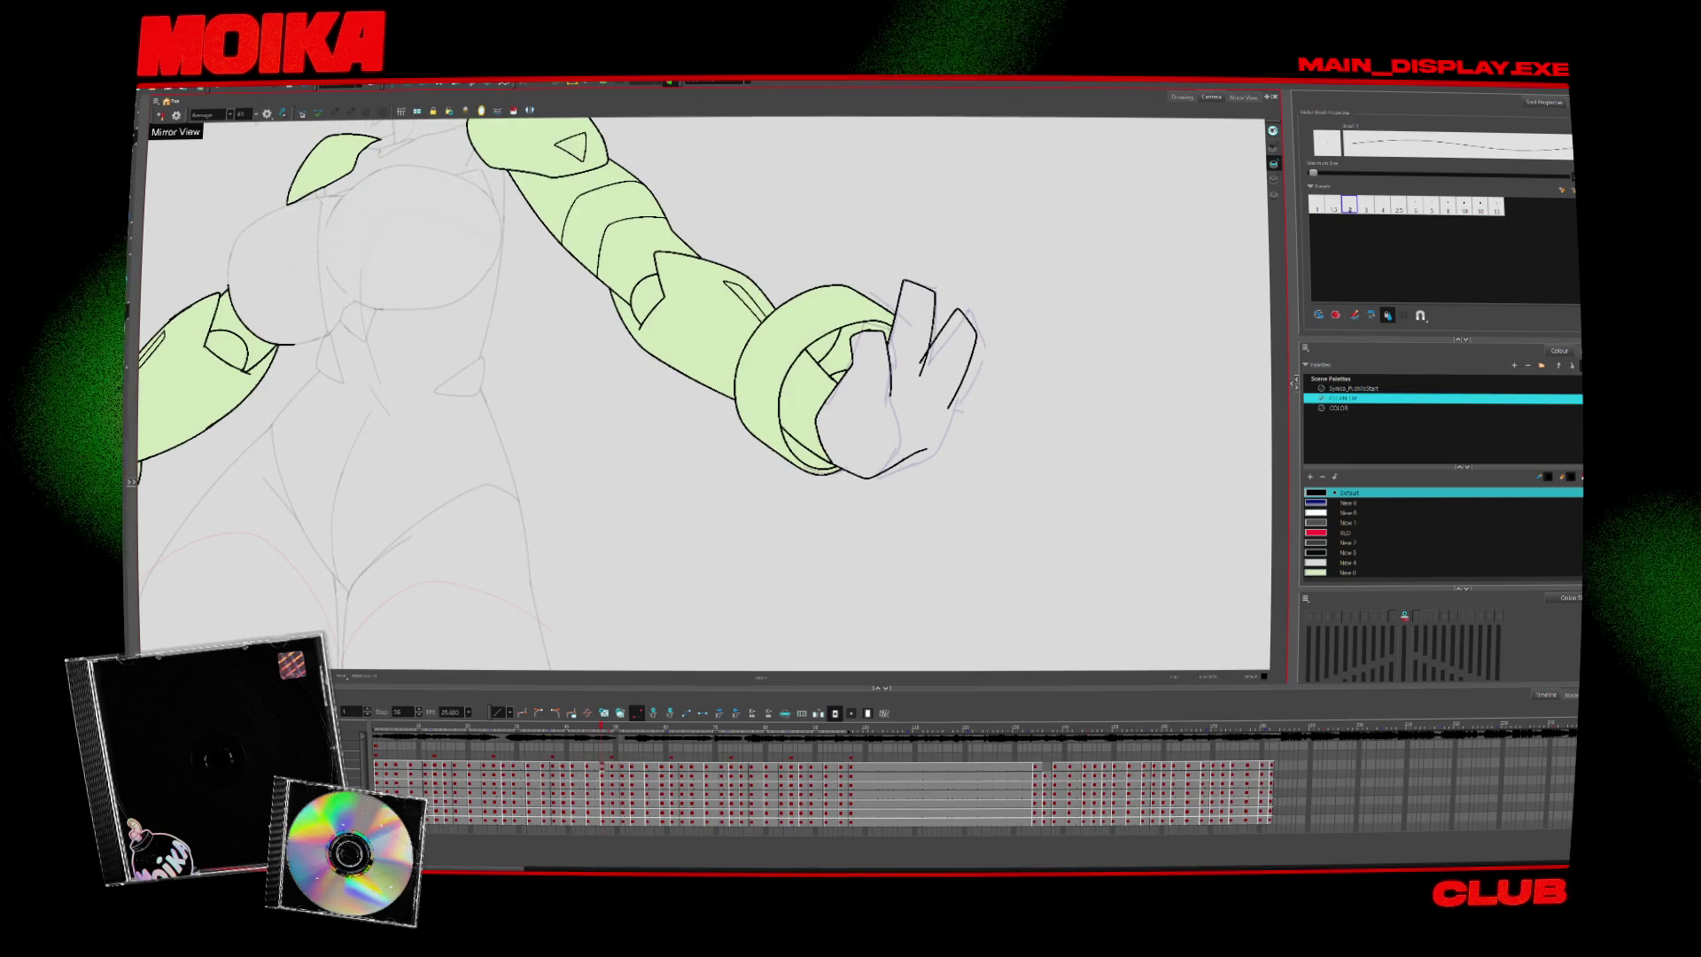
Check the hand with Mirror View off and on, then zoom out to the whole pose
key(4)
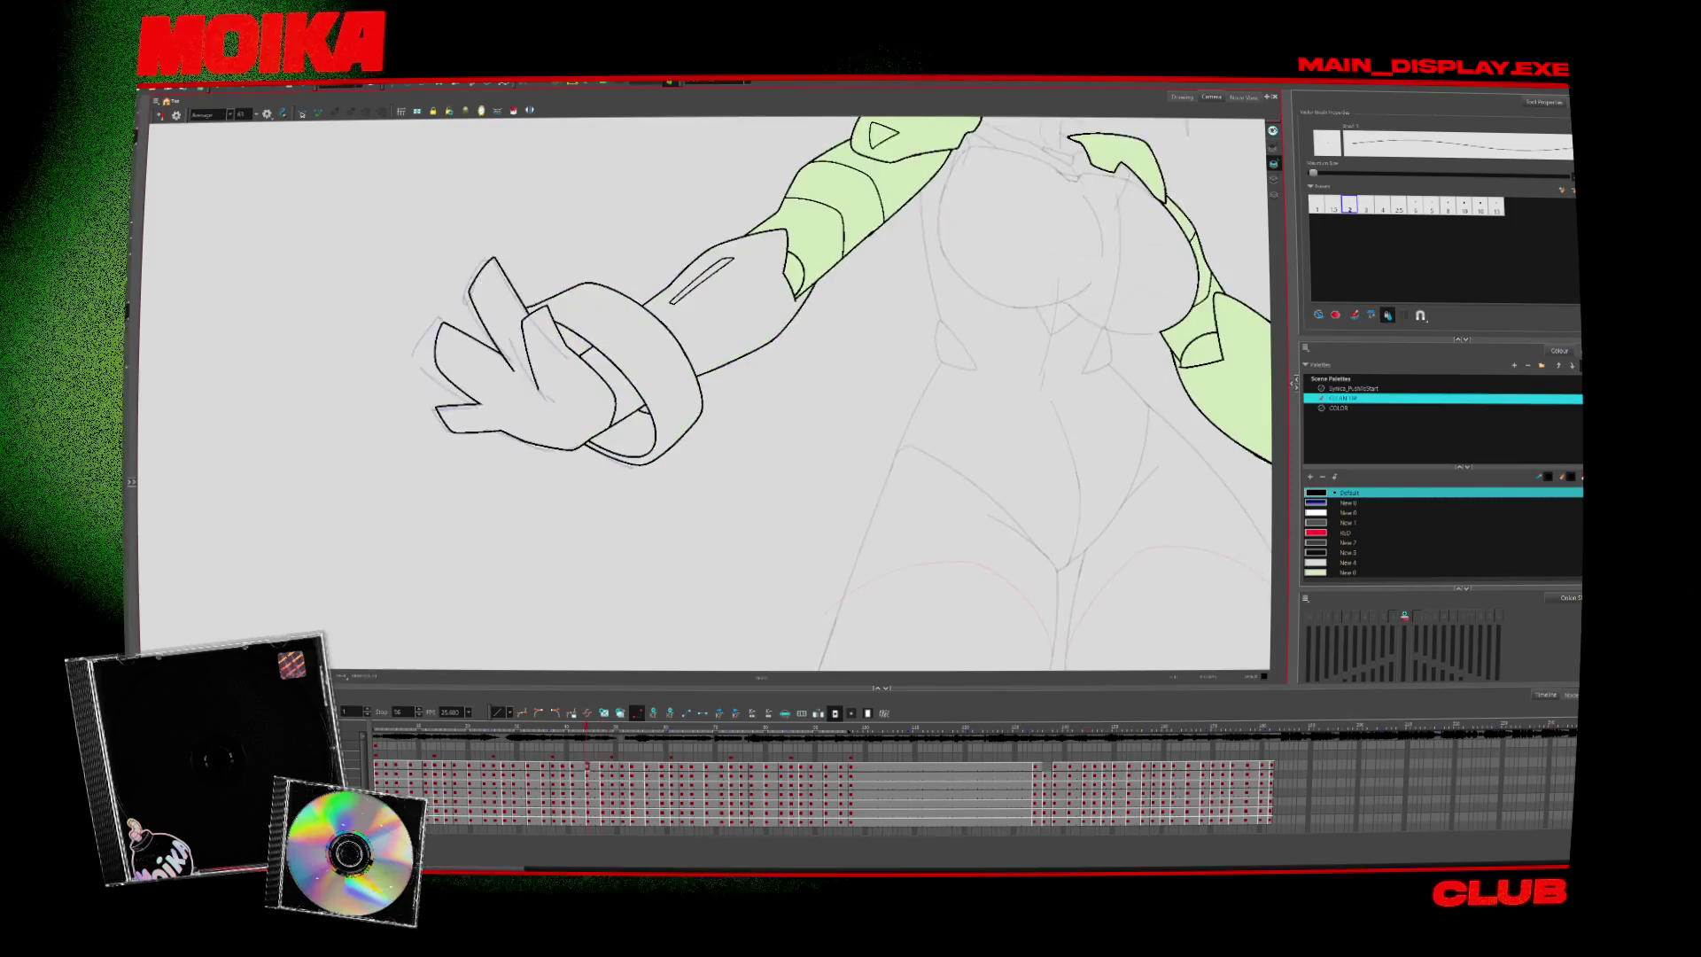
key(4)
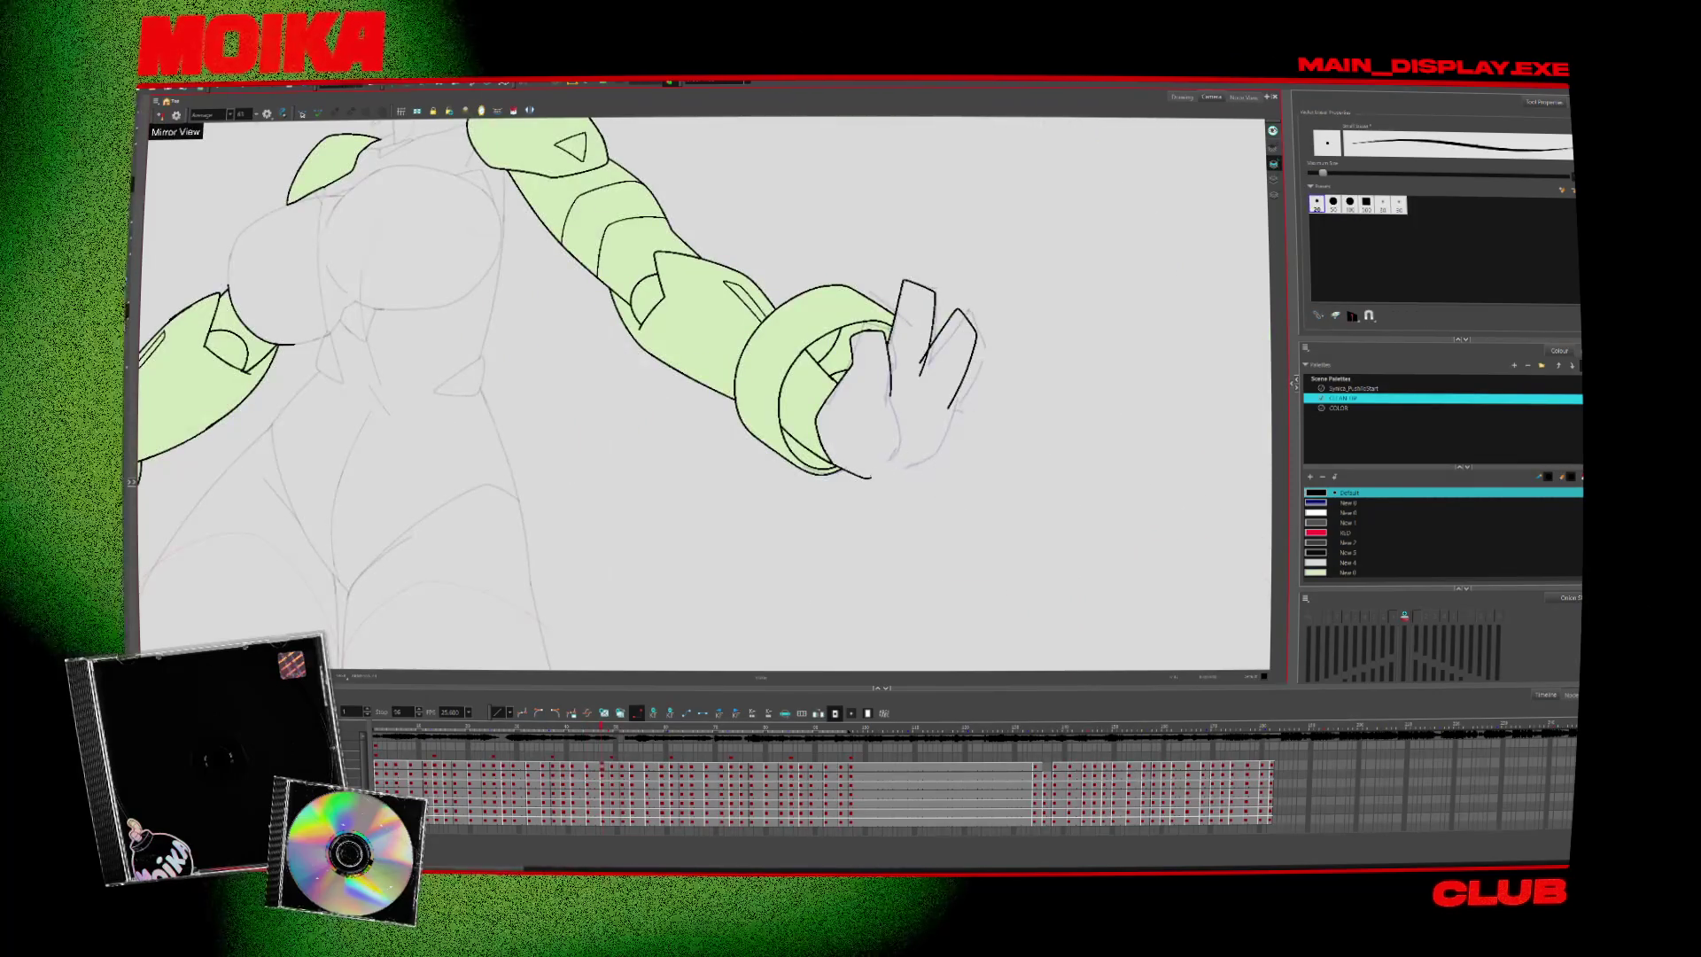
key(alt+b)
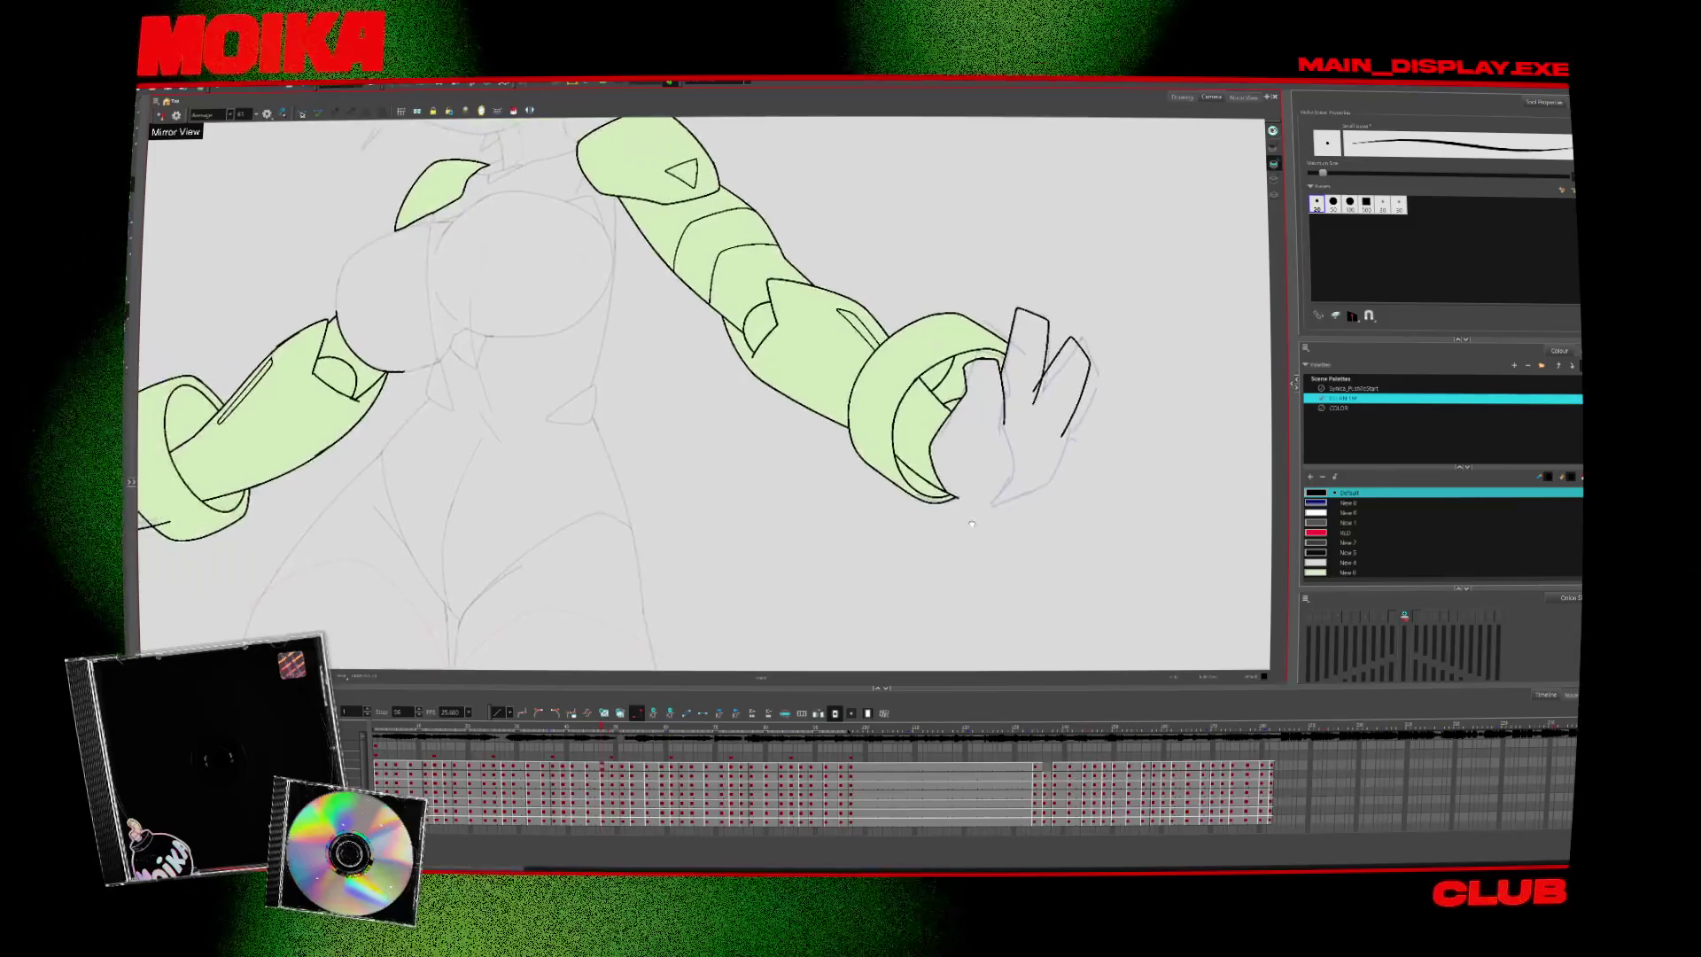
scroll(842, 498, down, 2)
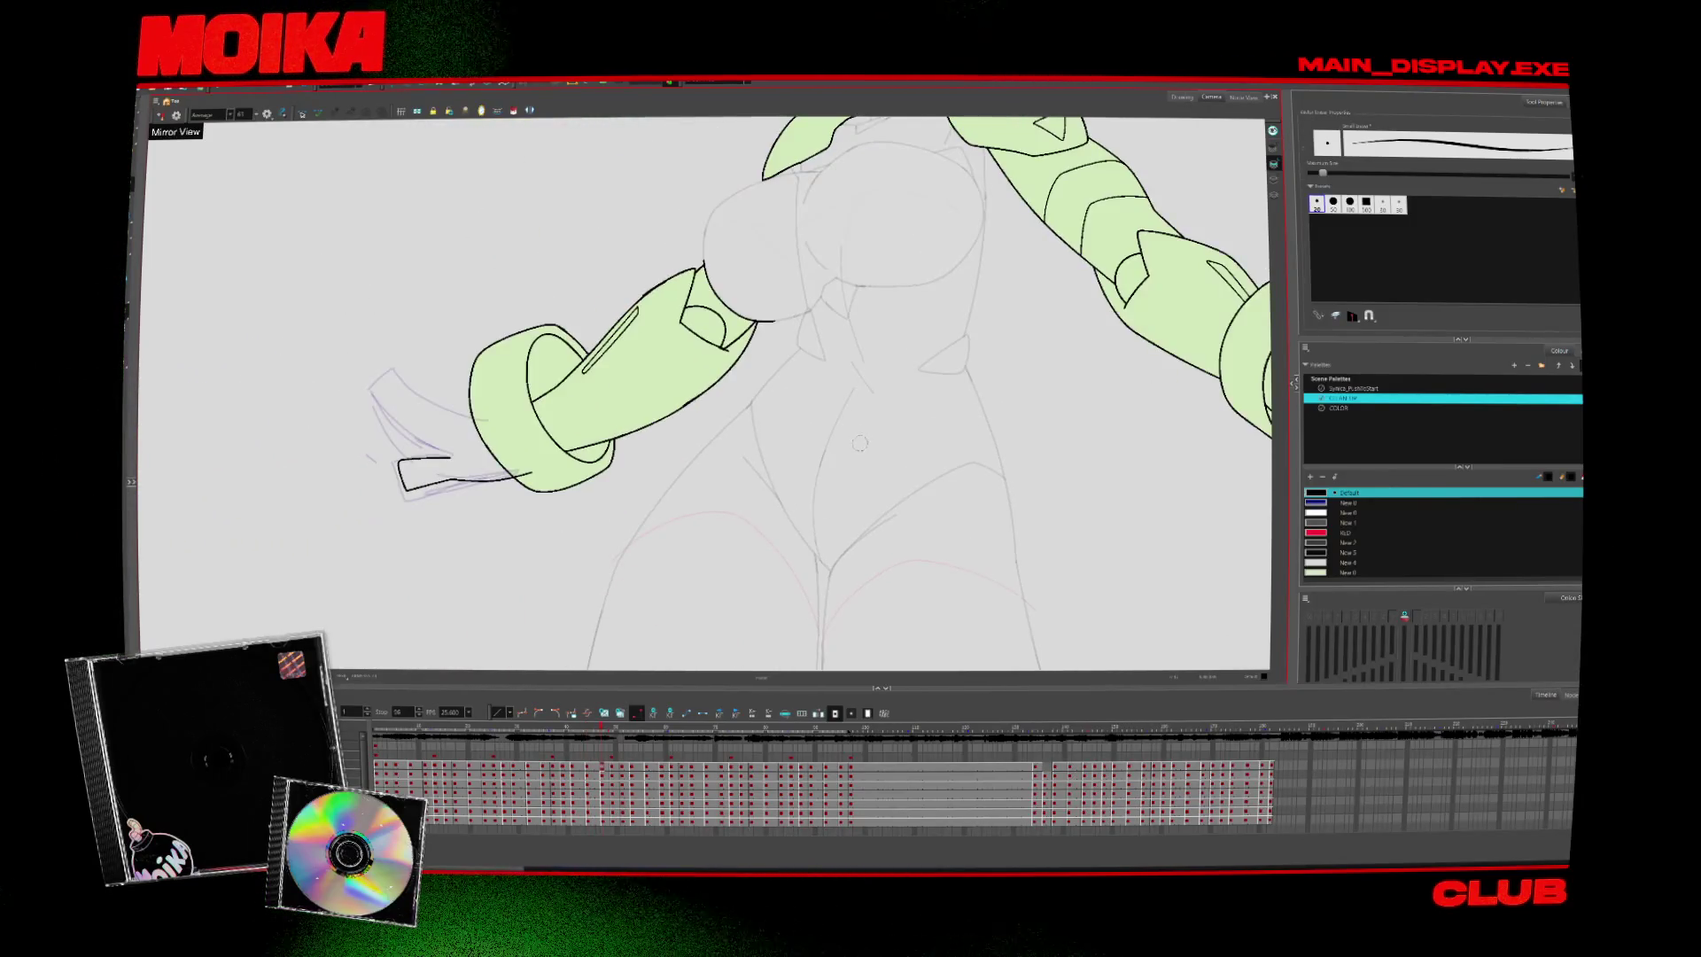
key(alt+z)
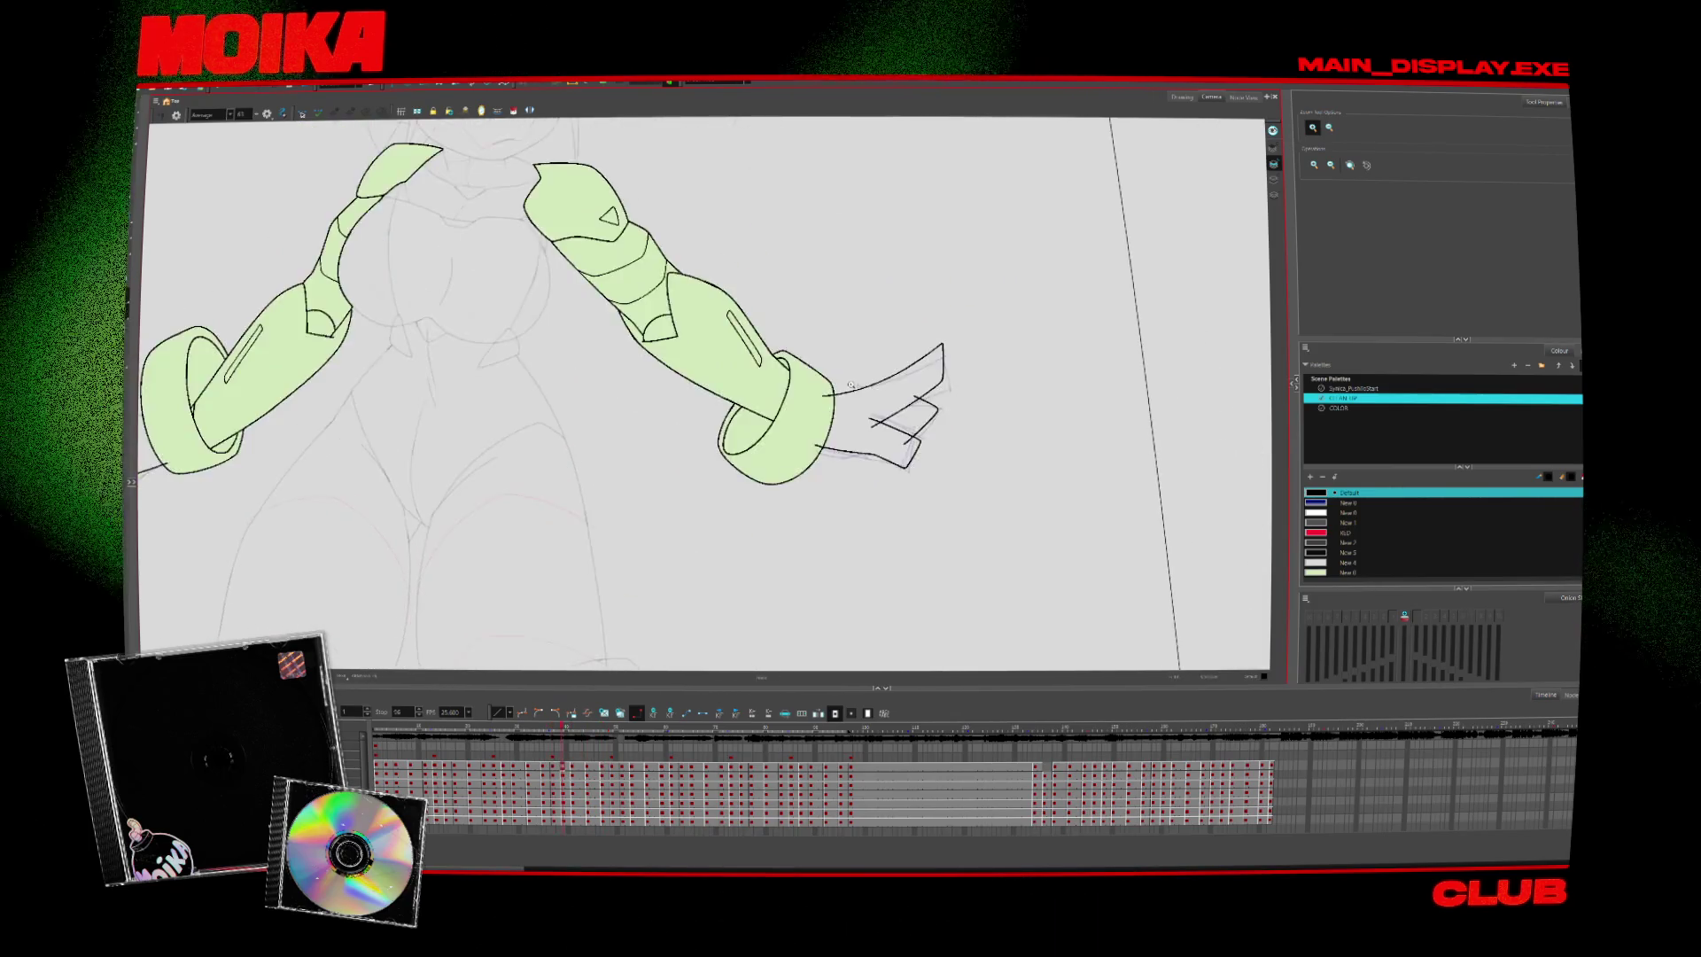
Ink a short finger outline beside the hand at the right cuff
key(alt+b)
mouse_move(764, 379)
mouse_down()
mouse_move(833, 351)
mouse_move(849, 370)
mouse_move(793, 415)
mouse_up()
key(alt+s)
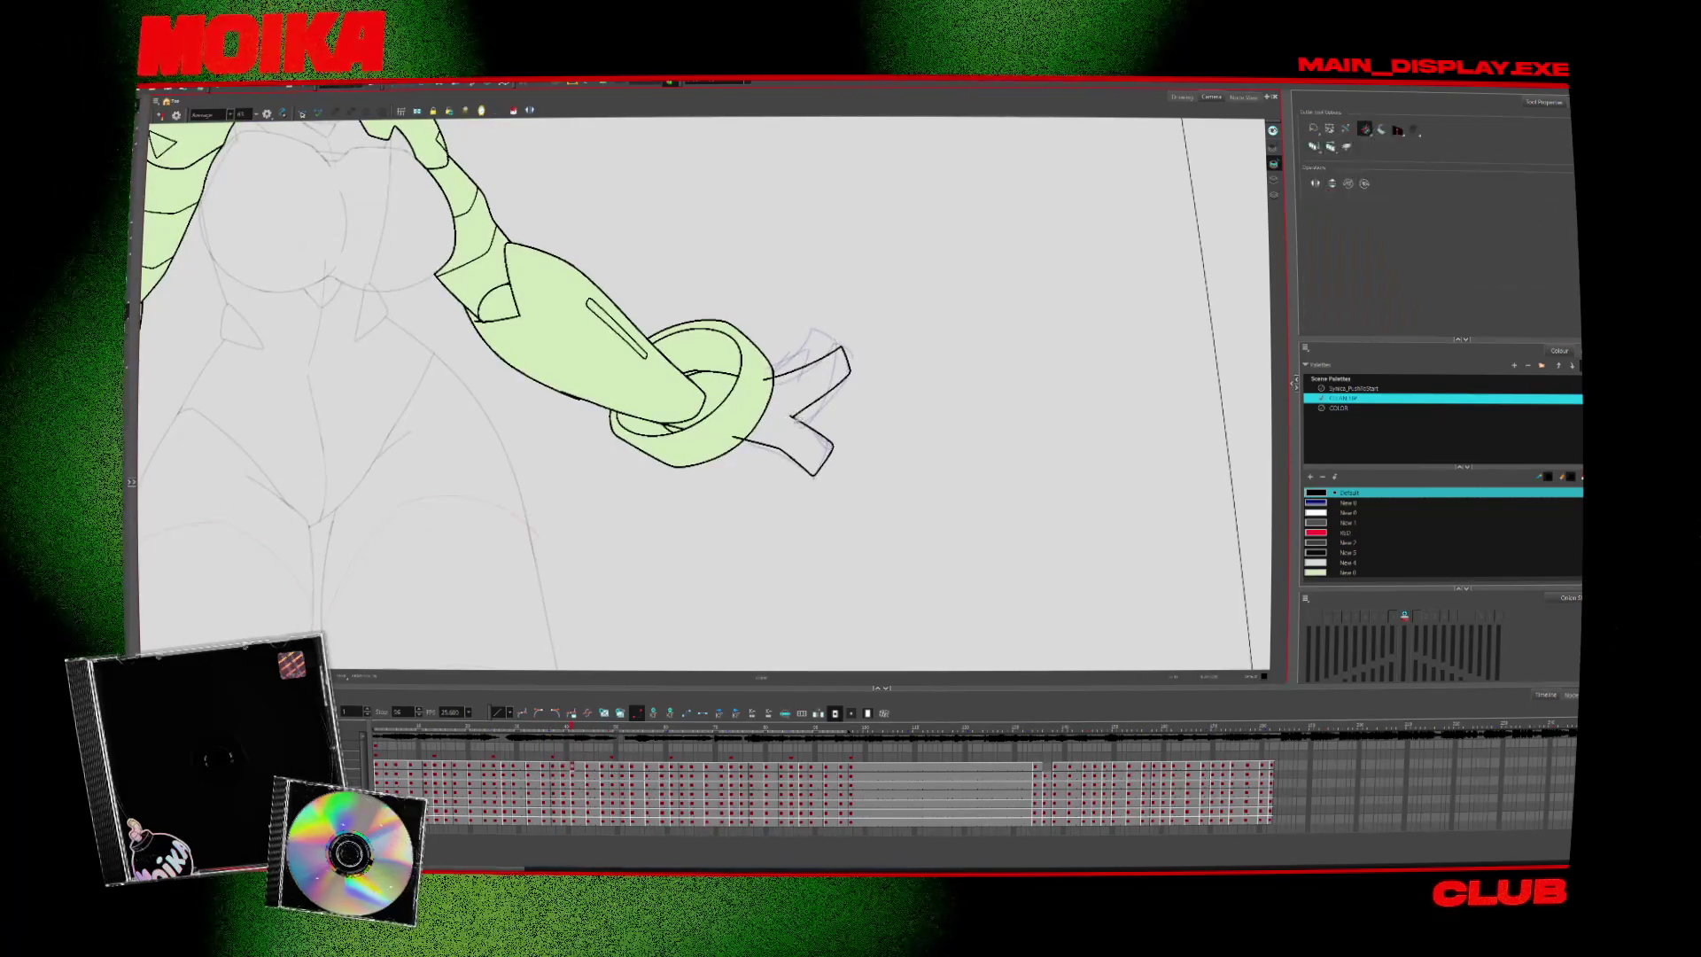
key(alt+b)
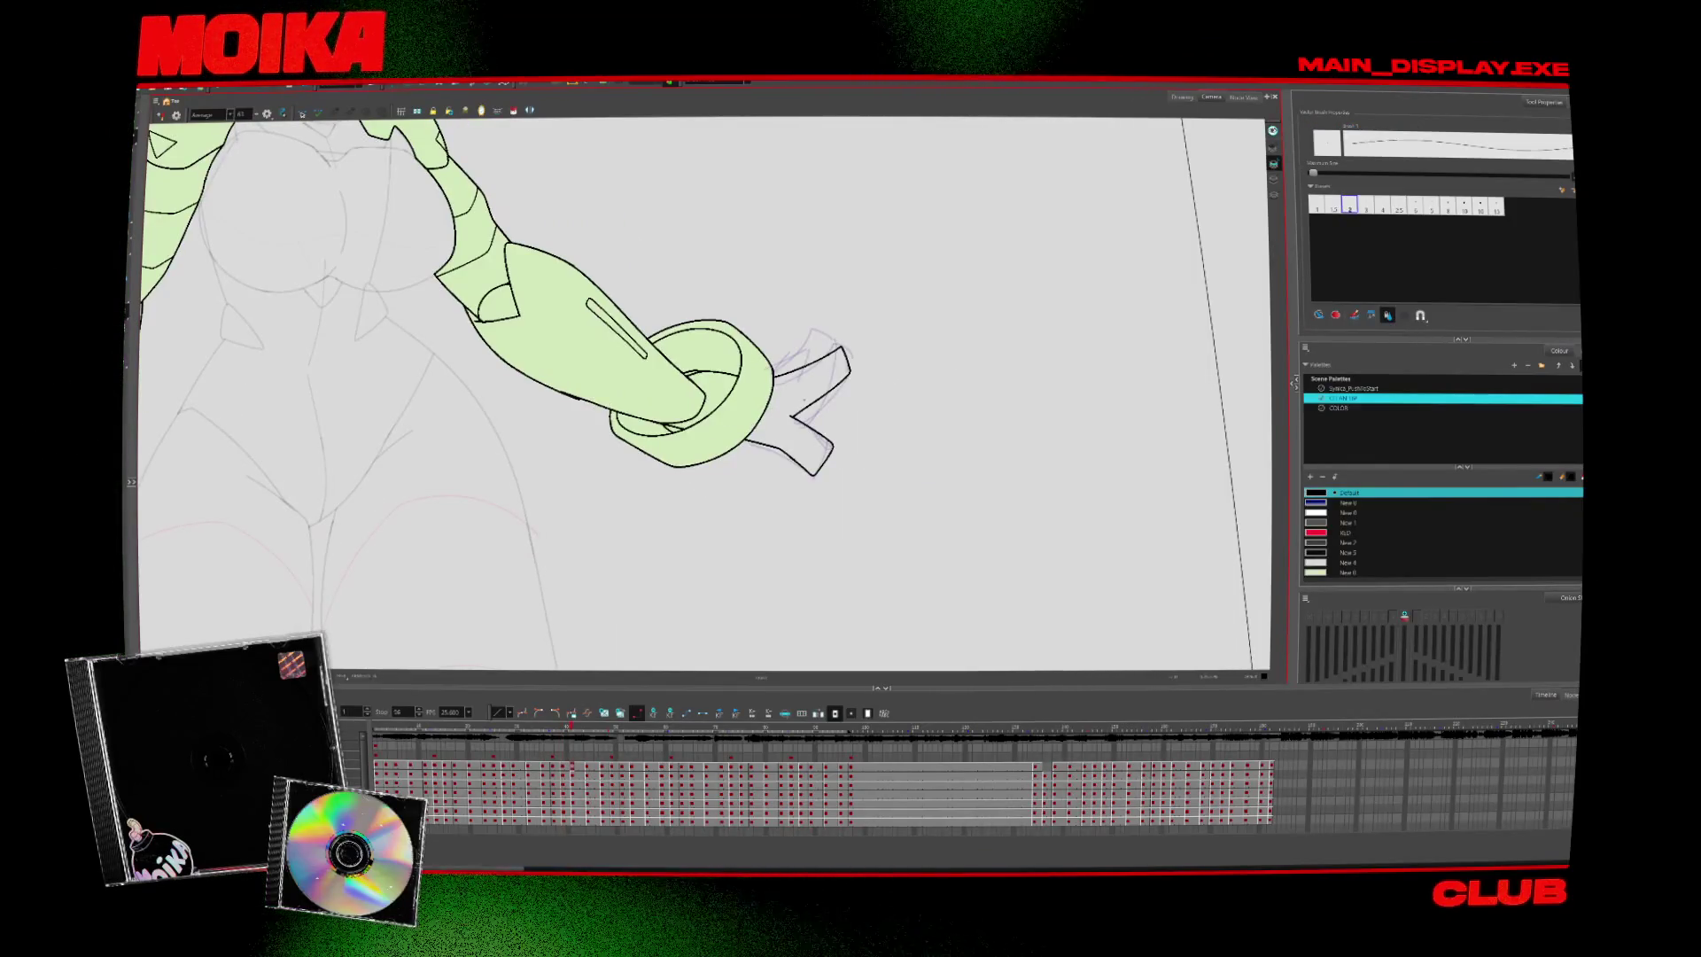
Move to the next pose and ink the hand outline below the right cuff, redrawing the first attempt
key(comma)
key(comma)
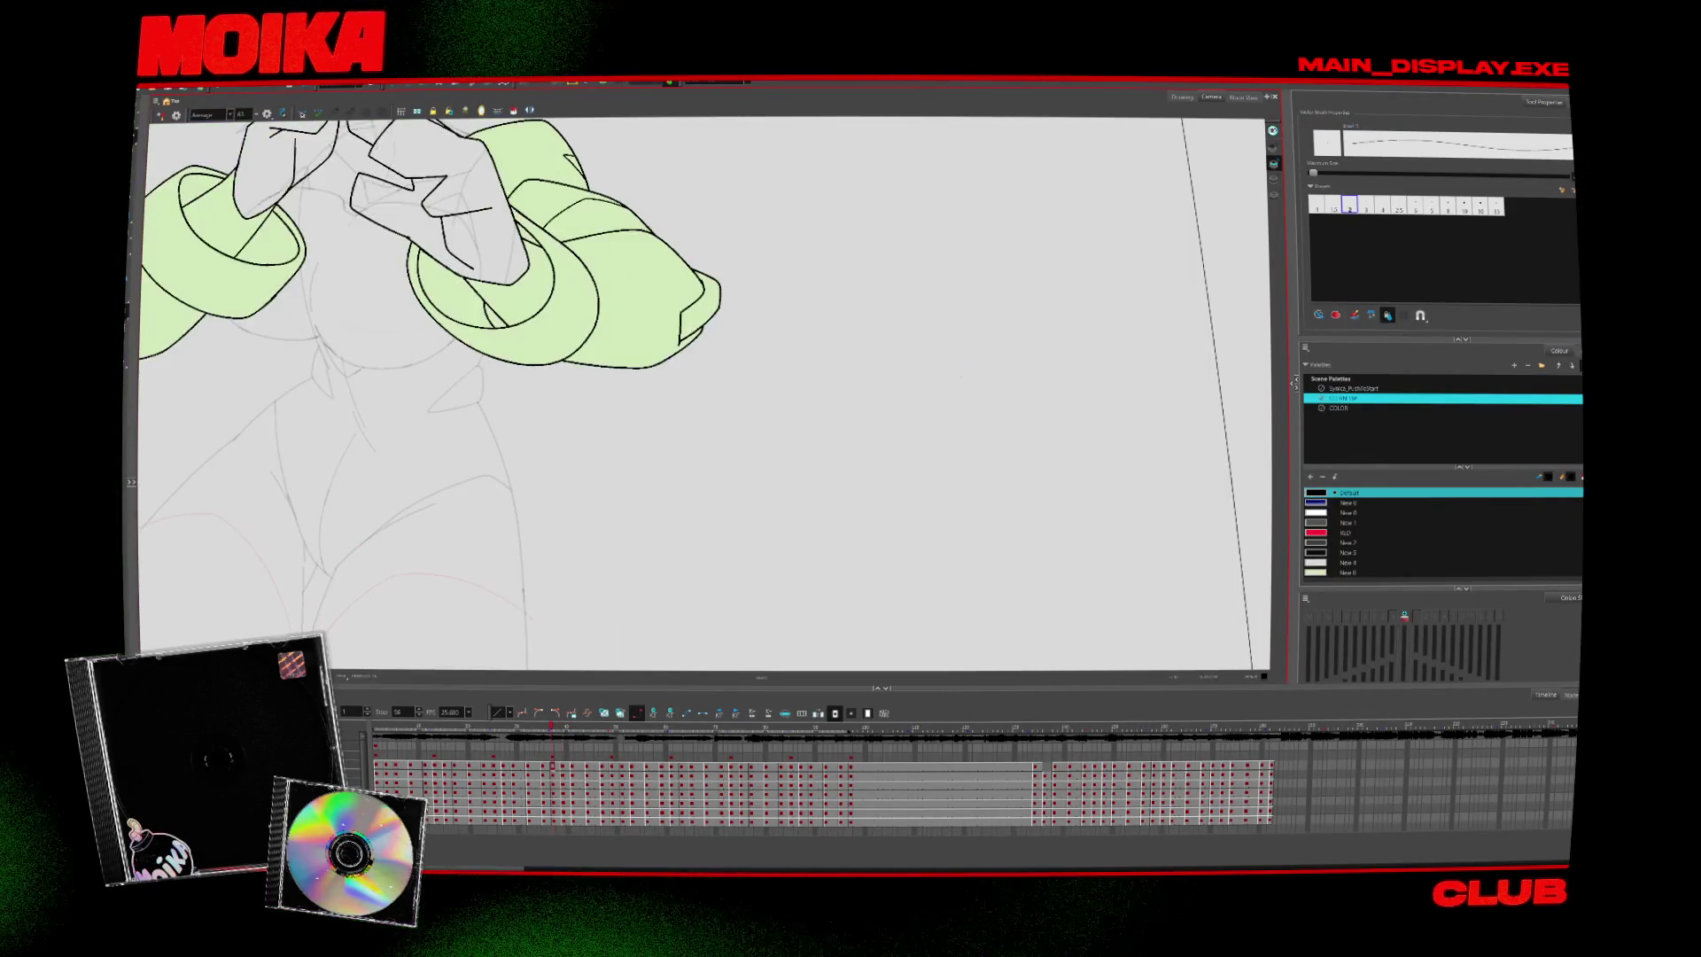
key(period)
key(period)
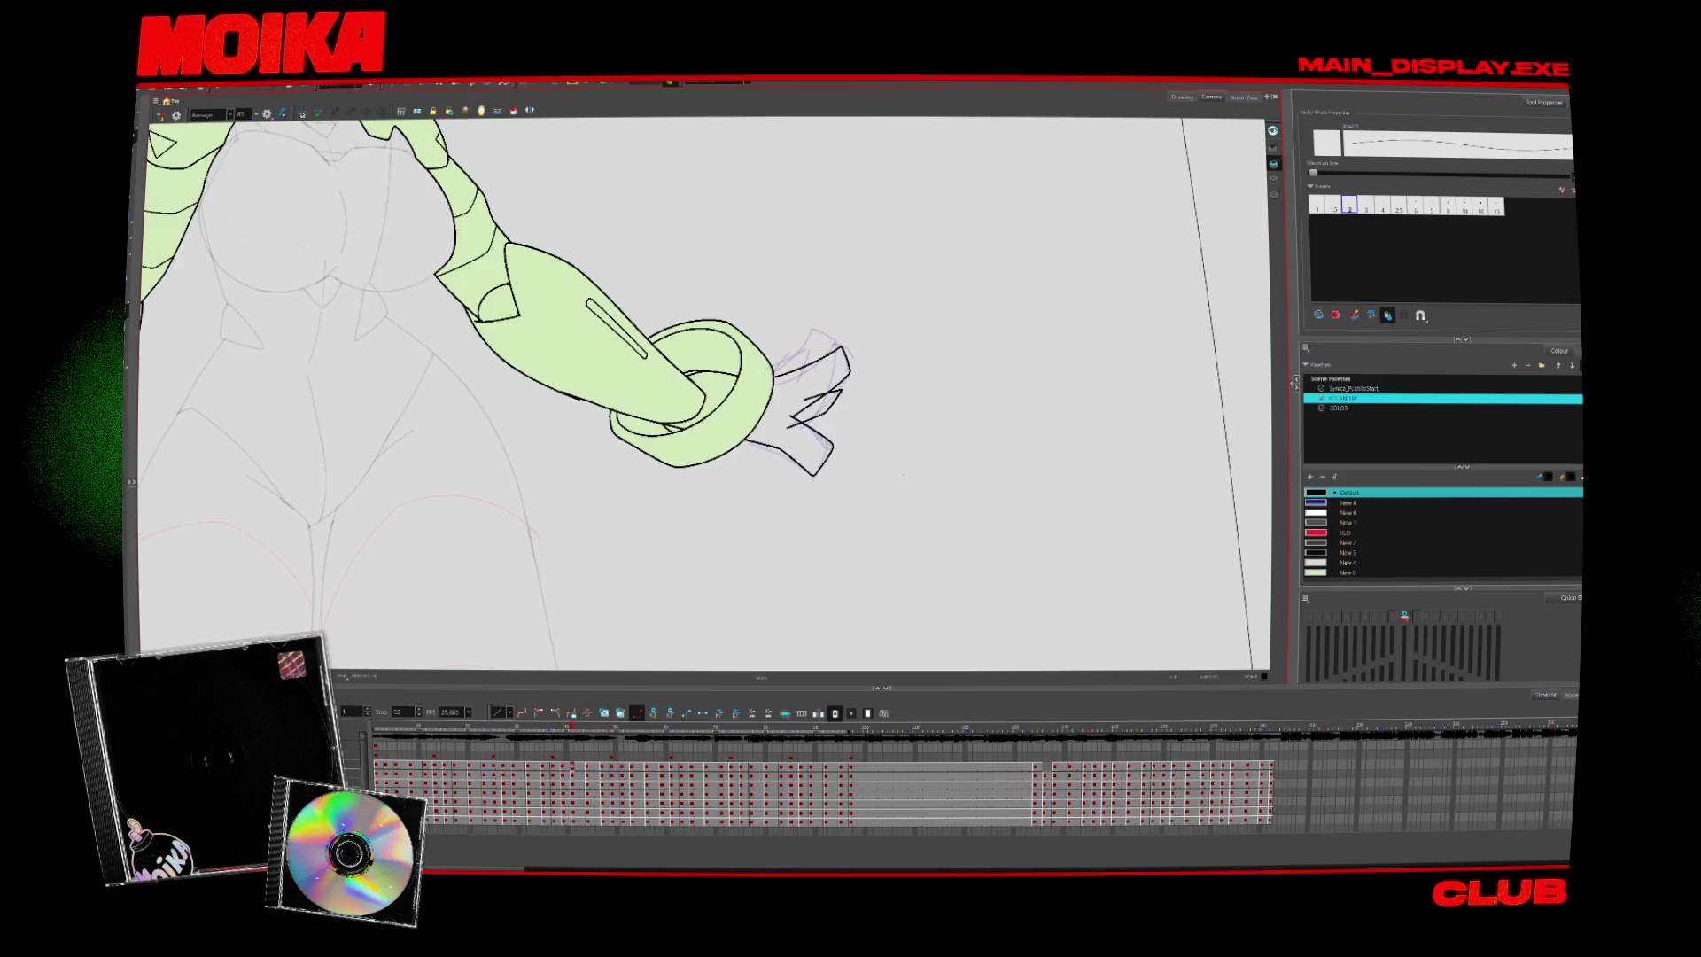
key(period)
key(period)
key(period)
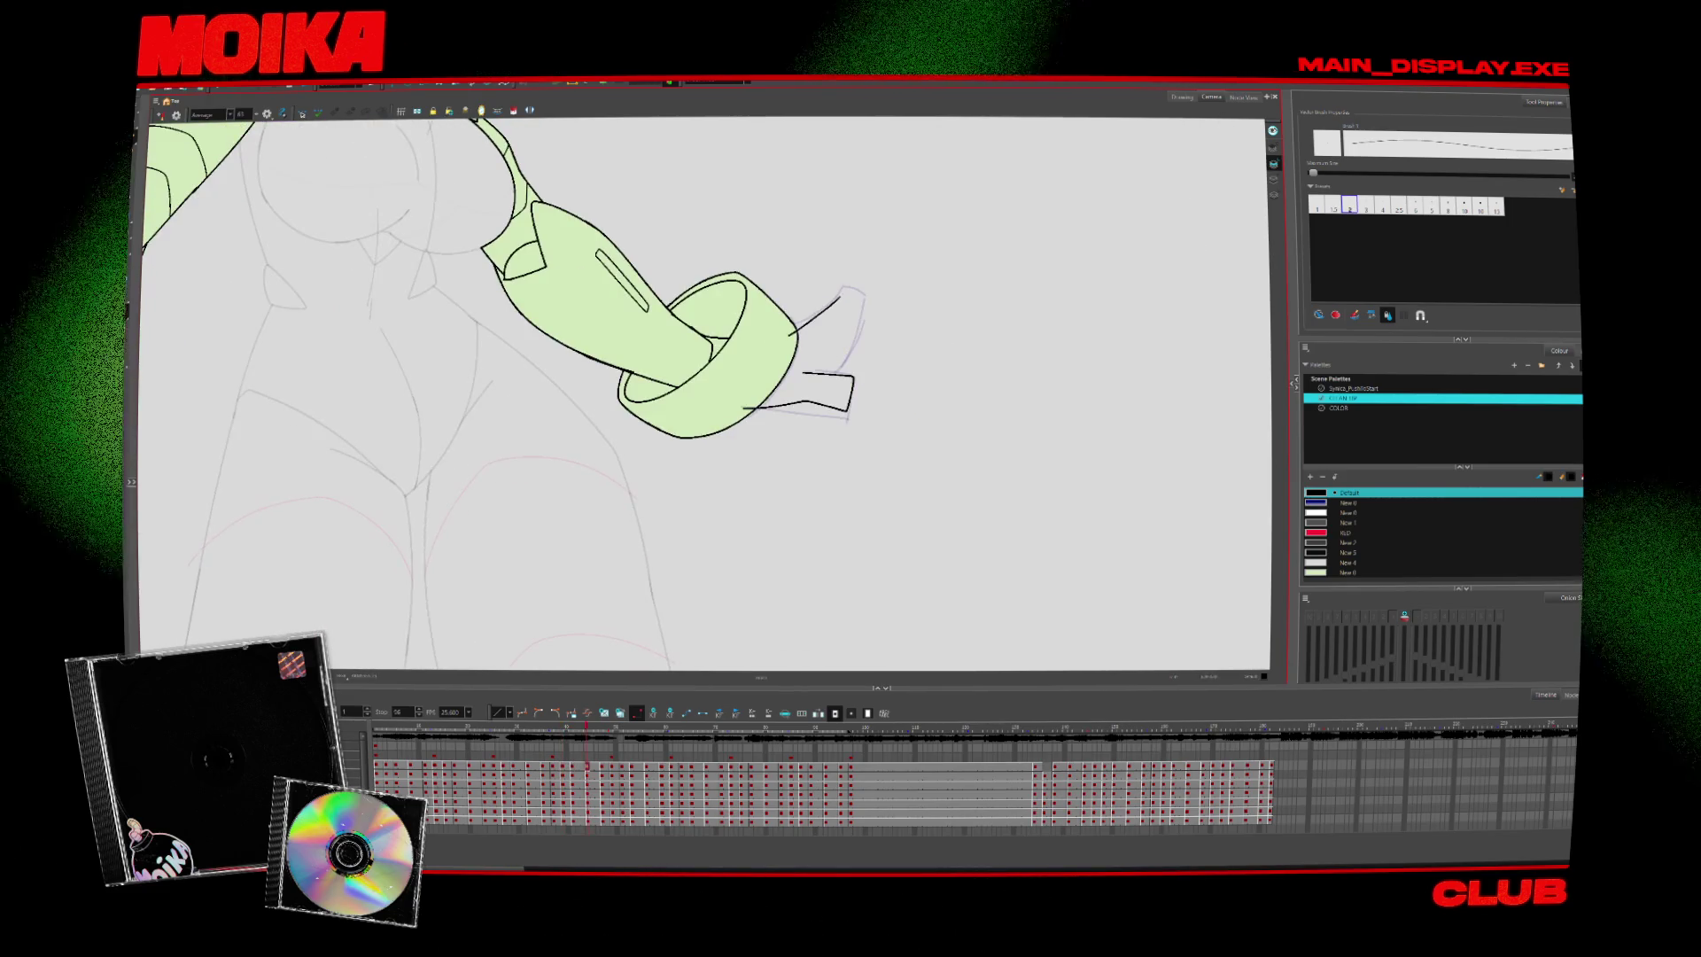
drag(836, 290, 830, 371)
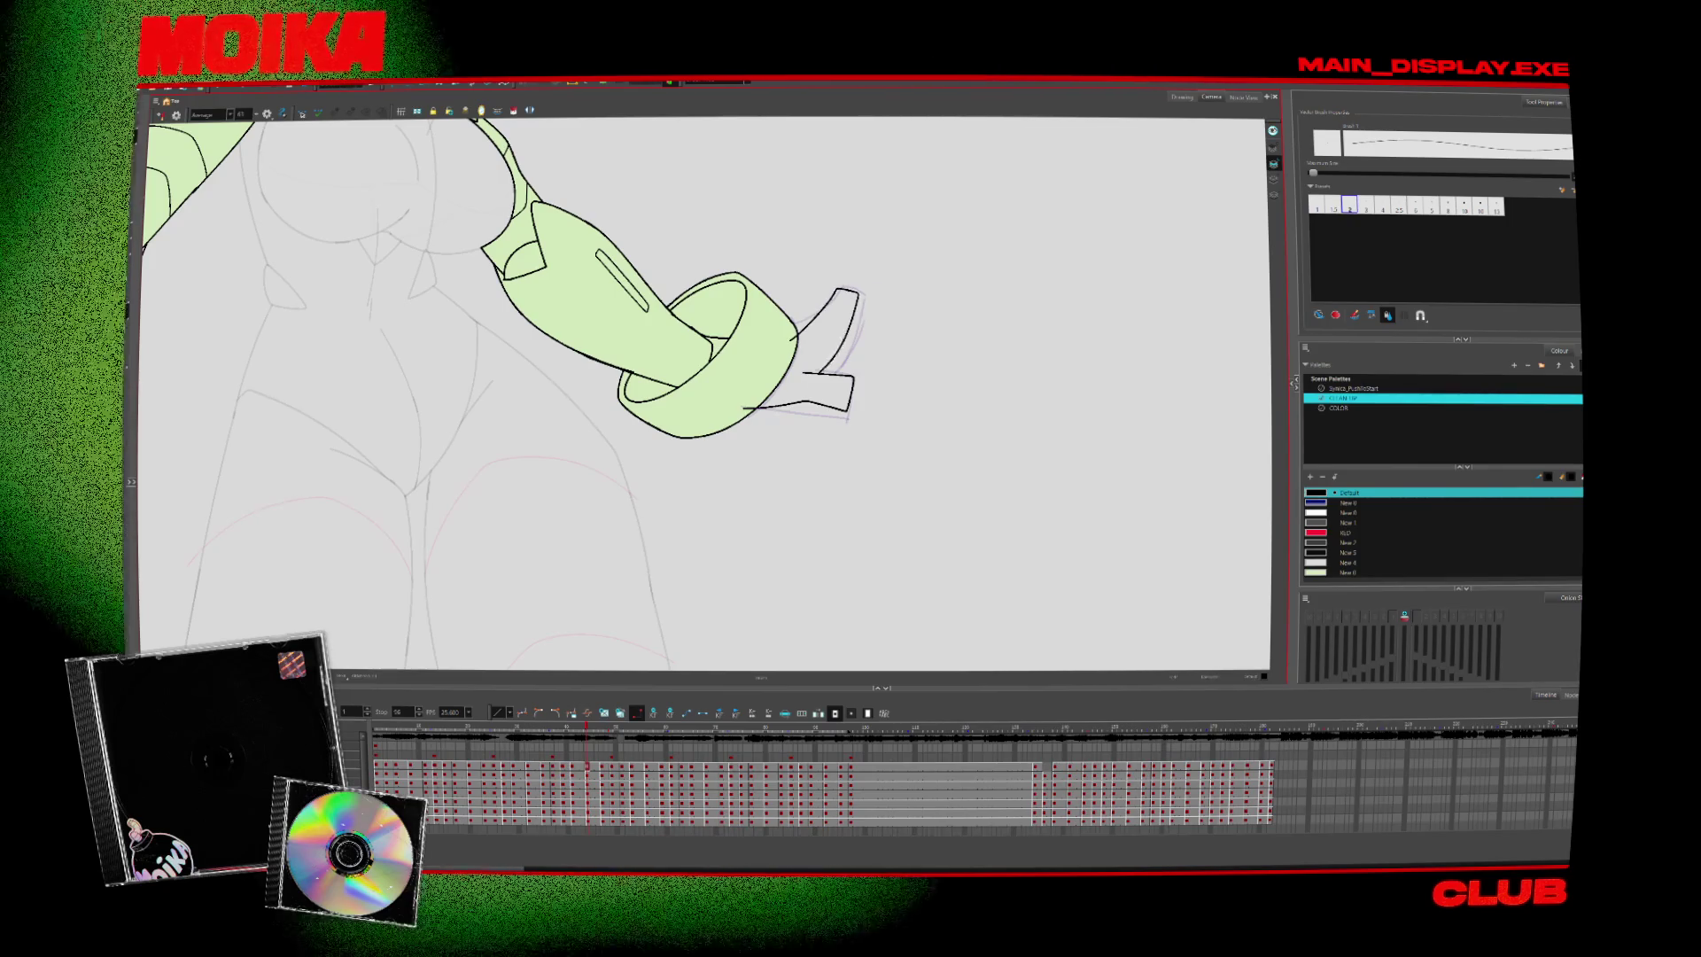
key(ctrl+z)
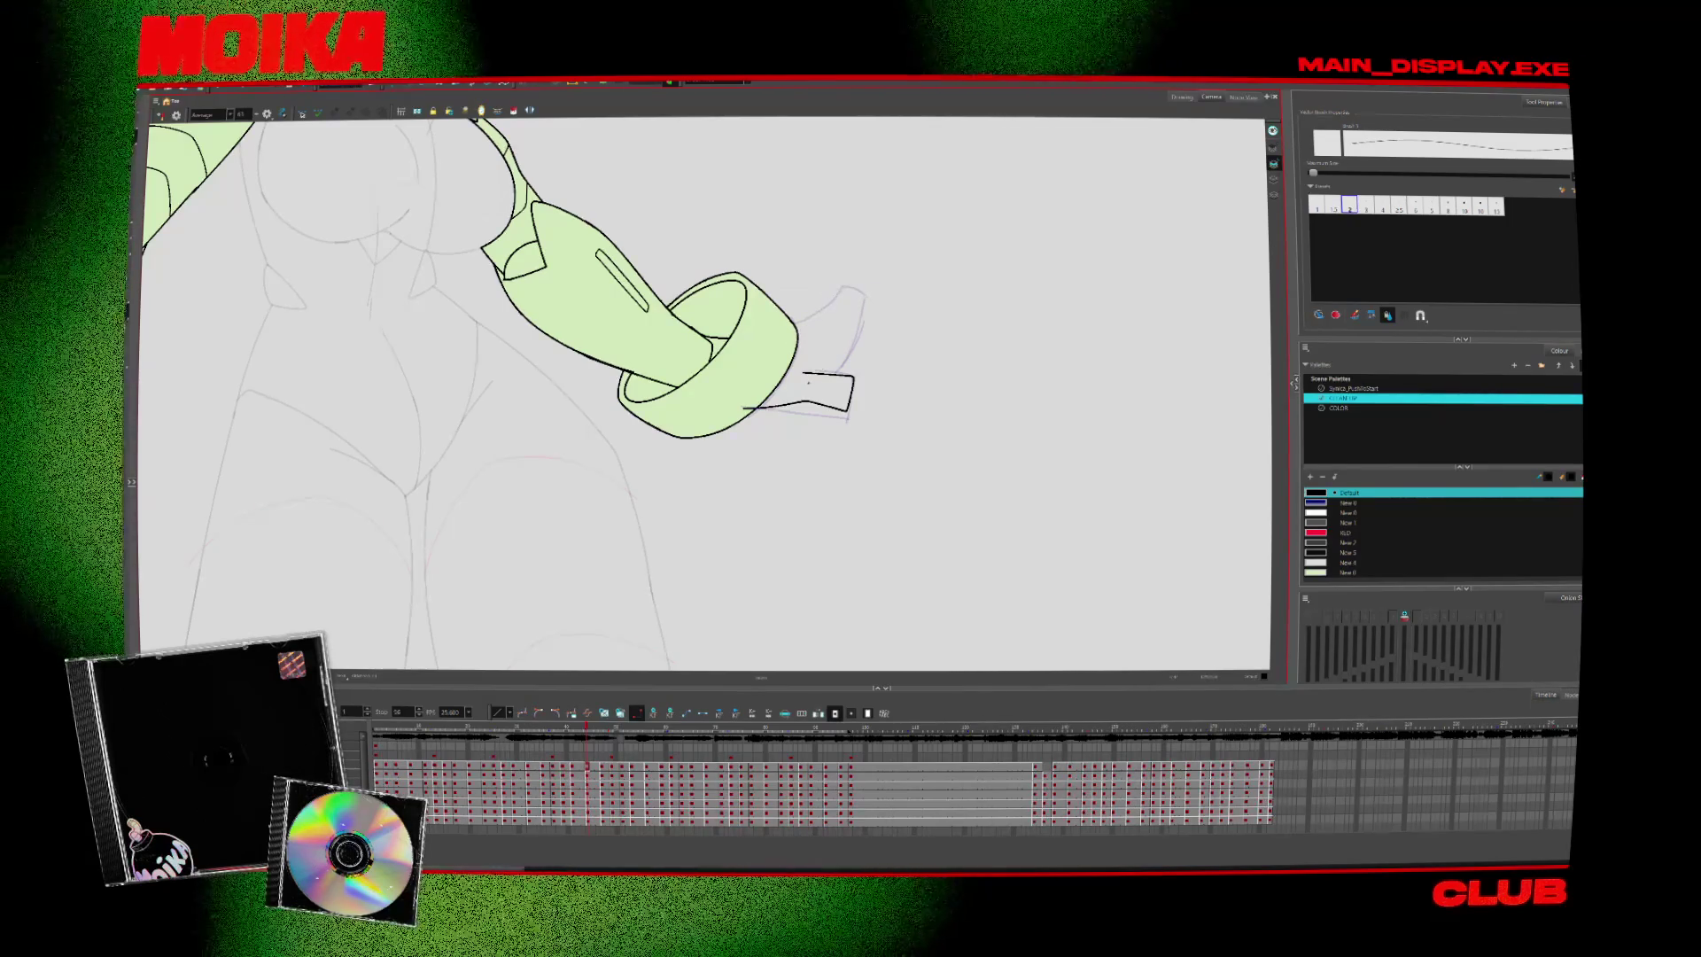
drag(826, 297, 808, 380)
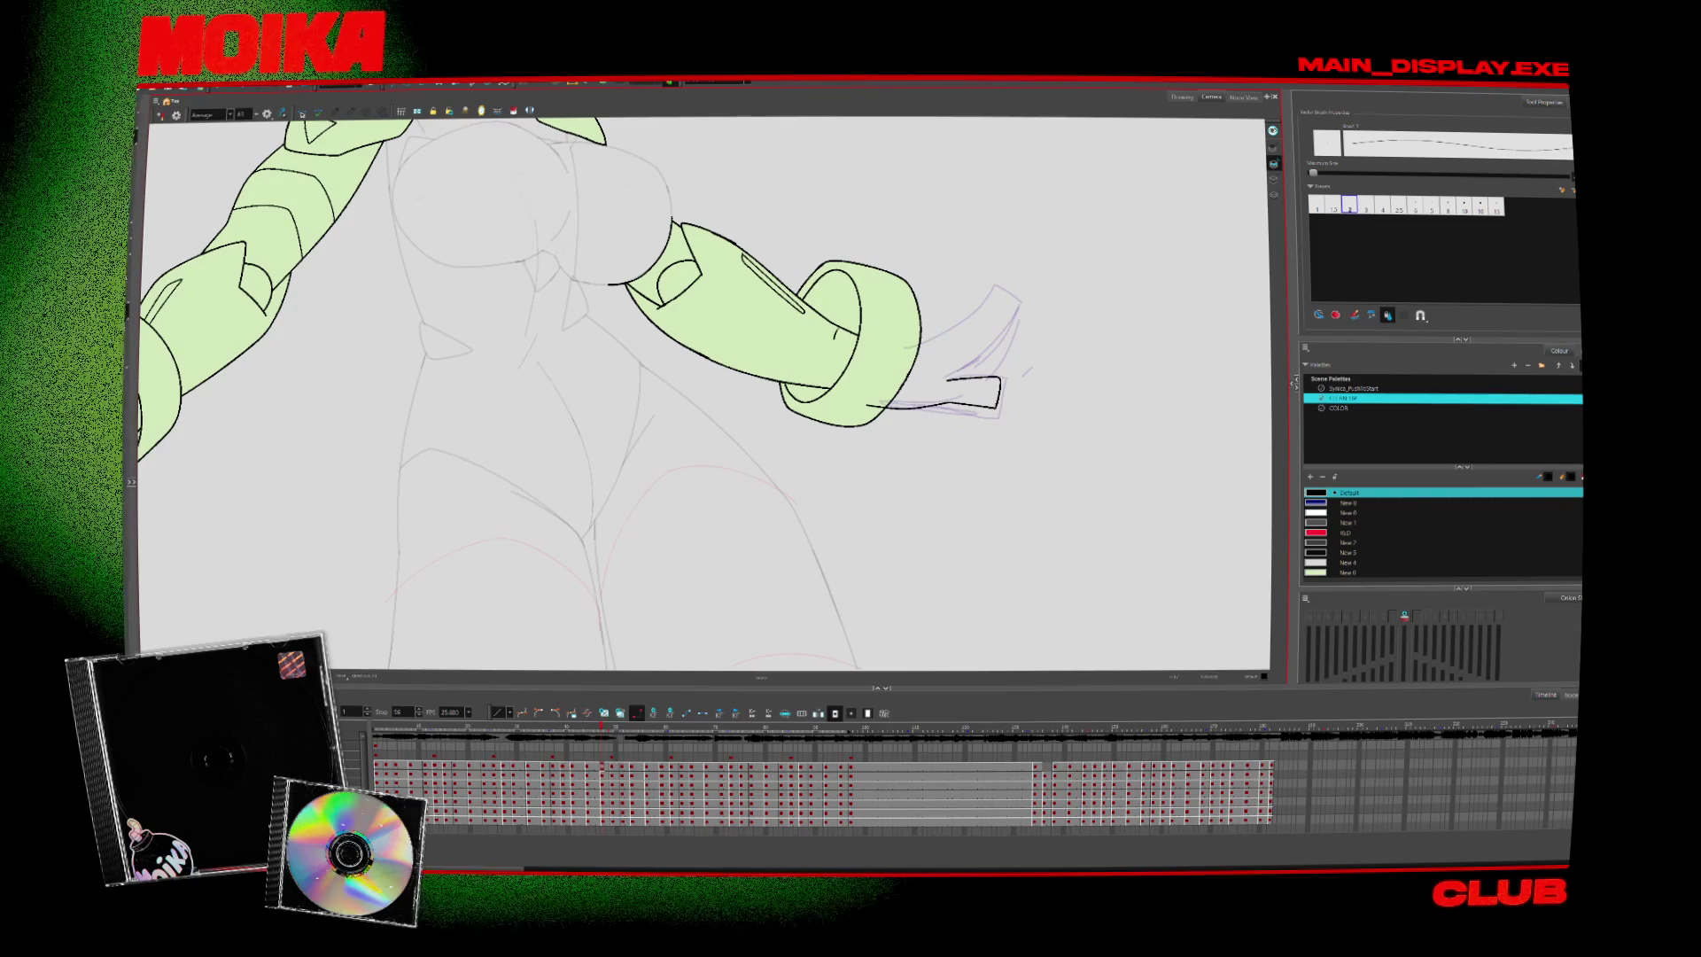
key(alt+i)
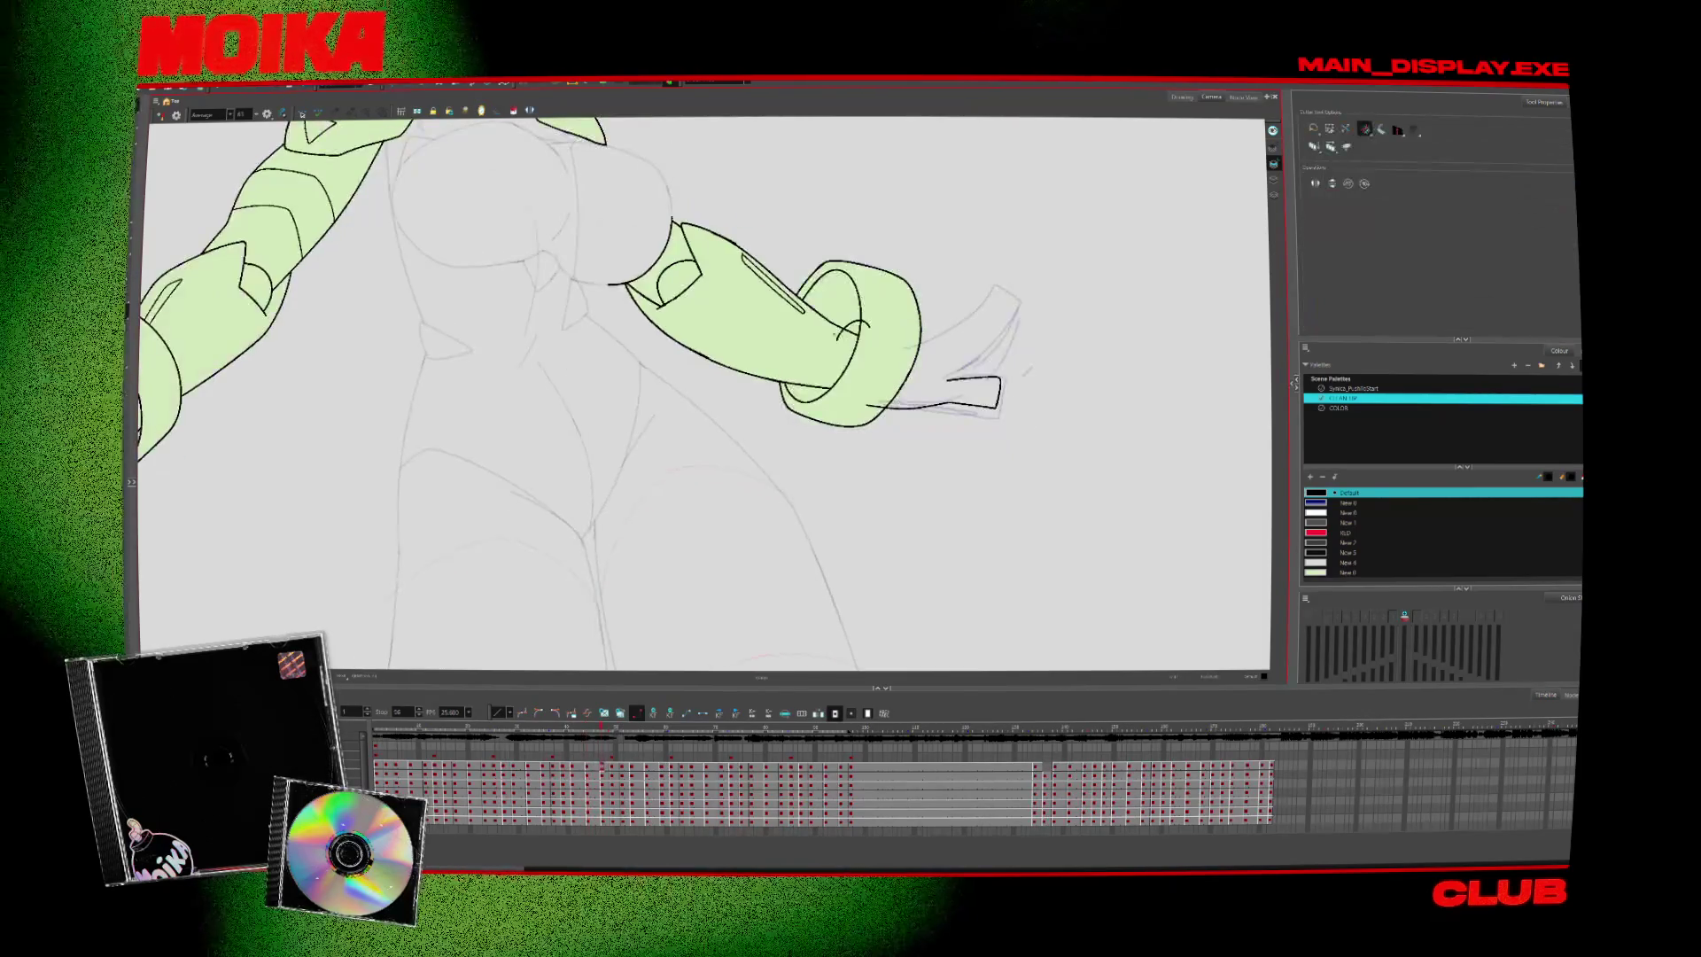
Step back and forth through neighbouring arm poses to review the inked hands
key(comma)
key(alt+b)
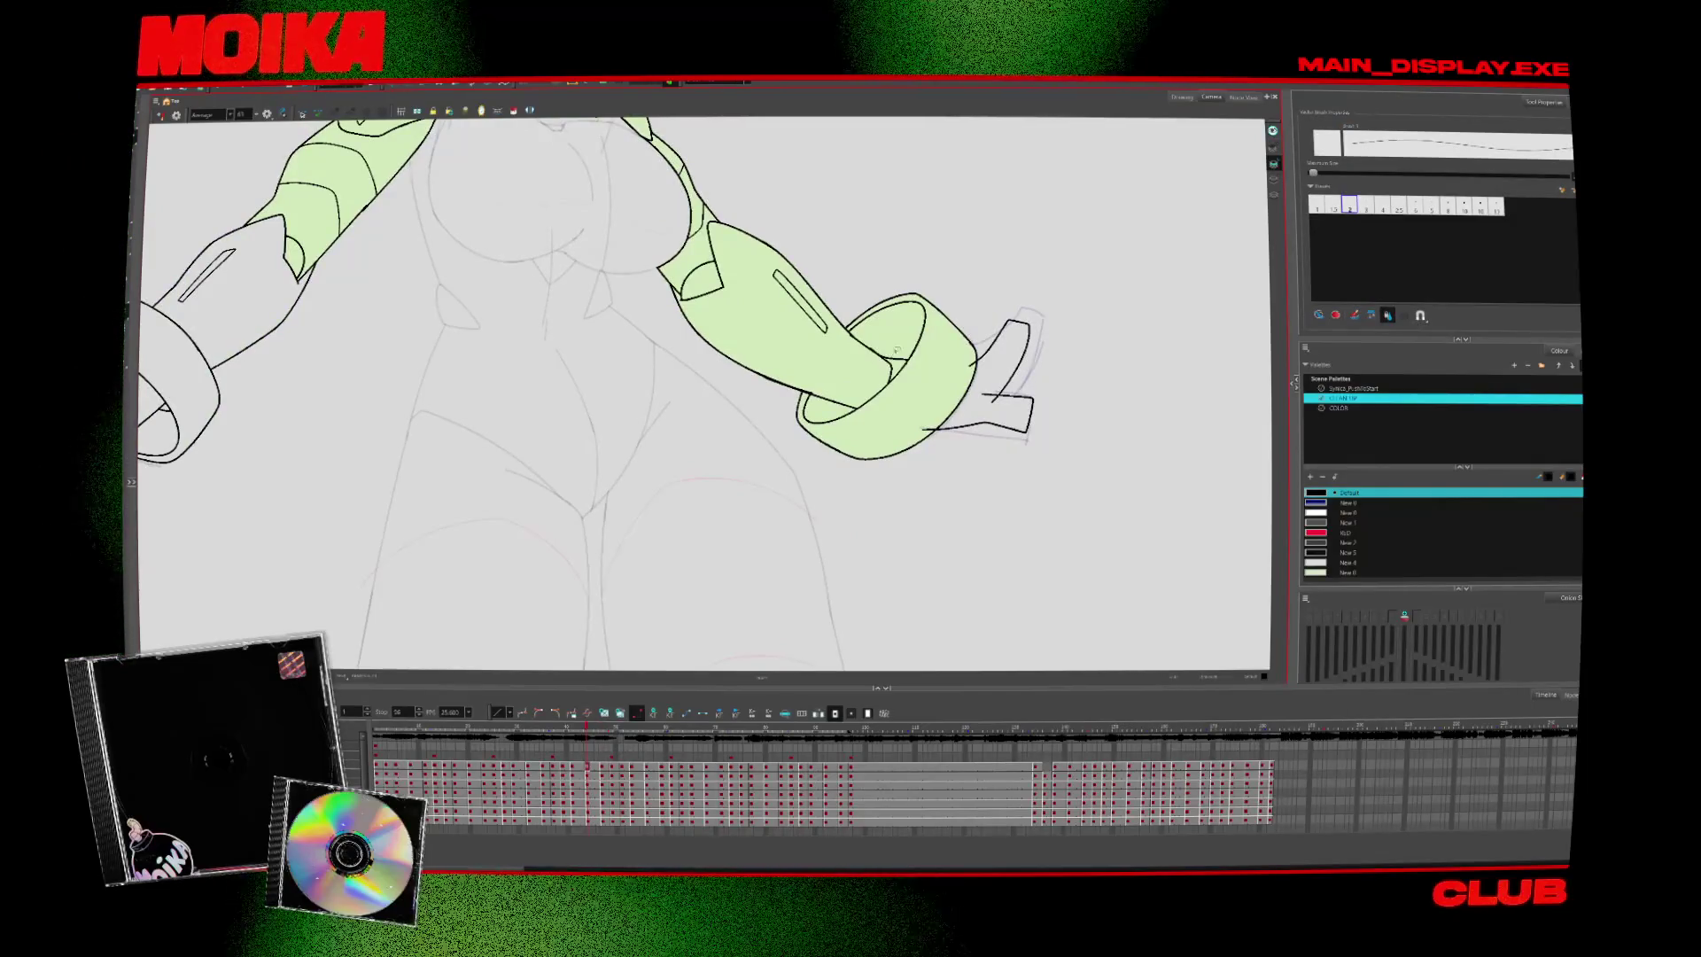
key(alt+t)
key(comma)
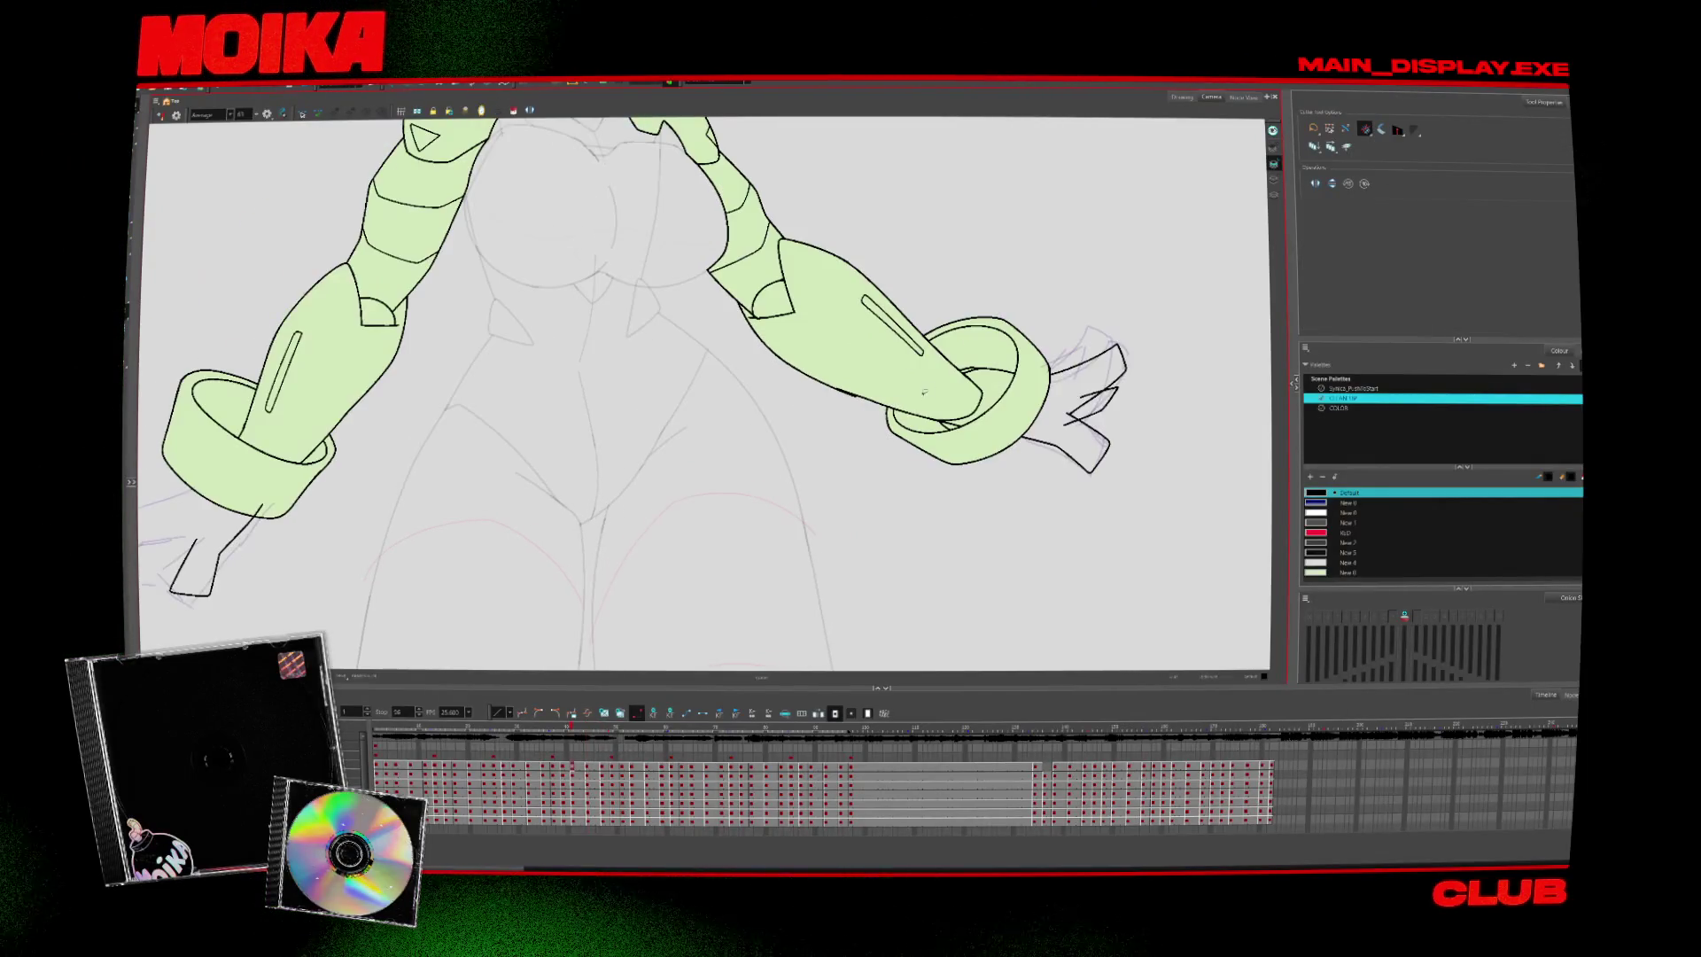
key(alt+b)
key(period)
key(period)
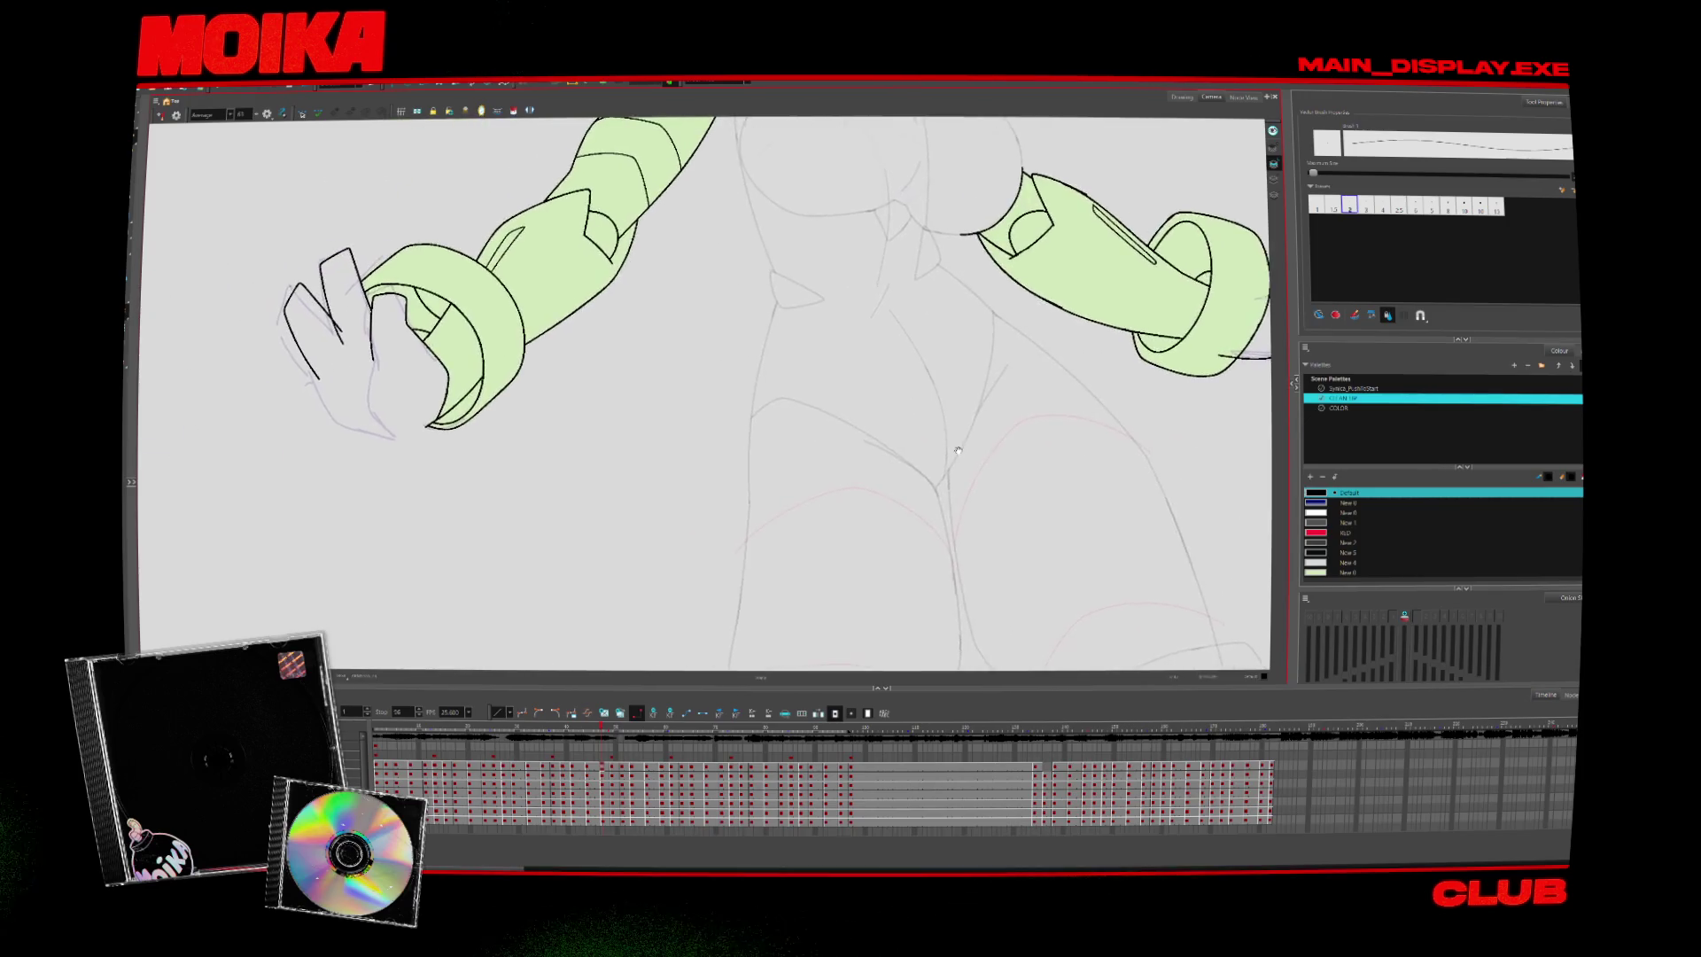
key(period)
key(period)
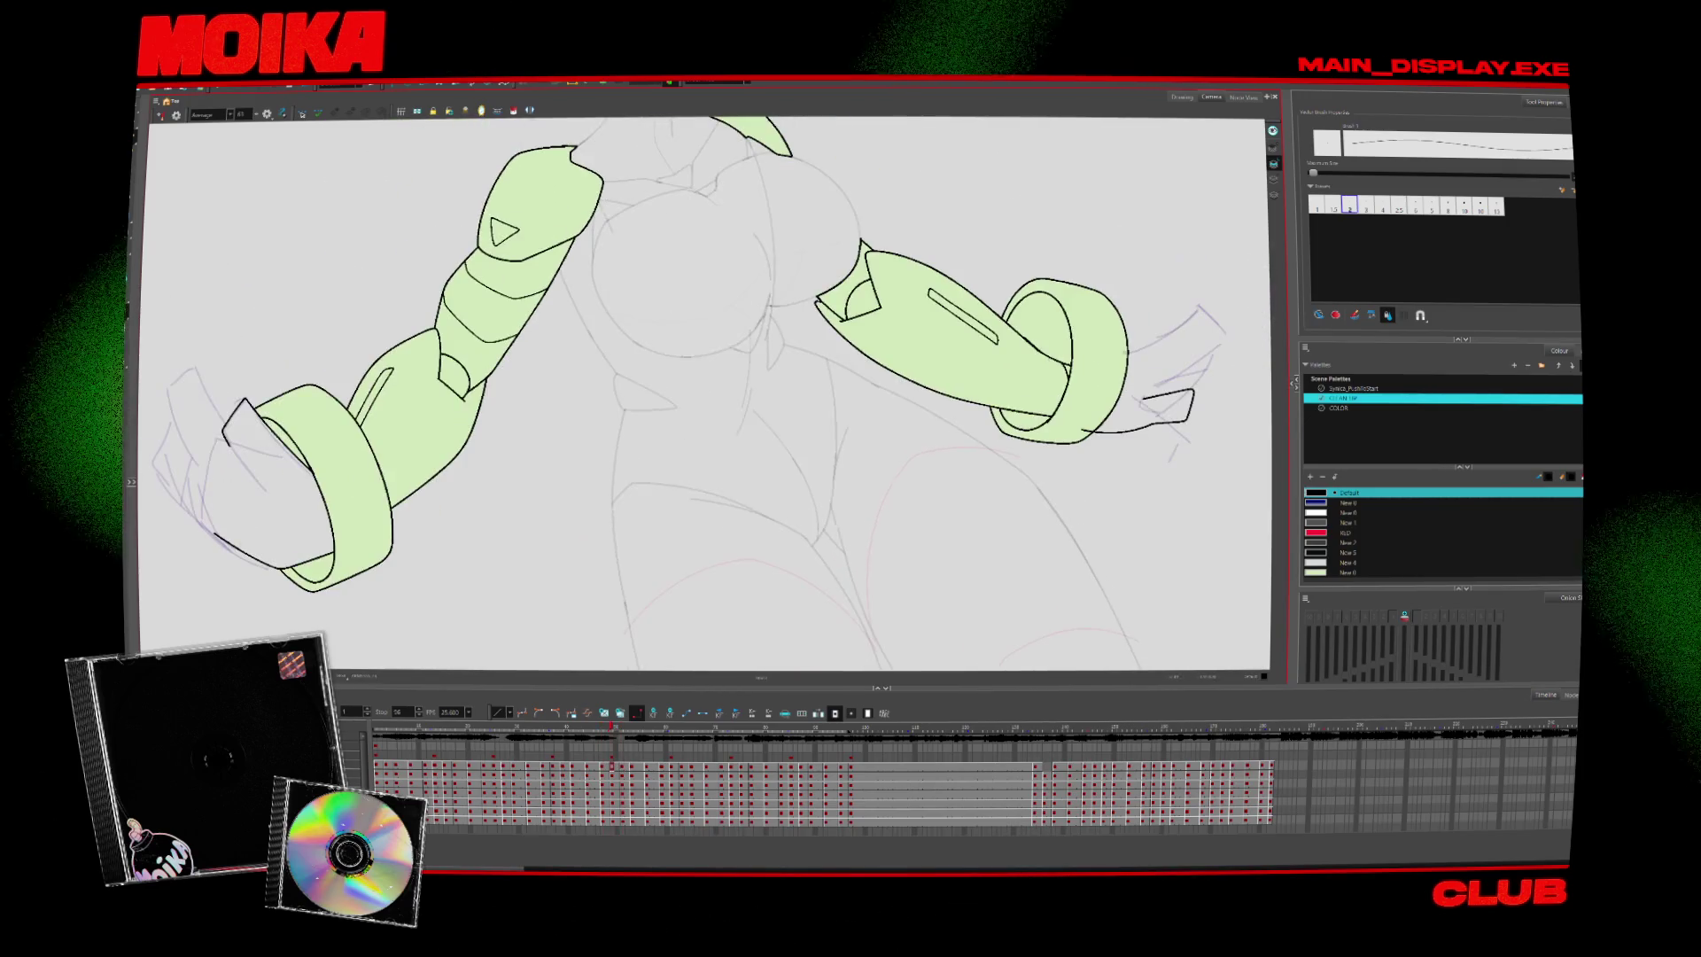
key(alt+s)
key(period)
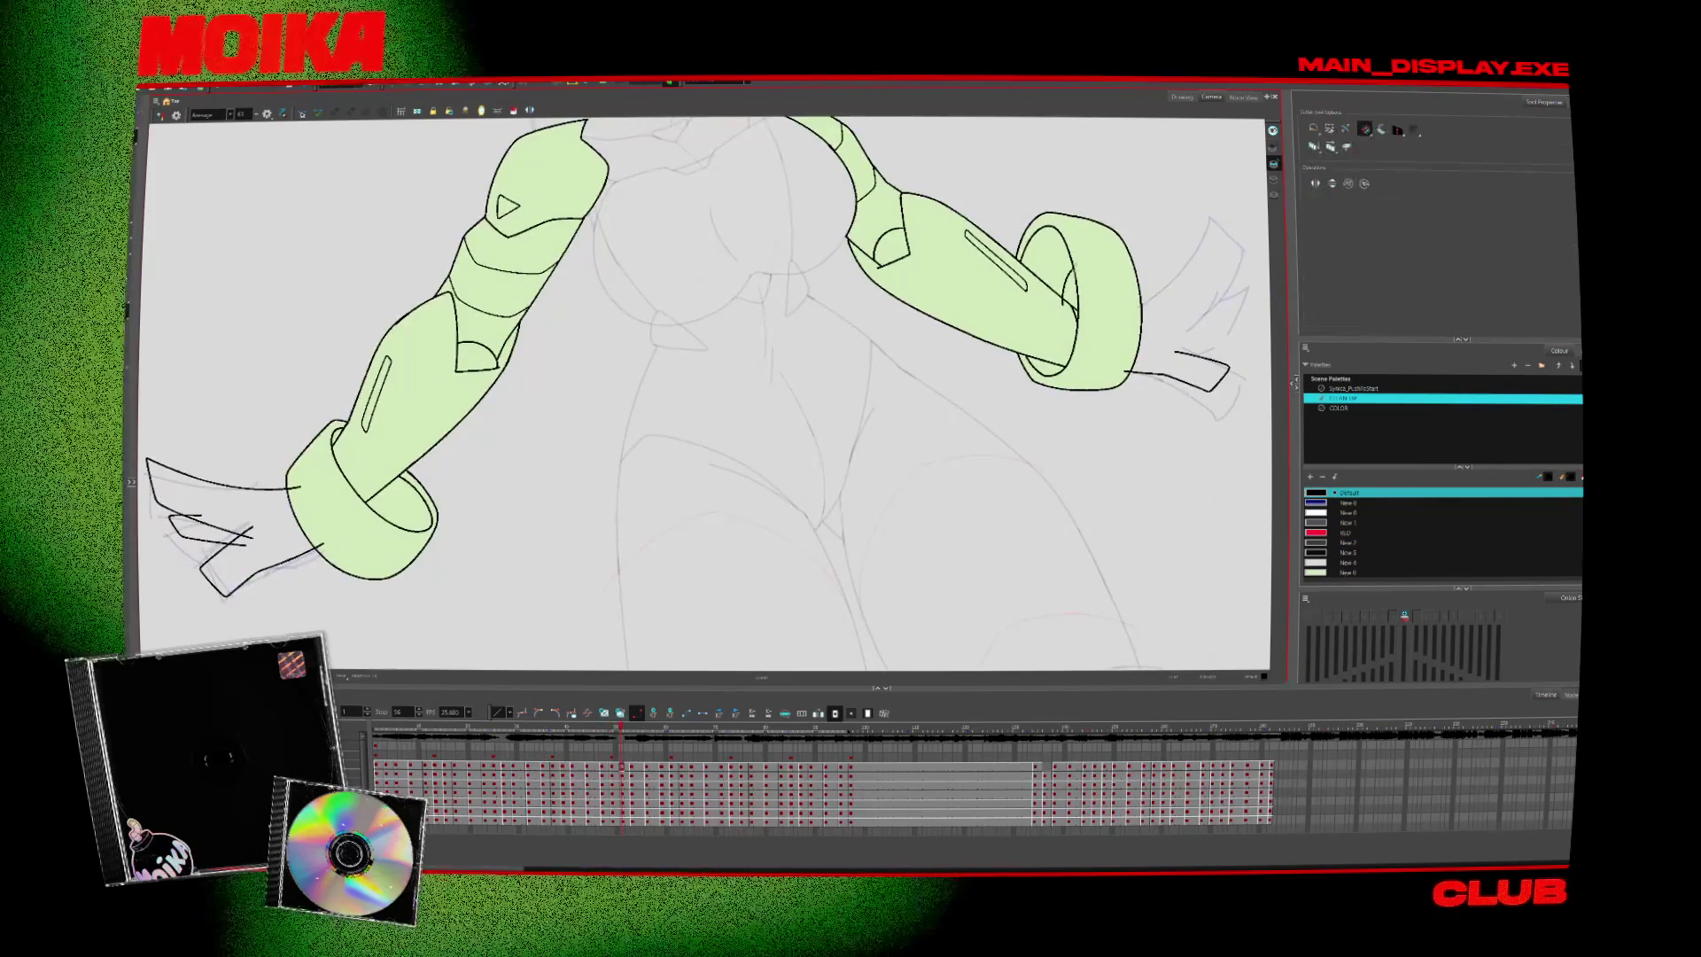
Mirror the canvas and flip forward through the next several arm poses
key(comma)
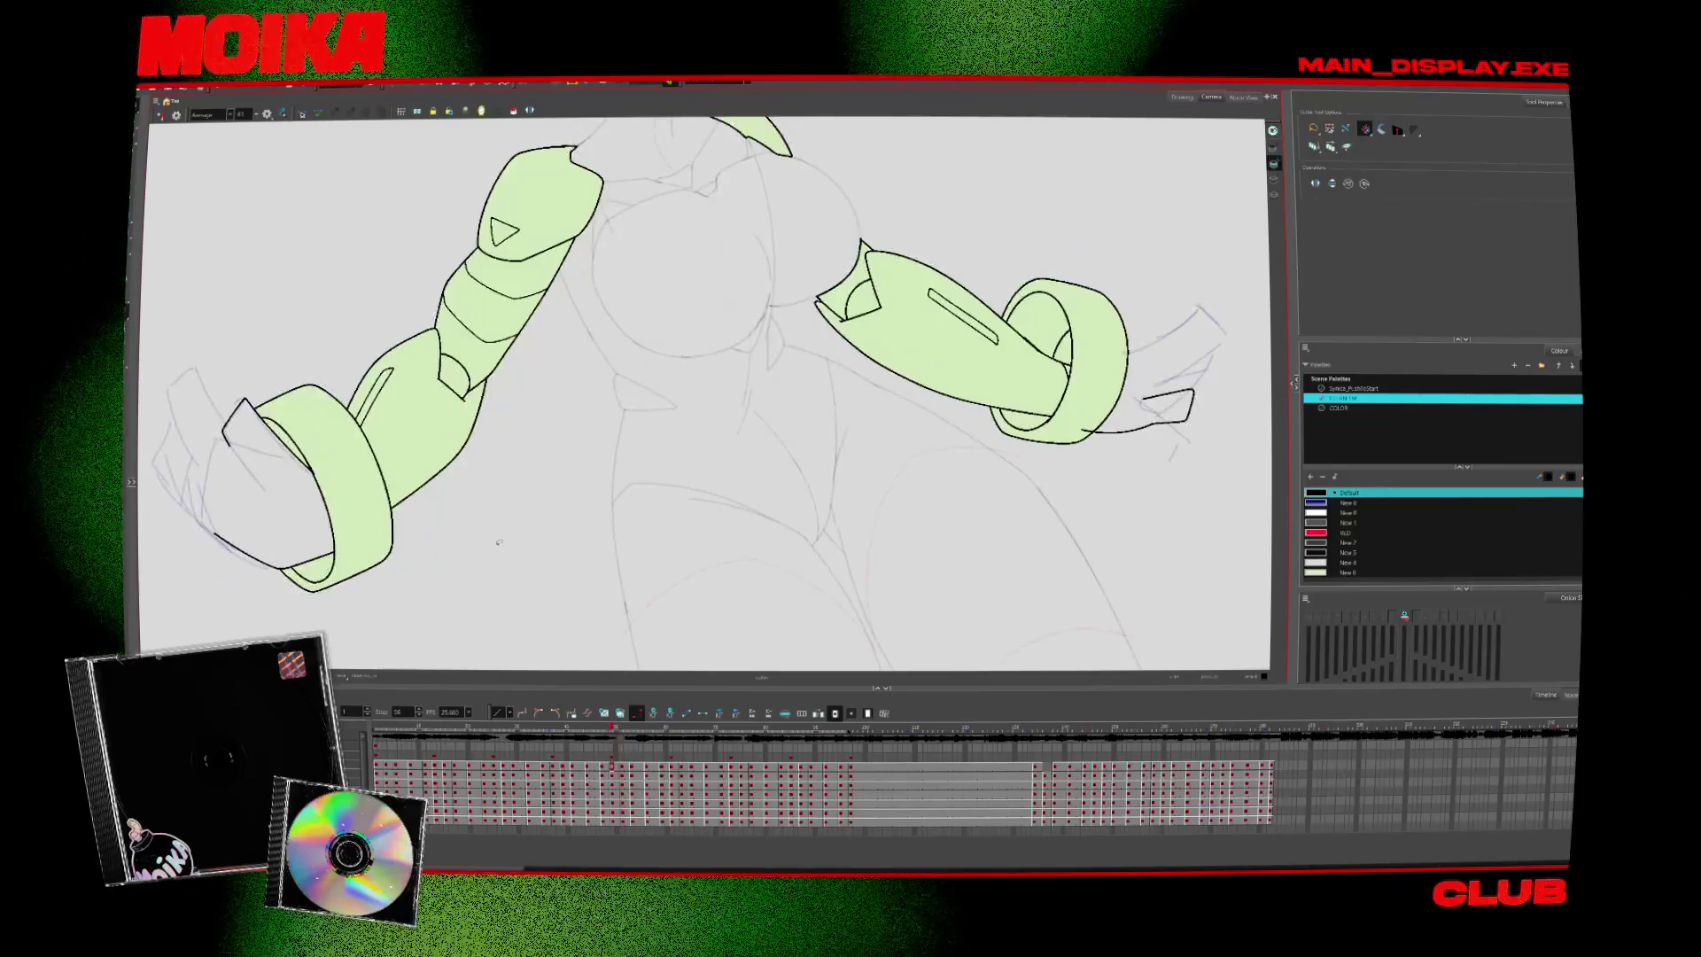
key(4)
key(period)
key(period)
key(alt+b)
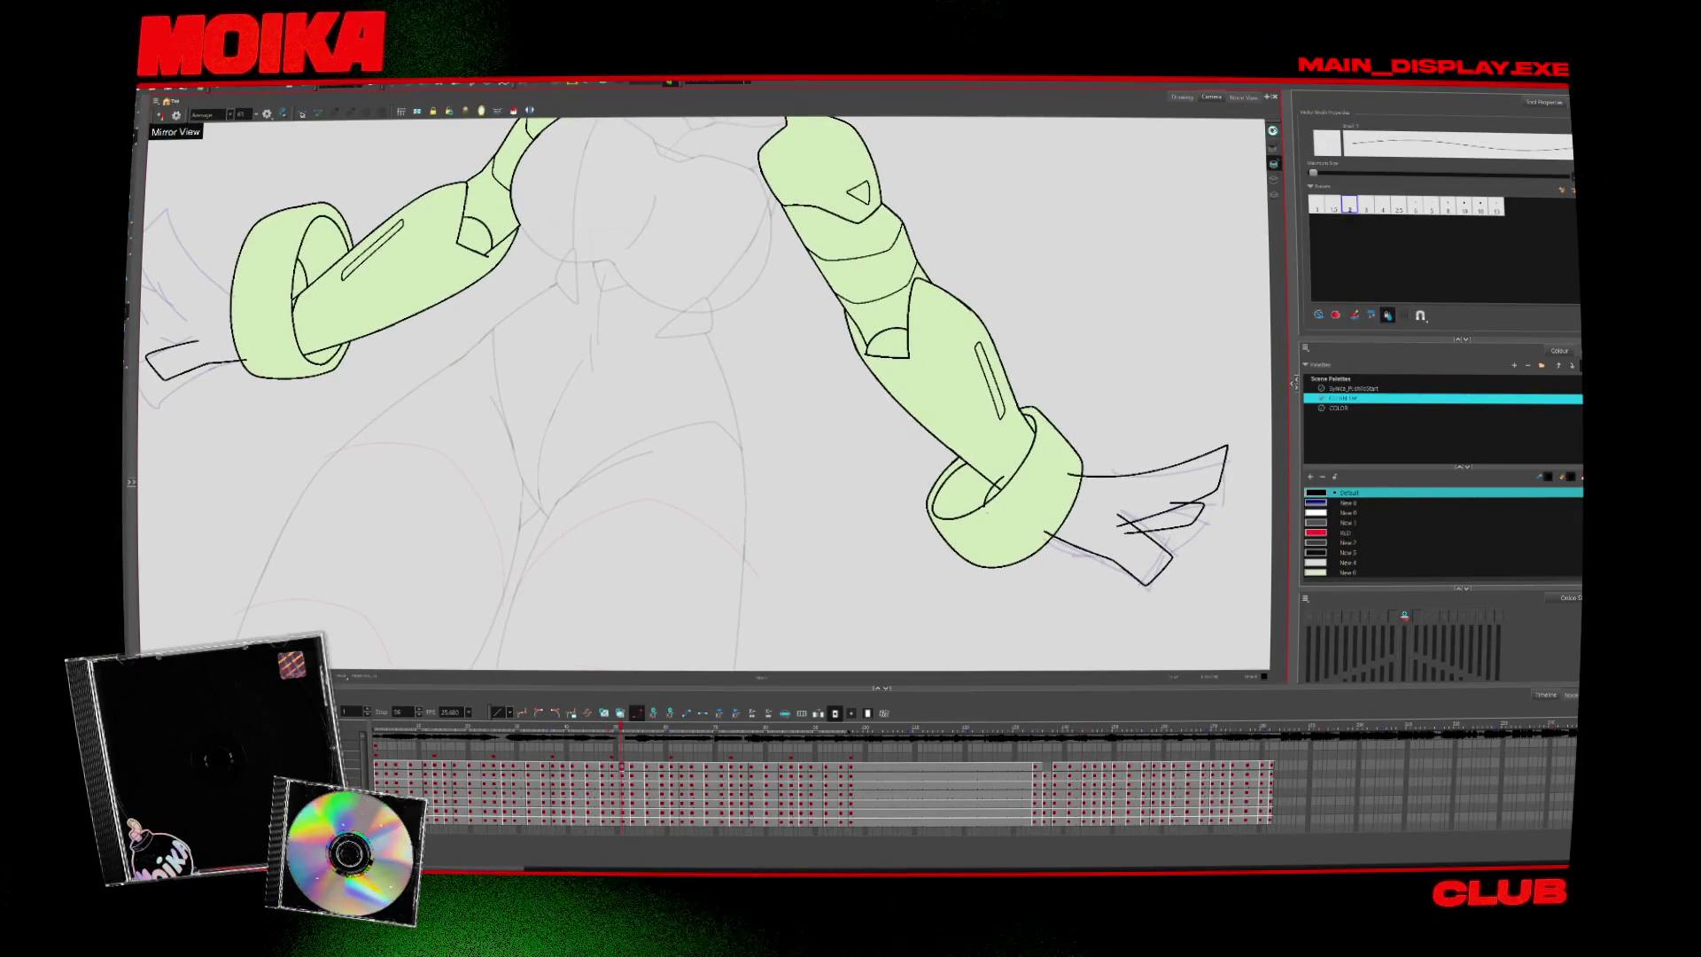
key(alt+s)
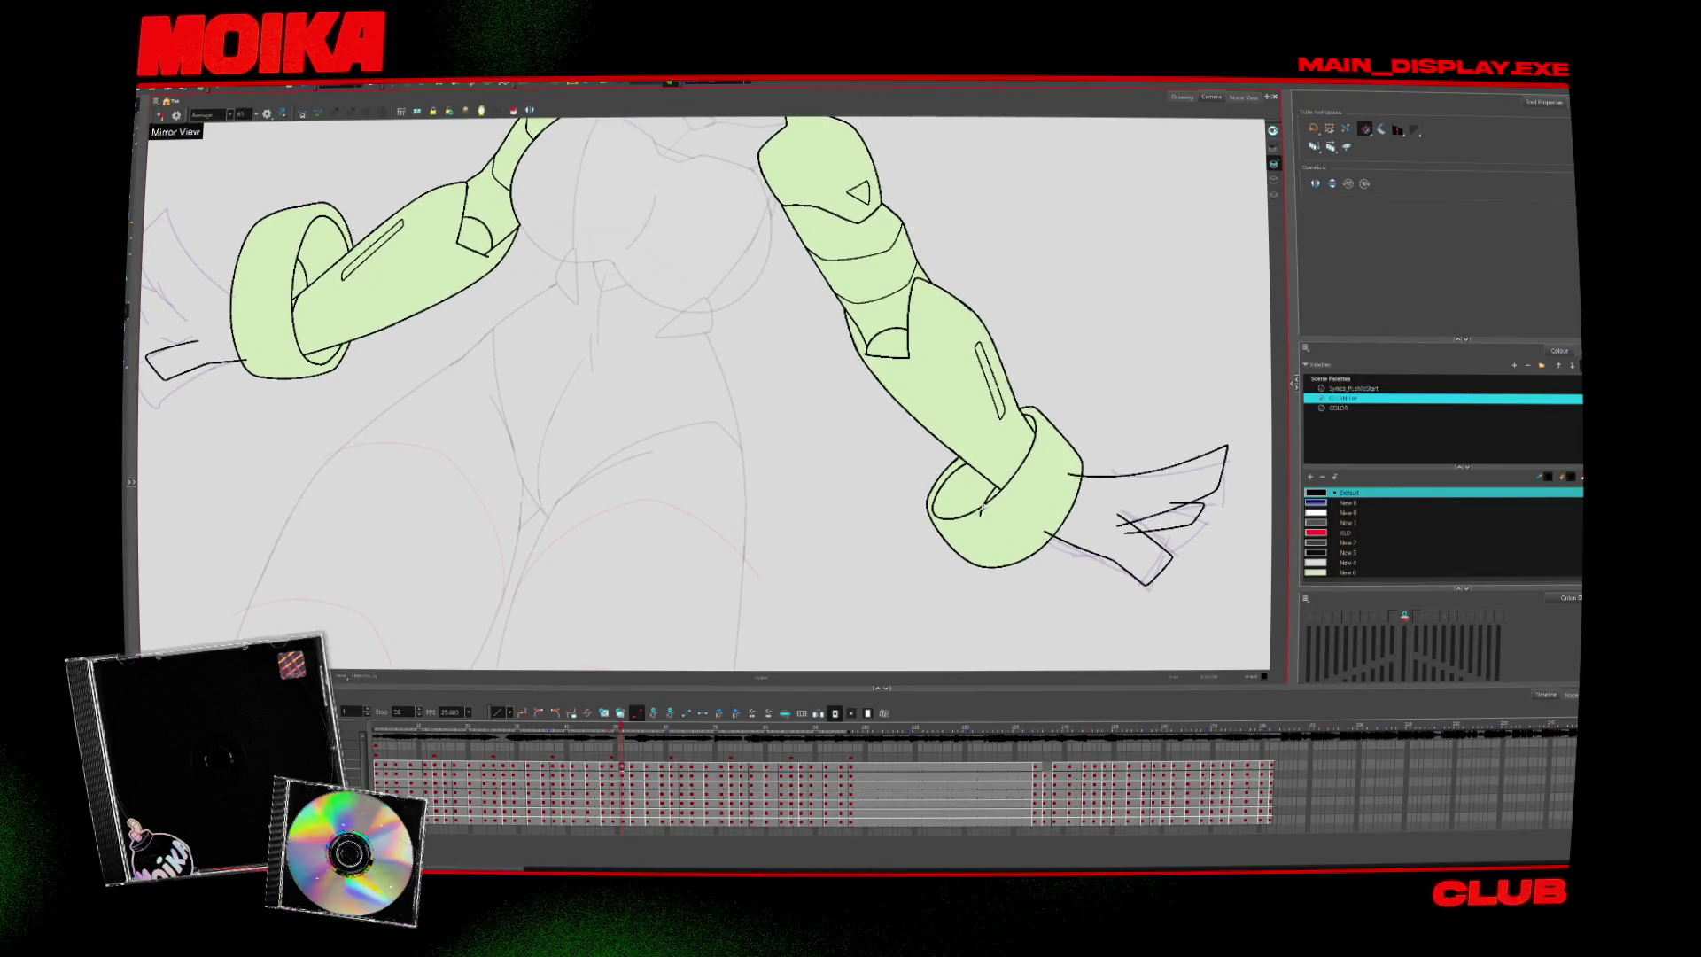
key(period)
key(period)
key(period)
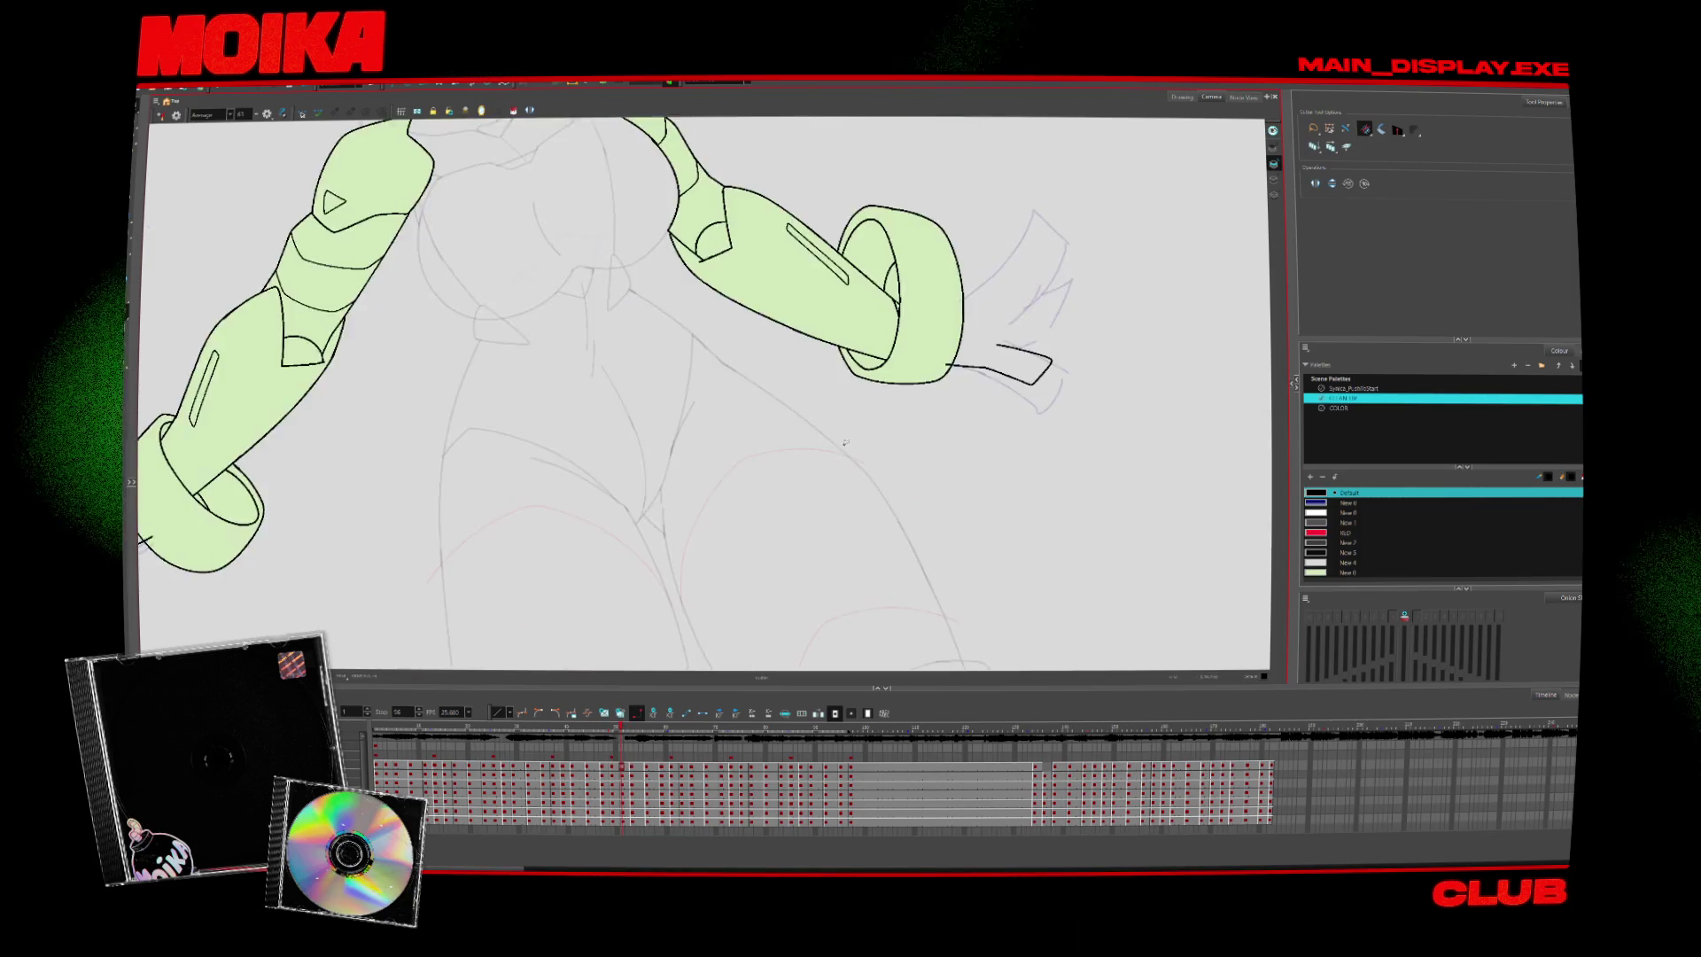
key(period)
key(alt+b)
key(alt+s)
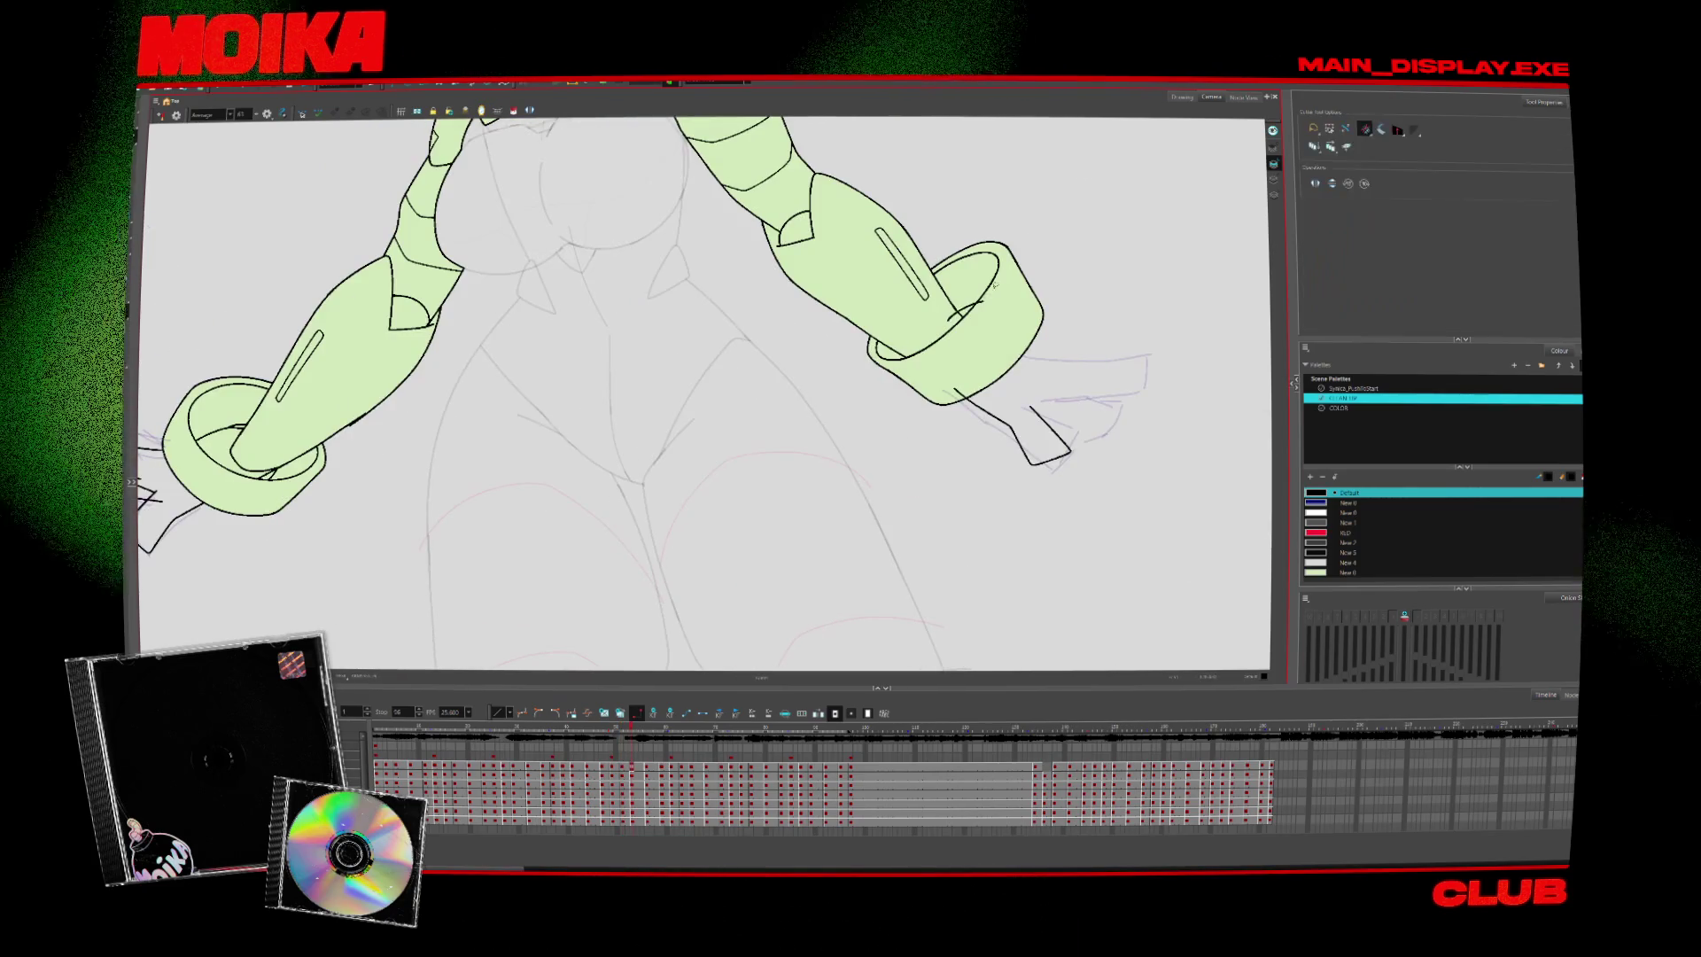
key(period)
key(period)
key(comma)
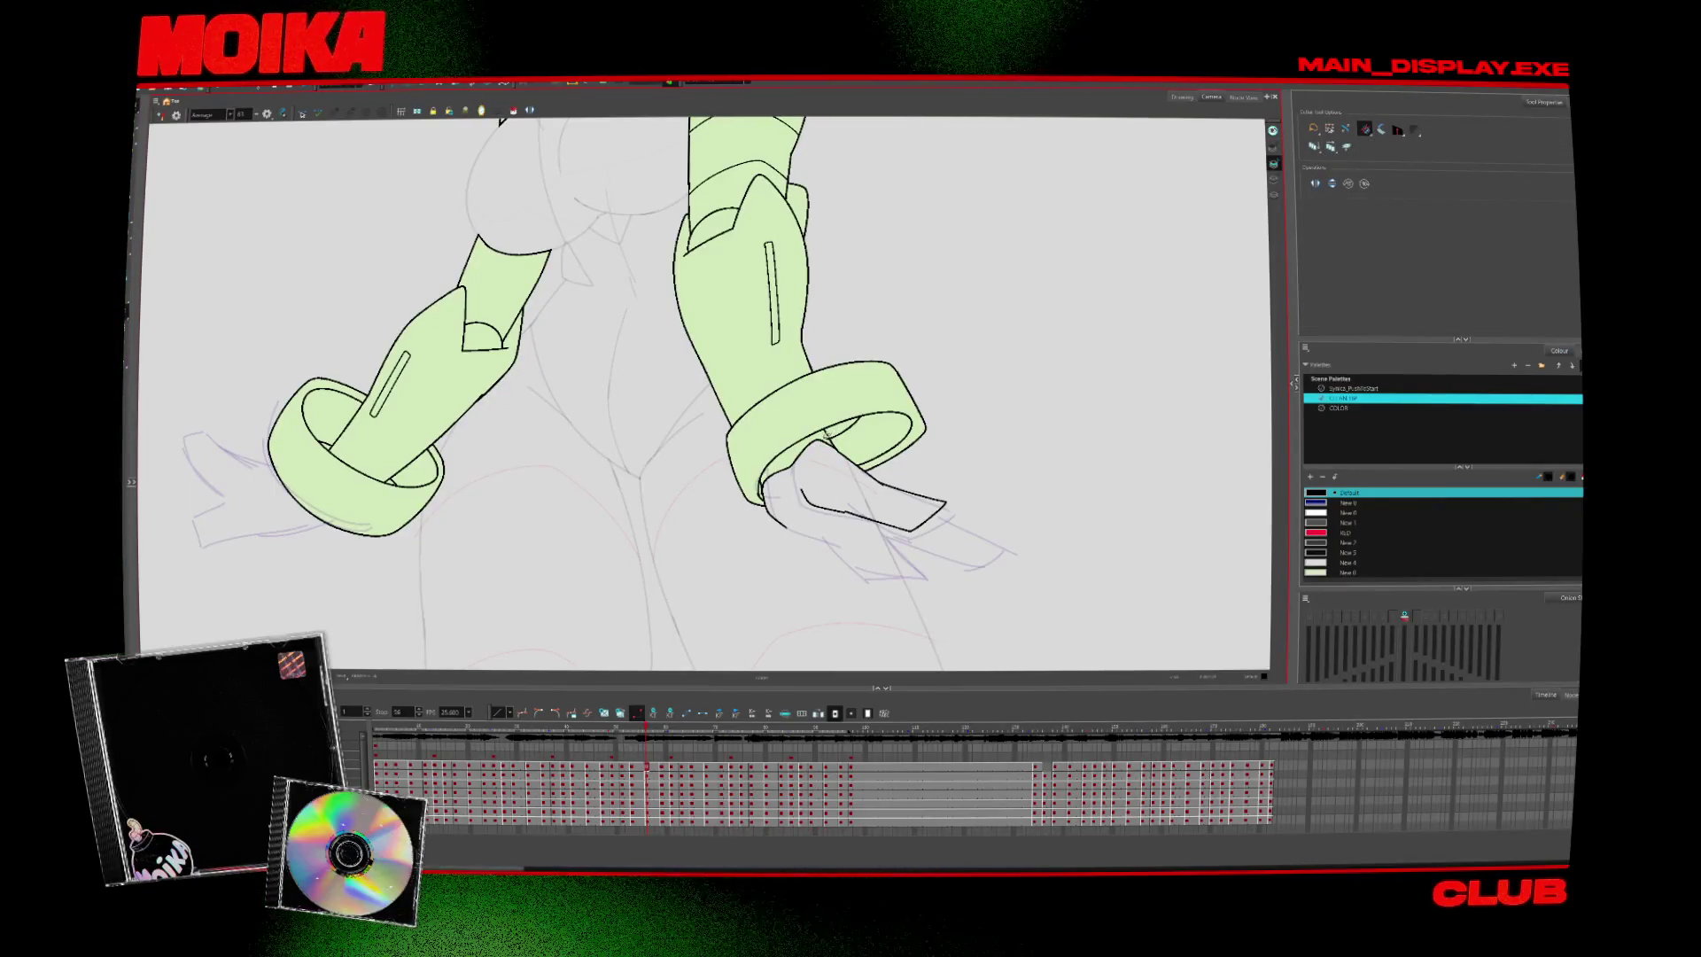
key(period)
key(period)
key(period)
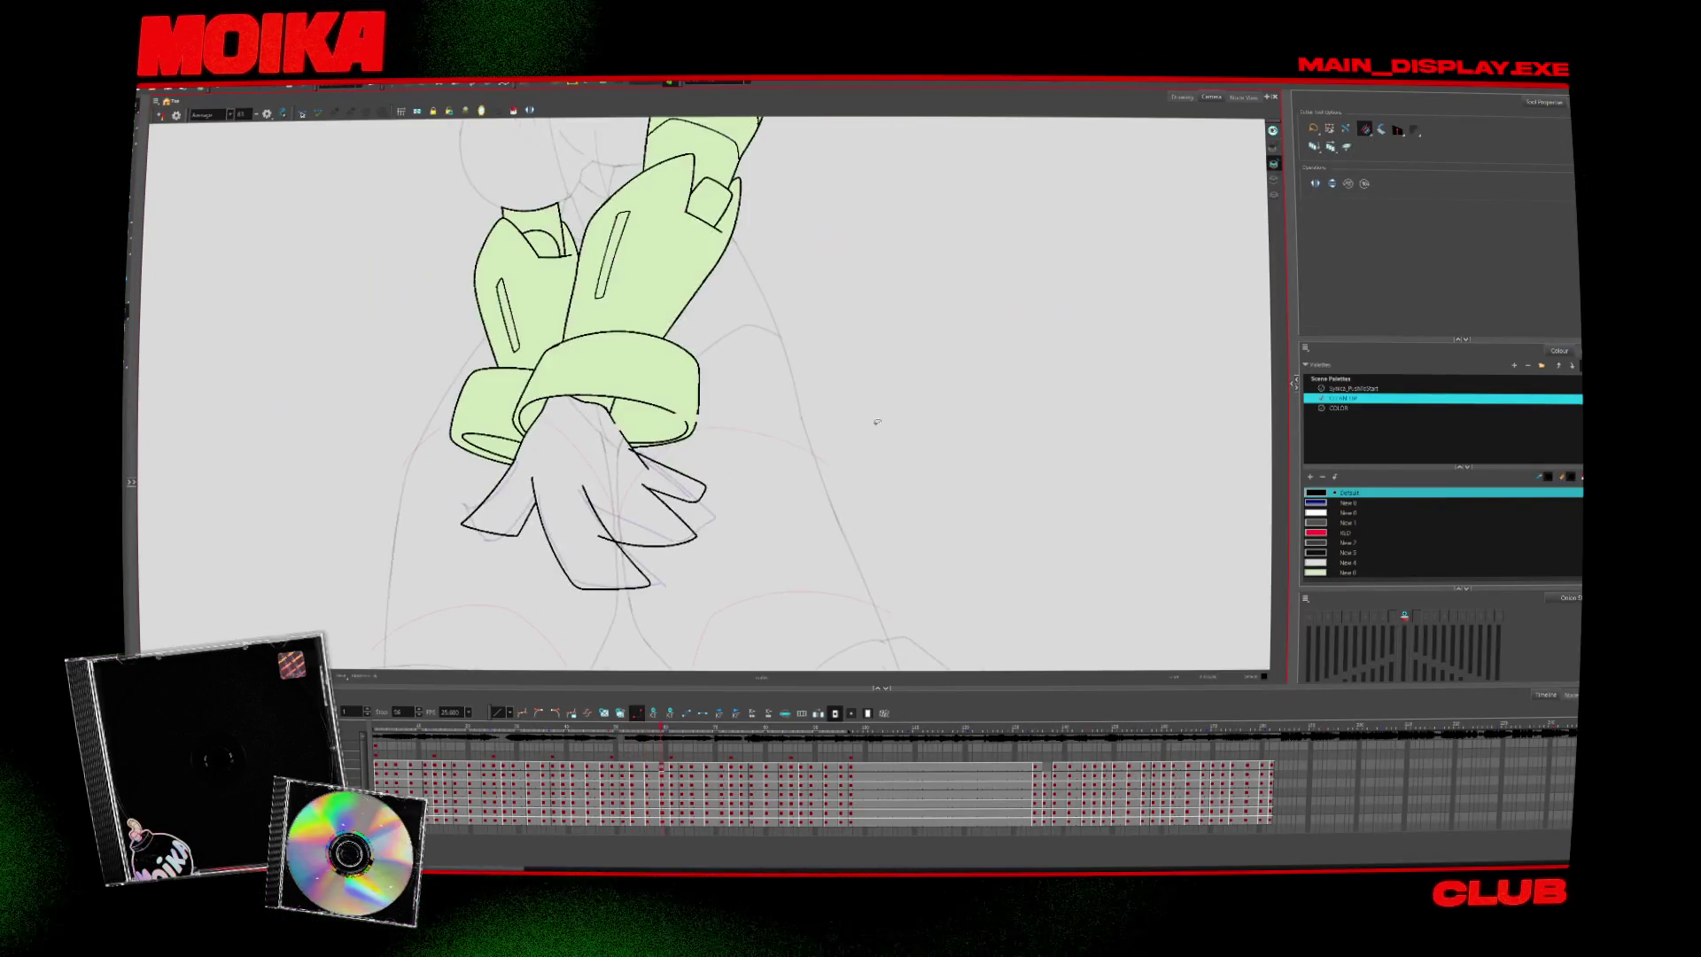
key(period)
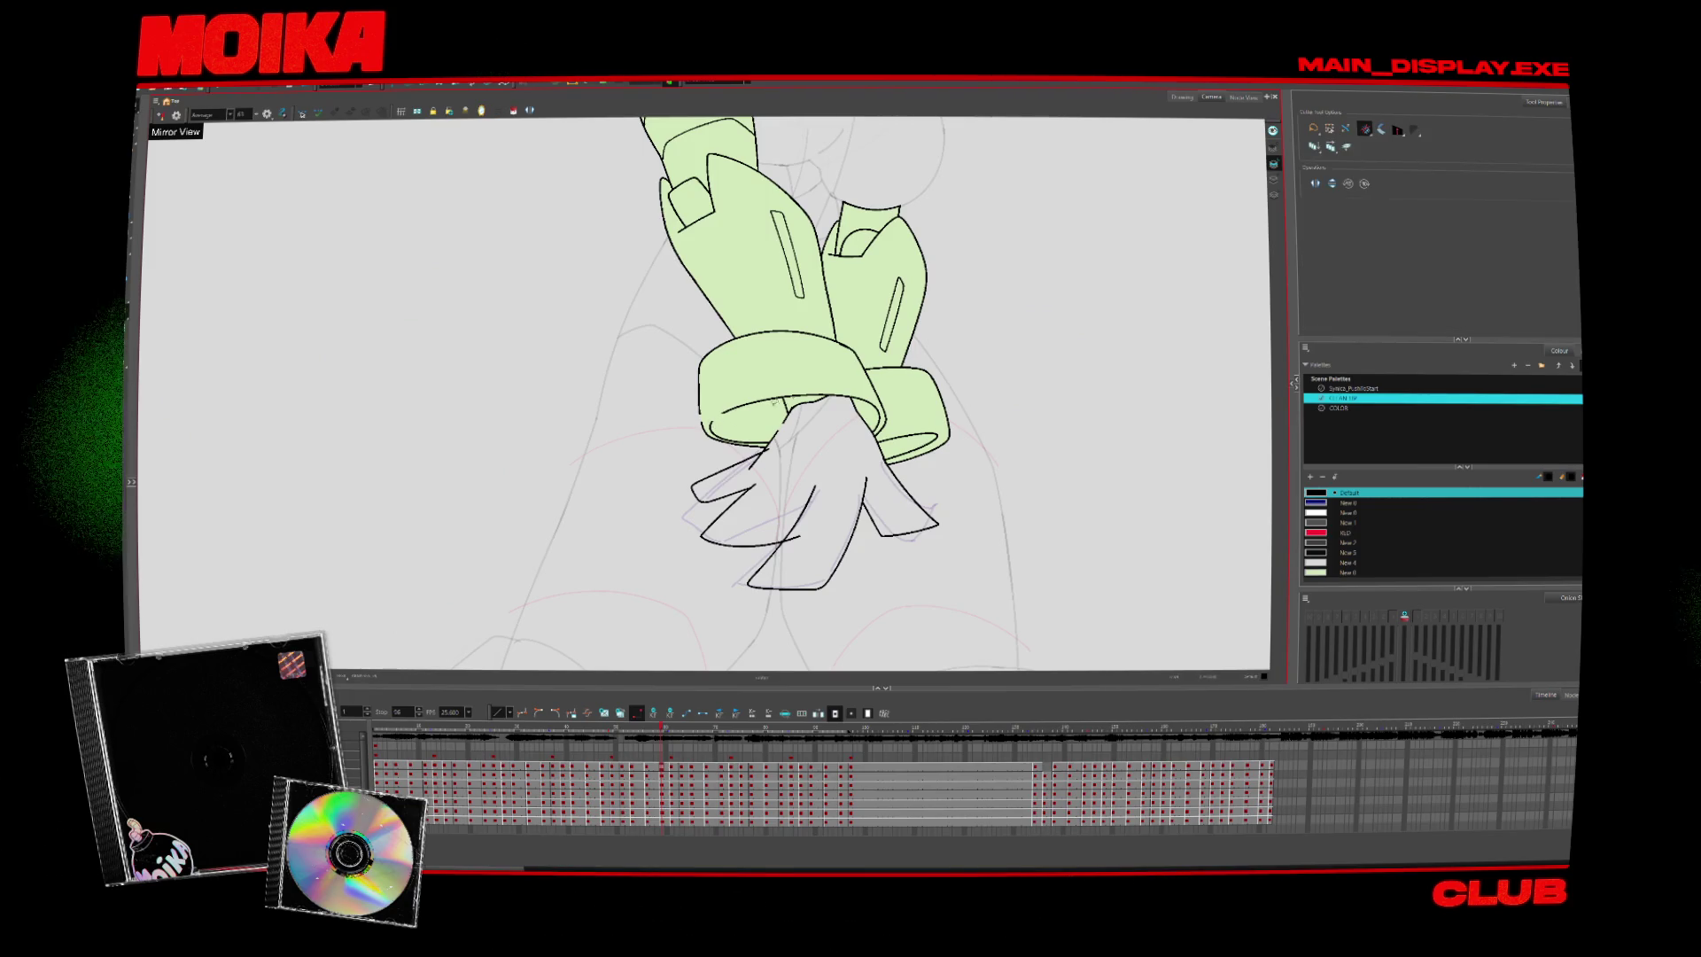
key(alt+b)
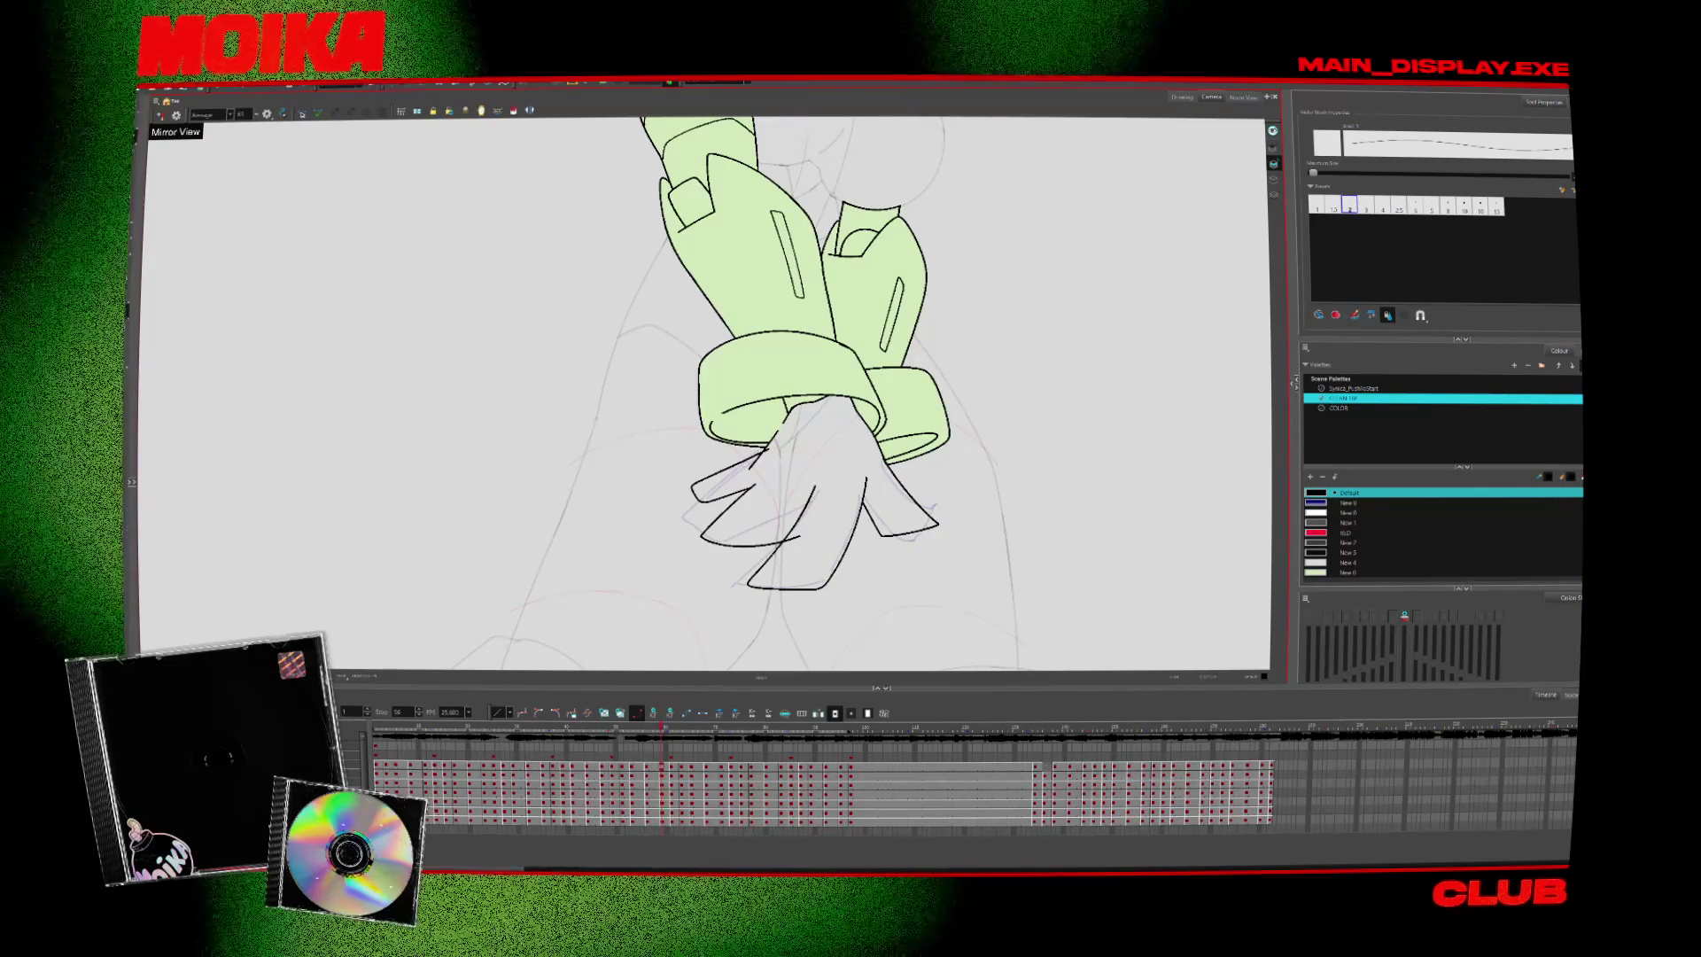
Zoom in on the crossed hands, then zoom back out to the torso
key(2)
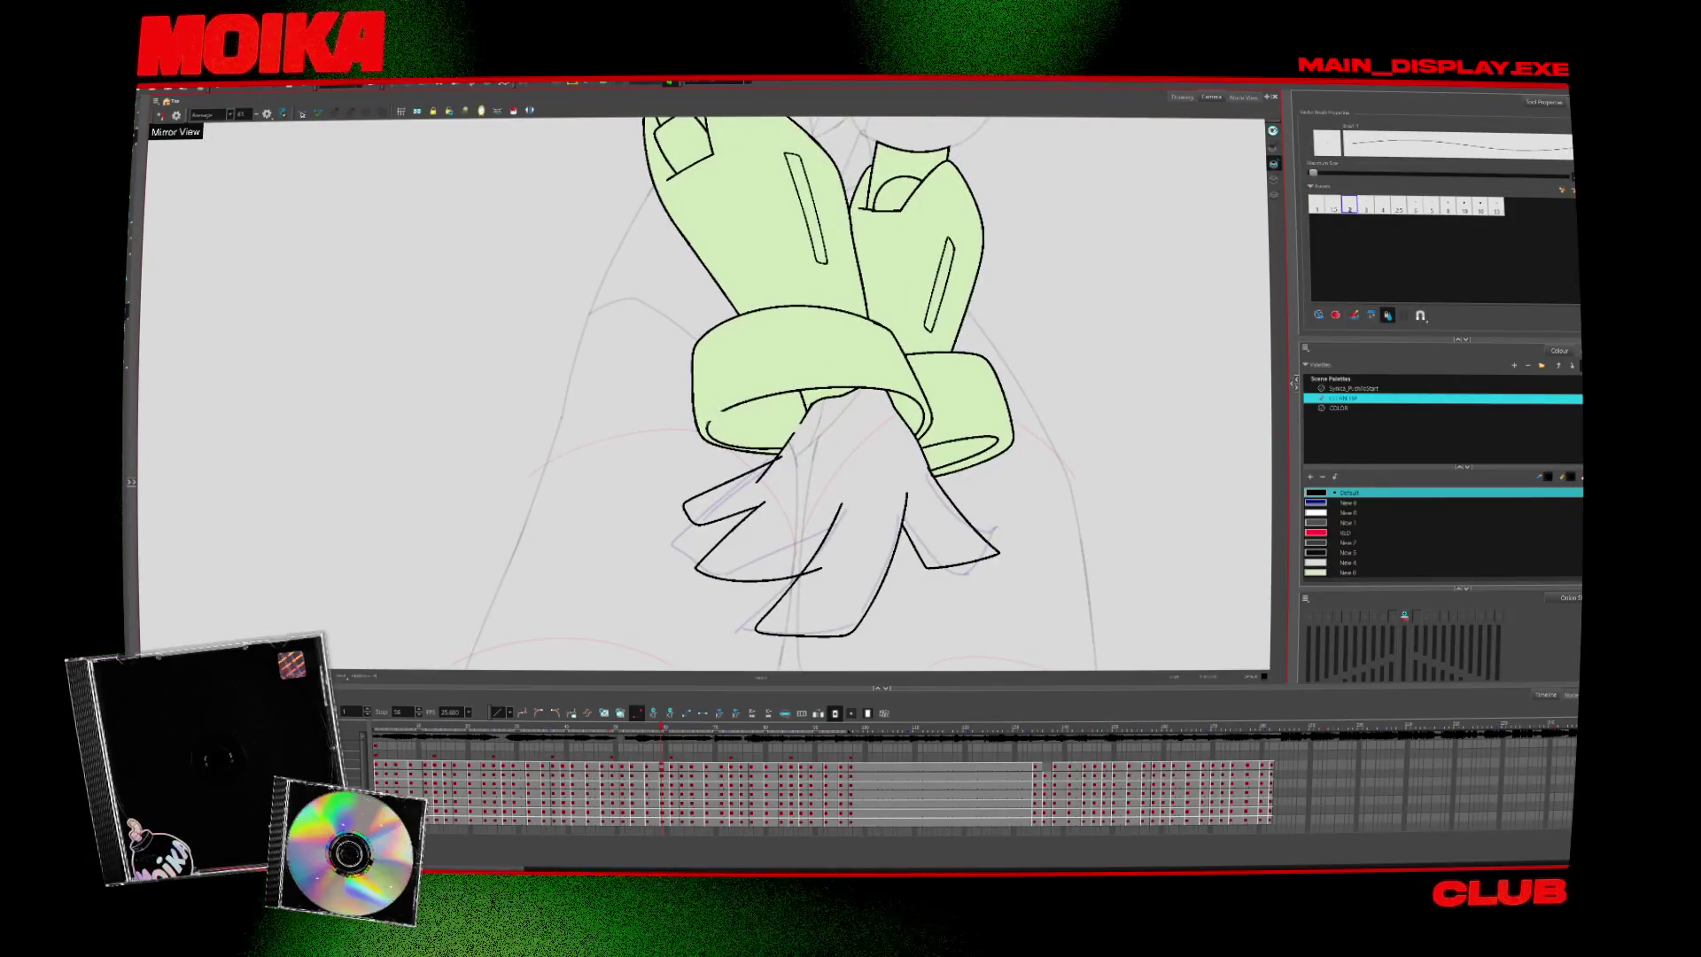
key(alt+s)
key(1)
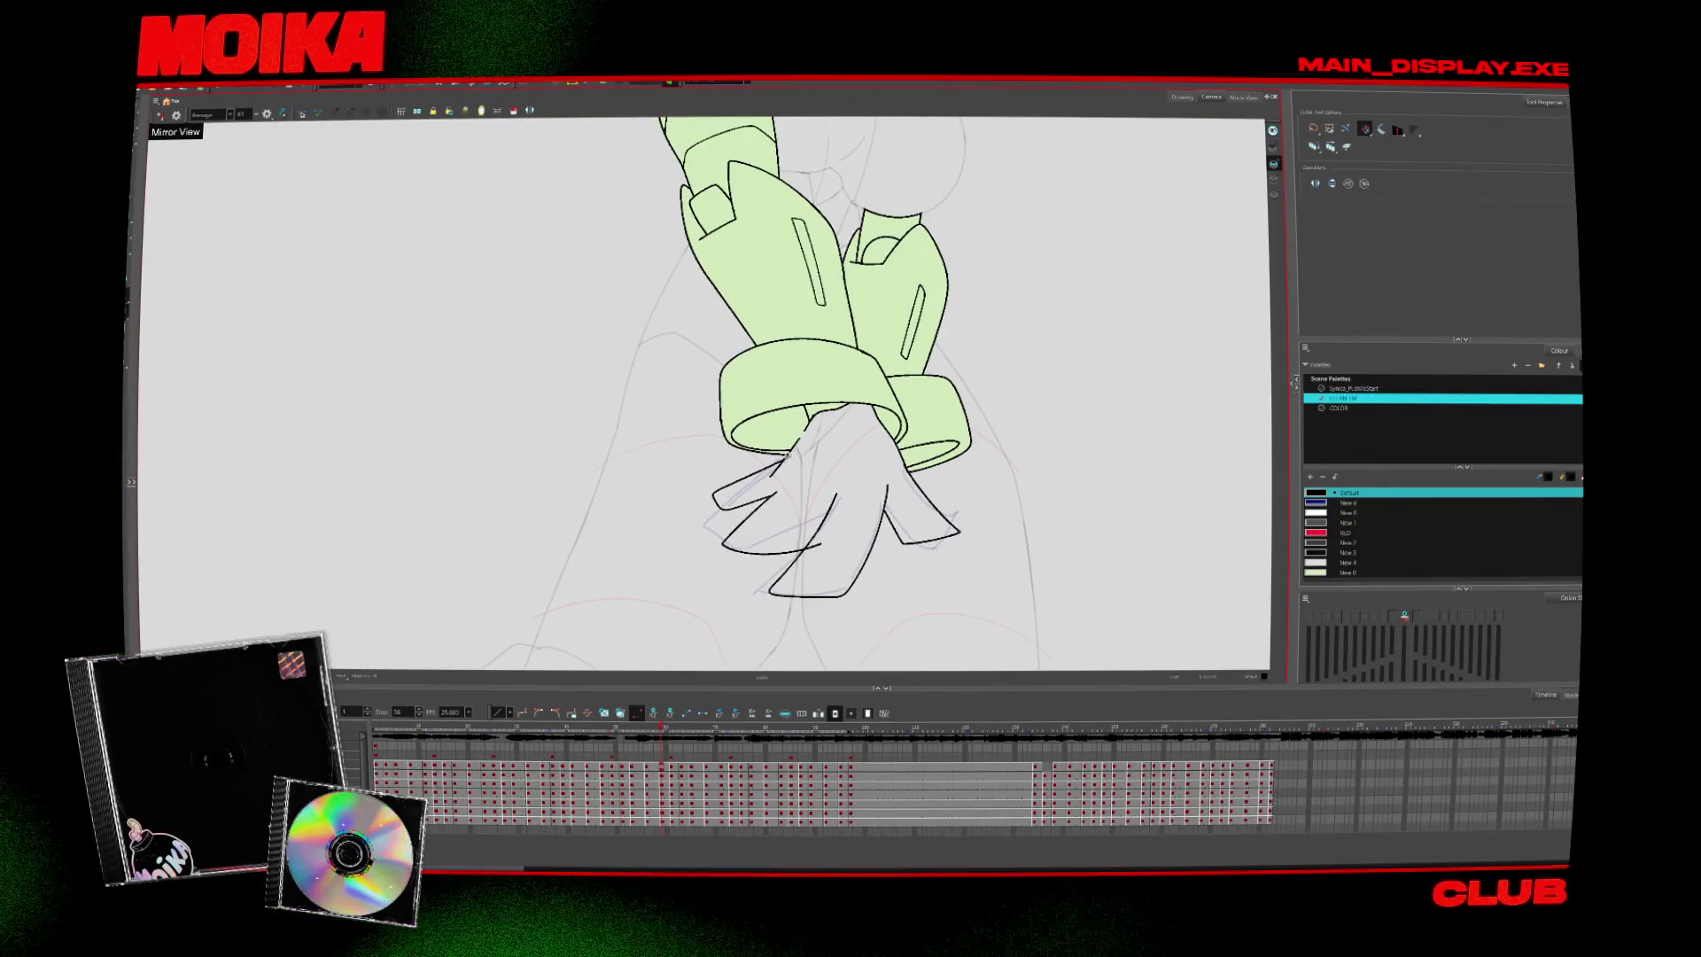
key(2)
key(alt+b)
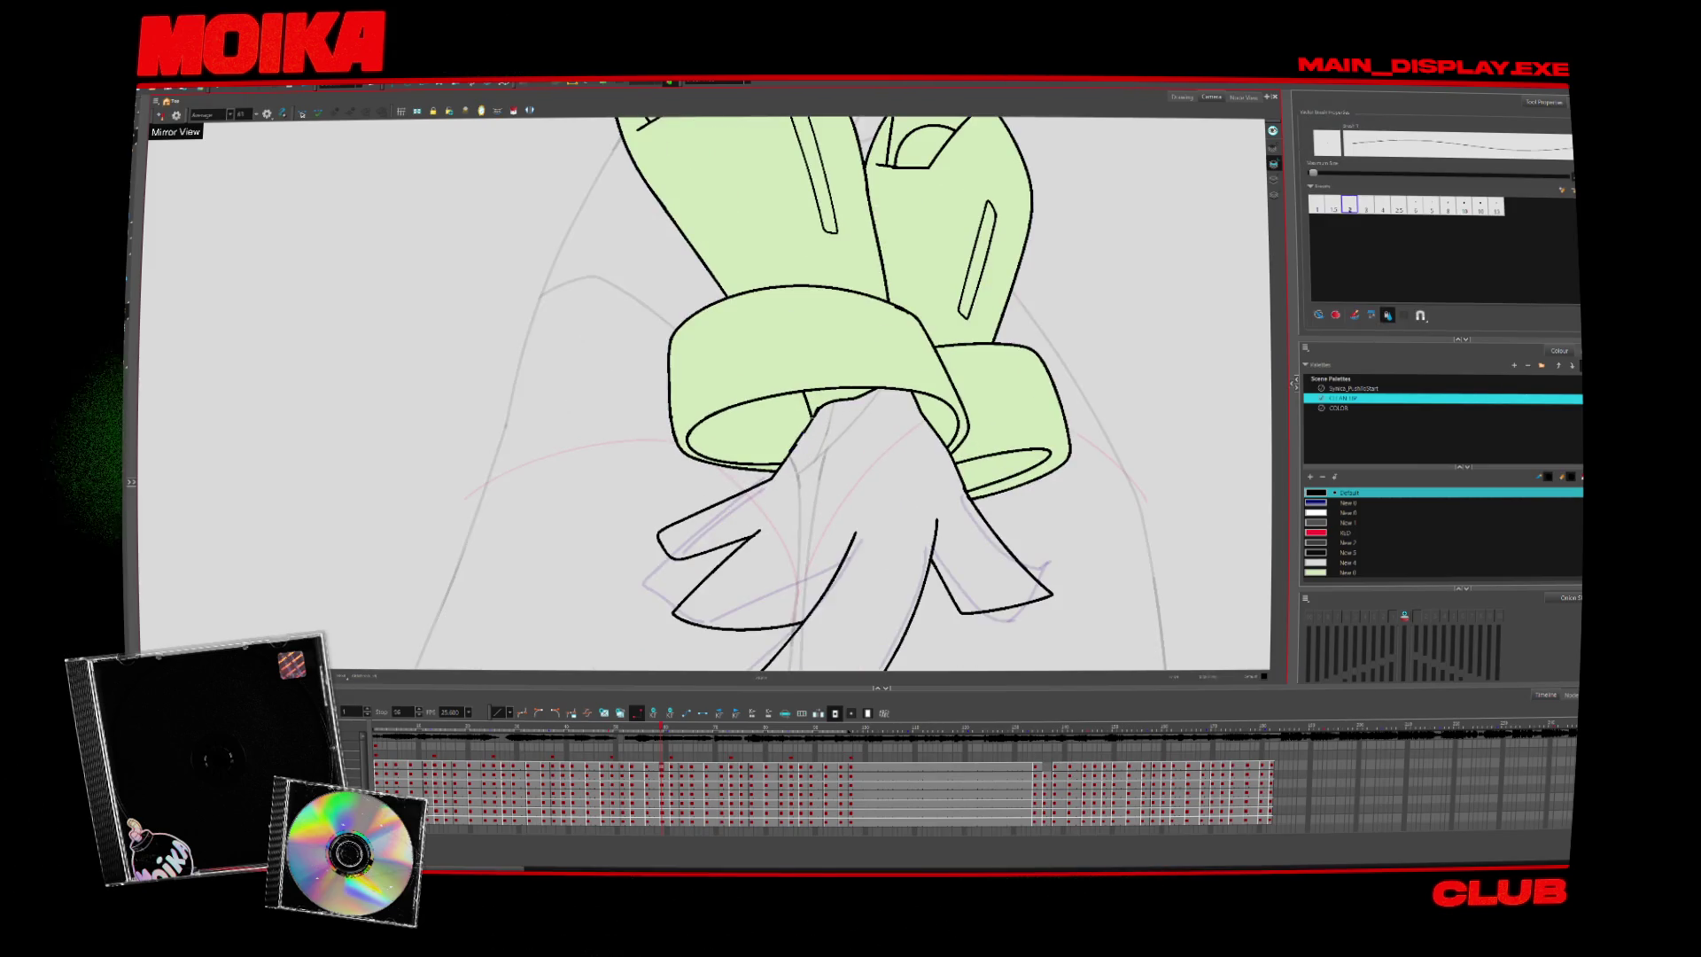
key(alt+z)
drag(797, 440, 798, 512)
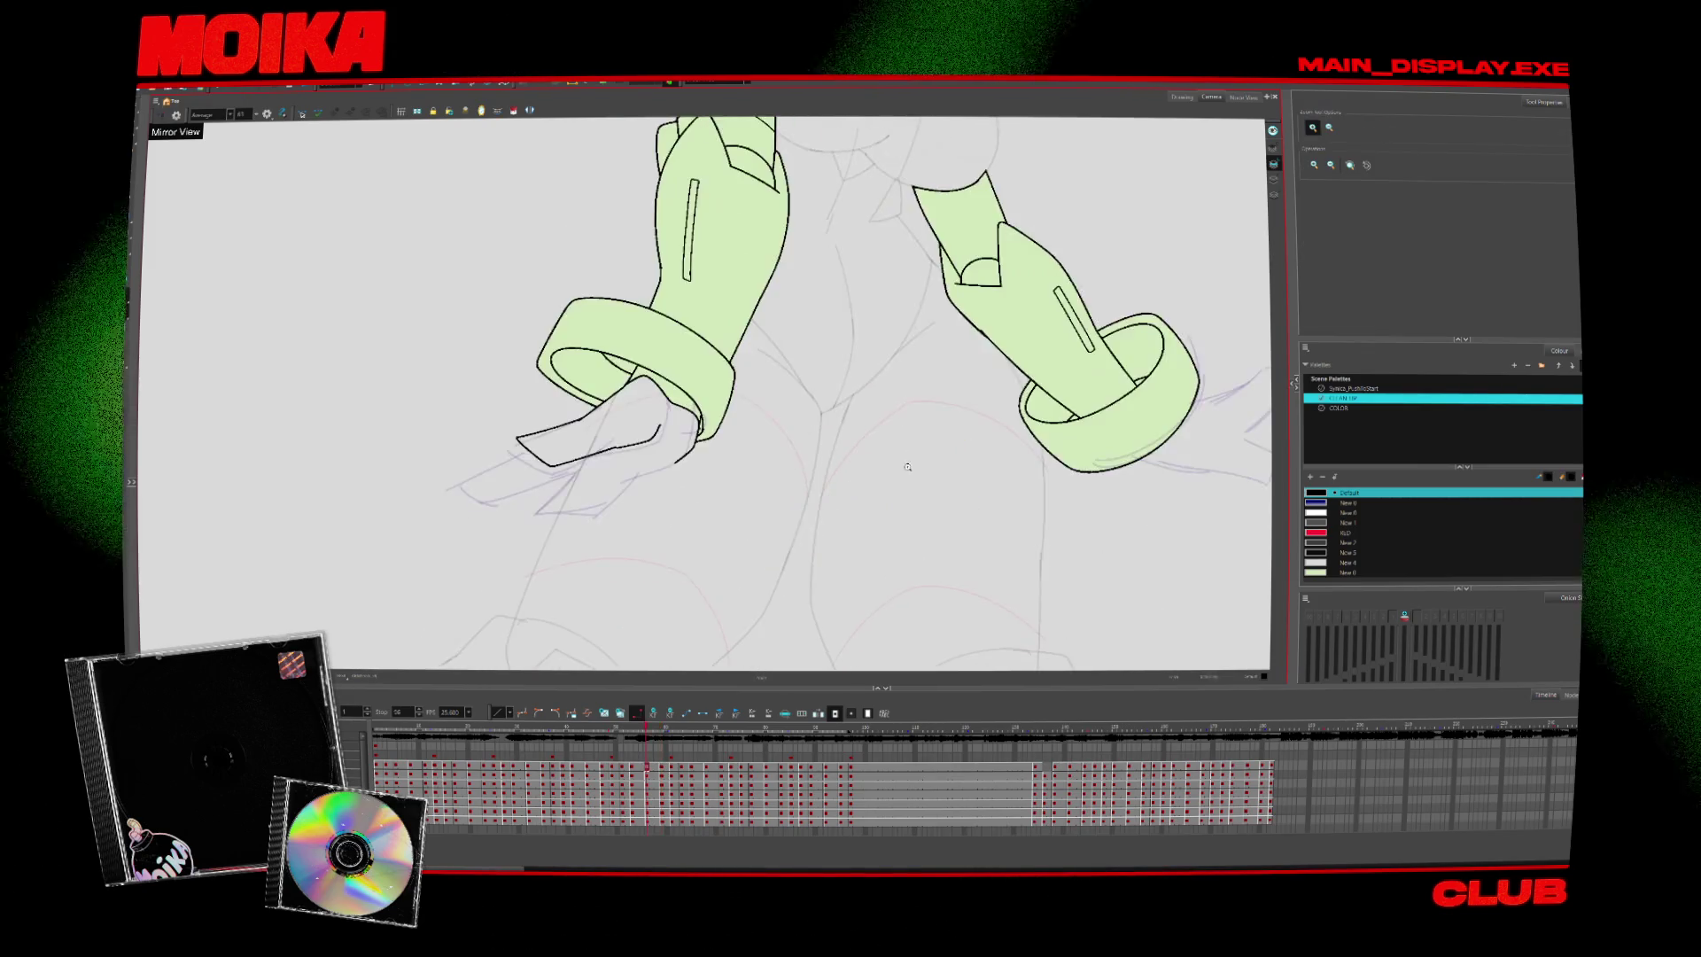
Step back through the drawings to the pose with the splayed right-hand fingers
key(alt+s)
key(comma)
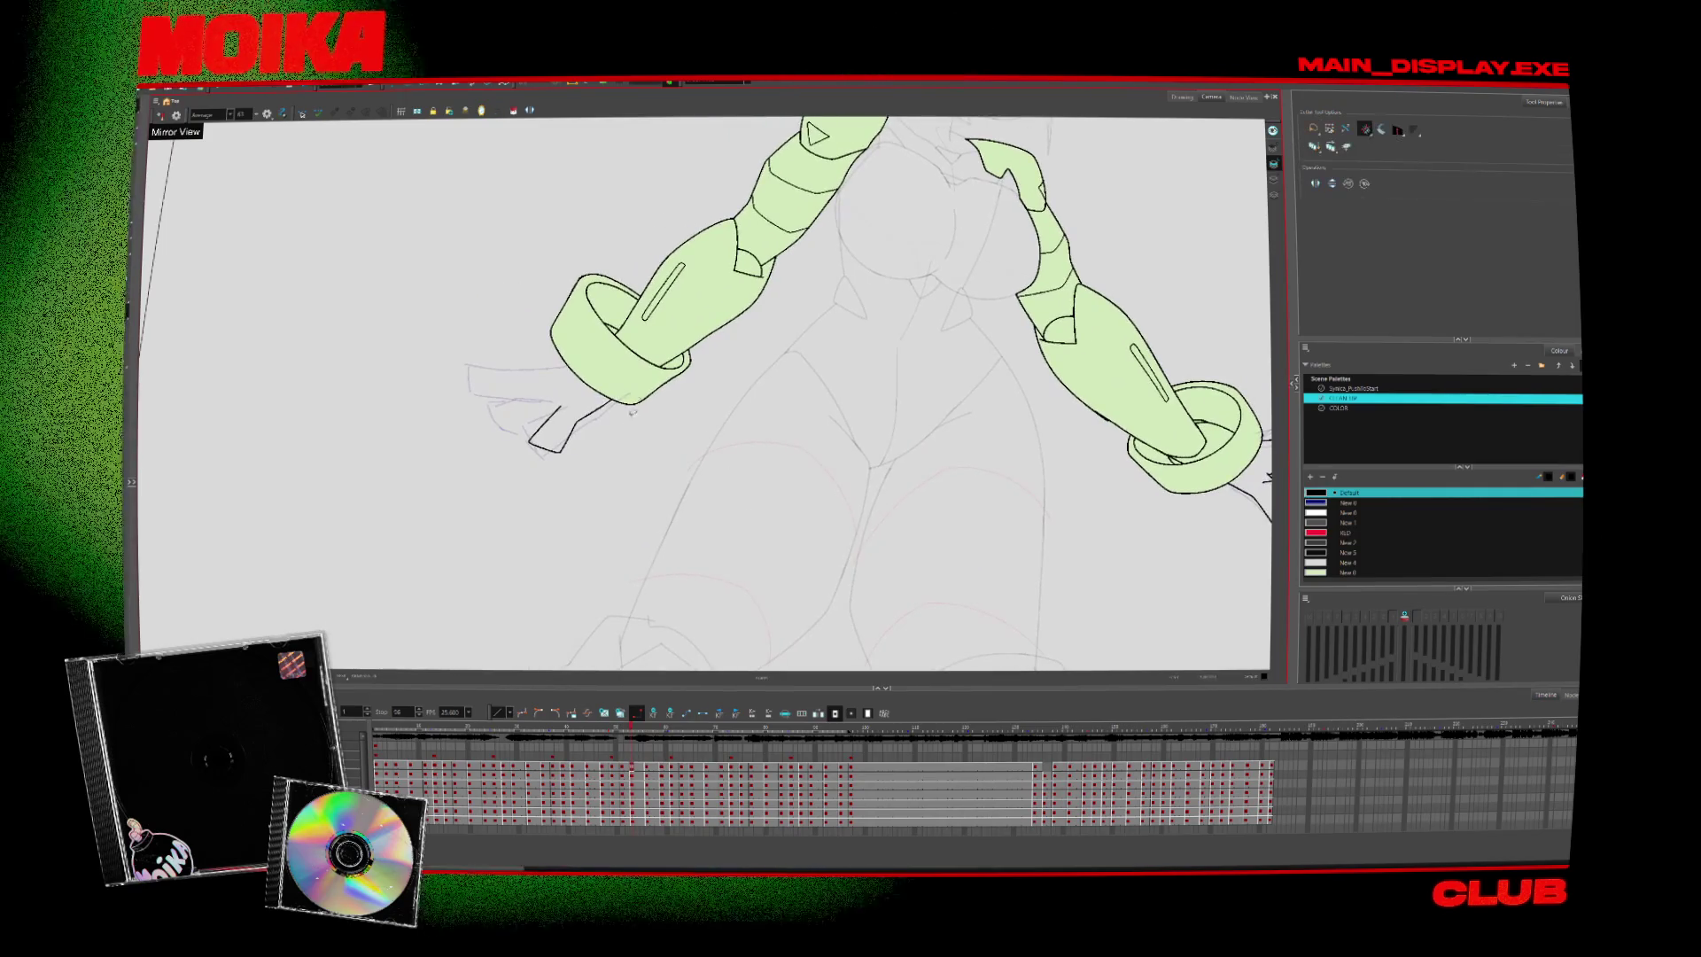
key(comma)
key(comma)
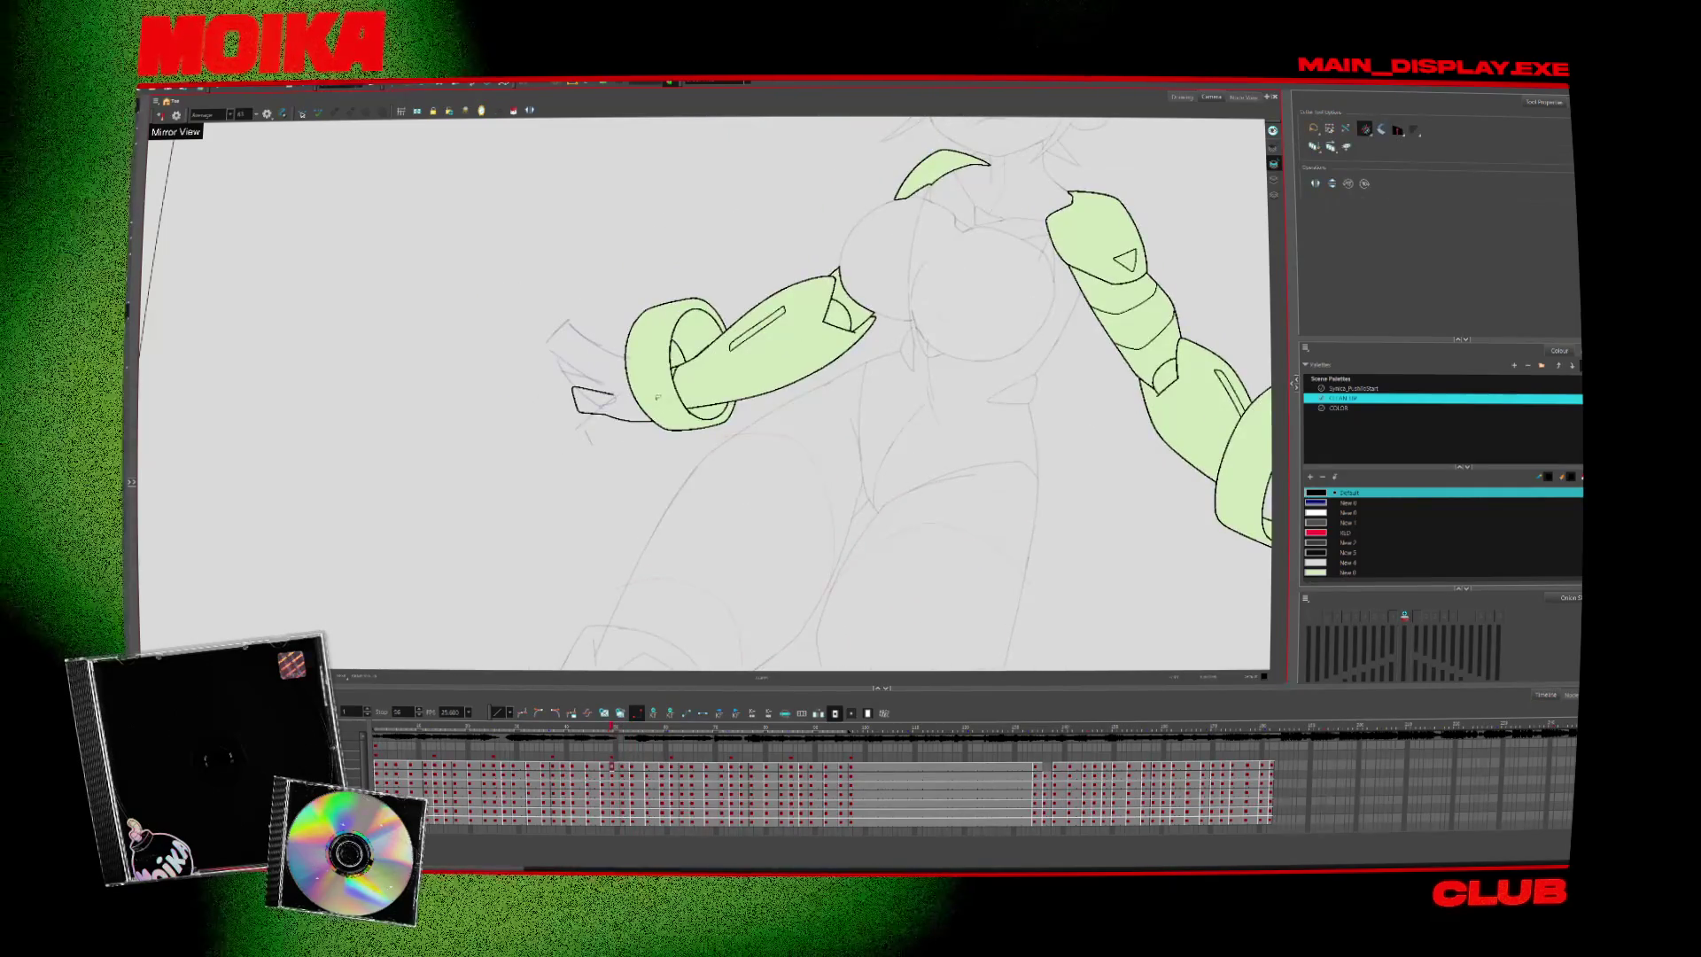
key(comma)
key(comma)
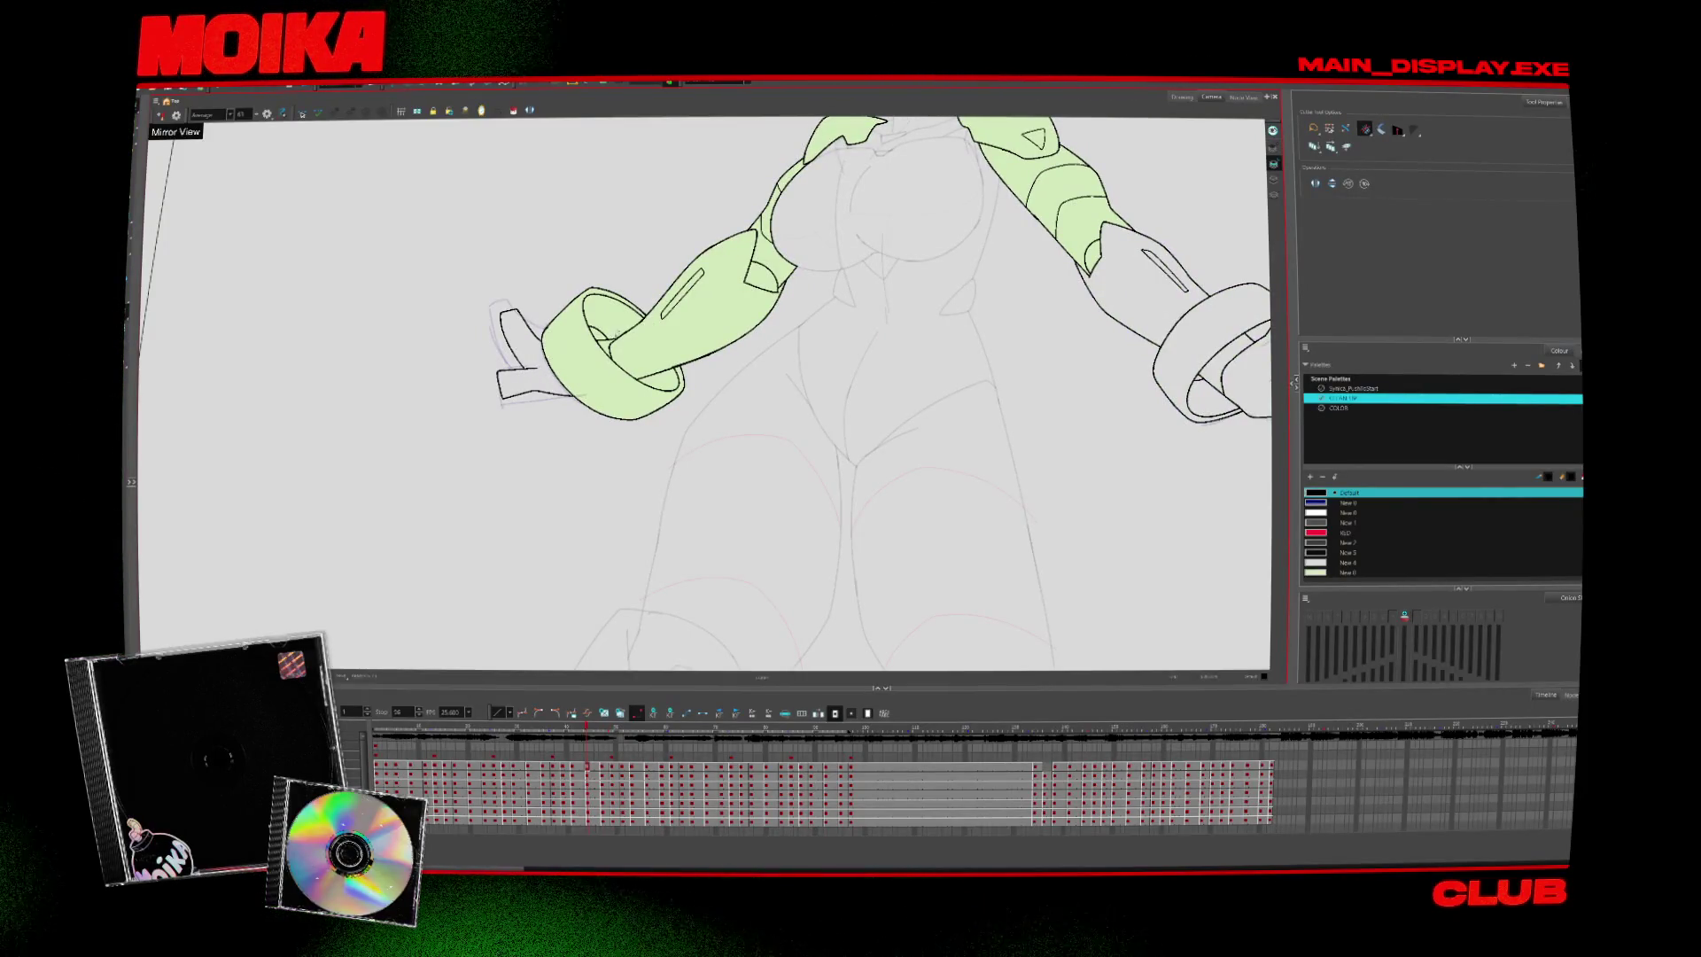
key(comma)
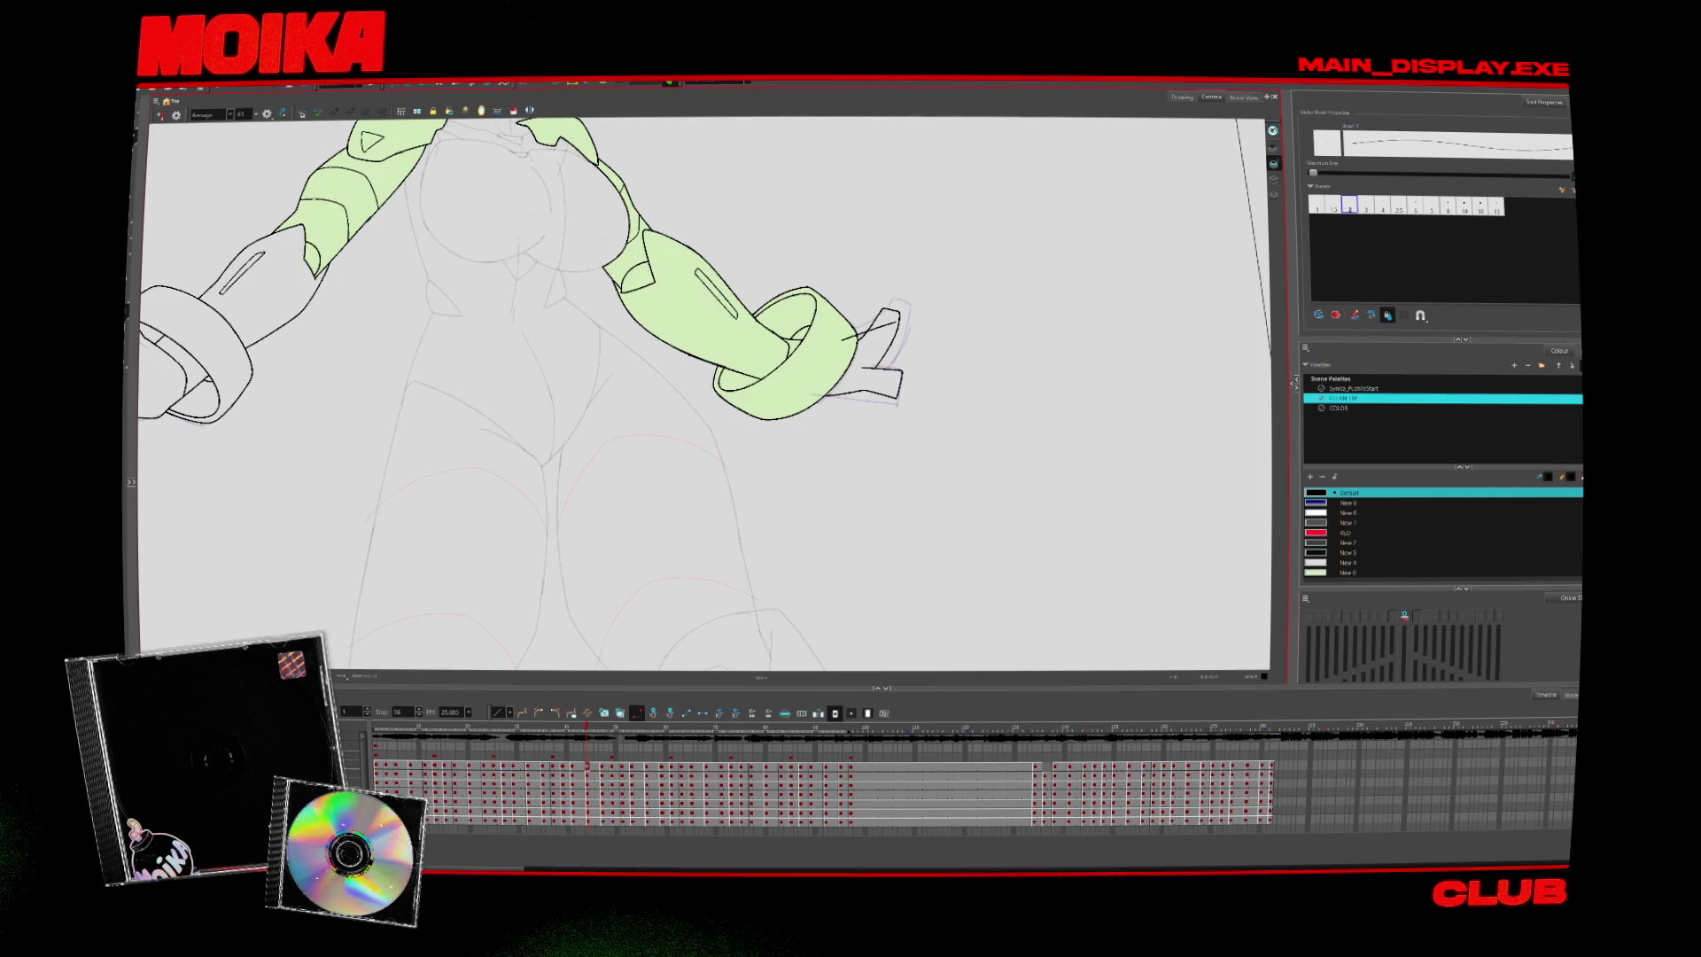
key(alt+t)
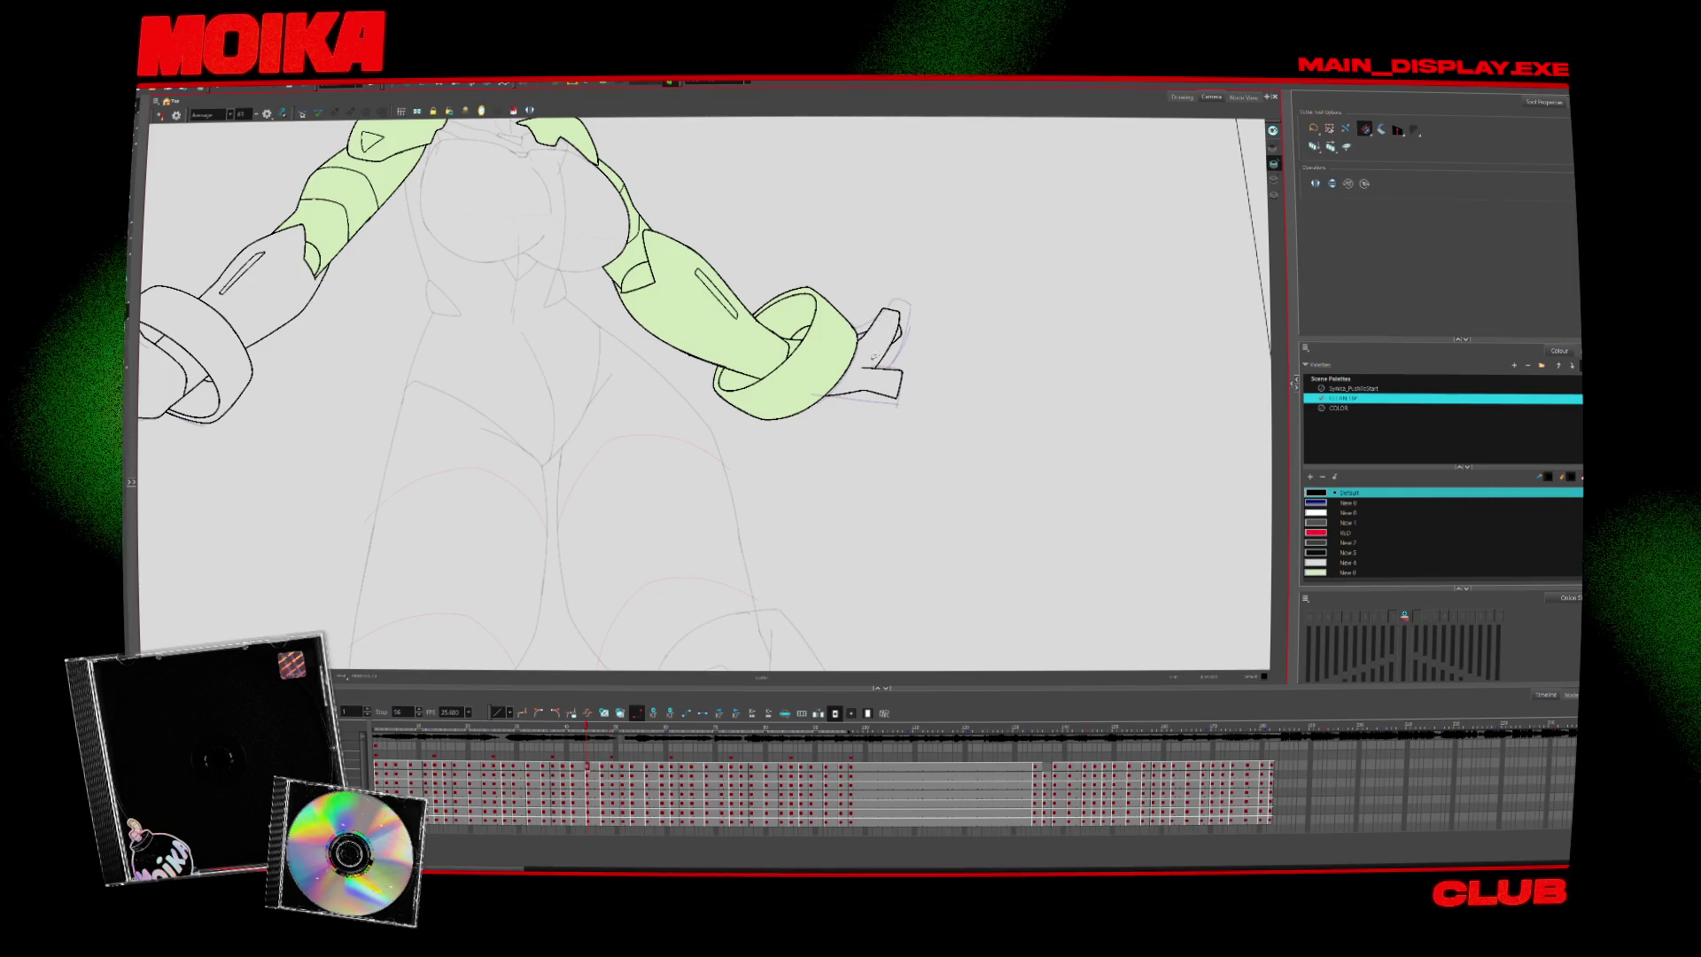
key(comma)
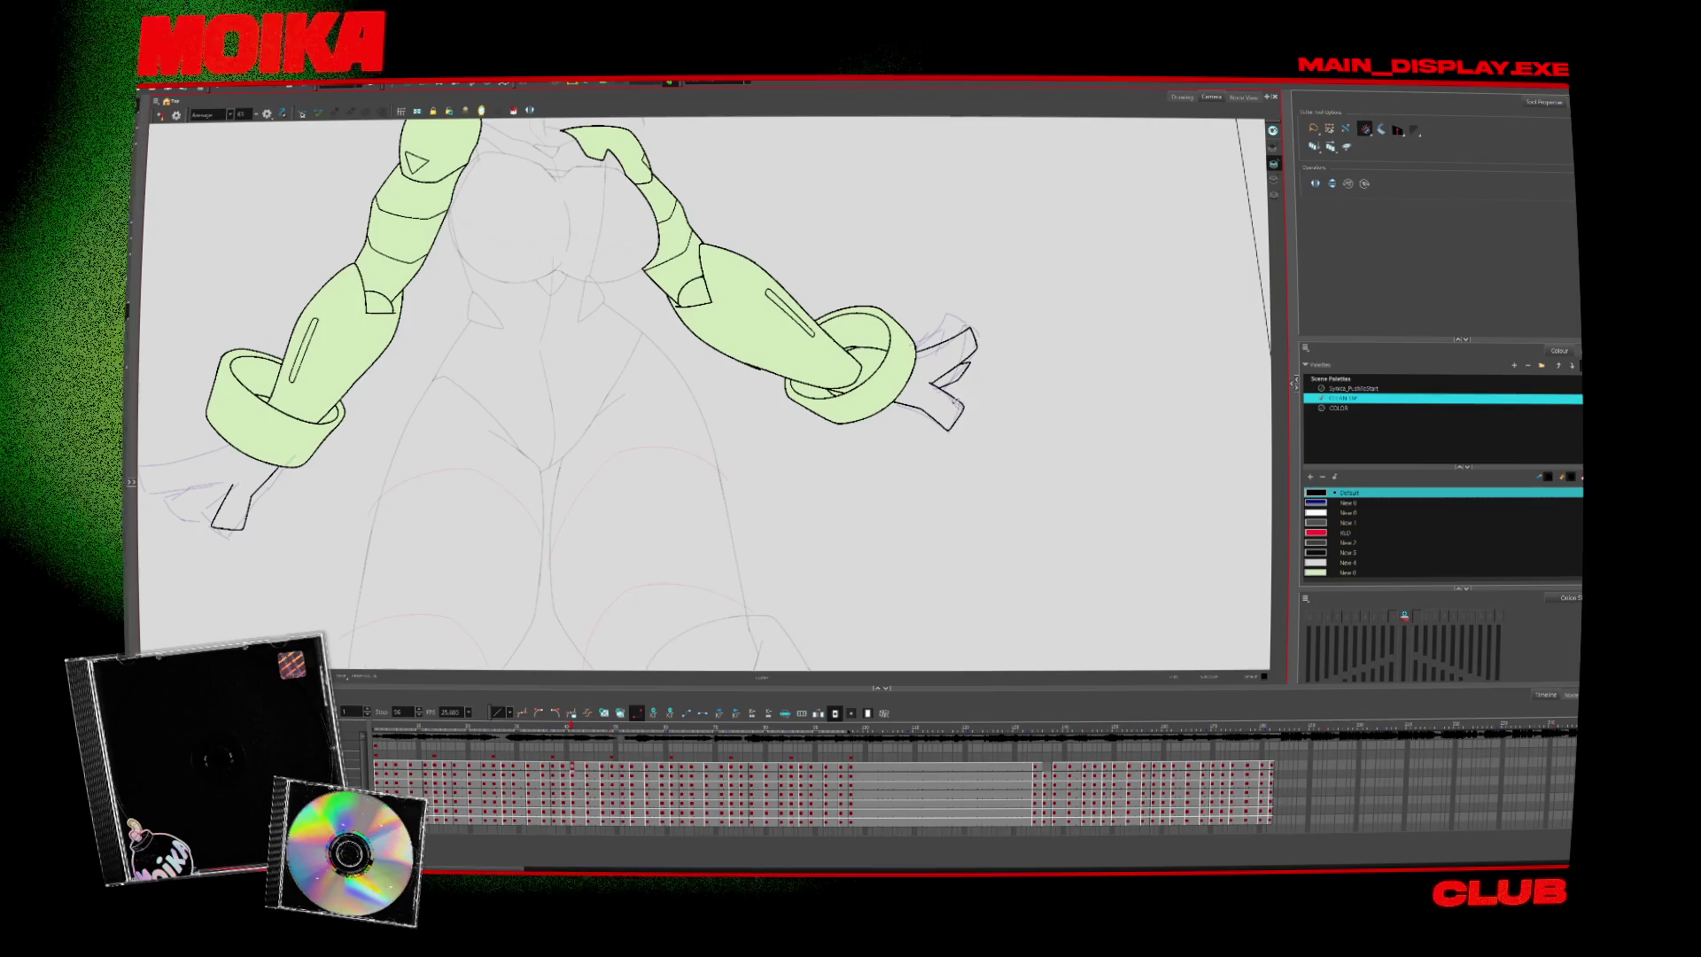
key(comma)
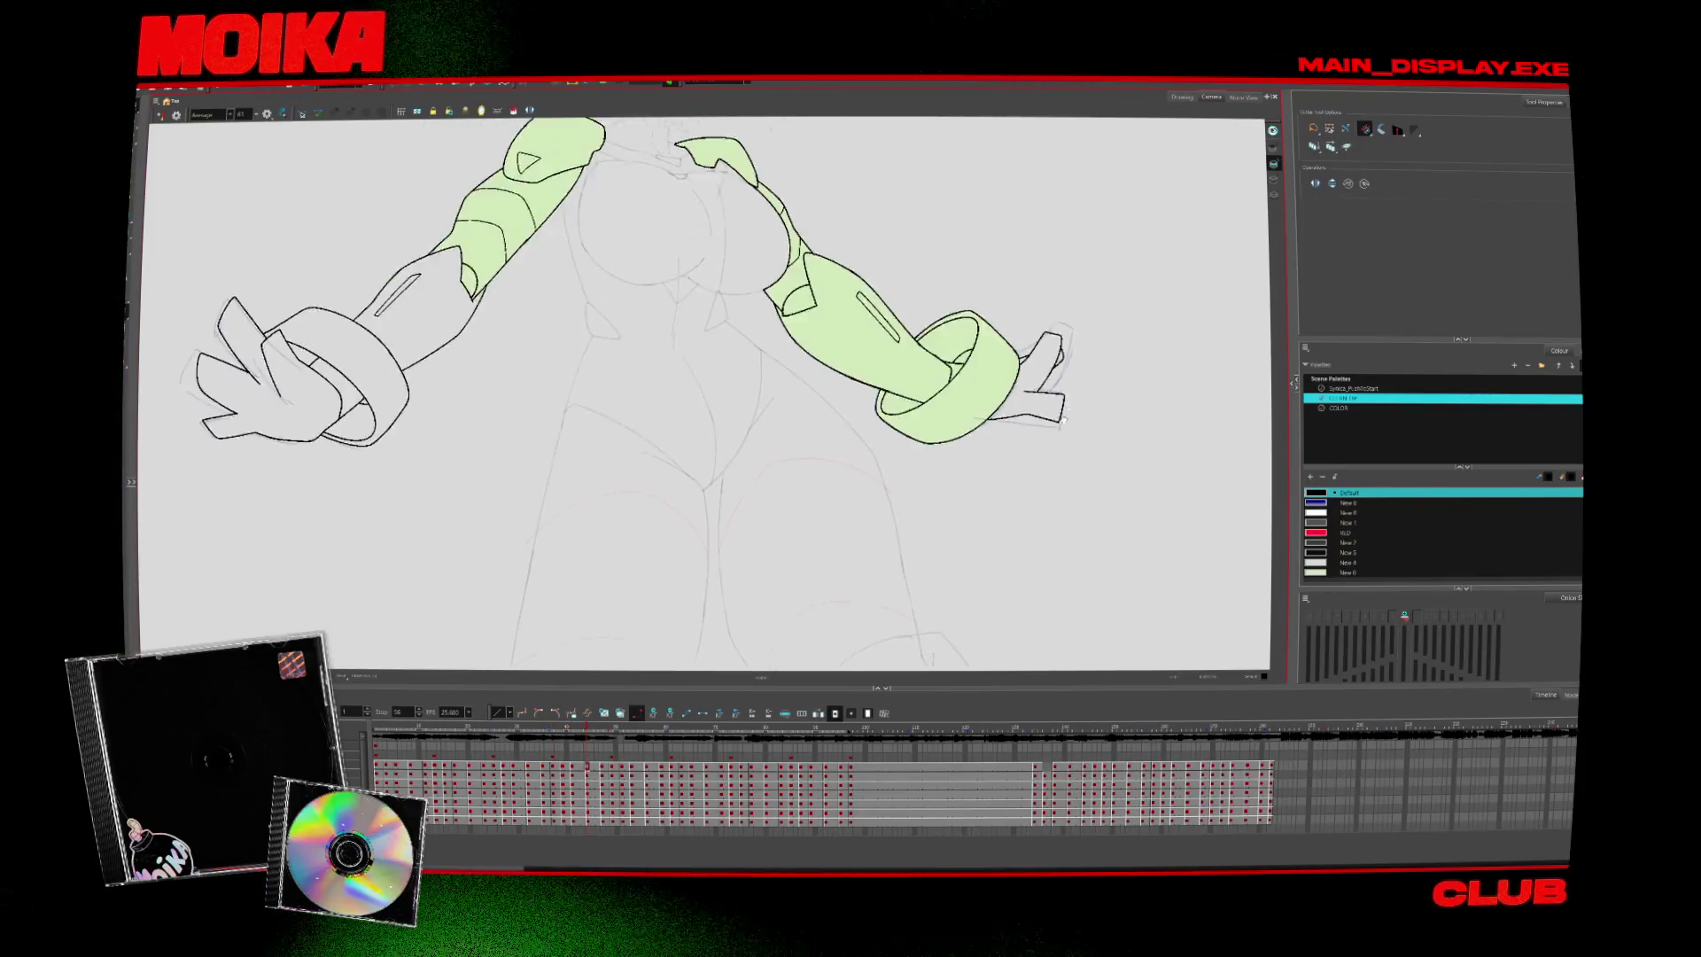
Ink the right hand's fingers, undoing the overlong stroke and redrawing a shorter line
key(alt+b)
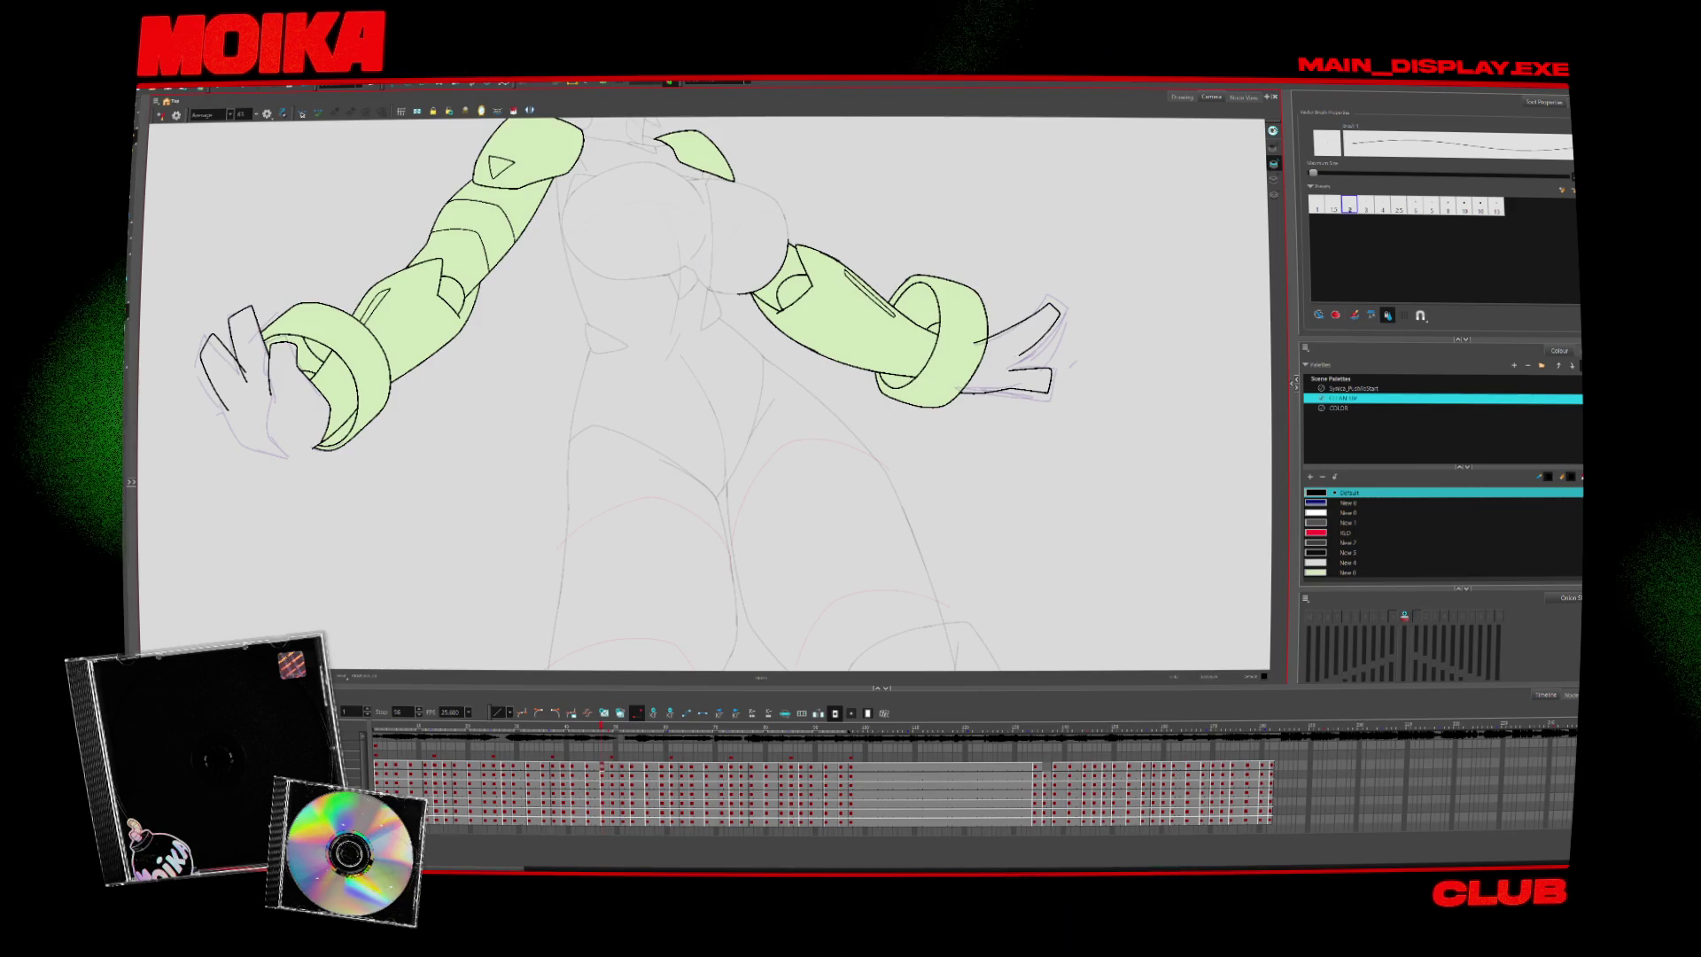
key(ctrl+z)
mouse_move(976, 346)
mouse_down()
mouse_move(1045, 301)
mouse_move(1023, 357)
mouse_up()
key(ctrl+z)
key(Return)
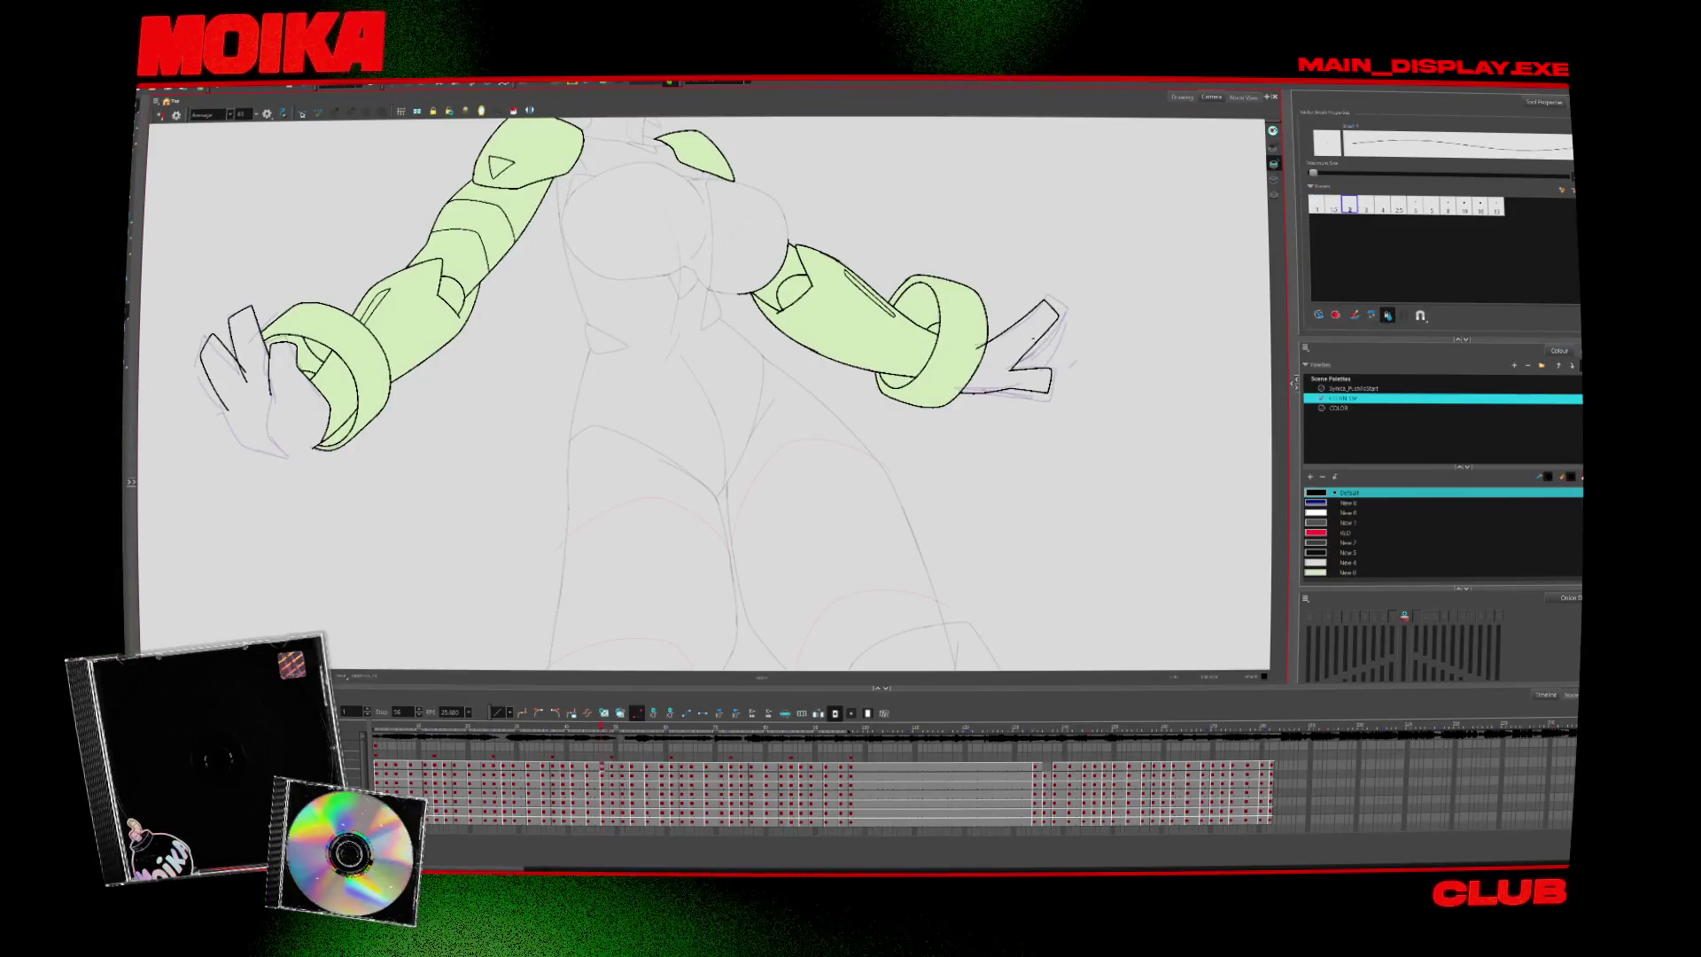
key(alt+s)
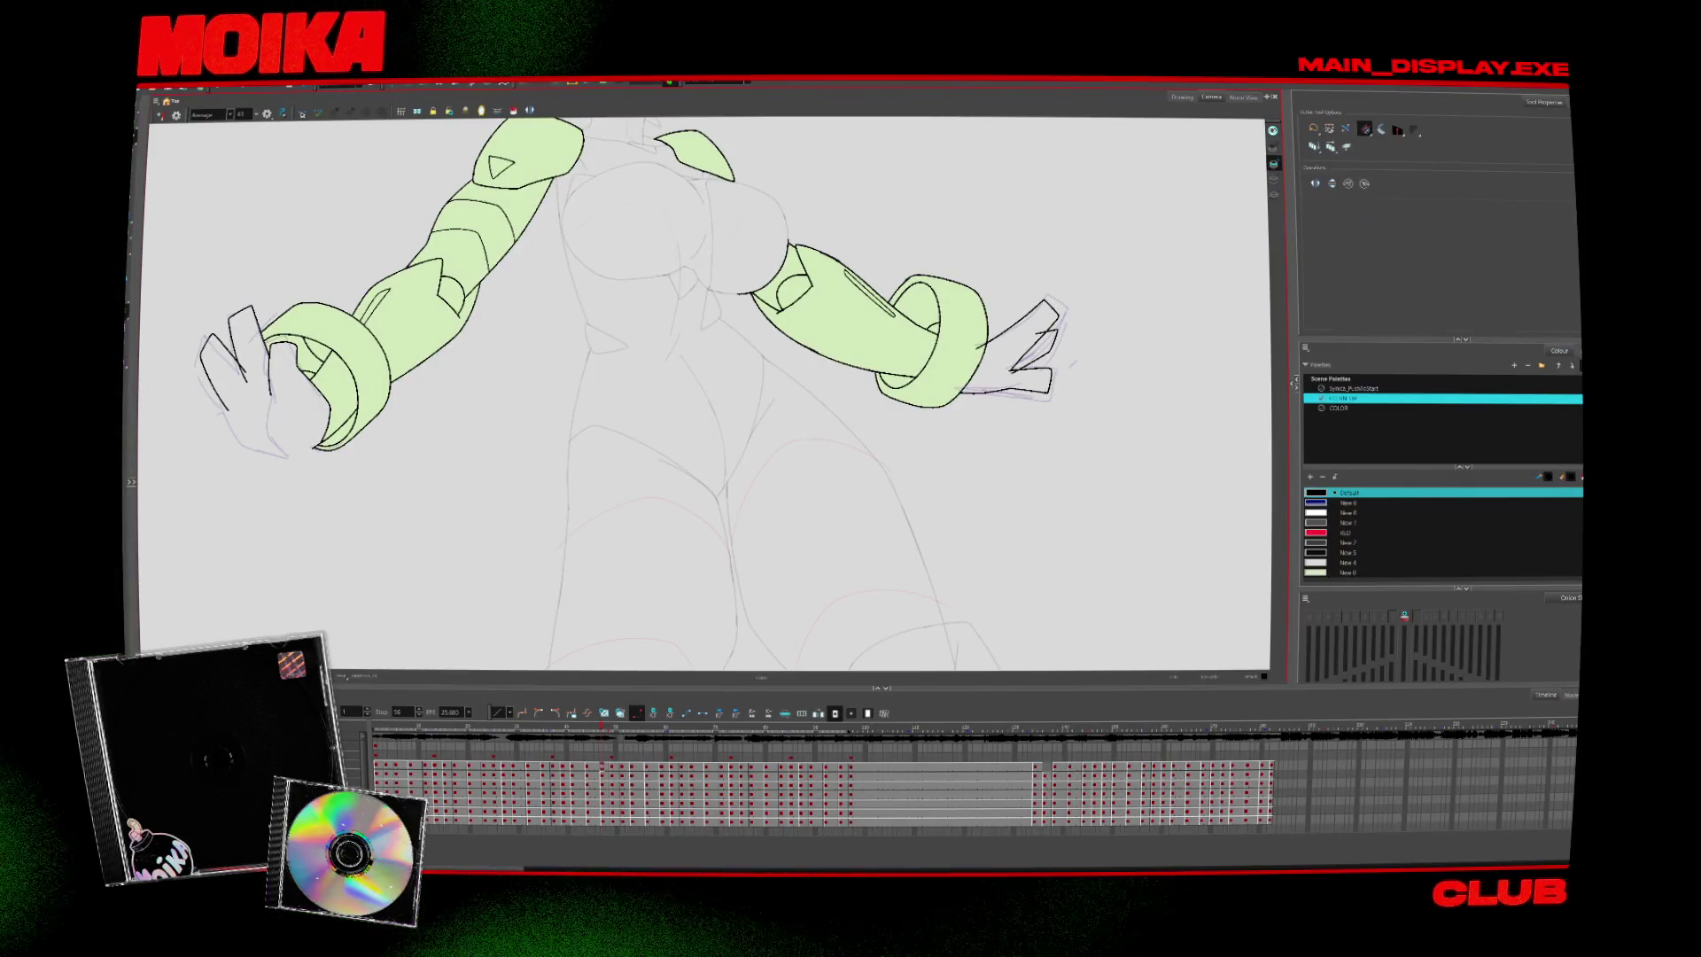
Ink the outline of the hand gripping the cuff, checking it in Mirror View
key(4)
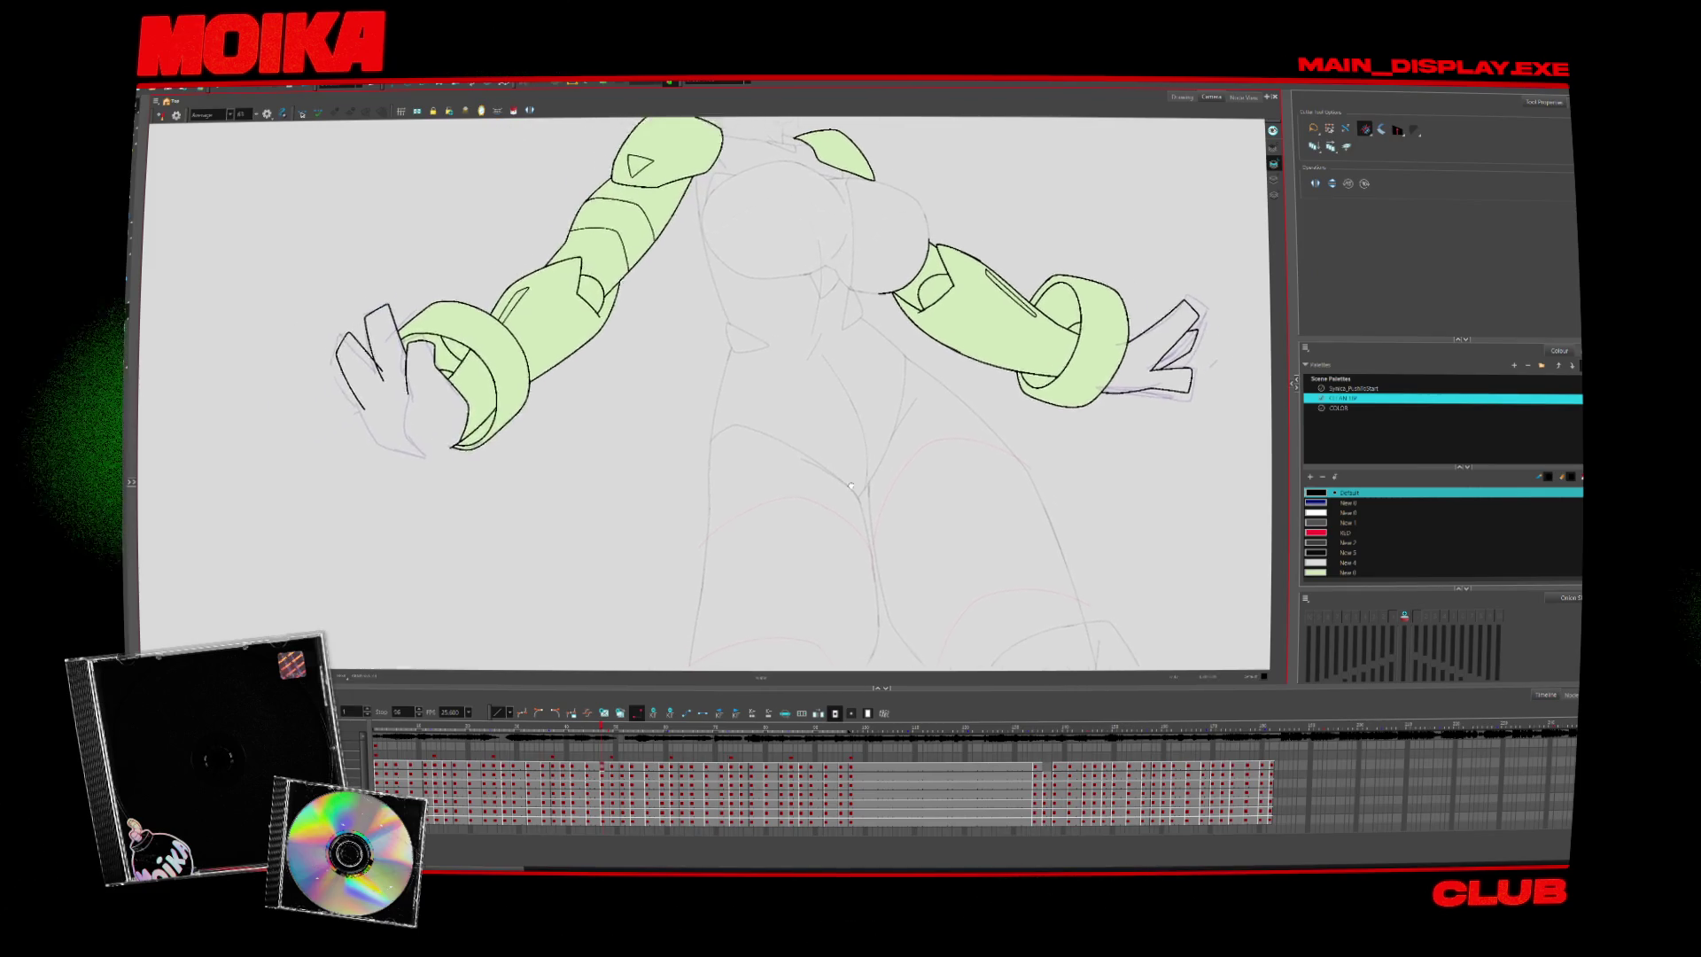
key(alt+b)
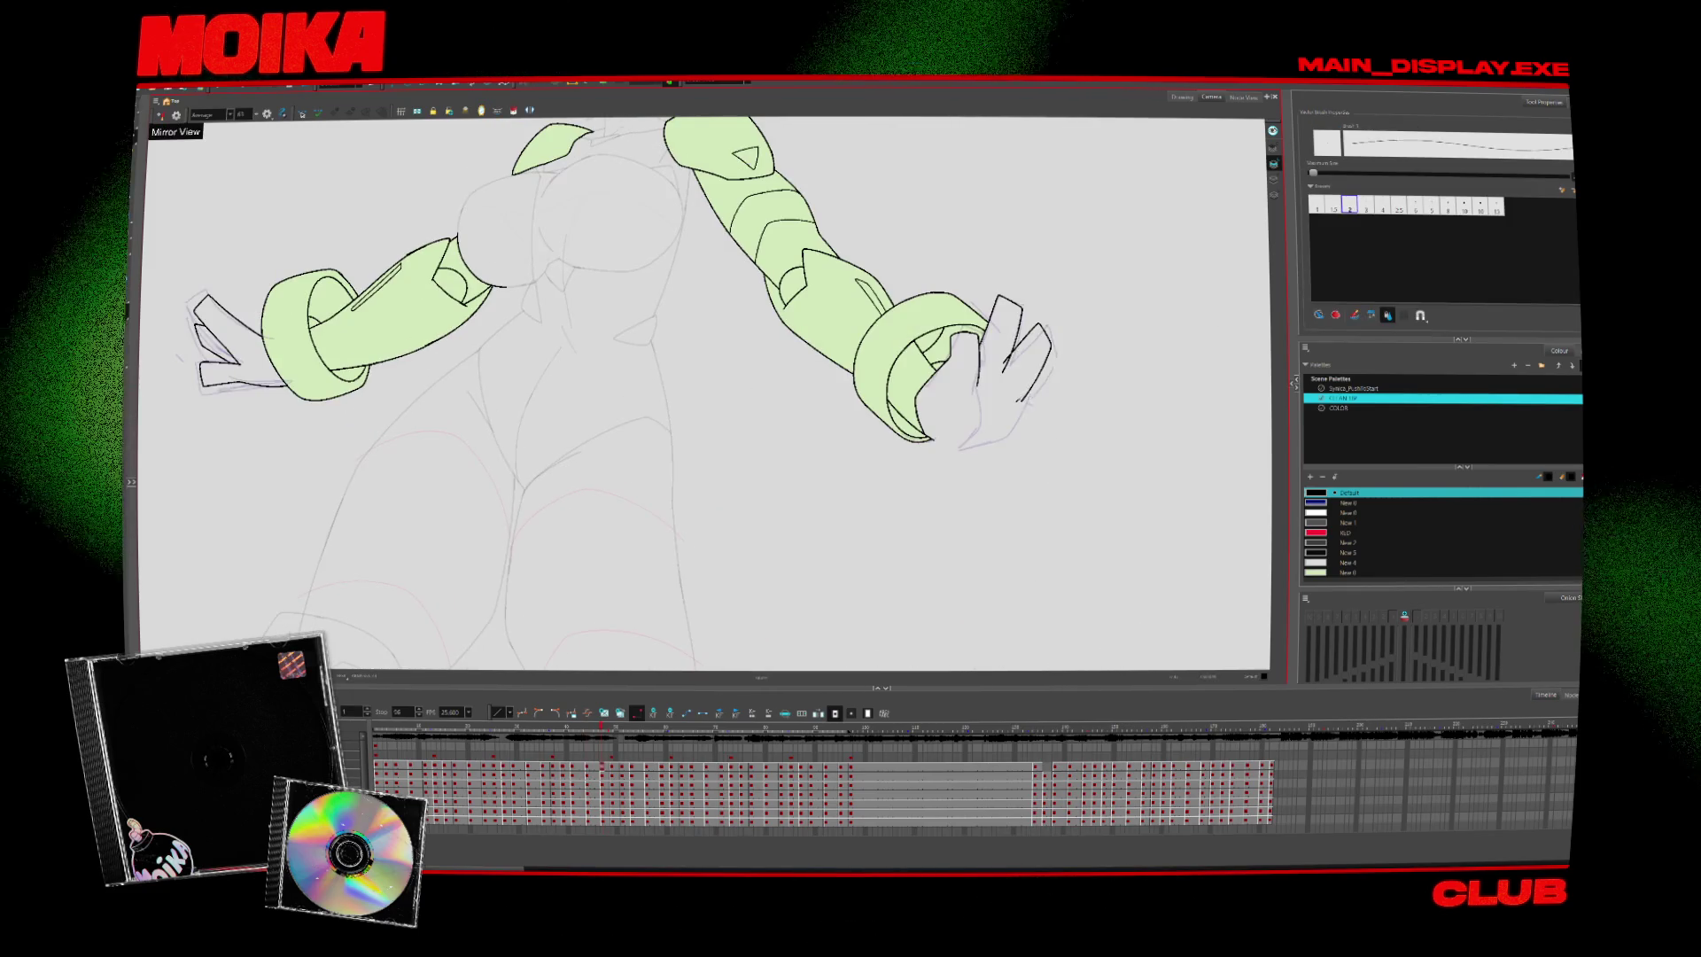
key(4)
key(4)
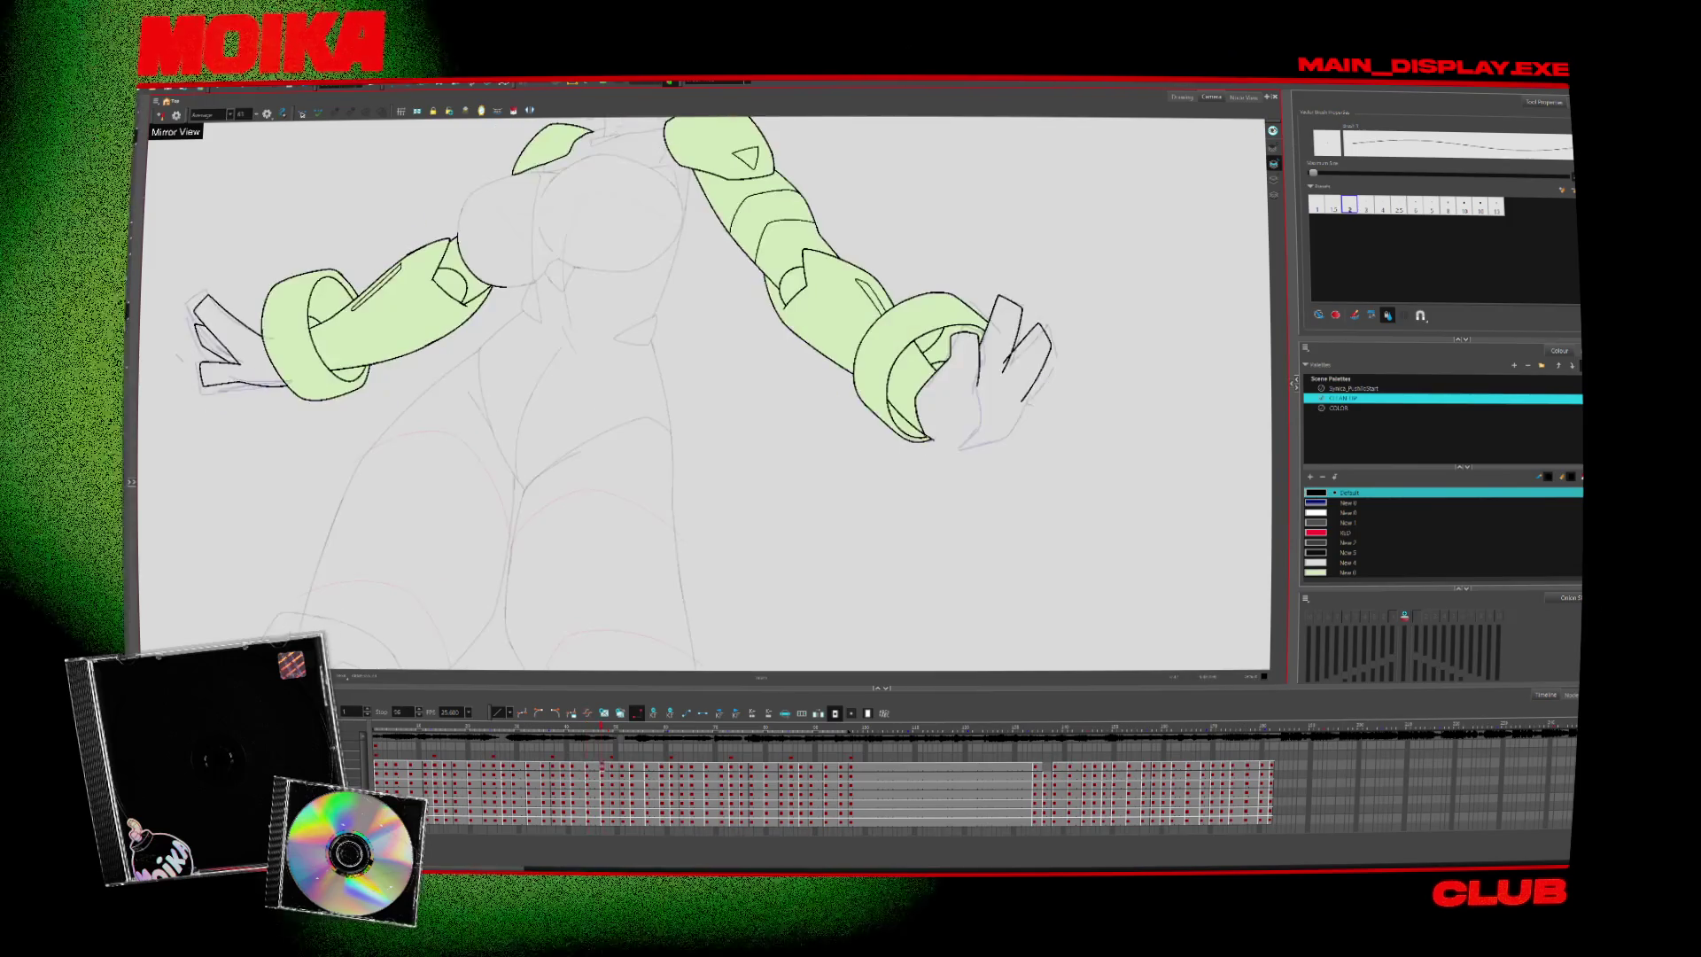
drag(921, 394, 1048, 383)
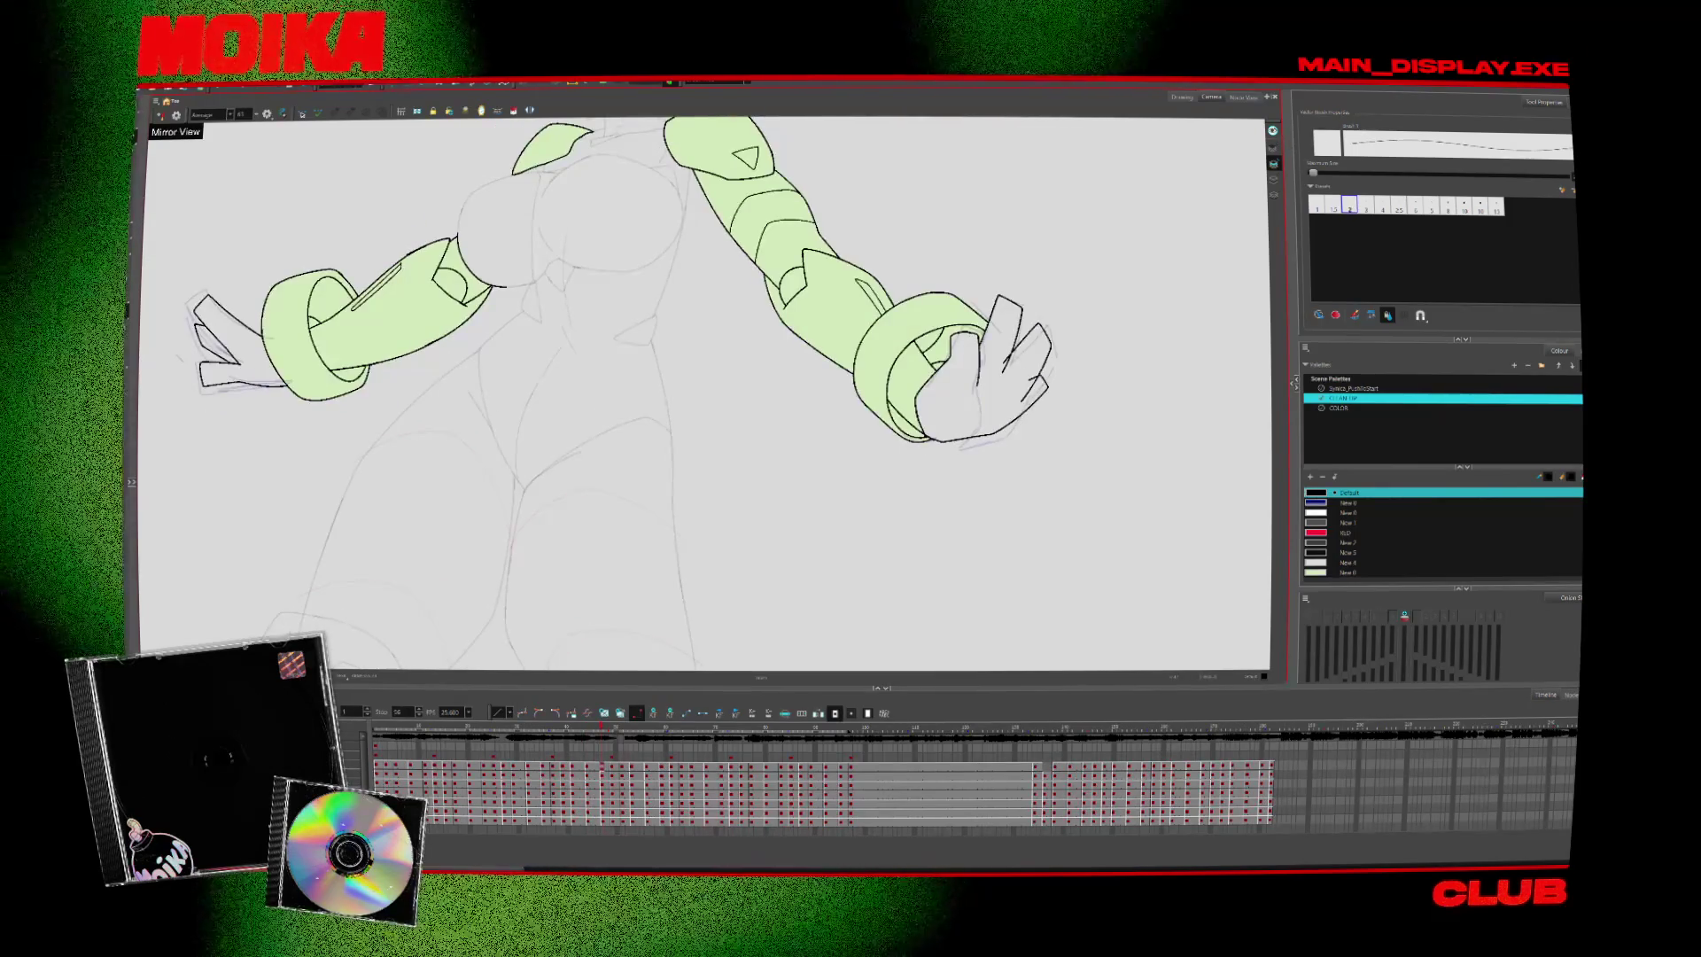
key(alt+s)
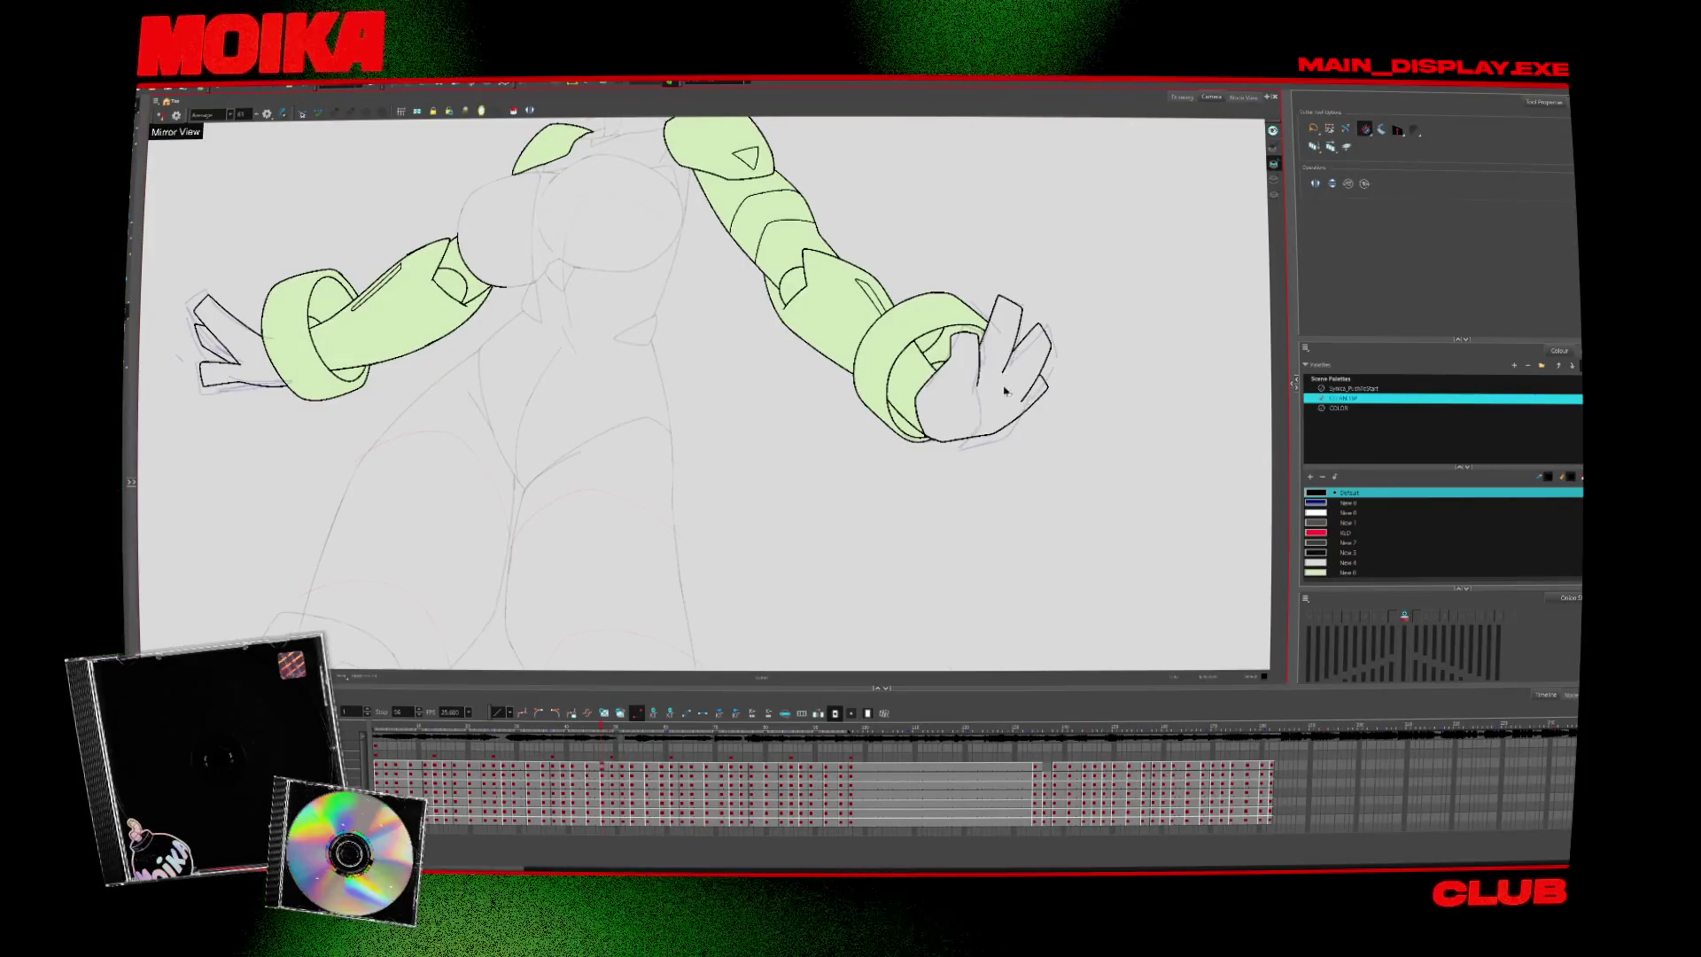
Compare the gripping hand against neighbouring drawings, toggling Mirror View on and off
key(comma)
key(comma)
key(alt+b)
key(comma)
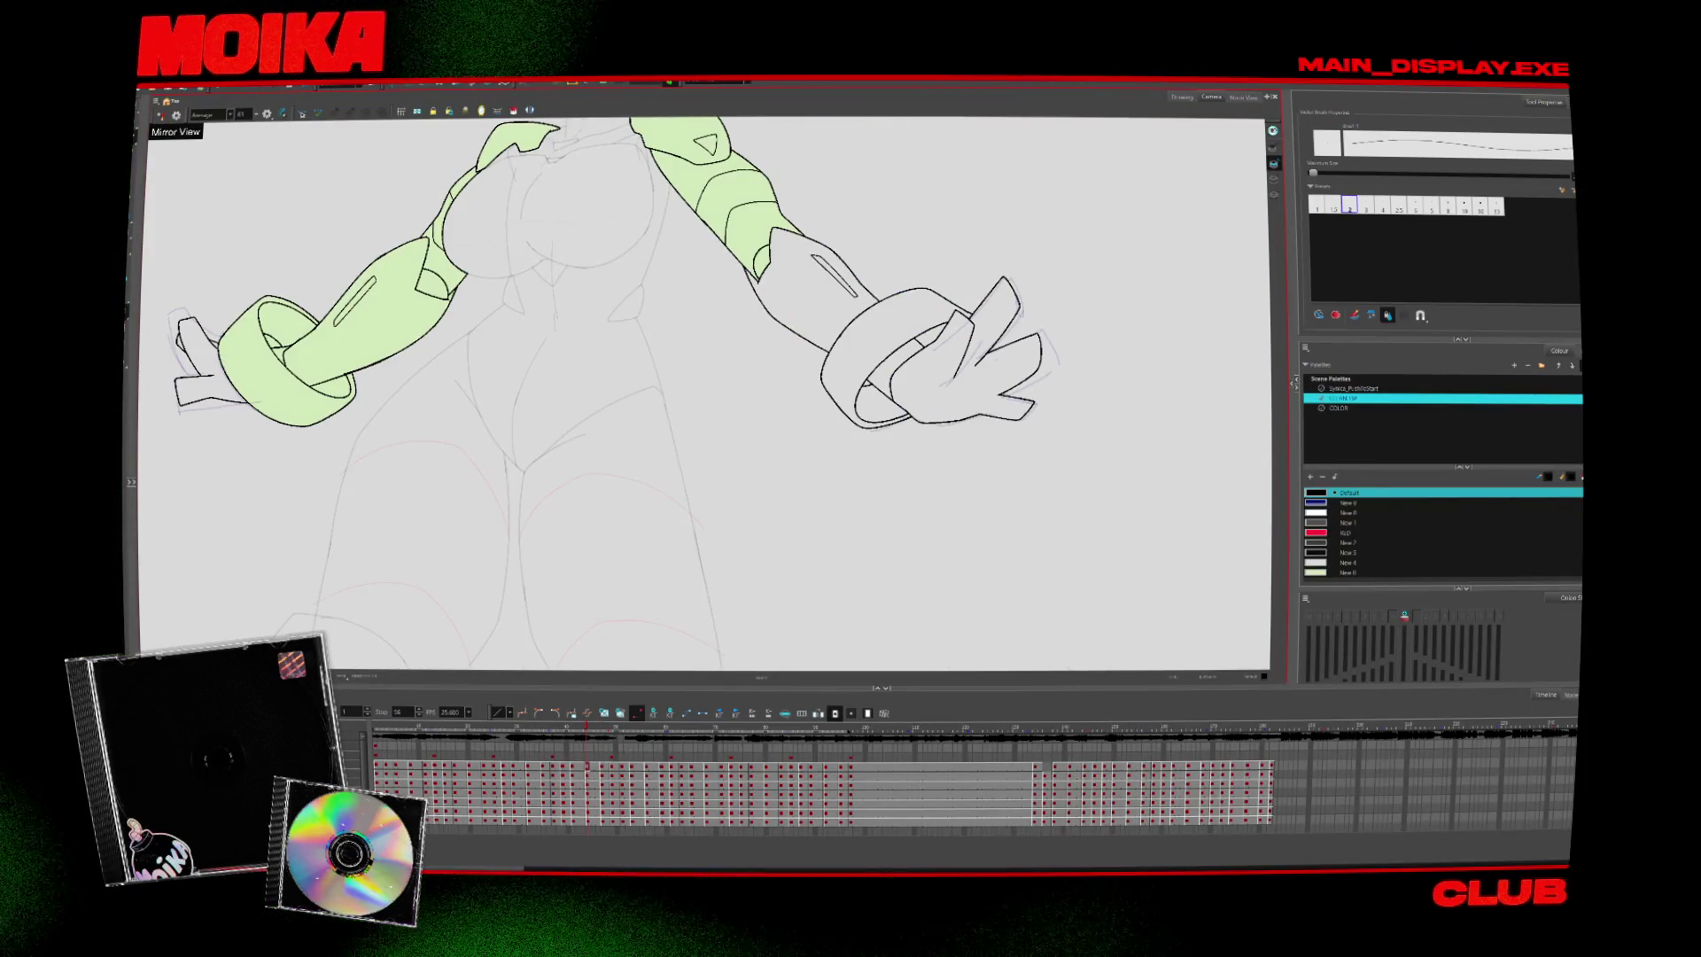
key(period)
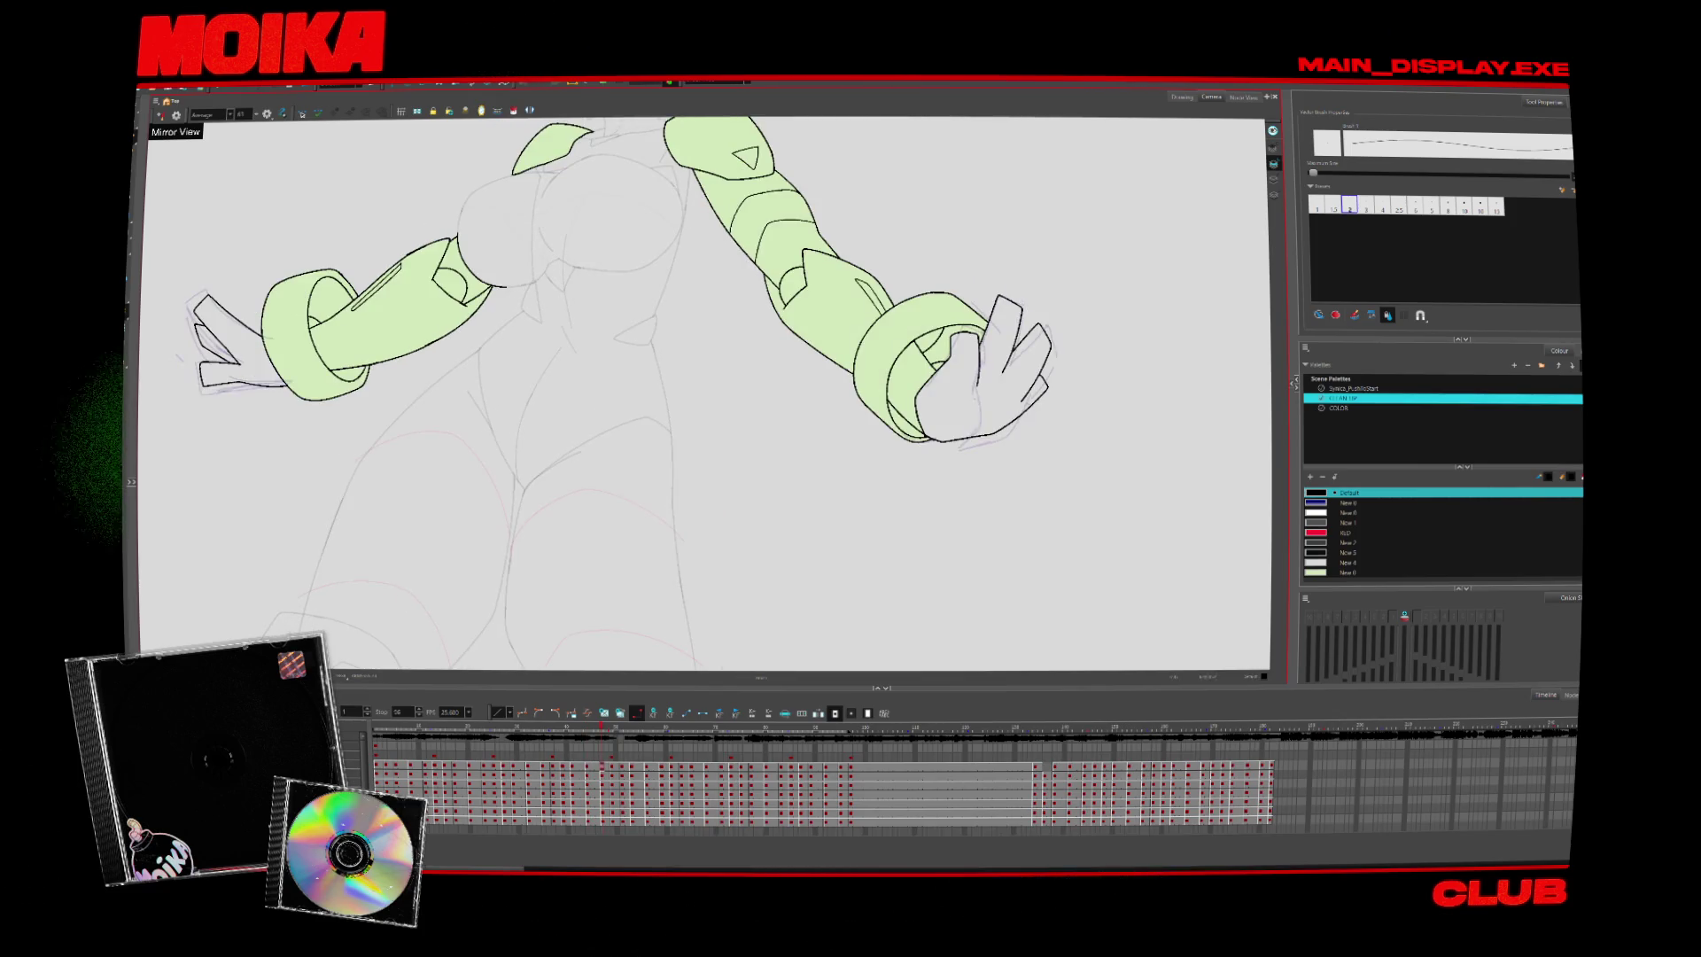
key(comma)
key(comma)
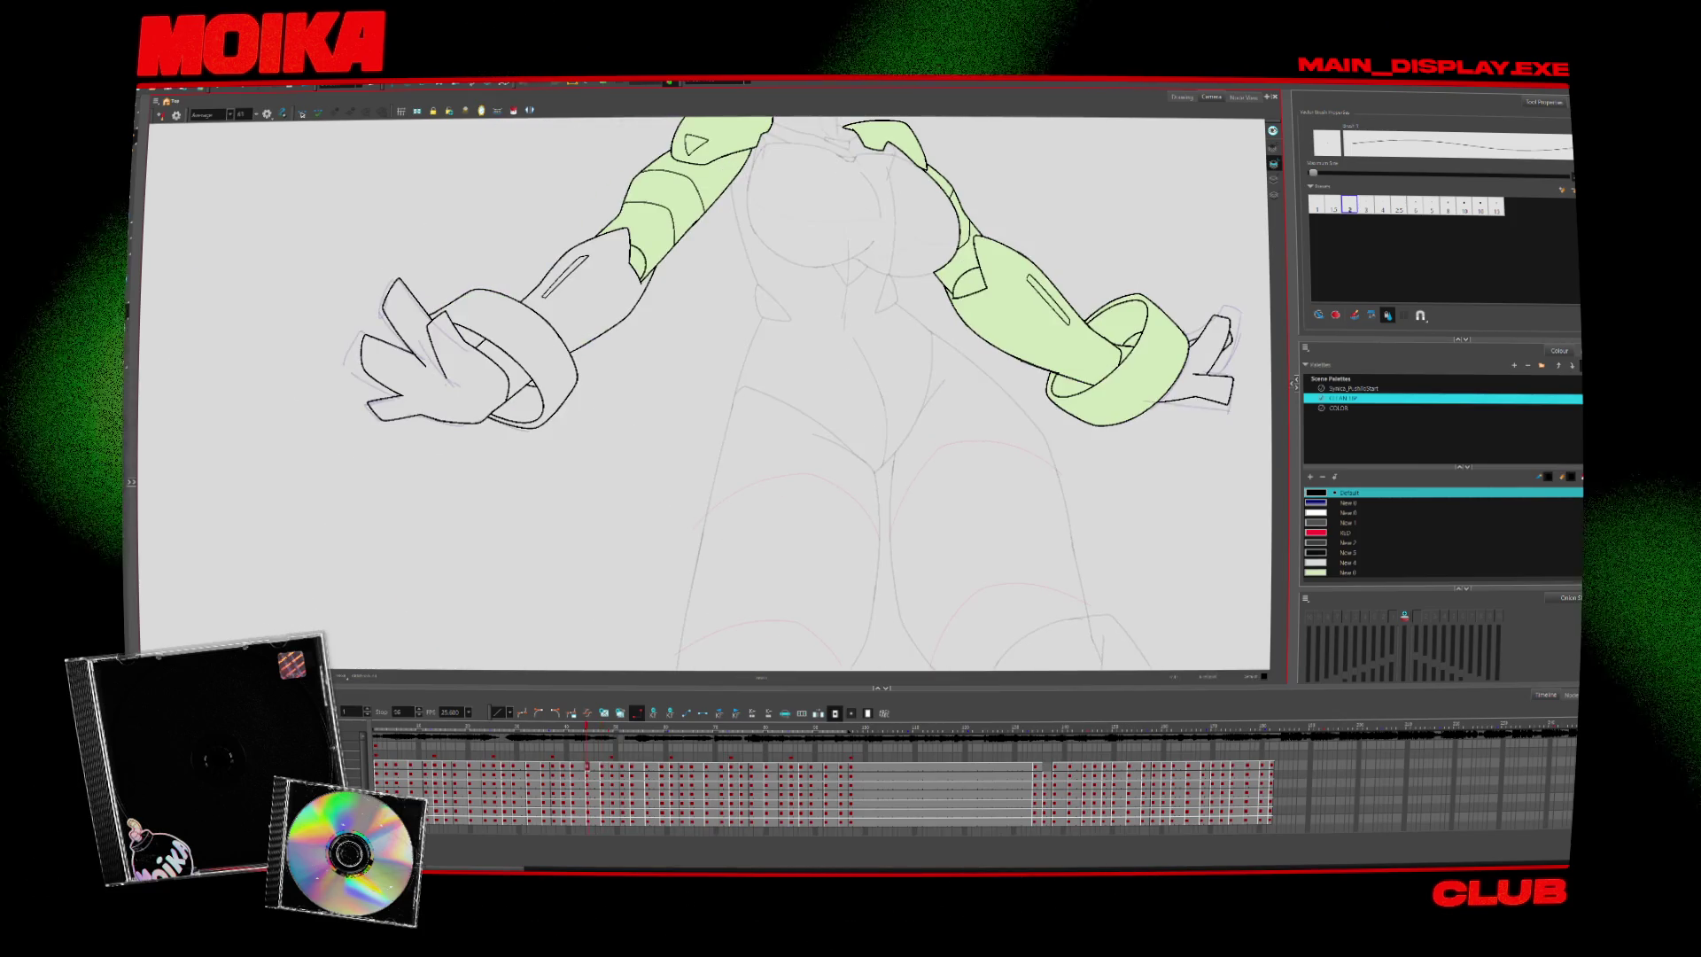
key(period)
key(period)
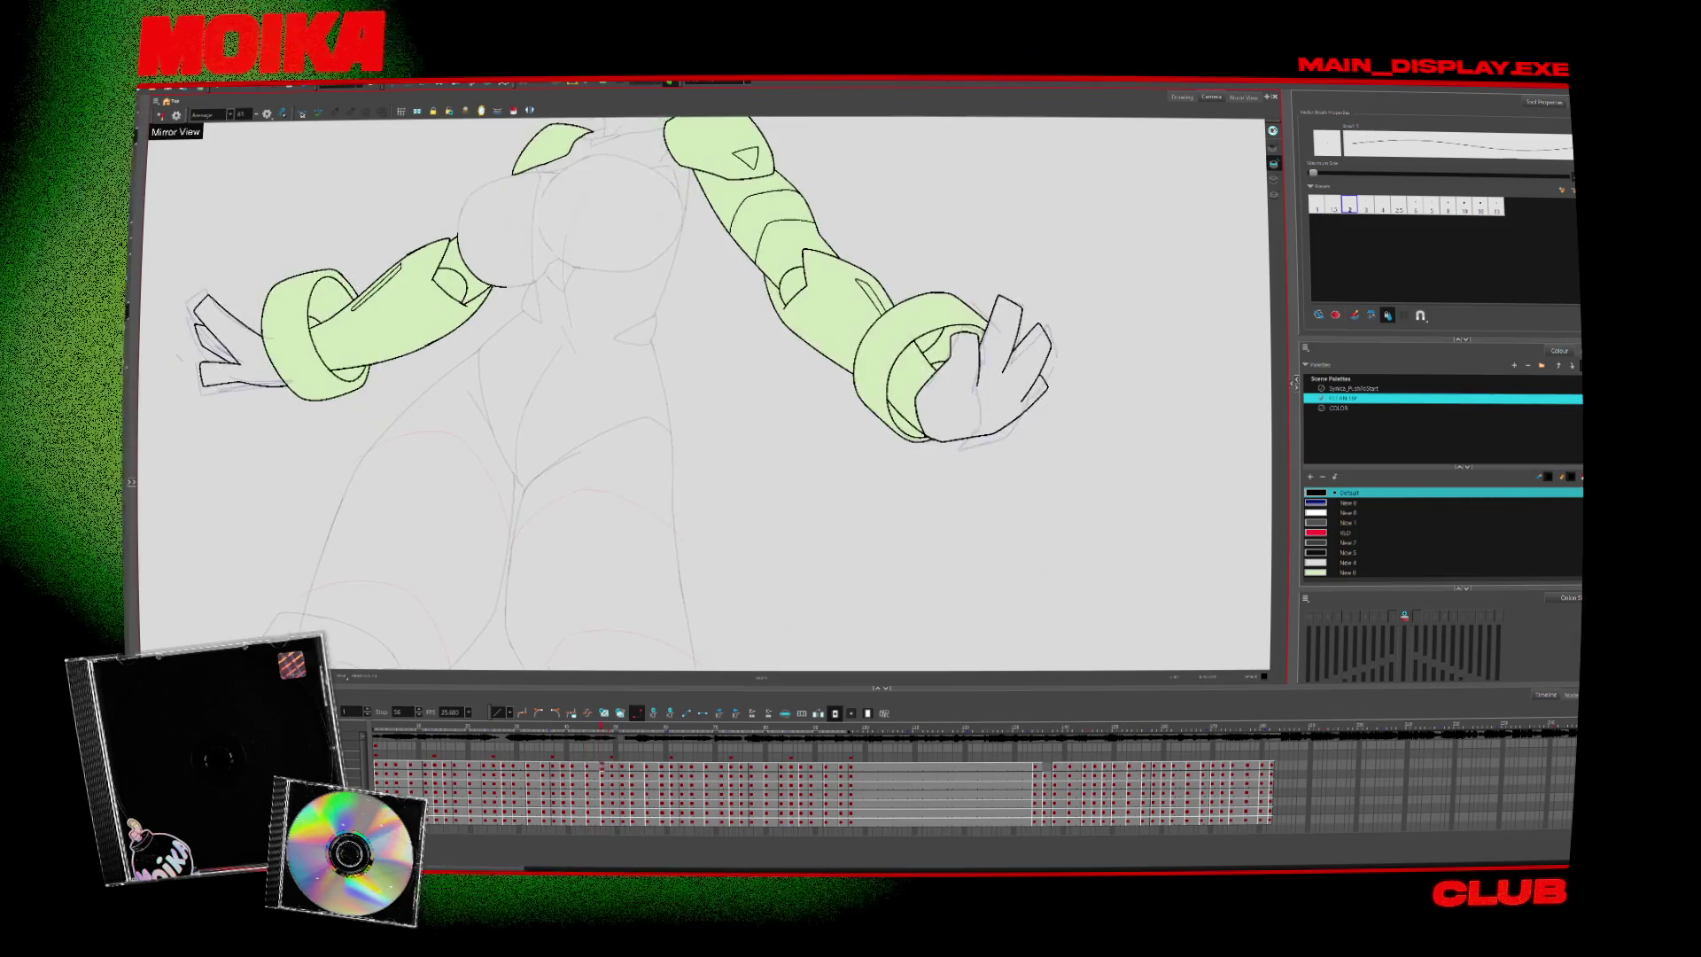
key(4)
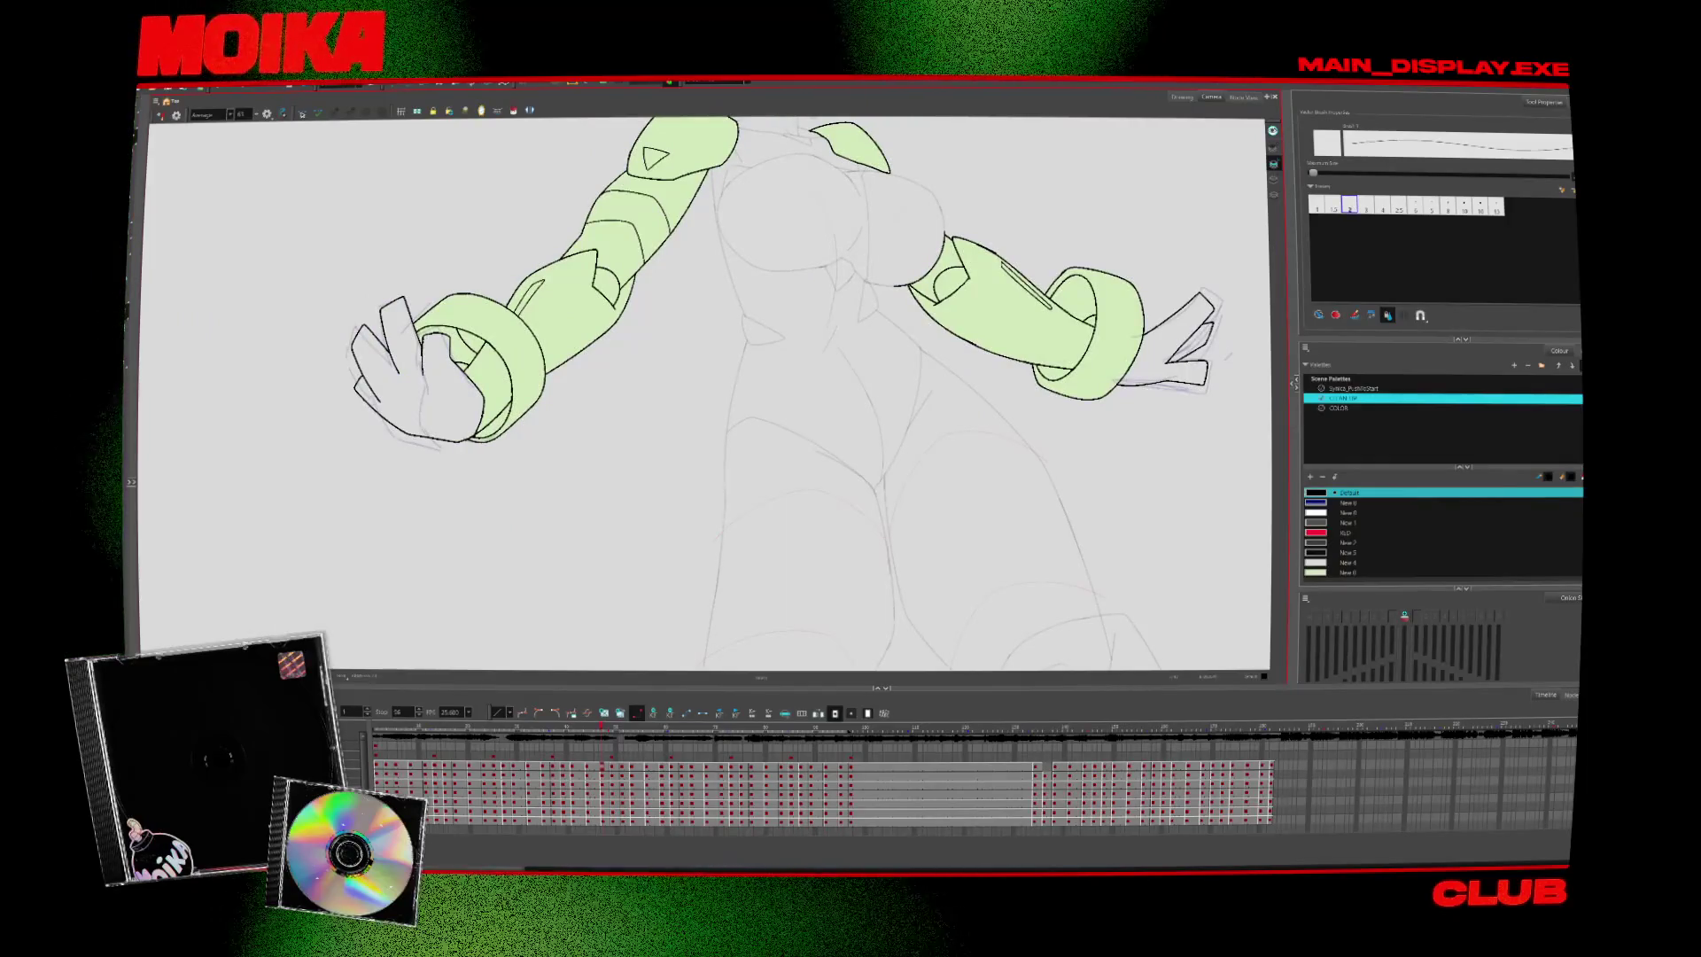
key(4)
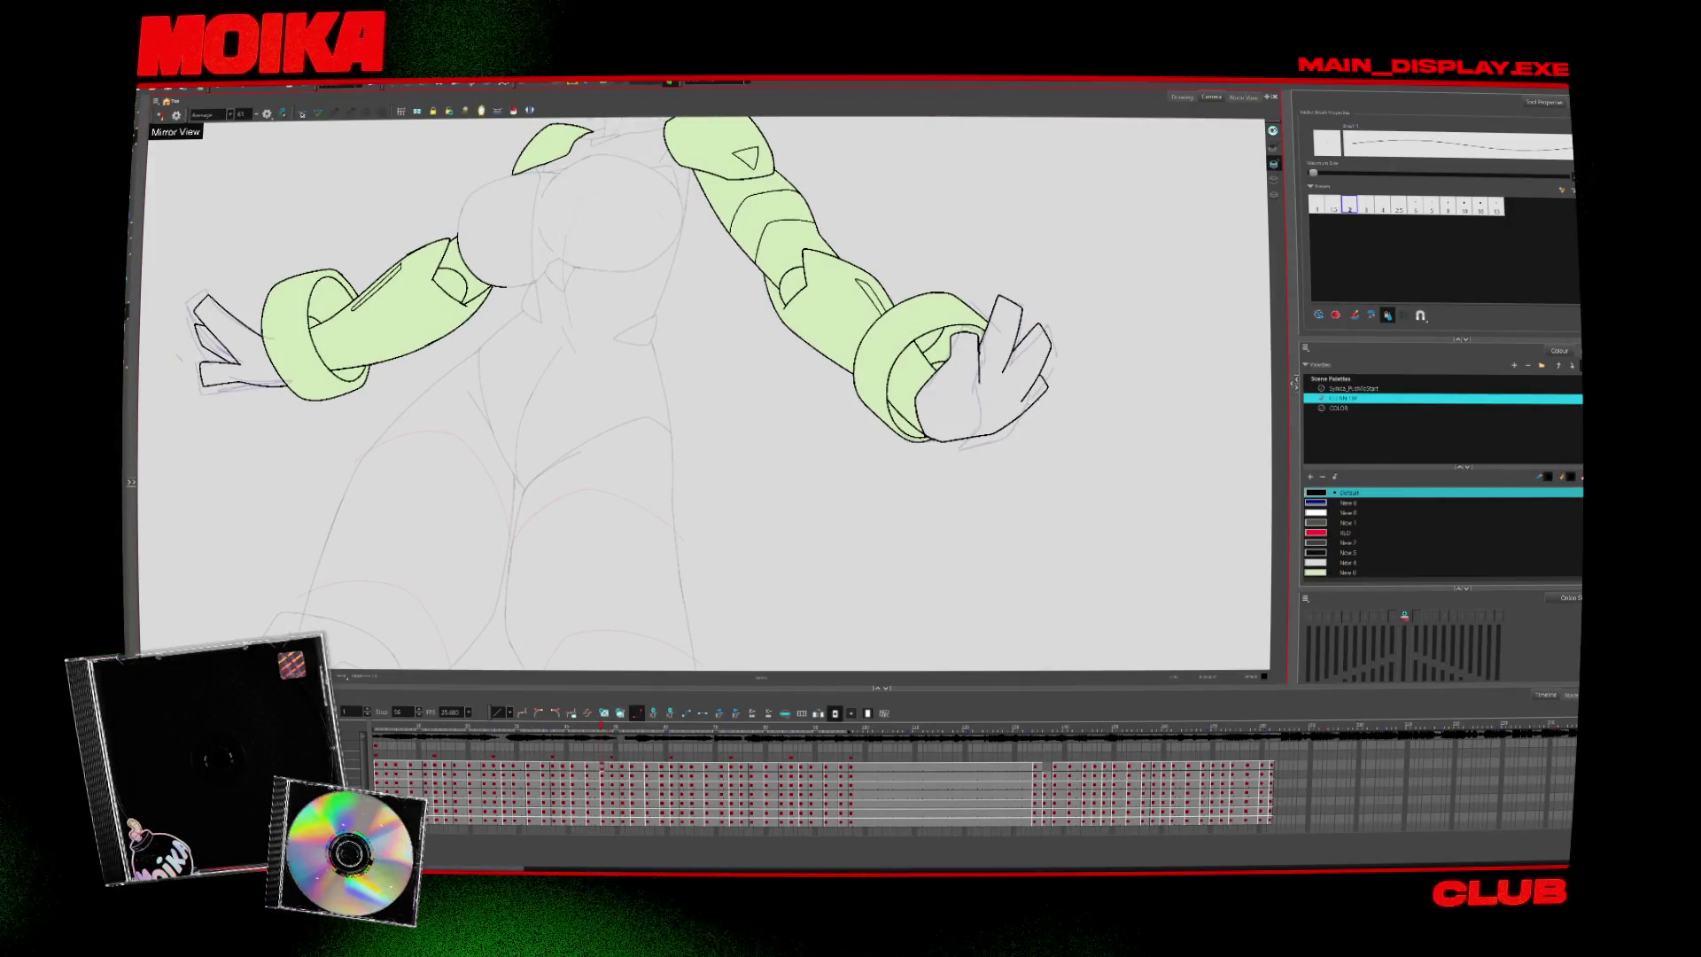
key(4)
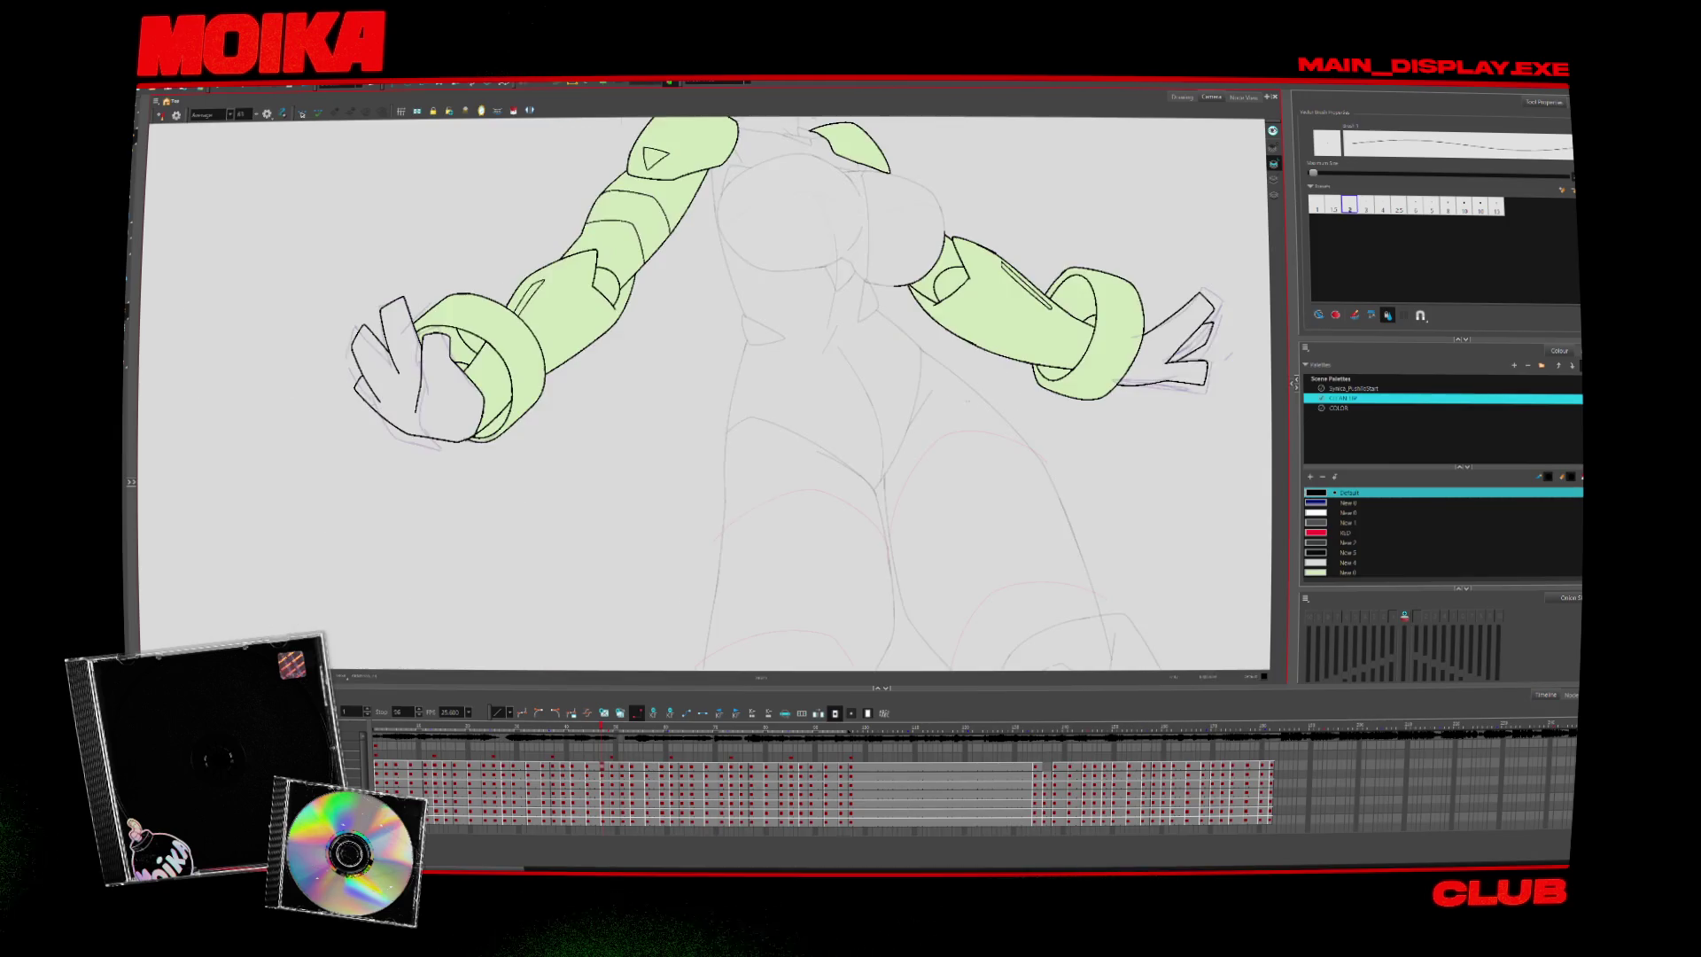
key(alt+z)
Zoom in on the gripping hand and compare it with the adjacent drawings
key(4)
click(650, 318)
key(4)
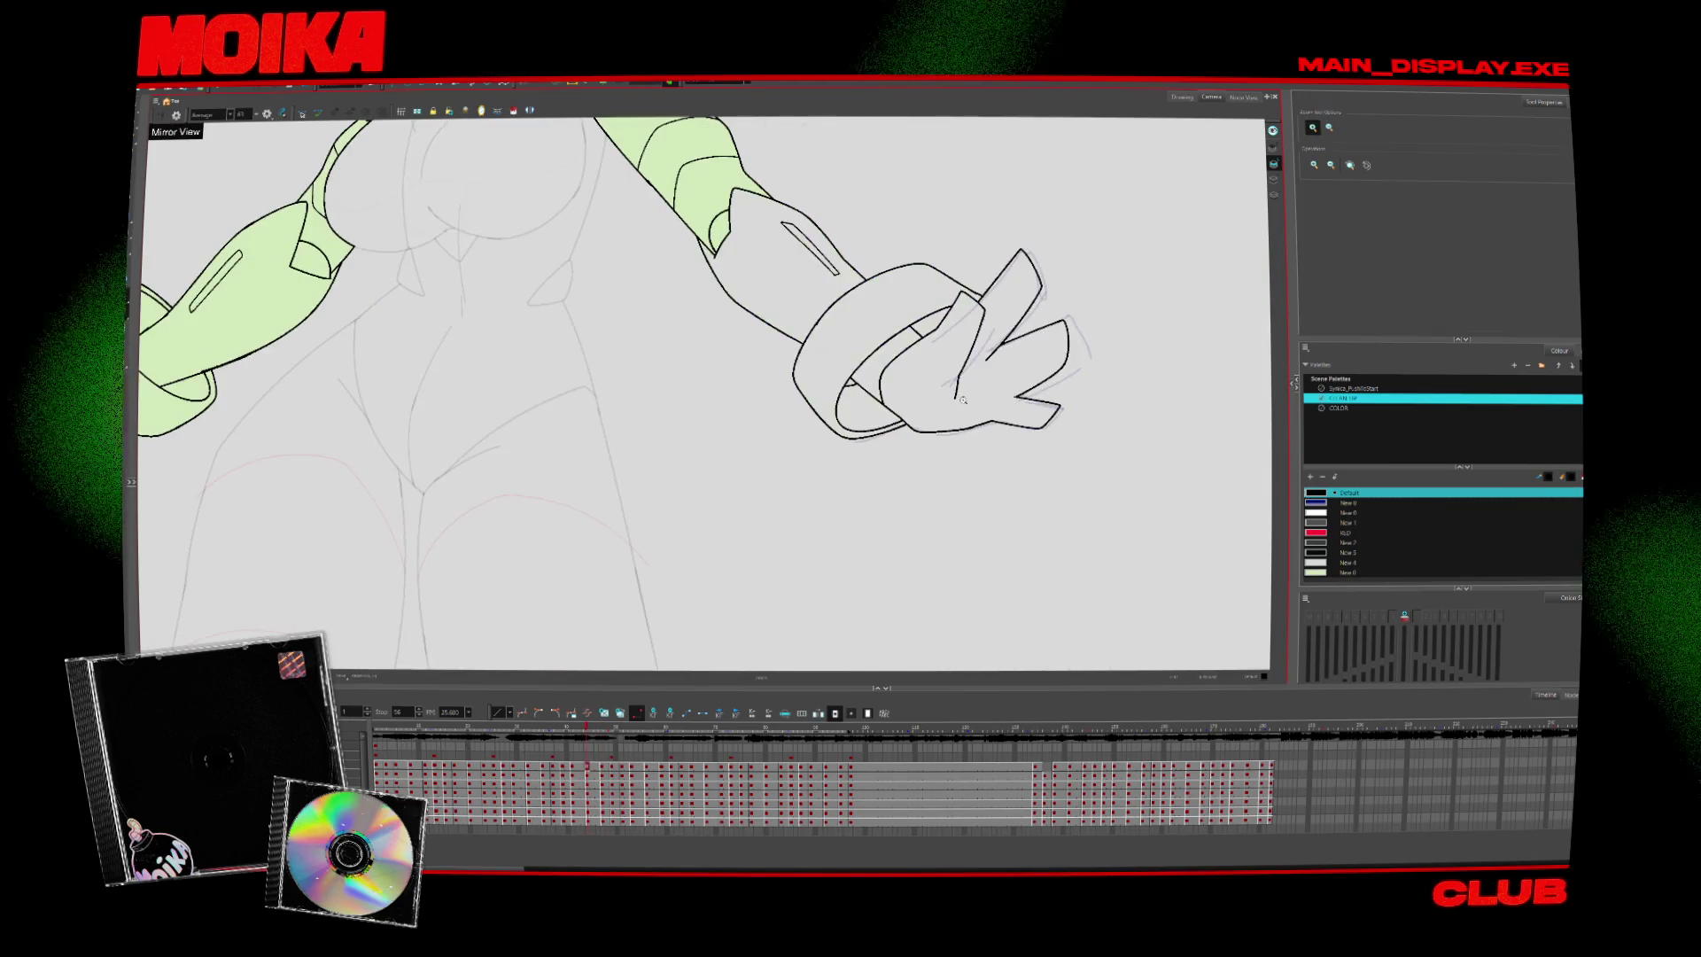
key(4)
key(alt+b)
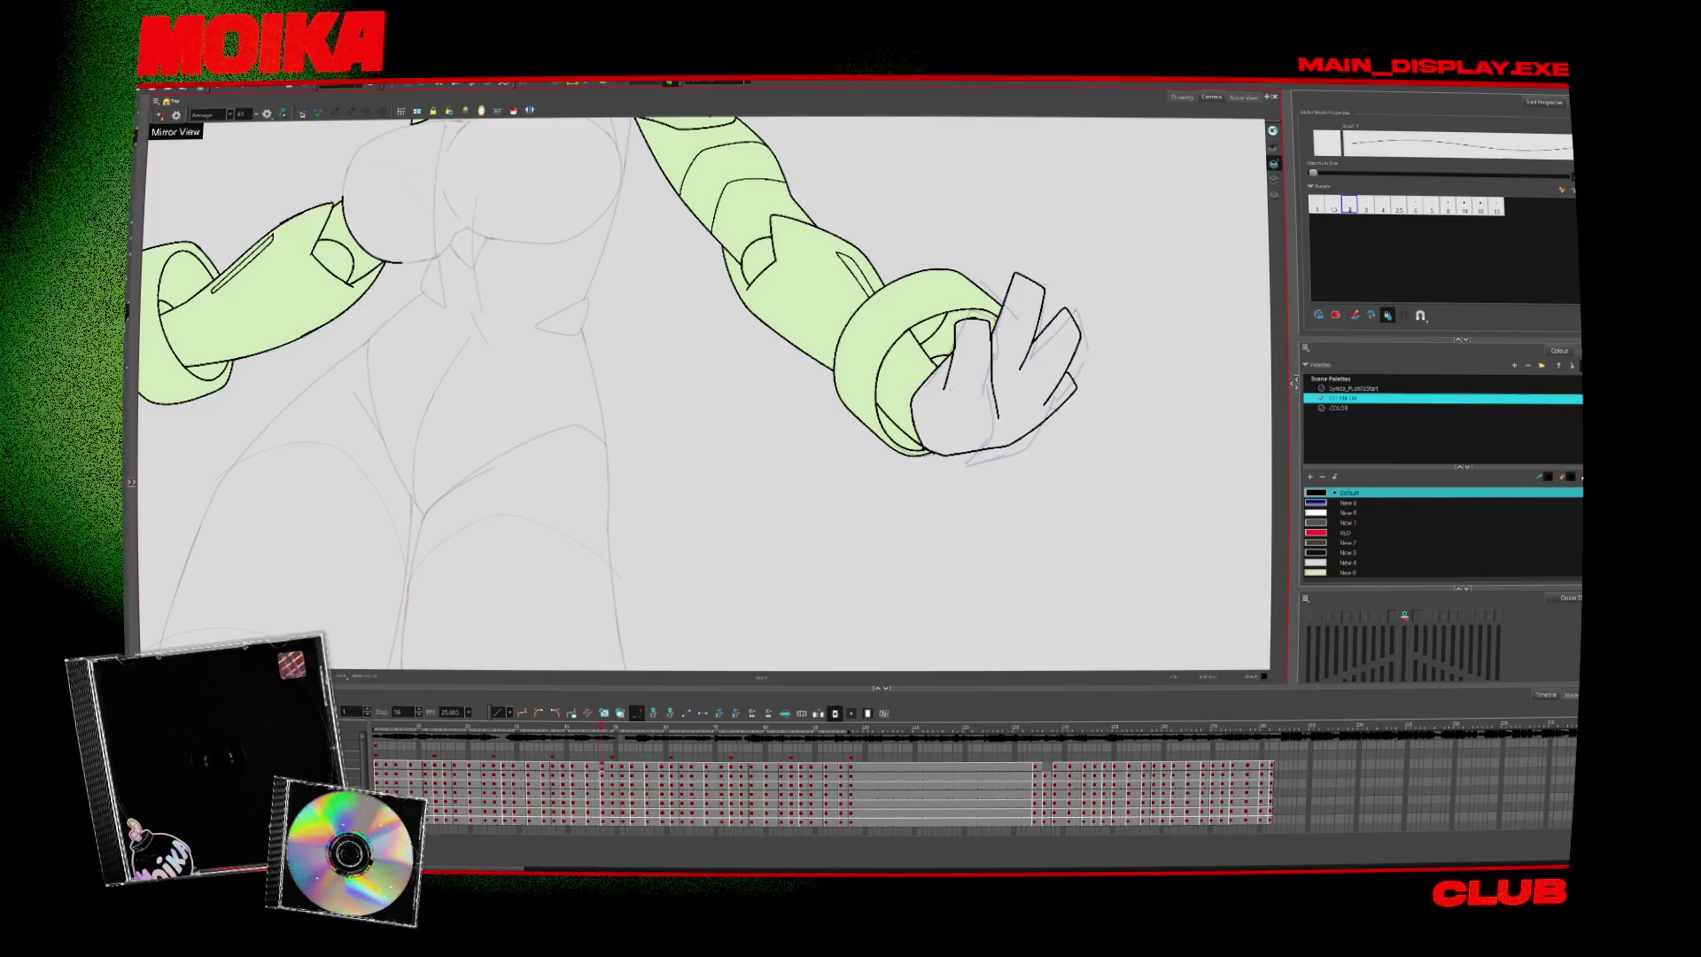
key(period)
key(comma)
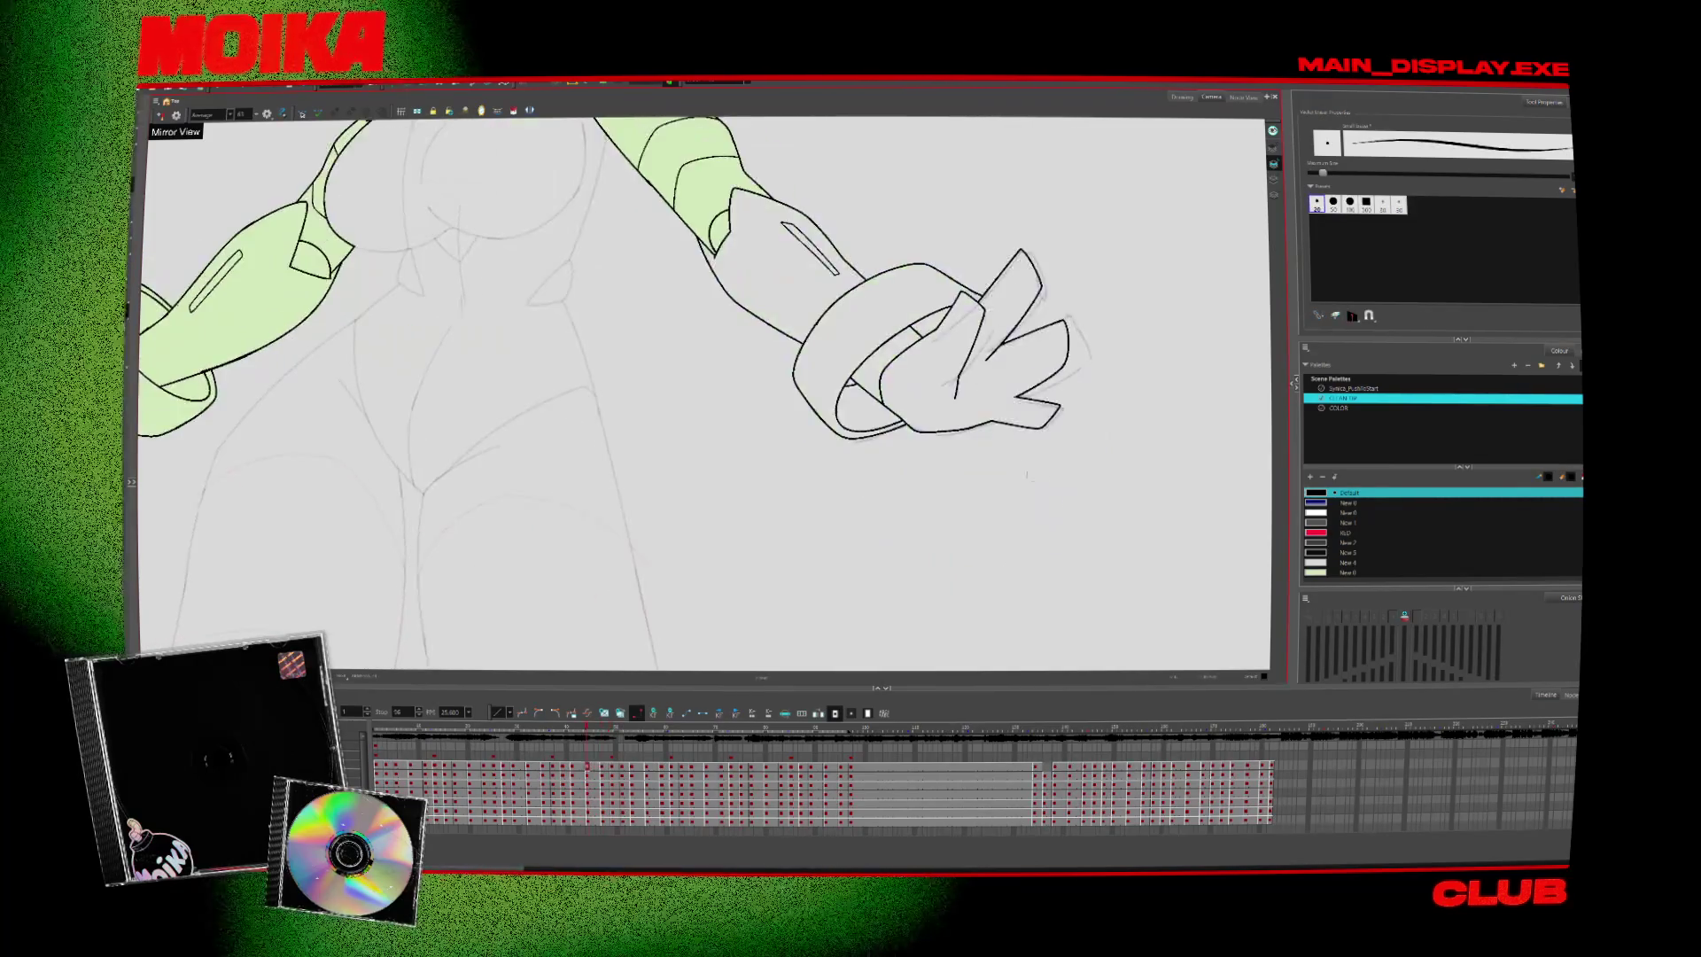
key(comma)
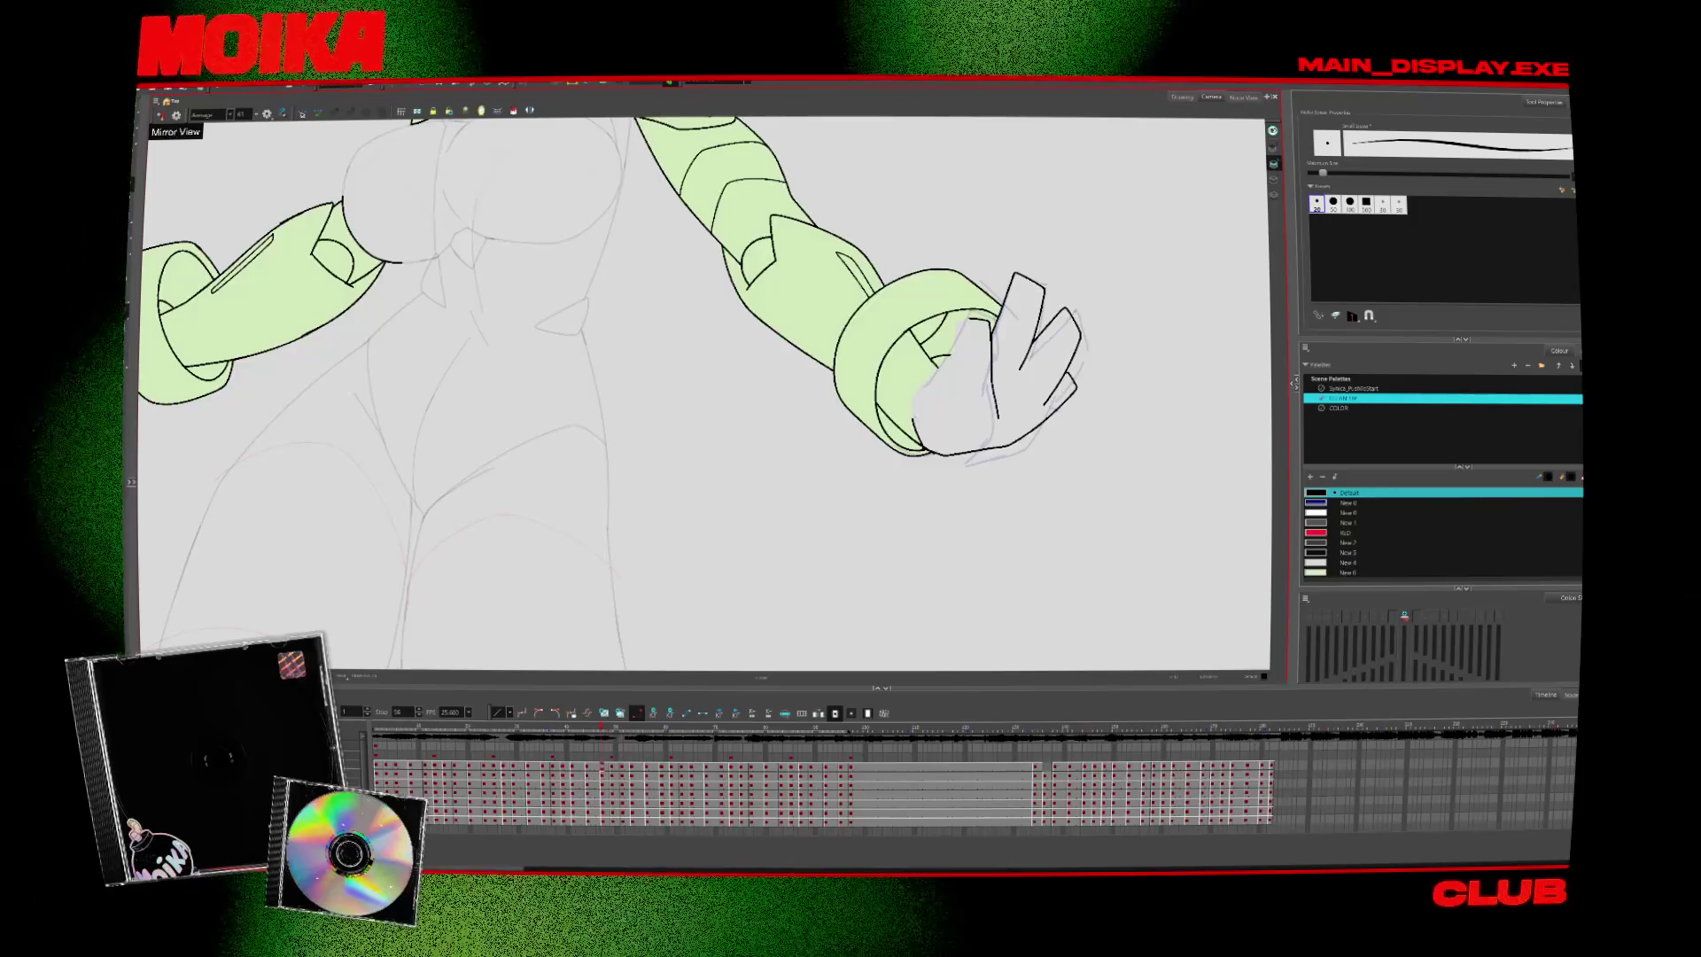
Ink the inner finger and palm lines with Pencil and Brush, flicking frames to compare
key(alt+slash)
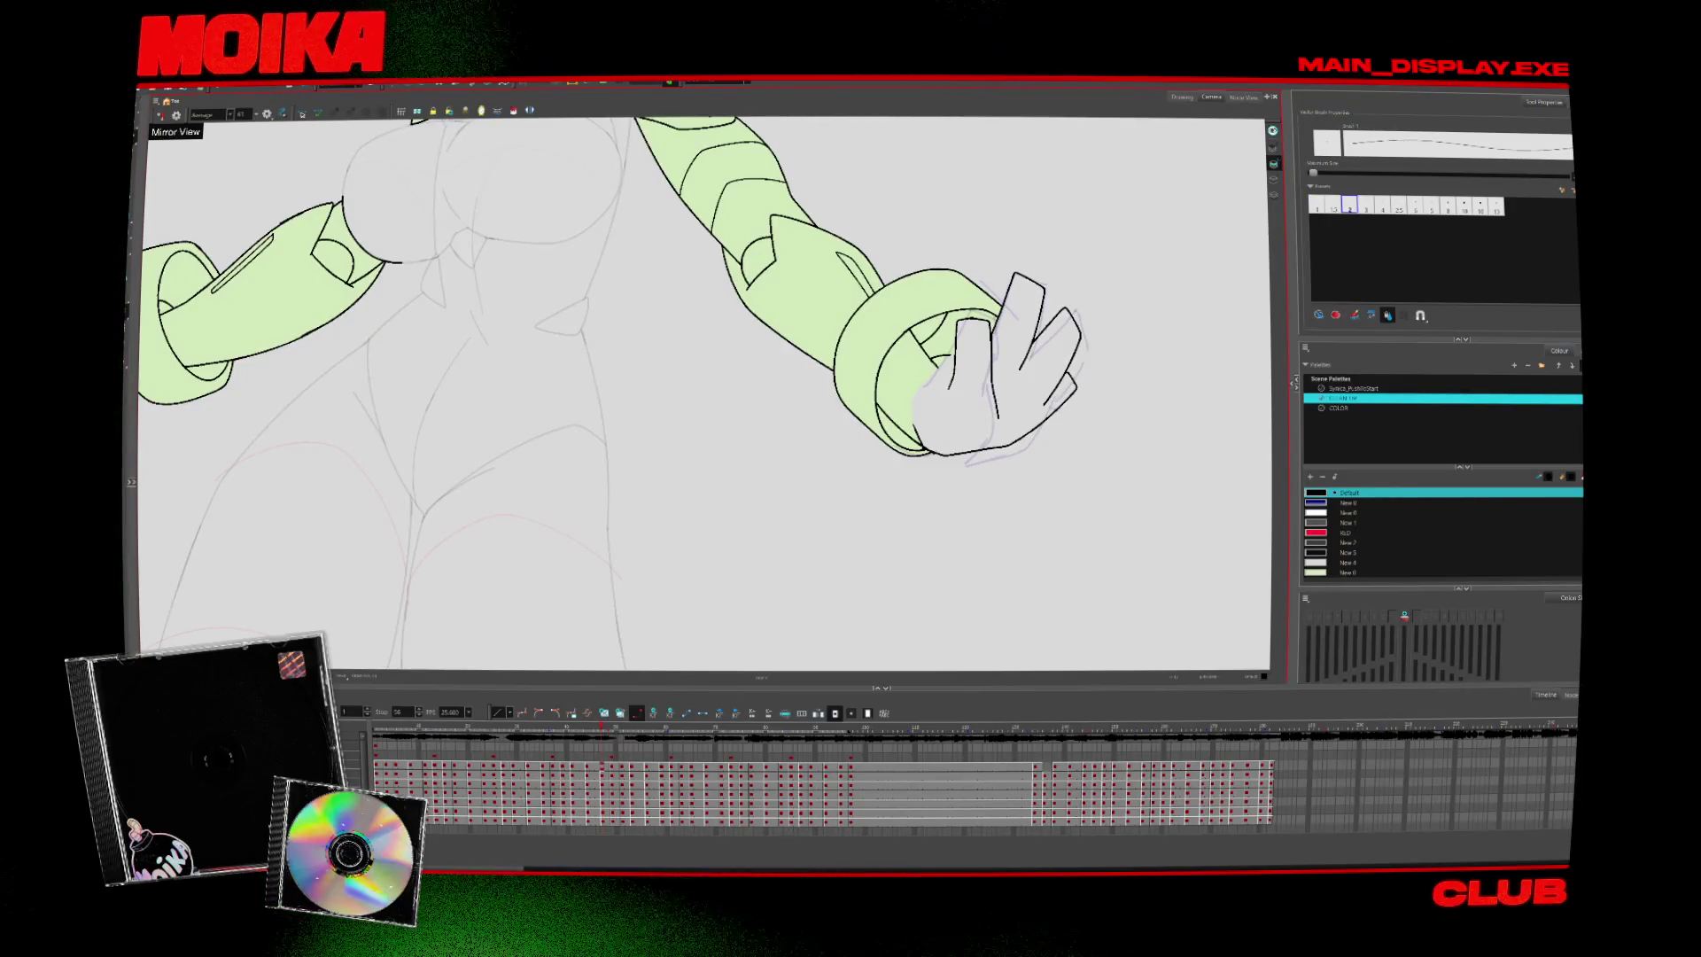
key(4)
key(4)
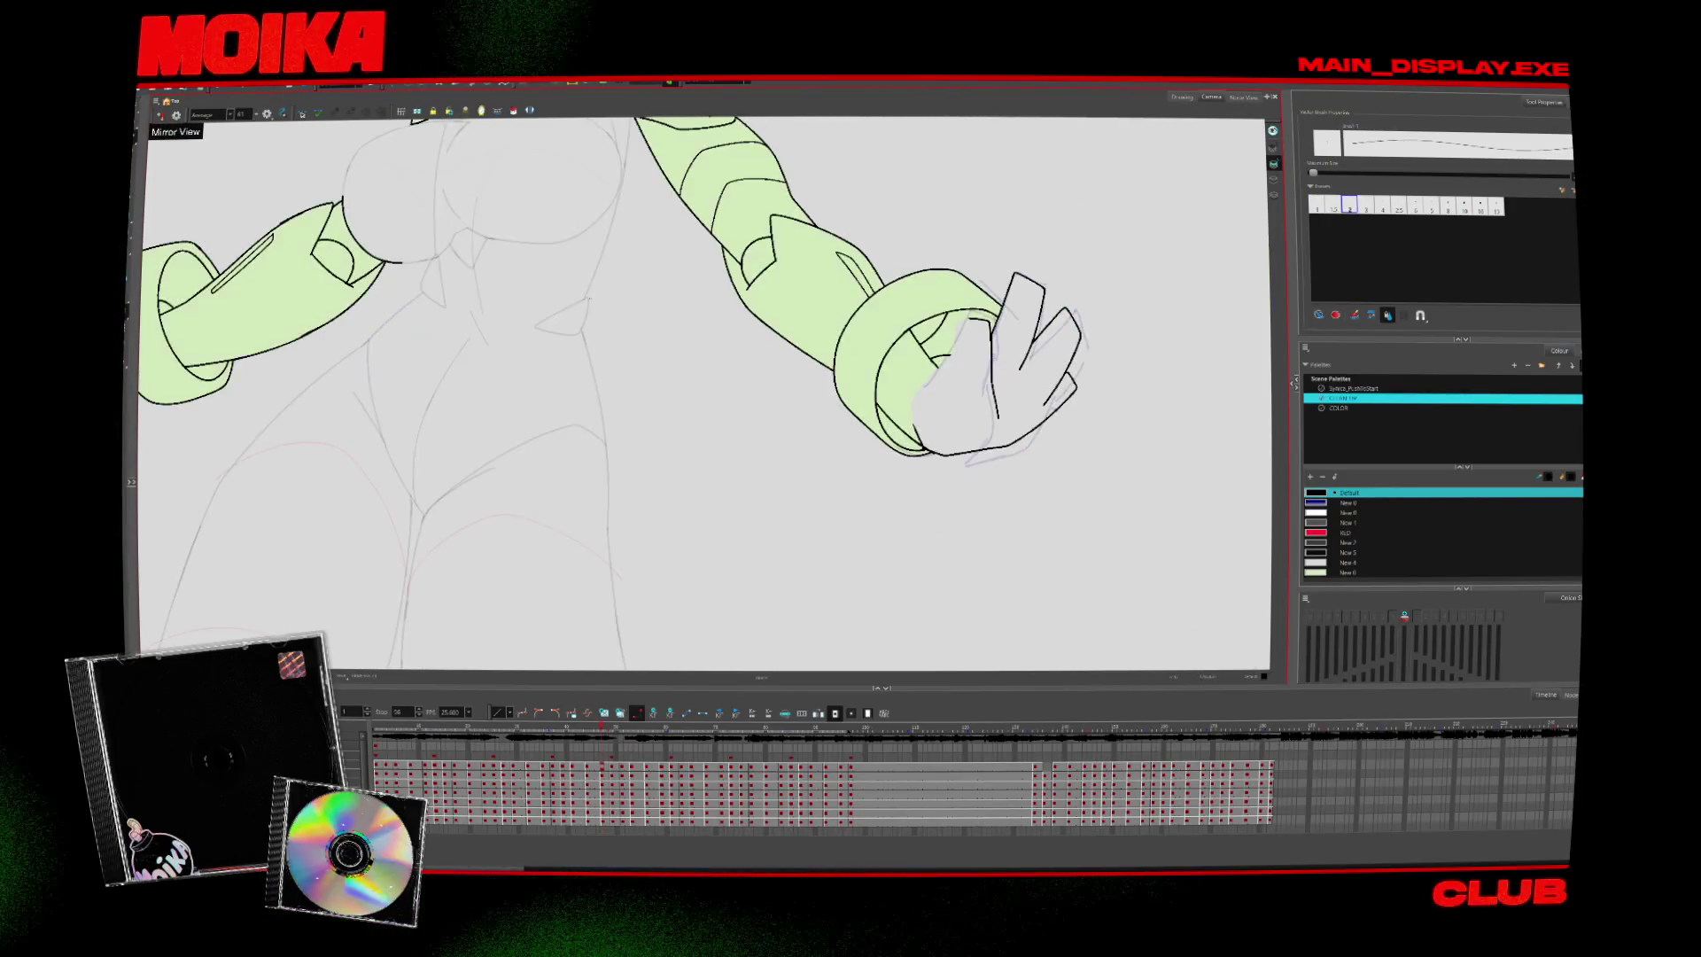
key(comma)
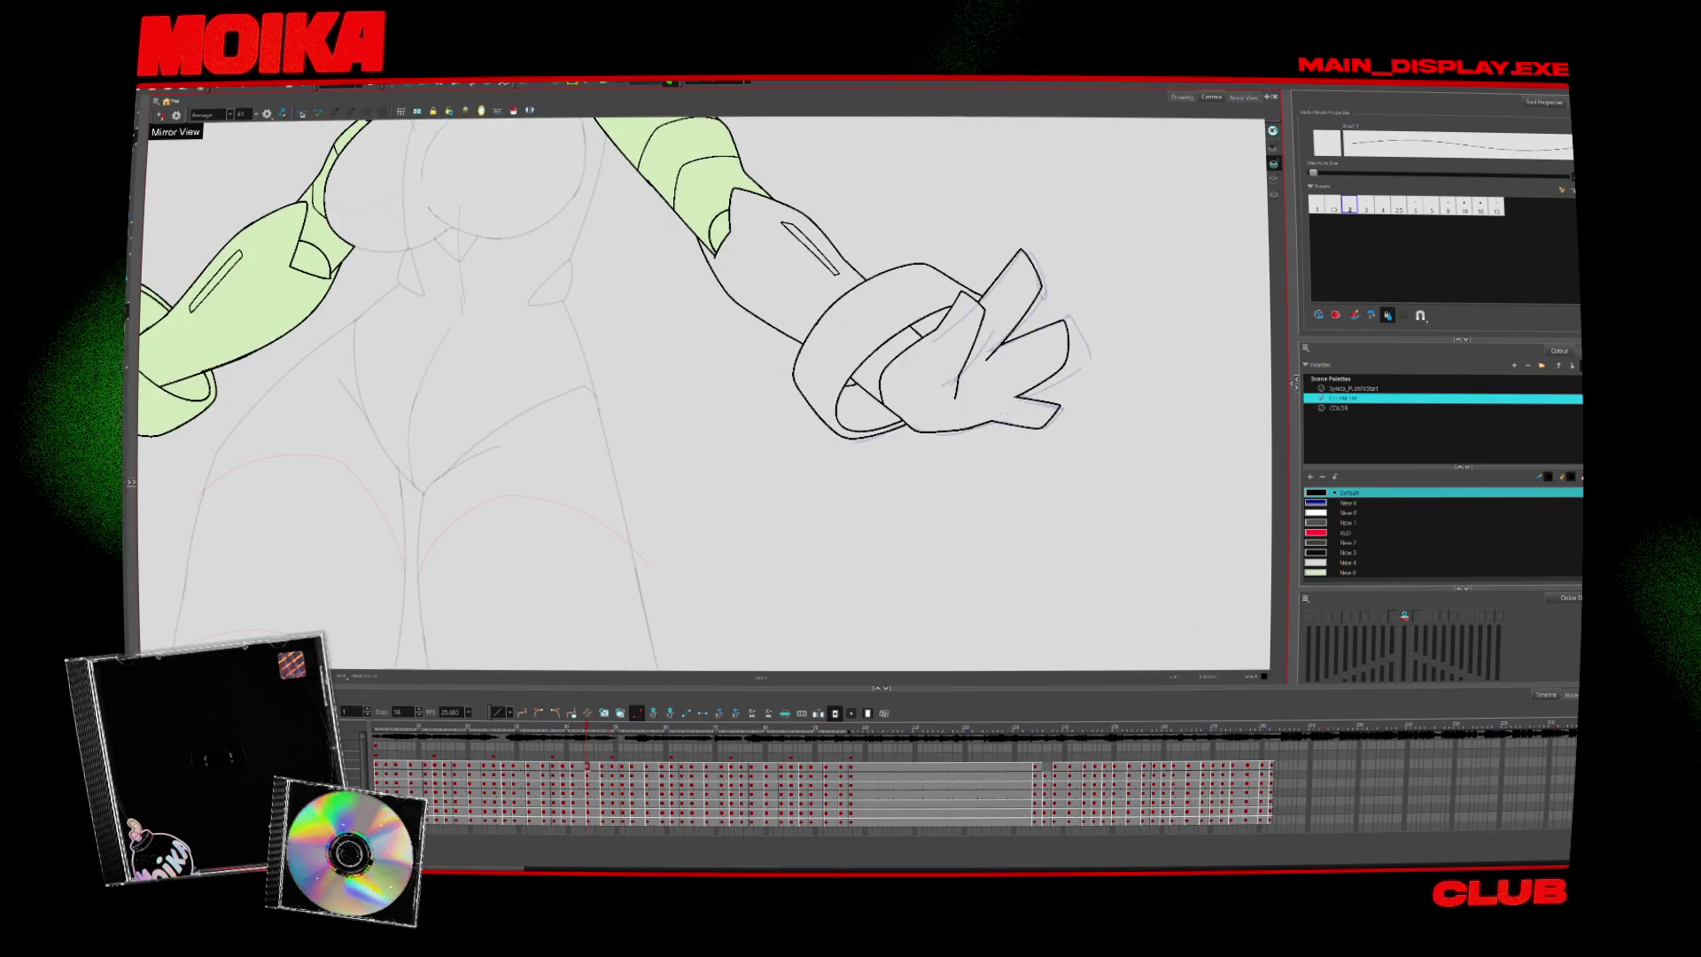
key(alt+b)
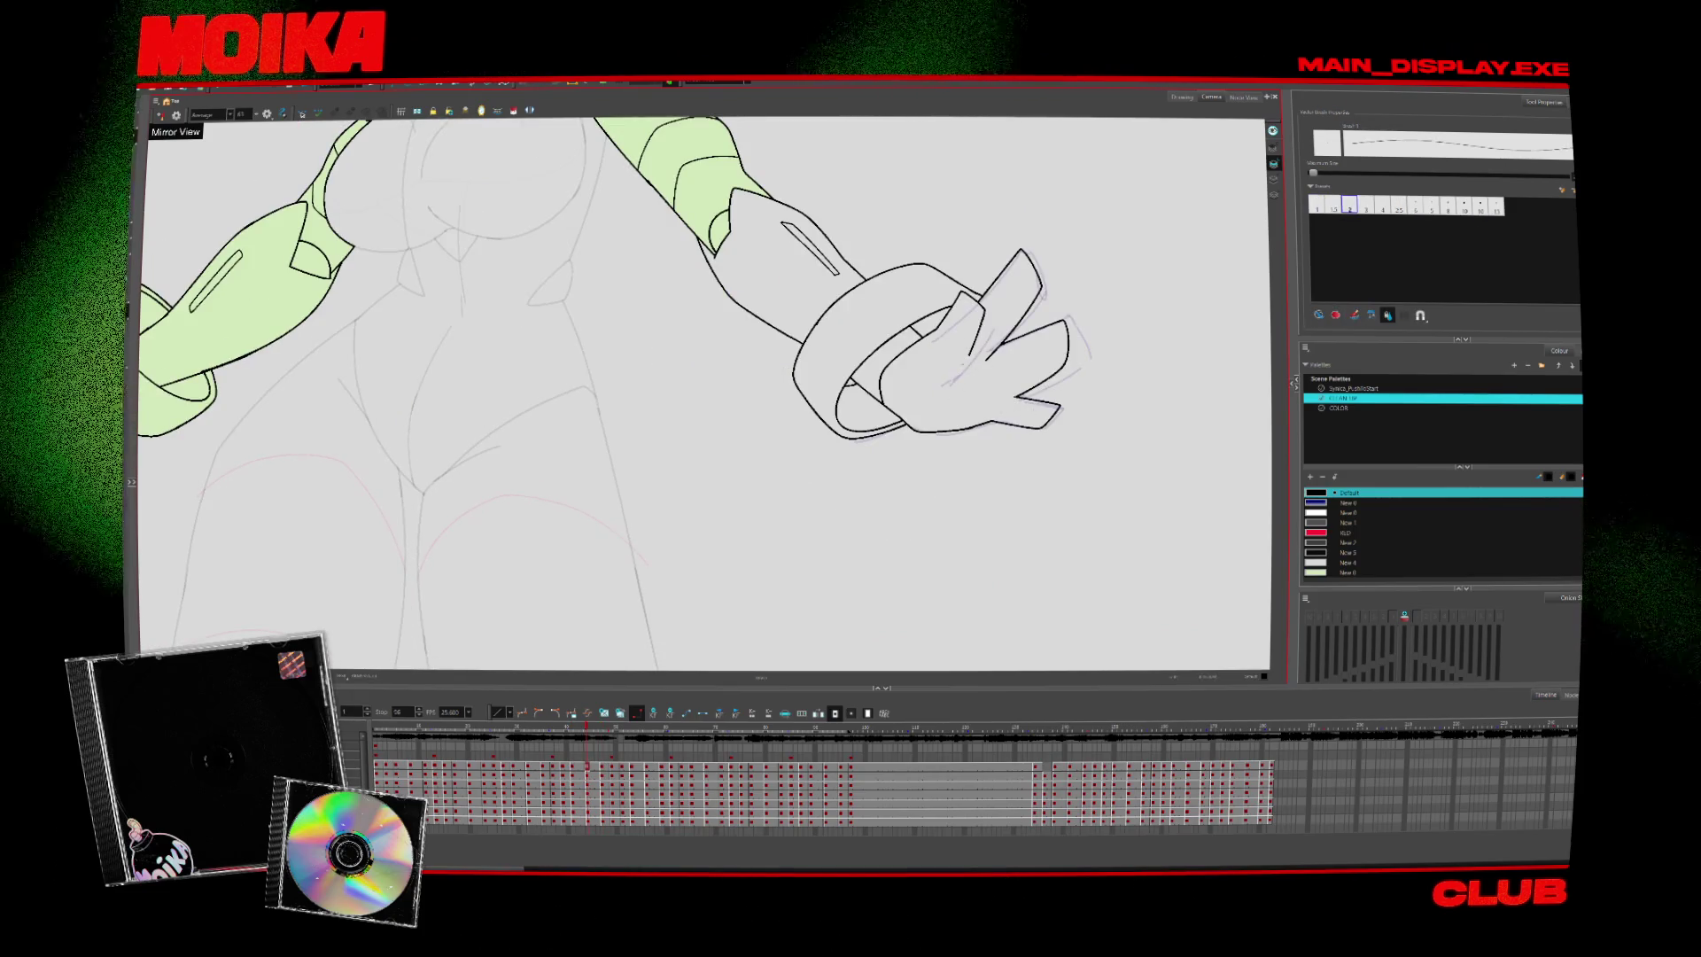
key(period)
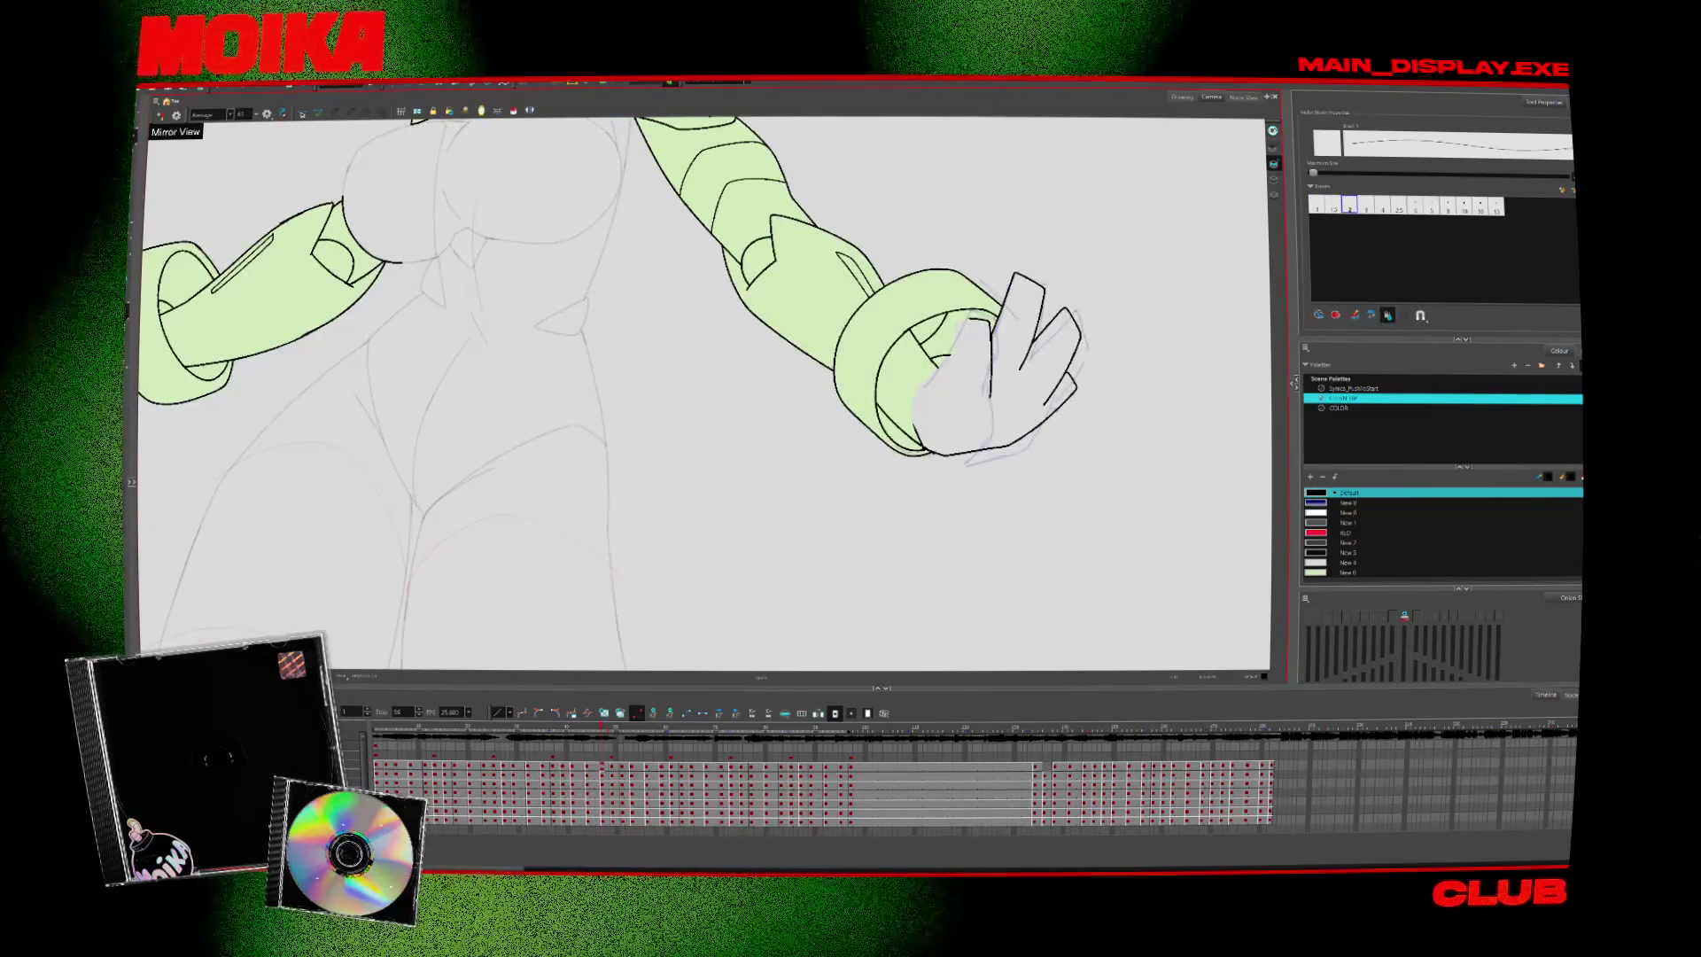
key(comma)
key(period)
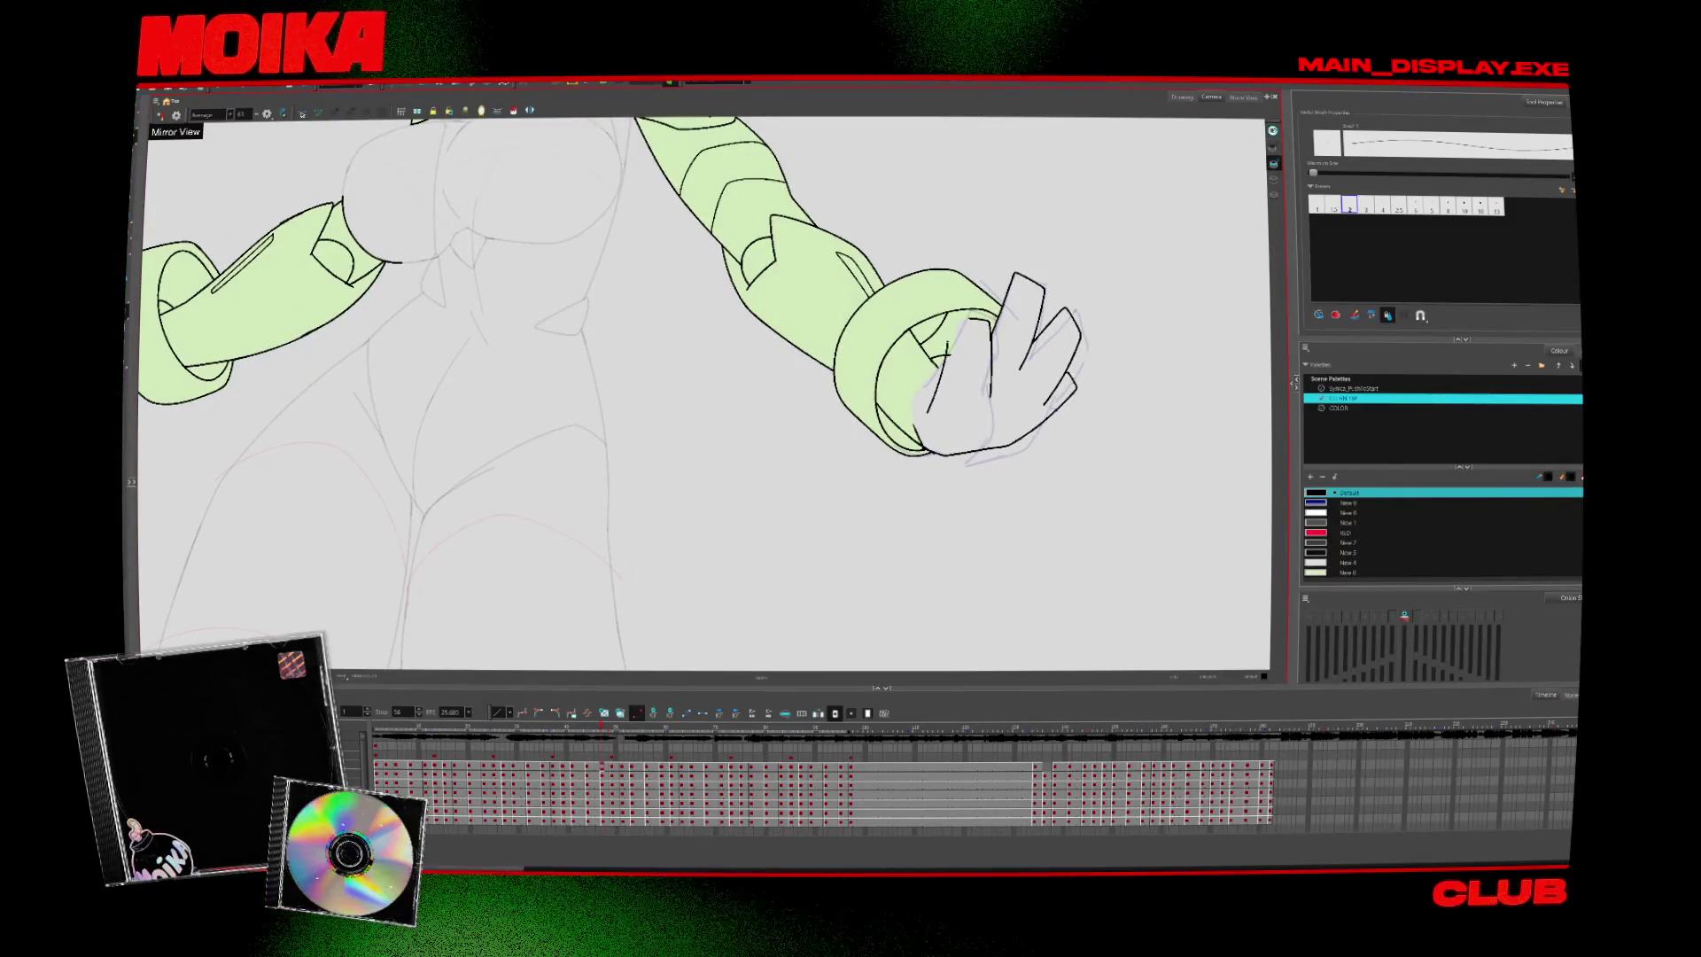
Check the finished finger lines with Mirror View on and off and against the next drawing
key(4)
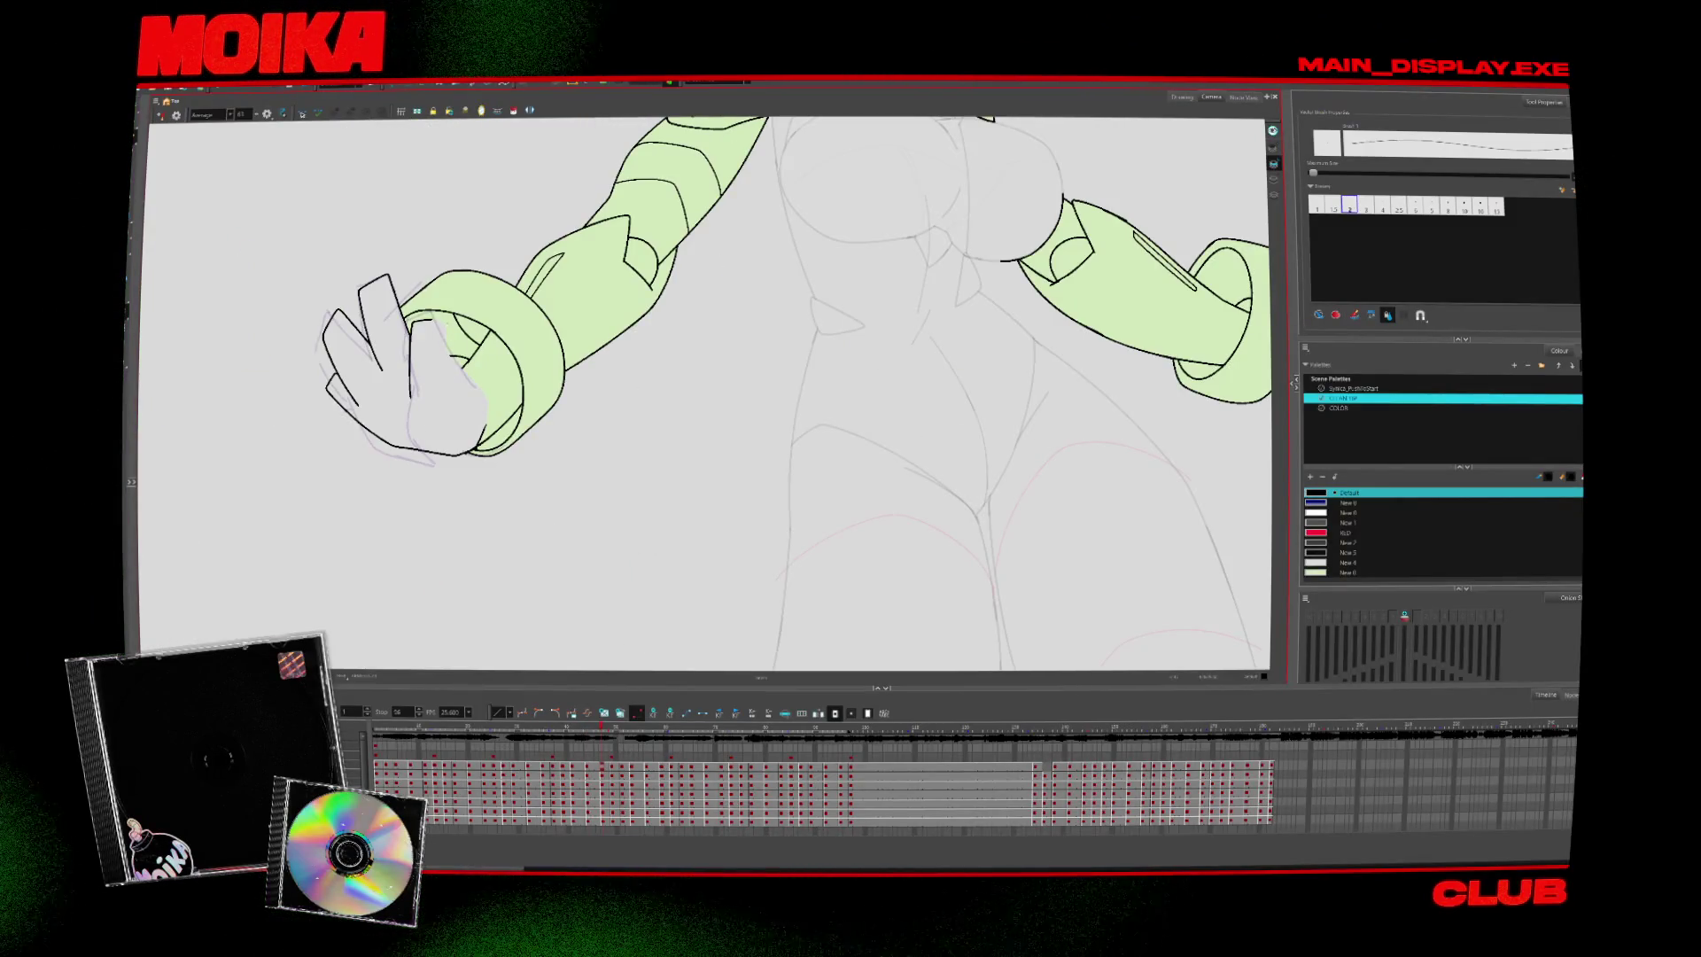
key(4)
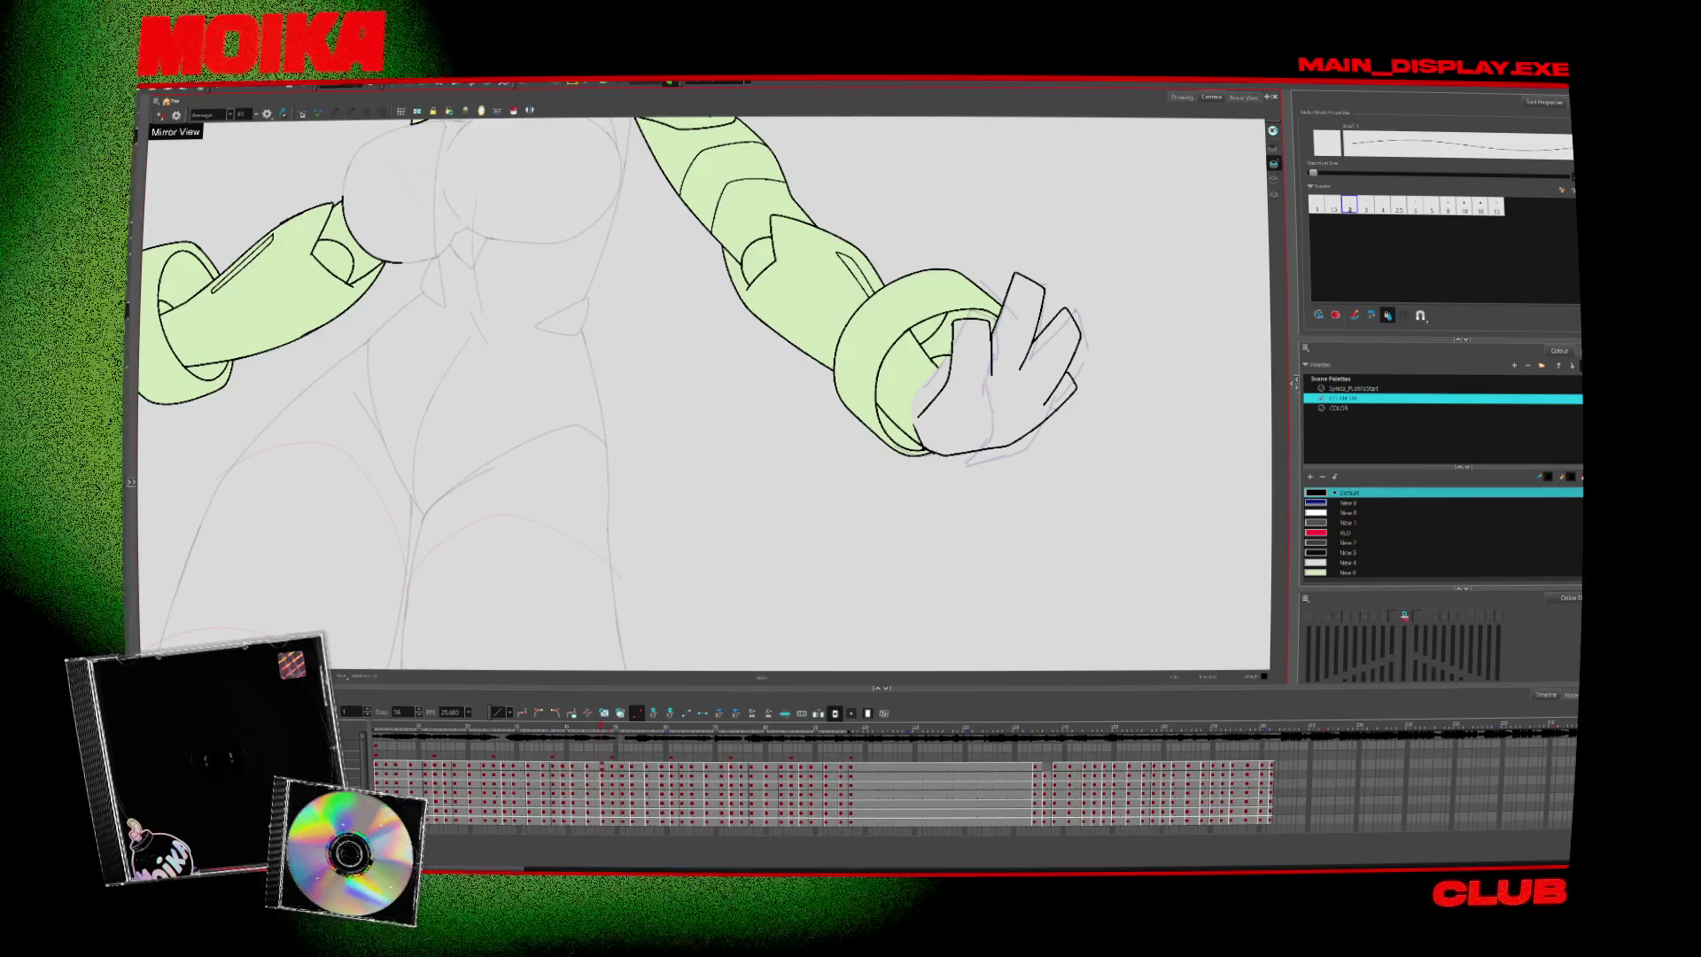
key(4)
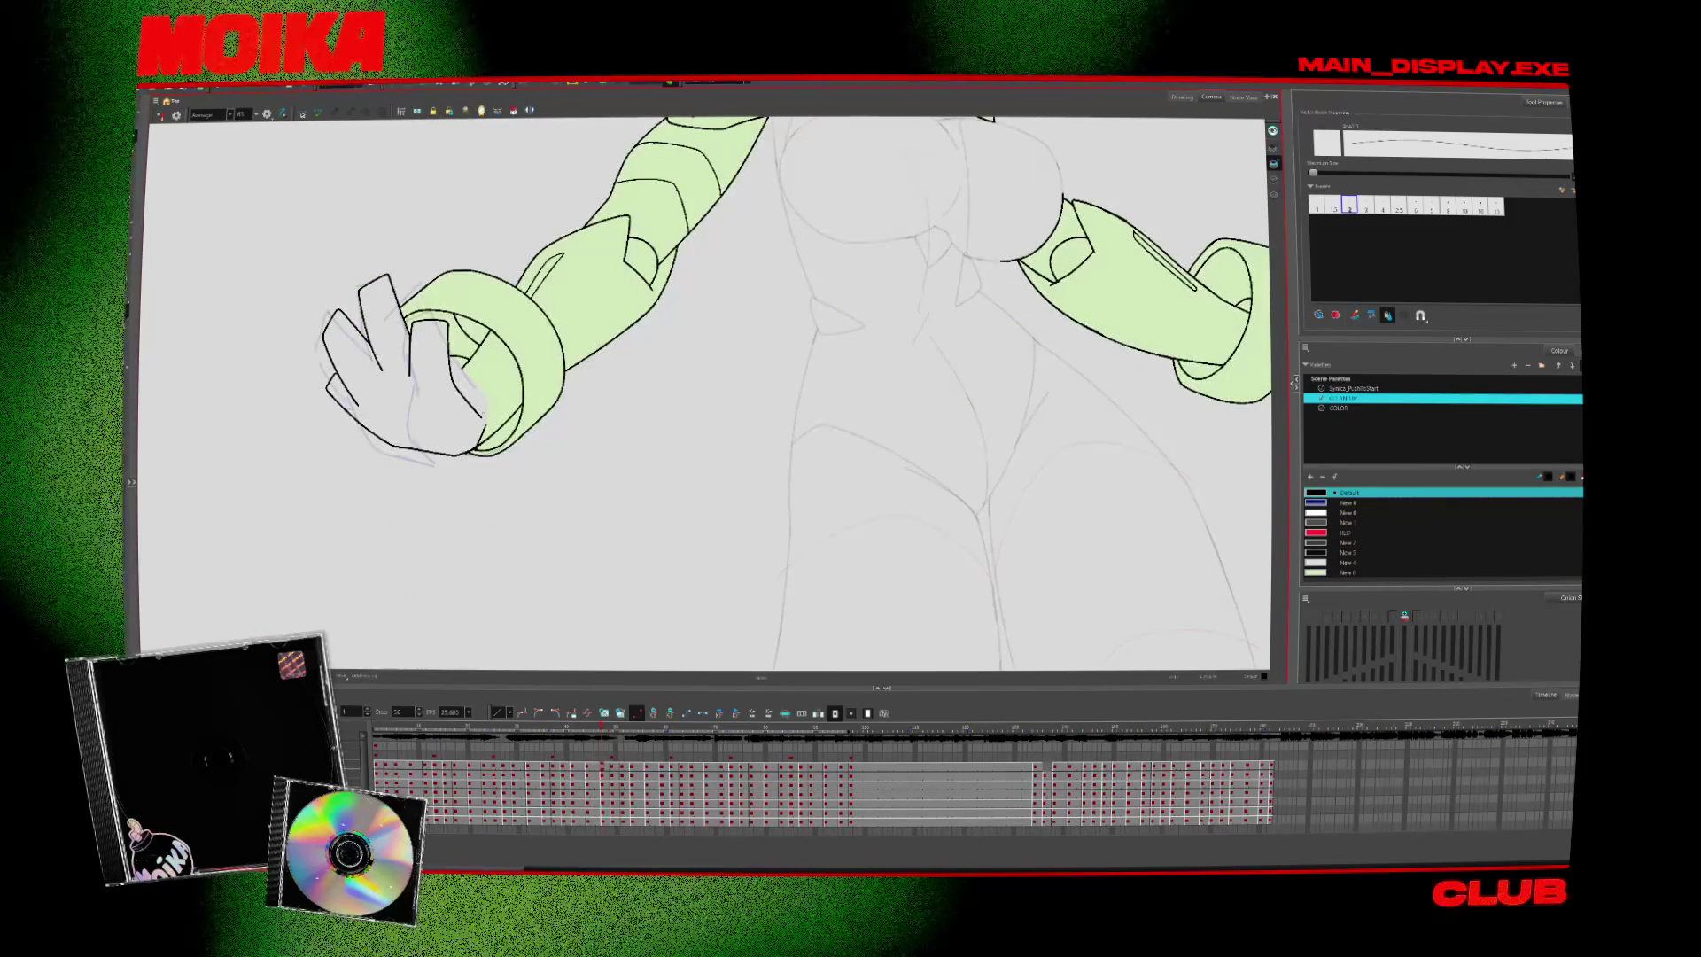
key(4)
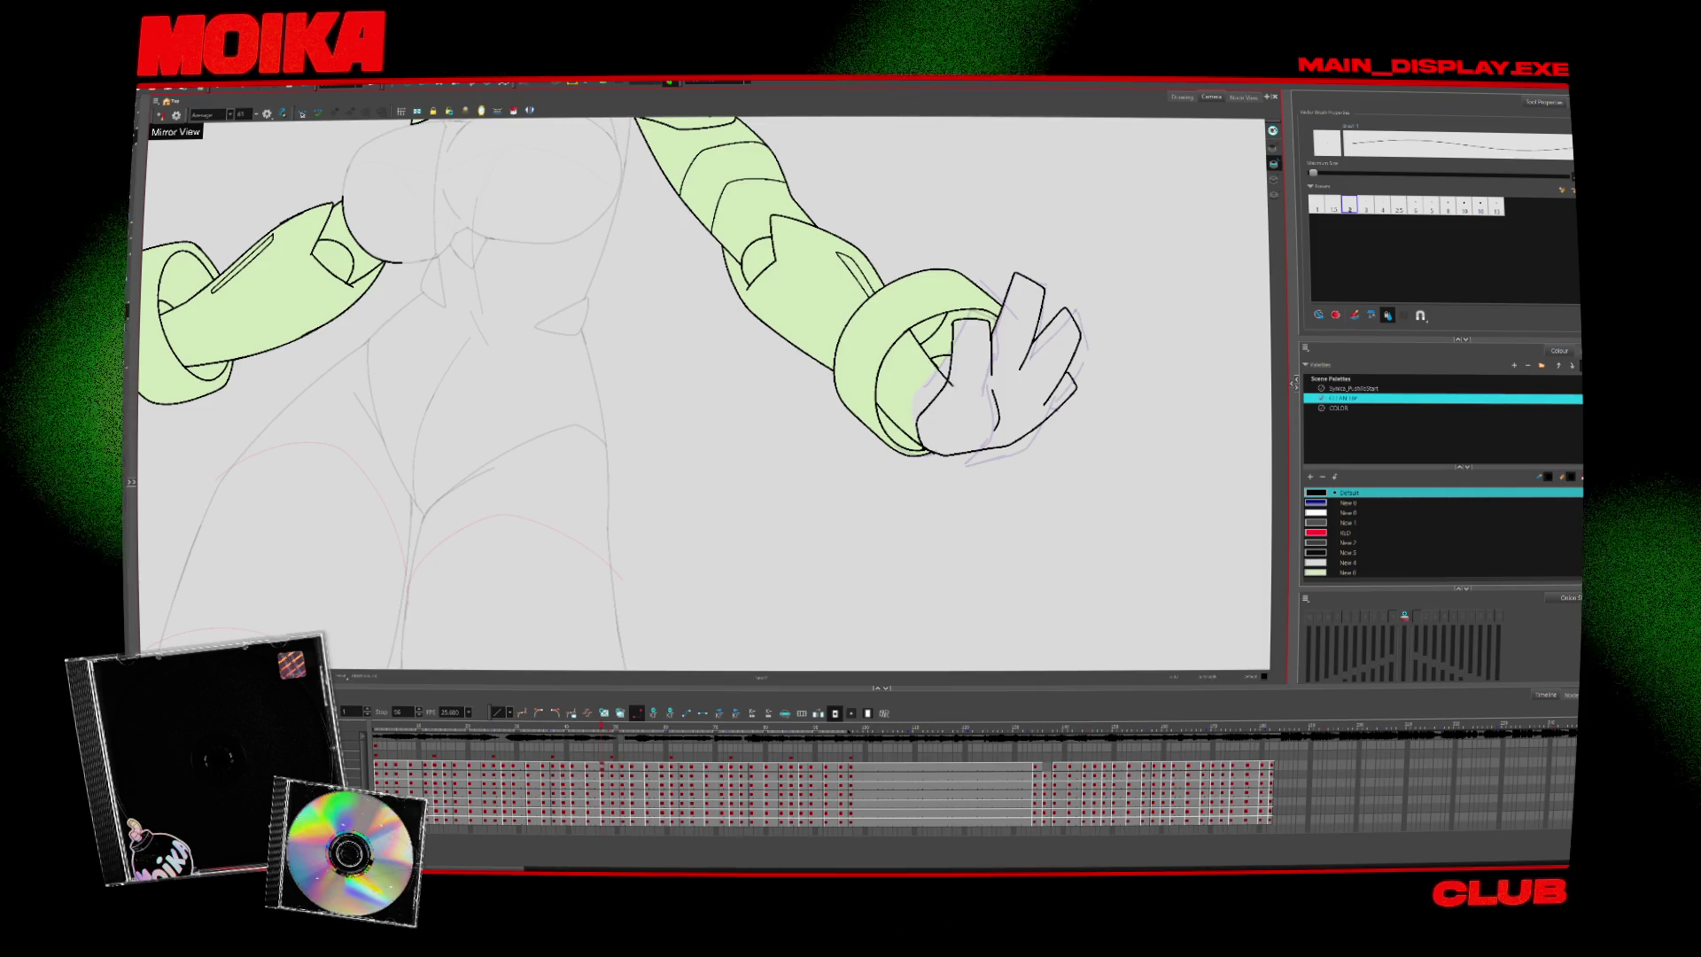
key(period)
key(comma)
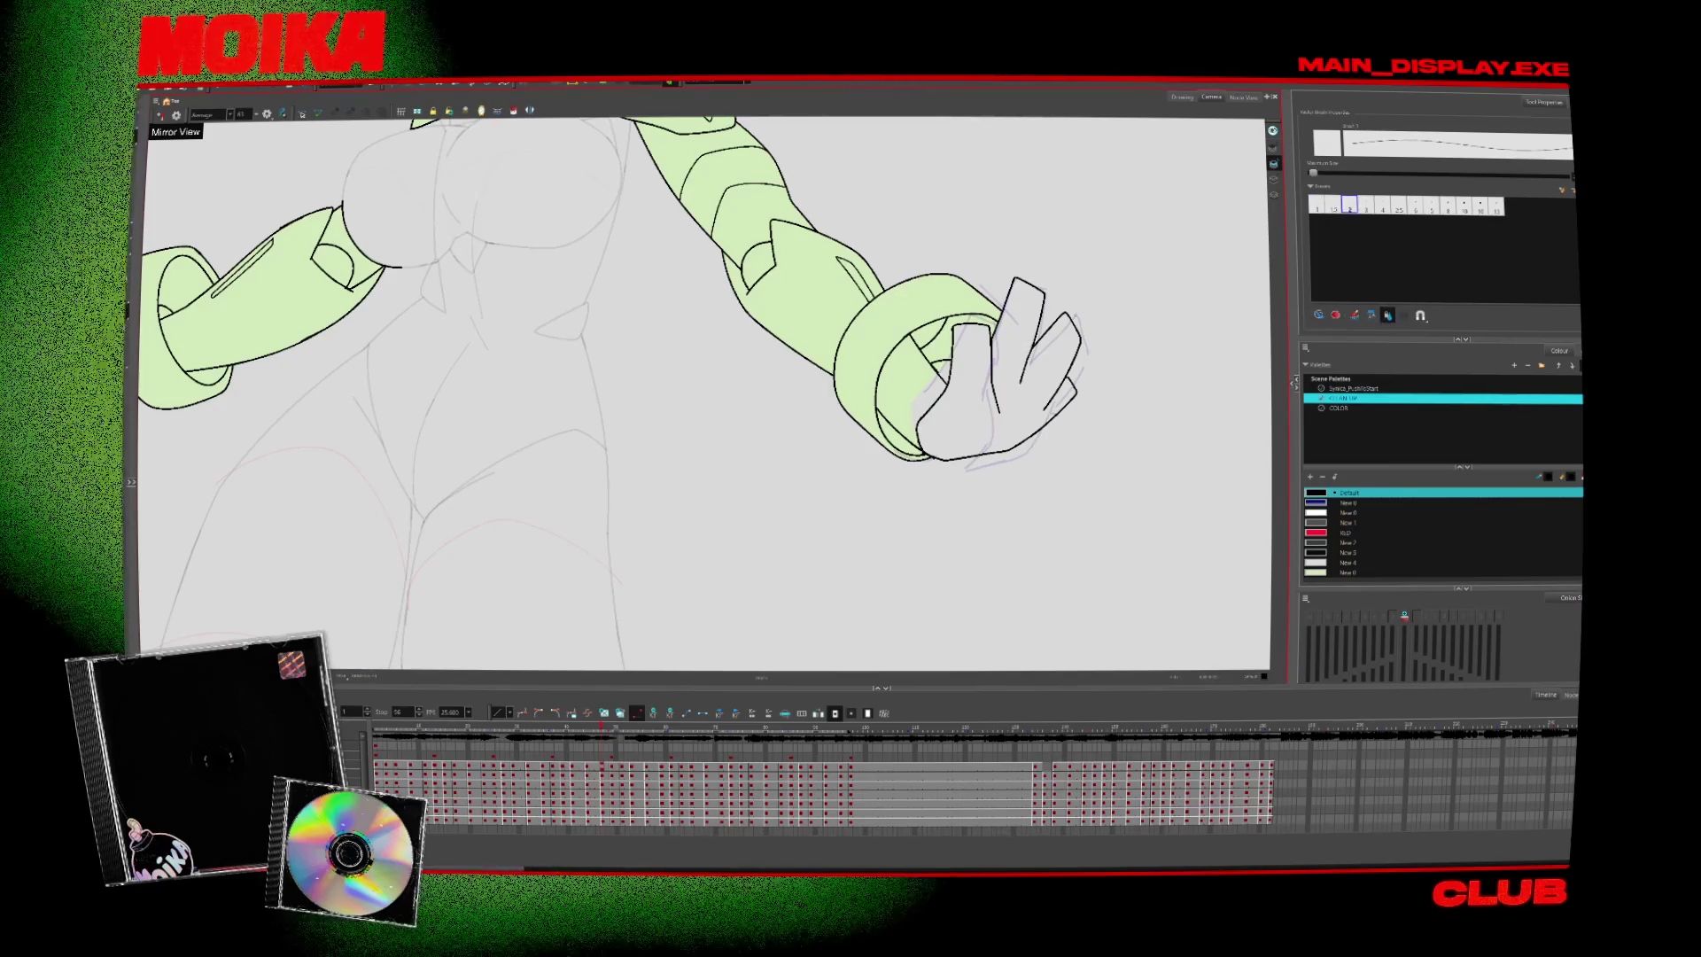
Advance to the next drawing, with the hand still sketched, and turn mirroring off
key(period)
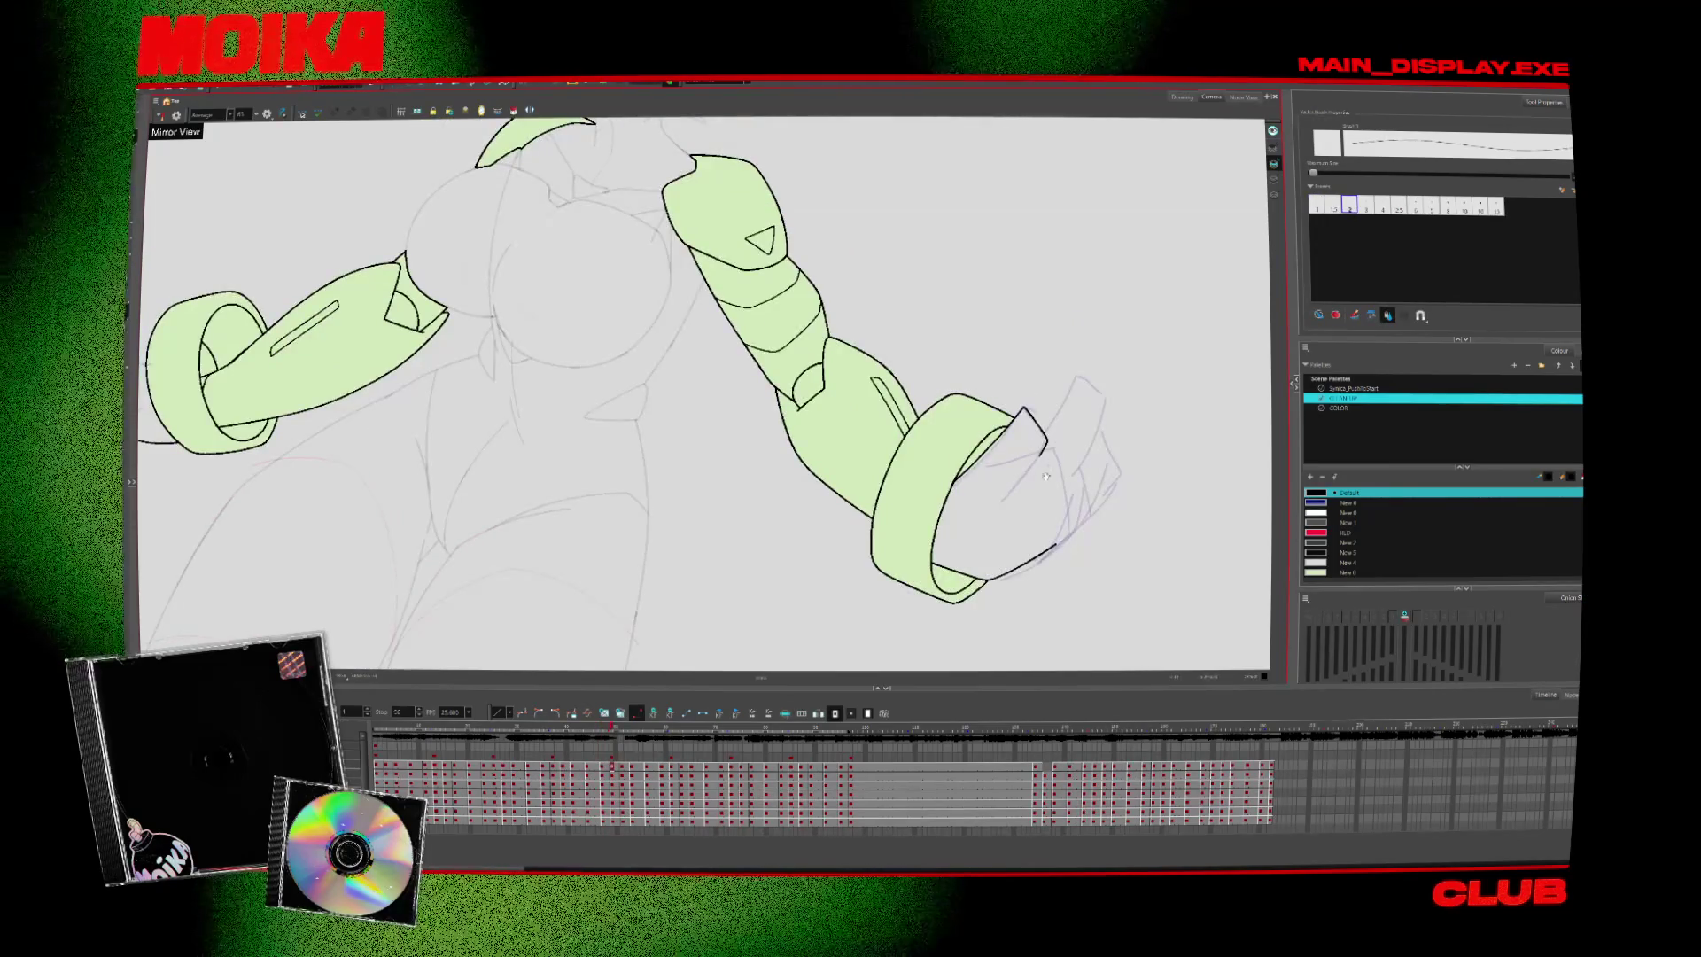
key(4)
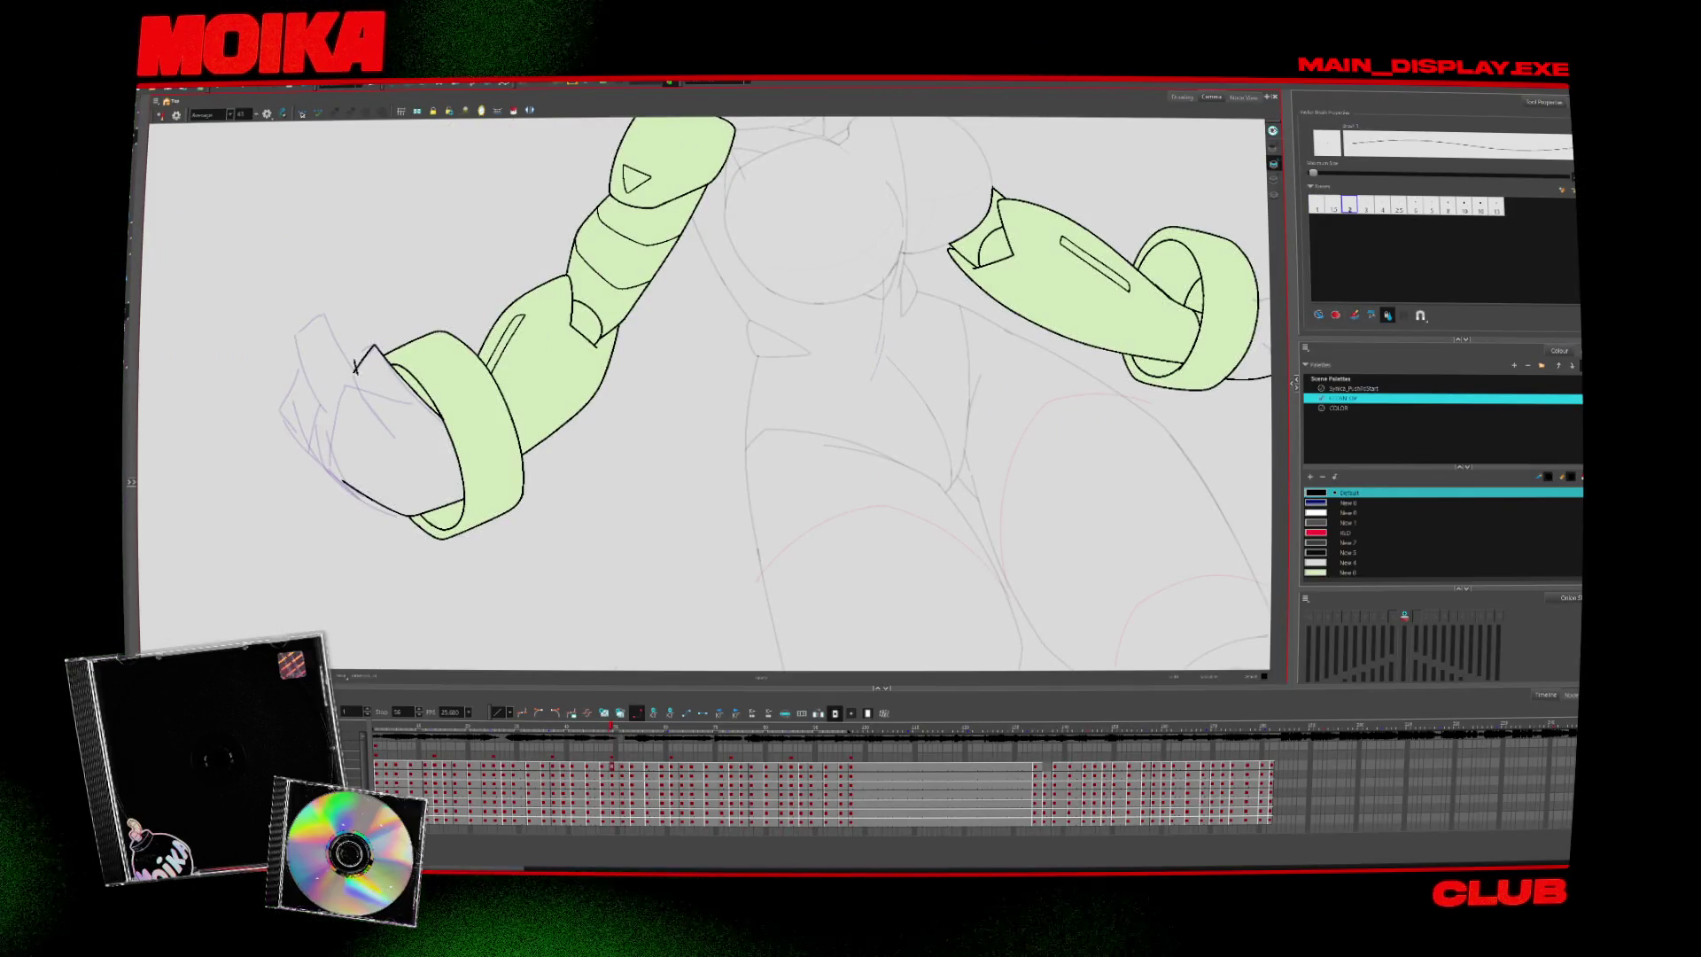
Toggle Mirror View on and off to check the inked arms flipped
key(4)
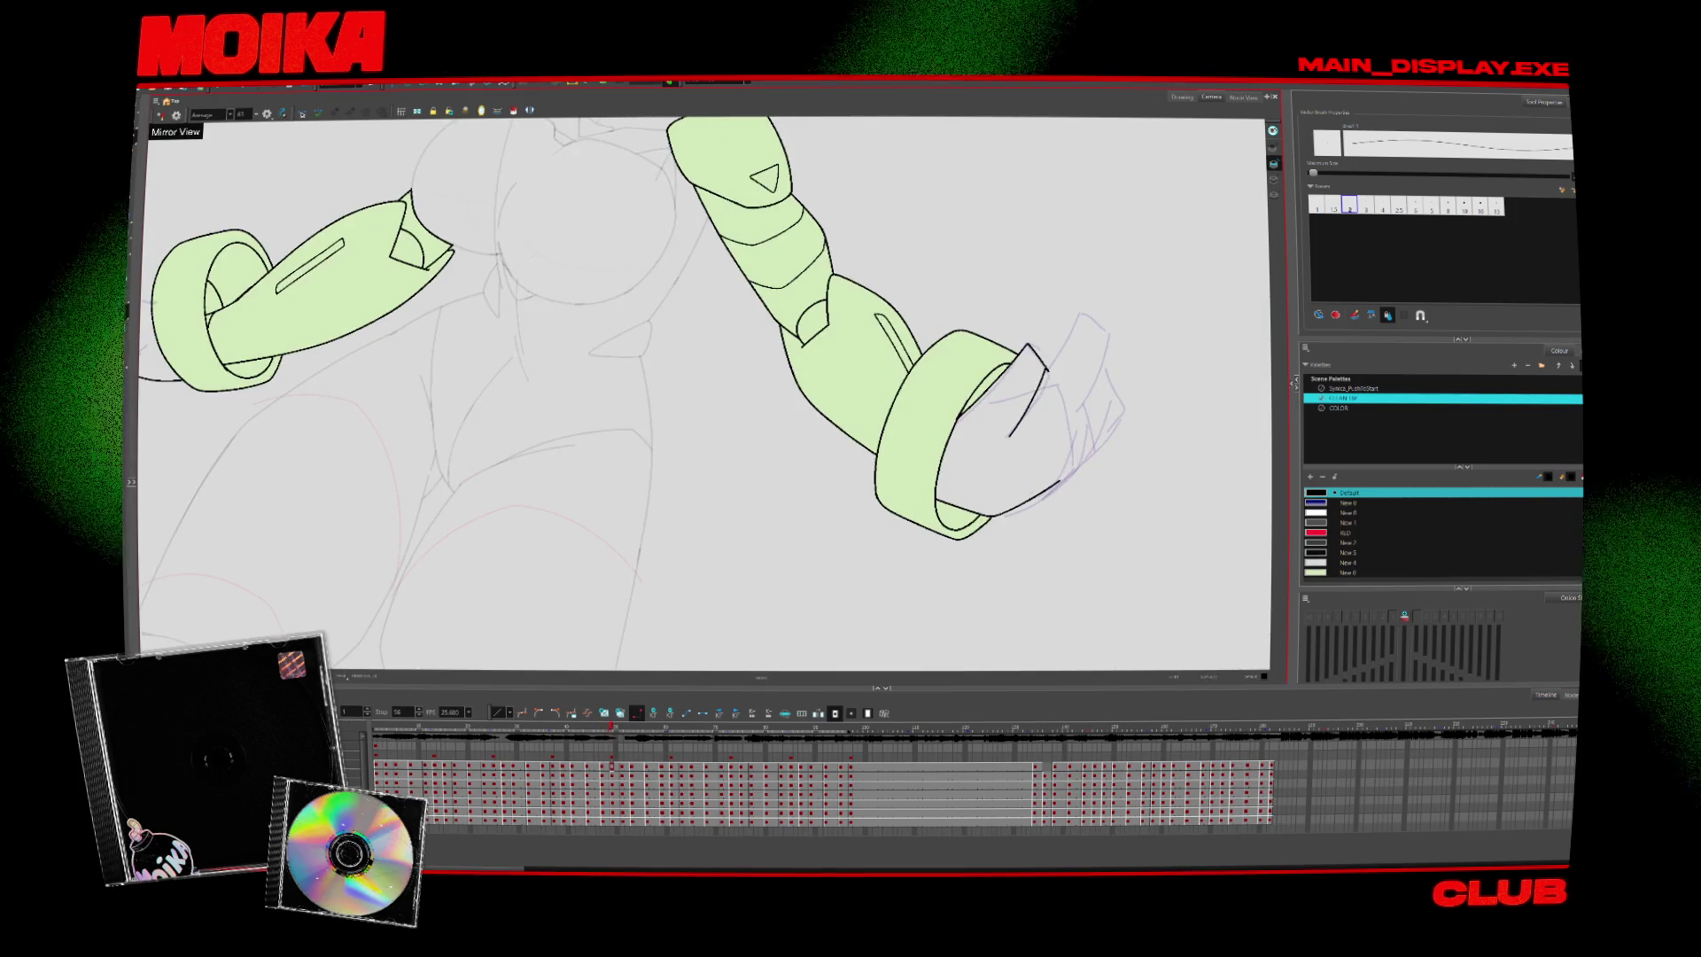
key(alt+s)
key(4)
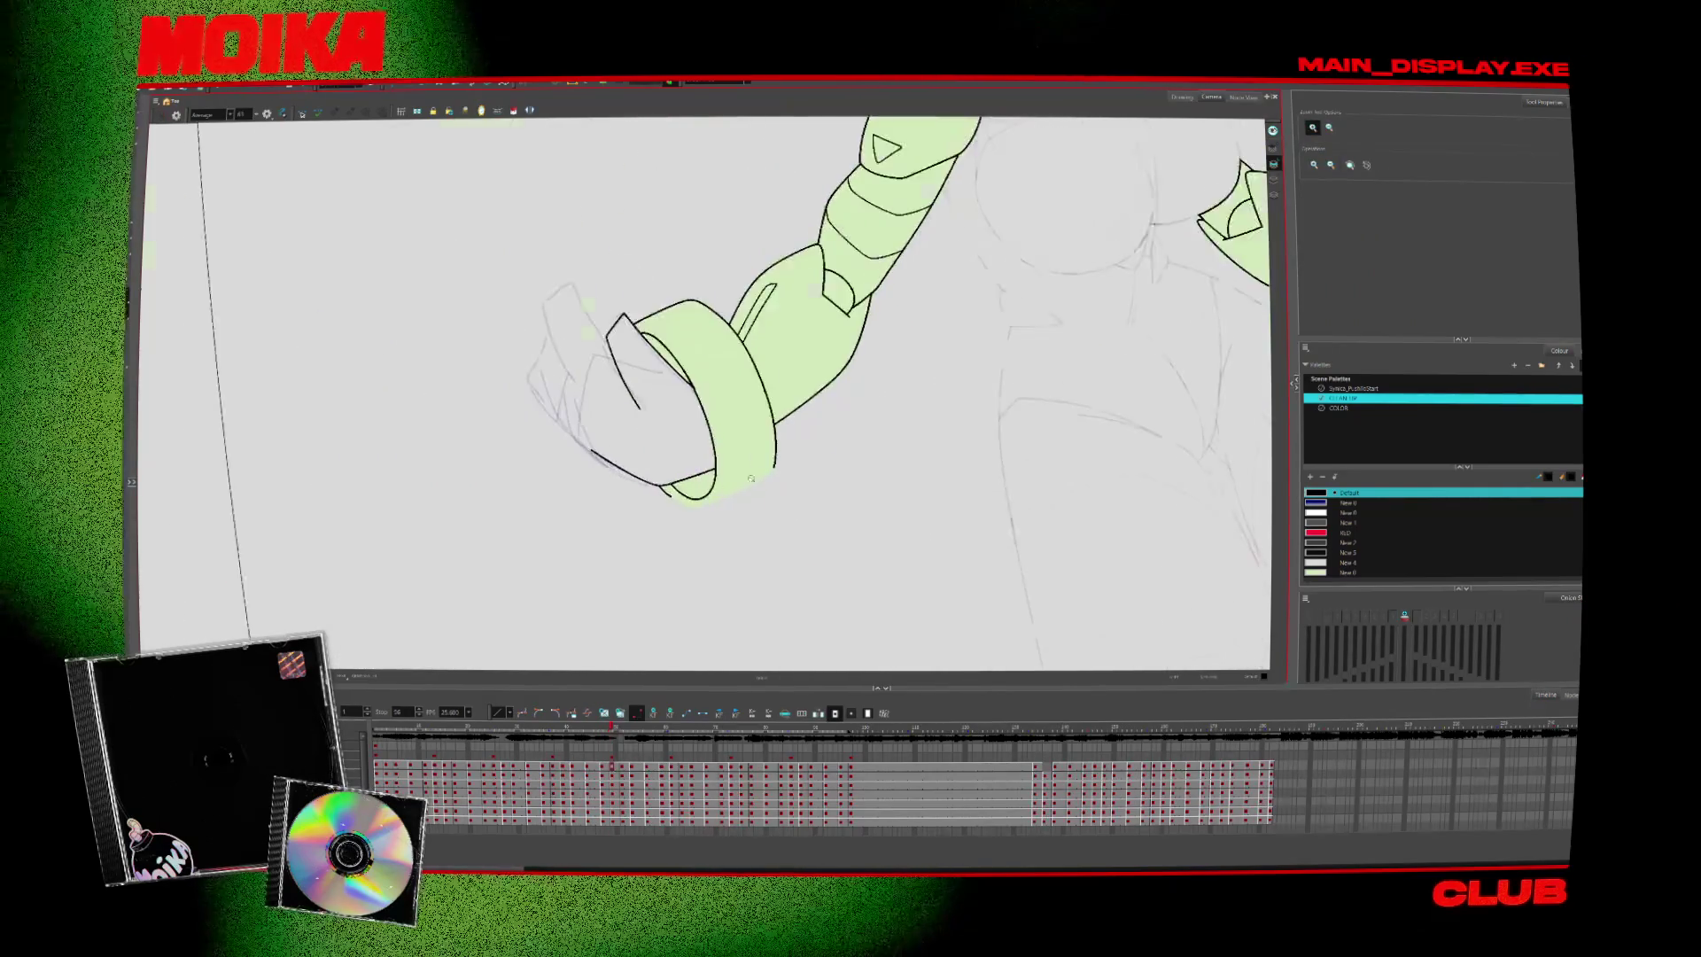
key(alt+z)
key(4)
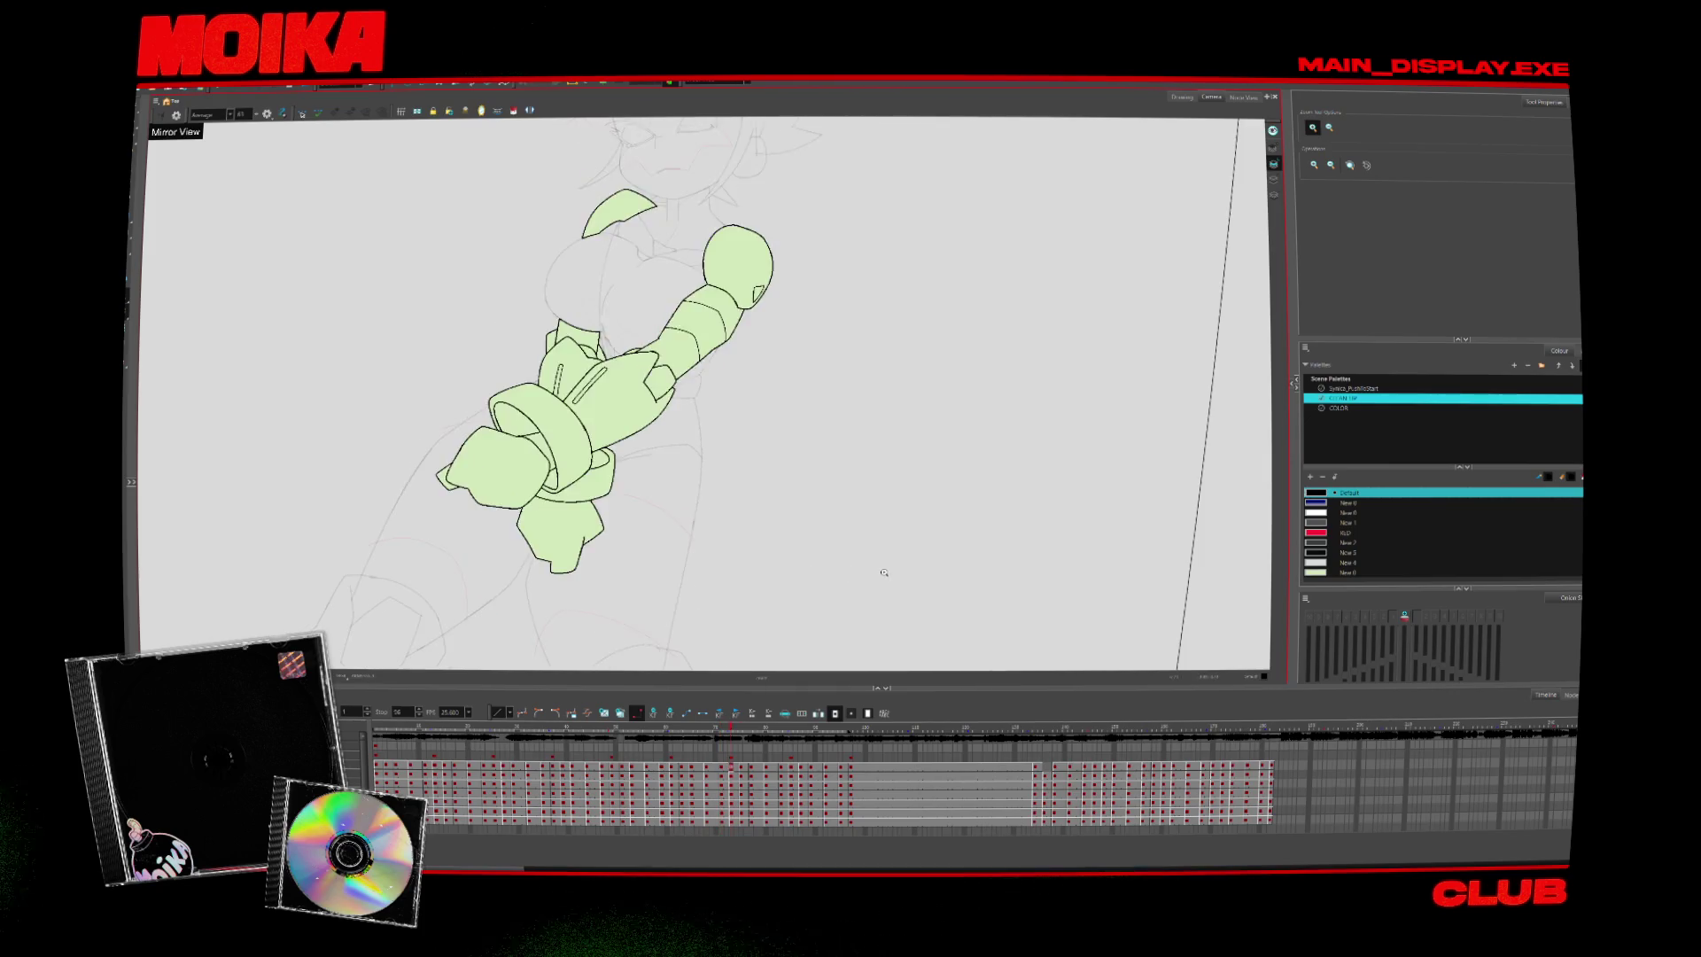
Scrub the timeline to a later arm pose and zoom, rotated, onto the wrist band
click(435, 731)
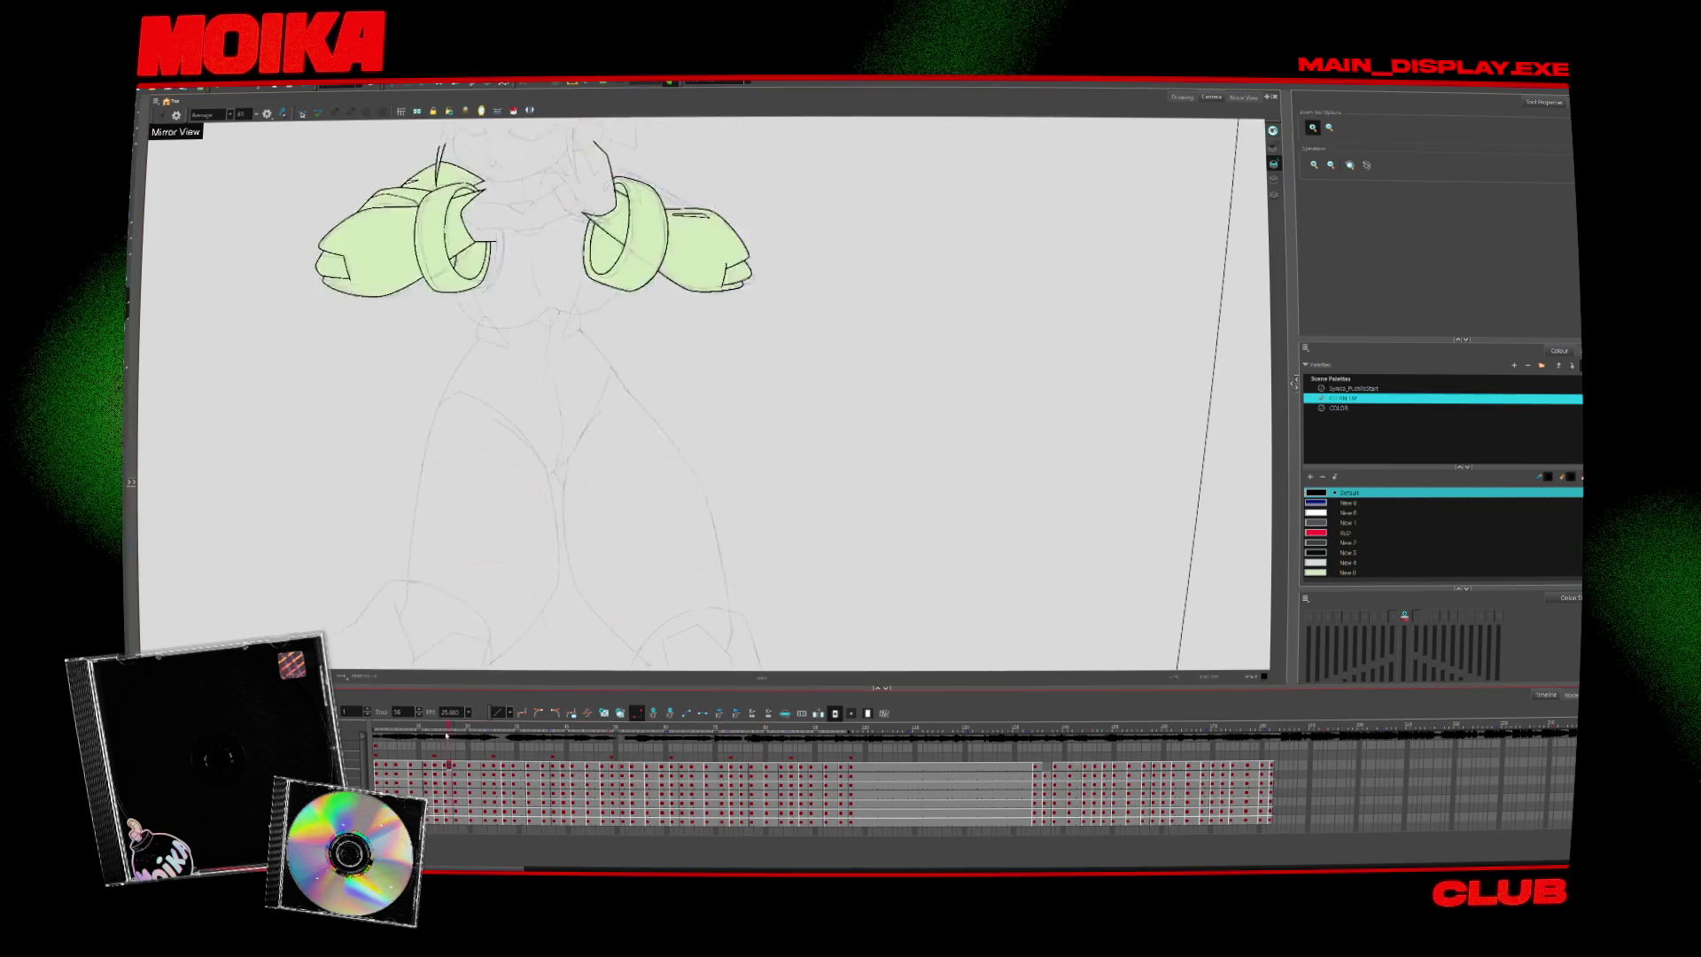
drag(435, 735, 604, 743)
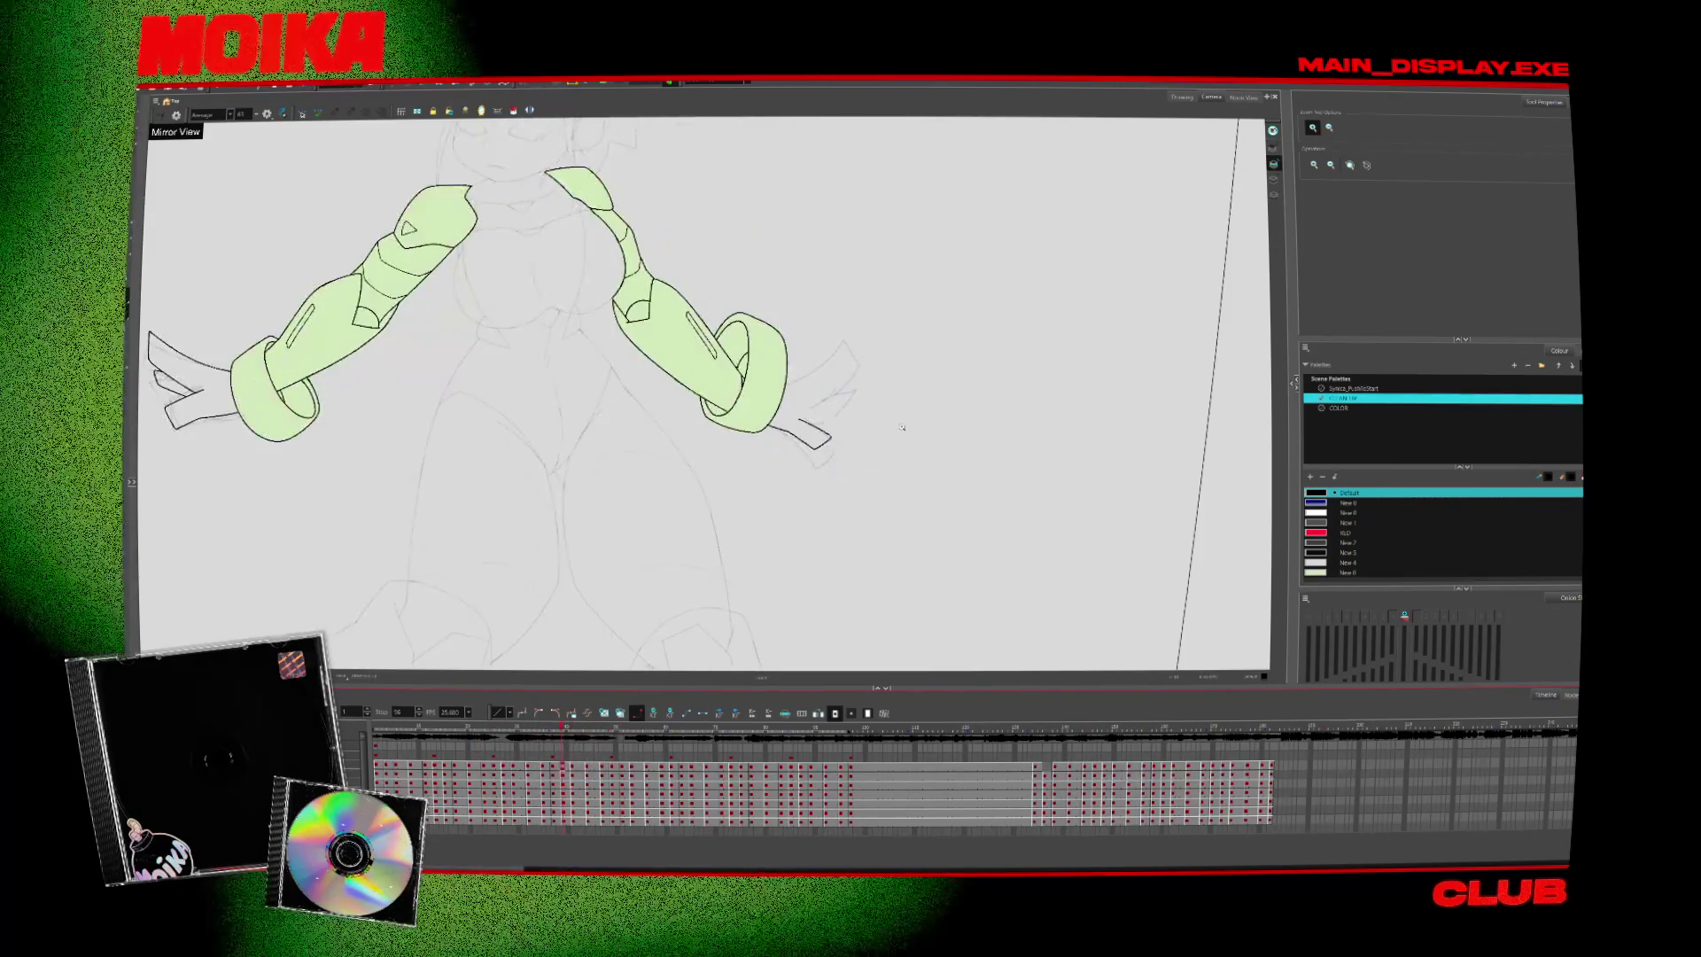
click(927, 402)
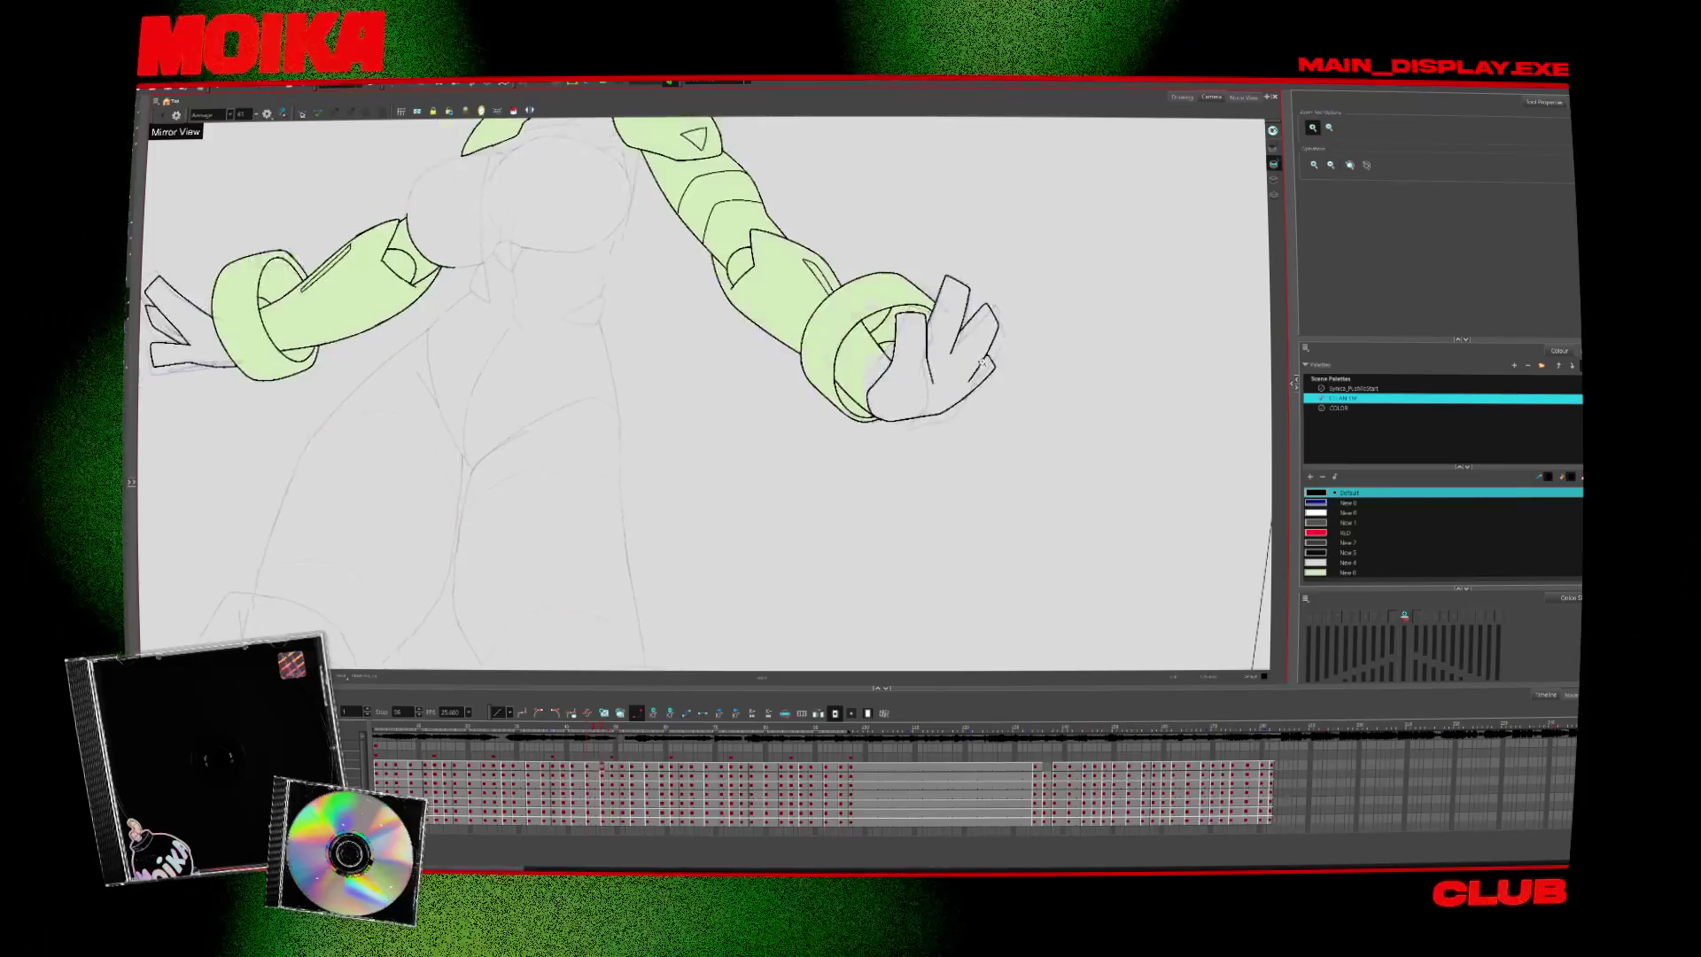
key(period)
drag(931, 484, 674, 461)
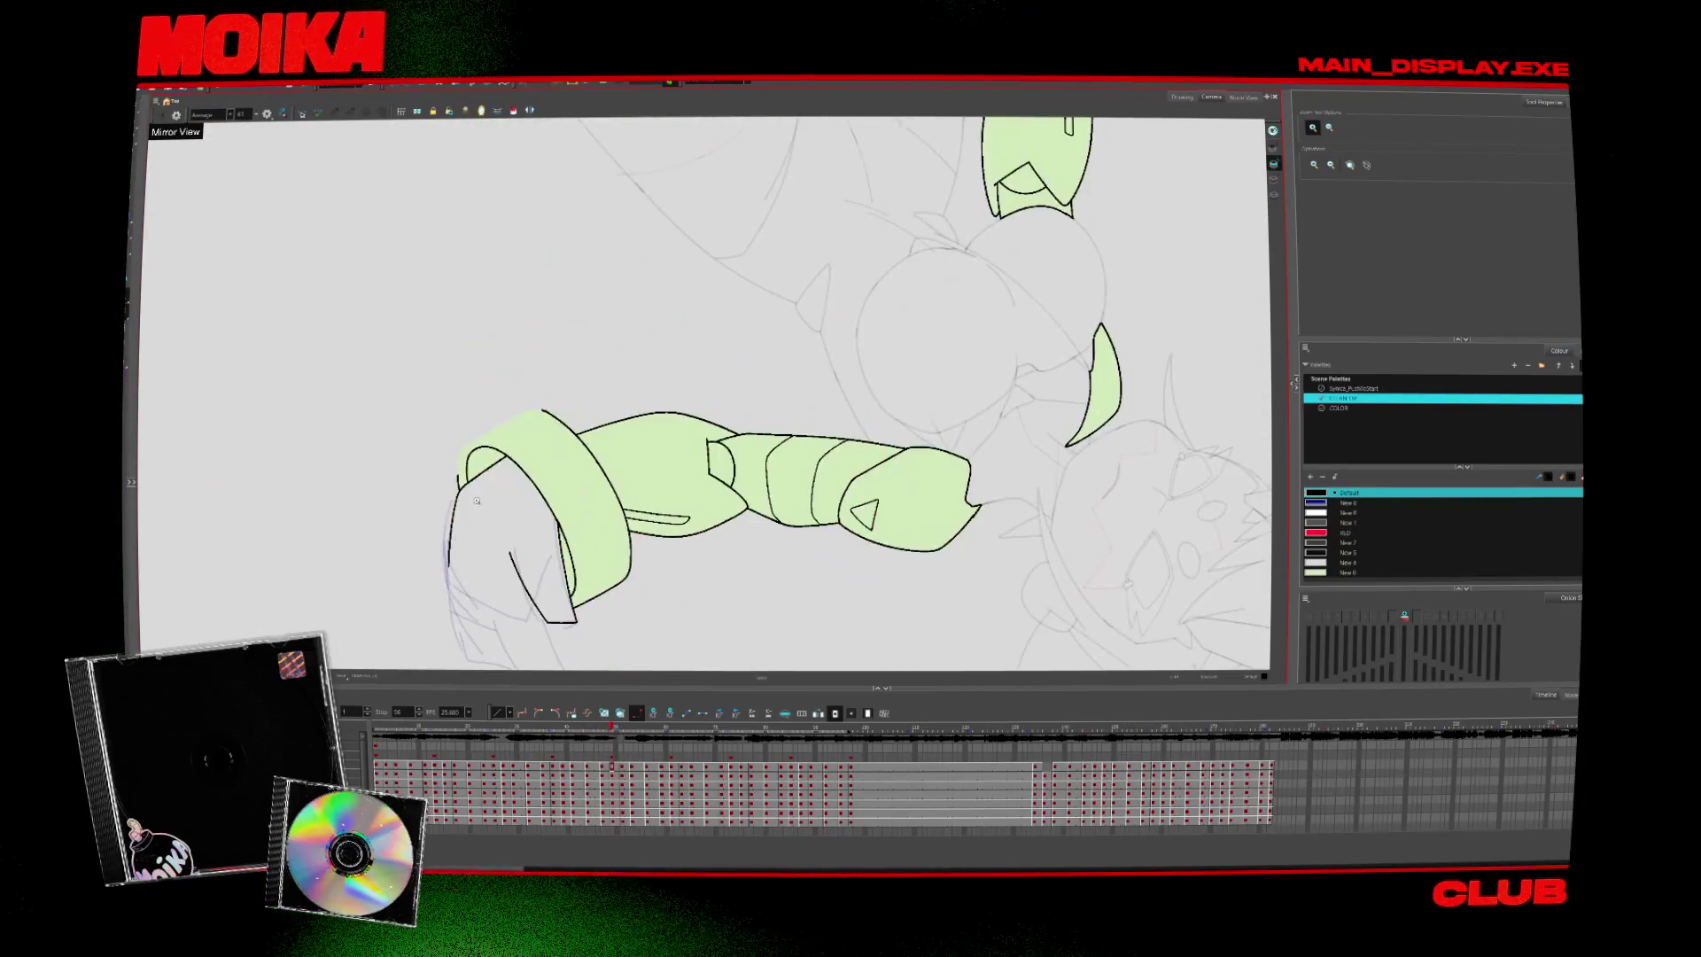
scroll(608, 422, up, 5)
key(alt+b)
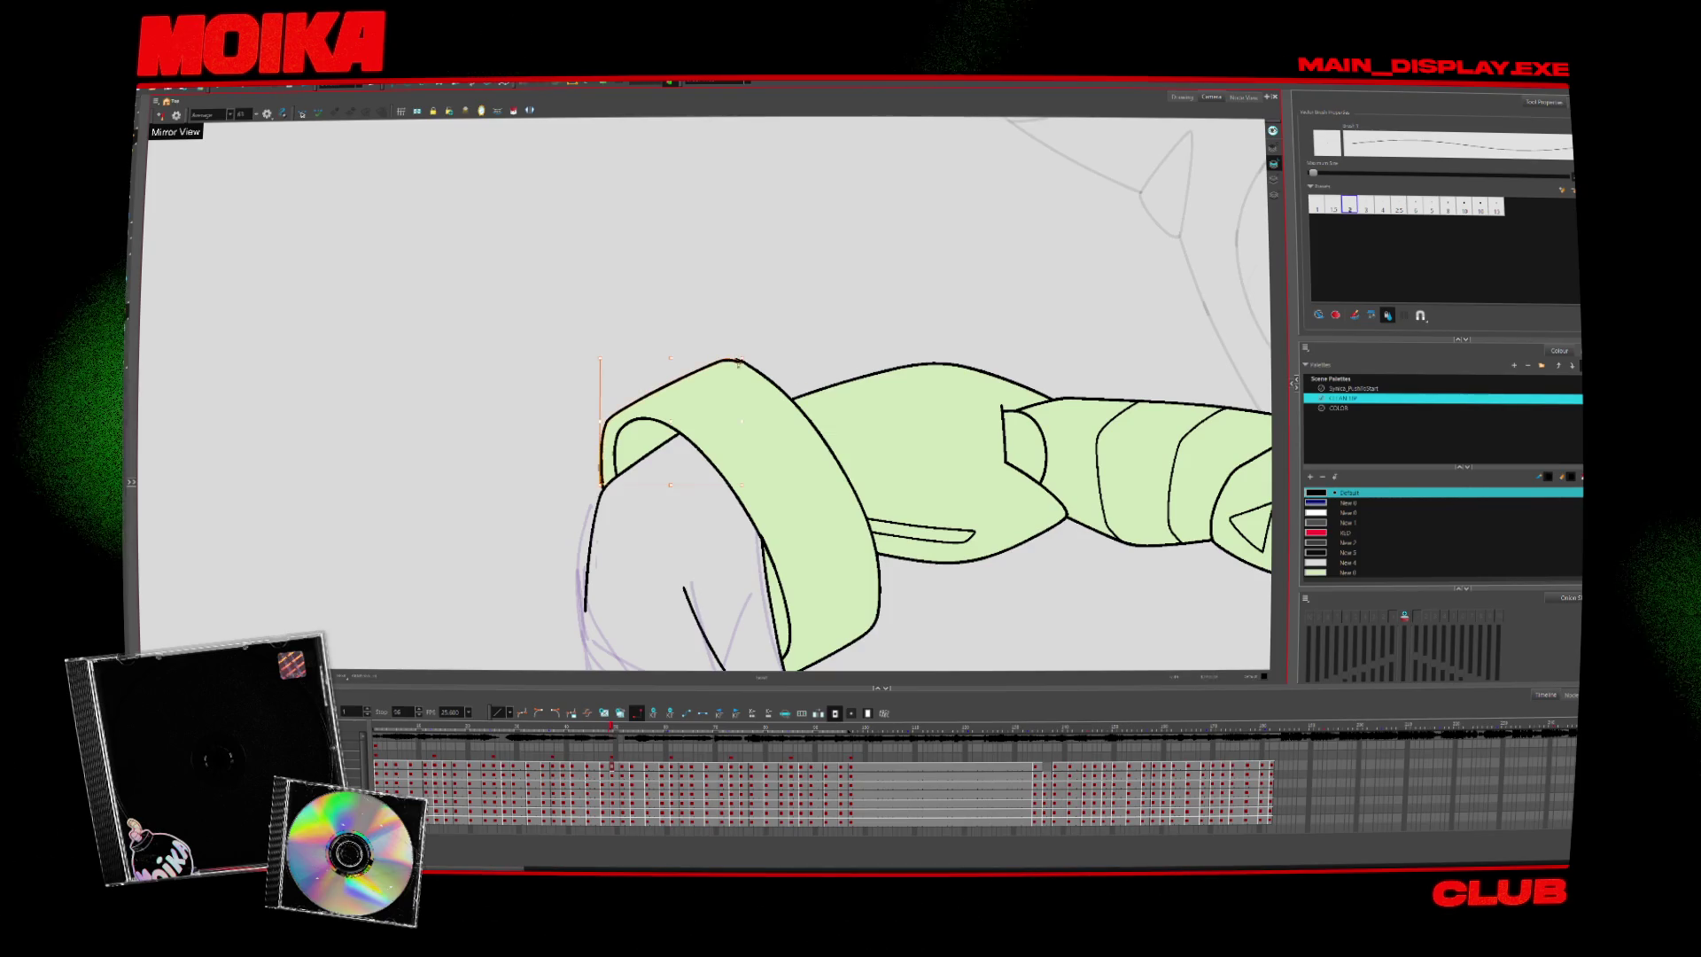
scroll(754, 354, down, 3)
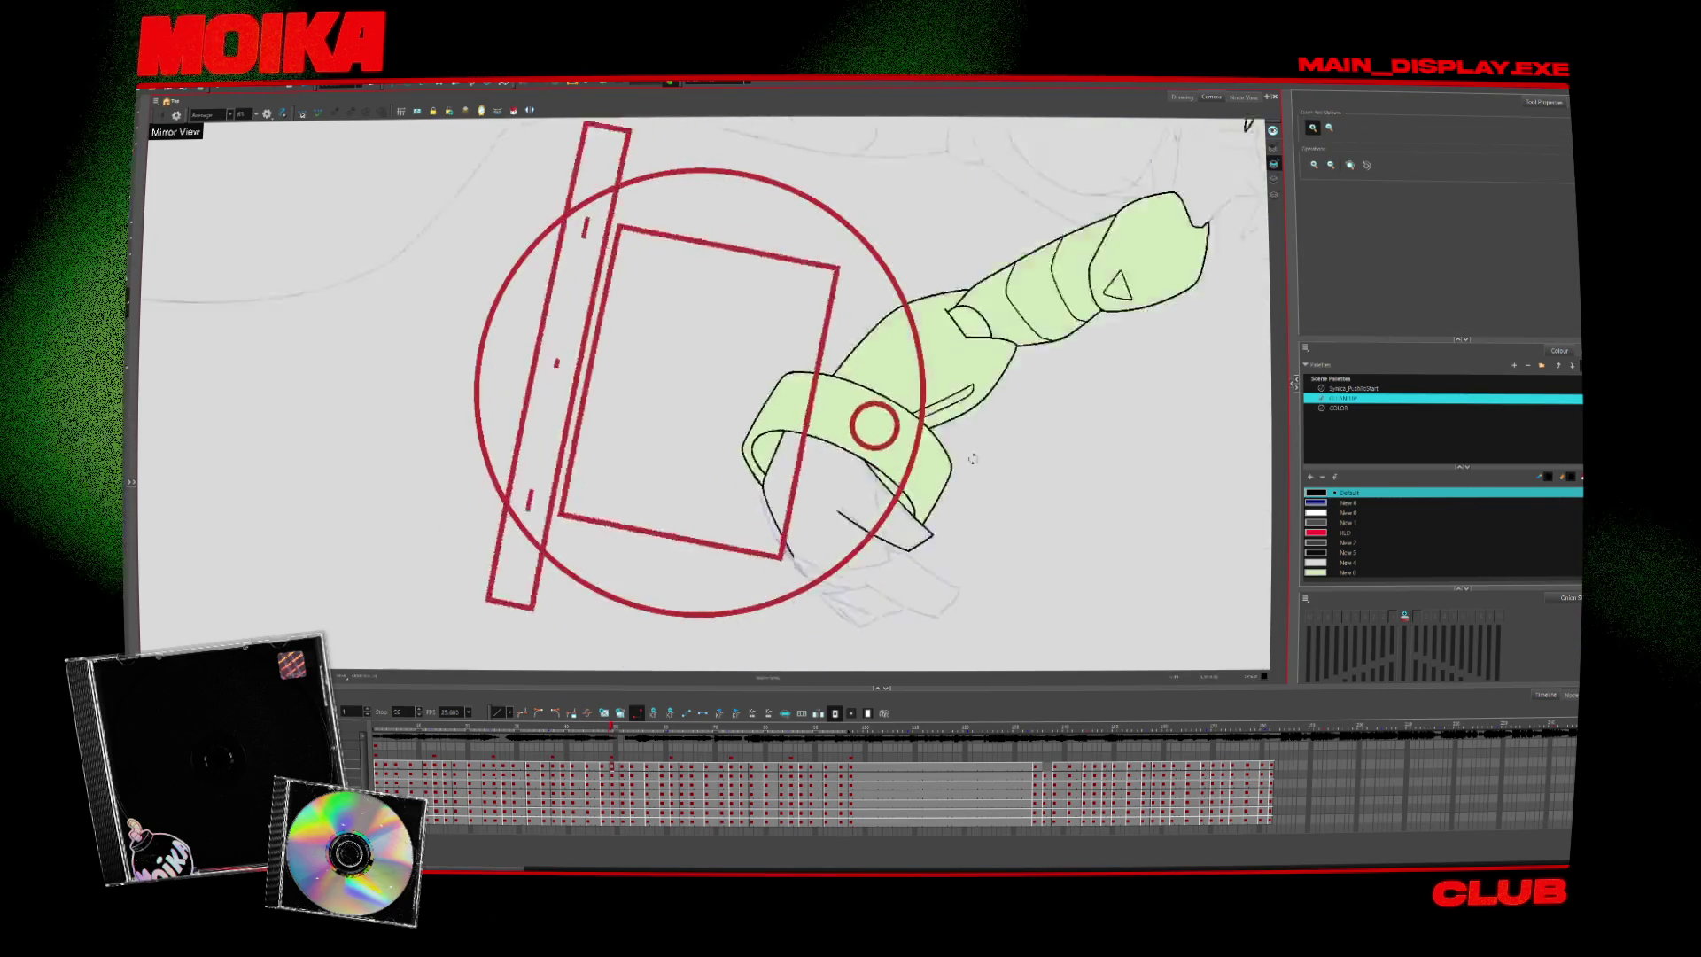
Zoom out and rotate the view about 90°, ready to fill the sleeves light green
mouse_move(754, 354)
mouse_down()
mouse_move(892, 222)
mouse_move(898, 582)
mouse_move(783, 633)
mouse_up()
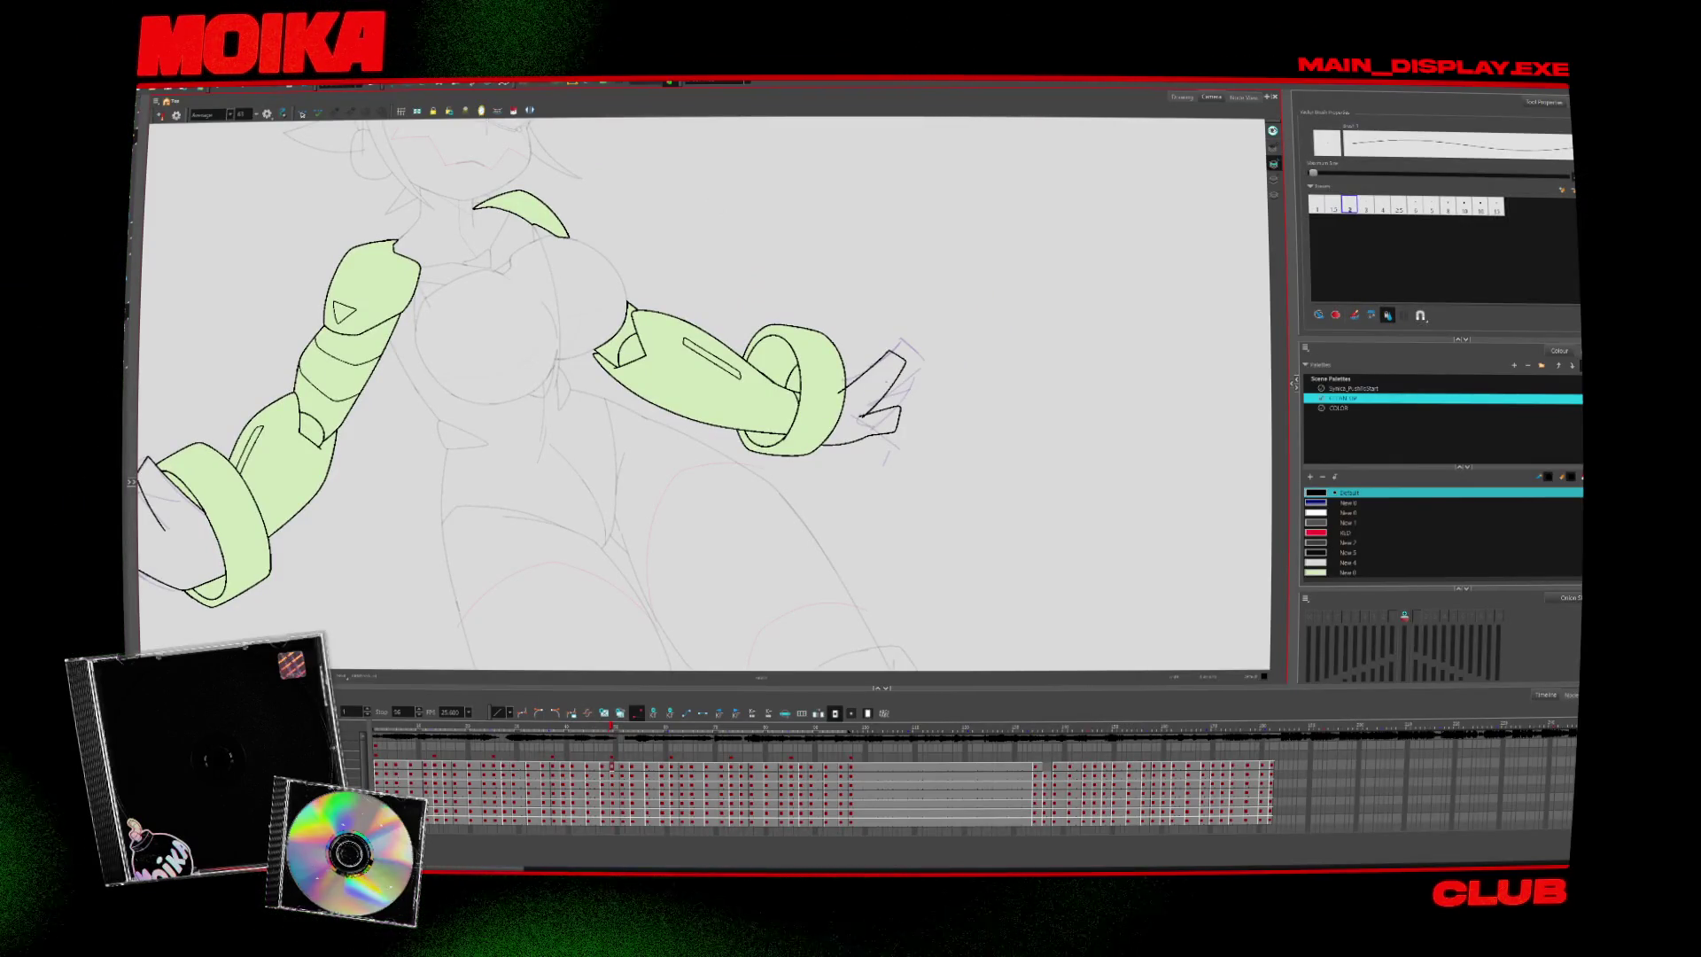
key(alt+i)
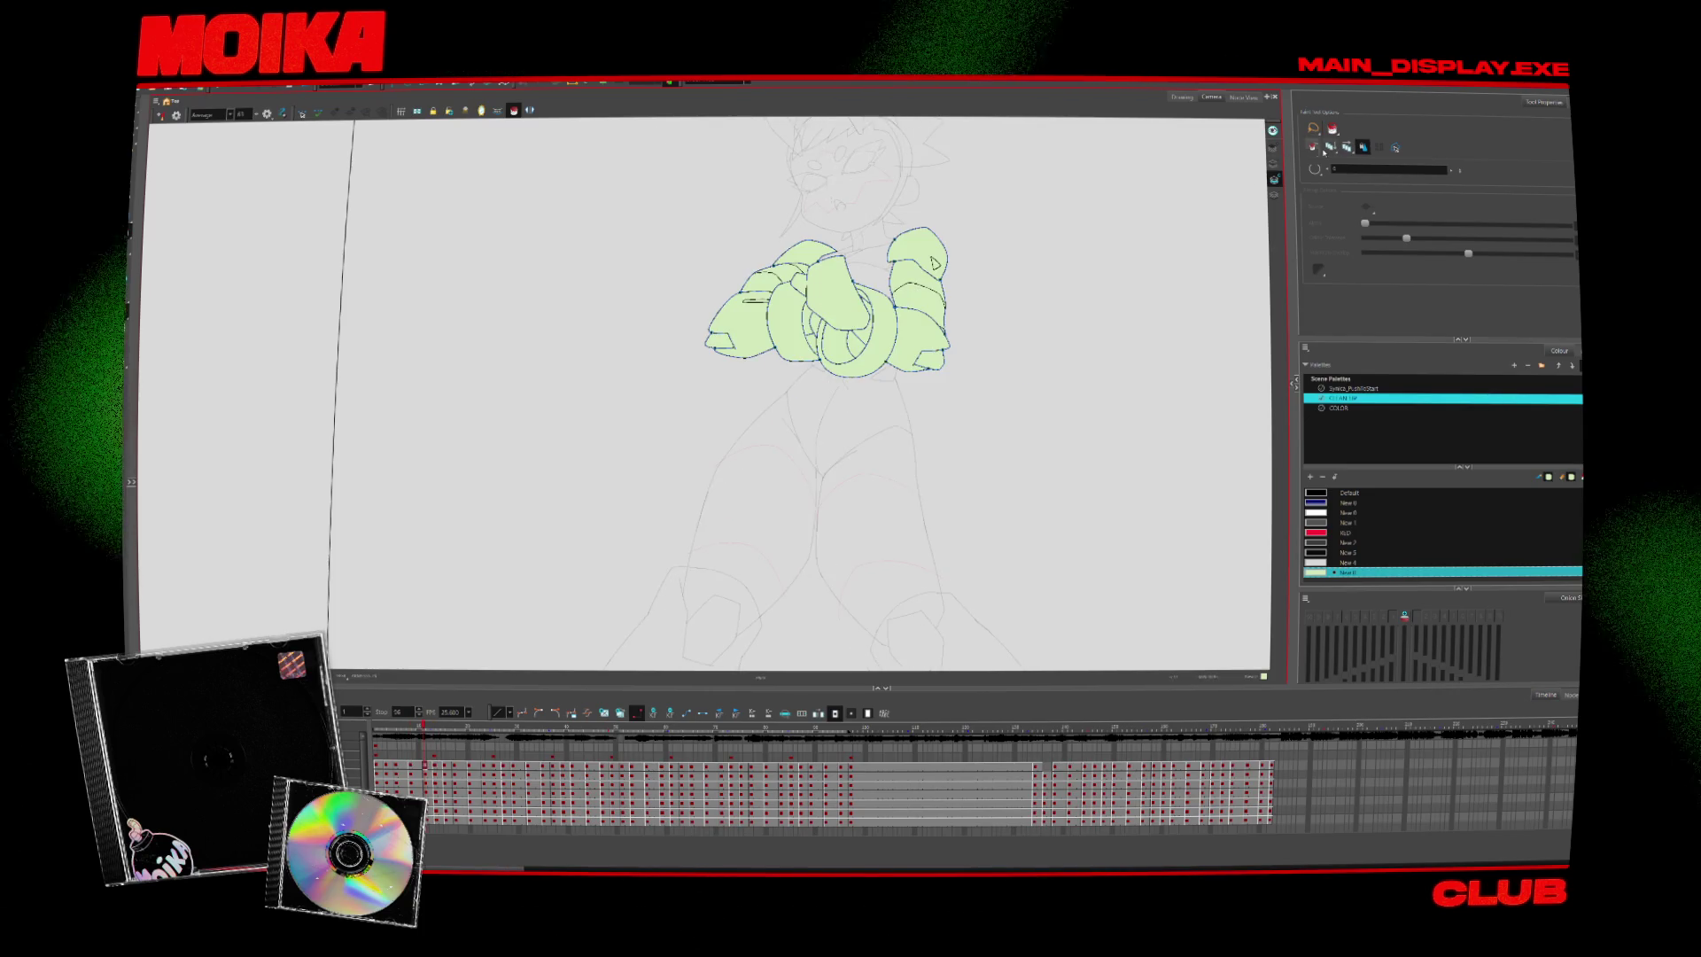
Lasso-select the arm line art and zoom in closely on the arms
key(ctrl+z)
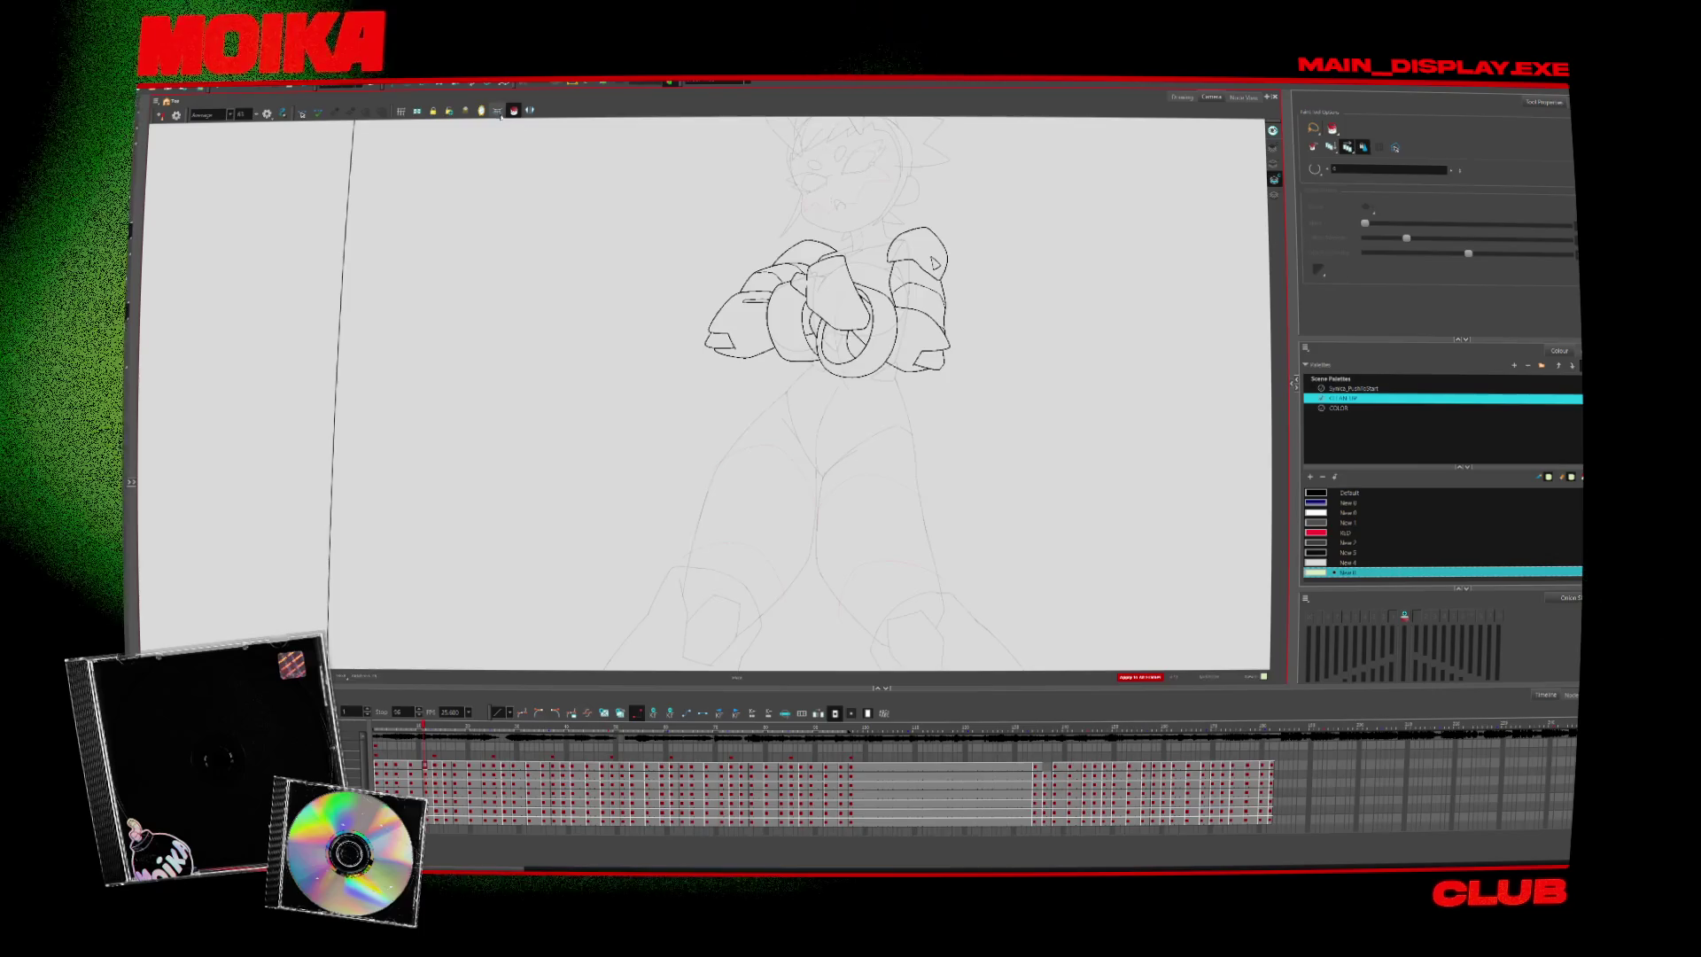
drag(1169, 376, 350, 585)
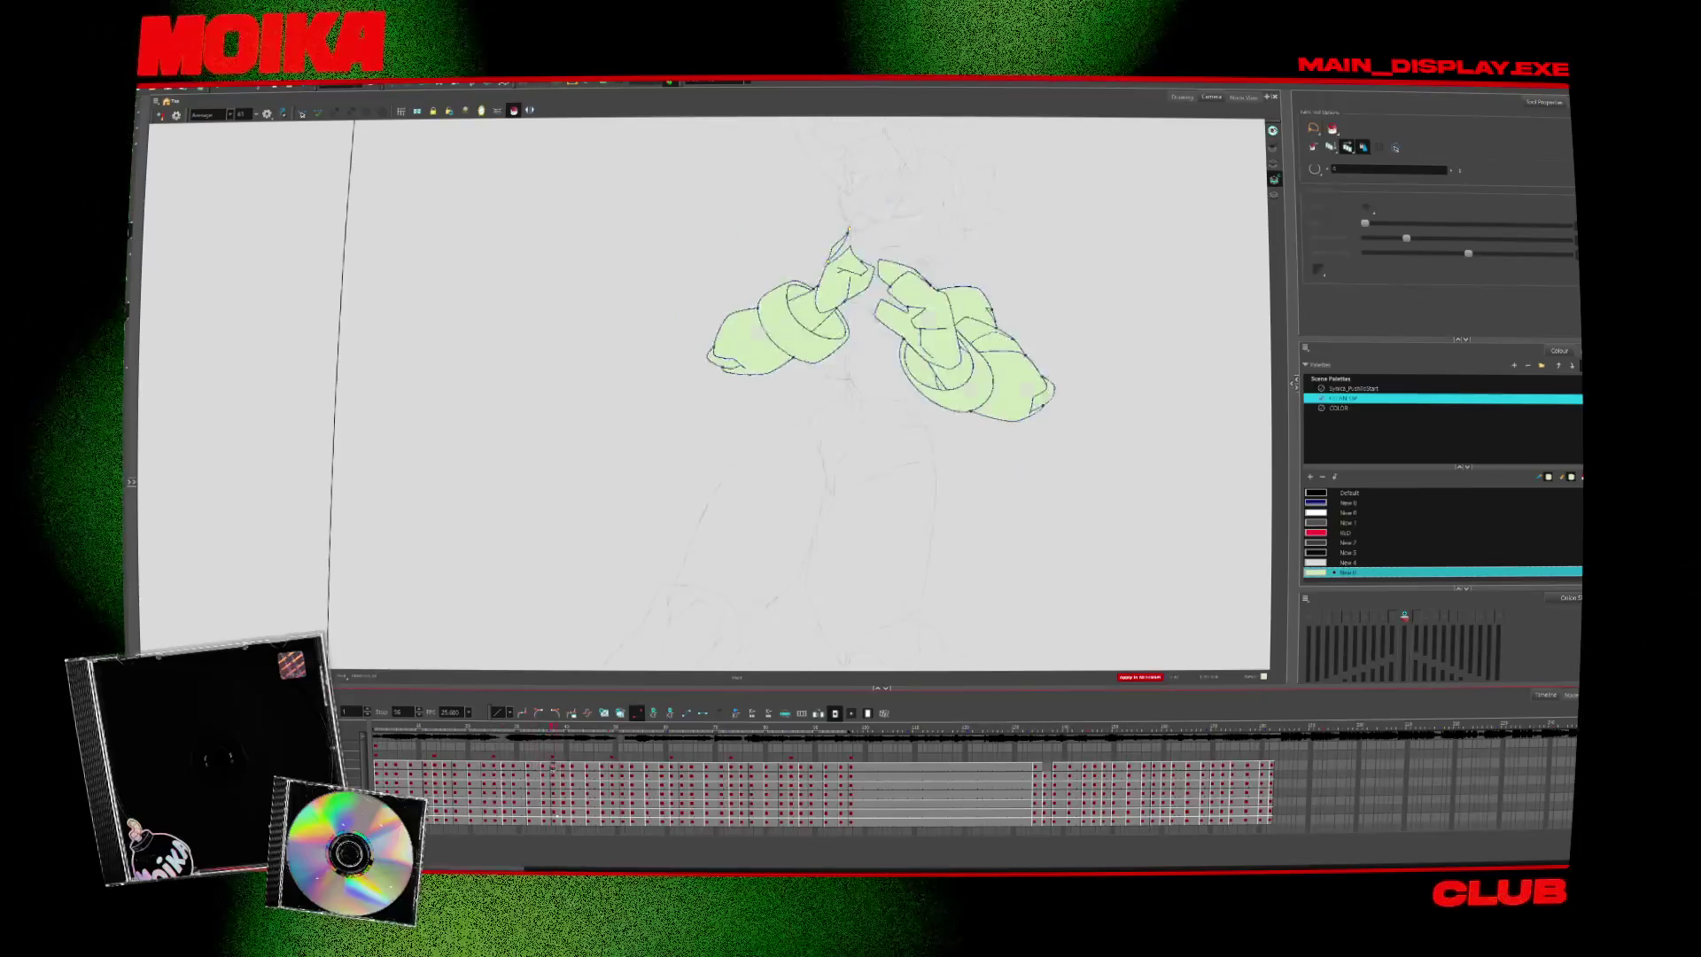
key(z)
click(912, 387)
click(912, 387)
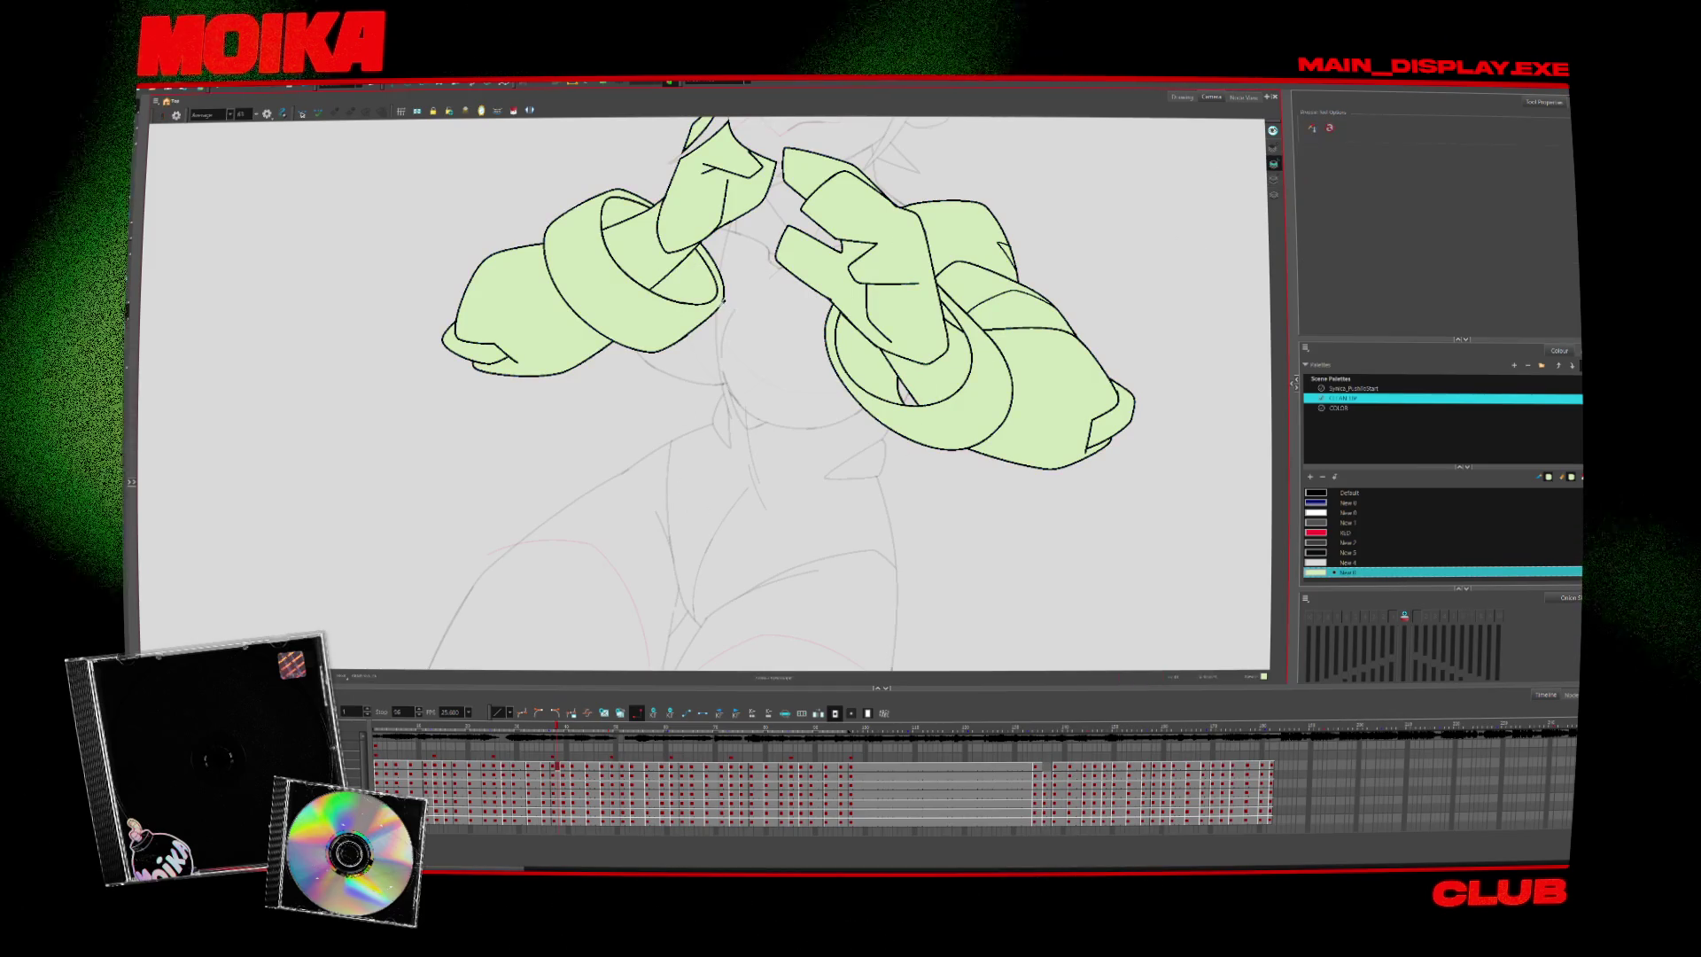
Mirror the view, show only line art without fills, deselect, and go to the next drawing
click(160, 116)
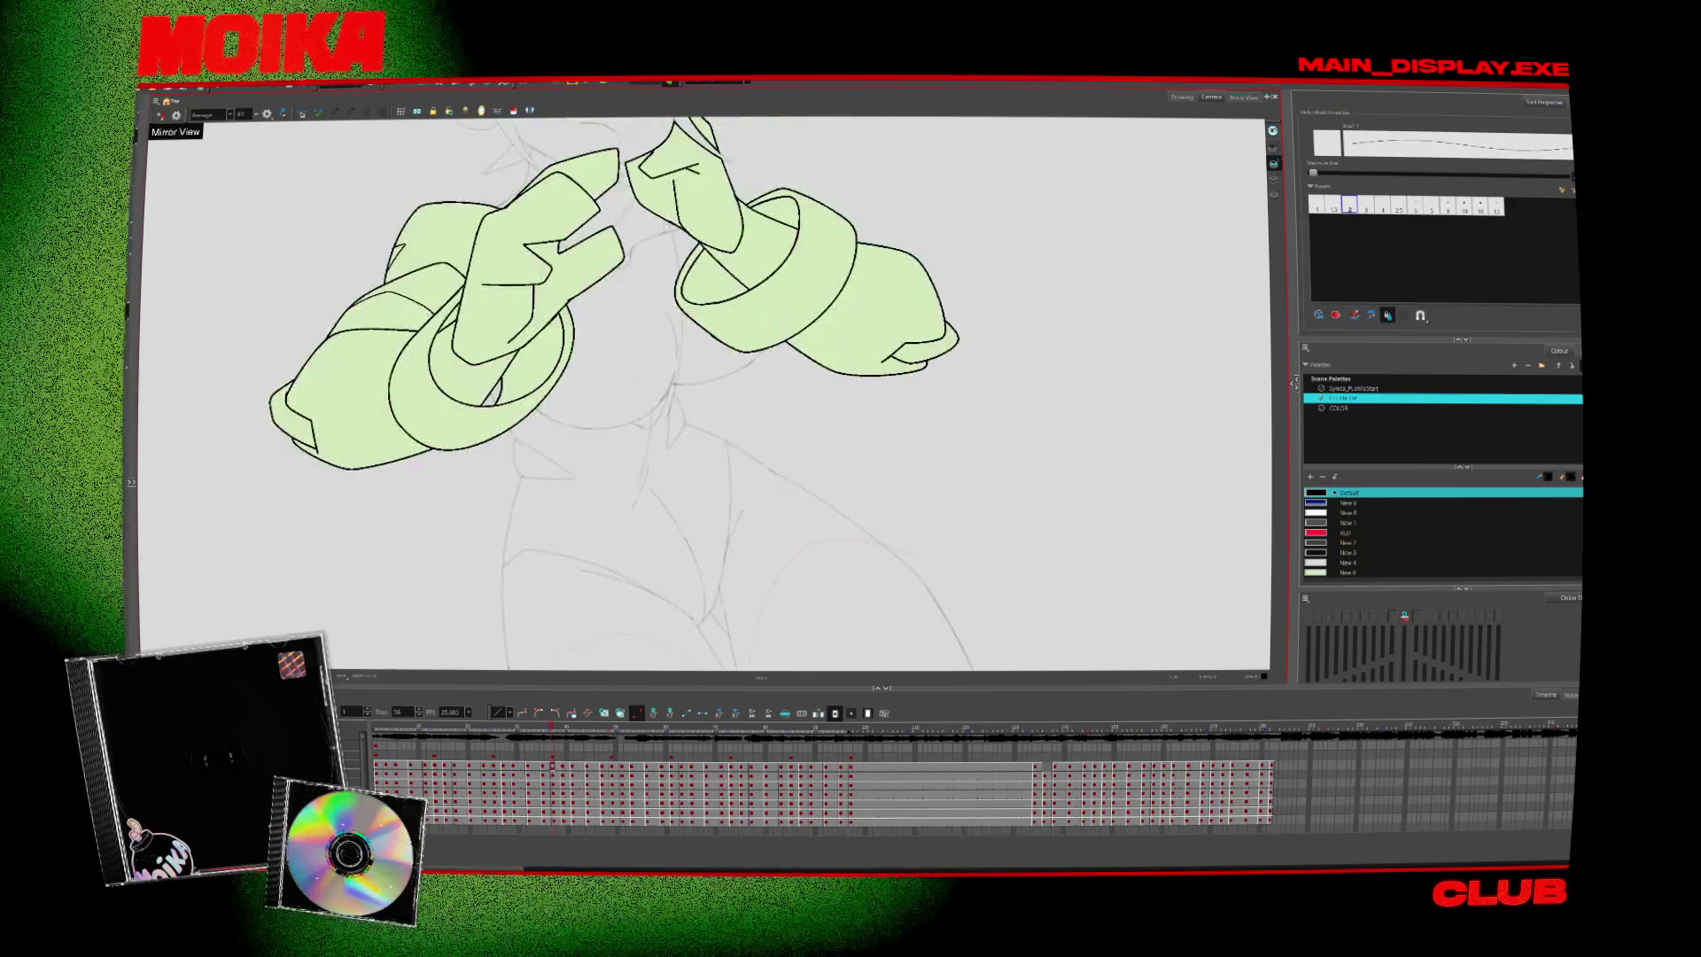
key(alt+s)
drag(753, 274, 774, 339)
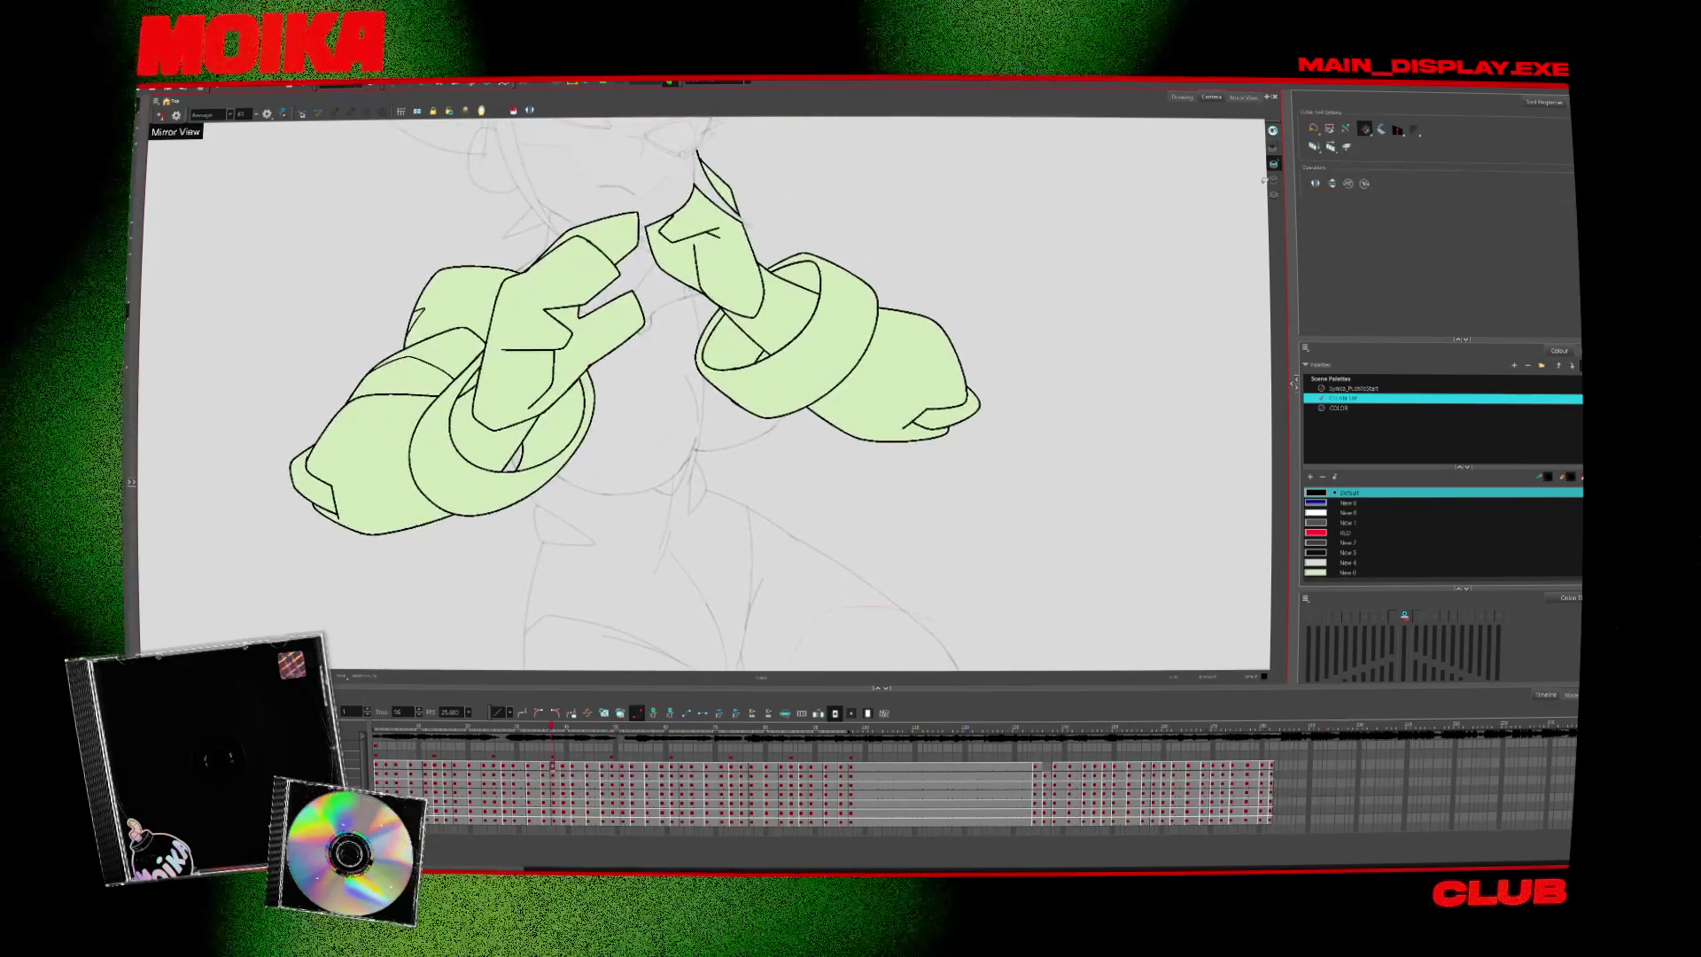
click(157, 115)
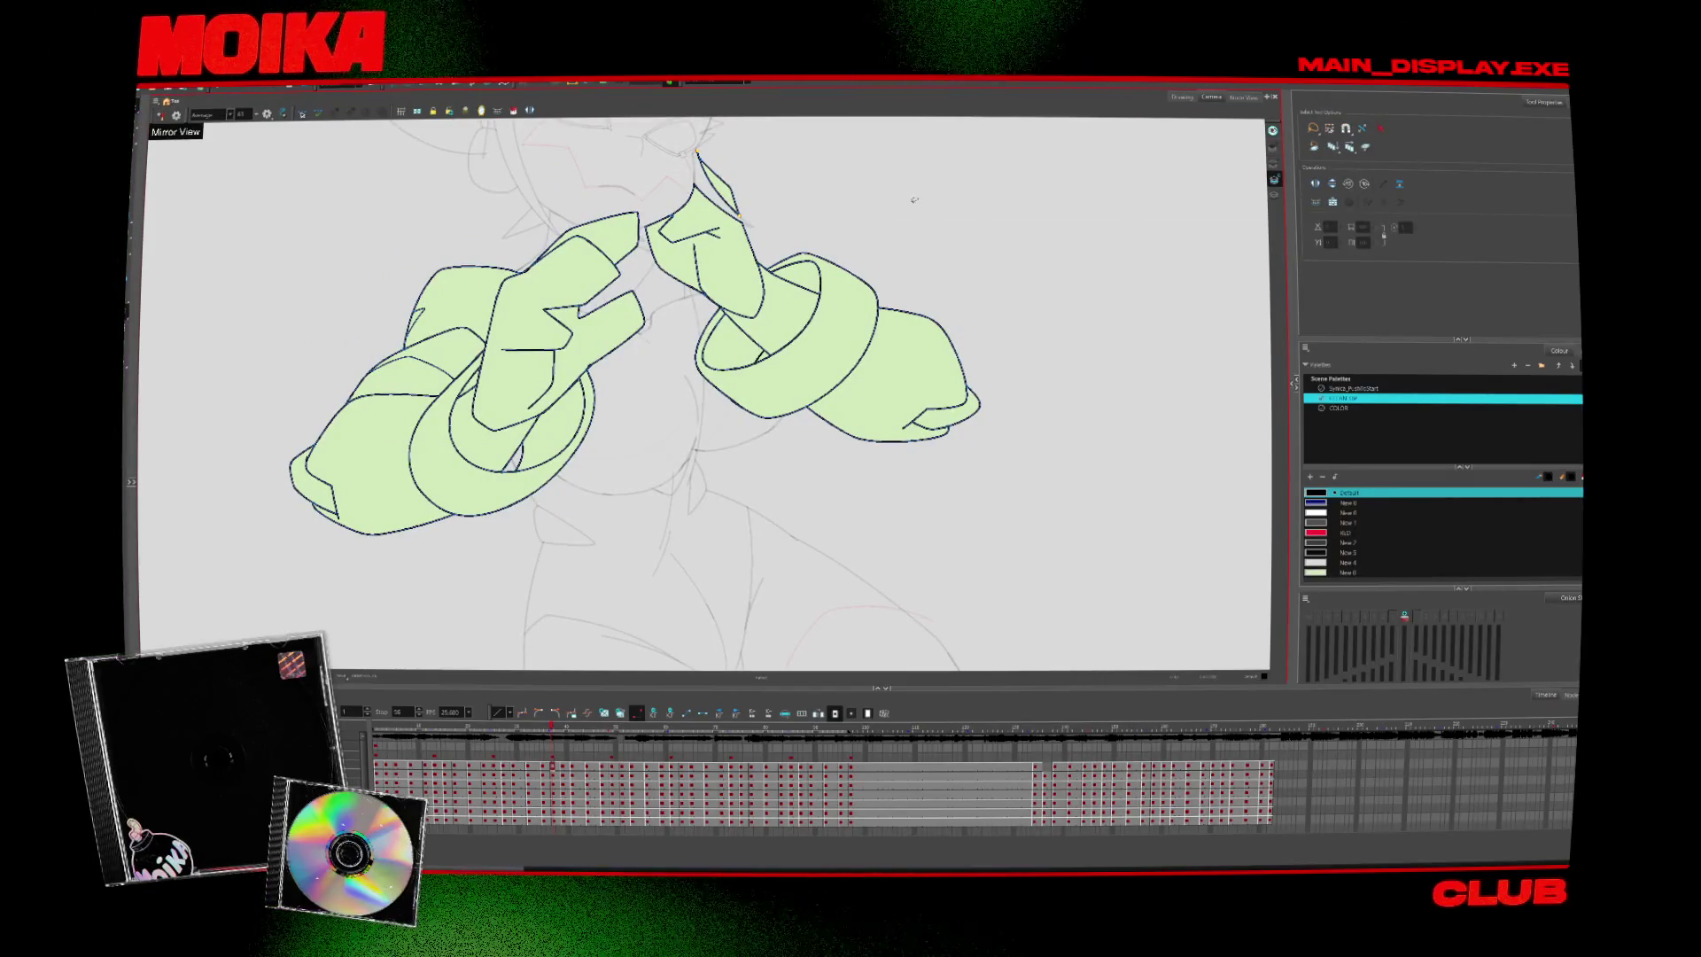
key(Delete)
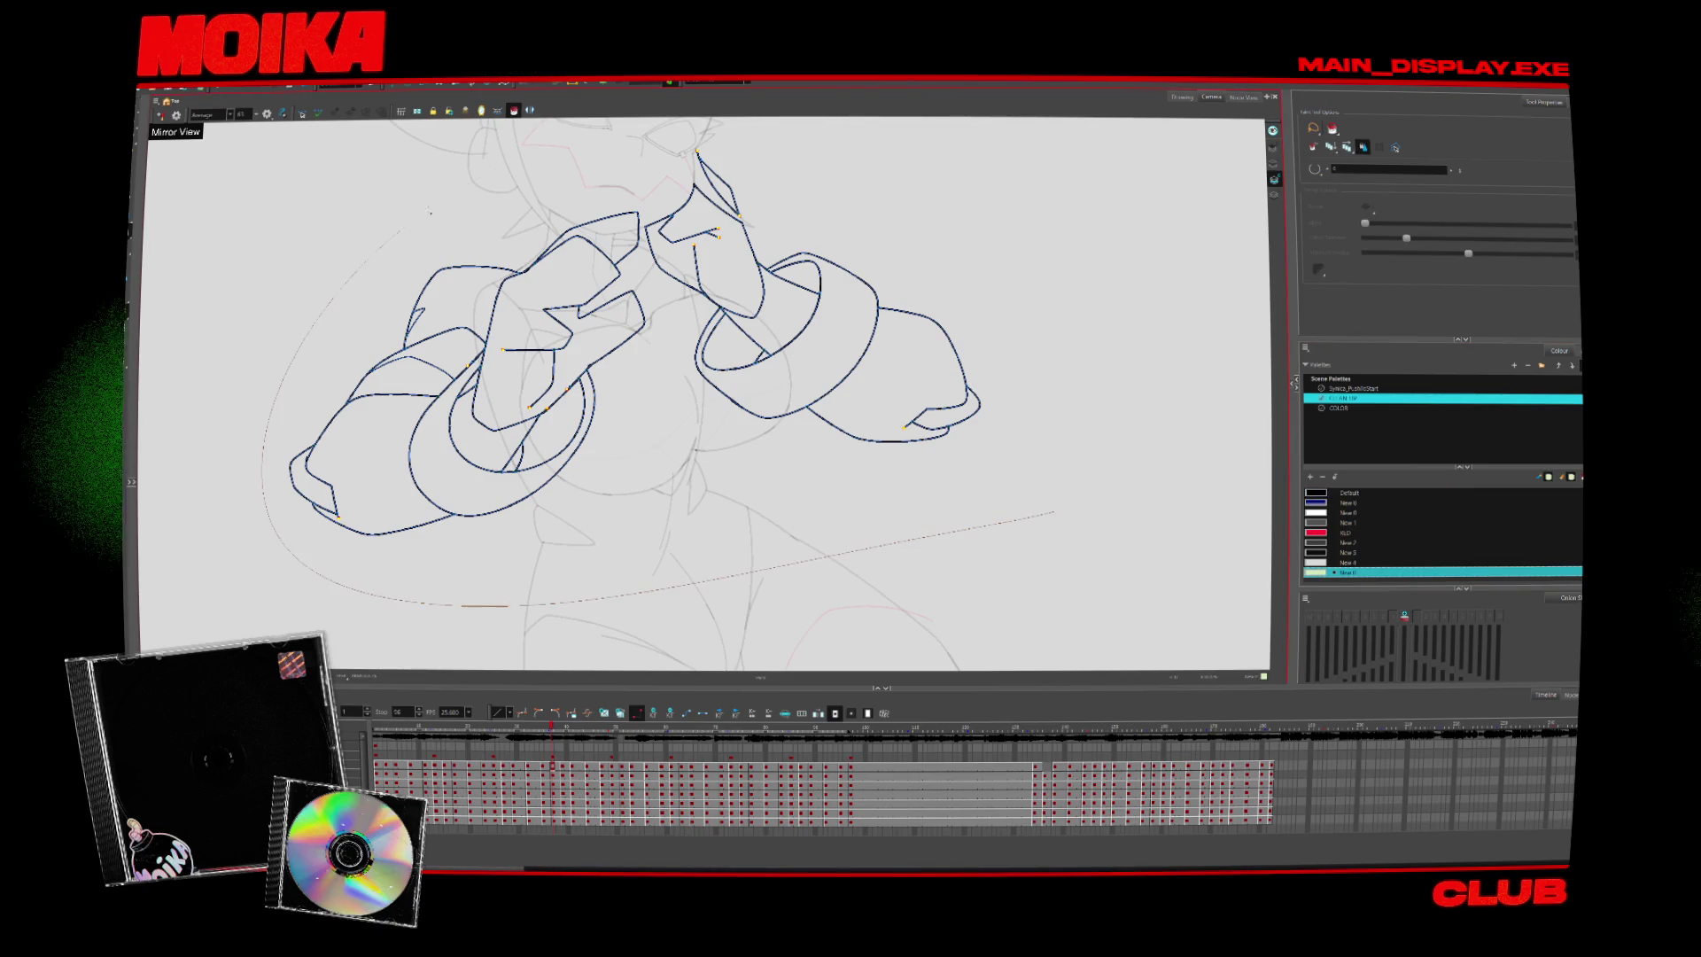
key(alt+s)
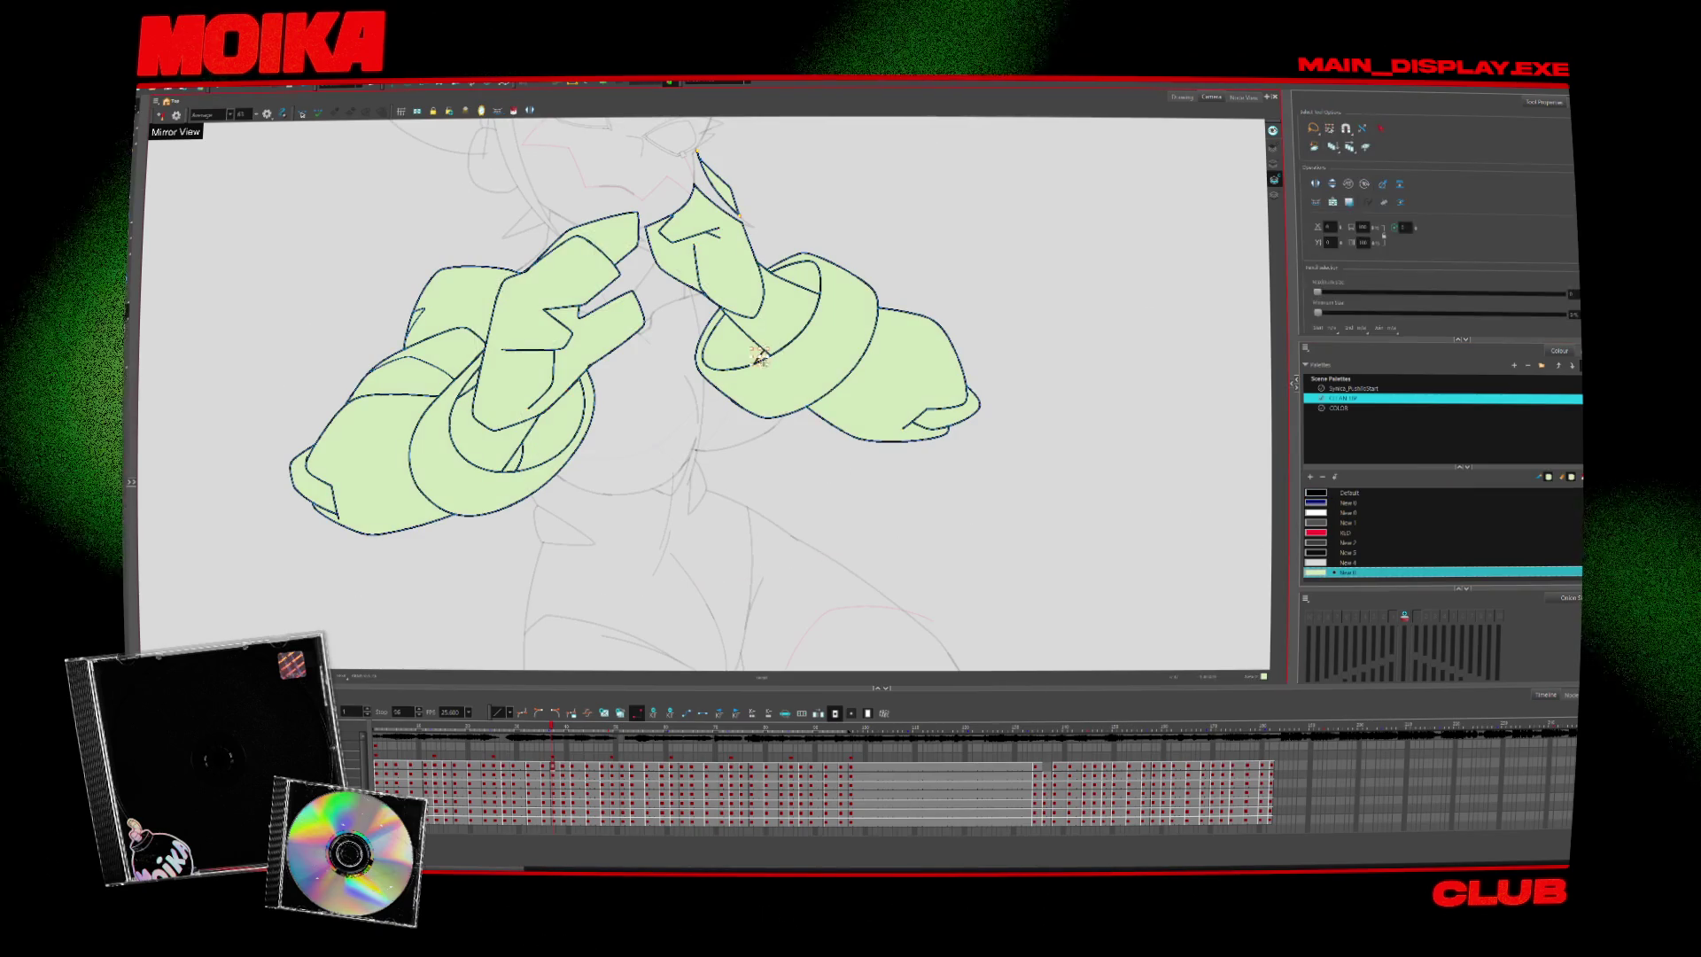
key(Escape)
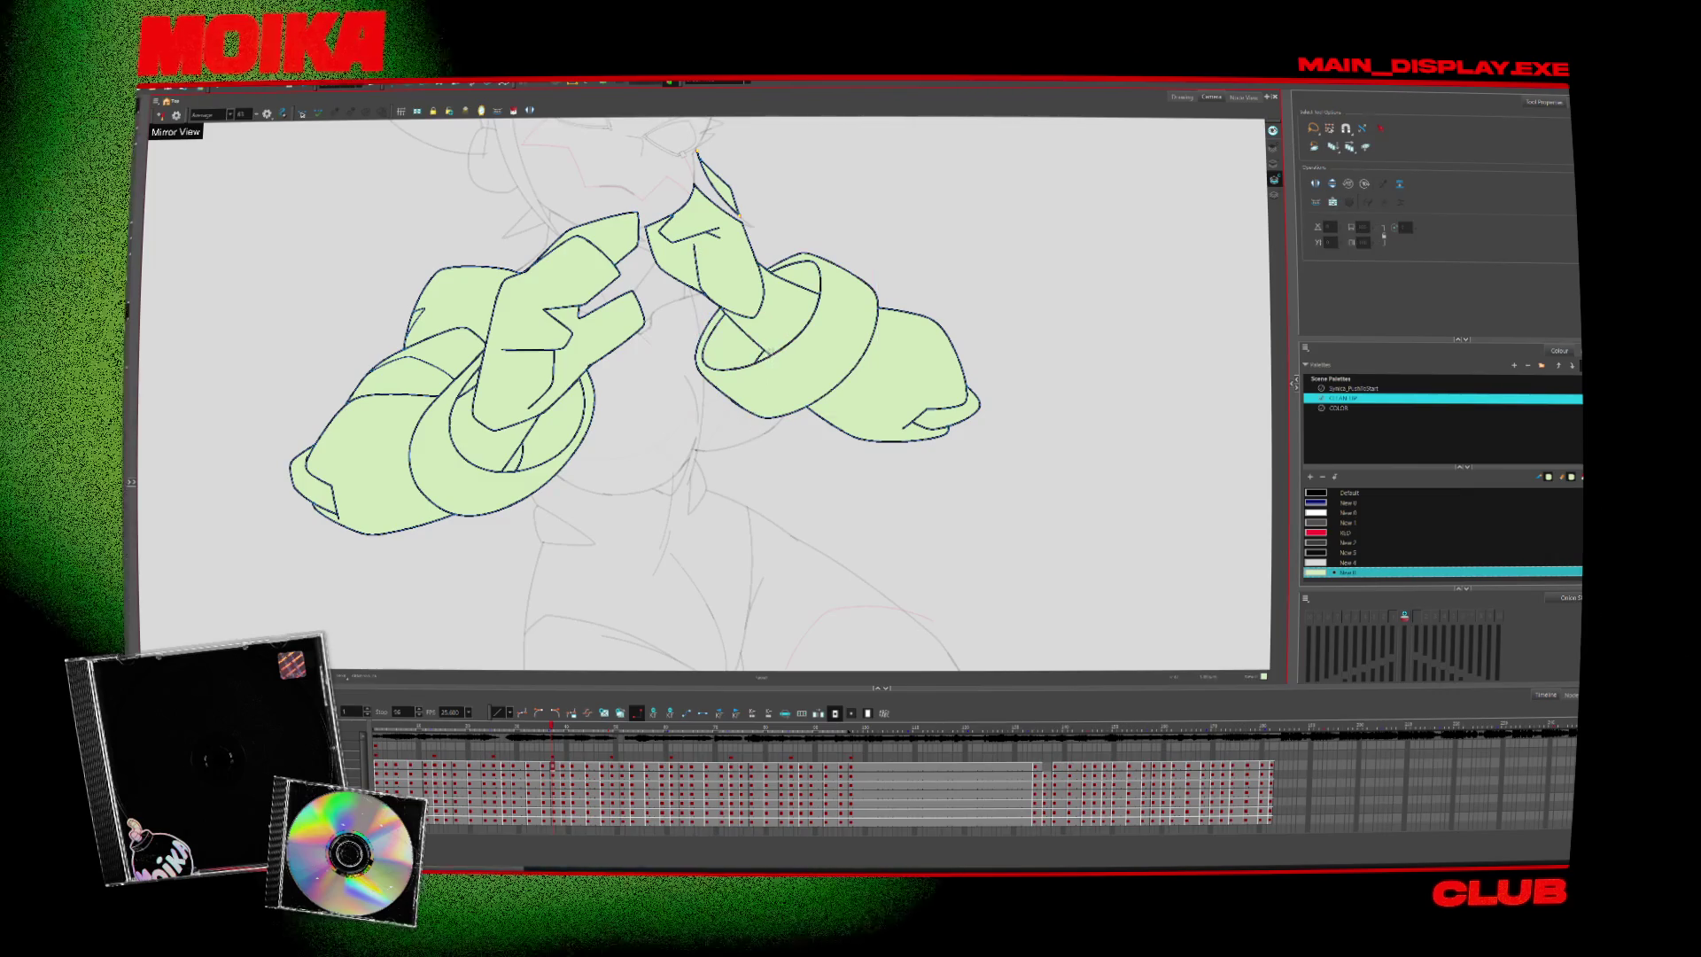
key(period)
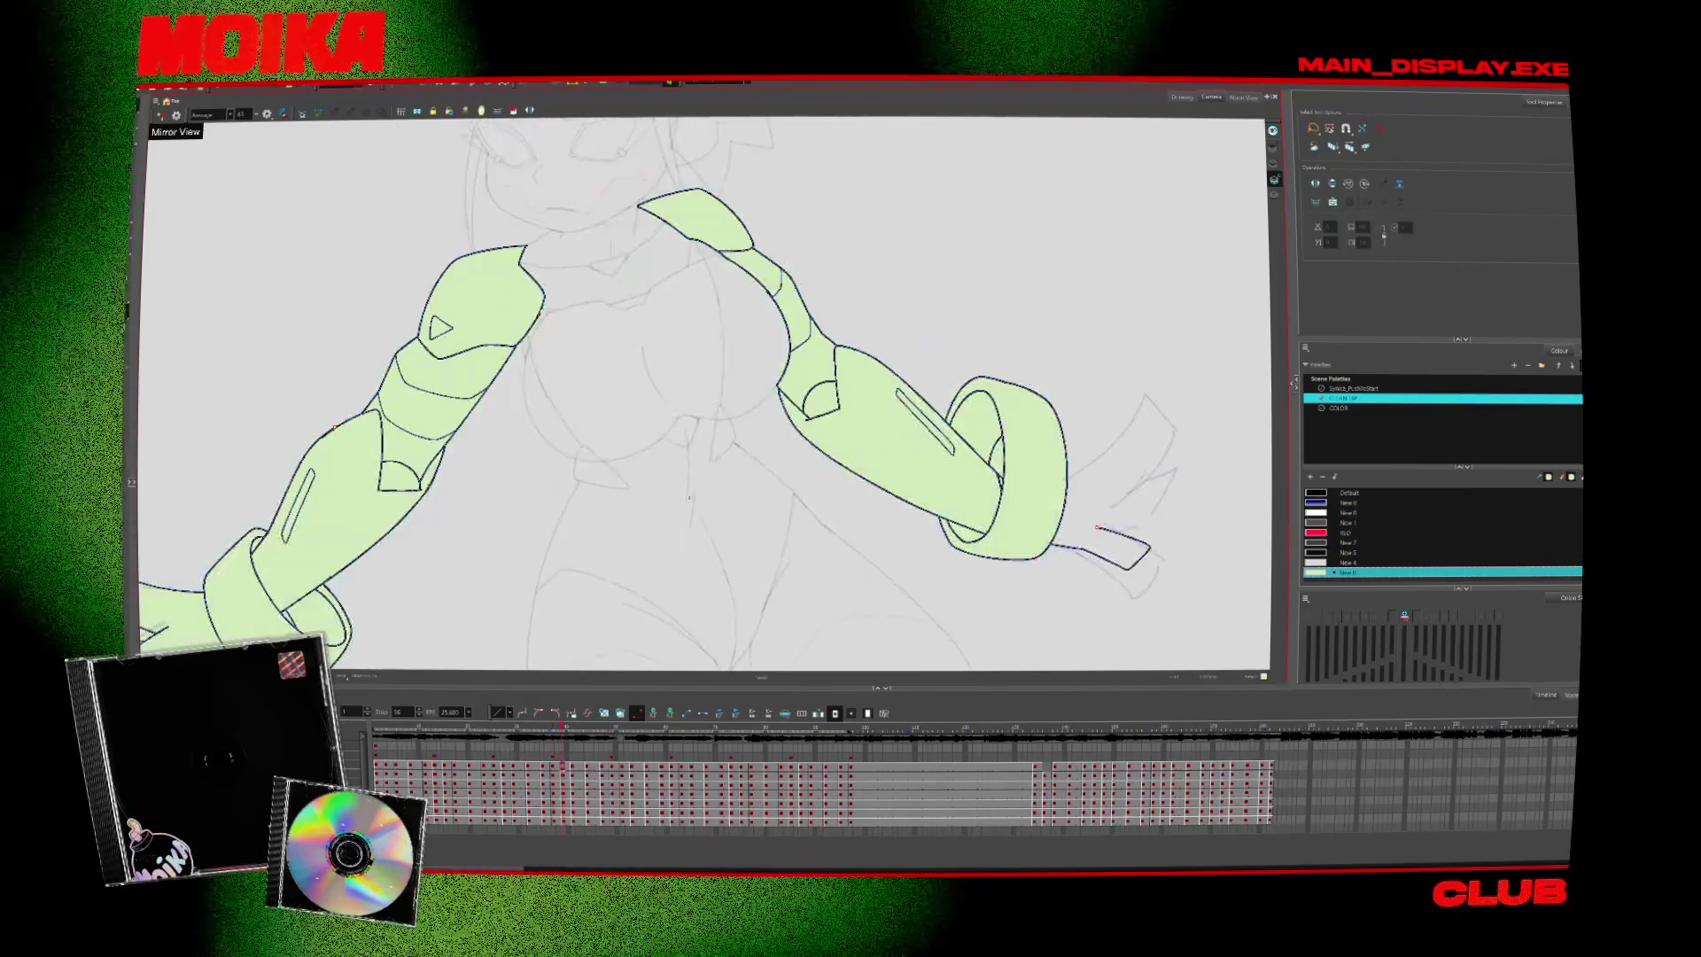
Advance four drawings to the spread-arms pose and swap tools from the Select flyout
key(period)
key(period)
key(period)
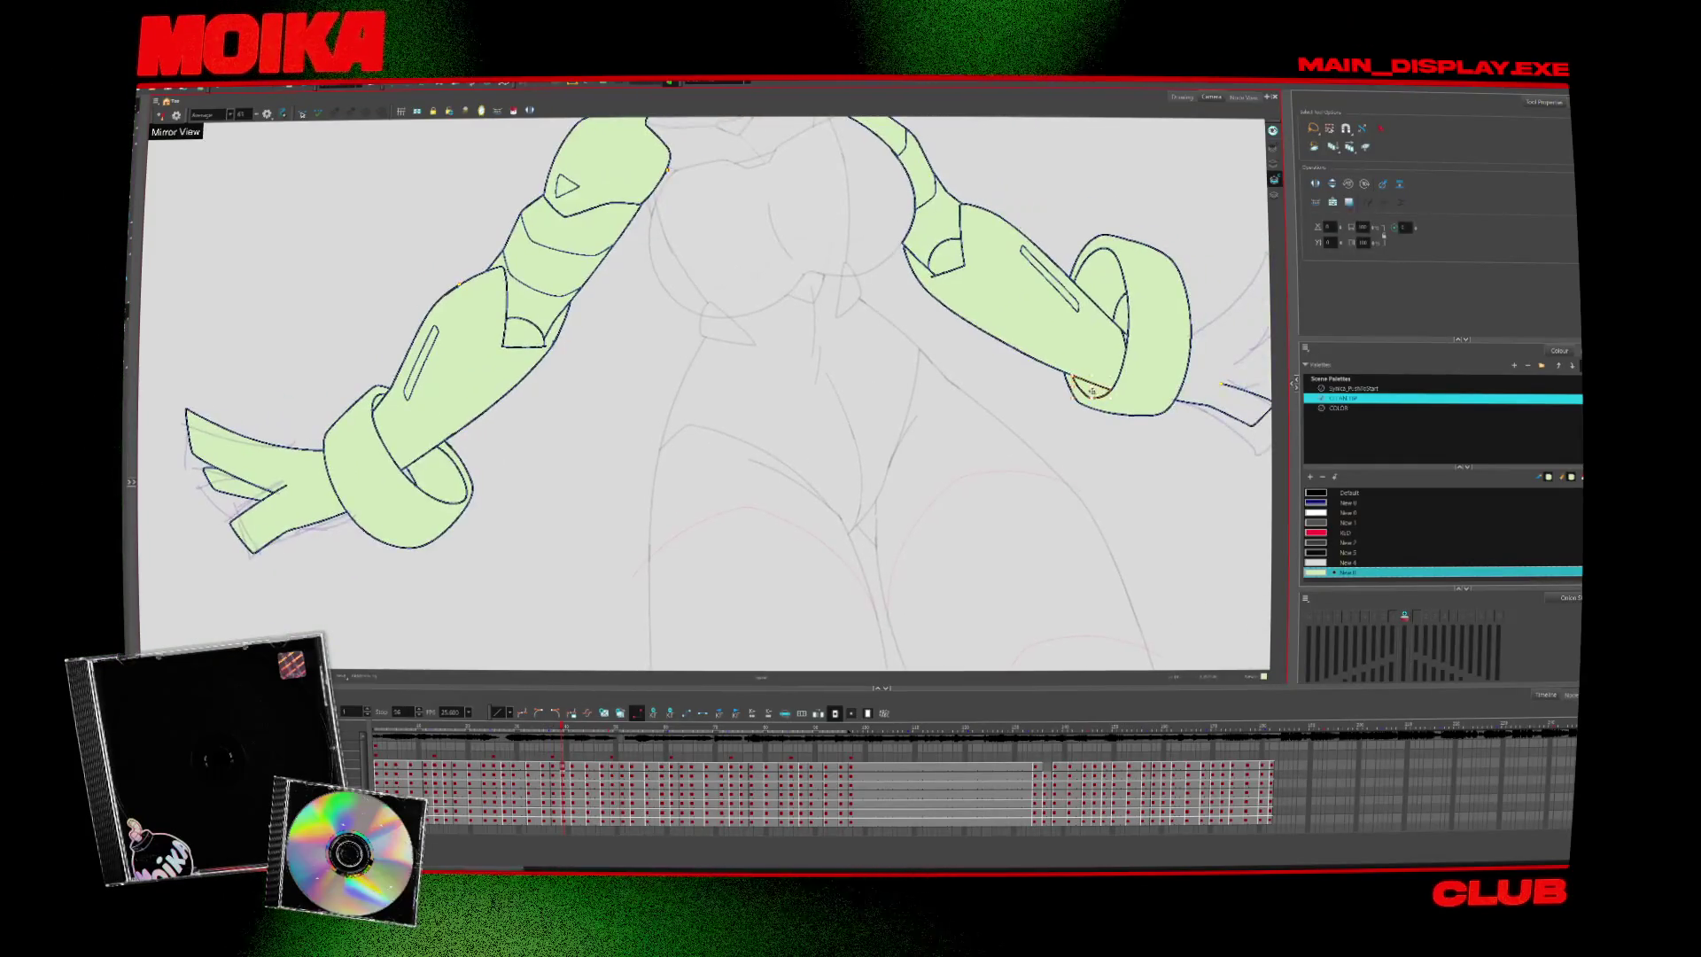
key(period)
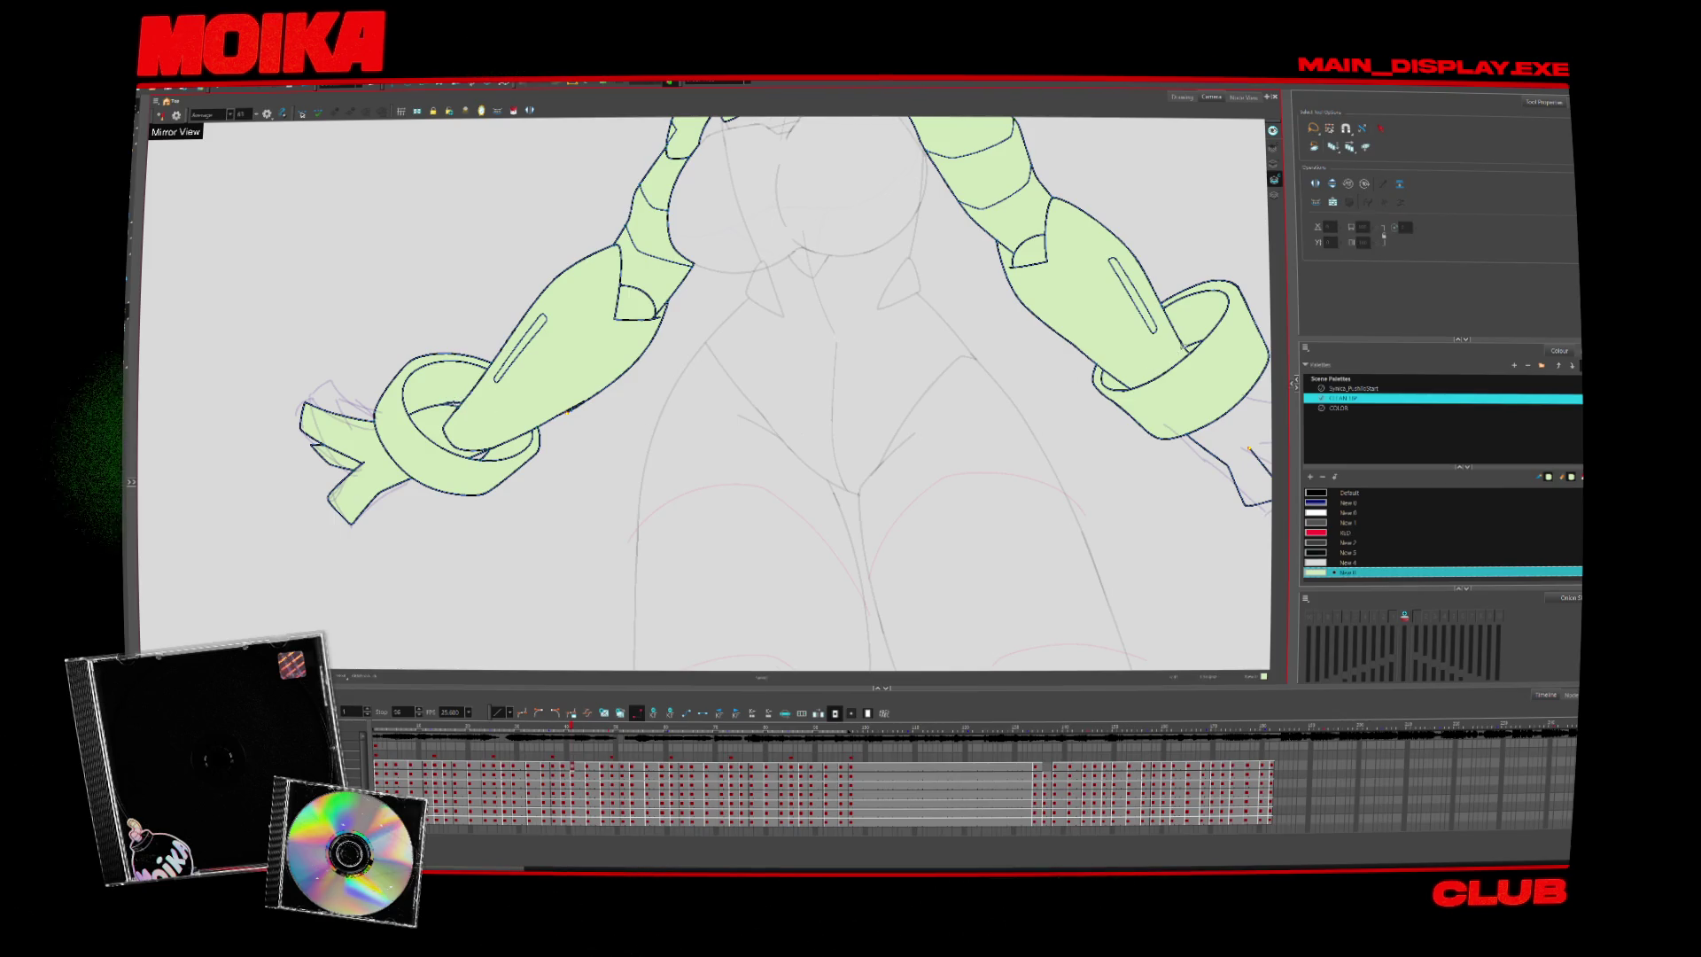
key(period)
key(period)
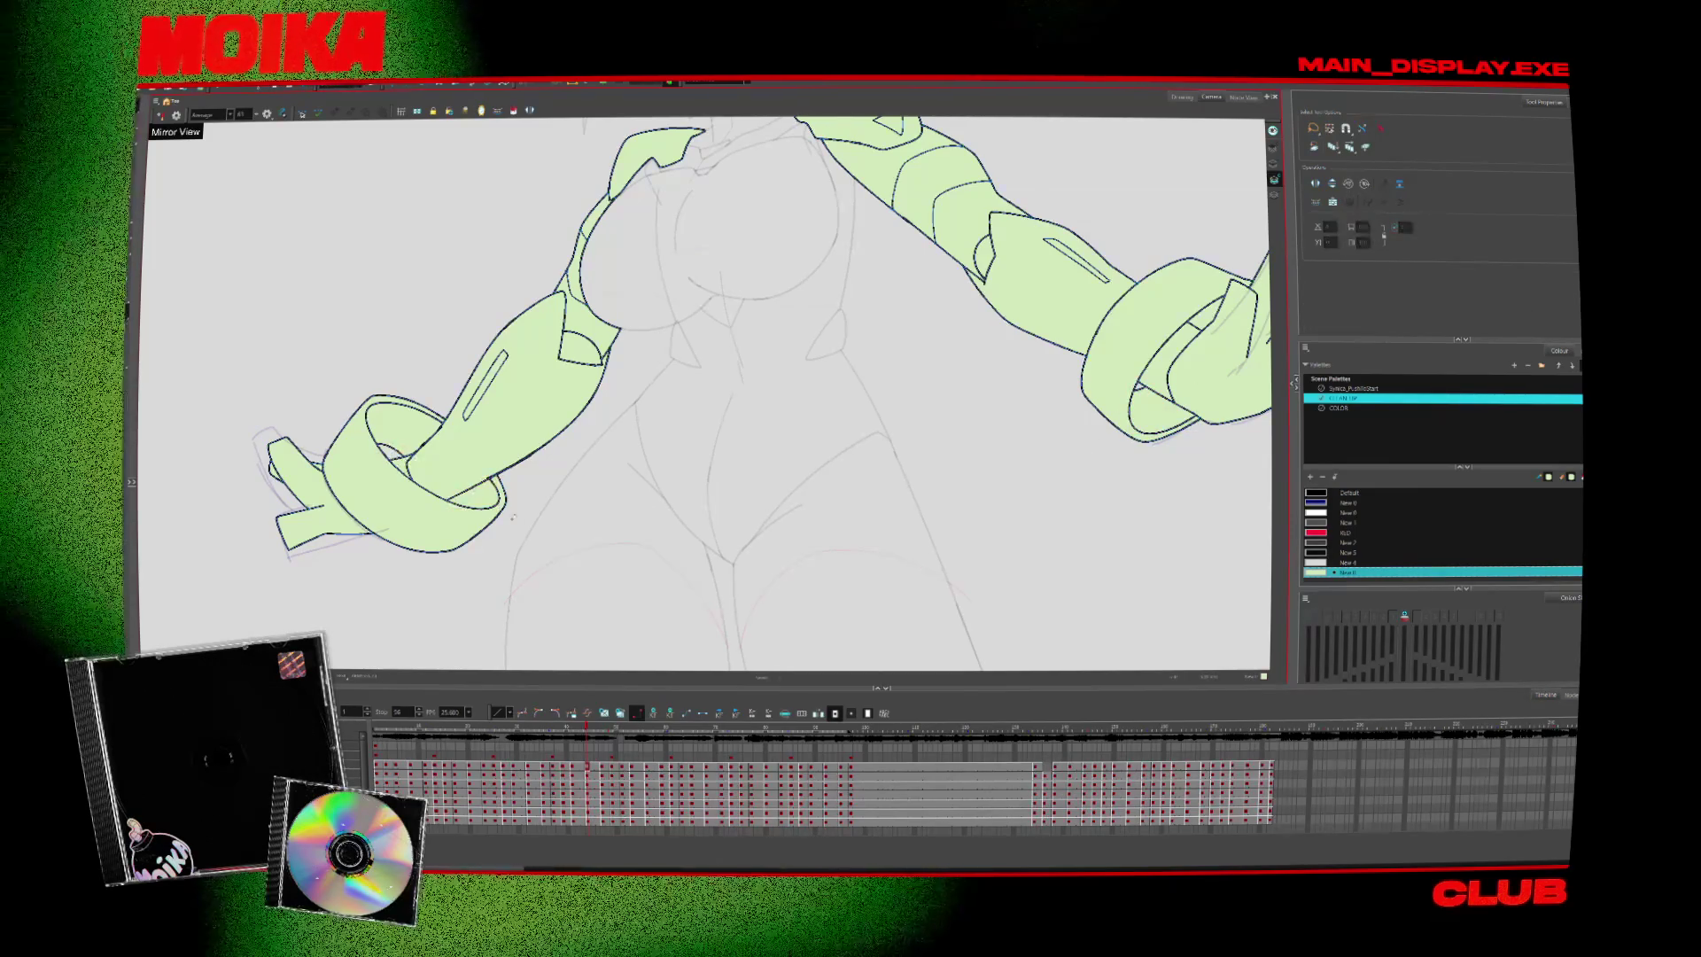
key(period)
key(period)
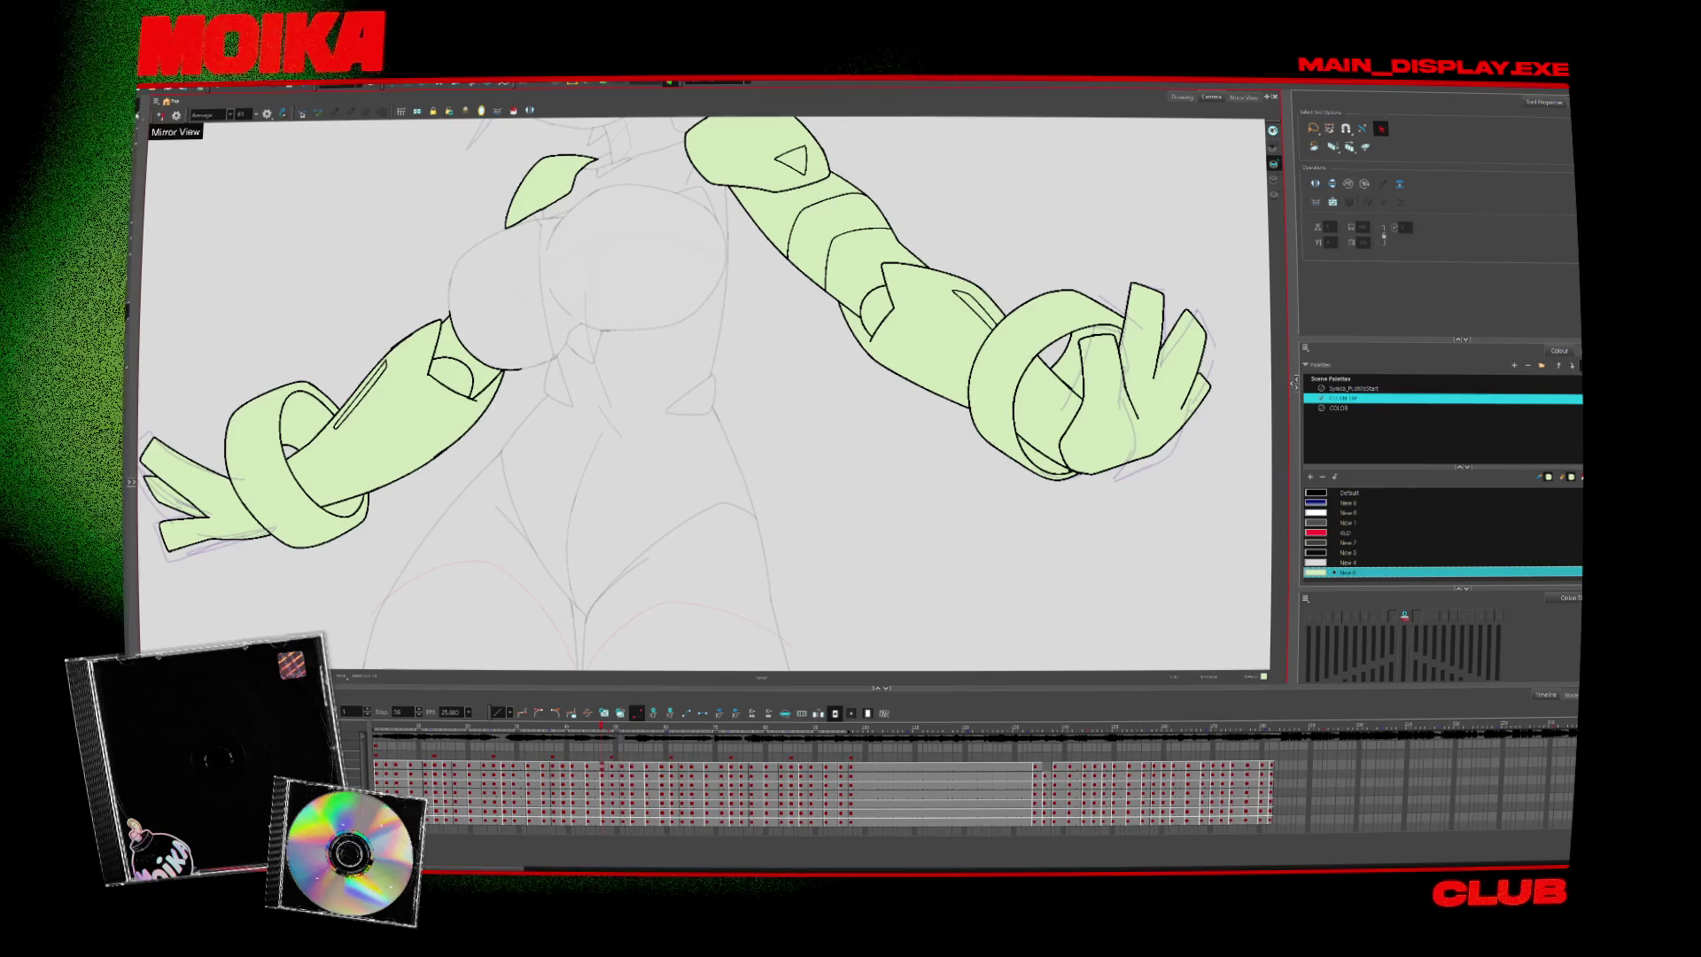
click(159, 114)
click(157, 125)
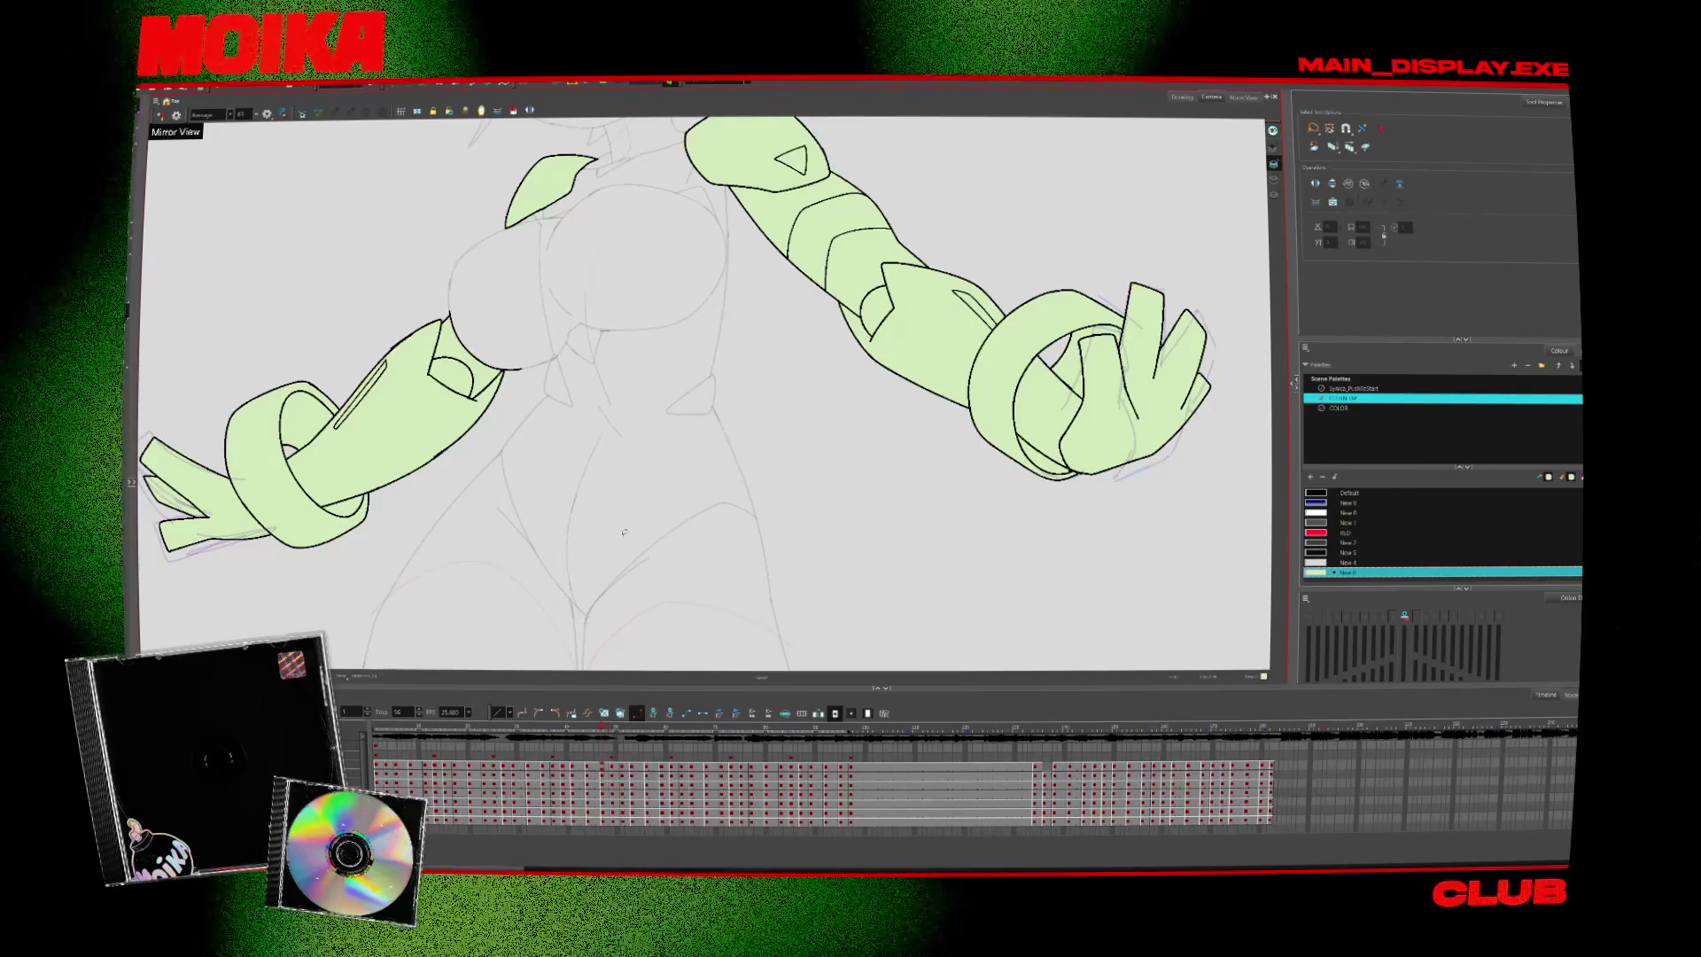
Step through four crossed-arm drawings and deselect the stroke in the left cuff
key(period)
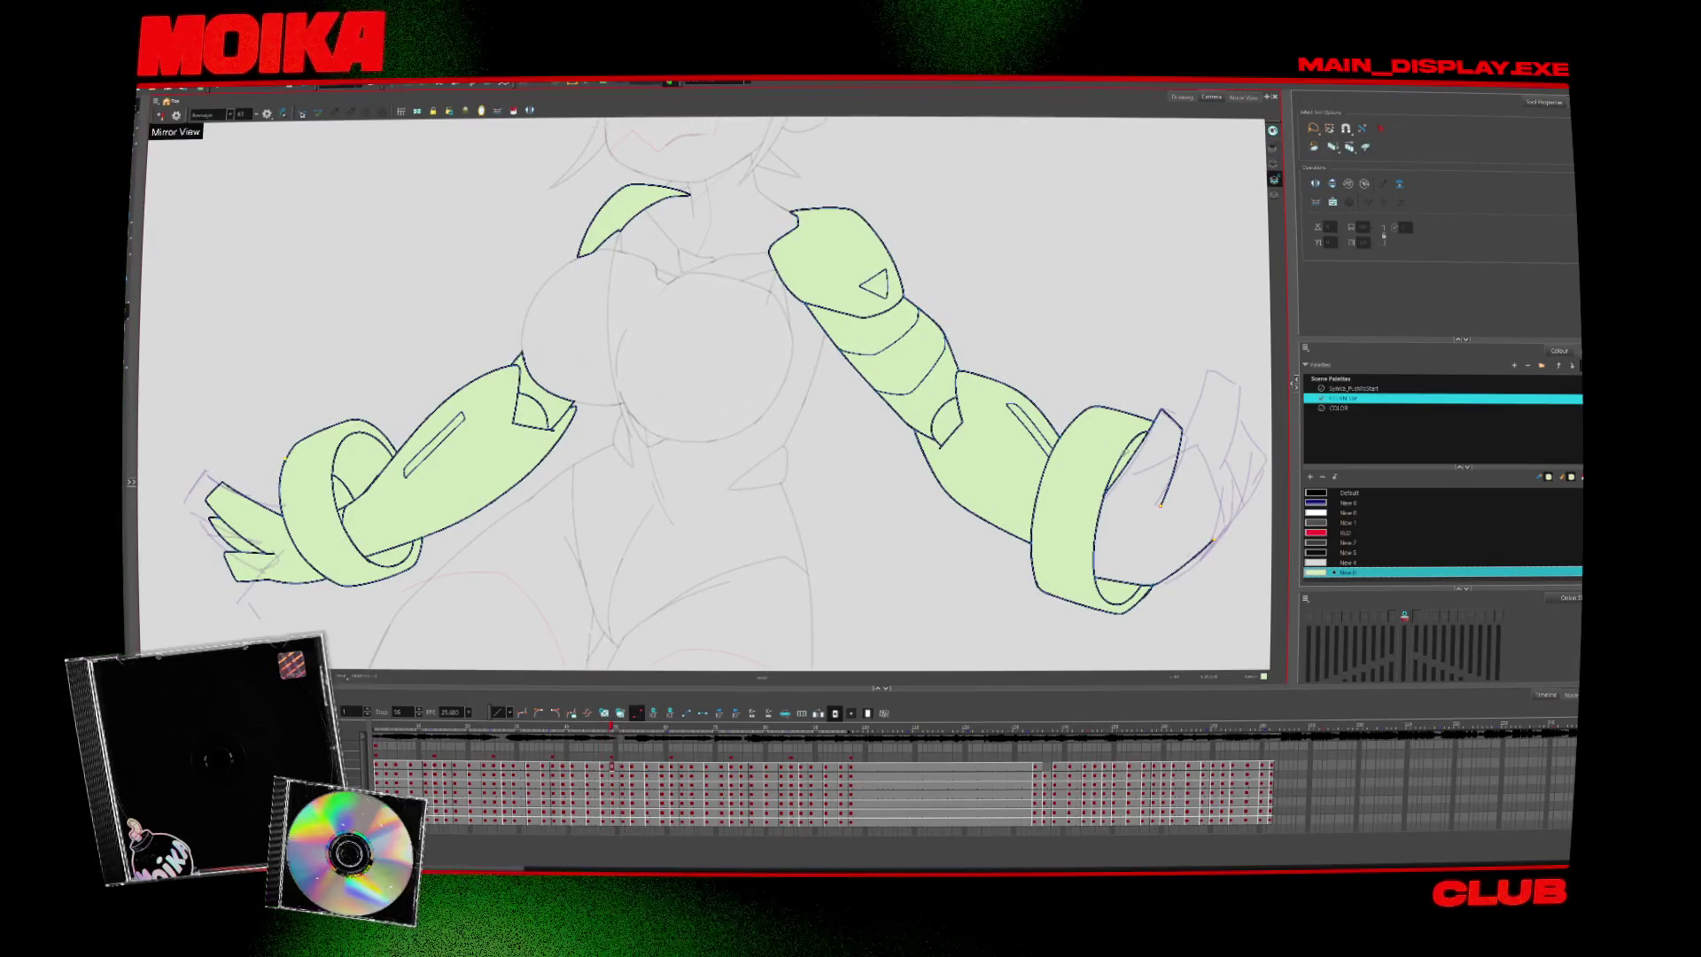
key(period)
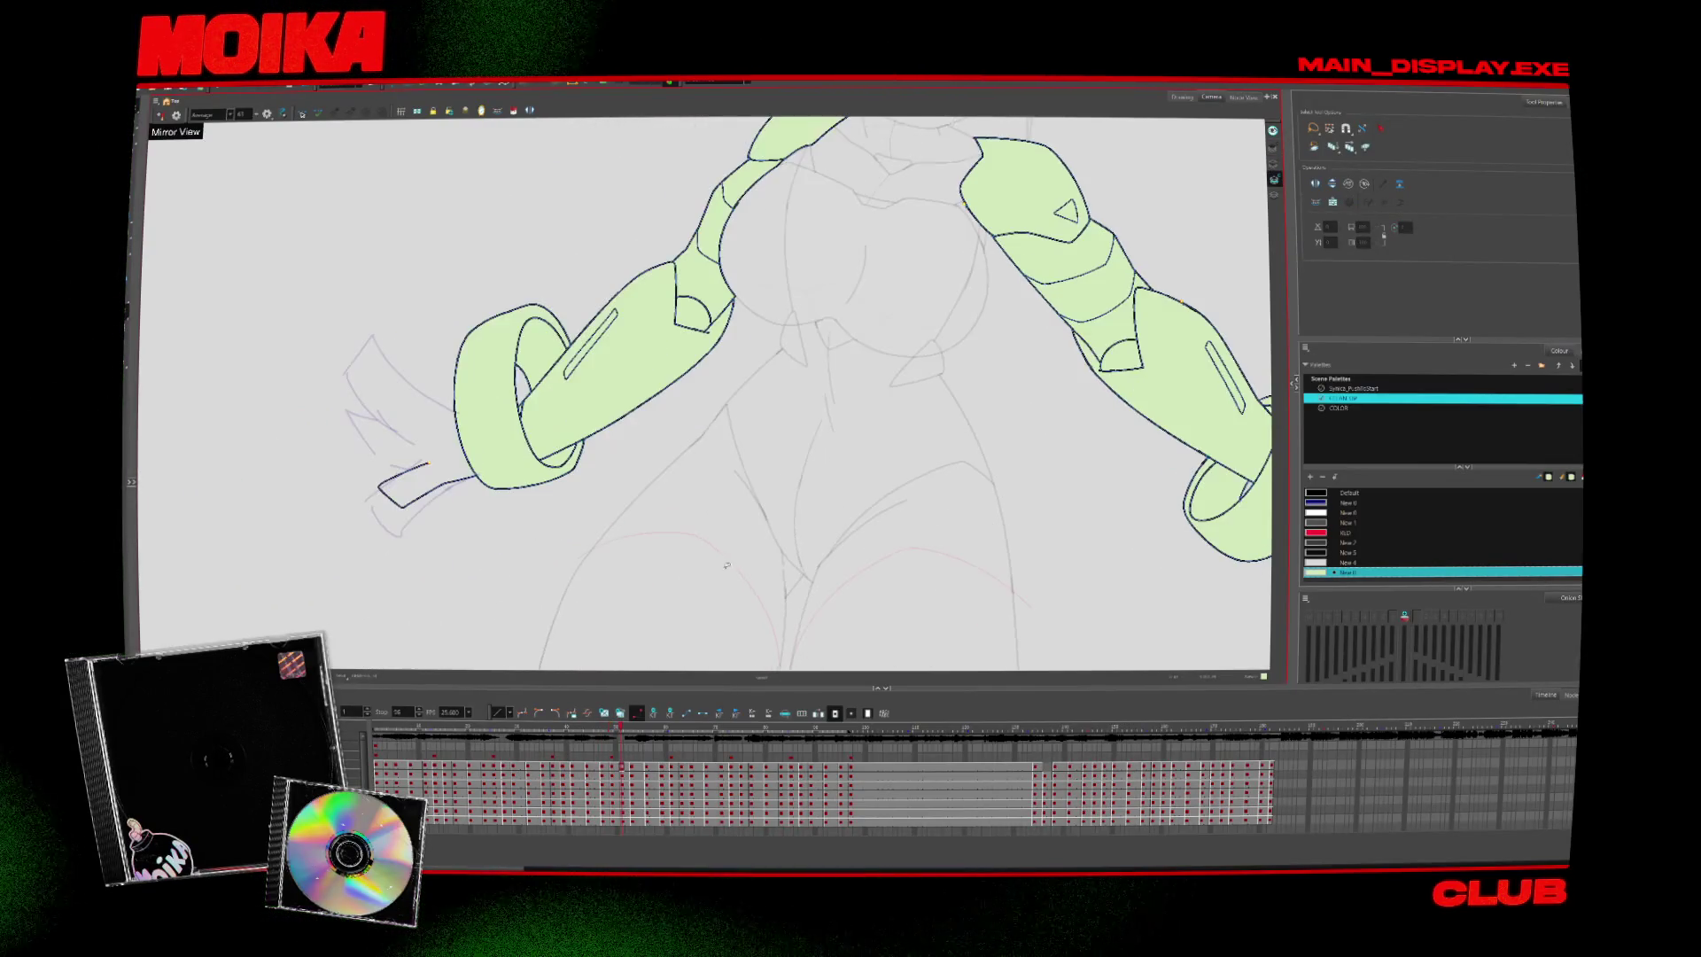
key(period)
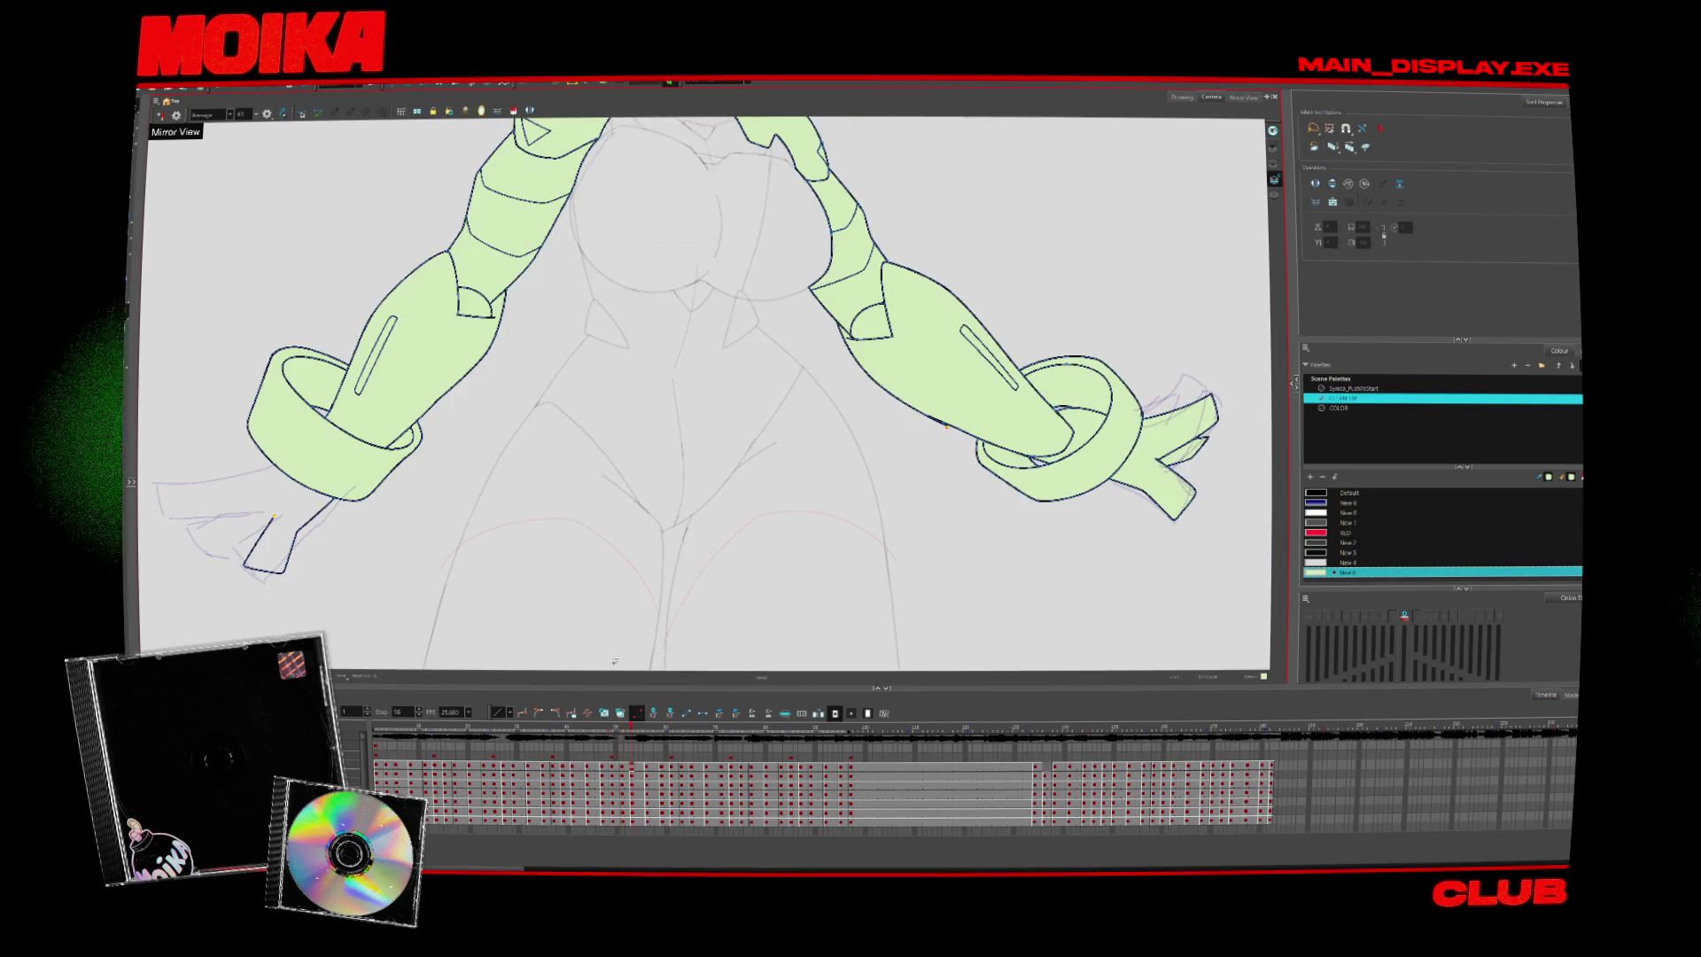
key(period)
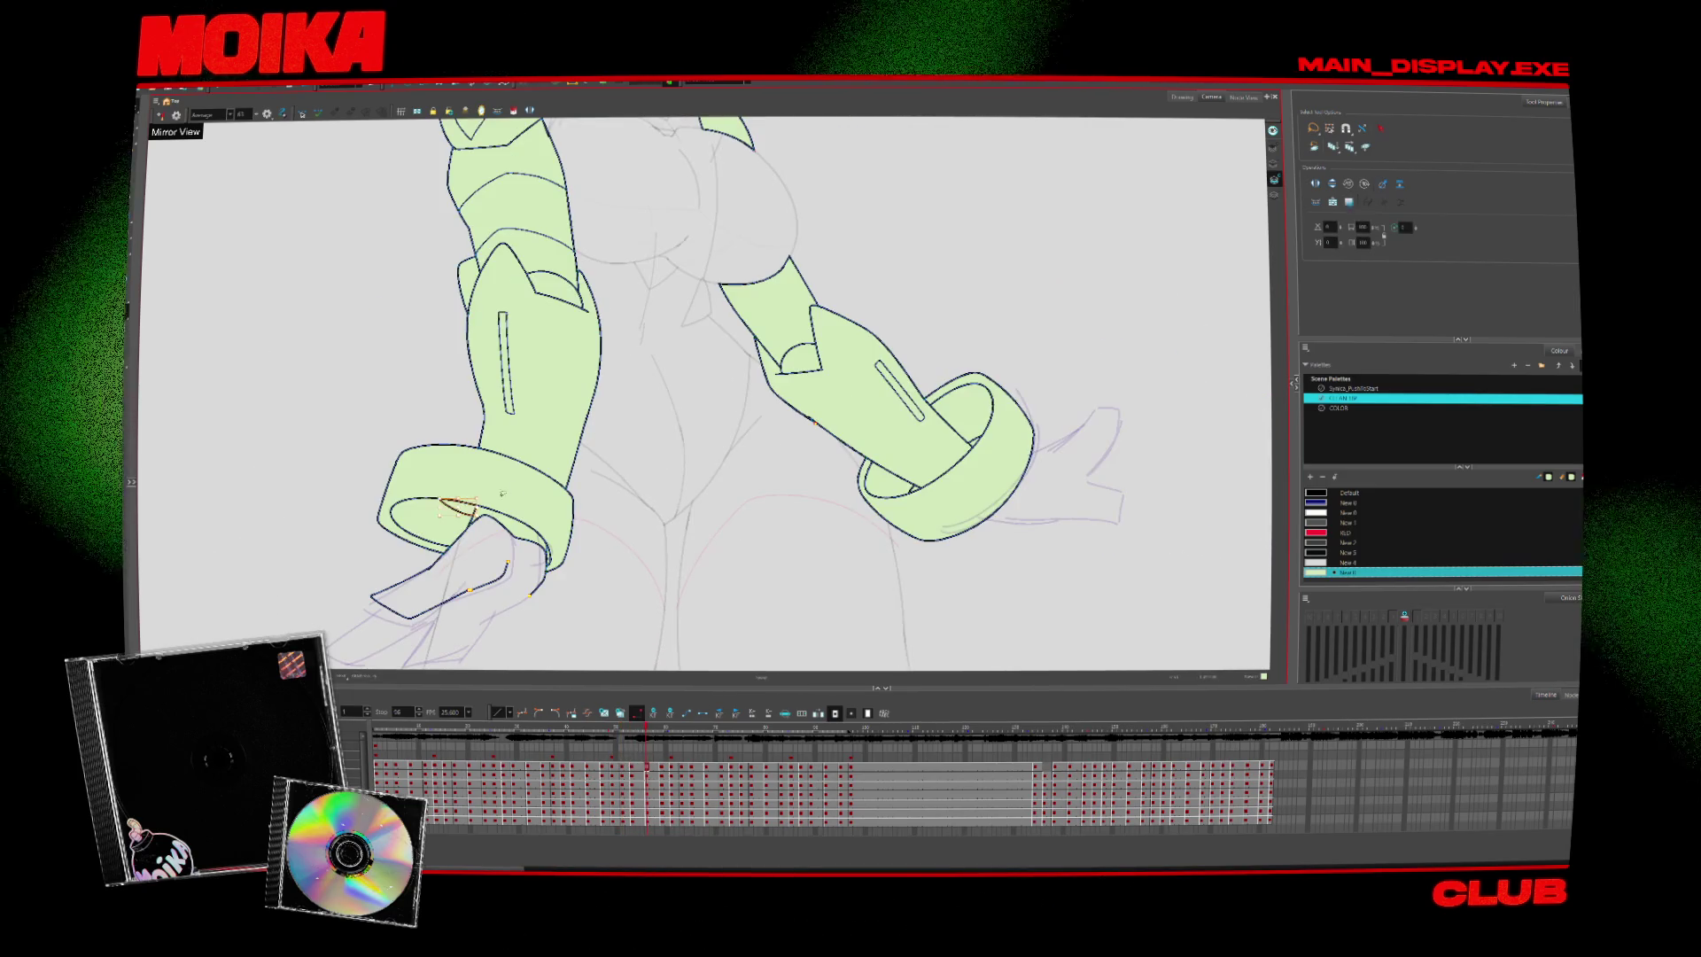
key(Escape)
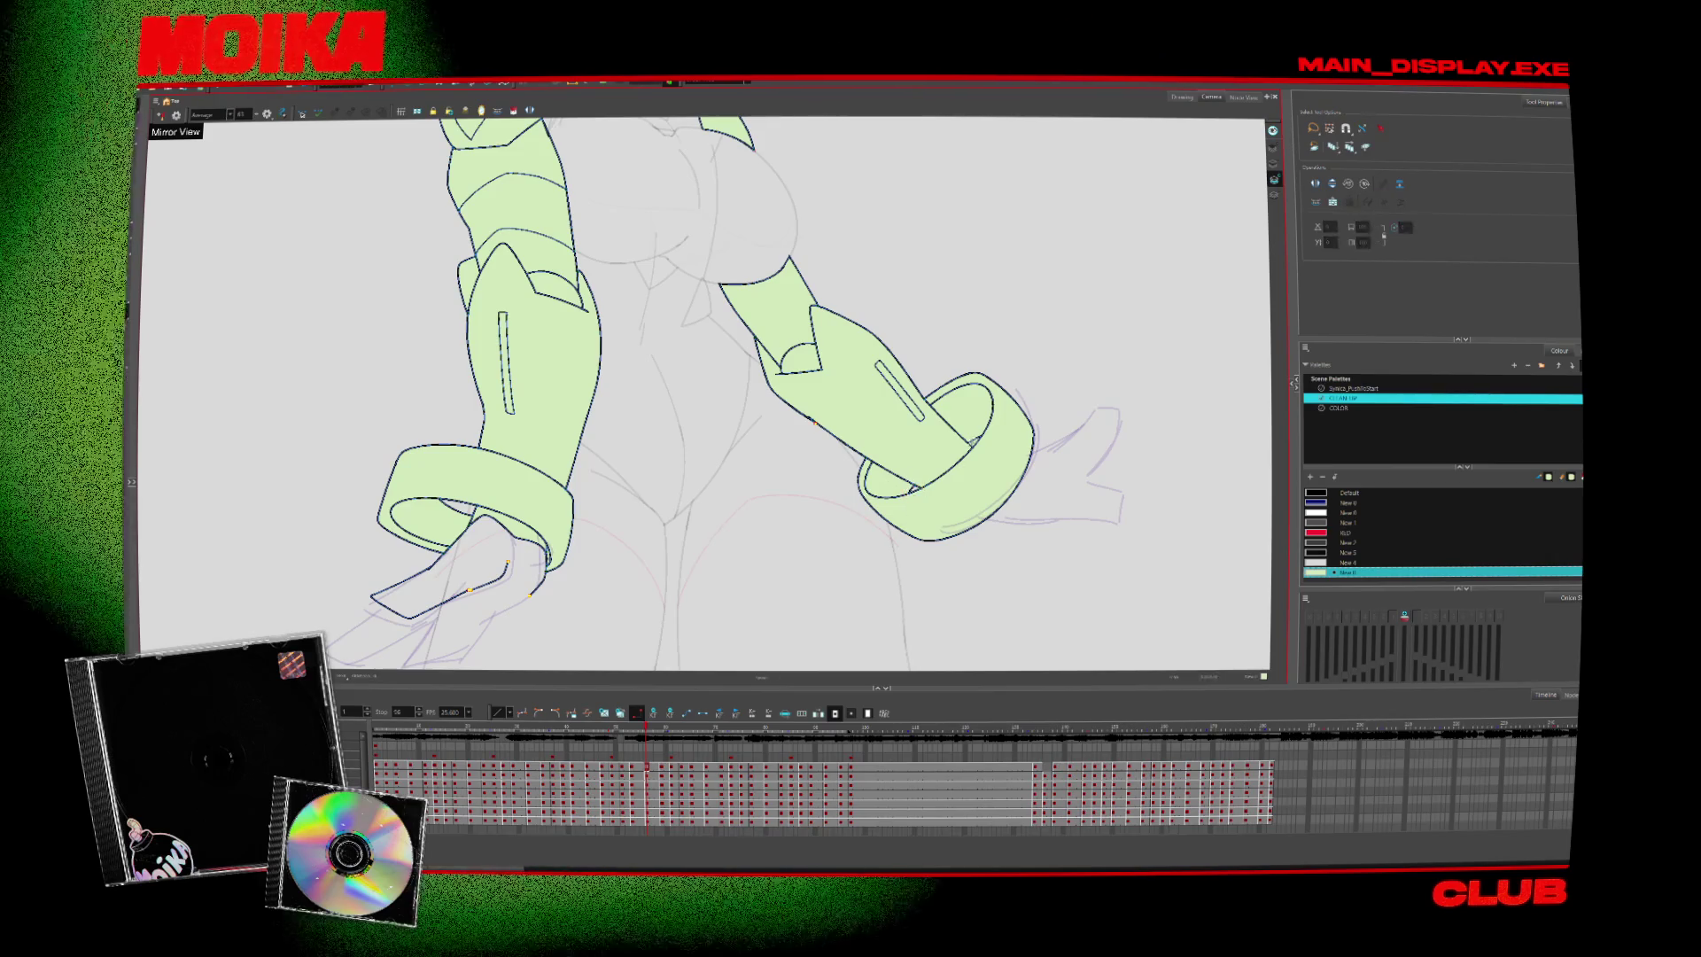
Continue frame by frame through the remaining crossed-arm drawings
key(period)
key(period)
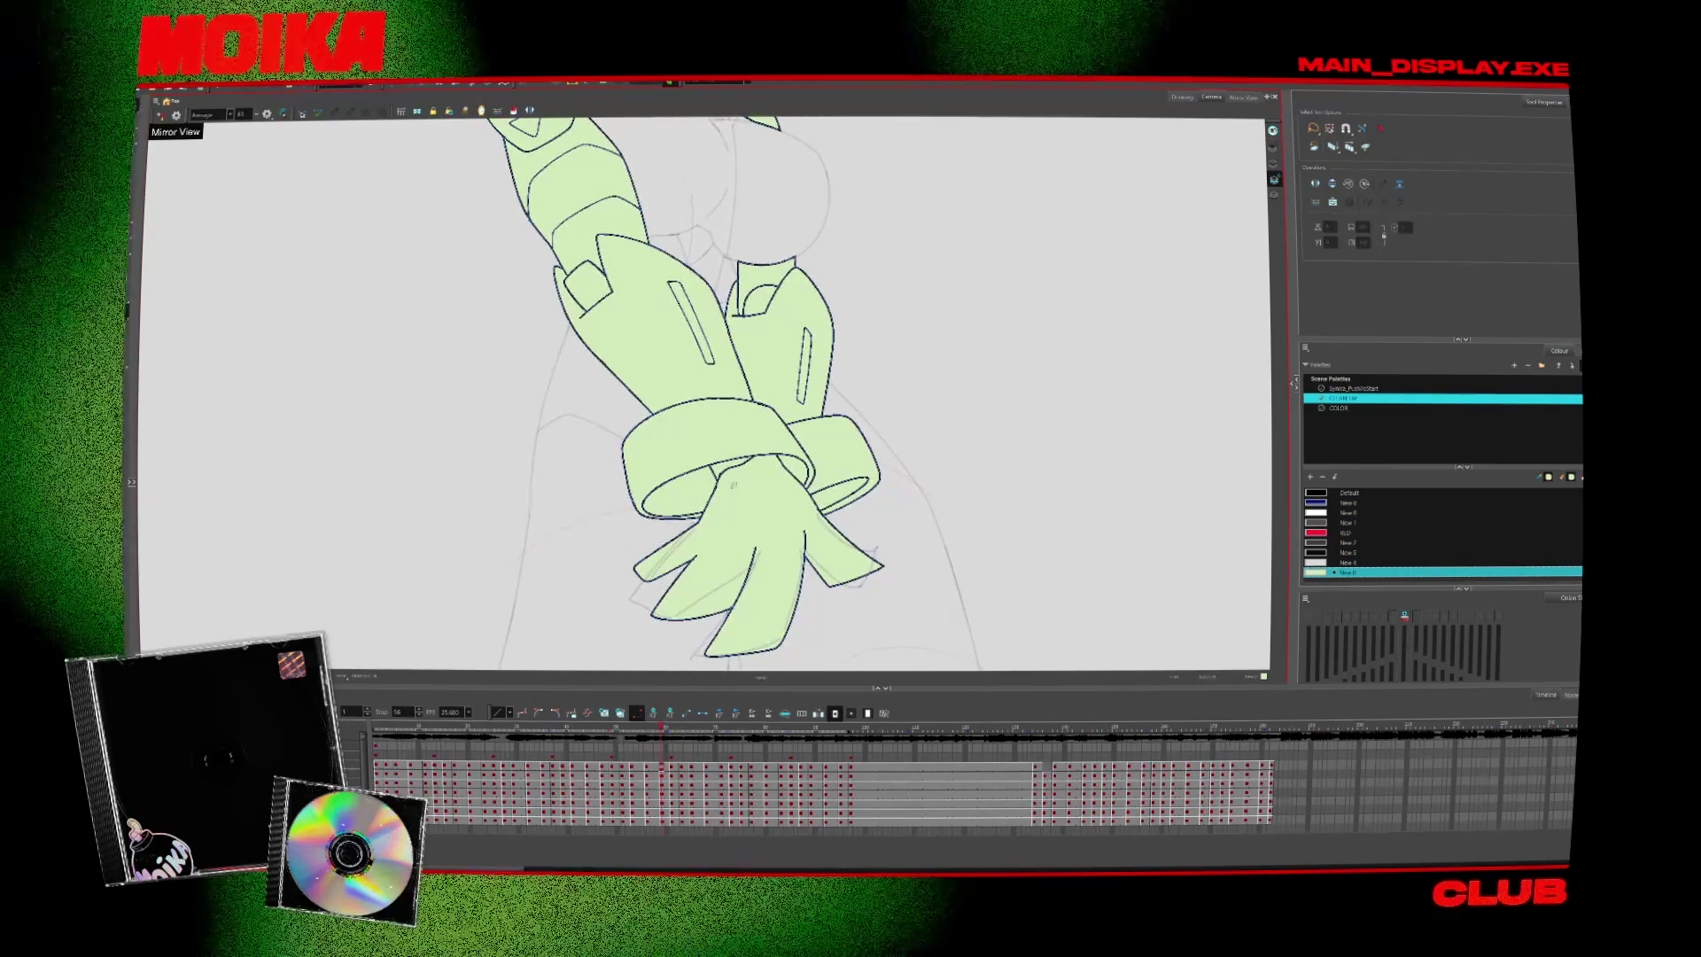
key(period)
key(period)
key(period)
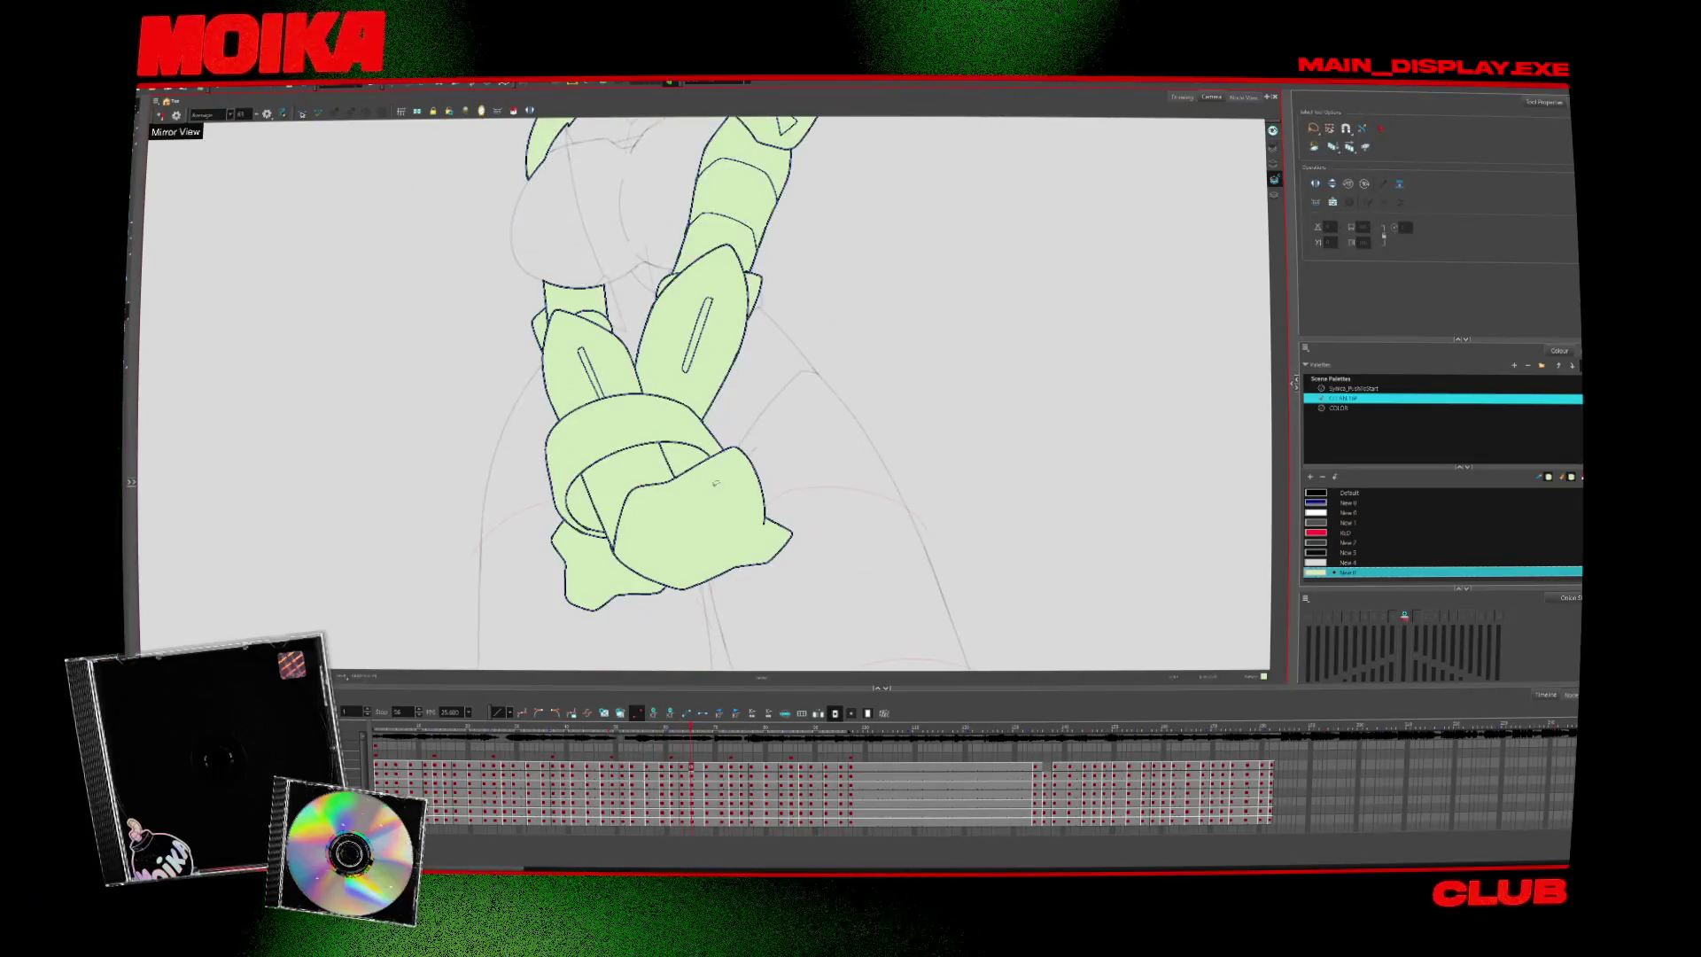
key(period)
key(period)
key(period)
key(period)
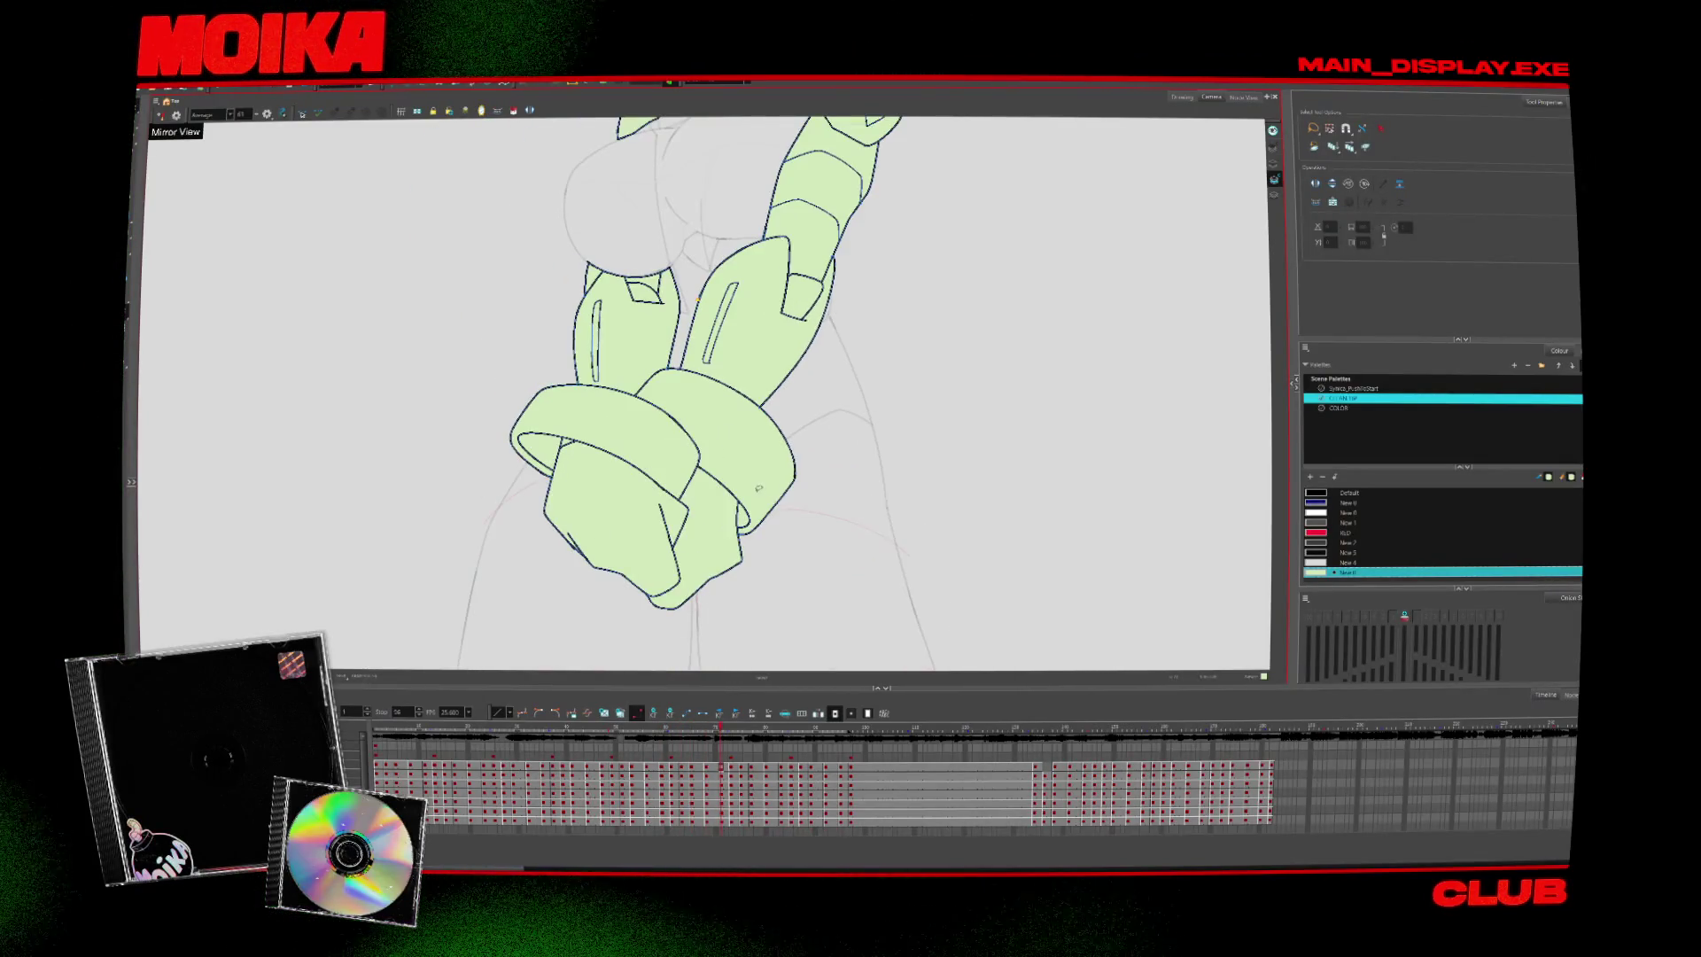
key(period)
key(period)
key(period)
key(period)
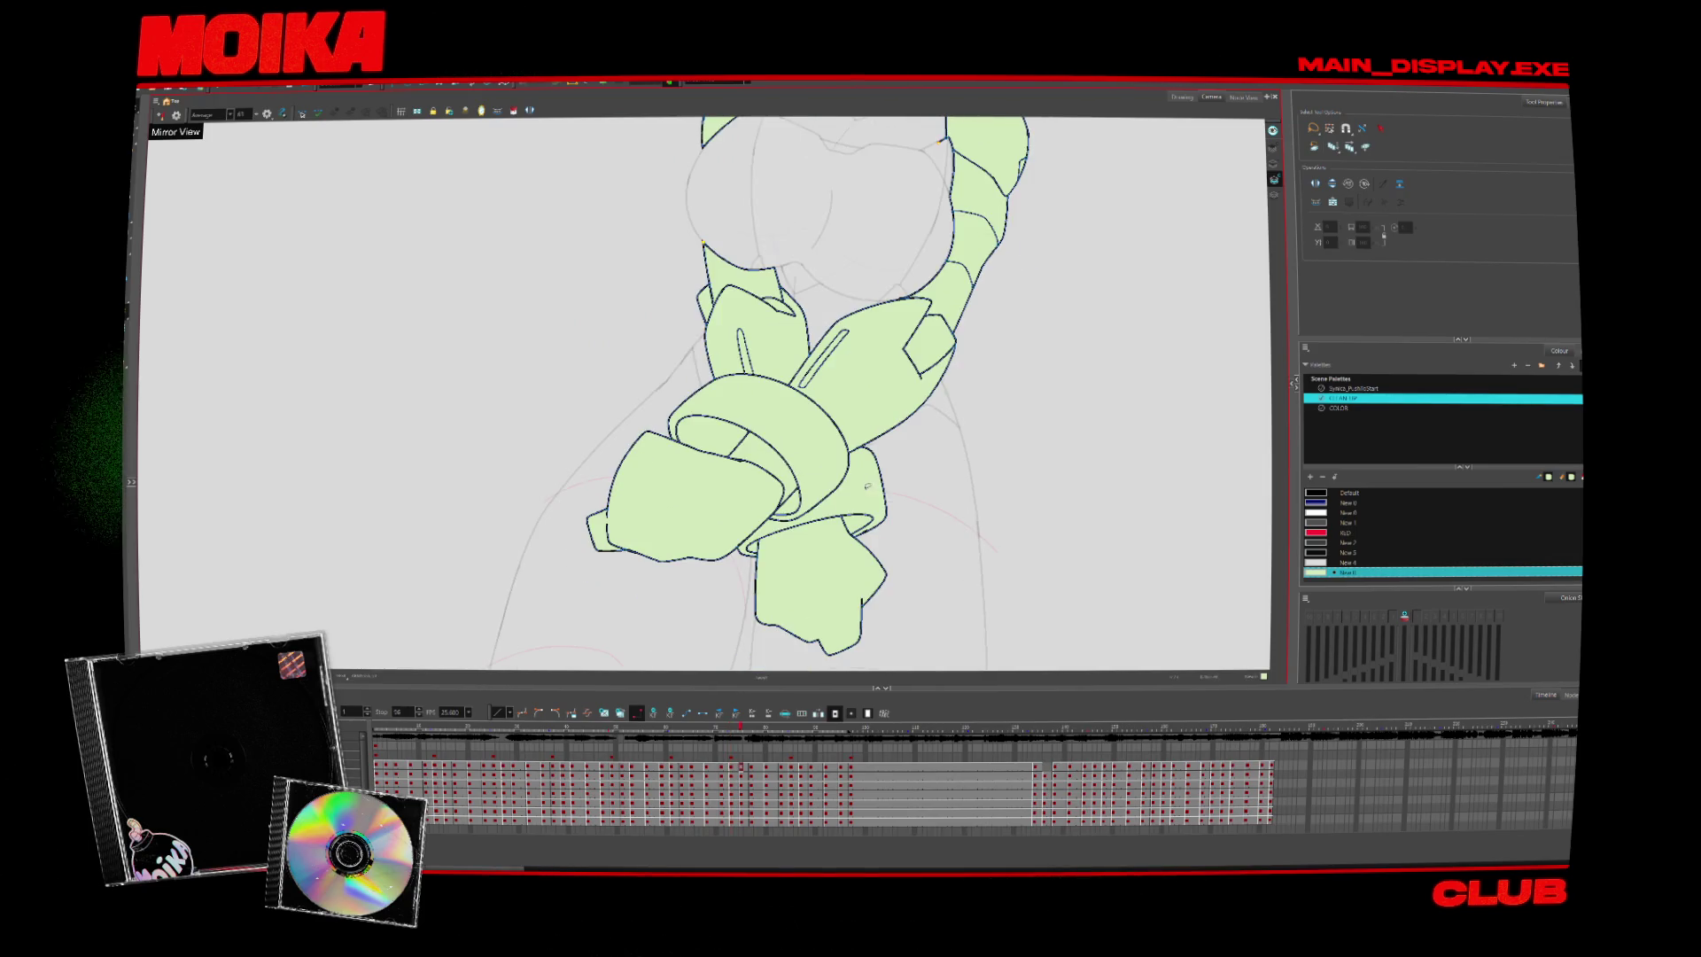
key(period)
key(period)
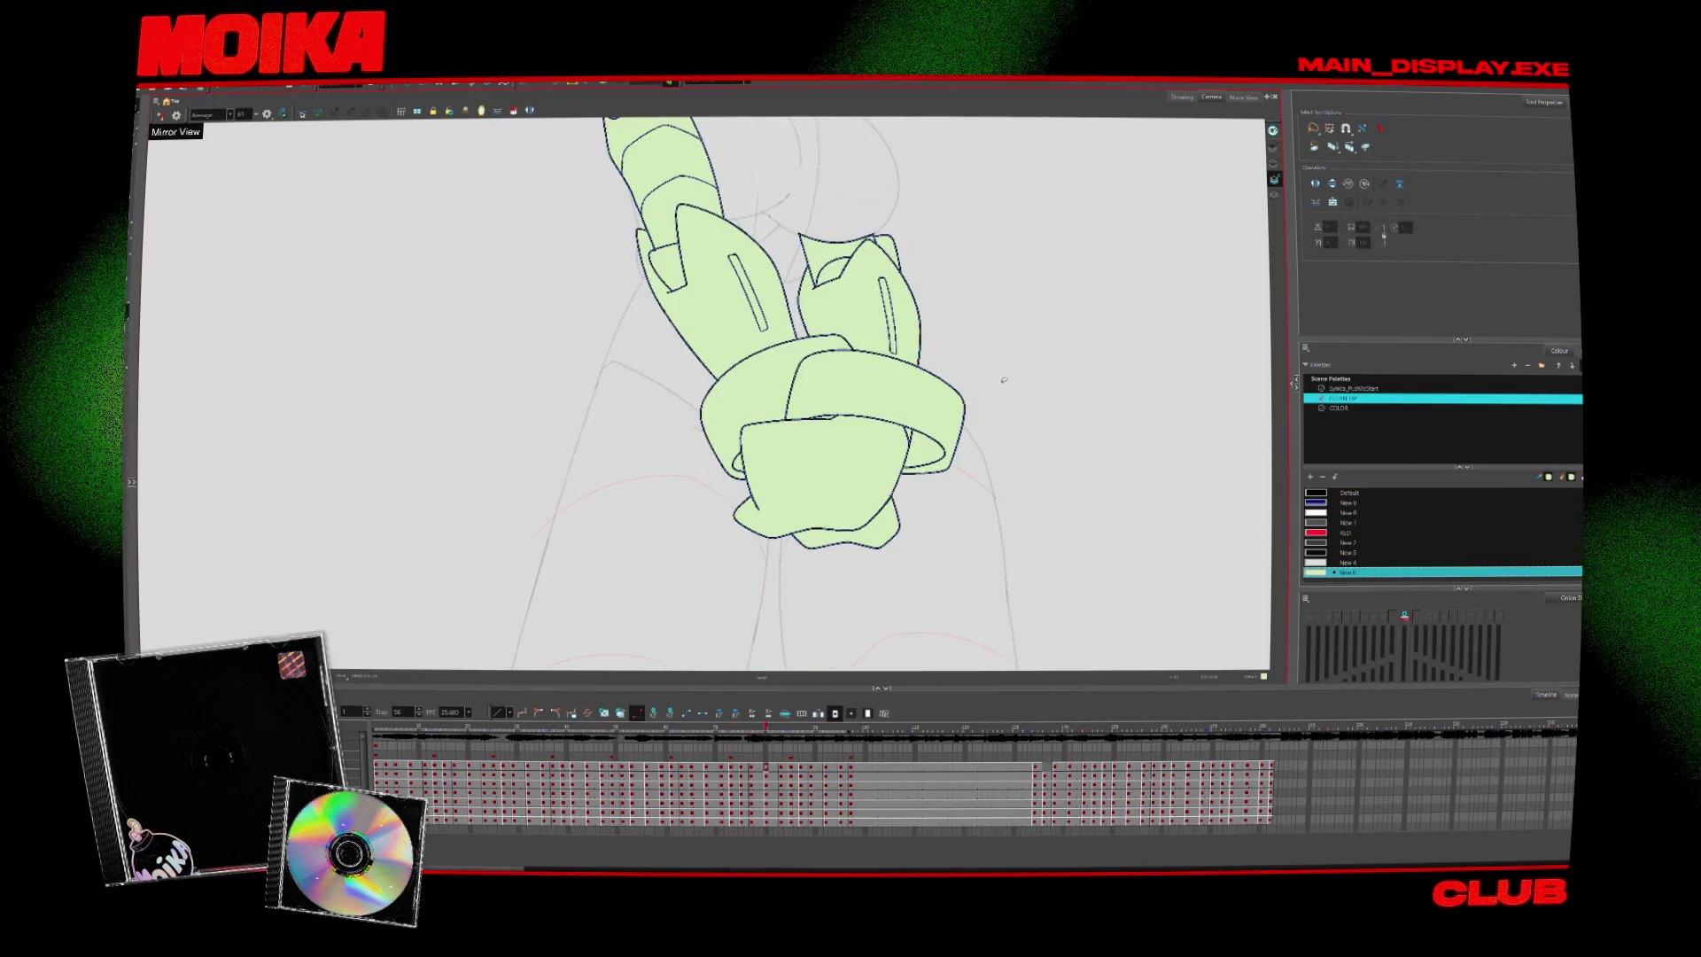
key(period)
key(period)
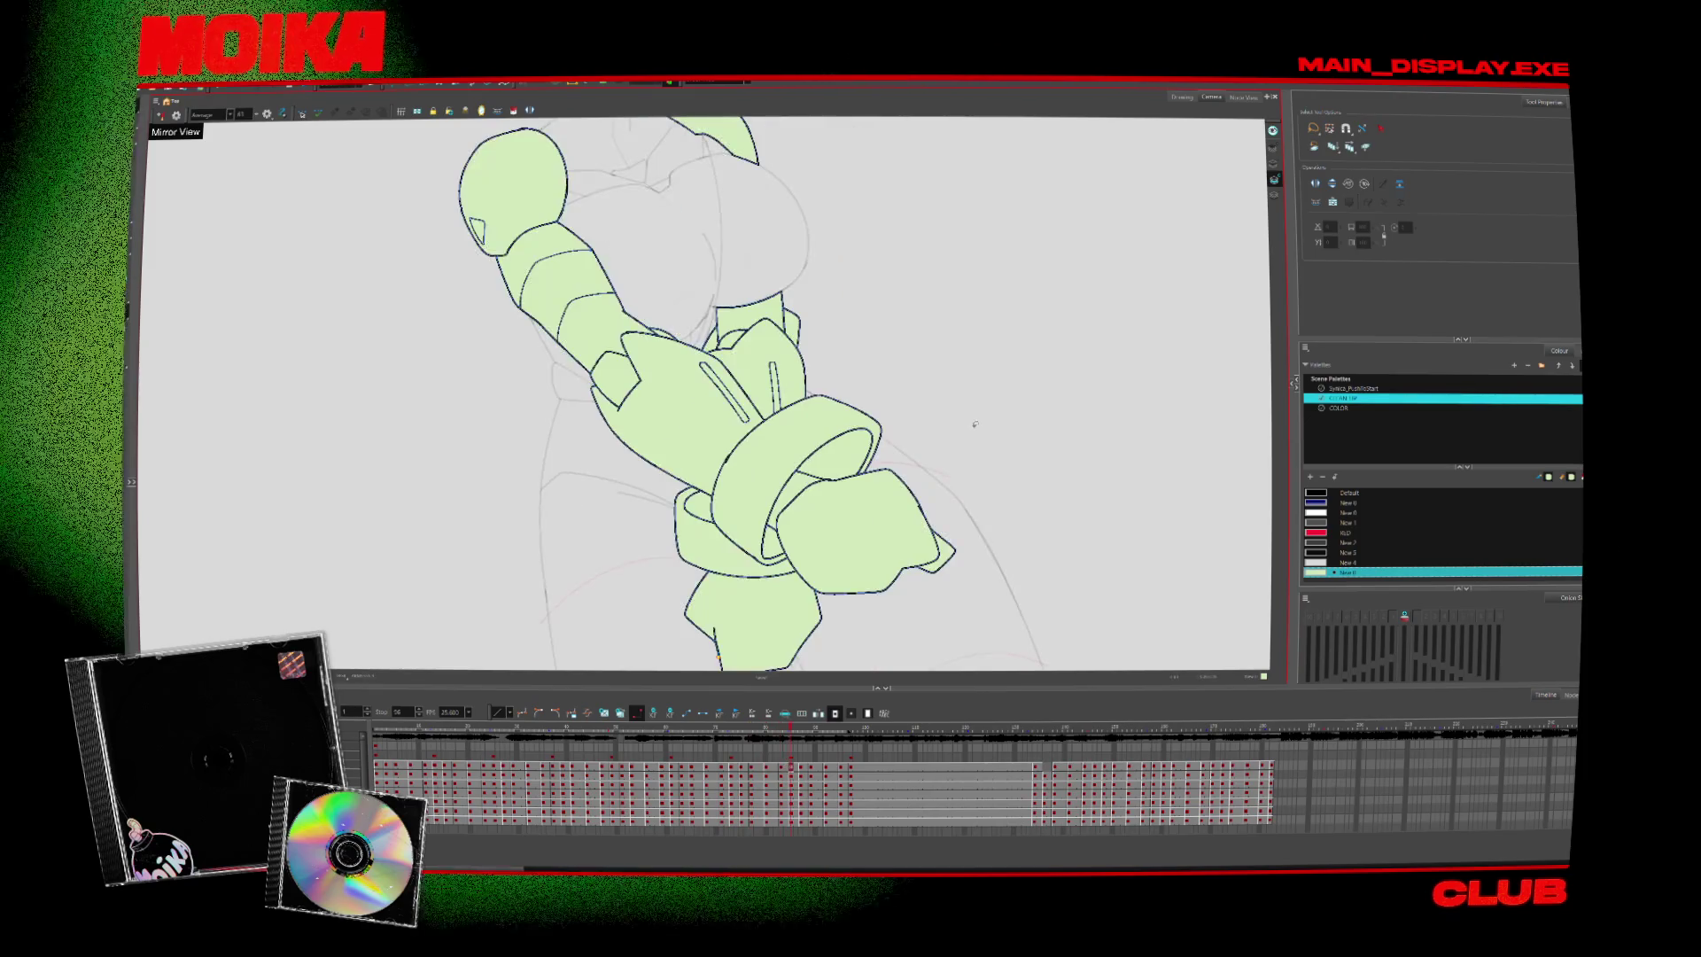
key(period)
key(period)
key(period)
key(period)
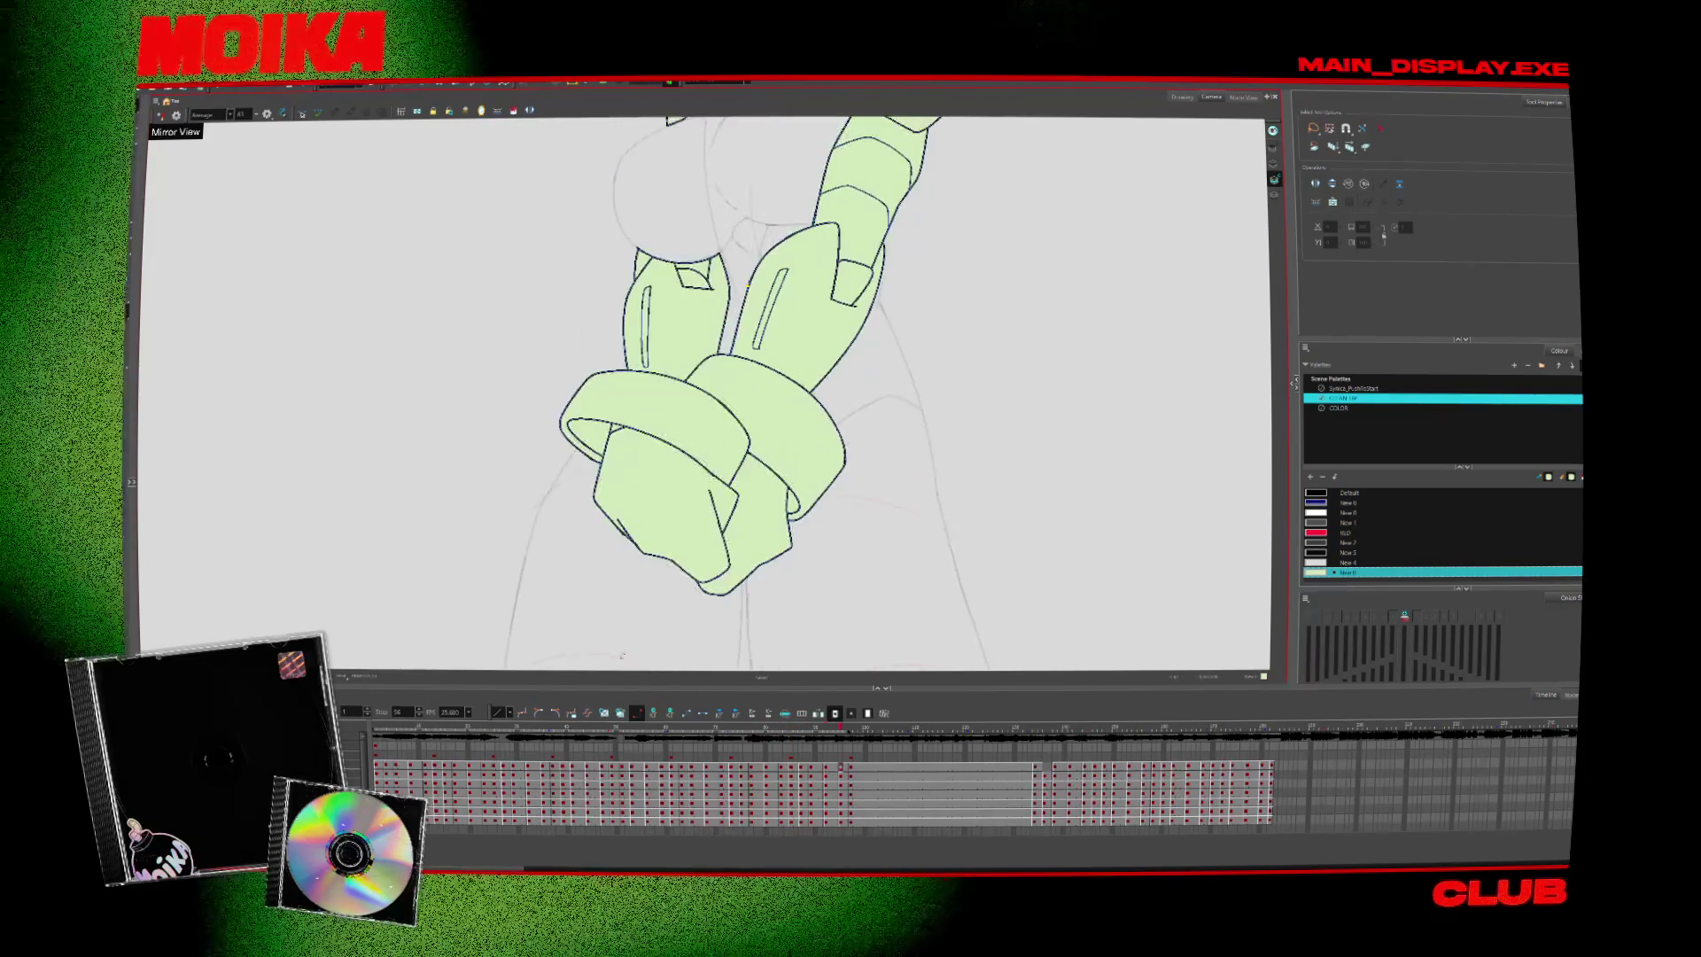
key(period)
key(period)
key(period)
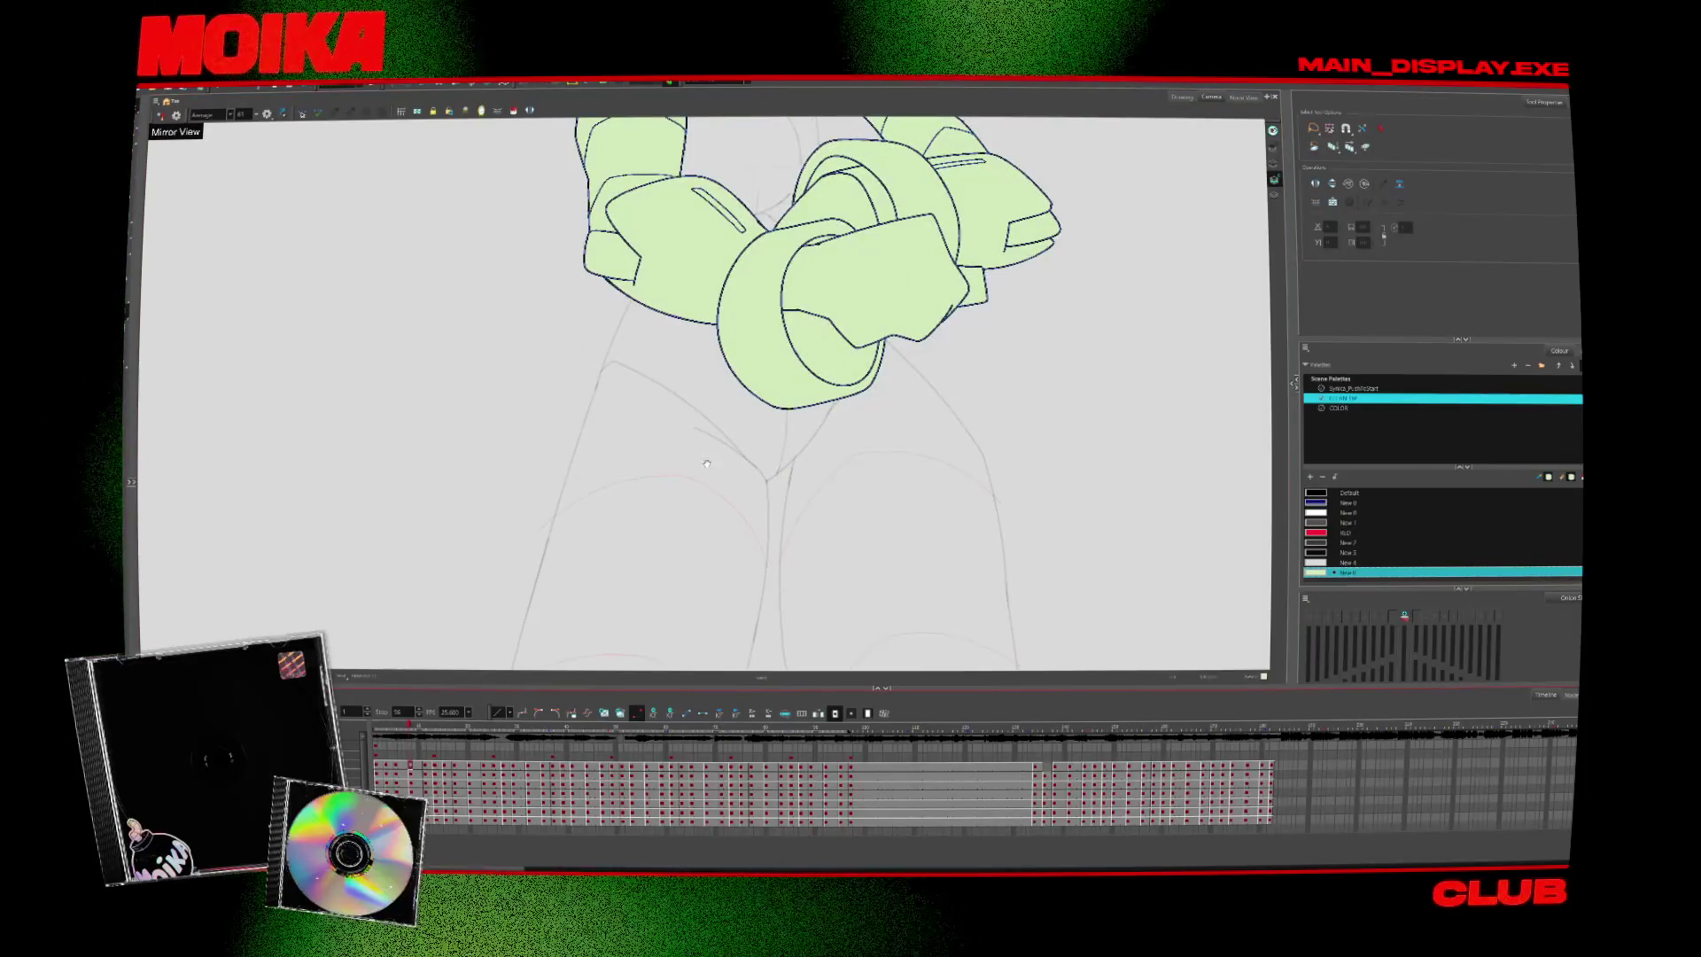
key(period)
key(period)
key(period)
key(period)
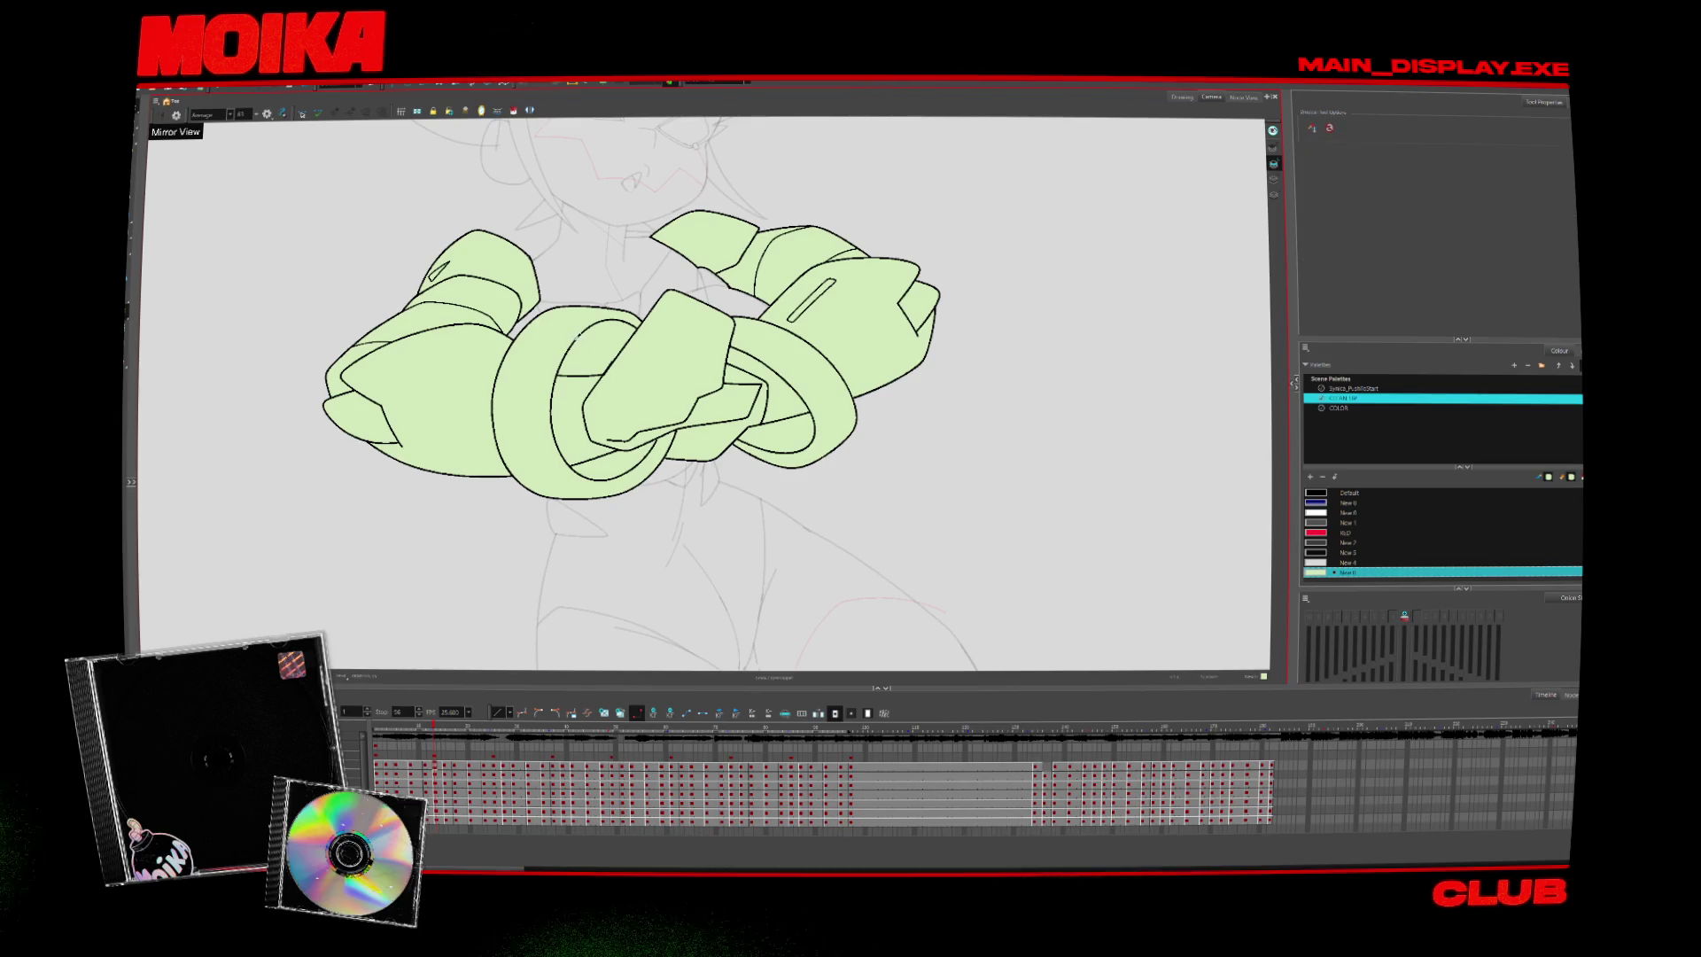
Mirror the view and look at the Sync_PushToStart palette before returning to CLEAN UP
click(160, 115)
click(1353, 388)
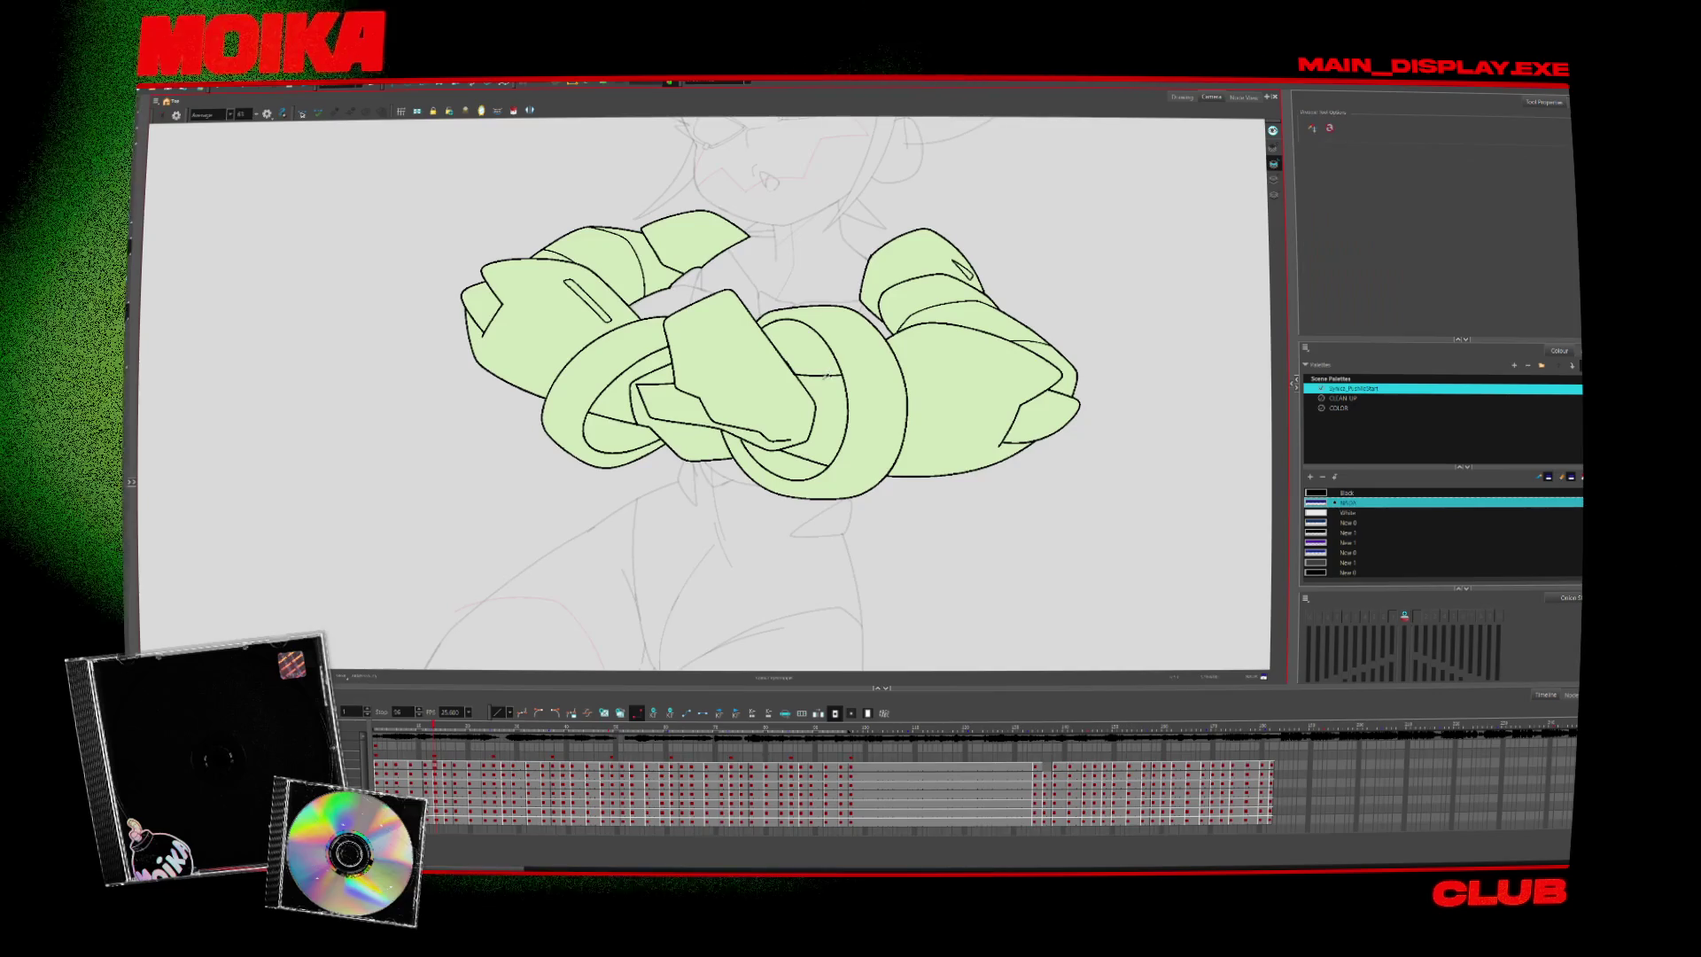
click(1342, 398)
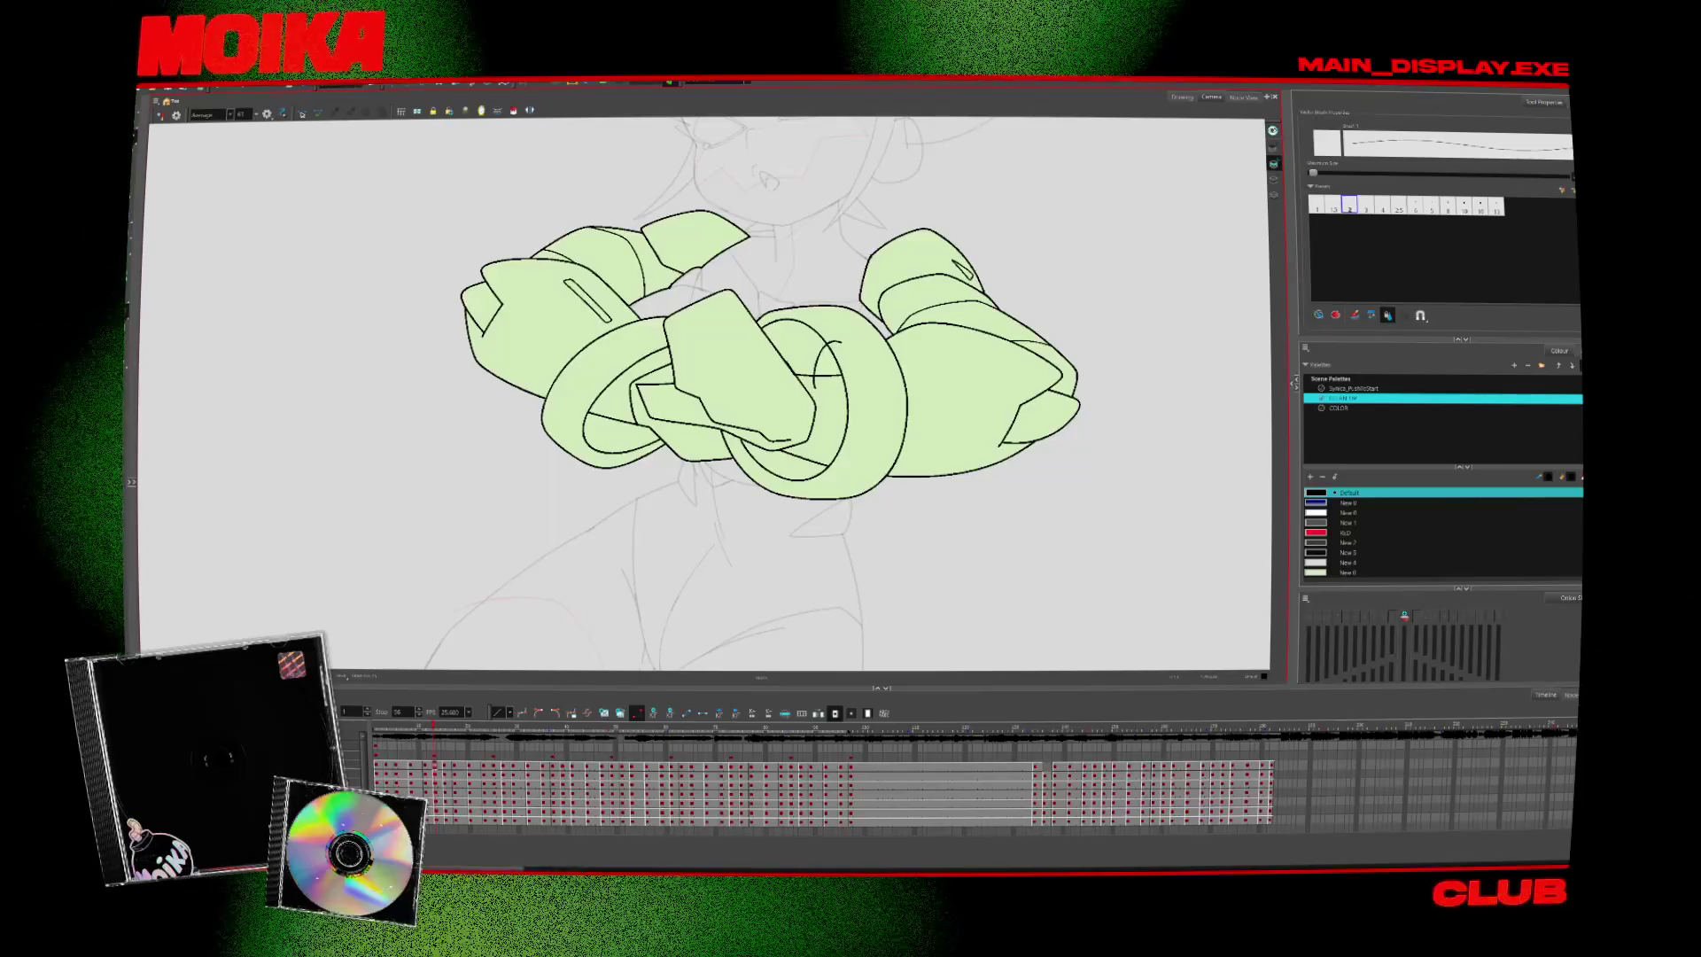
key(alt+i)
key(alt+b)
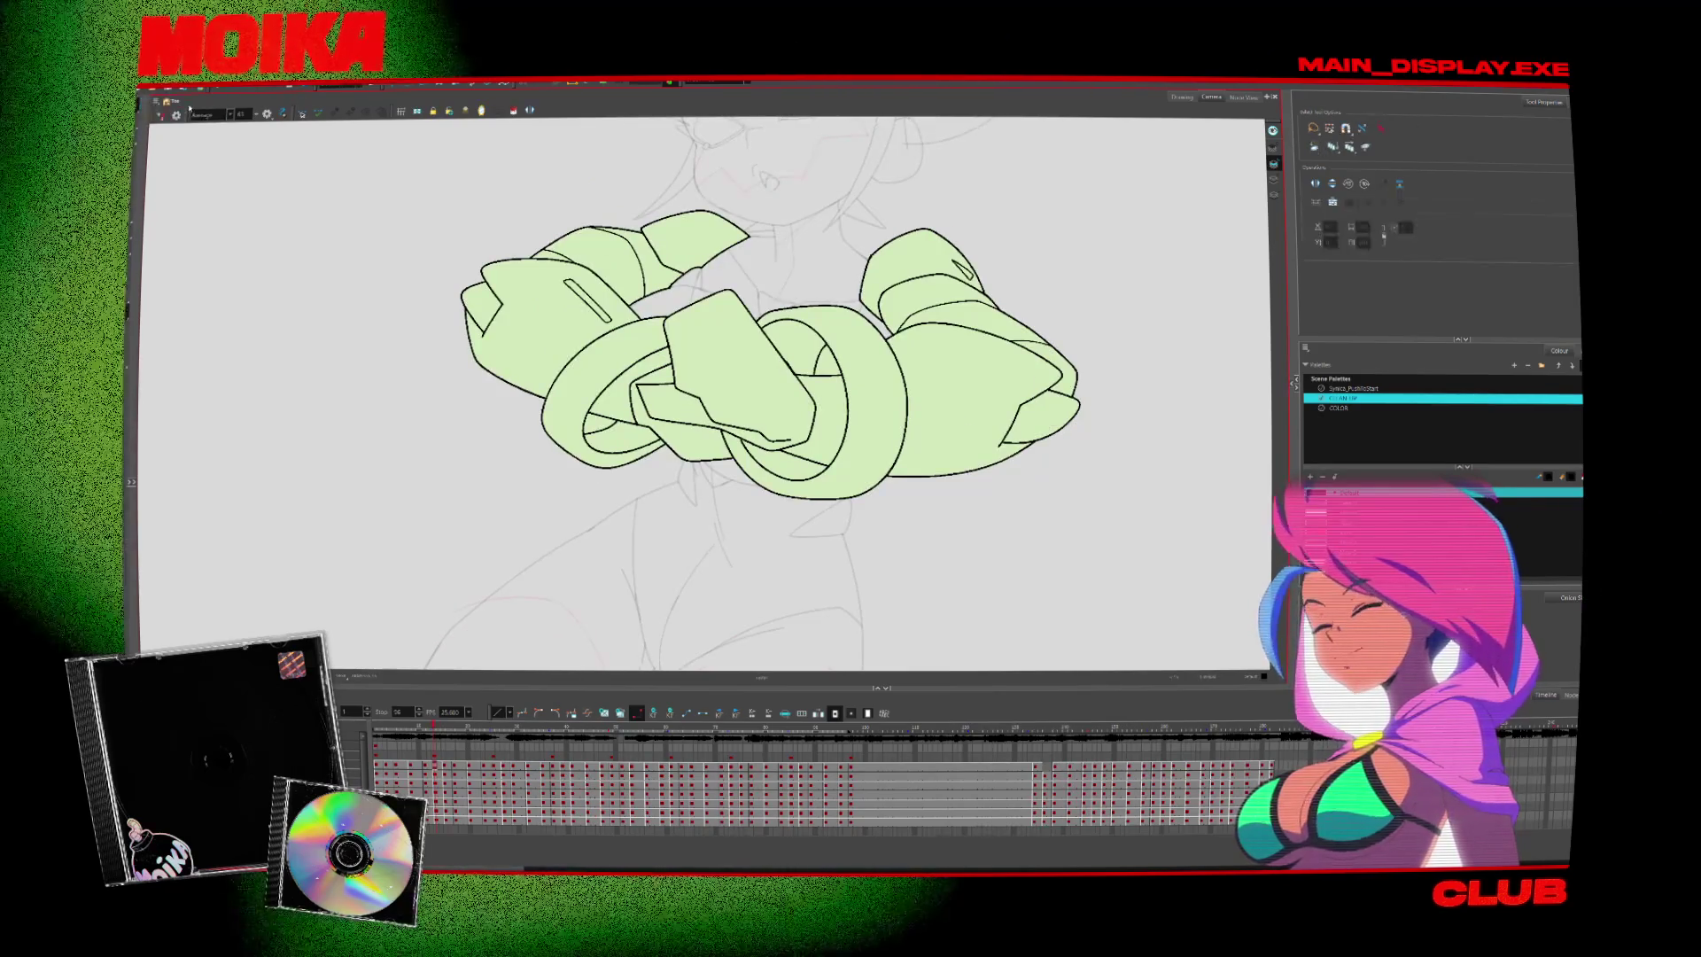
Delete the stray black fill inside the left arm's ring, comparing neighbouring drawings
key(alt+s)
key(ctrl+a)
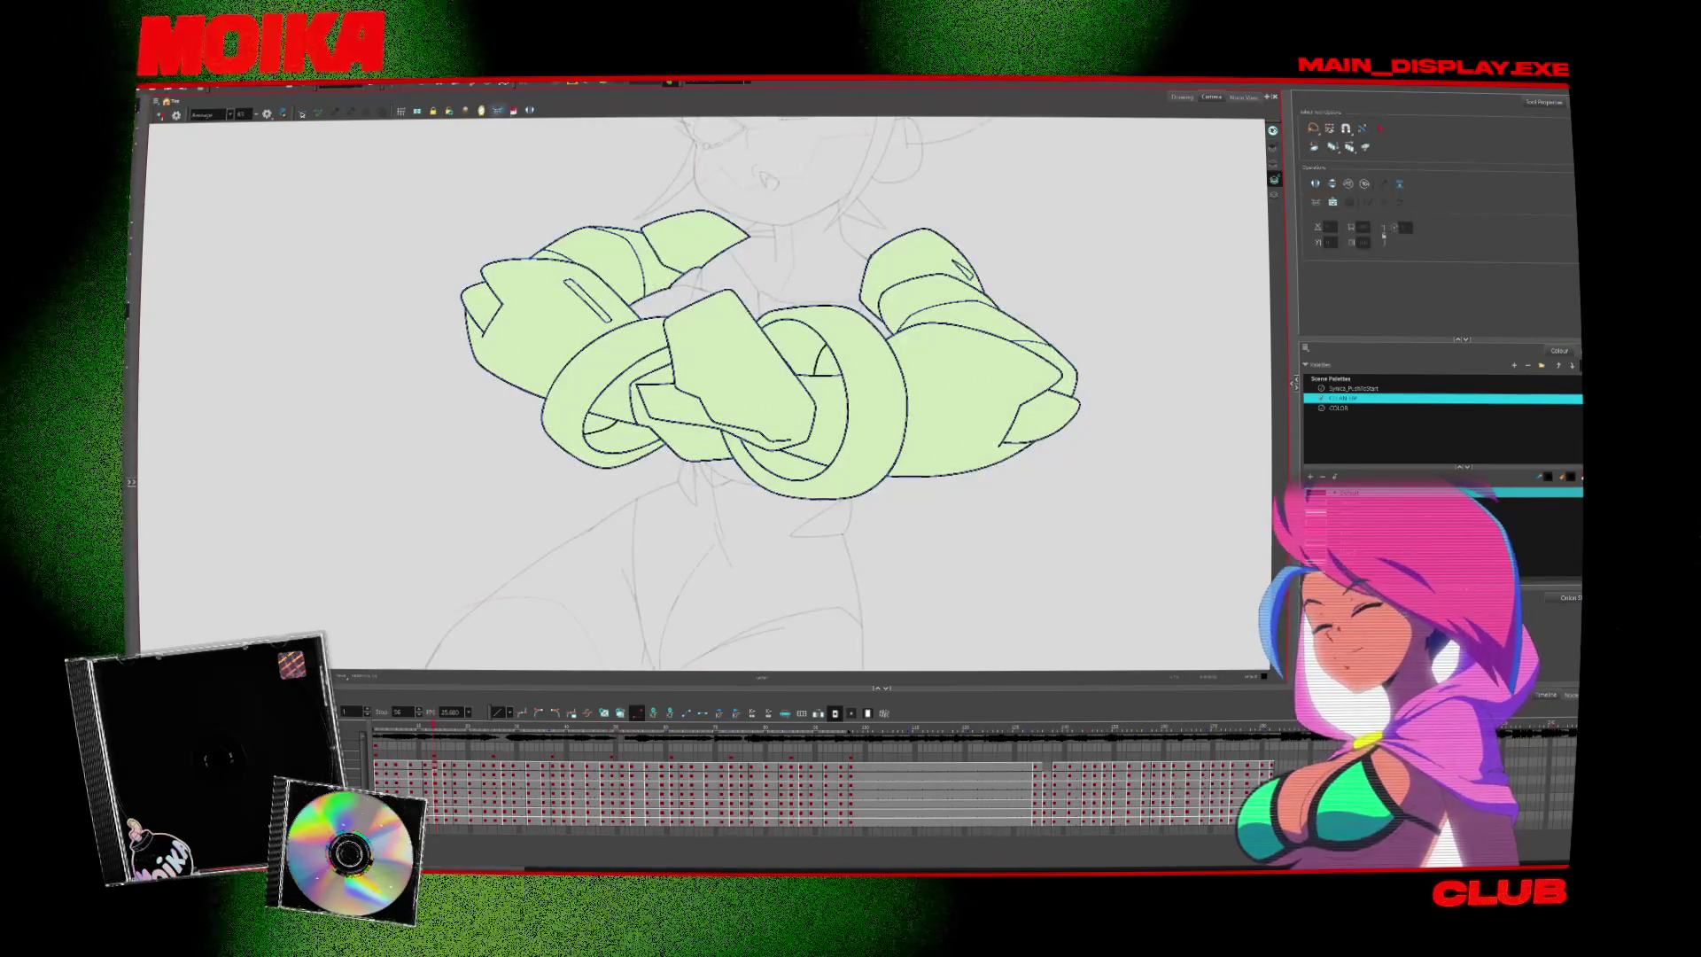
key(comma)
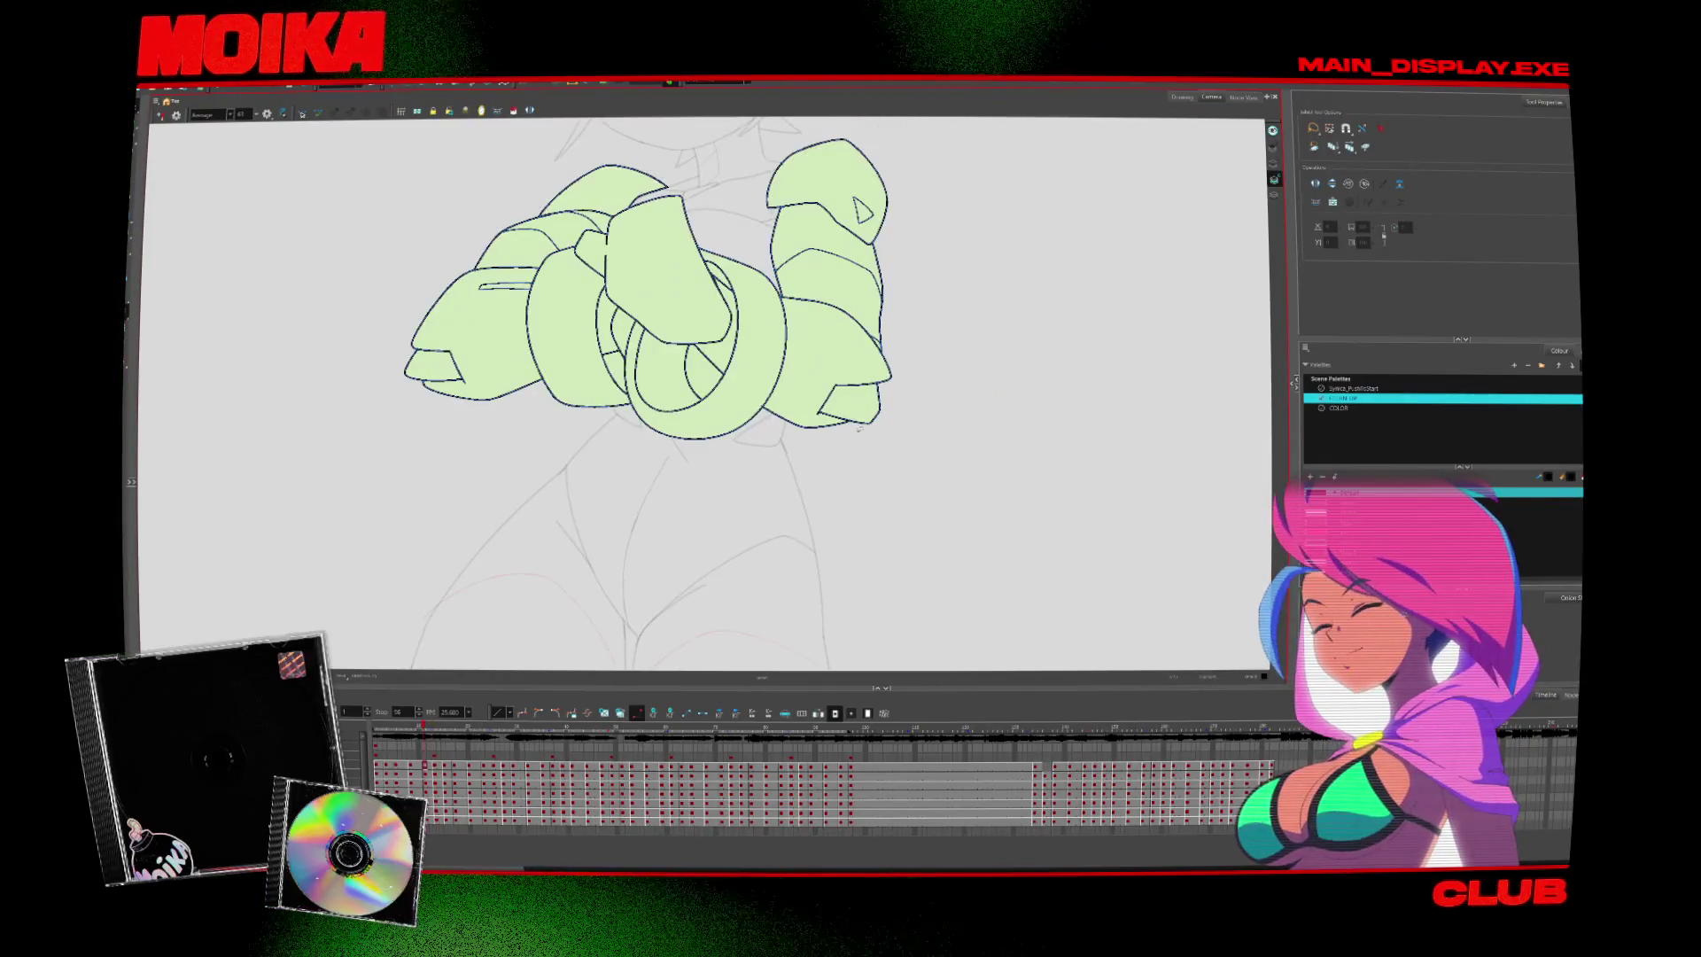
key(Delete)
key(comma)
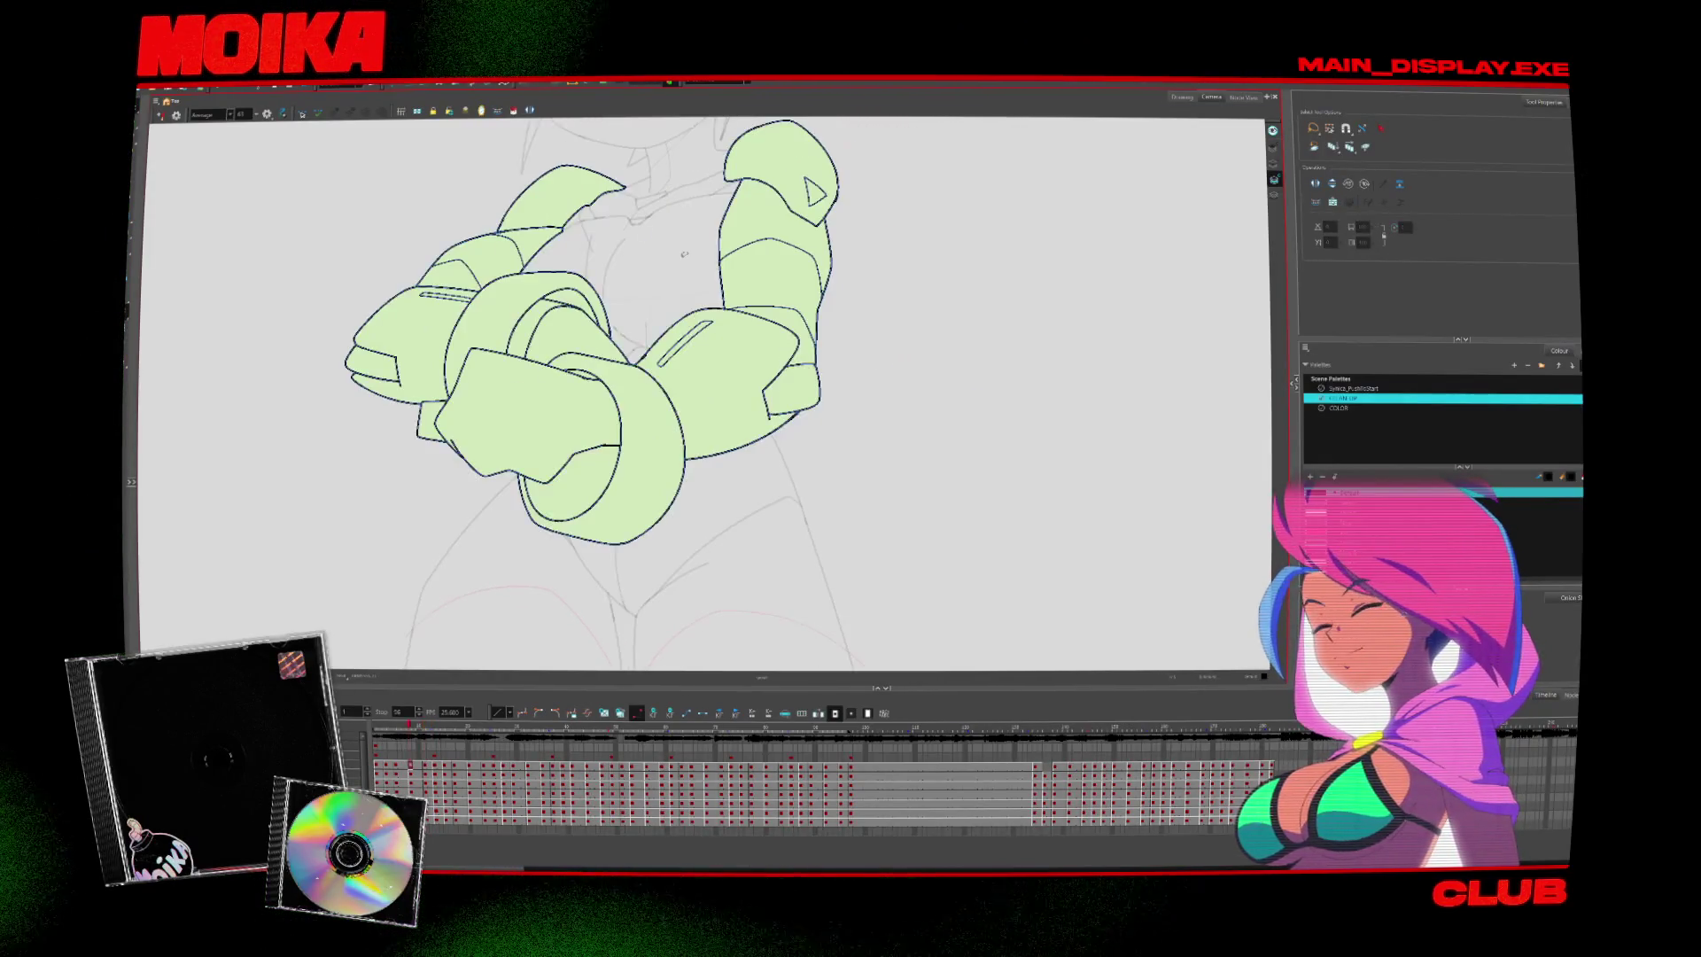
key(comma)
key(period)
key(period)
key(period)
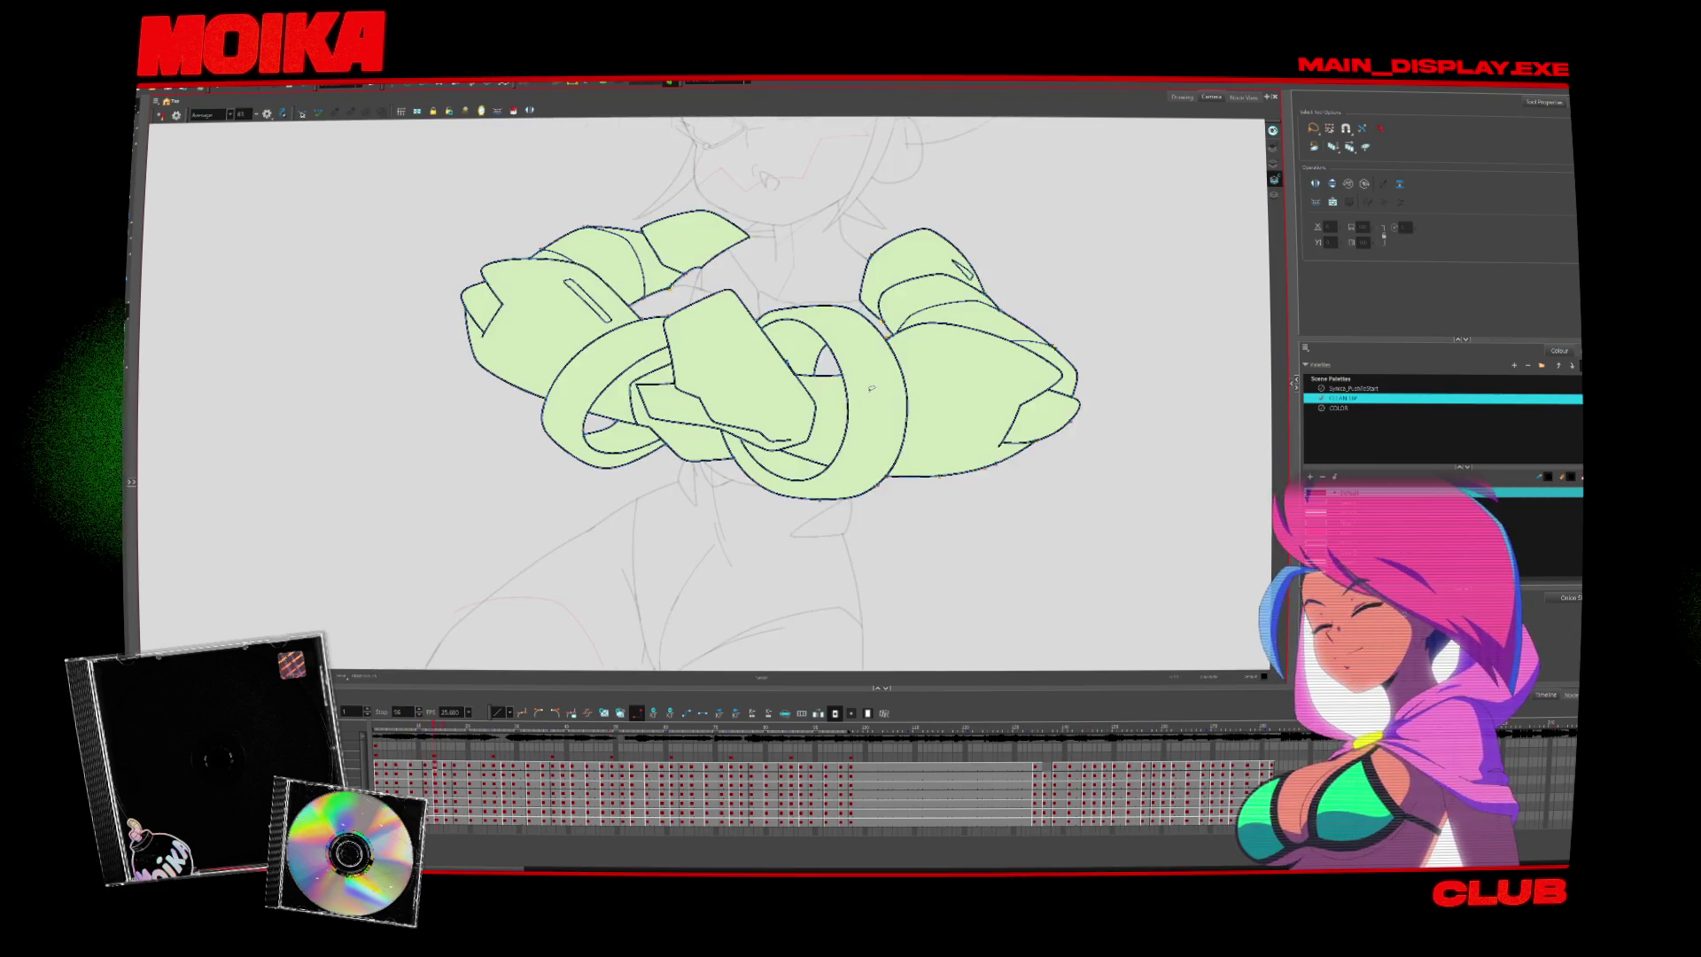
key(period)
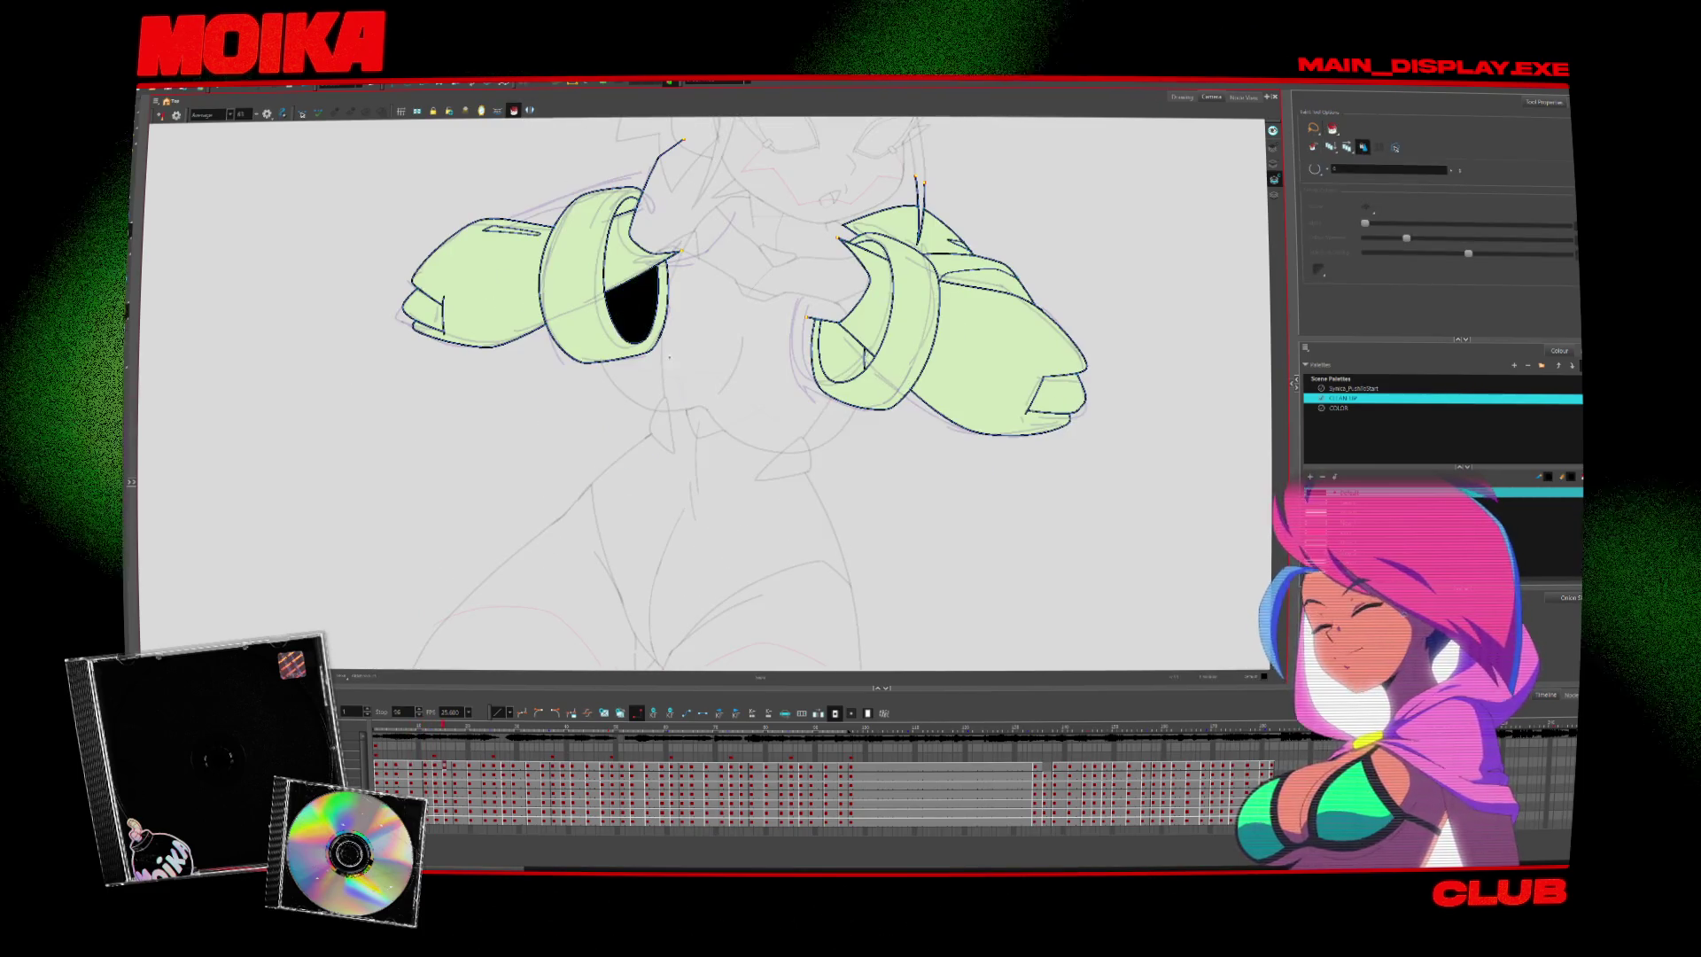
key(Delete)
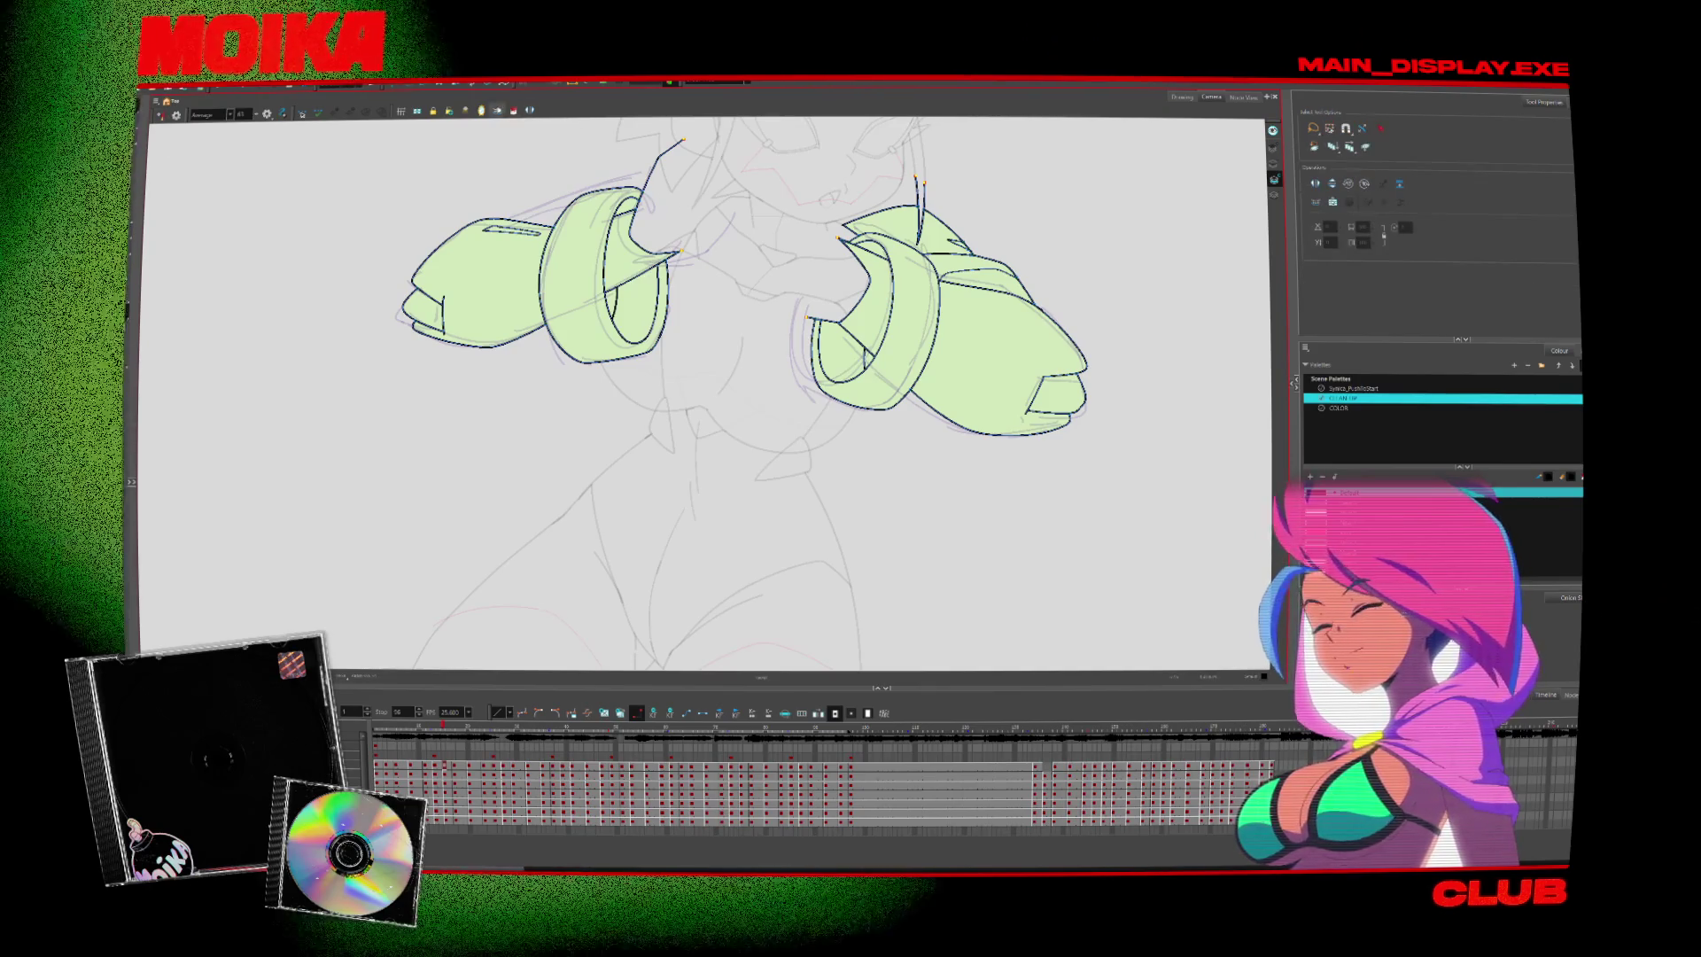
Step forward seven drawings through the following arm poses and zoom the view
key(period)
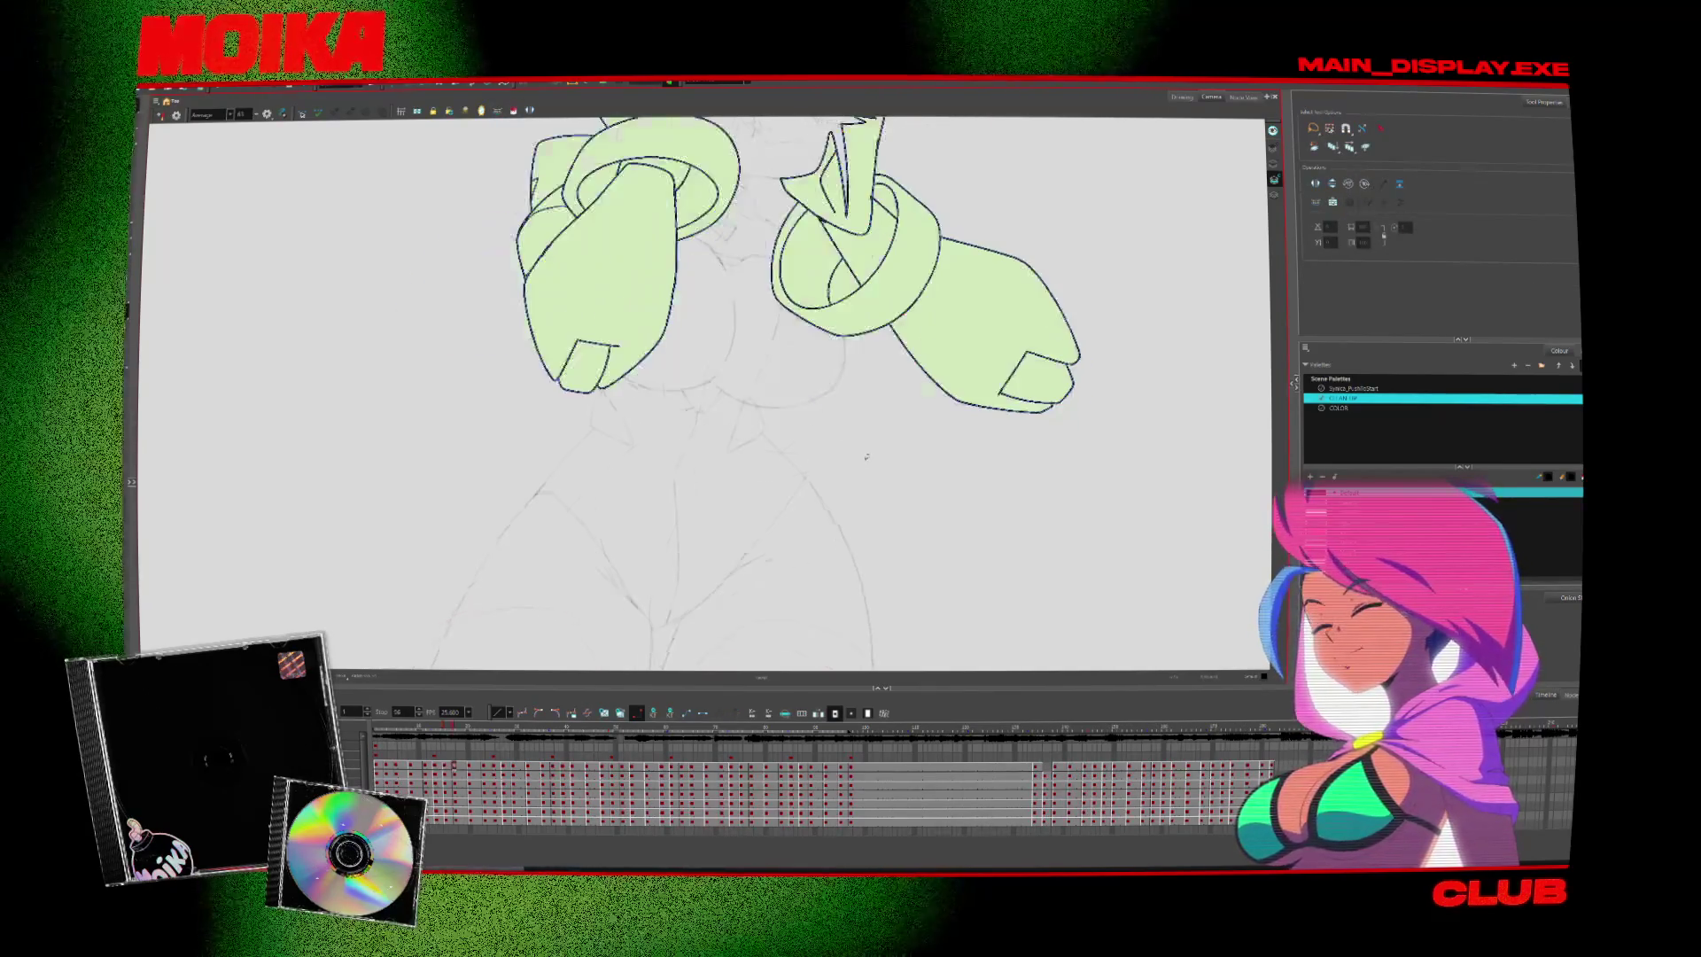
key(period)
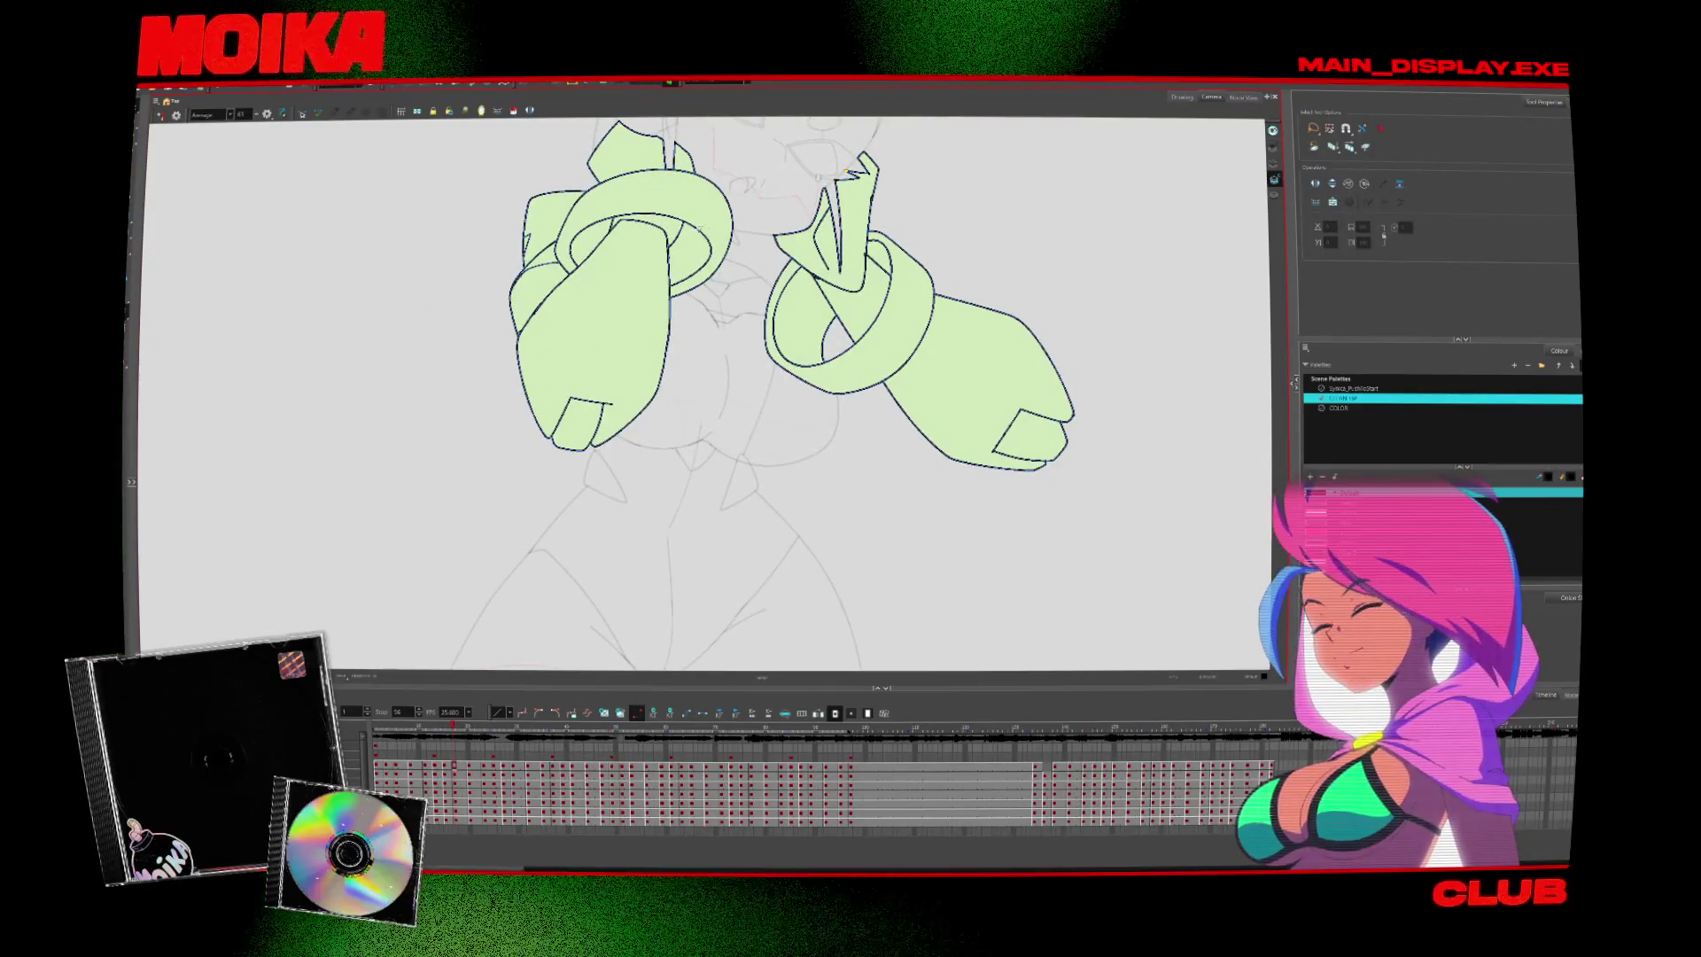
key(period)
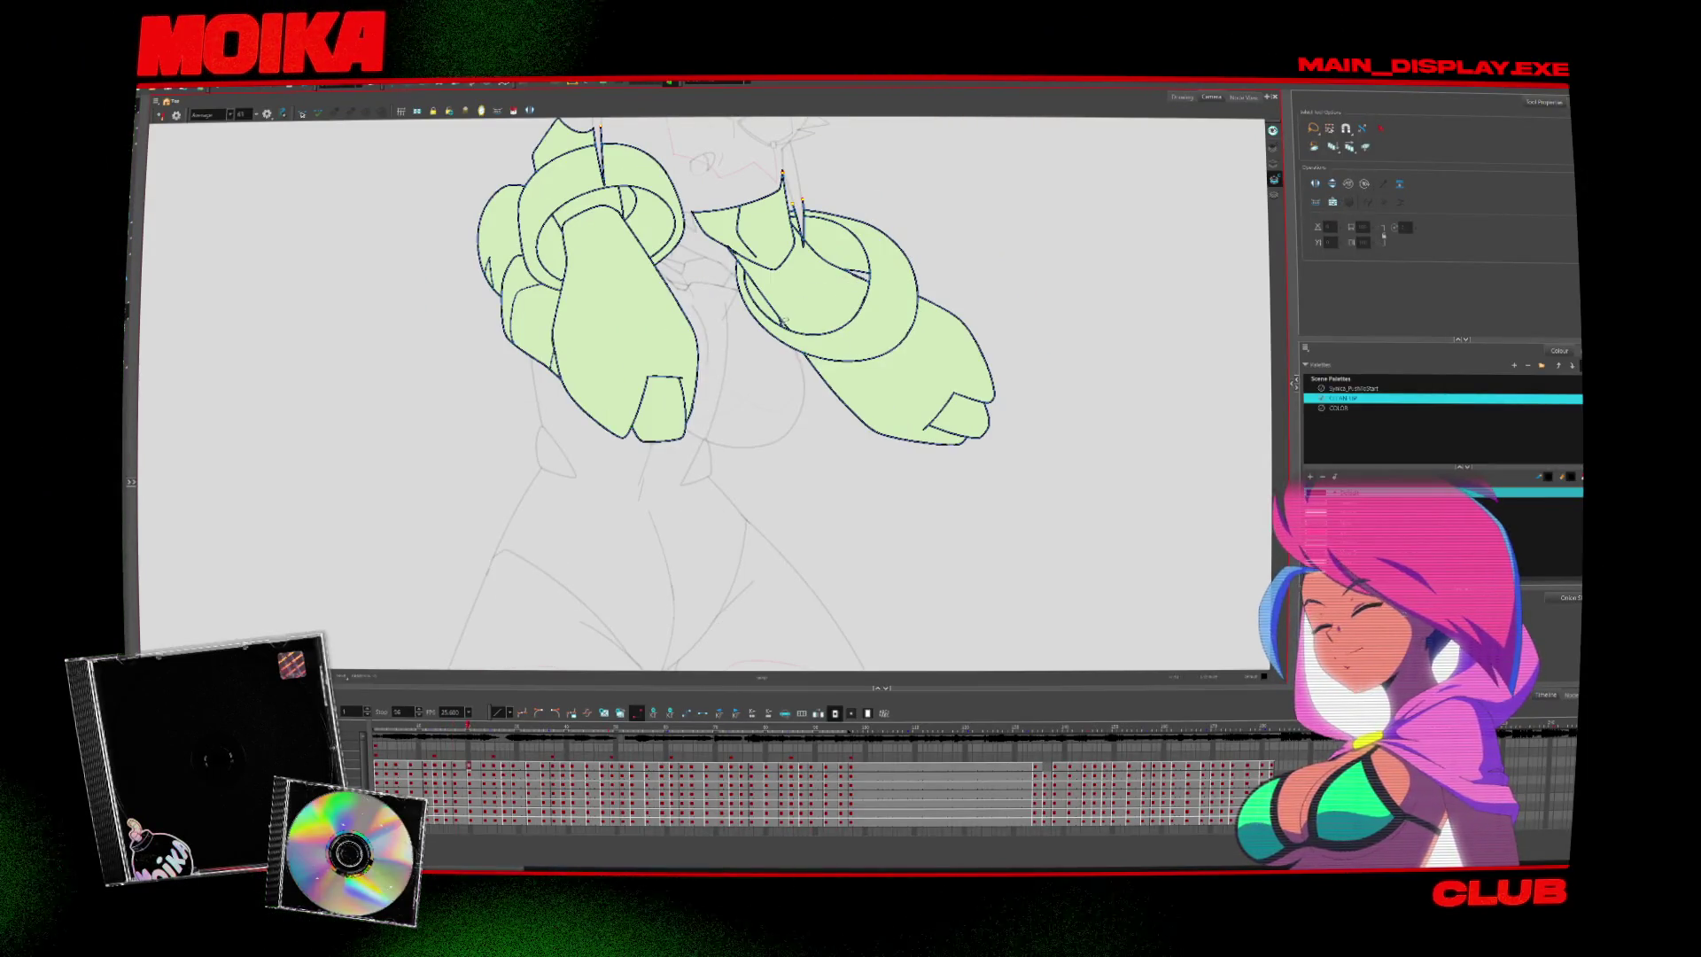
key(period)
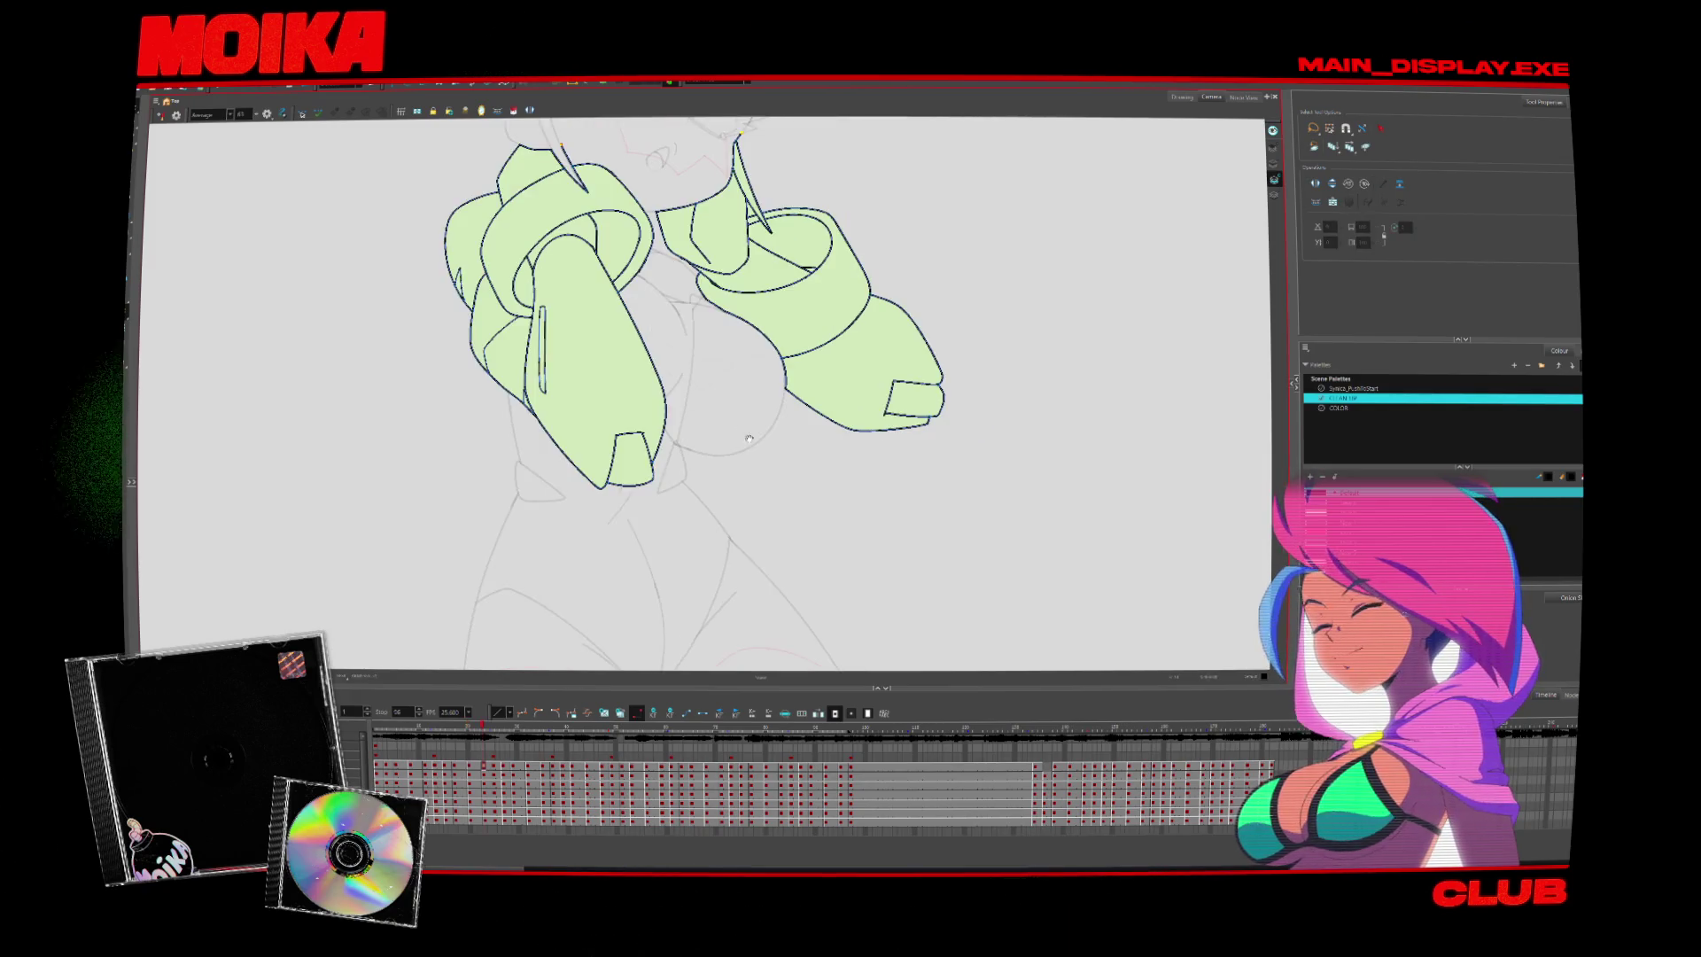
key(period)
key(period)
key(period)
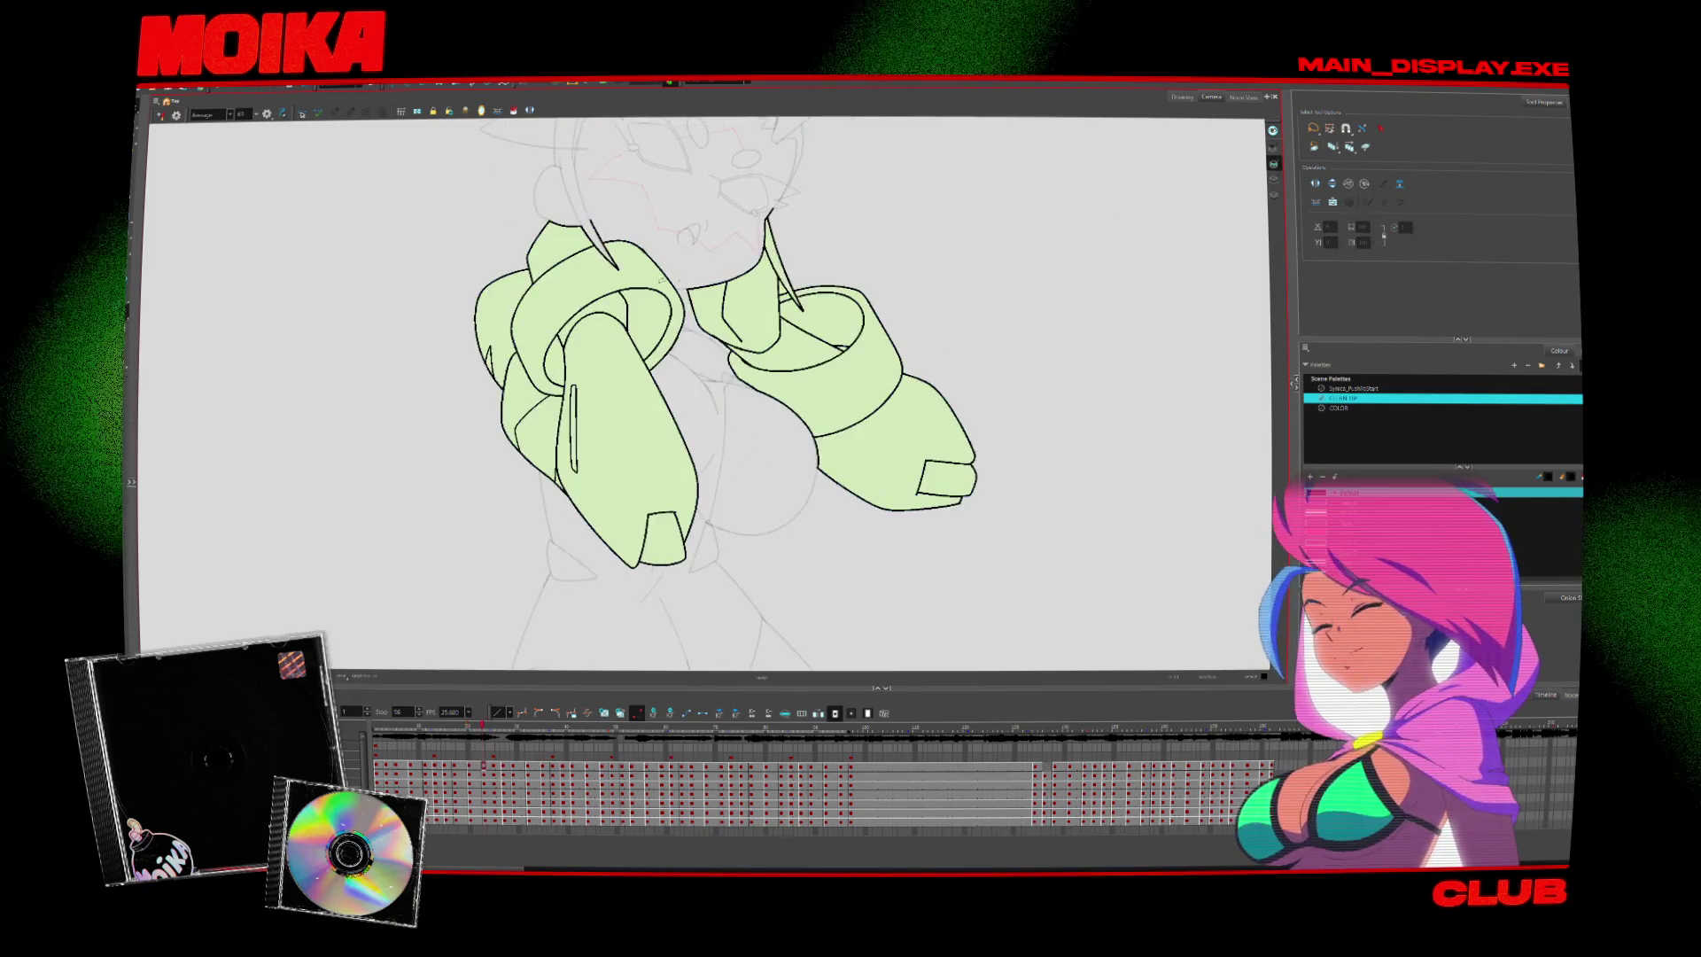
key(period)
click(1274, 163)
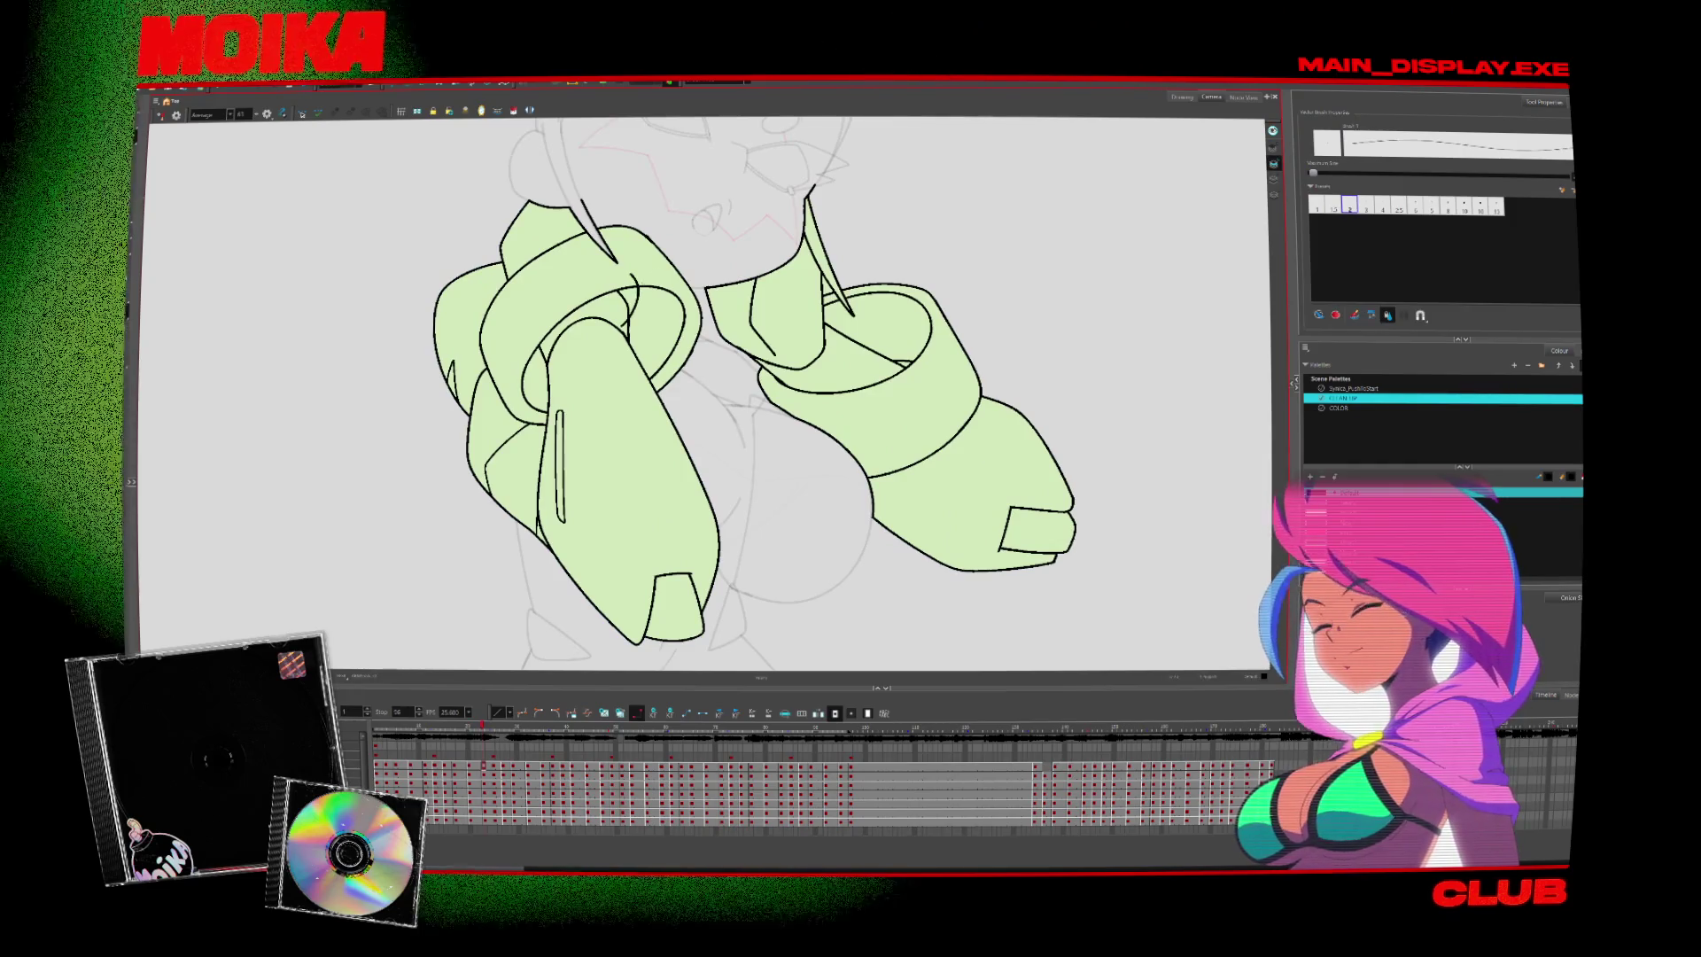
key(alt+z)
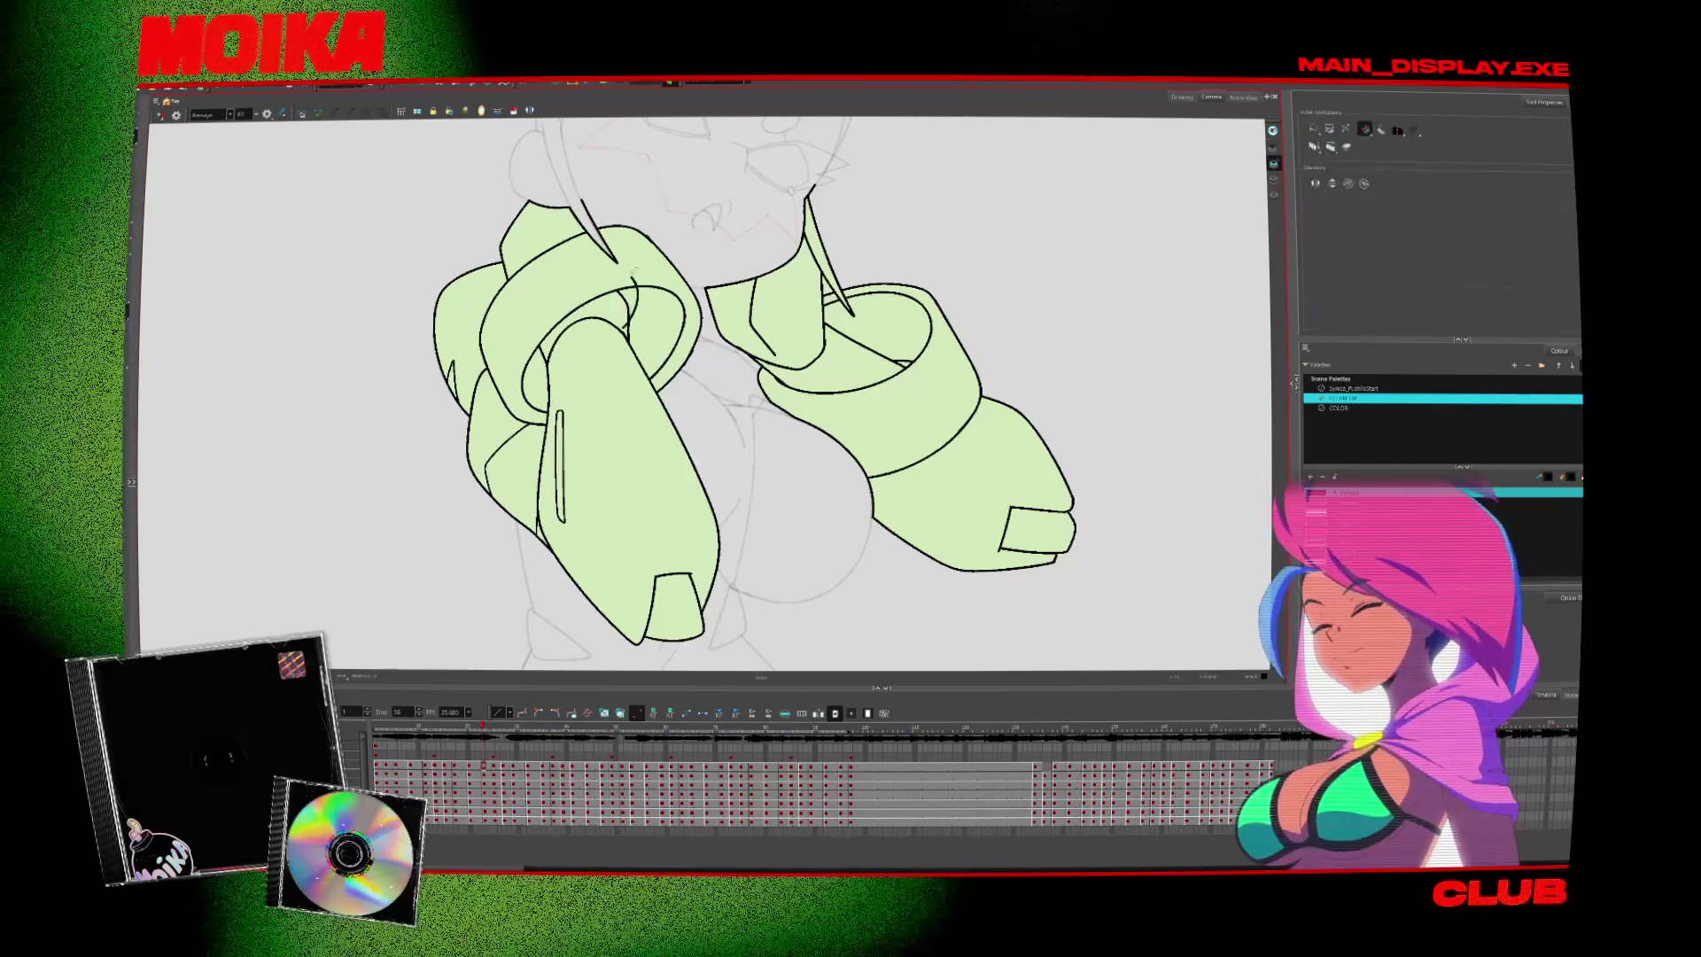
scroll(837, 339, down, 2)
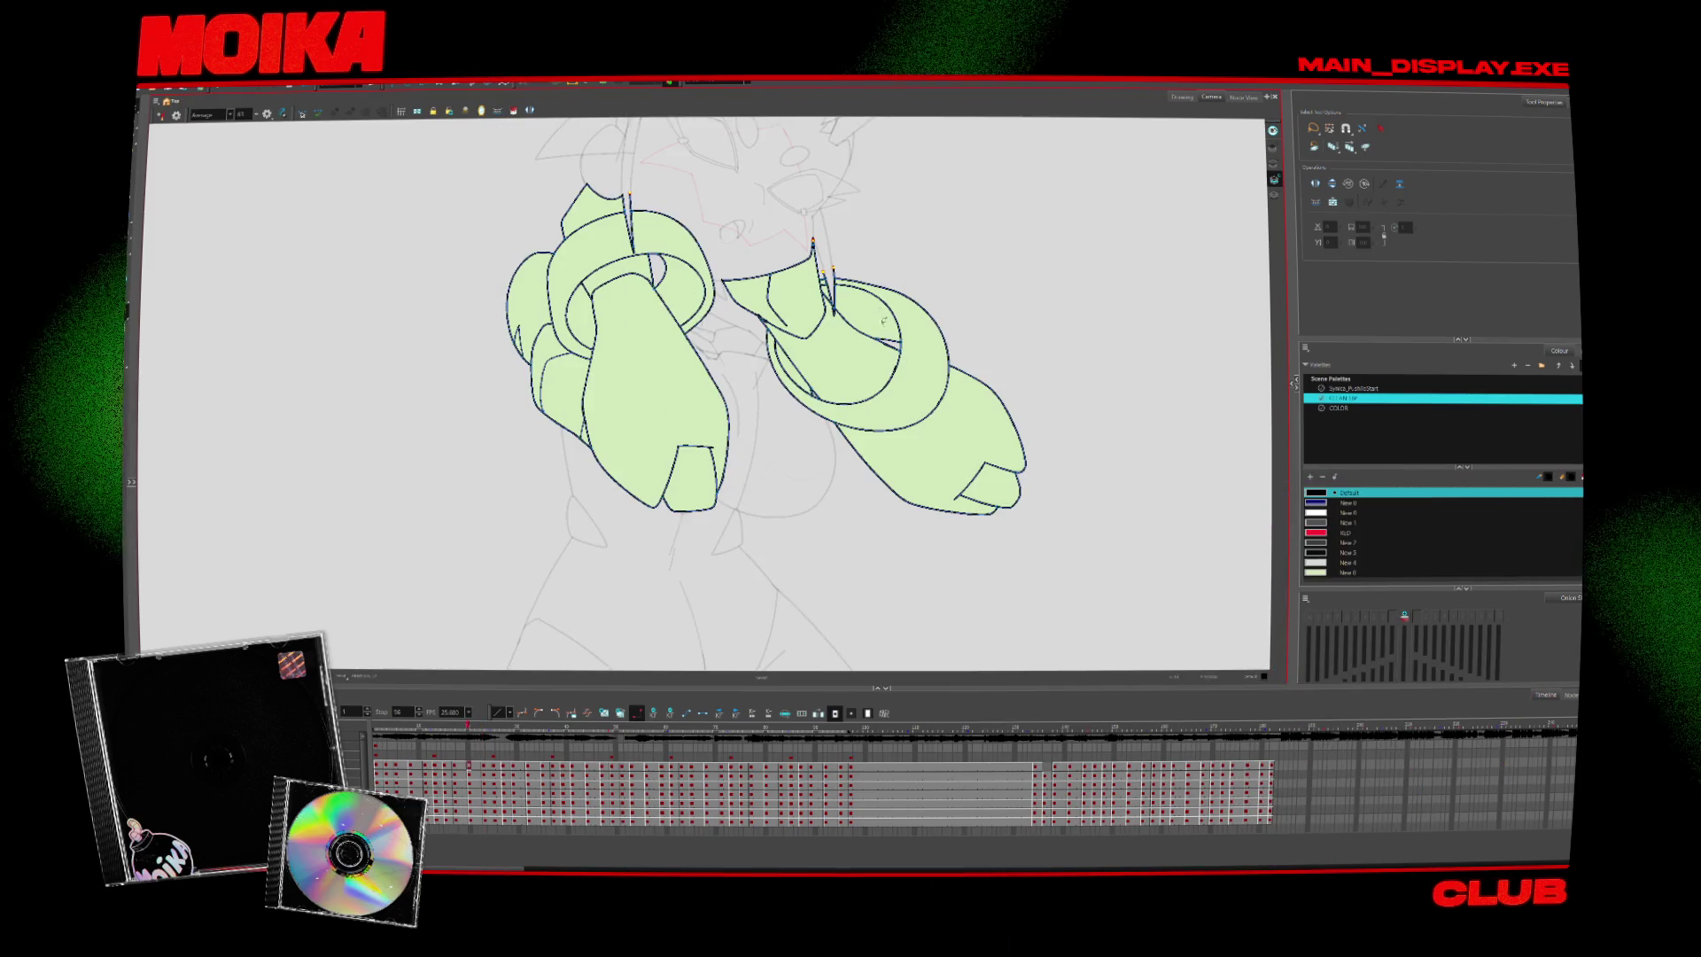
Clear the selection, zoom in on the arms, then back out to the whole pose
key(Escape)
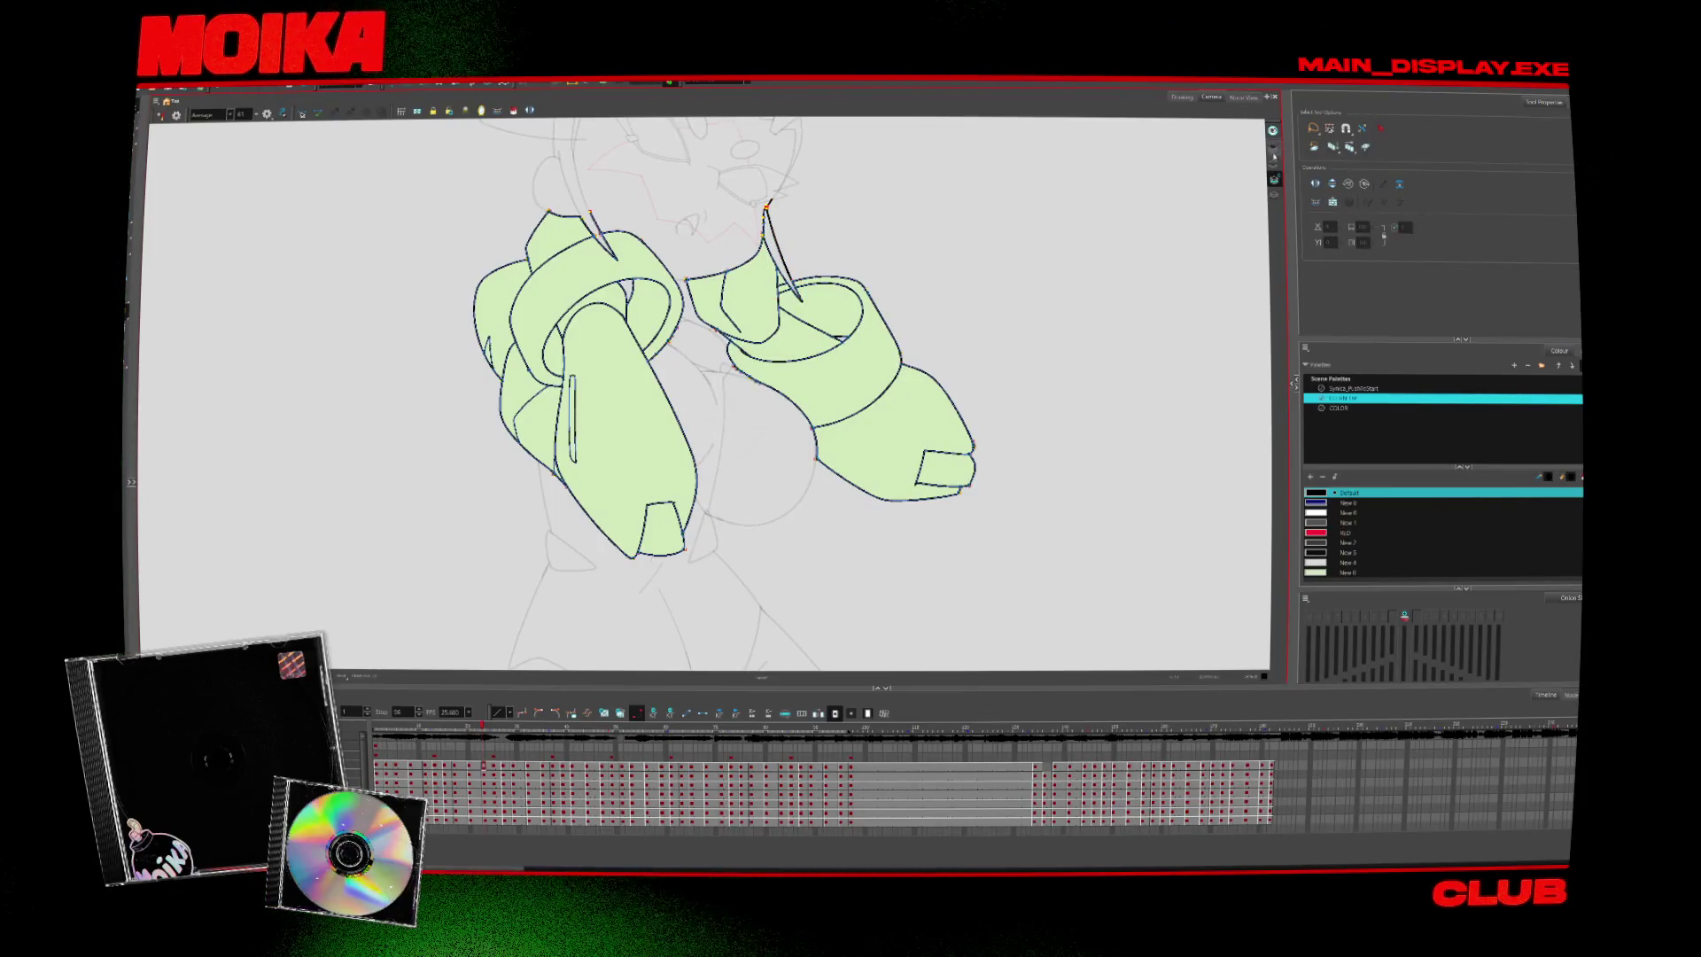
key(alt+z)
click(776, 228)
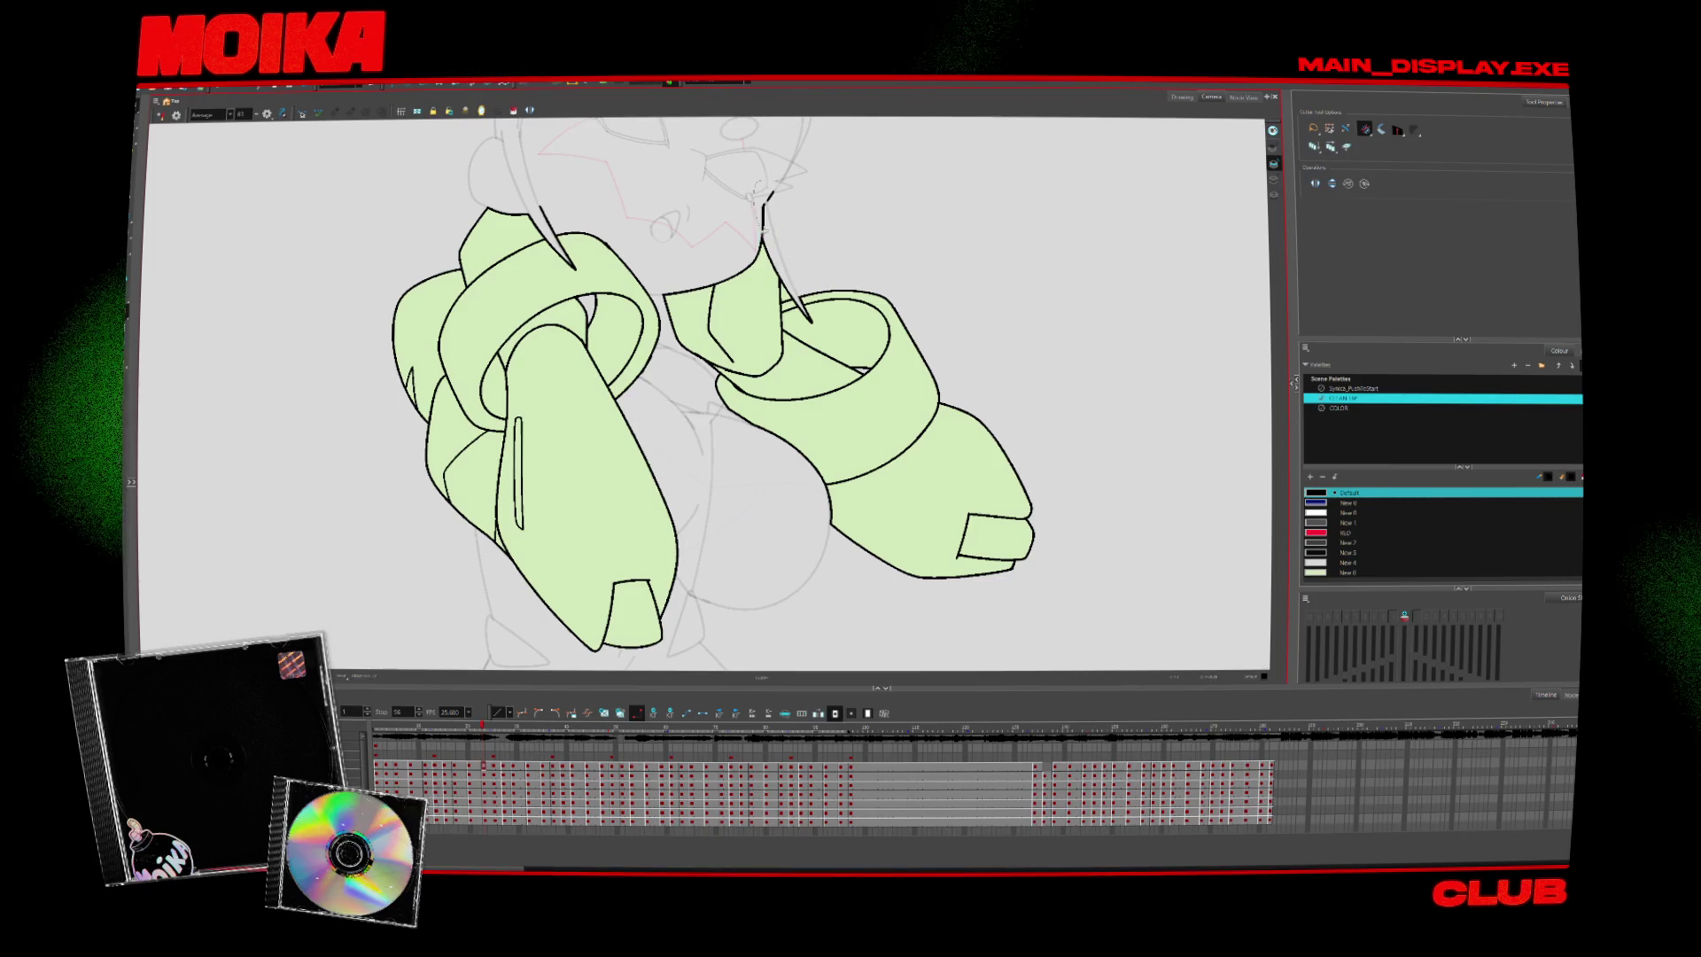
key(alt+z)
scroll(779, 229, down, 3)
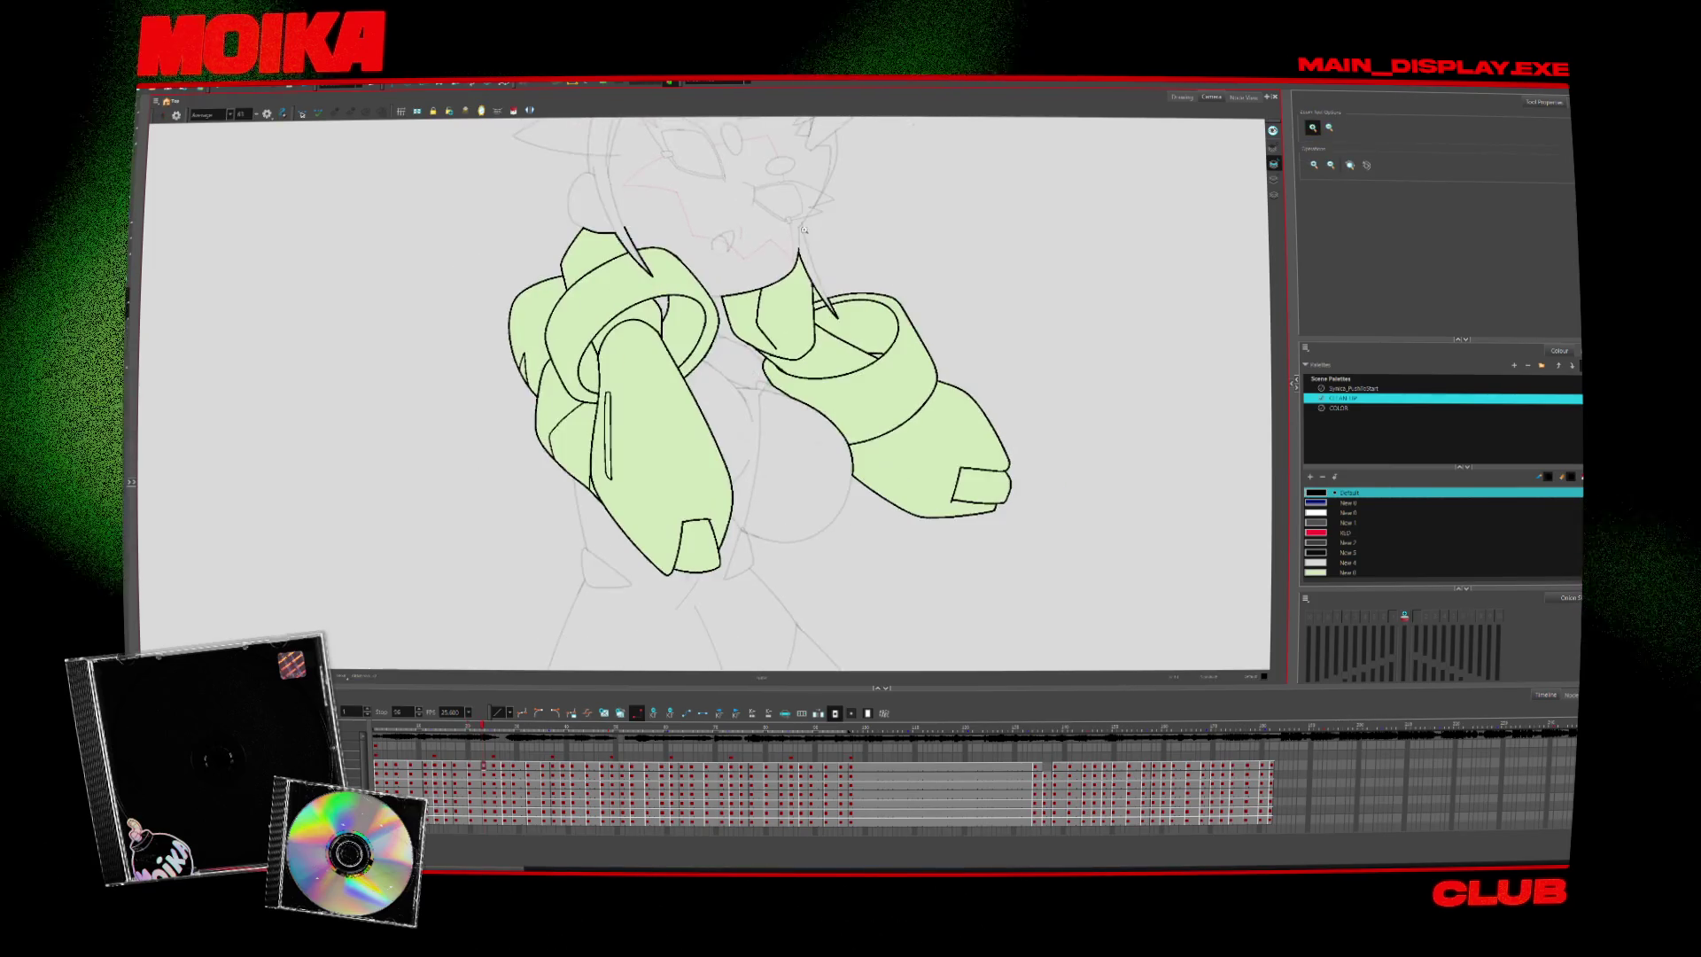
scroll(803, 229, up, 2)
scroll(804, 229, up, 1)
Advance two arm poses and adjust the zoom
key(alt+b)
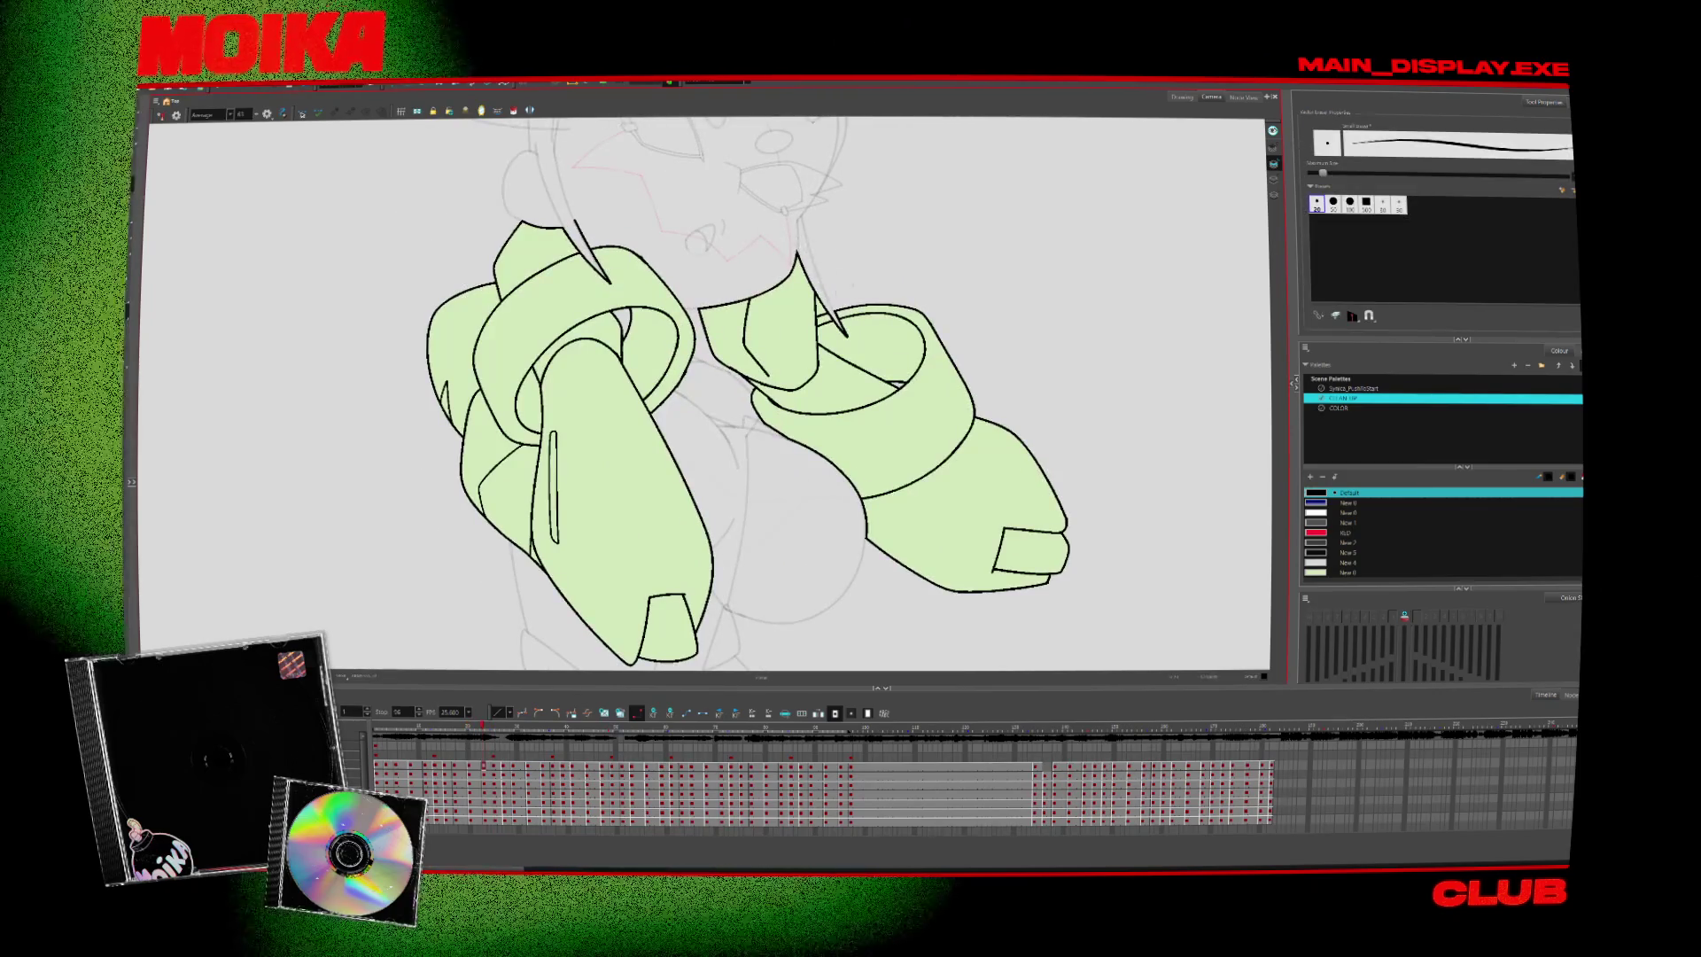
key(alt+s)
key(period)
key(period)
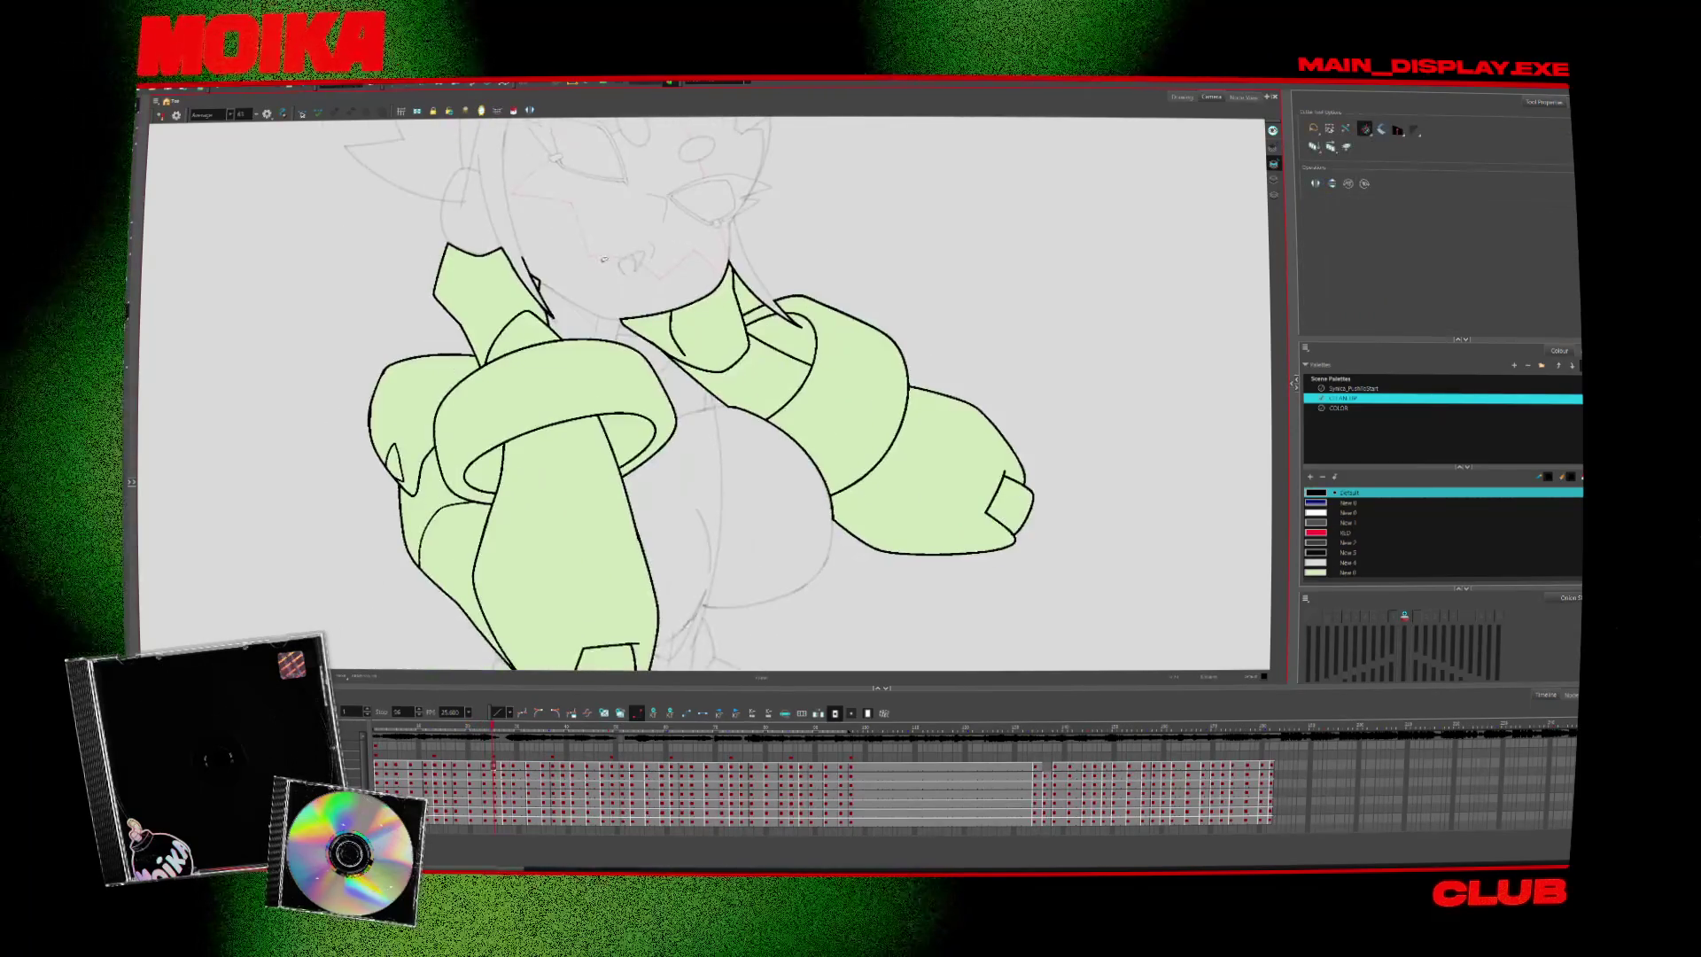
key(period)
key(alt+z)
scroll(690, 308, down, 1)
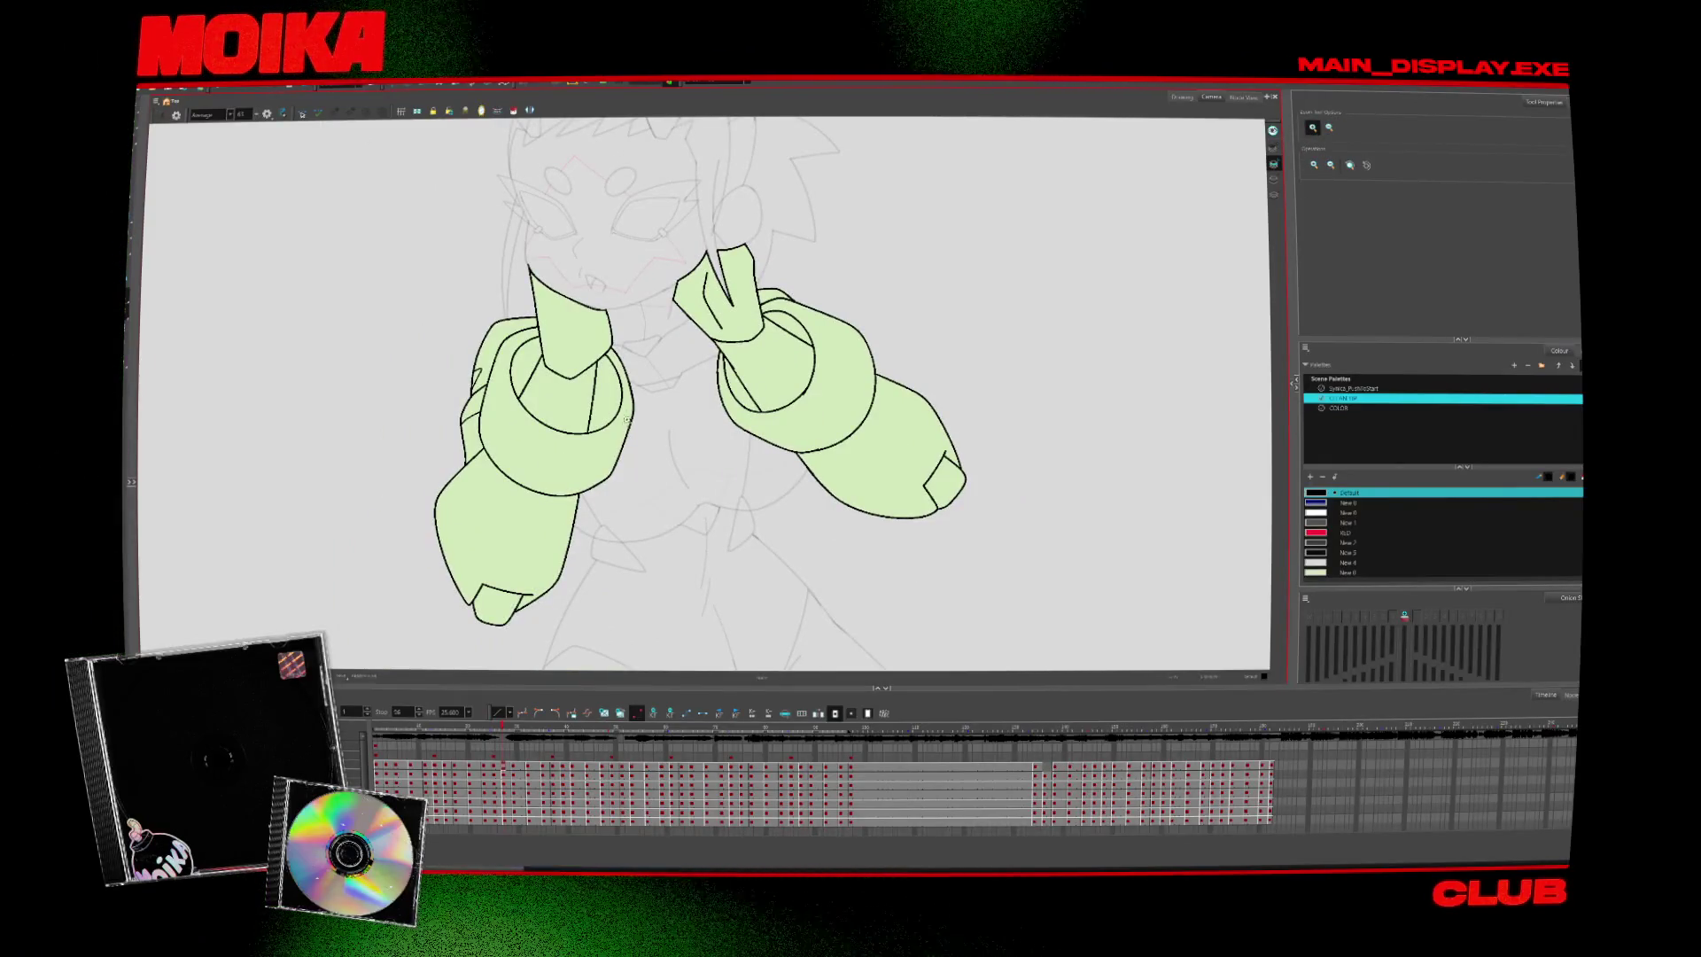
Compare neighbouring frames and add a small Brush ink stroke on the arm
key(alt+b)
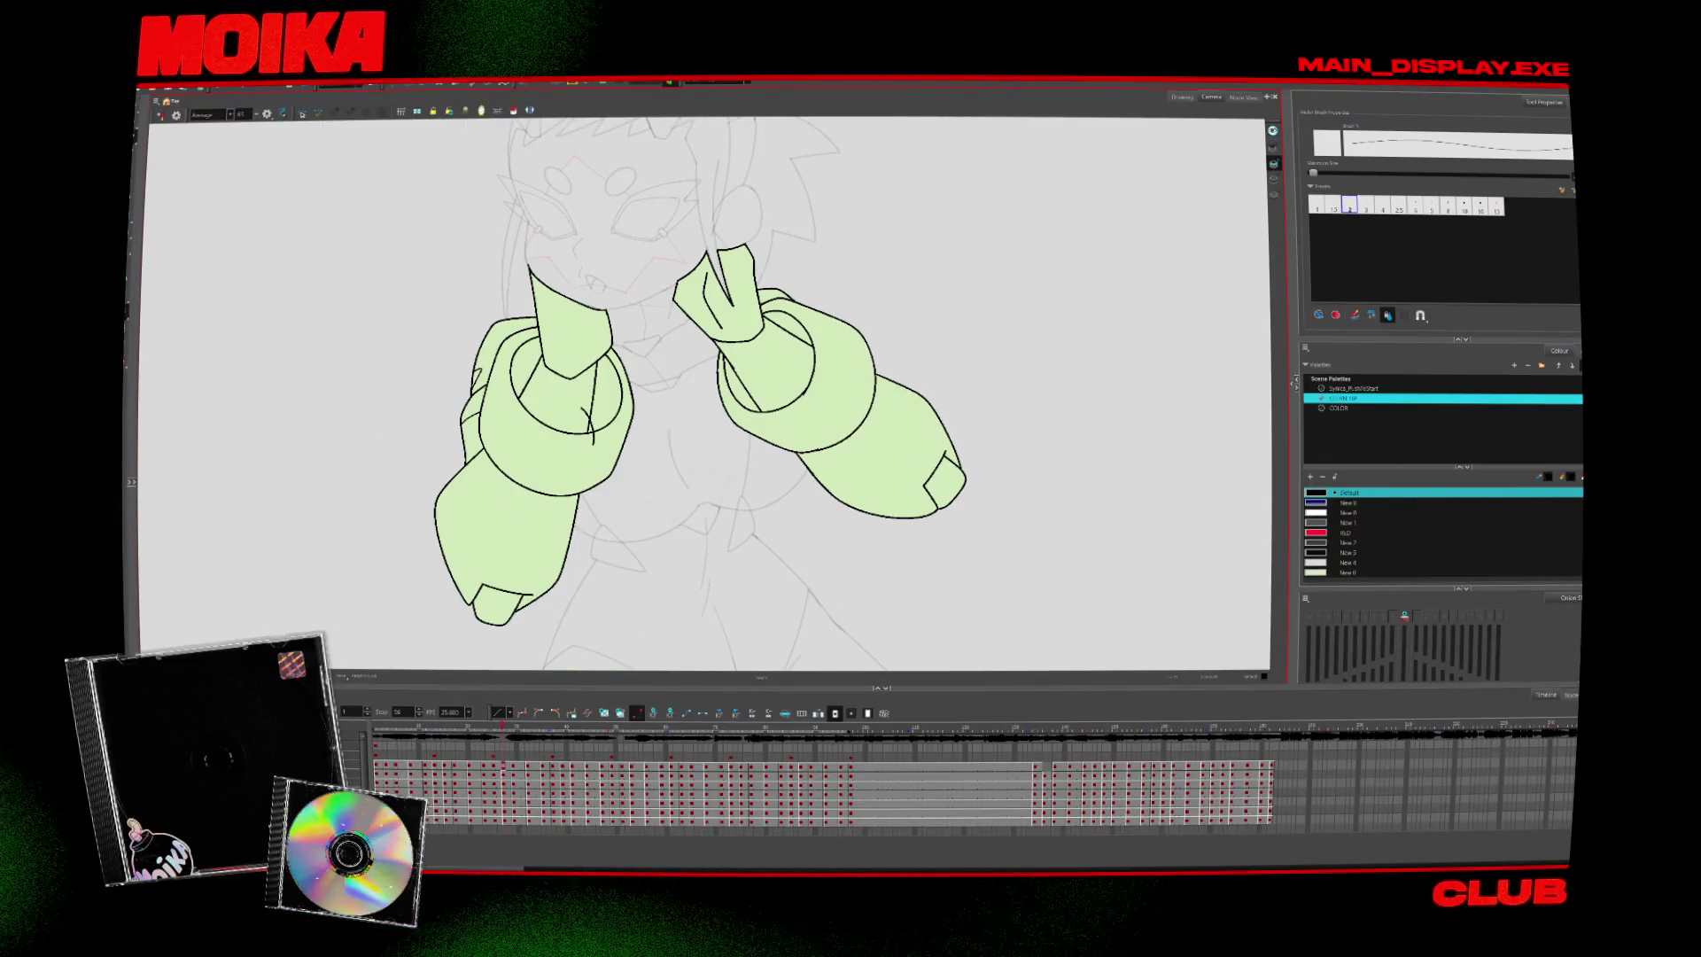
key(alt+t)
key(comma)
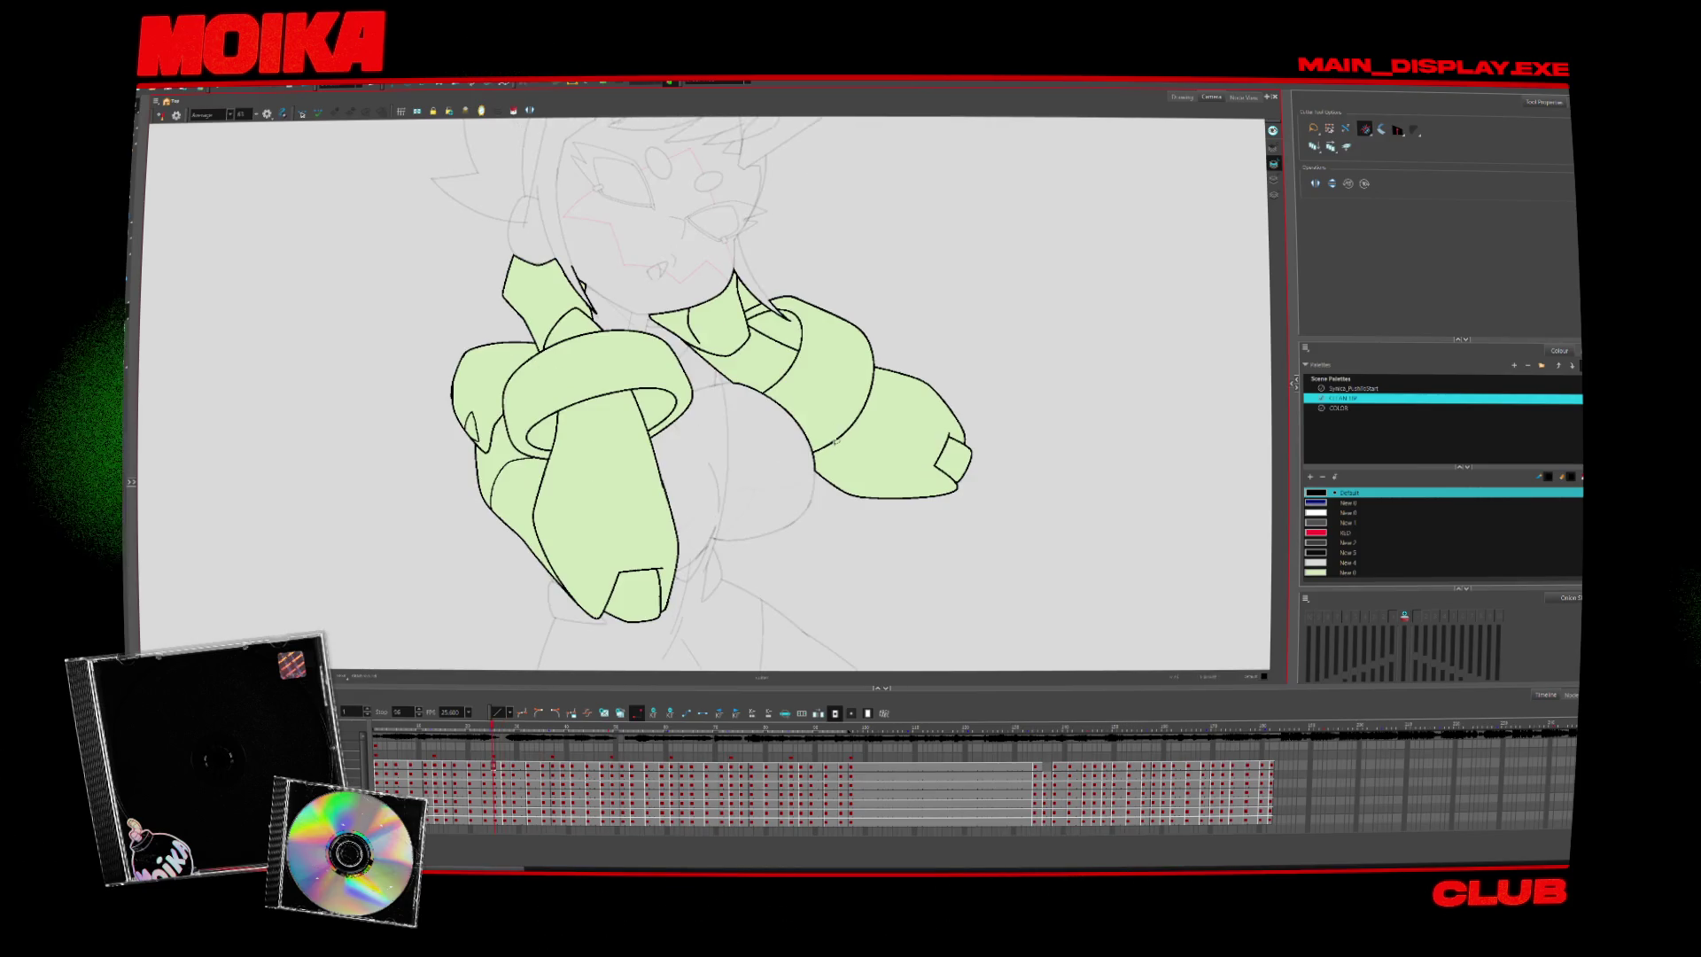
key(period)
key(comma)
key(alt+b)
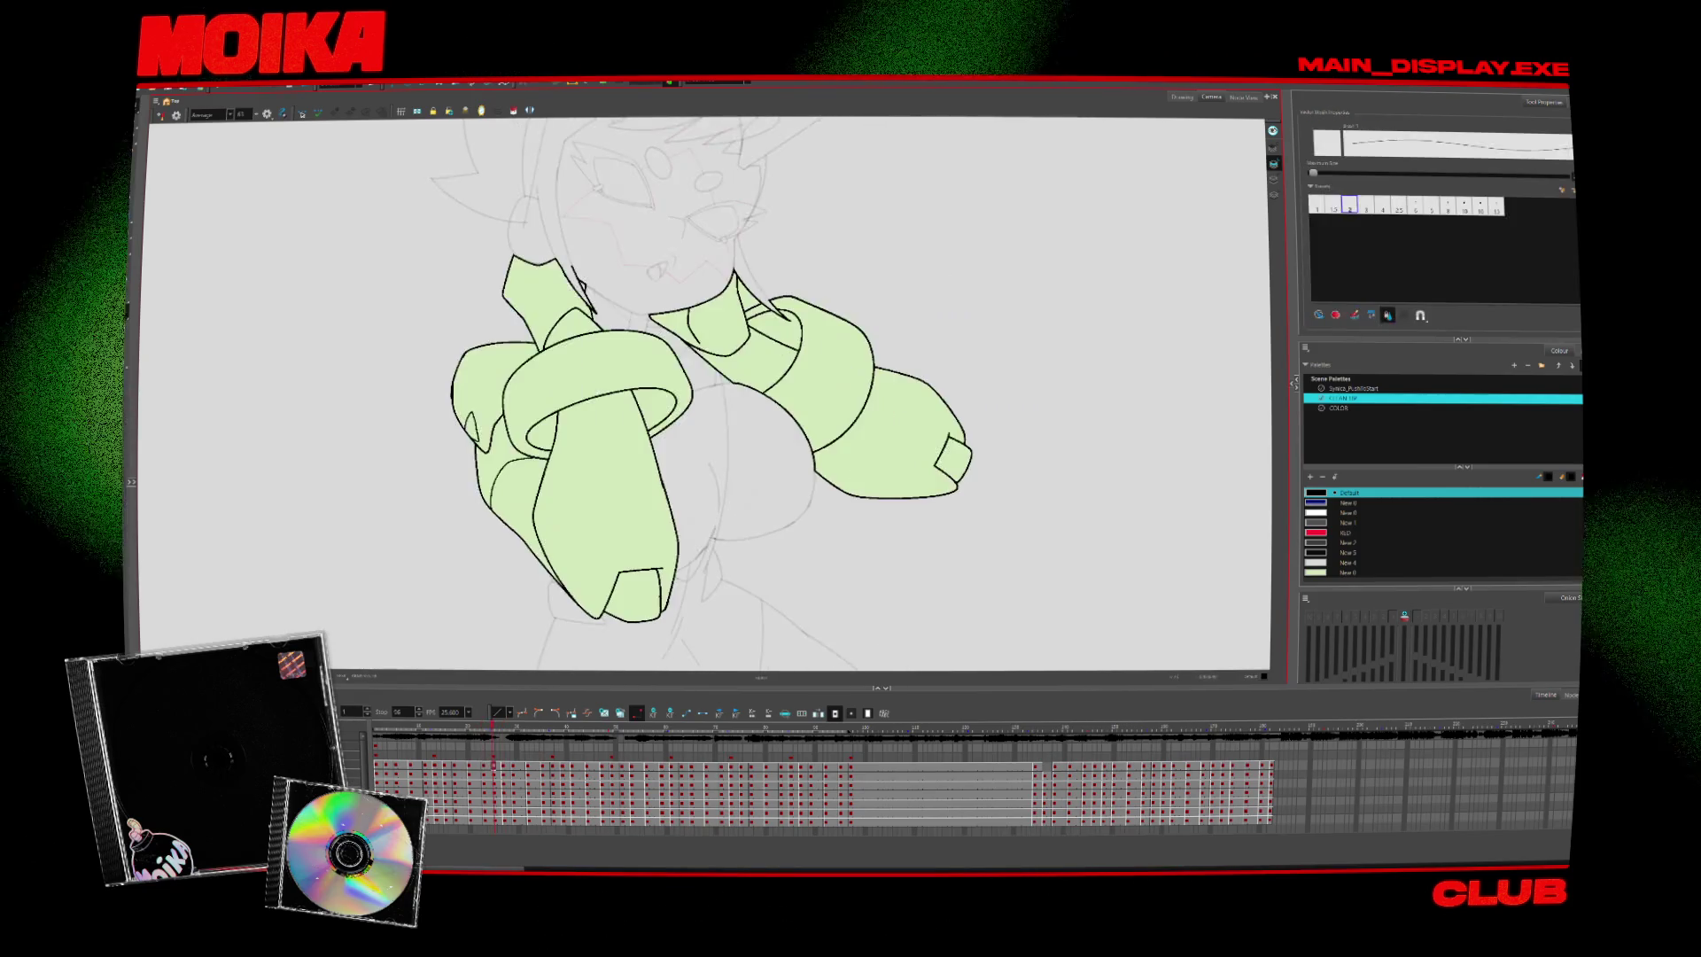
drag(783, 353, 809, 338)
Flip through nearby frames to check the ink and return to the frame being inked
key(alt+i)
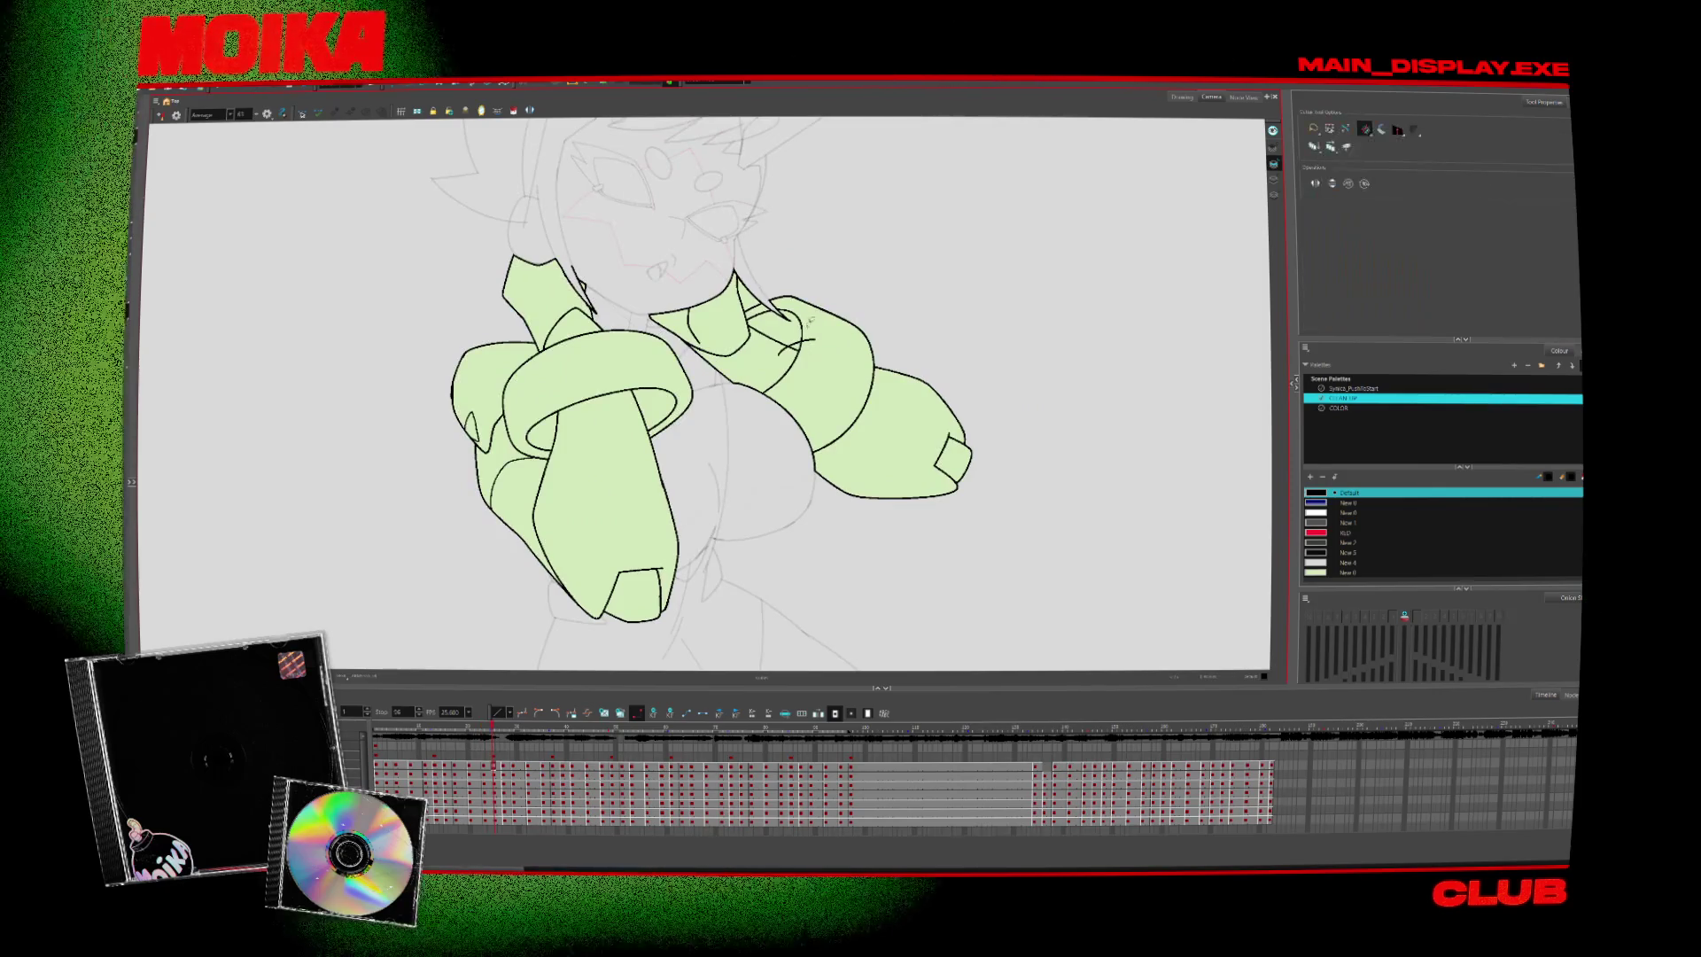
key(period)
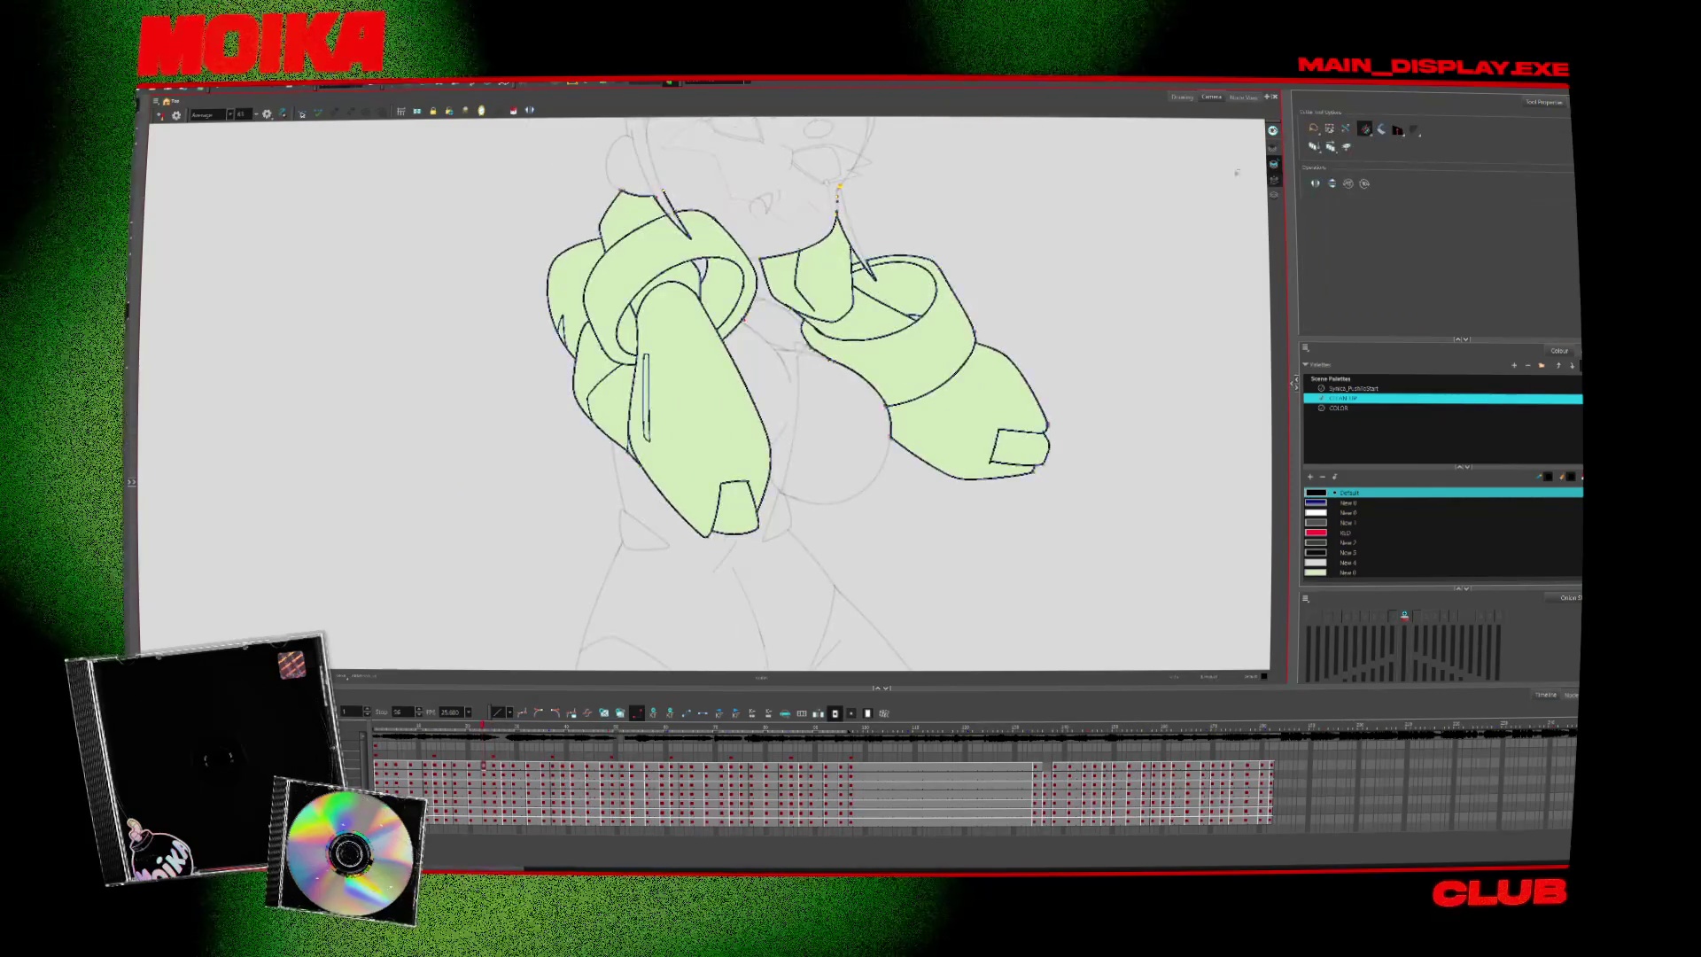
key(comma)
key(alt+e)
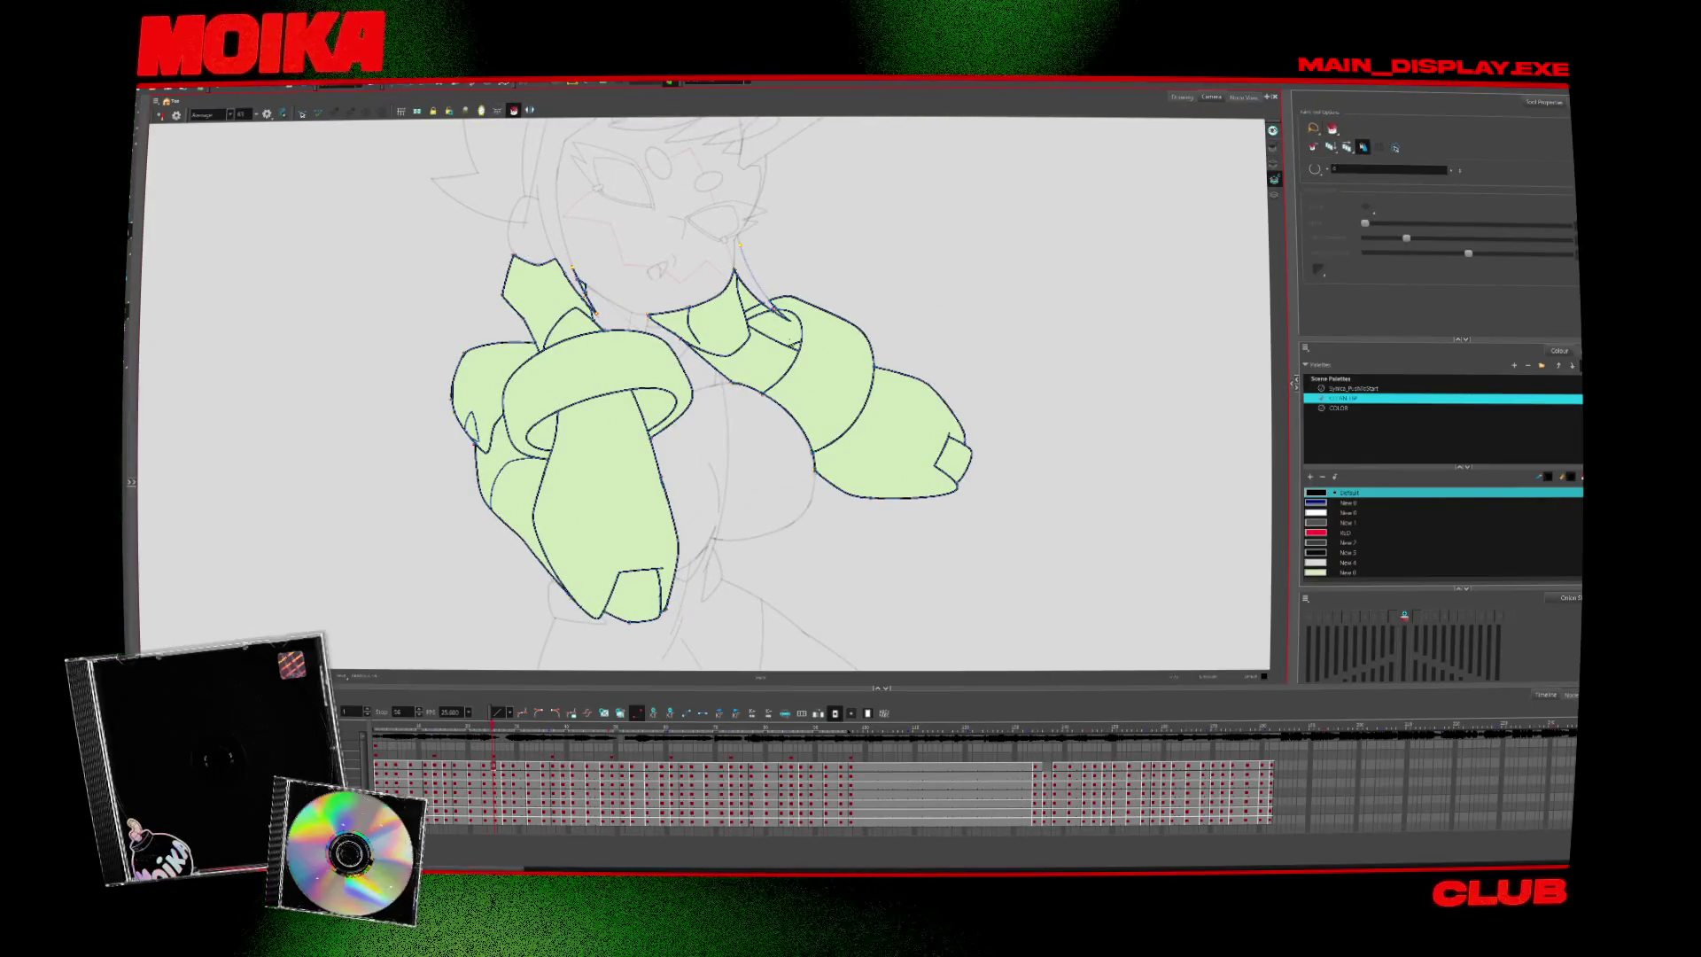
key(comma)
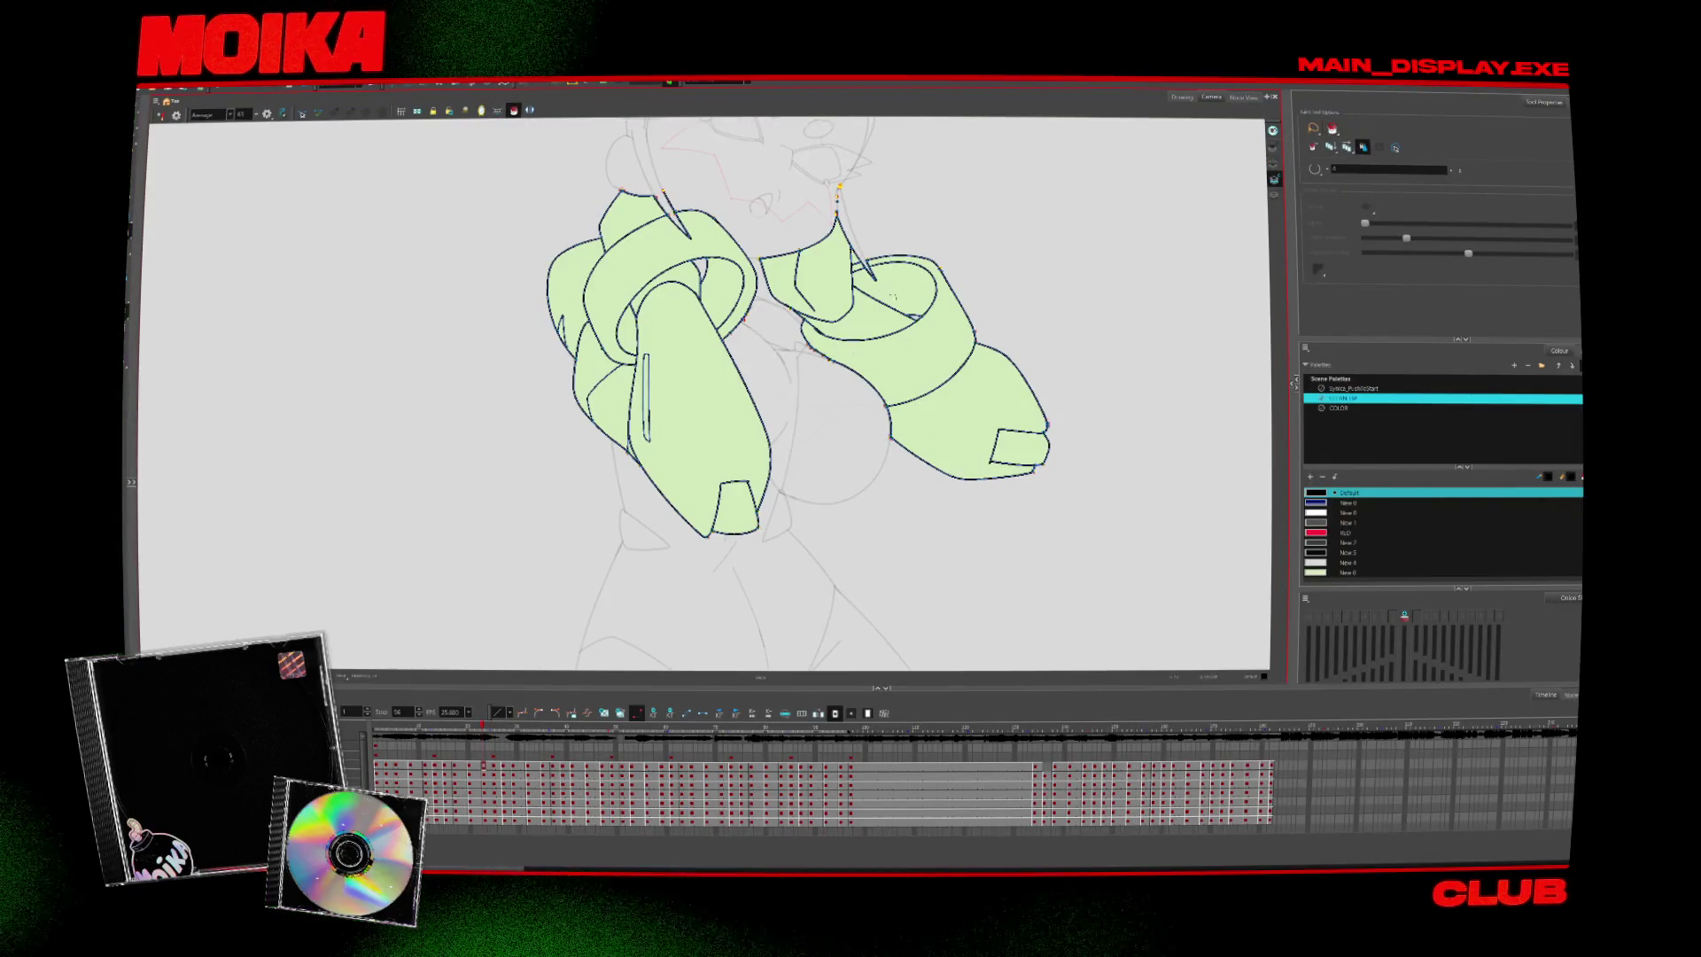
key(period)
key(period)
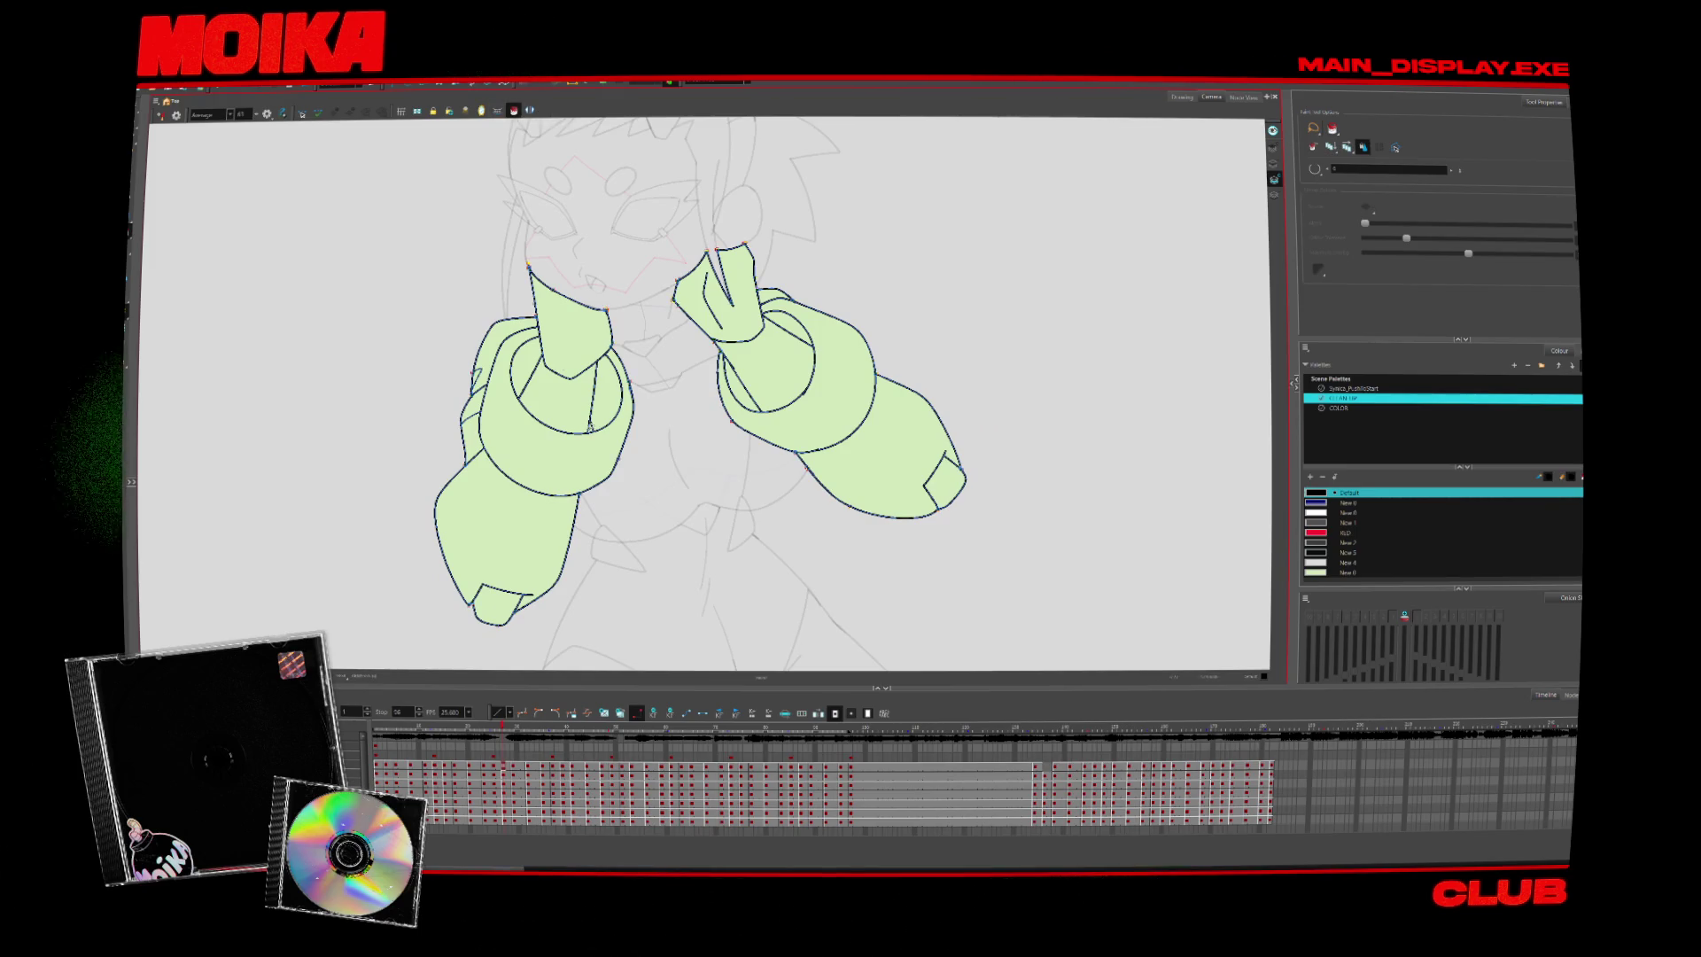
key(period)
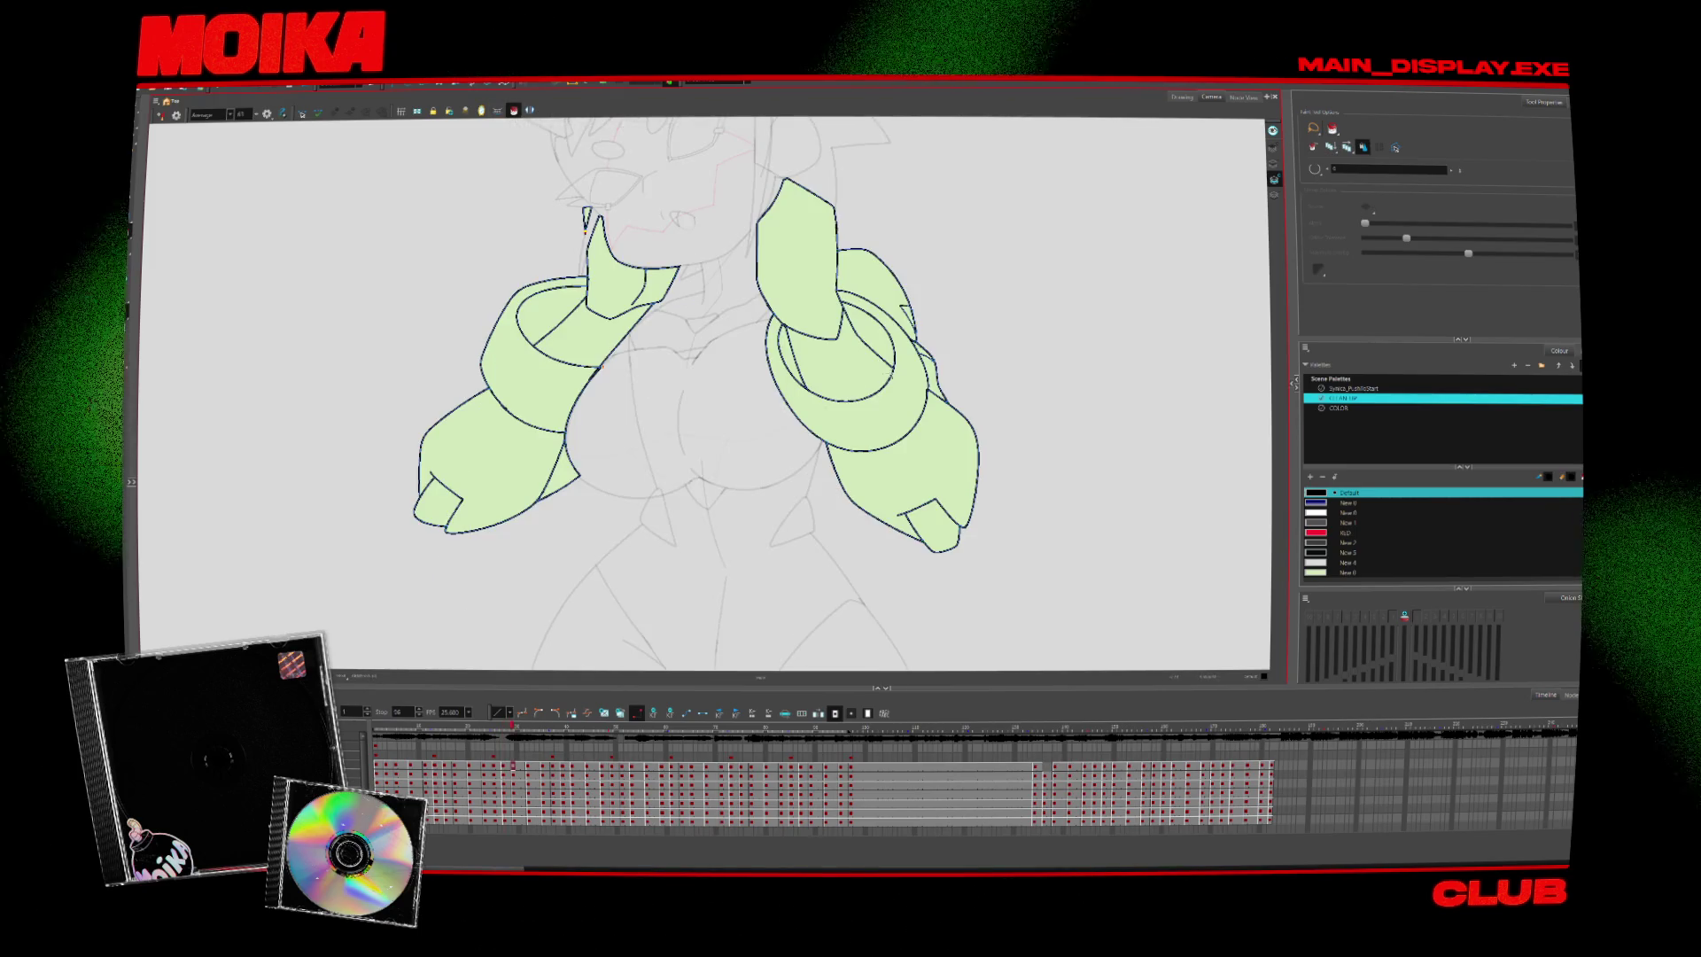
key(period)
key(comma)
click(1119, 217)
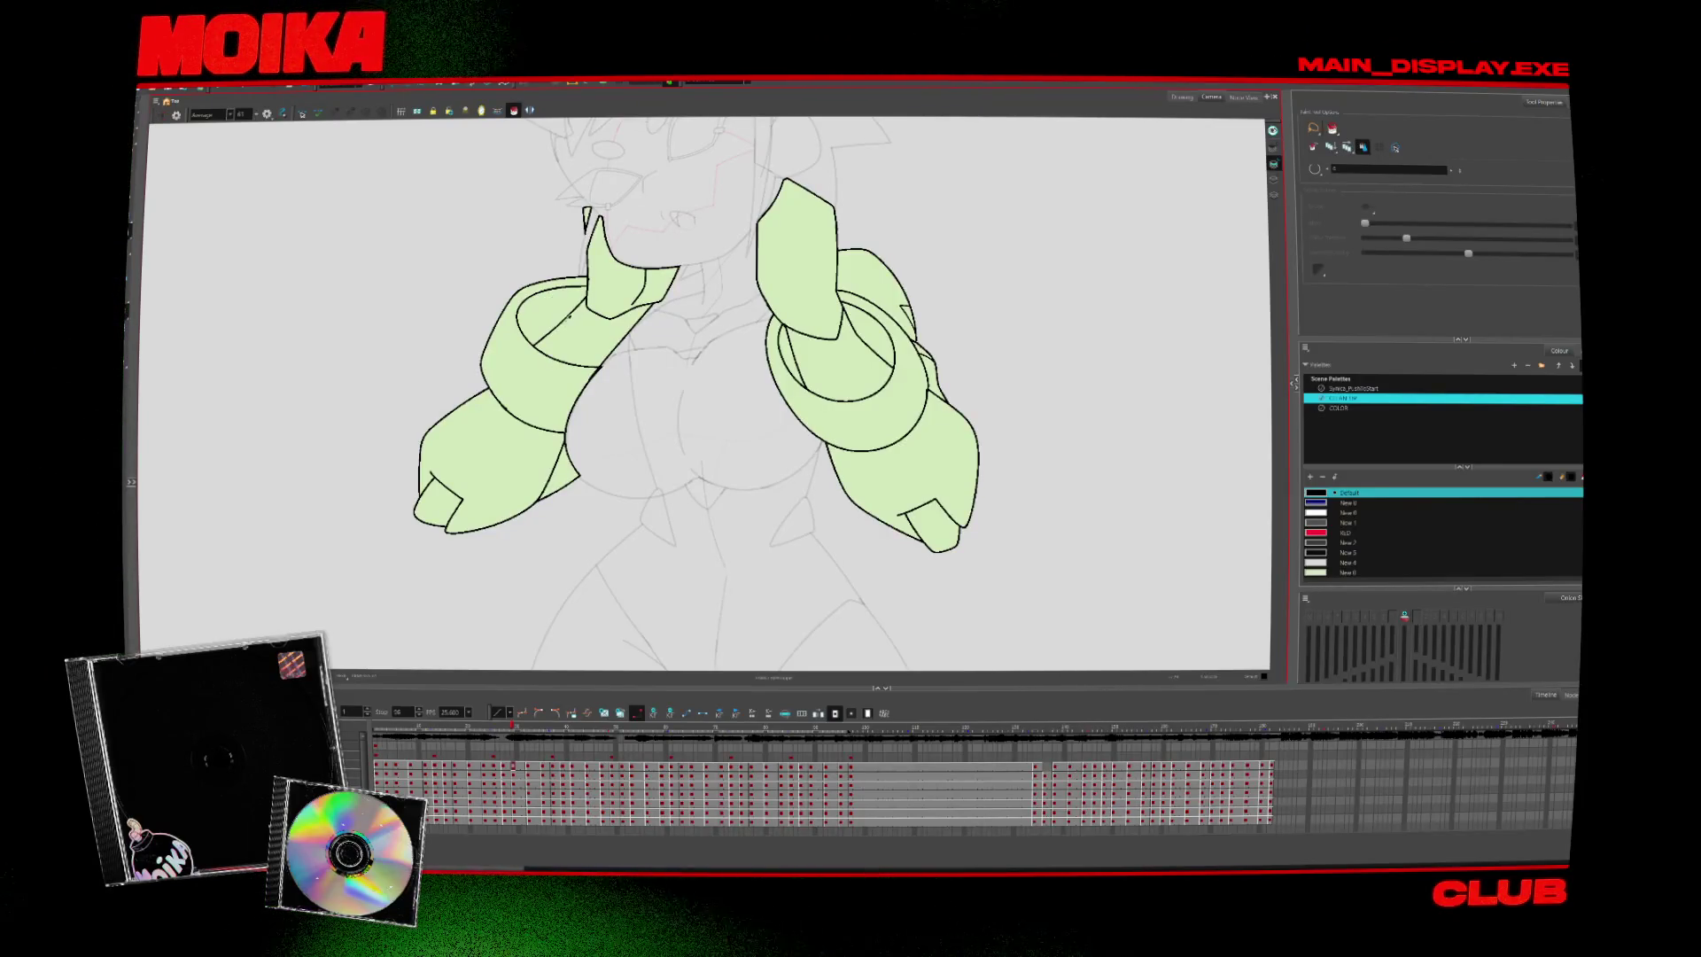
Compare neighbouring frames, select all strokes, and advance through the next few frames
key(alt+b)
key(alt+t)
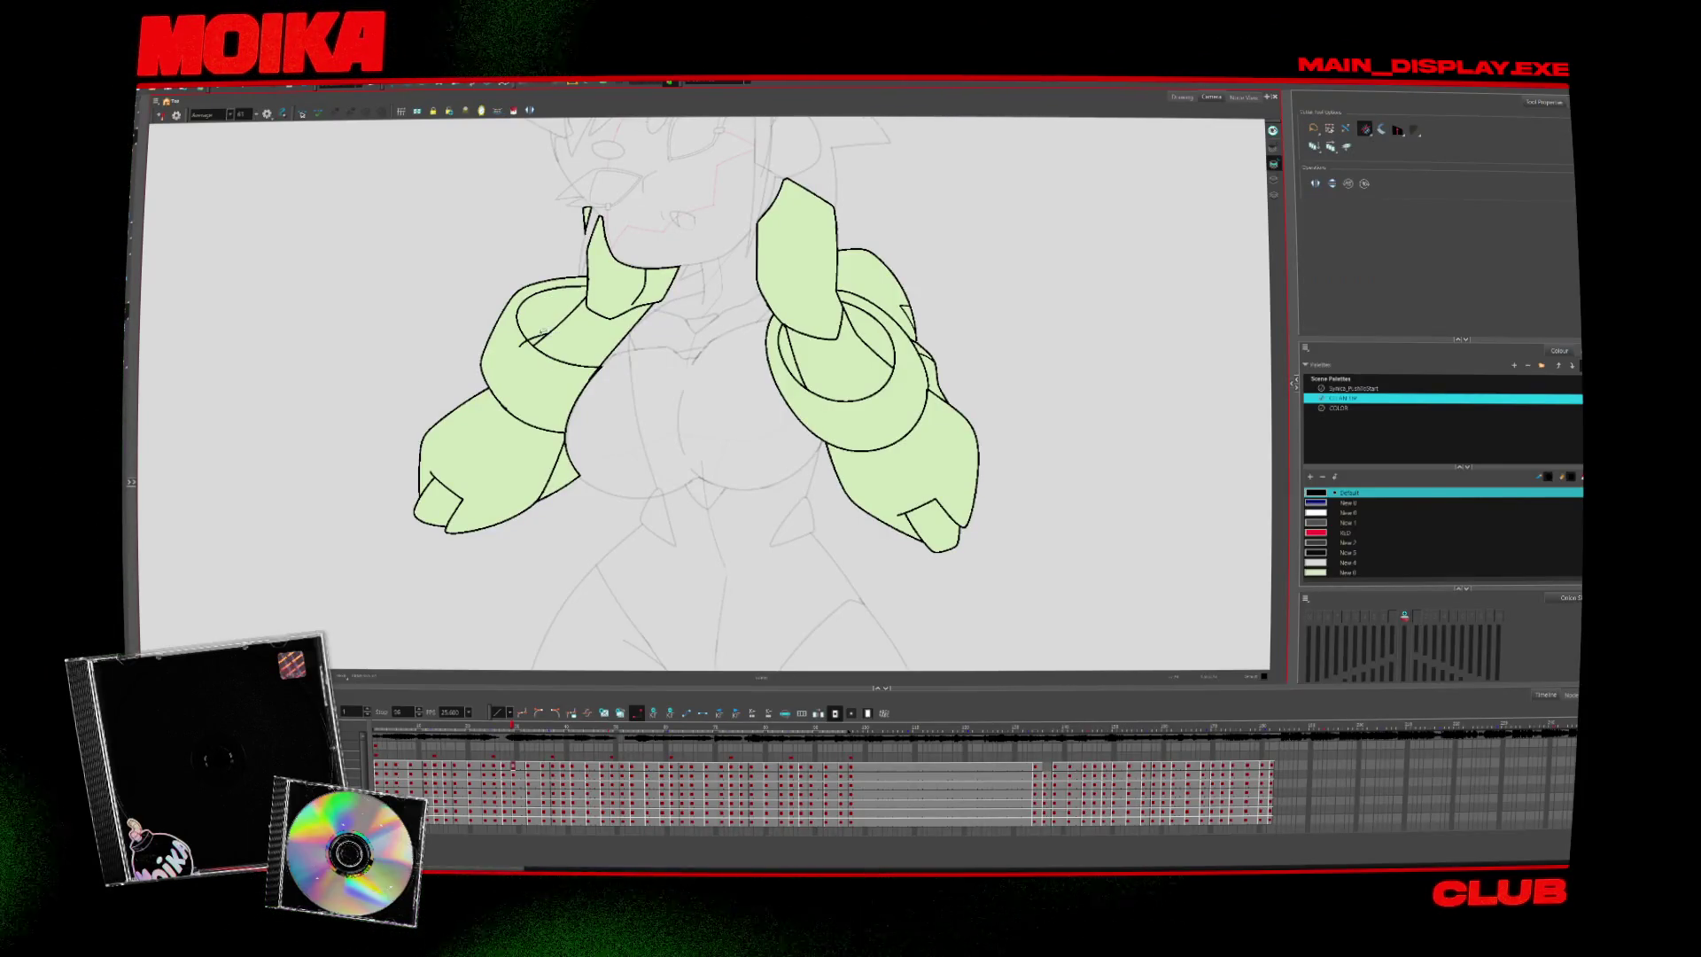
key(comma)
key(period)
key(alt+e)
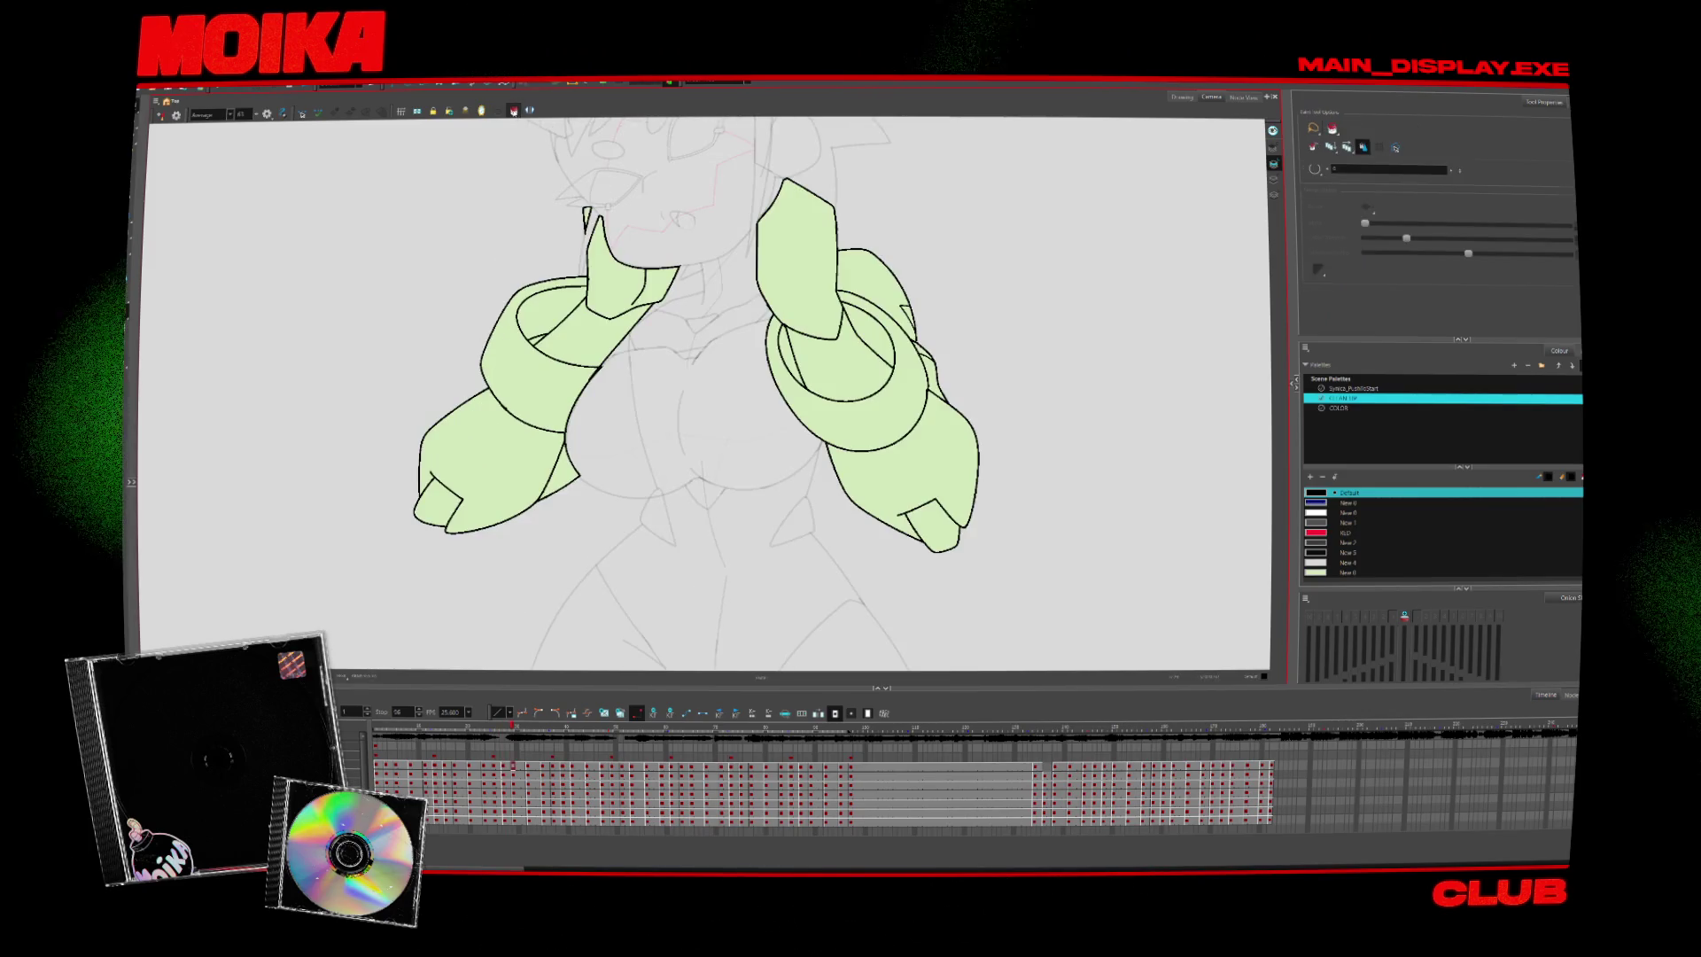
key(ctrl+a)
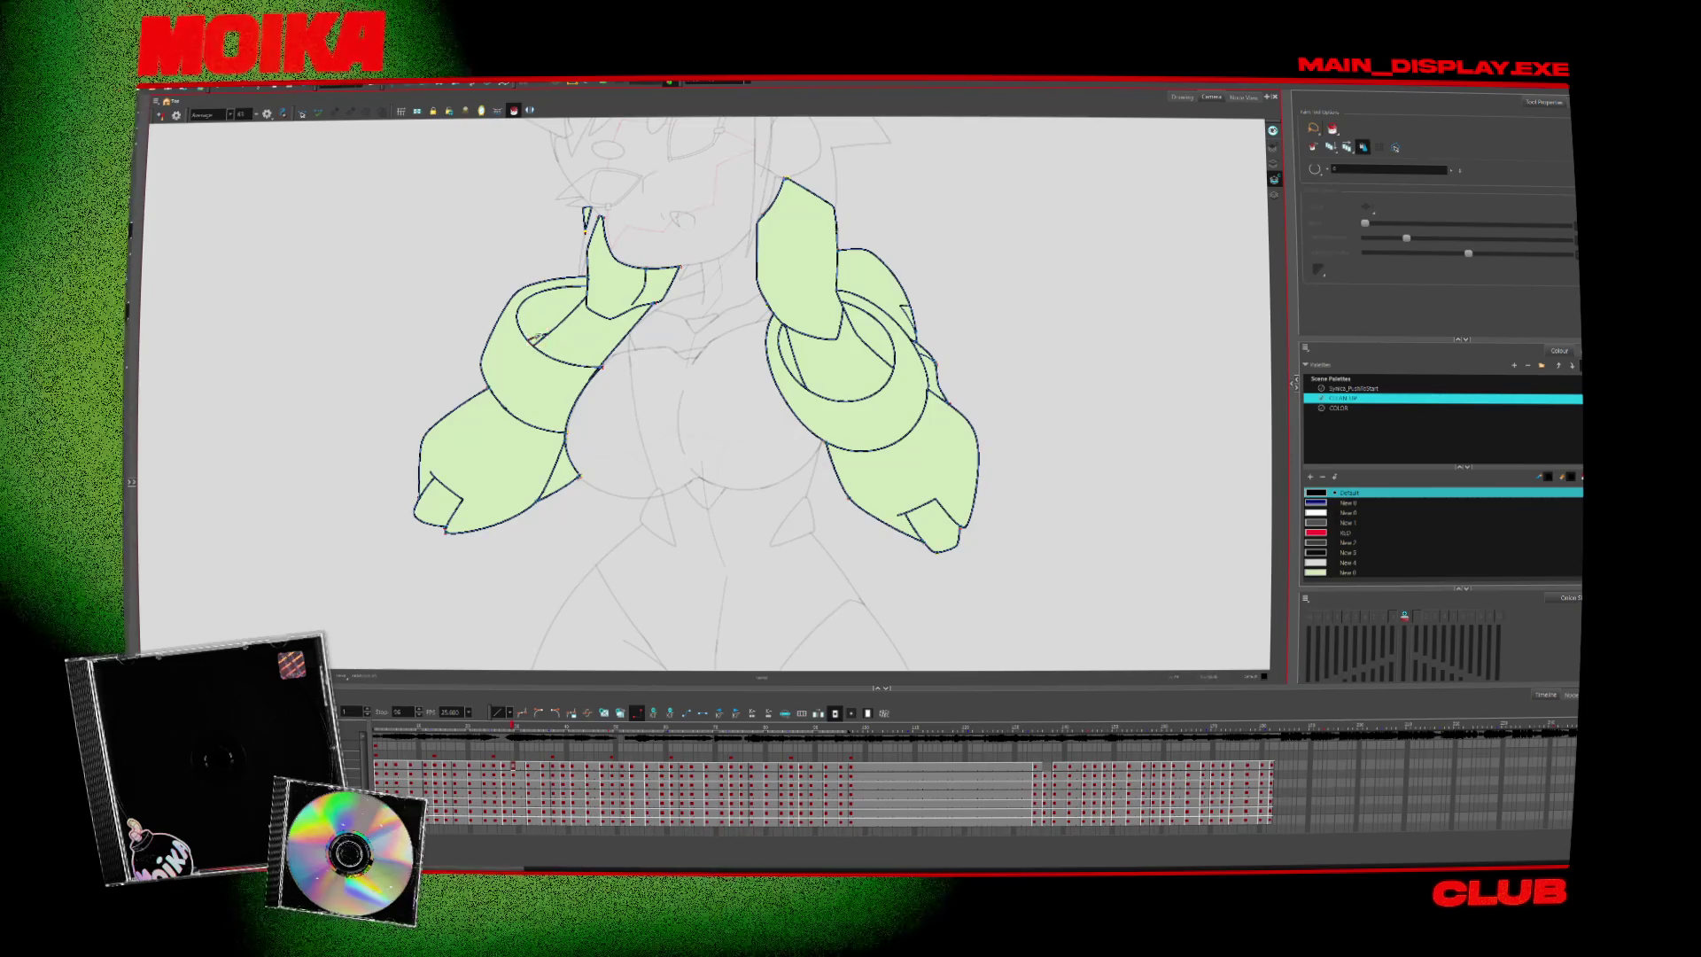
key(period)
key(period)
key(period)
key(period)
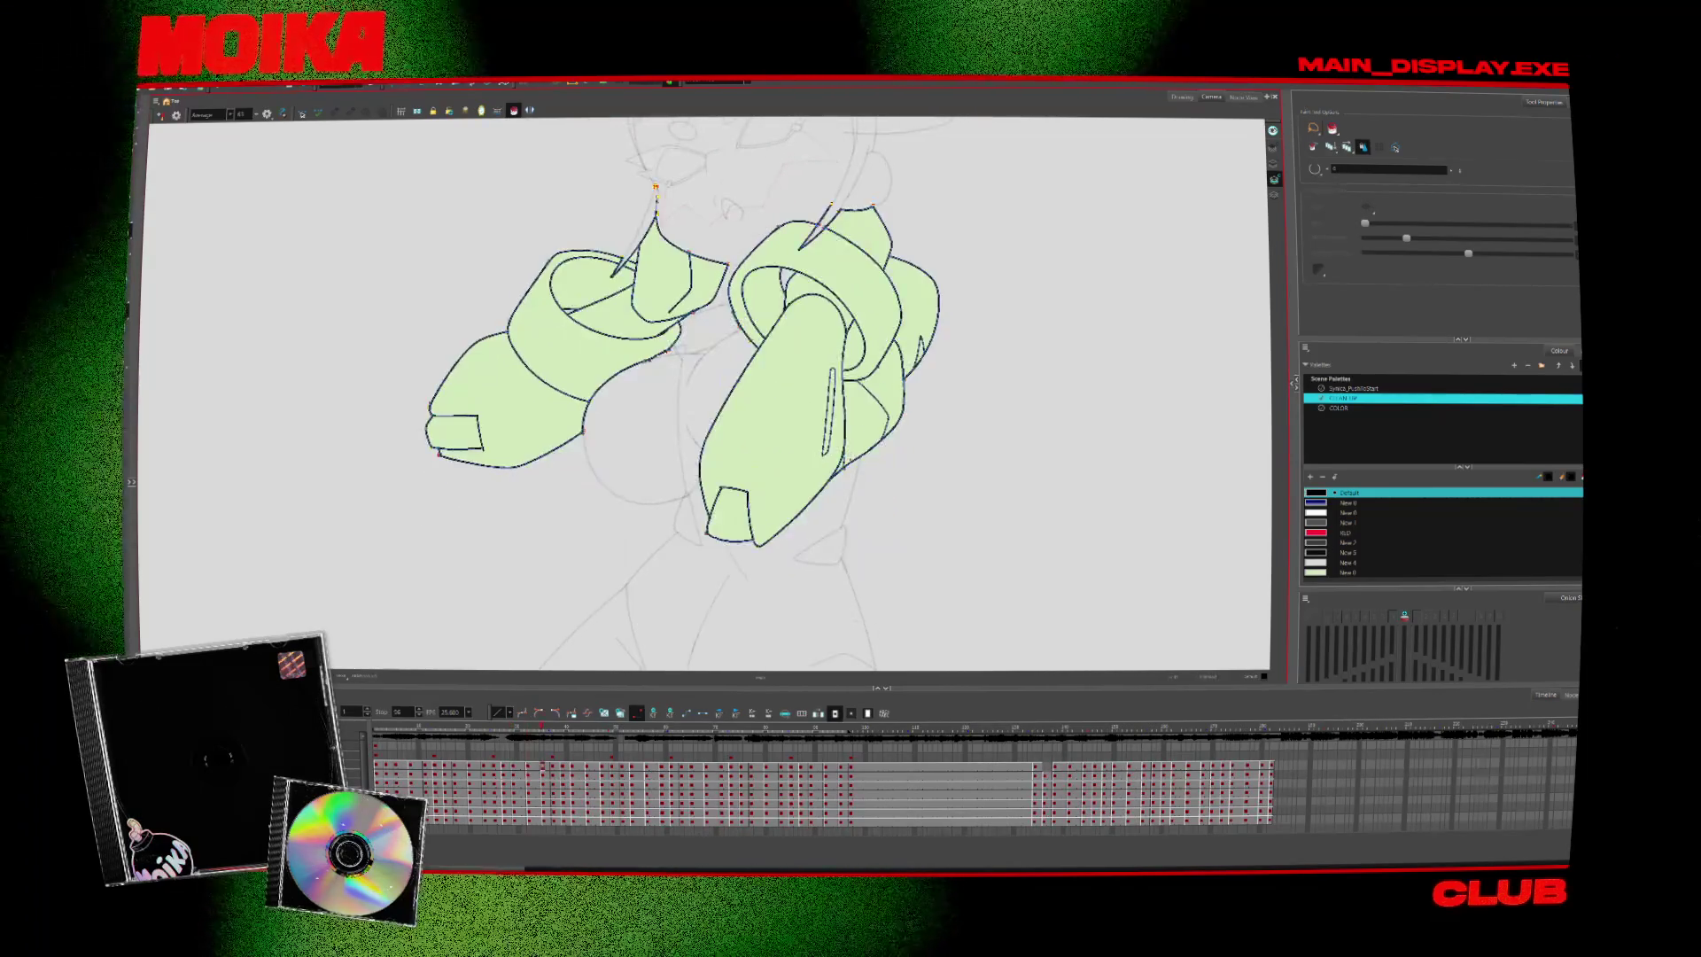
key(period)
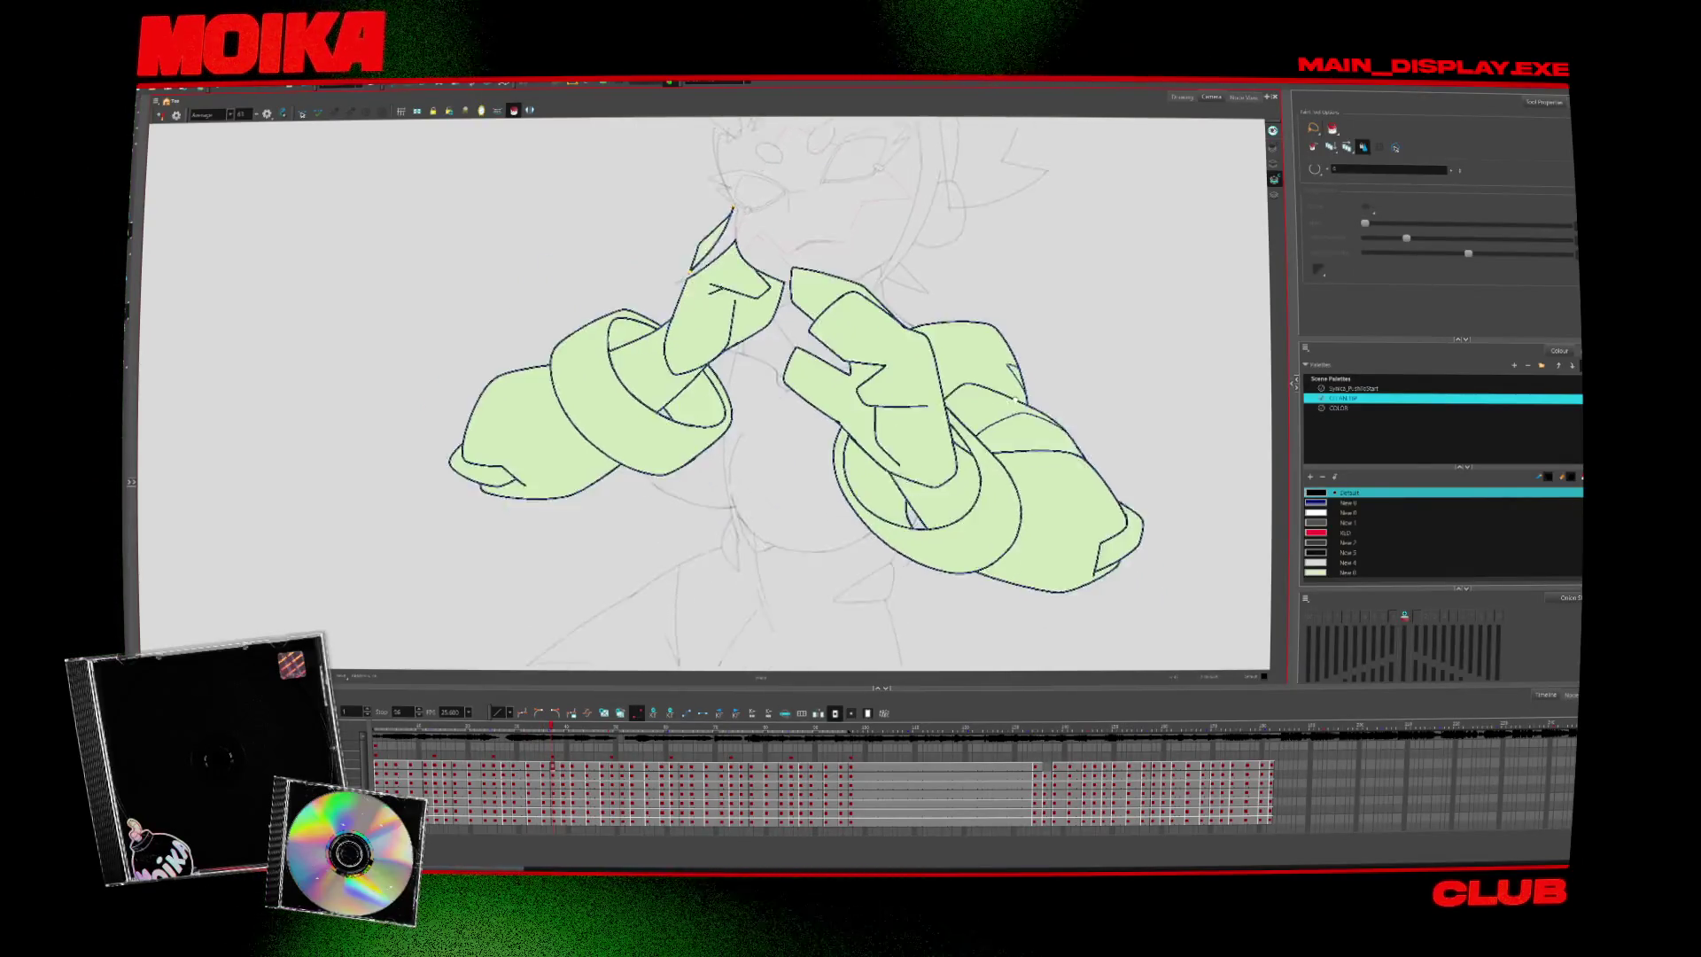
key(period)
Advance two more poses, zoom in on the left hand's ink, then back out to both arms
key(period)
key(period)
key(period)
key(period)
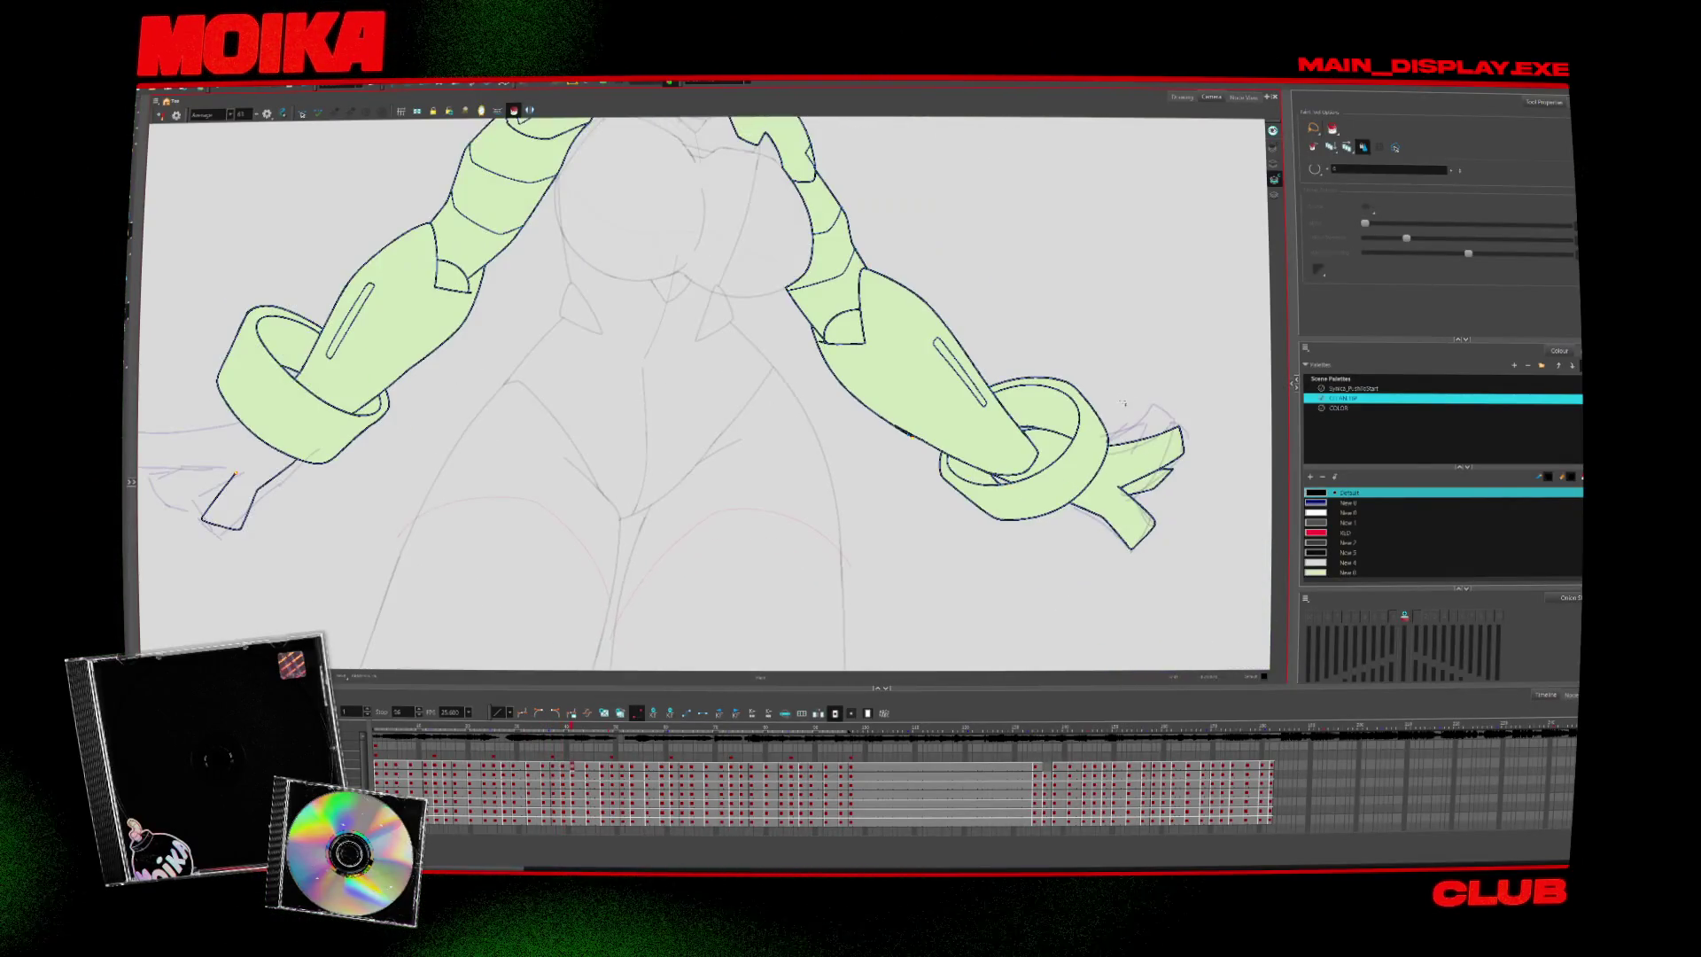
key(alt+z)
key(period)
key(period)
key(period)
key(period)
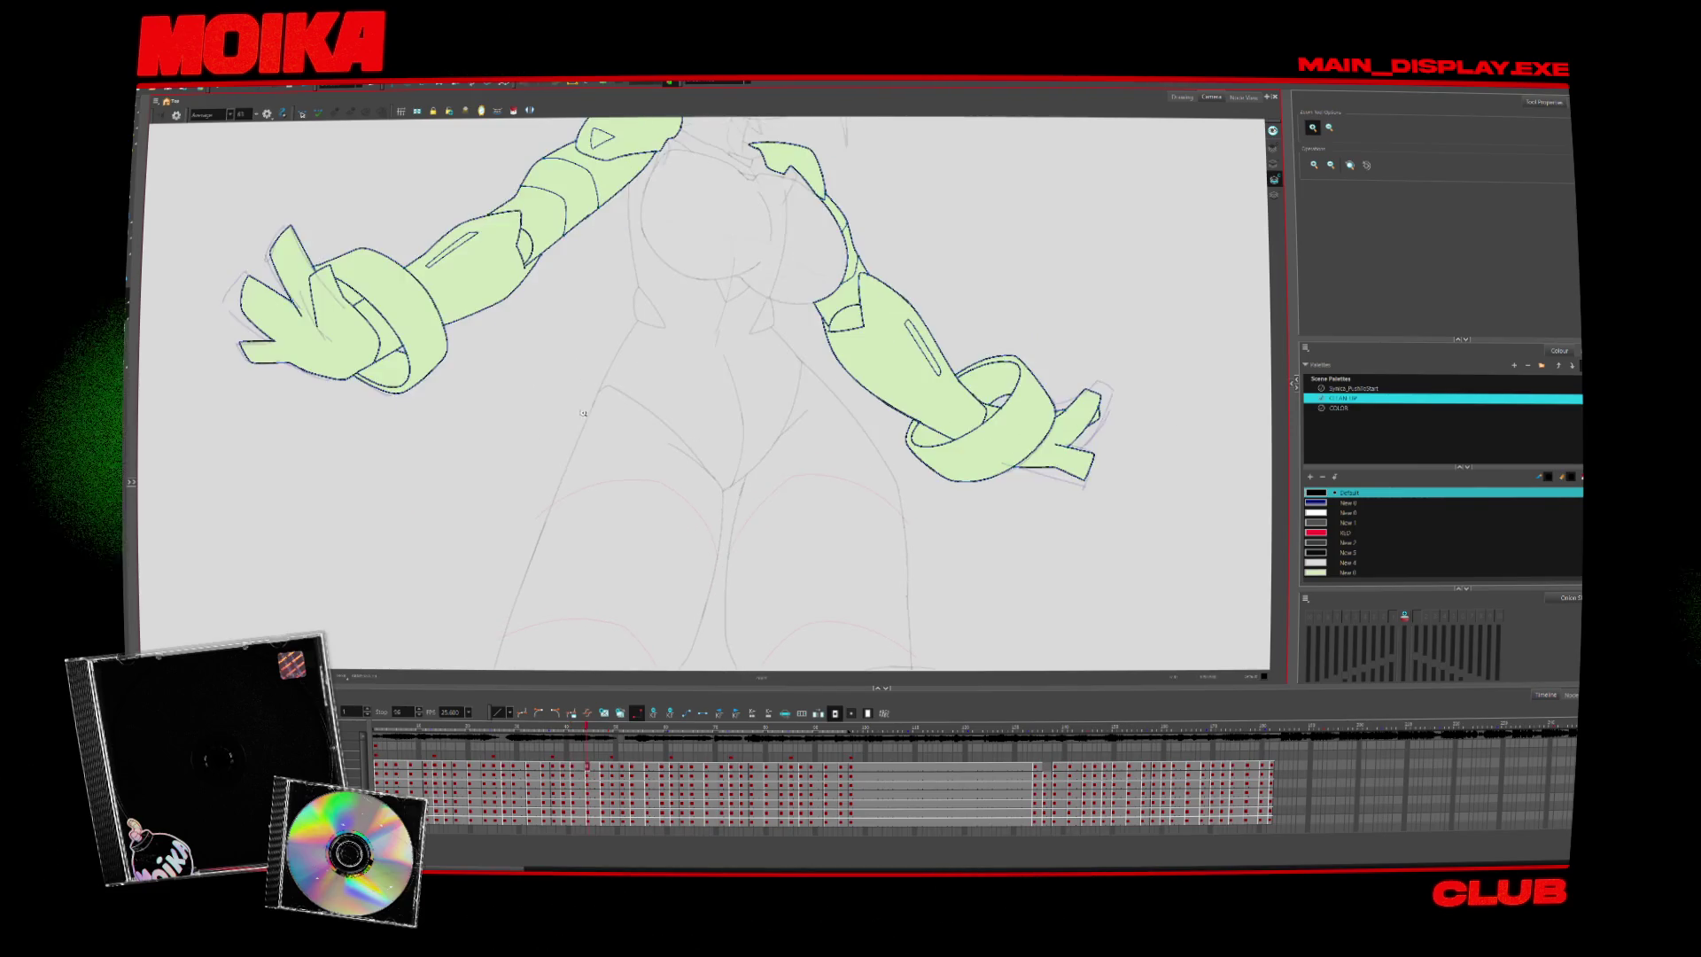
key(period)
key(period)
key(period)
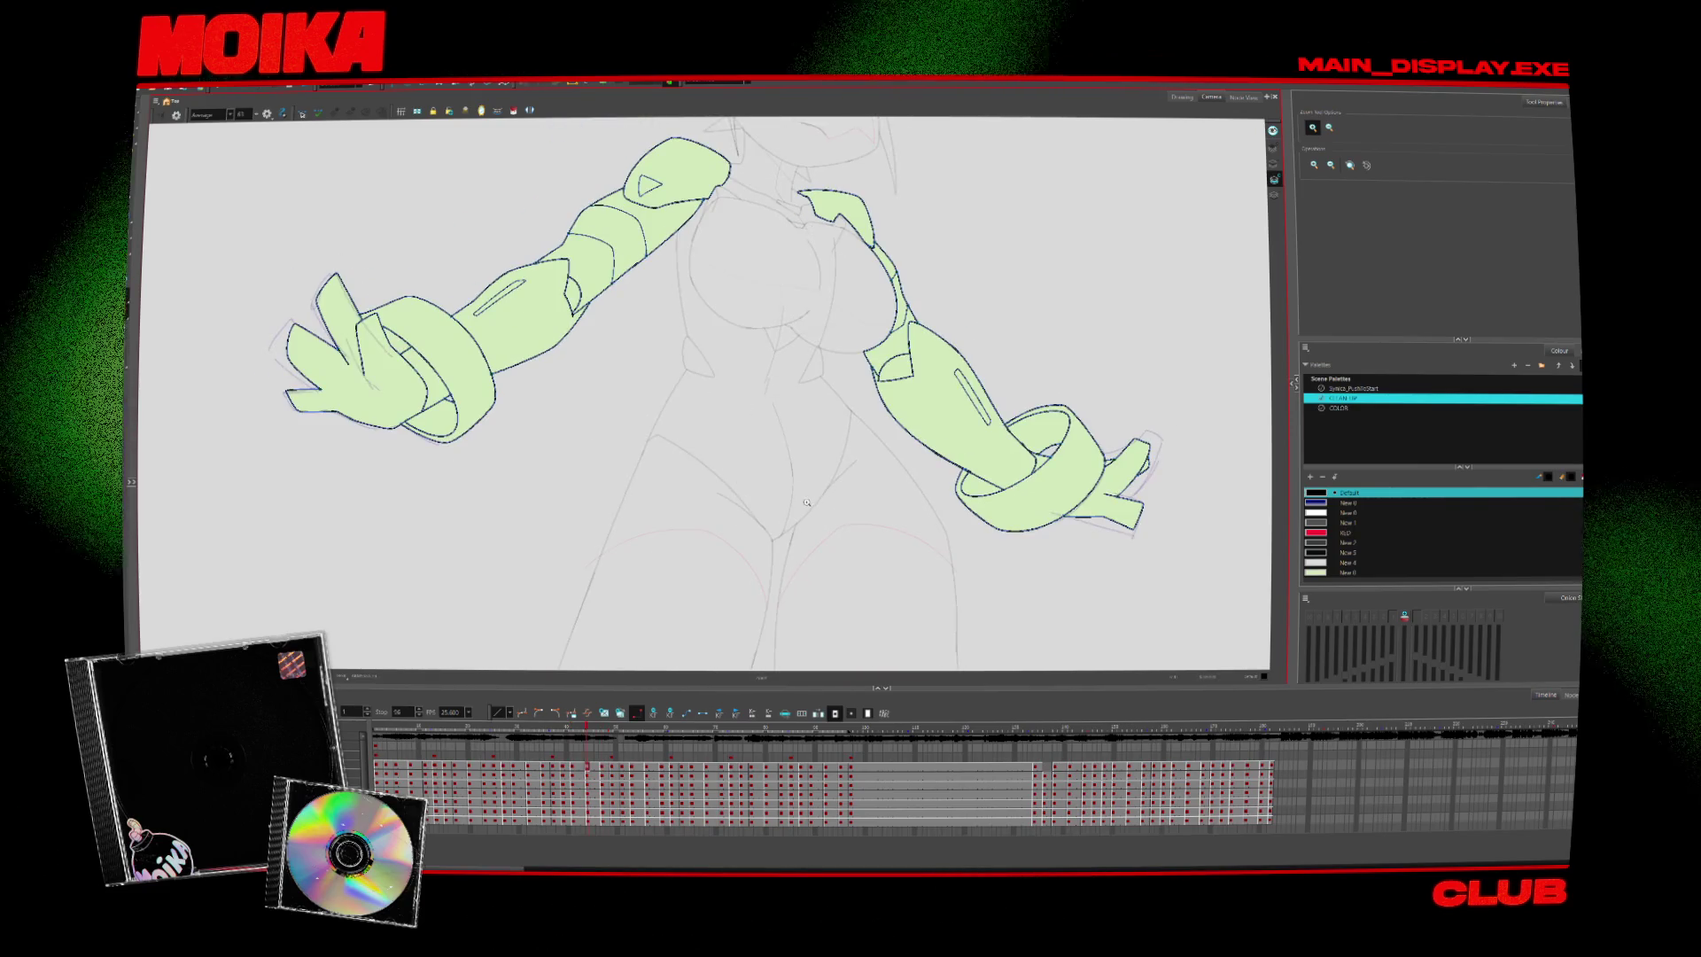
click(418, 337)
key(alt+i)
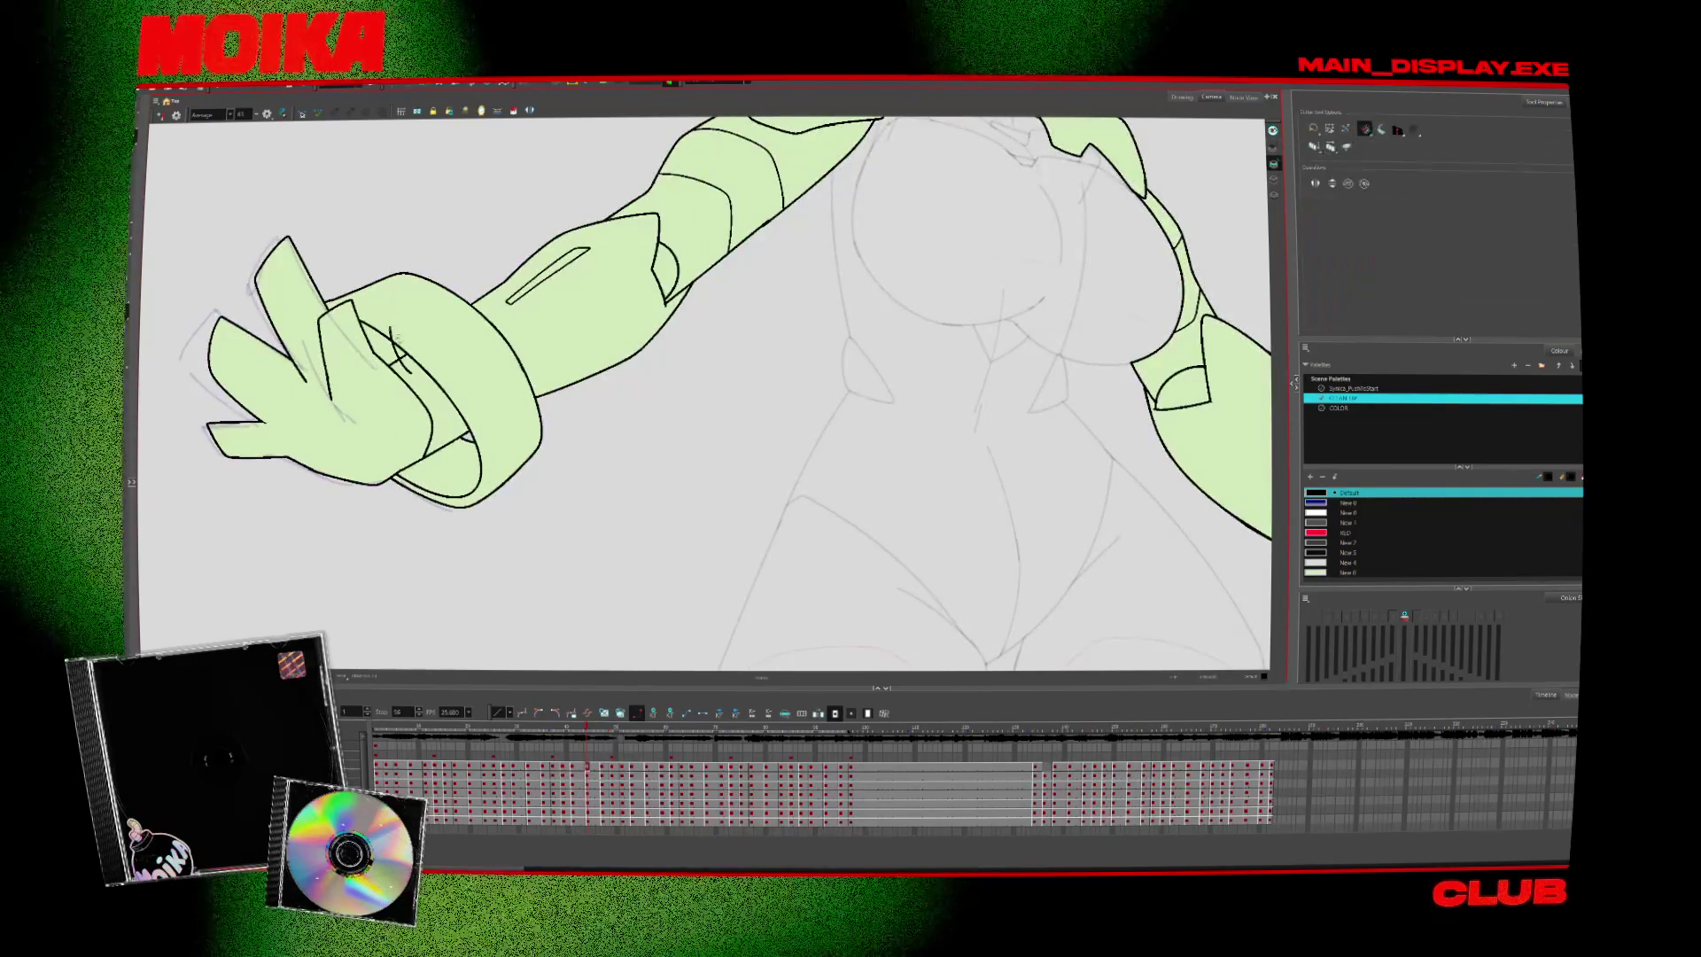
key(alt+b)
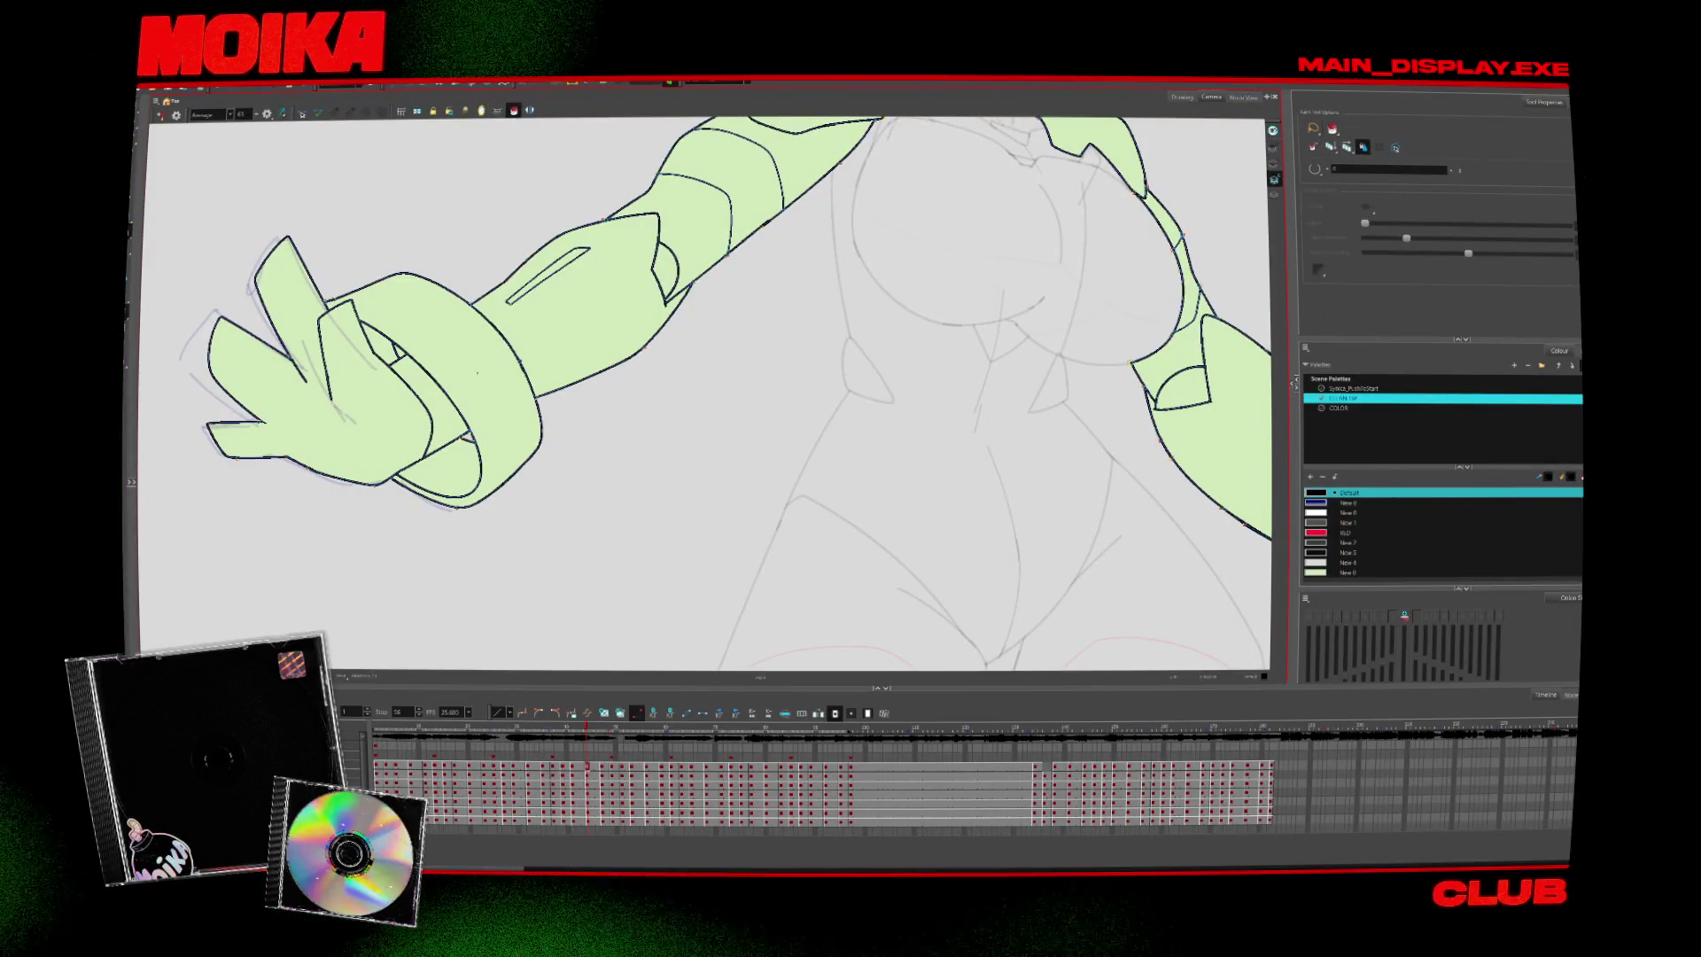
alt+click(700, 482)
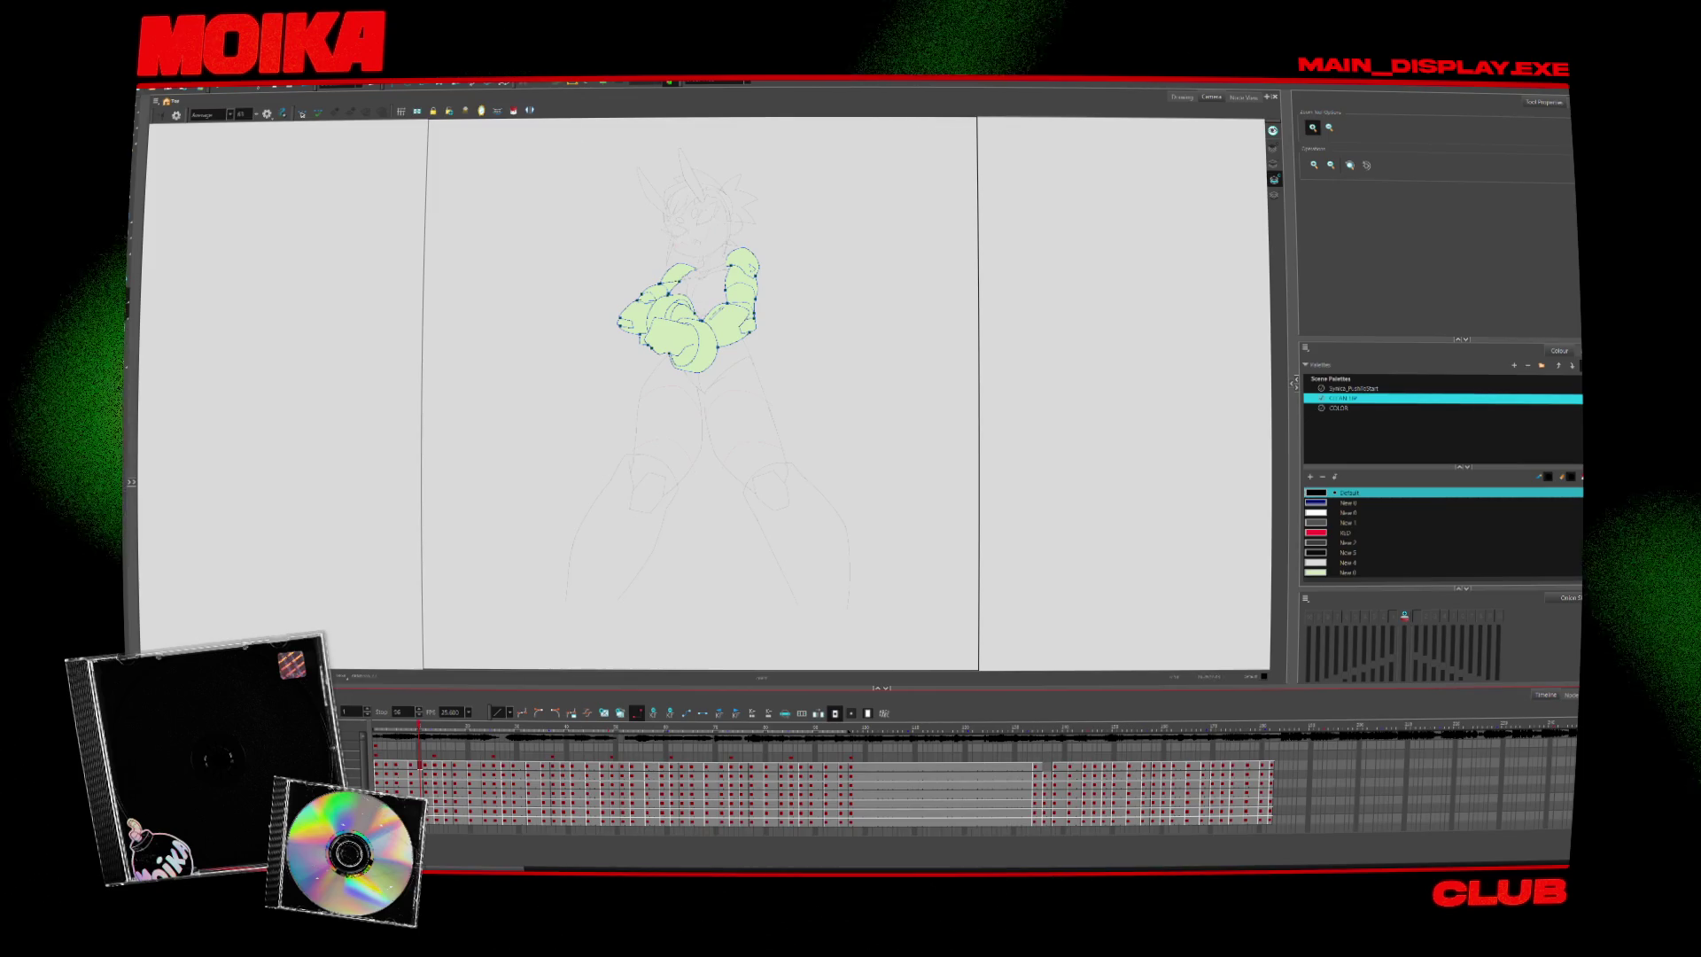
Pick the Select tool with the whole arms-crossed character in view
key(alt+s)
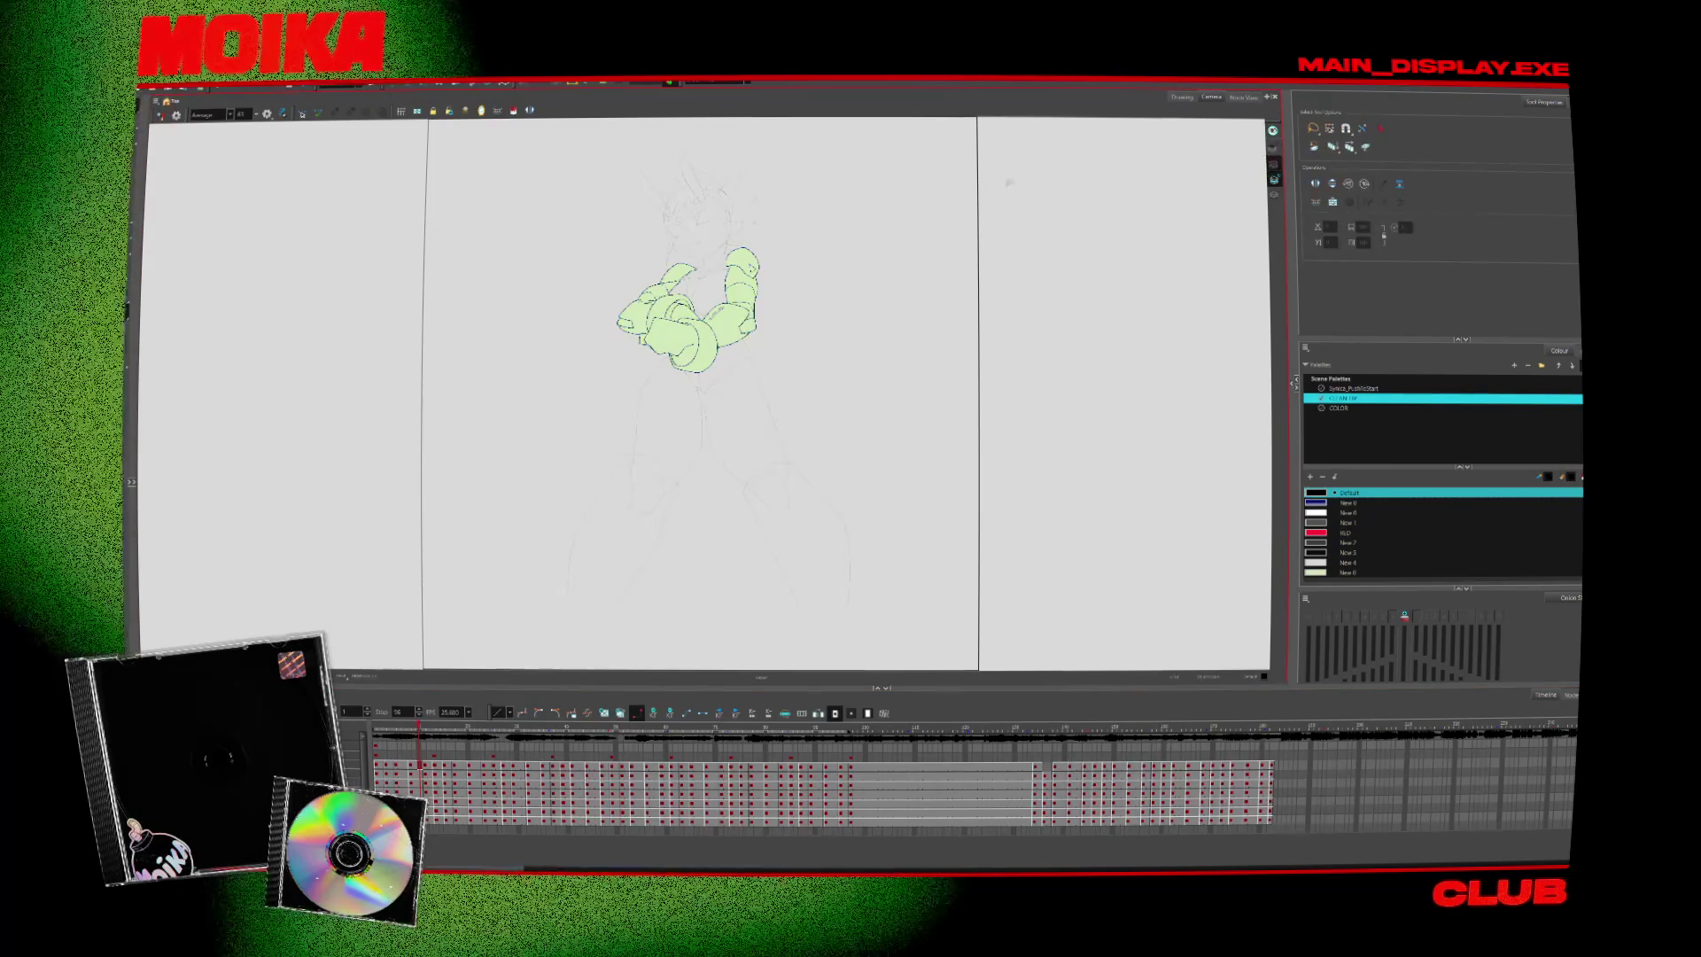
Scrub the timeline forward to the spread-arms frame
scroll(746, 508, up, 3)
scroll(748, 478, up, 3)
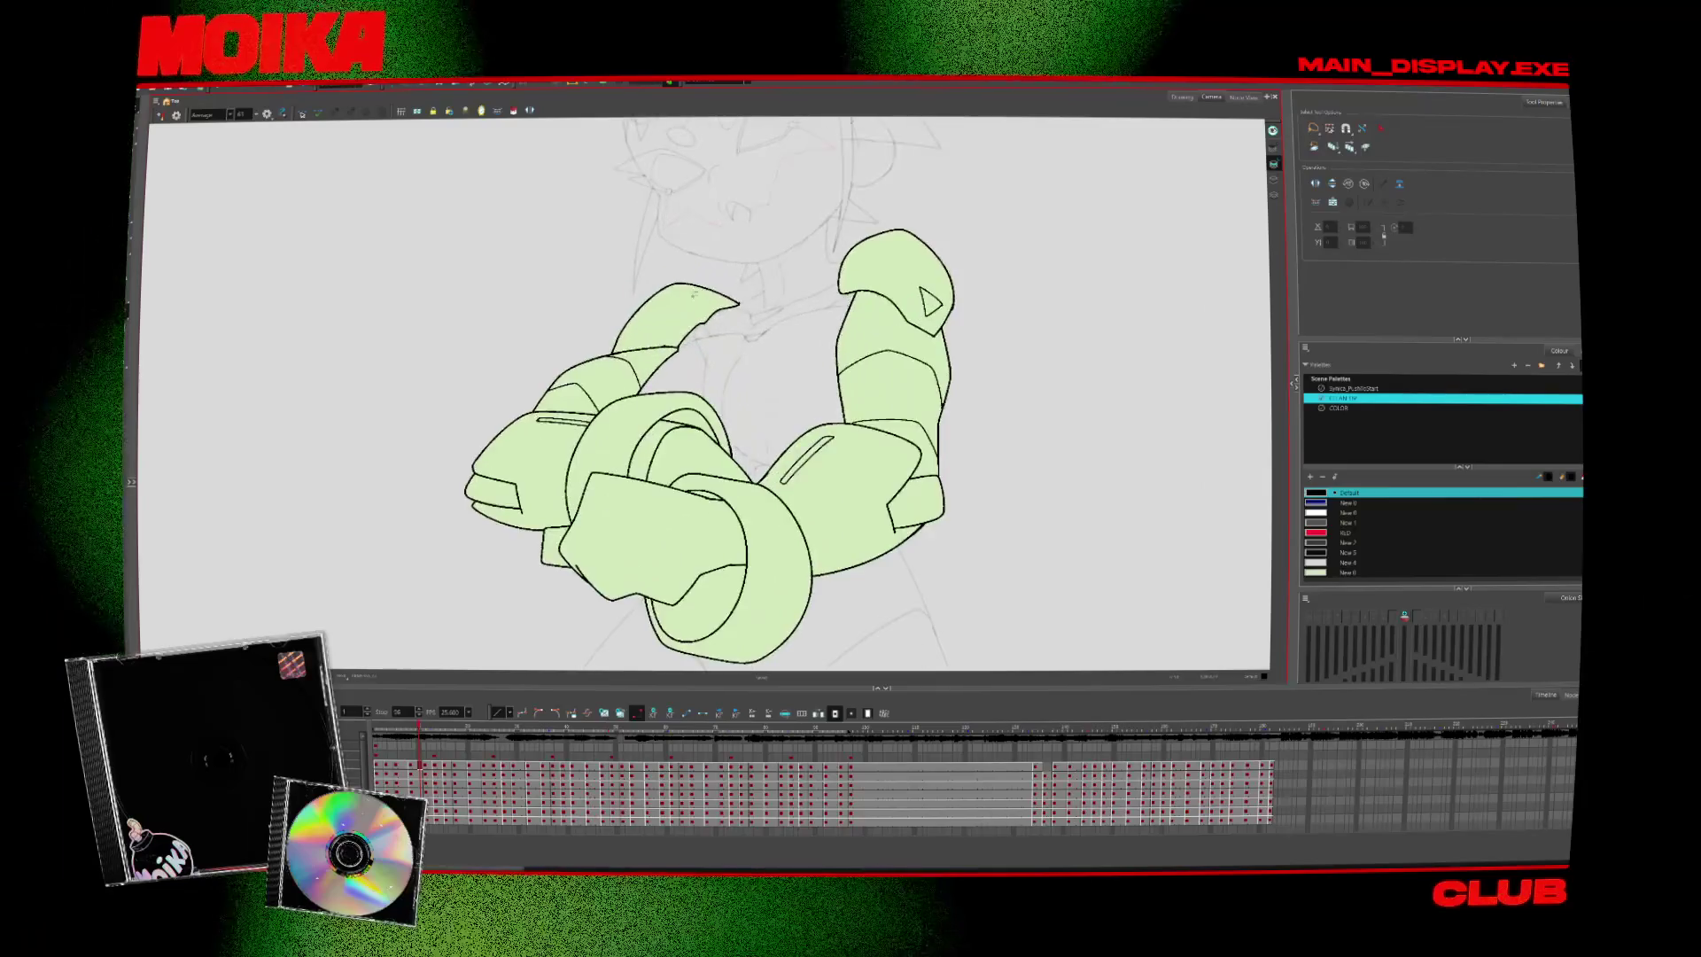
scroll(761, 410, down, 1)
drag(417, 728, 566, 736)
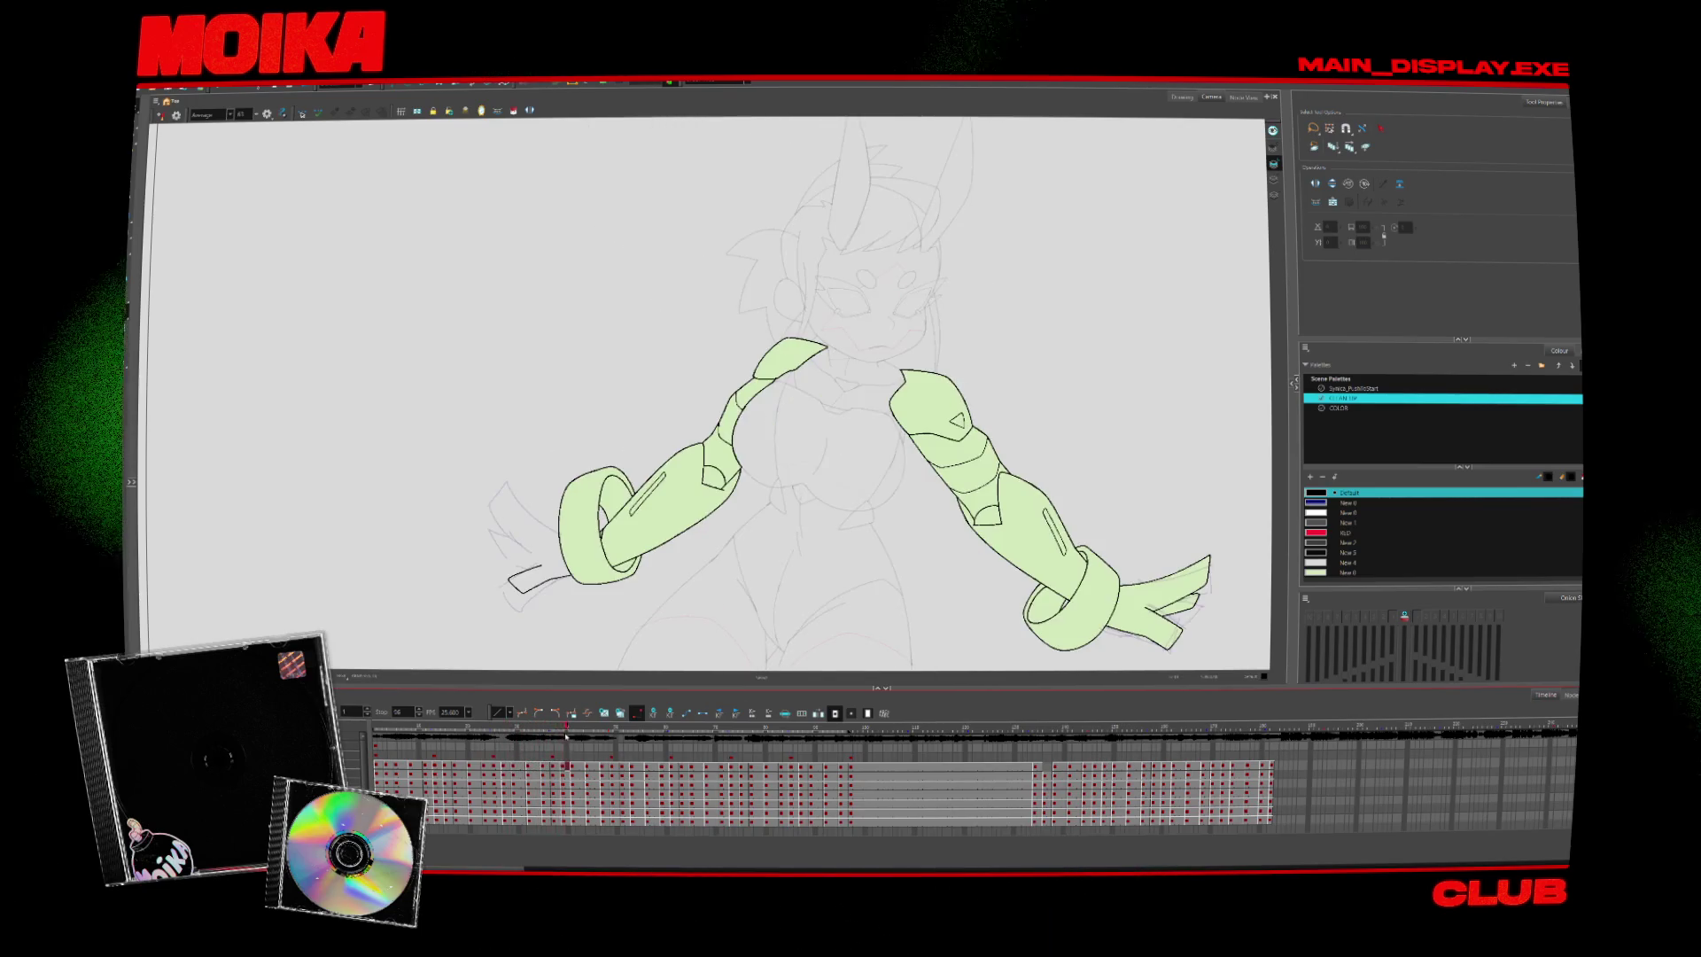
Zoom in on the hands, compare the neighbouring frame, and take the Brush for inking
scroll(921, 611, up, 2)
scroll(957, 621, down, 3)
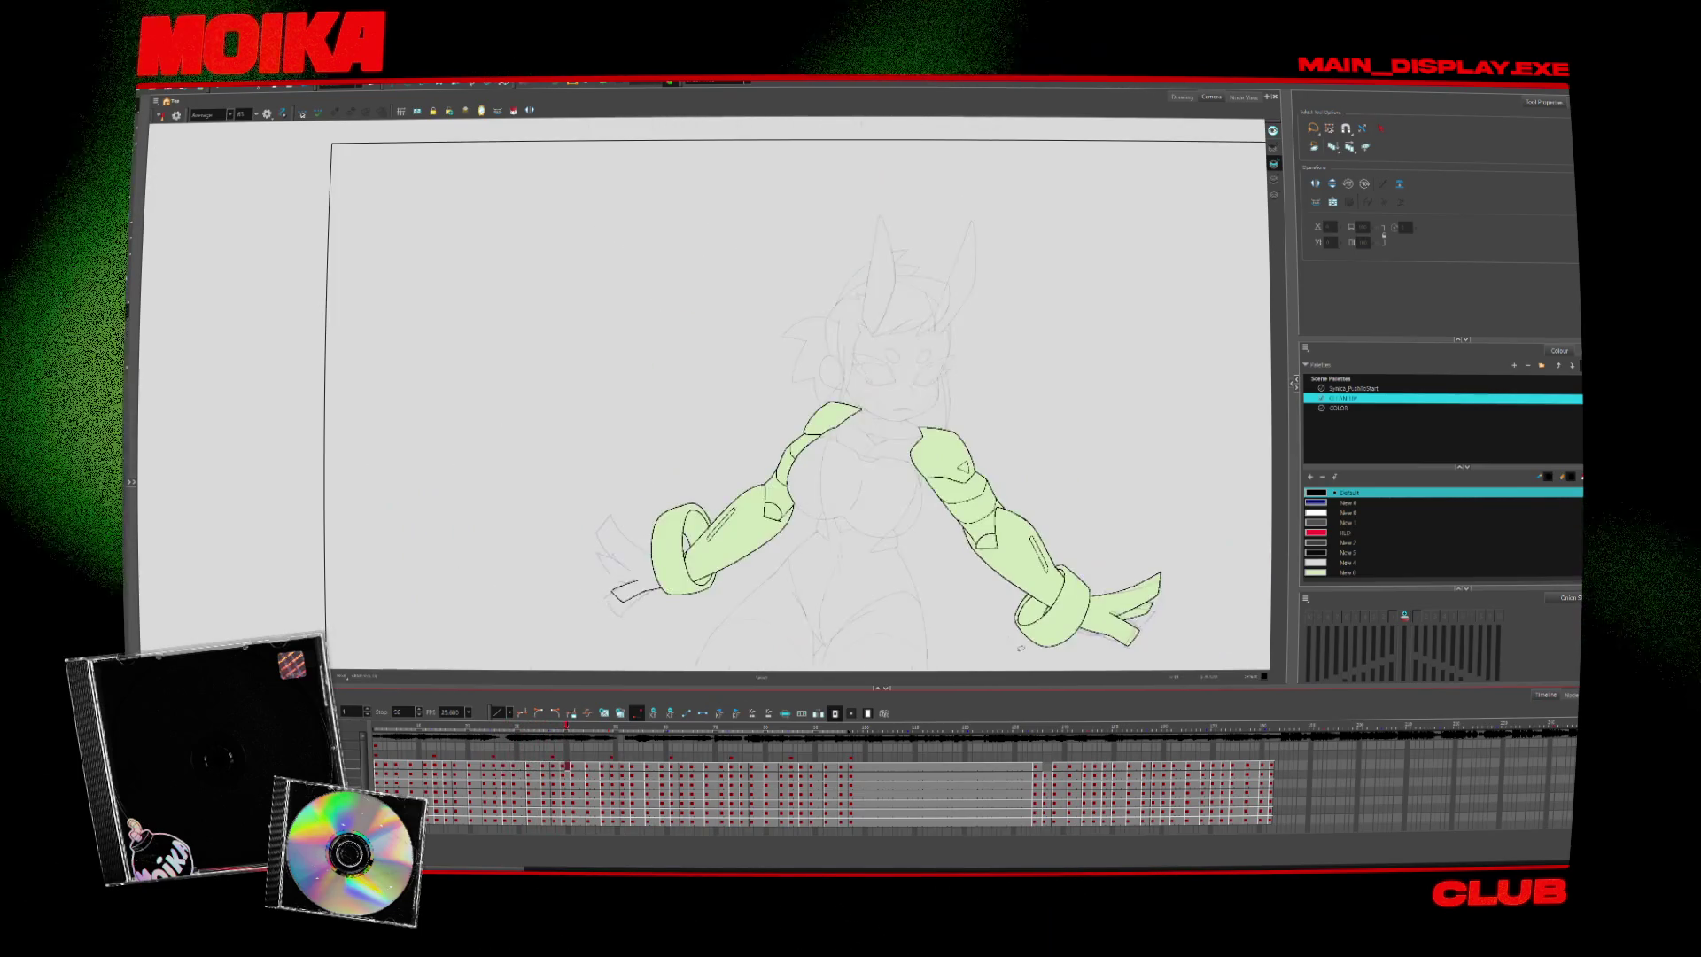
scroll(992, 635, up, 3)
scroll(992, 634, down, 2)
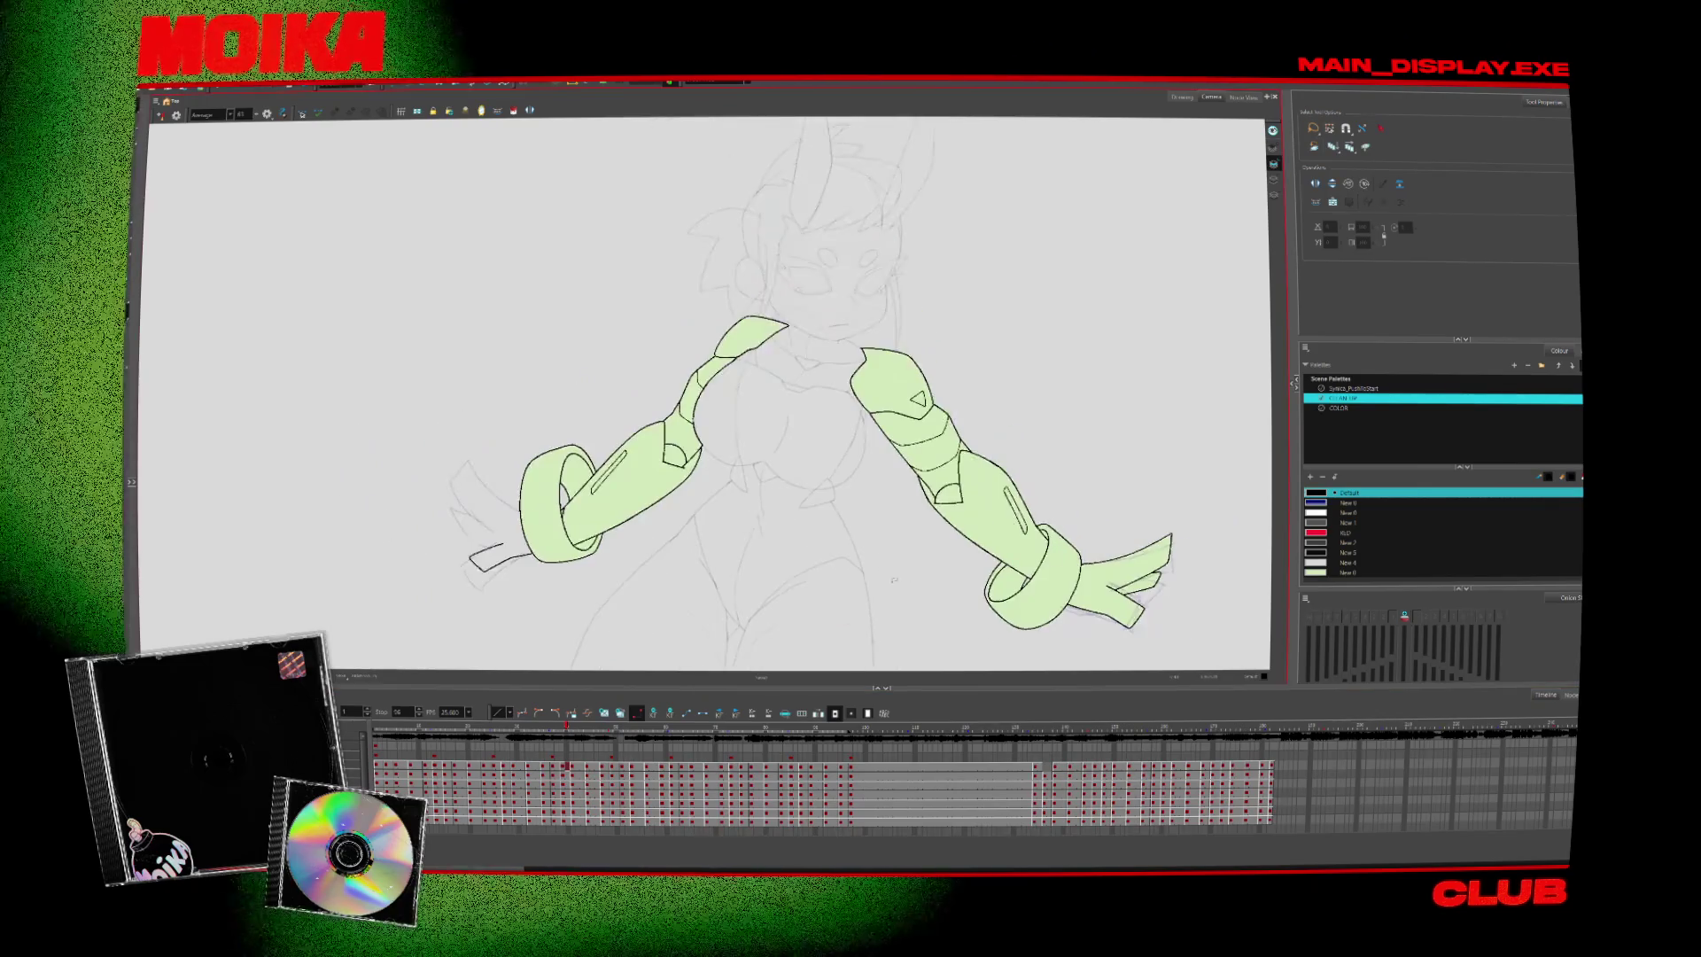
scroll(993, 634, up, 1)
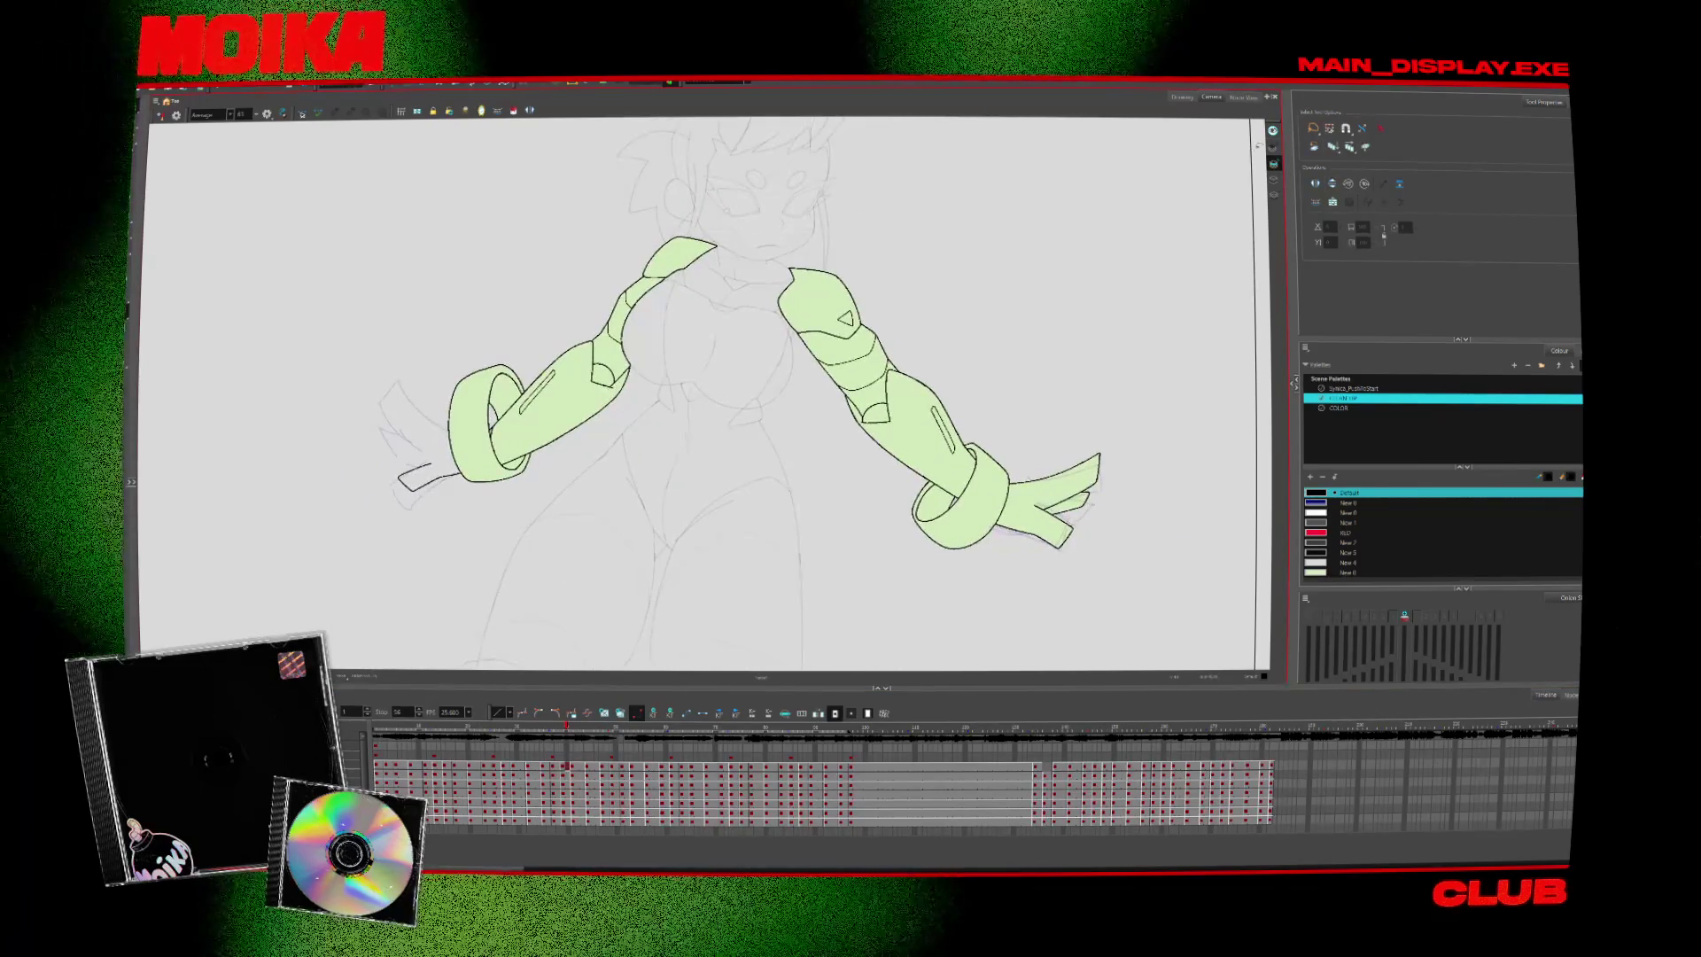
key(period)
key(comma)
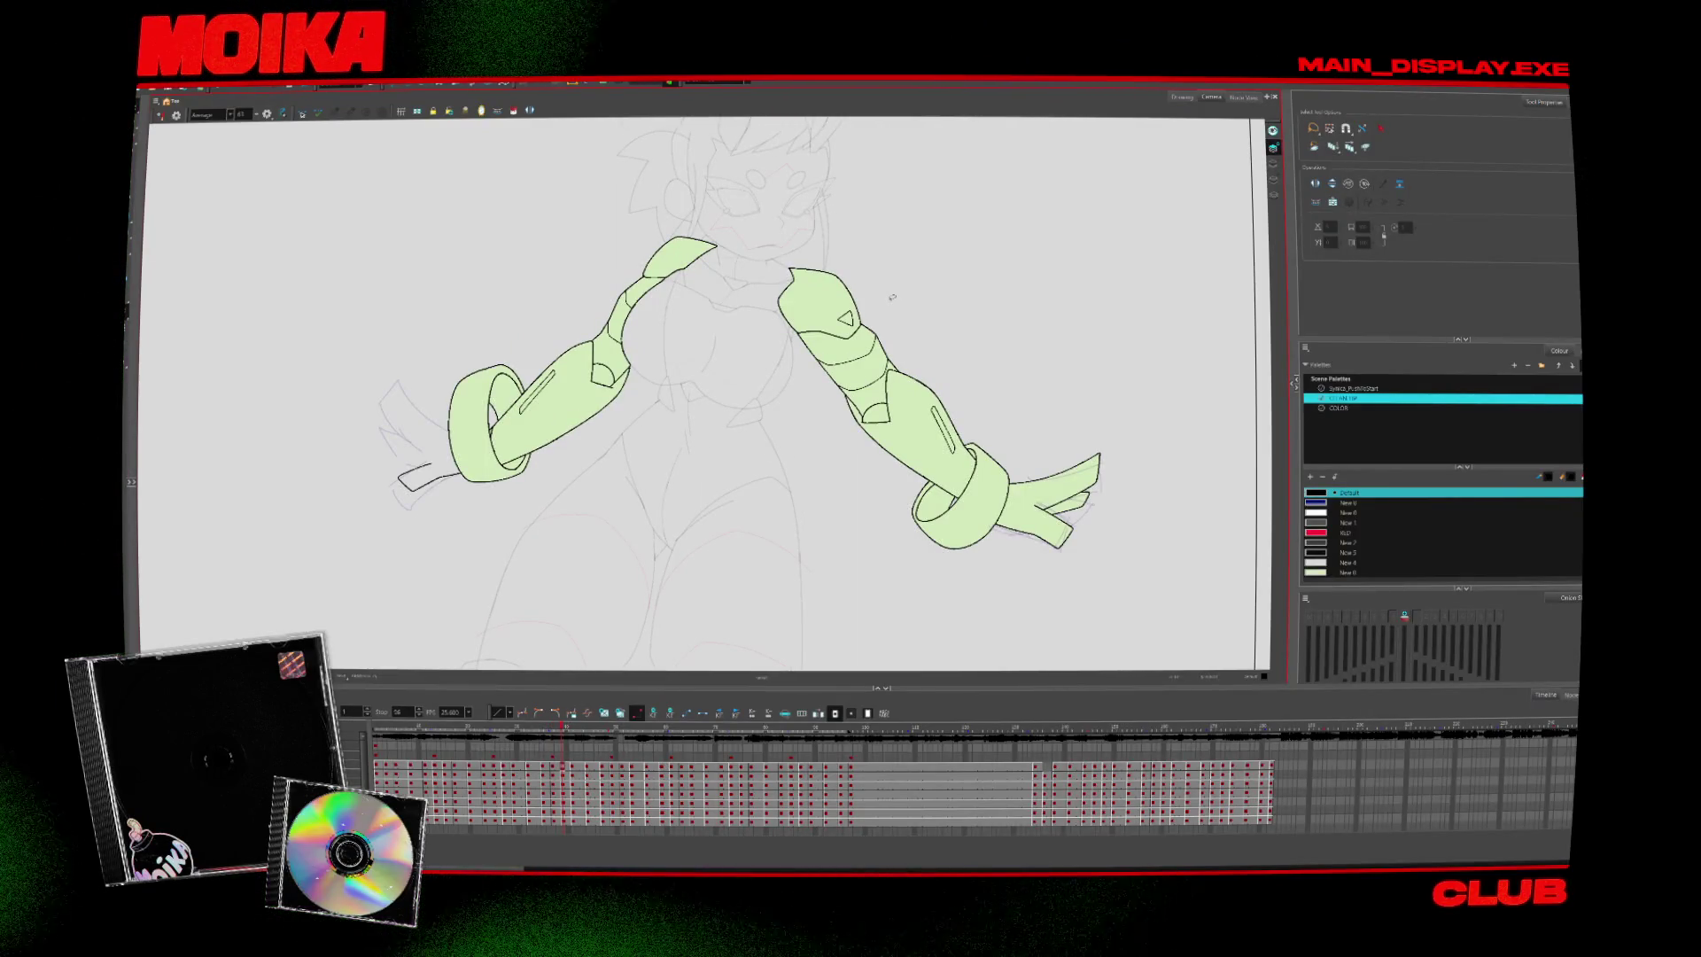
scroll(552, 452, up, 2)
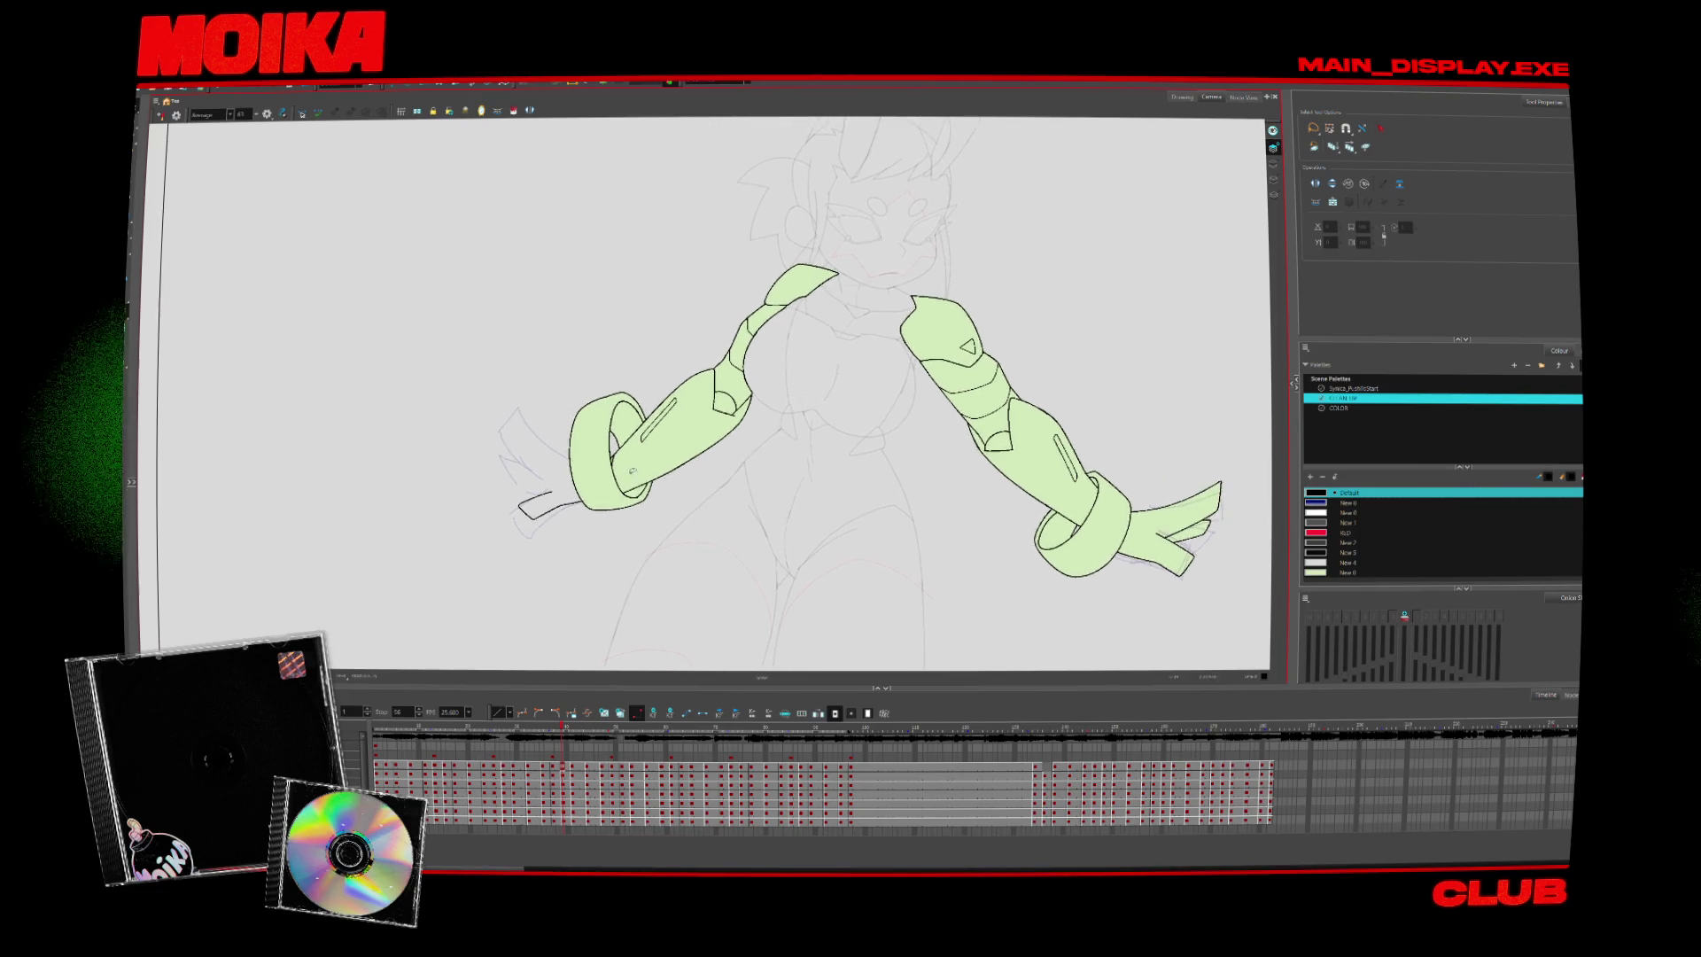
scroll(552, 451, up, 2)
key(alt+b)
Compare the mirrored view and neighbouring drawings, then ink a black finger shape beside the sleeve ring
key(4)
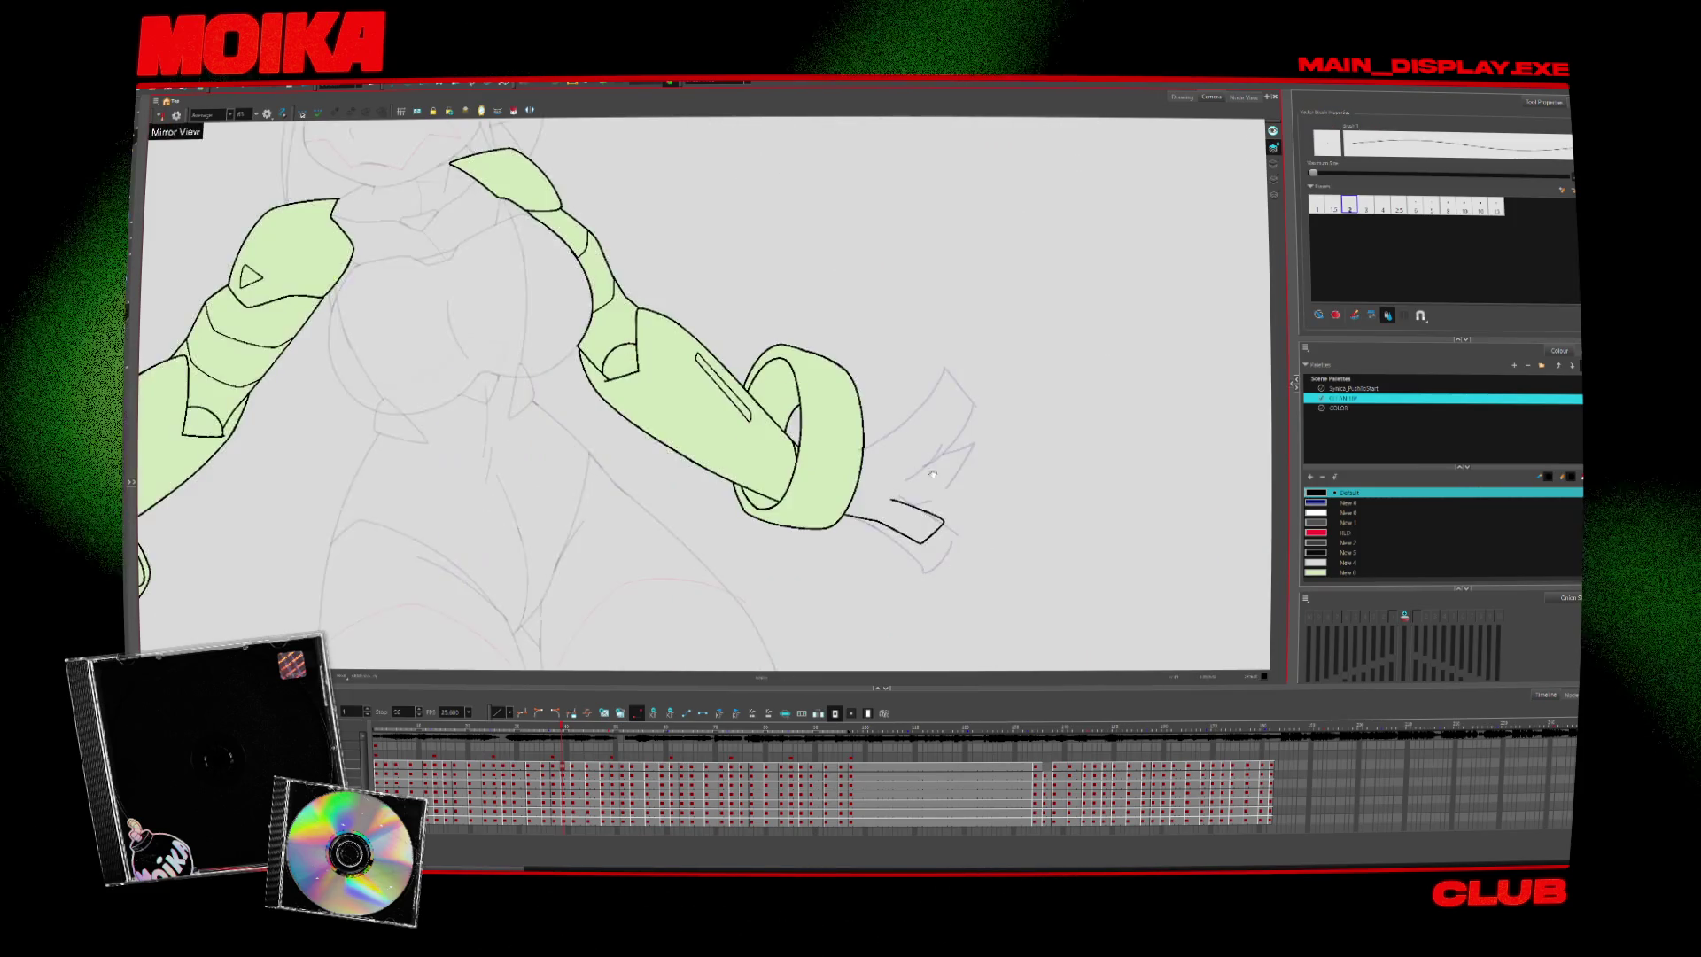
key(period)
key(comma)
key(Escape)
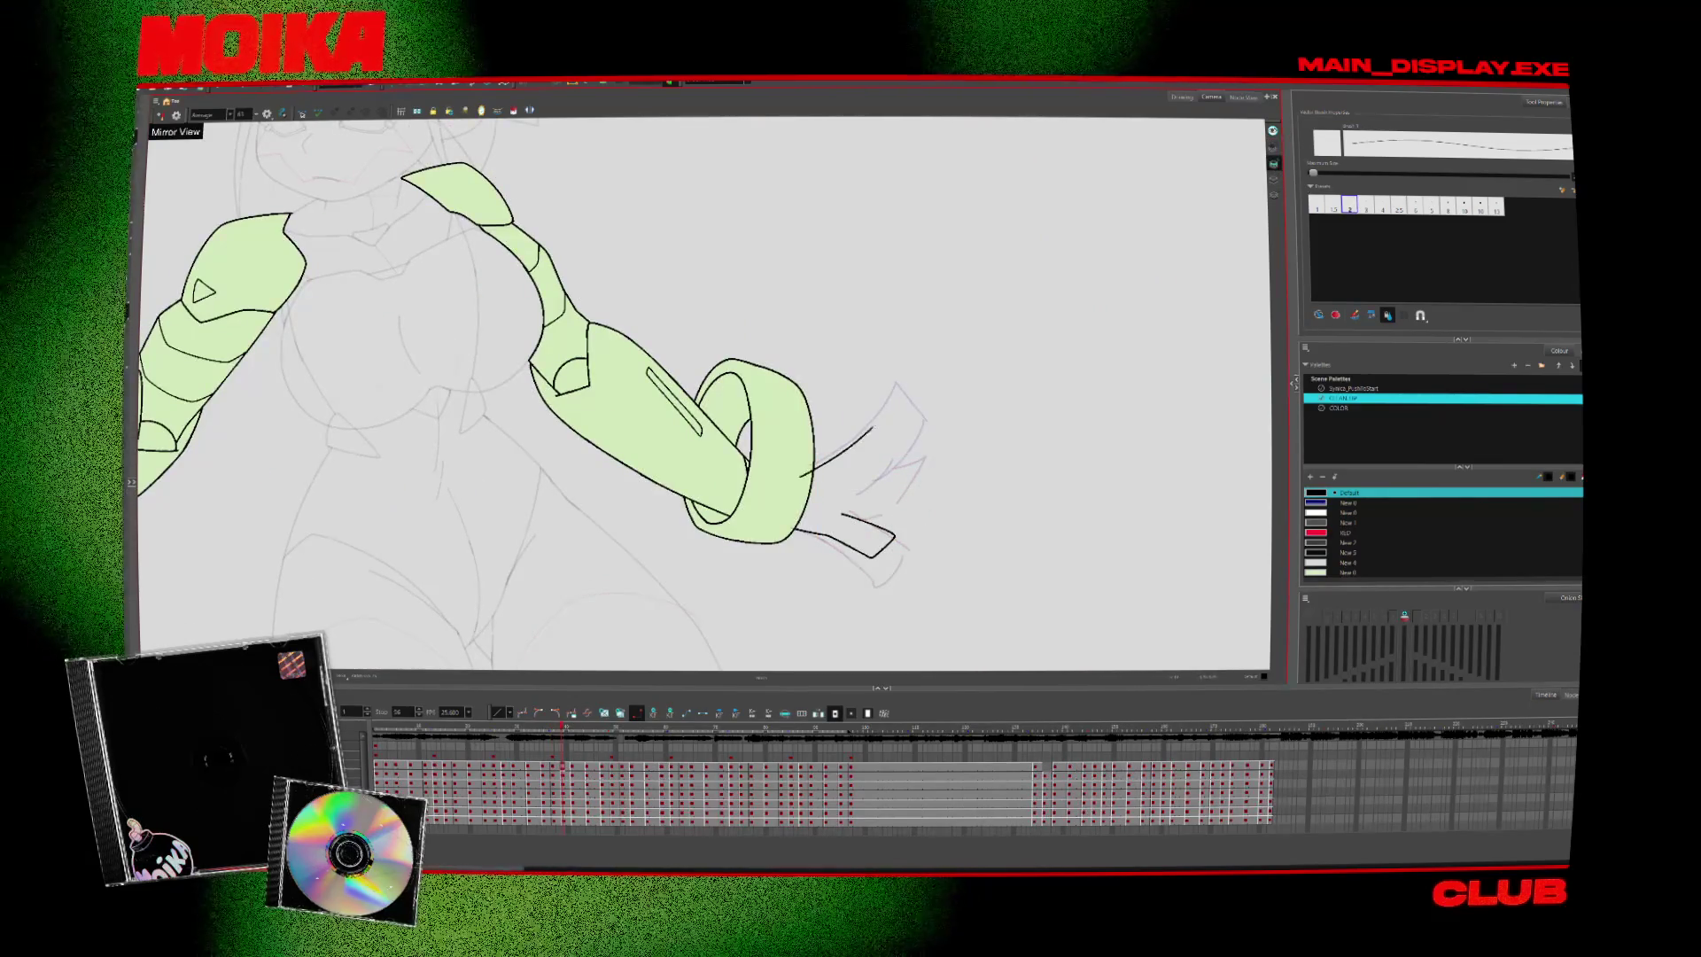
drag(802, 476, 848, 495)
Check the drawing in mirrored view and ink black finger strokes over the sketched hand
key(4)
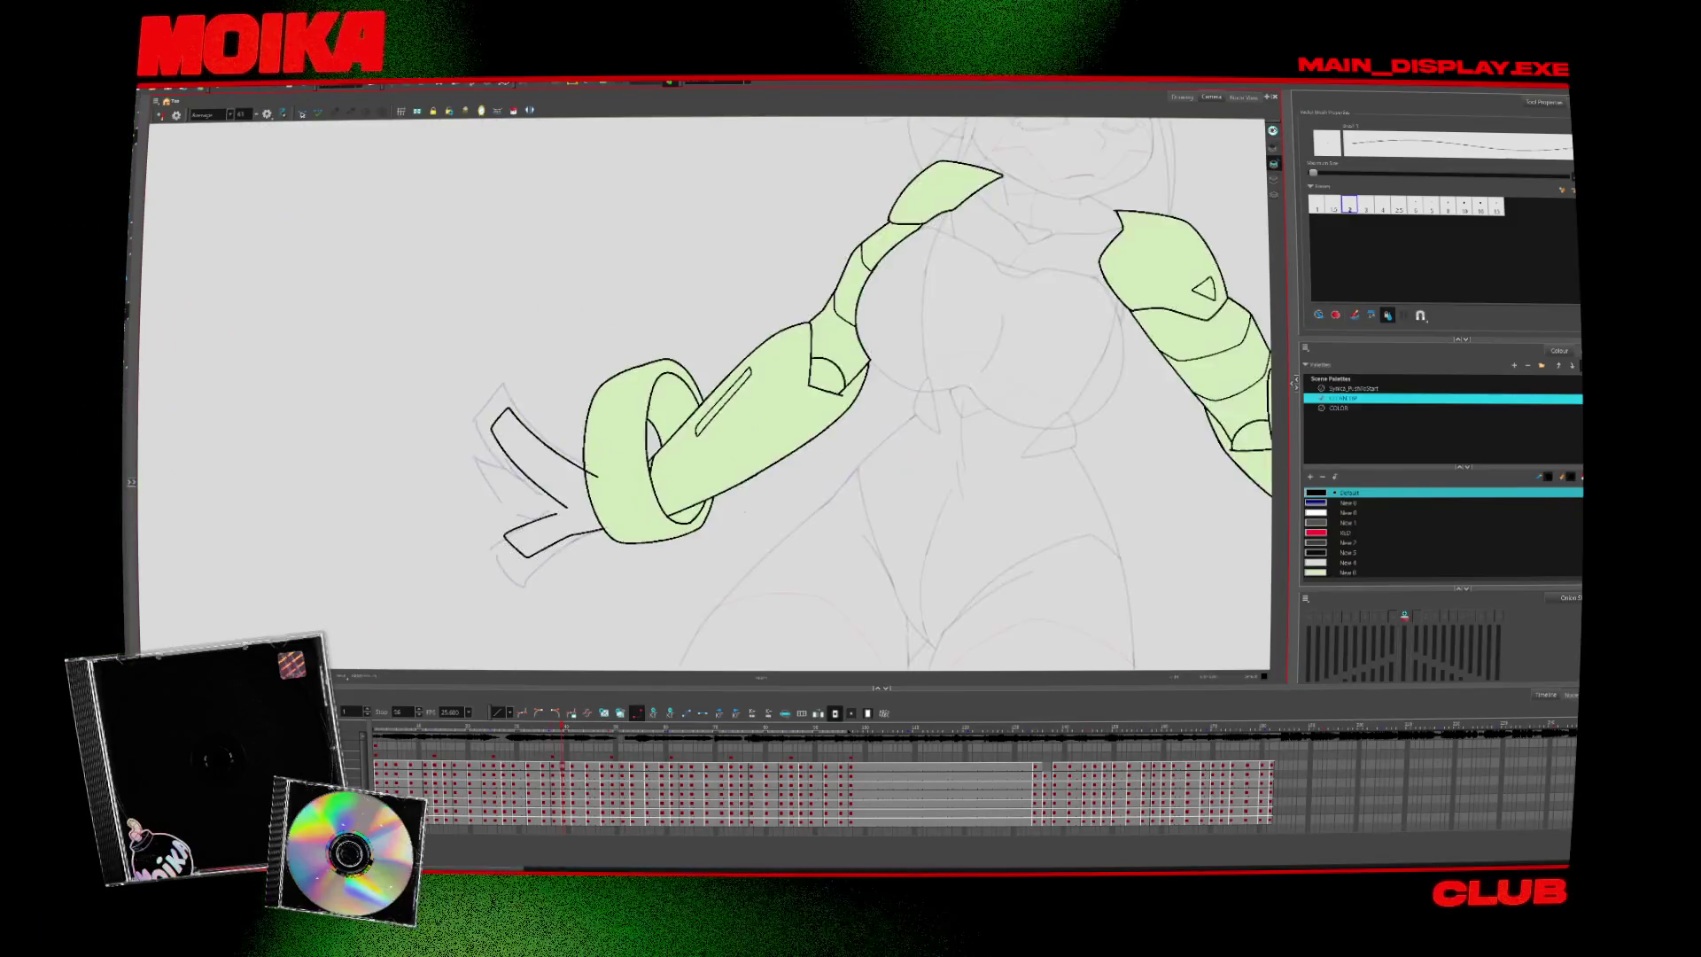
key(alt+t)
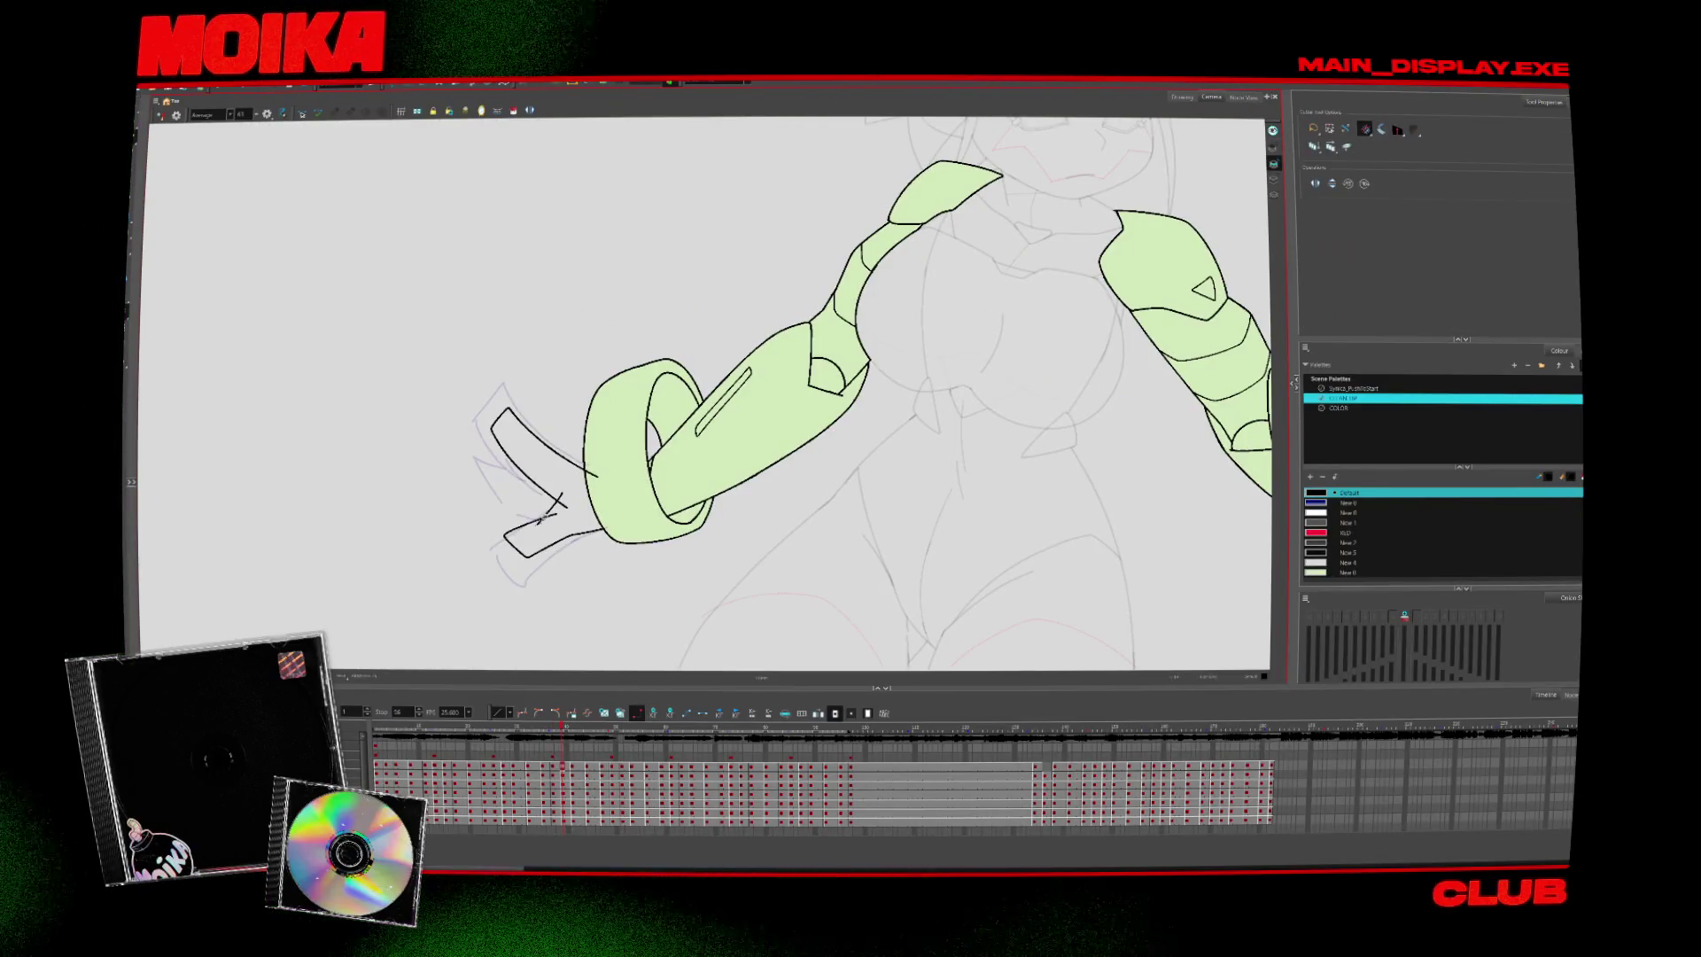
key(4)
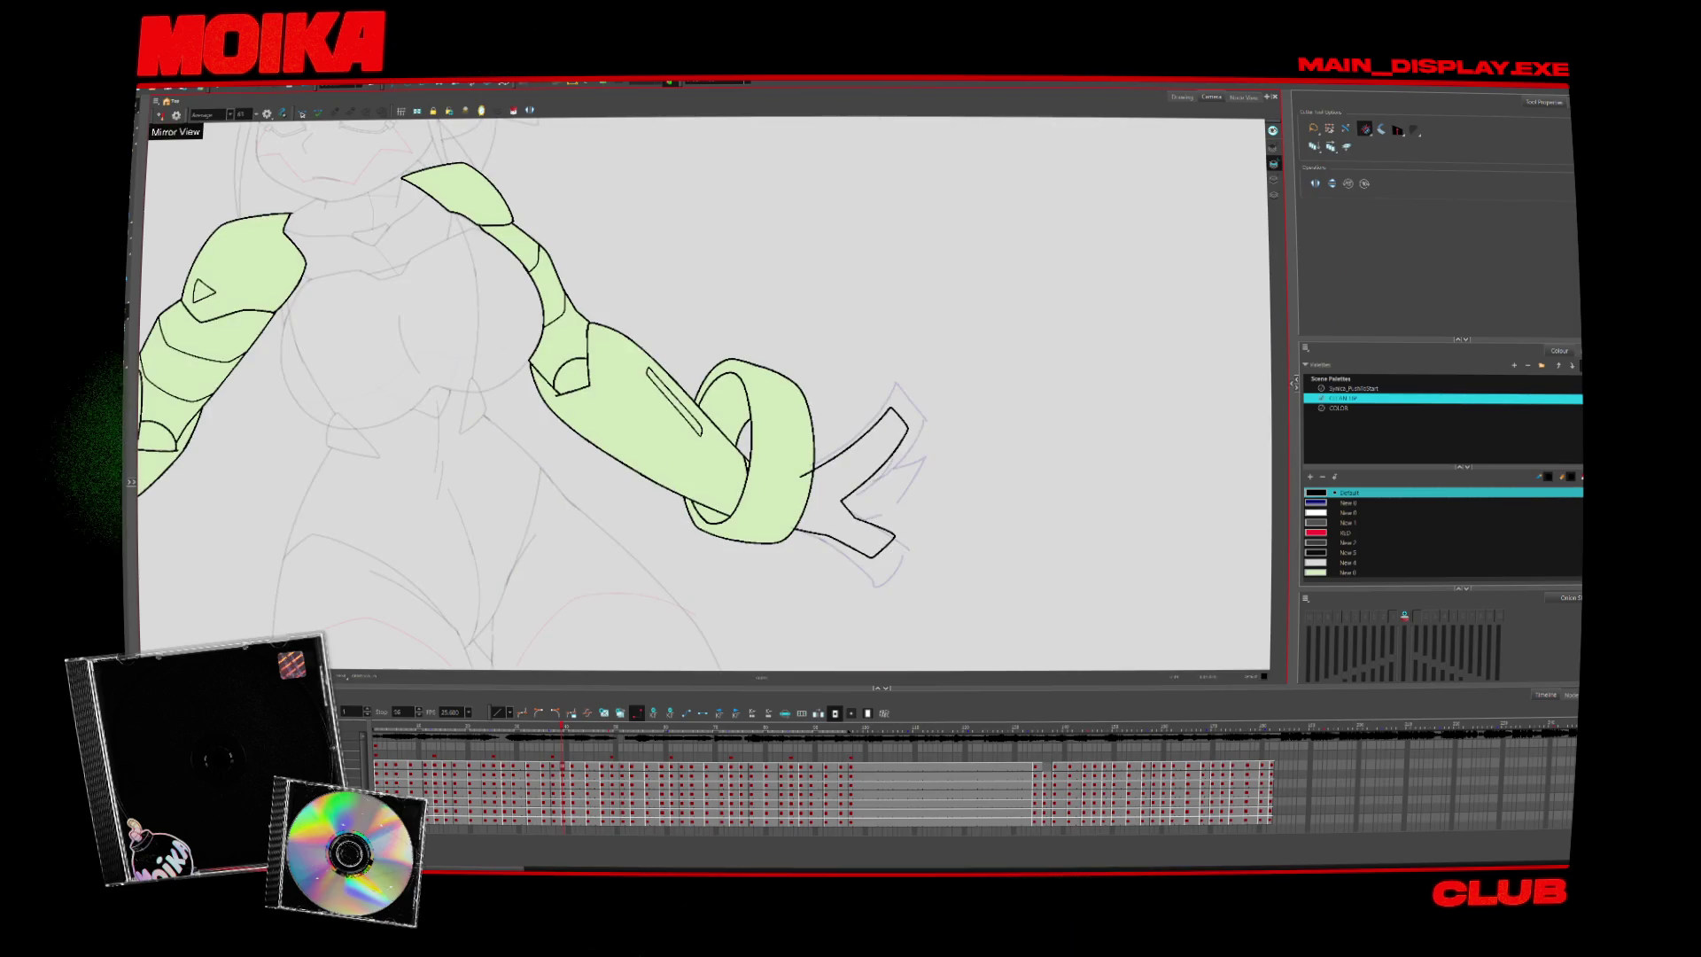
key(alt+b)
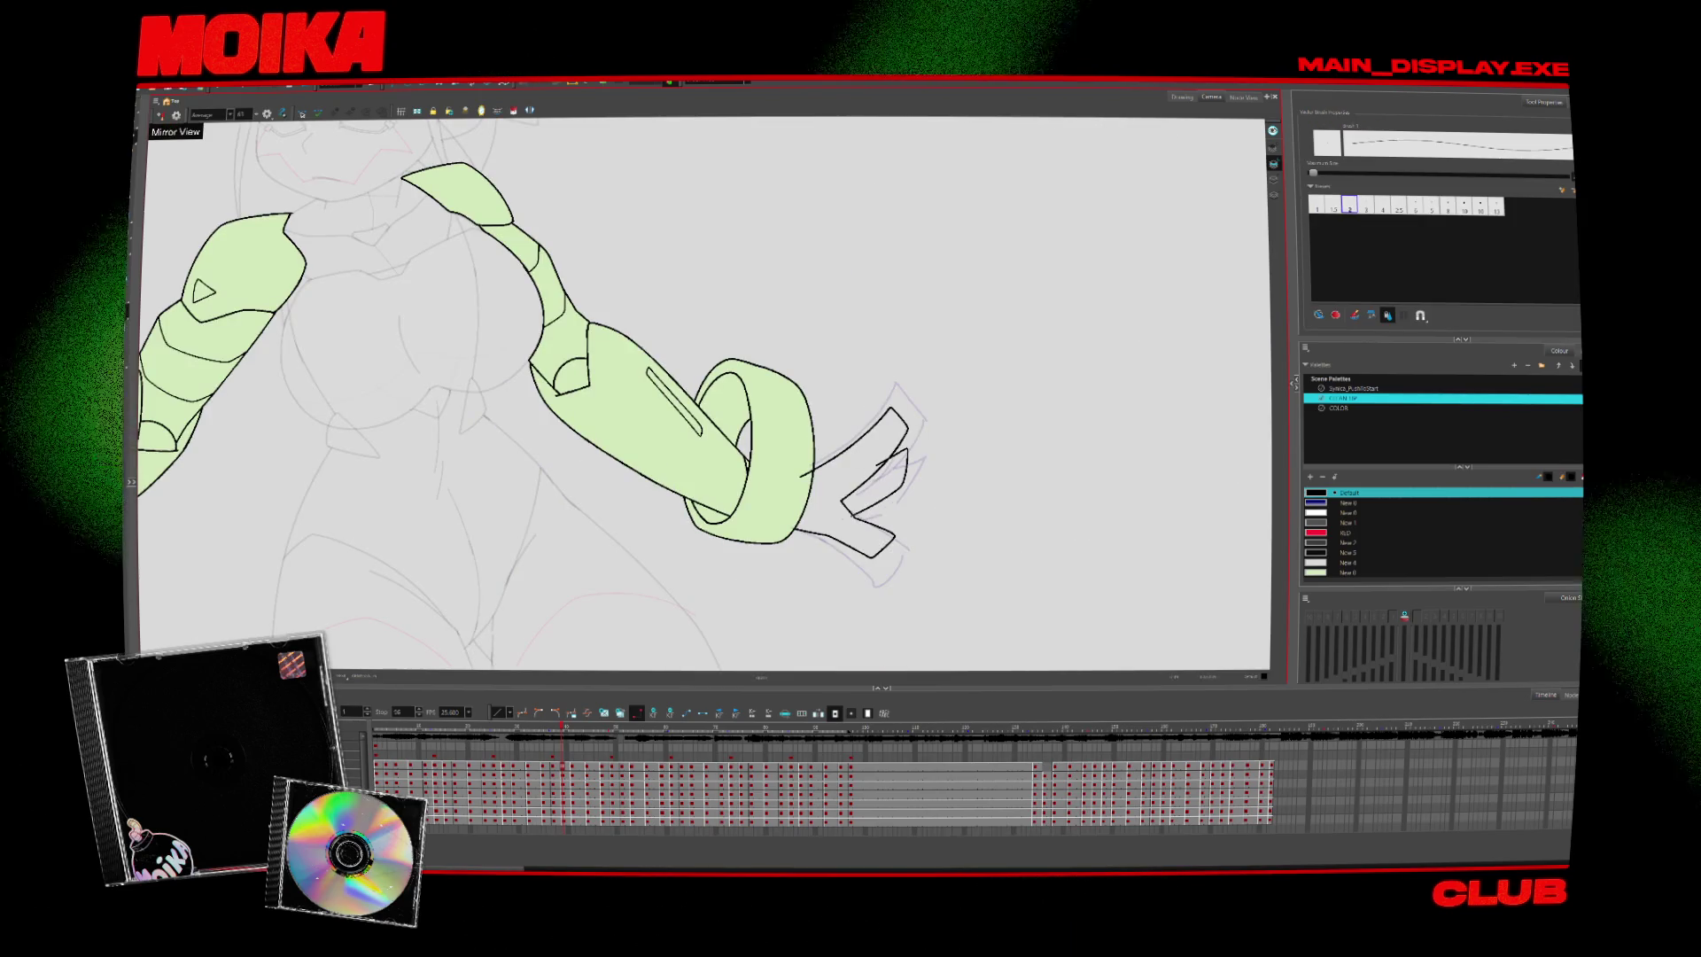
drag(912, 454, 886, 502)
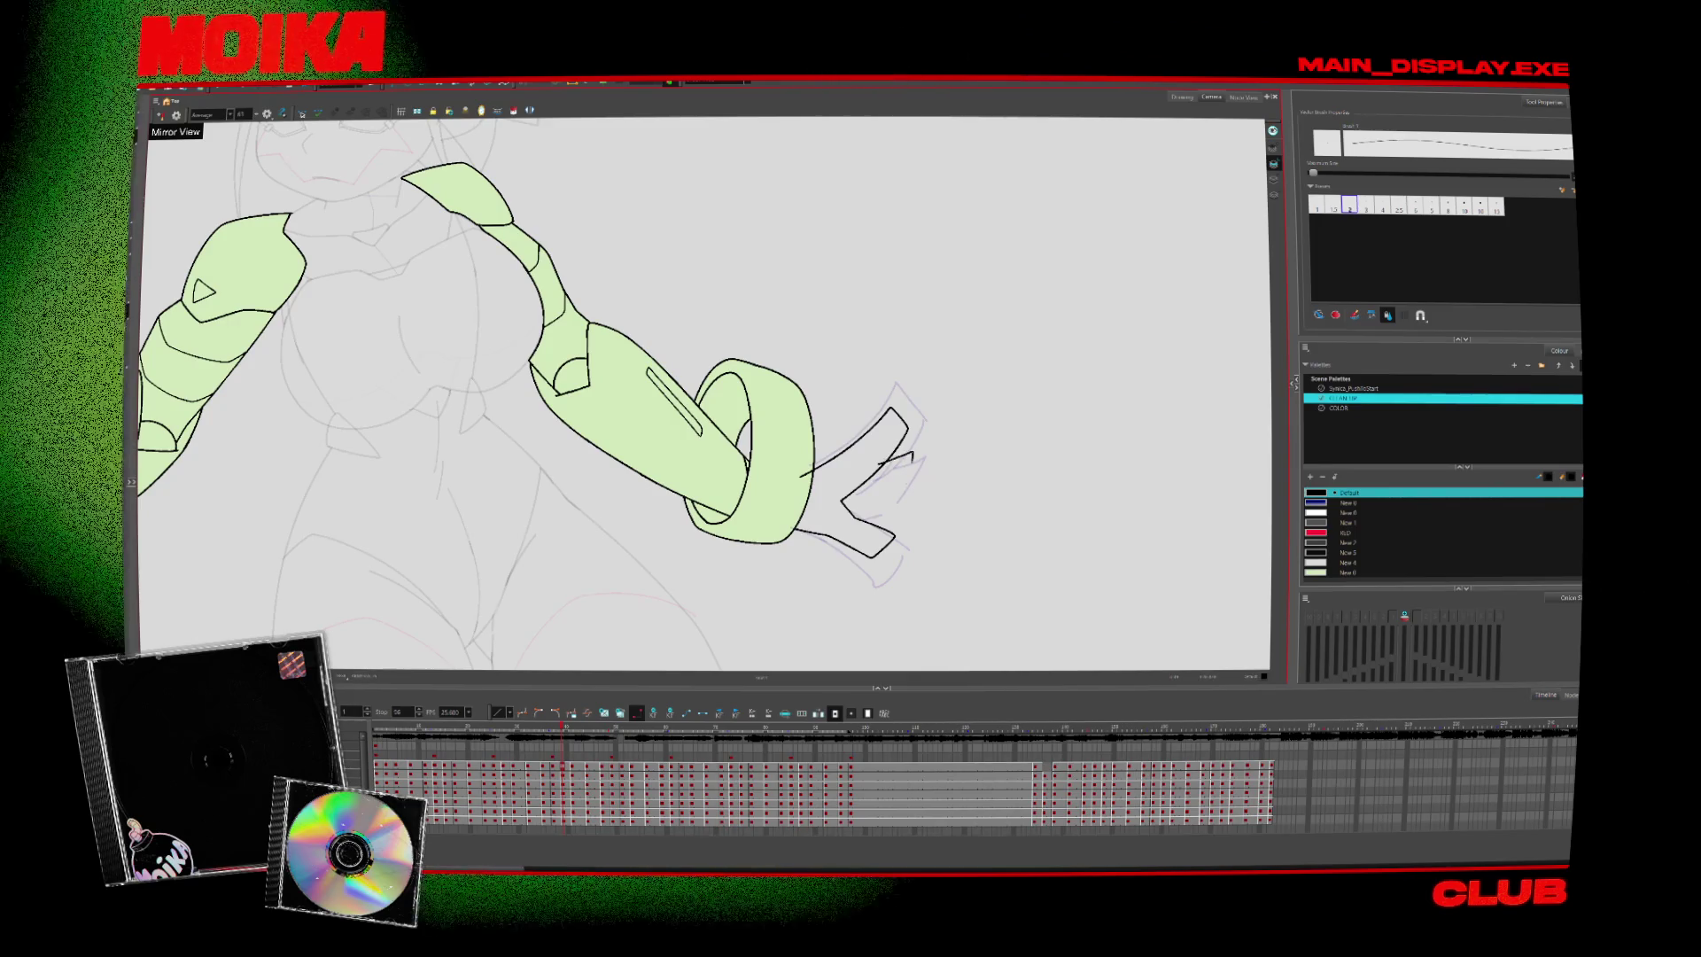
Advance to the next drawing and toggle Mirror View to check the hand's proportions
key(alt+t)
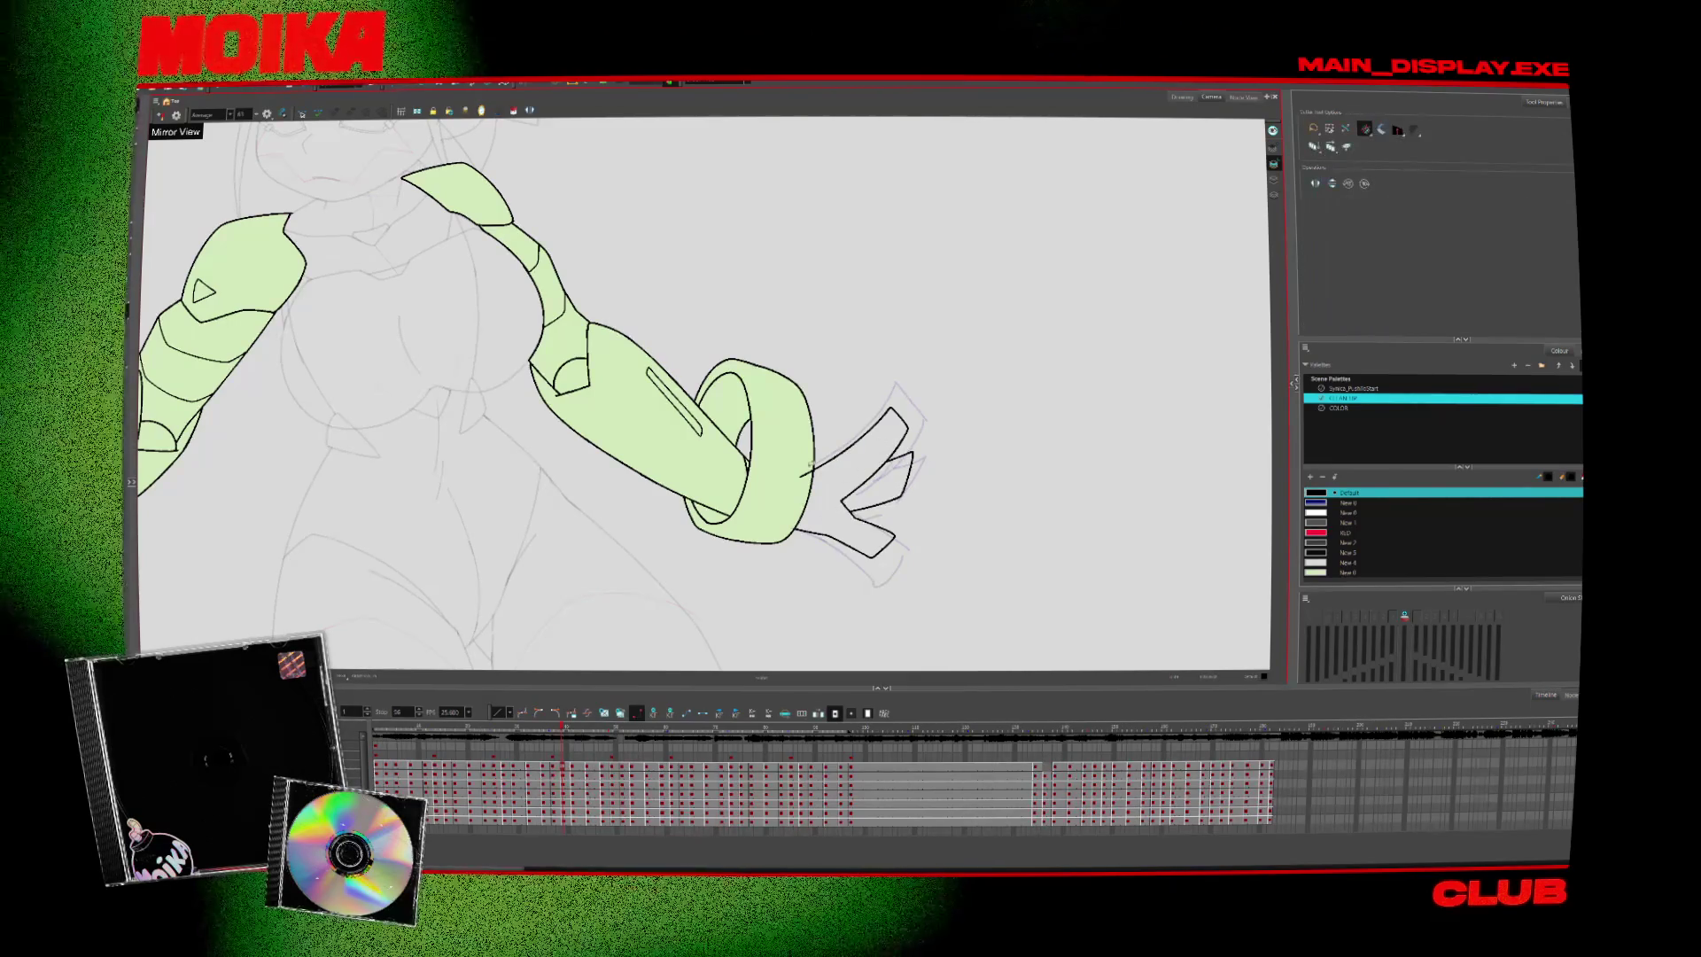
key(period)
key(period)
key(alt+b)
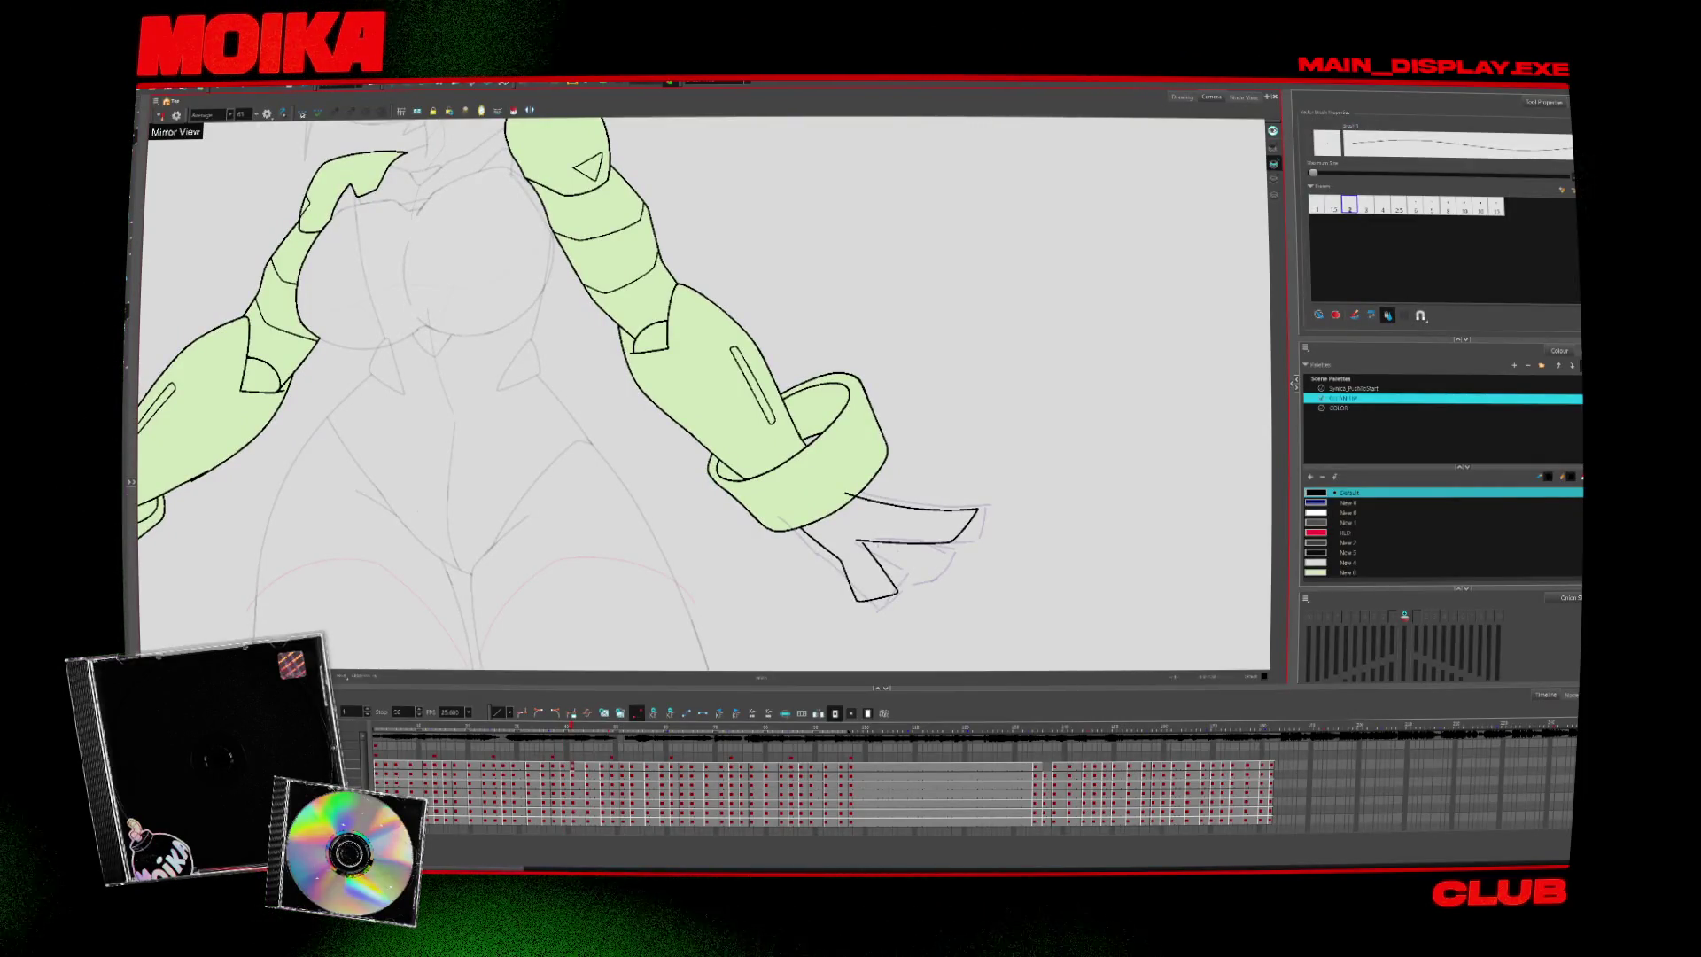
key(4)
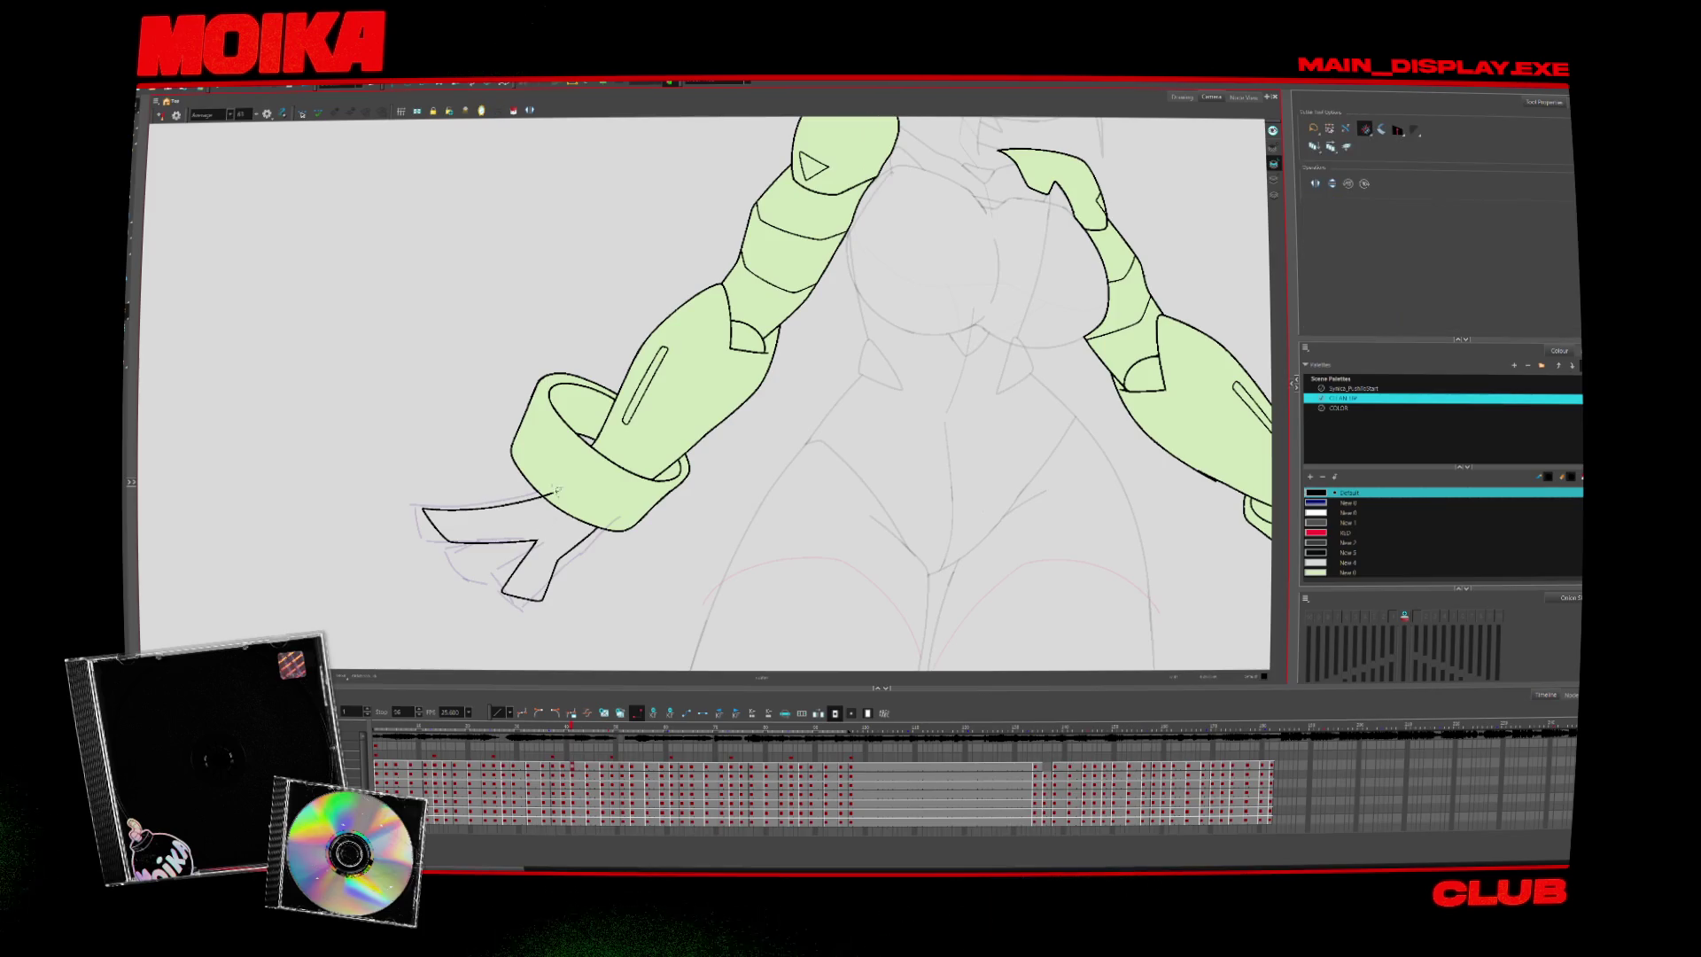
key(4)
key(period)
key(comma)
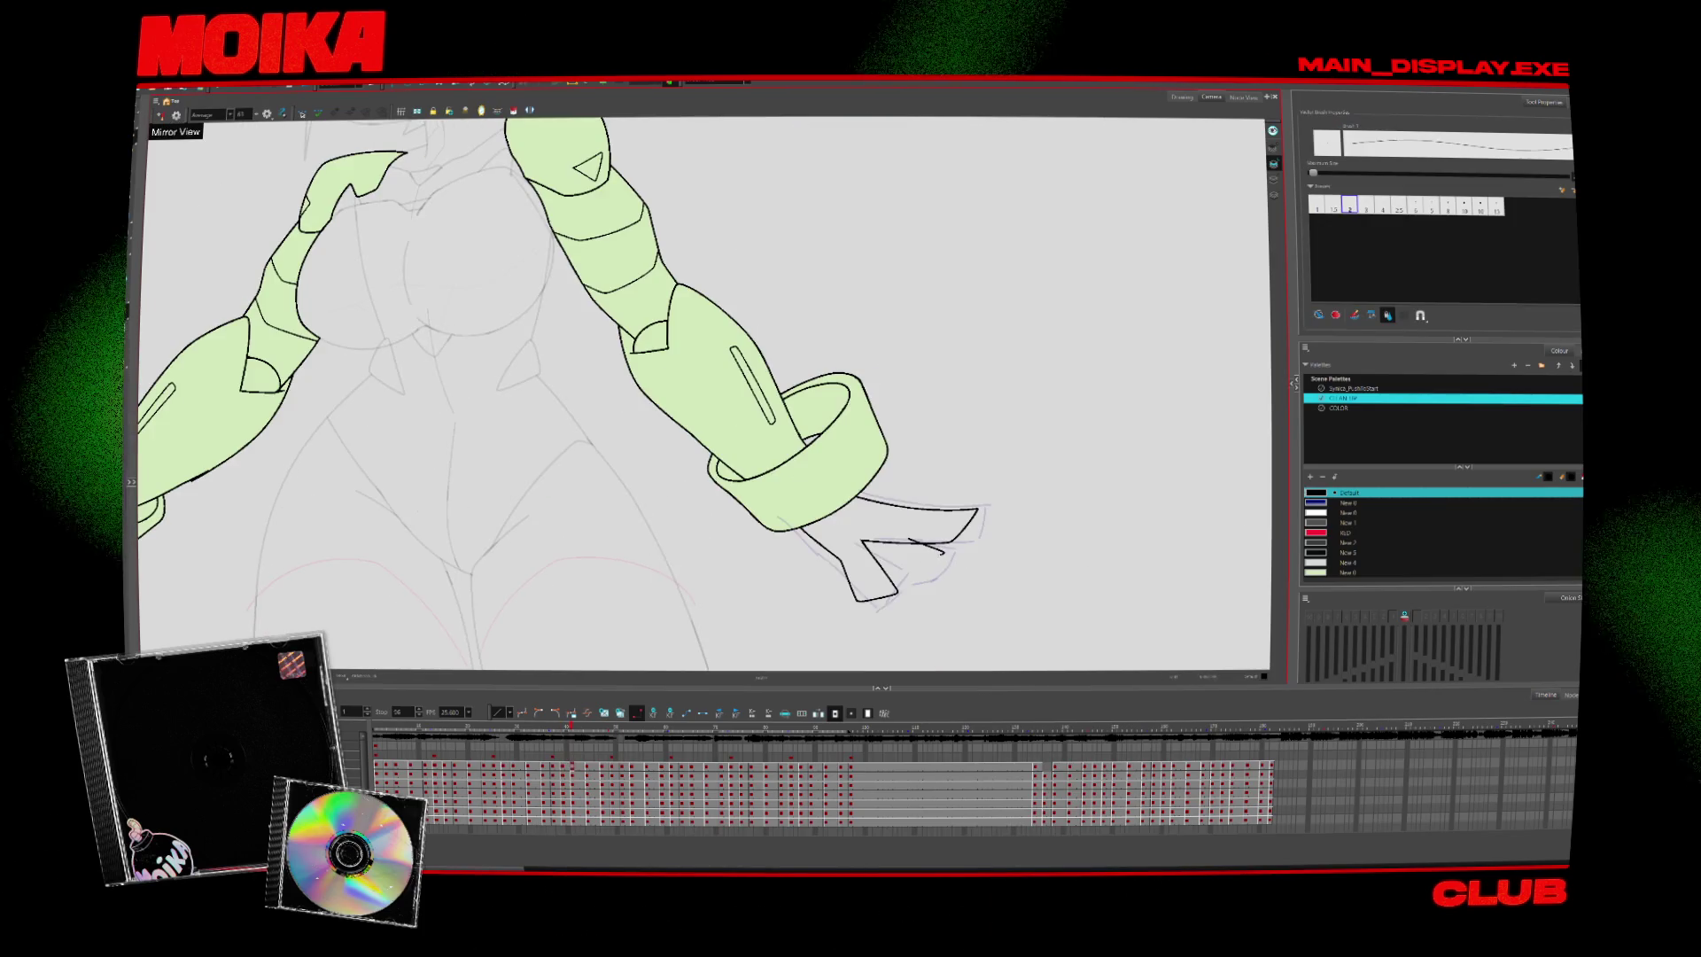
Step forward and back through the animation frames to compare the hand poses
key(alt+i)
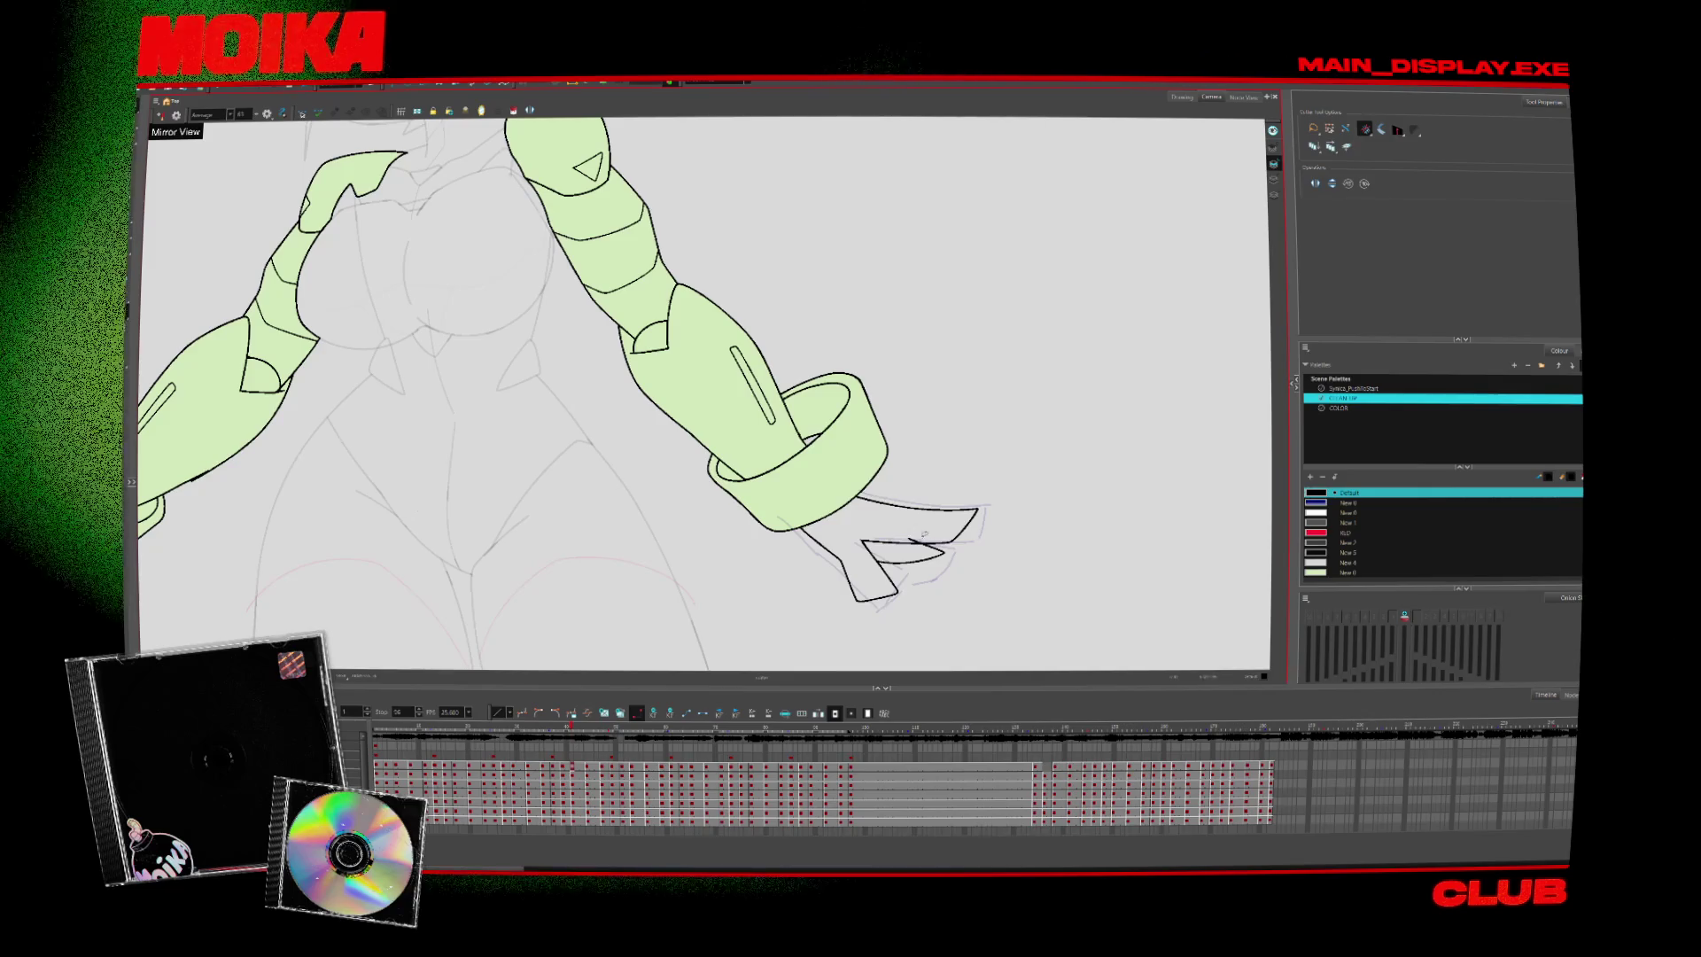
key(period)
key(period)
key(period)
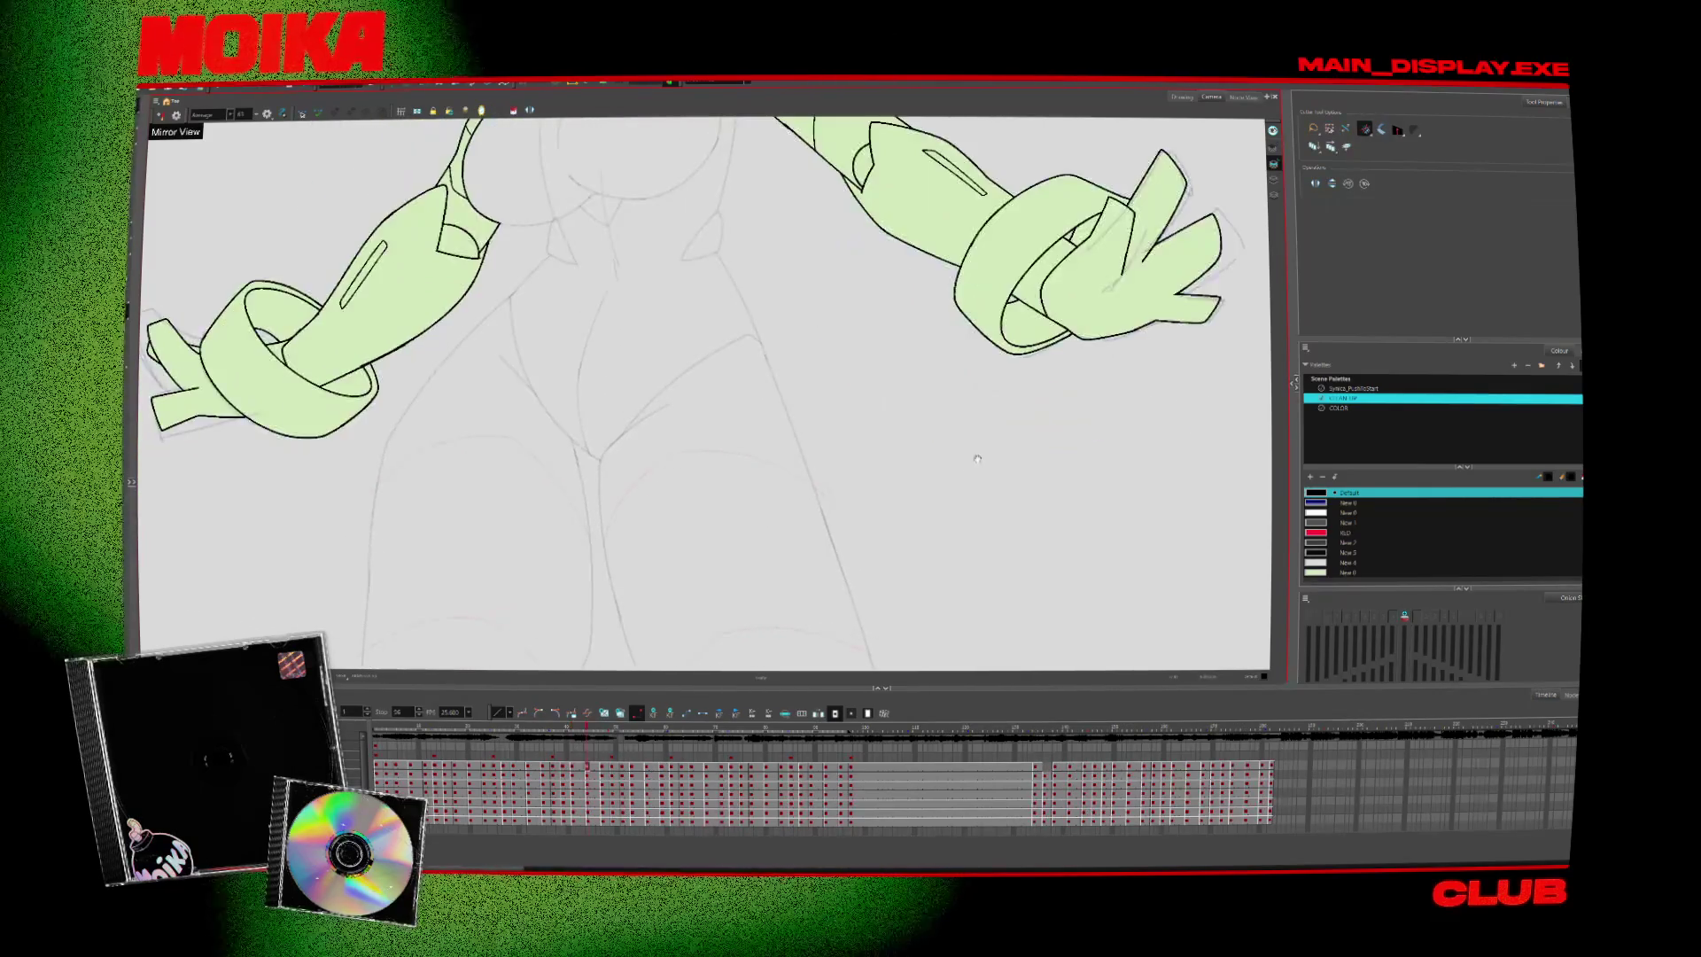
key(period)
key(alt+b)
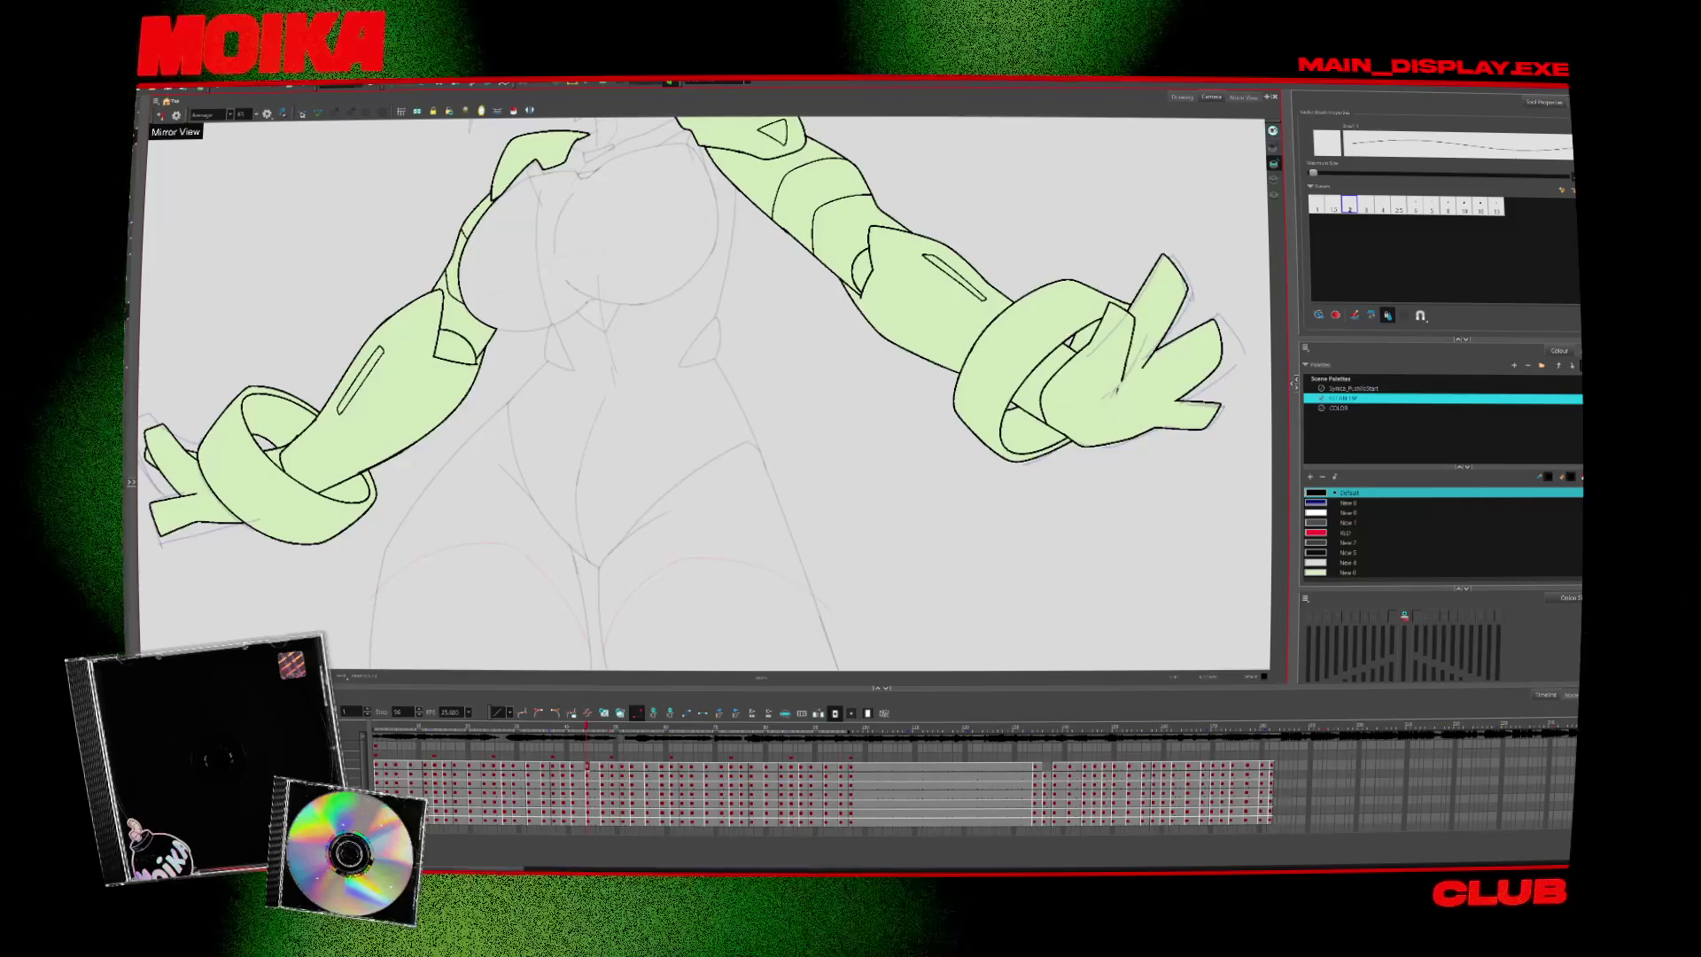
key(period)
key(period)
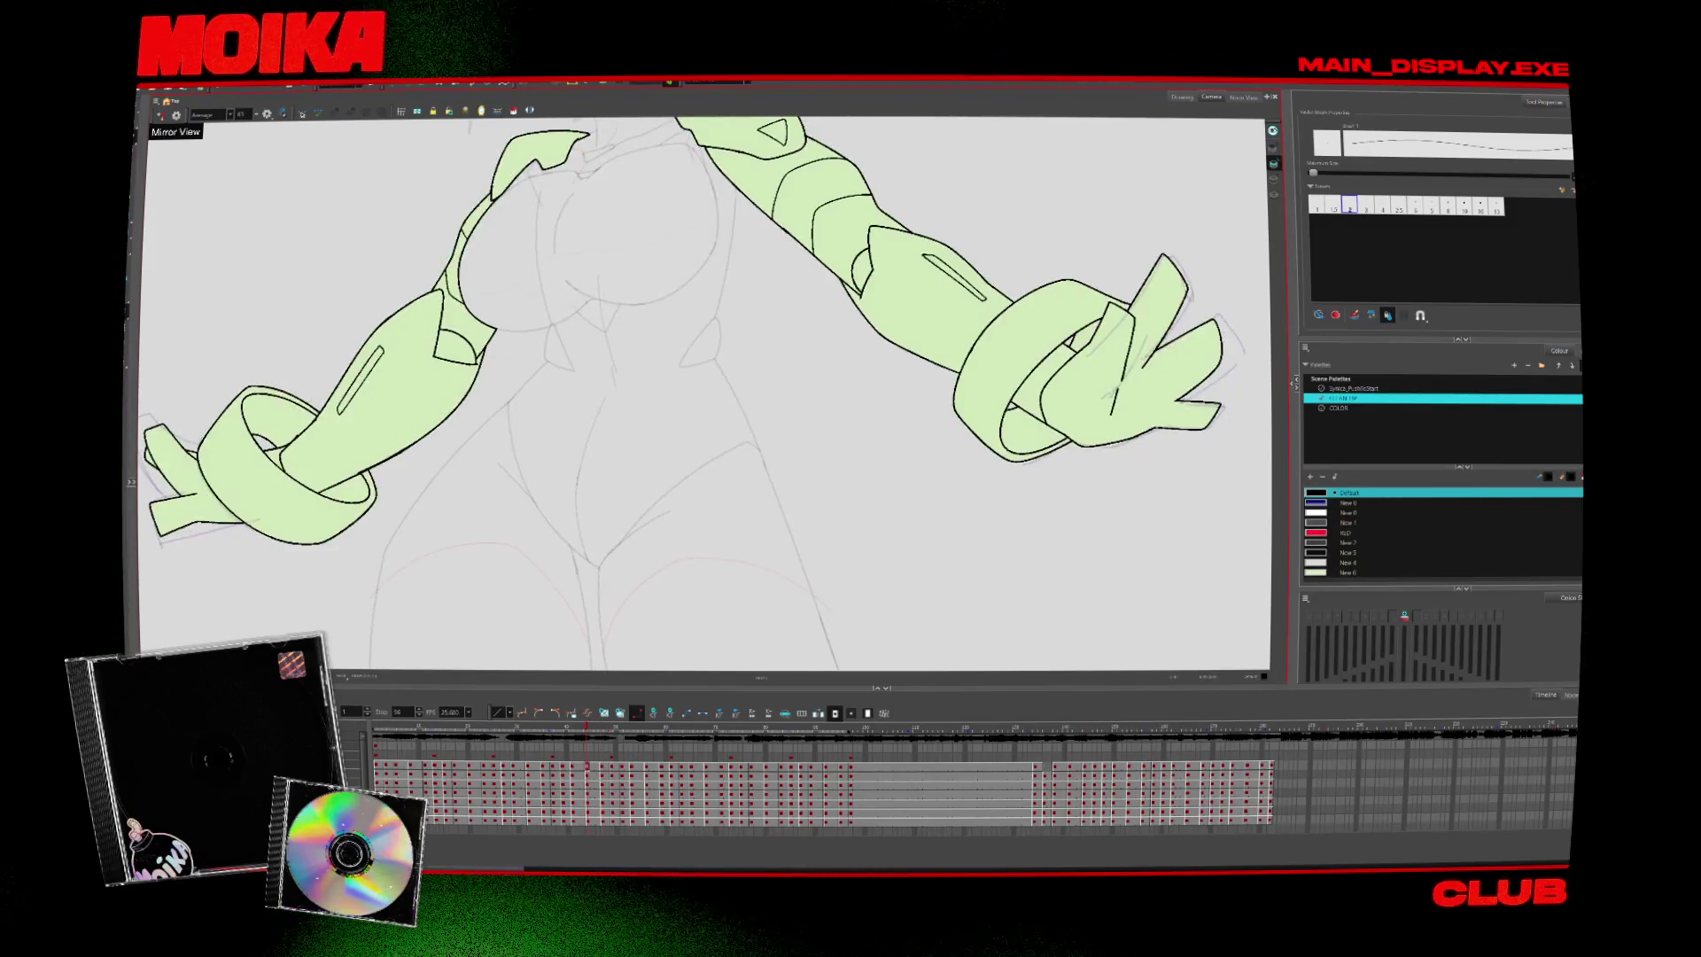
key(comma)
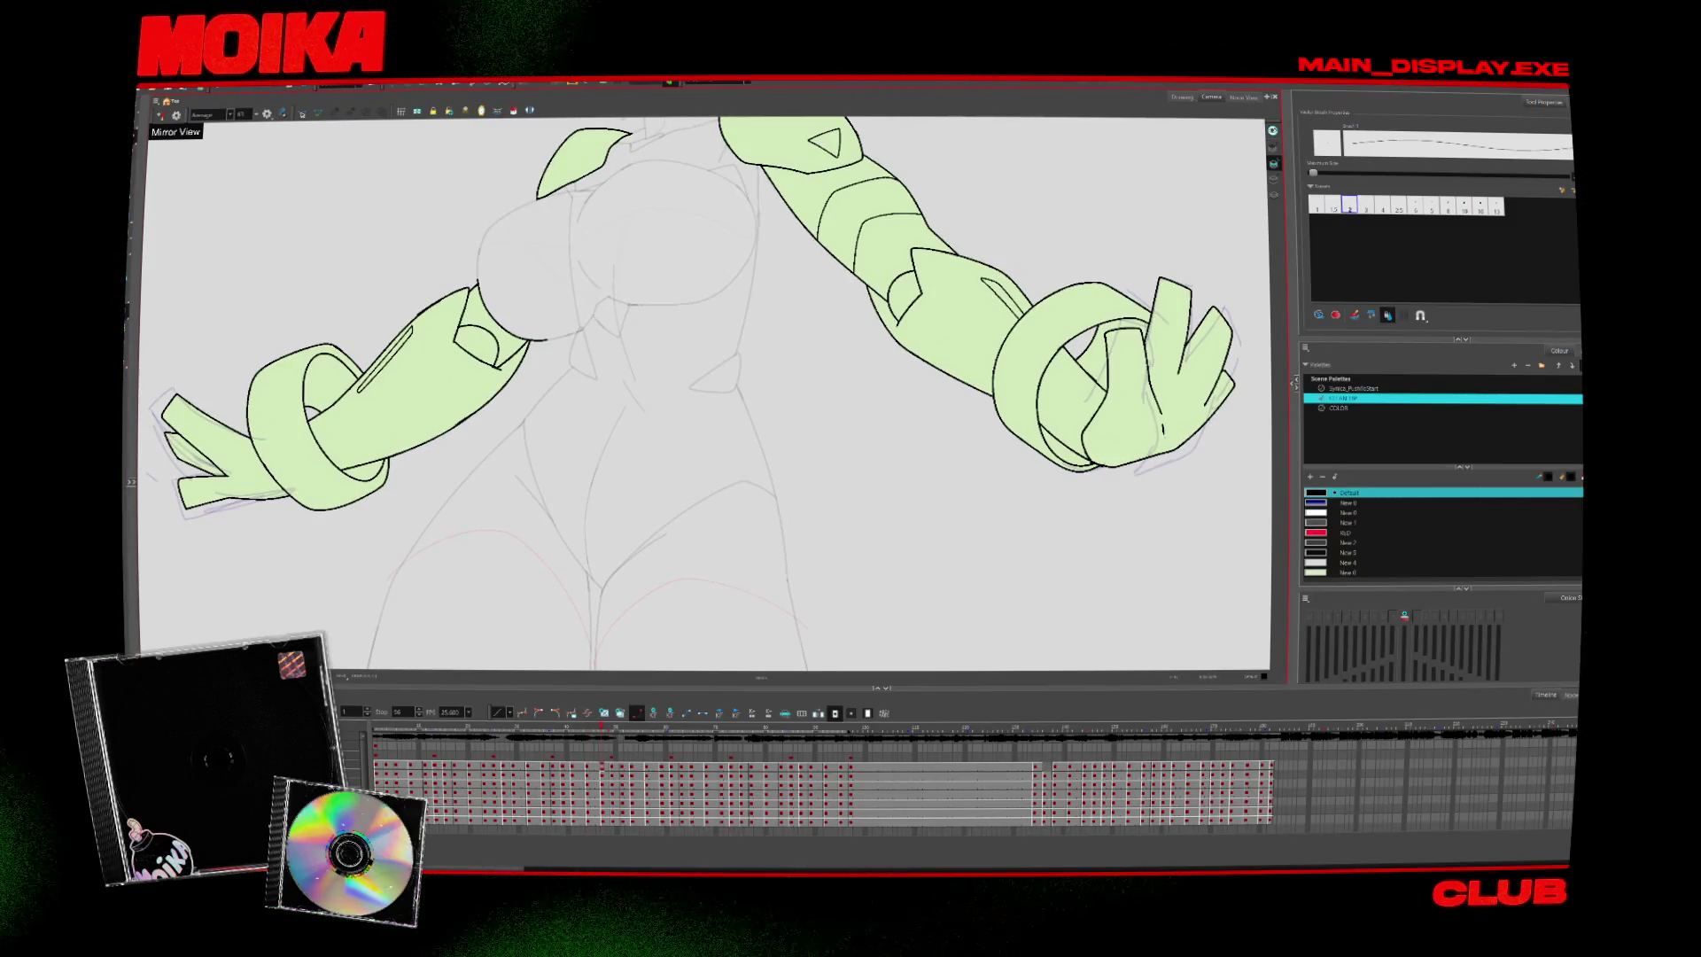
key(alt+z)
key(comma)
key(comma)
key(comma)
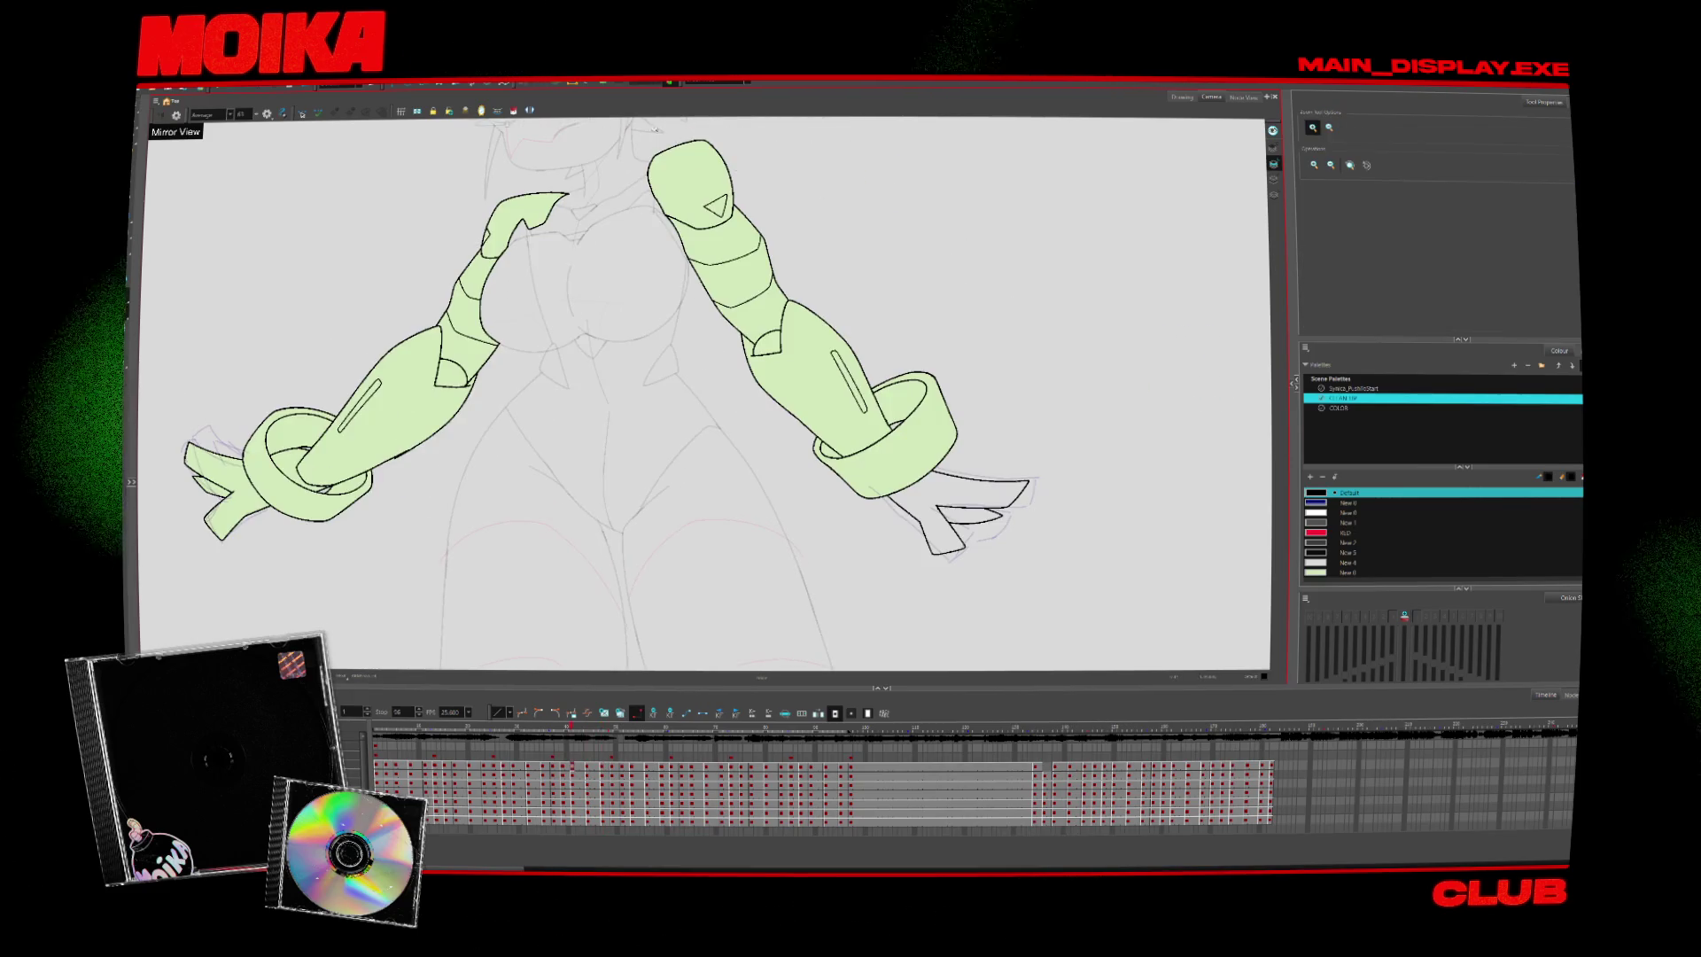
Flip forward two drawings and sample the sleeves' light-green swatch New 8
key(alt+i)
key(comma)
key(comma)
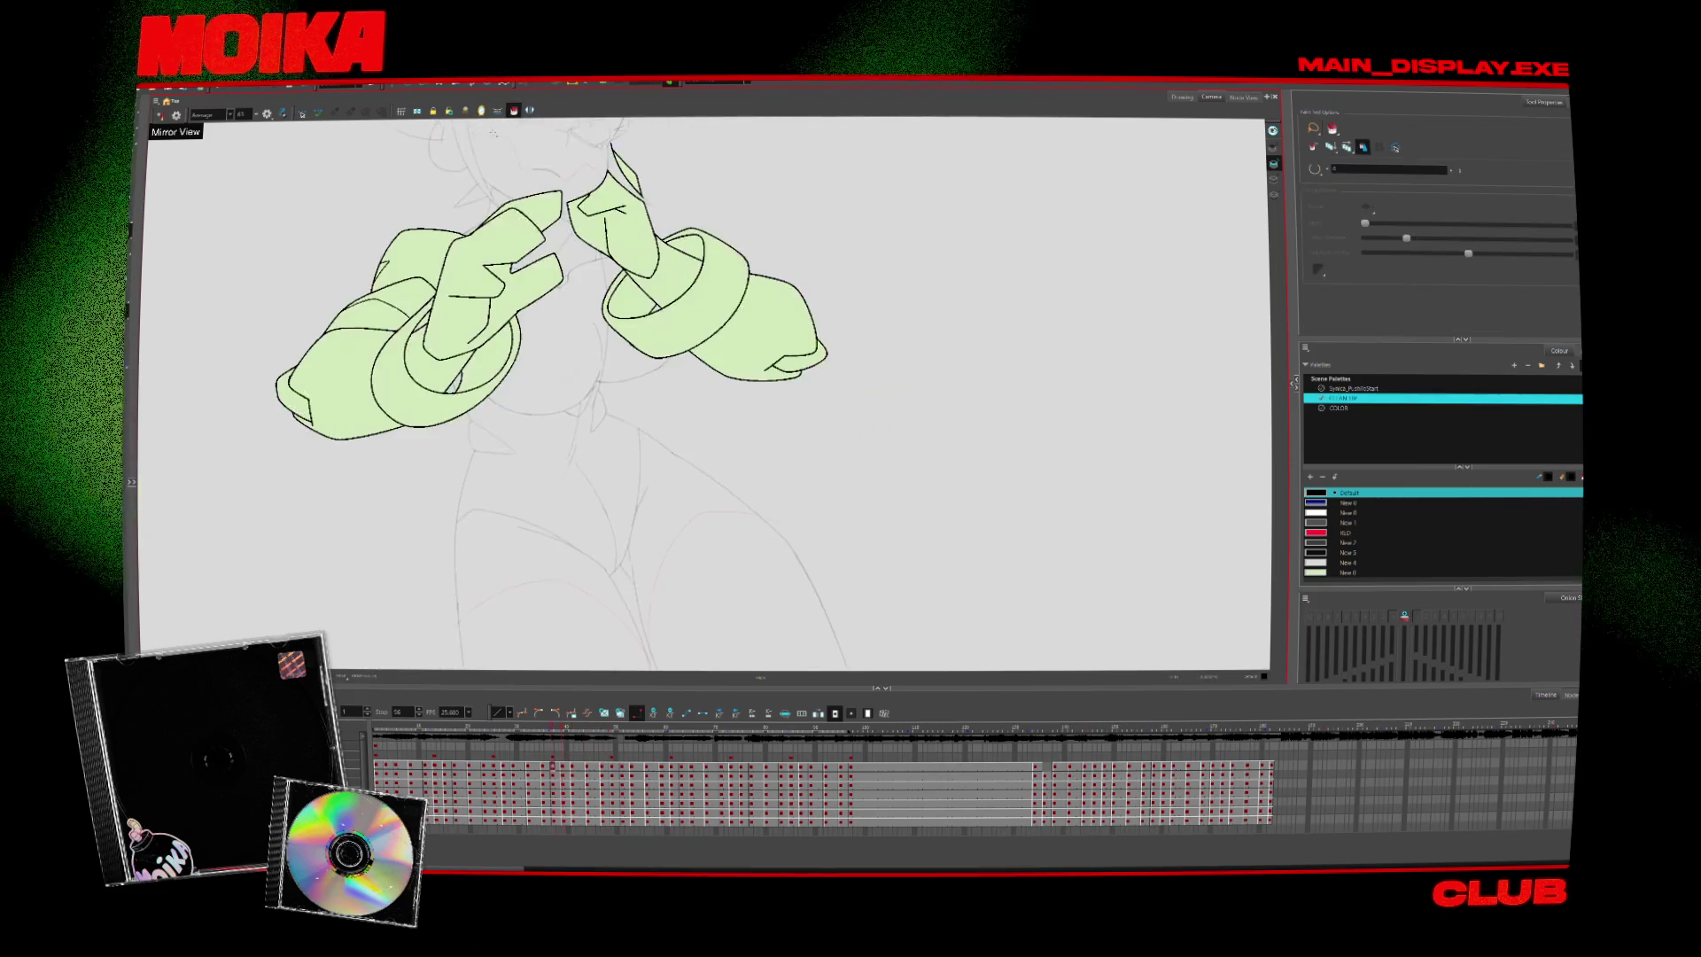
key(period)
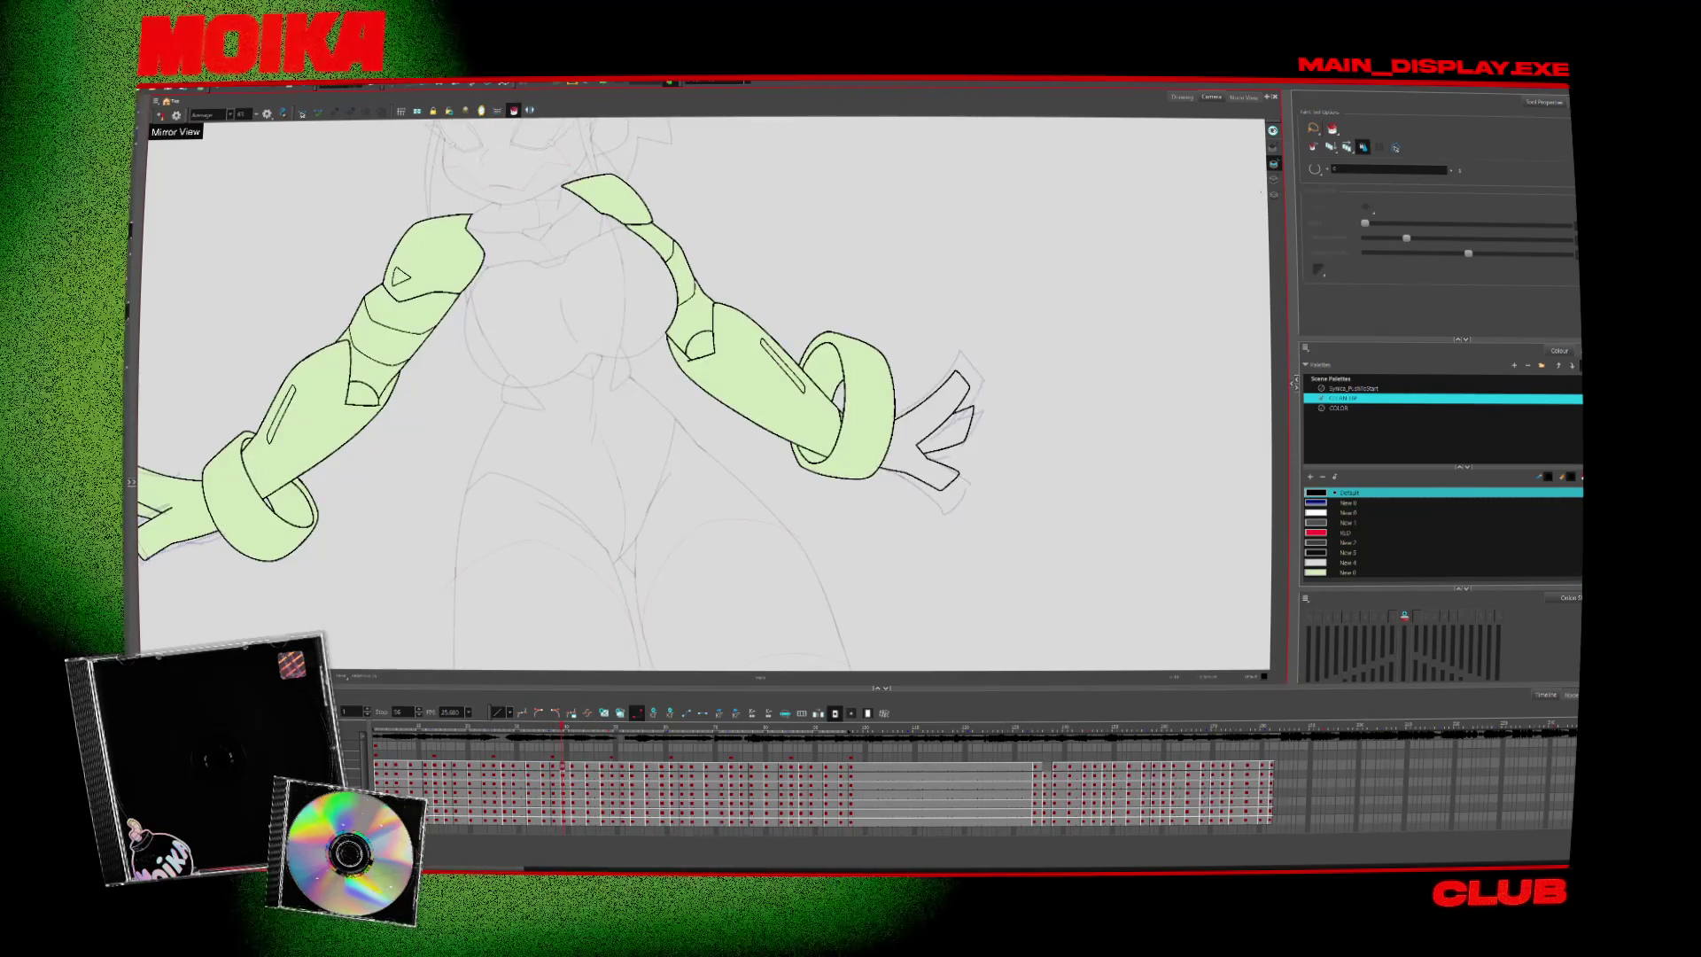
key(period)
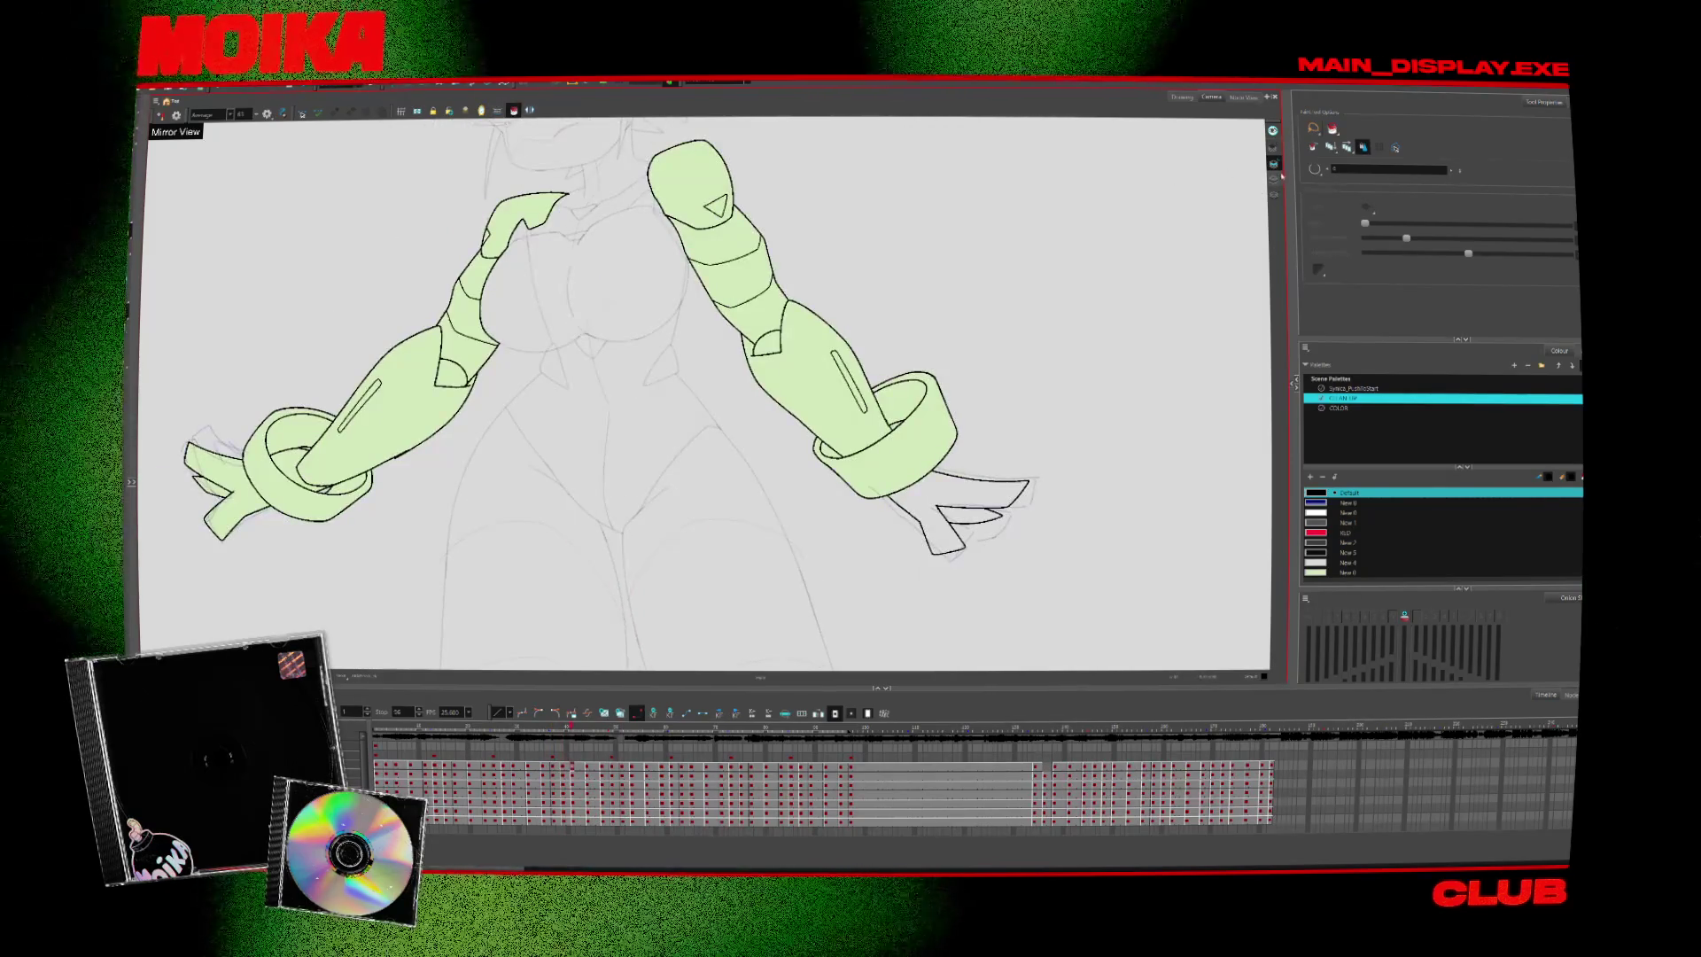
alt+click(645, 213)
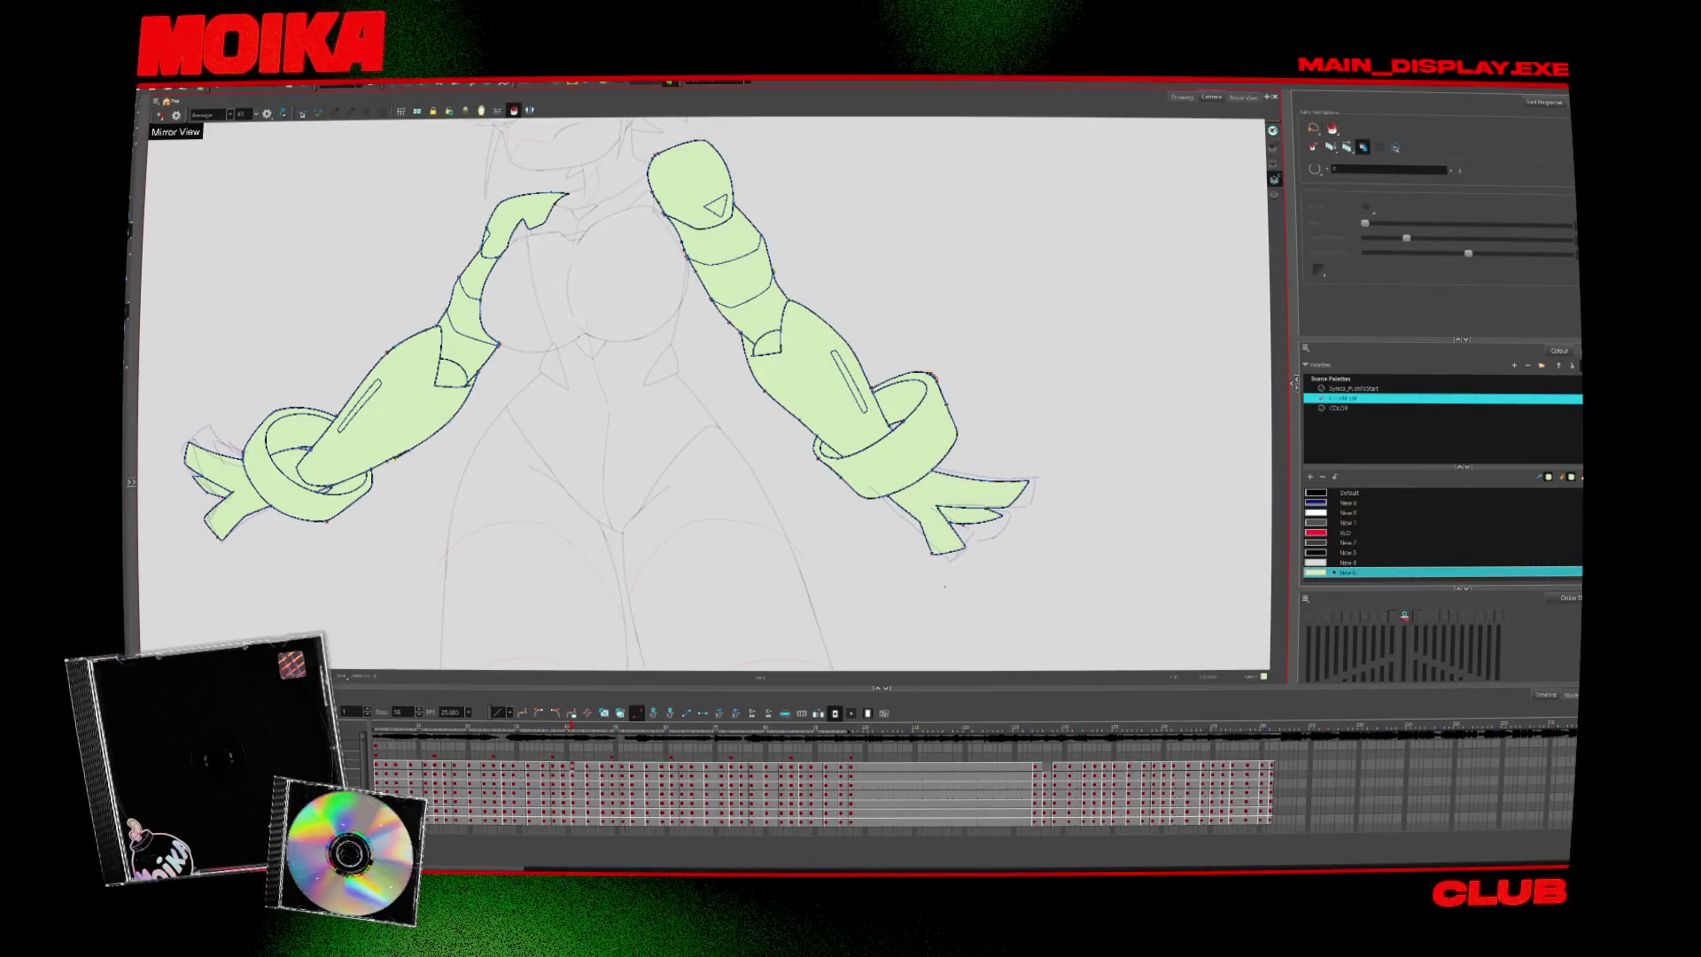
Step back one frame, then forward through the arm drawings and bring the arms into view
key(comma)
key(period)
key(period)
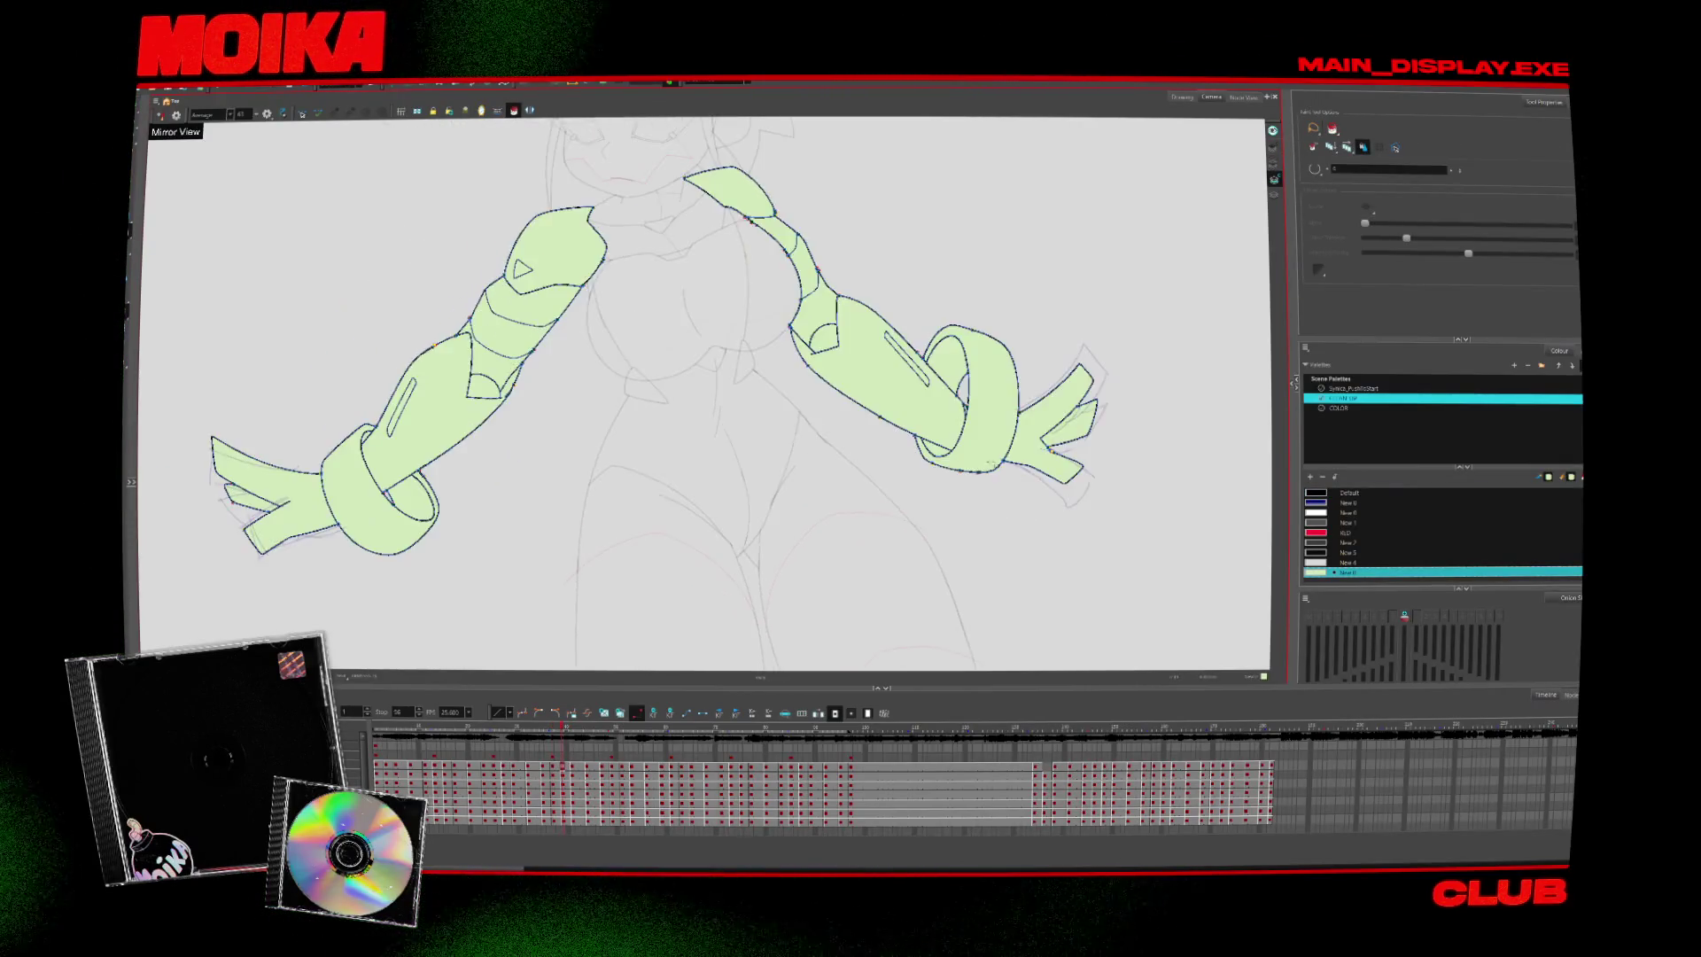
key(period)
key(period)
key(period)
key(period)
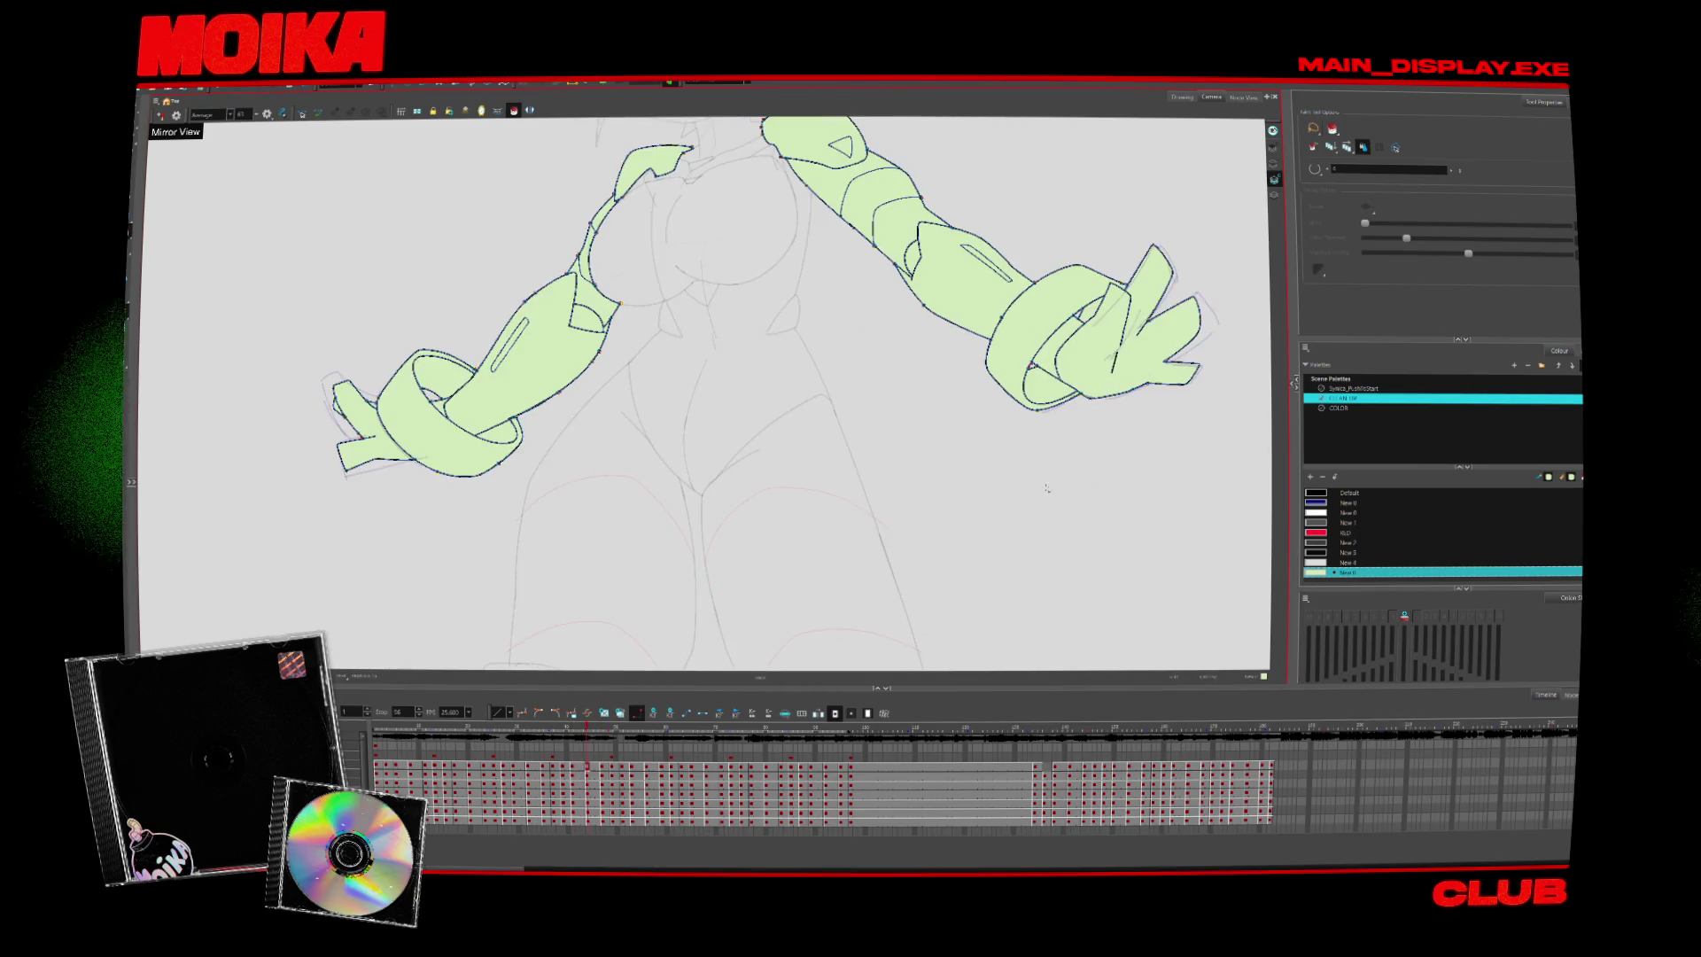
key(period)
key(period)
key(period)
key(period)
key(period)
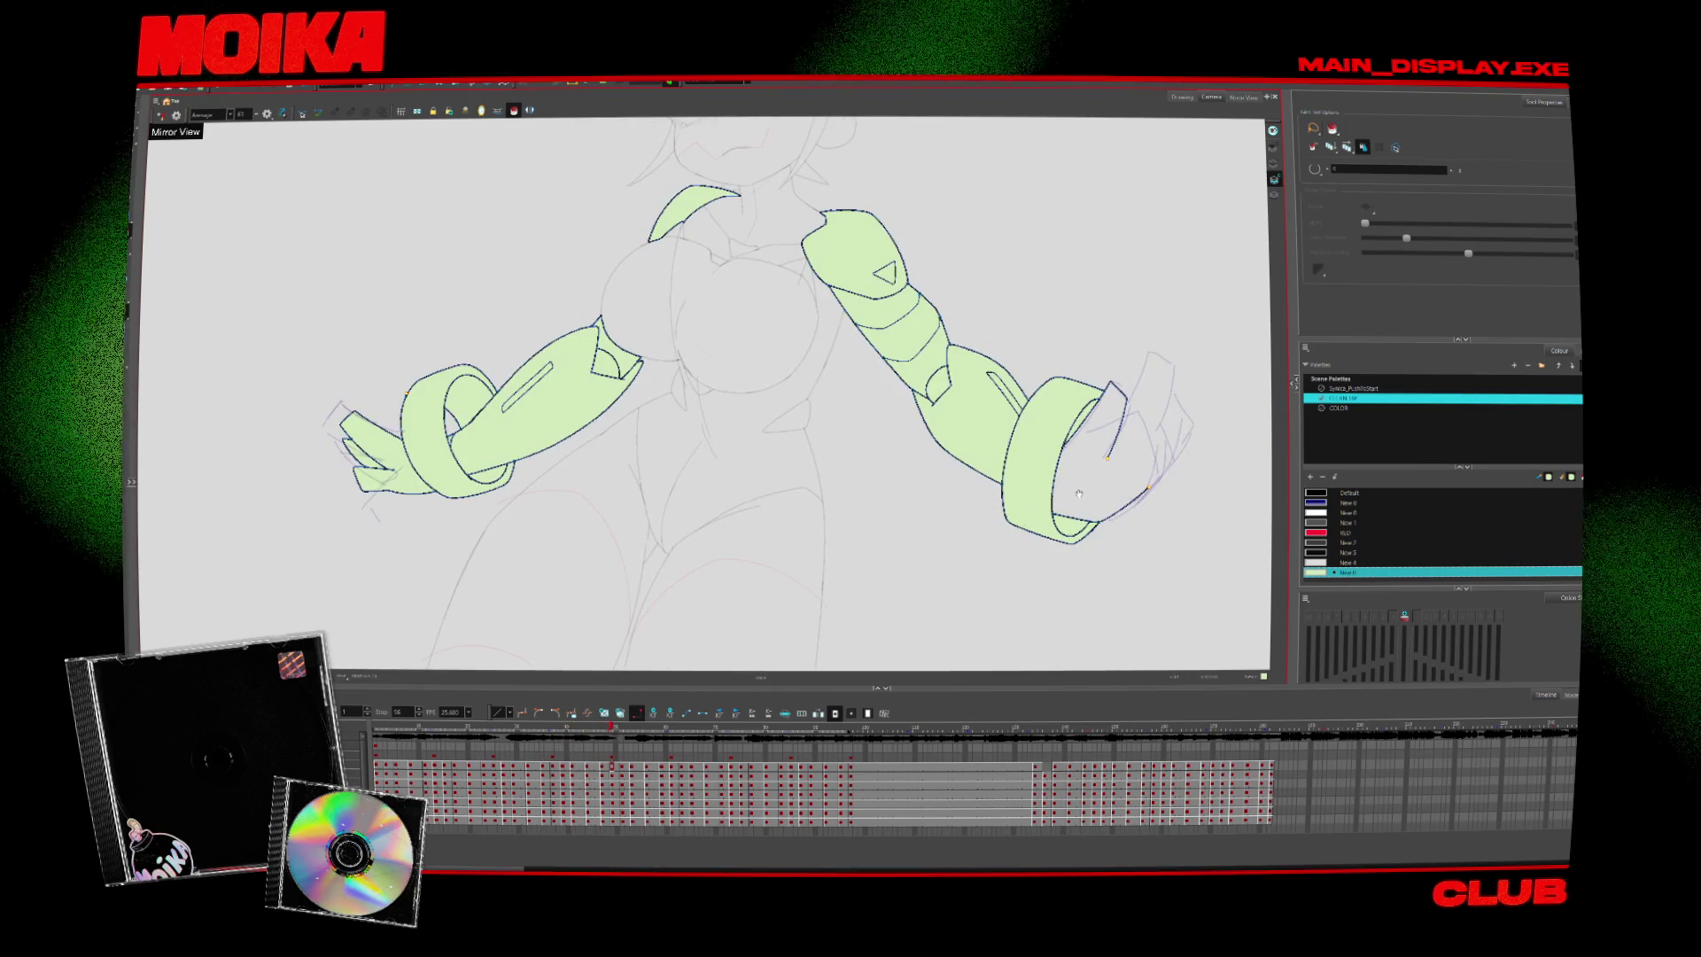
key(period)
key(period)
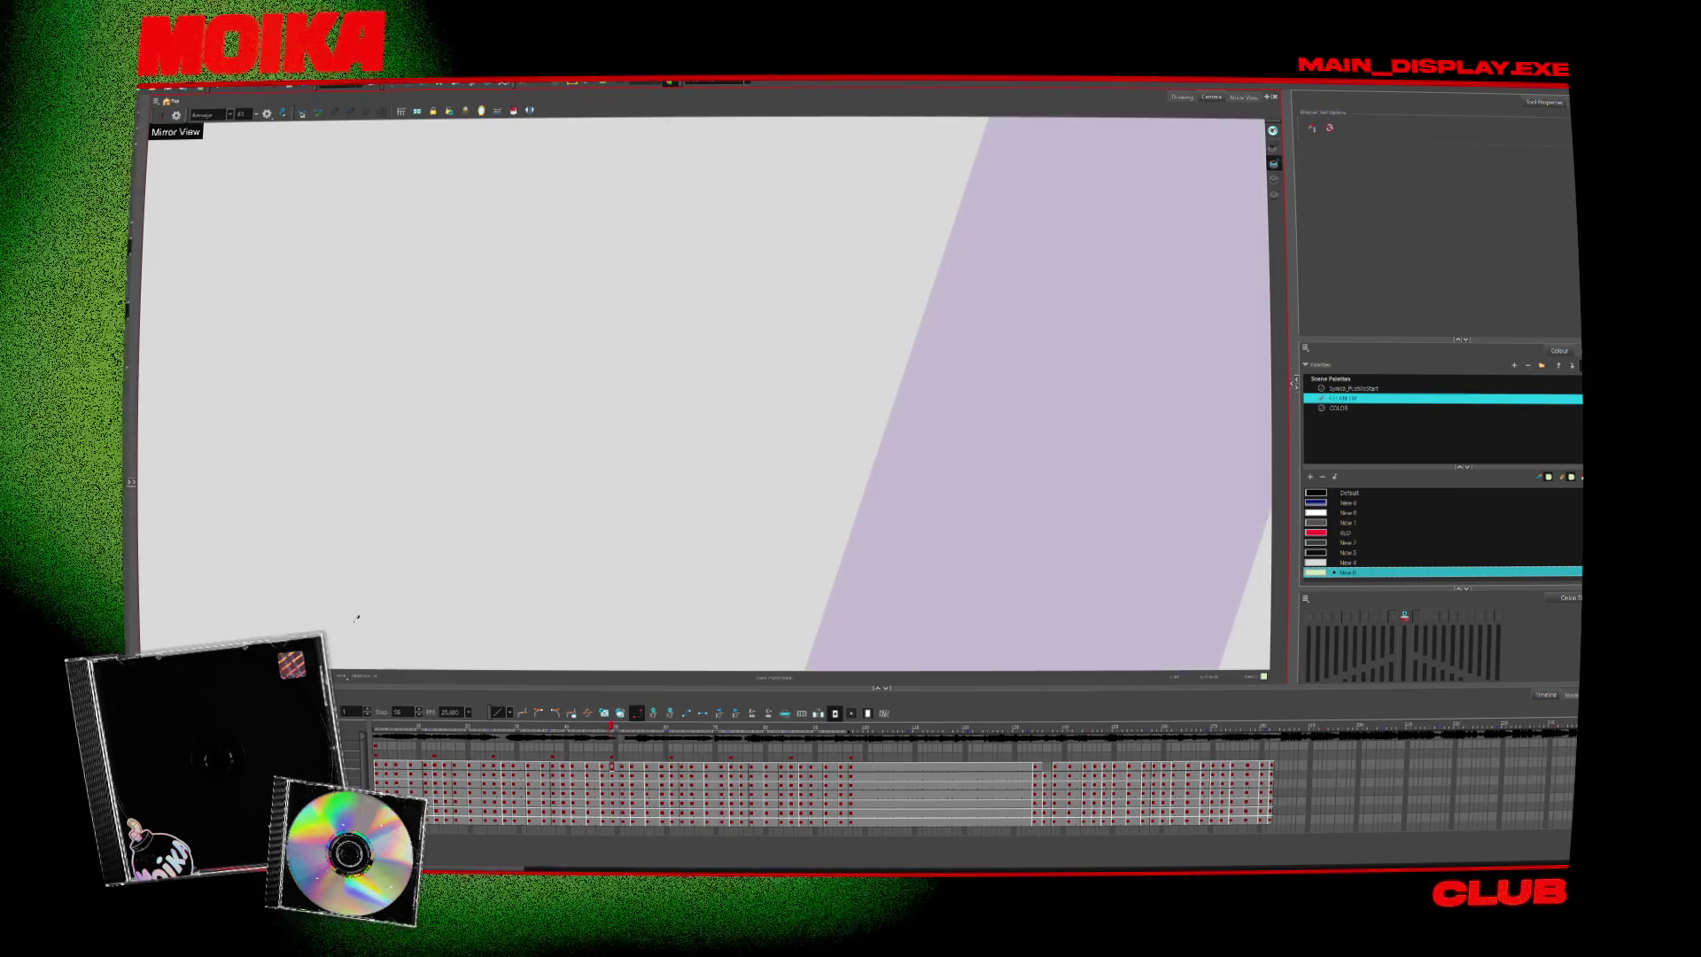
key(shift+z)
Ink a black finger stroke on the sketched hand with the Default colour, comparing in mirrored view
scroll(856, 347, up, 3)
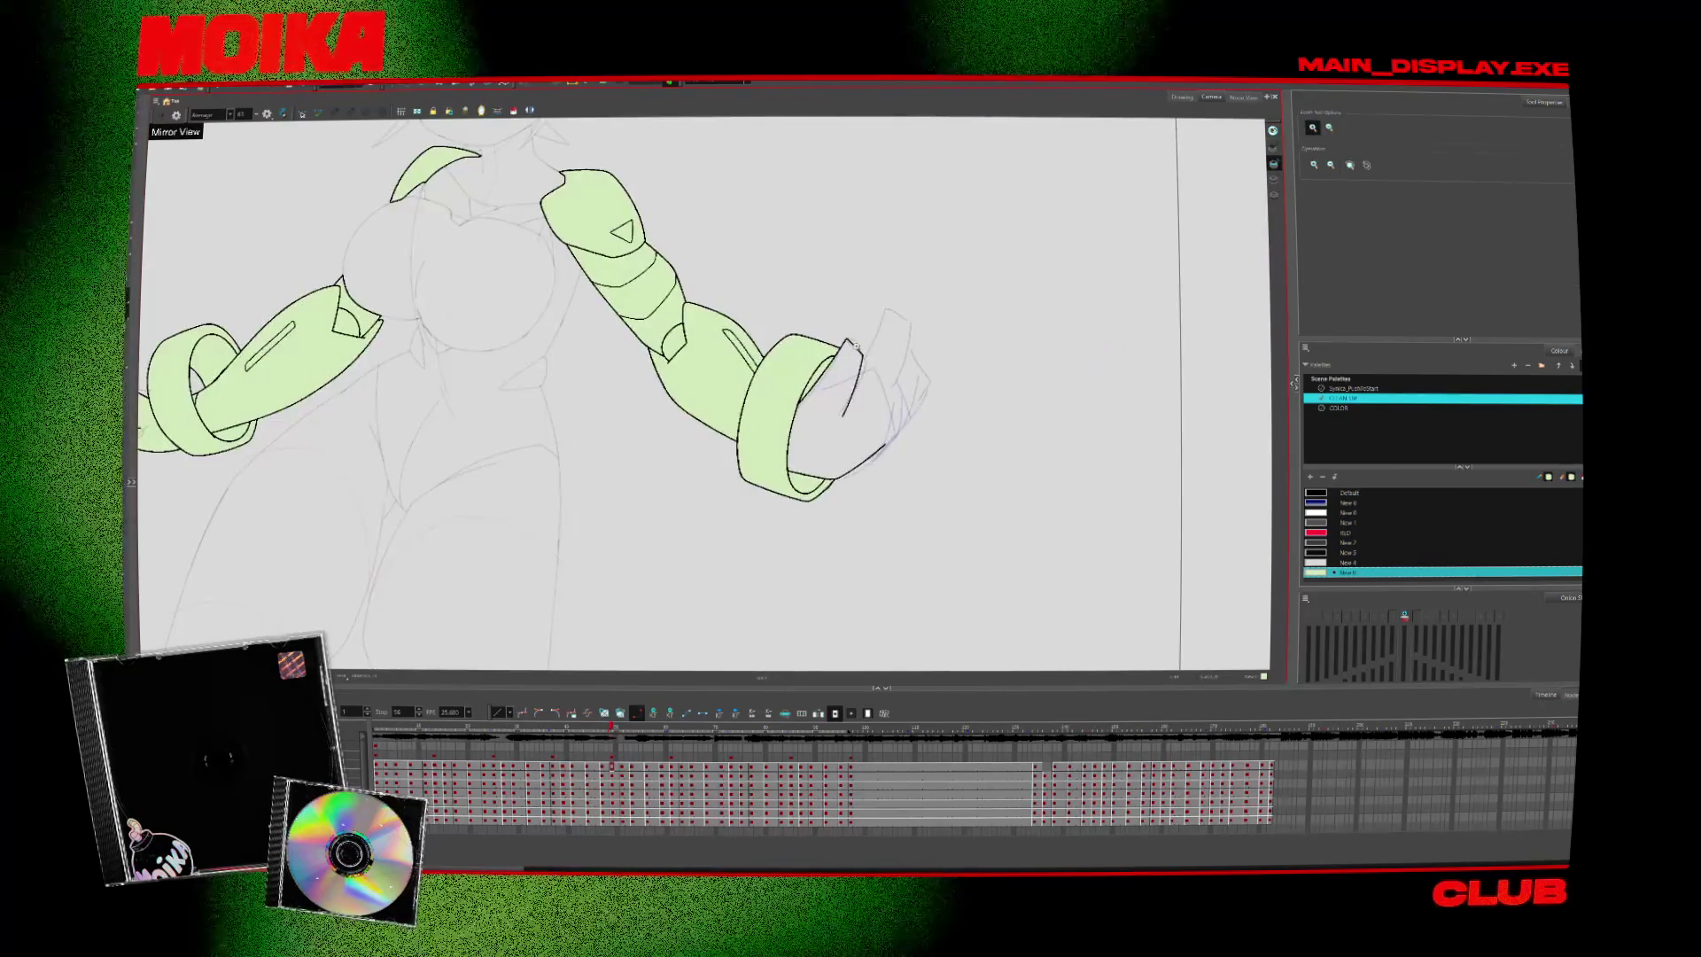
key(alt+b)
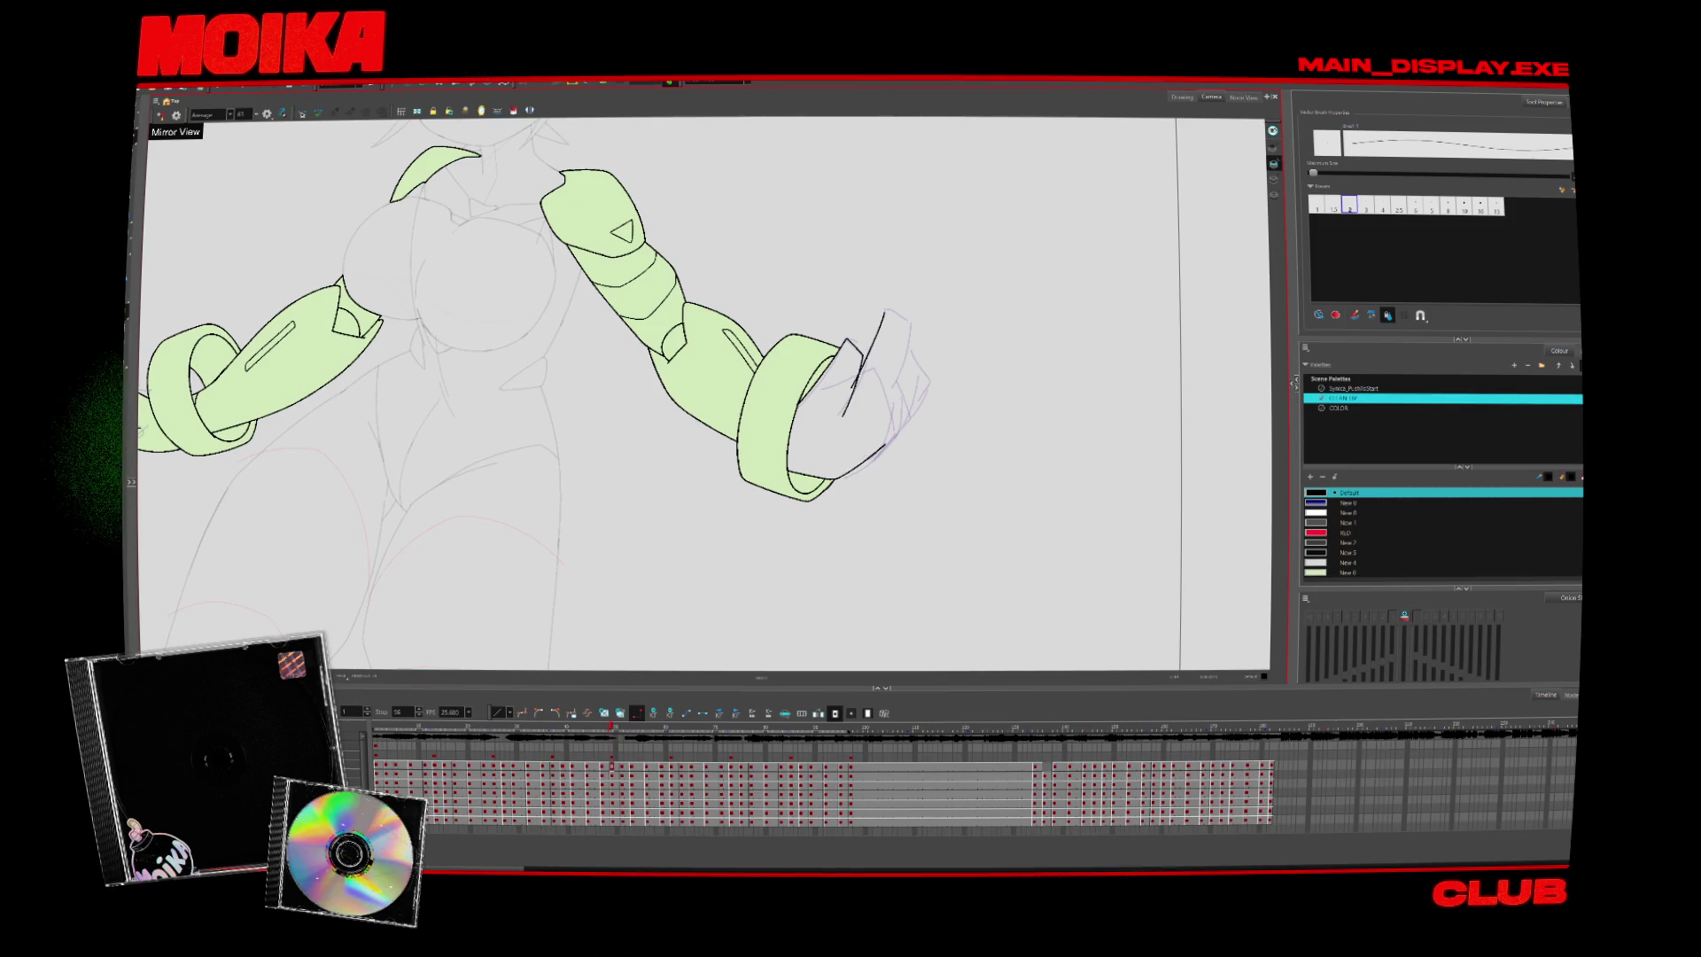
click(160, 115)
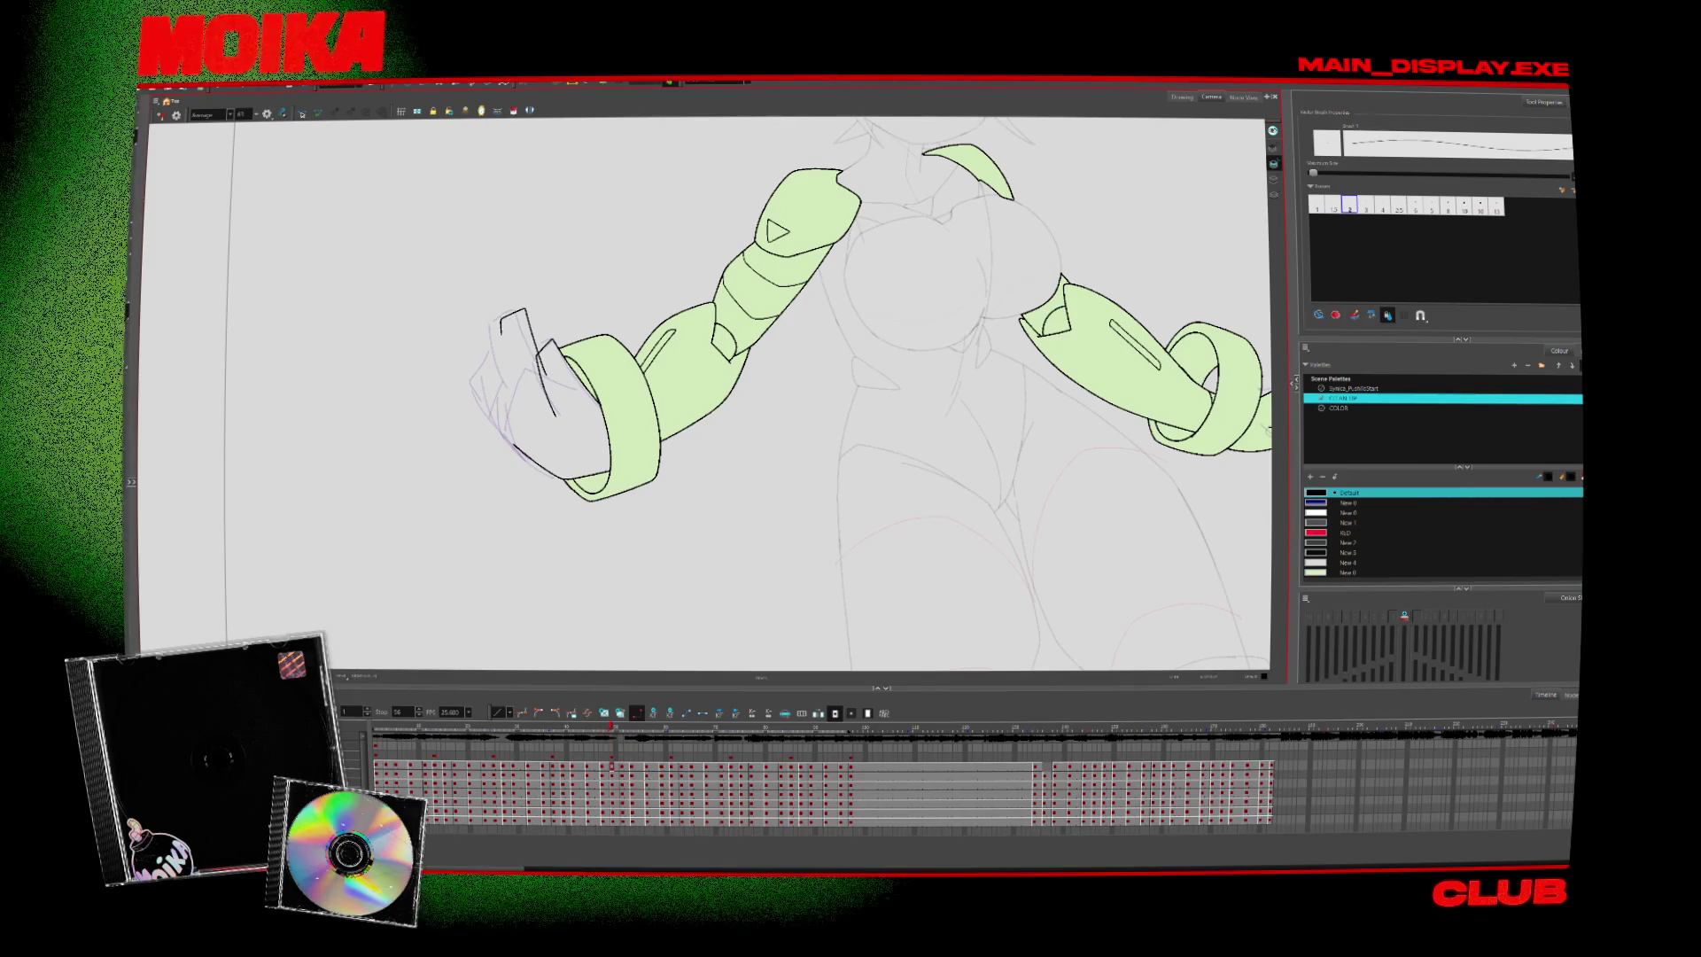
click(161, 115)
click(160, 115)
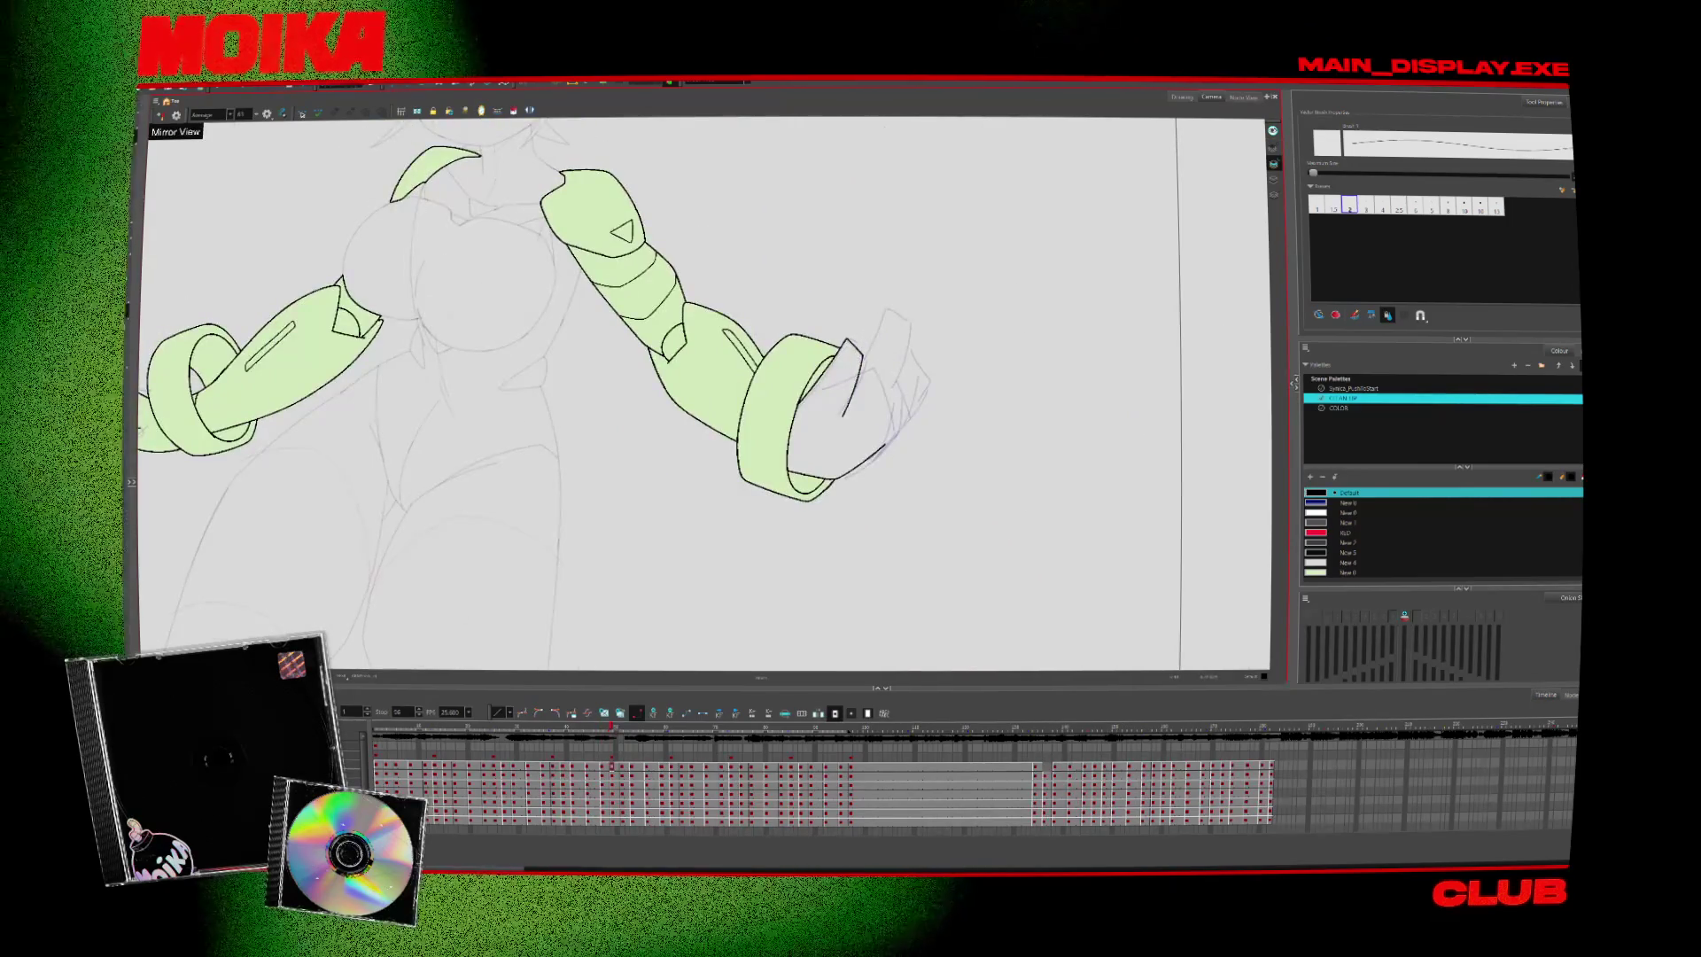
click(161, 115)
drag(870, 330, 894, 347)
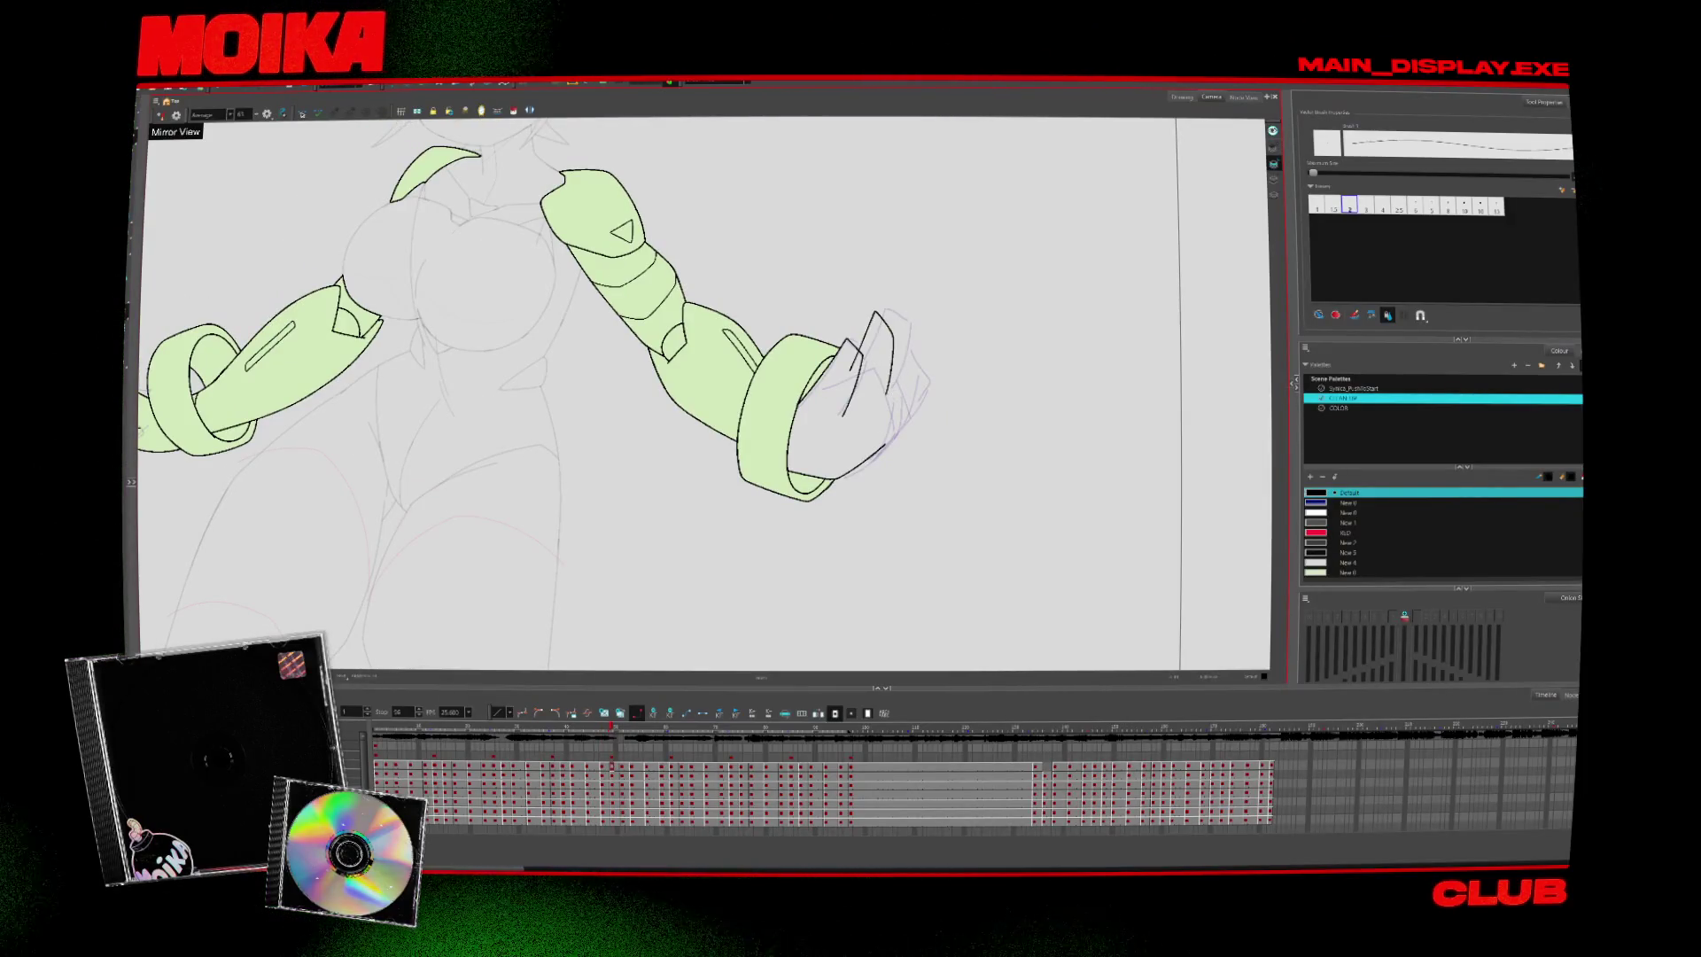
Erase stray ink on the finger lines and recheck the hand in mirrored view
key(4)
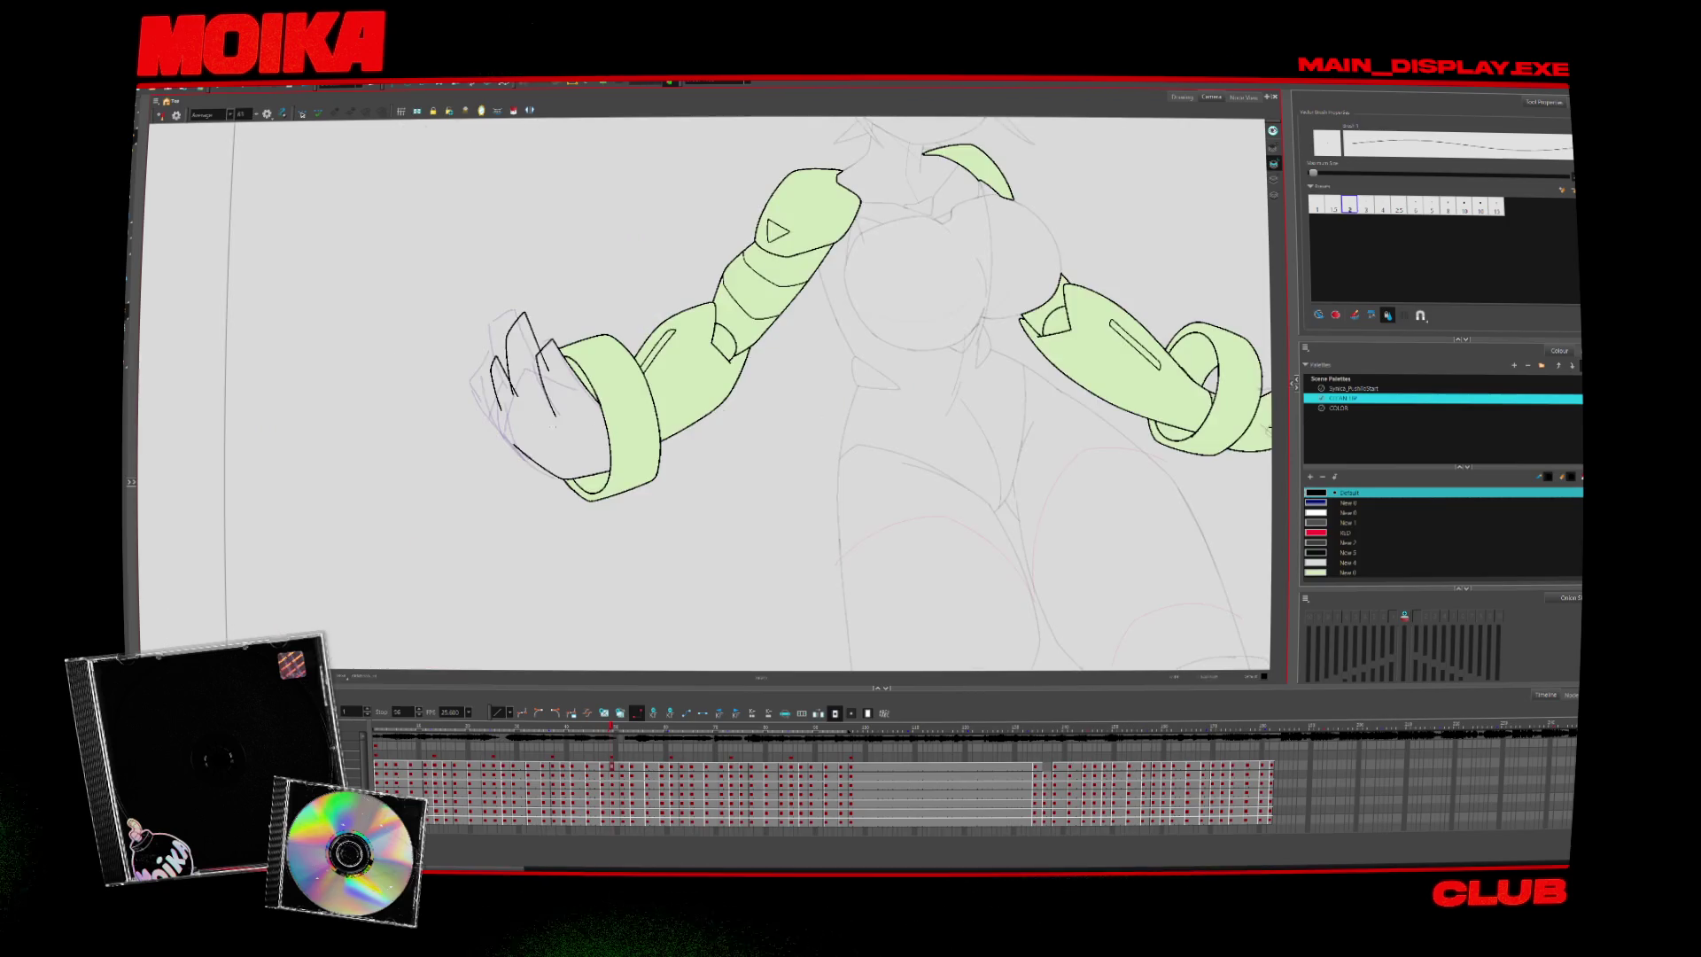
key(alt+e)
key(alt+b)
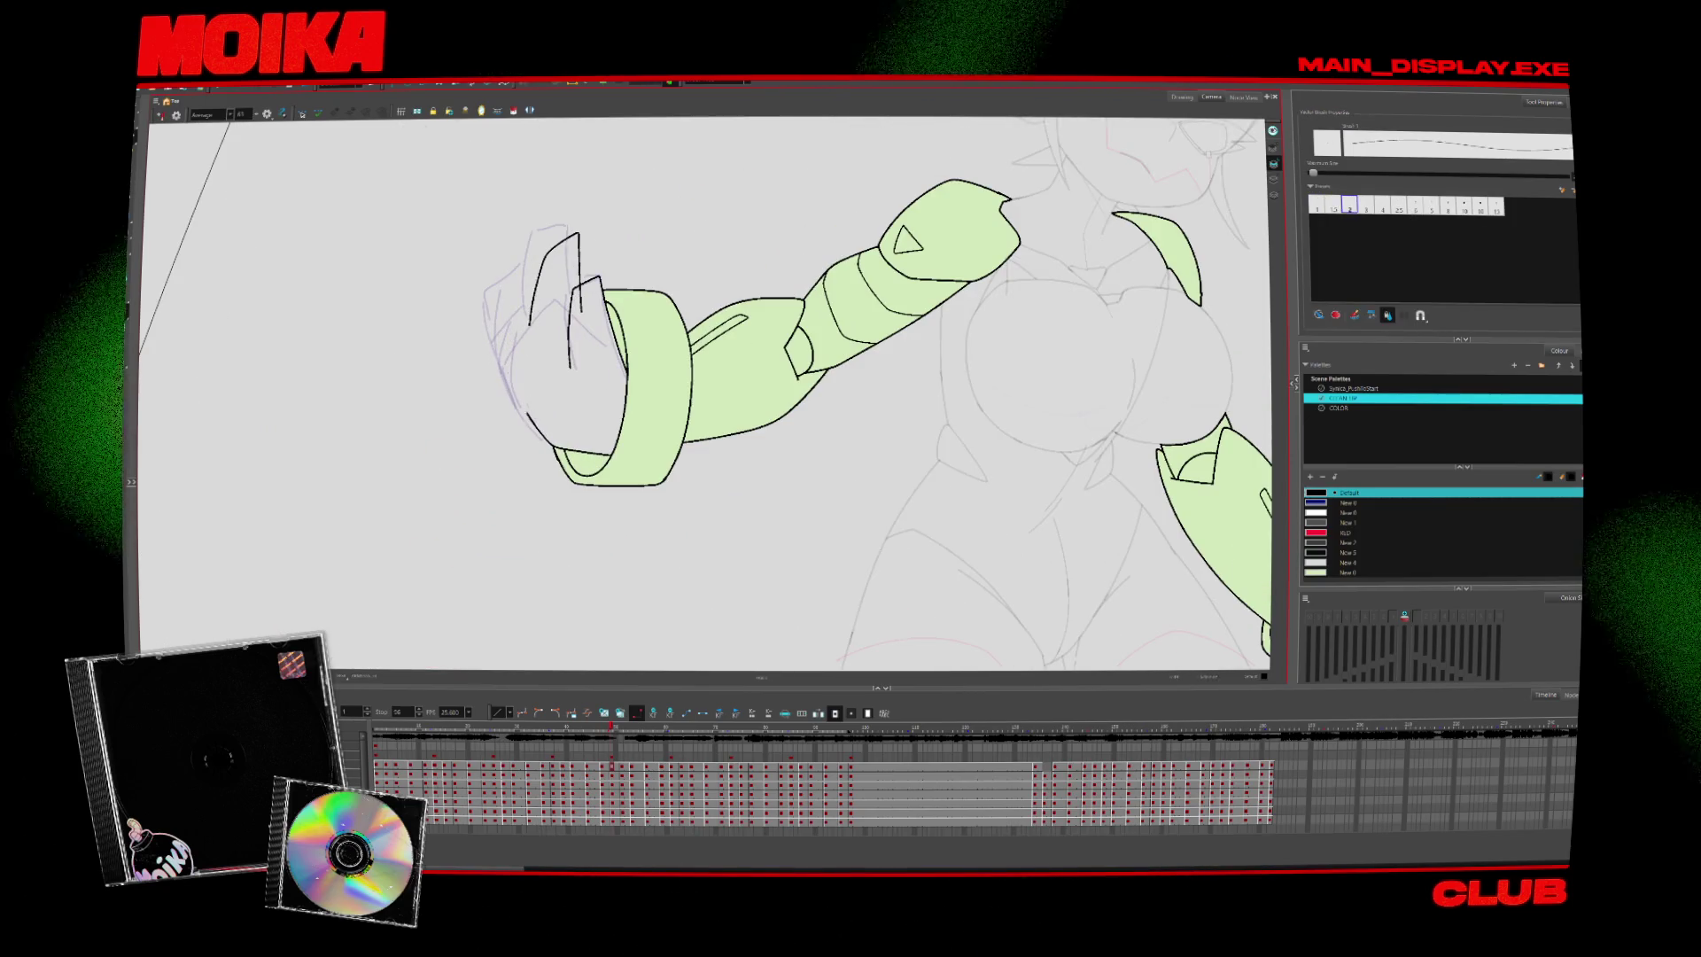
click(160, 116)
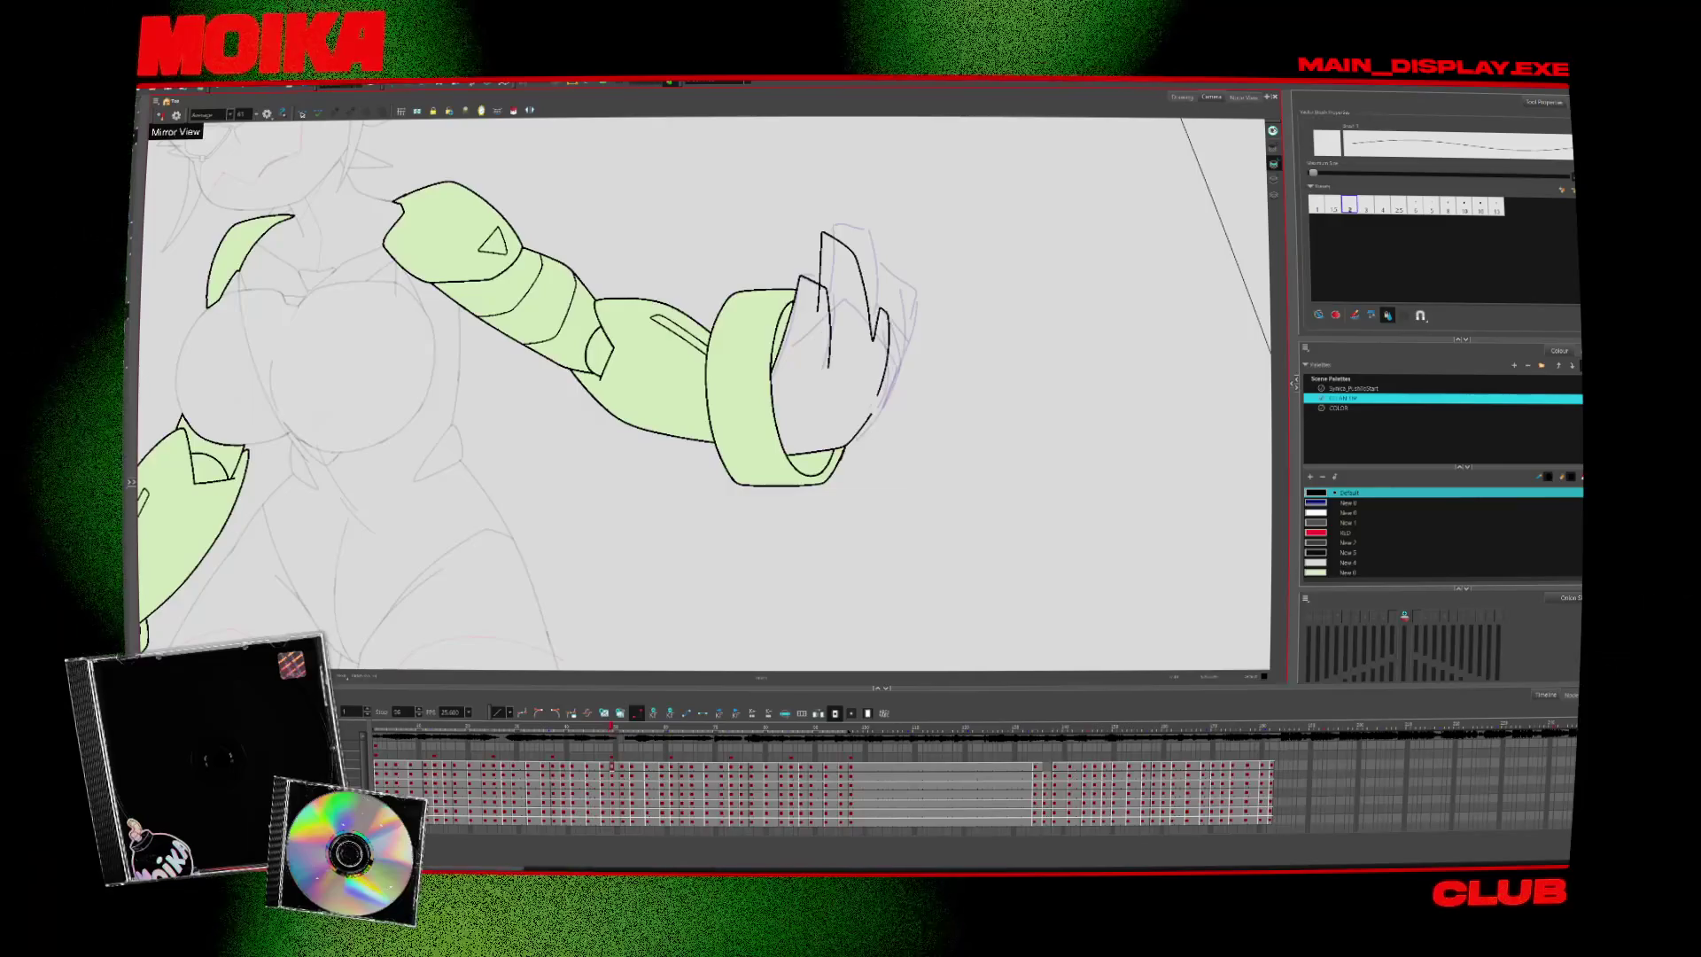
click(160, 116)
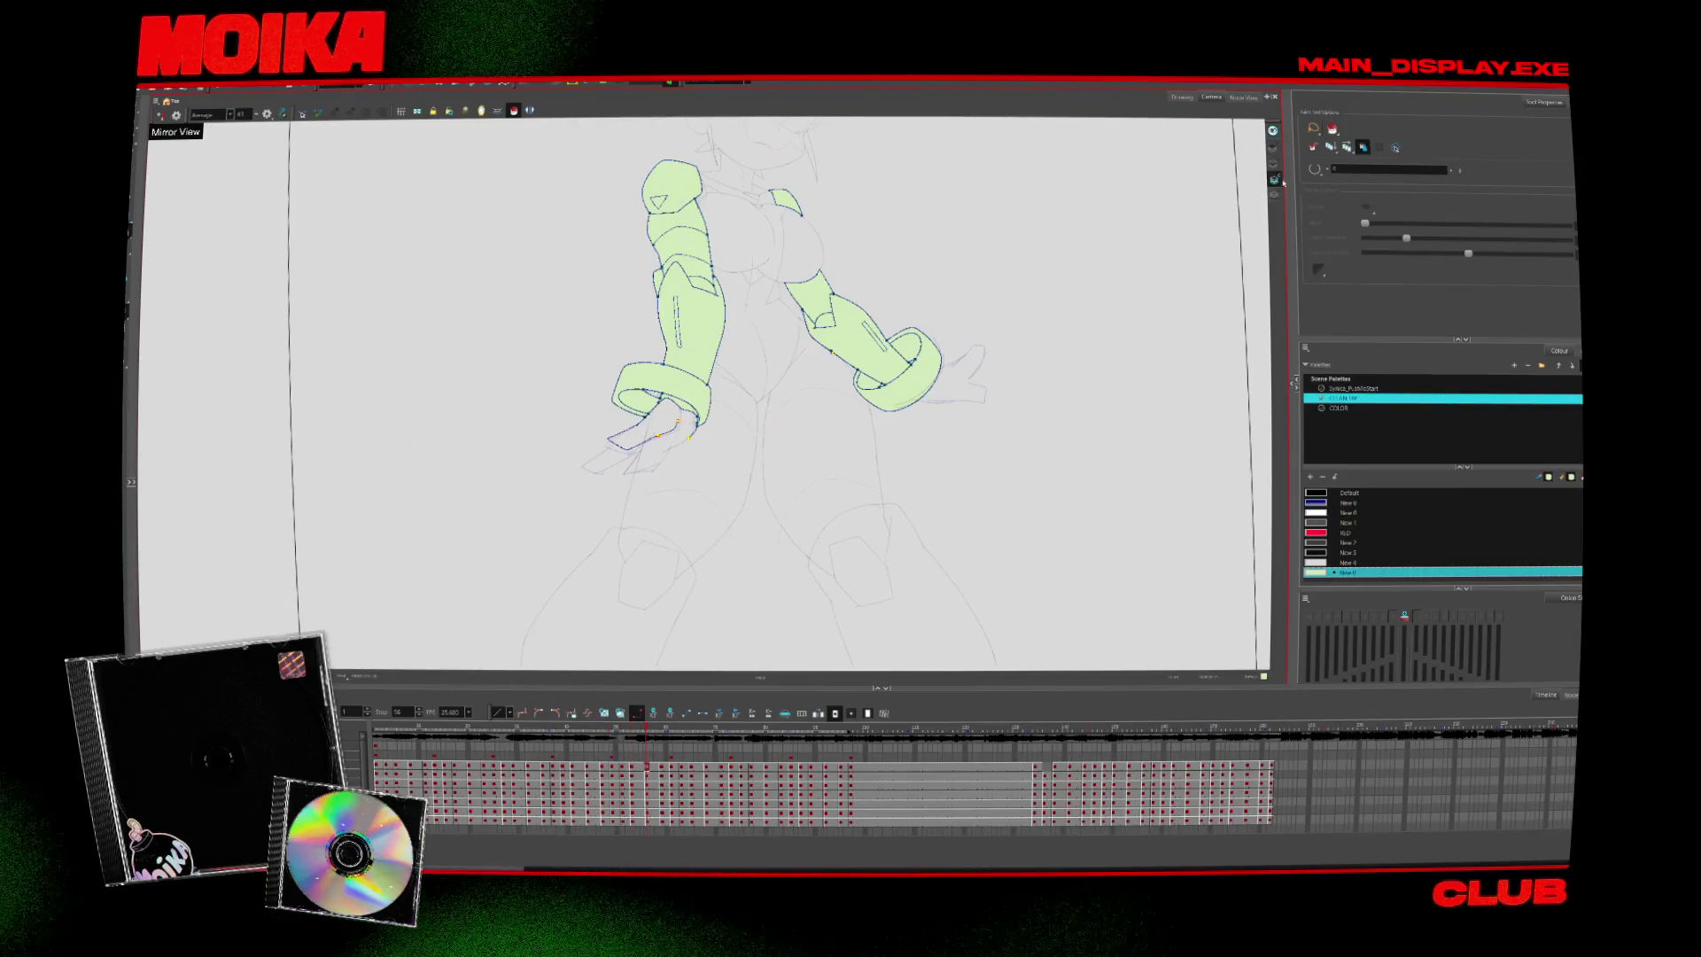
Ink black outlines for the fingers below the left cuff using the CLEAN UP palette
scroll(682, 455, up, 2)
scroll(682, 455, up, 3)
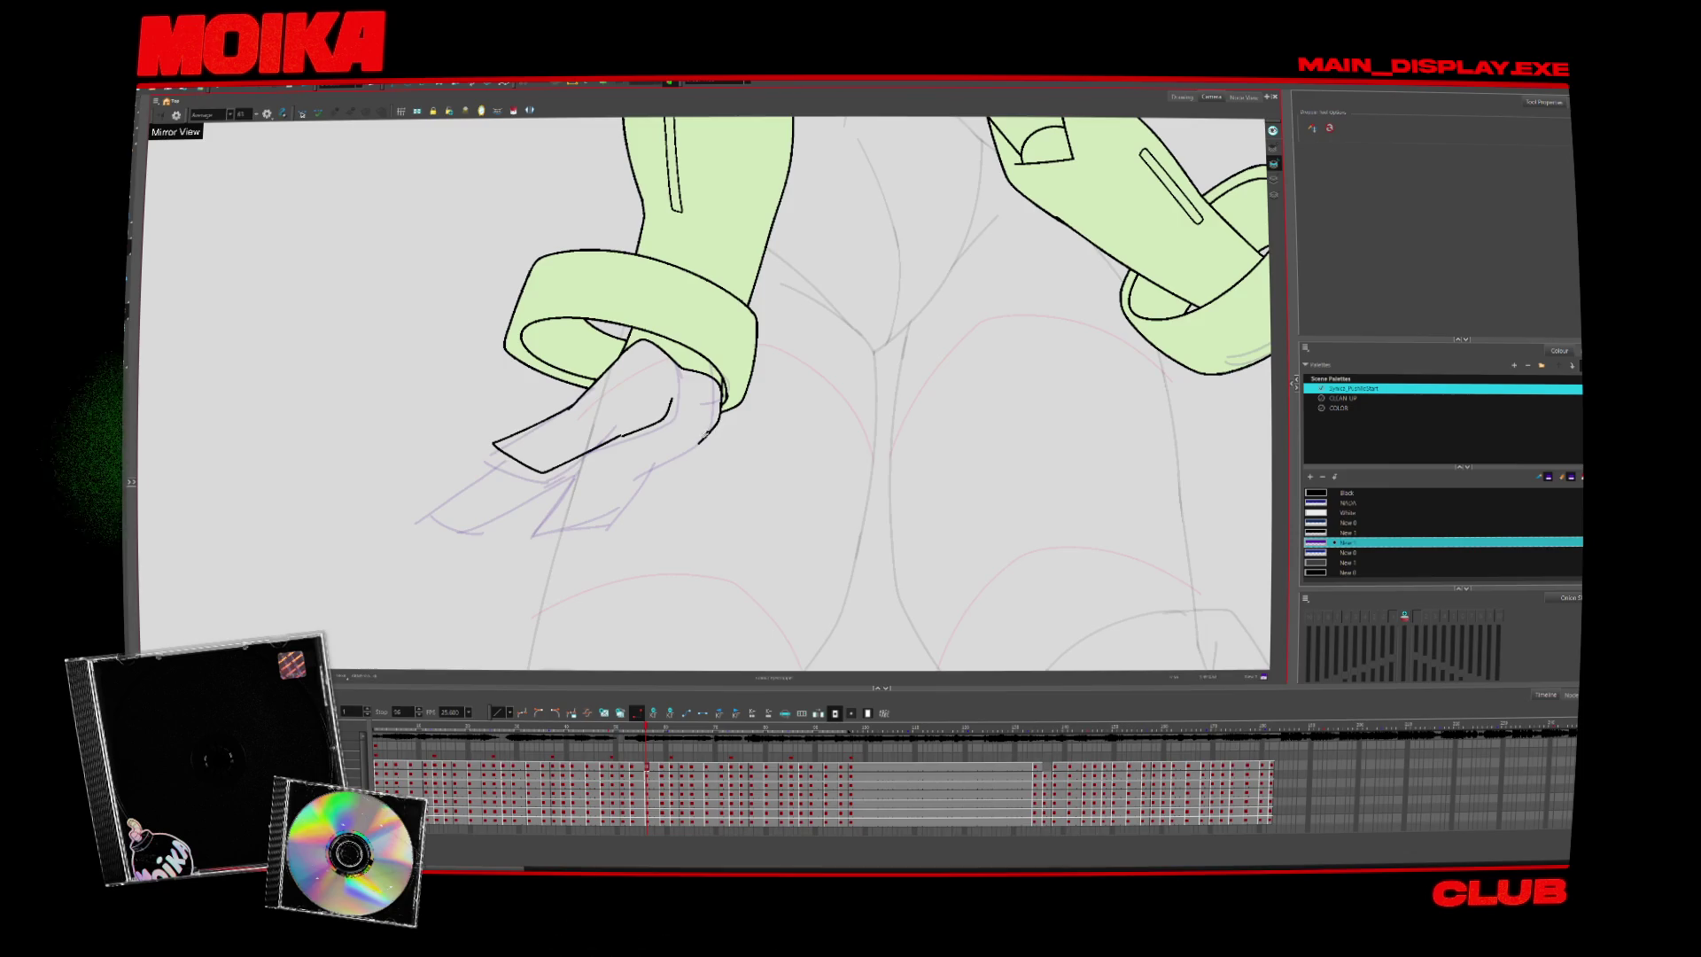
key(alt+b)
click(1341, 398)
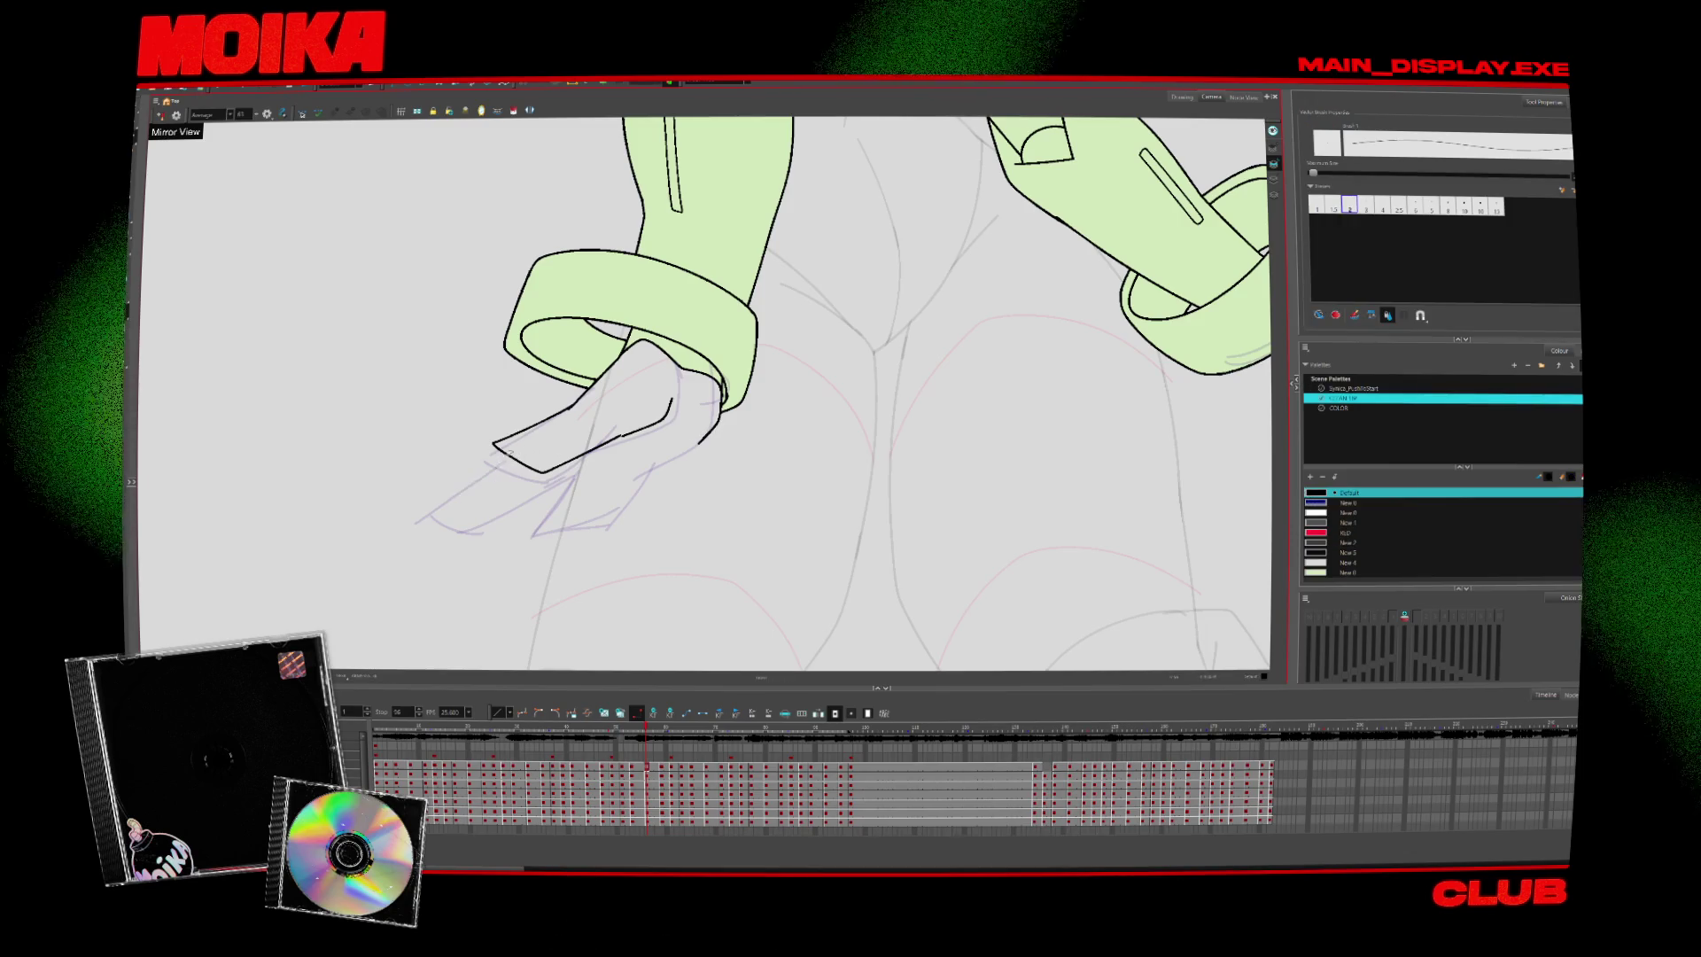
drag(442, 498, 620, 505)
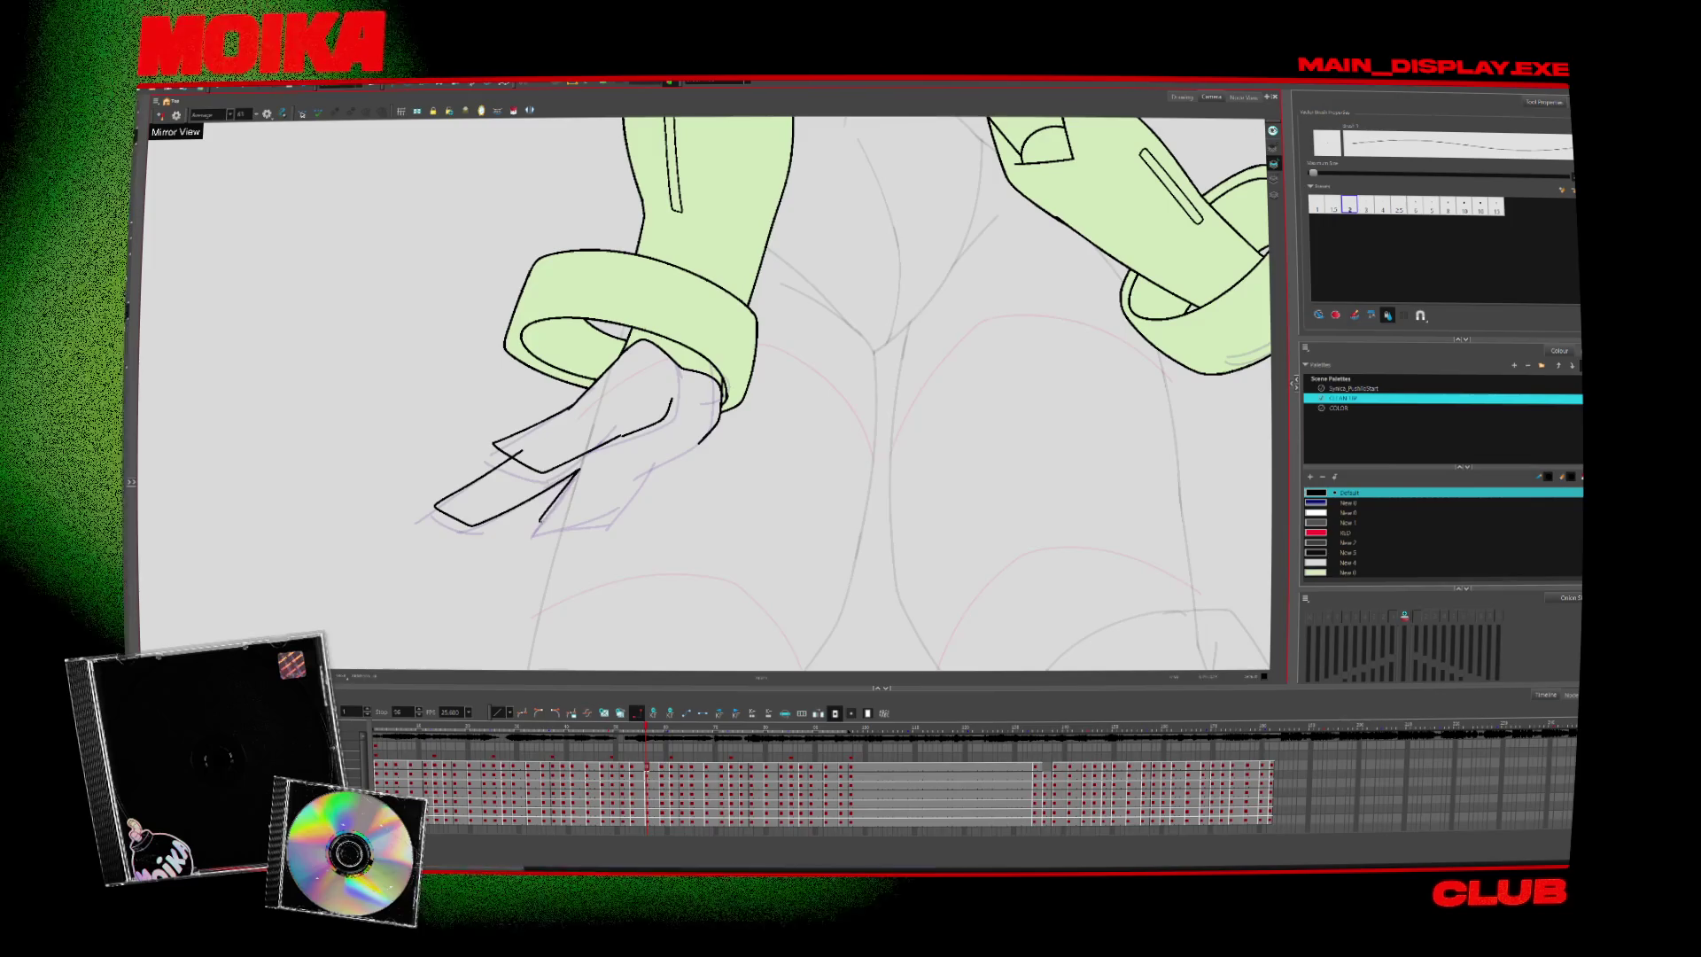
mouse_move(620, 504)
mouse_down()
mouse_move(705, 434)
mouse_move(675, 469)
mouse_up()
Erase and trim the excess finger stroke ends, then ink a curved line from cuff to hand
key(alt+e)
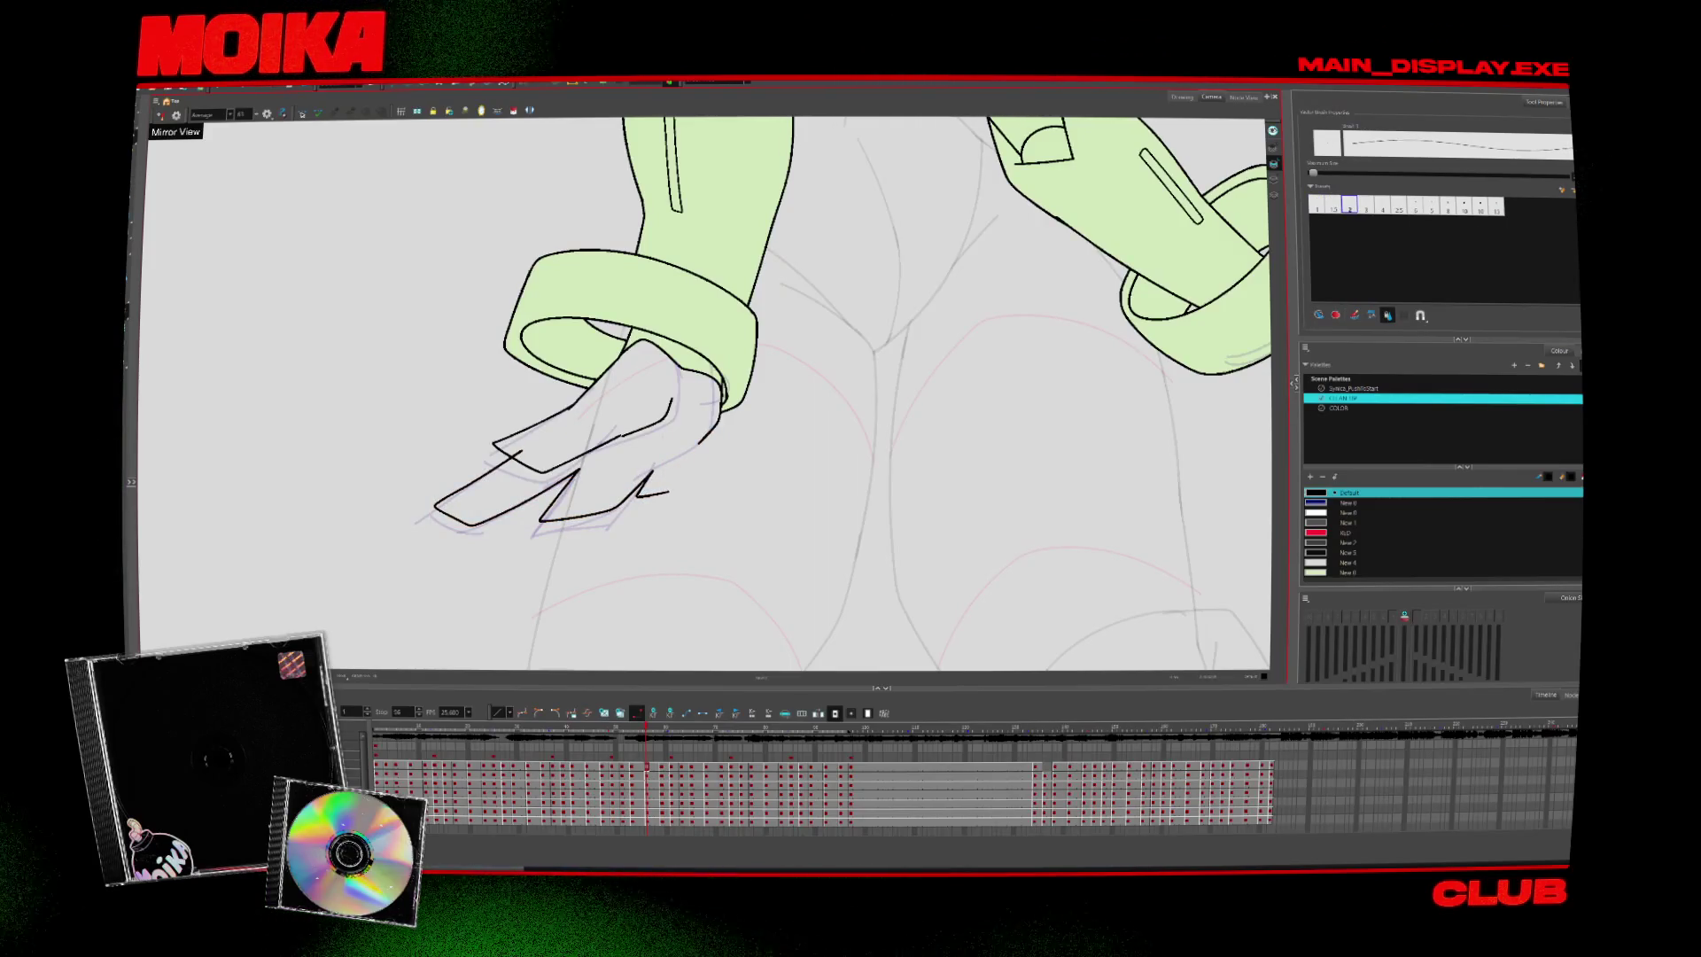
key(alt+t)
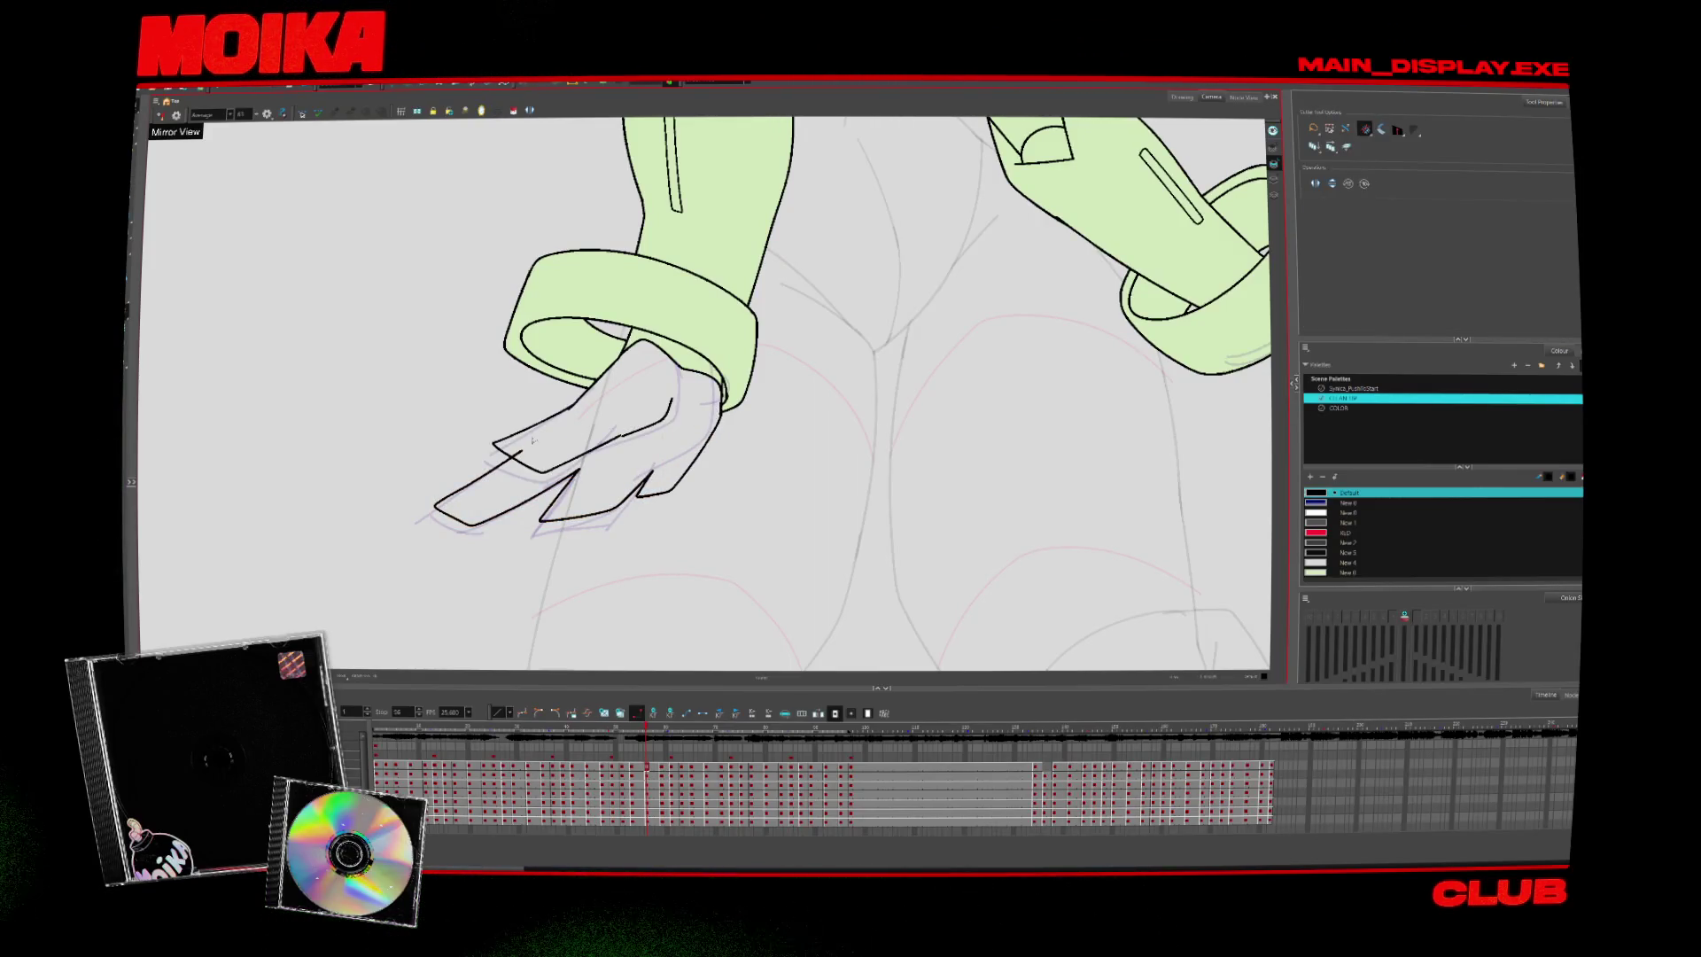
scroll(675, 496, down, 3)
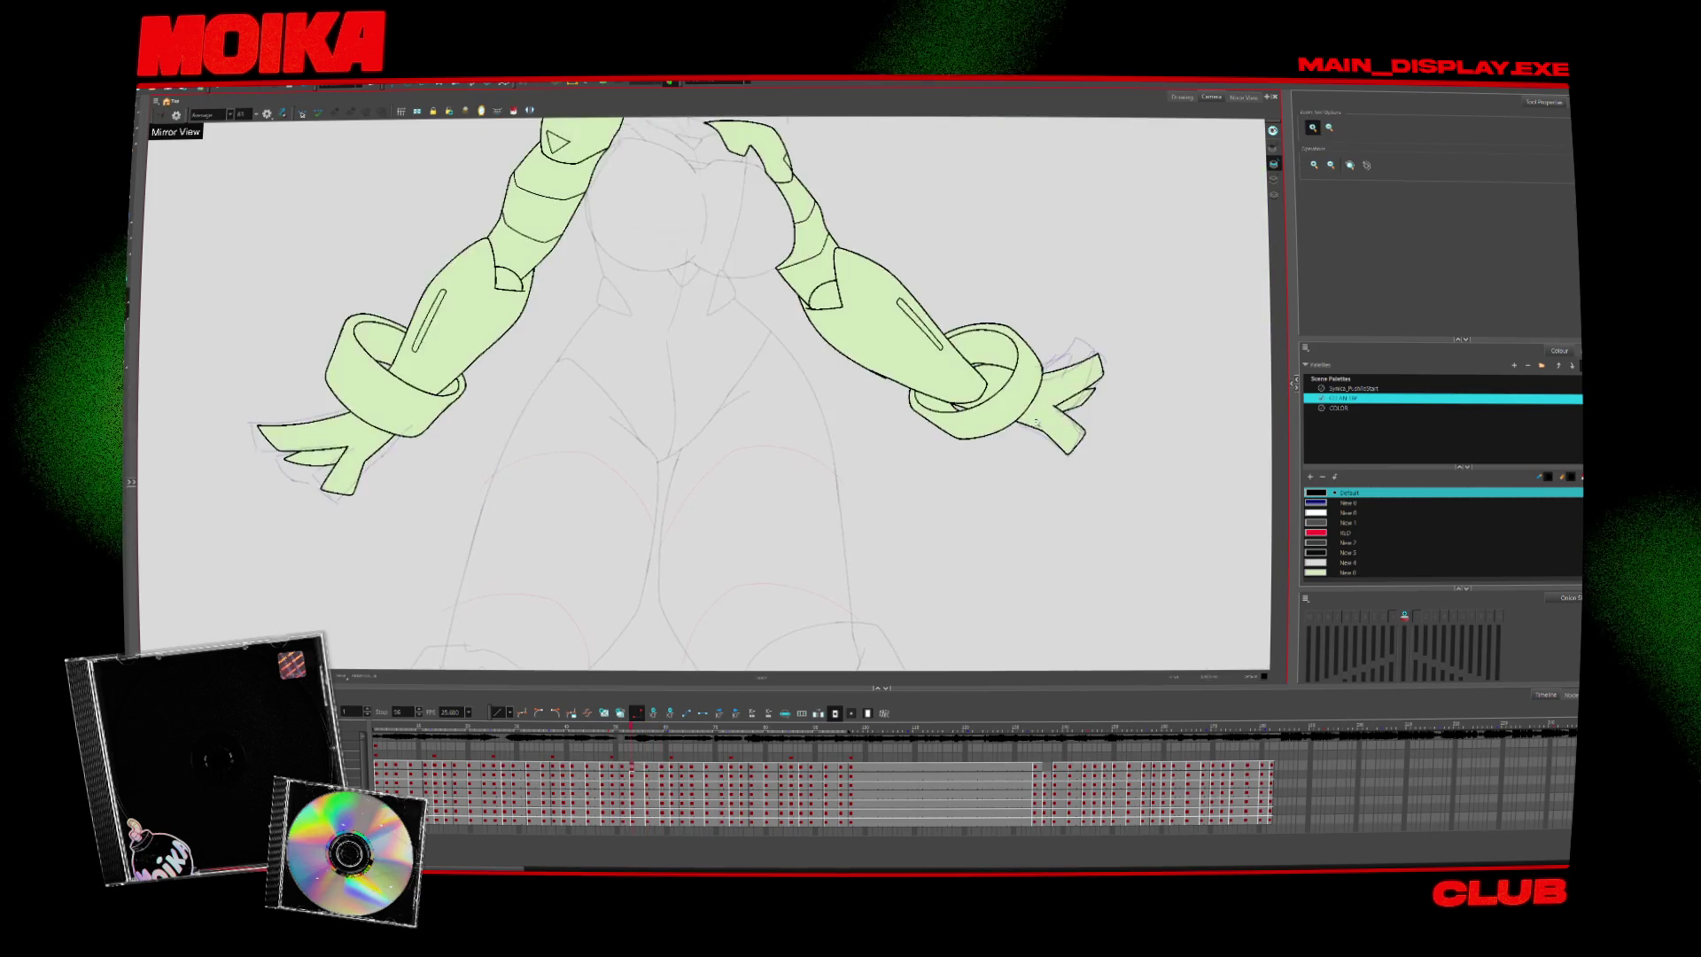
scroll(1041, 400, up, 3)
key(alt+b)
mouse_move(926, 403)
mouse_down()
mouse_move(1010, 356)
mouse_move(973, 424)
mouse_move(886, 463)
mouse_up()
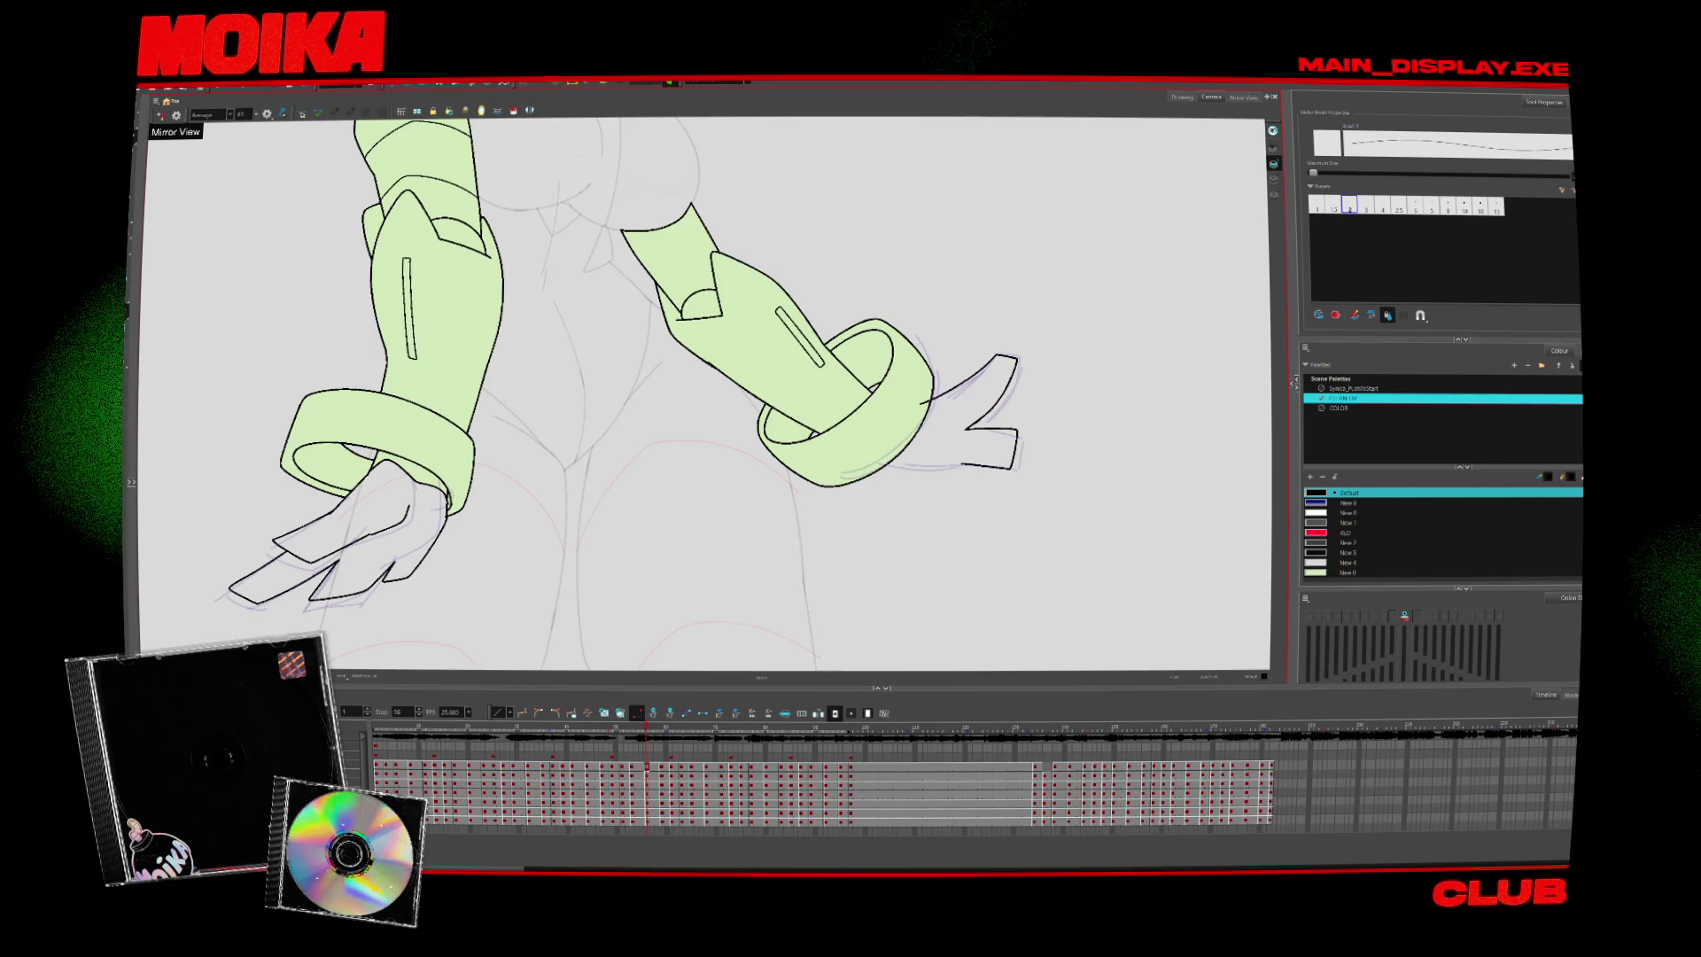
Zoom out and rotate the view so both arms hang downward
key(alt+s)
mouse_move(912, 422)
mouse_down()
mouse_move(835, 289)
mouse_move(875, 235)
mouse_up()
key(alt+b)
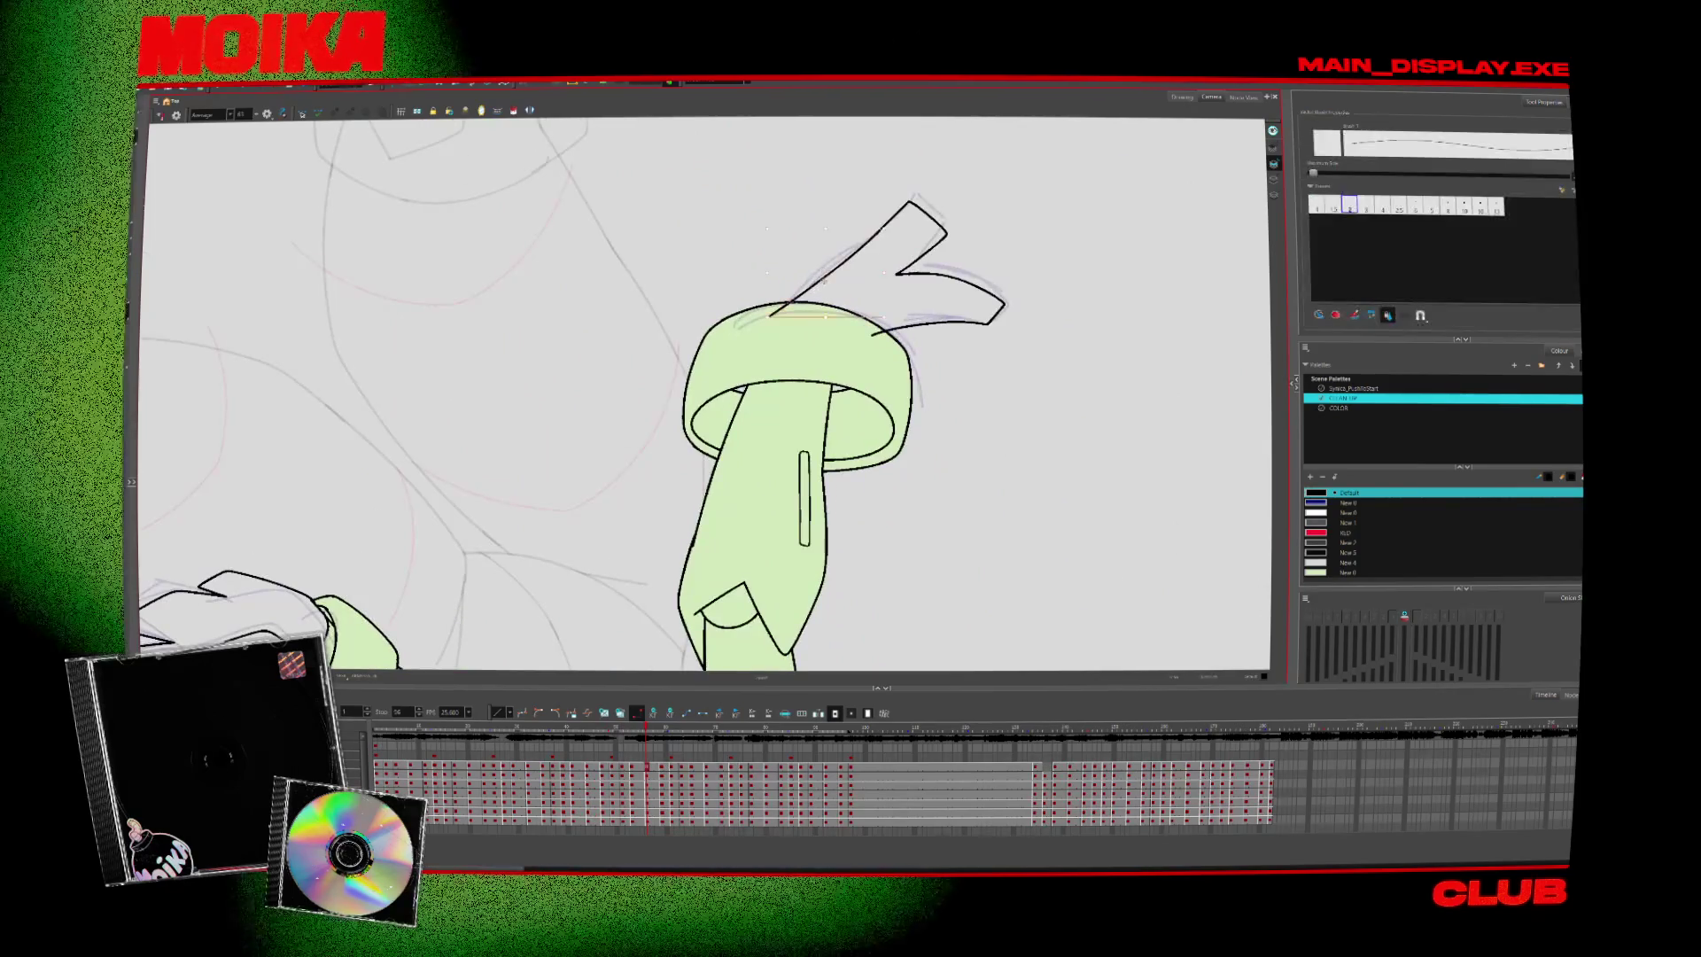
key(alt+z)
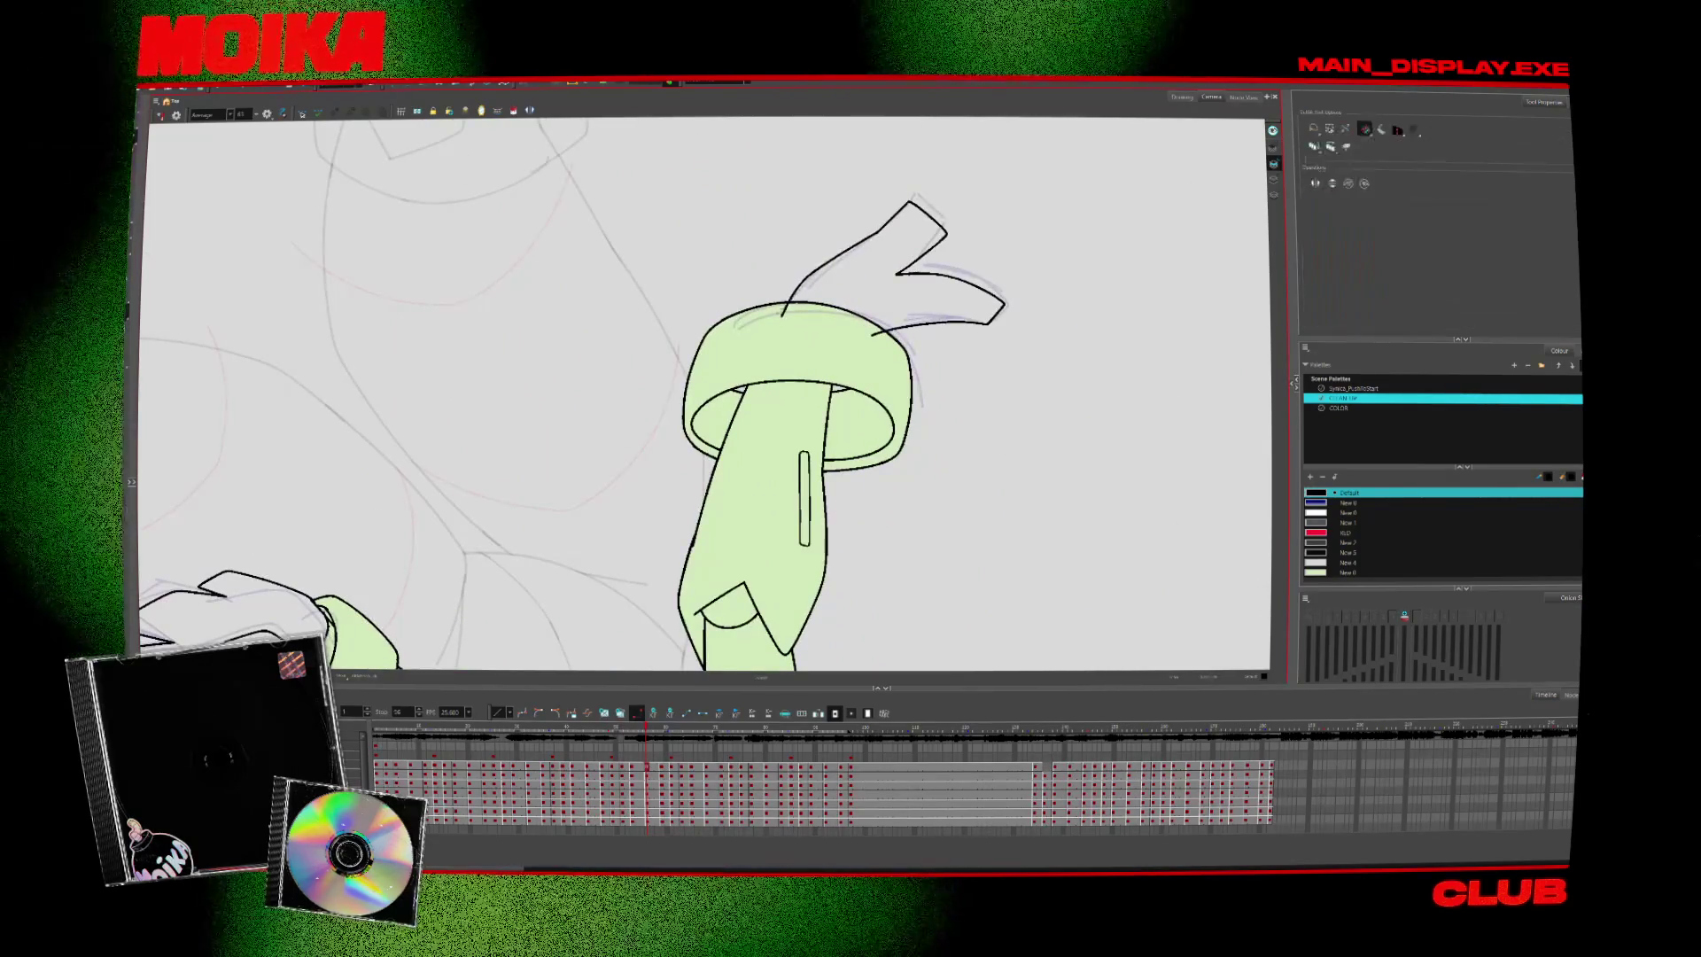
alt+click(894, 387)
drag(894, 387, 845, 537)
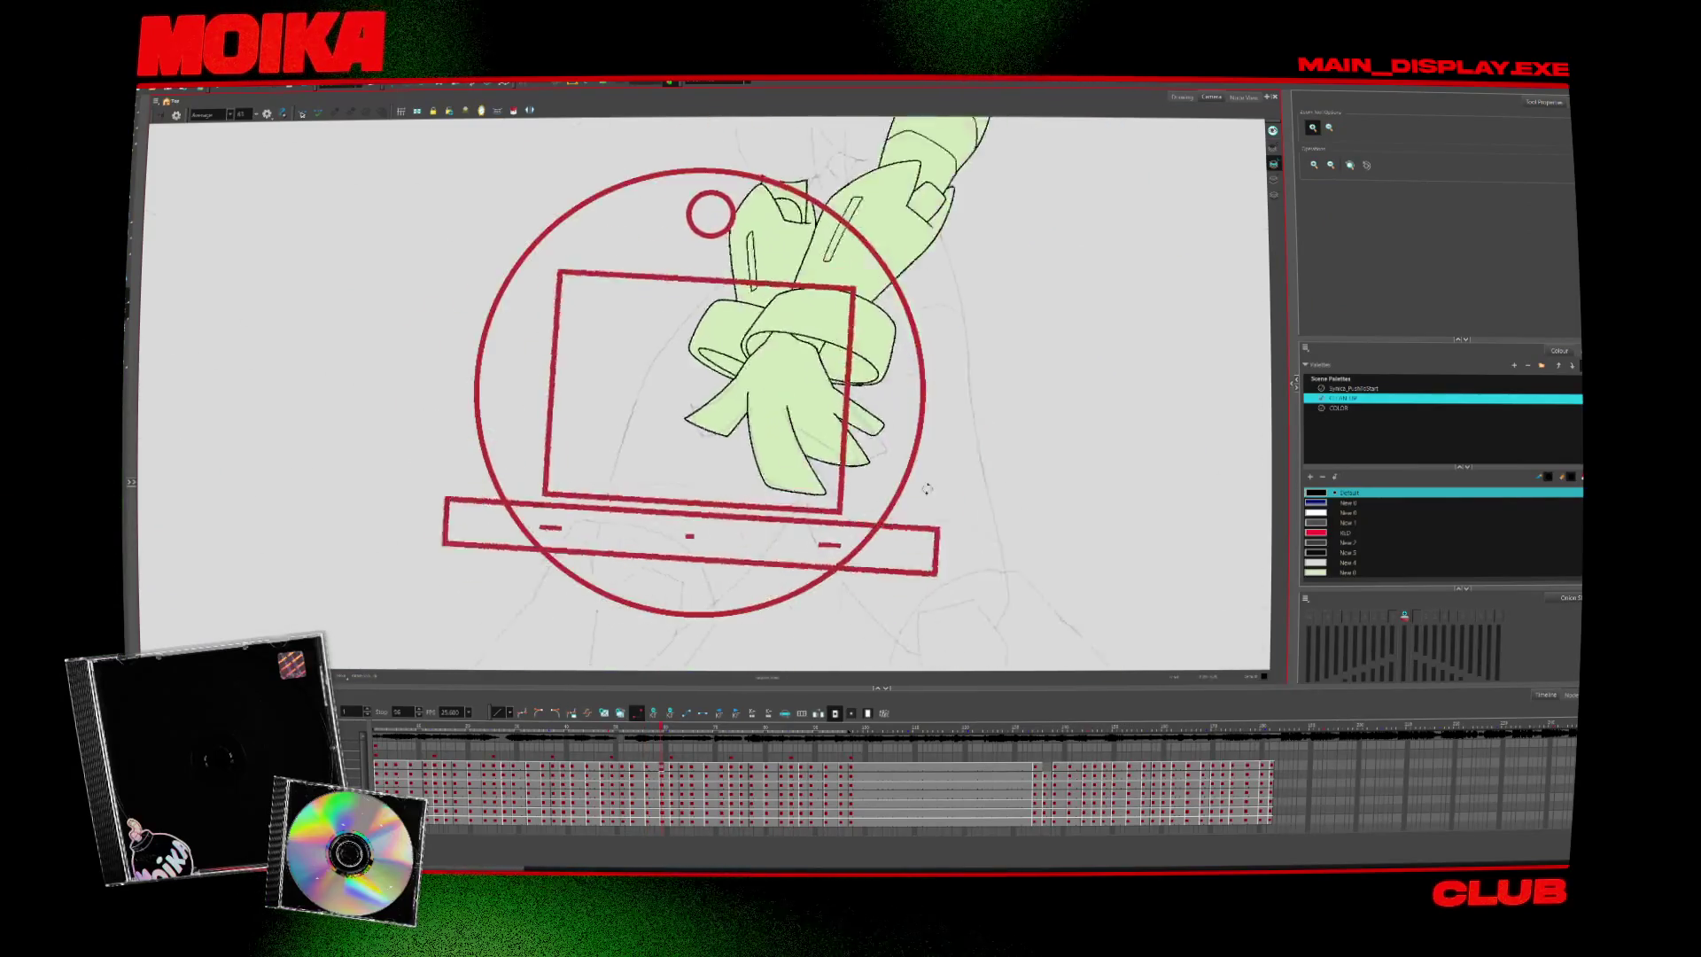
Go to the crossed-arms drawing, trim overlaps, and flip between neighbouring drawings at full camera frame
key(period)
key(alt+b)
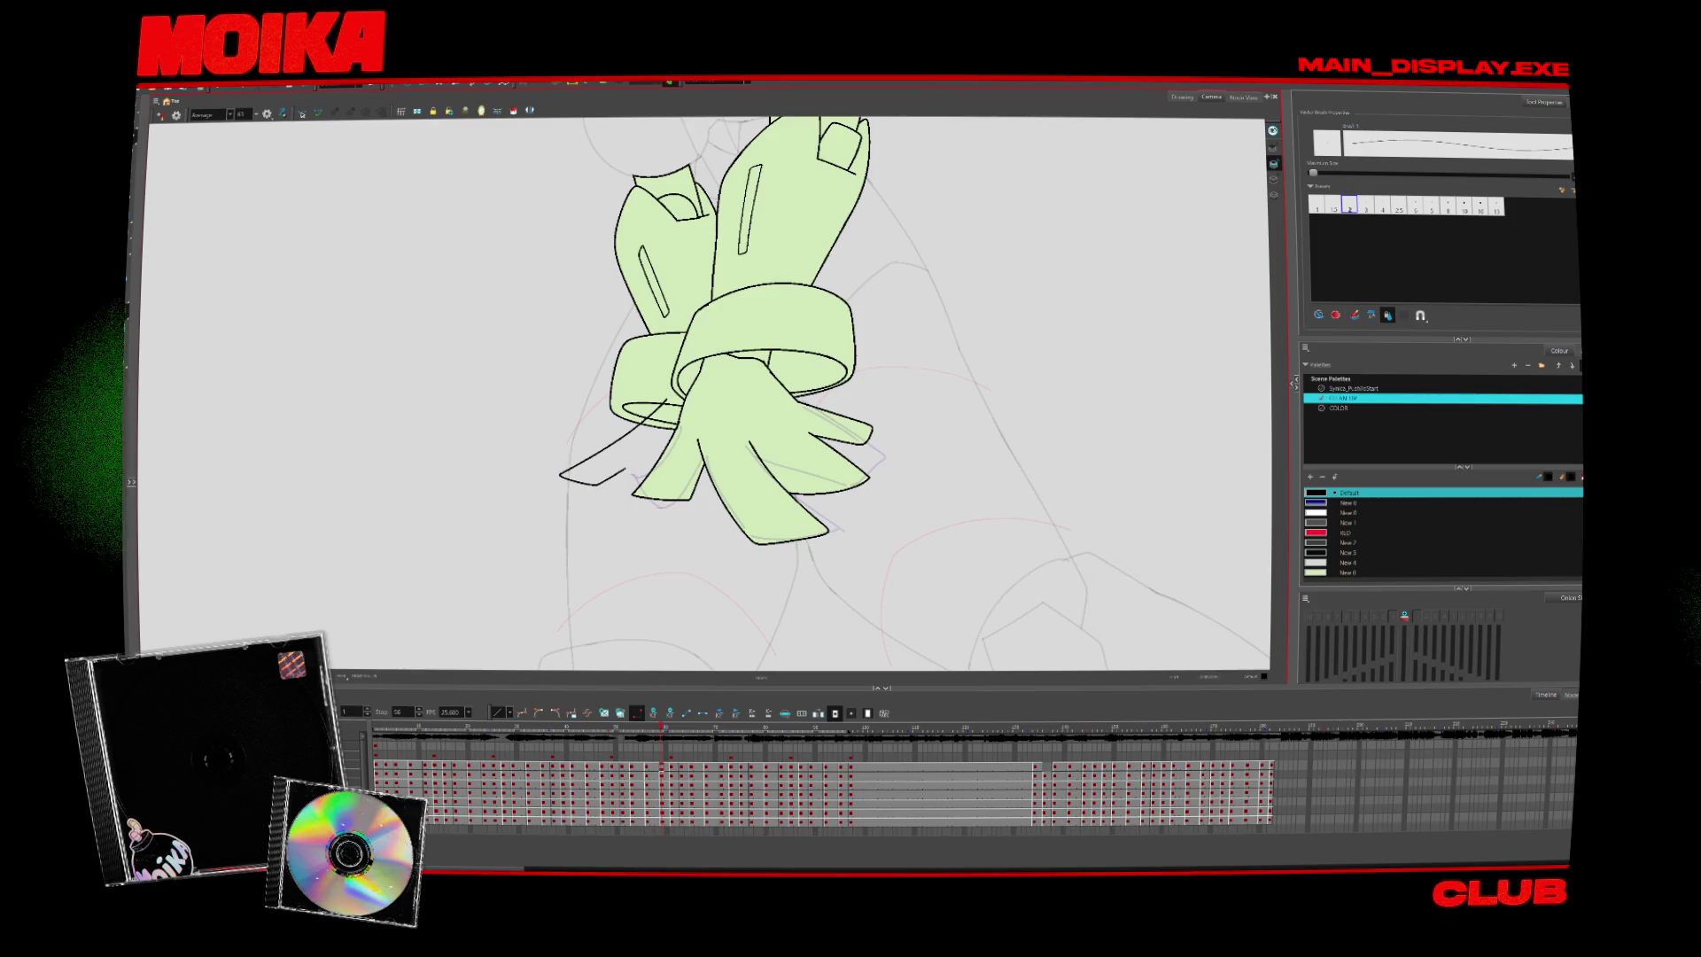
key(alt+t)
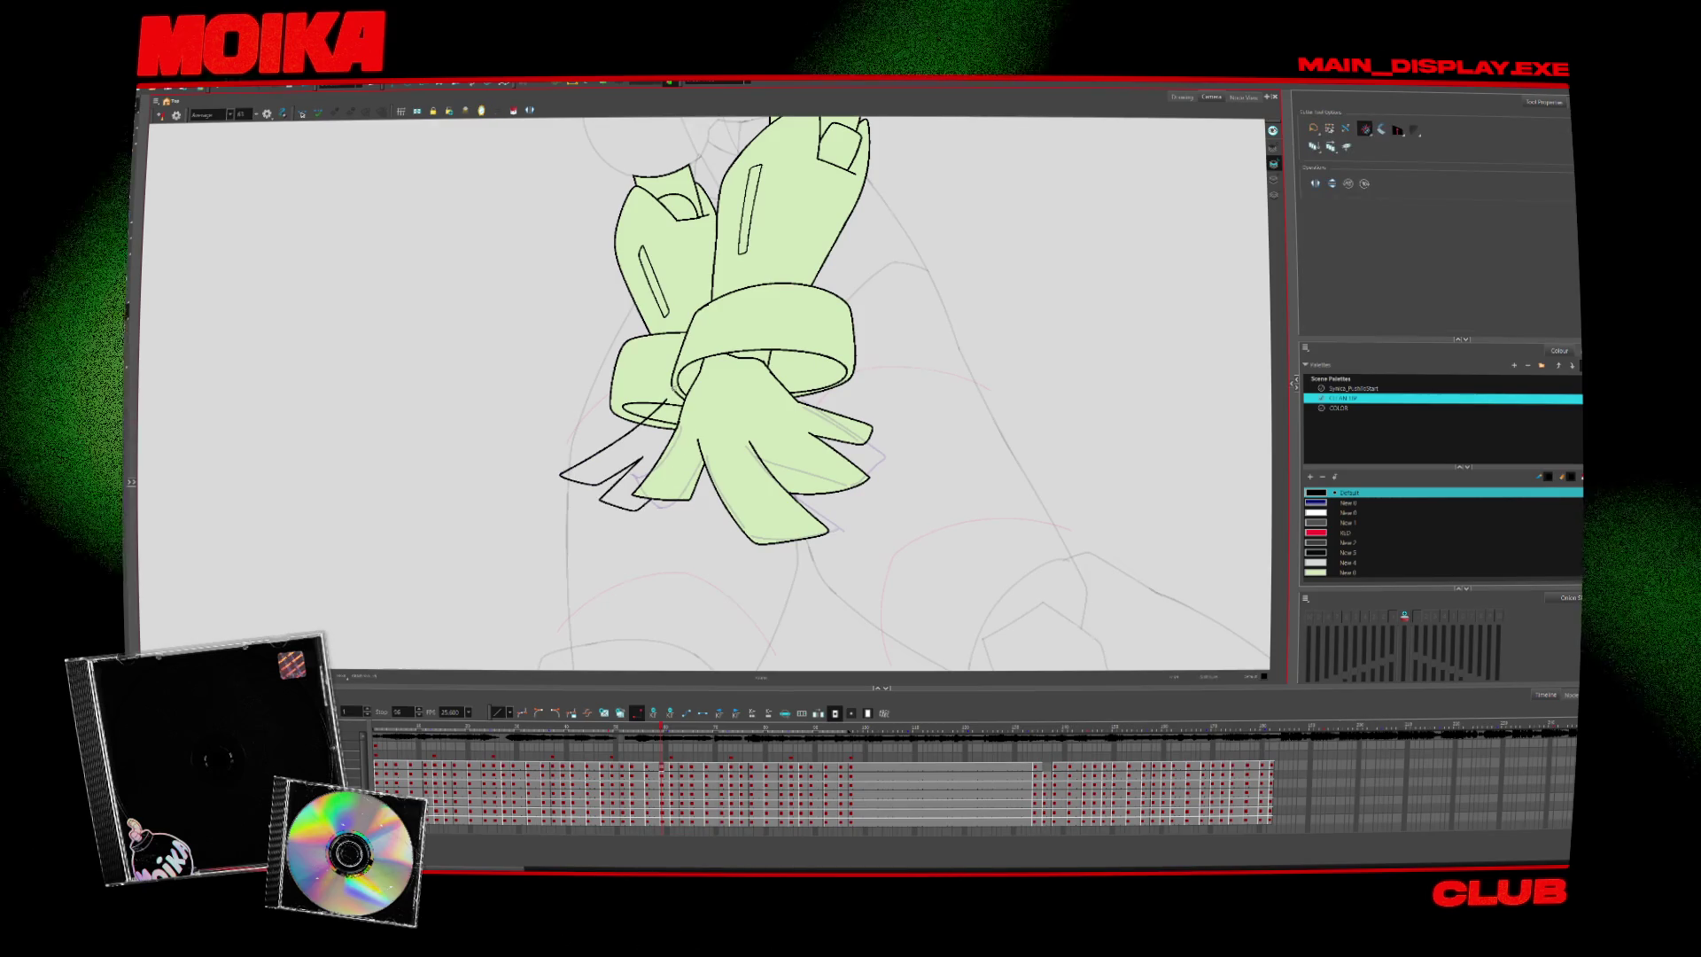
key(period)
key(alt+z)
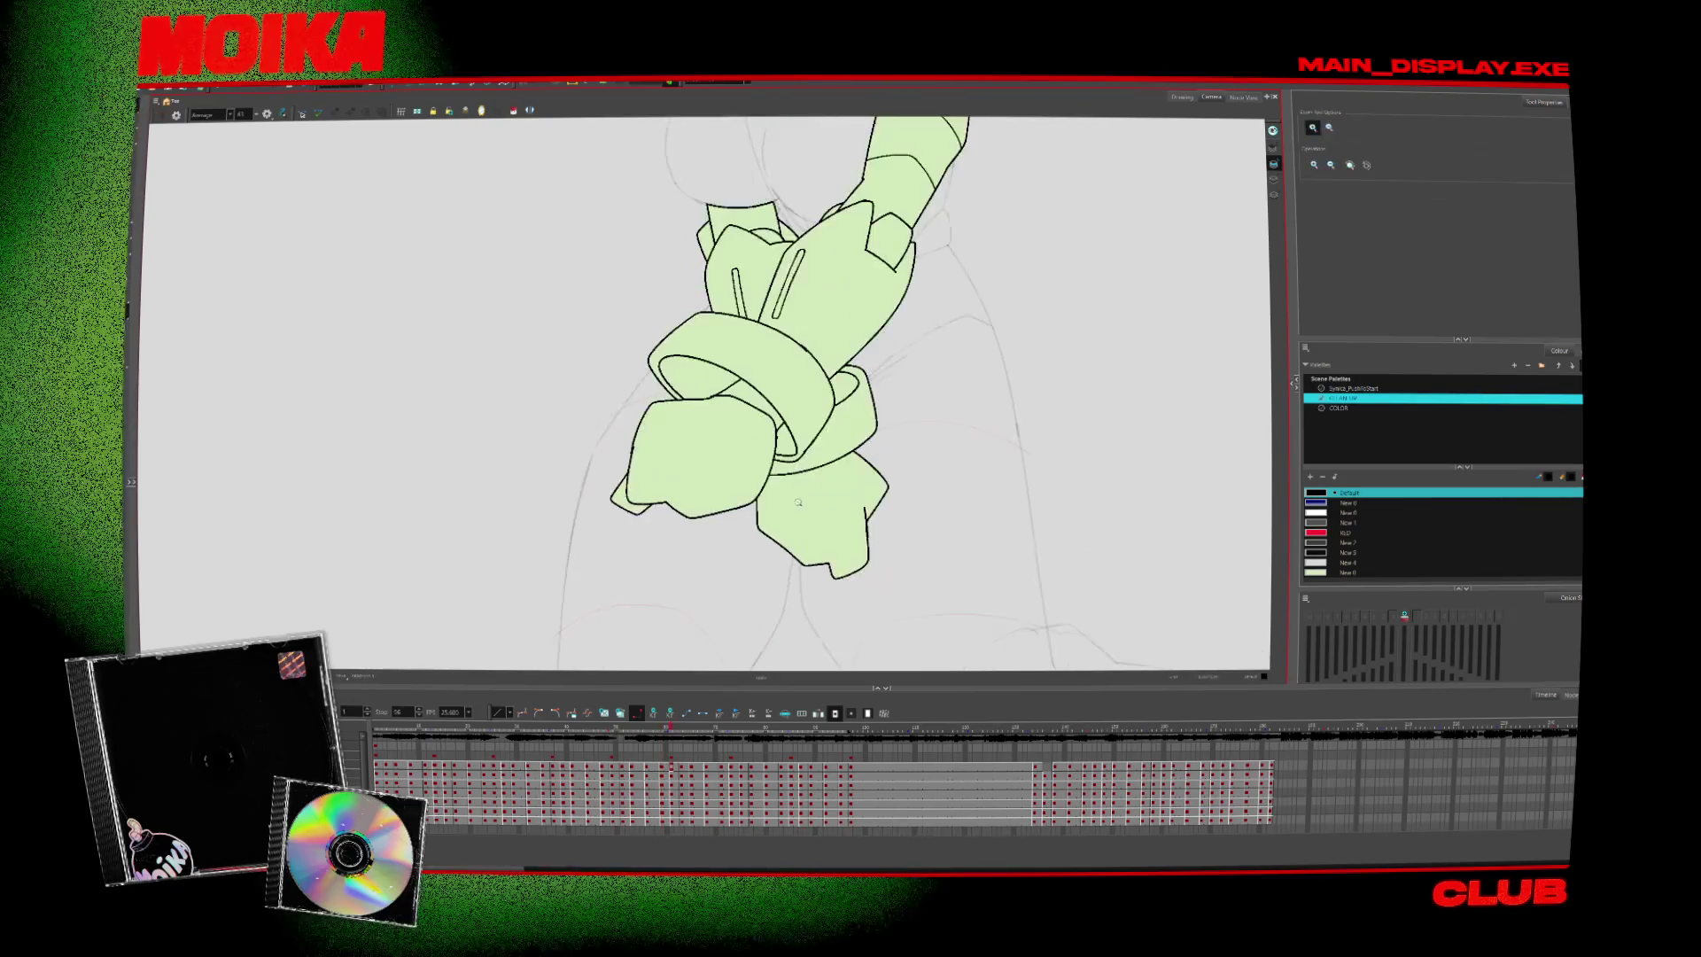
key(2)
key(2)
key(comma)
key(period)
key(comma)
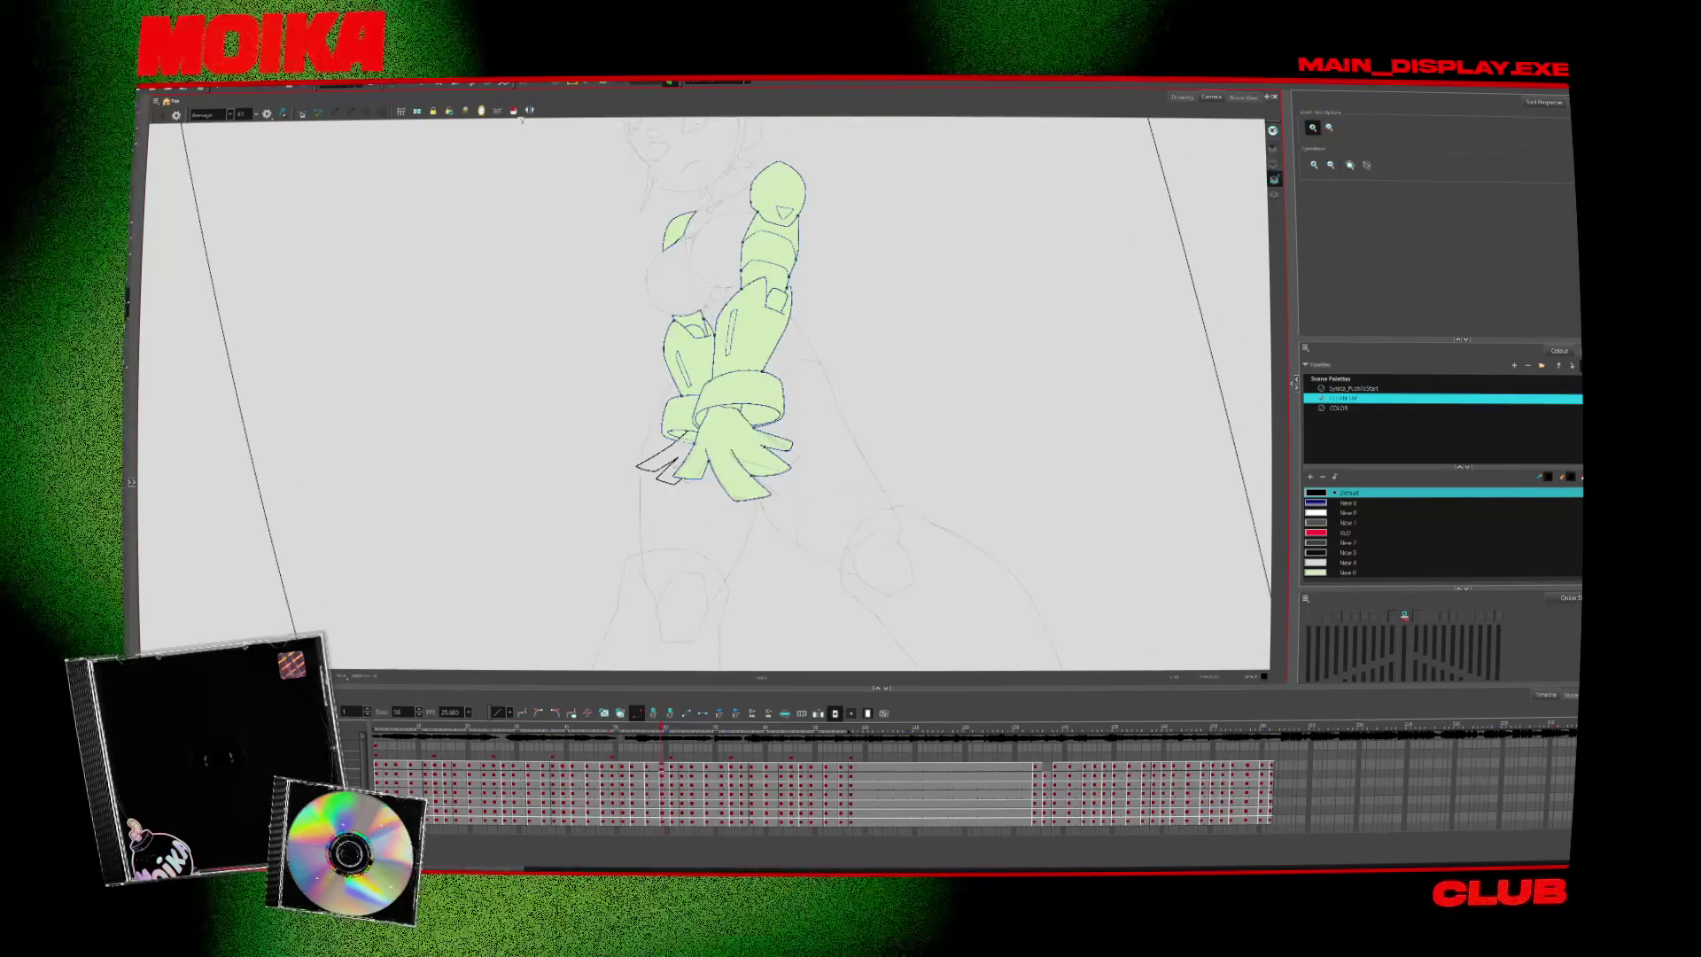
key(comma)
key(comma)
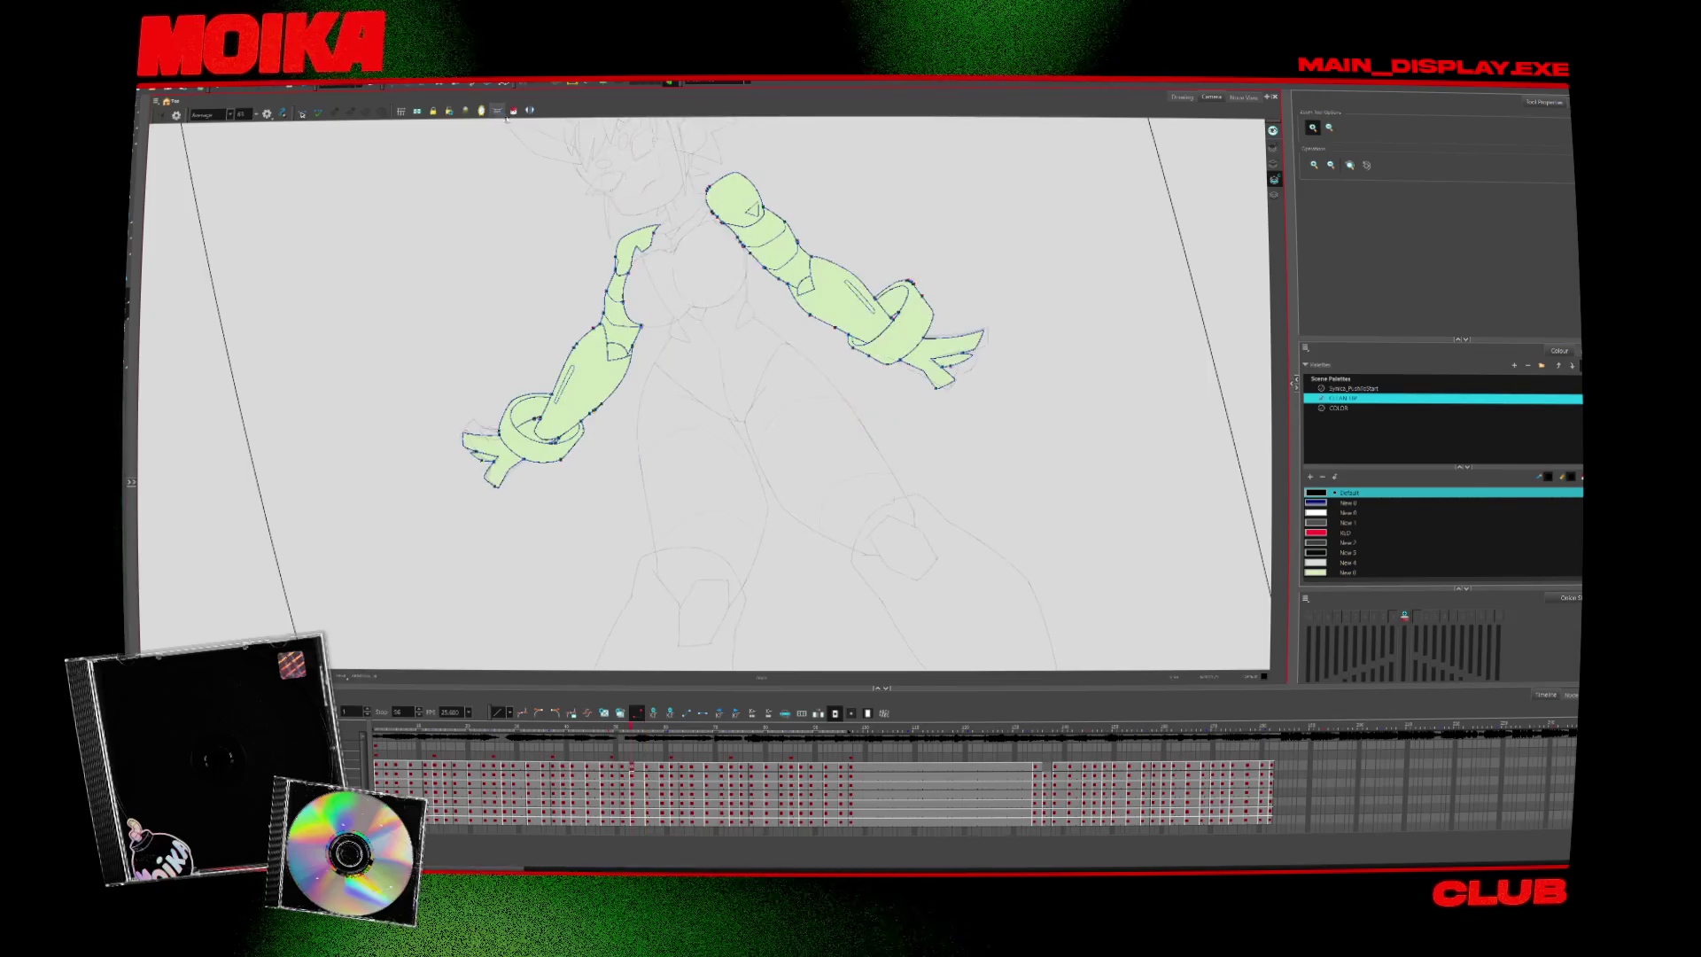
Step forward and back through the arm poses and scrub the timeline to check motion
key(period)
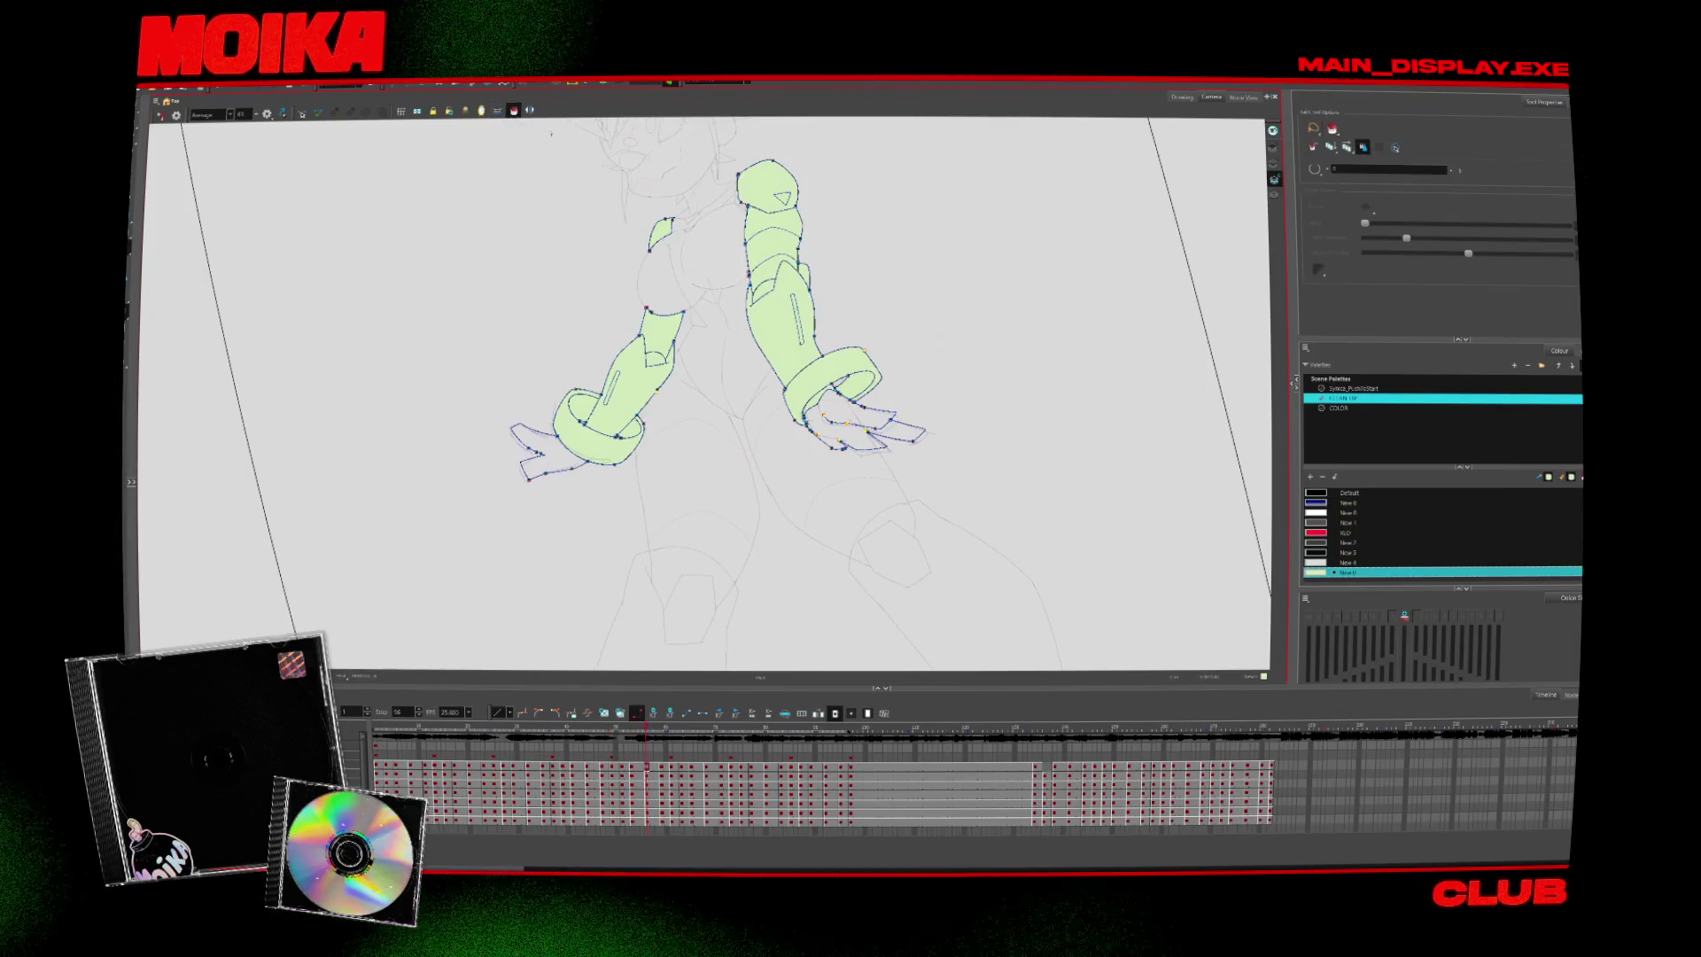
key(period)
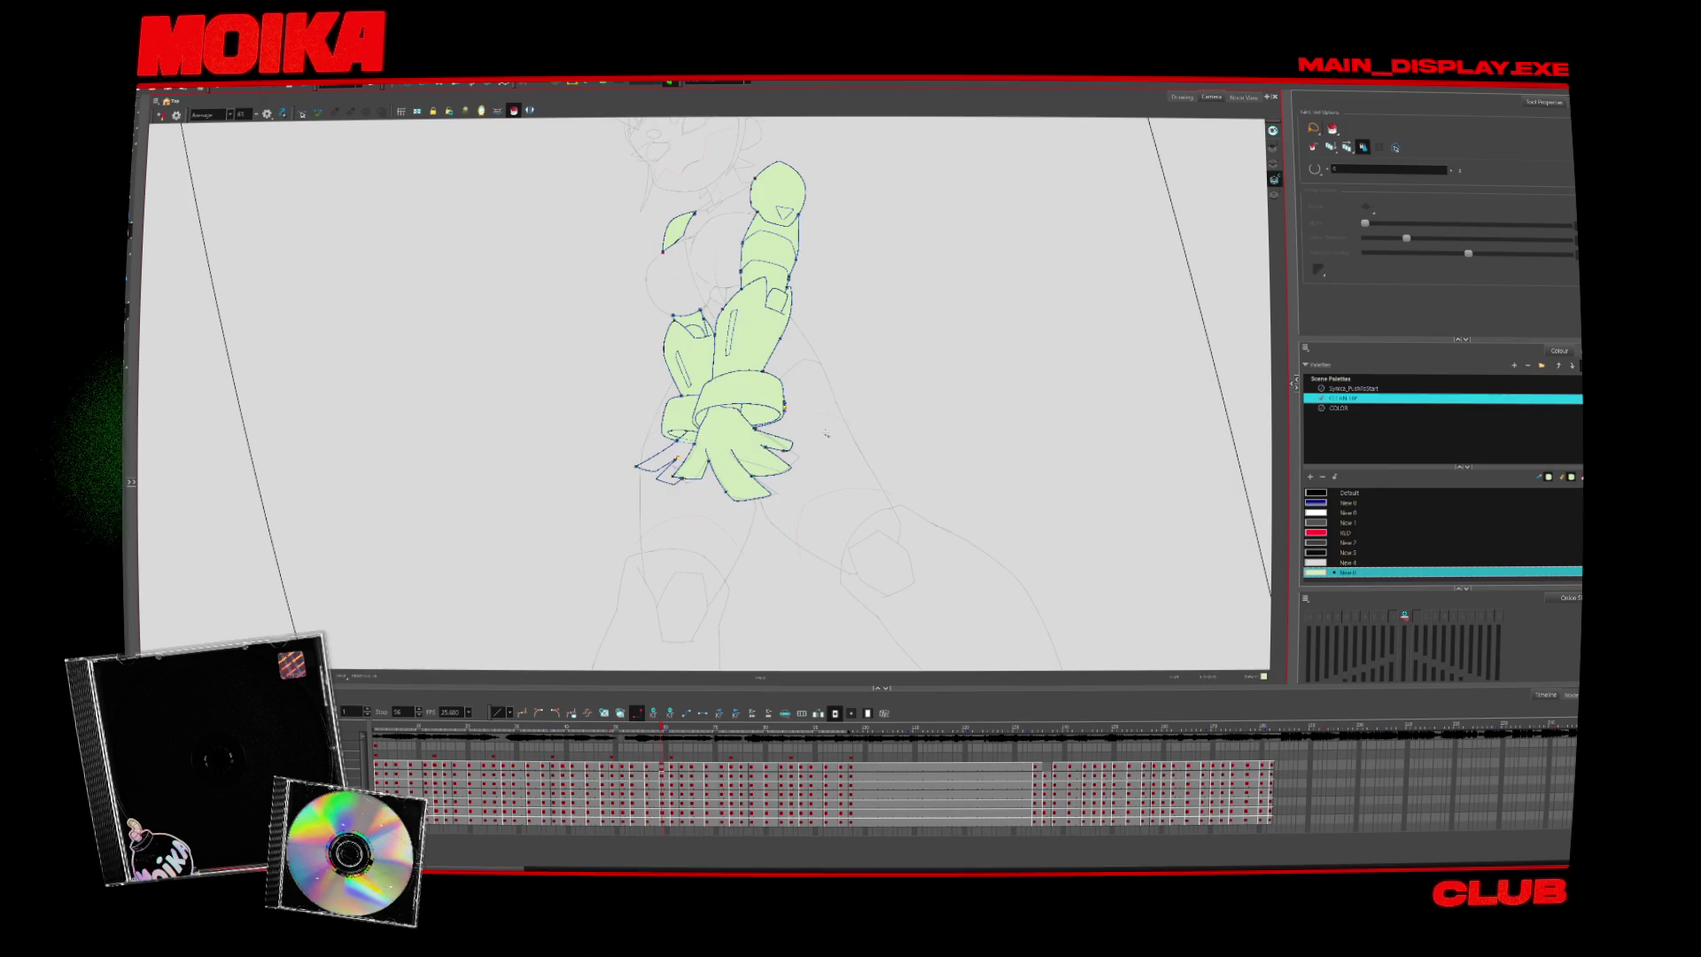
key(comma)
key(comma)
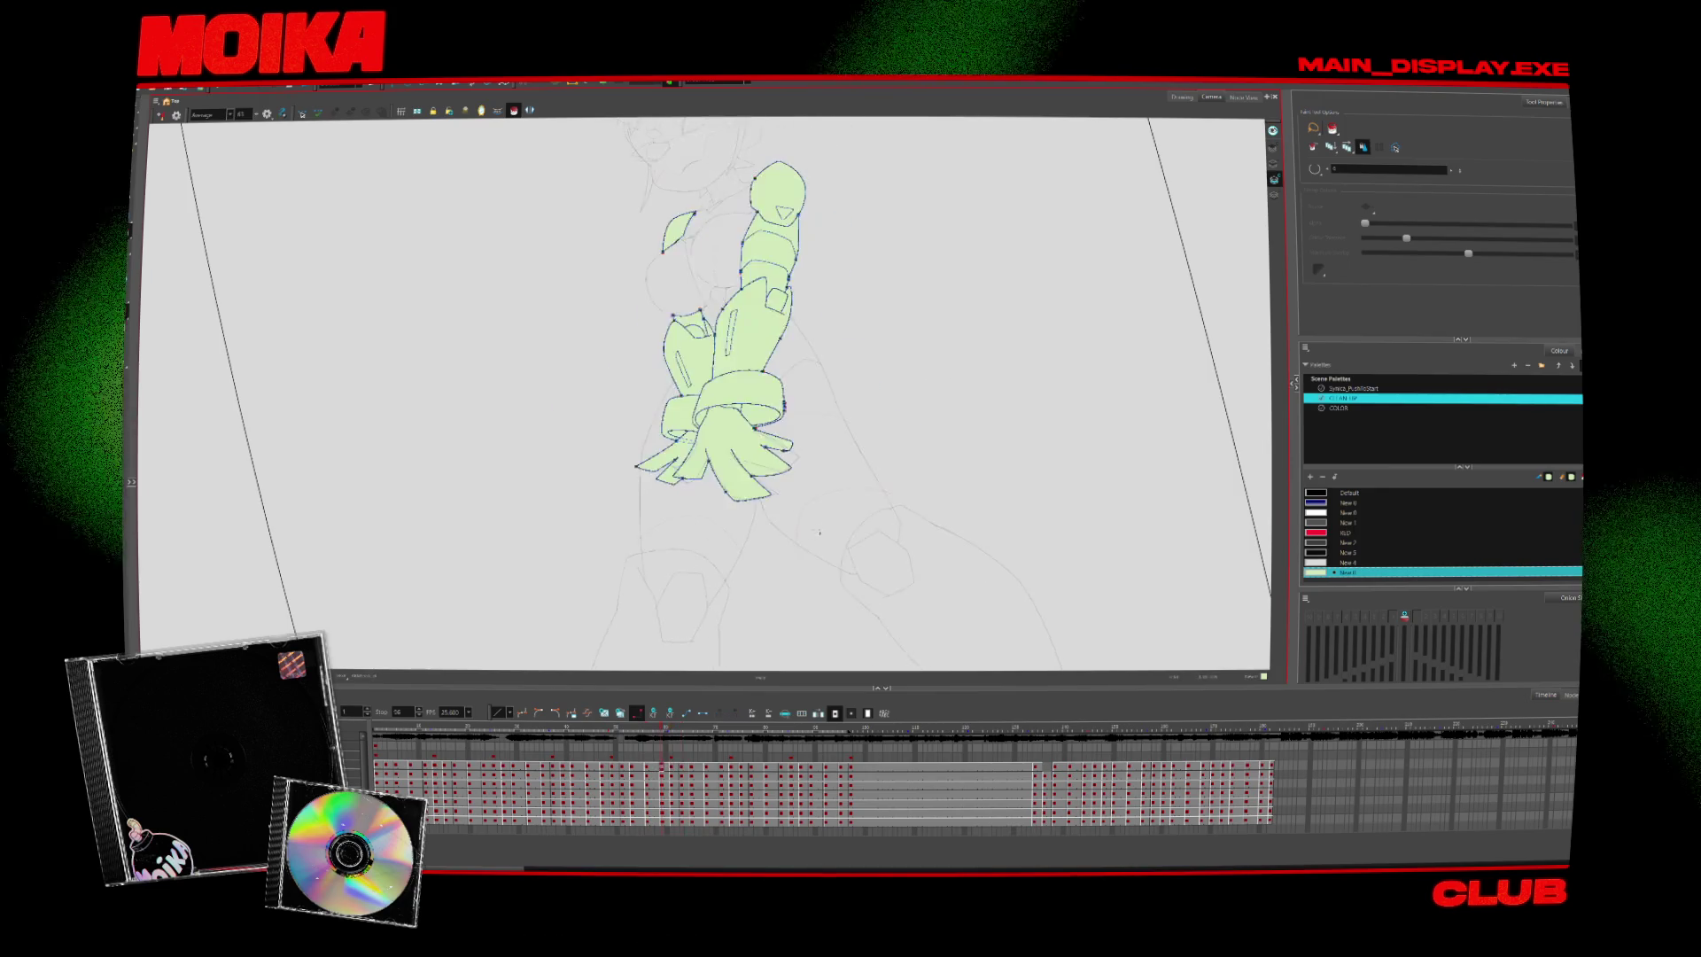
key(comma)
key(comma)
key(comma)
key(period)
key(period)
key(period)
key(period)
key(period)
key(period)
key(period)
key(period)
mouse_move(690, 747)
mouse_down()
mouse_move(810, 747)
mouse_move(480, 763)
mouse_up()
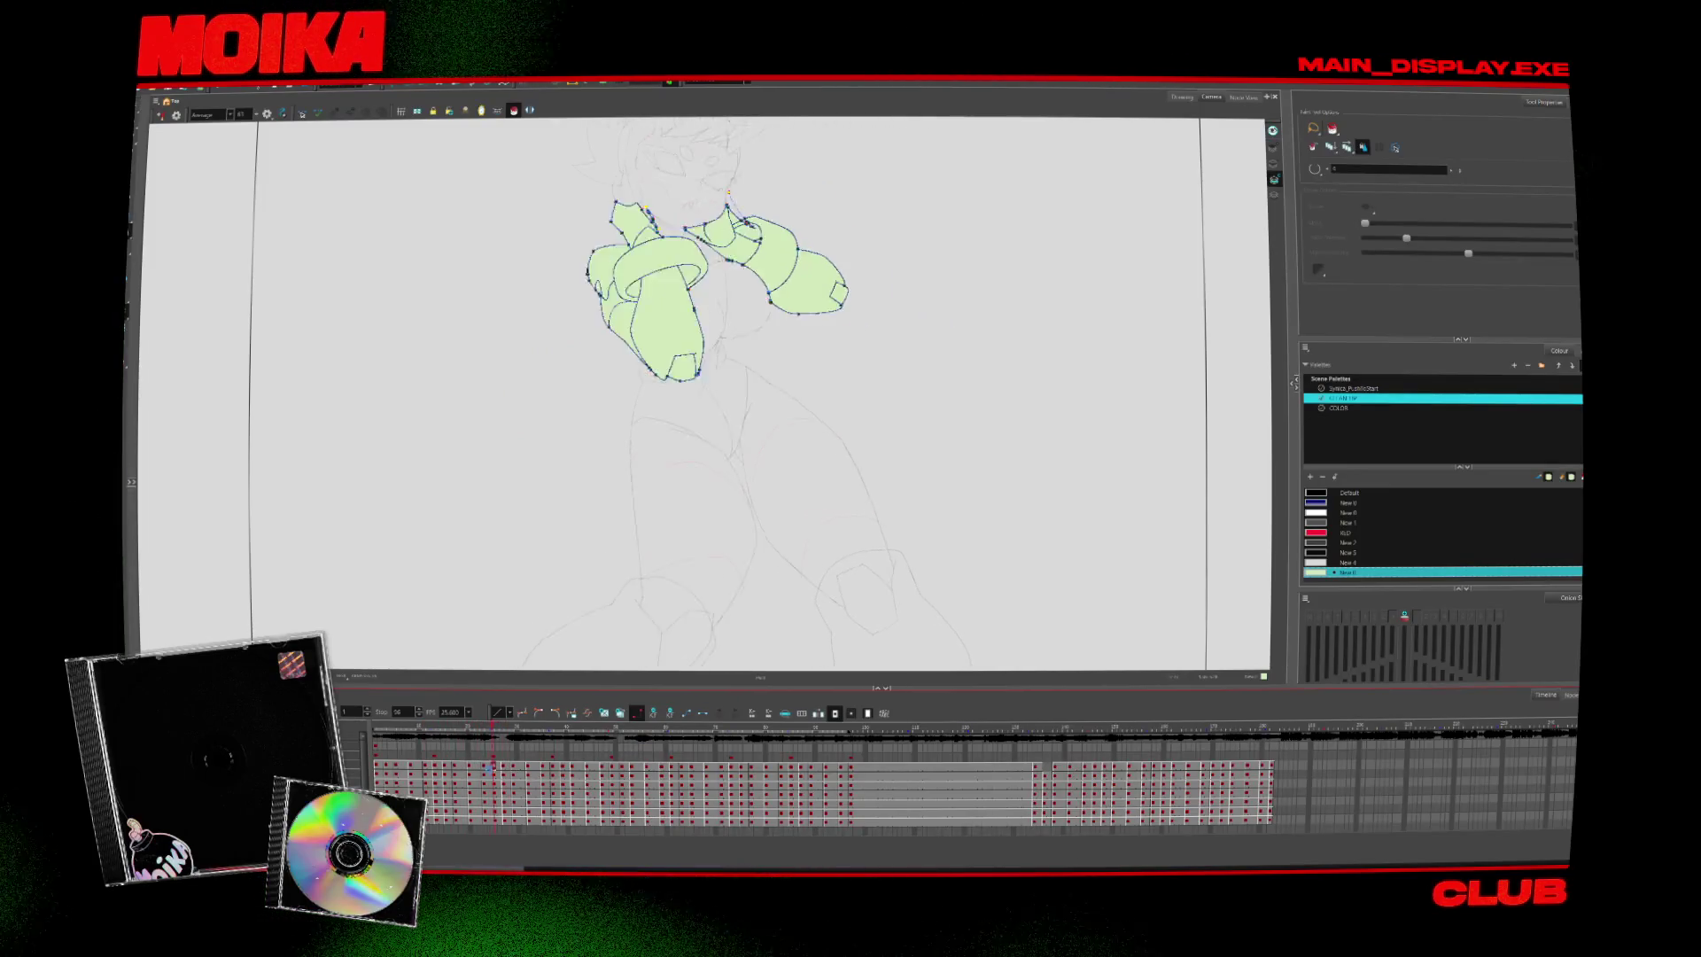
Move the playhead to a later frame of the arm animation and select the first scene palette
key(comma)
drag(401, 725, 563, 756)
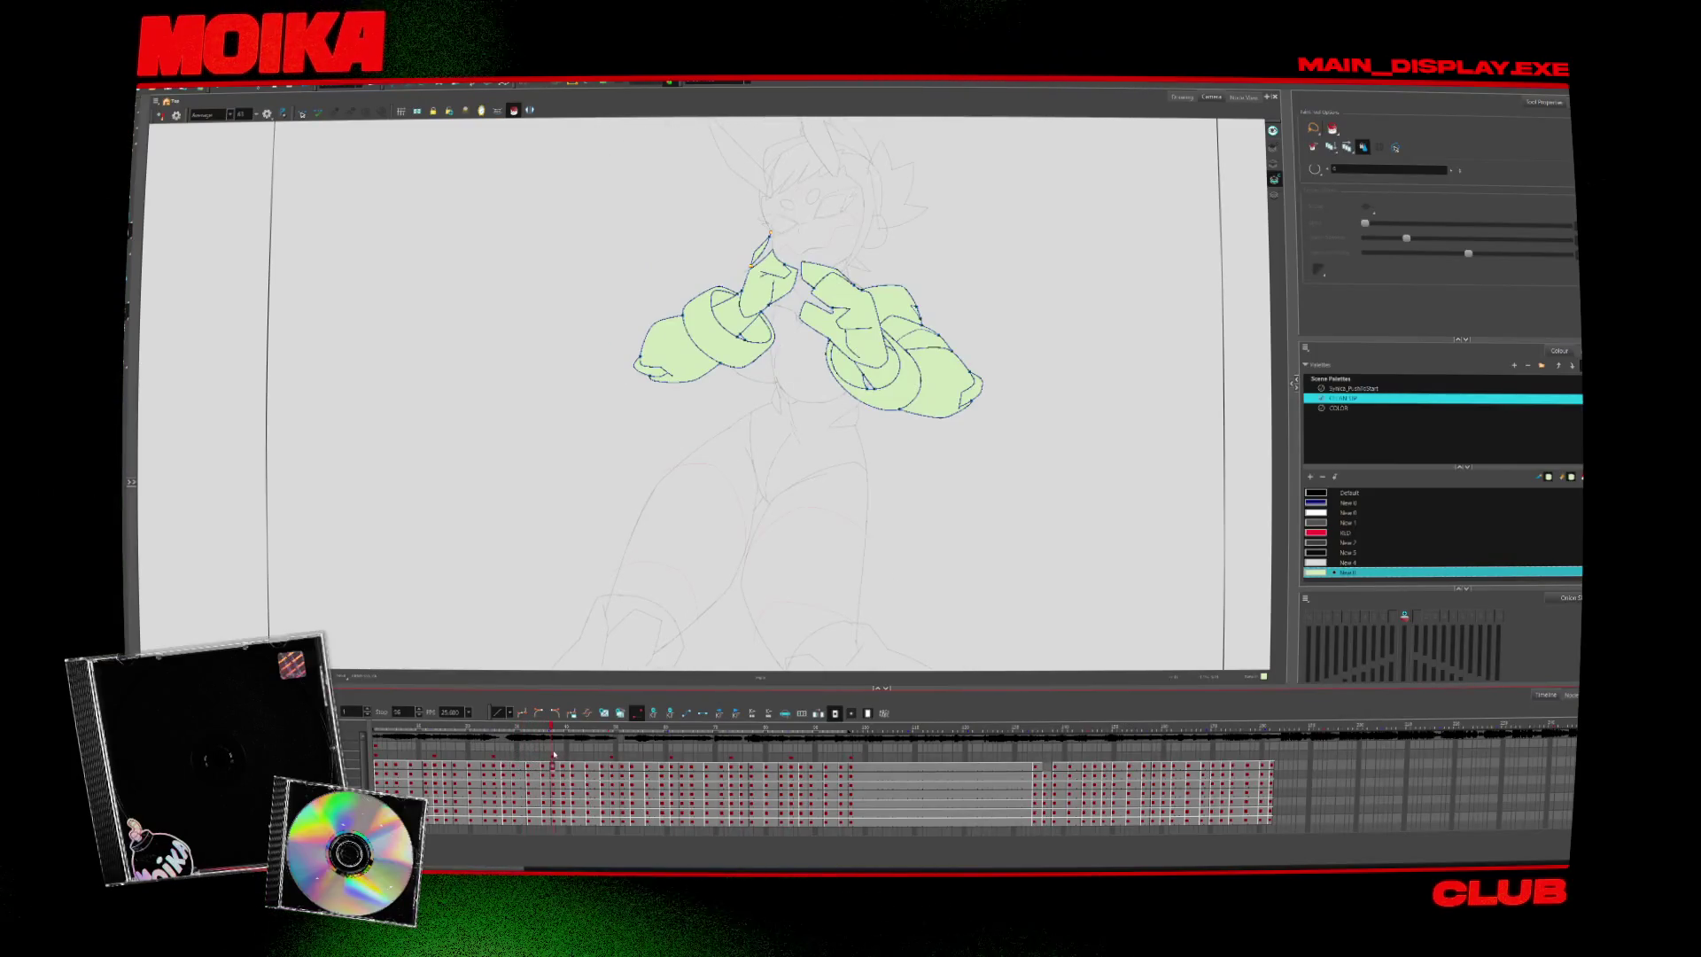
drag(570, 759, 601, 764)
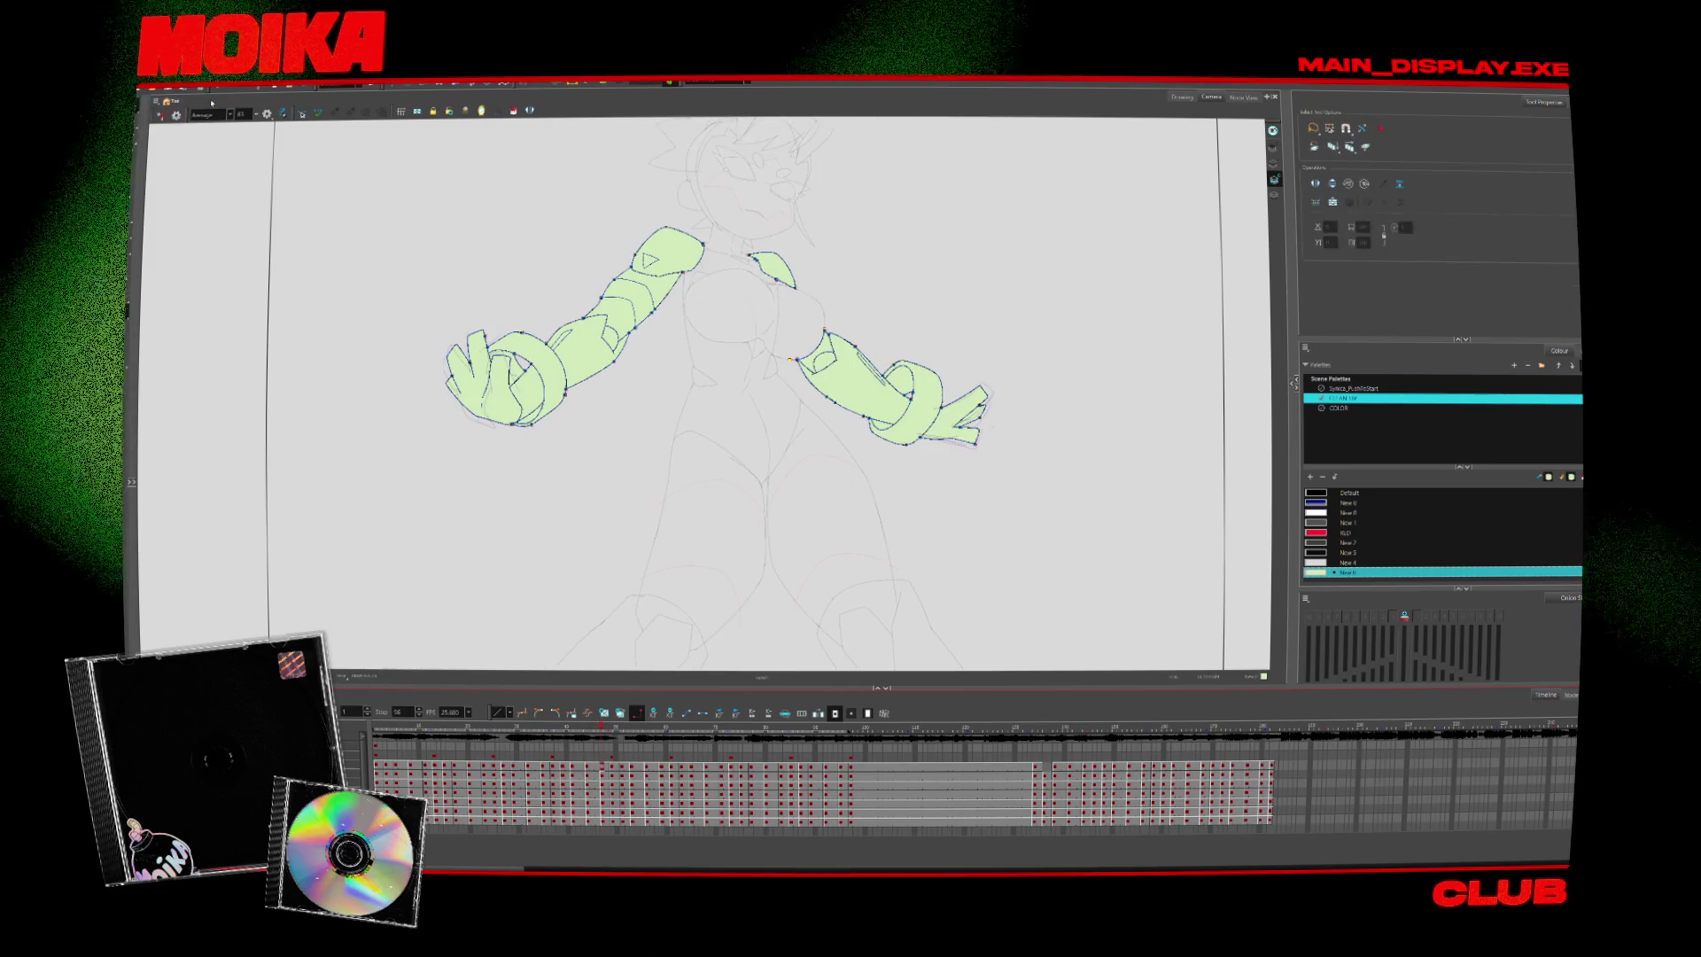
key(alt+s)
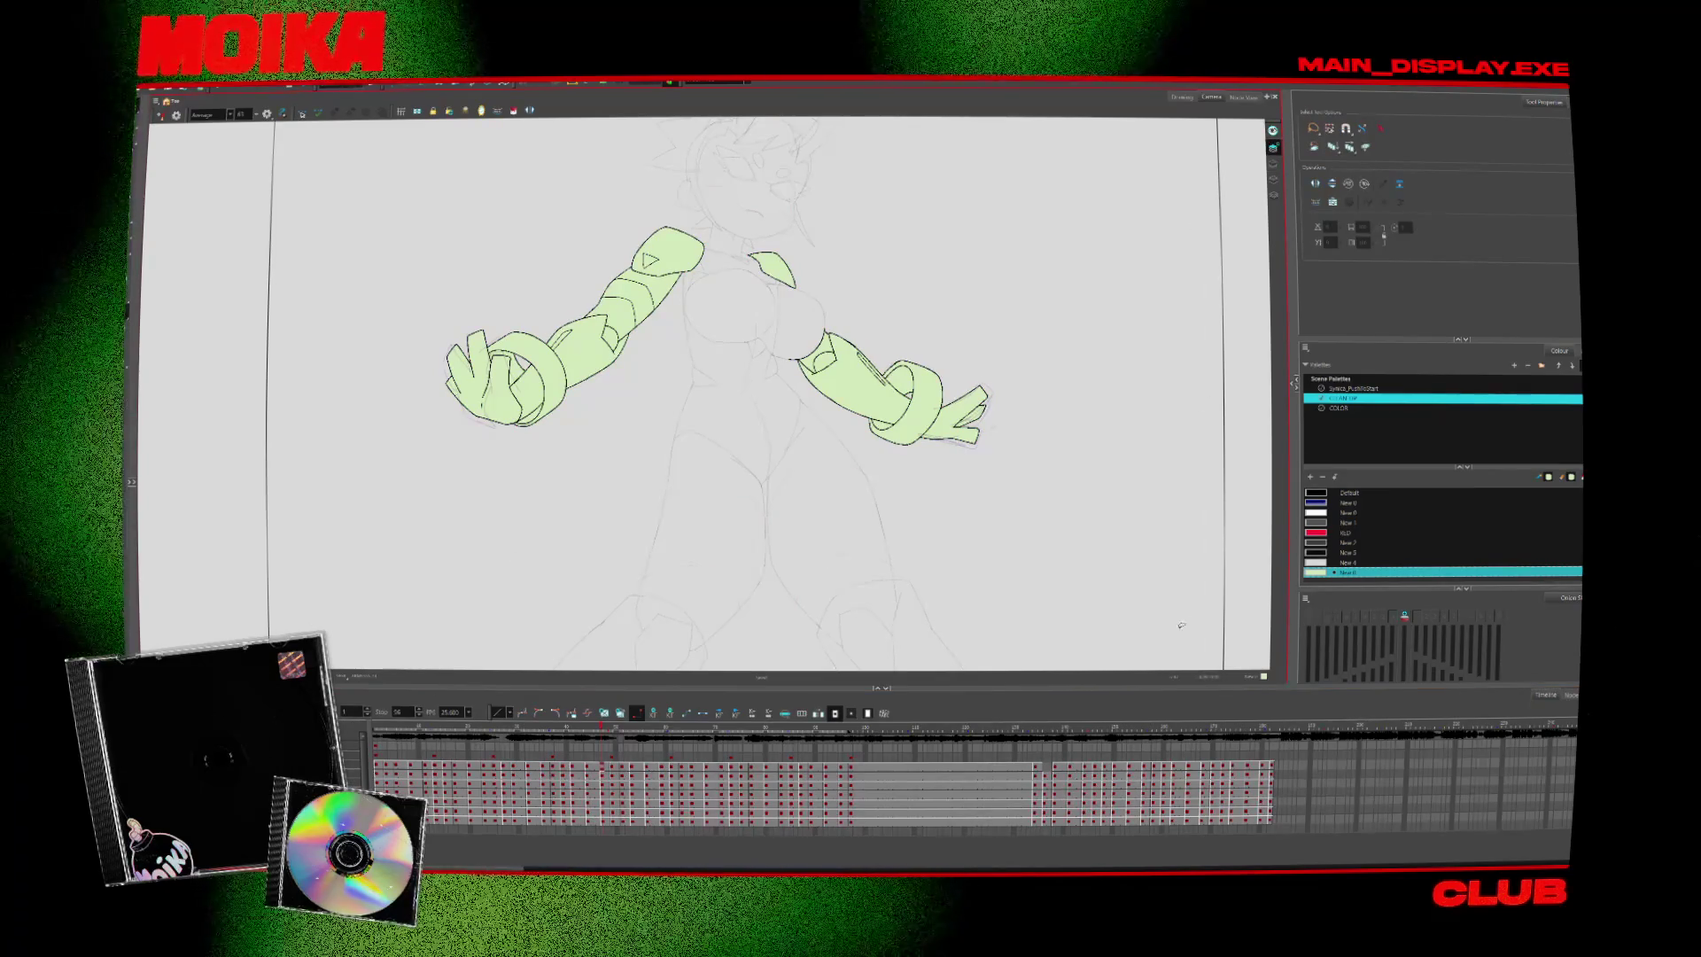
click(1333, 389)
Select all on the frame, step forward twelve drawings, then play the animation back with Enter
key(ctrl+a)
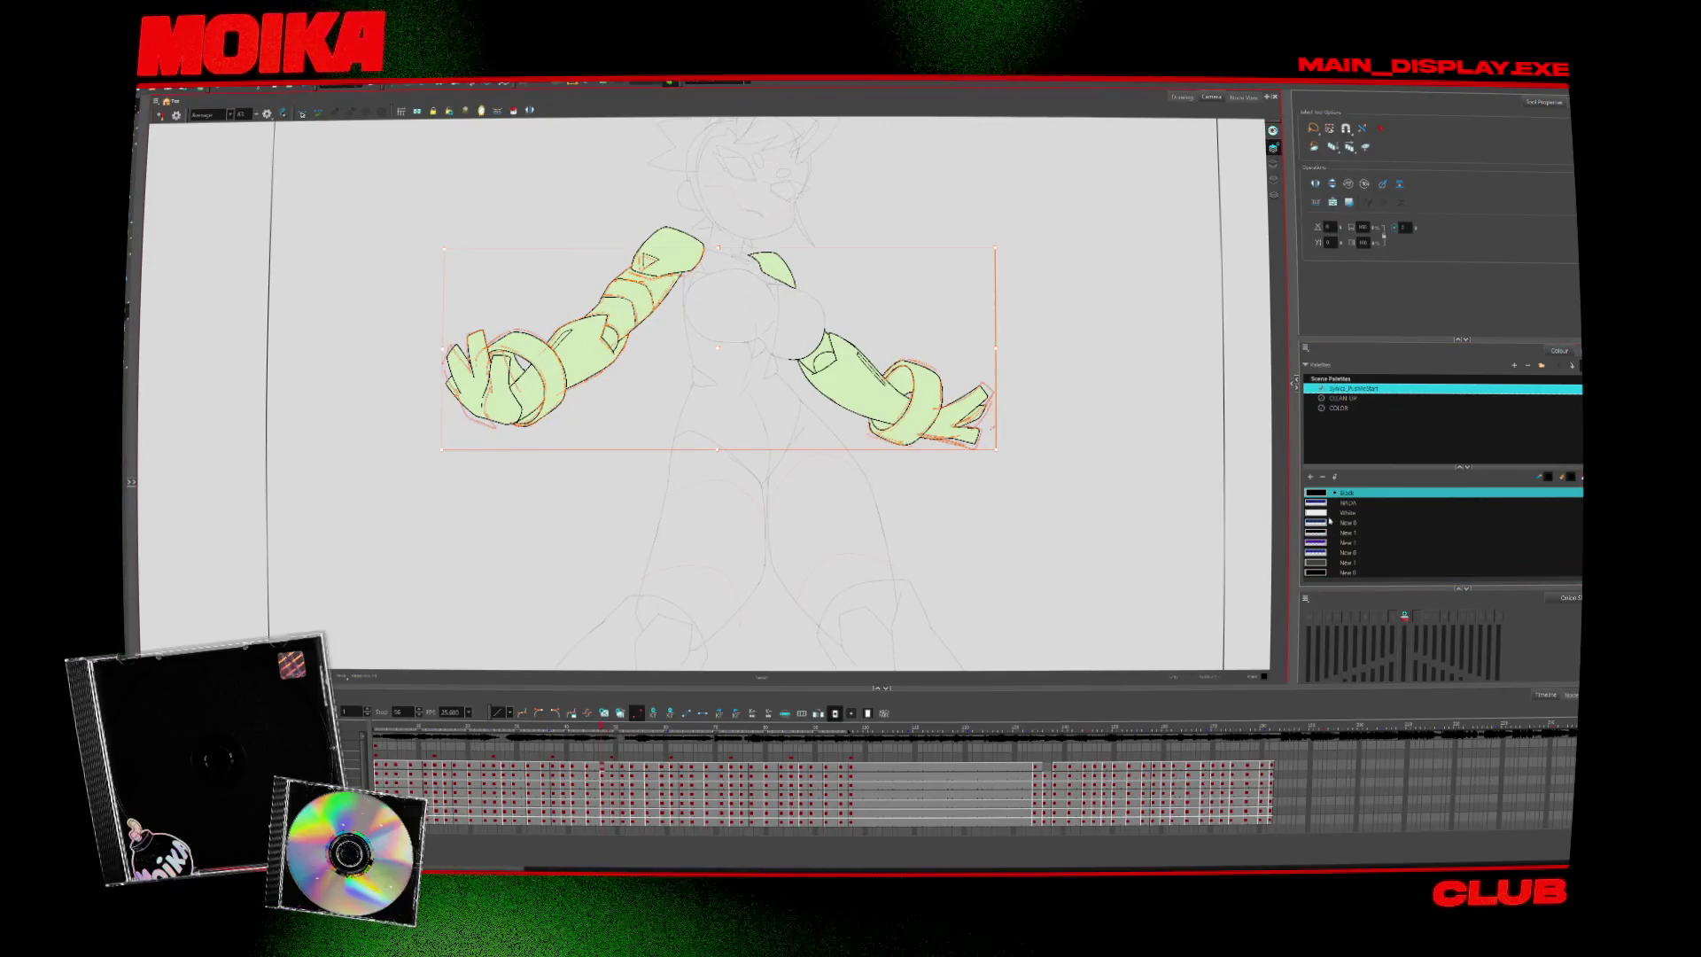
key(period)
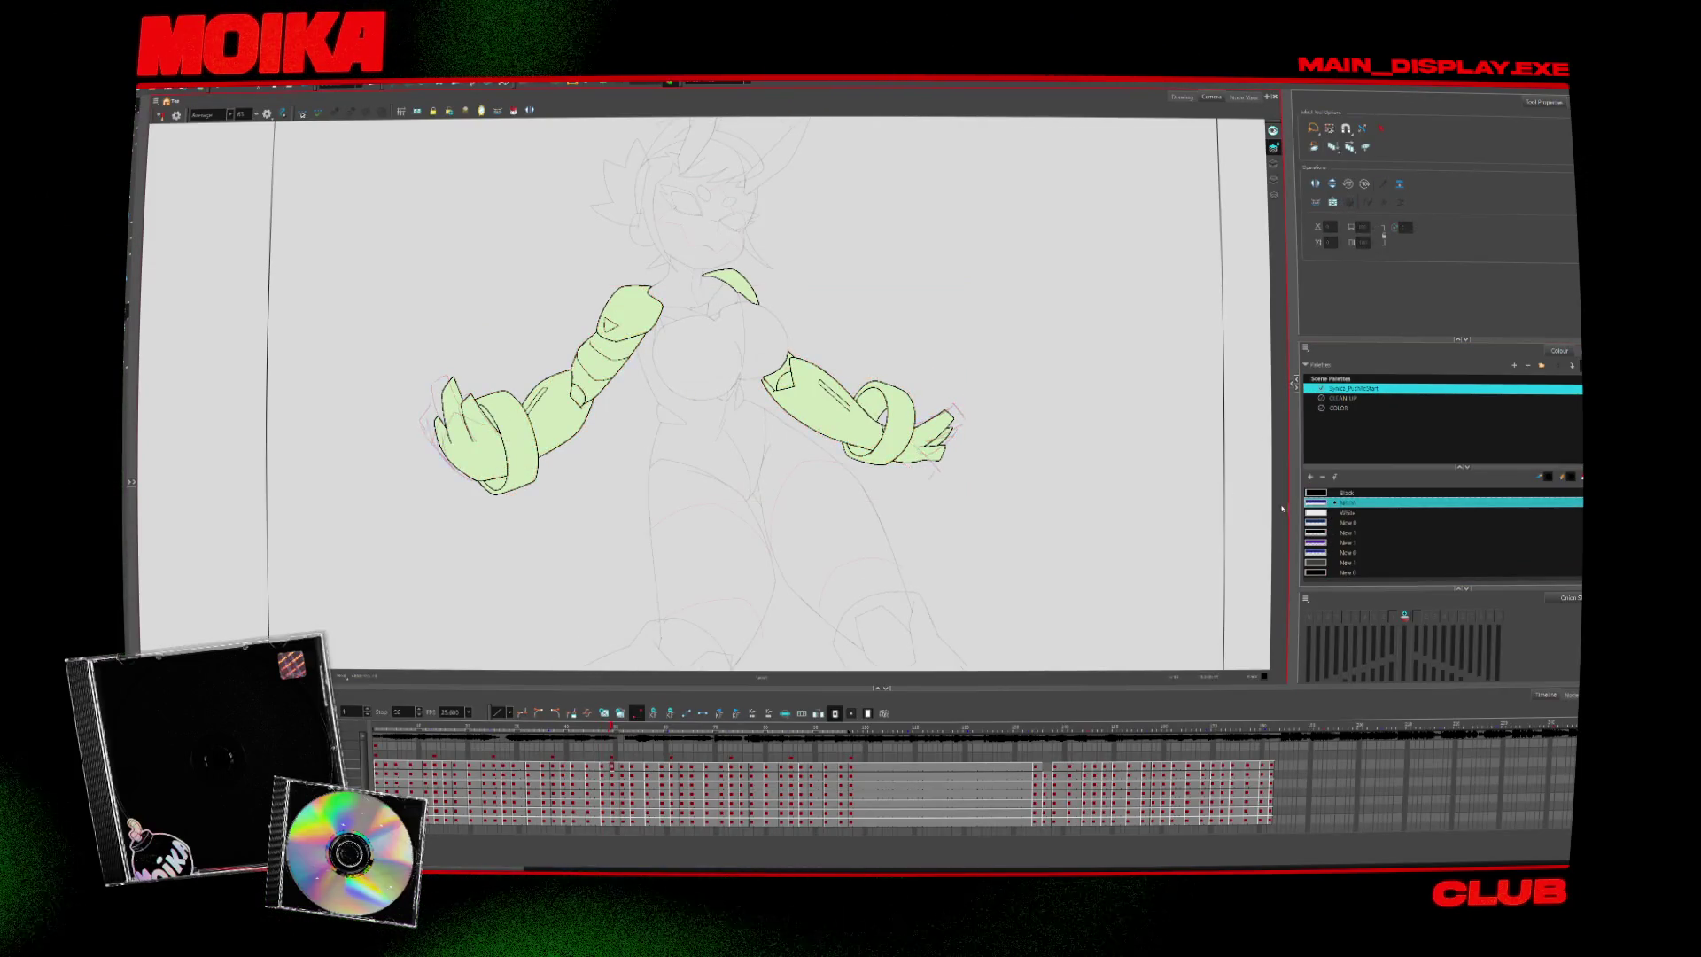
key(period)
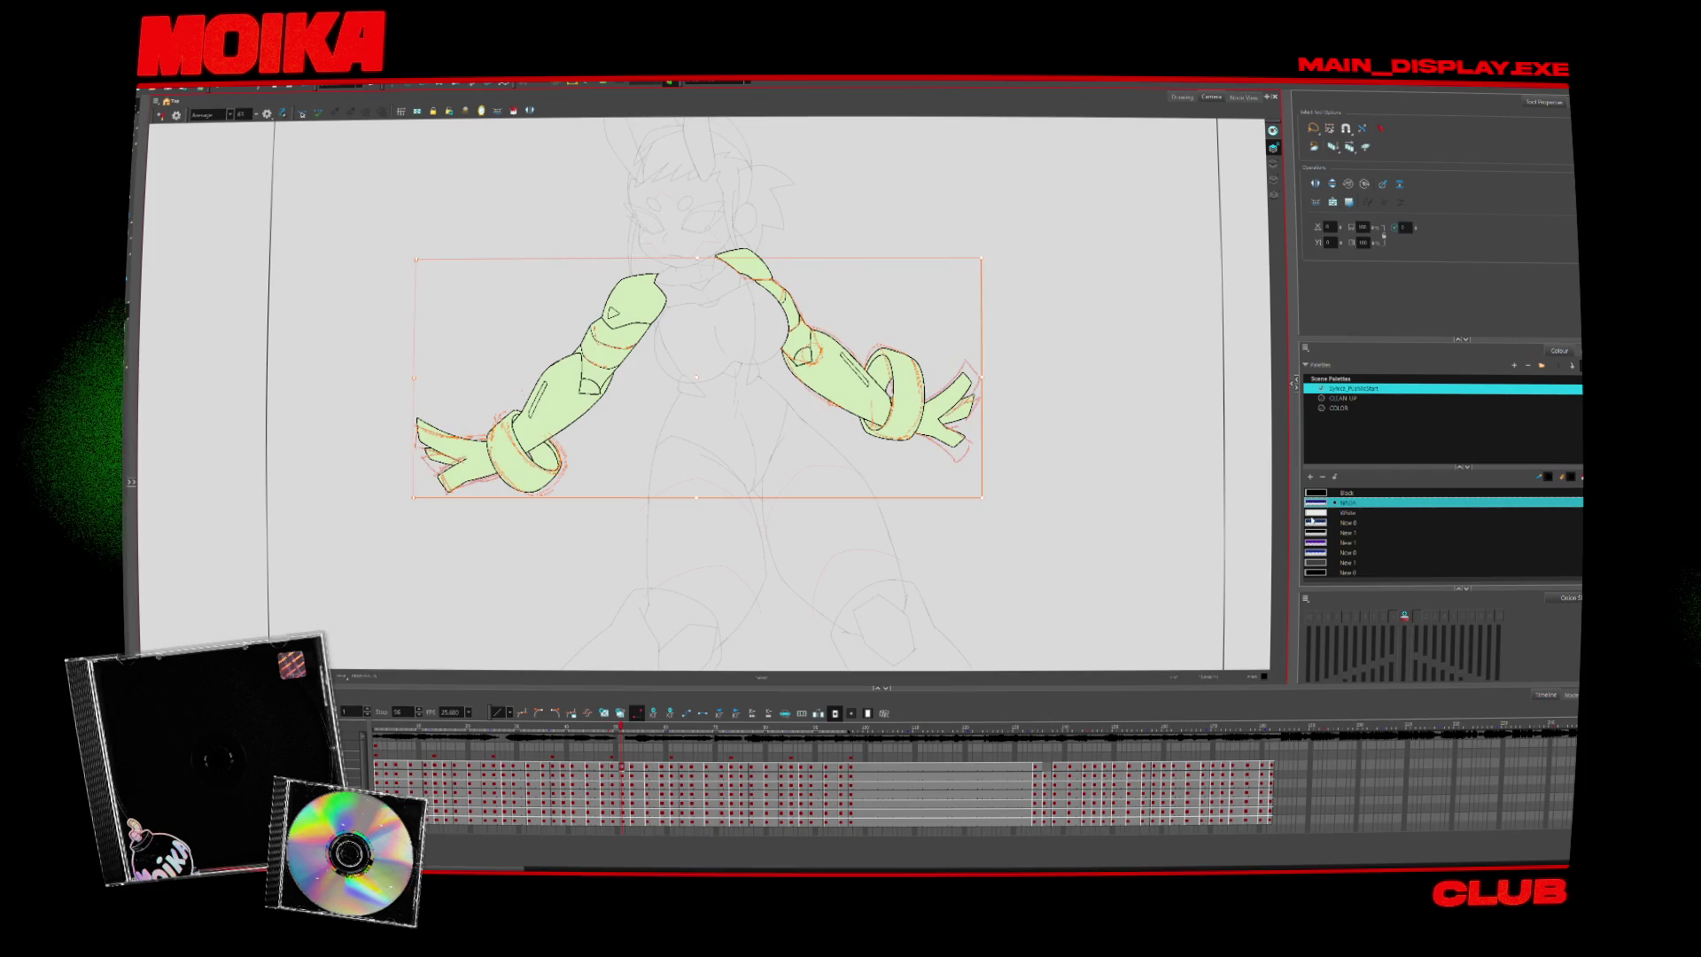
key(period)
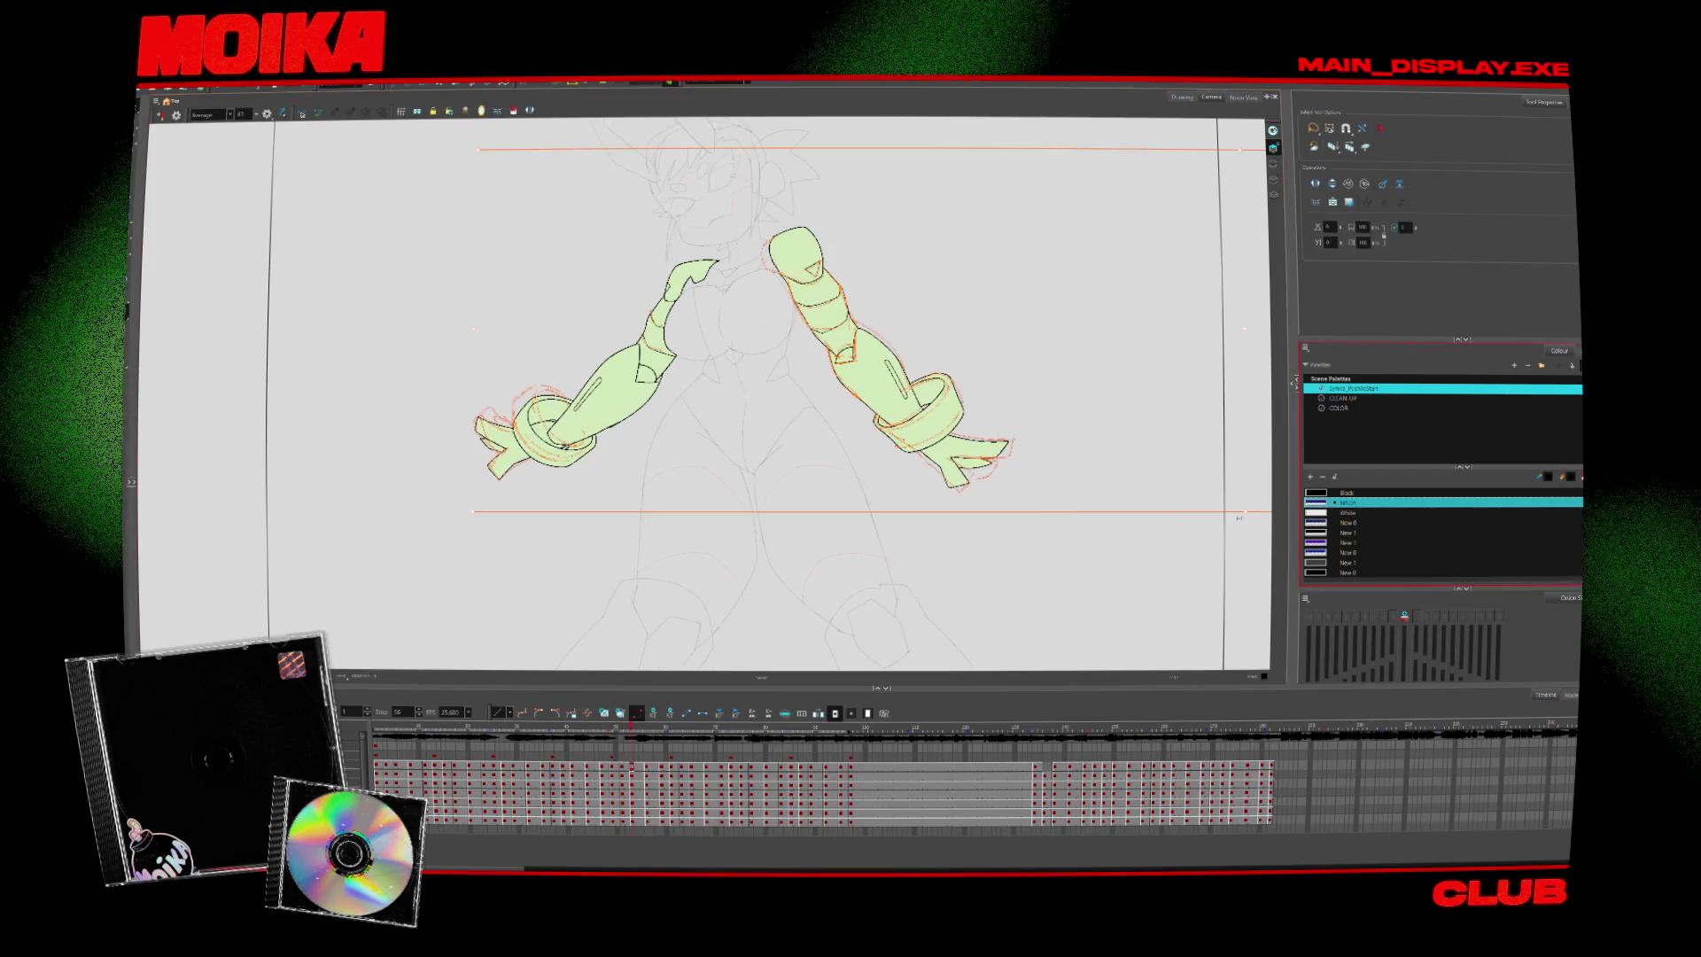
key(period)
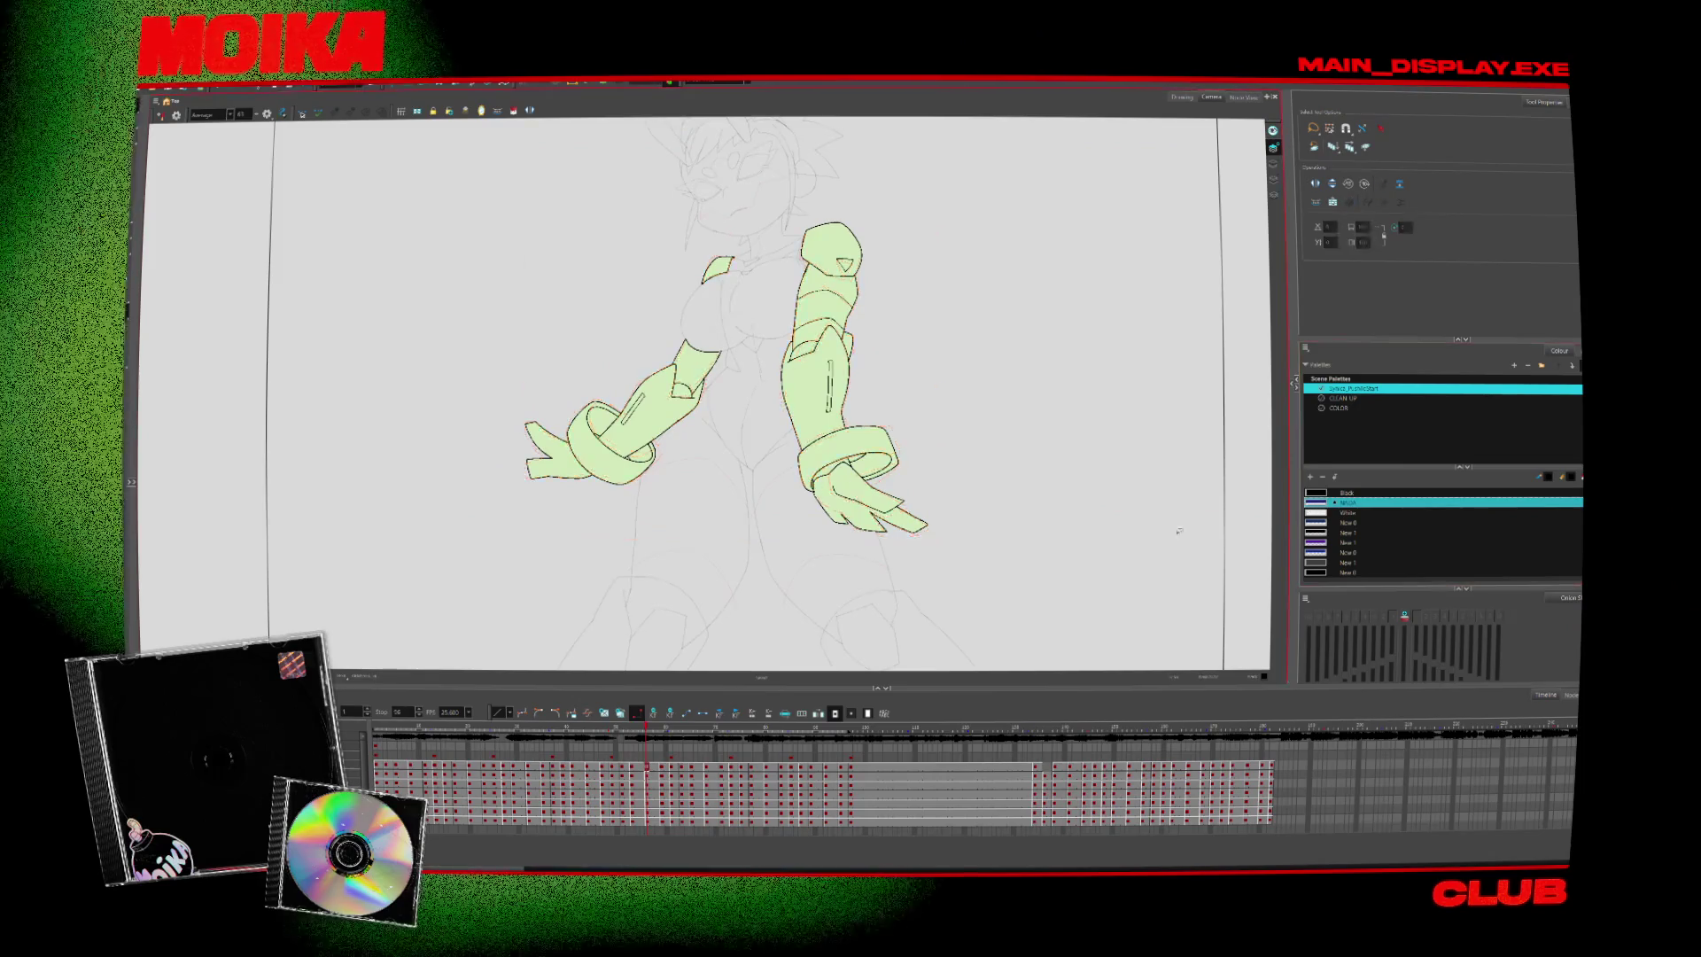
key(period)
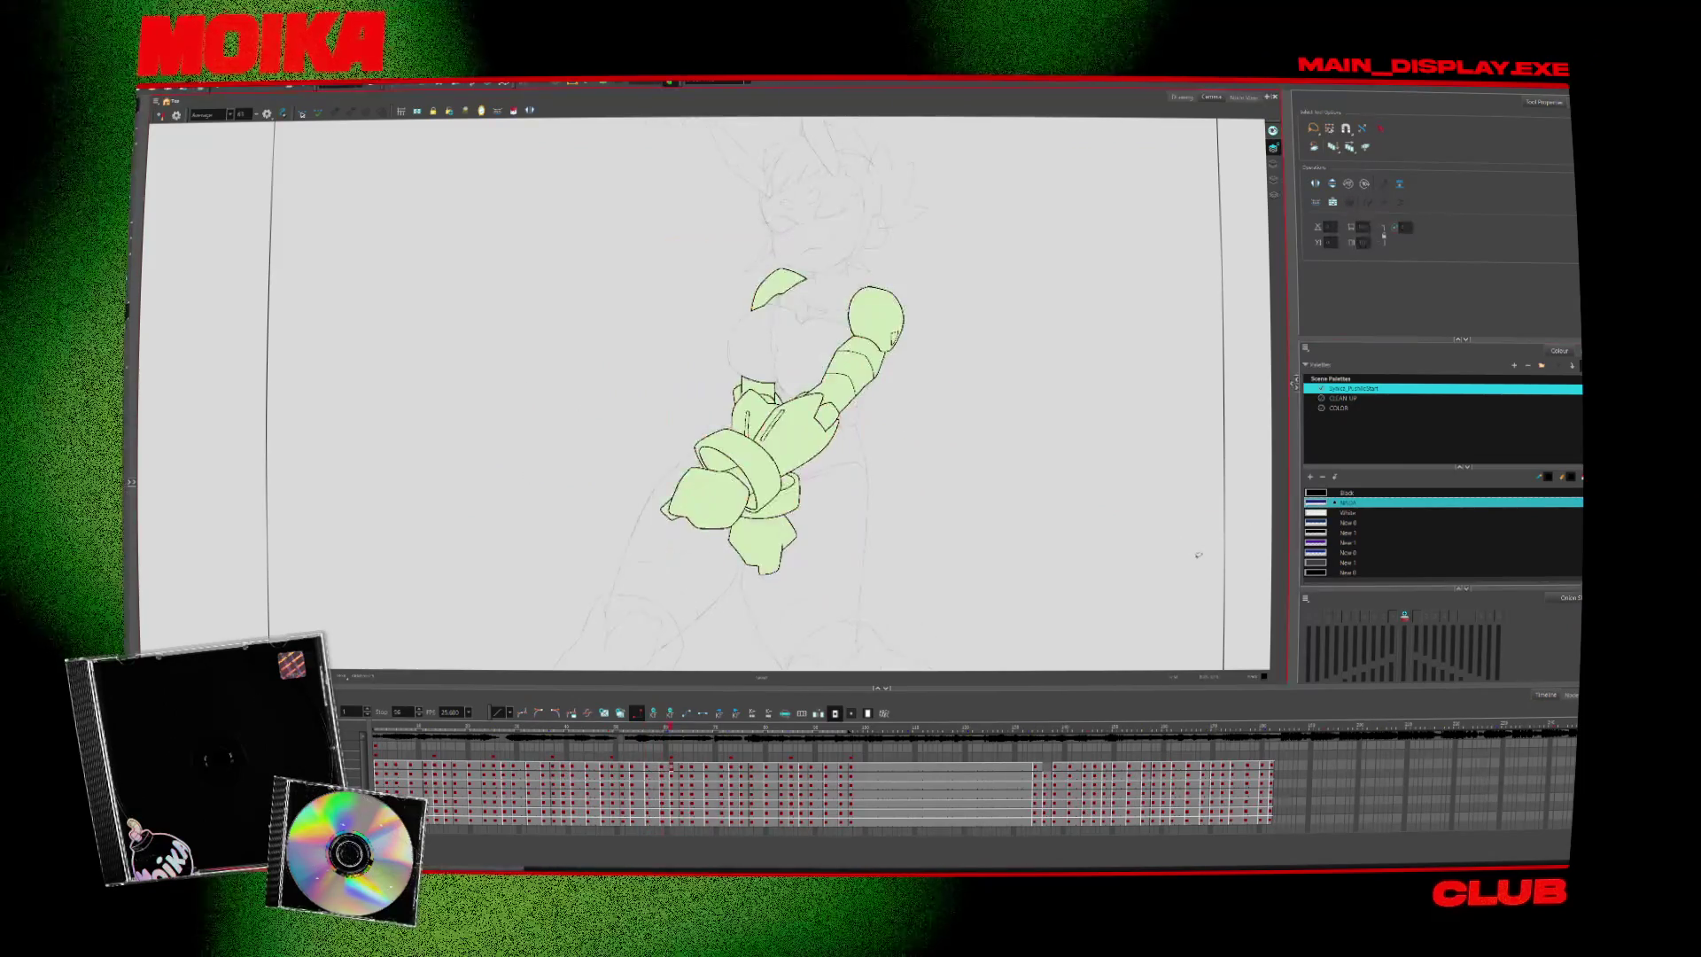
key(period)
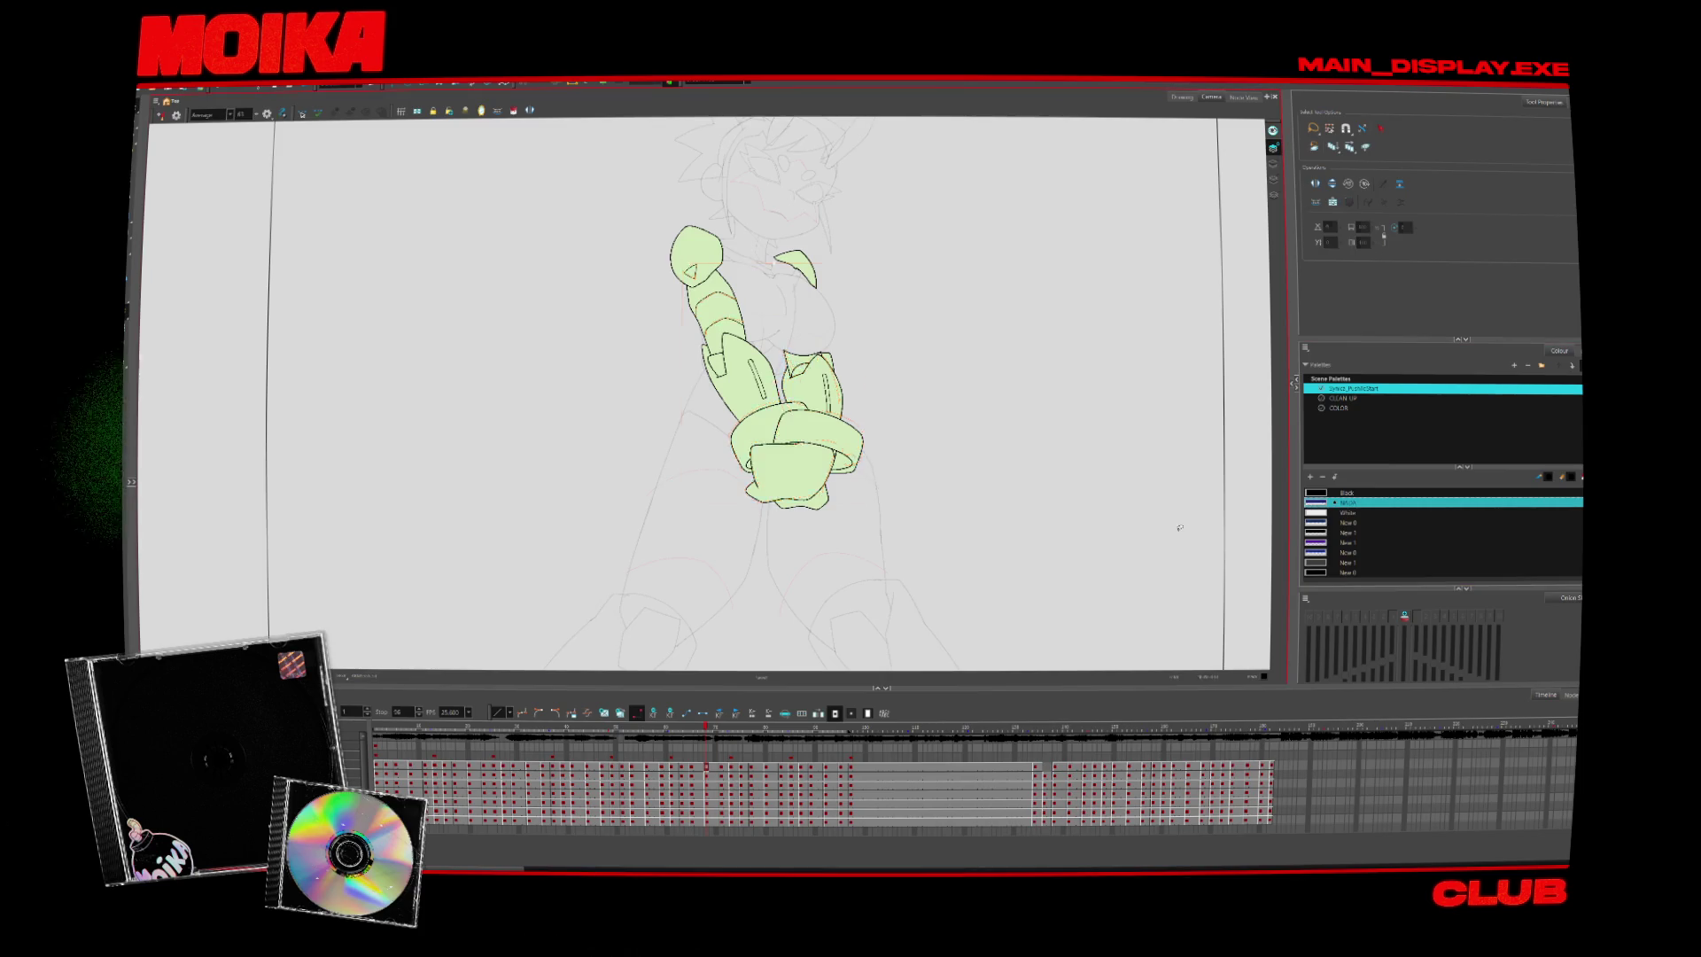
key(period)
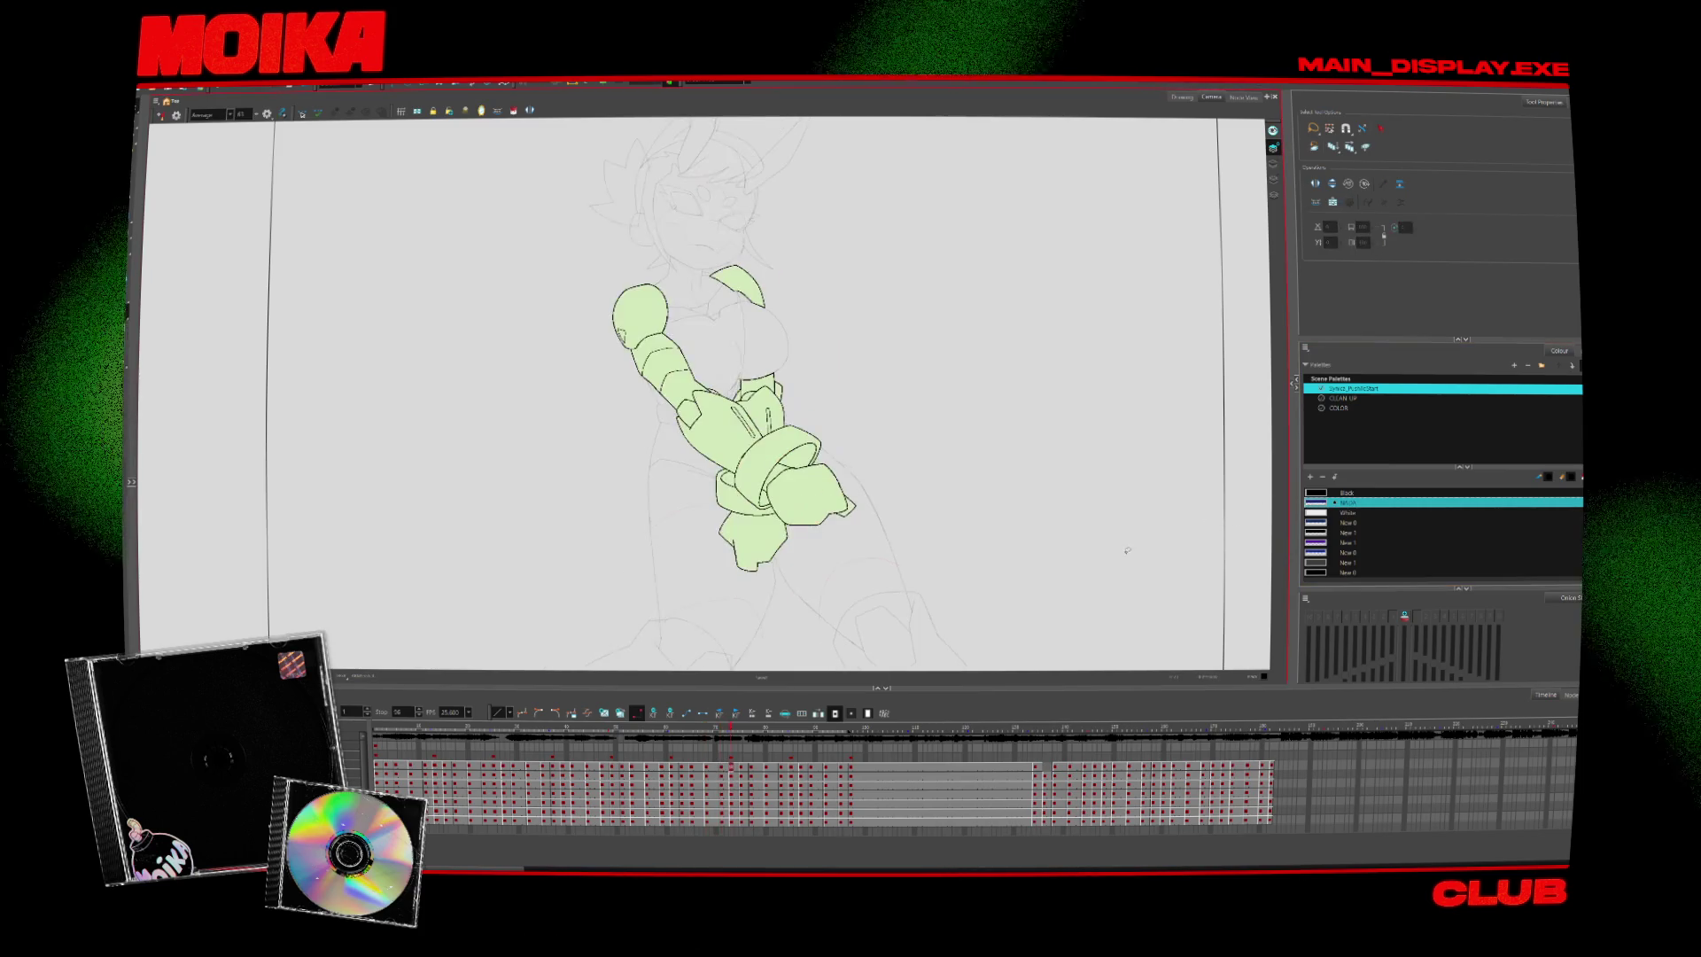
key(period)
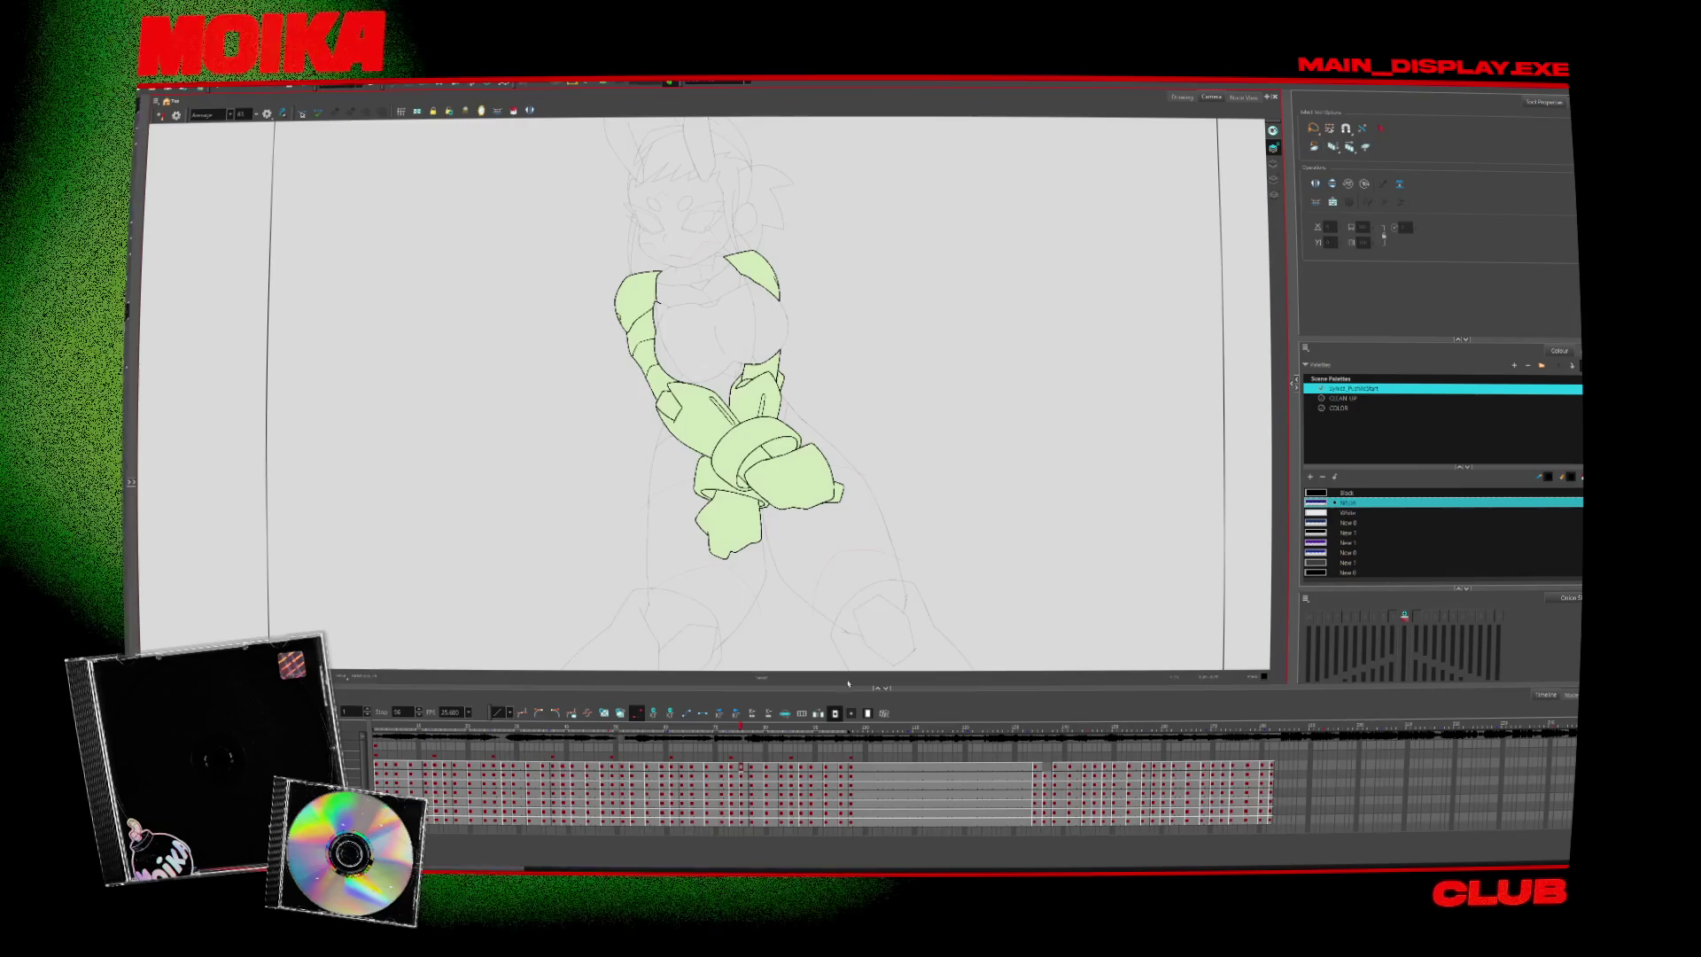
key(period)
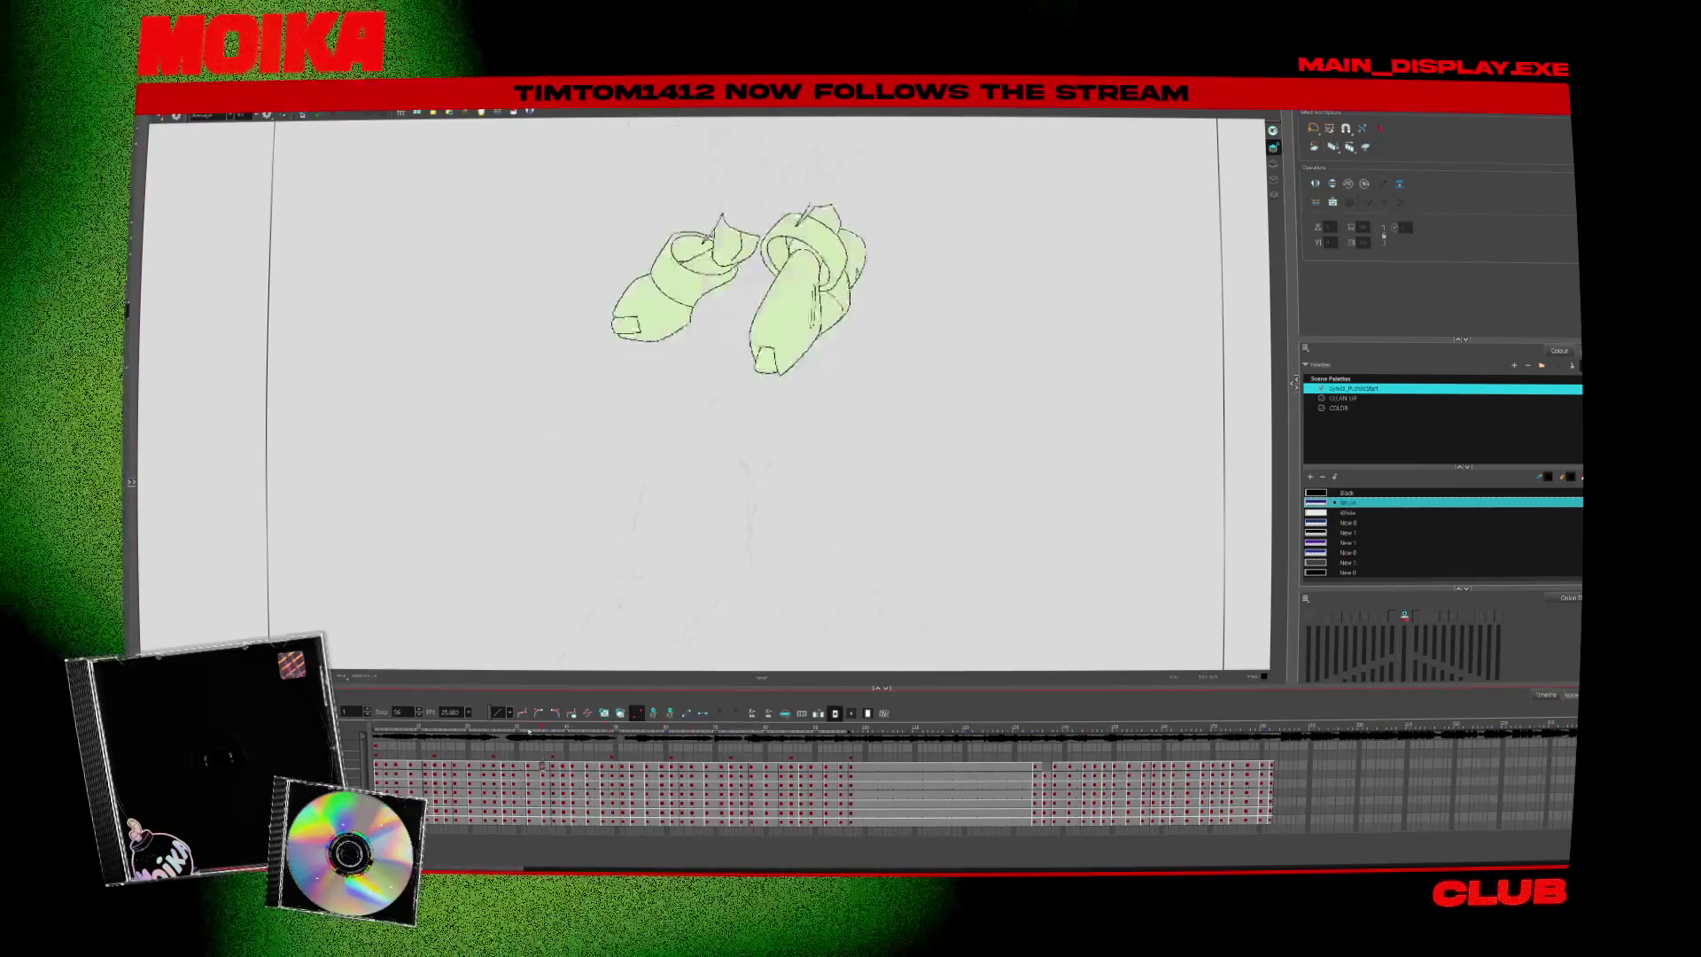
key(period)
key(period)
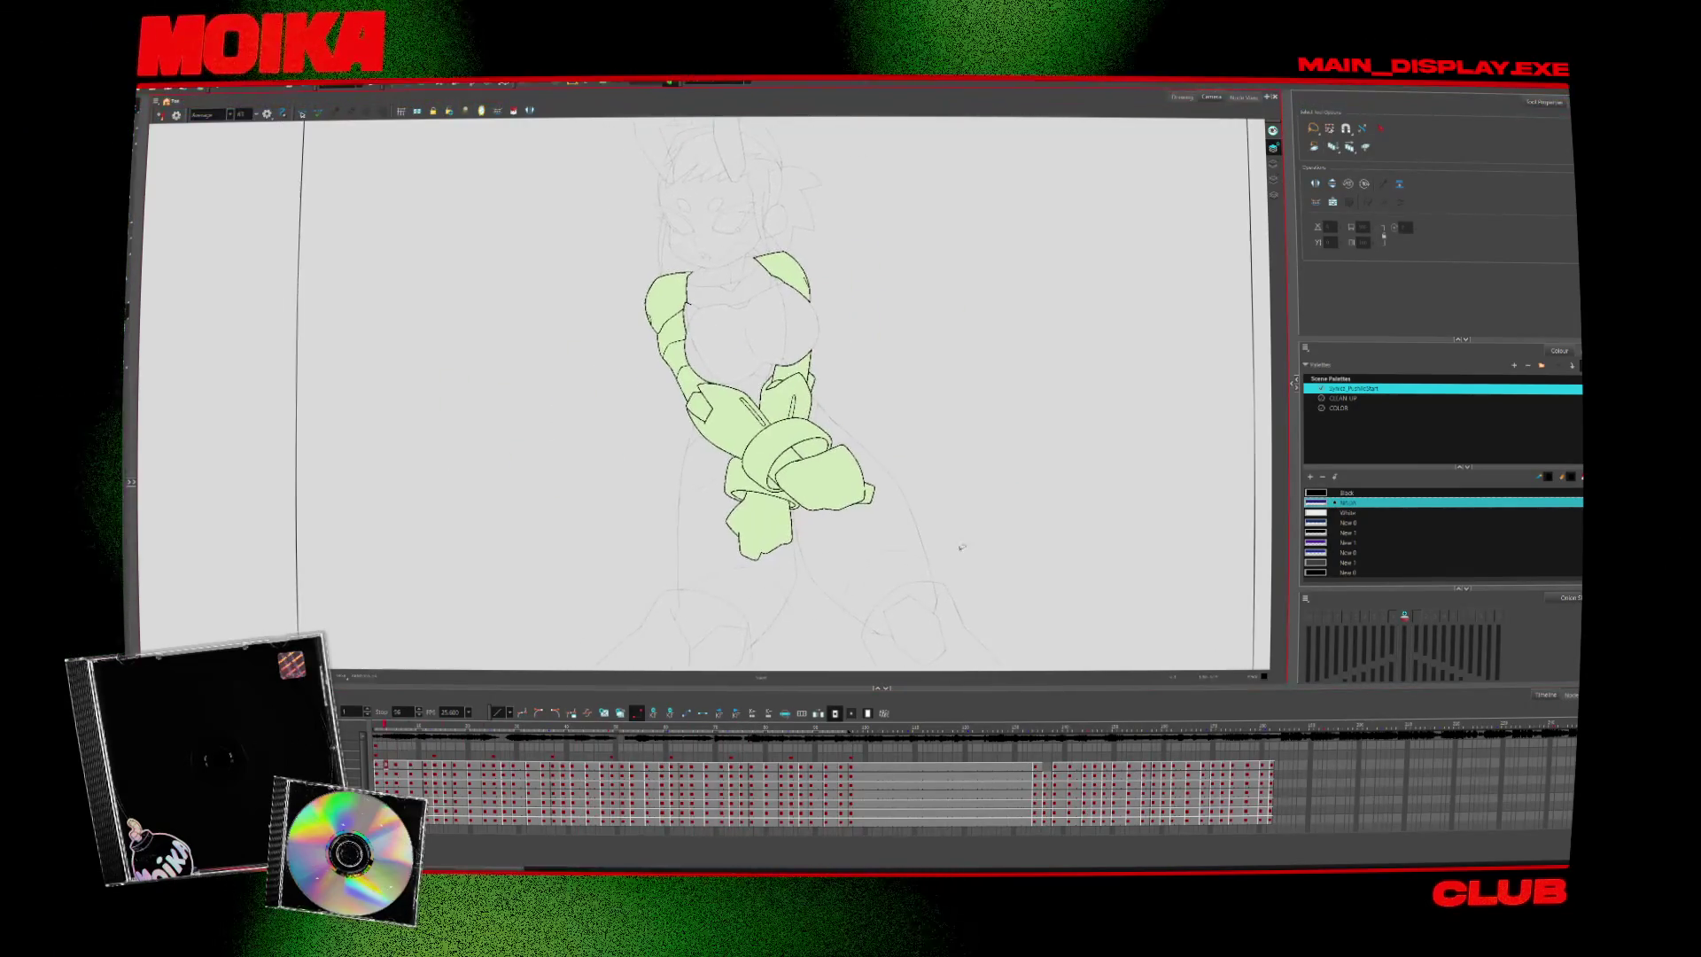
key(period)
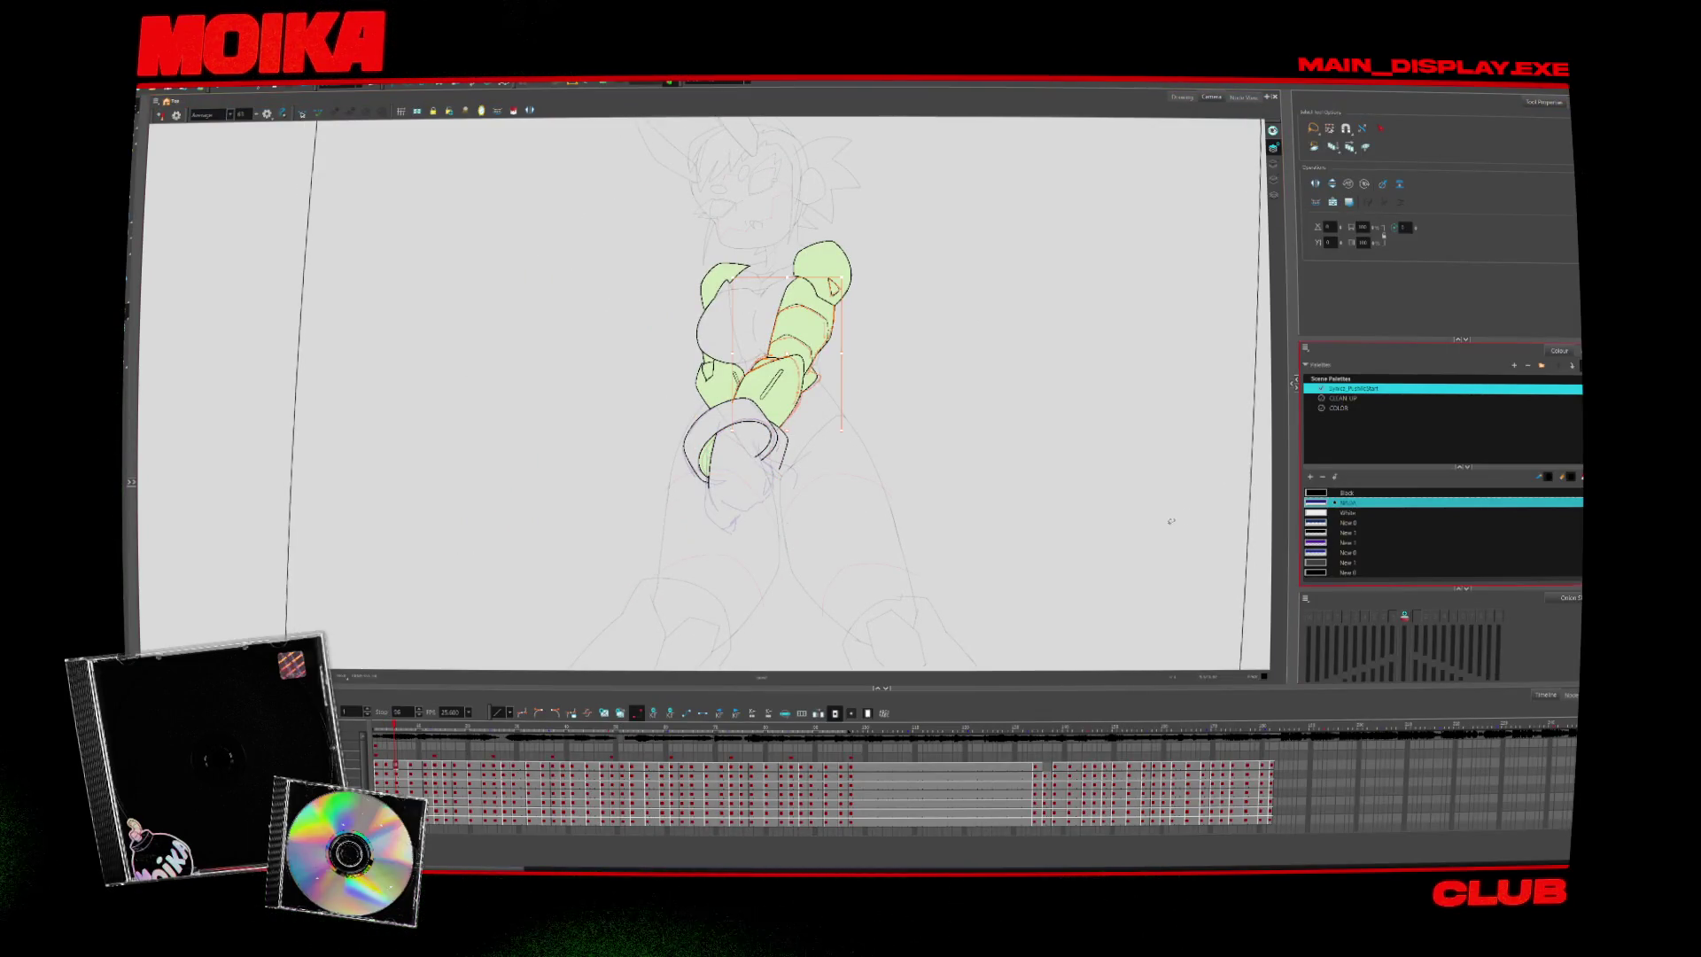
key(period)
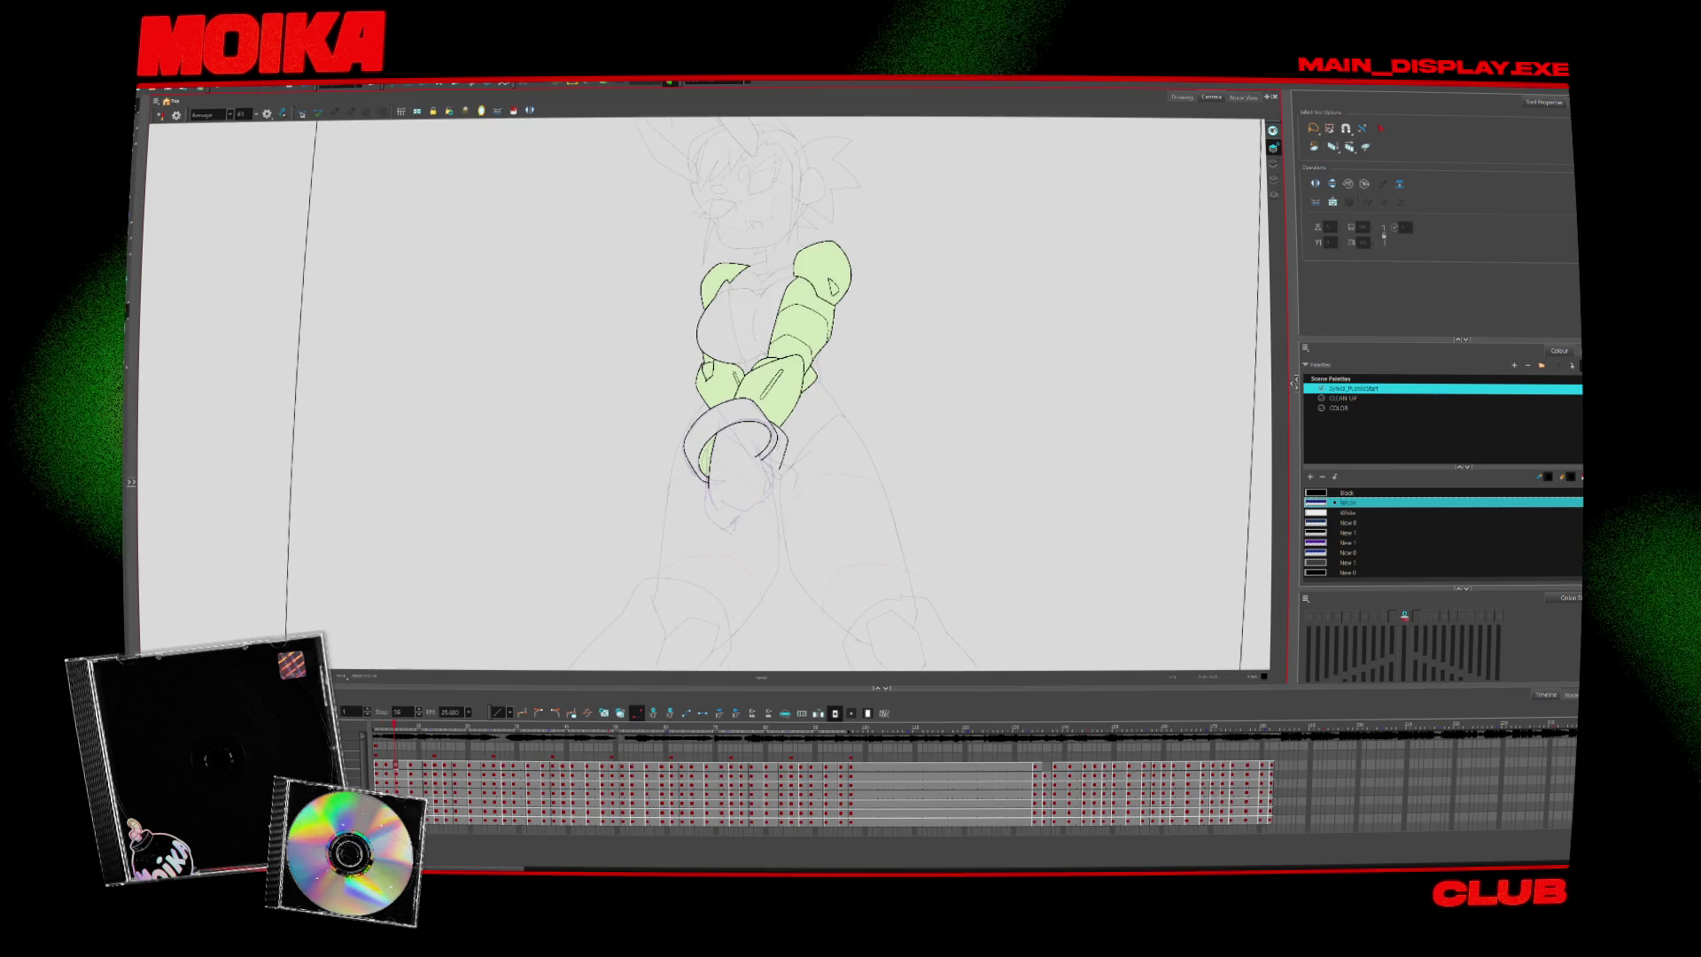
key(Return)
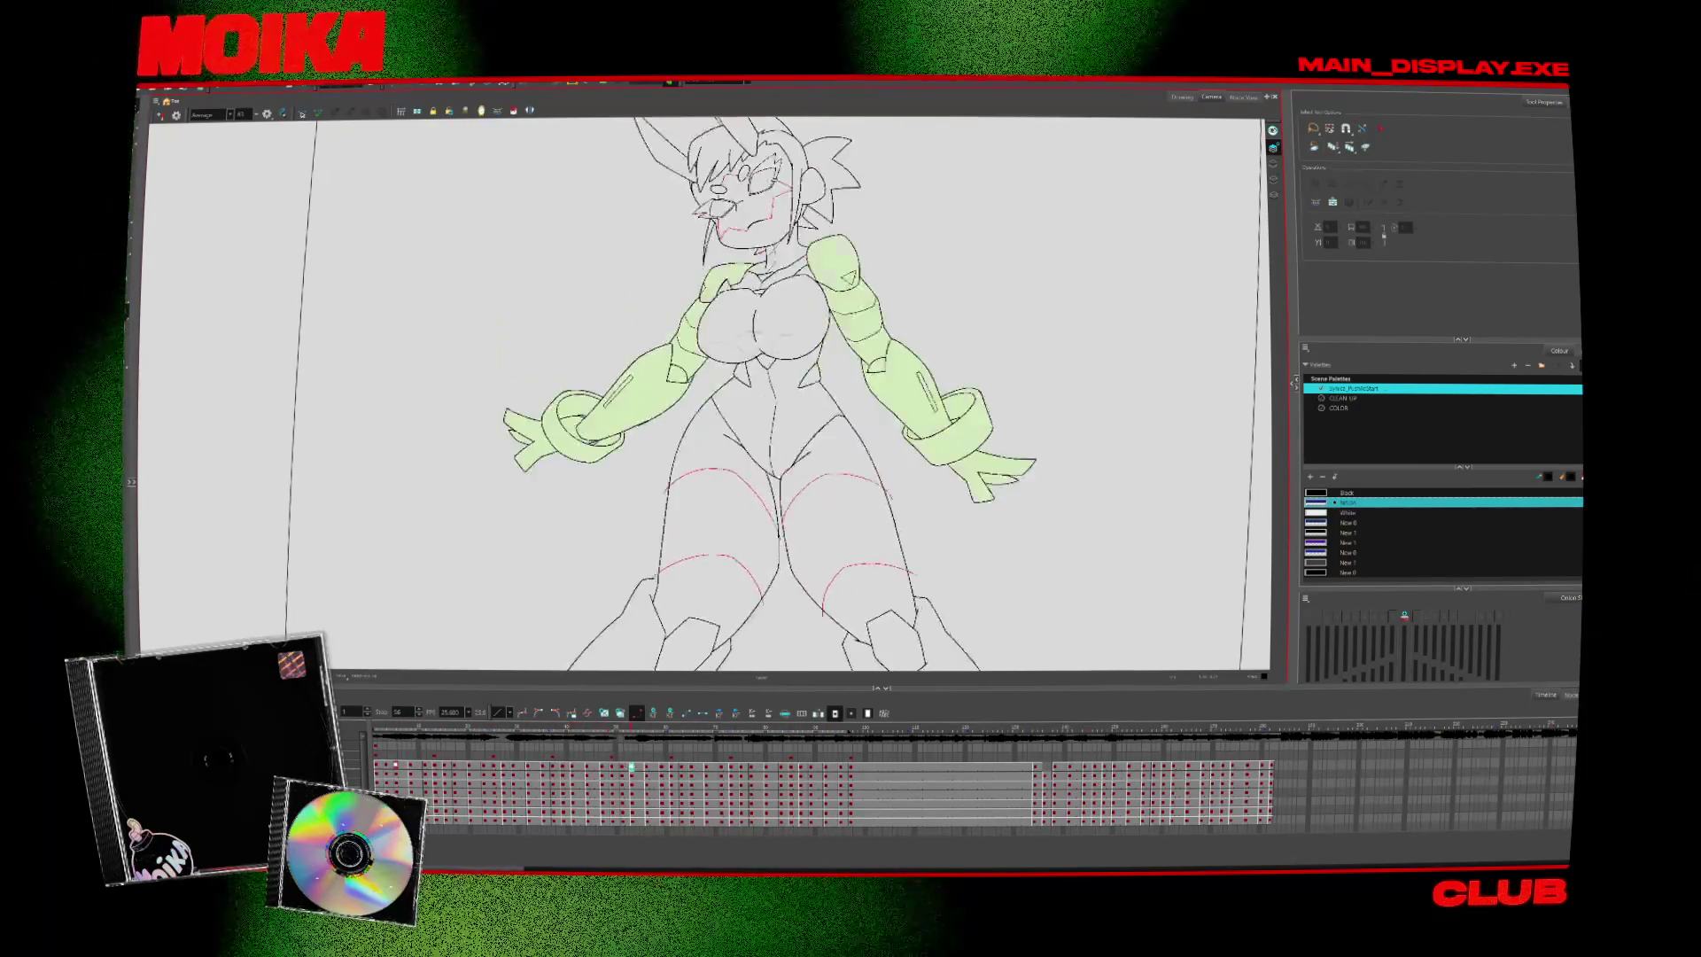
Stop playback at the start and step forward to the crossed-arm drawing with the unfinished hand
click(385, 730)
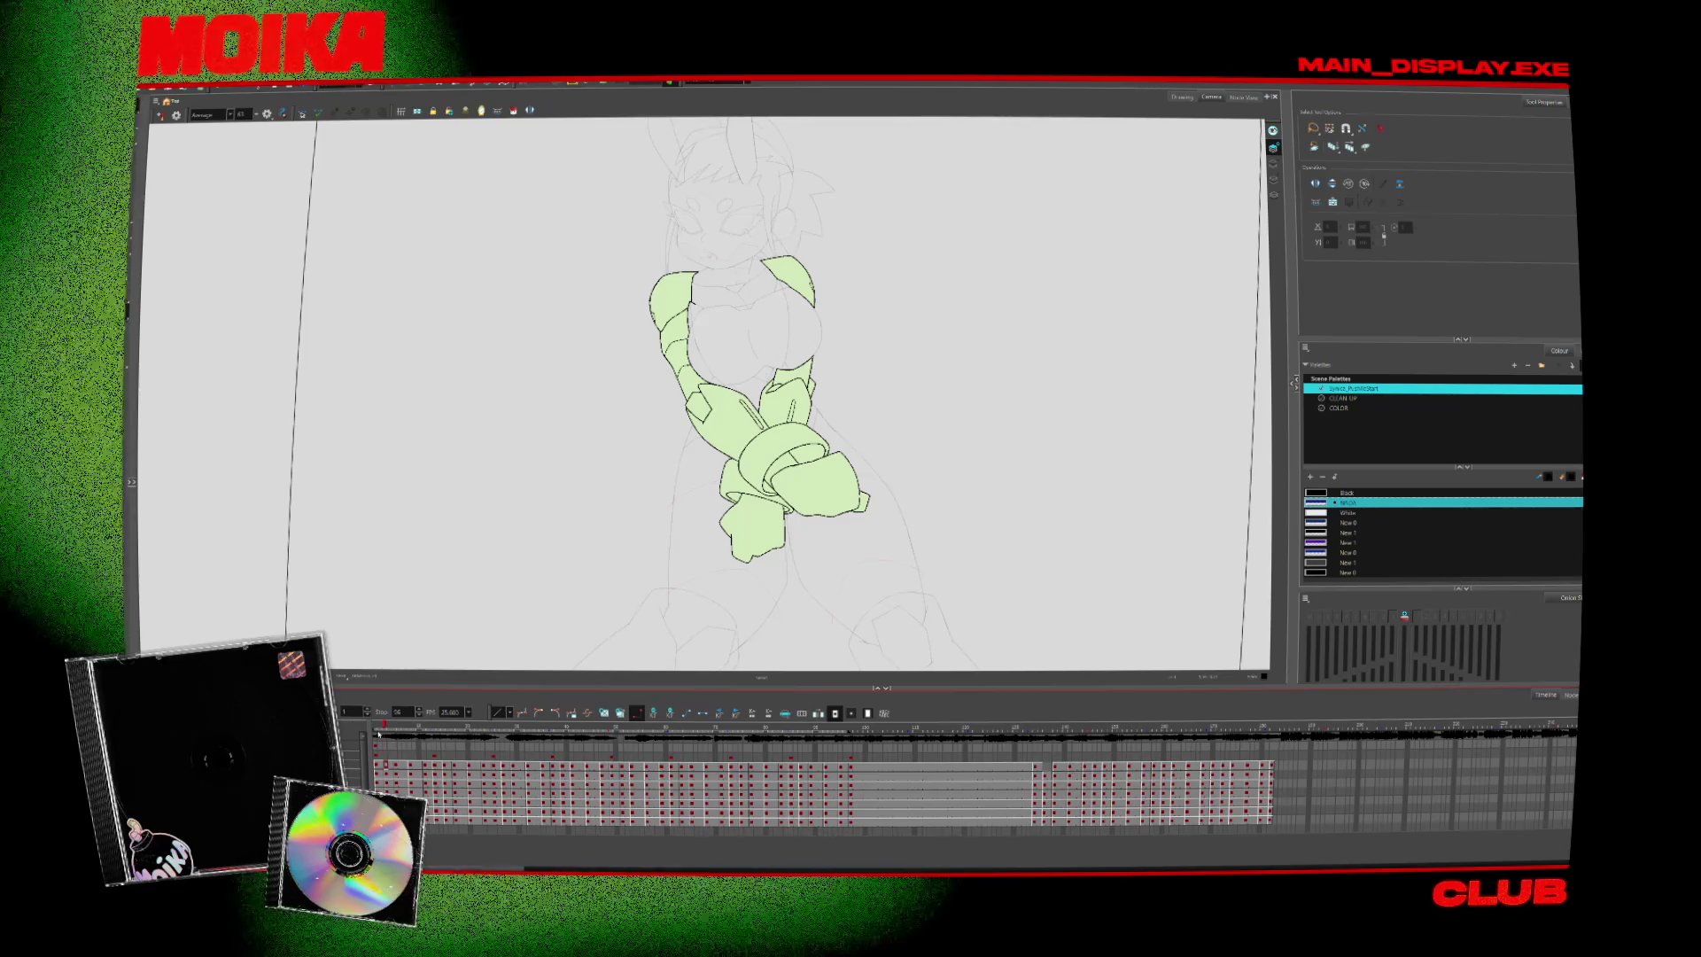
key(period)
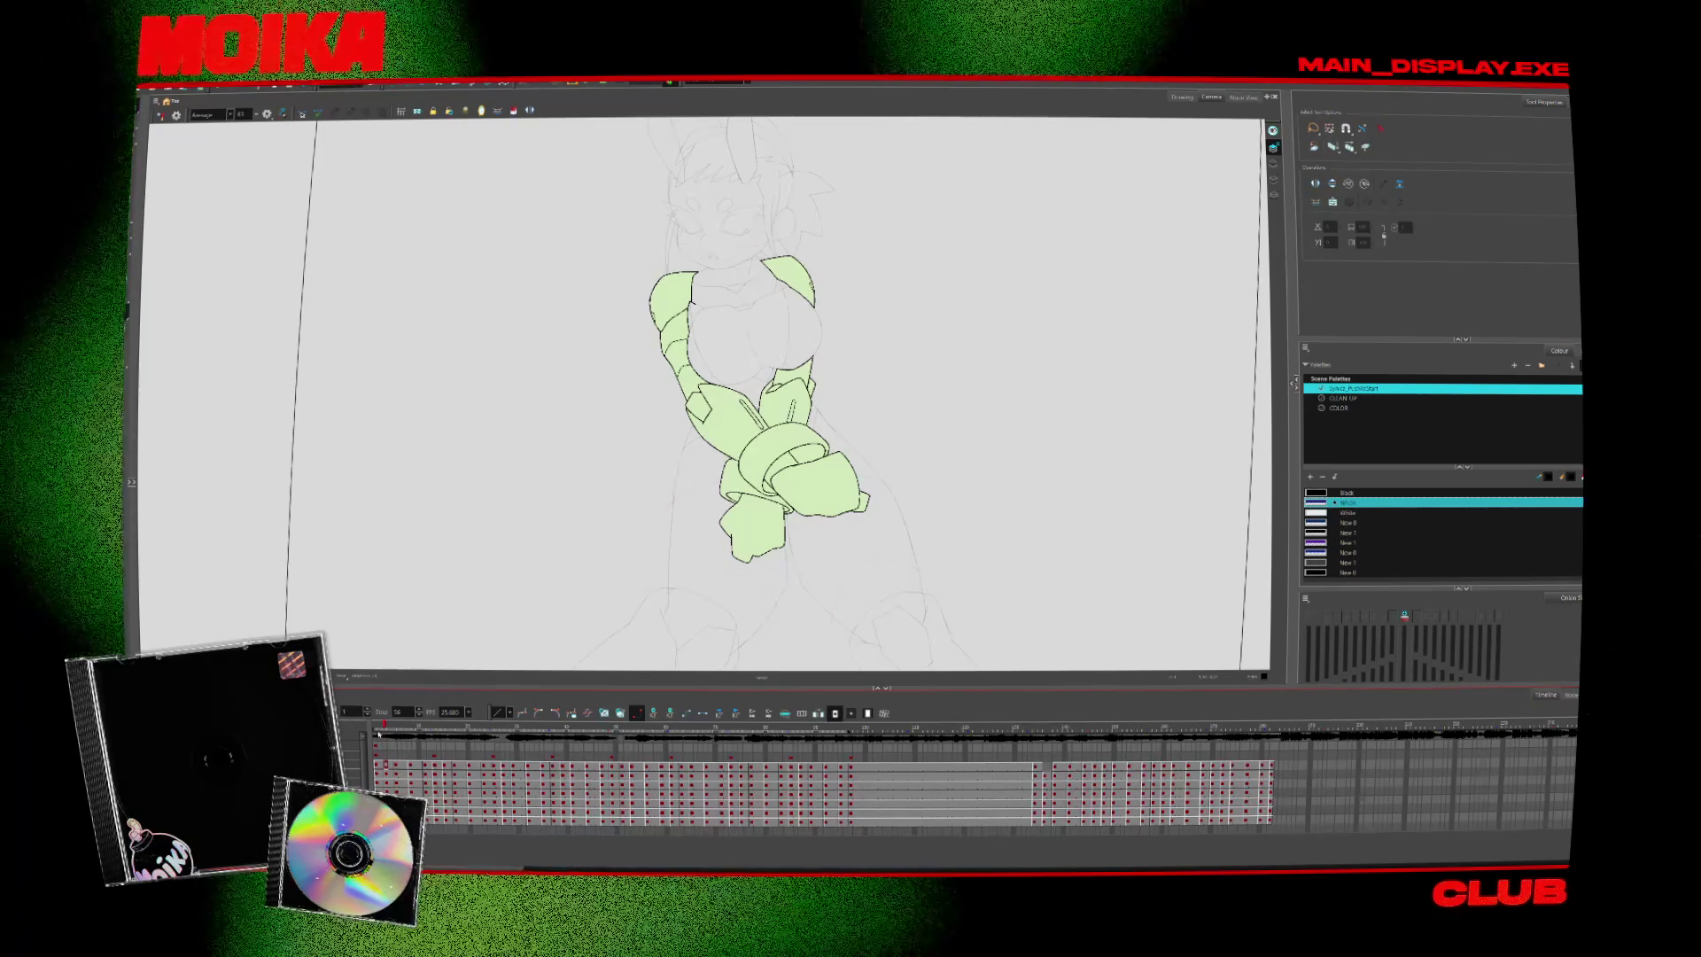
key(period)
key(period)
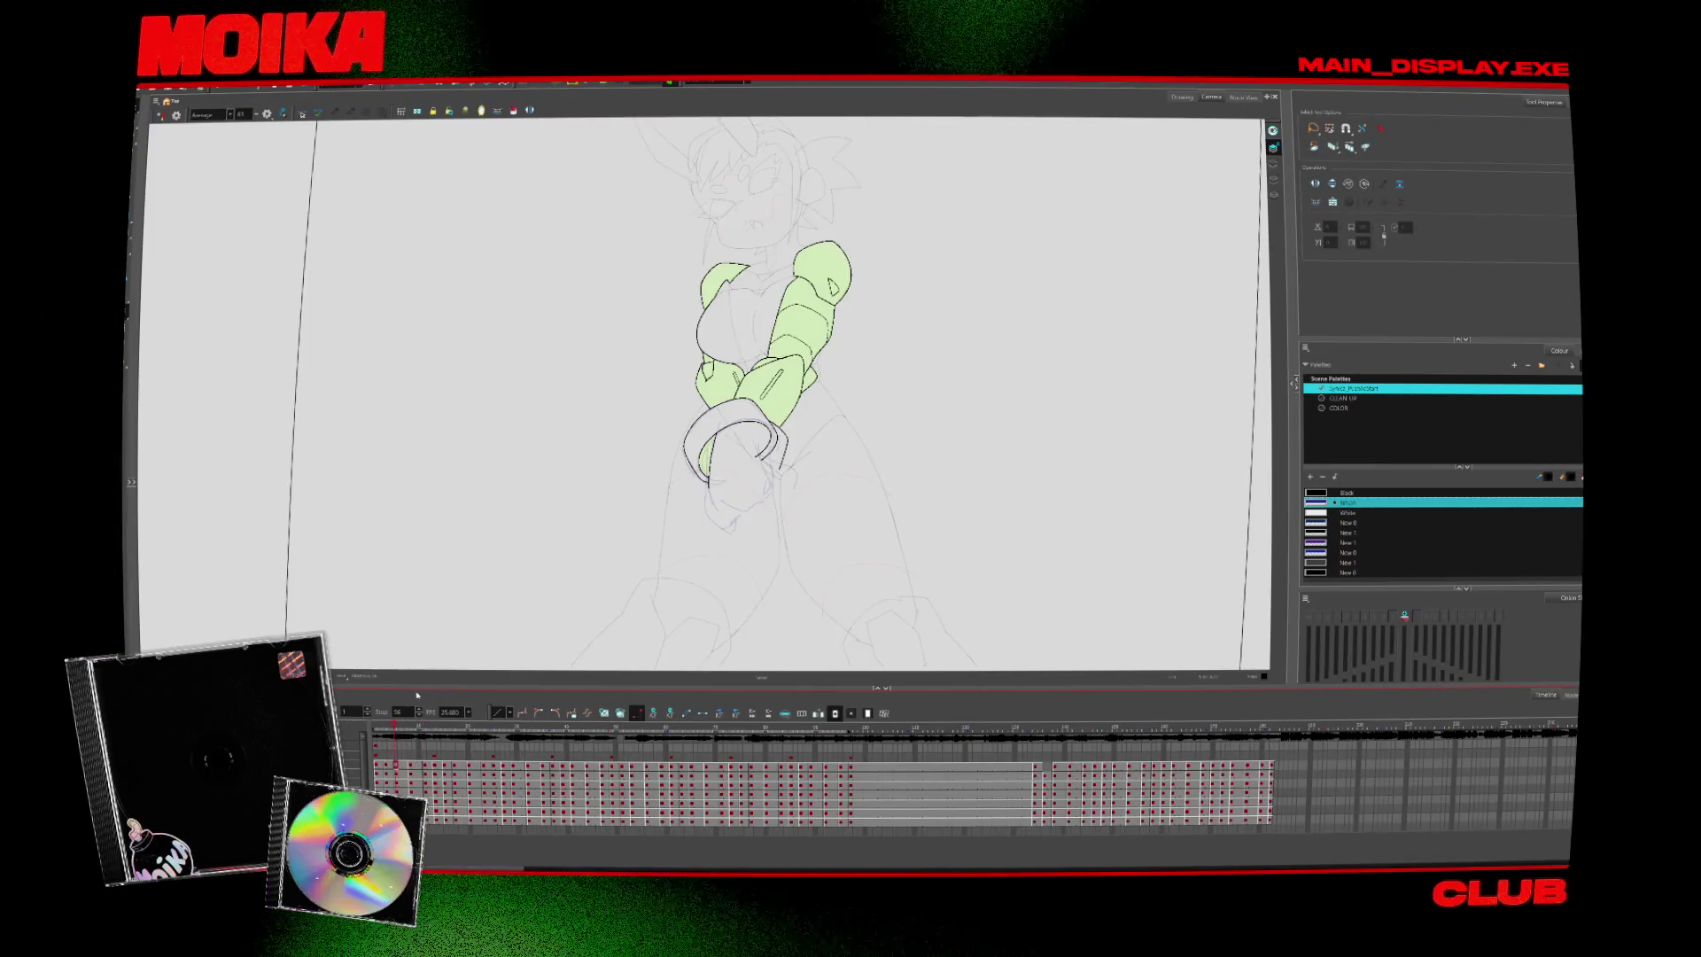
key(alt+z)
click(771, 439)
Compare neighbouring drawings, delete the inked hand curl and cuff ring, and select the main character palette
key(alt+b)
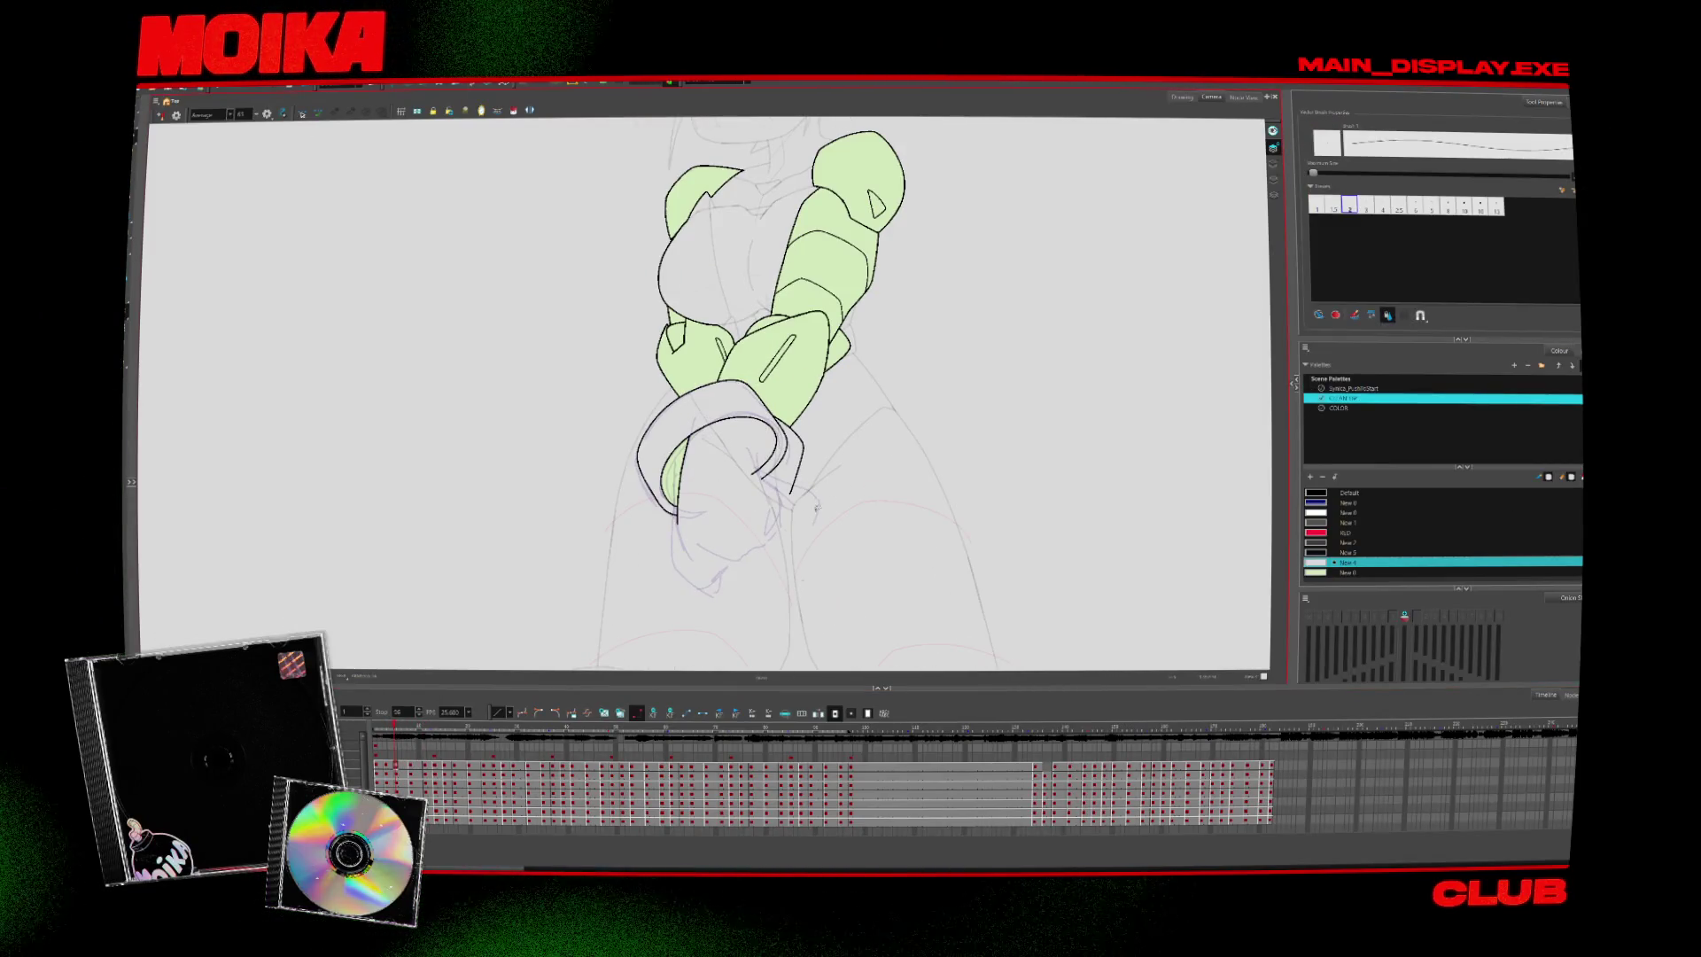
key(period)
key(period)
key(comma)
key(comma)
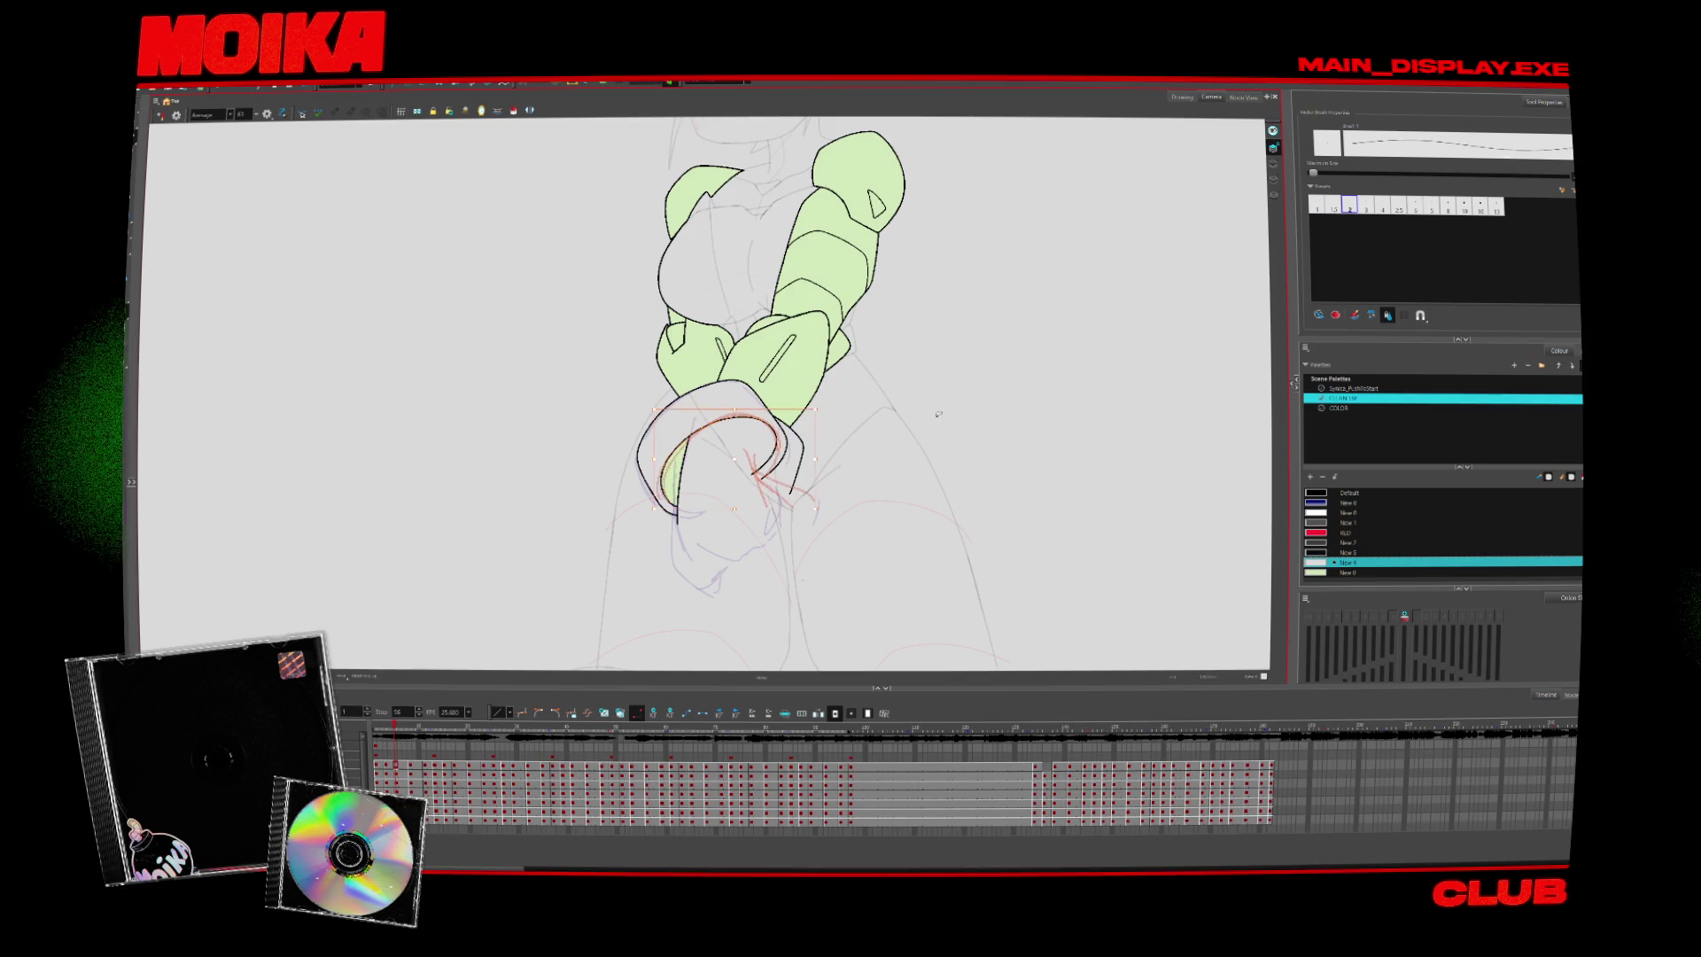
key(period)
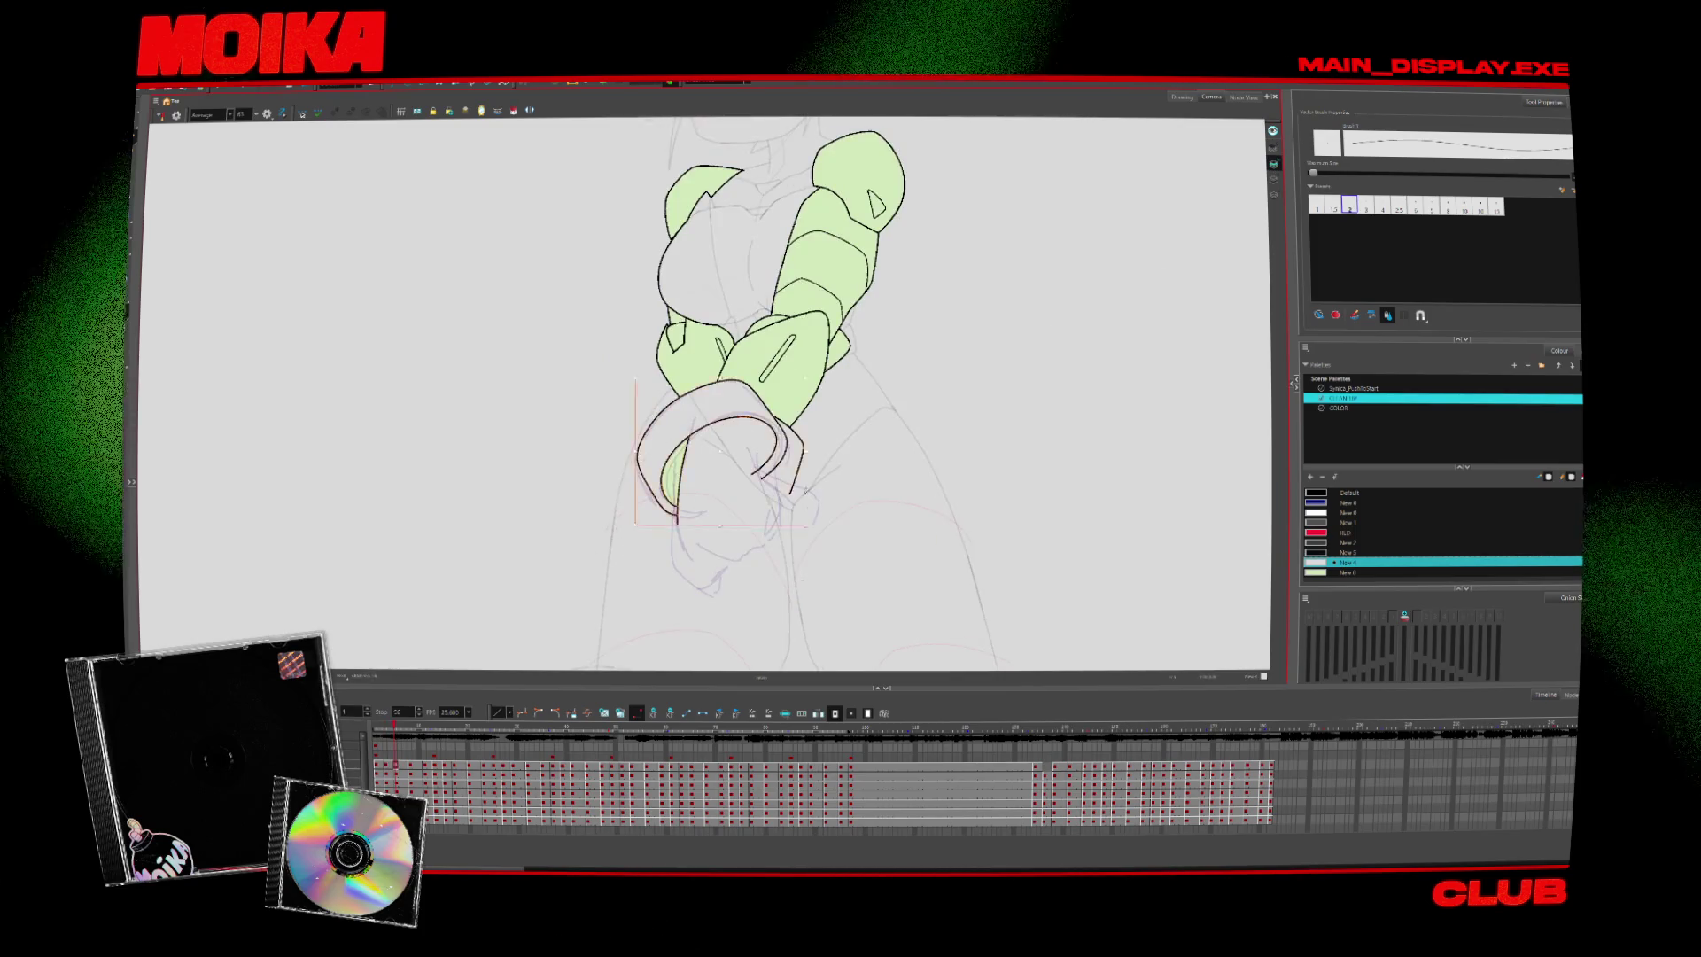
key(period)
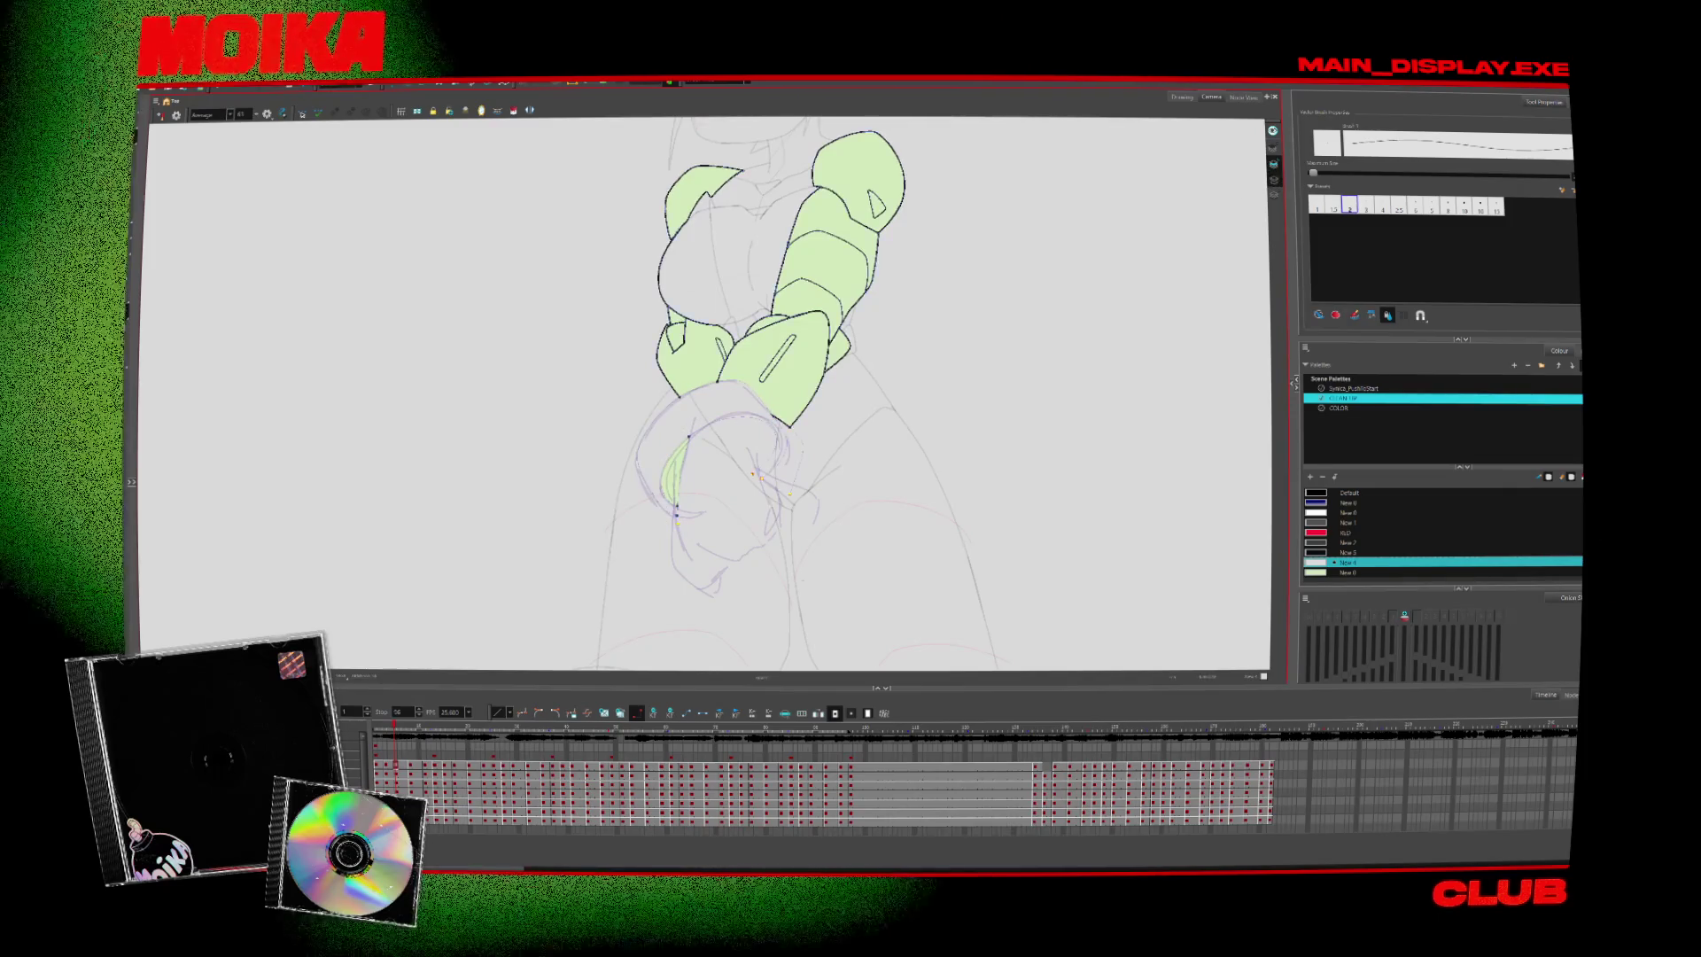
key(period)
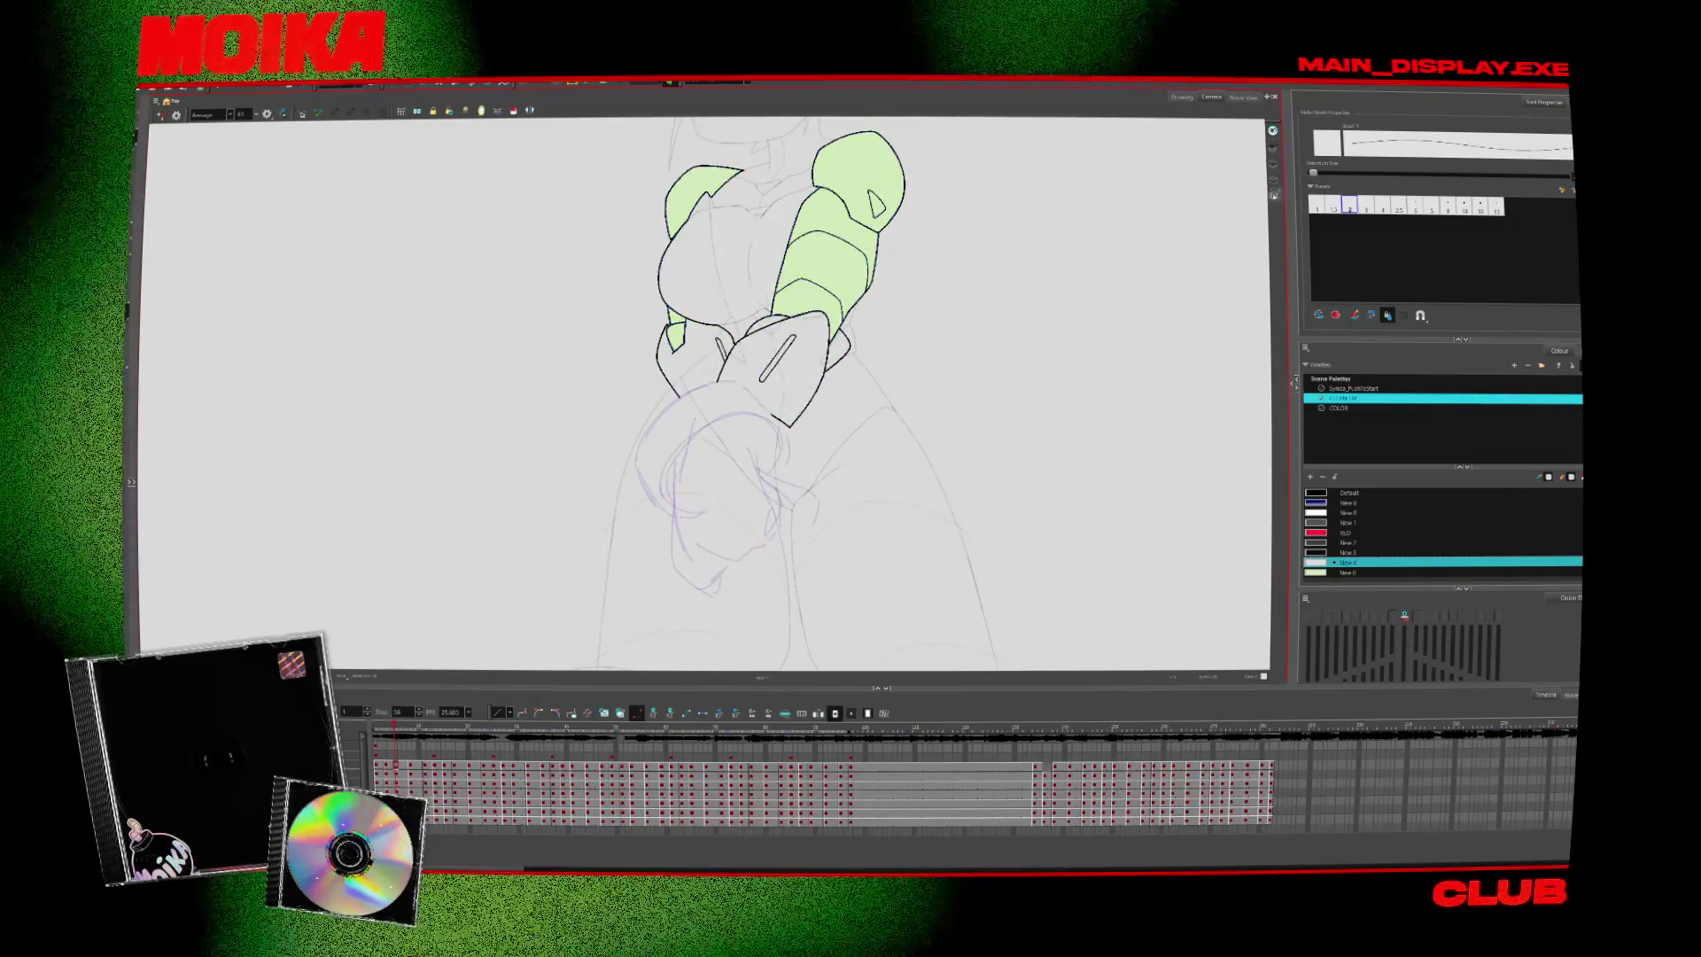
key(period)
key(comma)
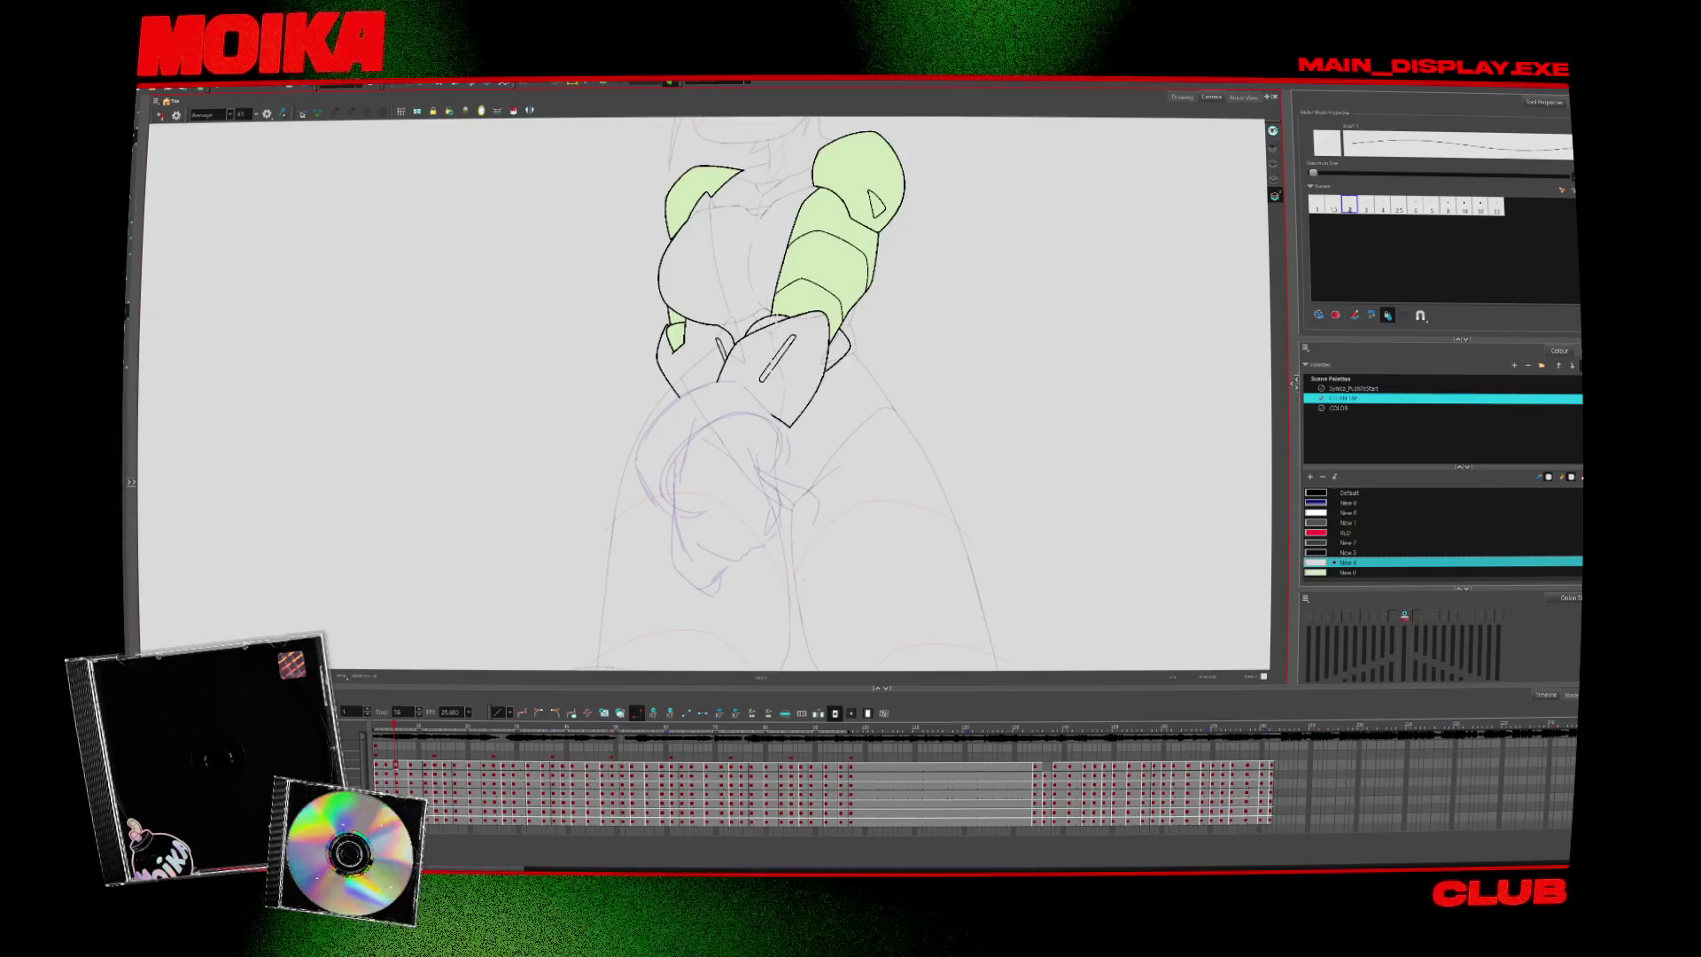
click(1354, 388)
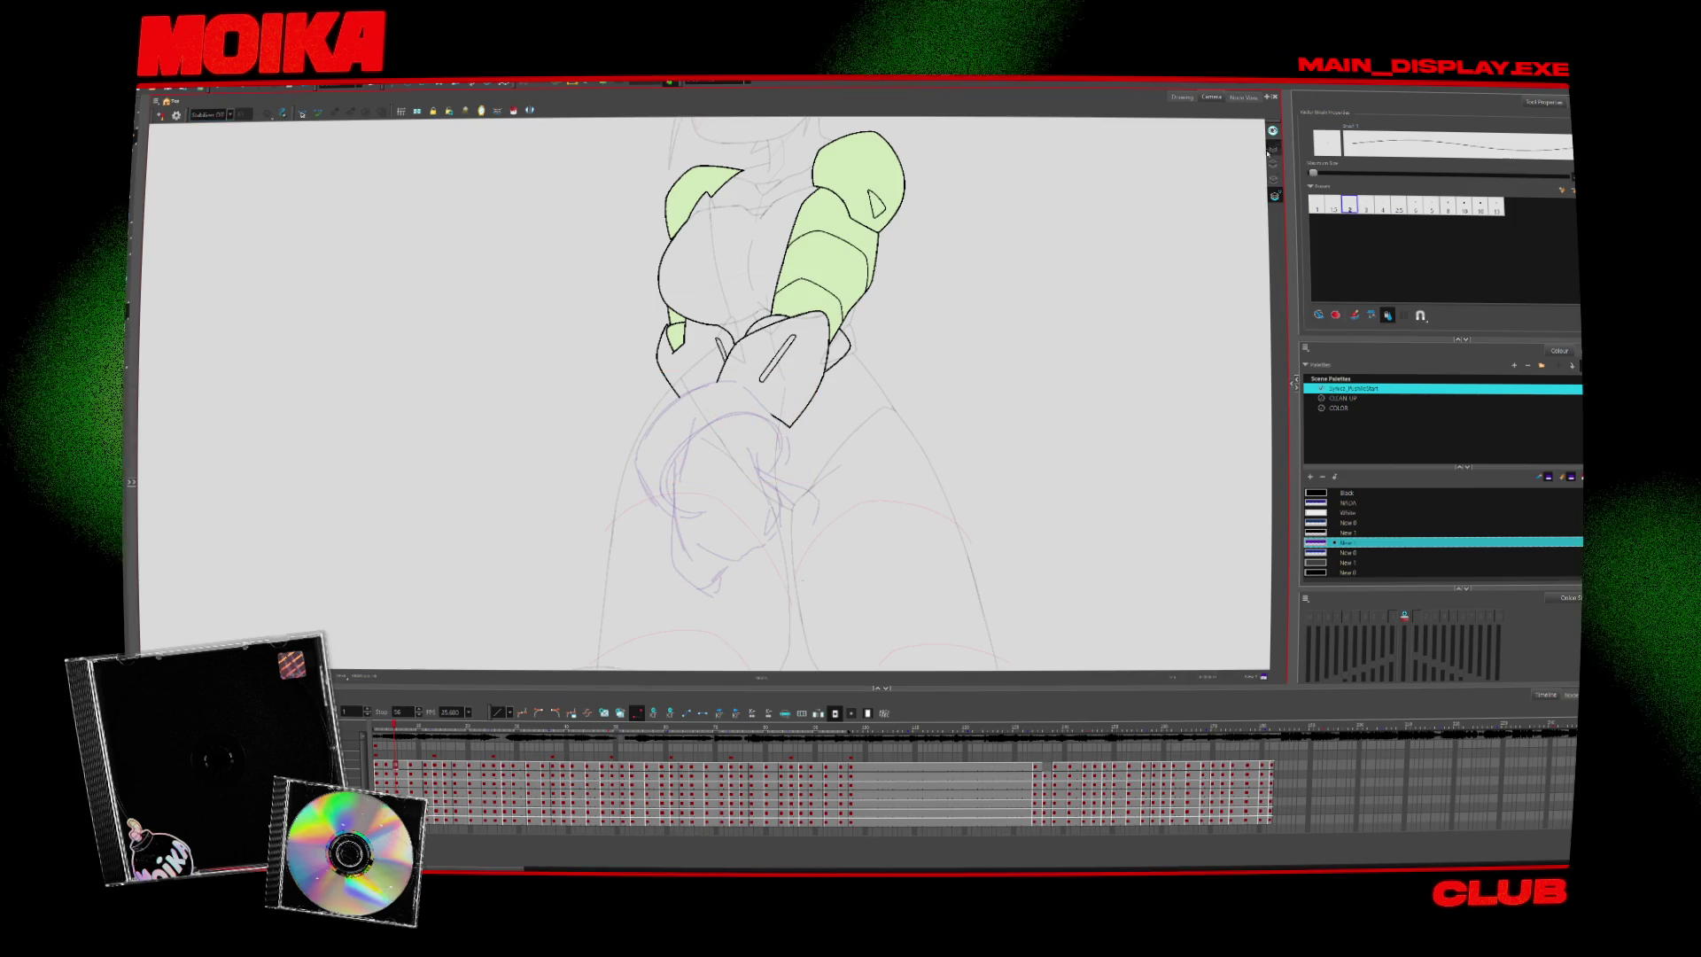
Squash the selected purple hand sketch slightly upward, then open swatch New 1's colour settings
key(period)
key(period)
key(comma)
key(comma)
key(period)
key(comma)
key(period)
key(comma)
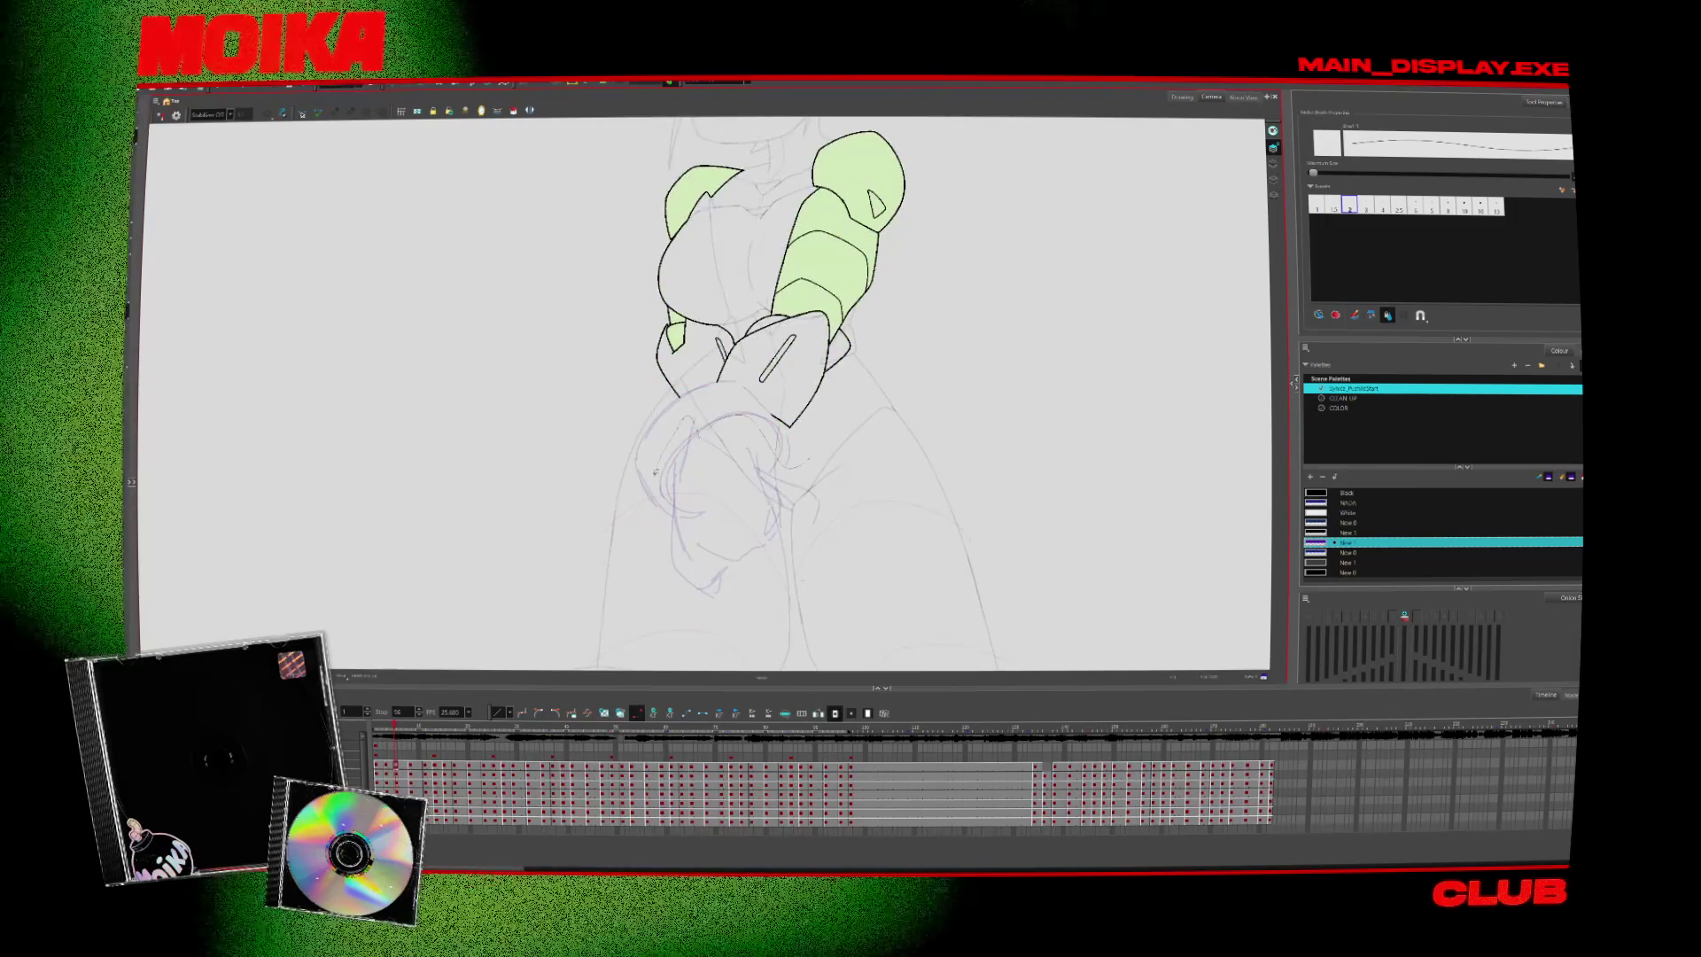
click(674, 443)
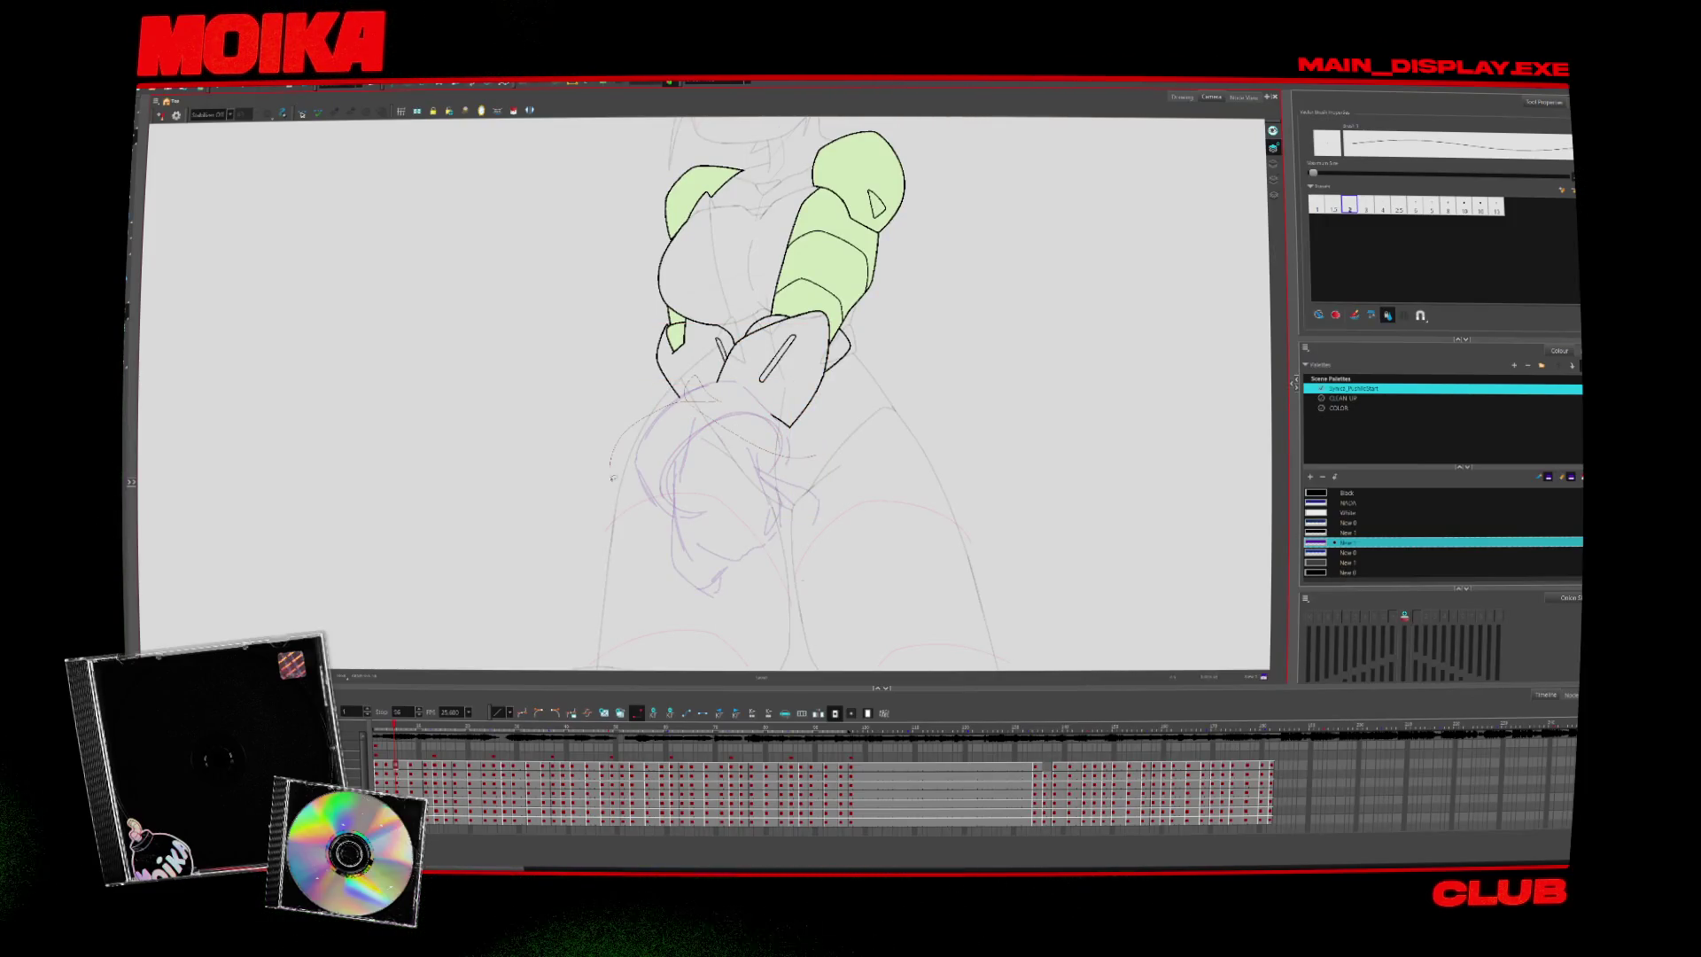
drag(799, 507, 760, 515)
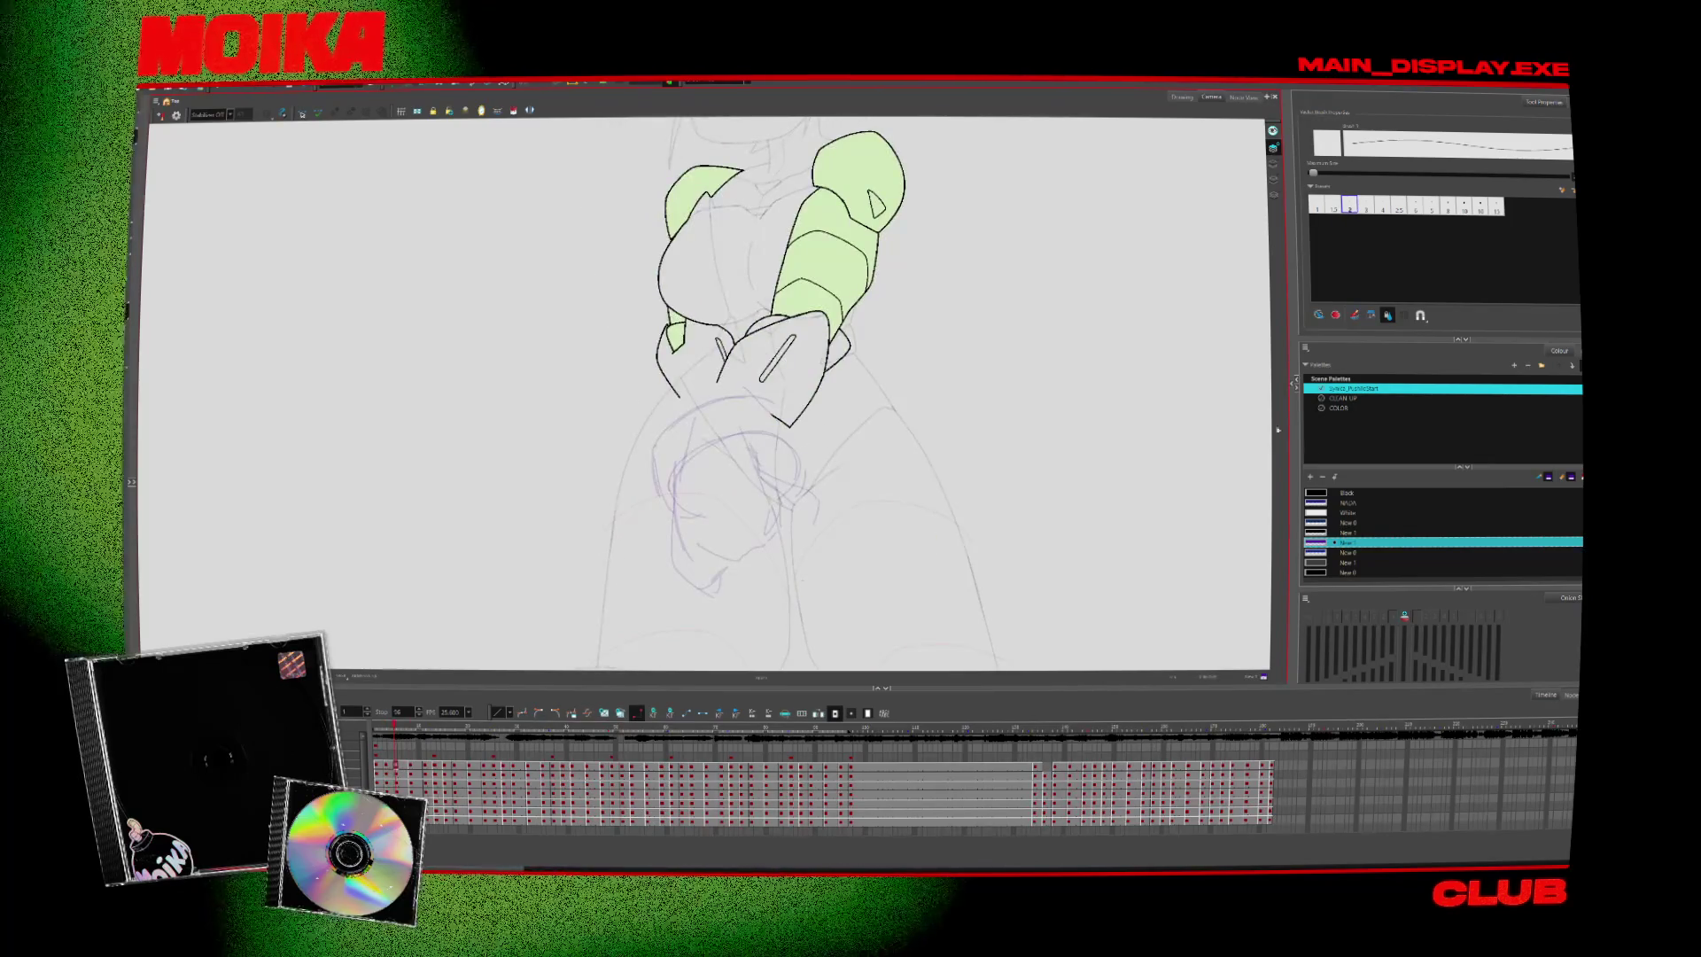
click(1435, 541)
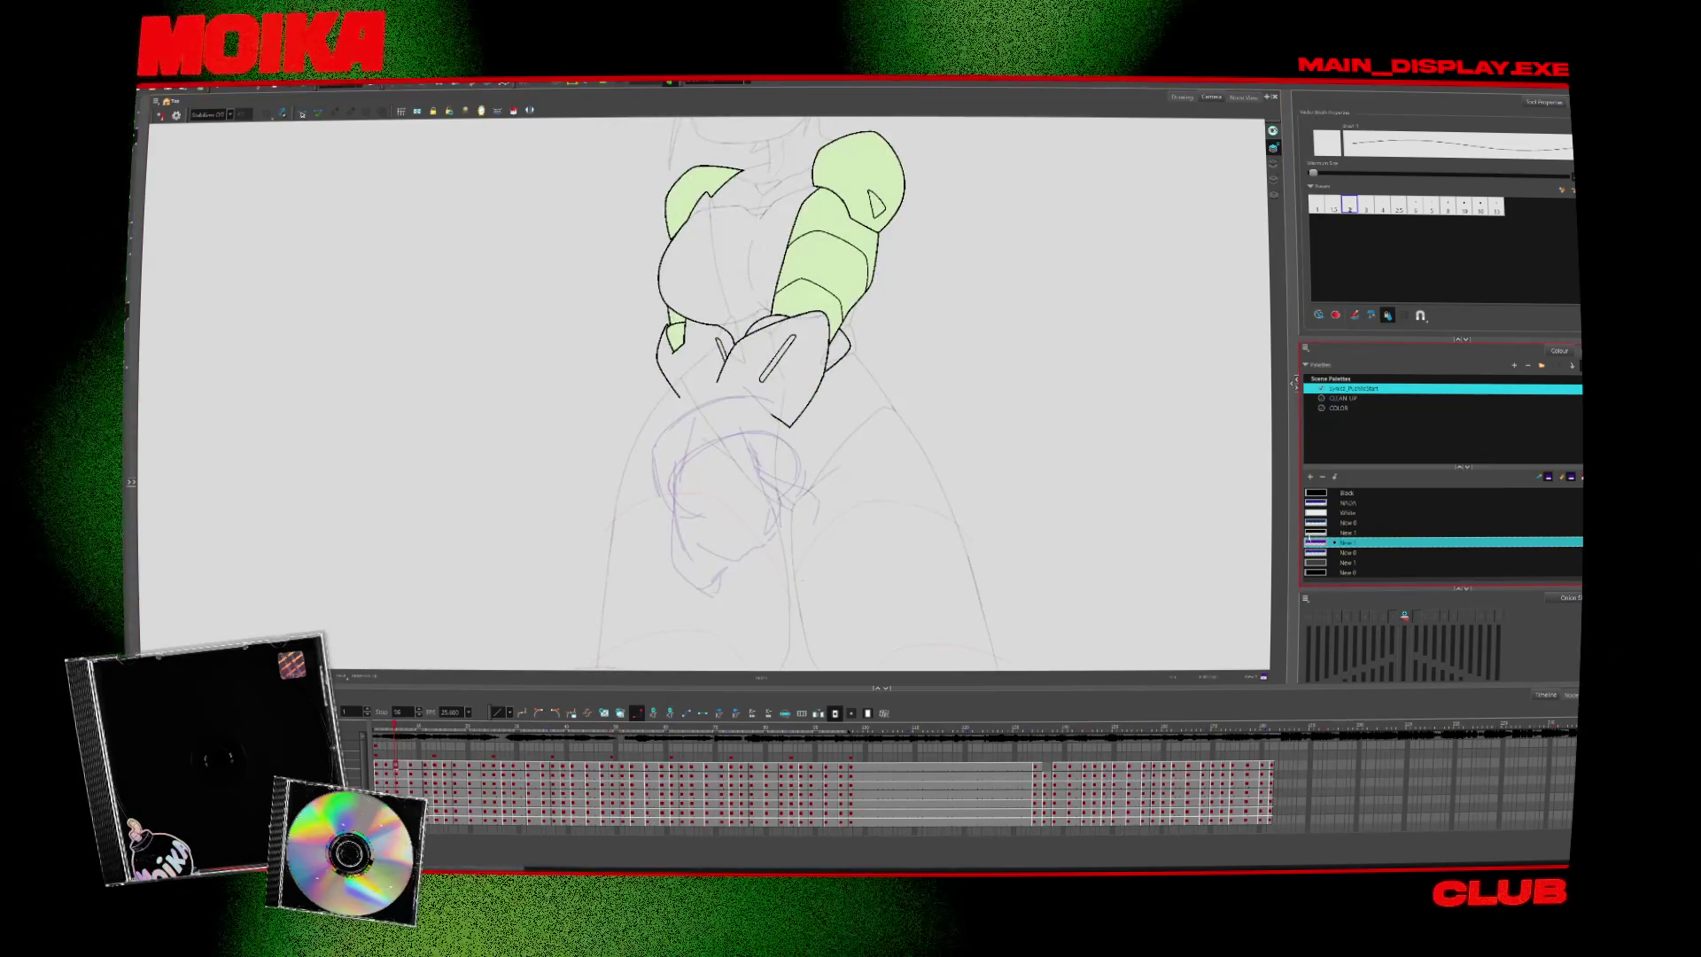
double_click(1347, 541)
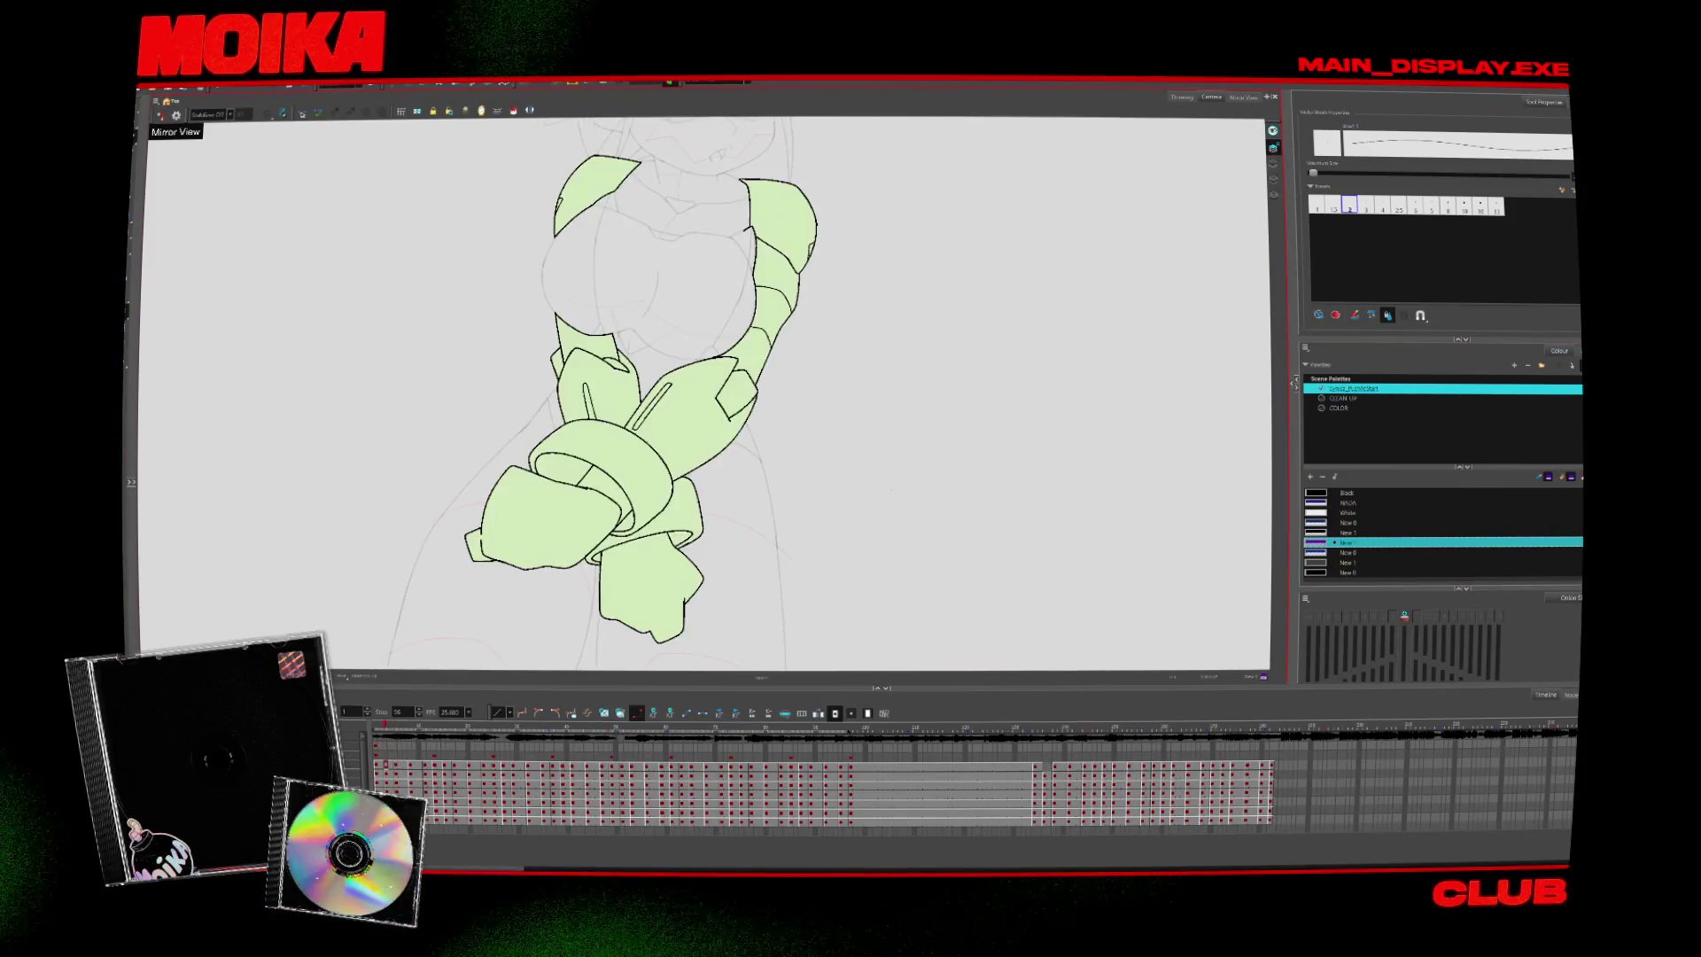
Toggle Mirror View to check the hand sketch and take up the brush for sketching
key(4)
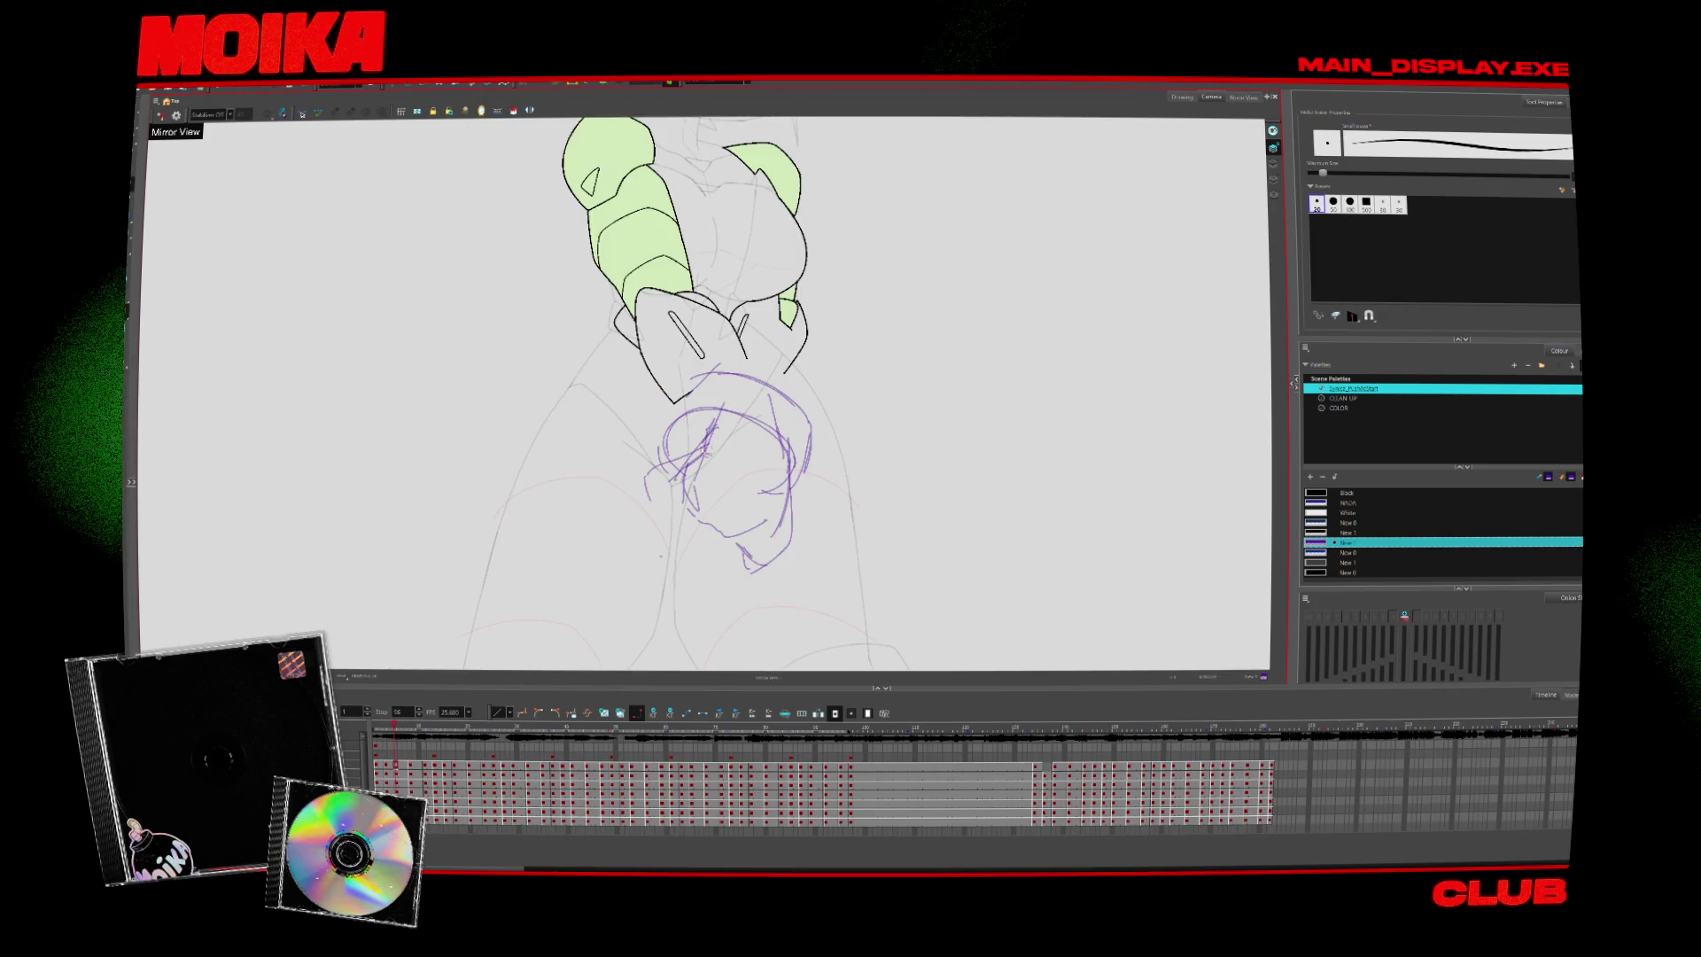
key(alt+b)
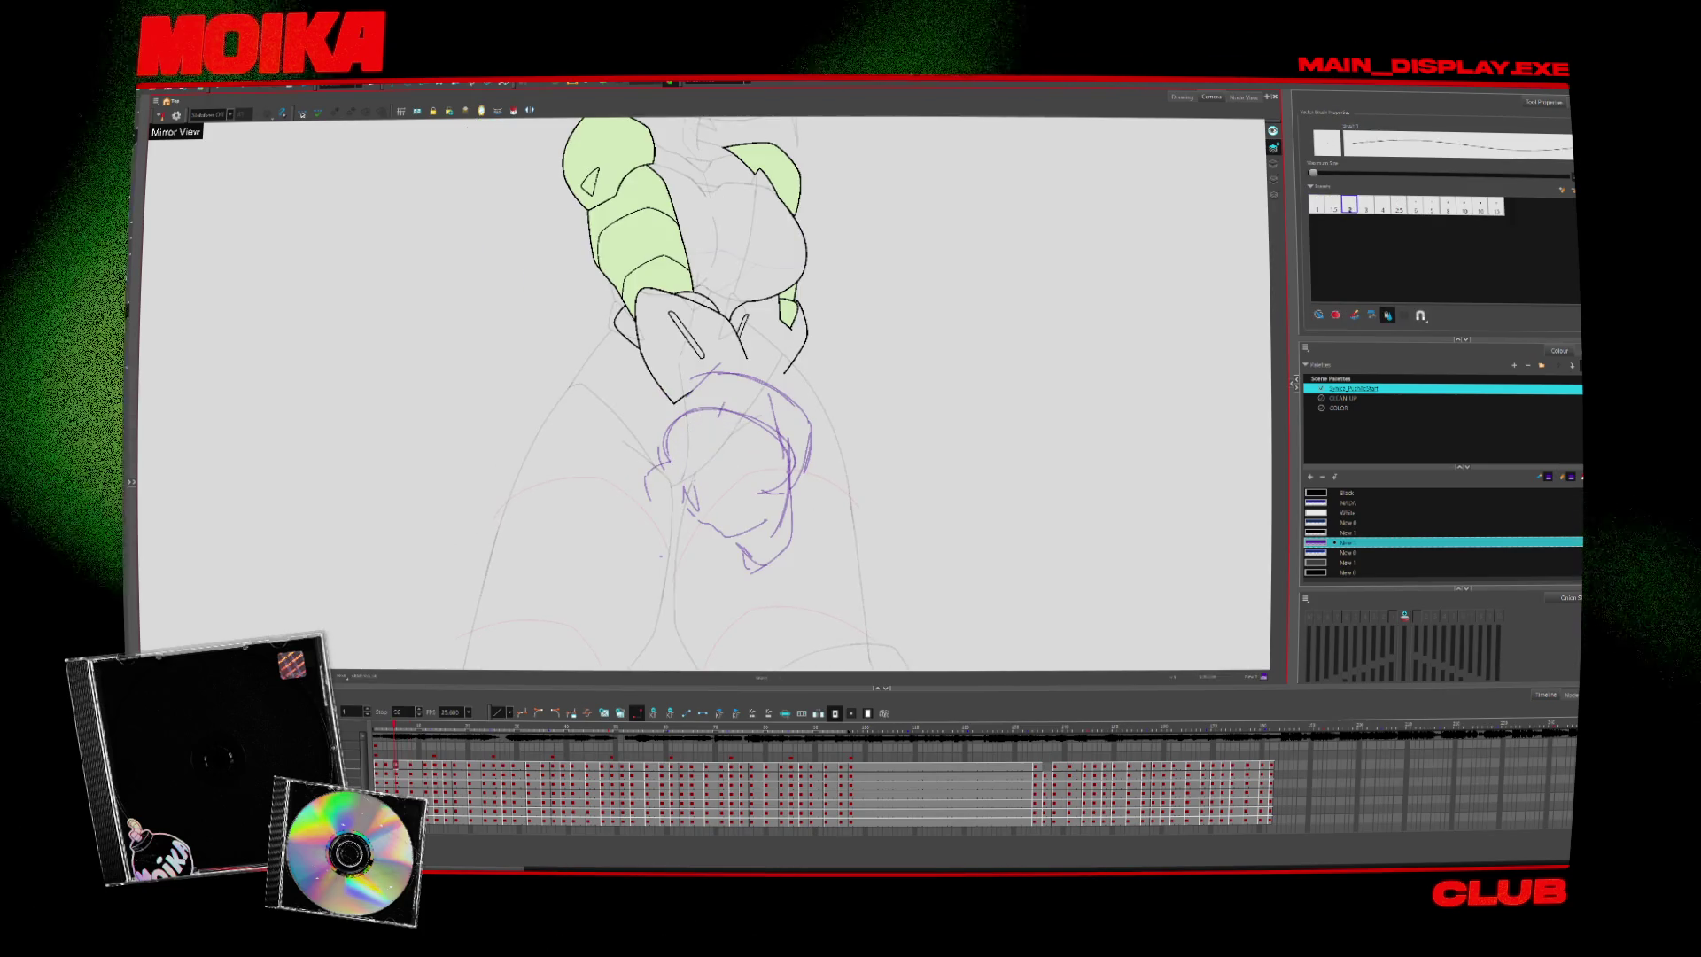
key(4)
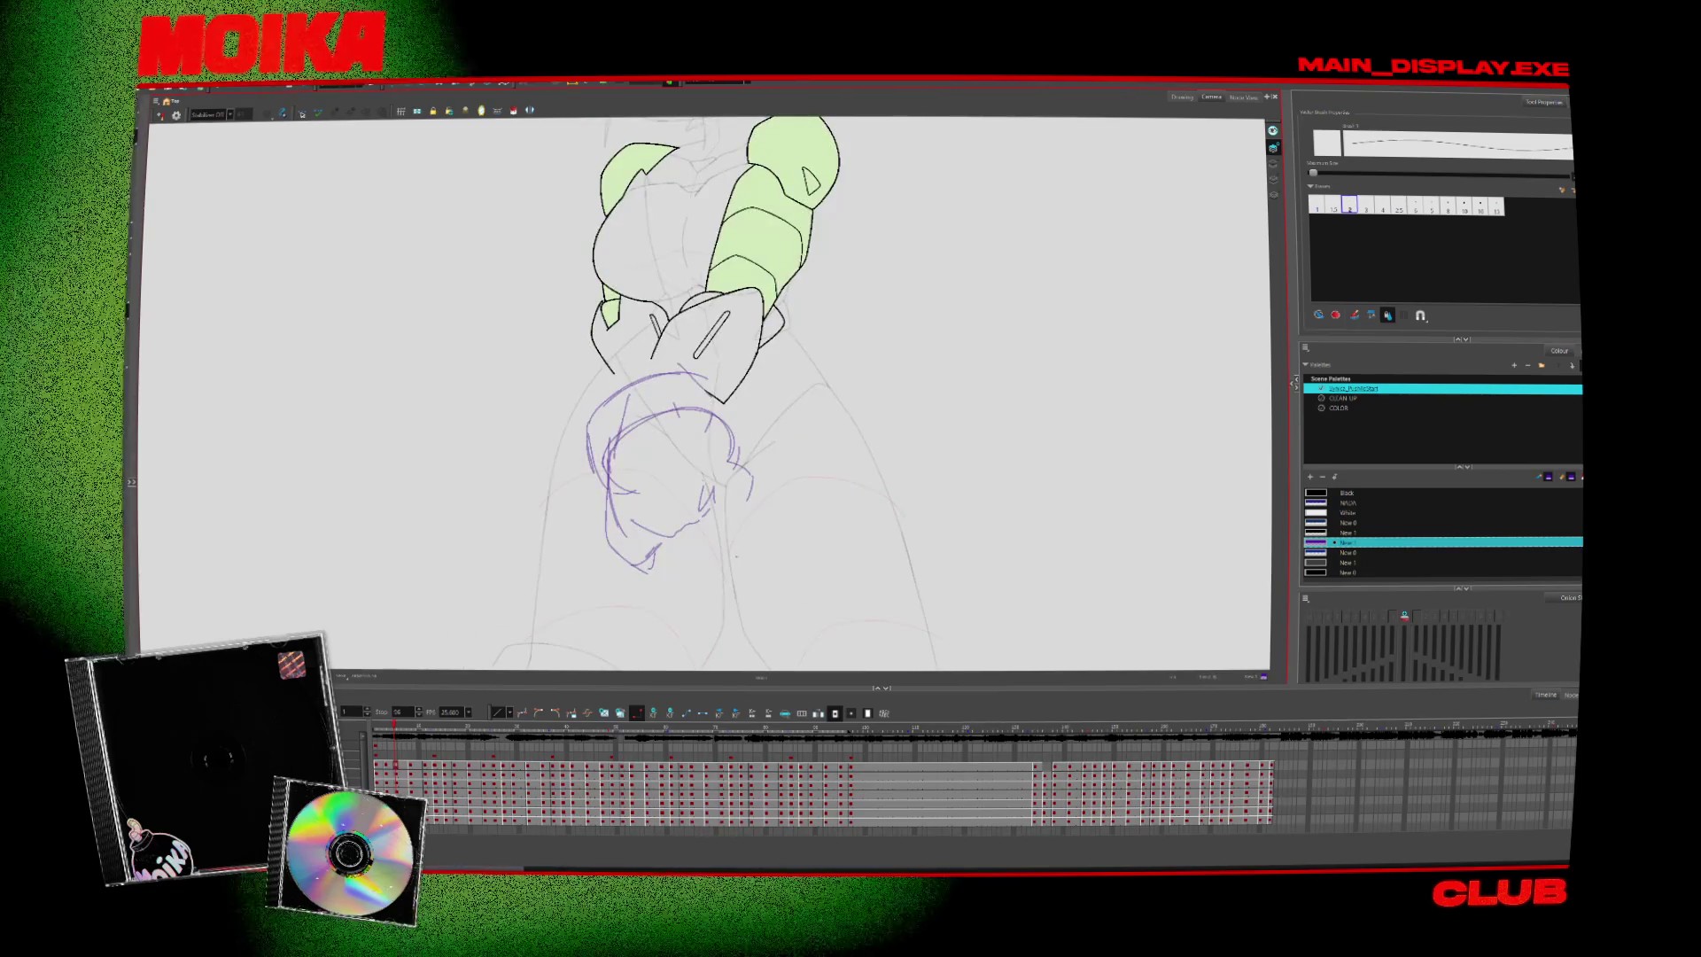
key(4)
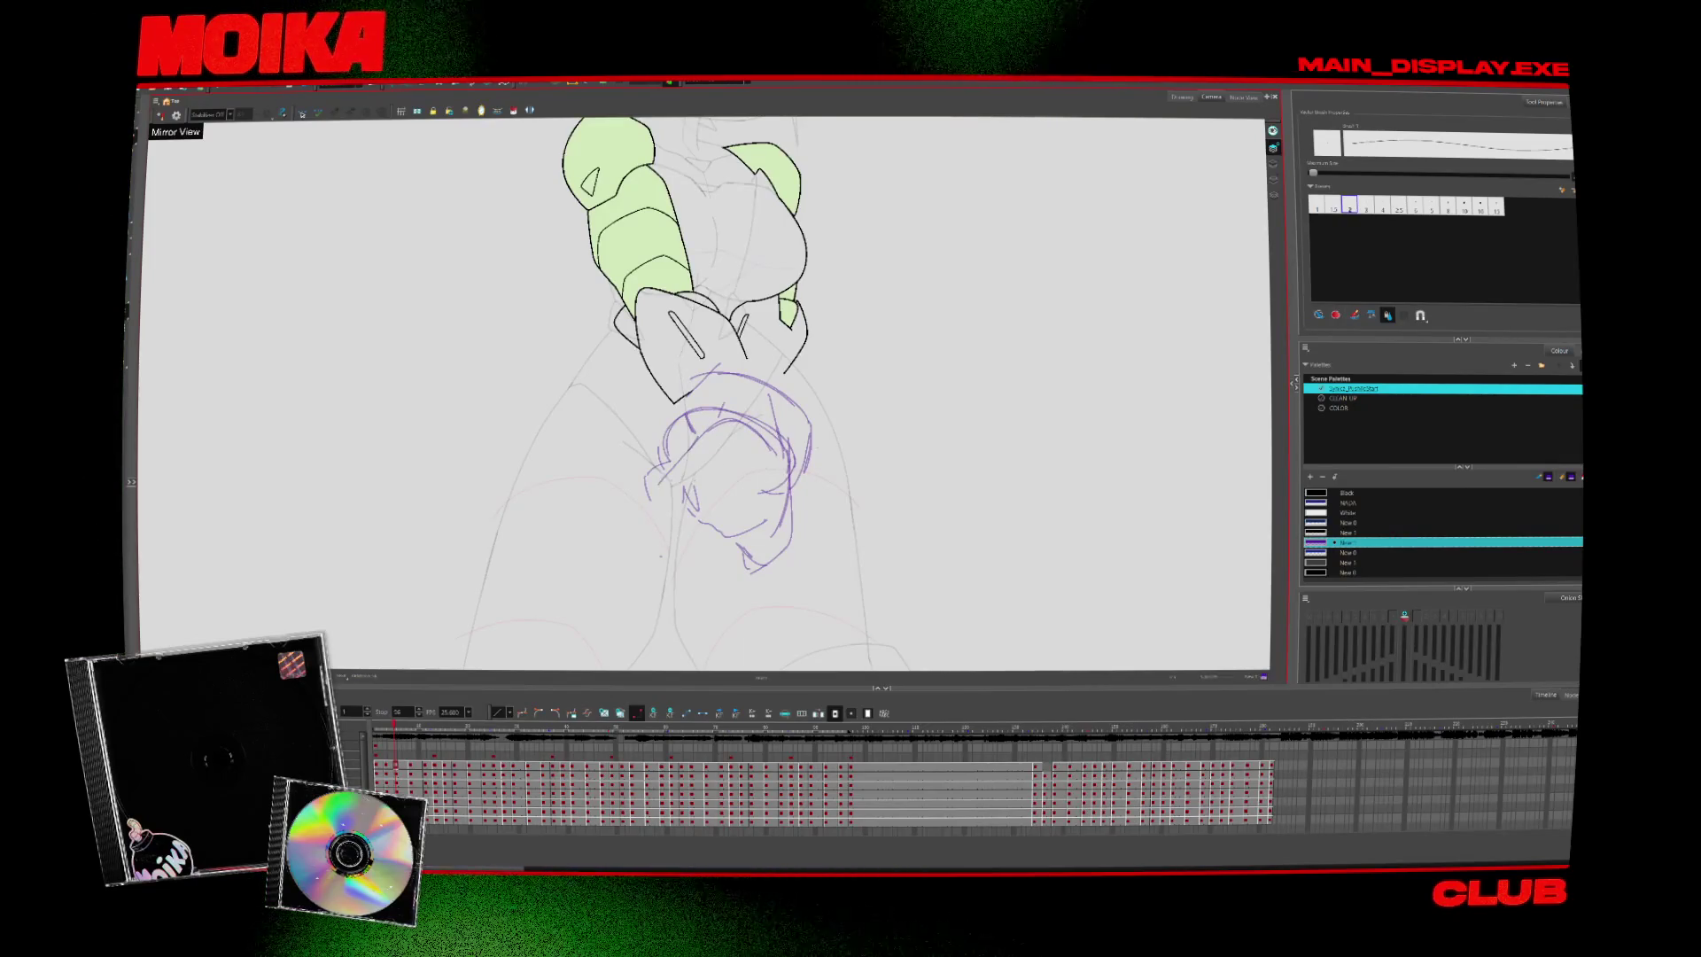
key(alt+b)
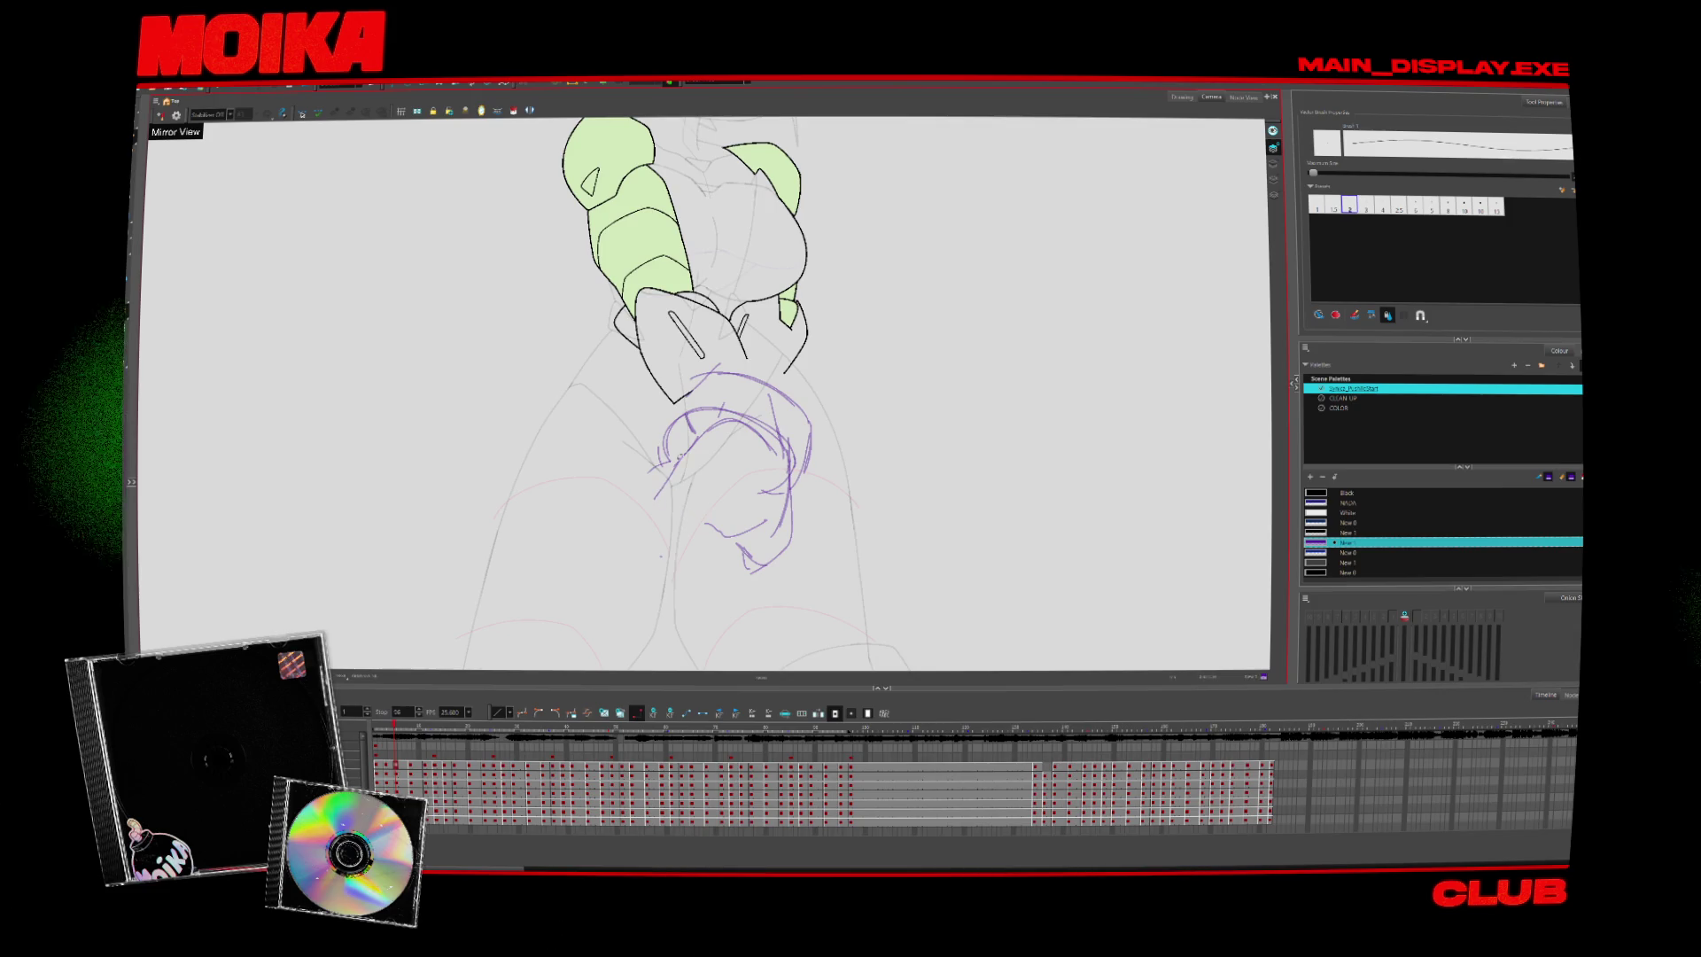
Rotate the view so the arm points up, undo the hand sketch's lower-right strokes, and recheck mirrored
key(v)
key(v)
key(v)
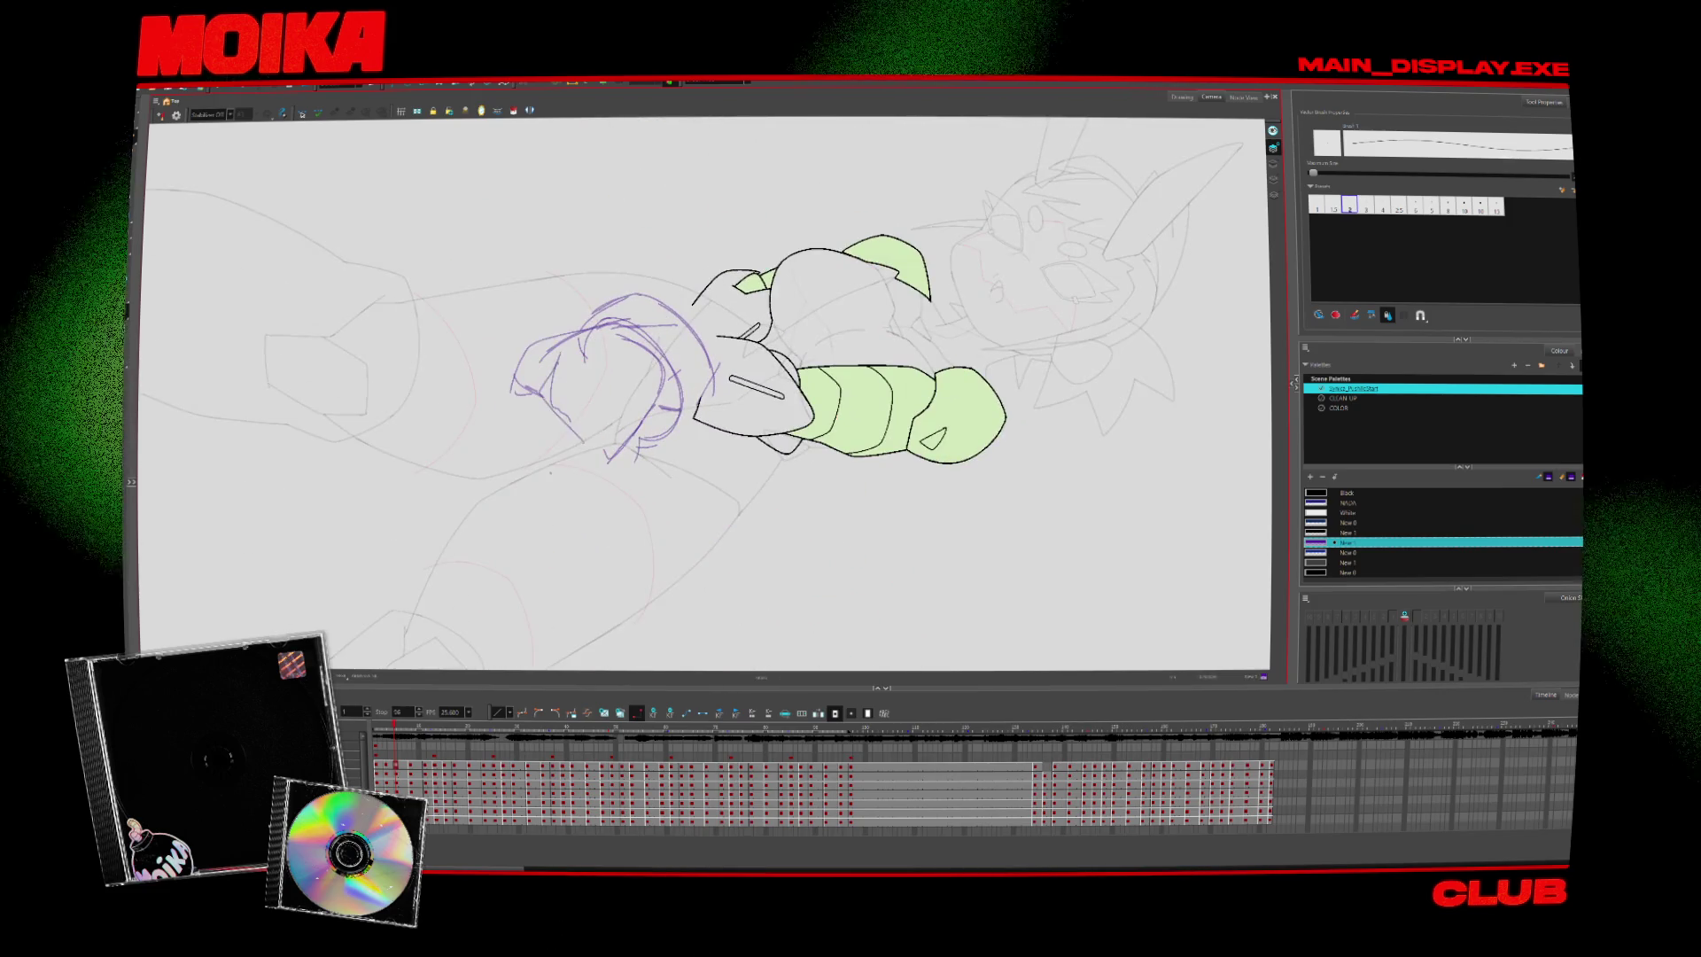
key(4)
key(c)
key(c)
key(c)
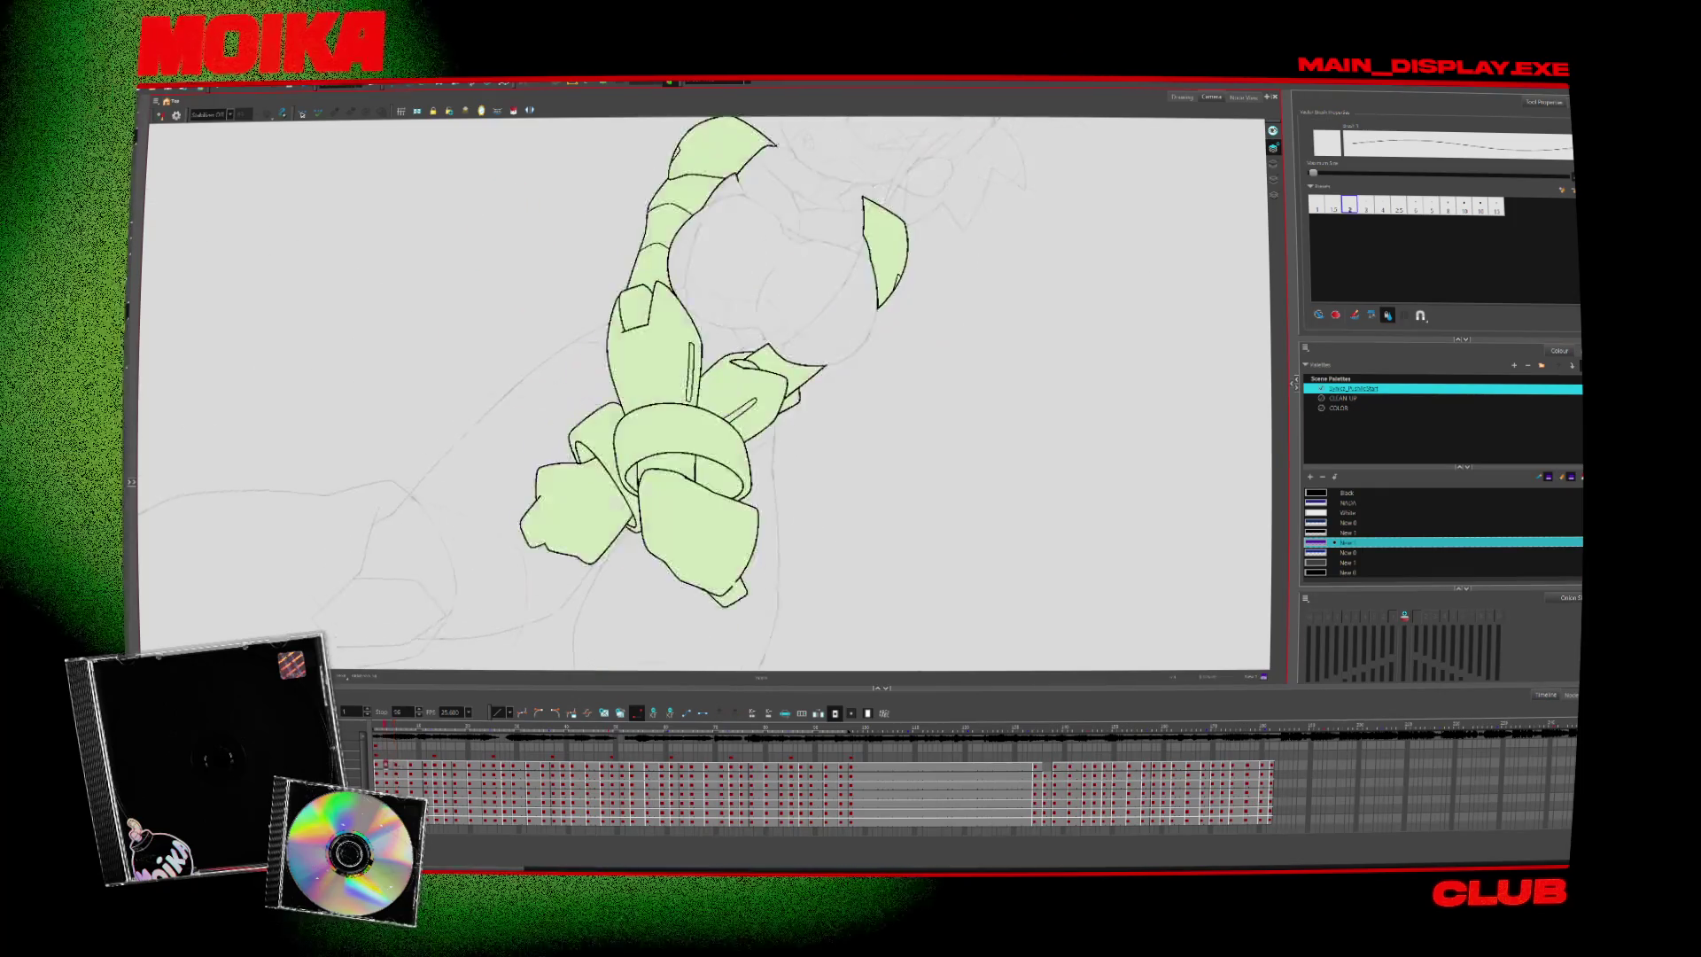
key(c)
key(c)
key(c)
key(4)
key(v)
key(v)
key(v)
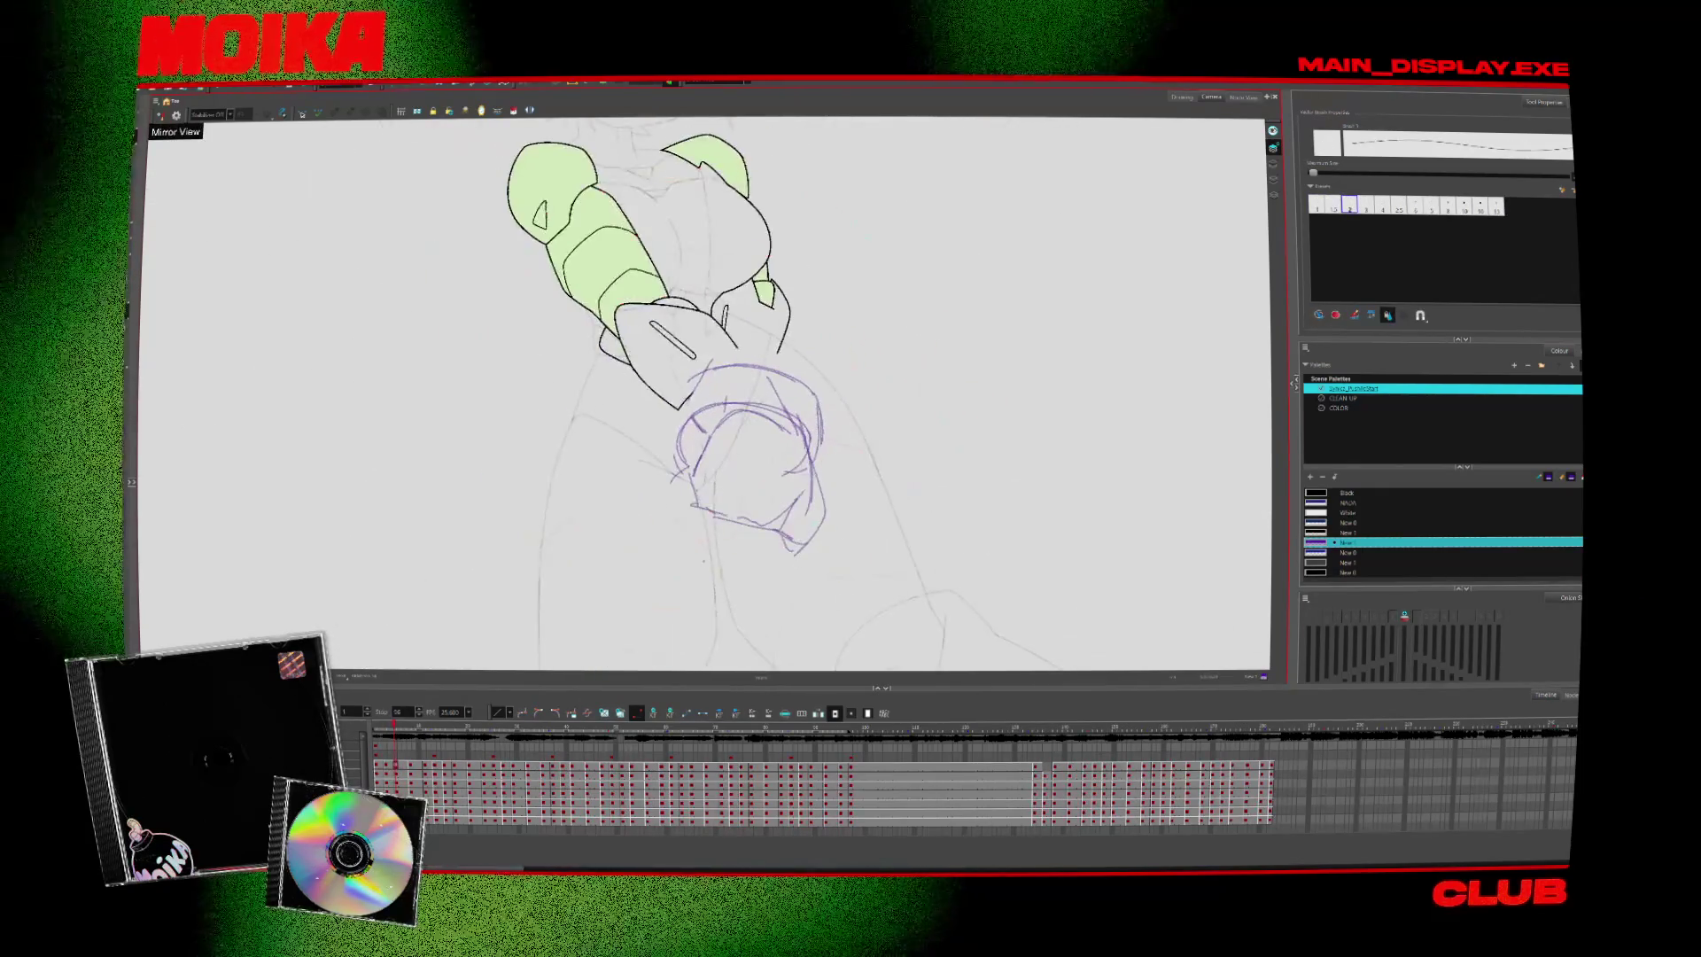
key(ctrl+z)
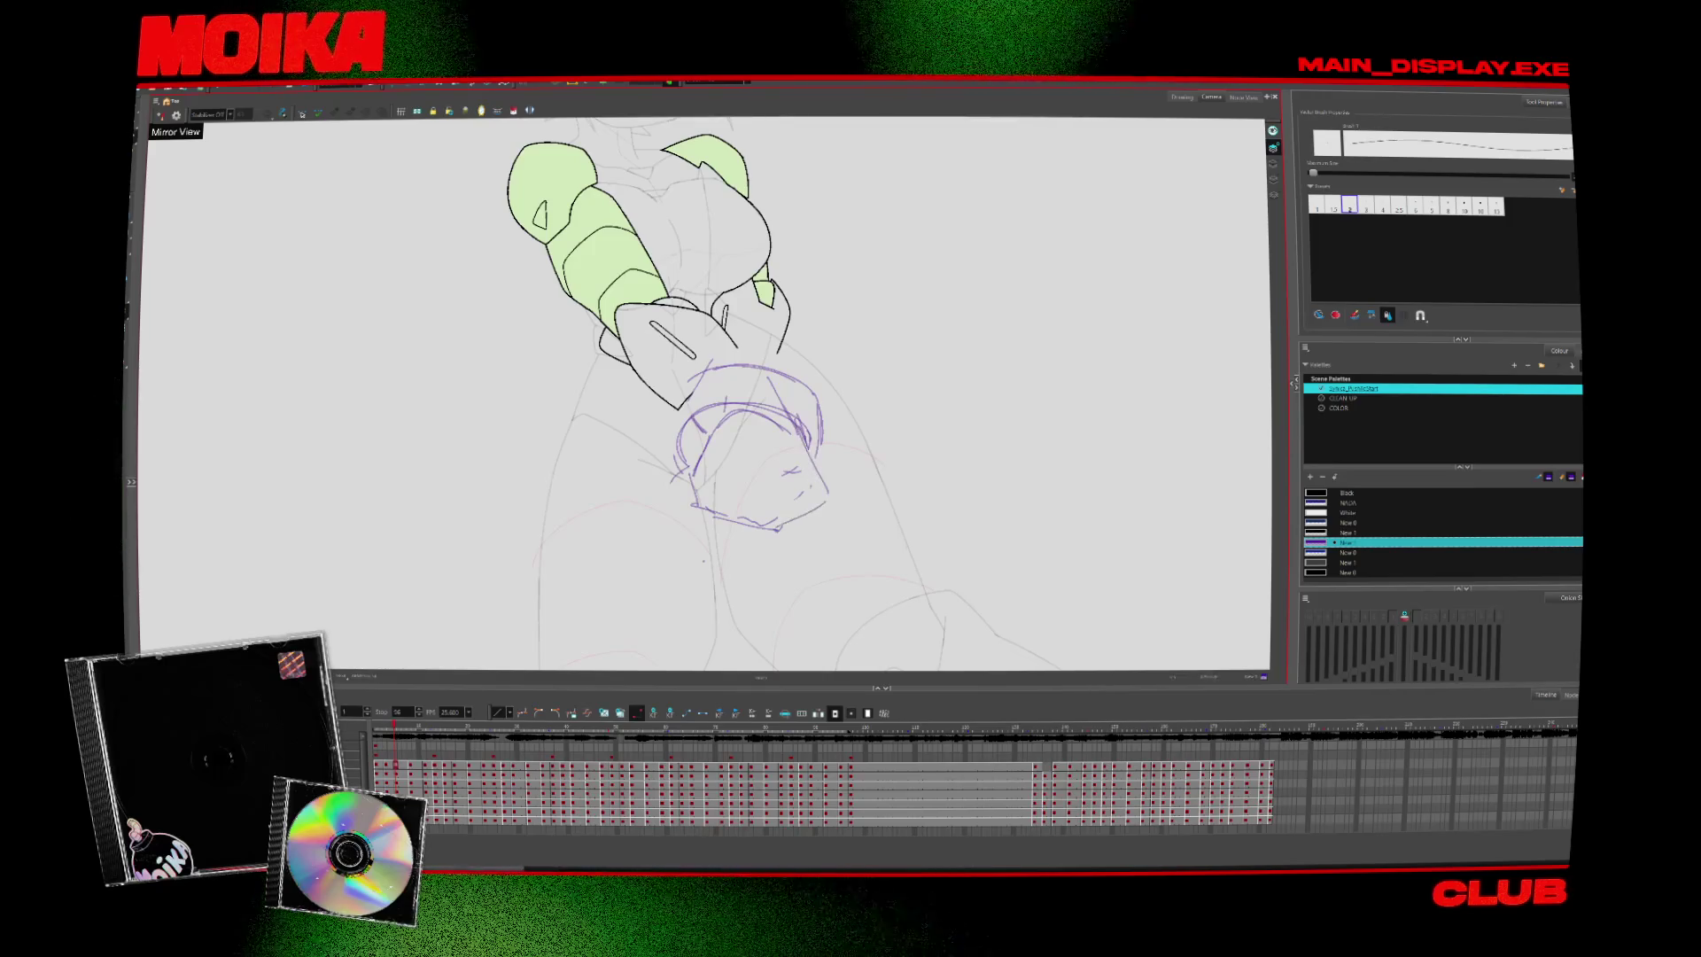
key(4)
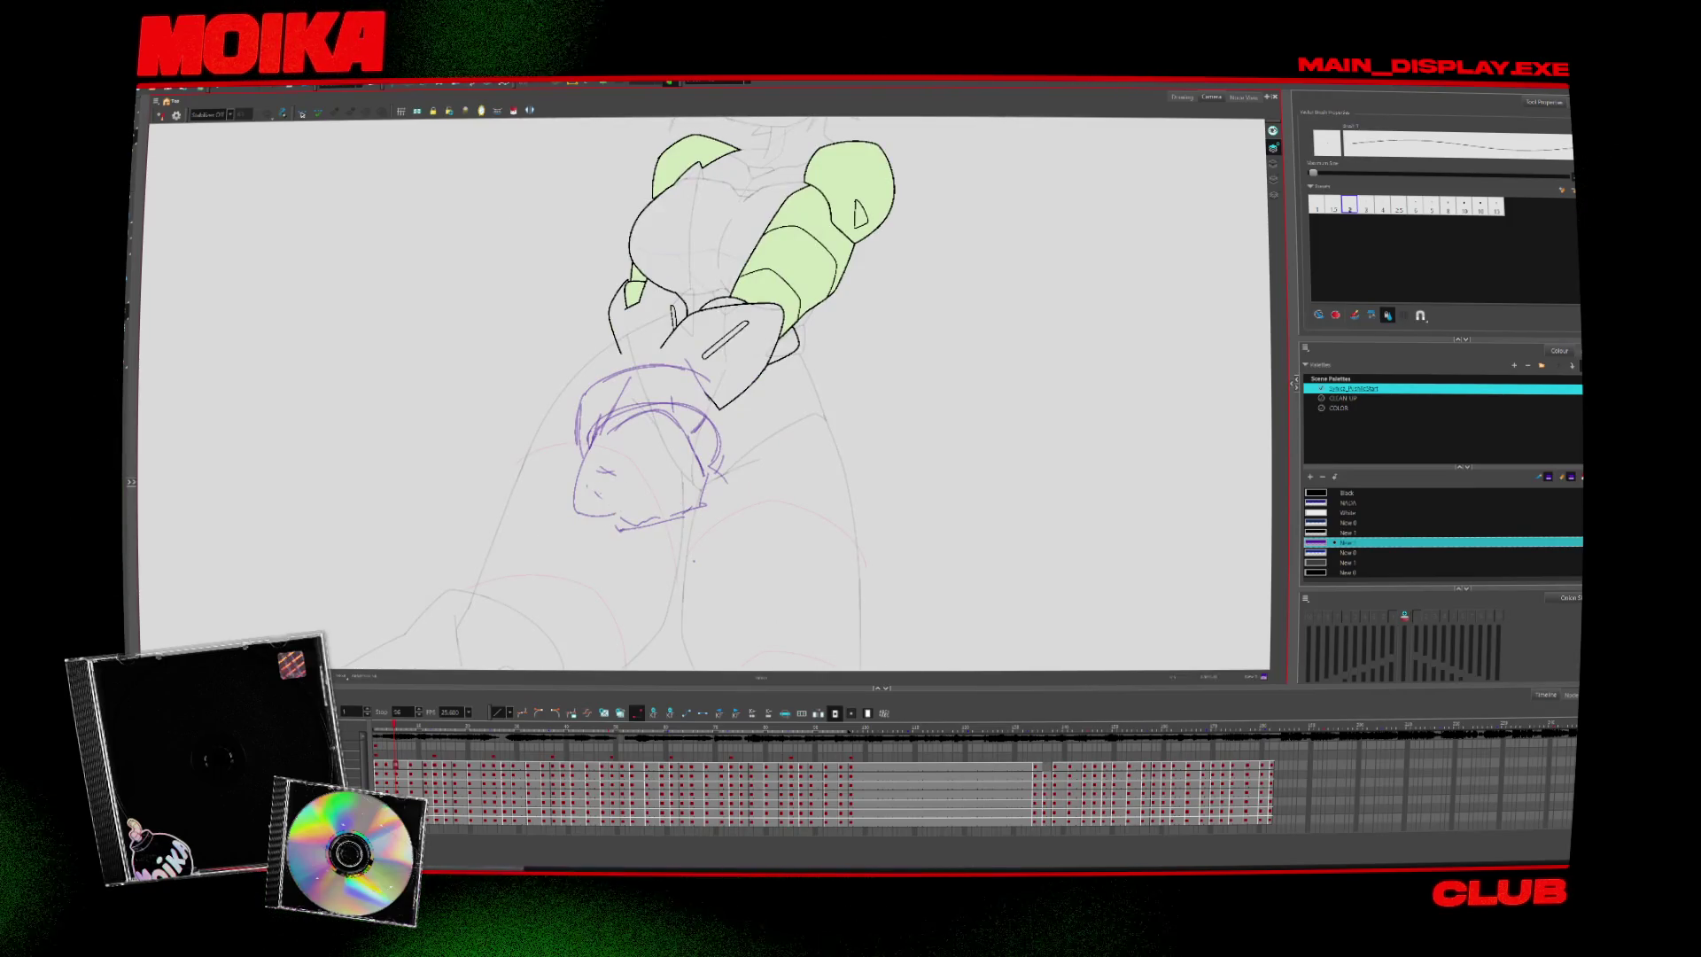
key(4)
key(4)
key(4)
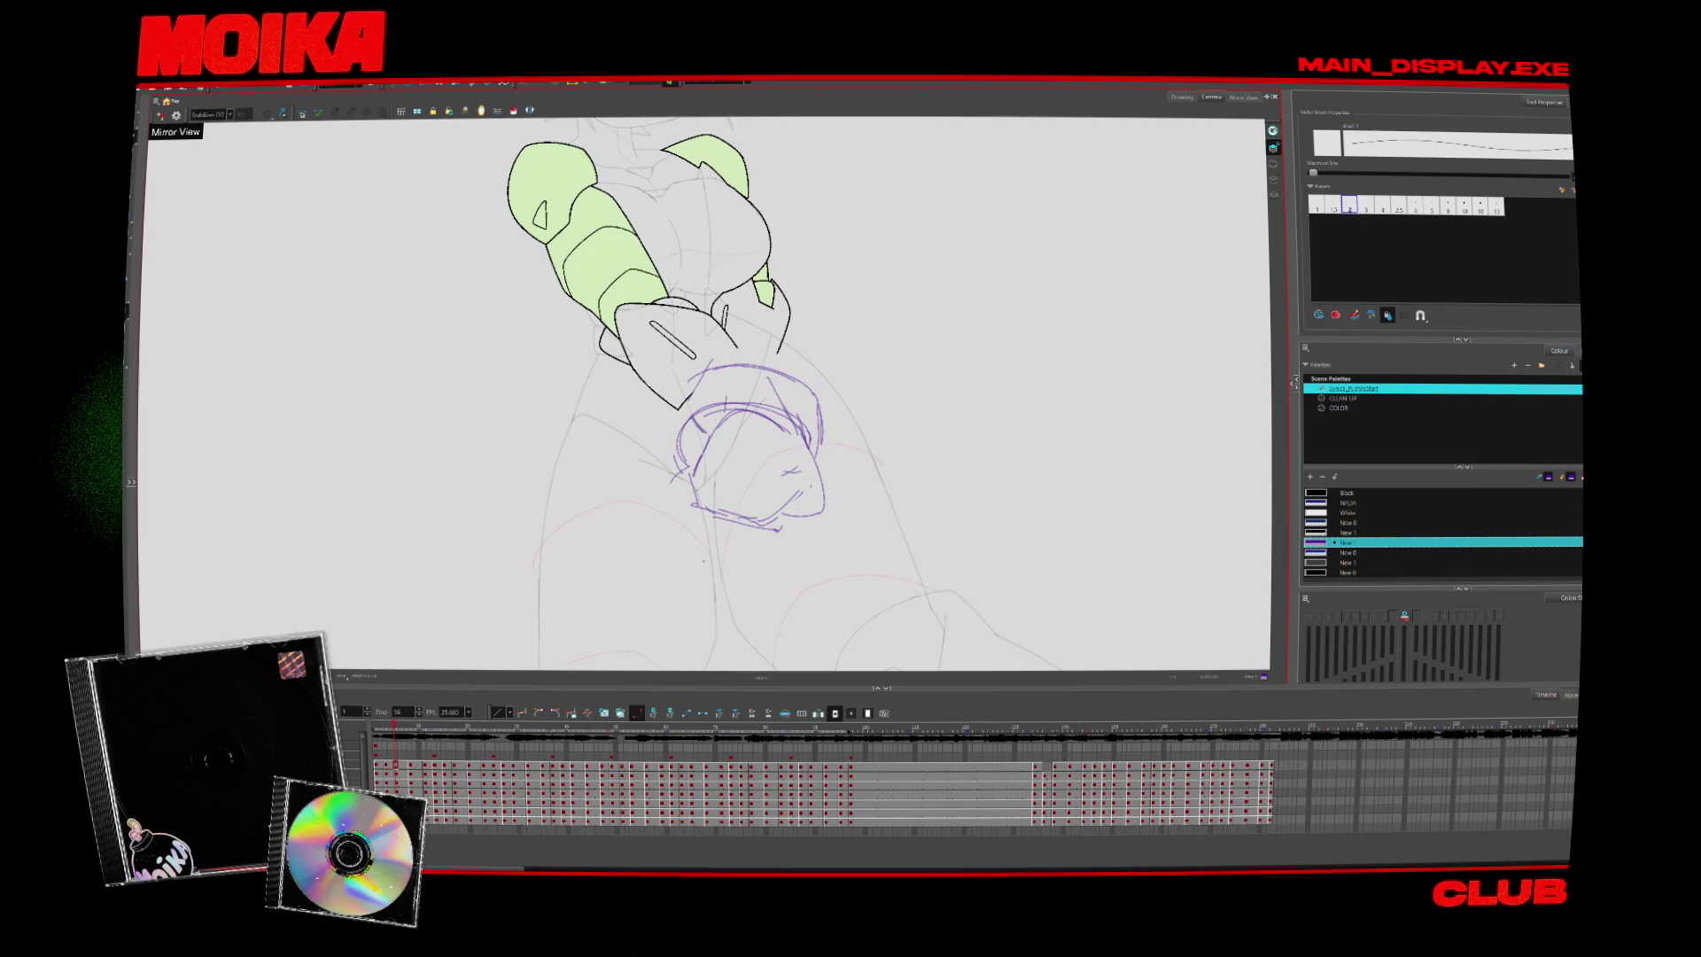
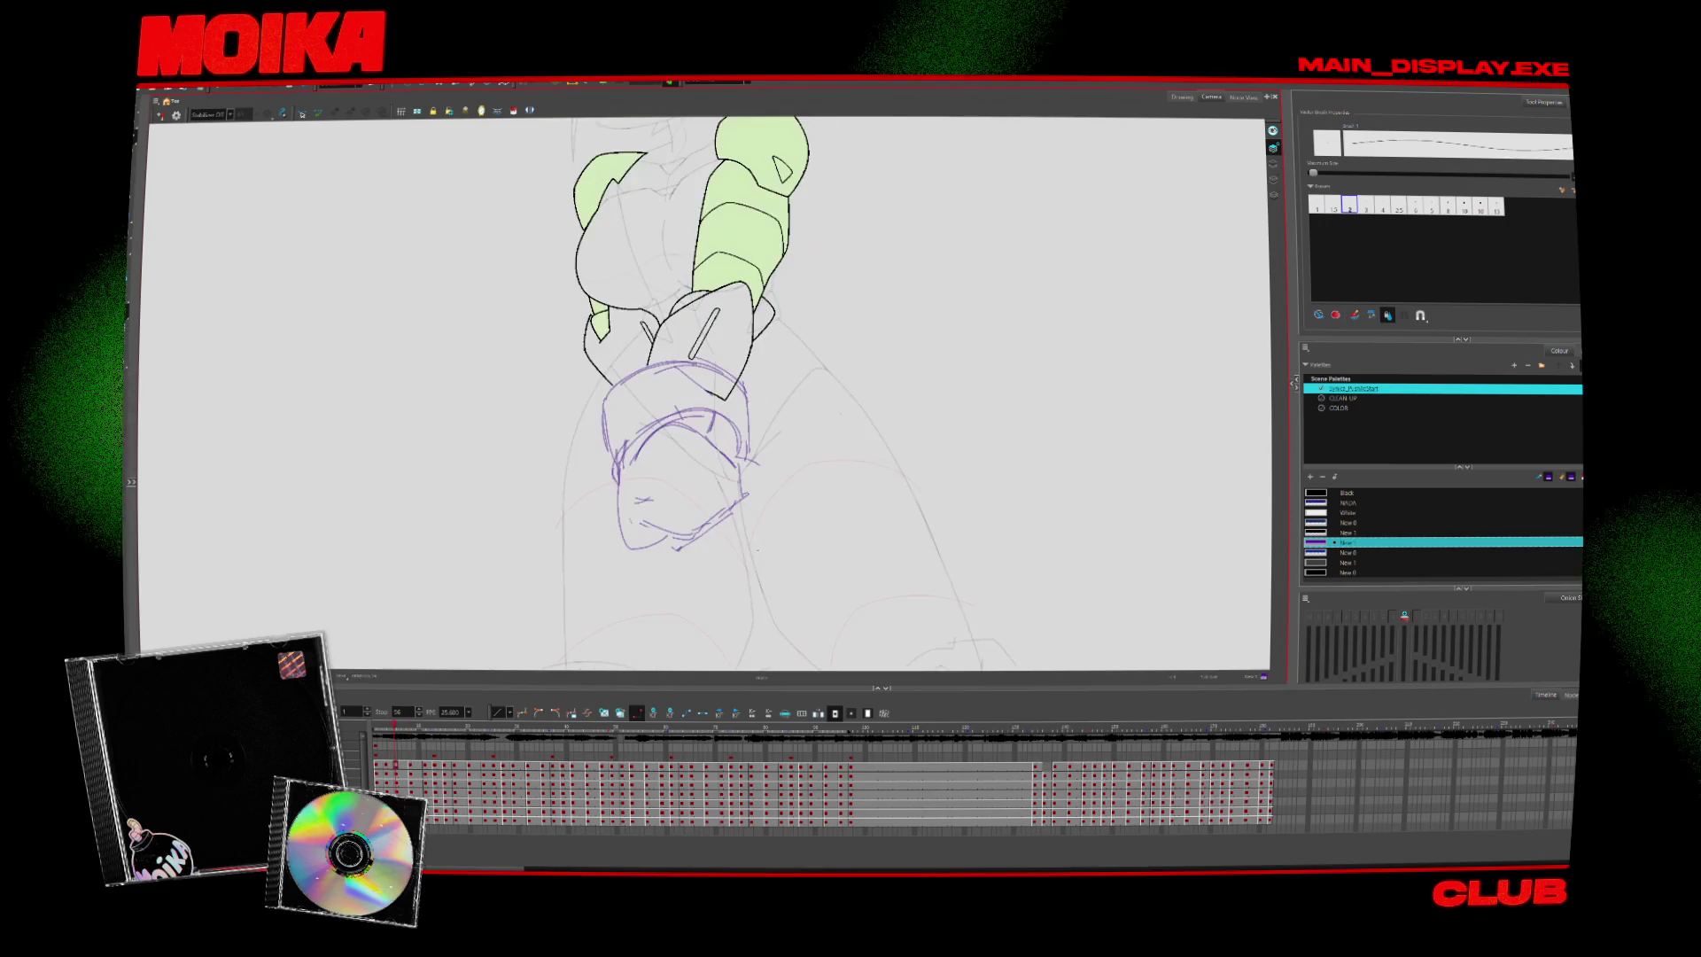
Mirror the view and flip between the sketched-hand frame and the finished green crossed-arms frame
key(alt+slash)
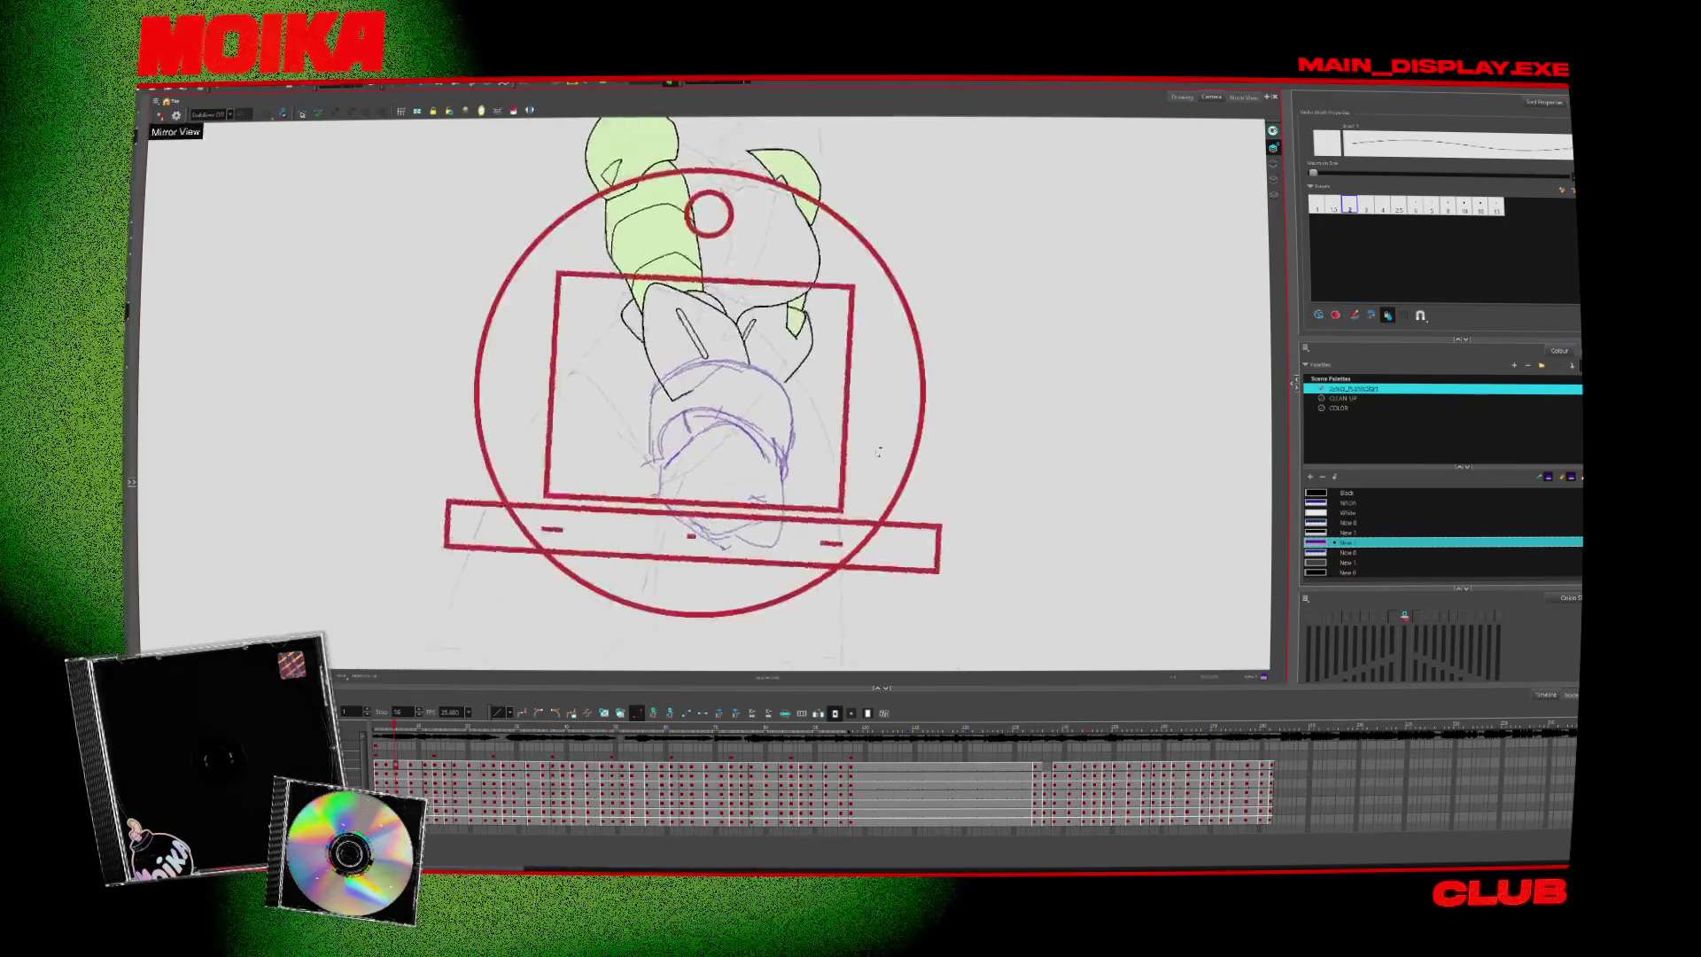
click(160, 116)
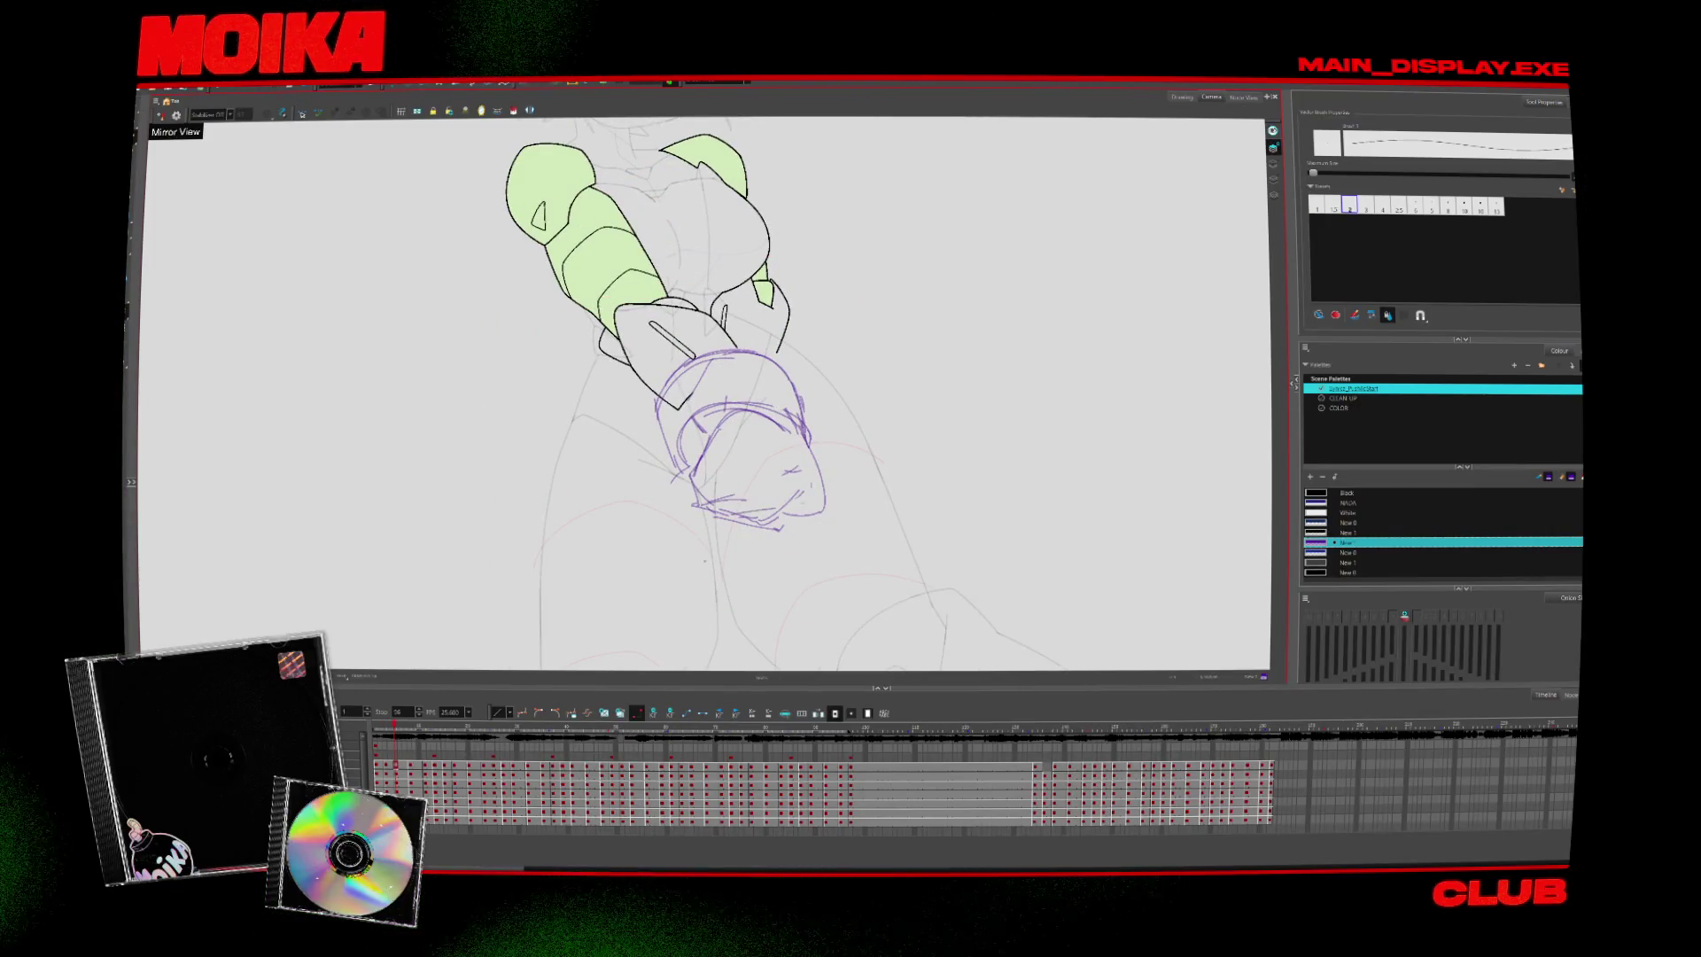
key(period)
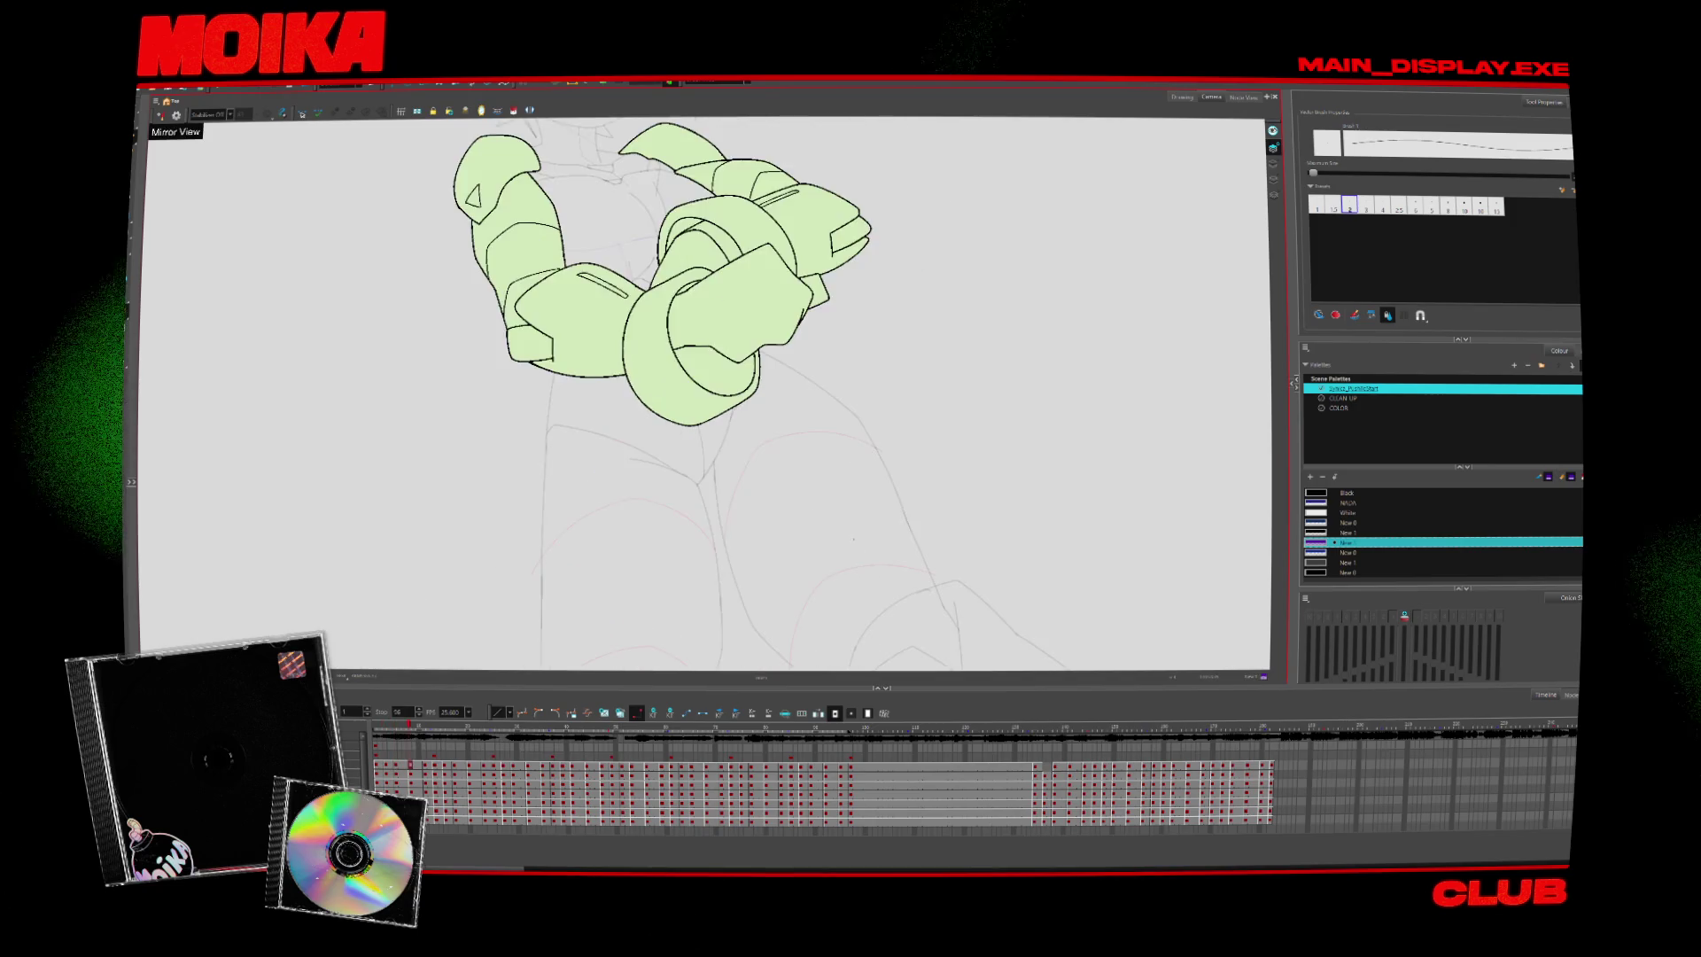
key(comma)
key(period)
key(comma)
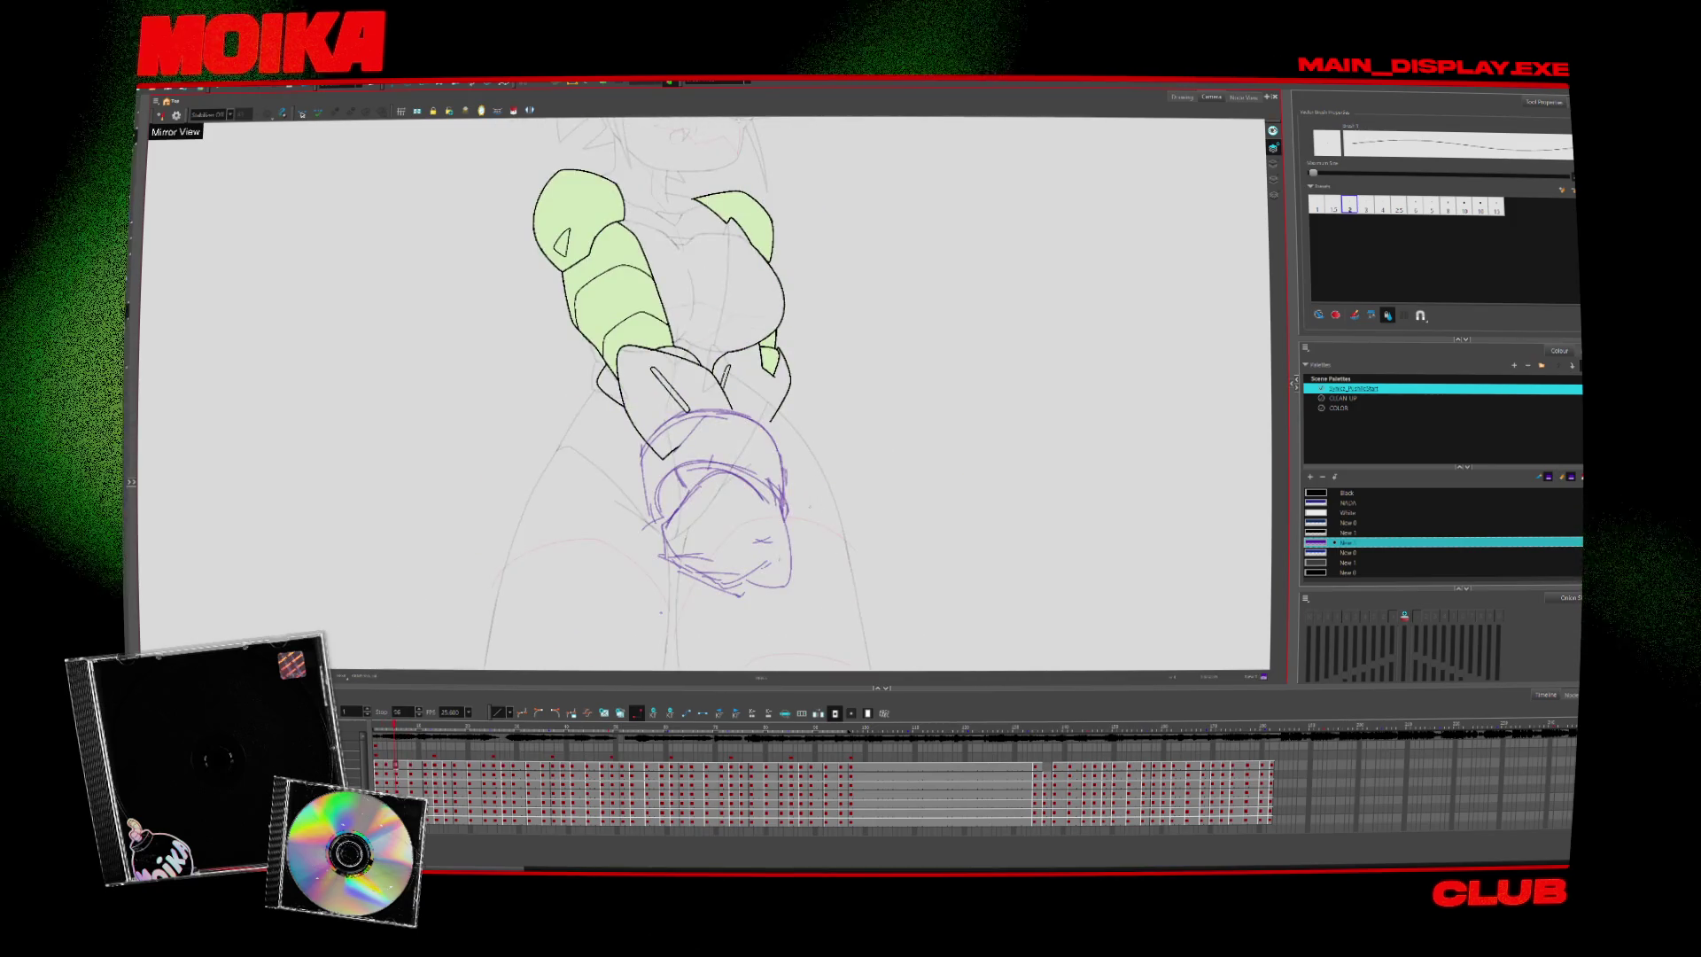
key(period)
key(period)
key(comma)
key(comma)
Erase the rough cuff outline and draw a black arc along the cuff's top edge
scroll(705, 394, up, 3)
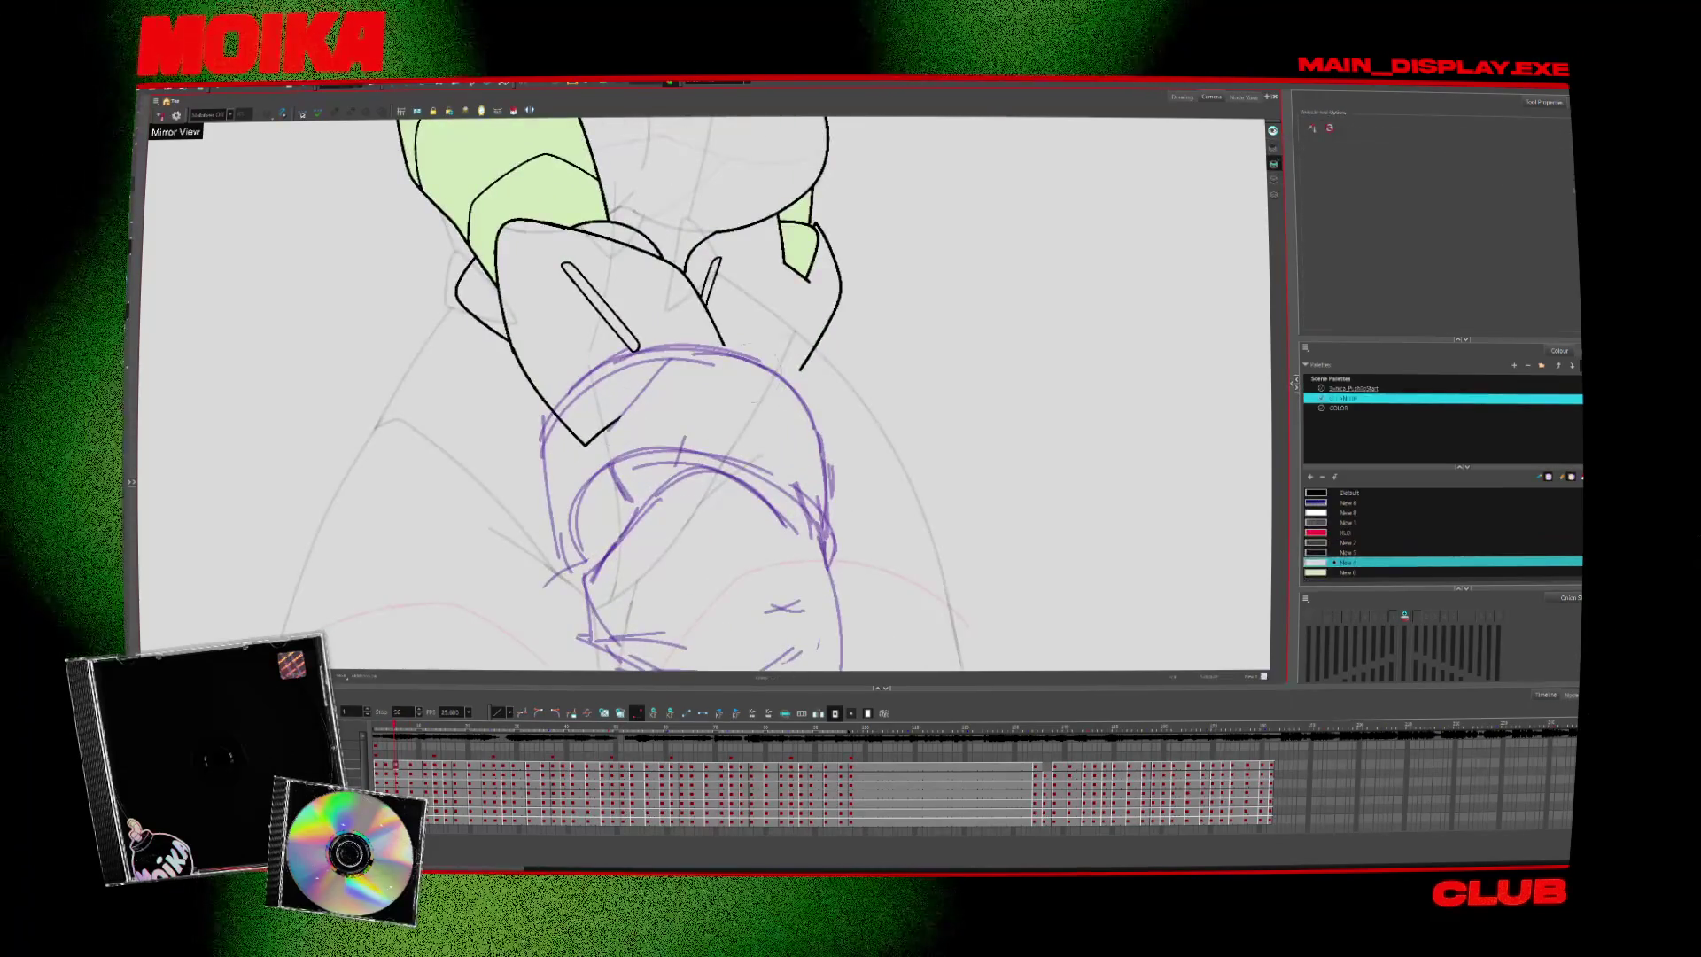
drag(619, 415, 594, 427)
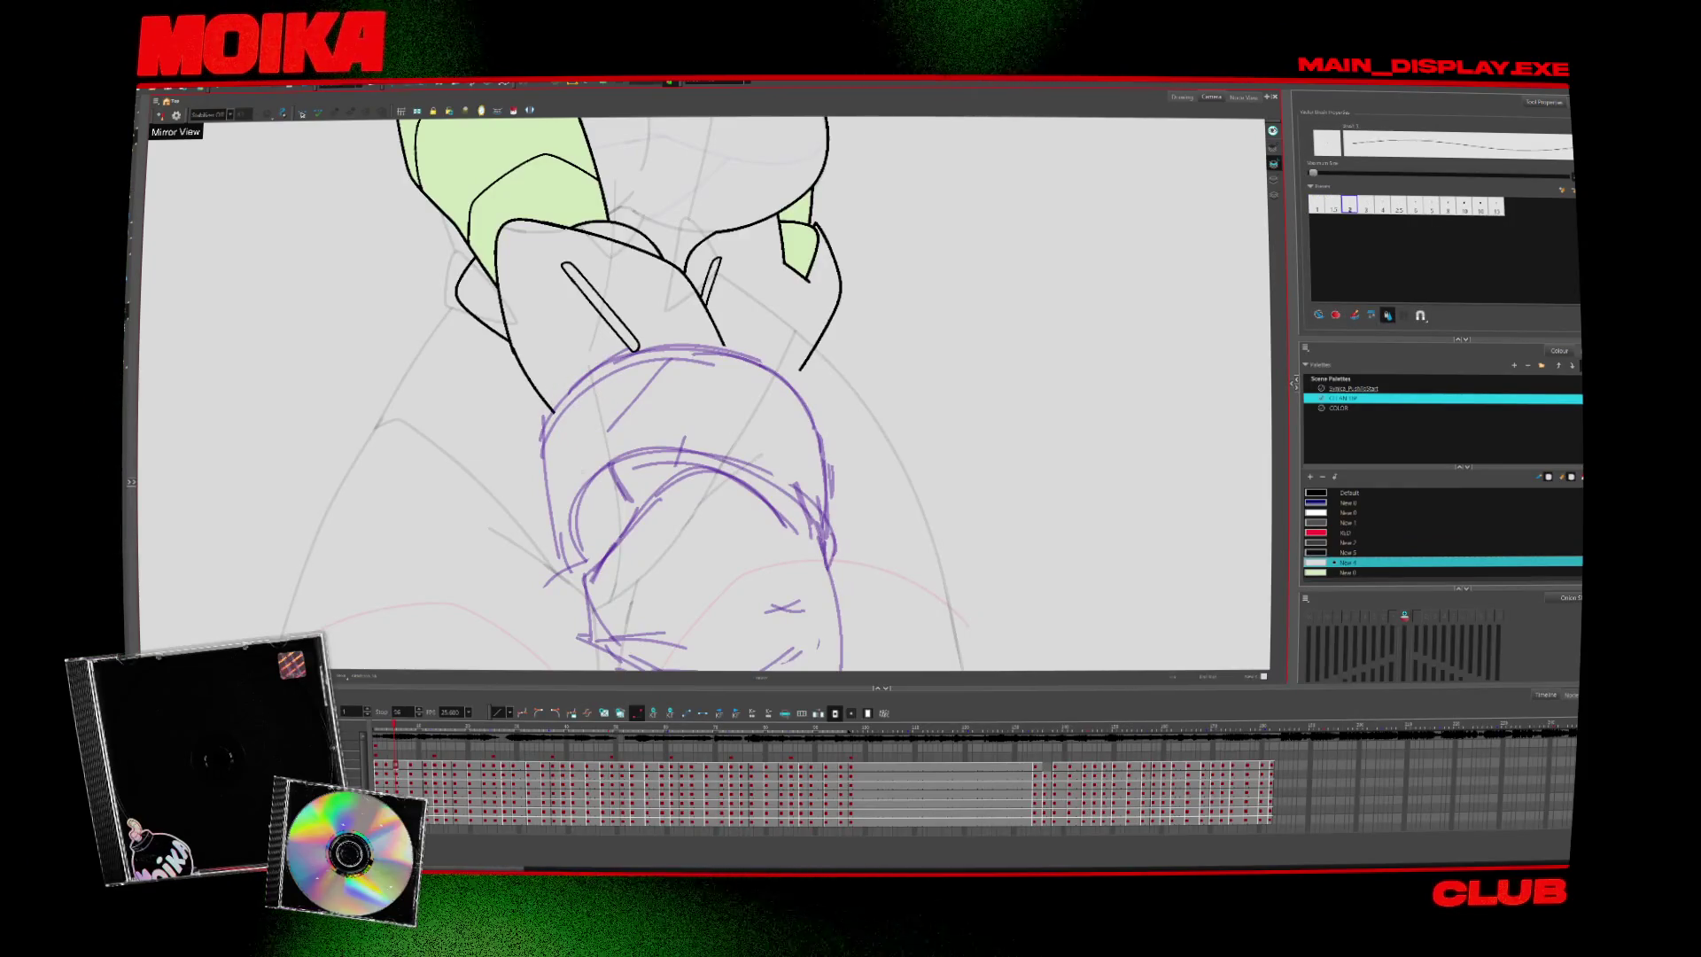
alt+click(821, 353)
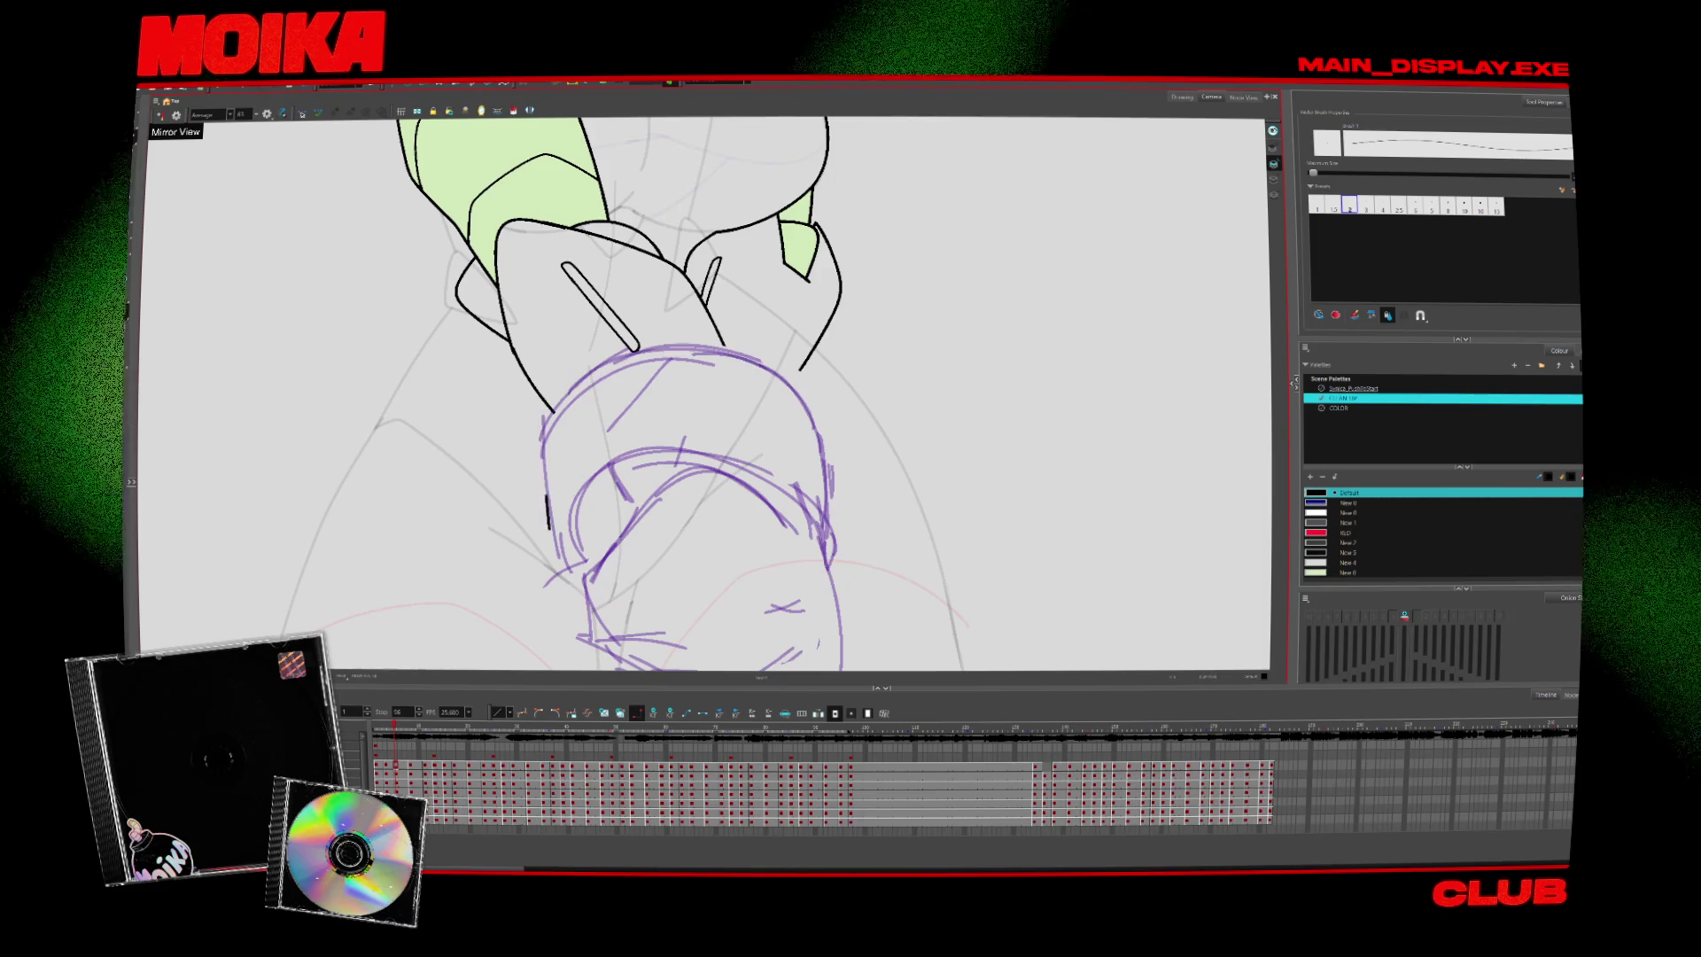
drag(548, 530, 837, 424)
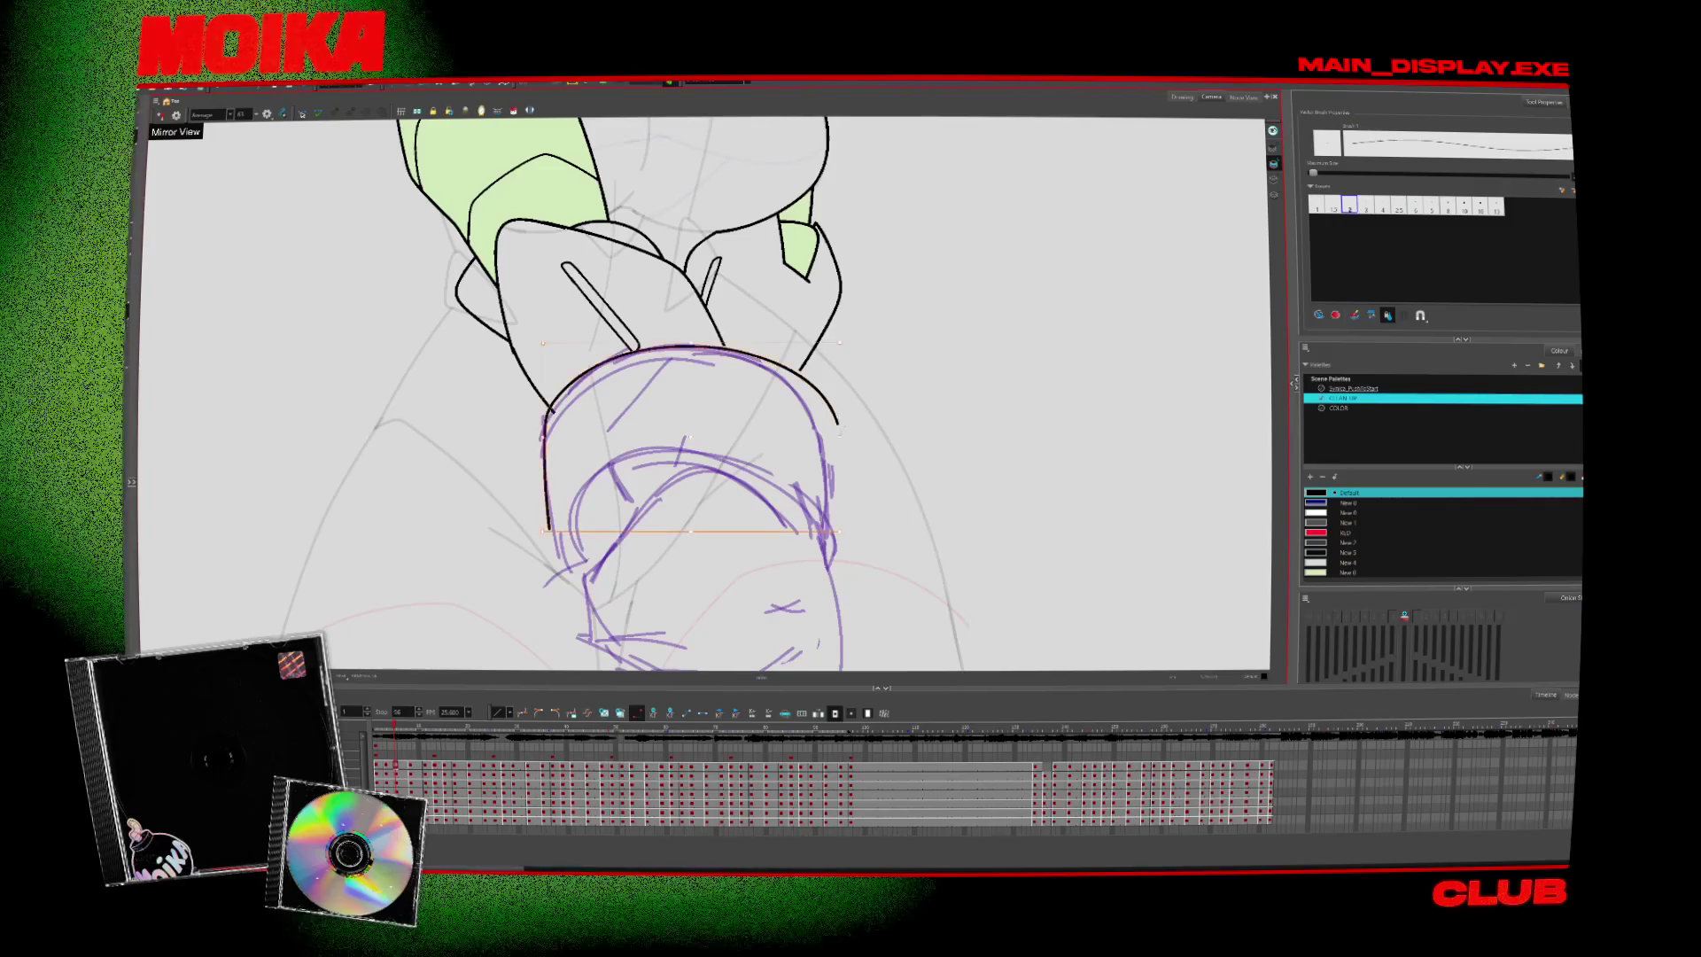
Unmirror the view and lower the purple sketch colour's alpha to about 11
click(177, 116)
key(alt+b)
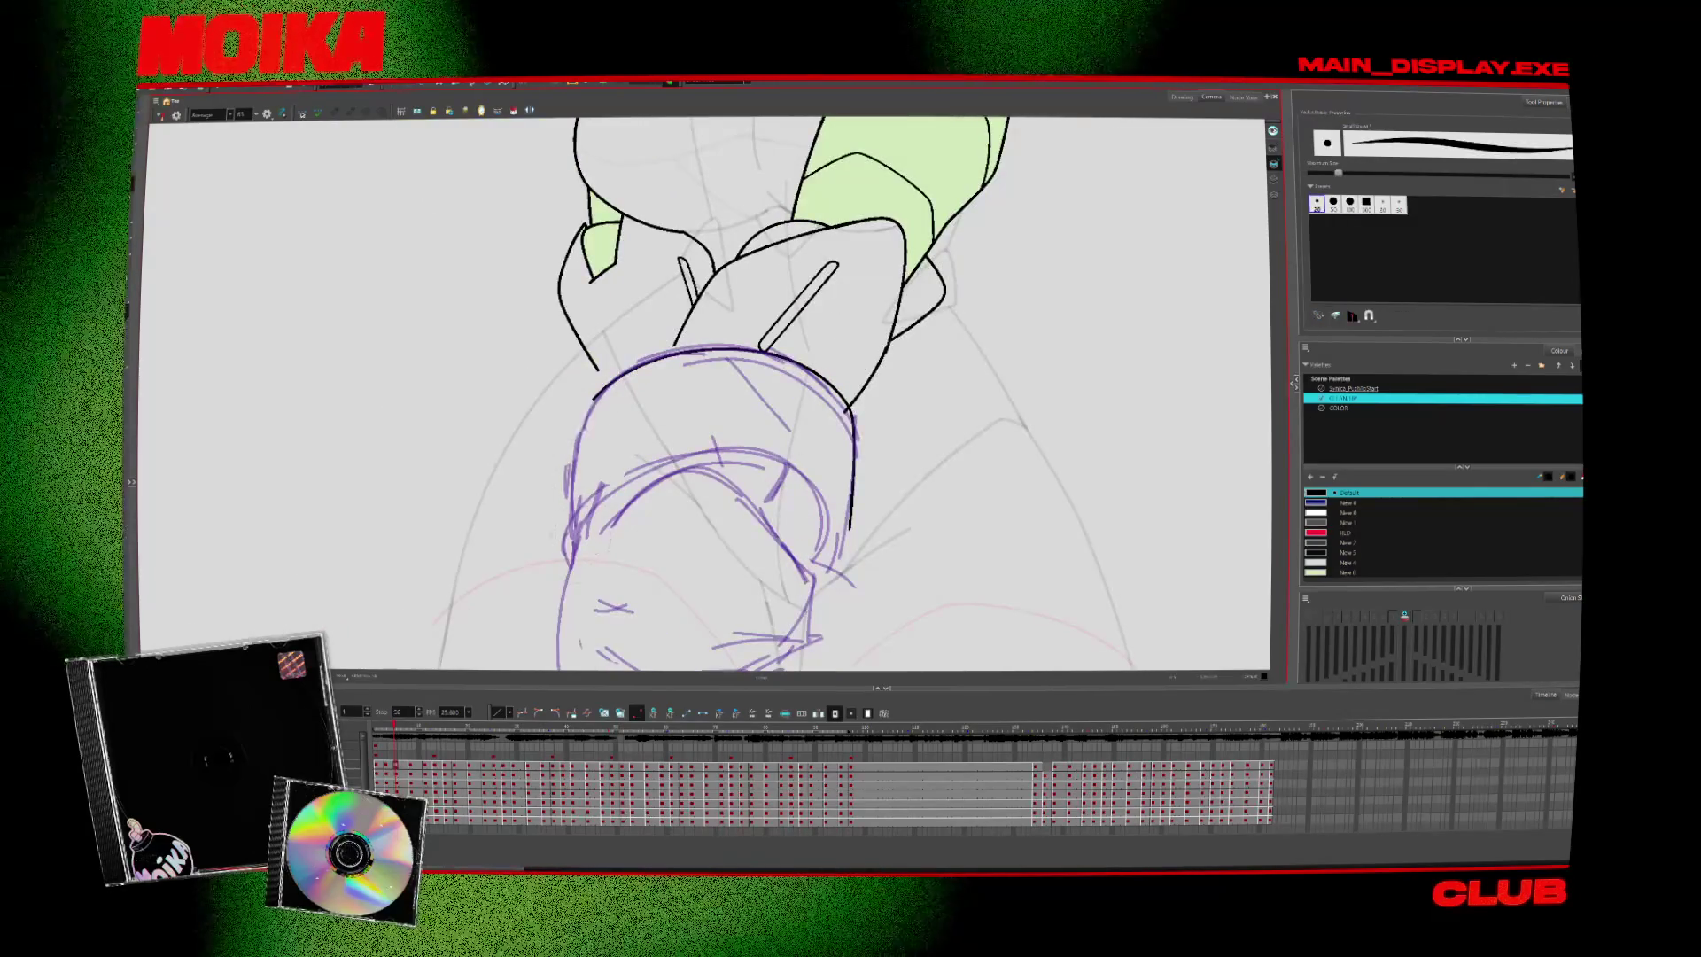
key(d)
click(593, 518)
double_click(1317, 543)
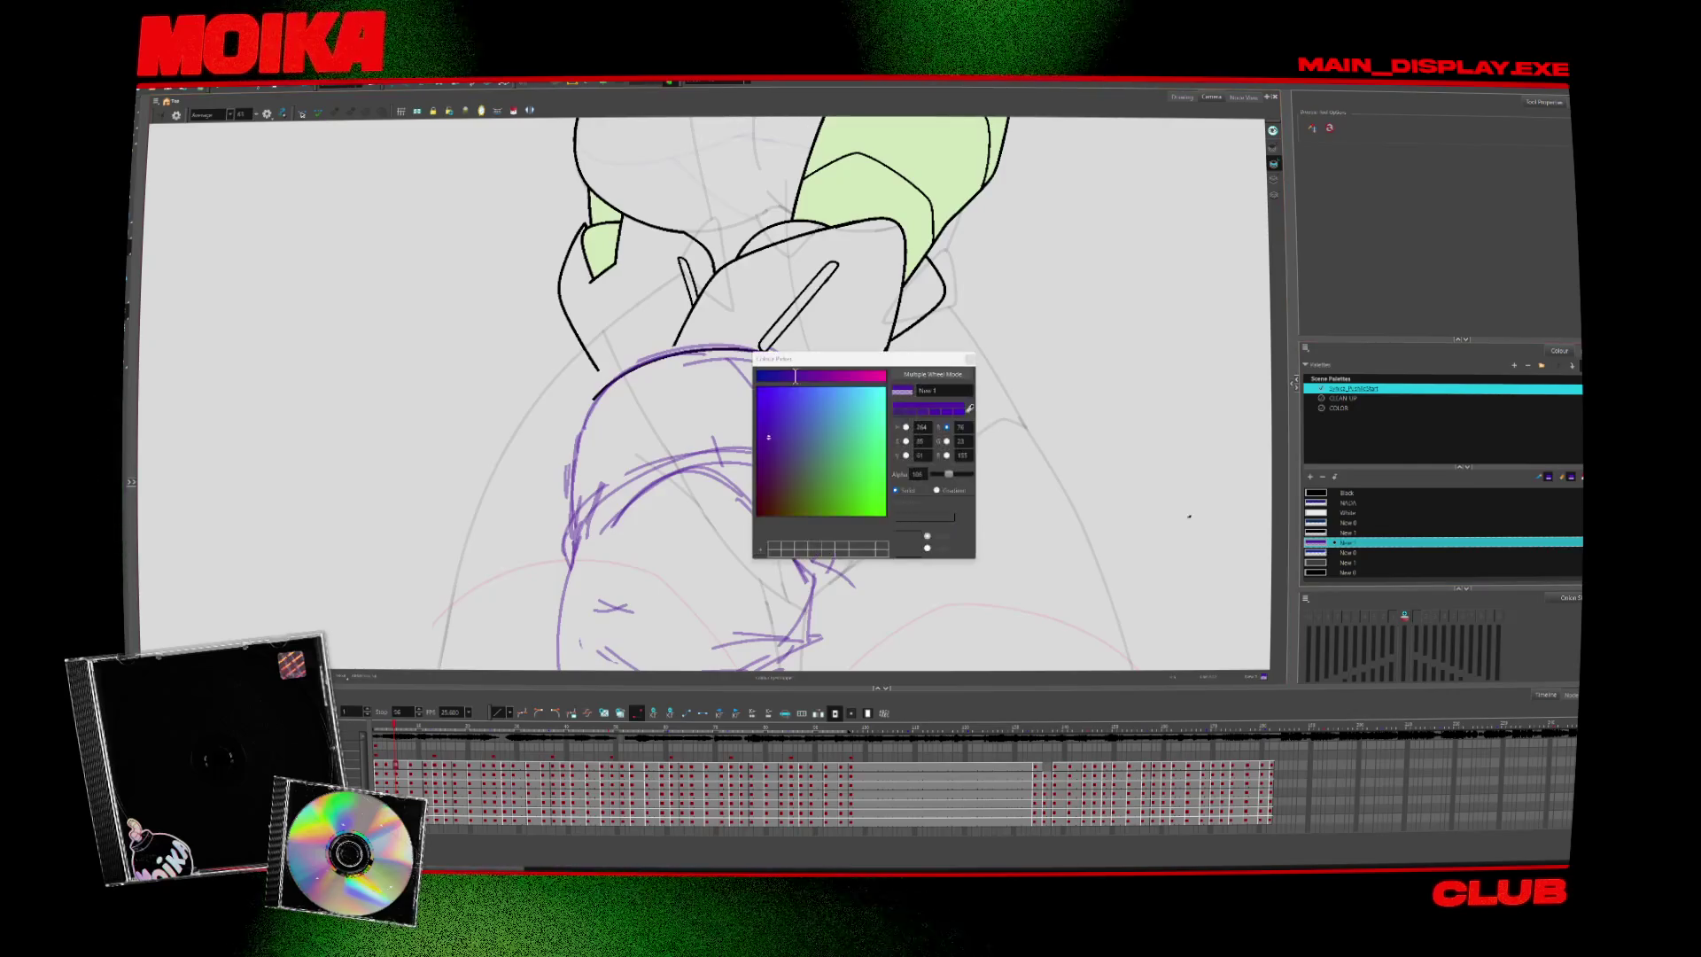
drag(951, 476, 937, 483)
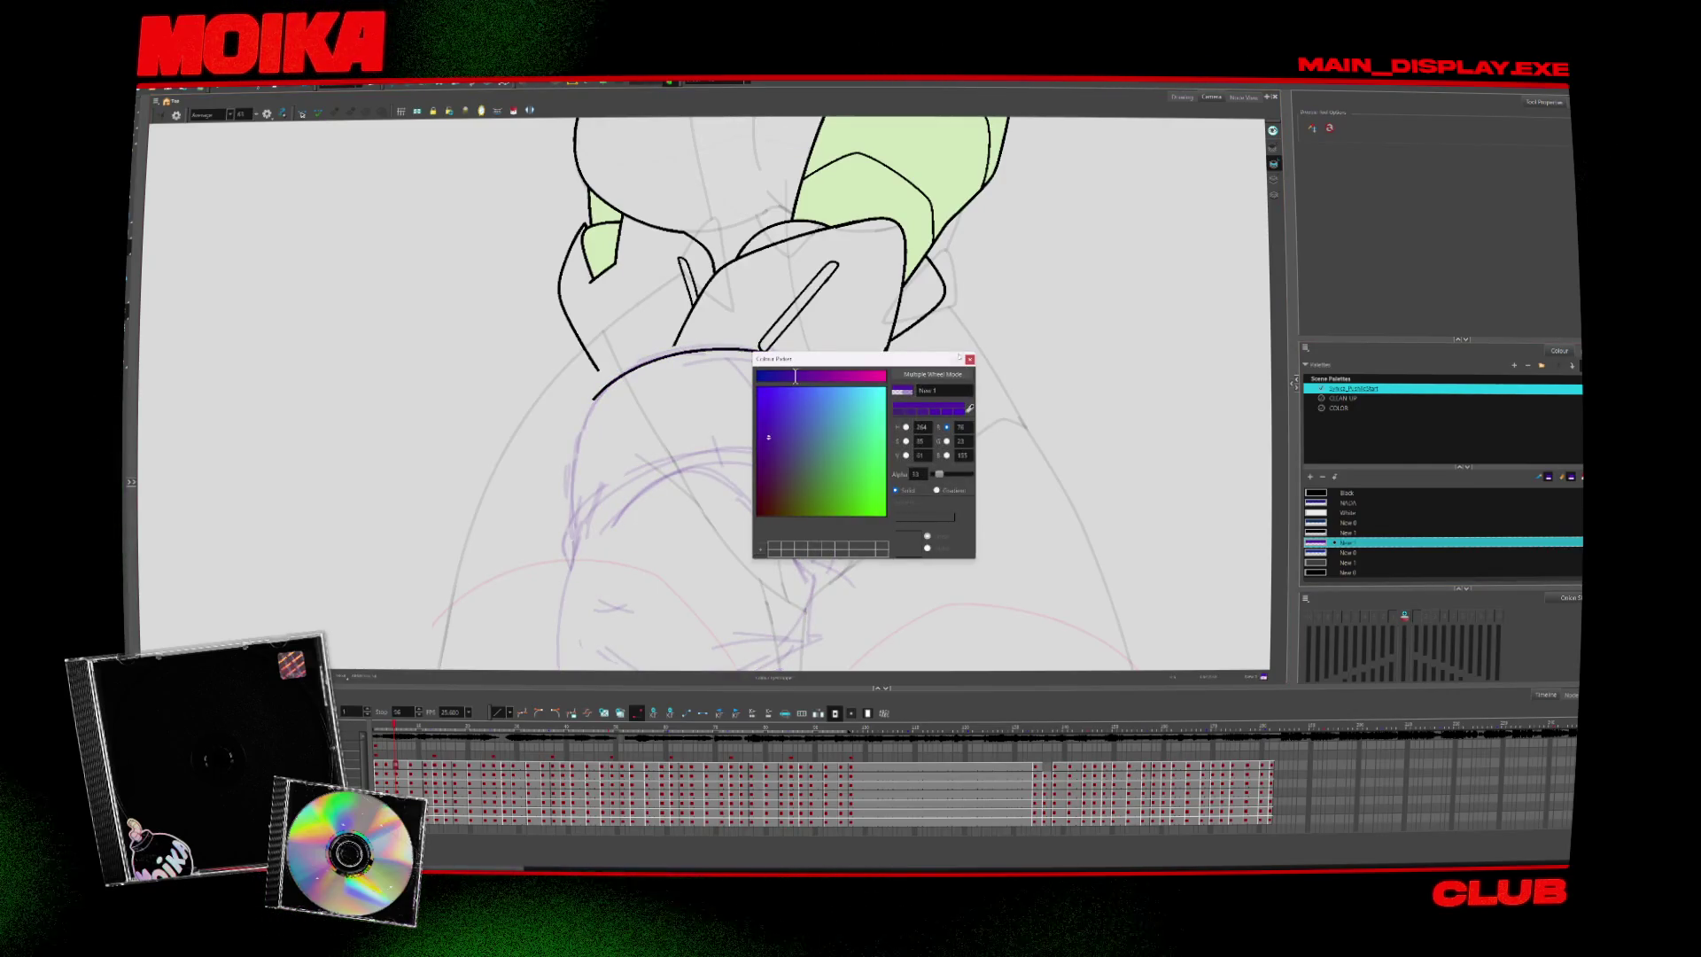
key(Escape)
key(alt+b)
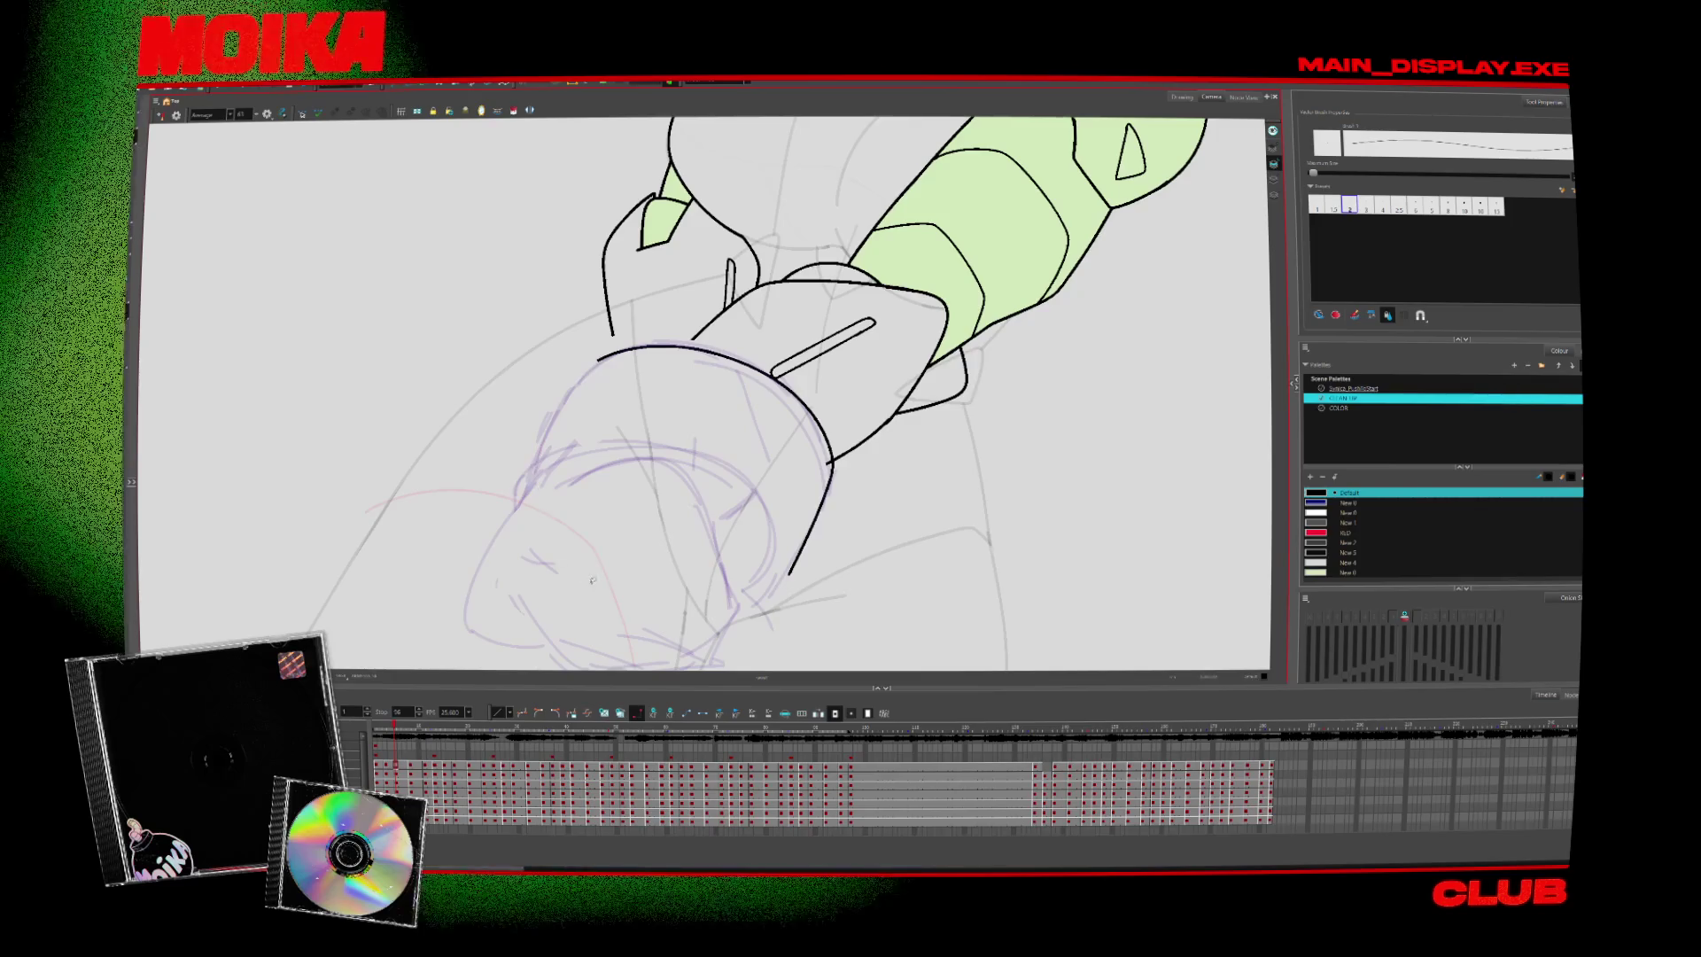
Ink the cuff's left side, the outline left of the hand, and a fist crease in black
drag(531, 427, 601, 356)
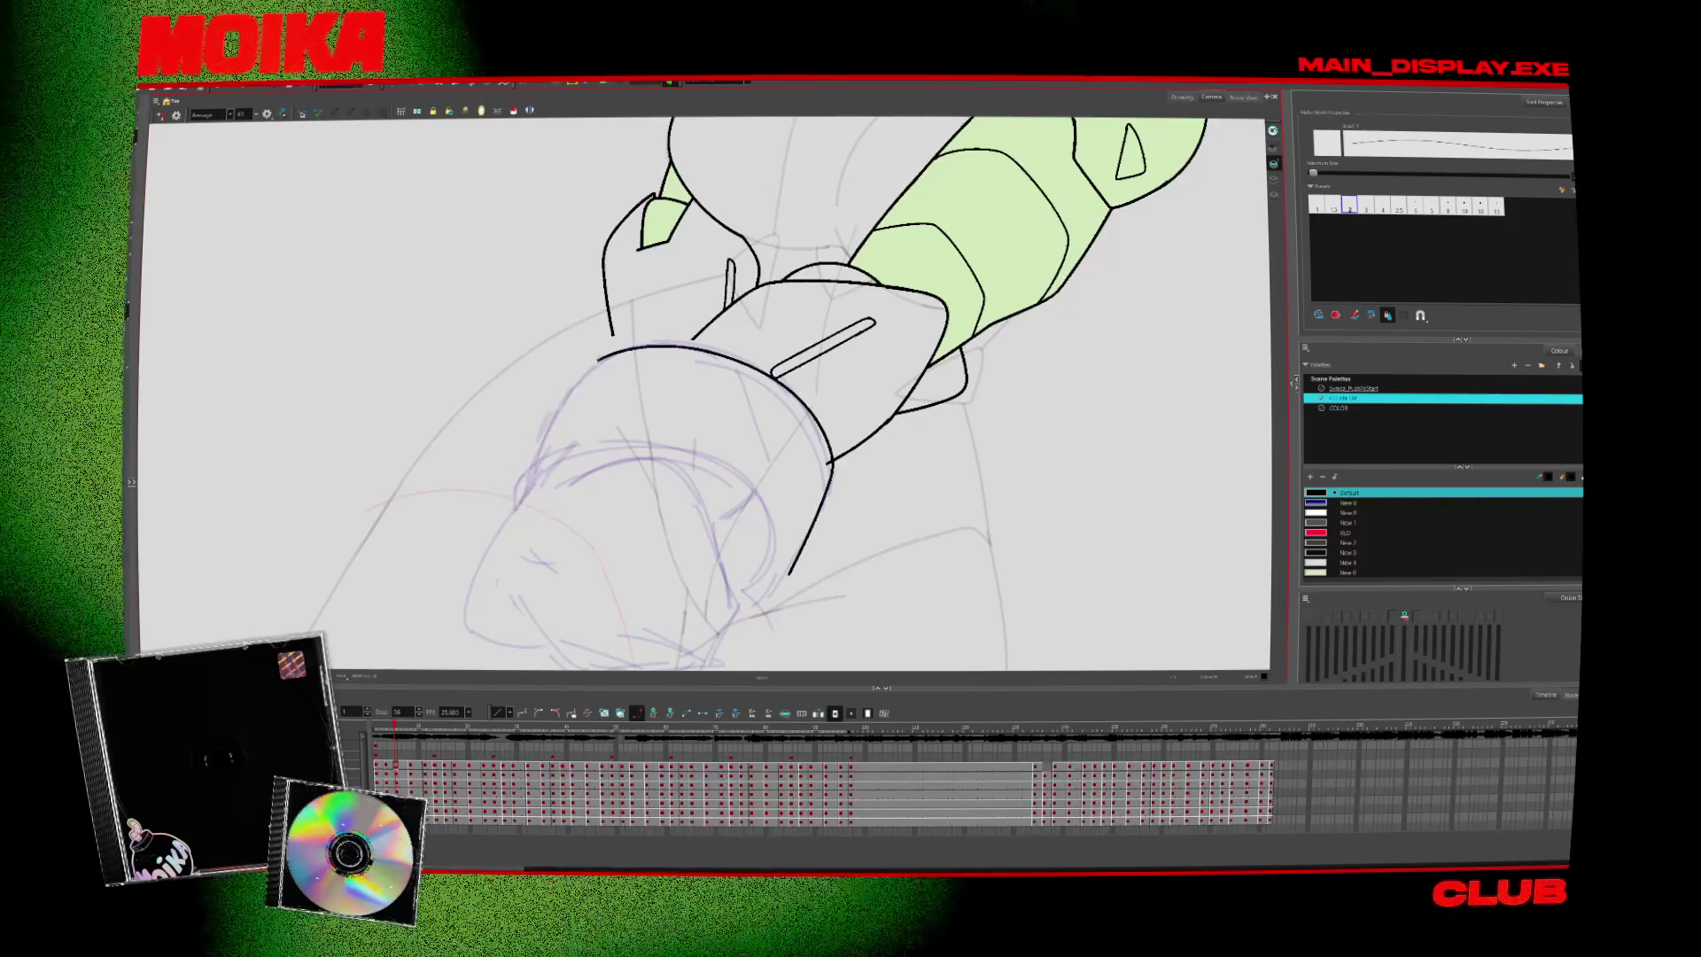
drag(530, 427, 520, 512)
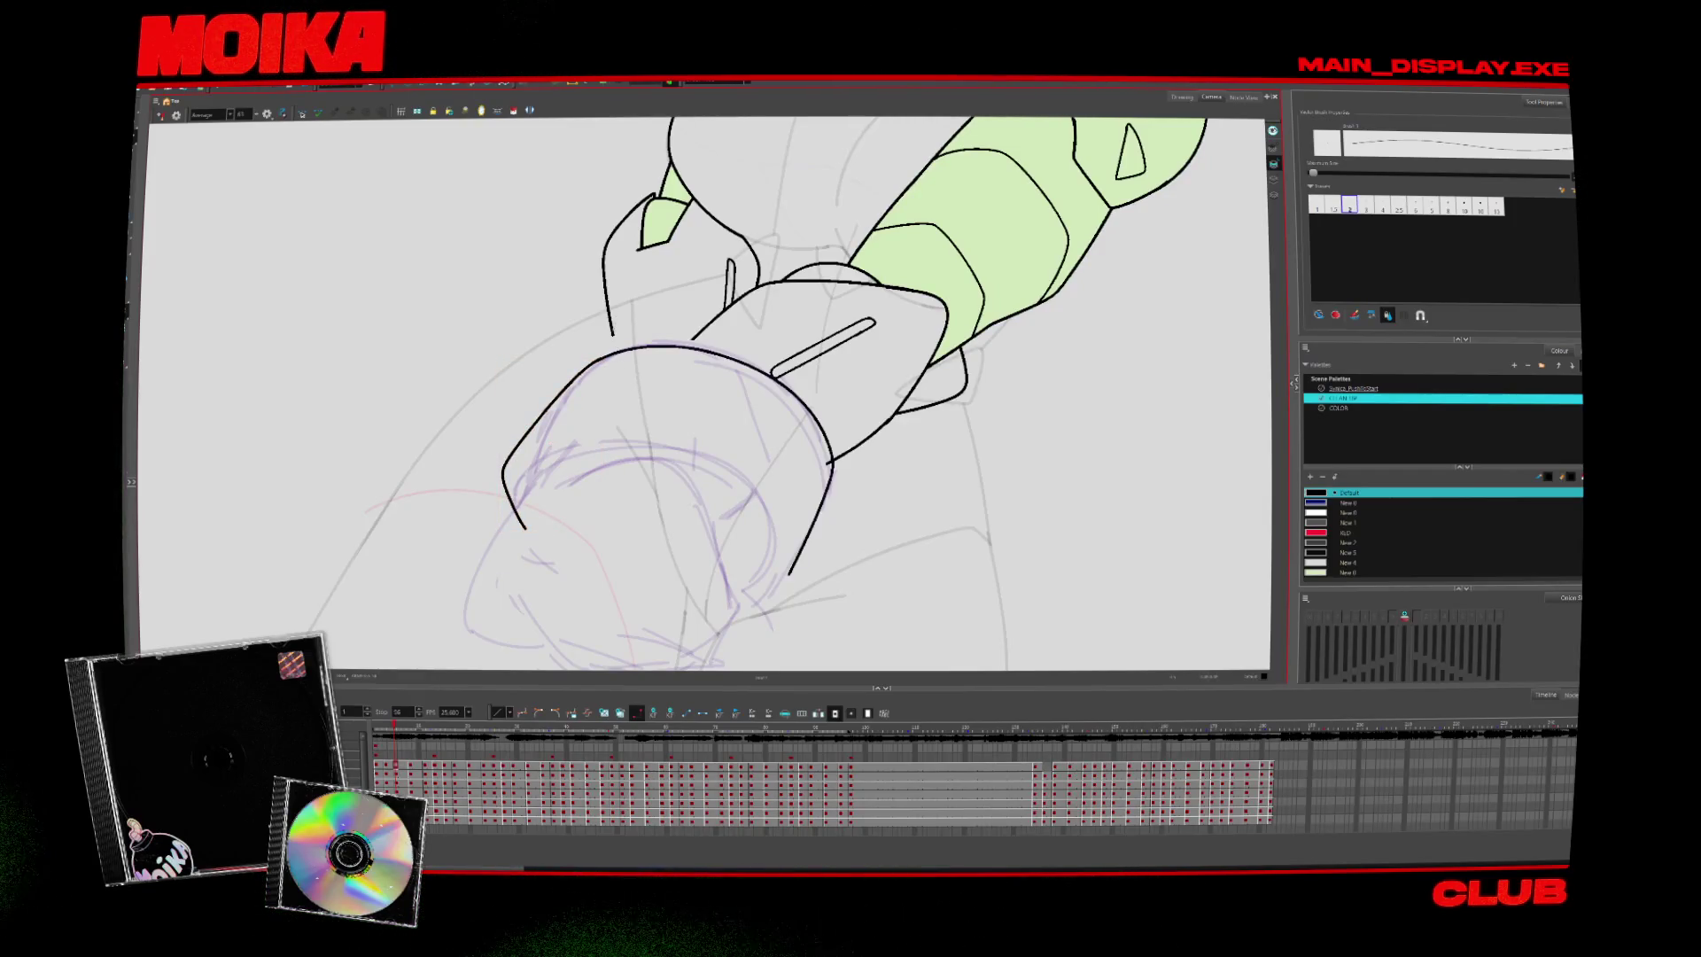
key(alt+/)
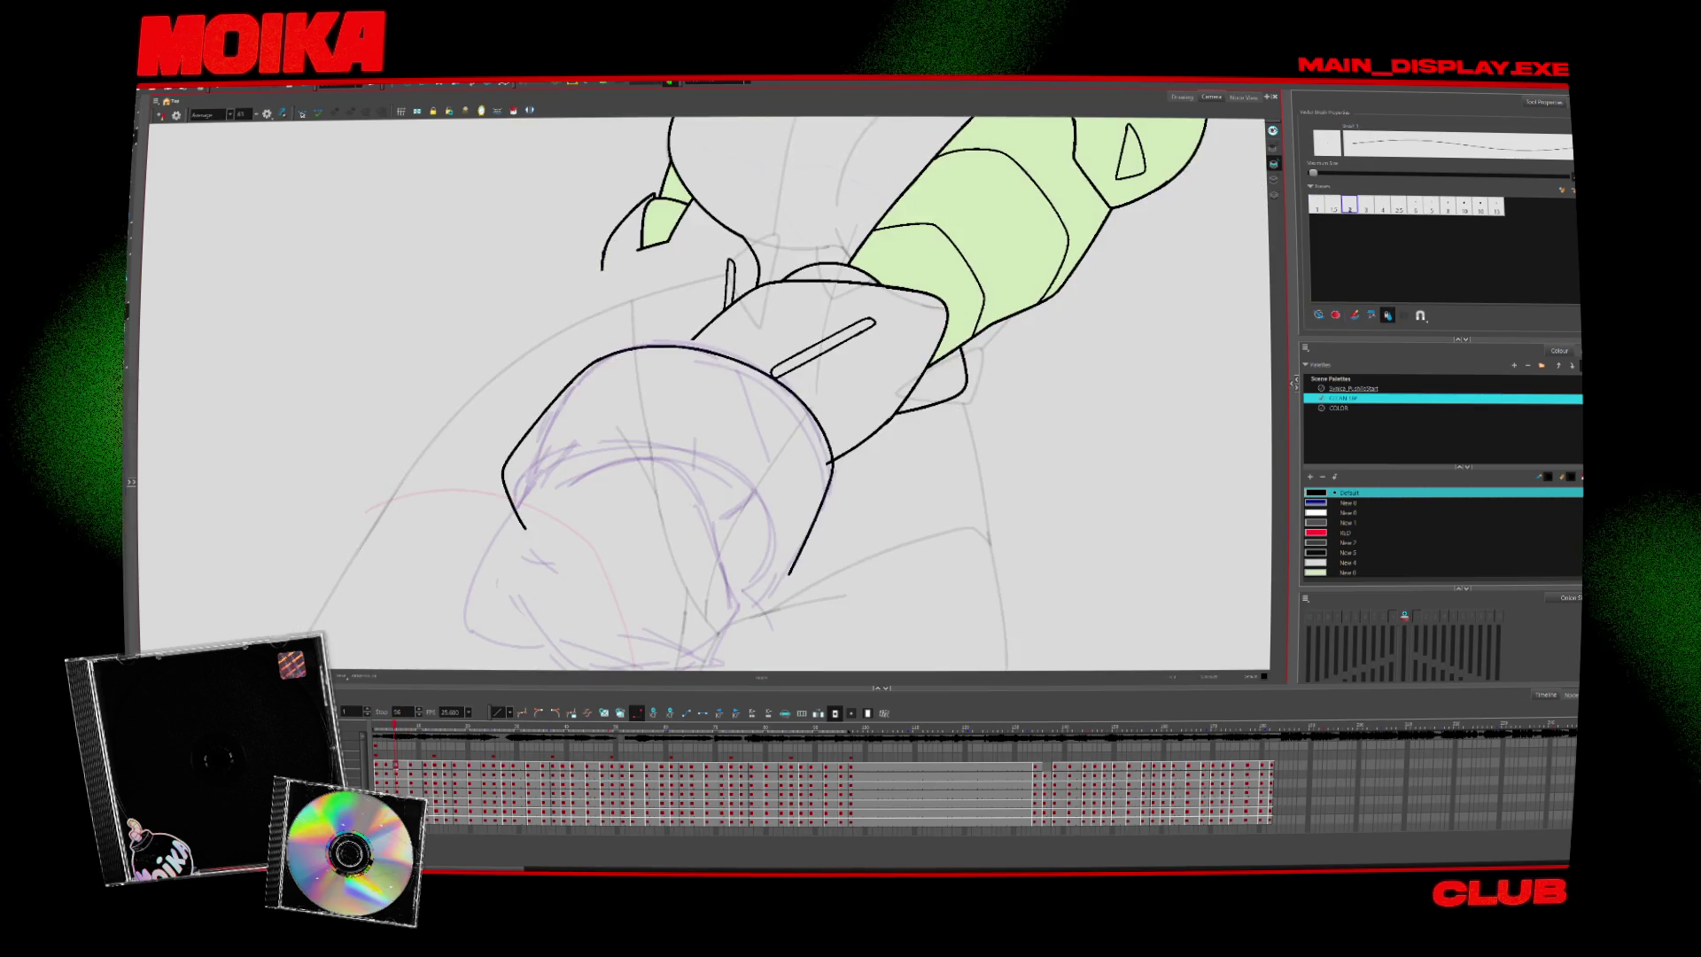
drag(603, 252, 601, 352)
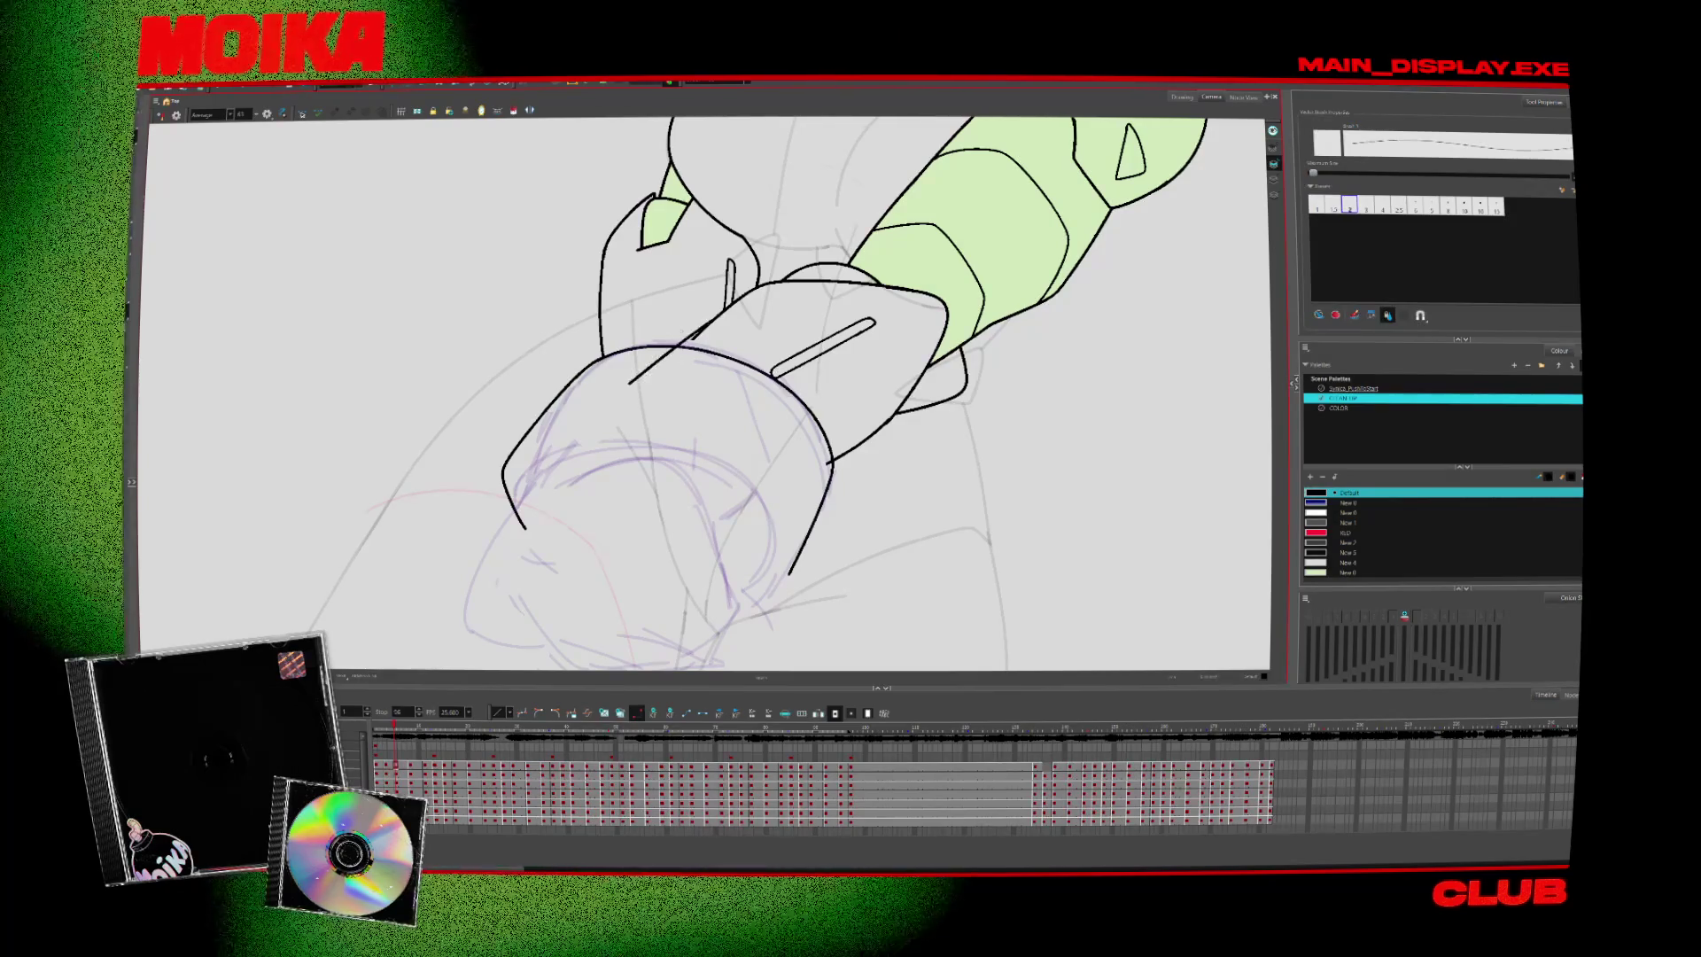
drag(637, 386, 696, 339)
Remove the stray strokes below the cuff arc and at the cuff's left side
key(alt+s)
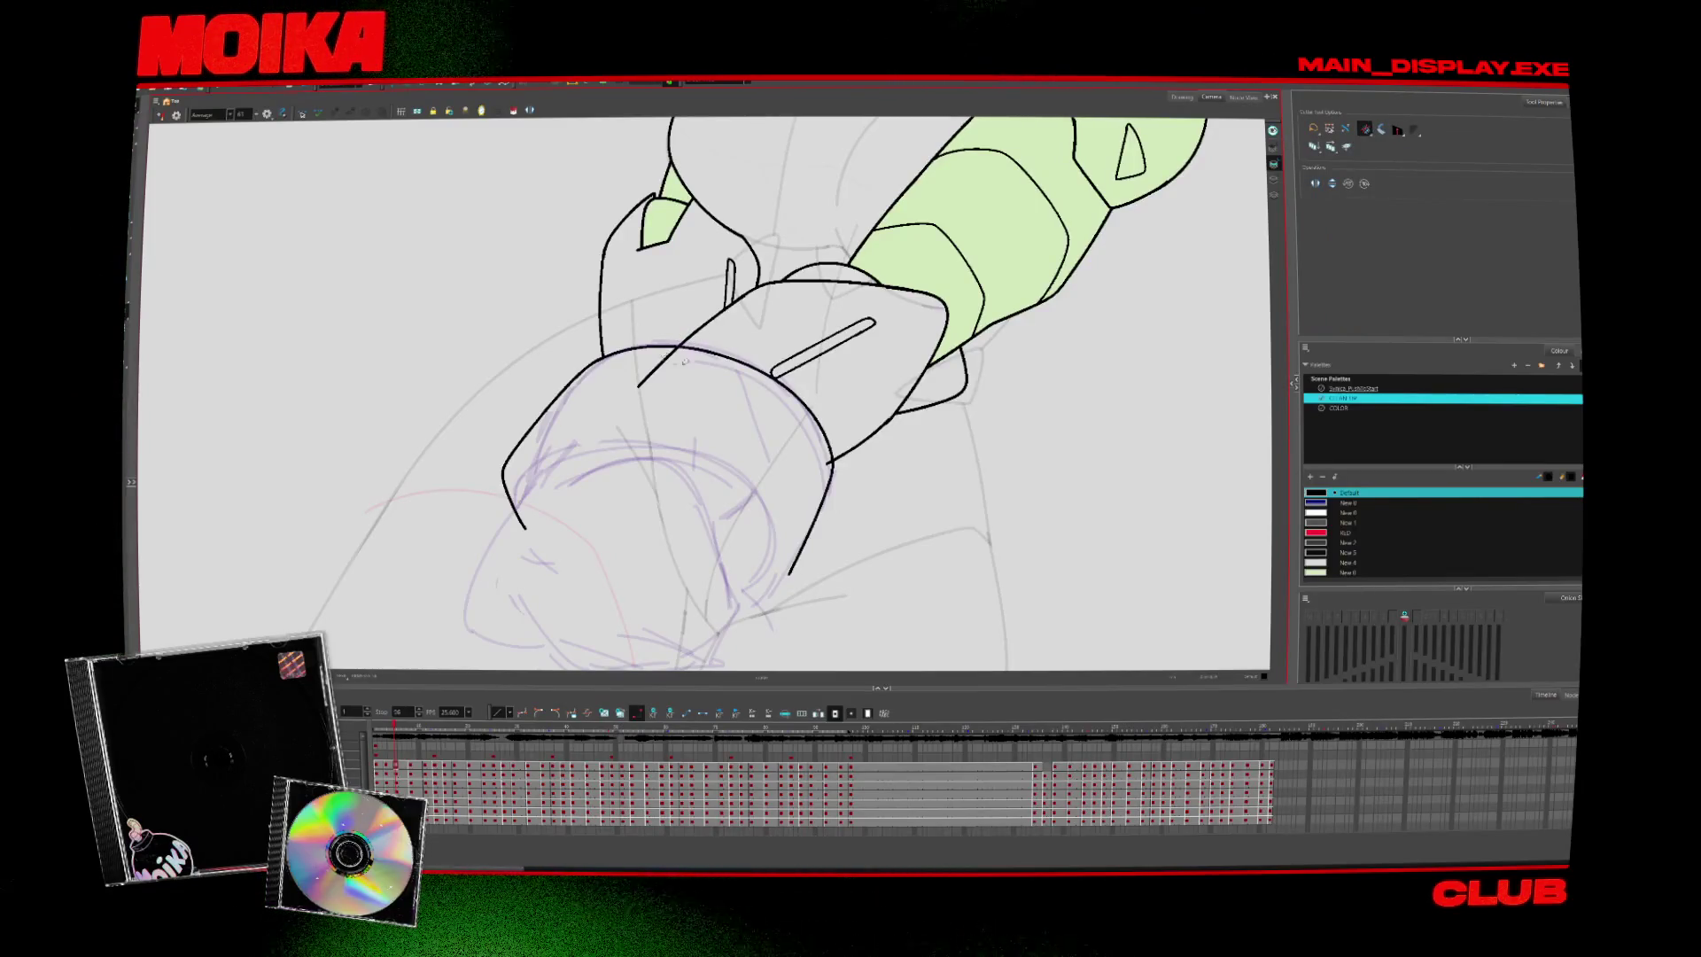
click(675, 358)
scroll(821, 436, down, 1)
scroll(717, 527, down, 3)
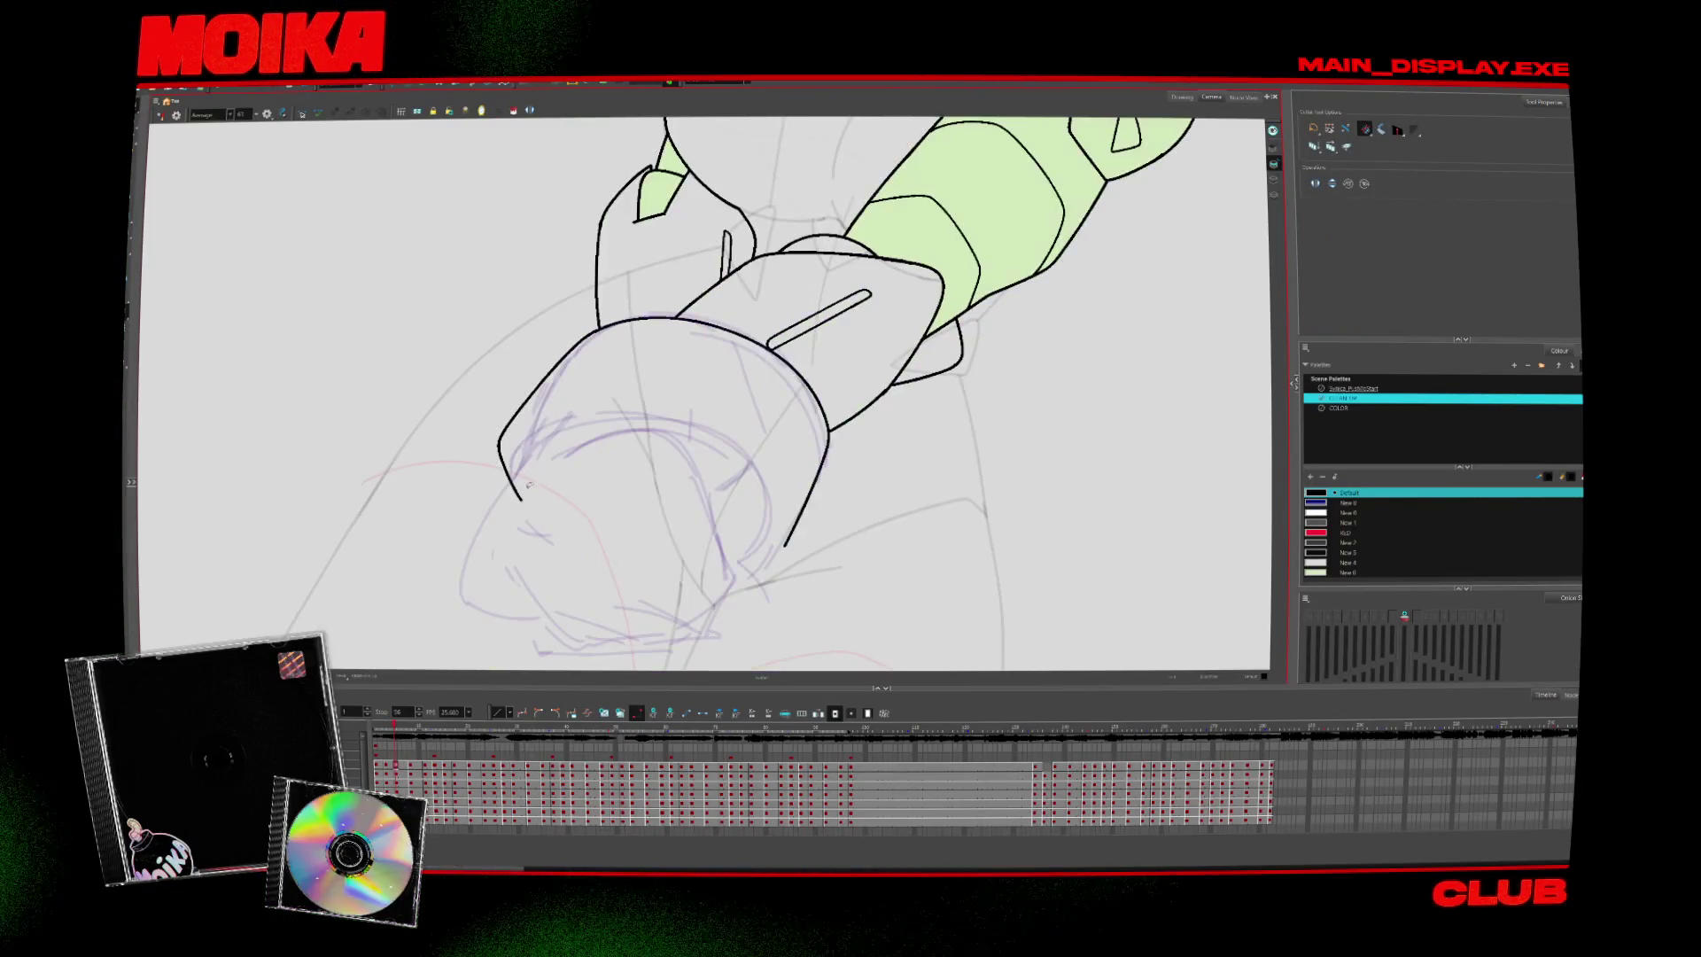
key(alt+b)
key(ctrl+z)
Extend the short finger line down-right, checking proportions in mirrored and normal views
key(4)
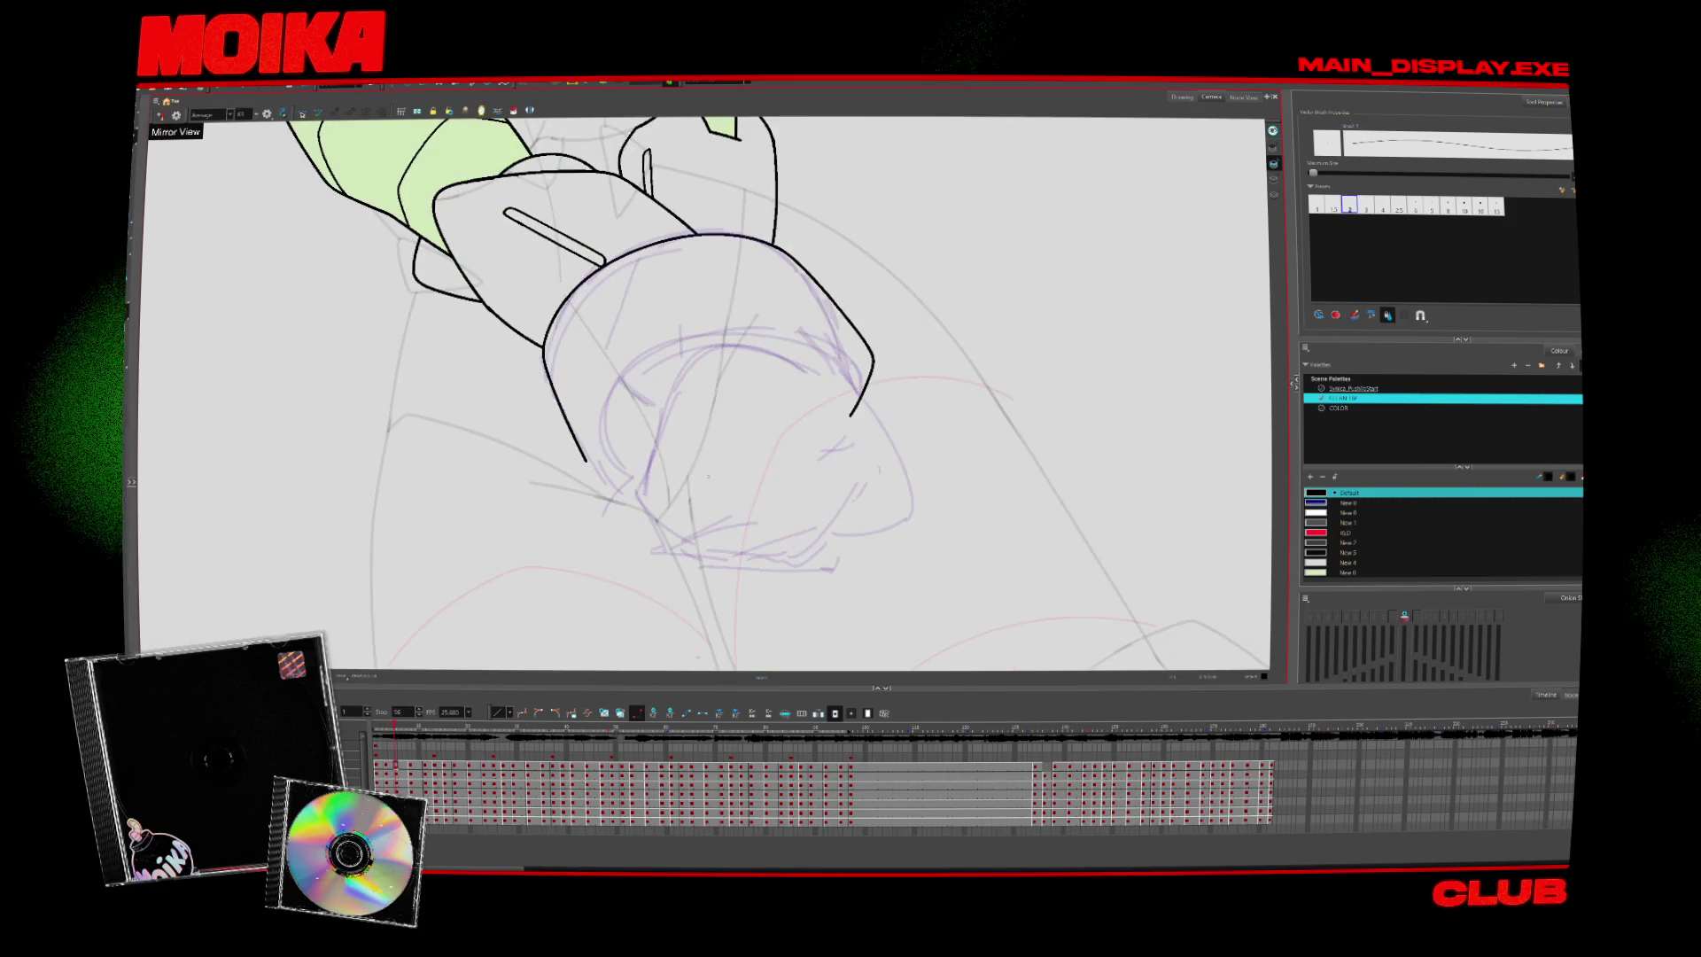
drag(622, 386, 670, 412)
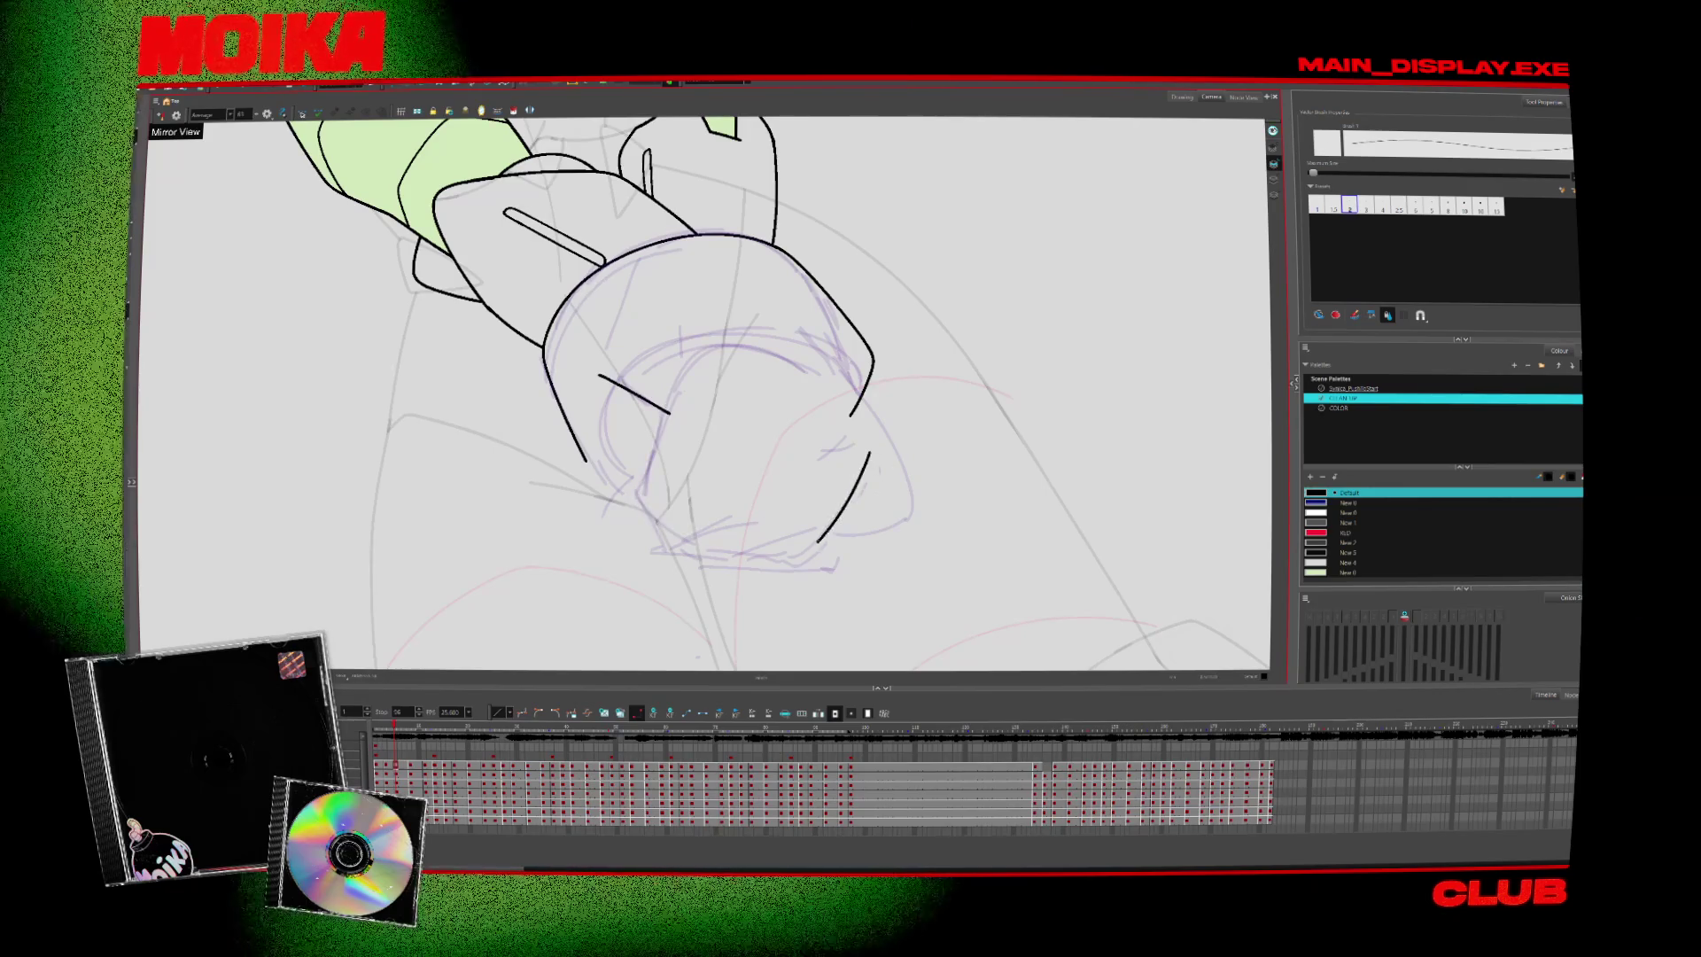
key(4)
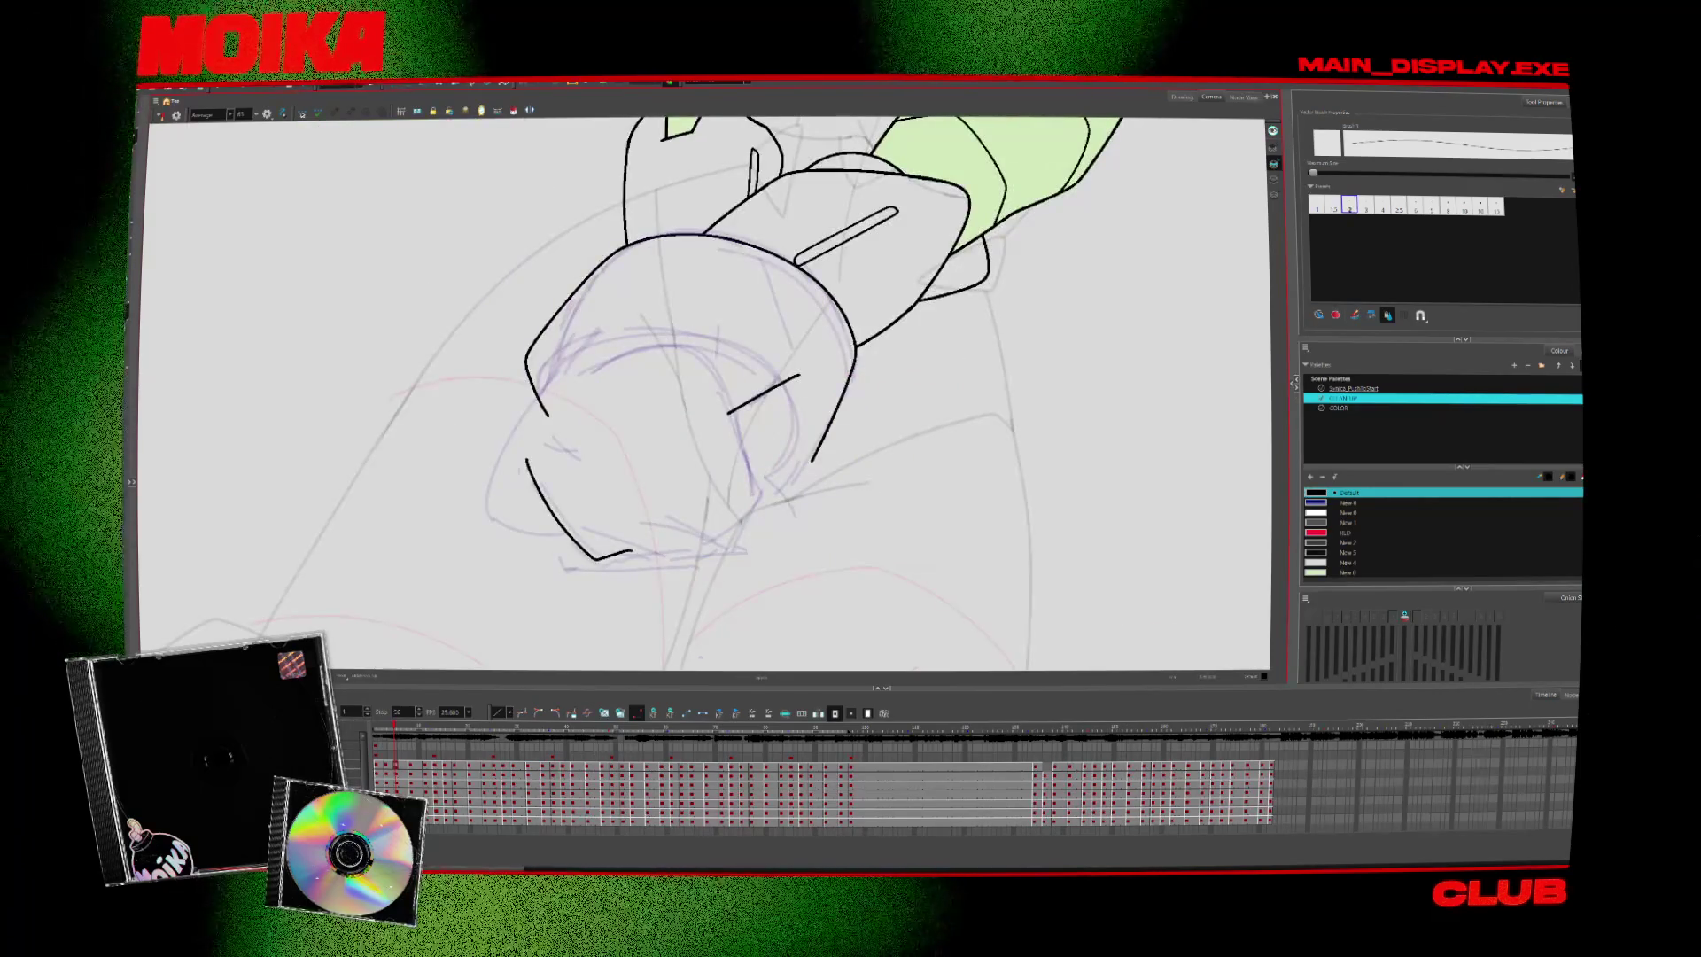
key(4)
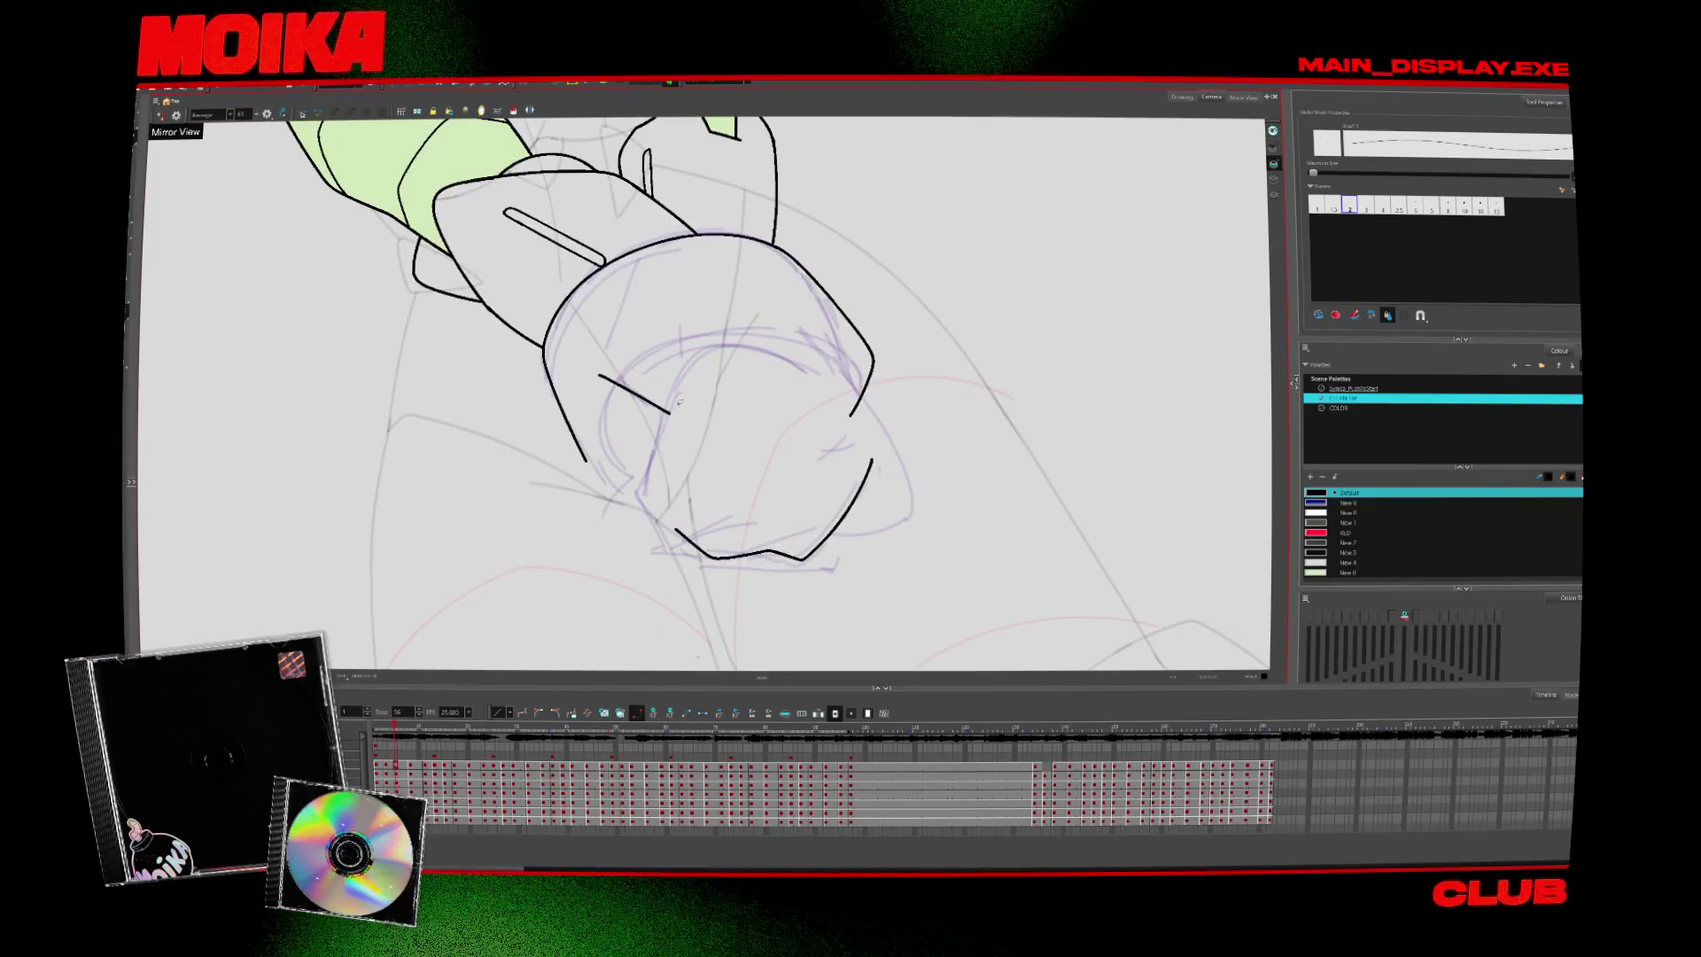
key(4)
key(v)
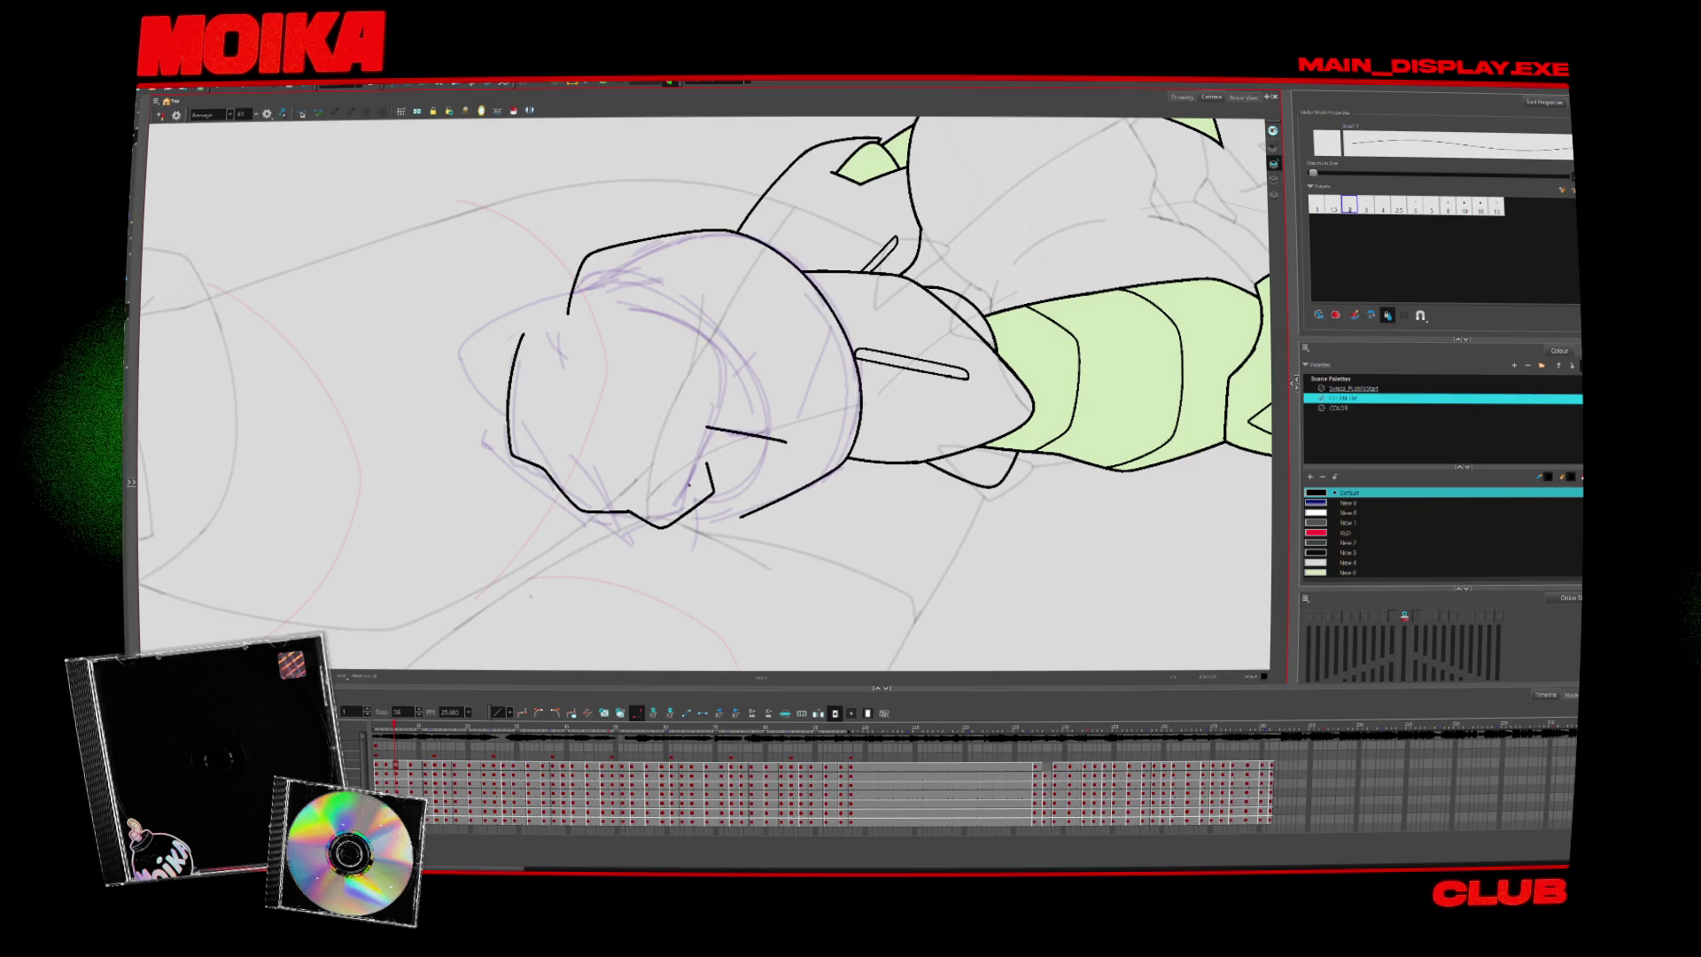
Rotate the canvas and toggle Mirror View repeatedly to inspect the fist's outer contour
key(4)
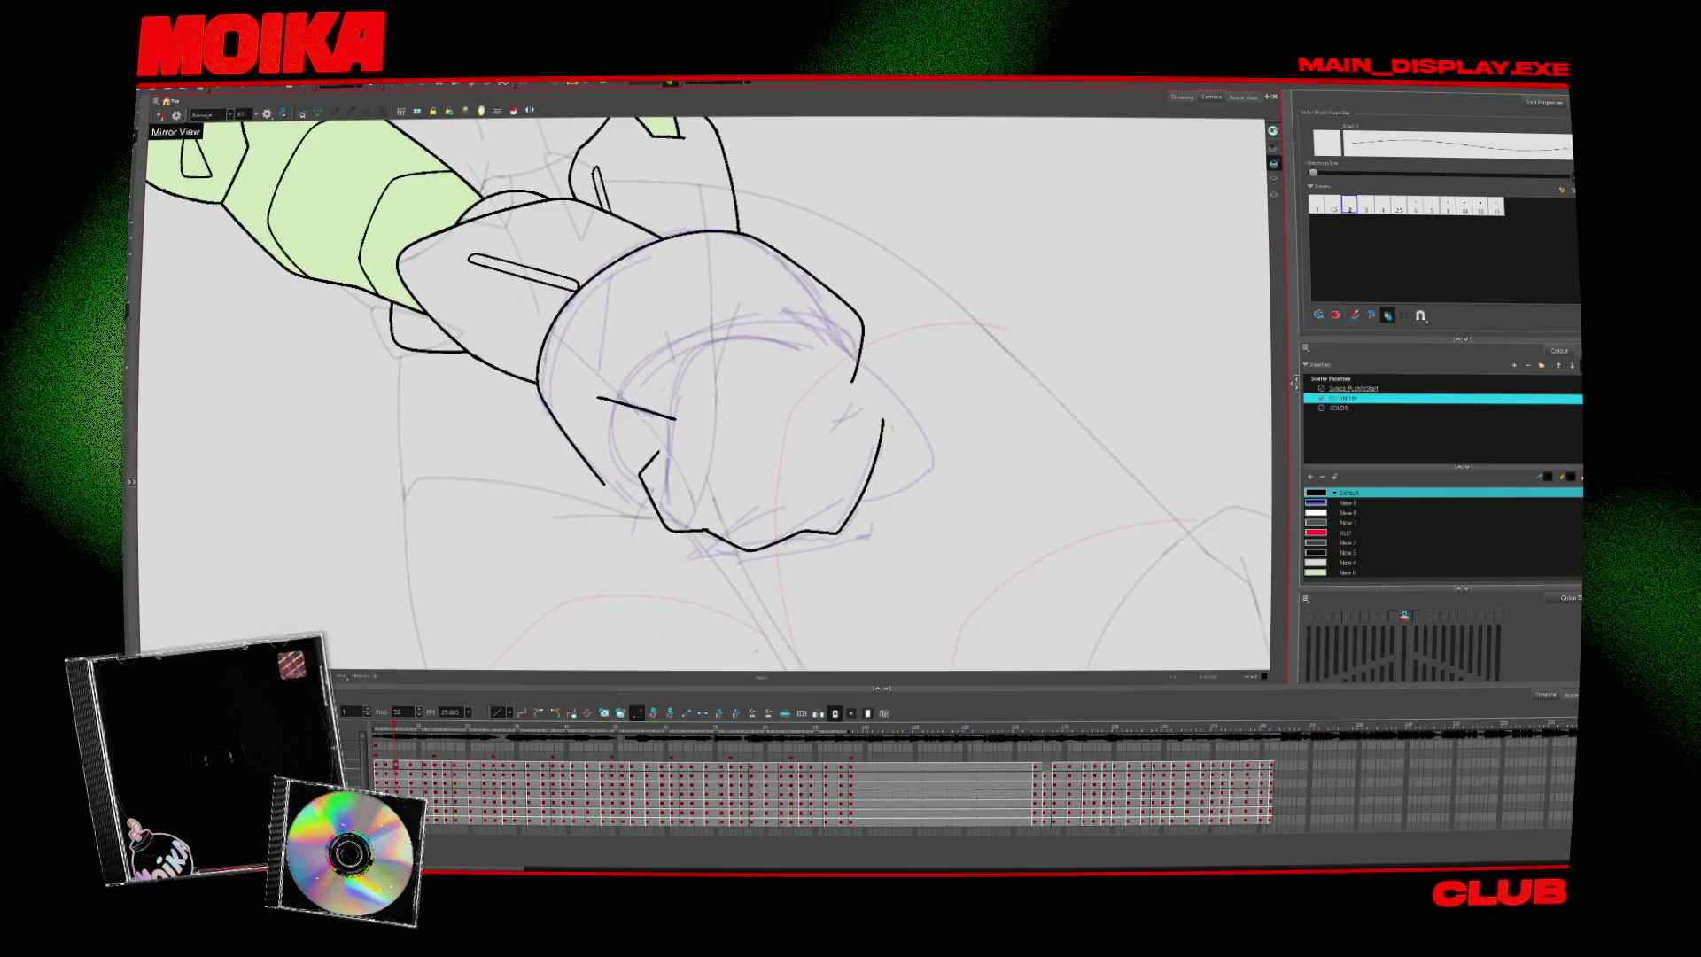
key(4)
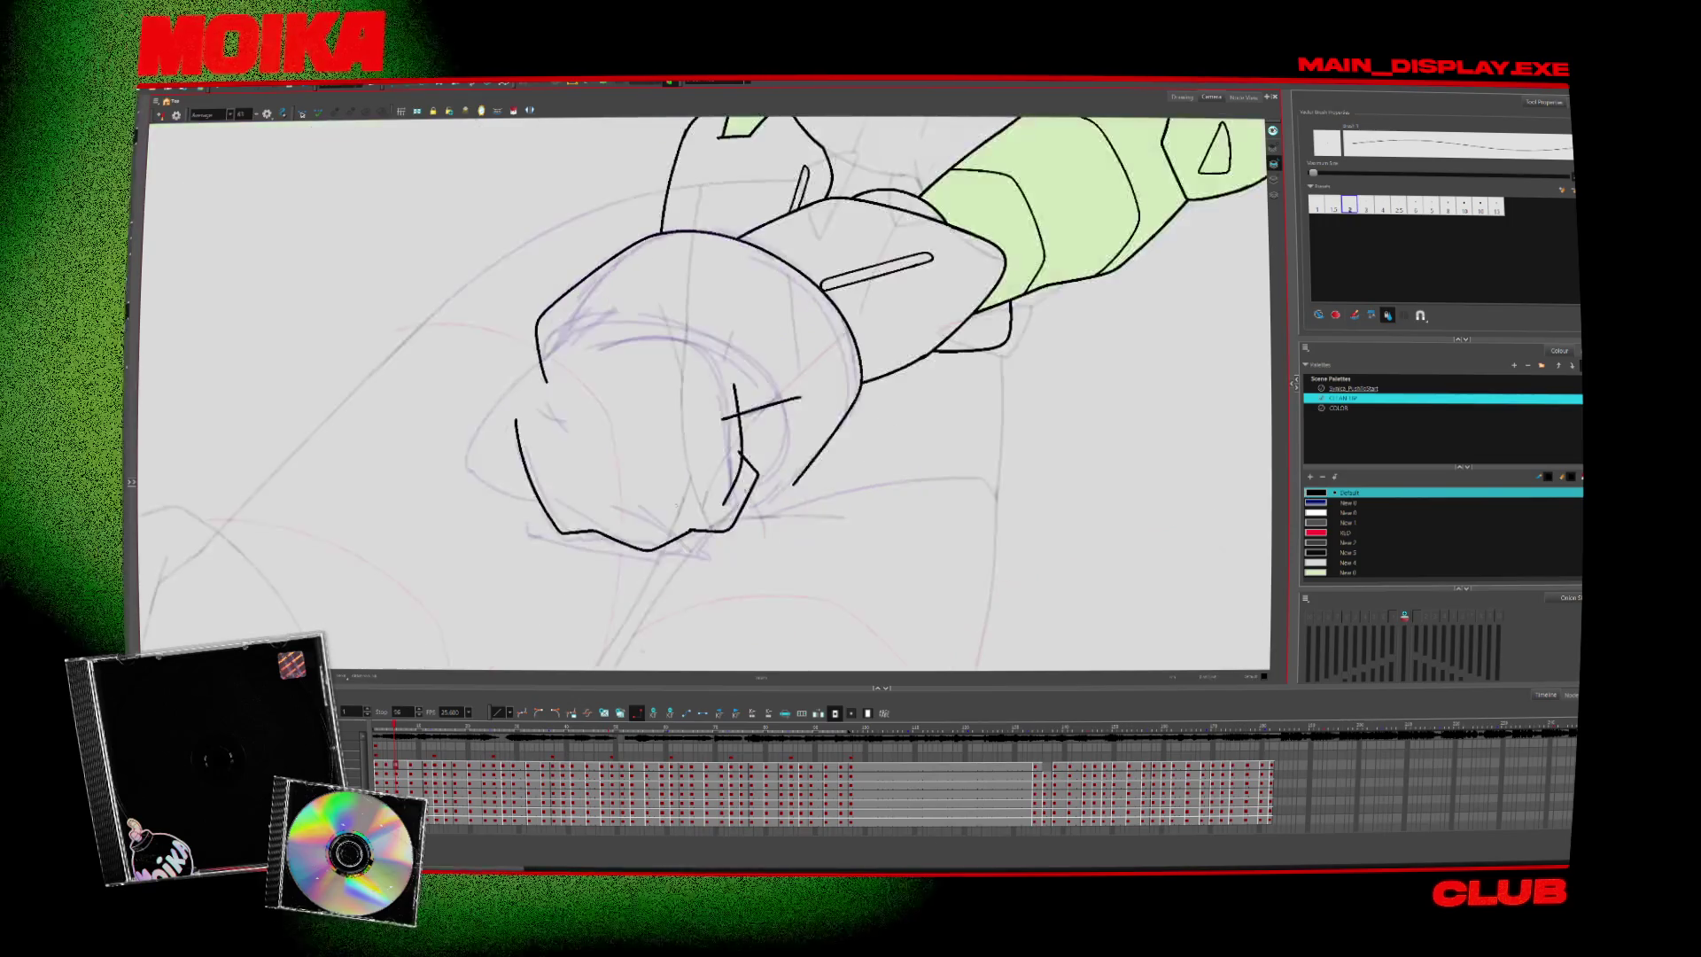
key(4)
key(4)
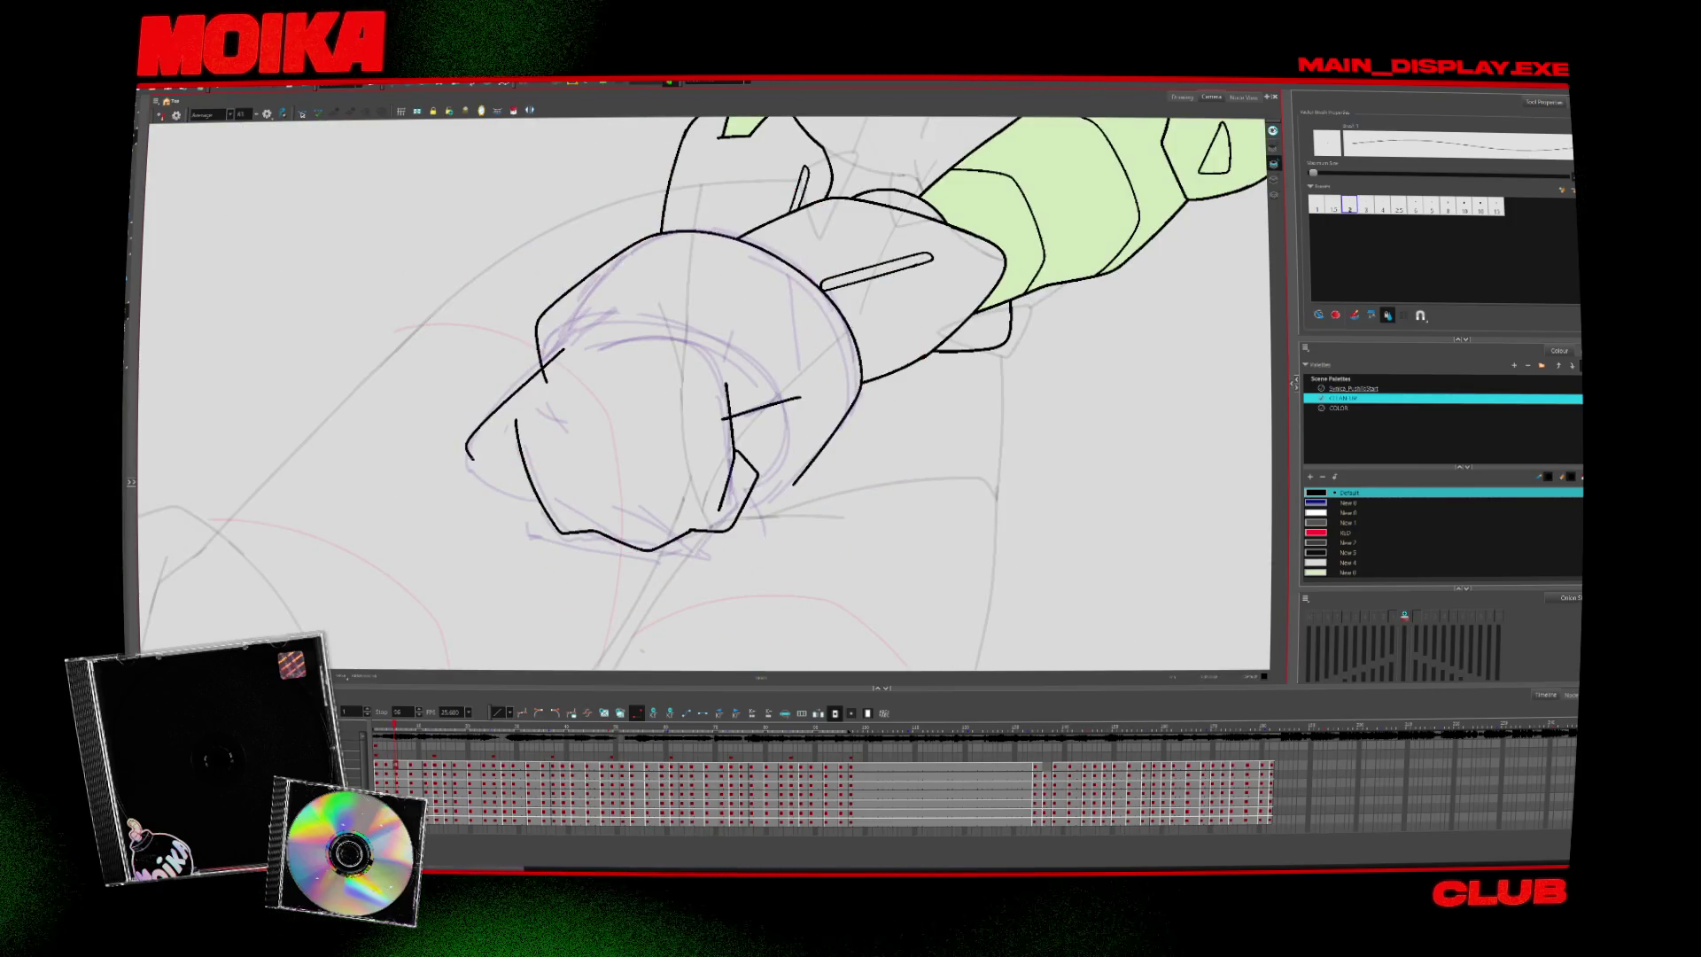
key(4)
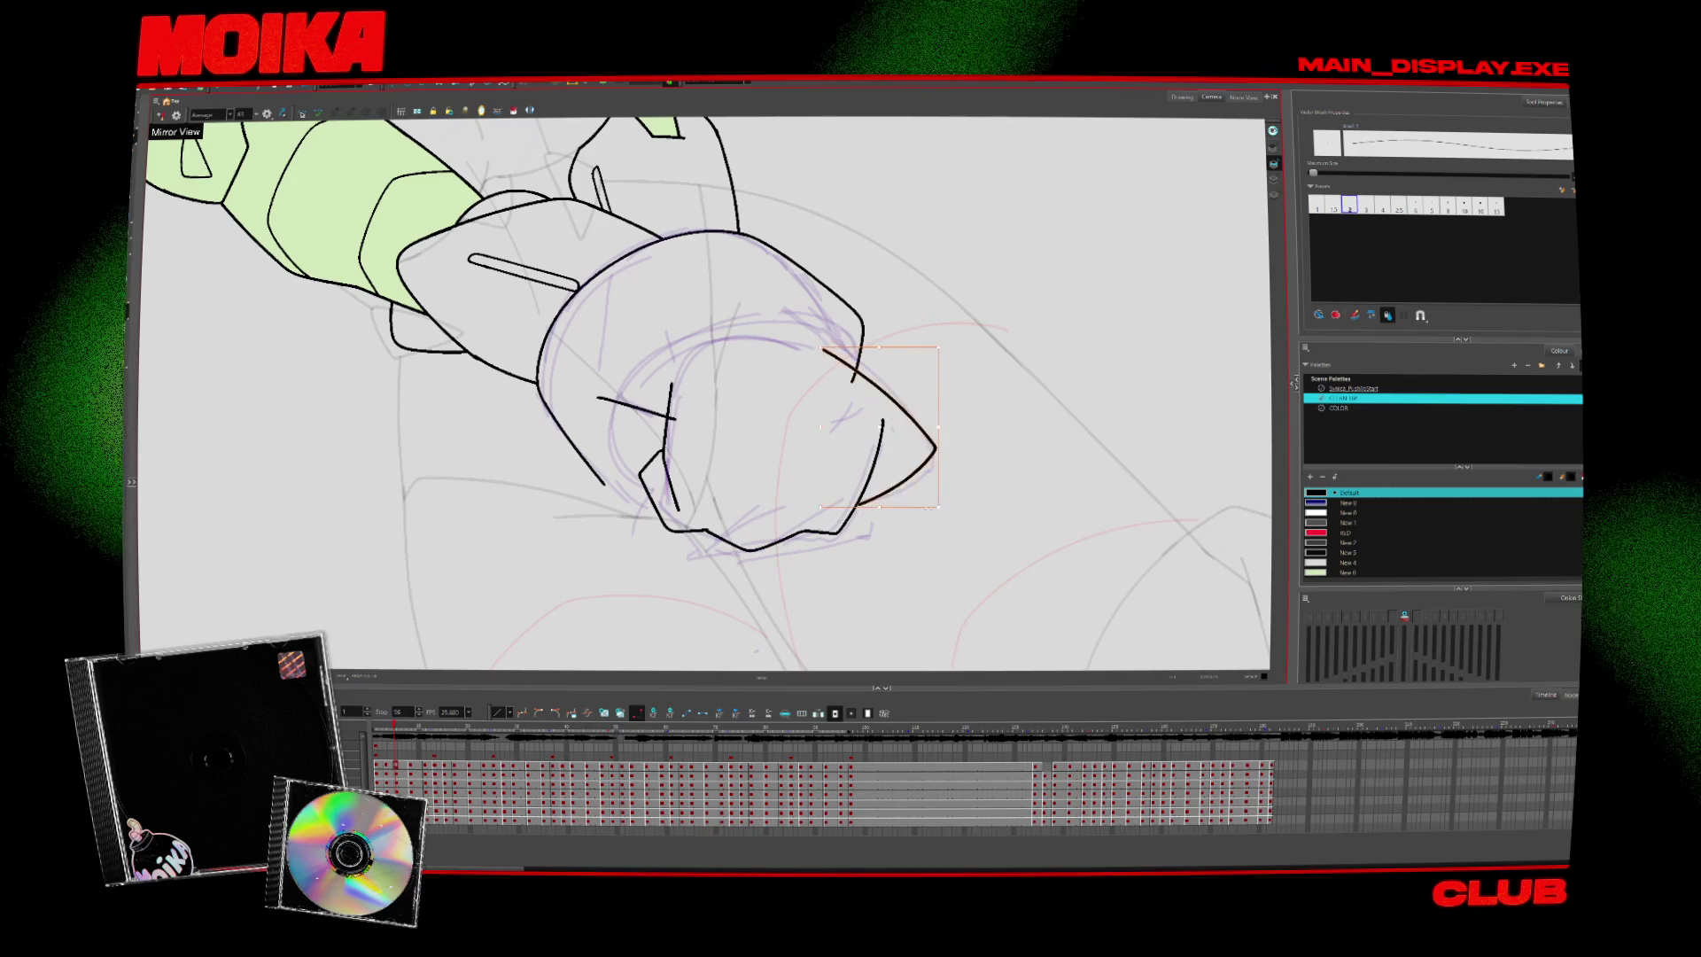
drag(886, 266, 496, 575)
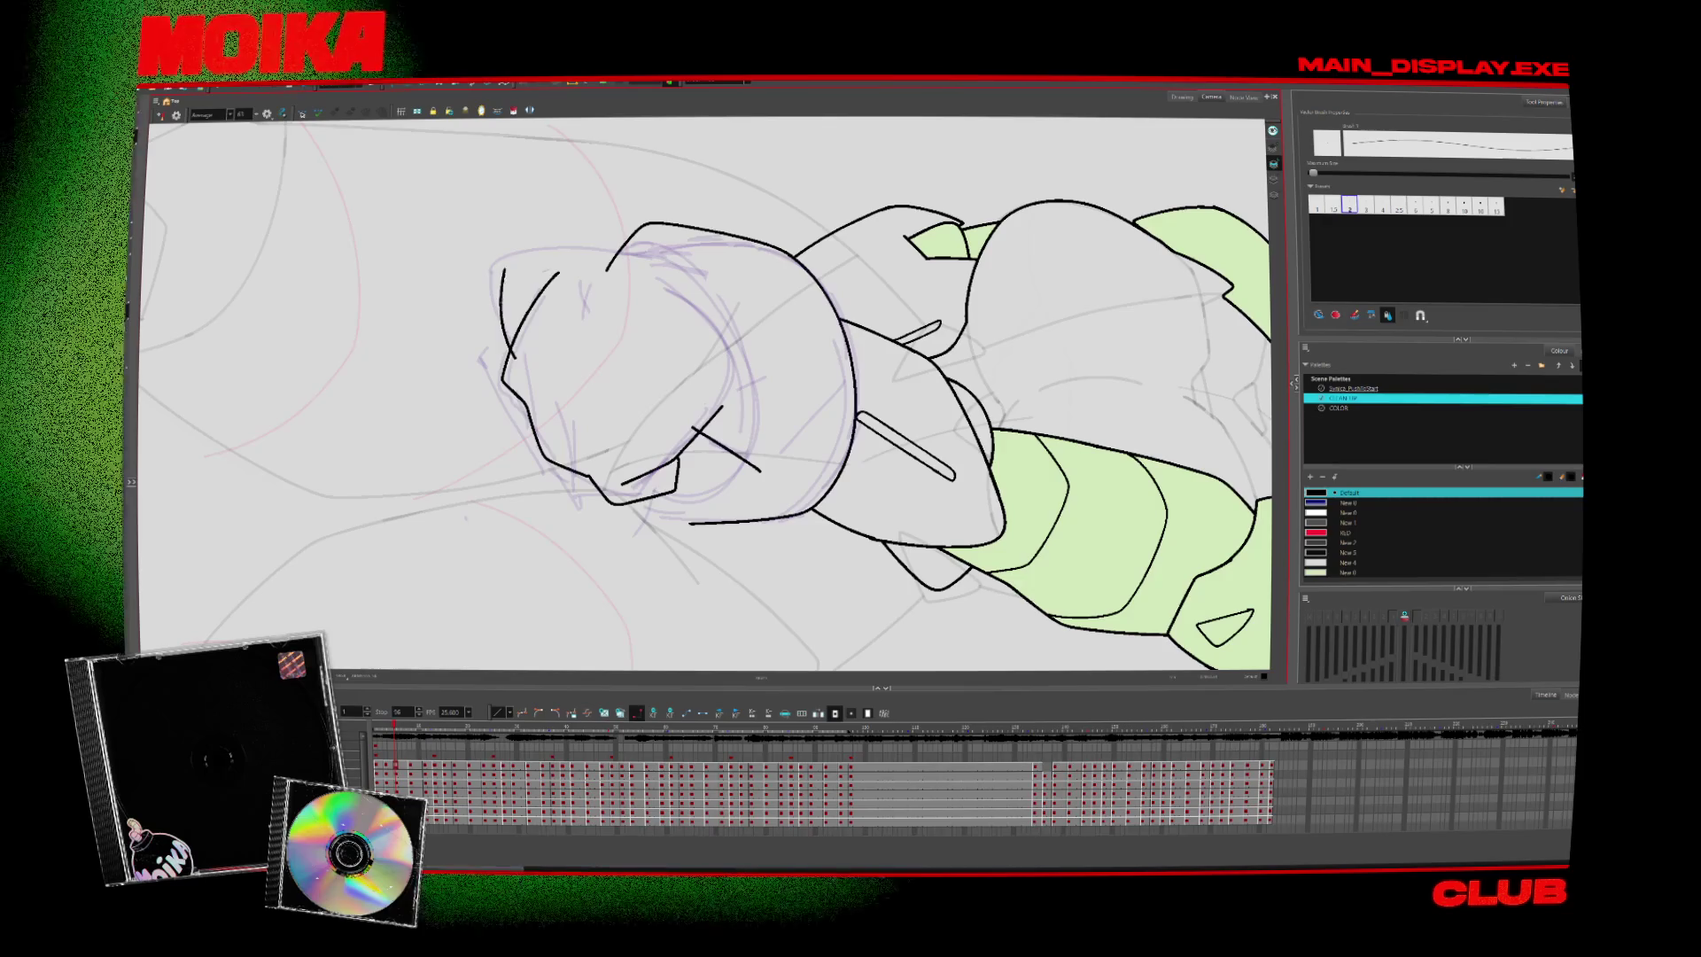
drag(886, 265, 620, 575)
key(4)
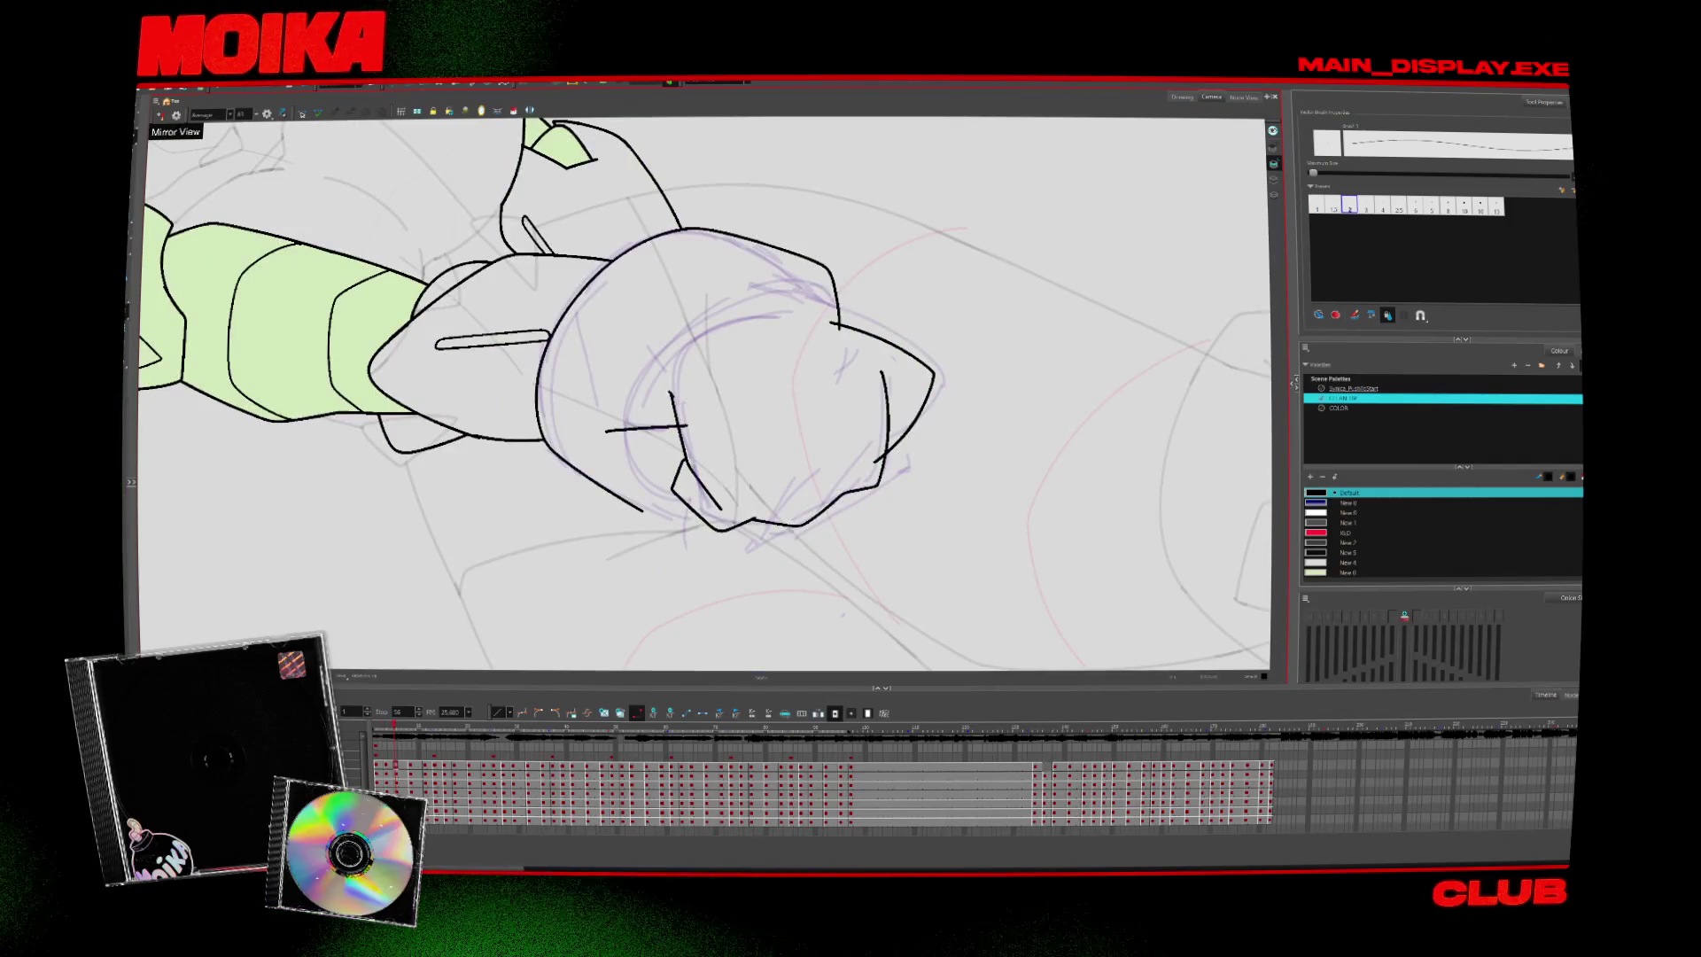
key(4)
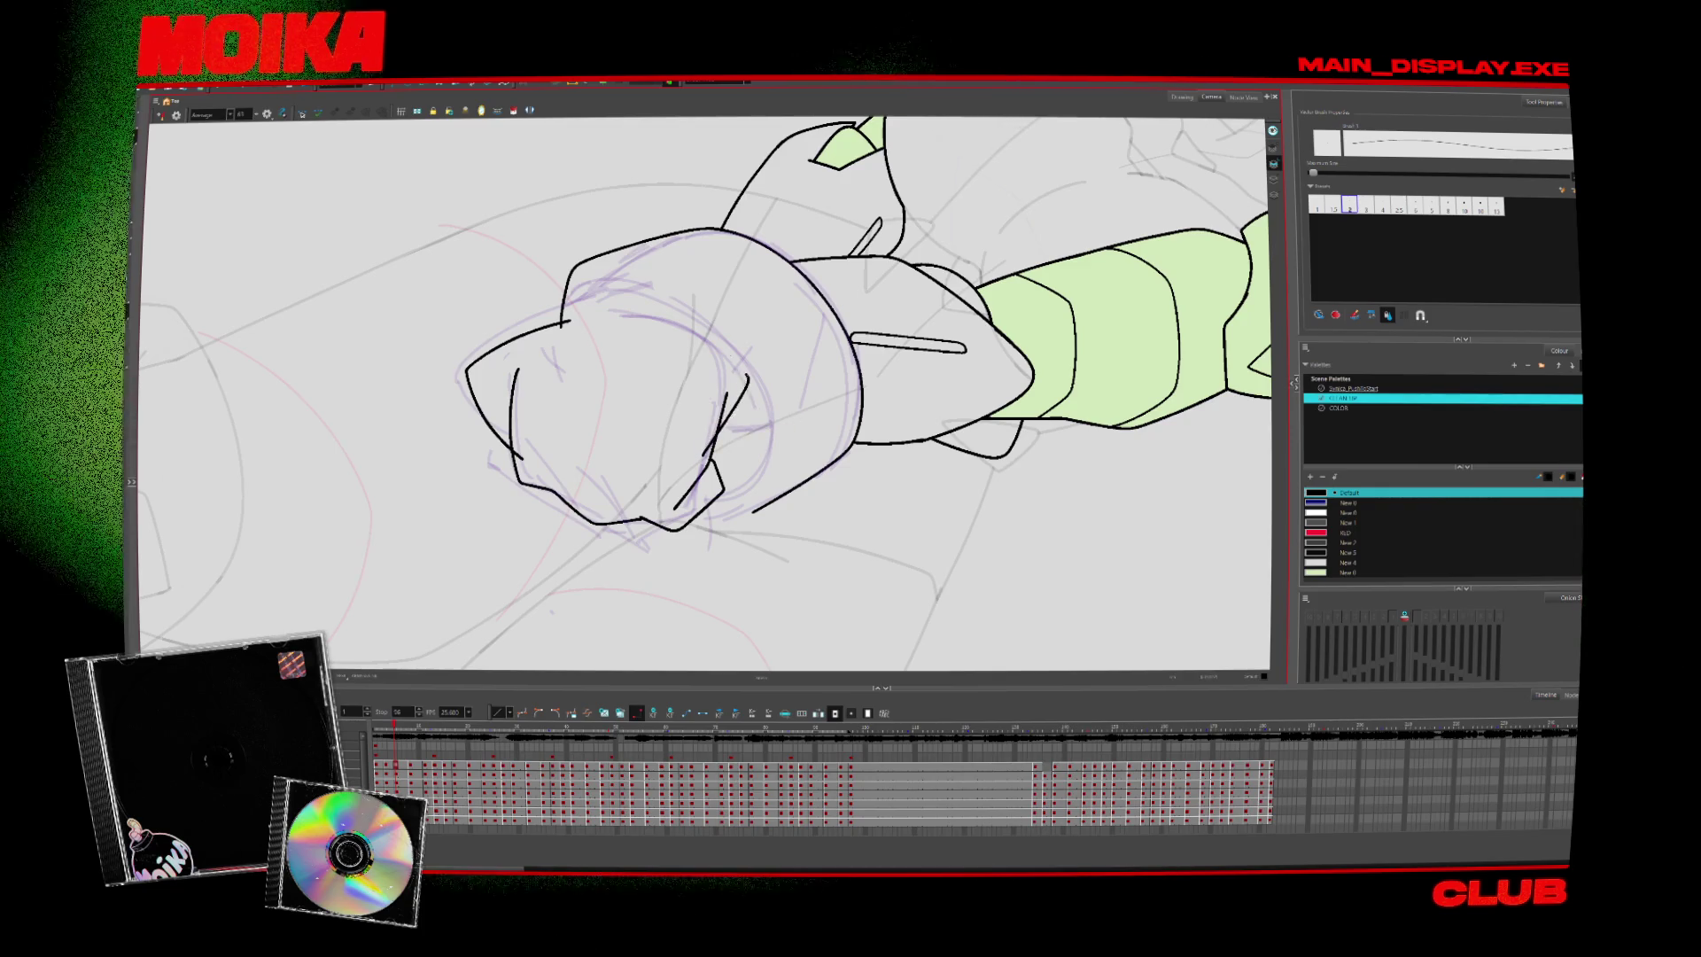
key(4)
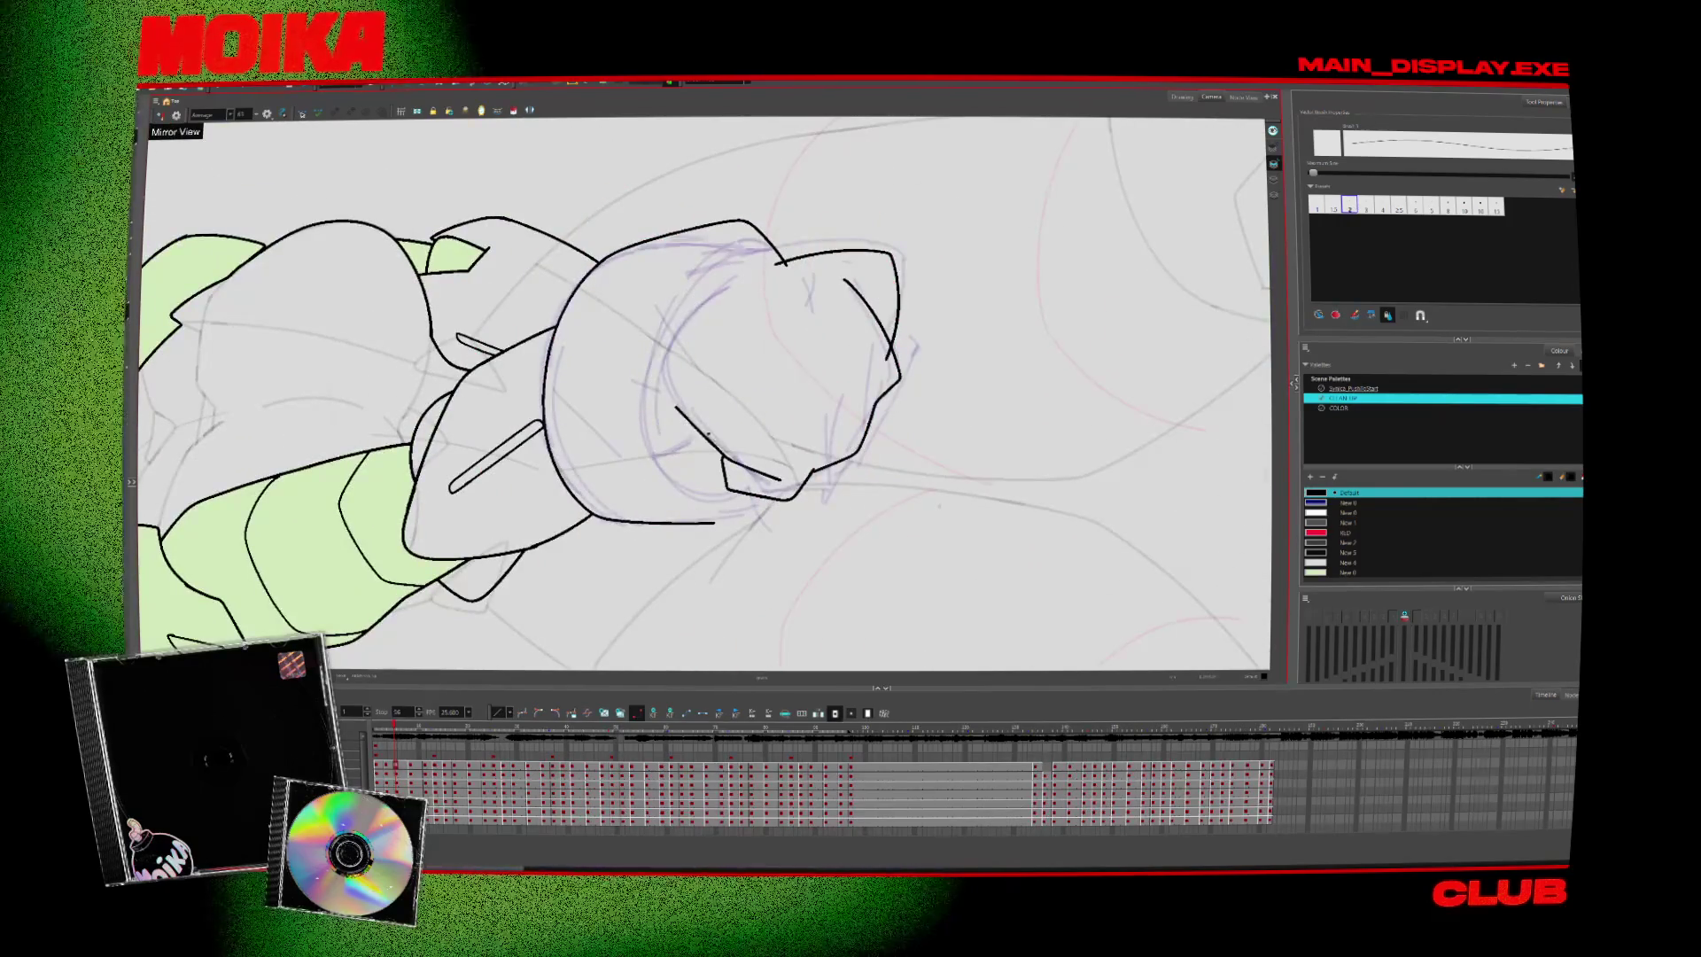
Cut away the stray line inside the fist, rotating and mirroring the canvas to check
drag(673, 297, 773, 266)
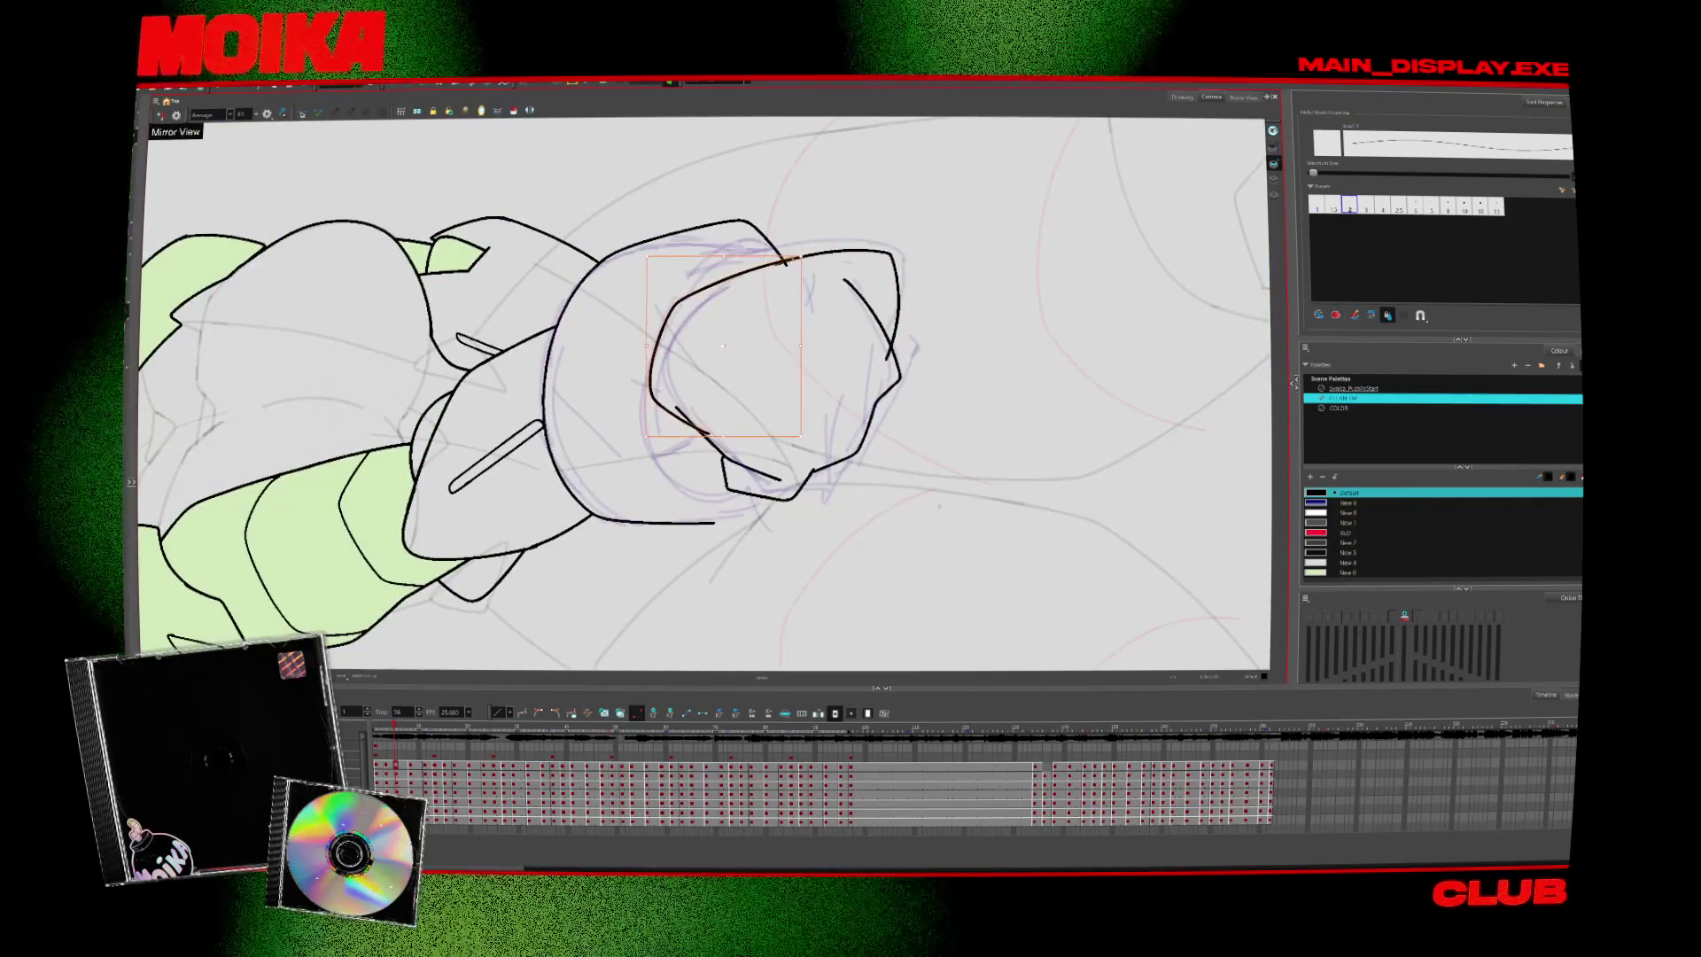
key(alt+s)
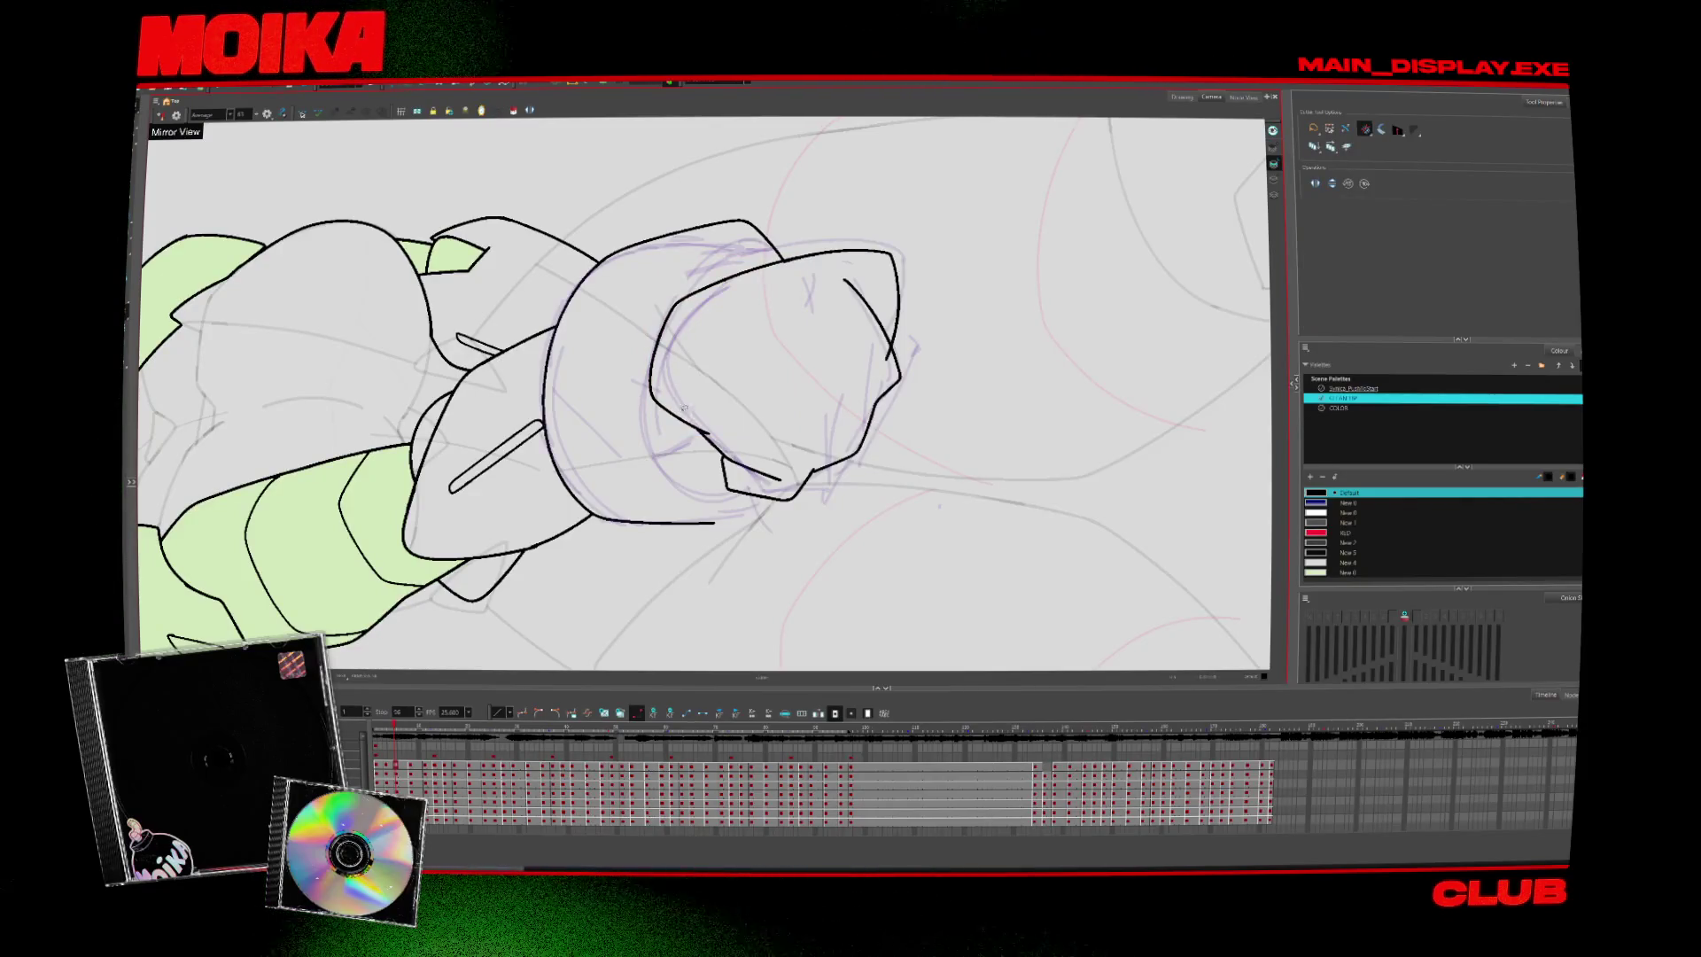
drag(724, 435, 664, 414)
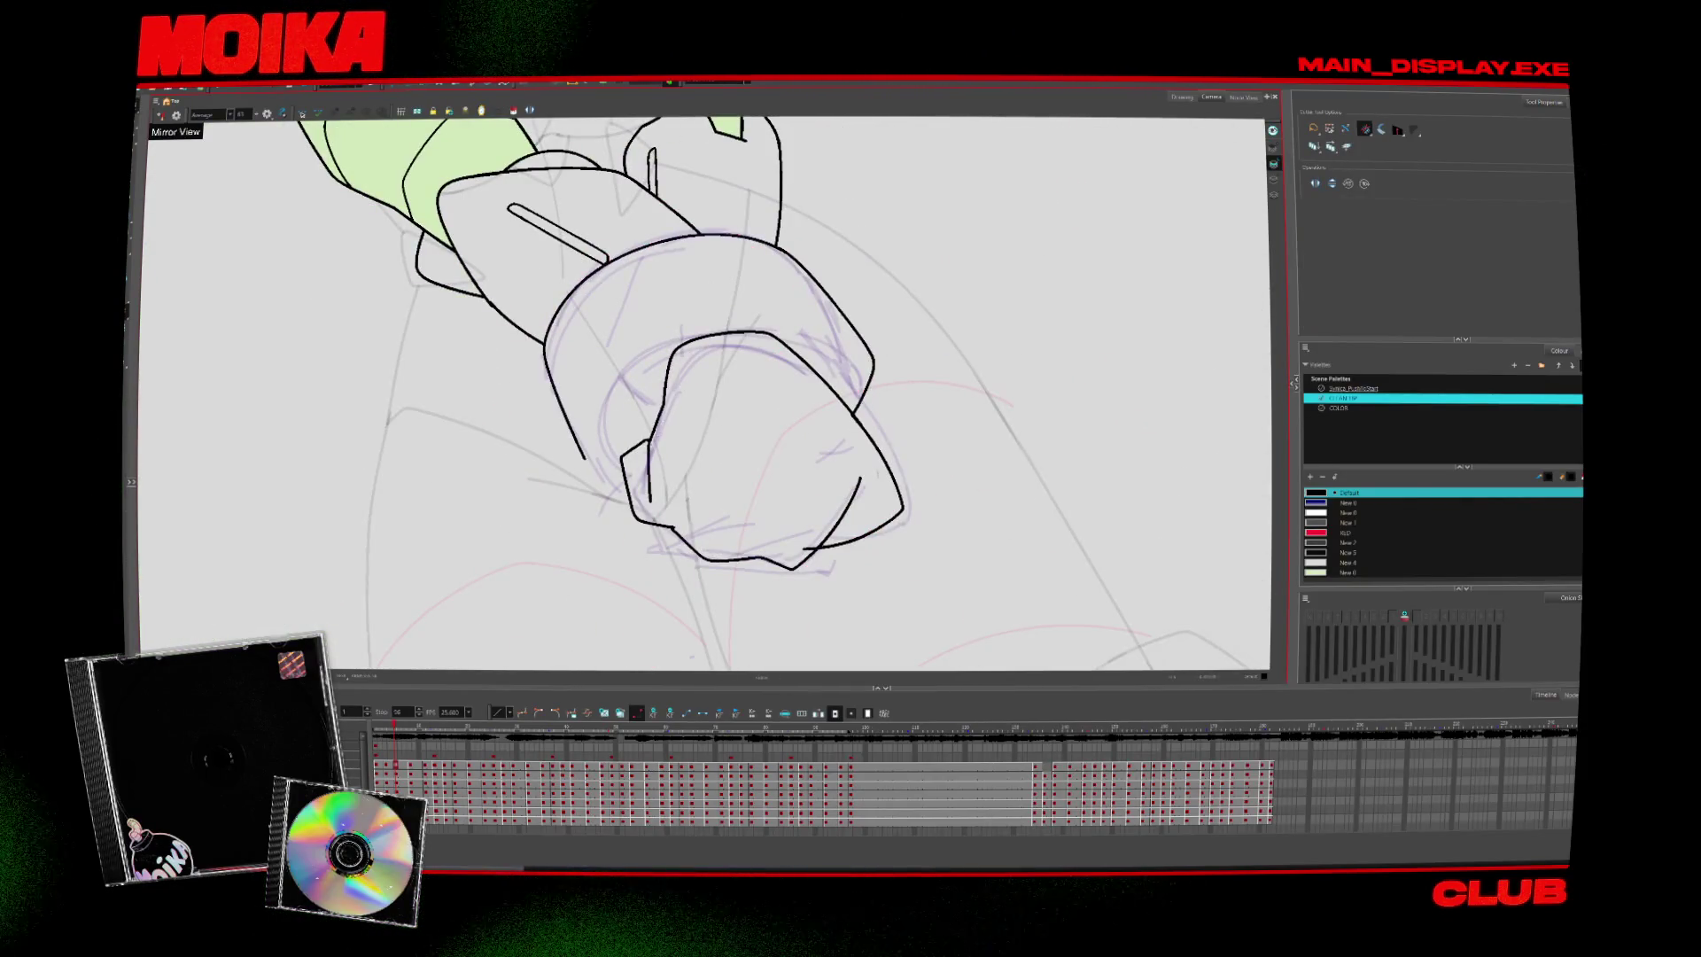
key(alt+b)
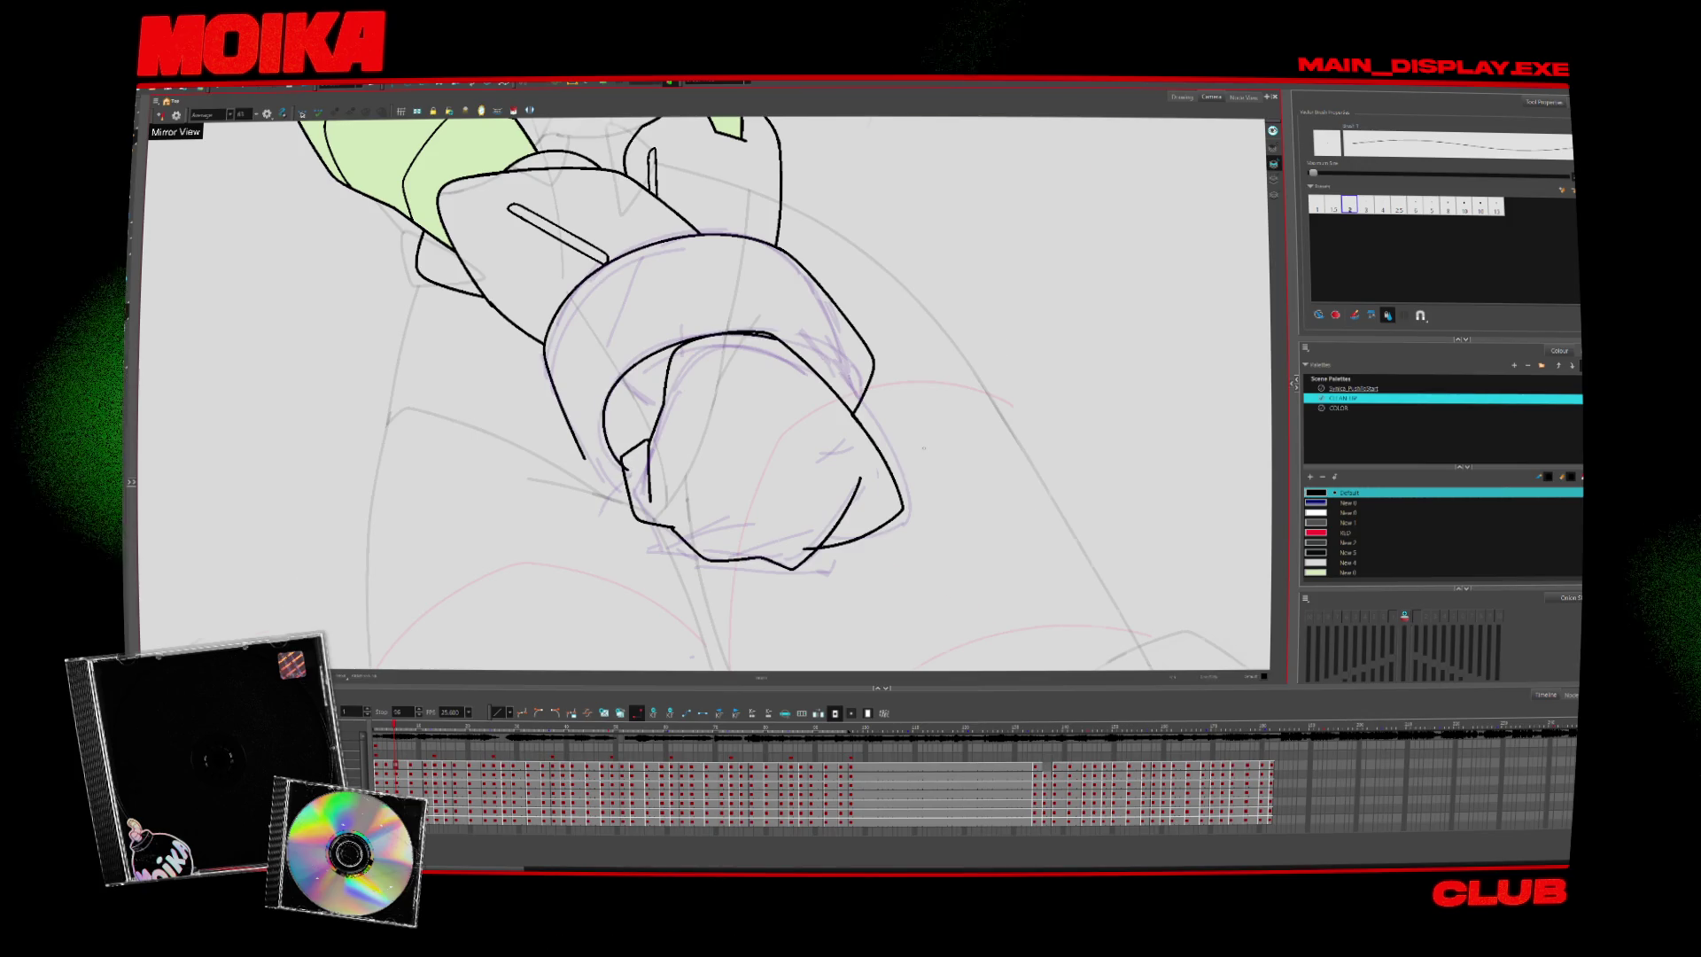
key(4)
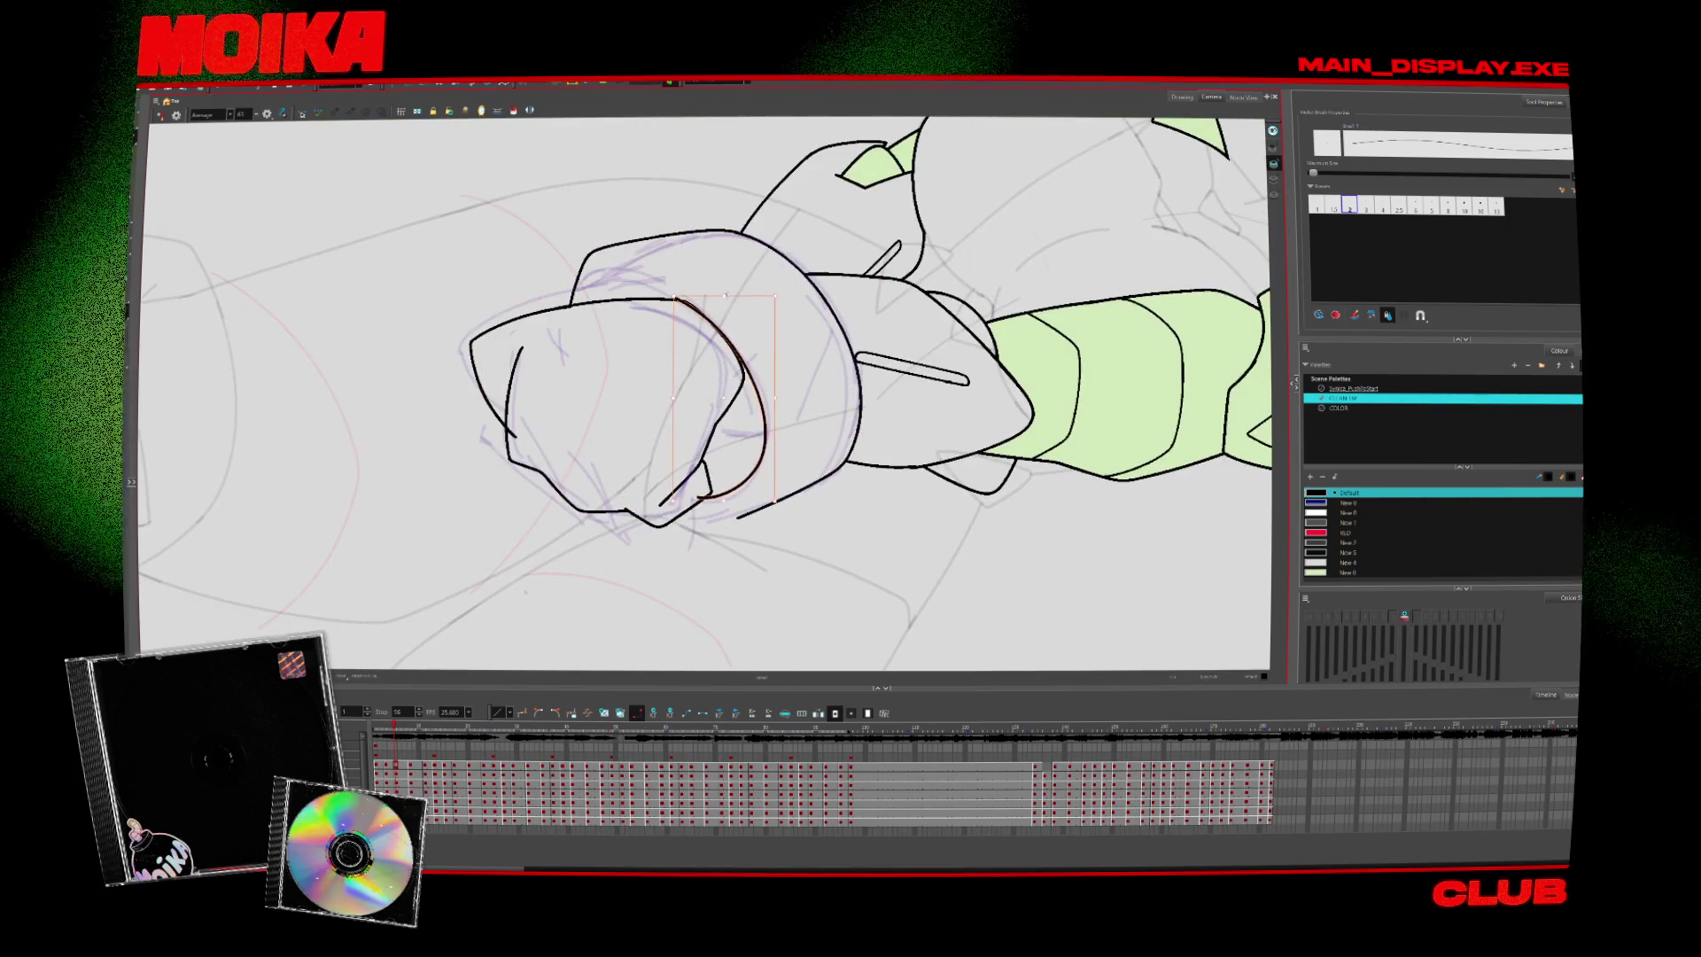
key(4)
drag(974, 399, 974, 354)
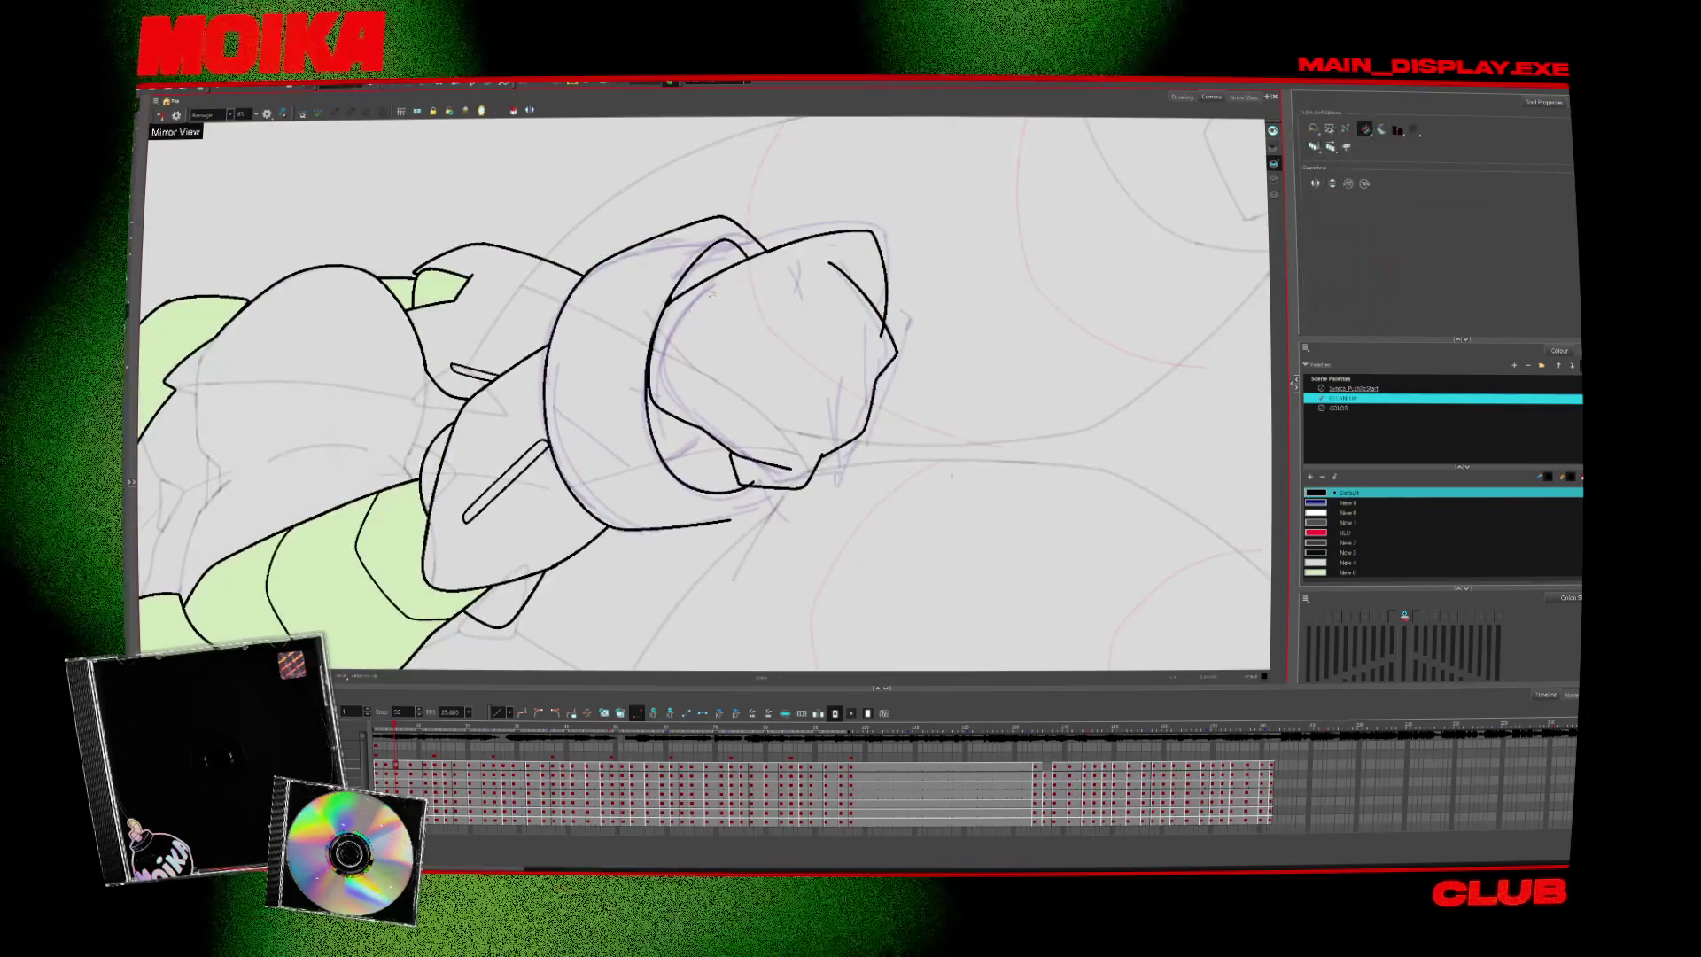
drag(974, 372, 727, 726)
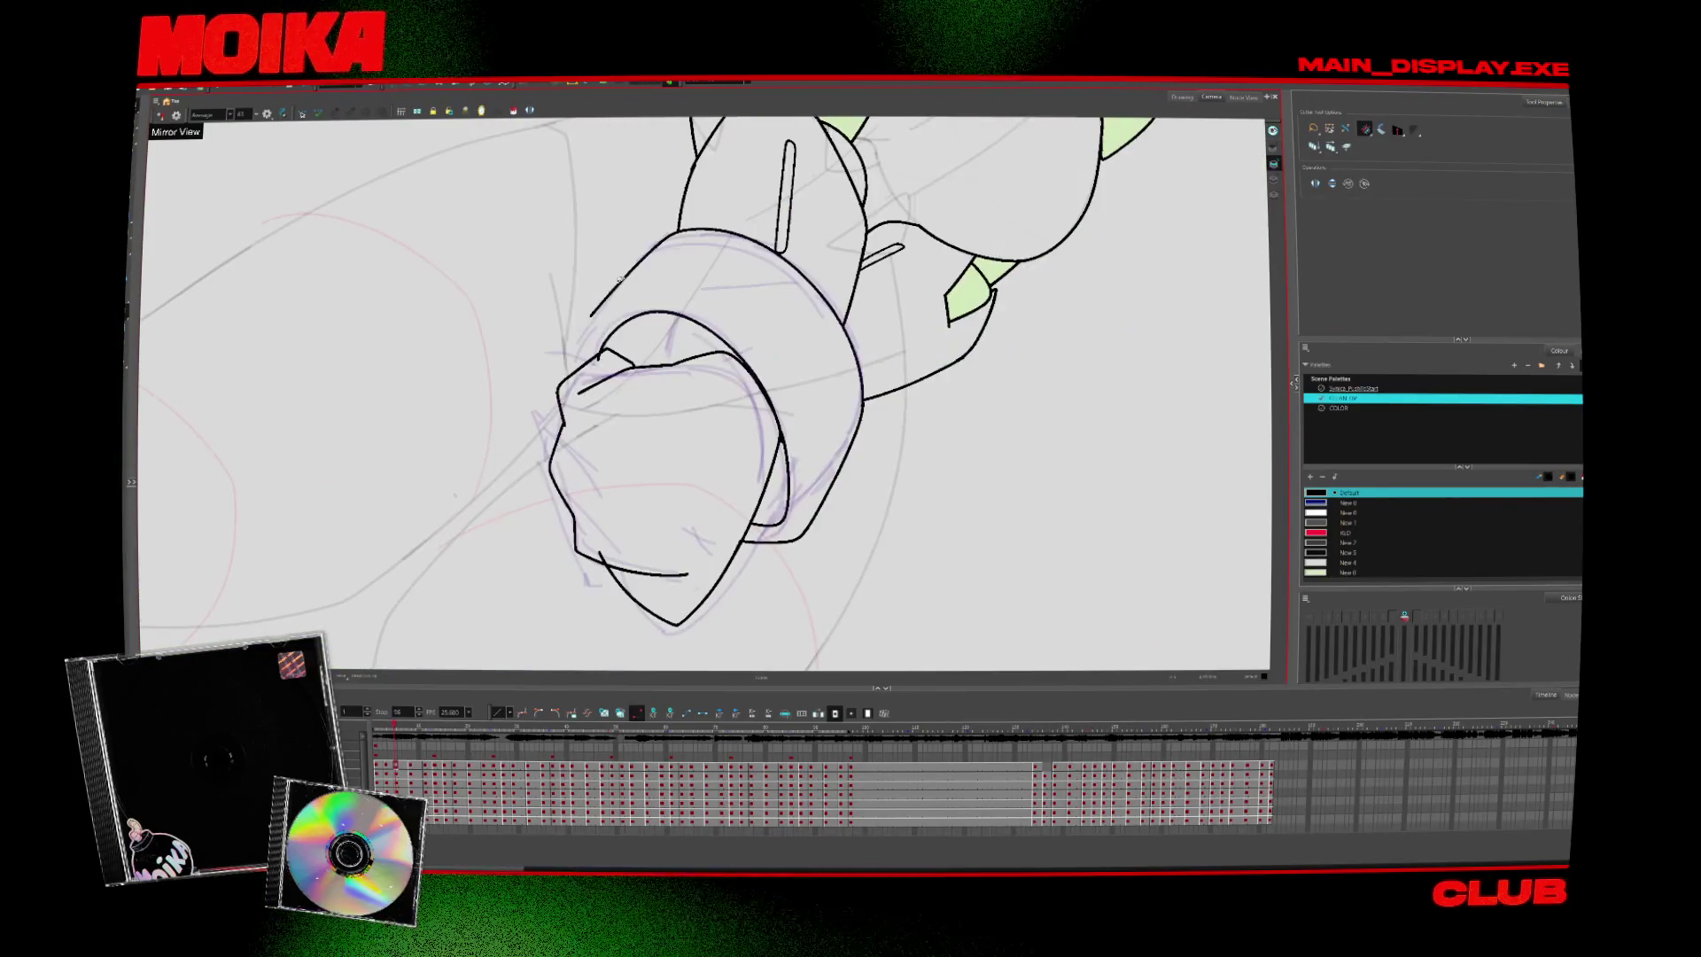
key(alt+b)
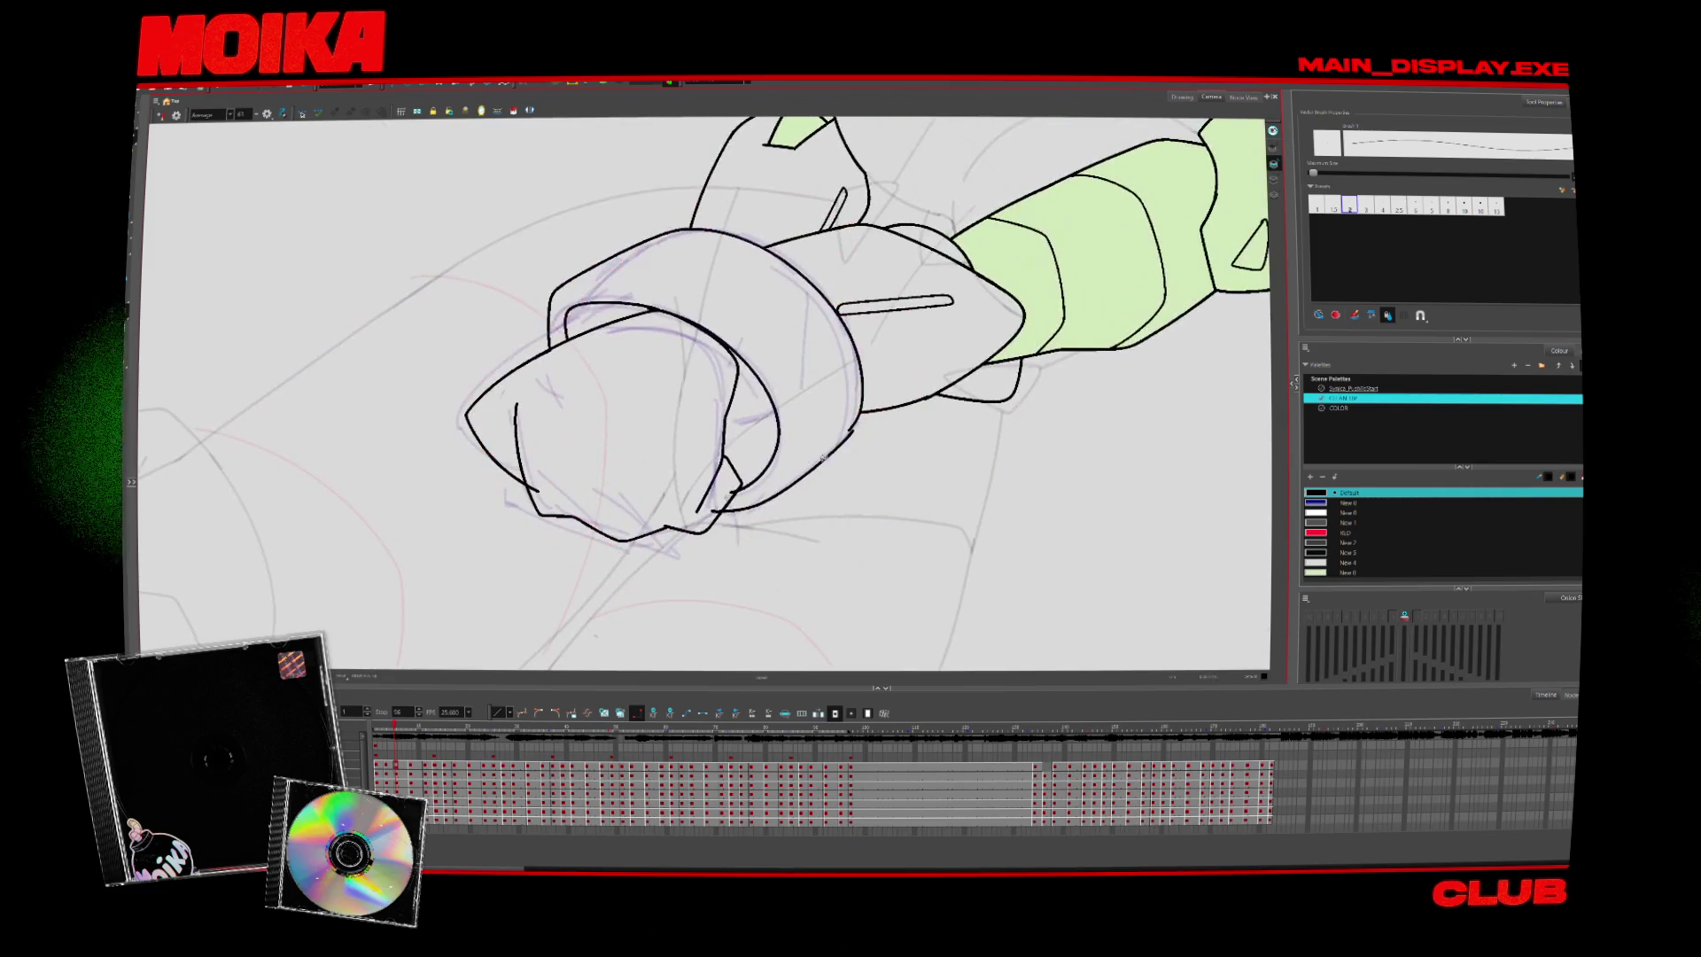
key(alt+t)
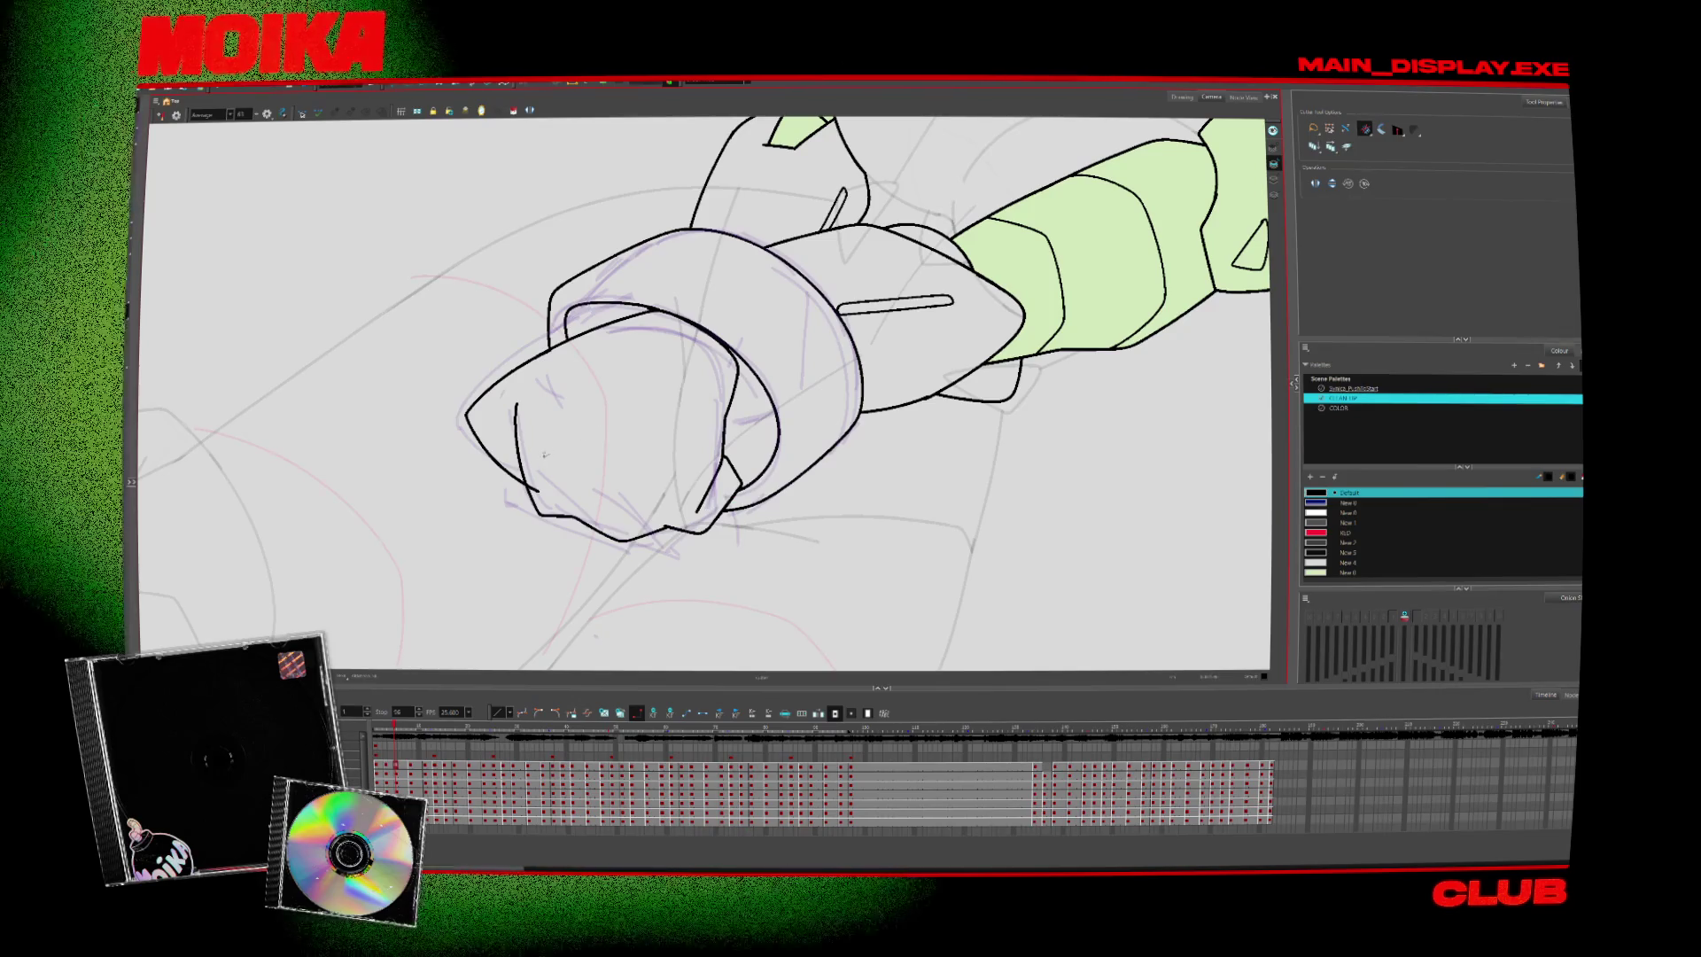
Zoom in on the arm, move to the next drawing, and rotate the view to line up the arms
key(alt+z)
drag(546, 453, 823, 405)
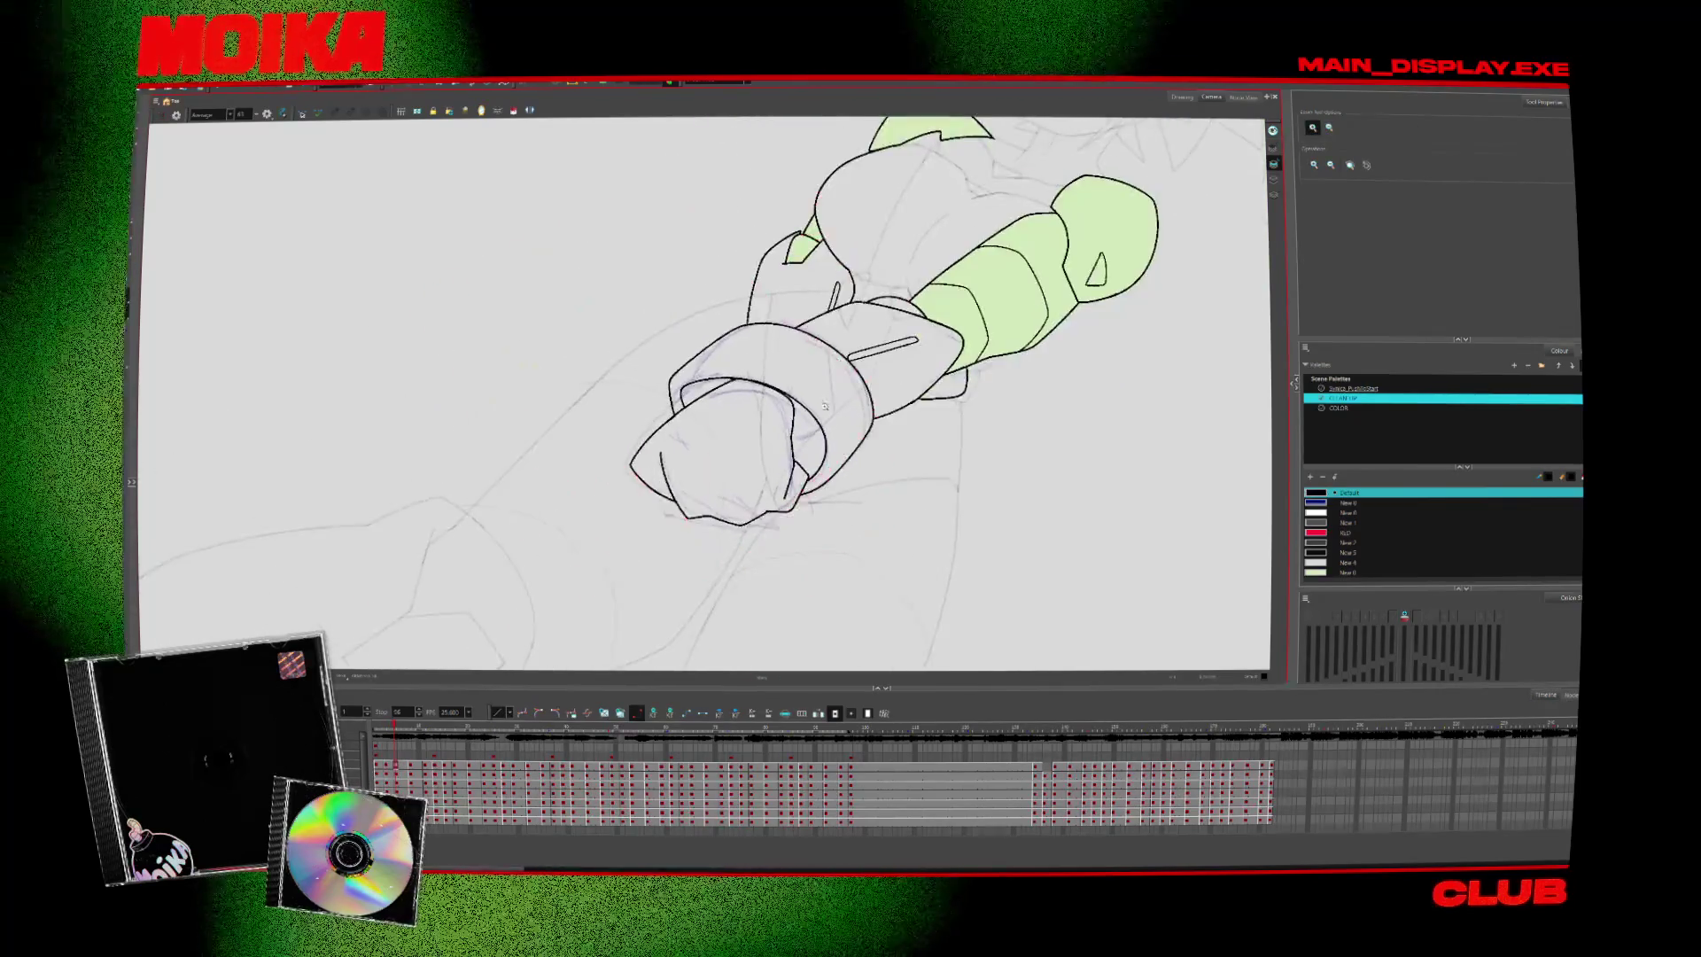
click(824, 404)
key(alt+s)
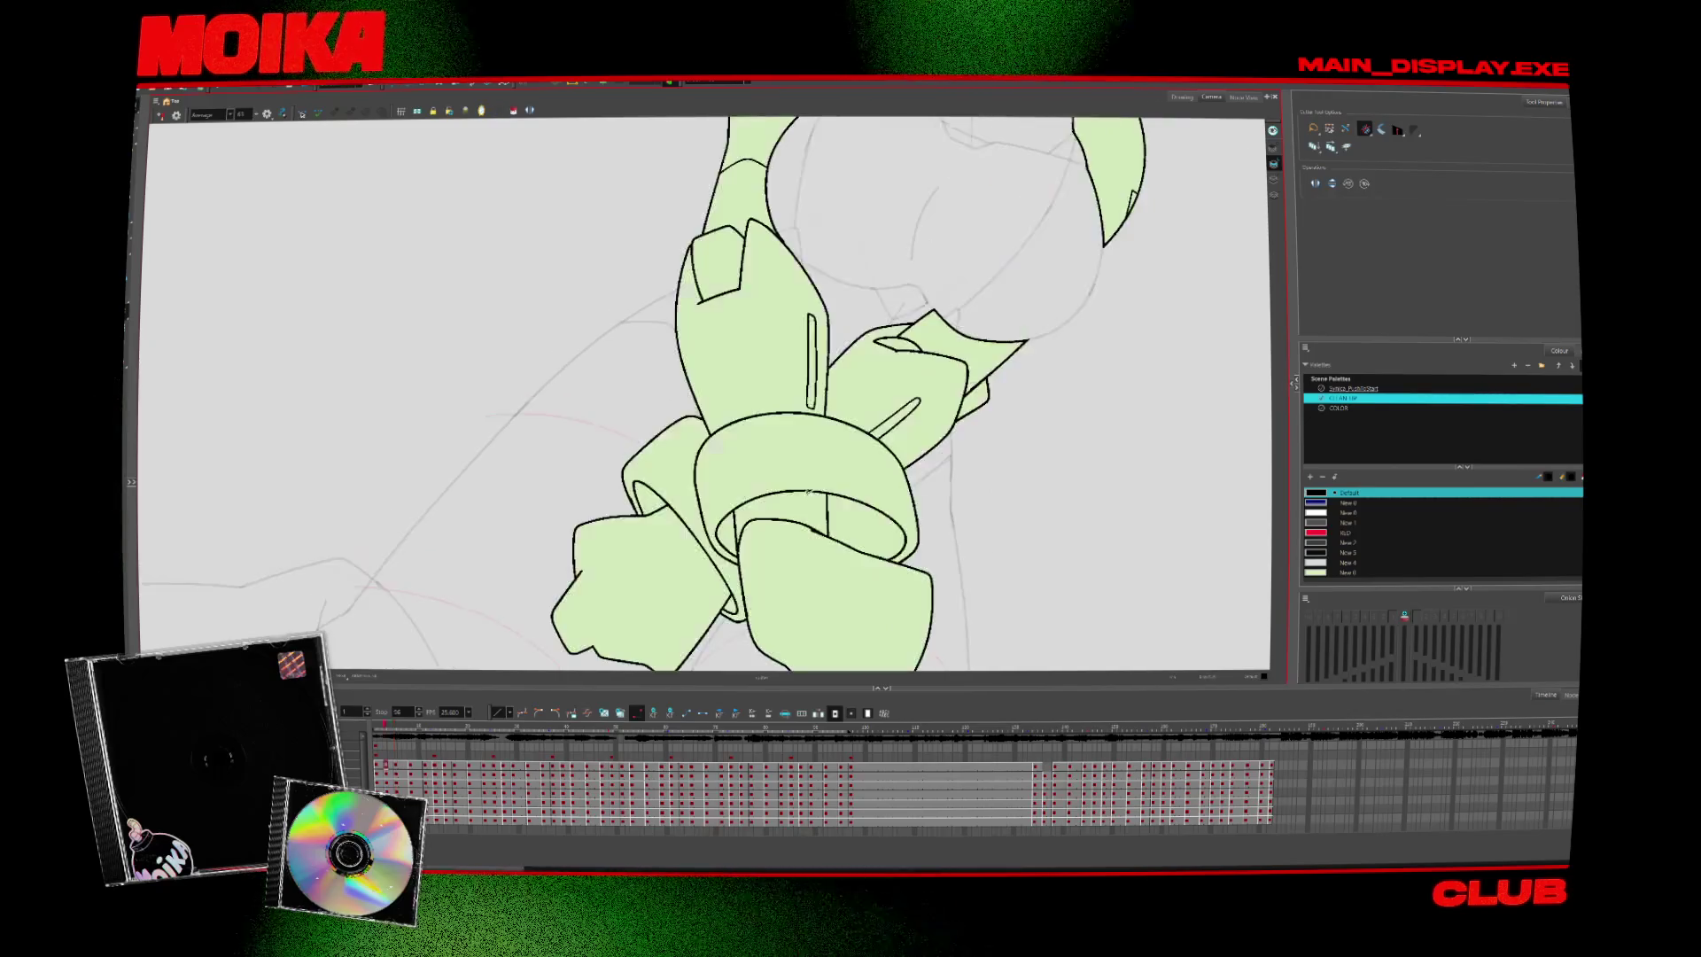
key(period)
key(alt+z)
click(877, 365)
drag(877, 365, 614, 261)
key(alt+b)
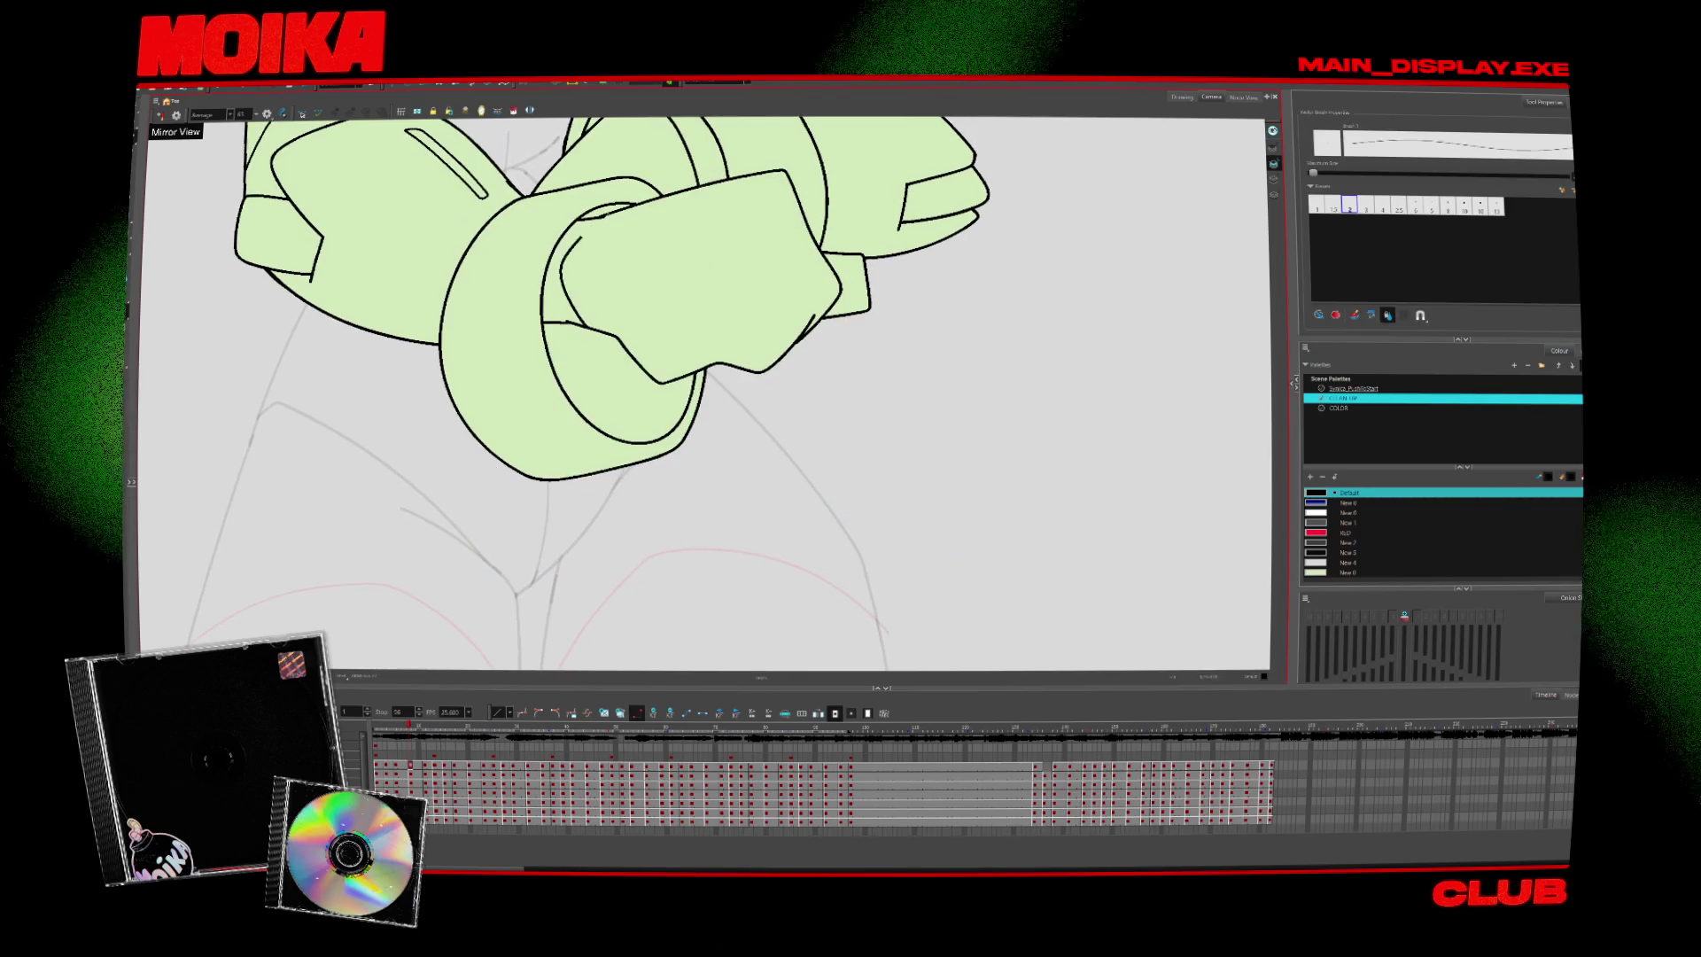
Redraw the inner cuff line on the next drawing, then step back to the fist frame
key(period)
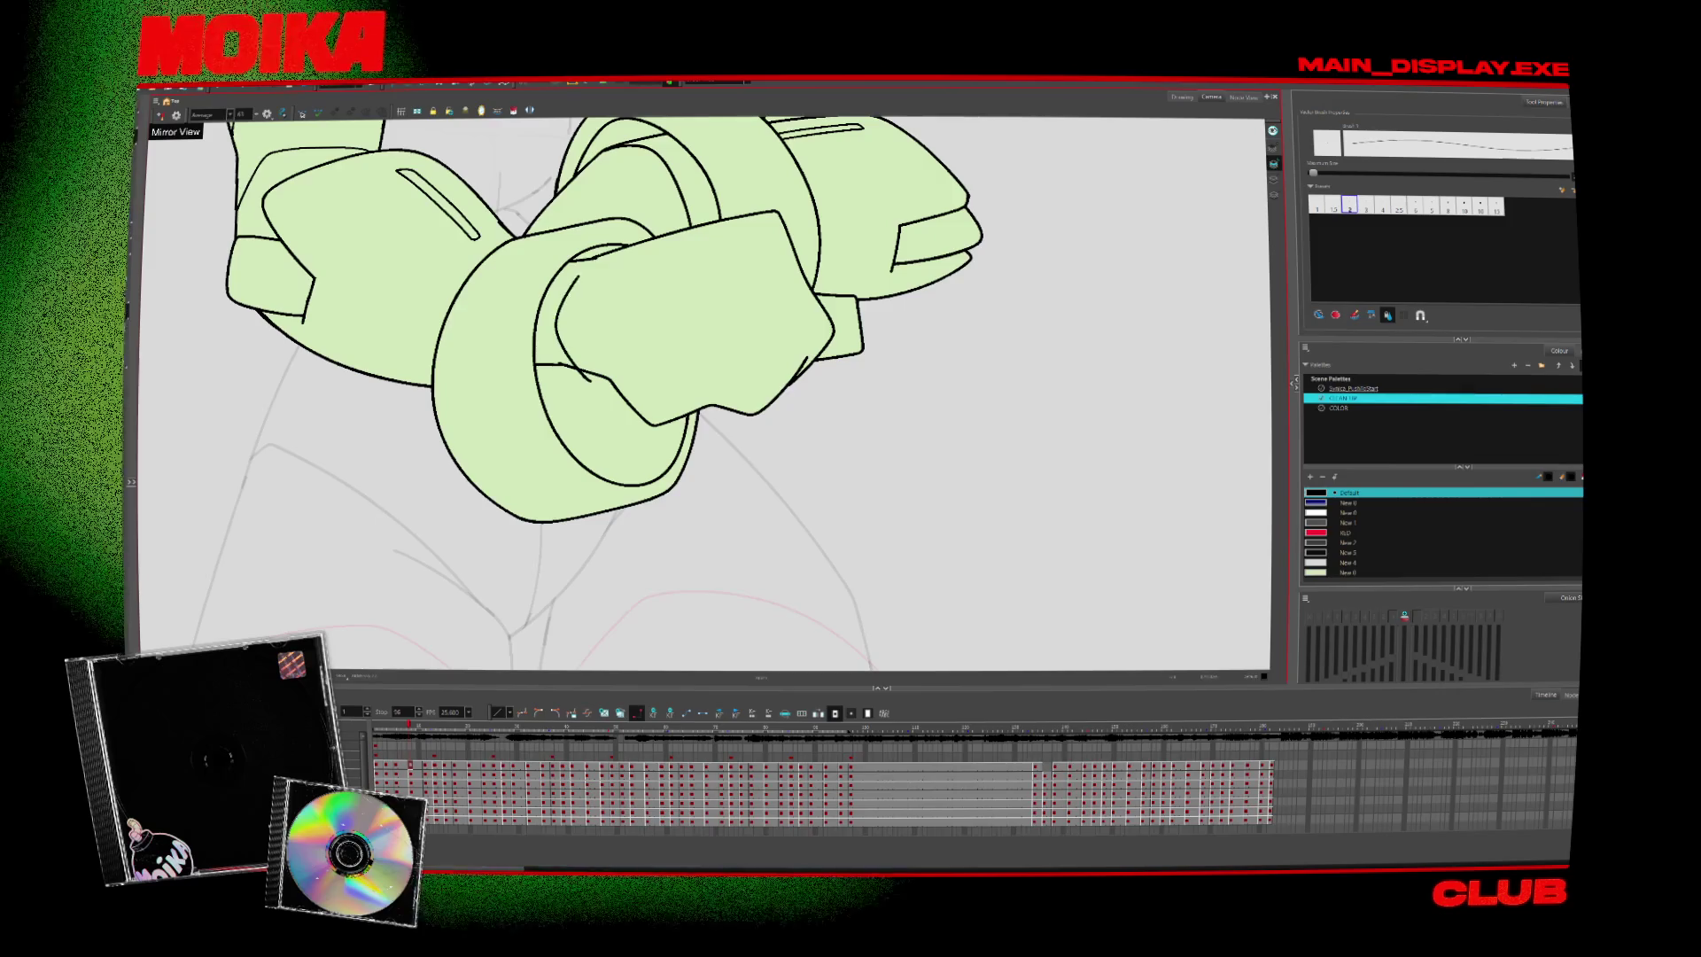
drag(549, 324, 584, 364)
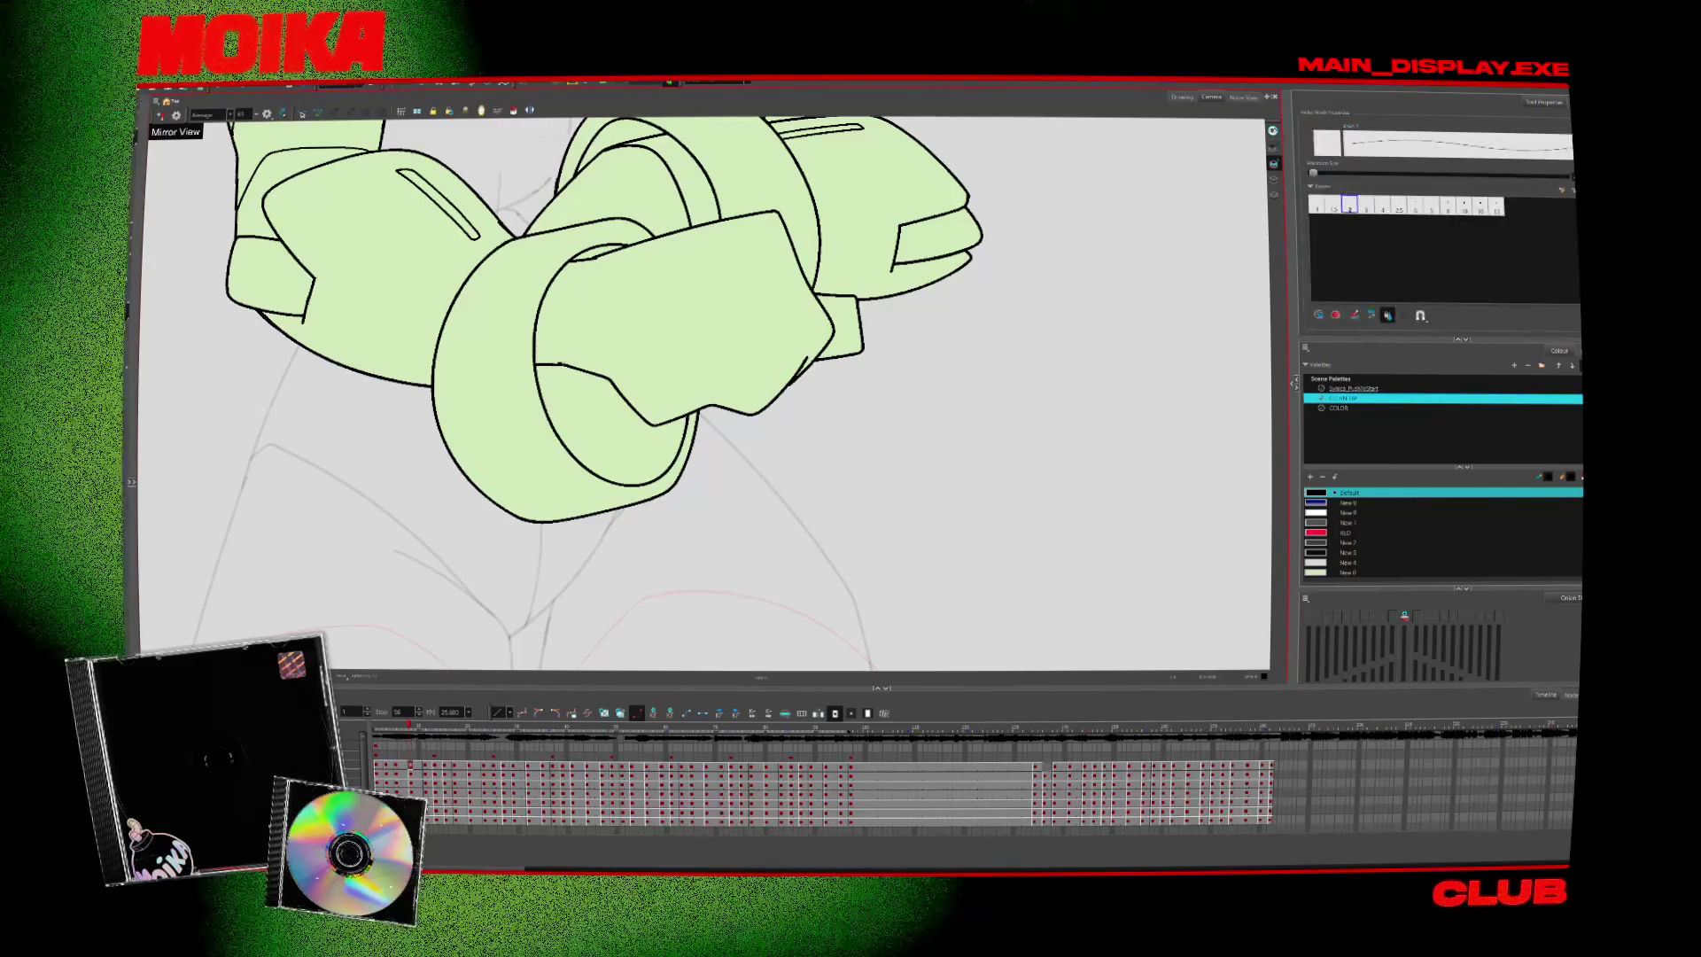
scroll(772, 463, down, 2)
scroll(771, 463, down, 2)
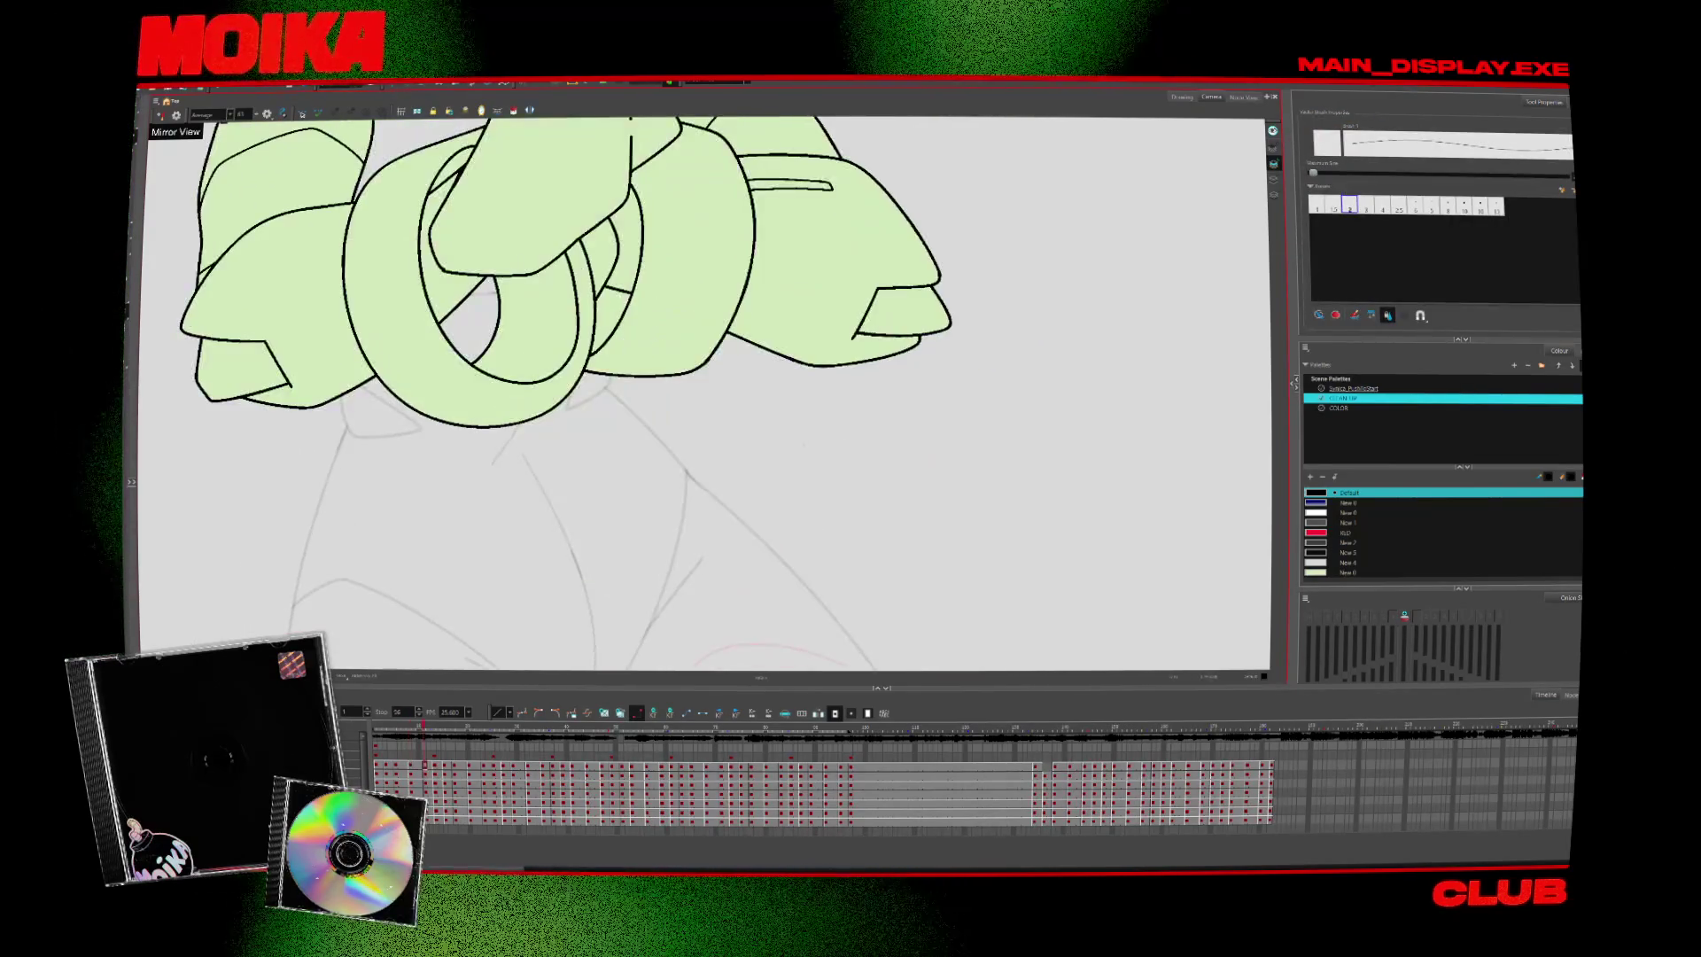
scroll(772, 462, down, 2)
key(period)
key(period)
key(period)
key(period)
key(comma)
key(comma)
key(comma)
key(comma)
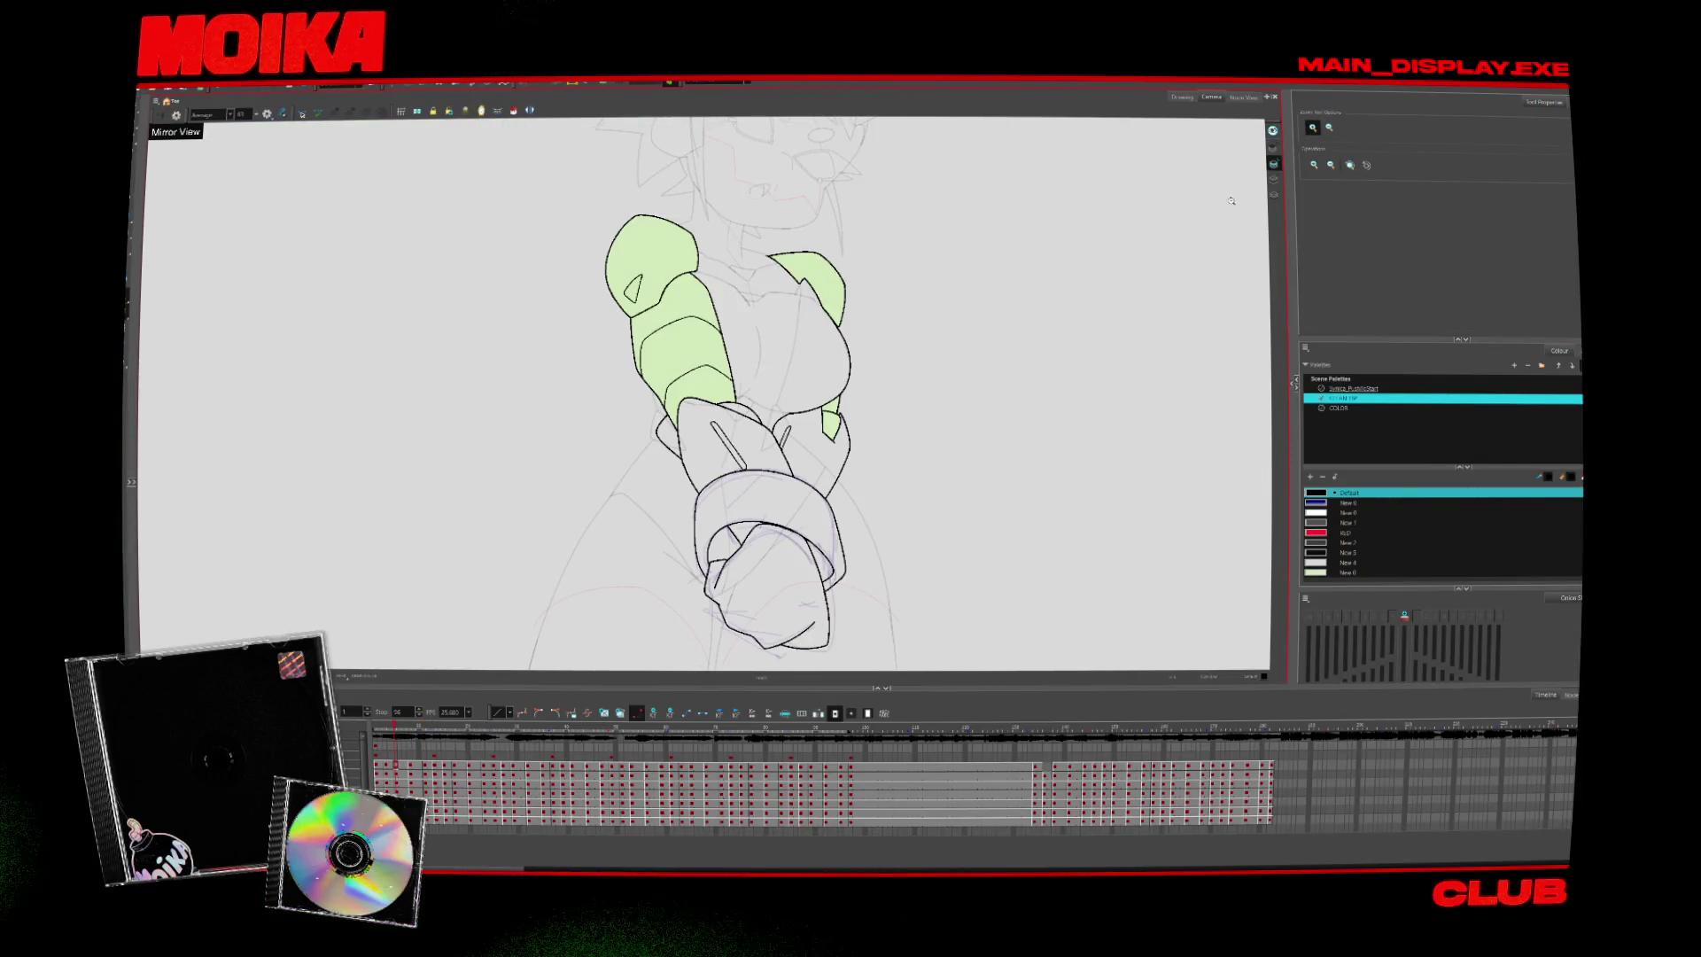
Fill the fist and cuff areas with pale green, then reset the view to the full frame
click(513, 111)
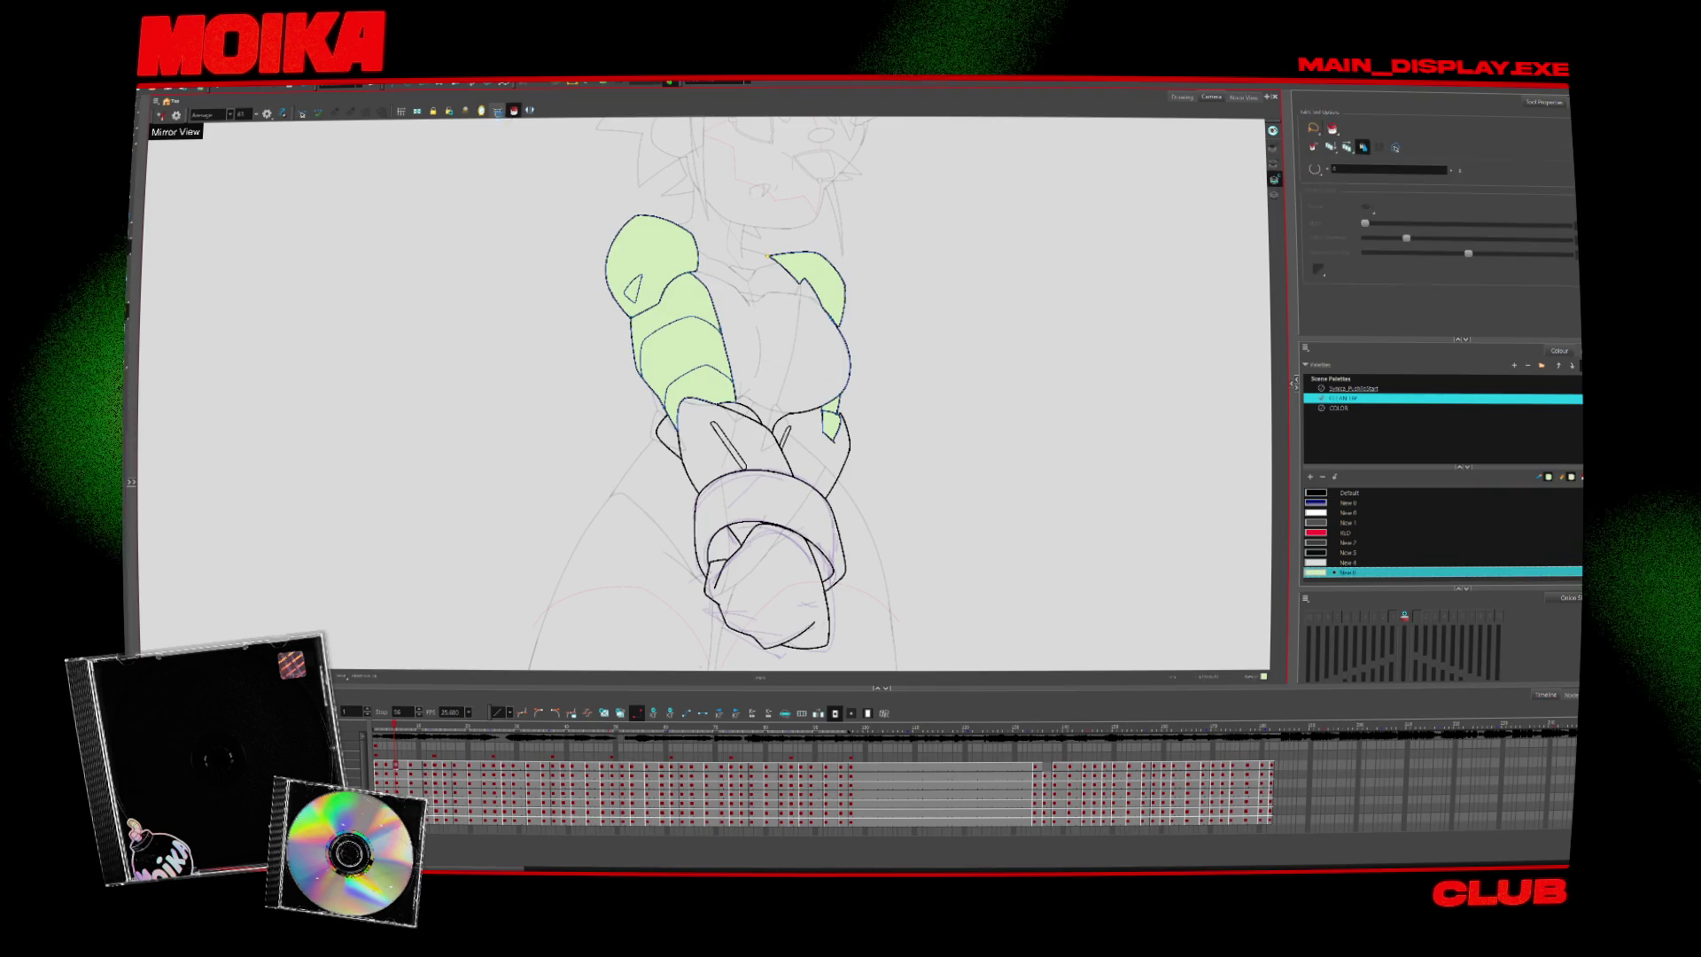
key(period)
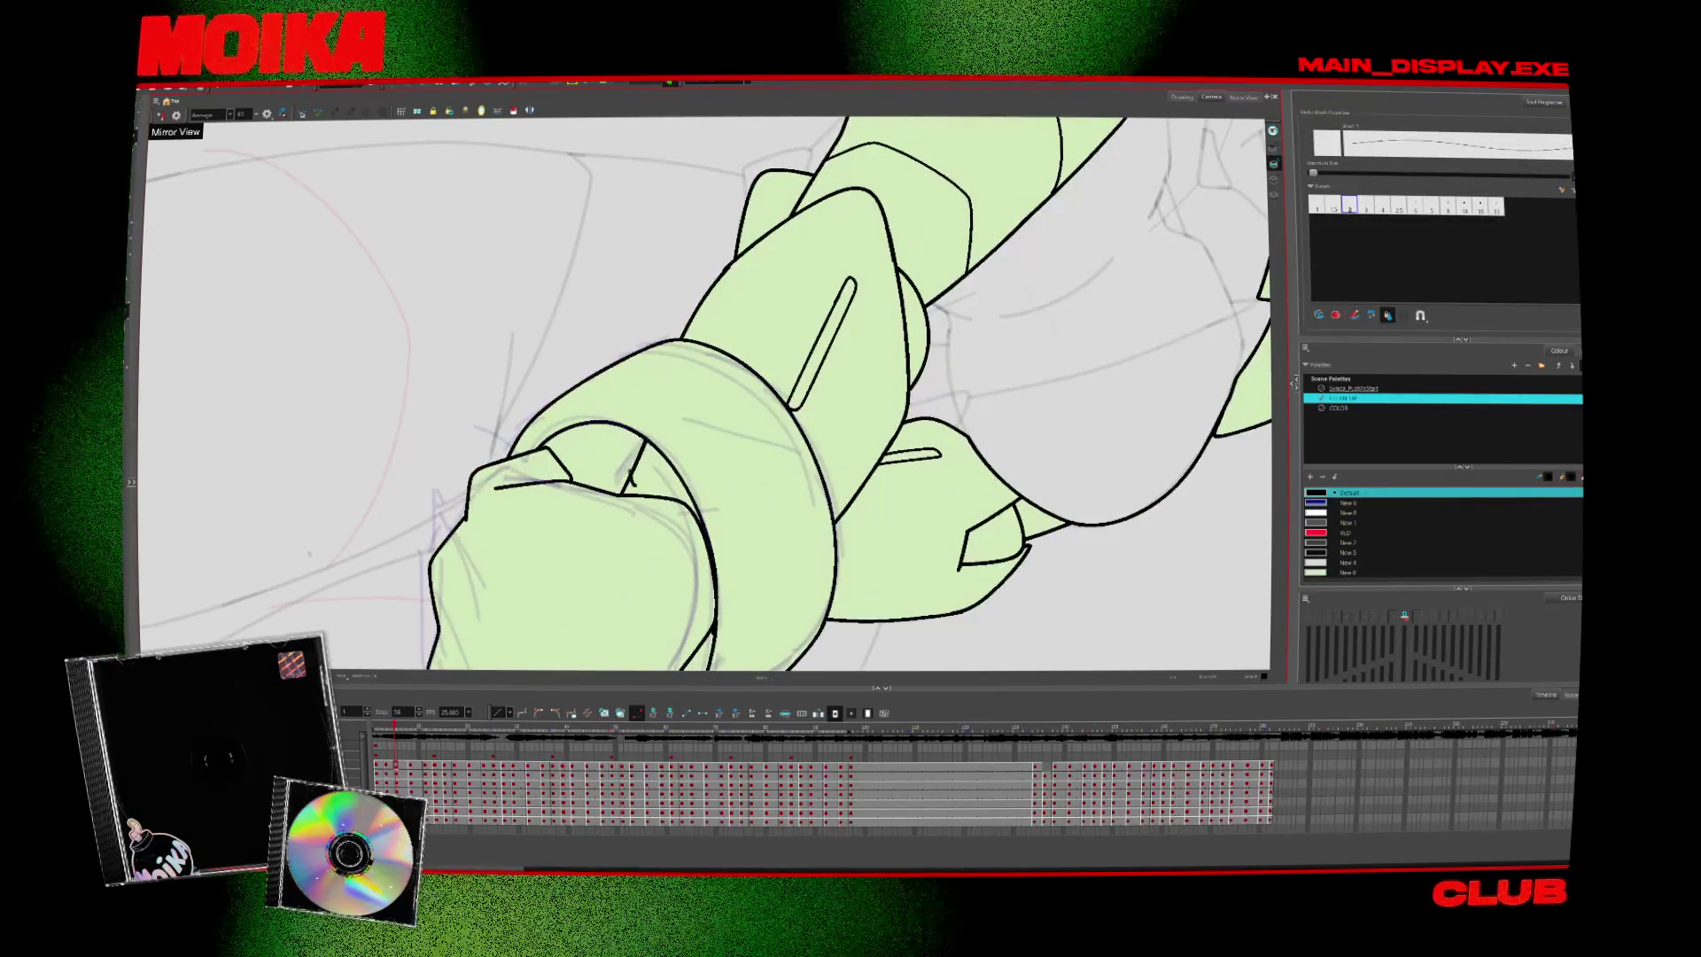
key(alt+s)
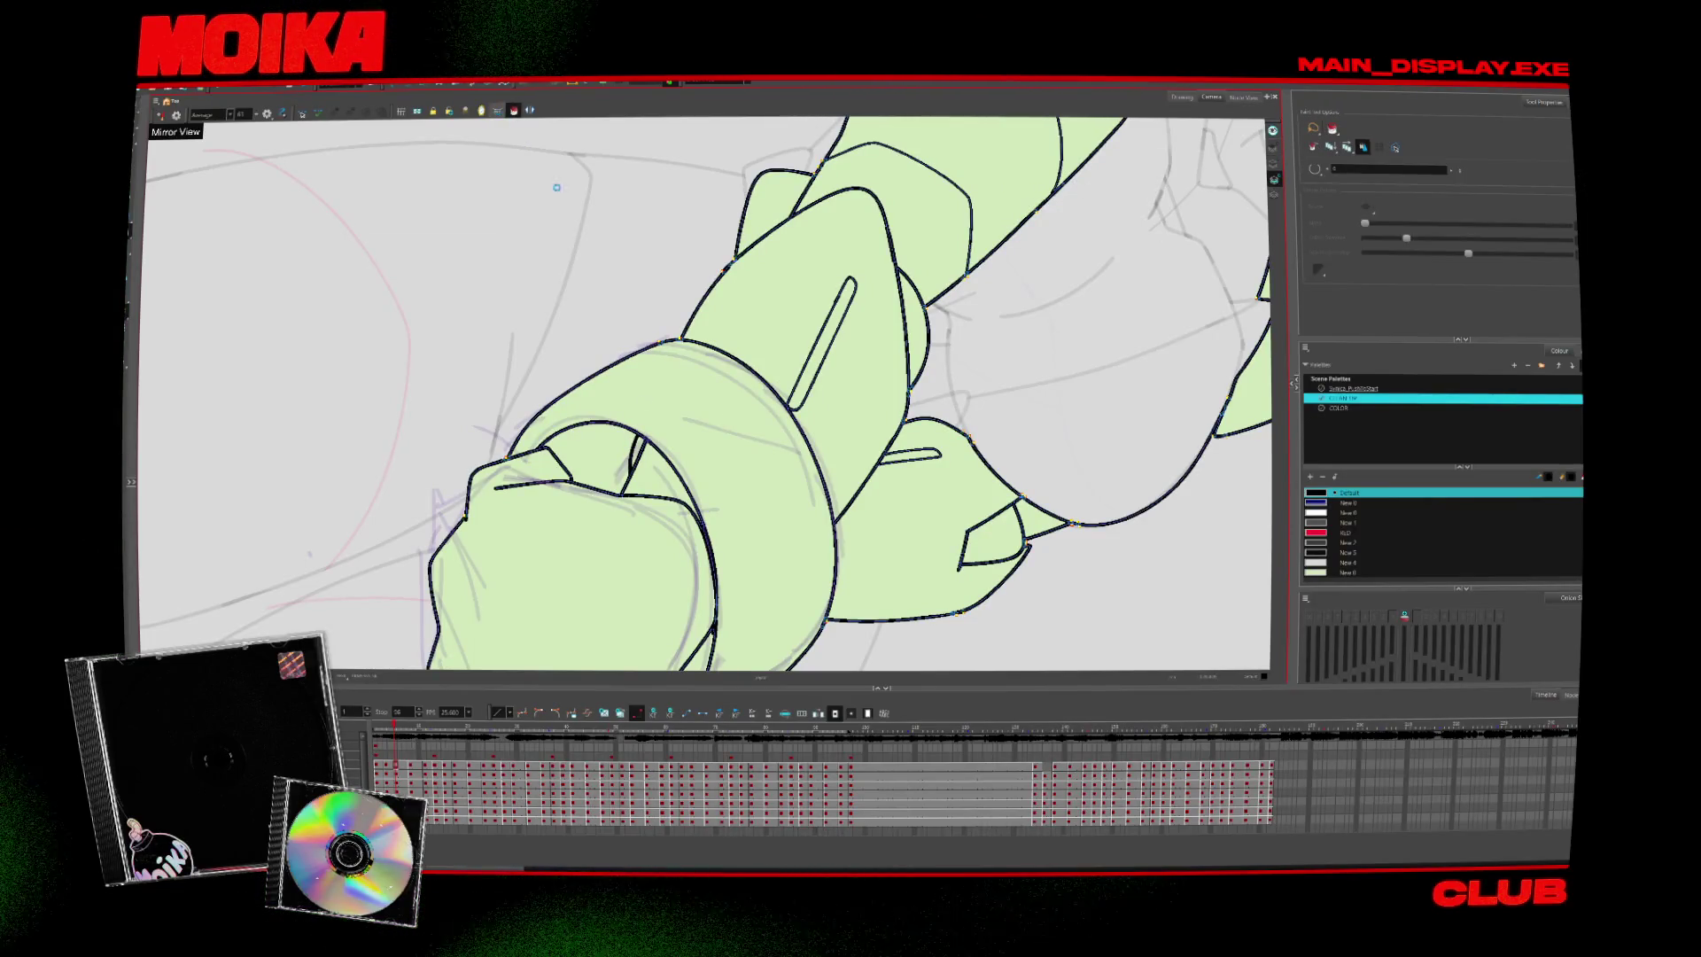
key(alt+z)
key(shift+m)
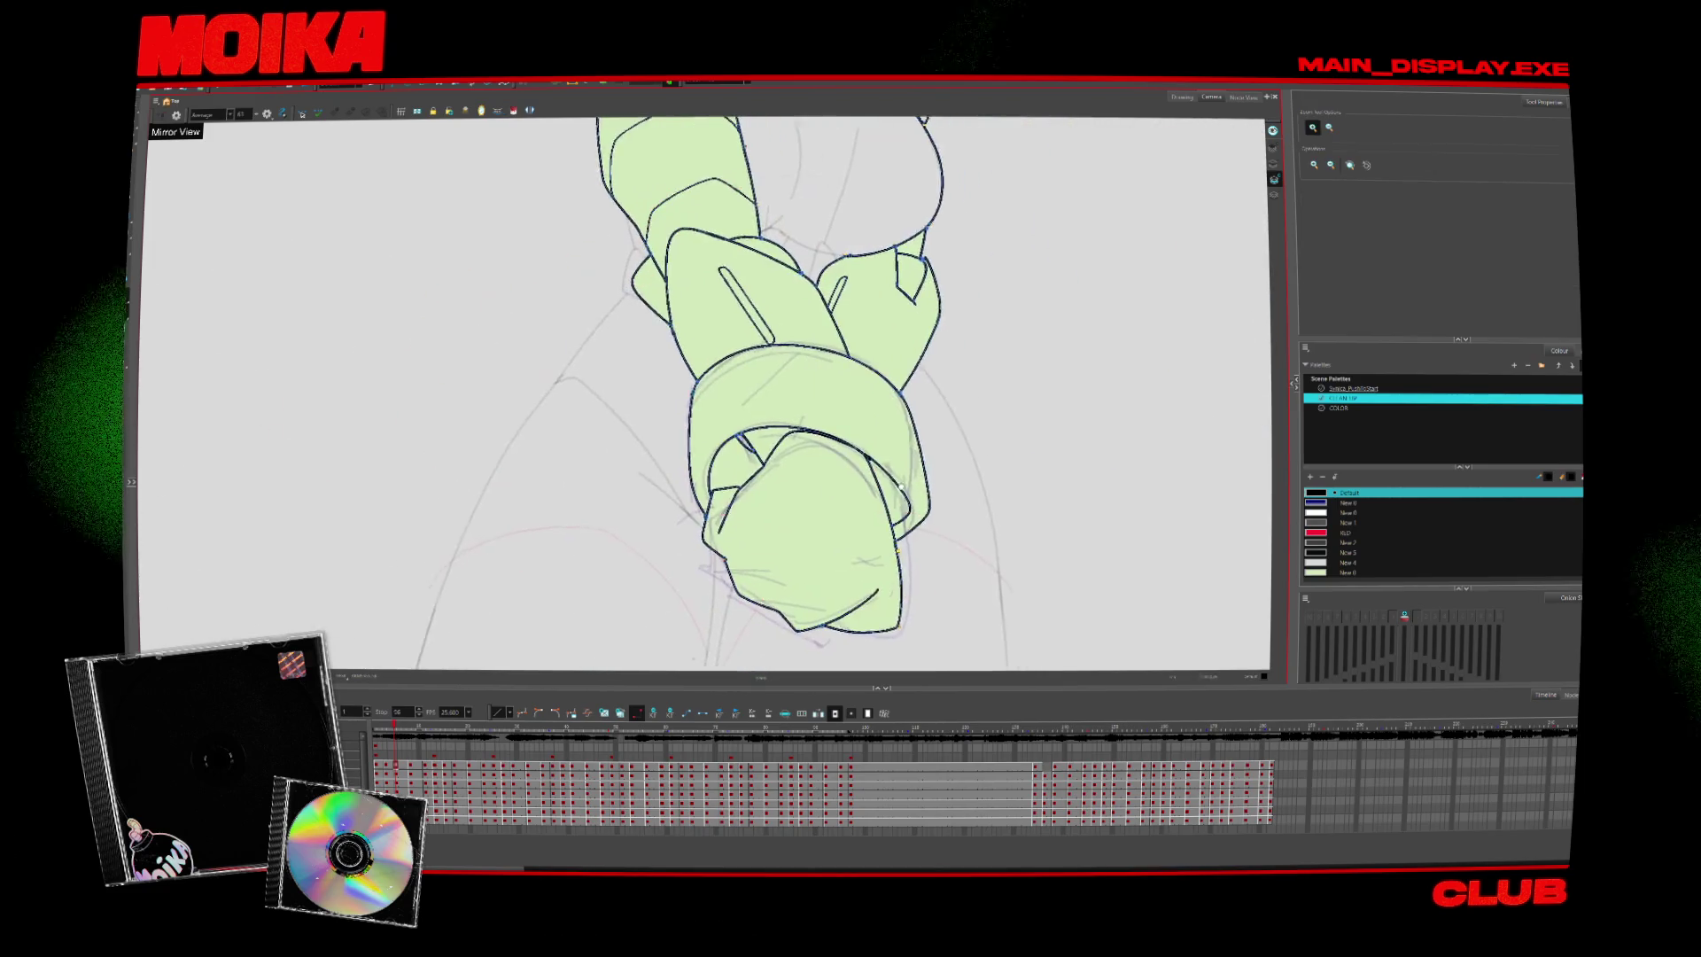
scroll(325, 624, up, 1)
scroll(325, 624, up, 3)
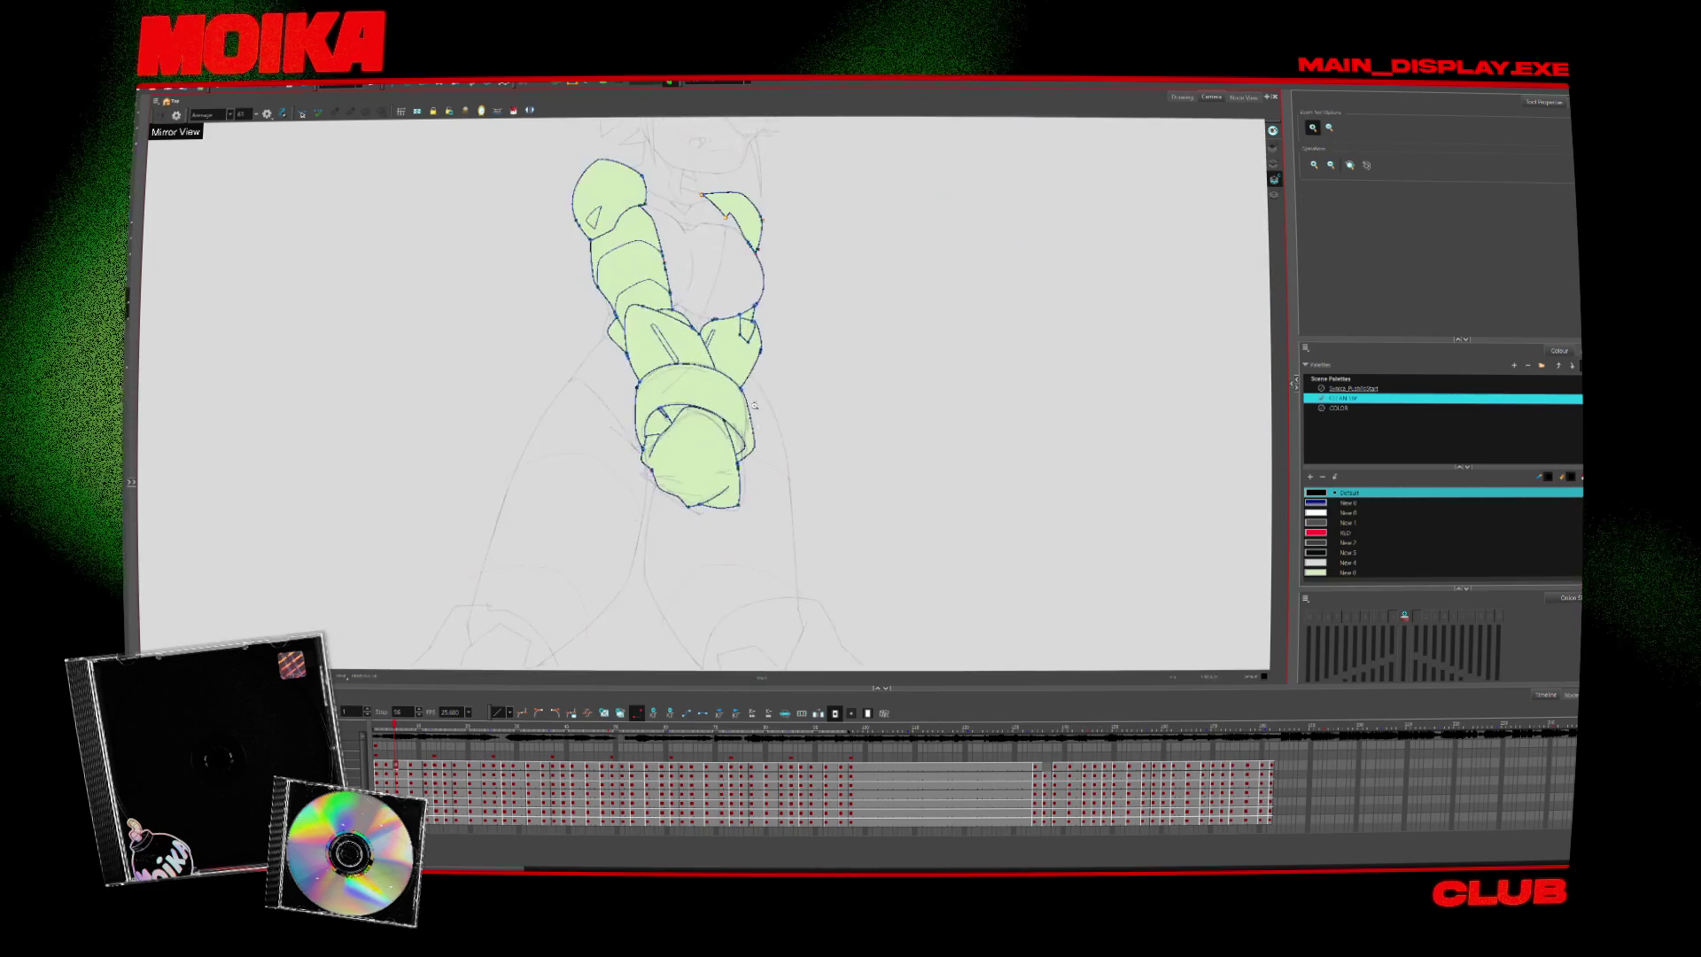
scroll(325, 624, up, 1)
scroll(325, 624, up, 1)
scroll(843, 440, up, 2)
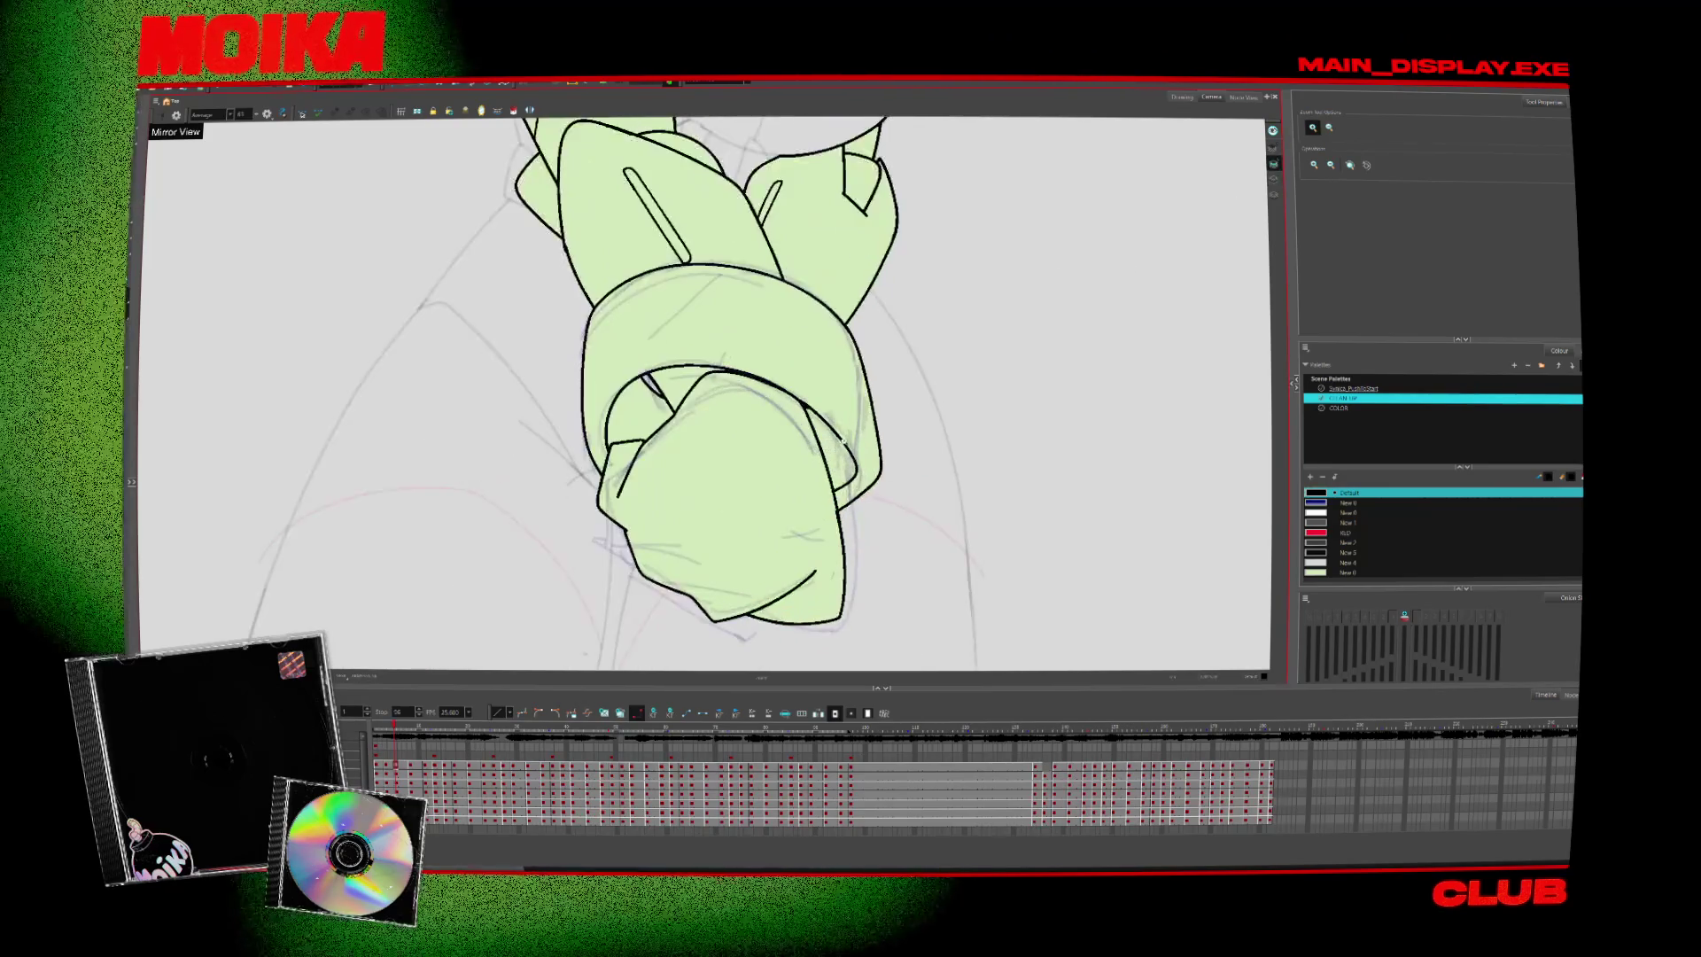
key(alt+b)
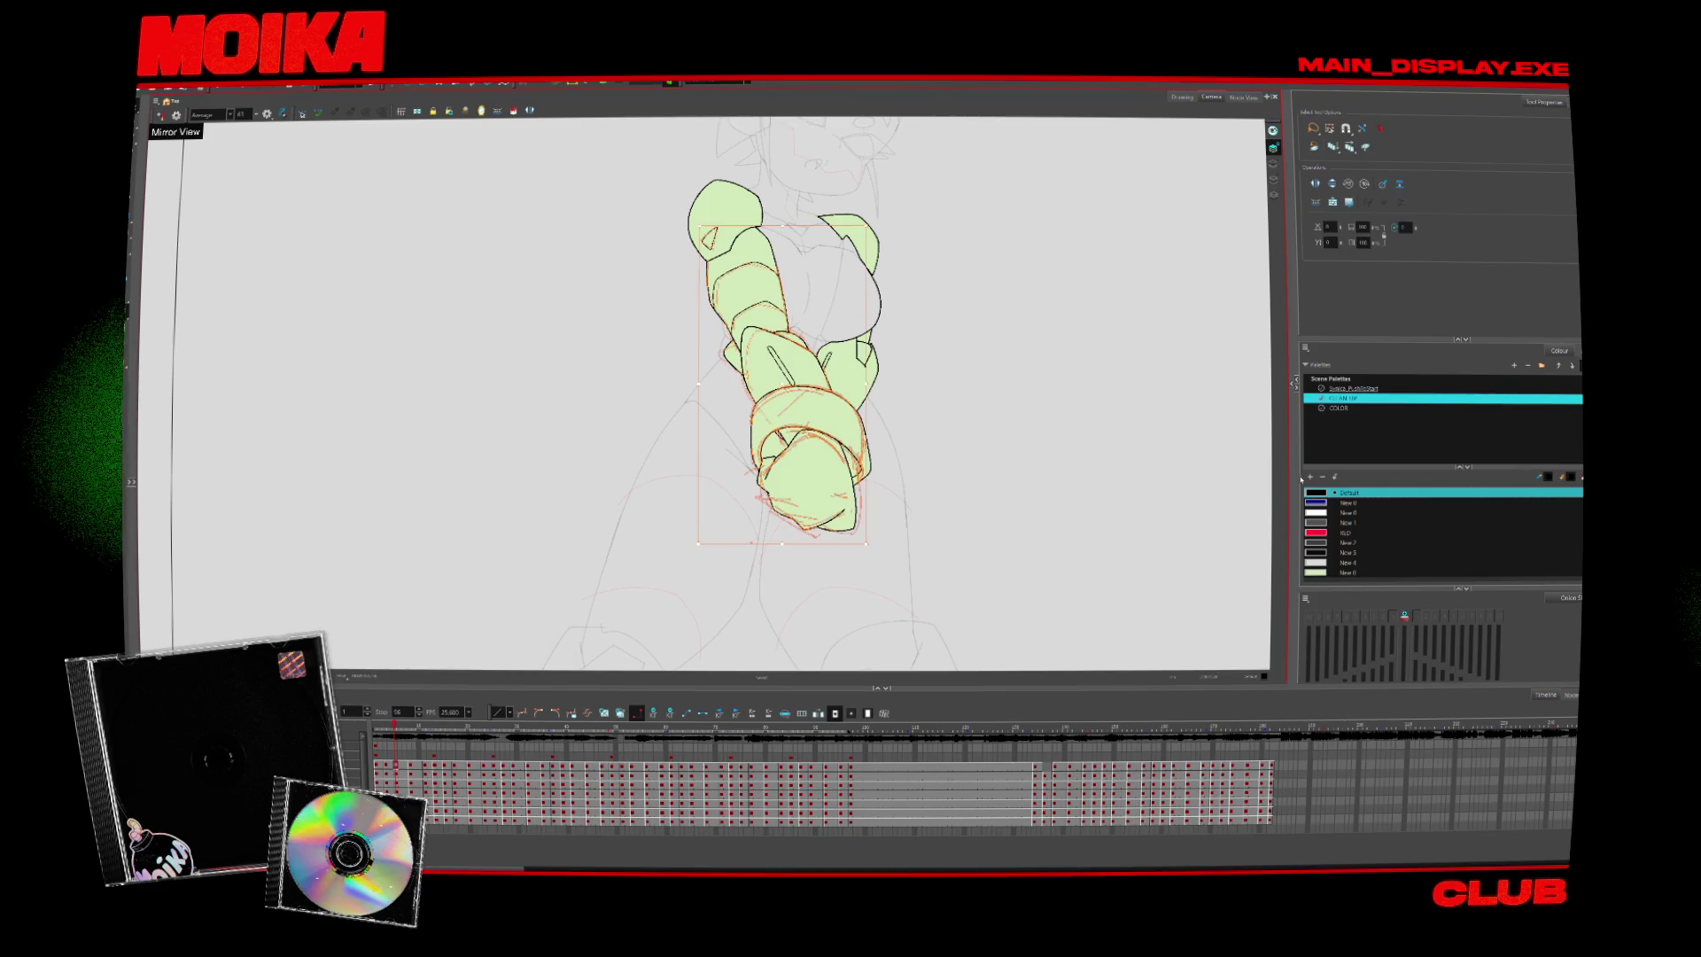
Choose the character palette, play back the animation, stop on the raised-fists pose, and zoom onto the arms
click(1345, 390)
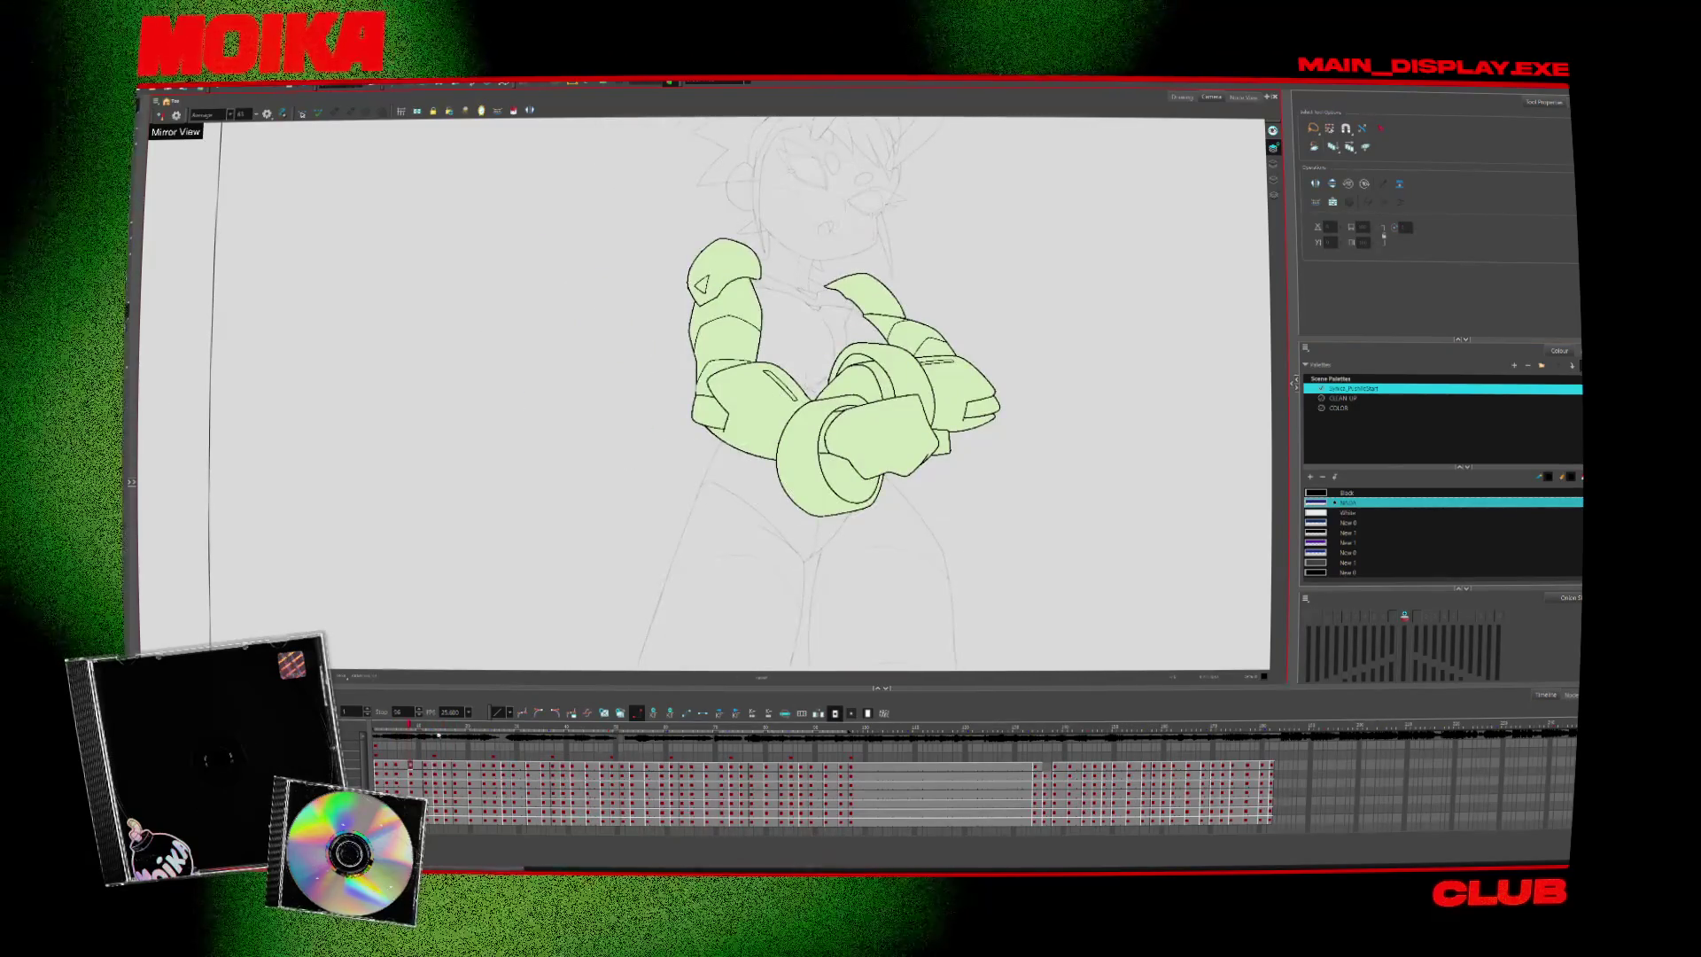
key(shift+m)
key(alt+z)
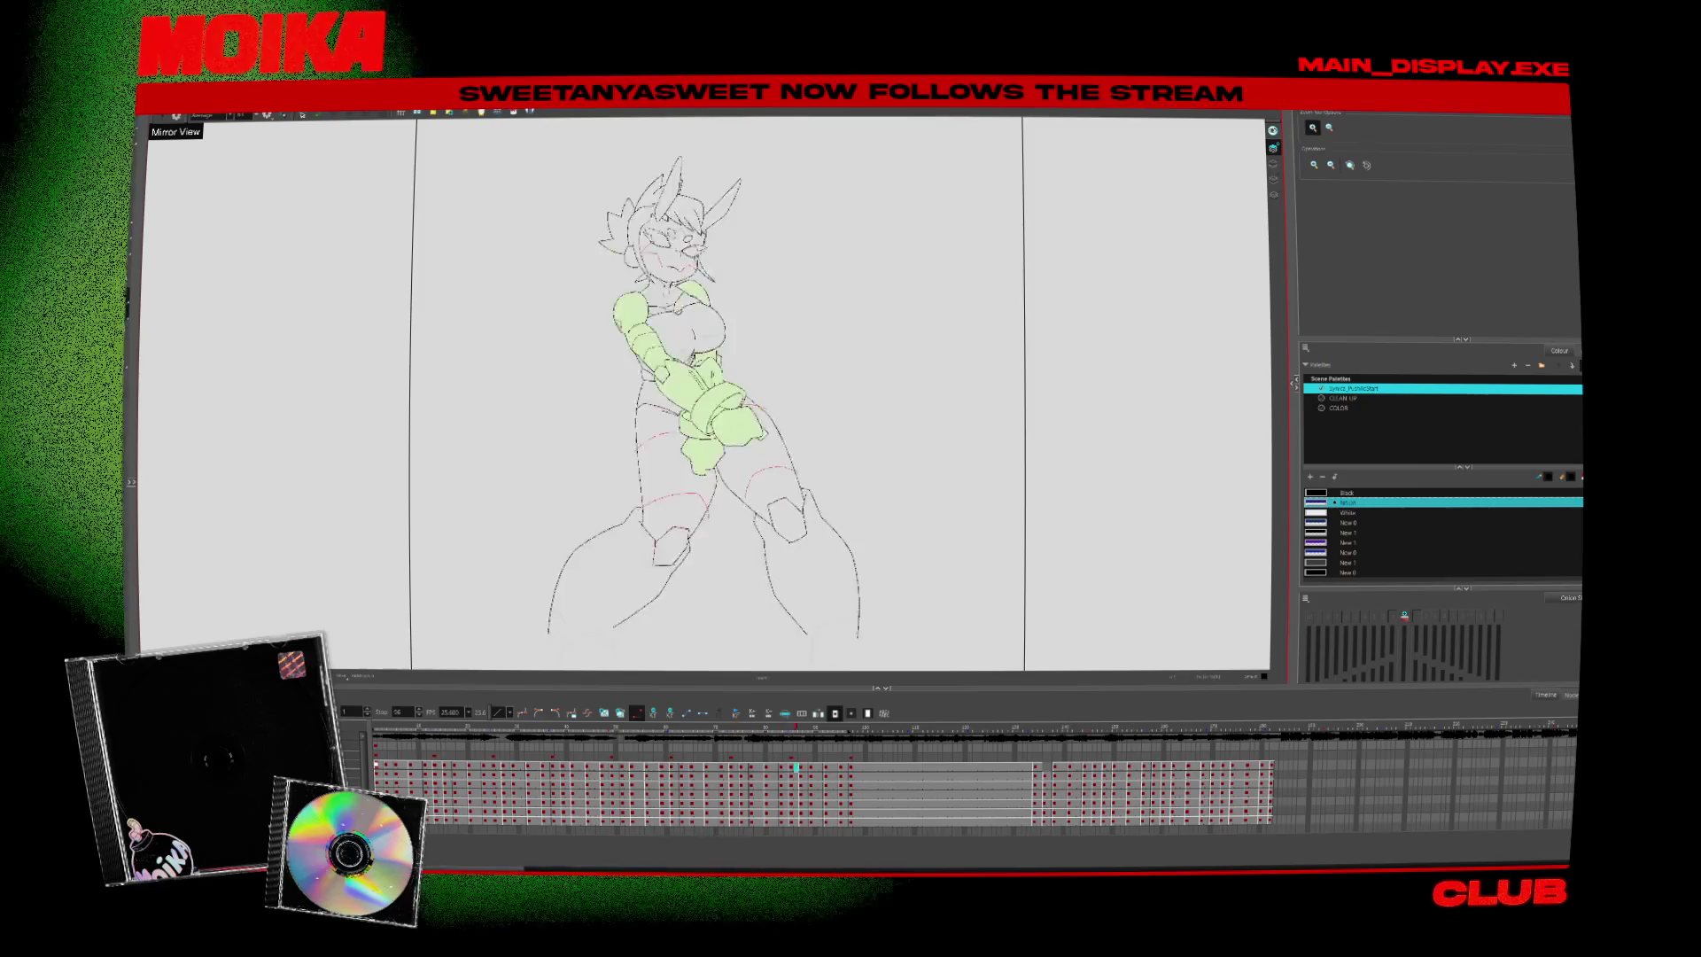
click(440, 728)
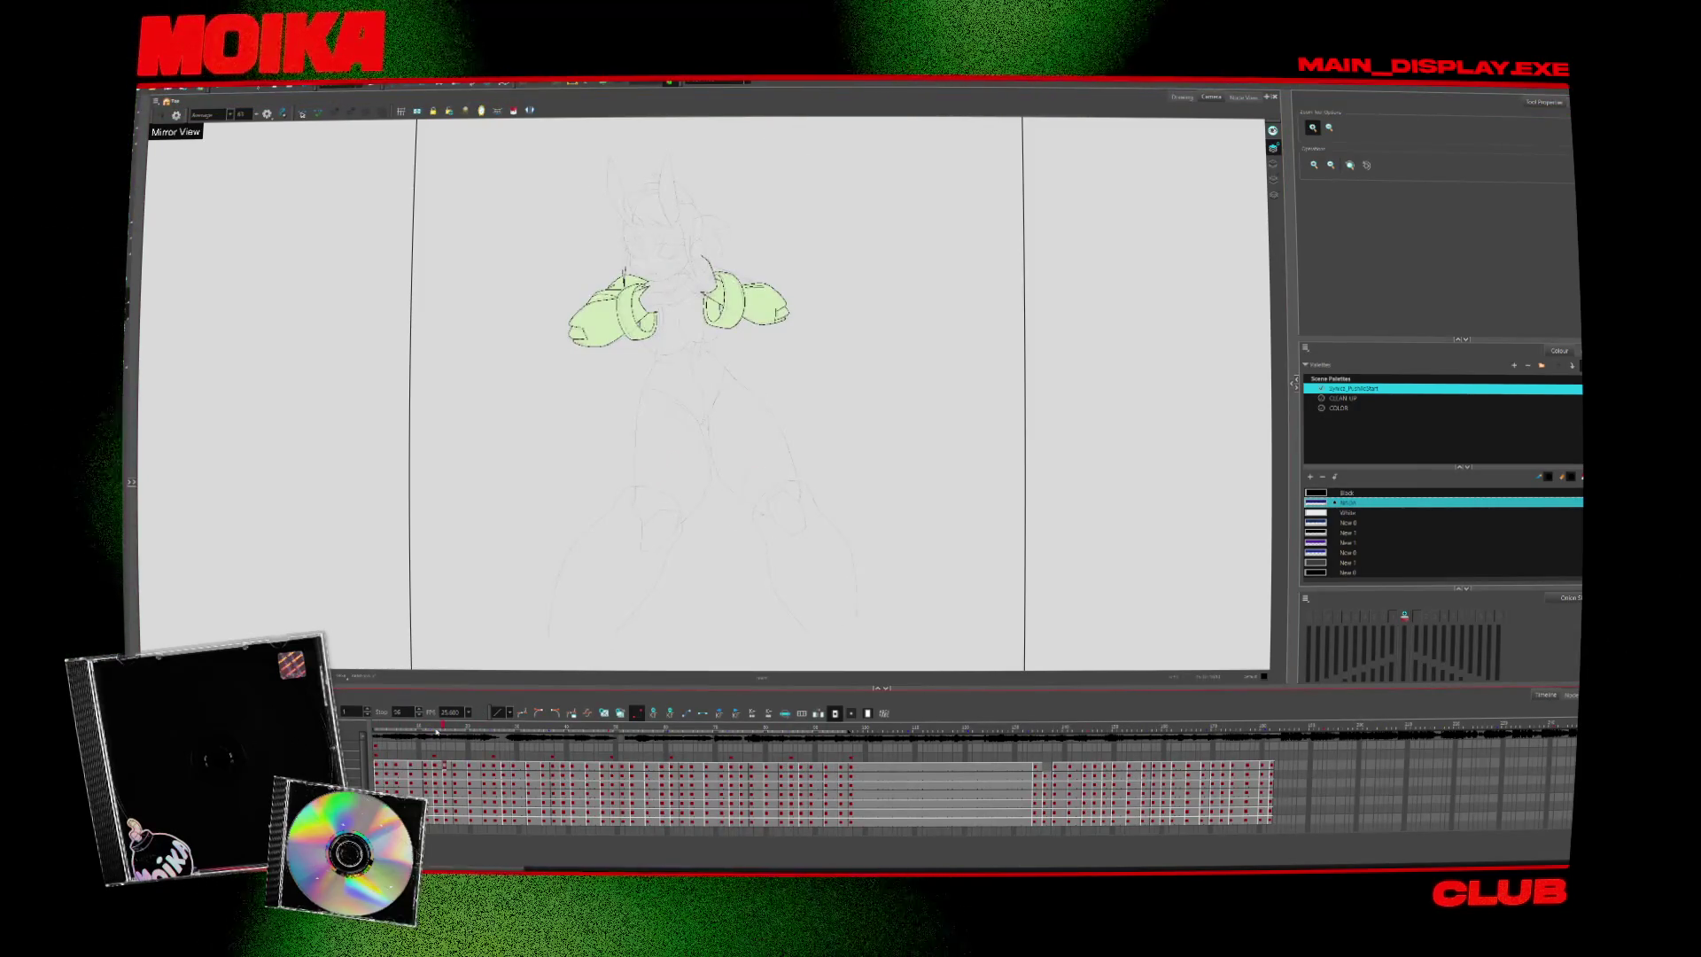
click(766, 378)
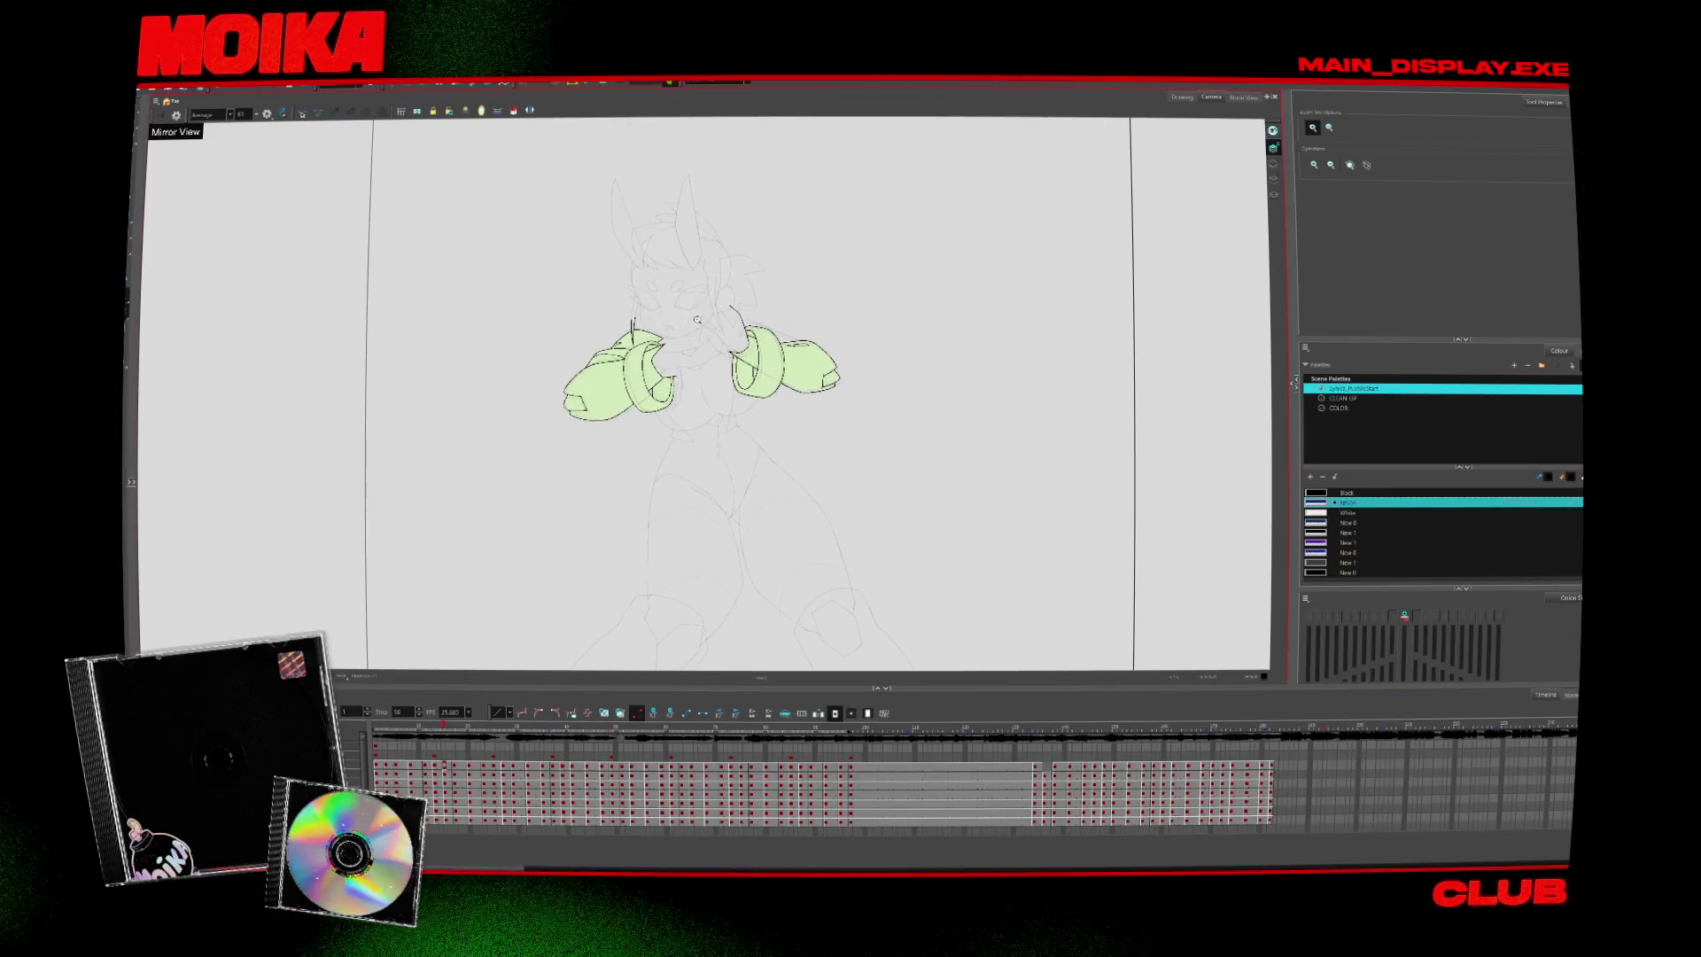
click(699, 324)
key(alt+e)
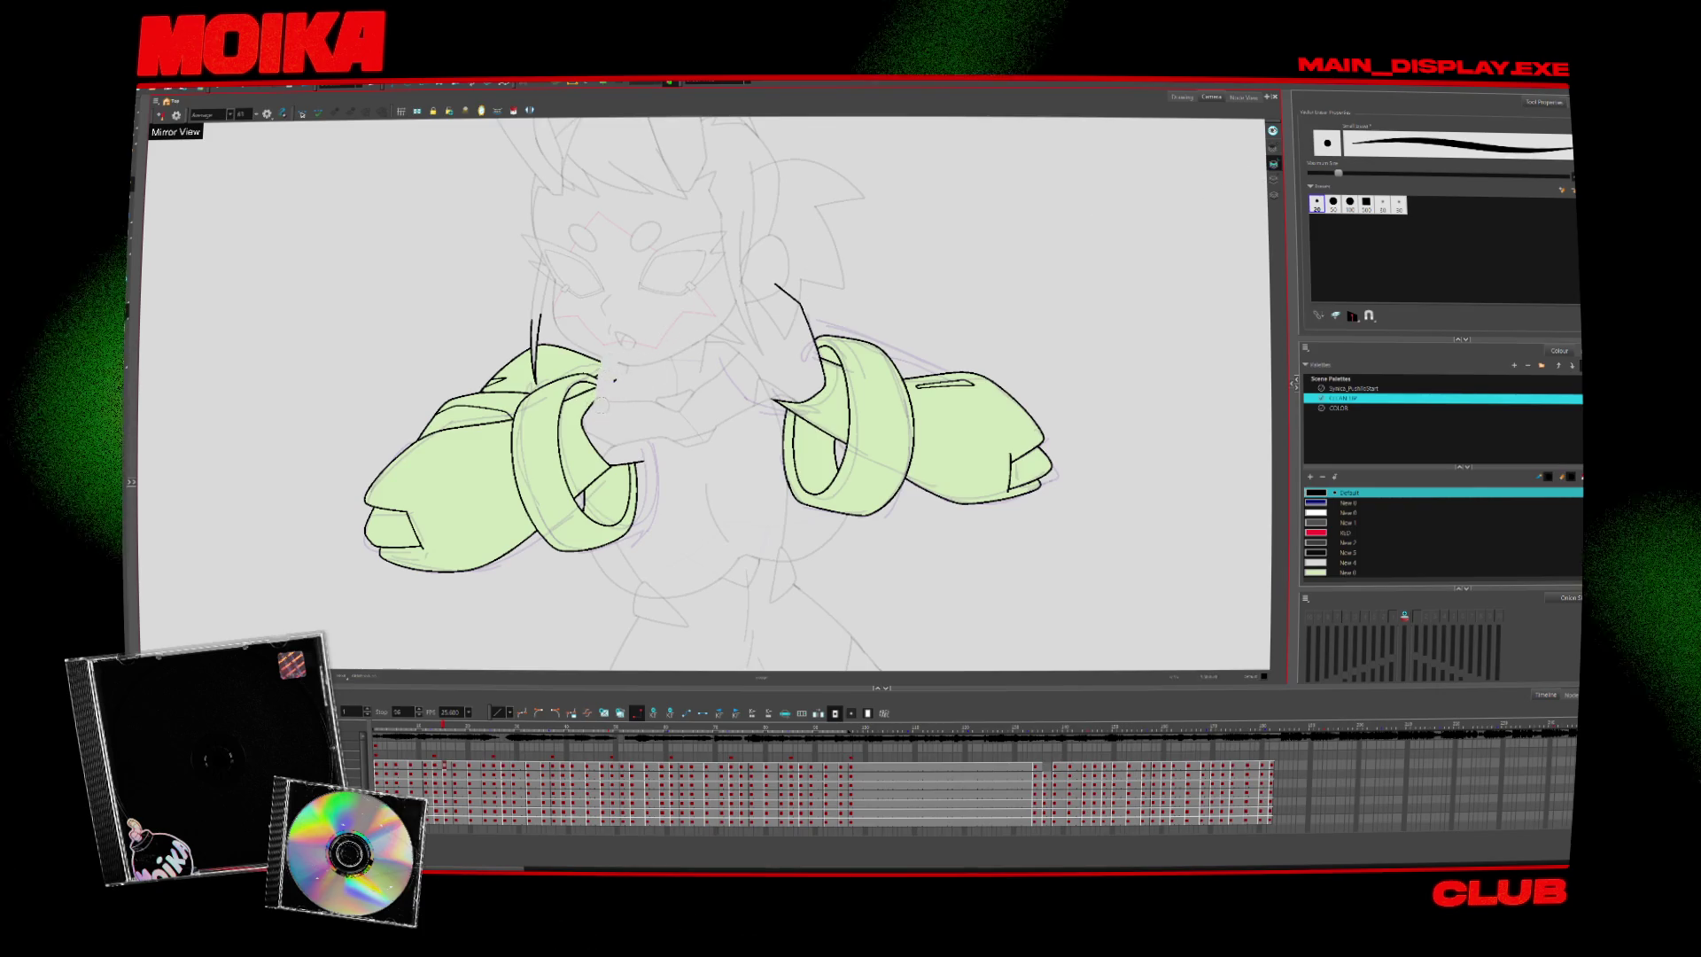
Erase the top of the cuff near the face and step between neighbouring arm drawings
mouse_move(598, 368)
mouse_down()
mouse_move(614, 412)
mouse_move(645, 411)
mouse_up()
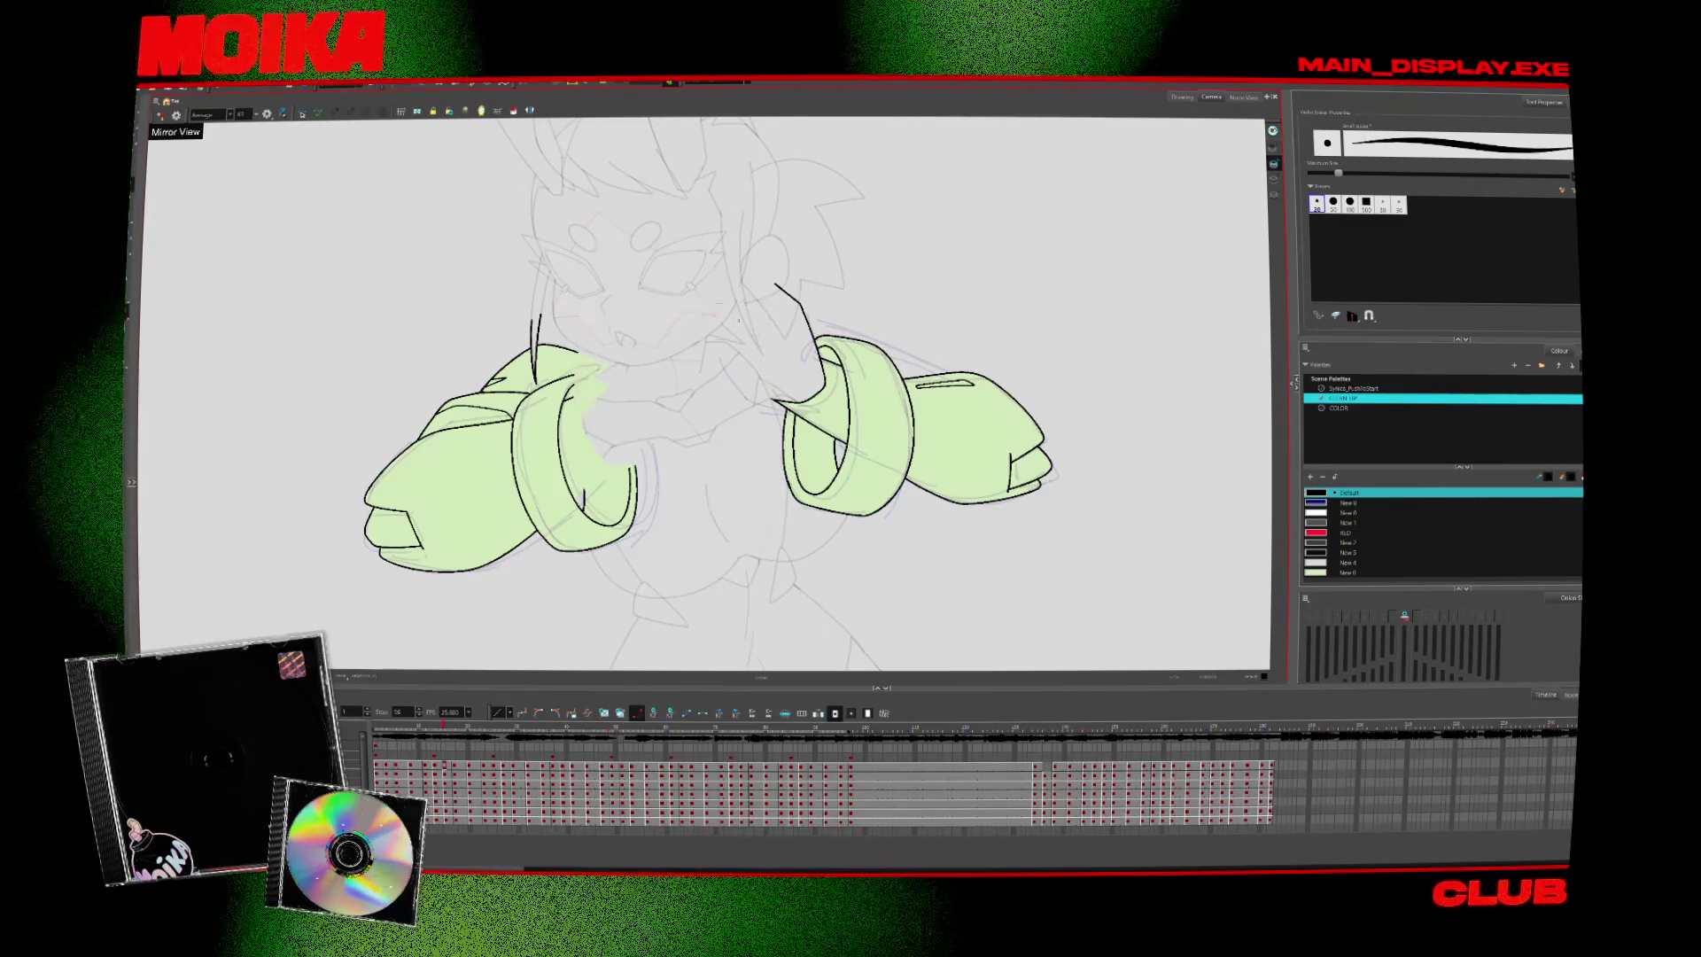
key(period)
key(comma)
key(comma)
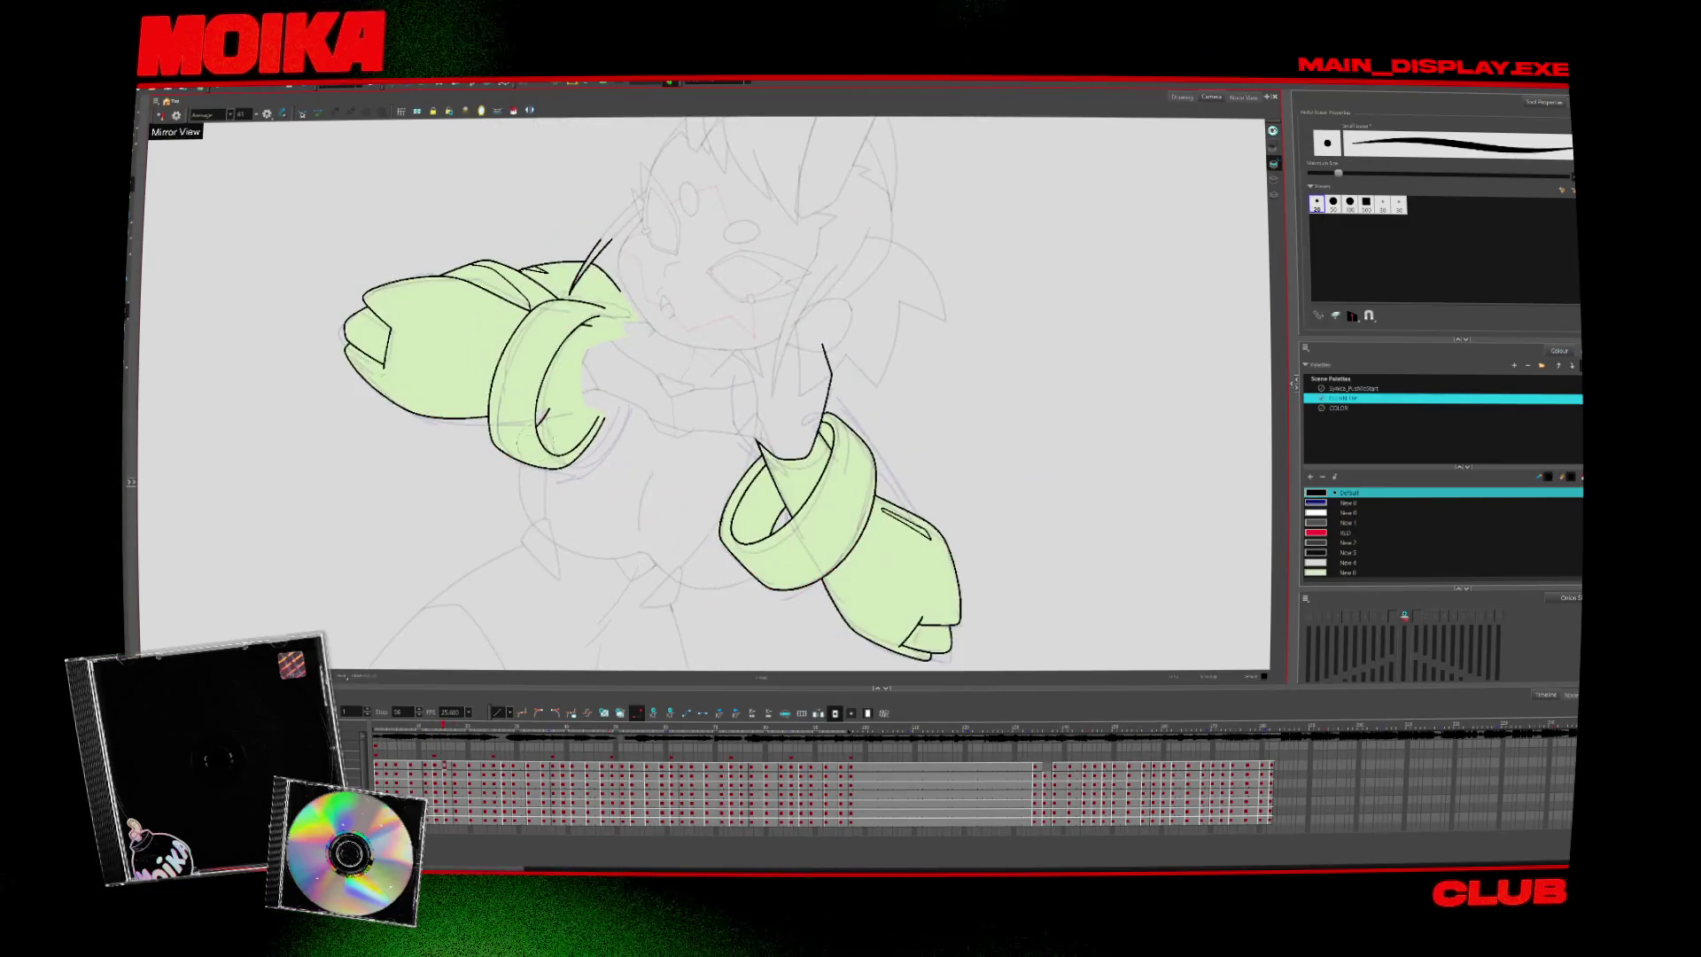
key(alt+b)
Pick Default black for ink, move to the forward-fists drawing, and choose the character palette
click(1349, 493)
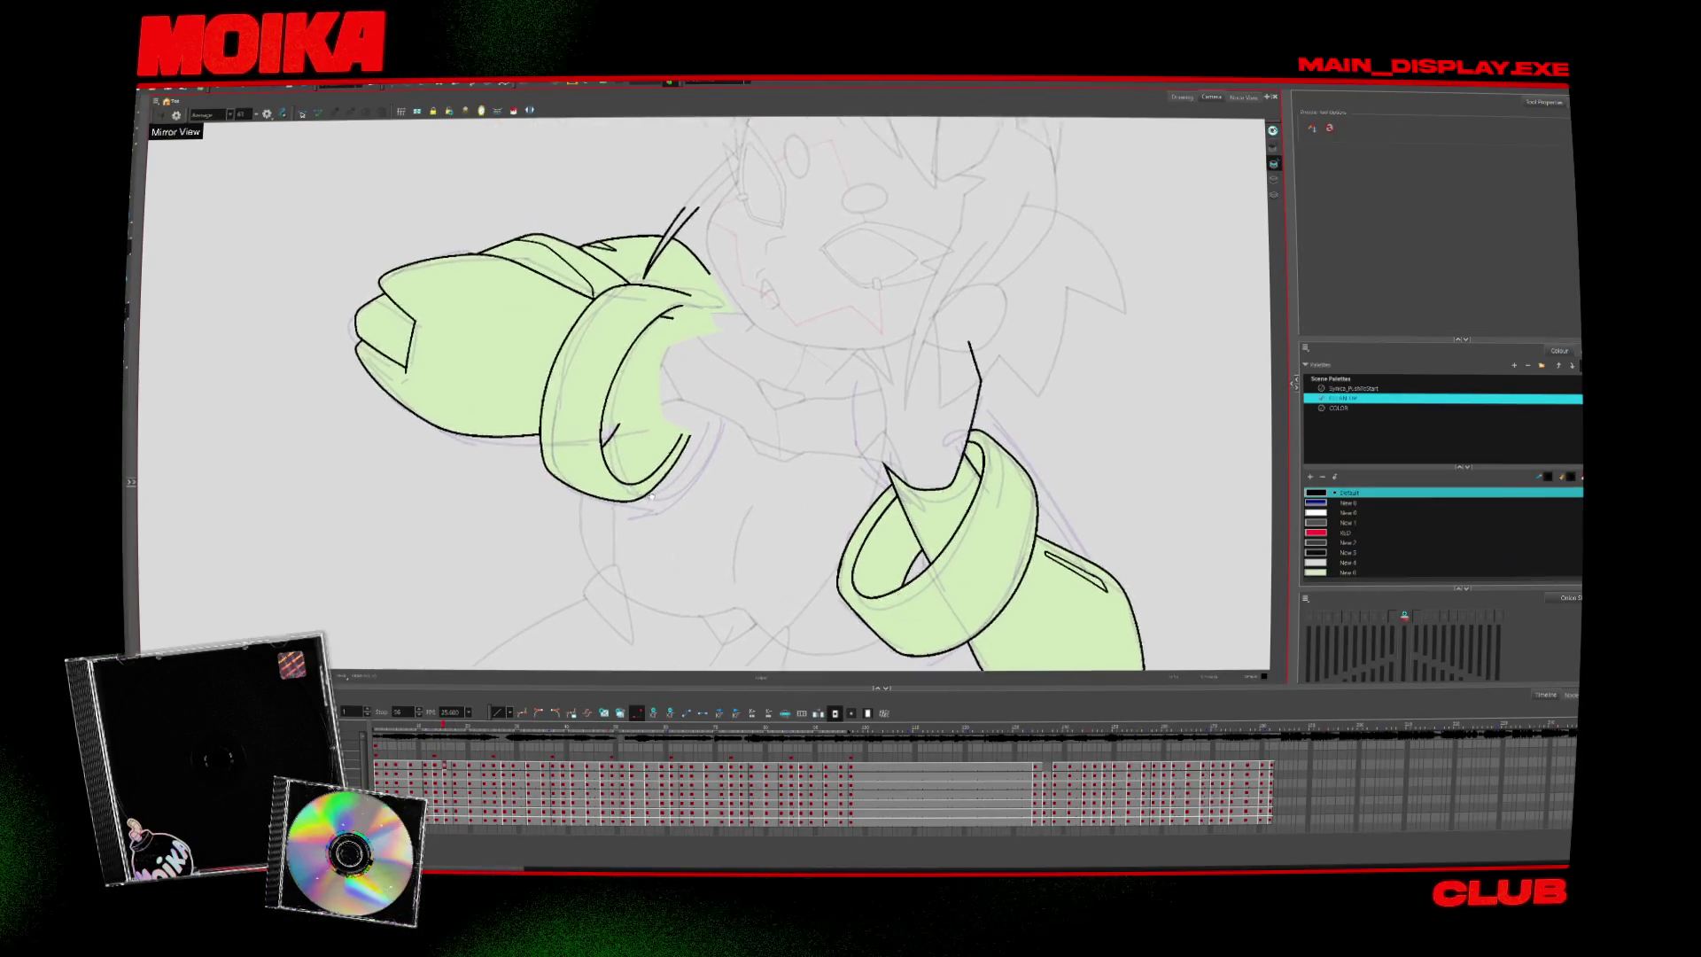
key(period)
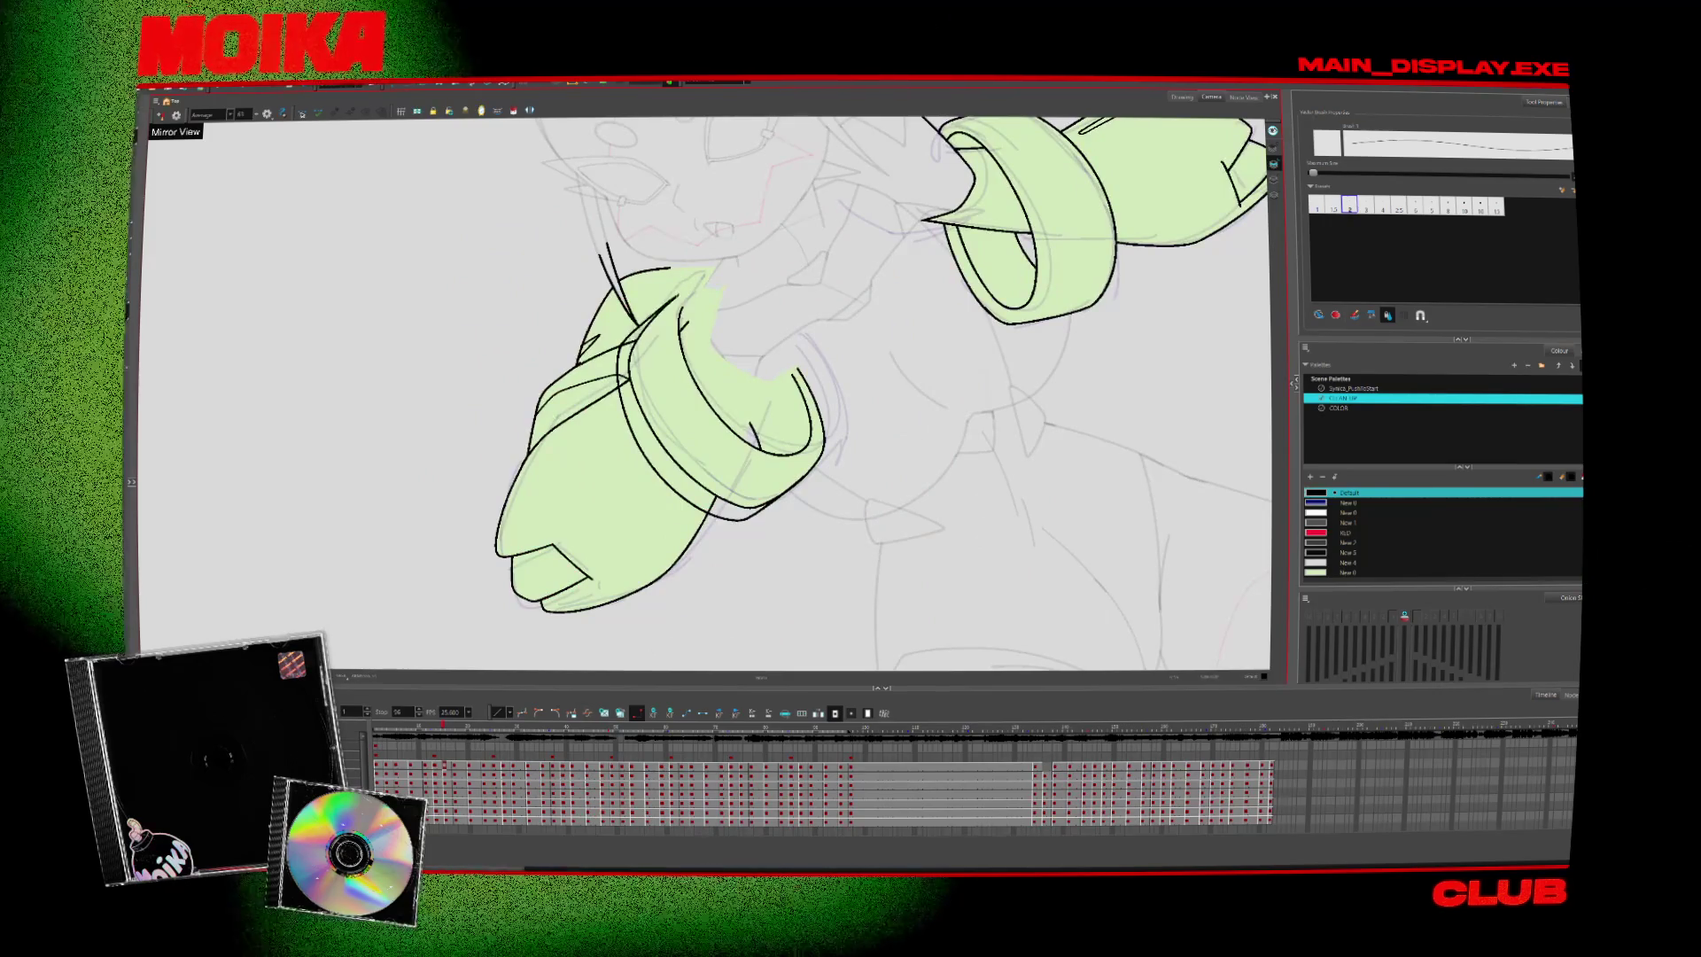
key(alt+s)
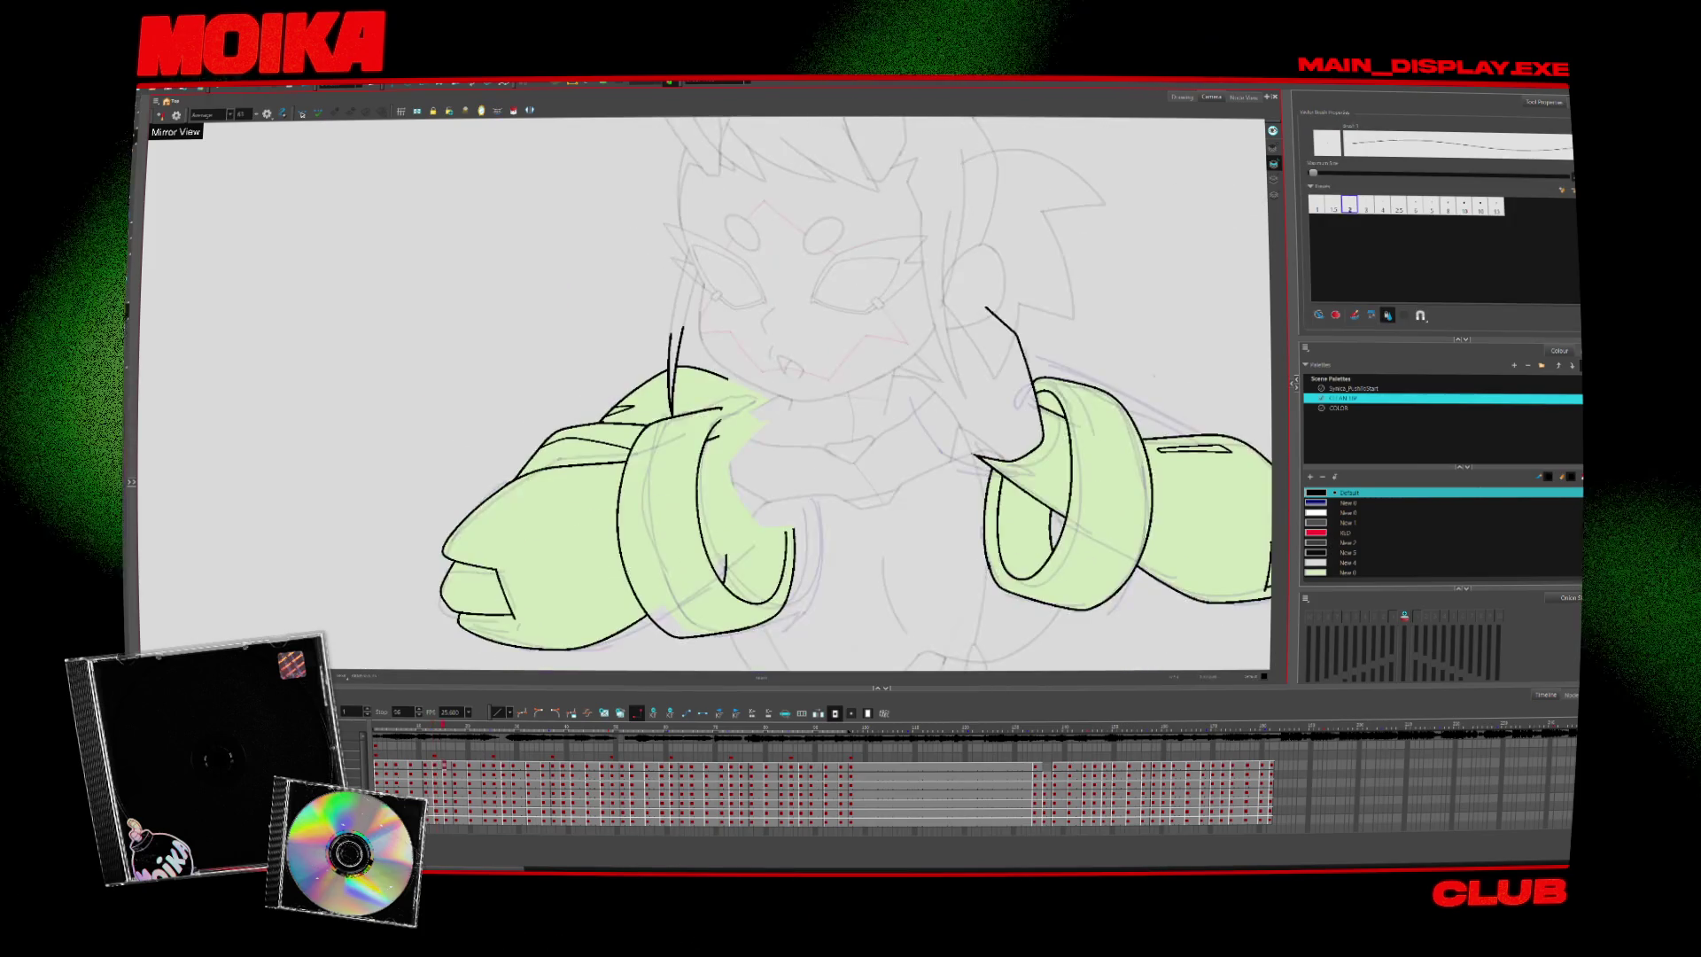
click(1353, 388)
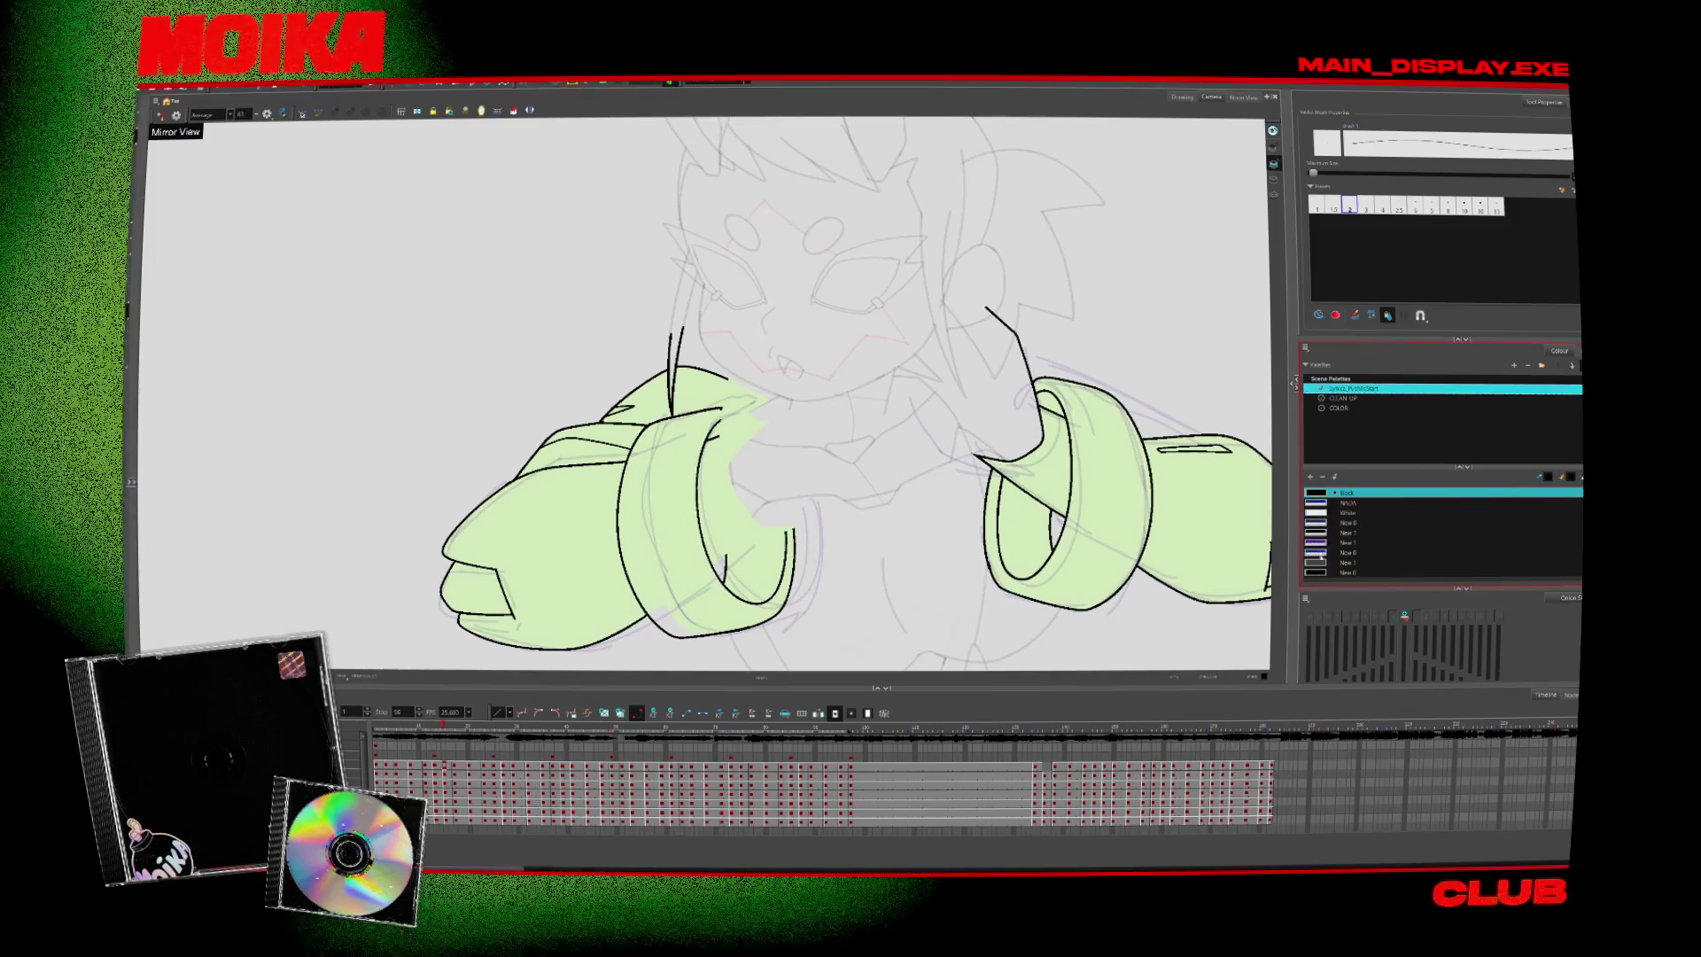
Edit the purple sketch line colour in the Colour Picker, then open the stabilizer dropdown
double_click(1315, 543)
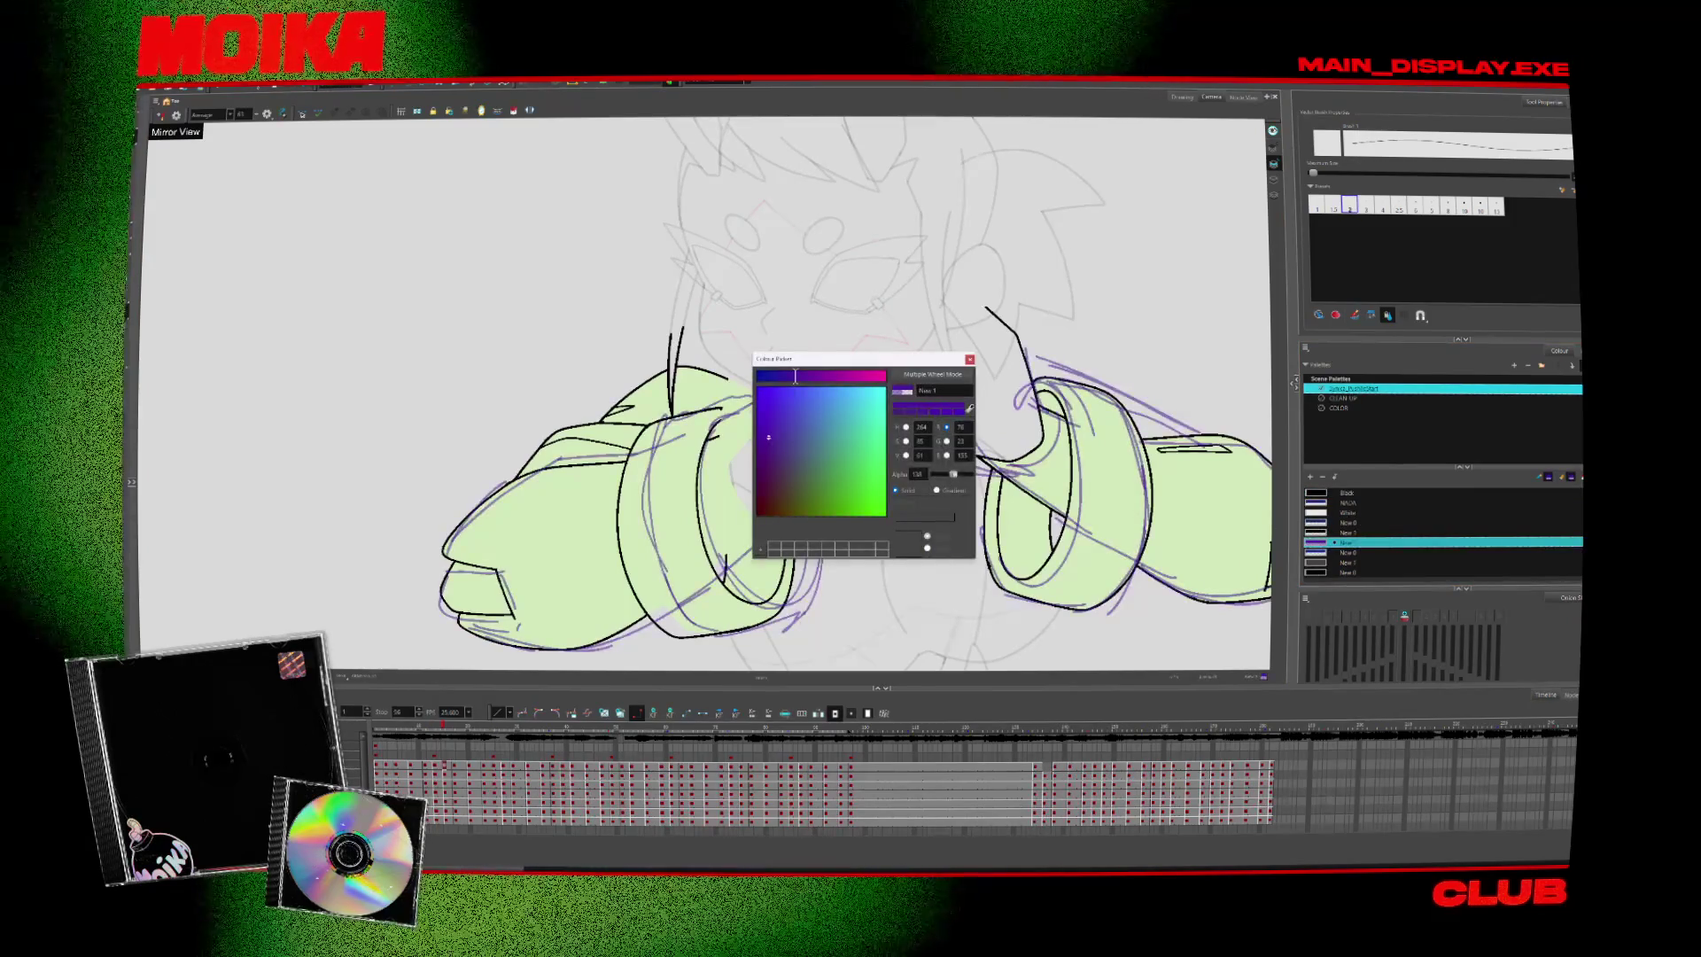
key(Escape)
click(211, 115)
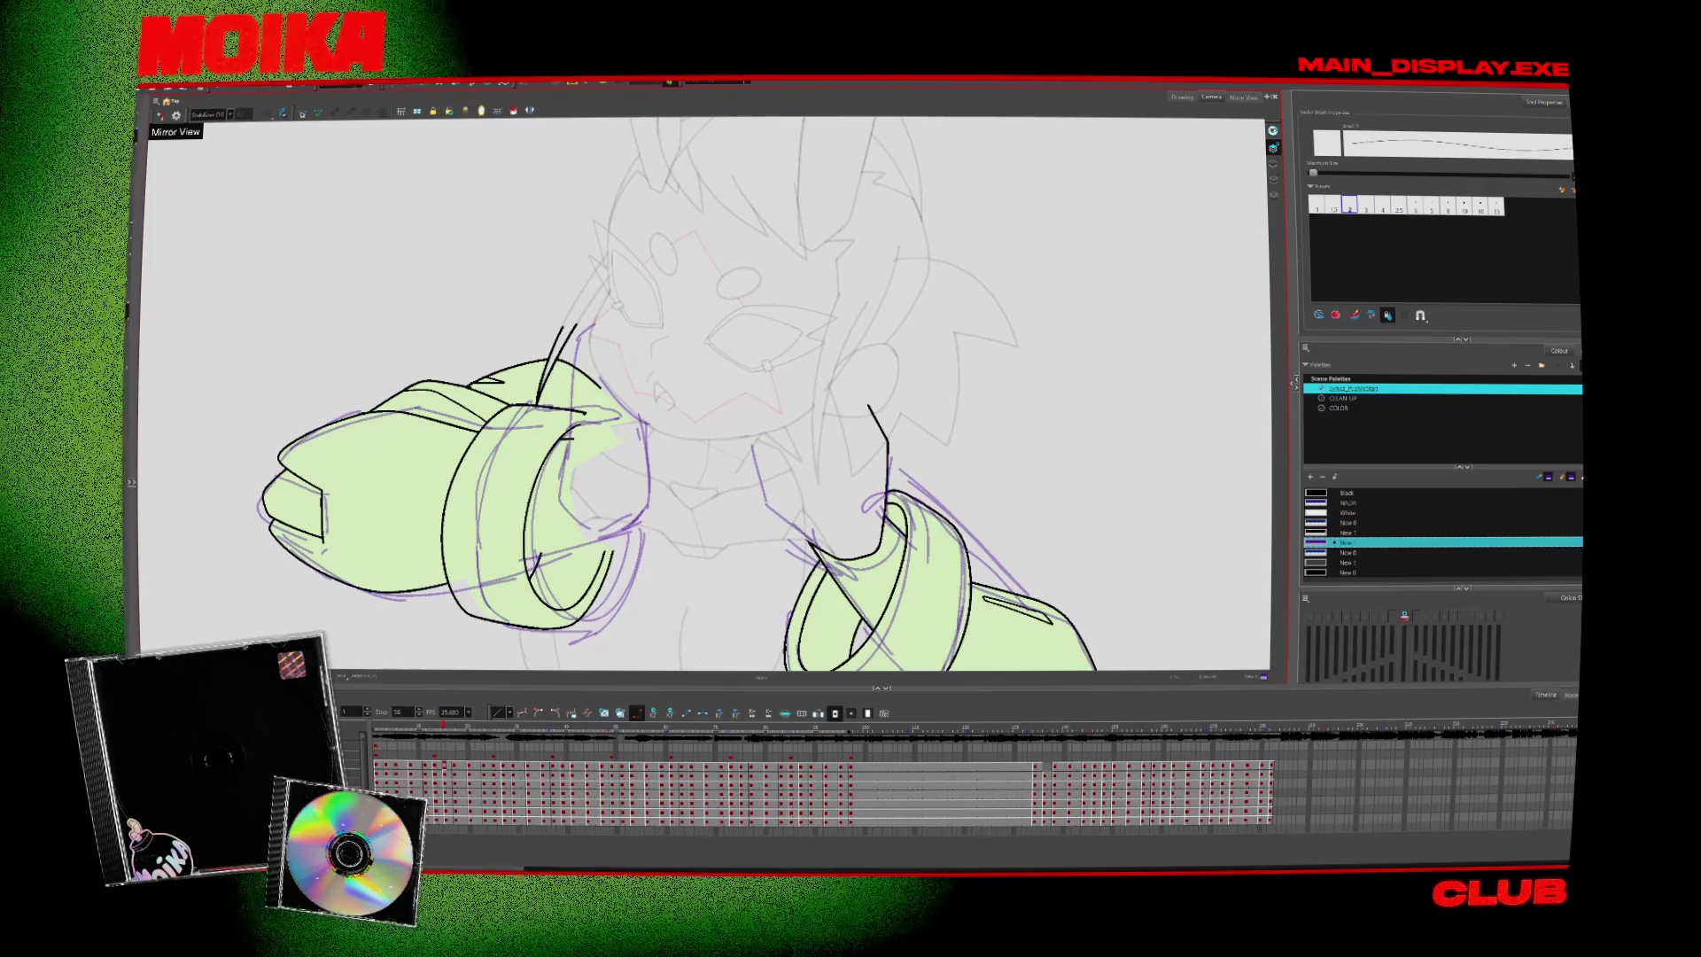
Turn off Mirror View, select the CLEAN UP palette, and set stroke smoothing to Average
click(160, 114)
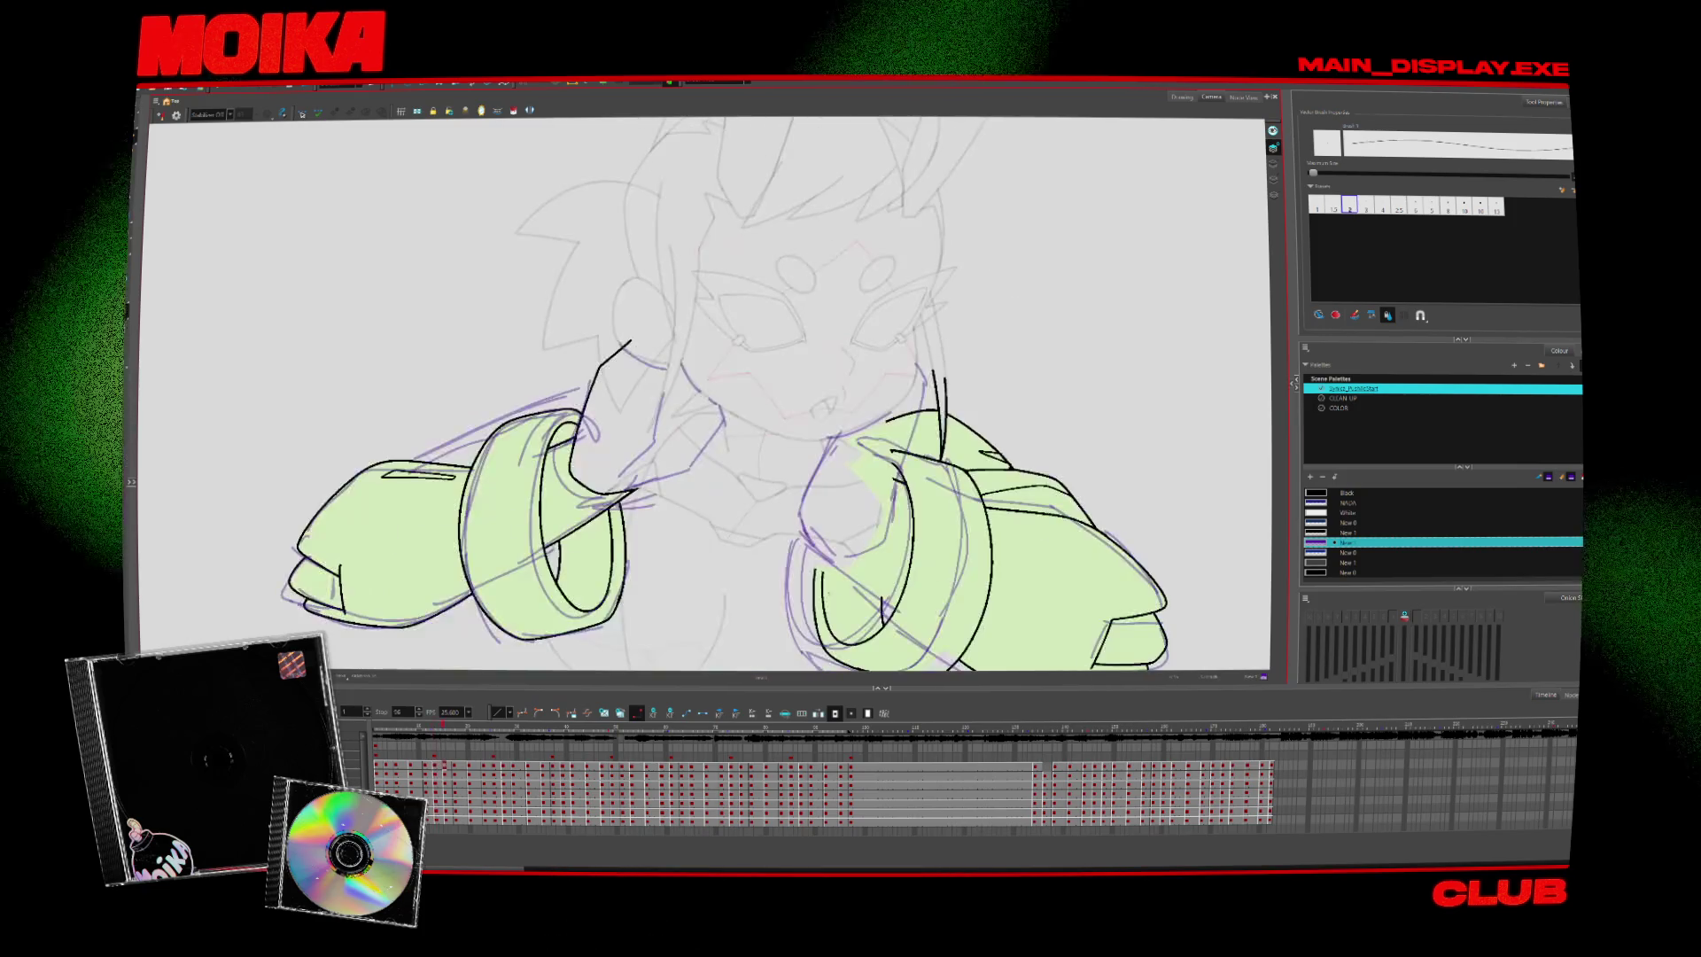
click(1347, 398)
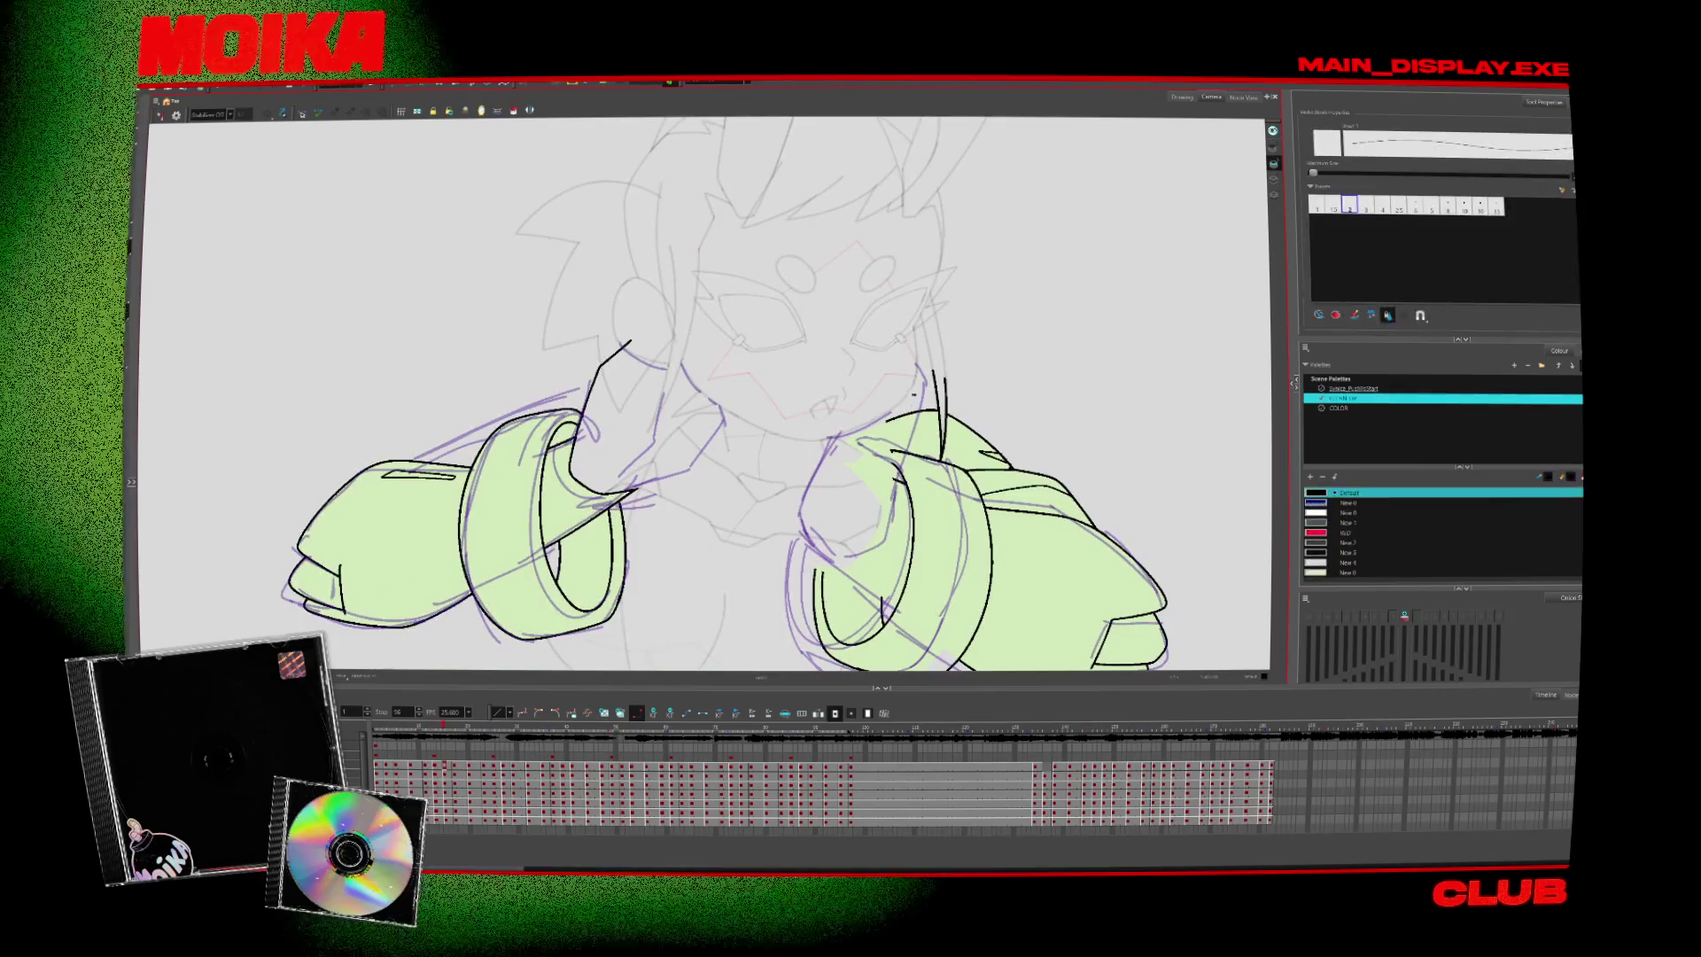
click(211, 115)
click(202, 129)
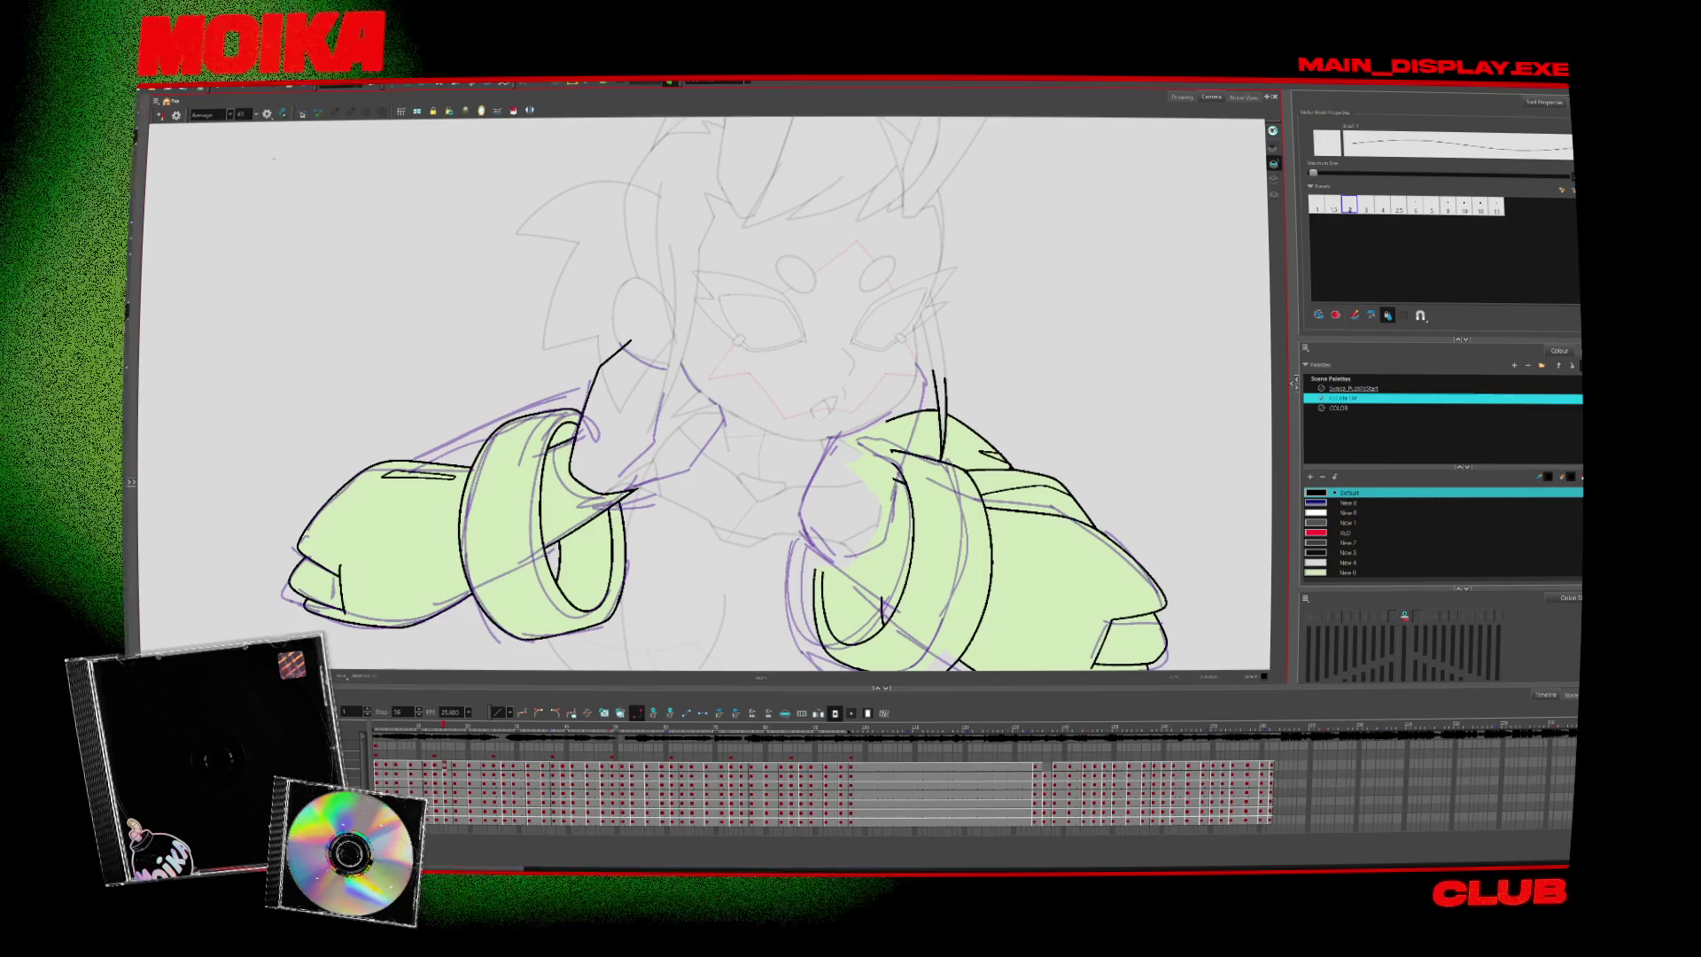
Ink a black line along the arm in a zoomed, rotated and mirrored view
scroll(739, 425, up, 1)
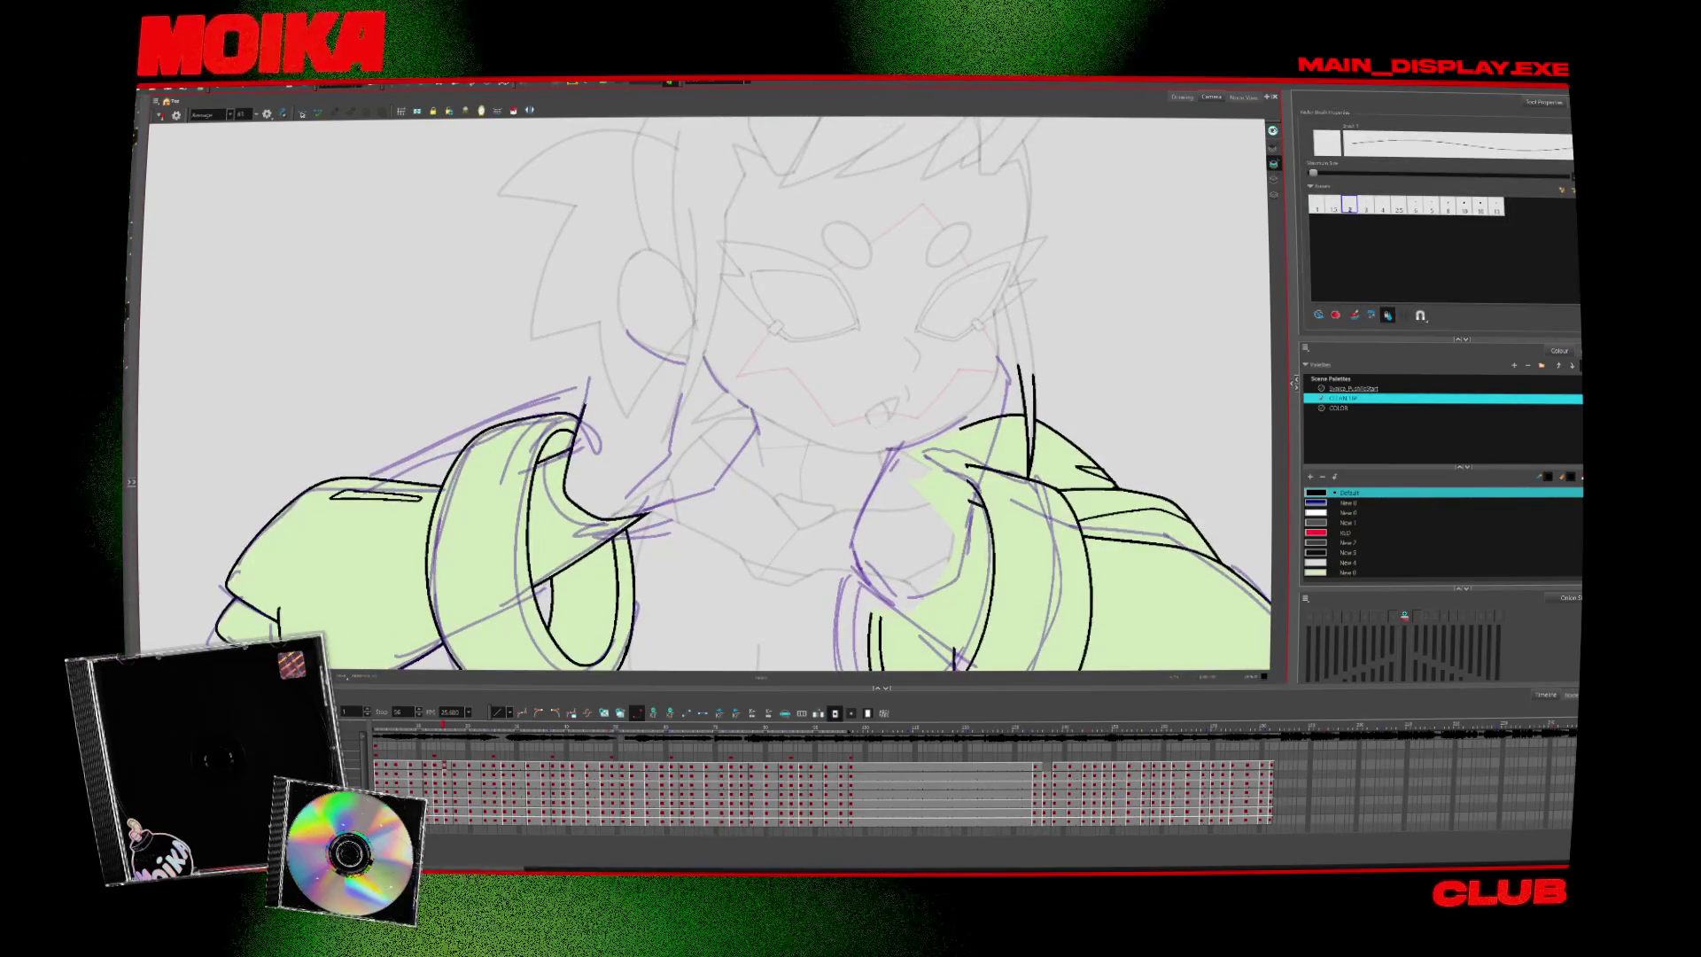
mouse_move(739, 394)
mouse_down()
mouse_move(709, 416)
mouse_move(721, 456)
mouse_up()
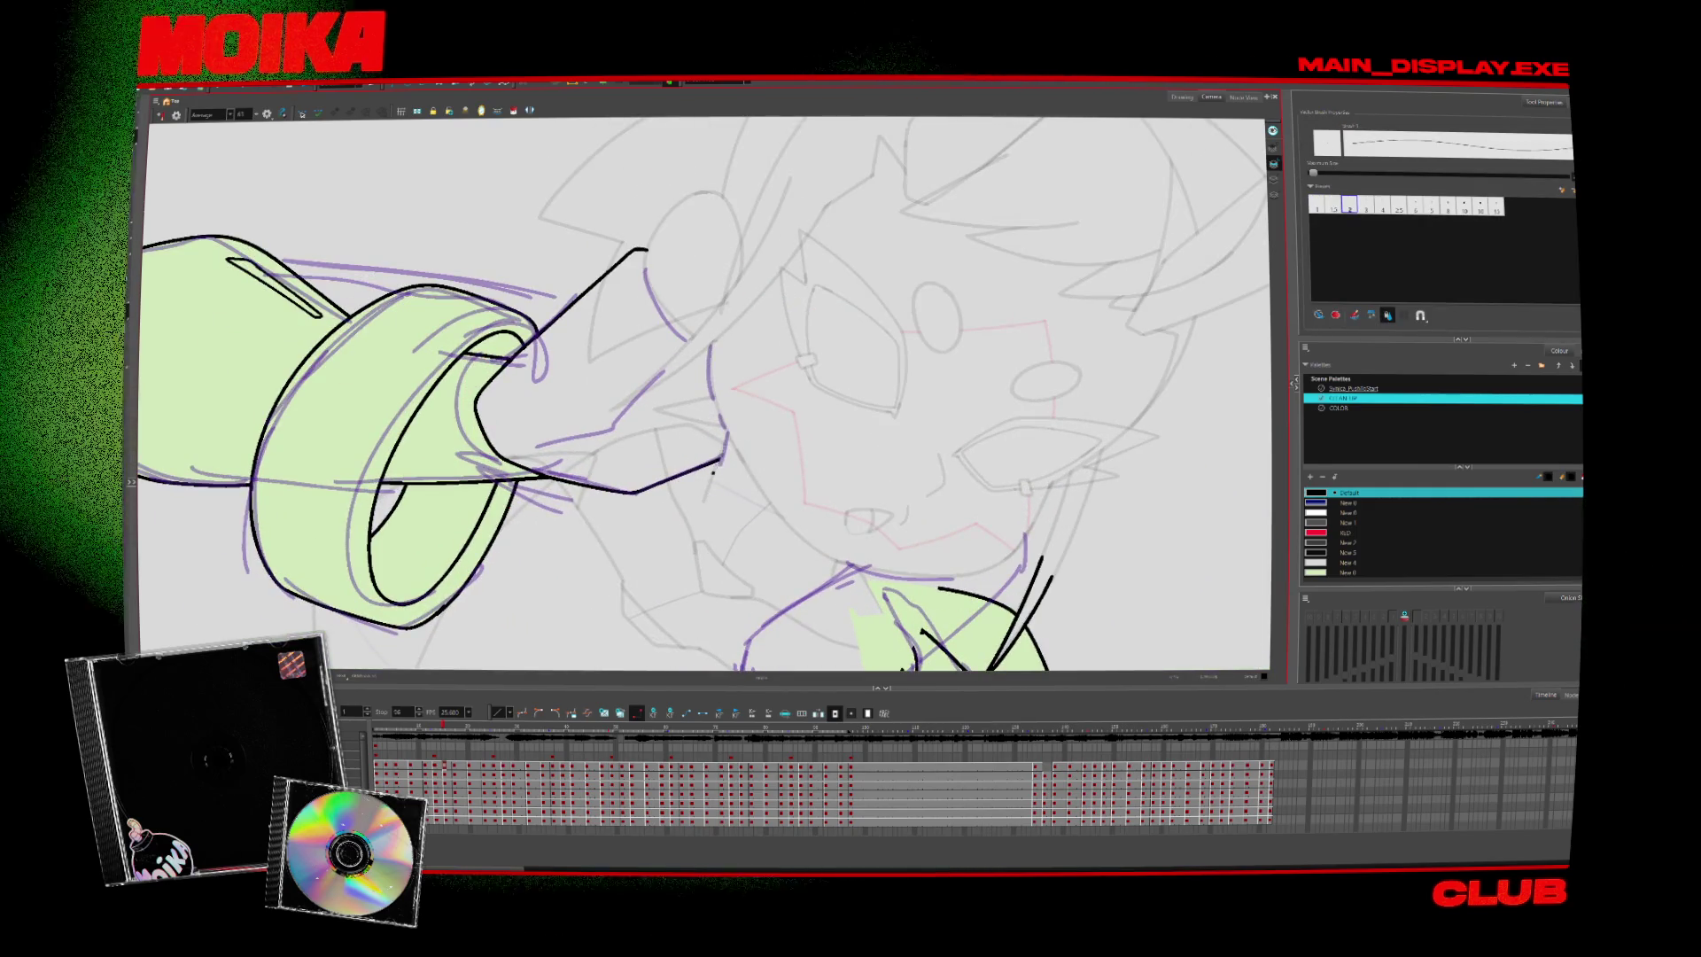
key(4)
key(4)
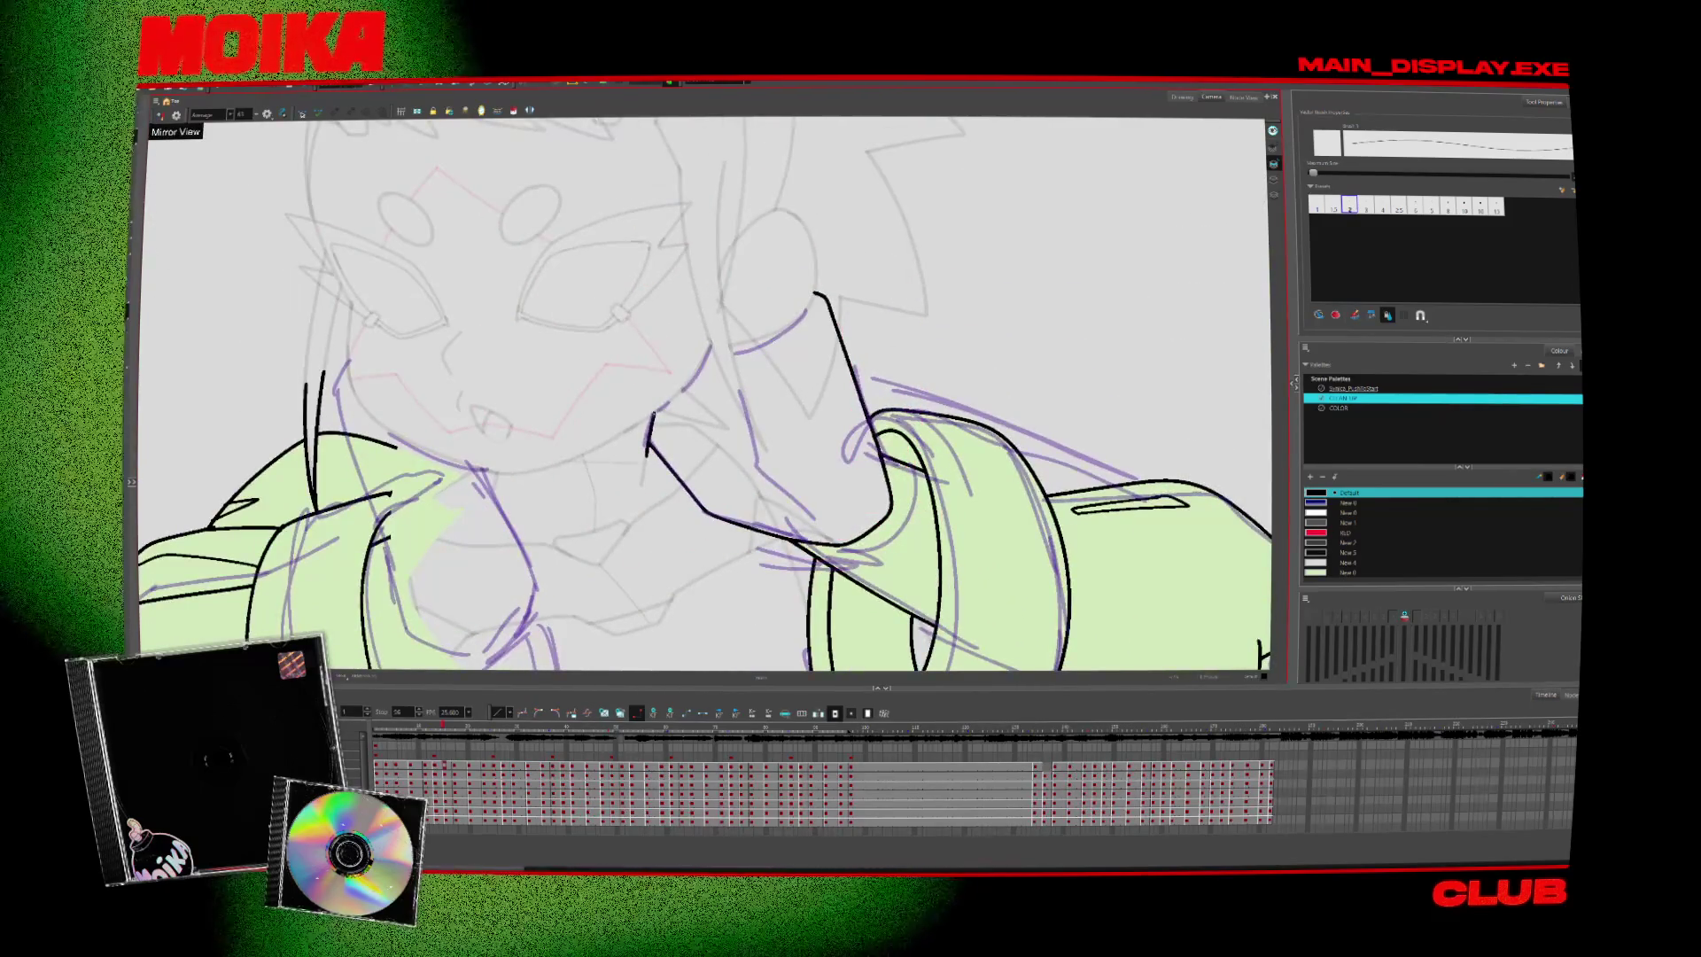
drag(709, 398, 735, 448)
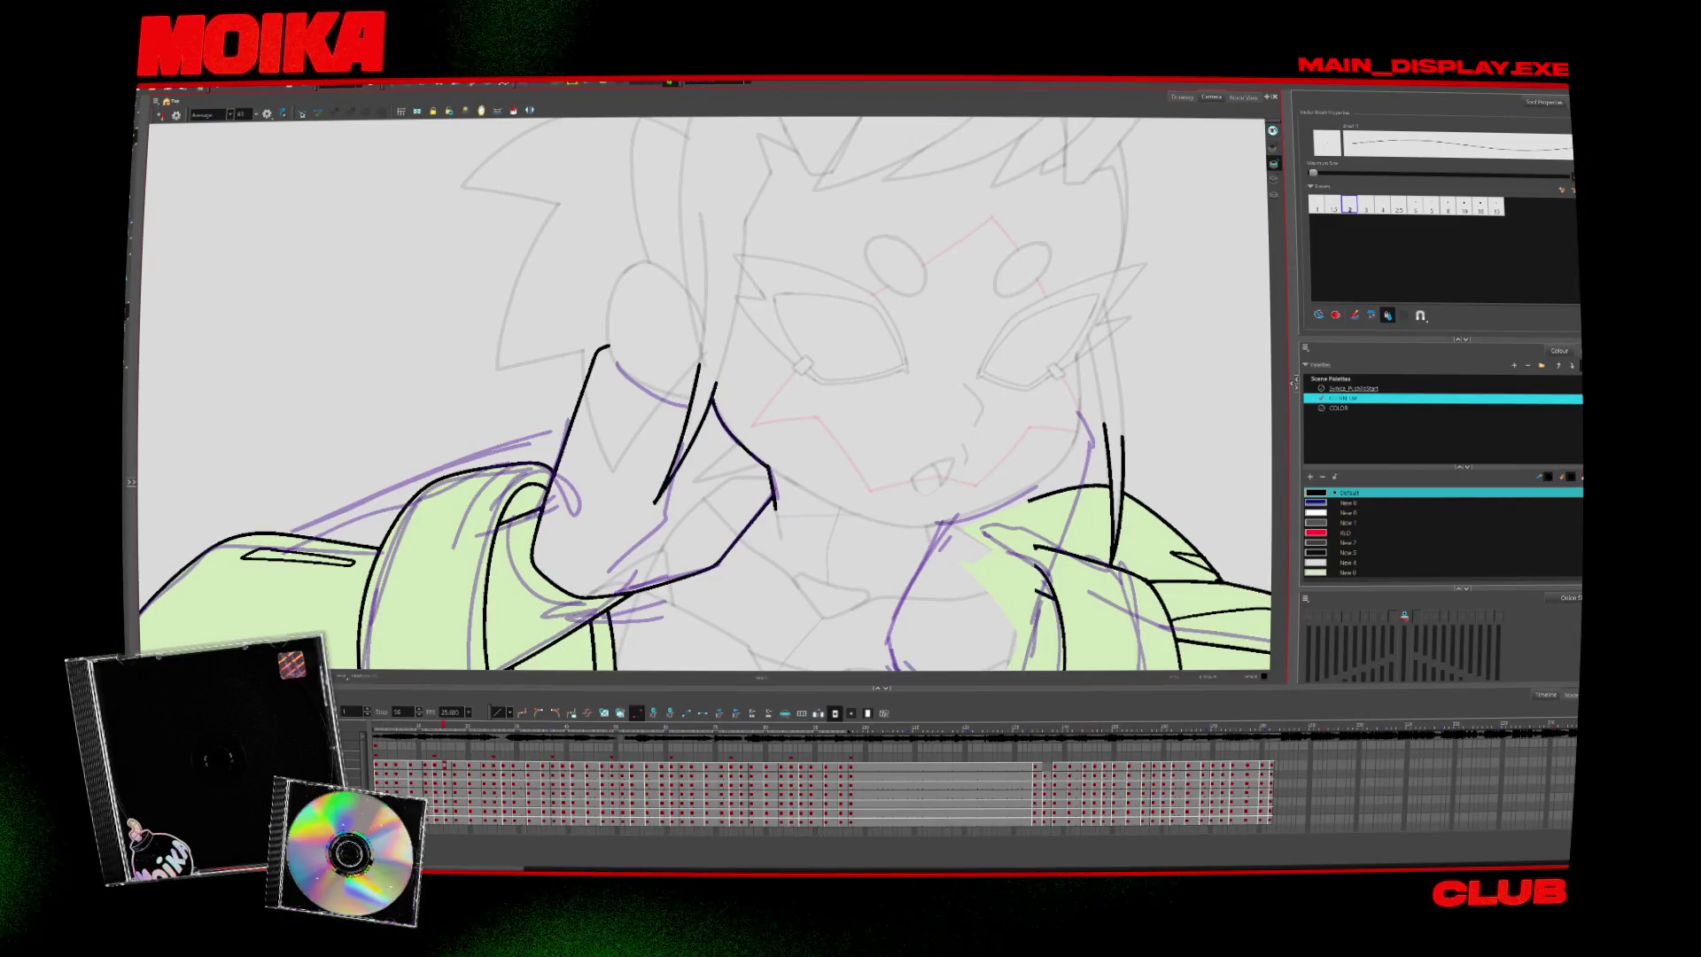
key(4)
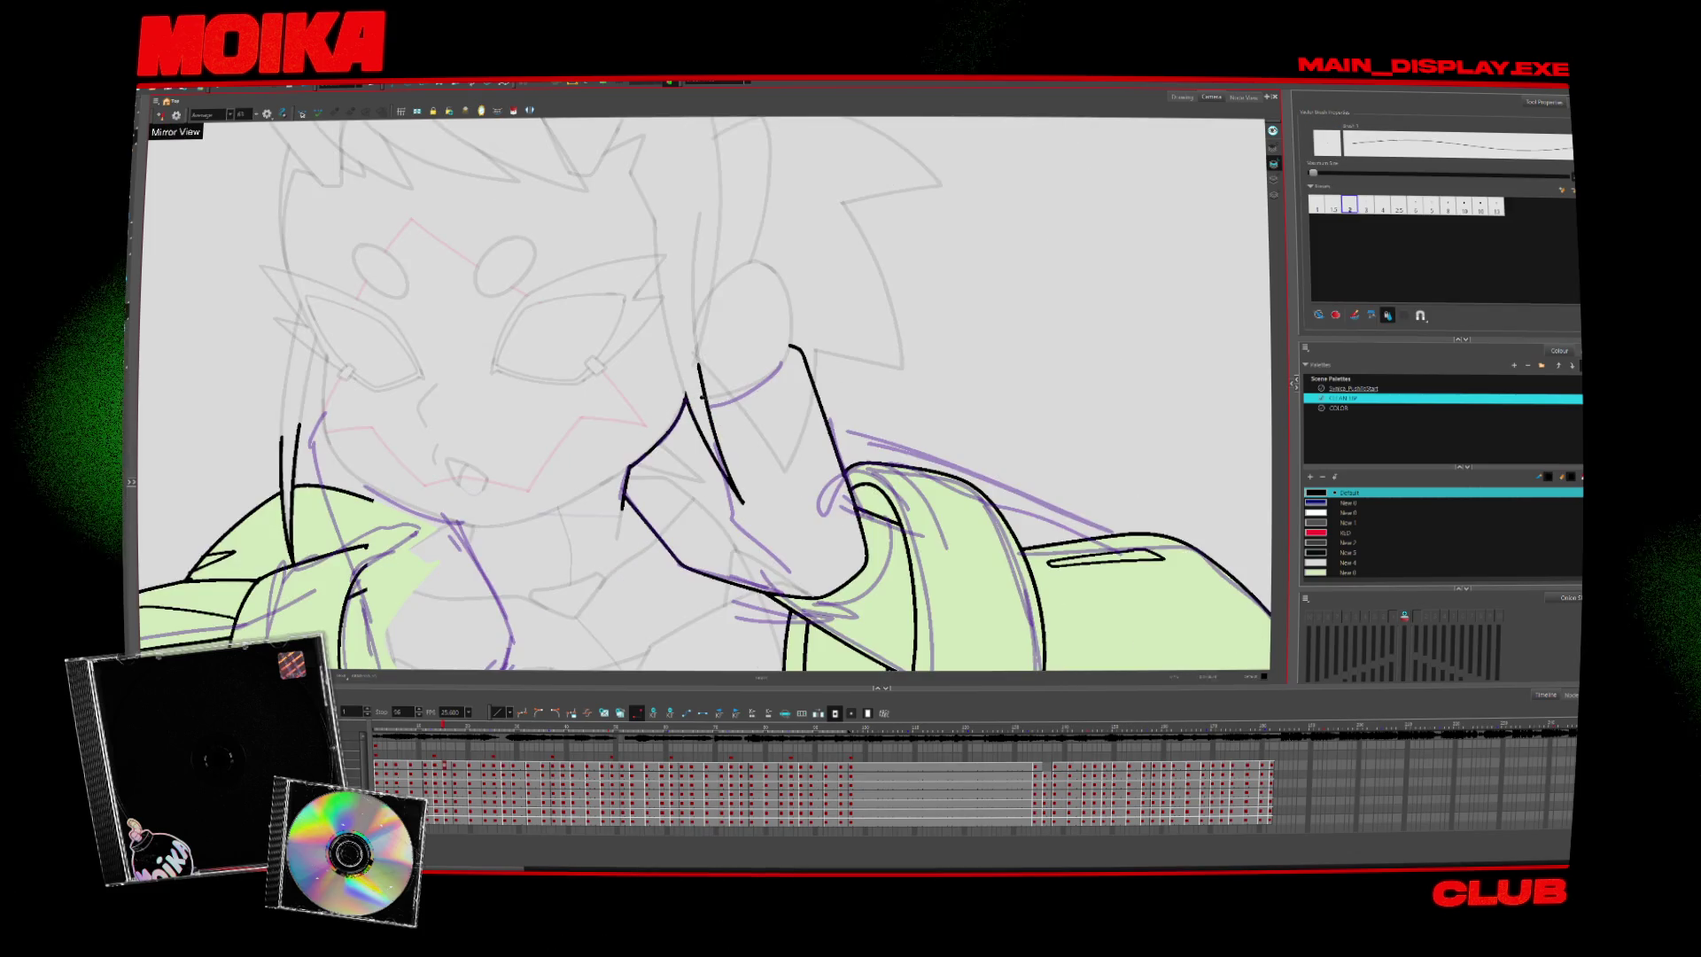
mouse_move(787, 340)
mouse_down()
mouse_move(702, 400)
mouse_move(718, 395)
mouse_up()
Draw a black line across the left ring, then undo it and redraw it slightly lower
key(alt+t)
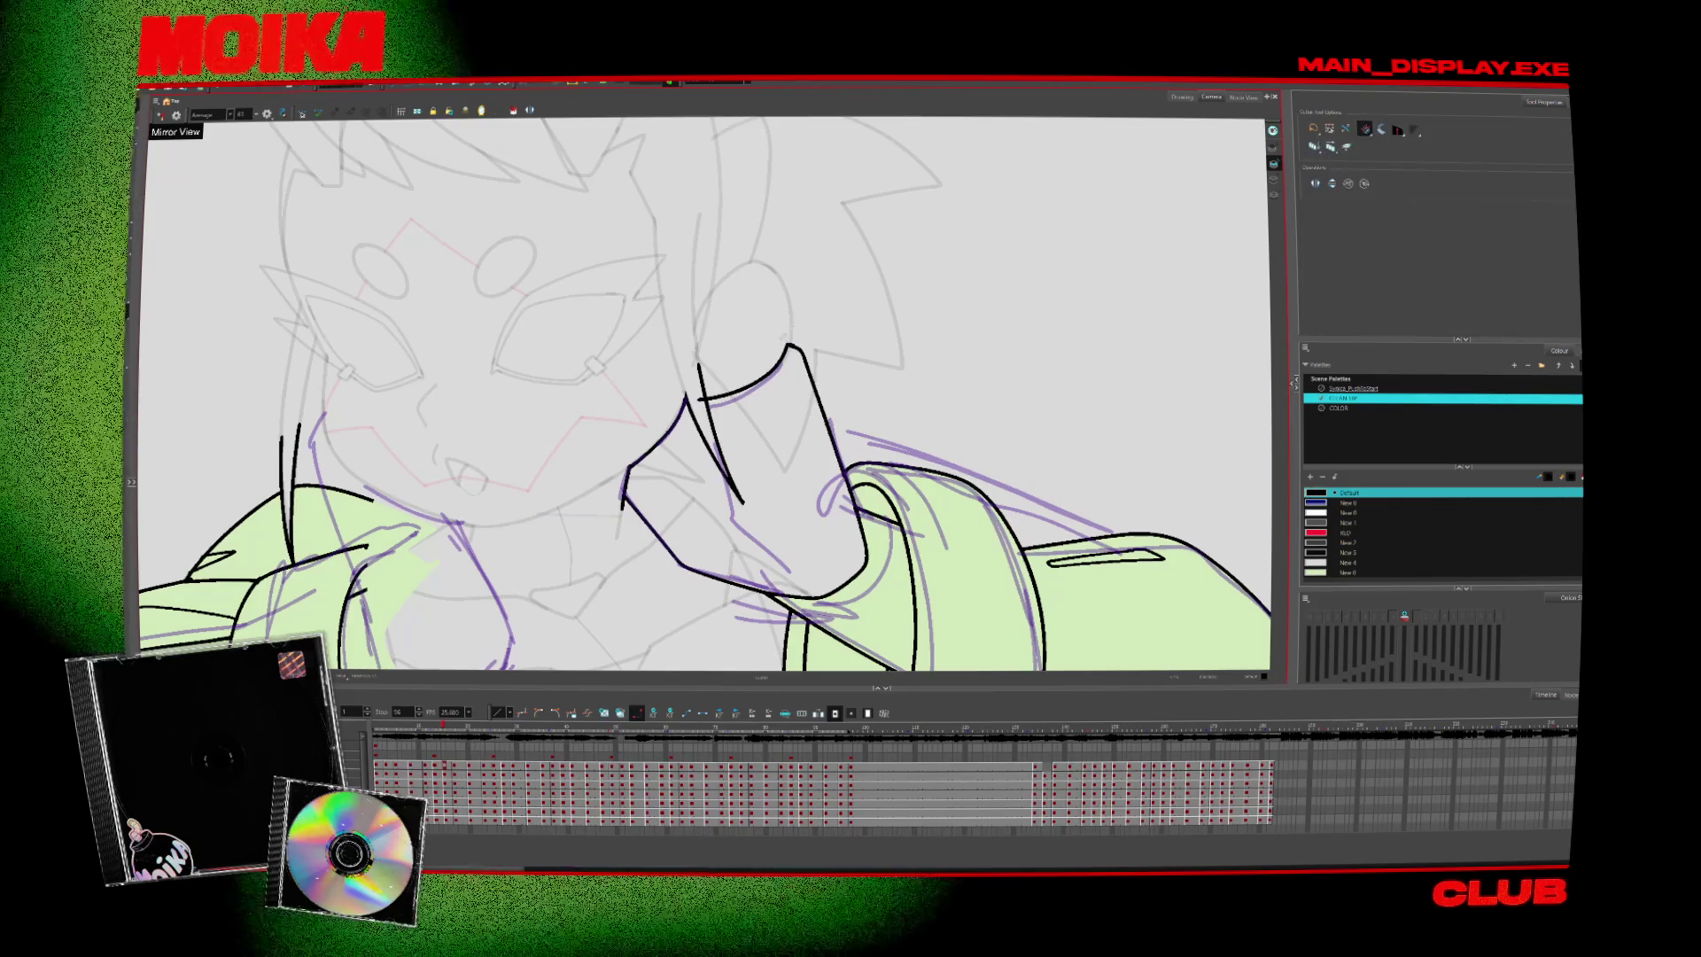
key(4)
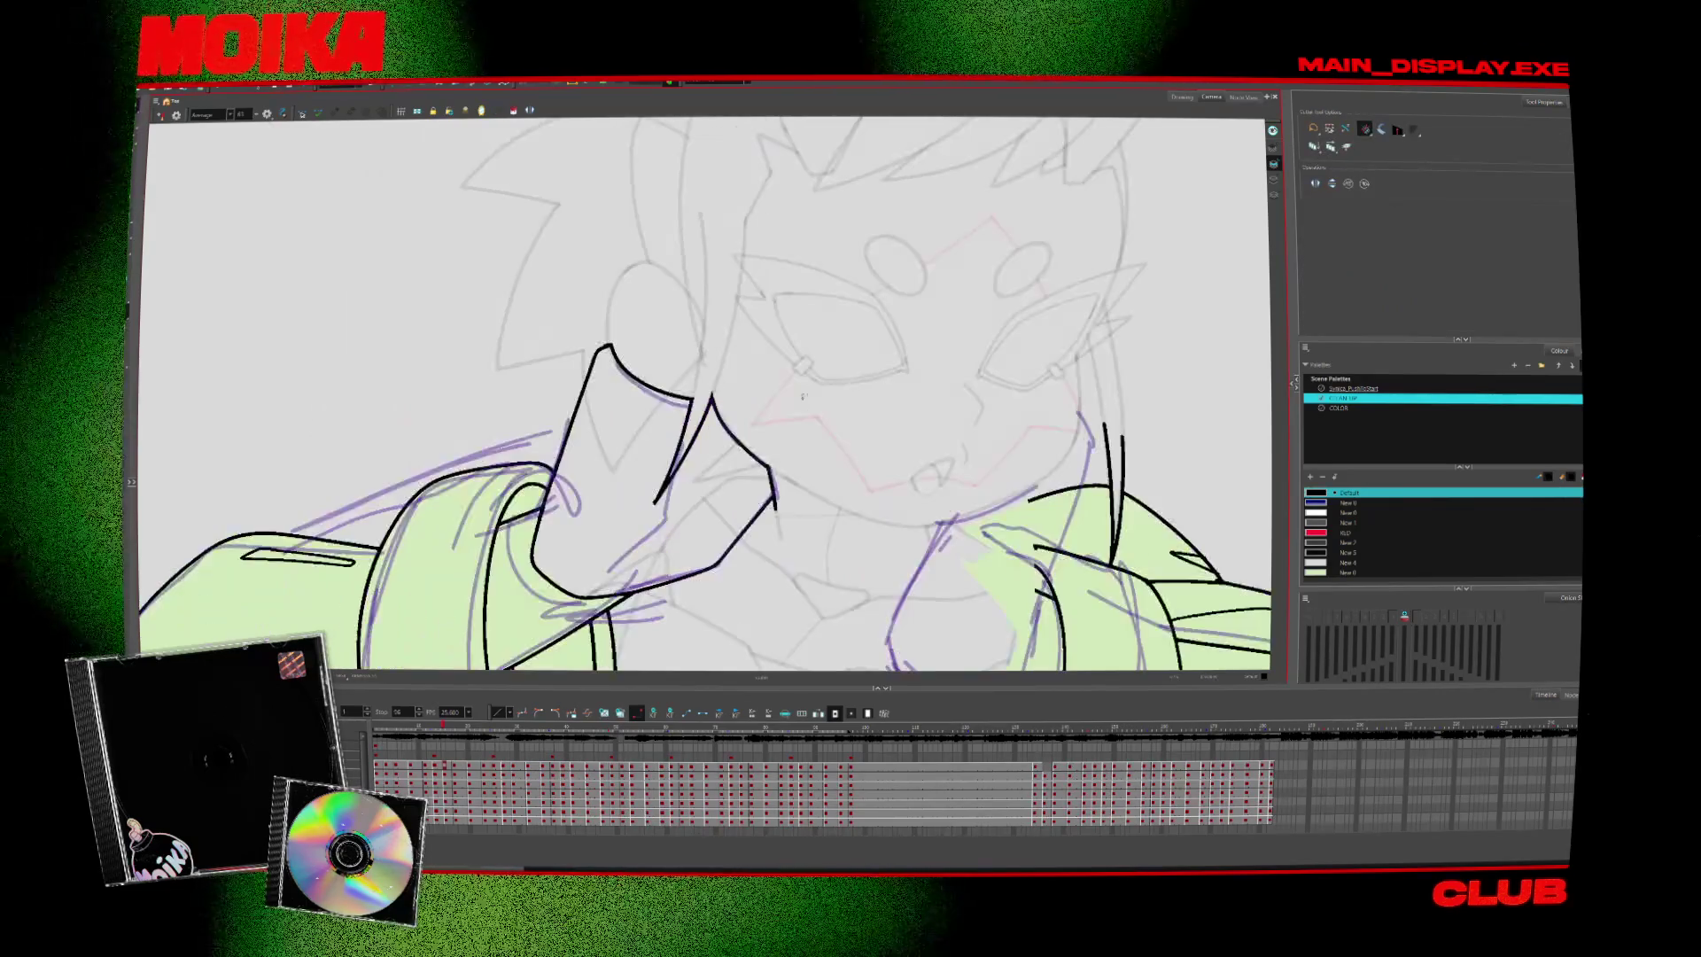
key(alt+b)
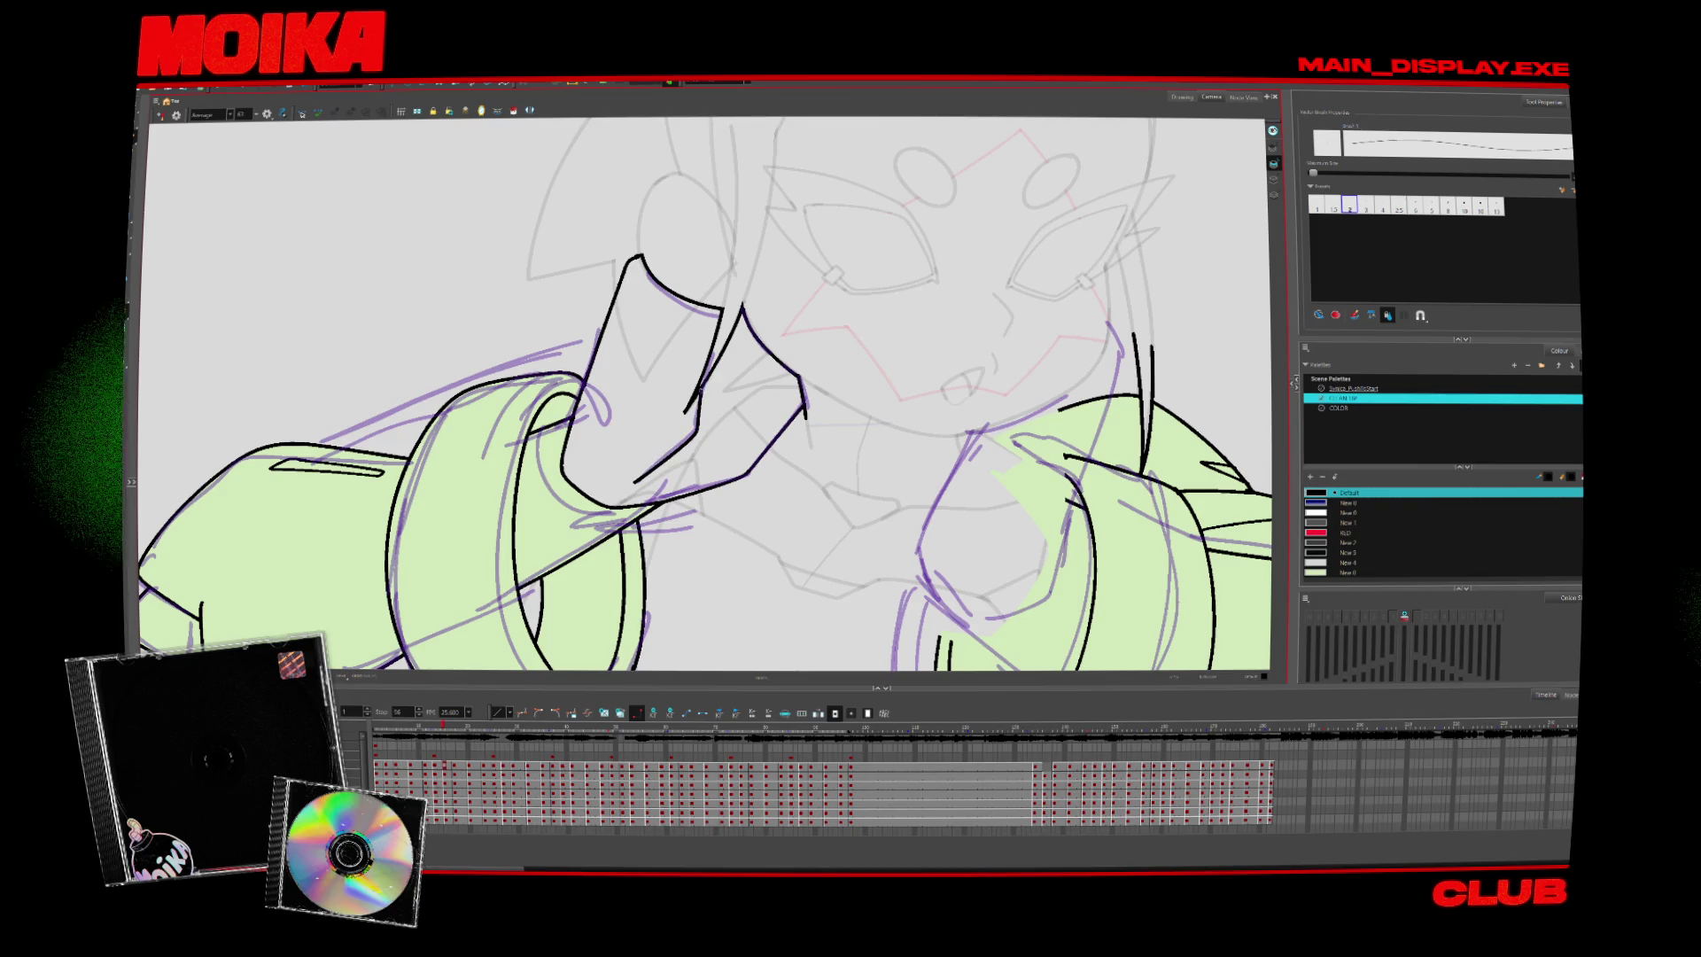
drag(709, 399, 643, 475)
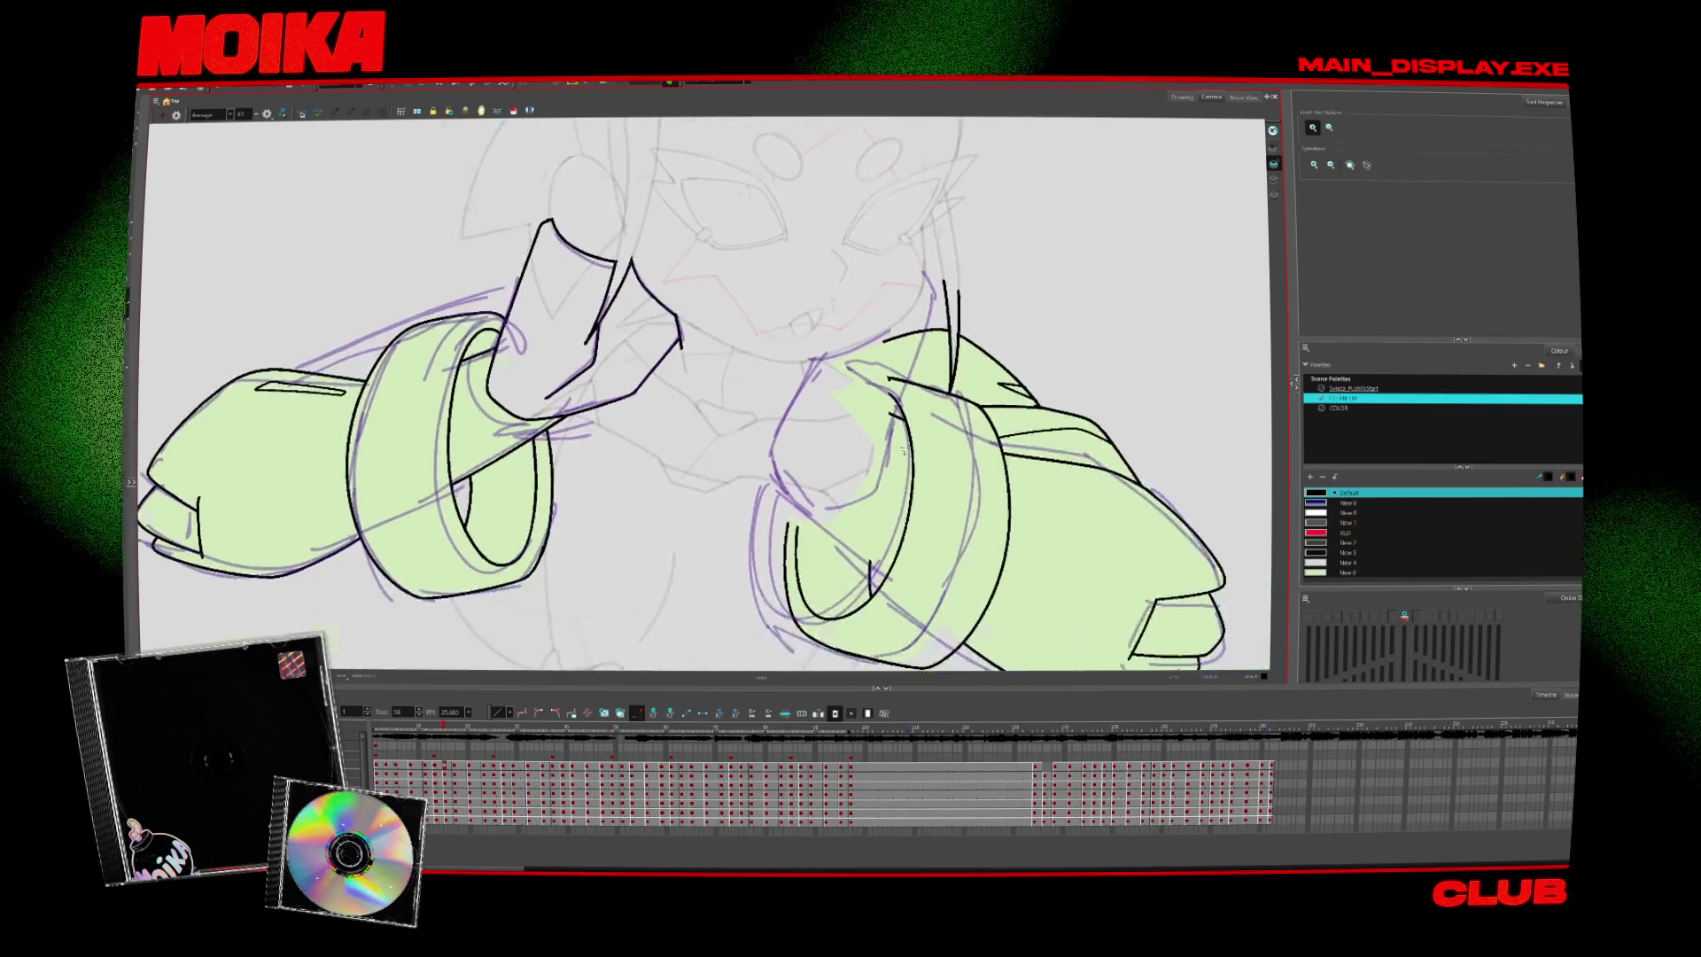
key(4)
key(alt+b)
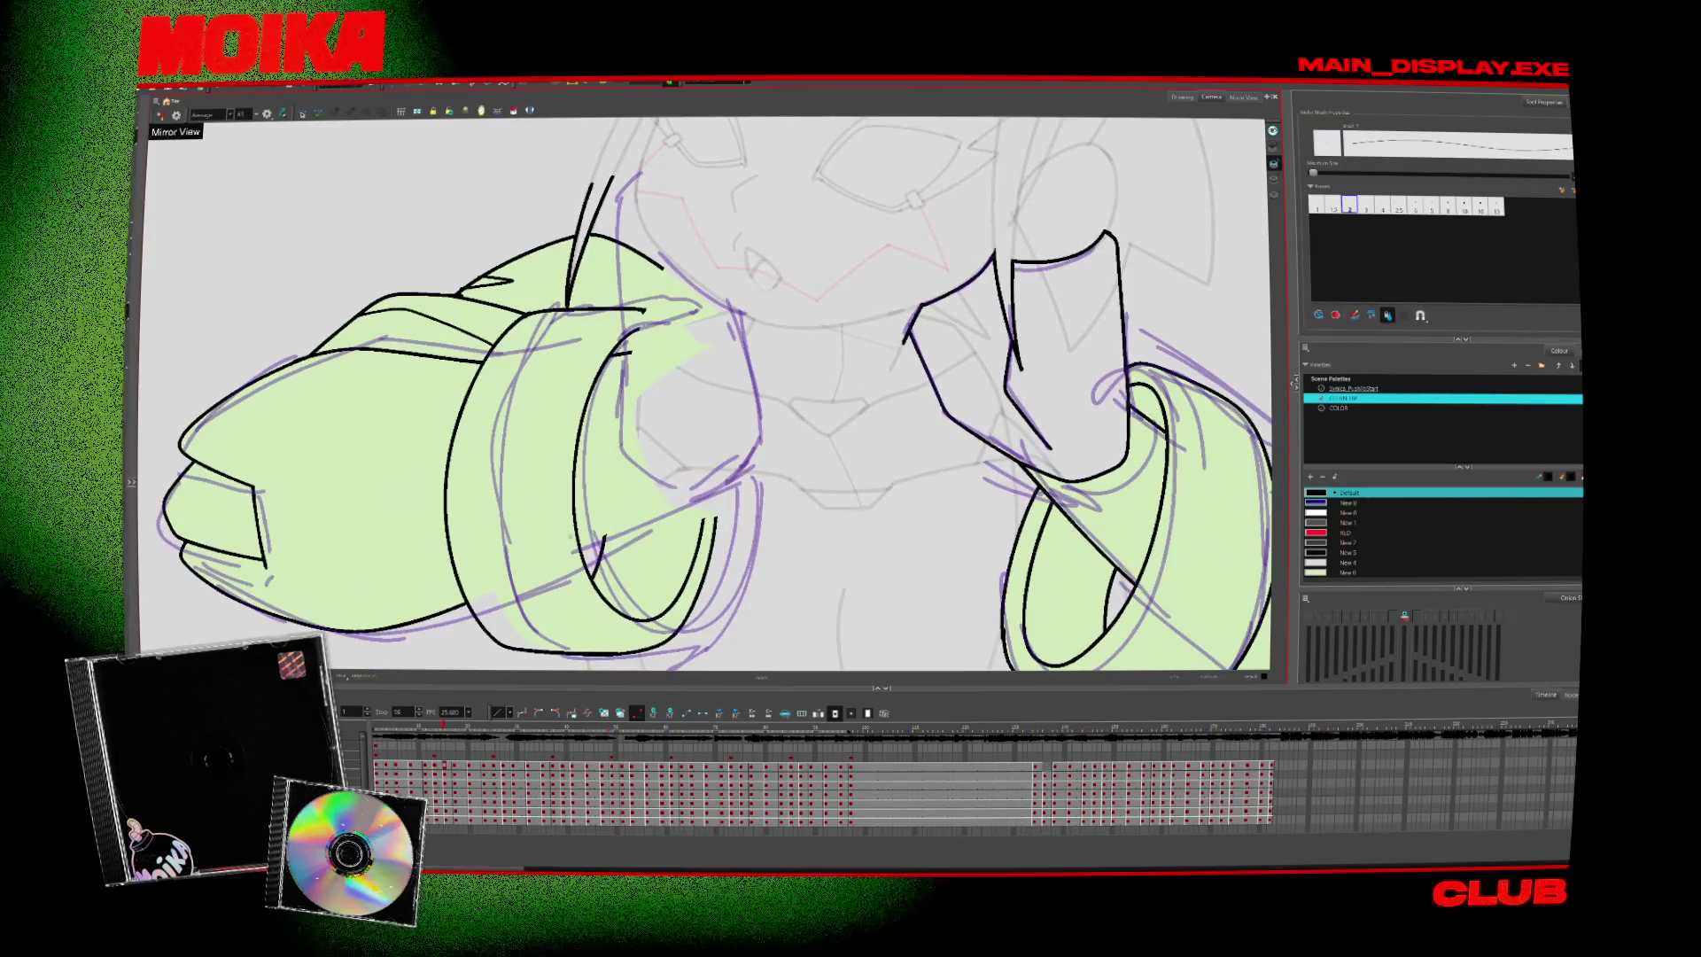
drag(766, 372, 549, 556)
key(ctrl+z)
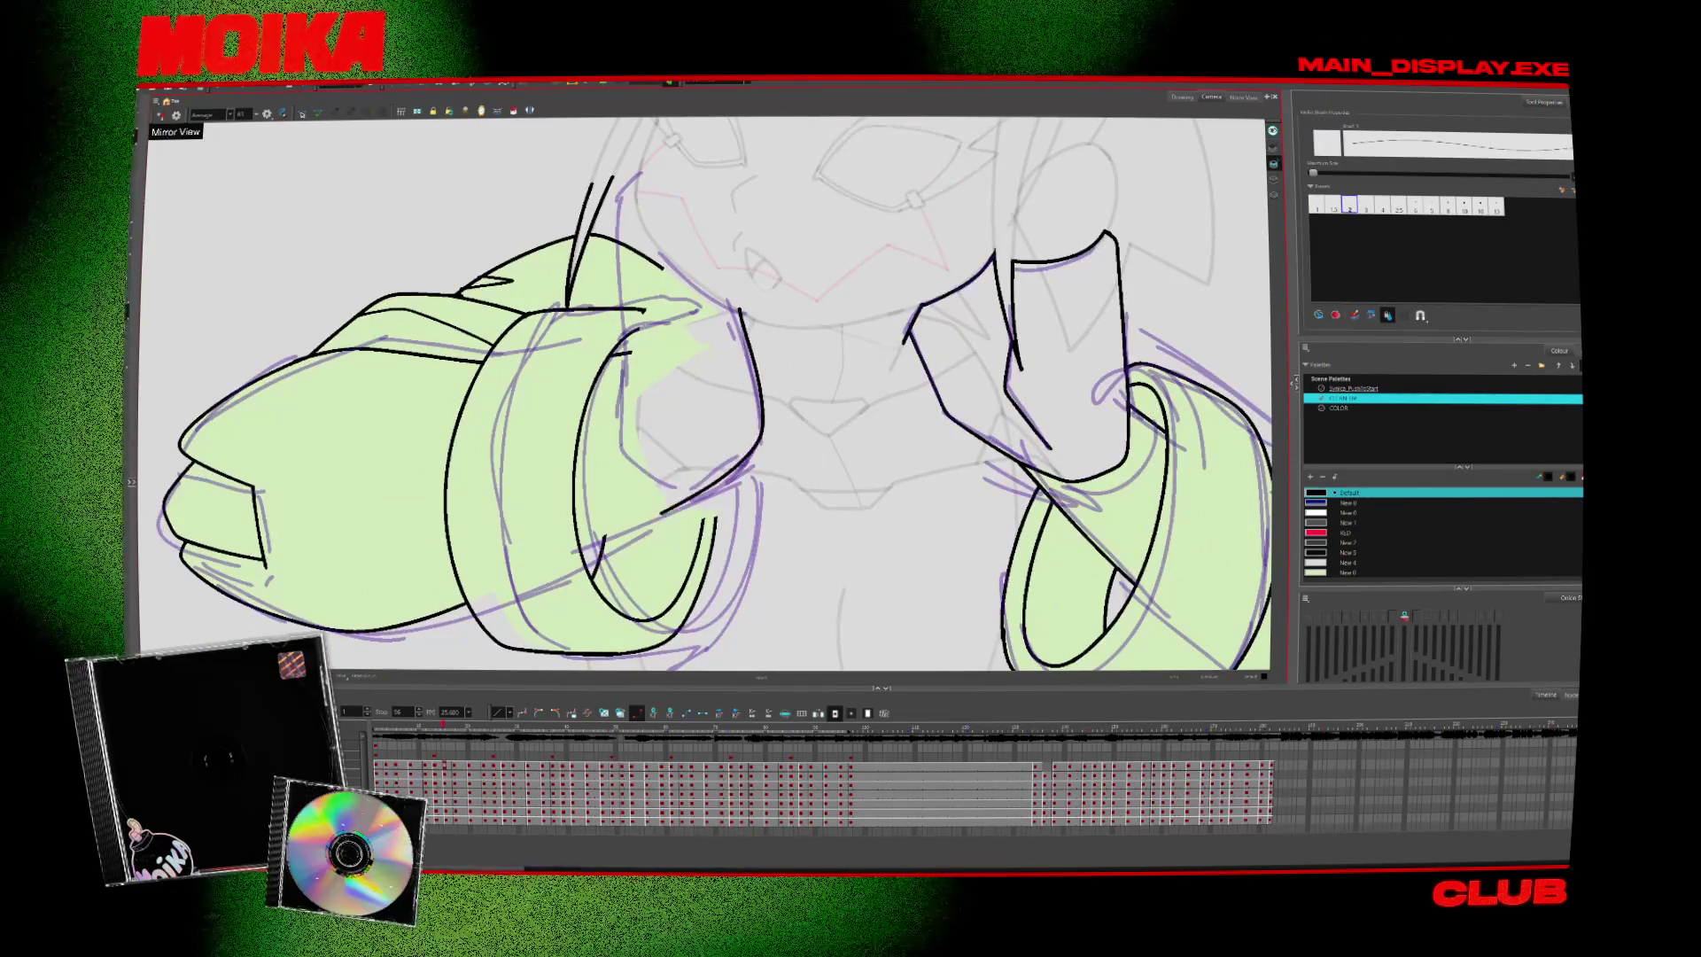
drag(757, 429, 536, 565)
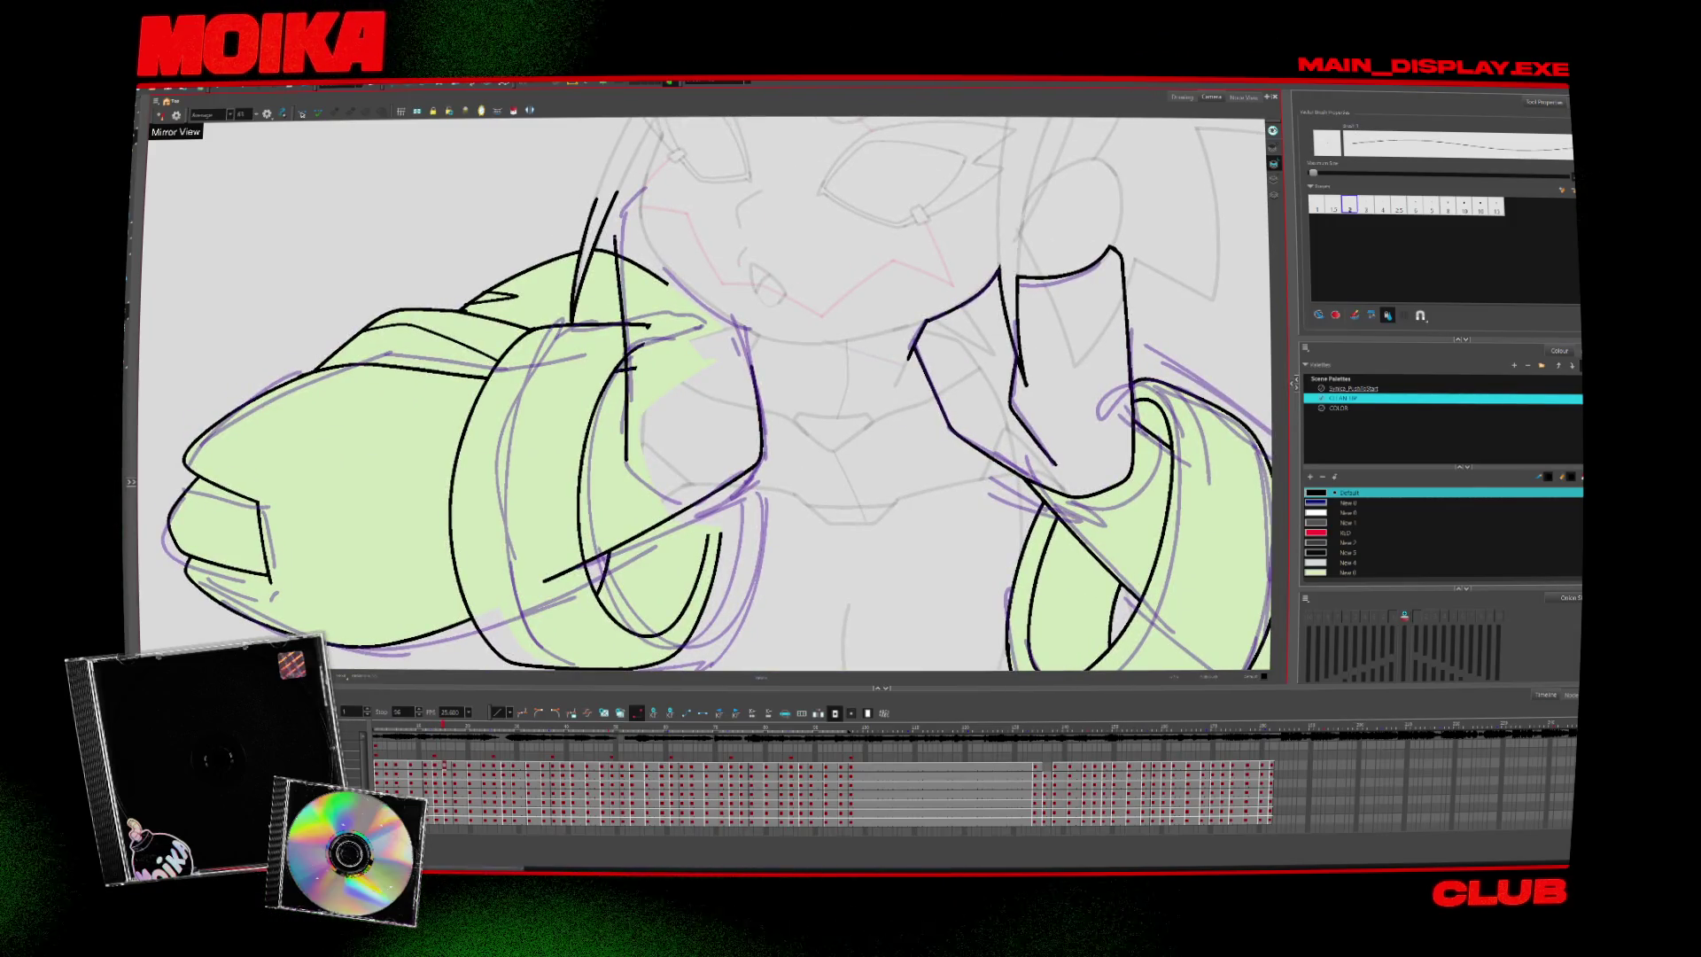
Ink a curved black line on the arm and trim stray line ends with the Cutter
key(v)
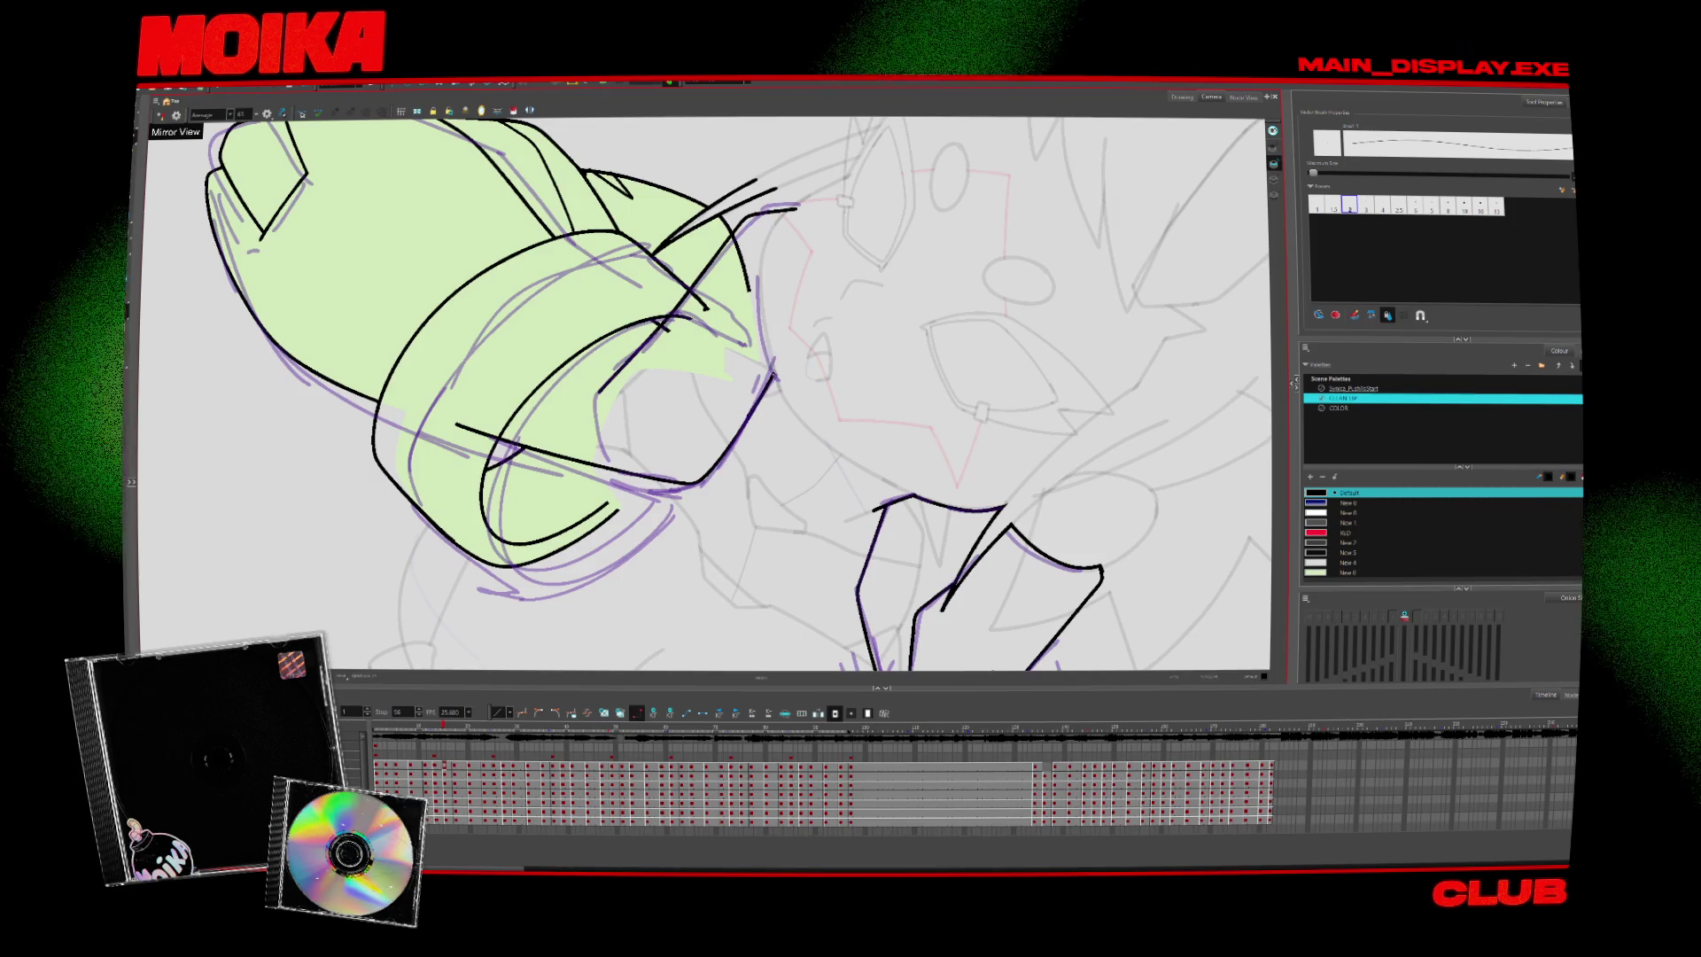
drag(802, 204, 770, 376)
key(alt+s)
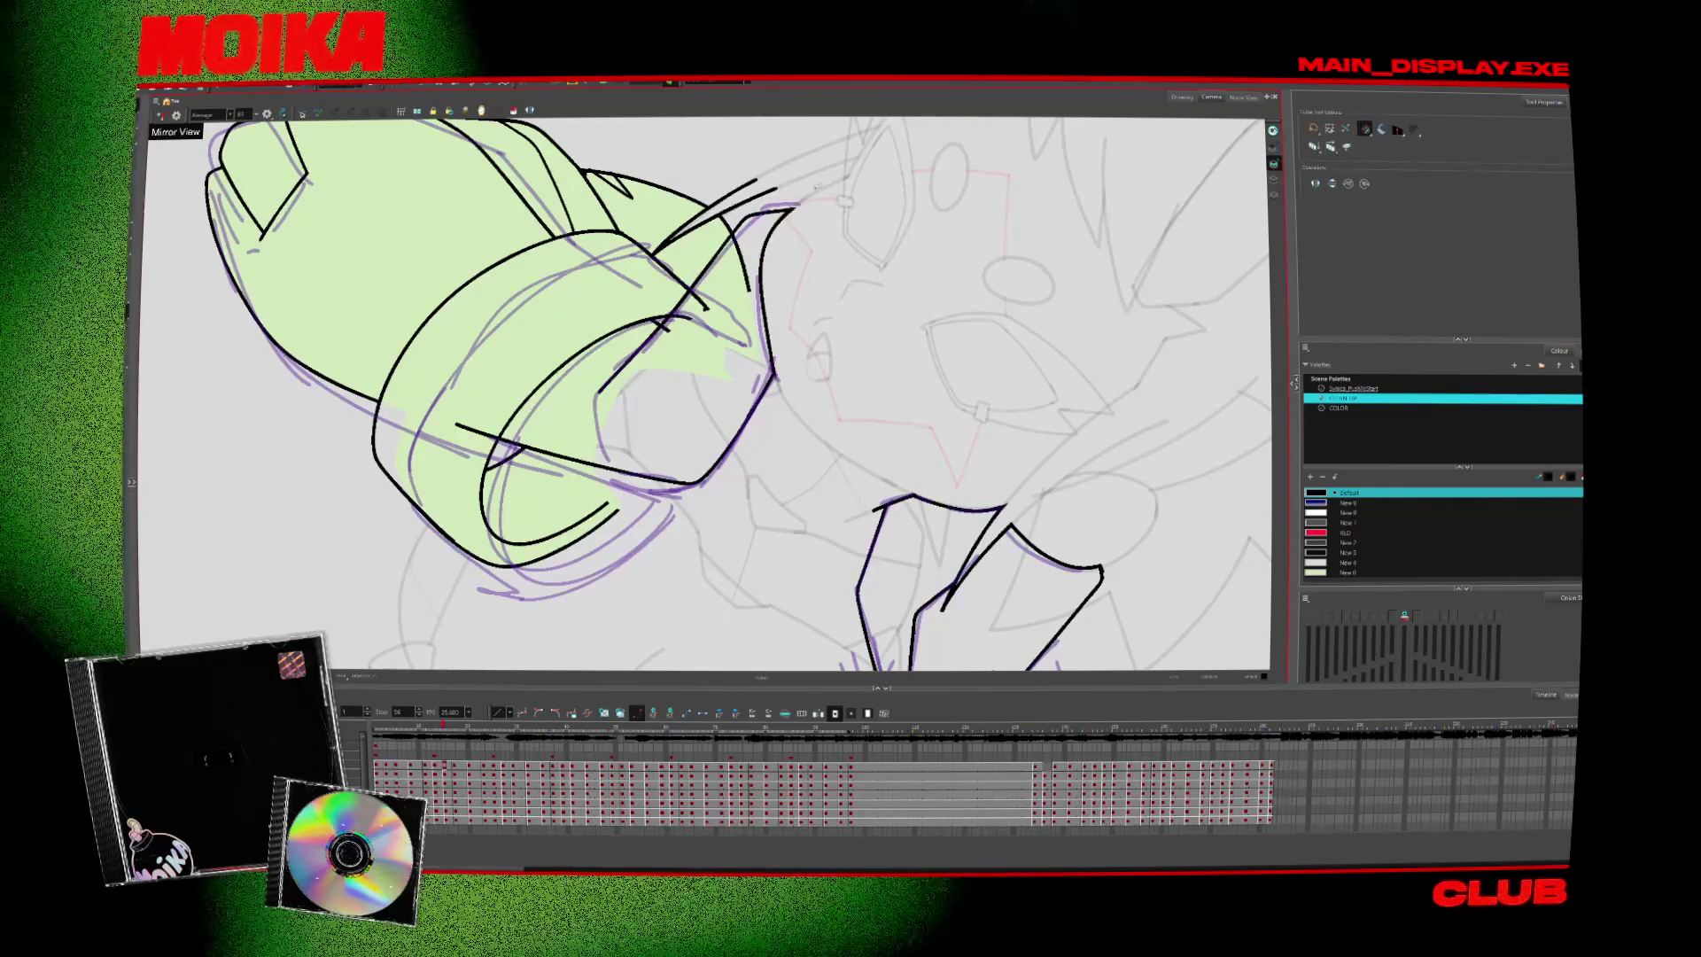
key(v)
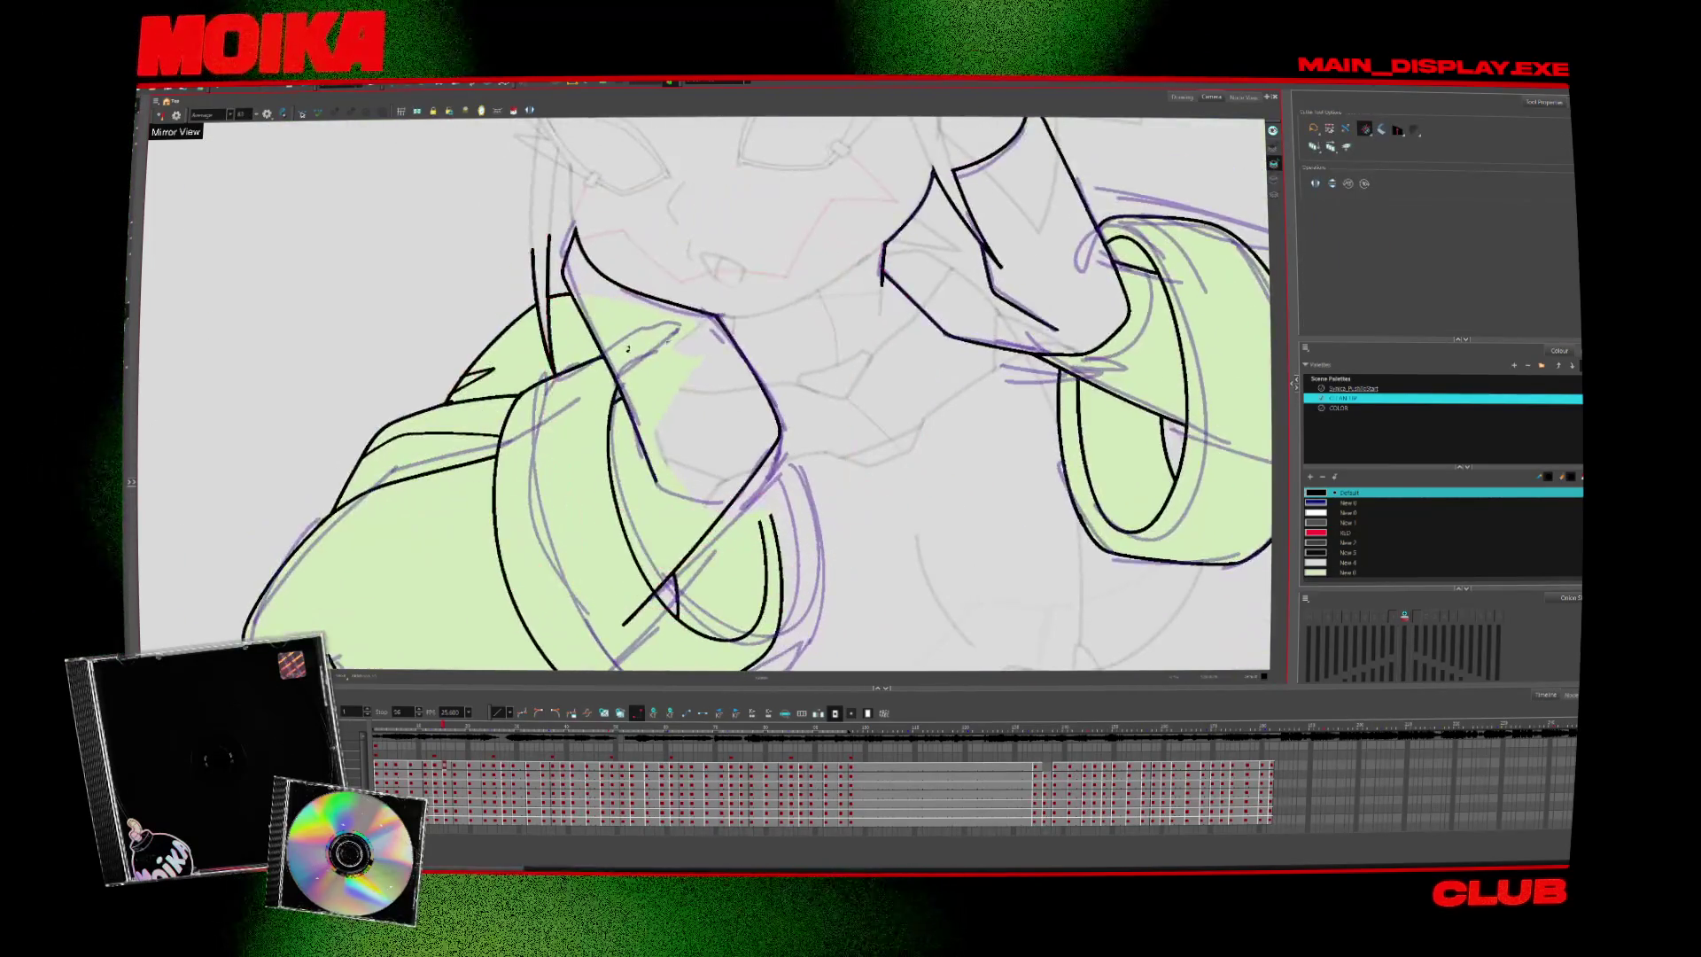
key(v)
key(alt+b)
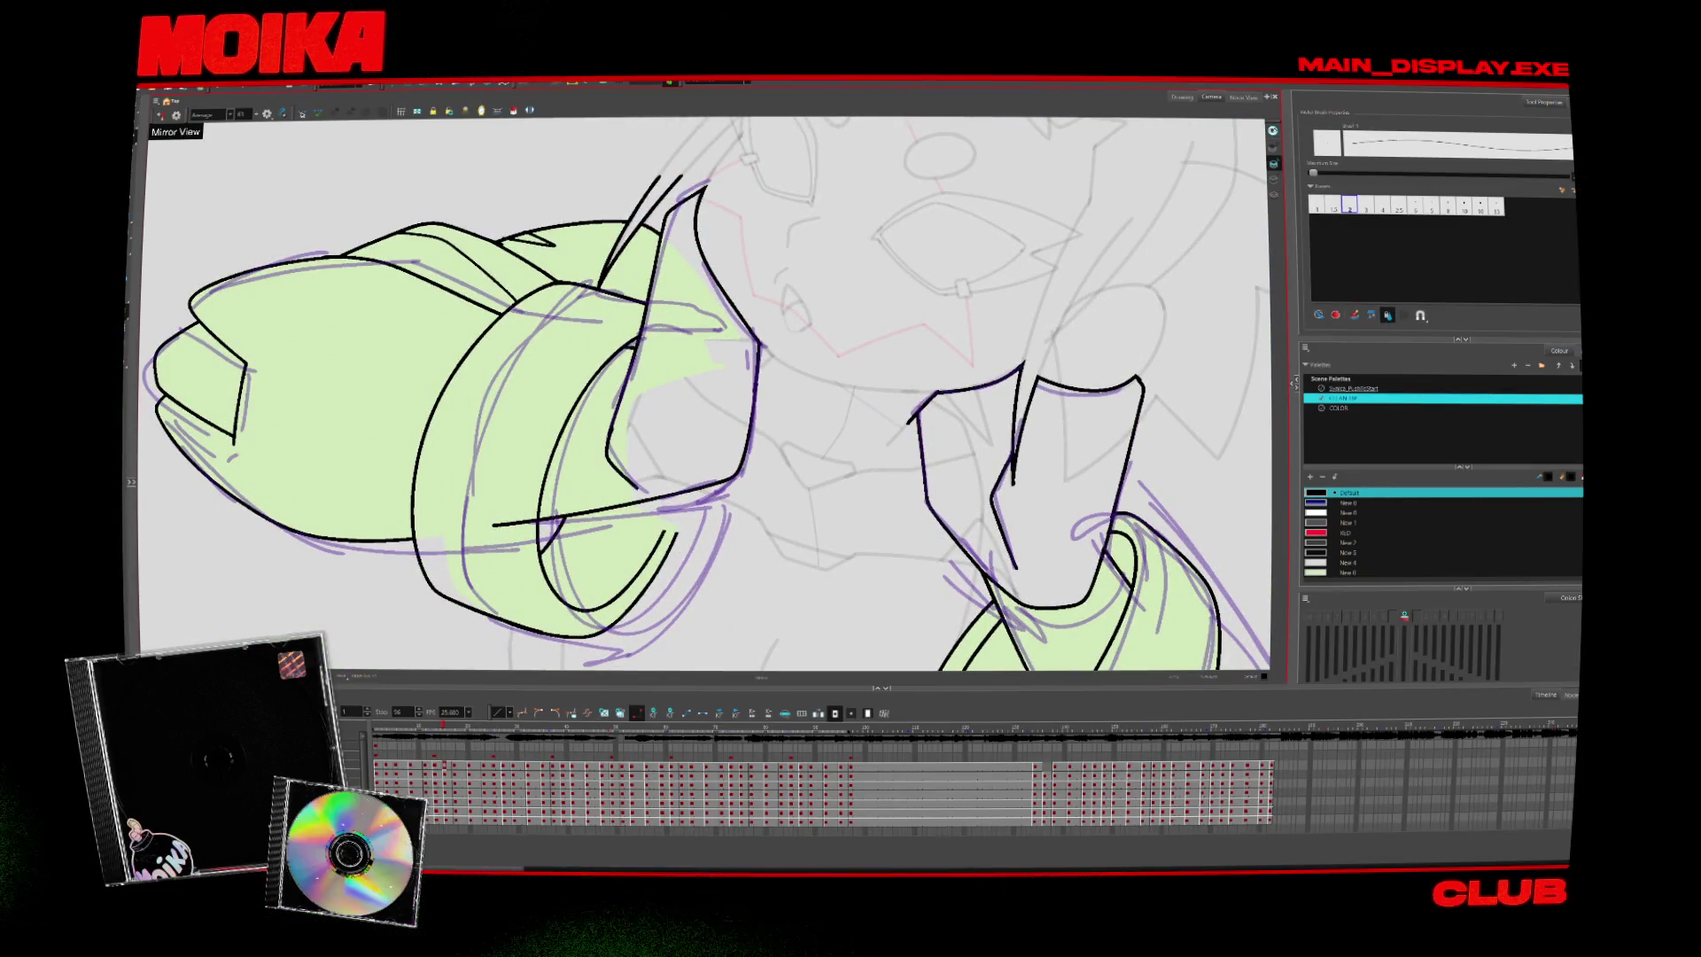
key(alt+t)
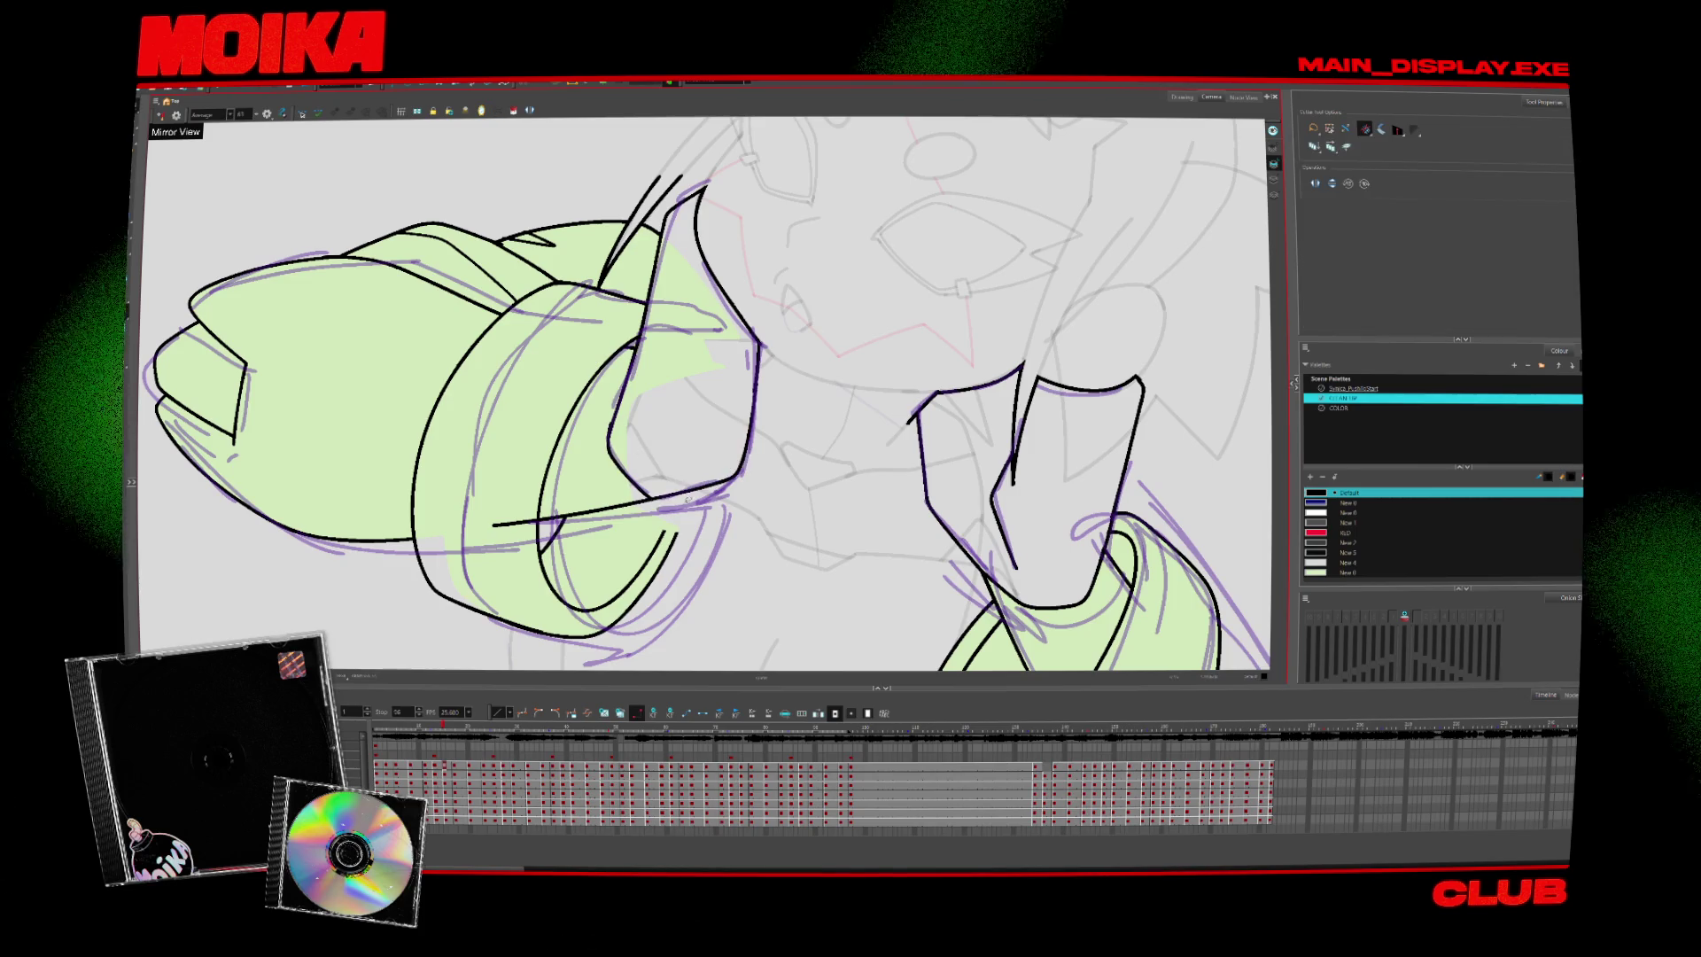
key(alt+b)
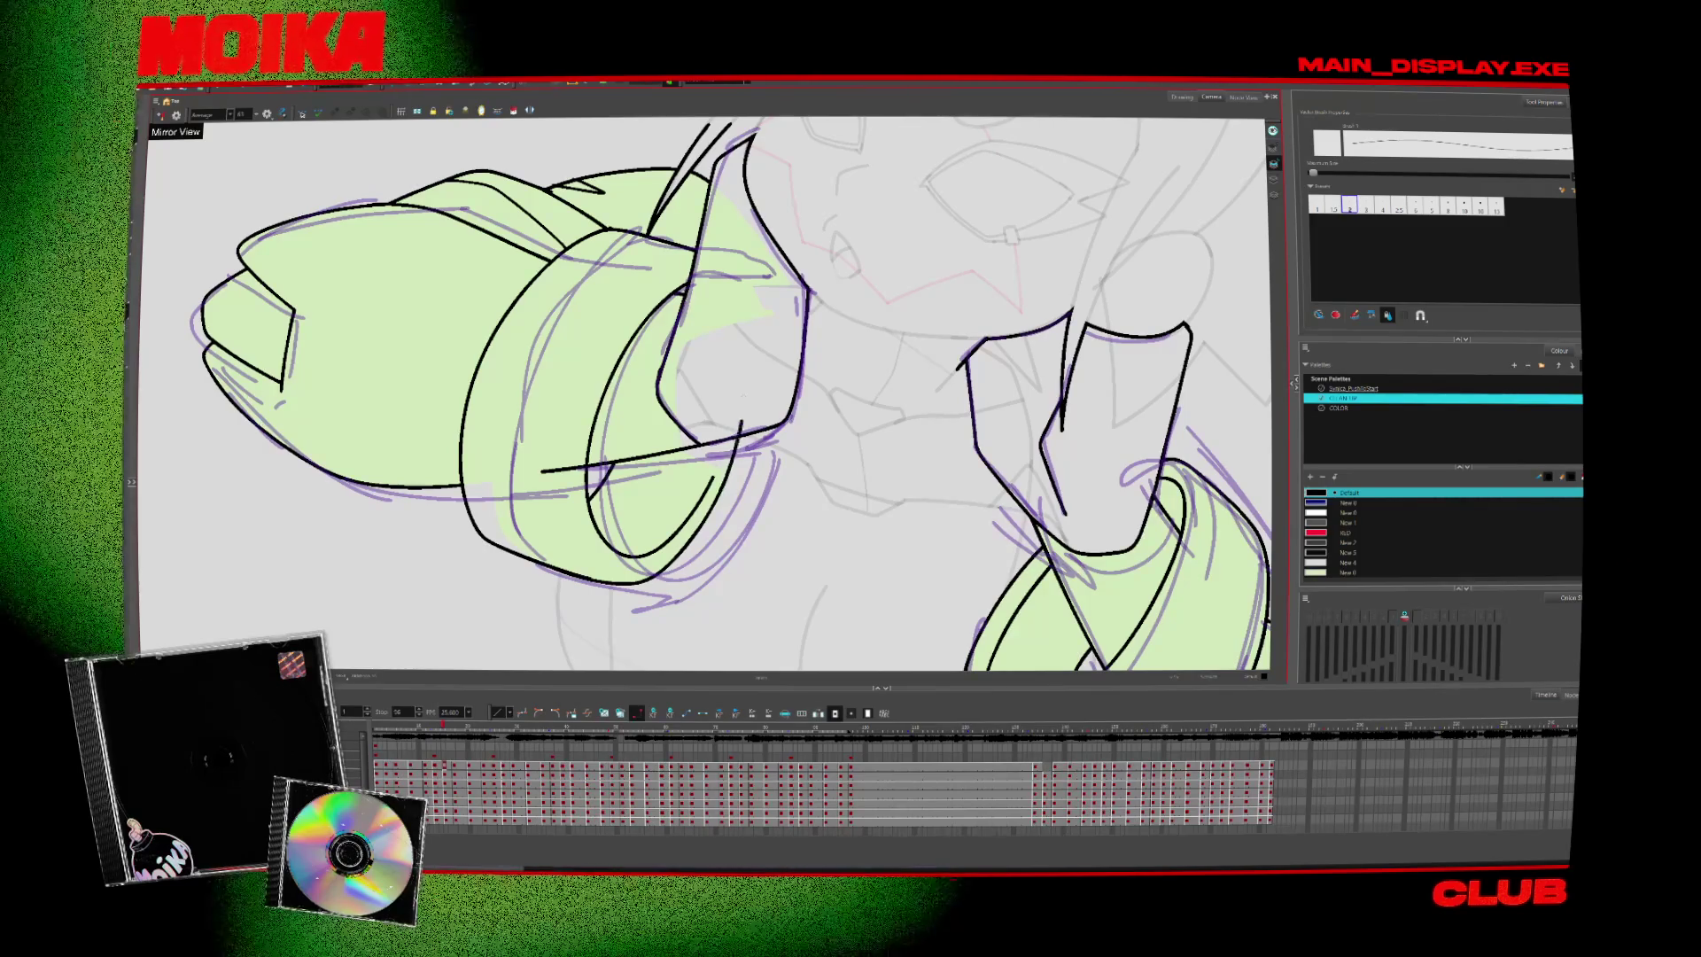
key(alt+t)
key(alt+b)
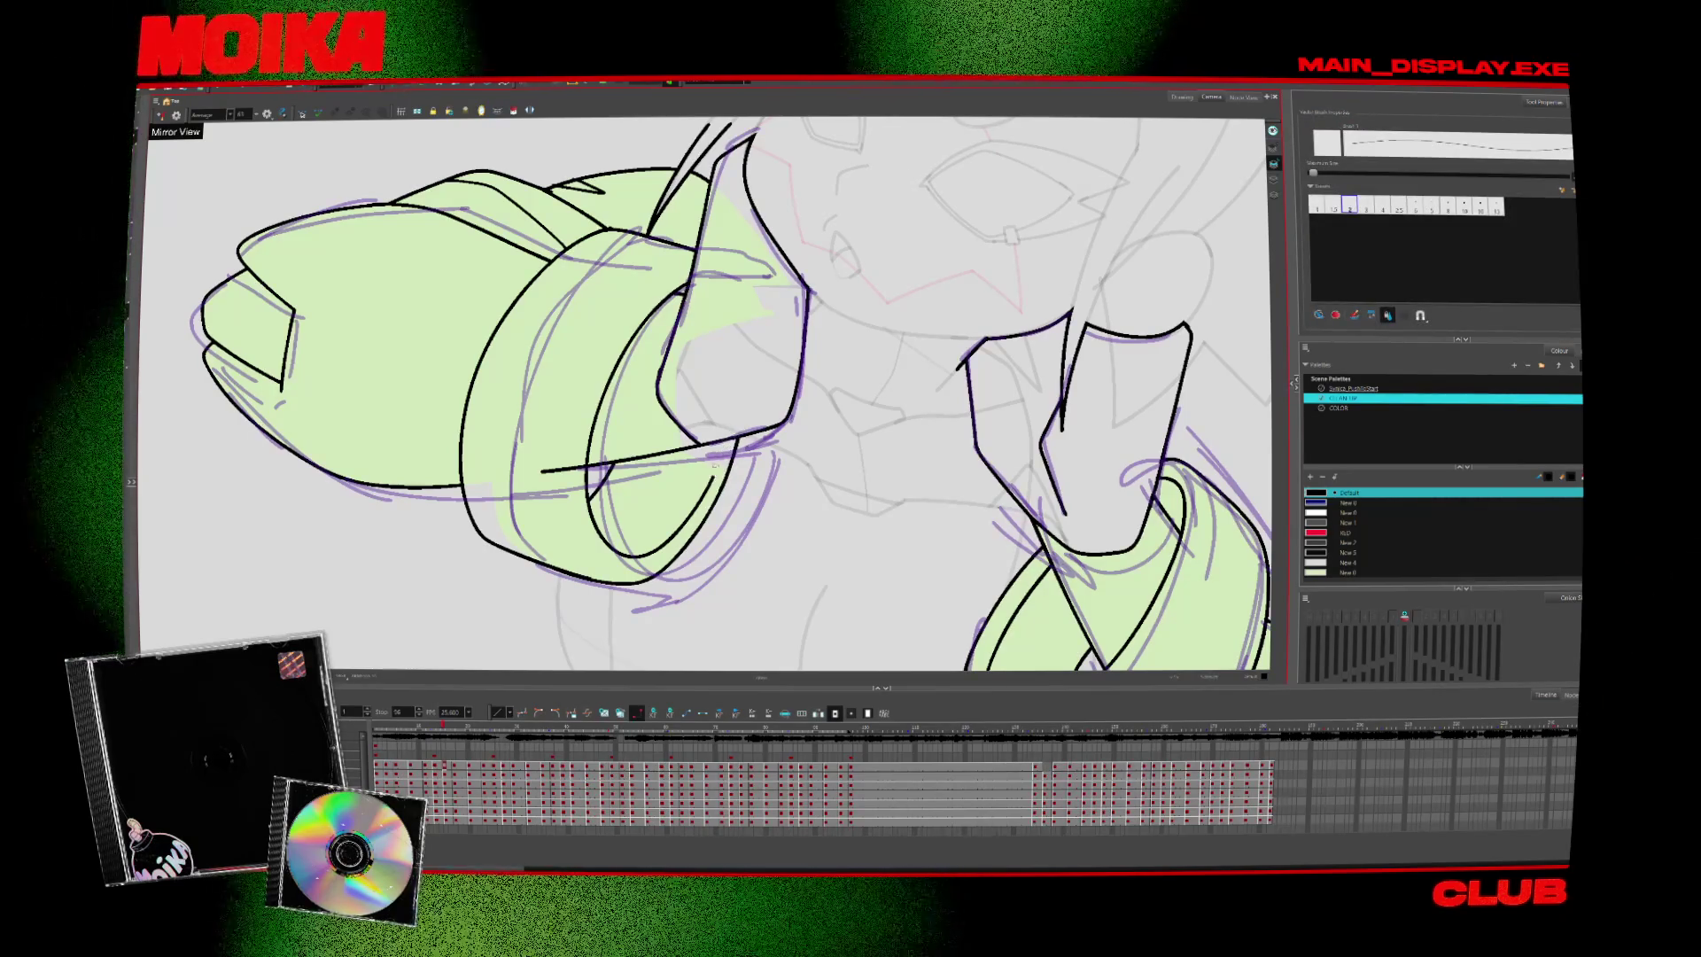
key(alt+t)
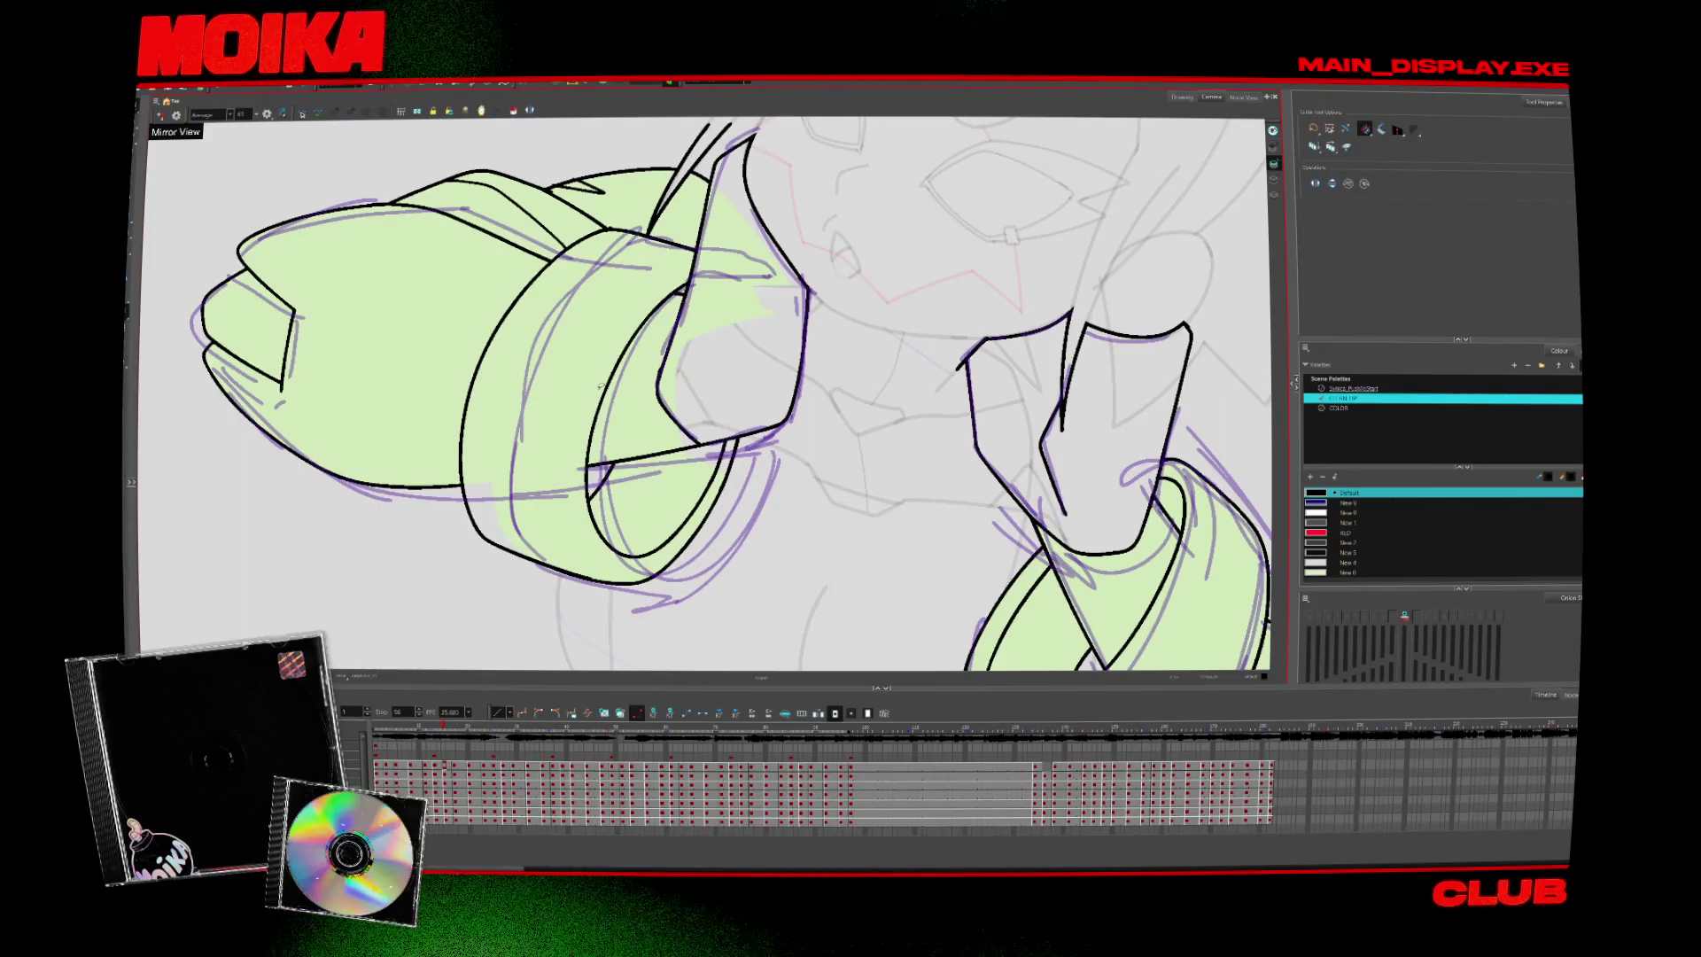
Step forward two drawings to the fully inked, green-filled fists
key(period)
key(period)
key(period)
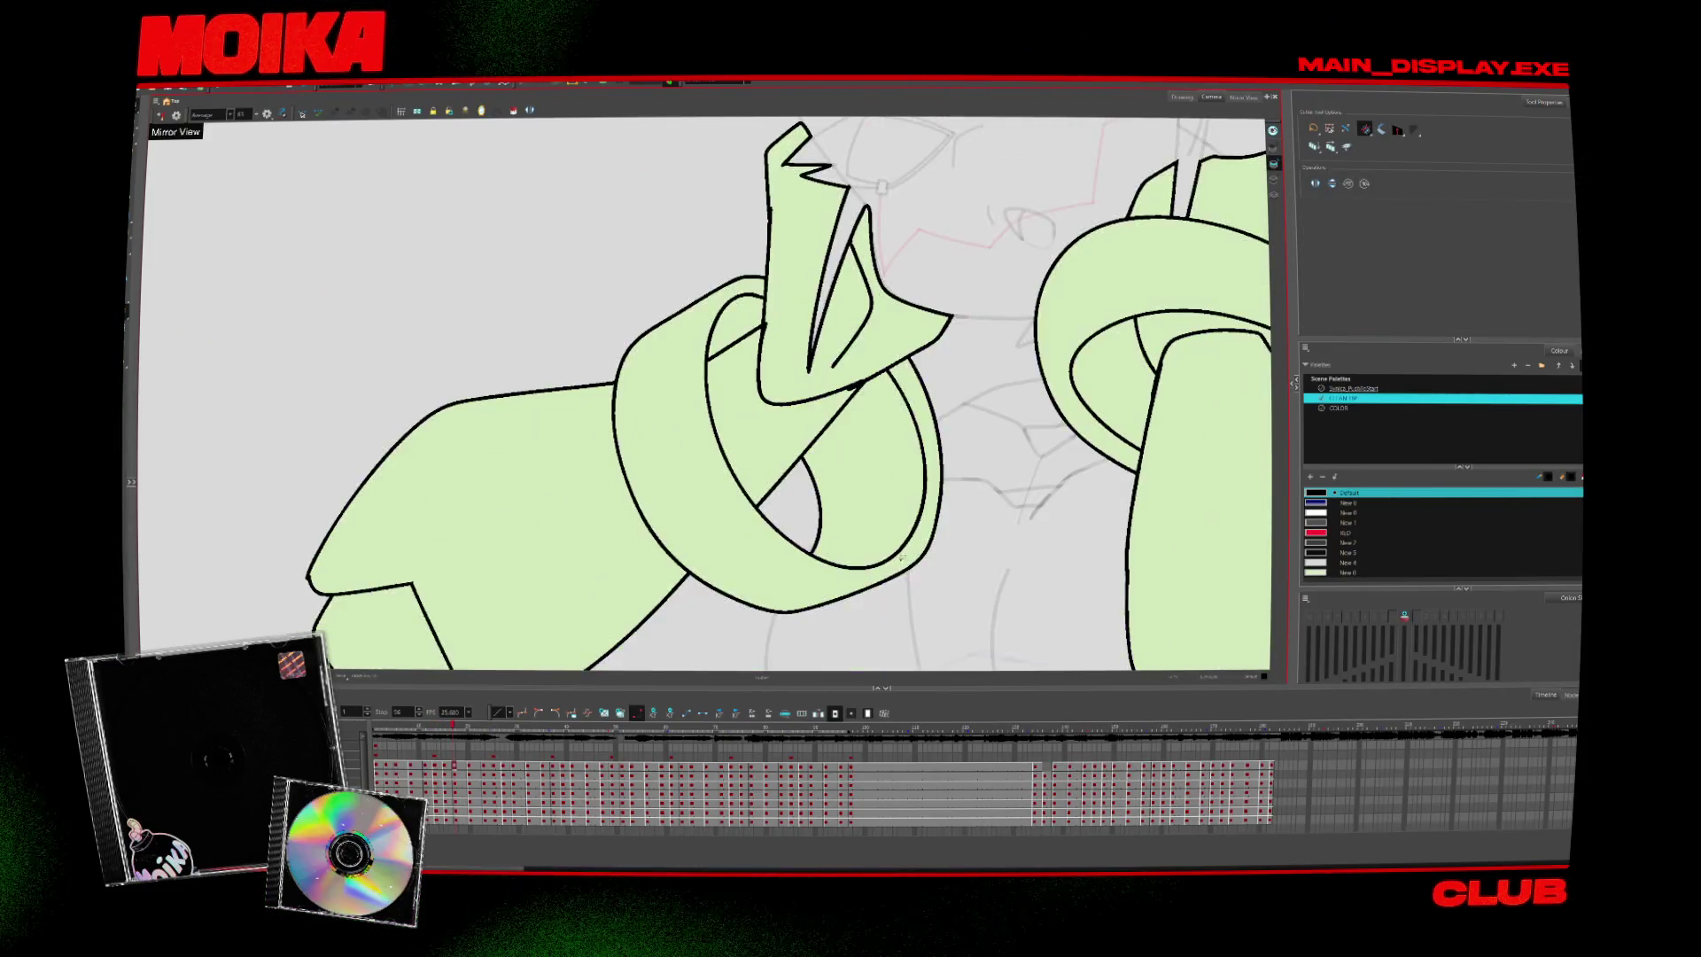
key(period)
key(alt+b)
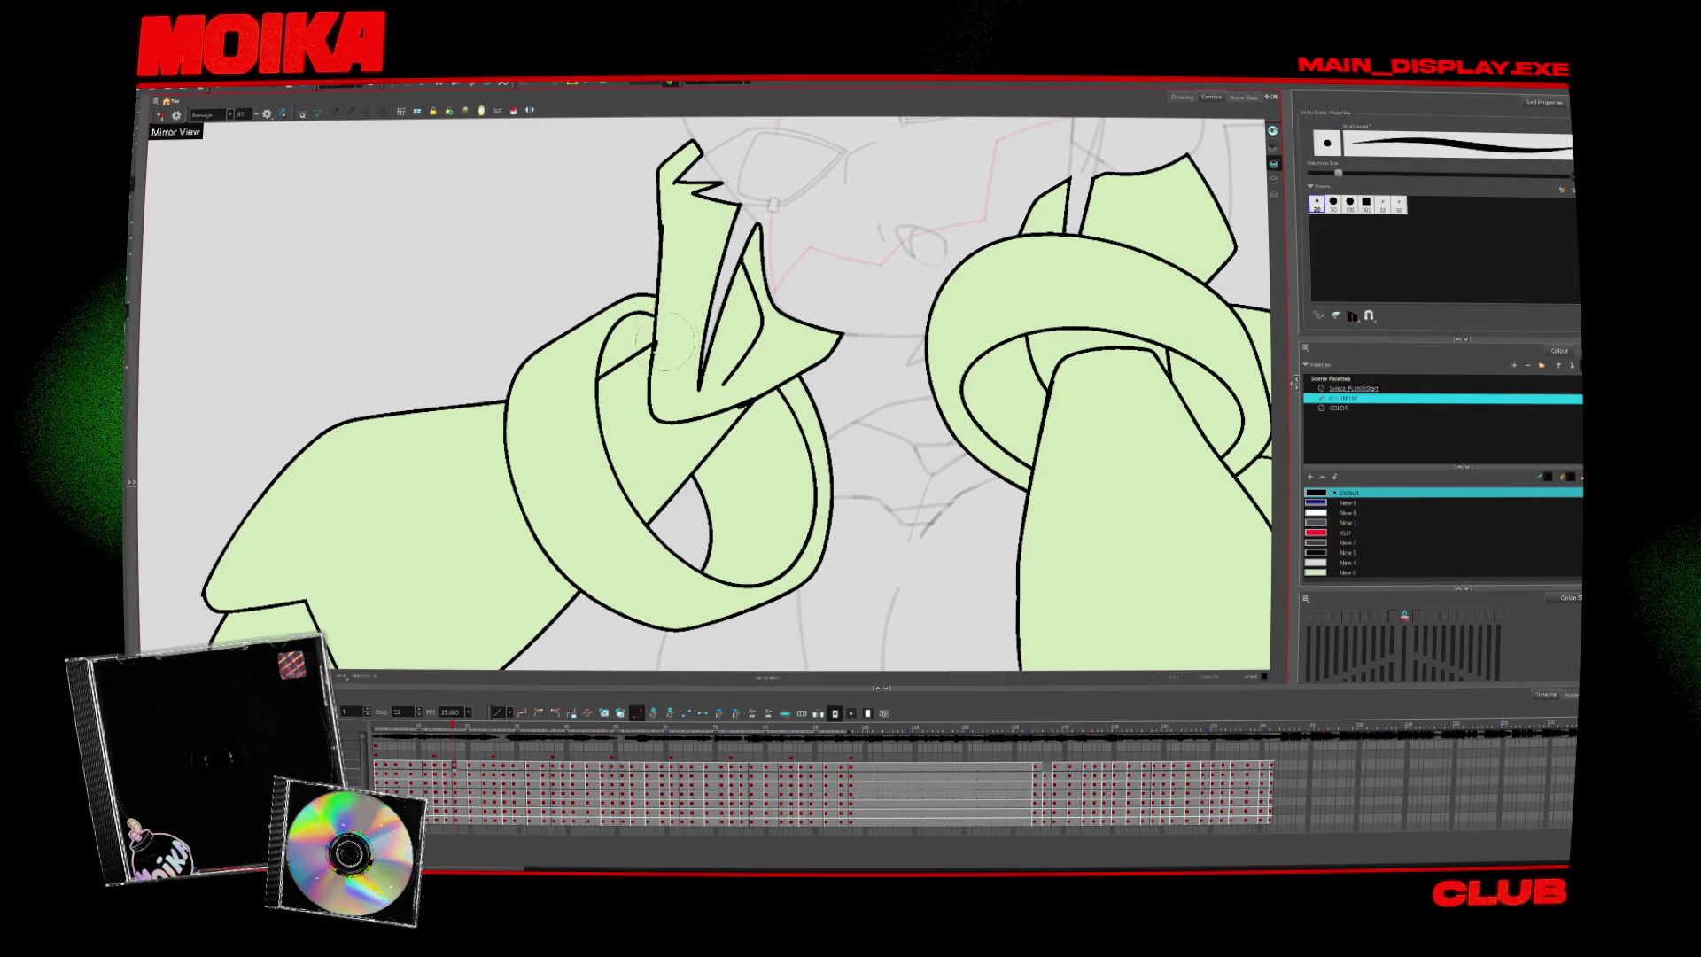
key(alt+z)
scroll(813, 538, down, 5)
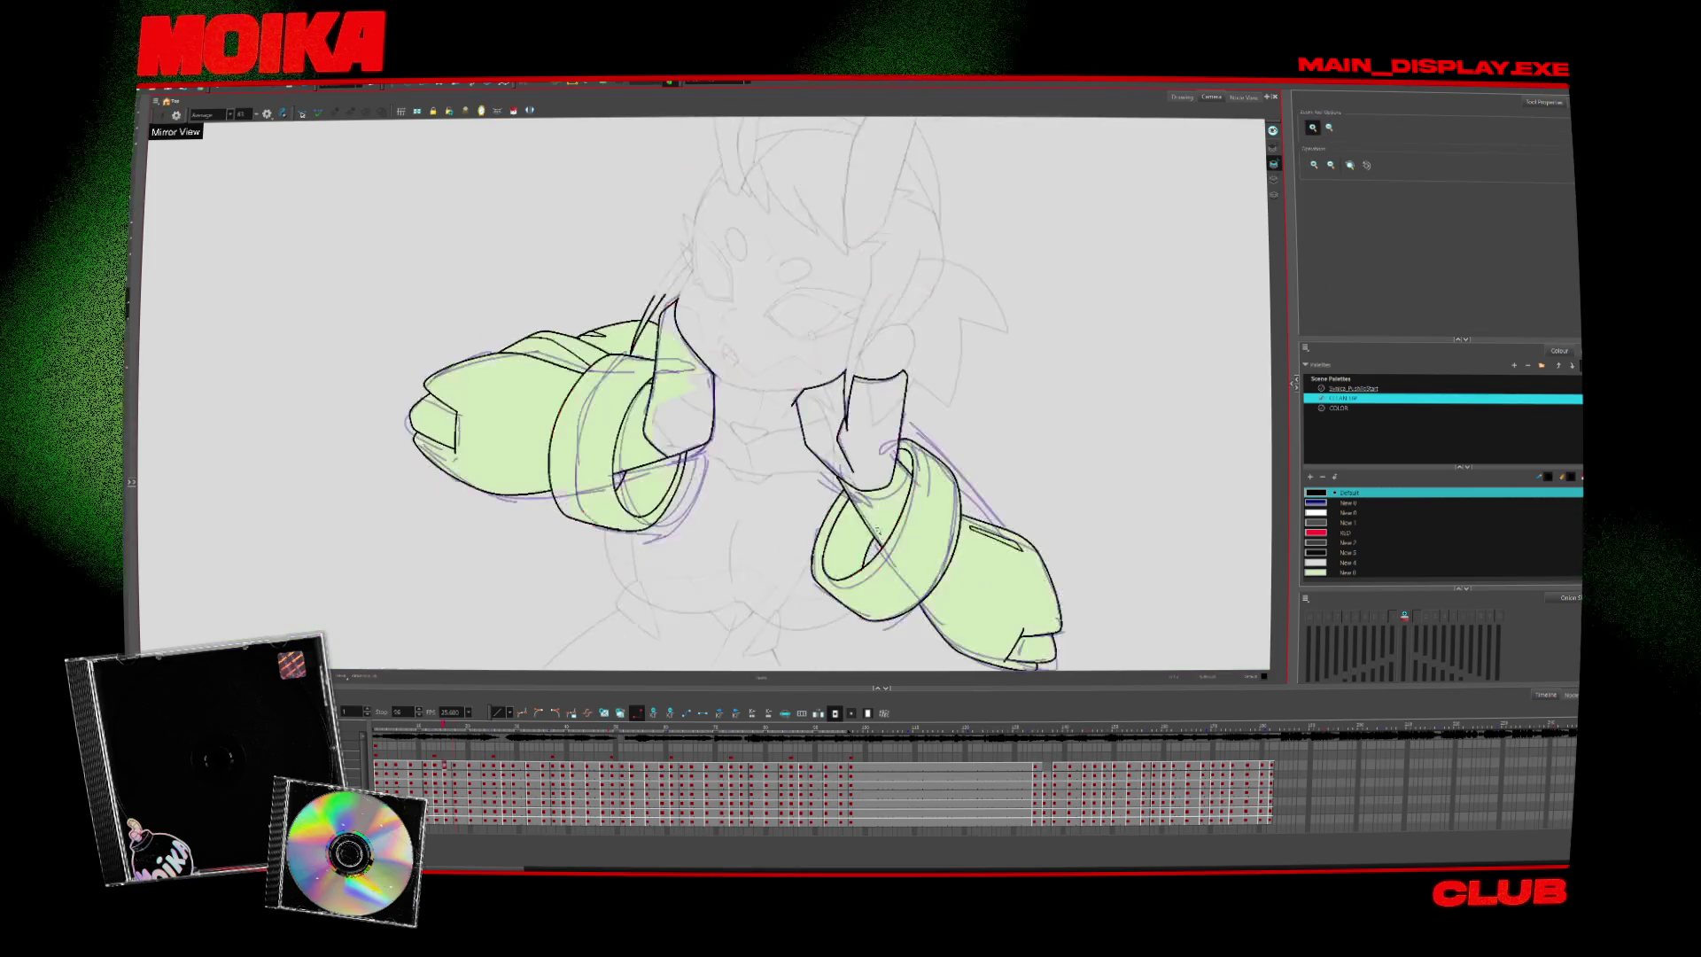
key(comma)
key(comma)
key(period)
key(comma)
key(period)
key(period)
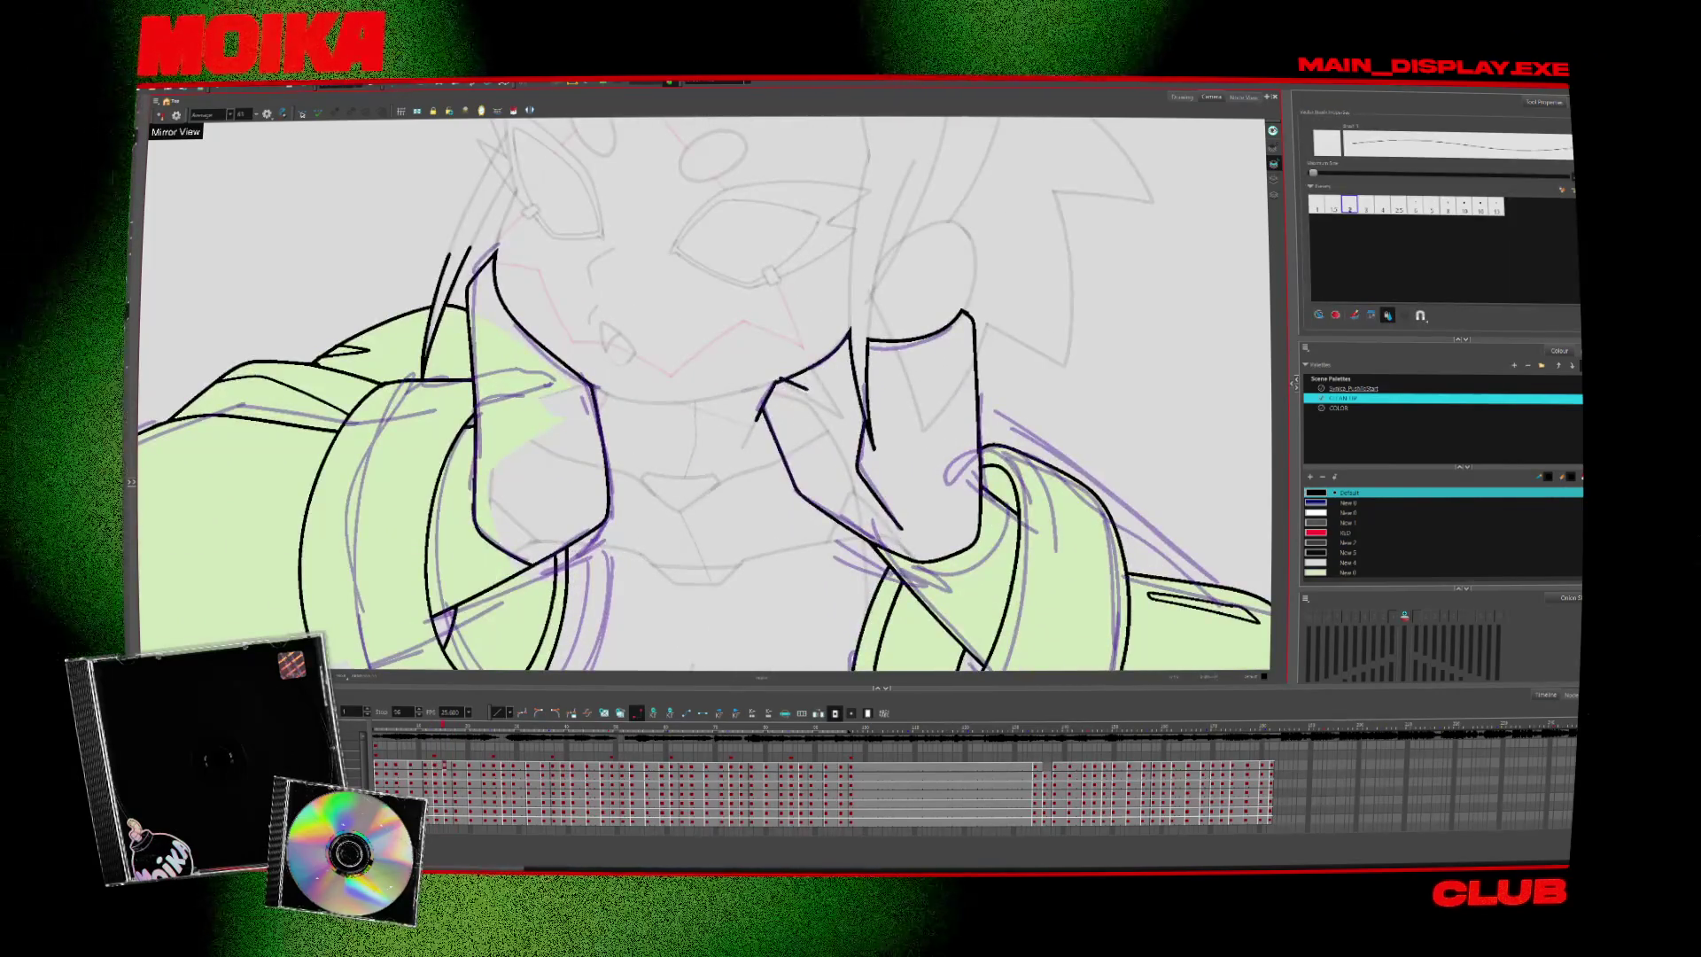
key(alt+s)
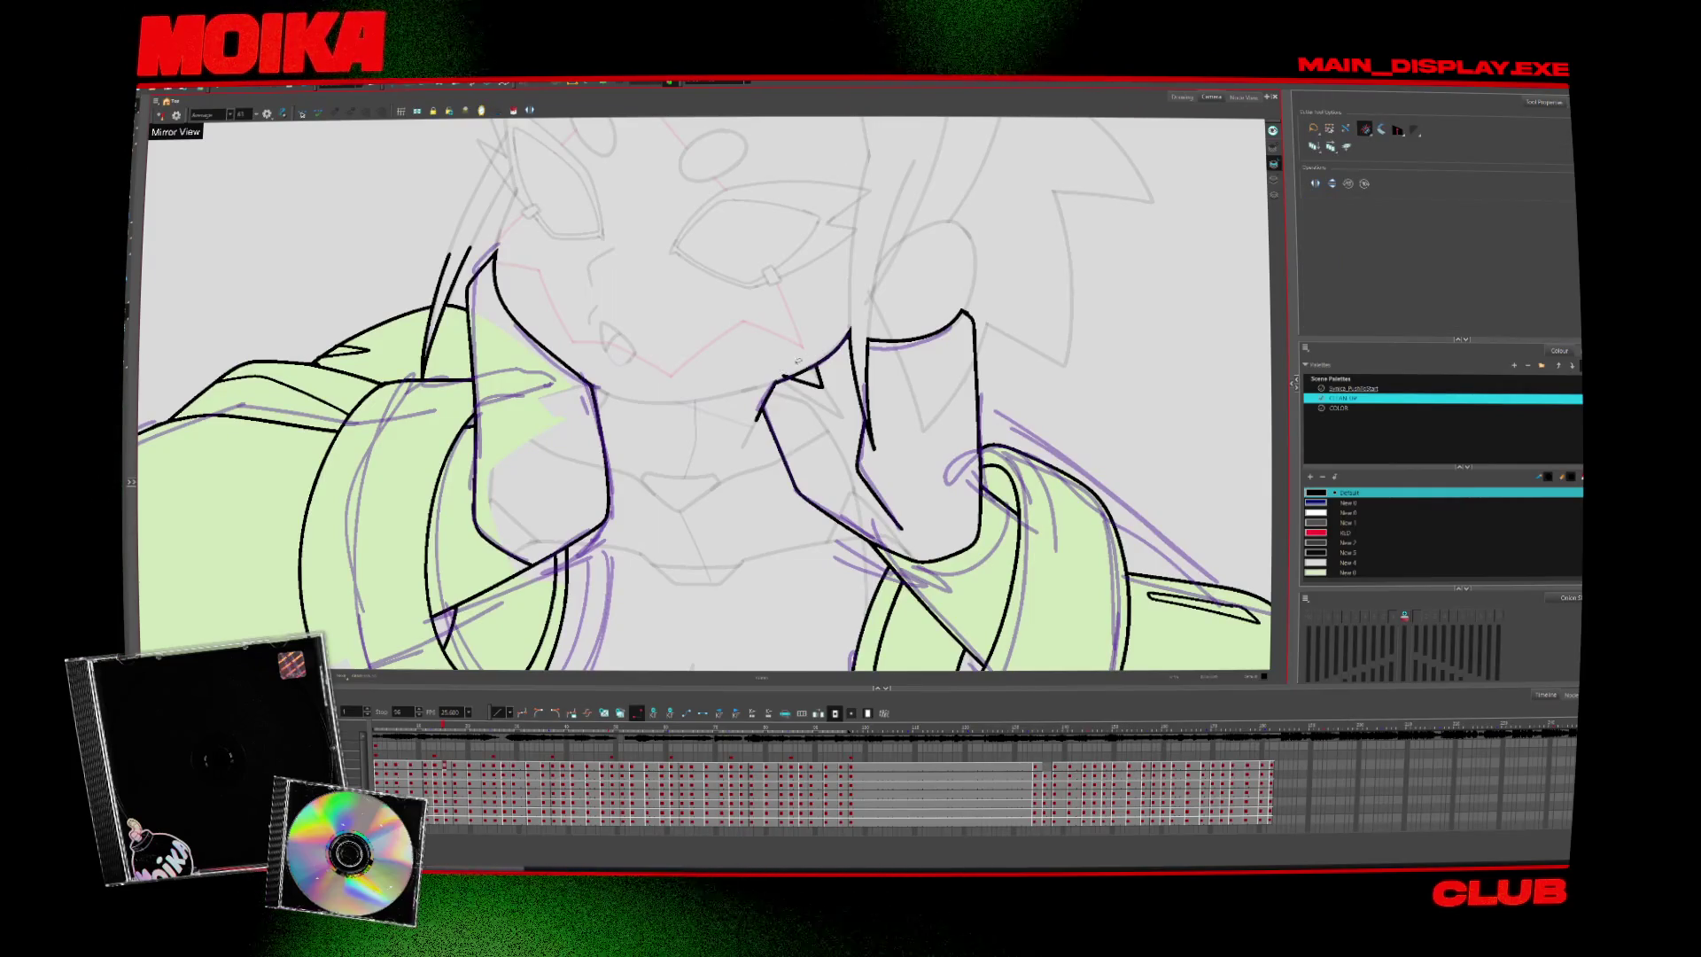
key(alt+b)
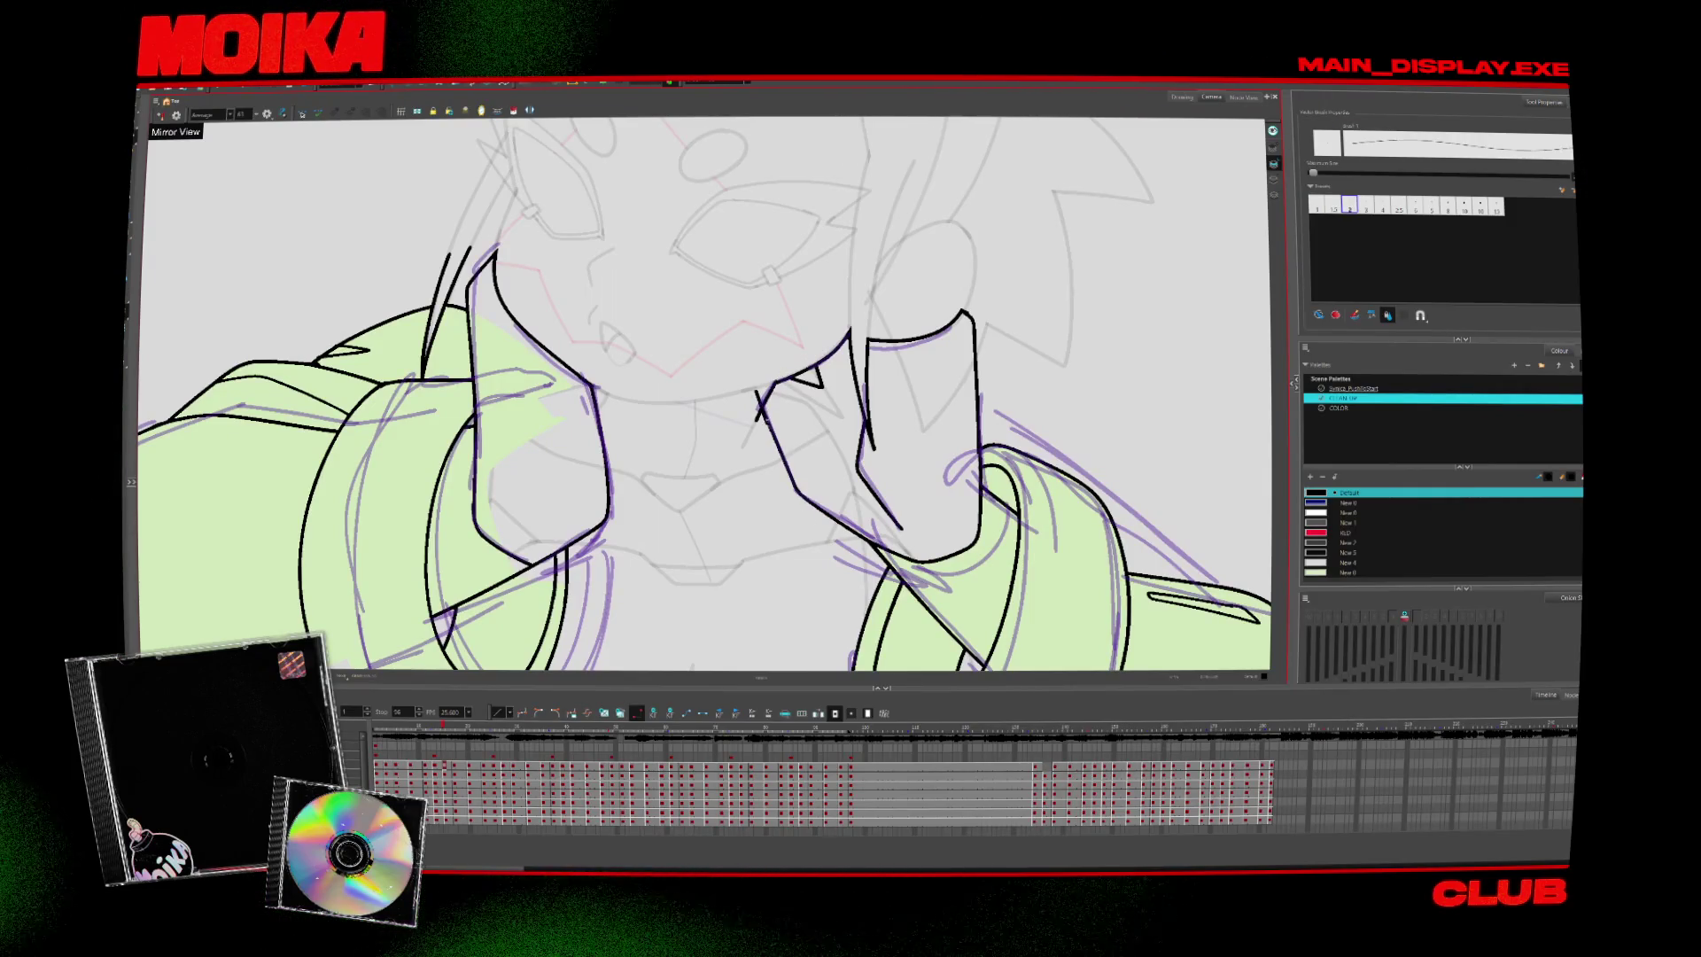
key(alt+z)
scroll(875, 532, down, 3)
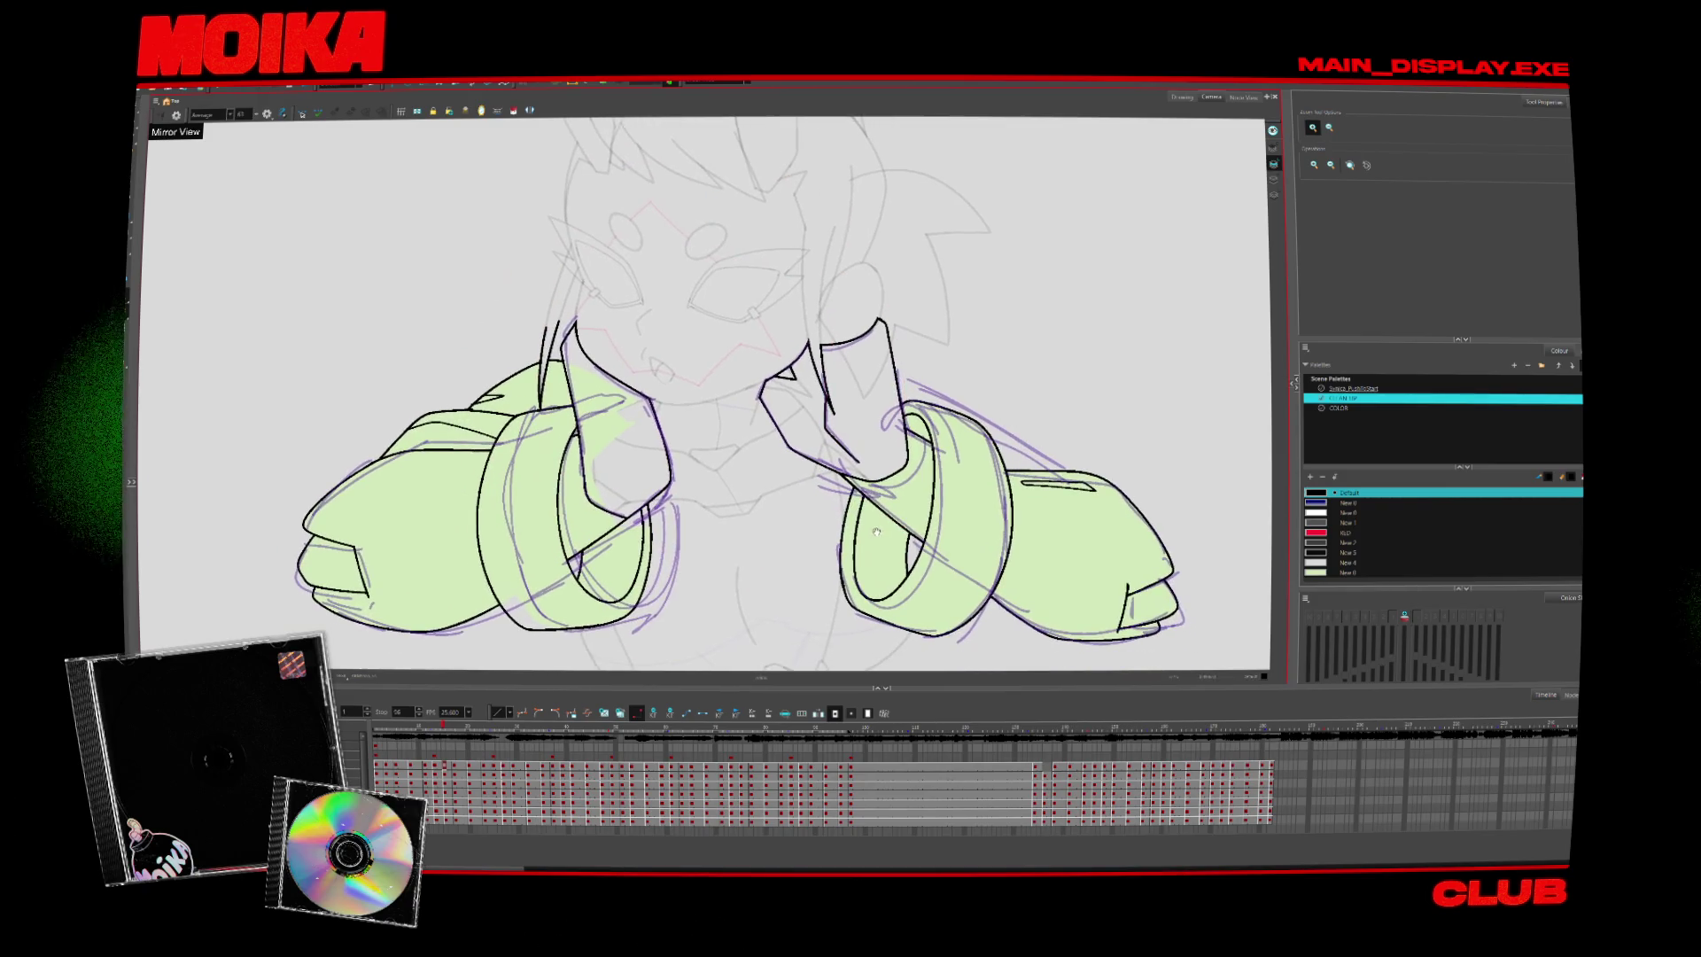
scroll(709, 399, up, 2)
scroll(708, 399, down, 3)
scroll(708, 398, up, 2)
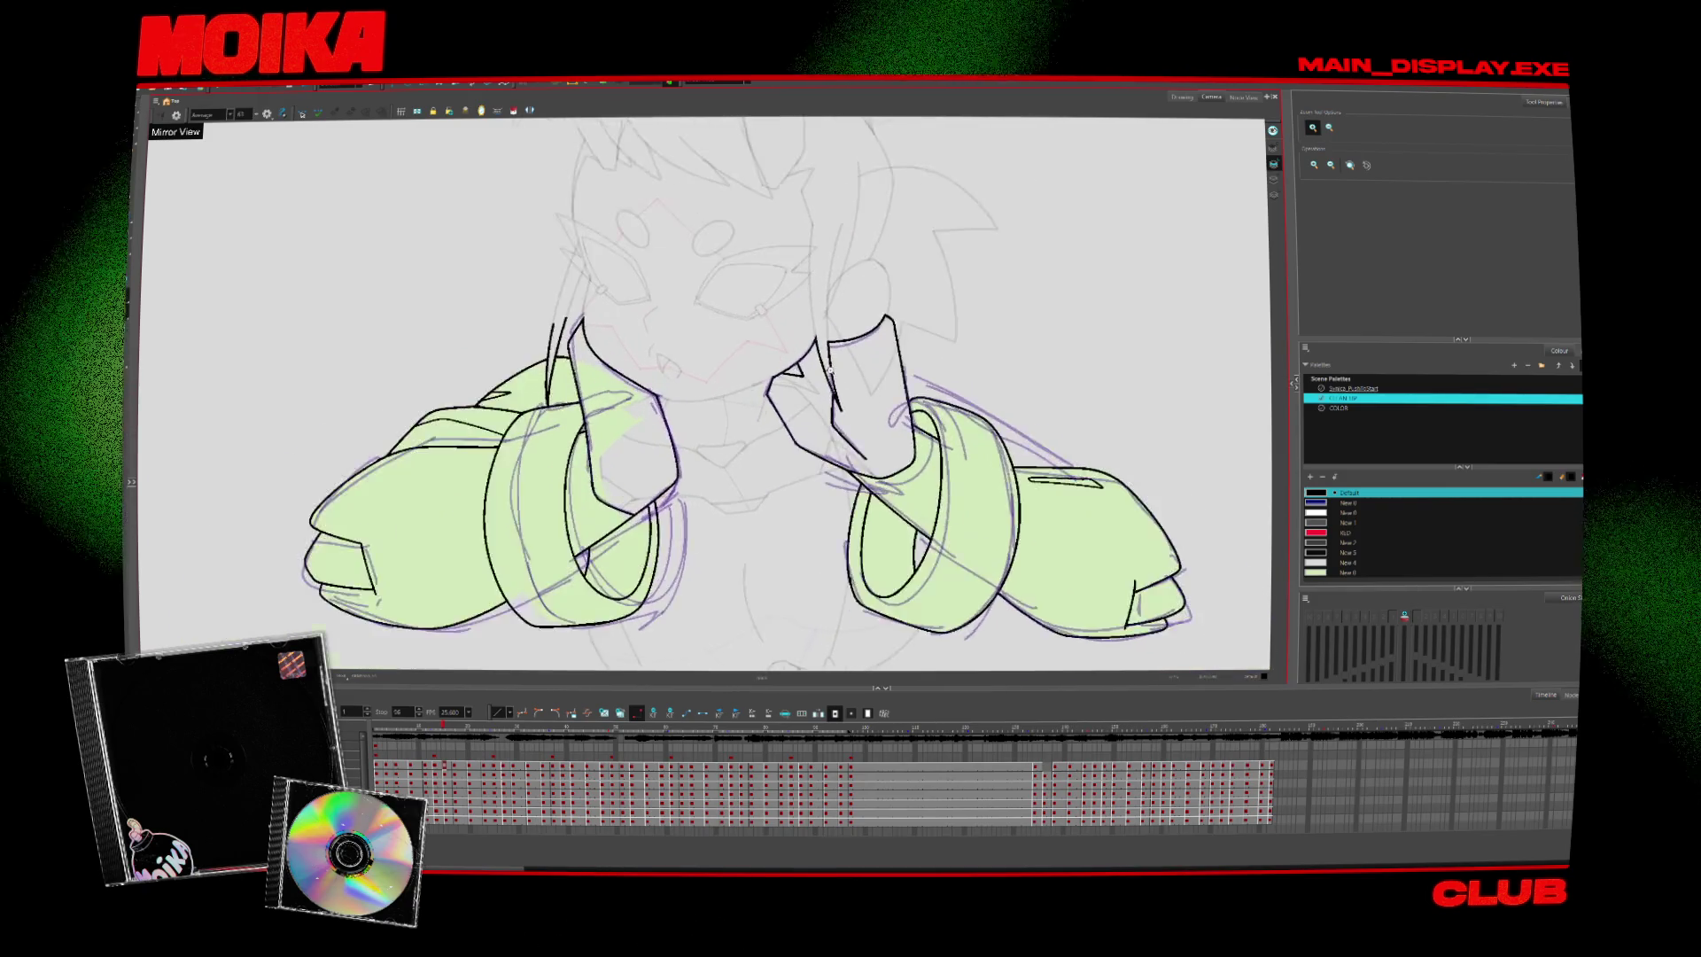
key(alt+b)
scroll(708, 399, up, 1)
key(alt+z)
scroll(709, 399, down, 3)
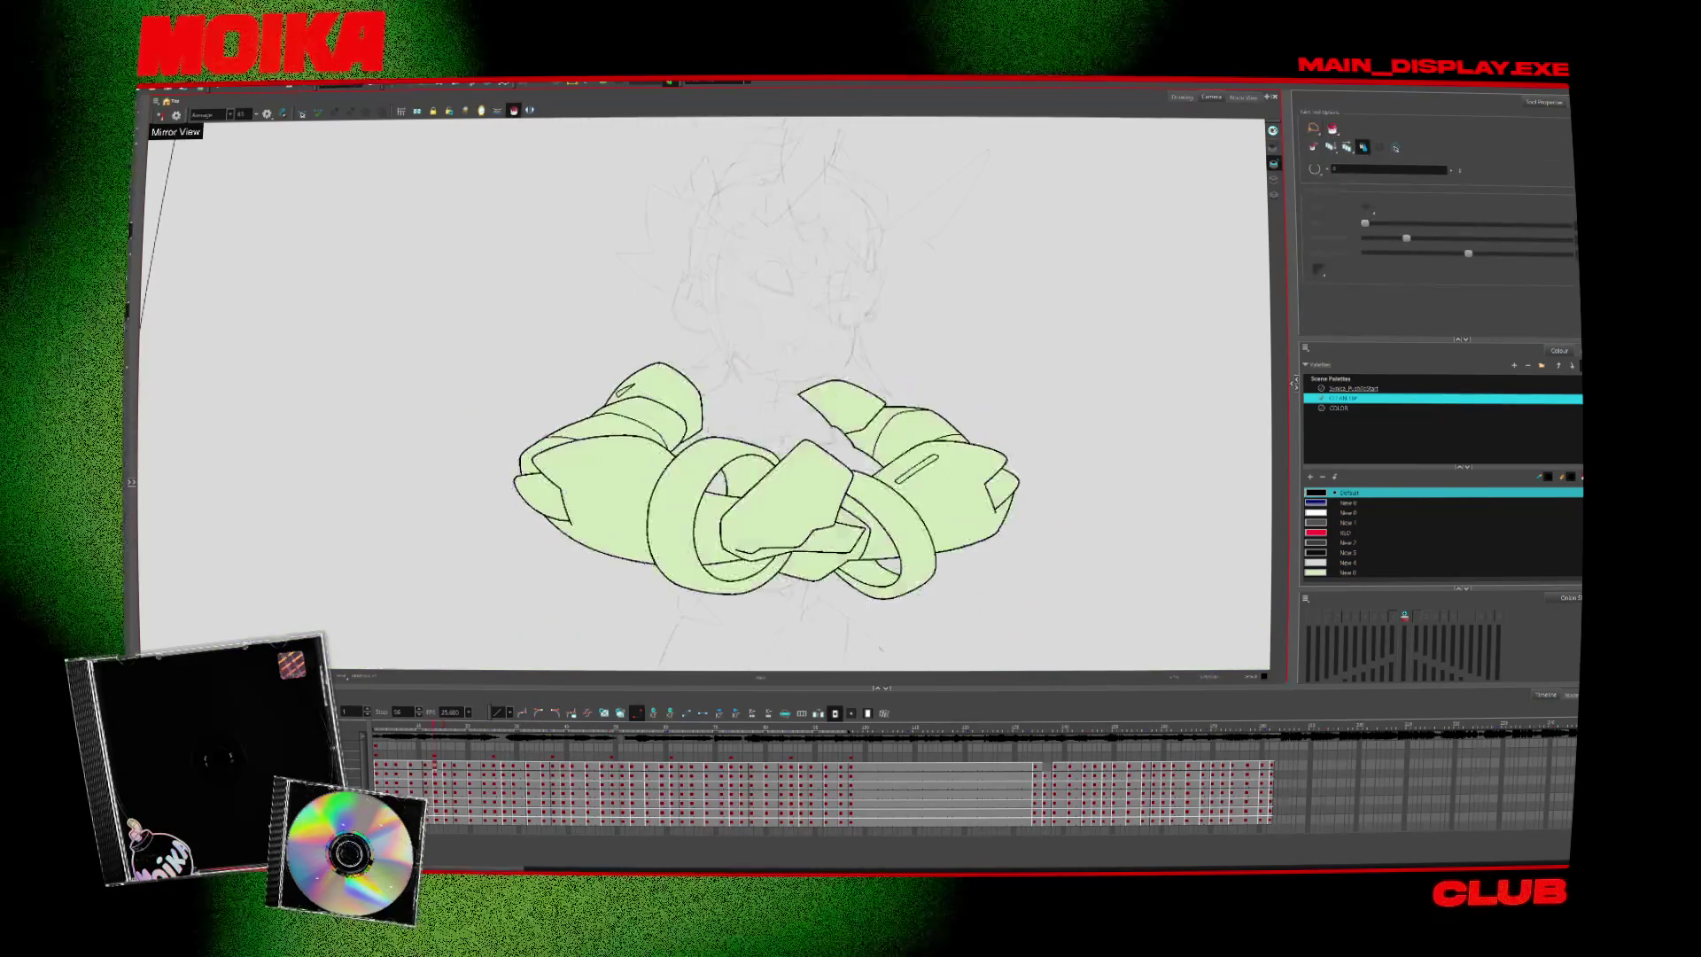
key(alt+b)
key(ctrl+a)
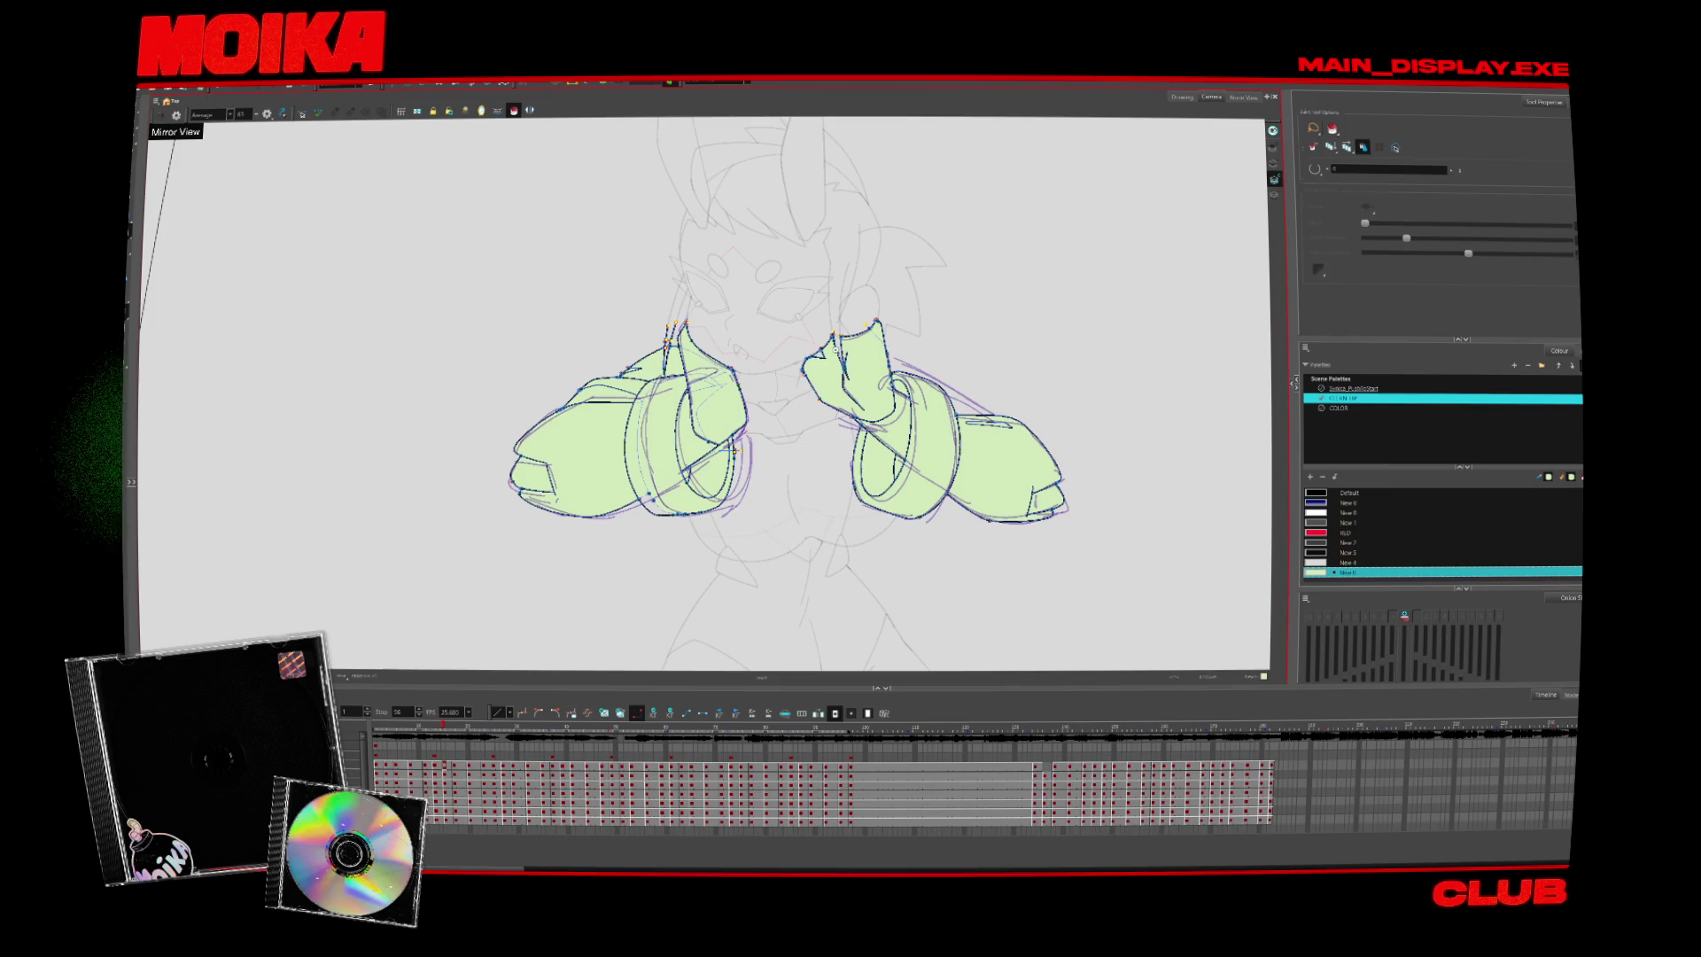
scroll(859, 386, up, 3)
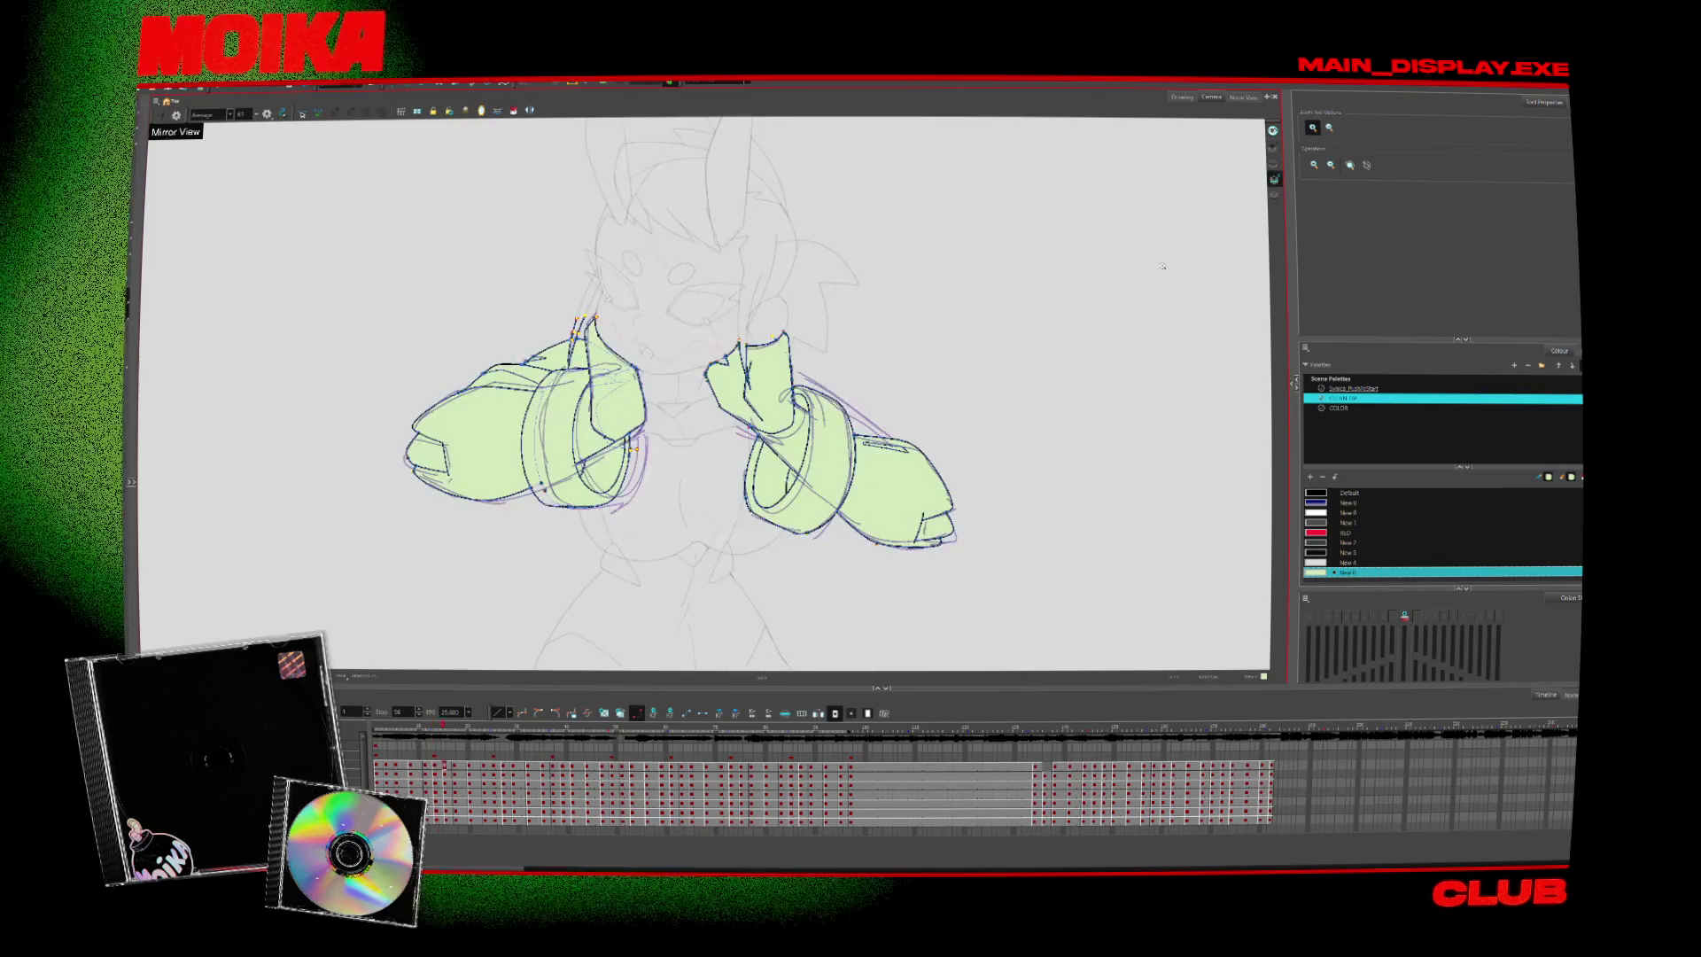
key(alt+s)
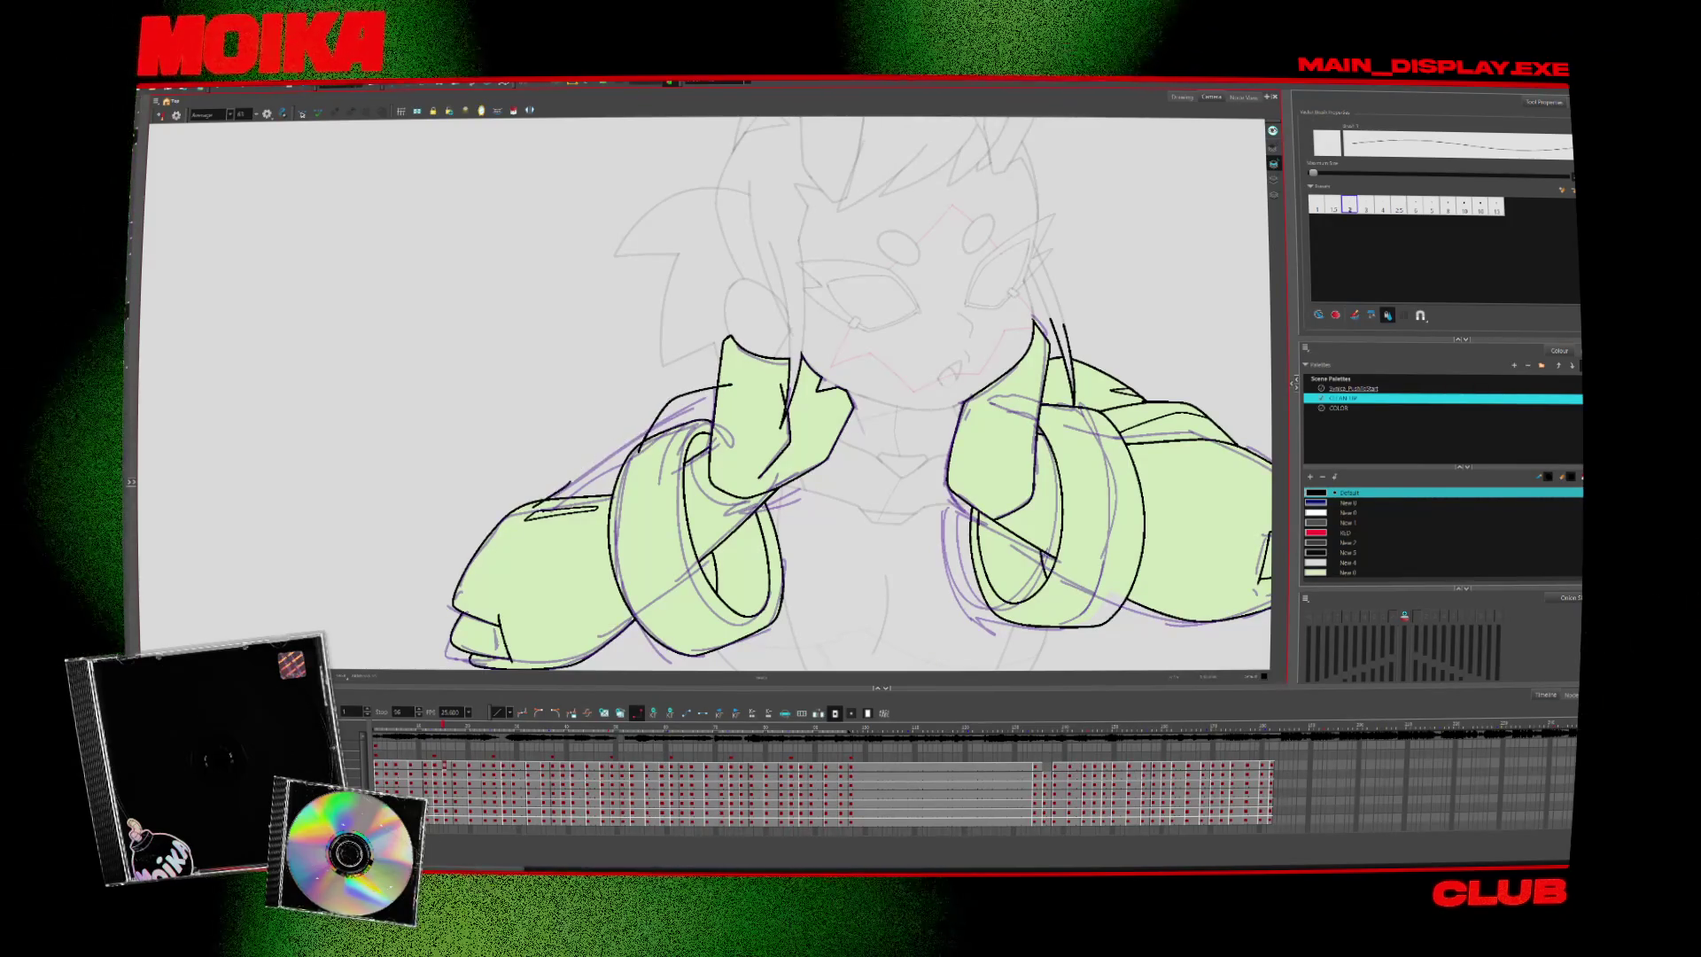
Zoom out around the character and pick the Paint tool with the pale green swatch
key(alt+t)
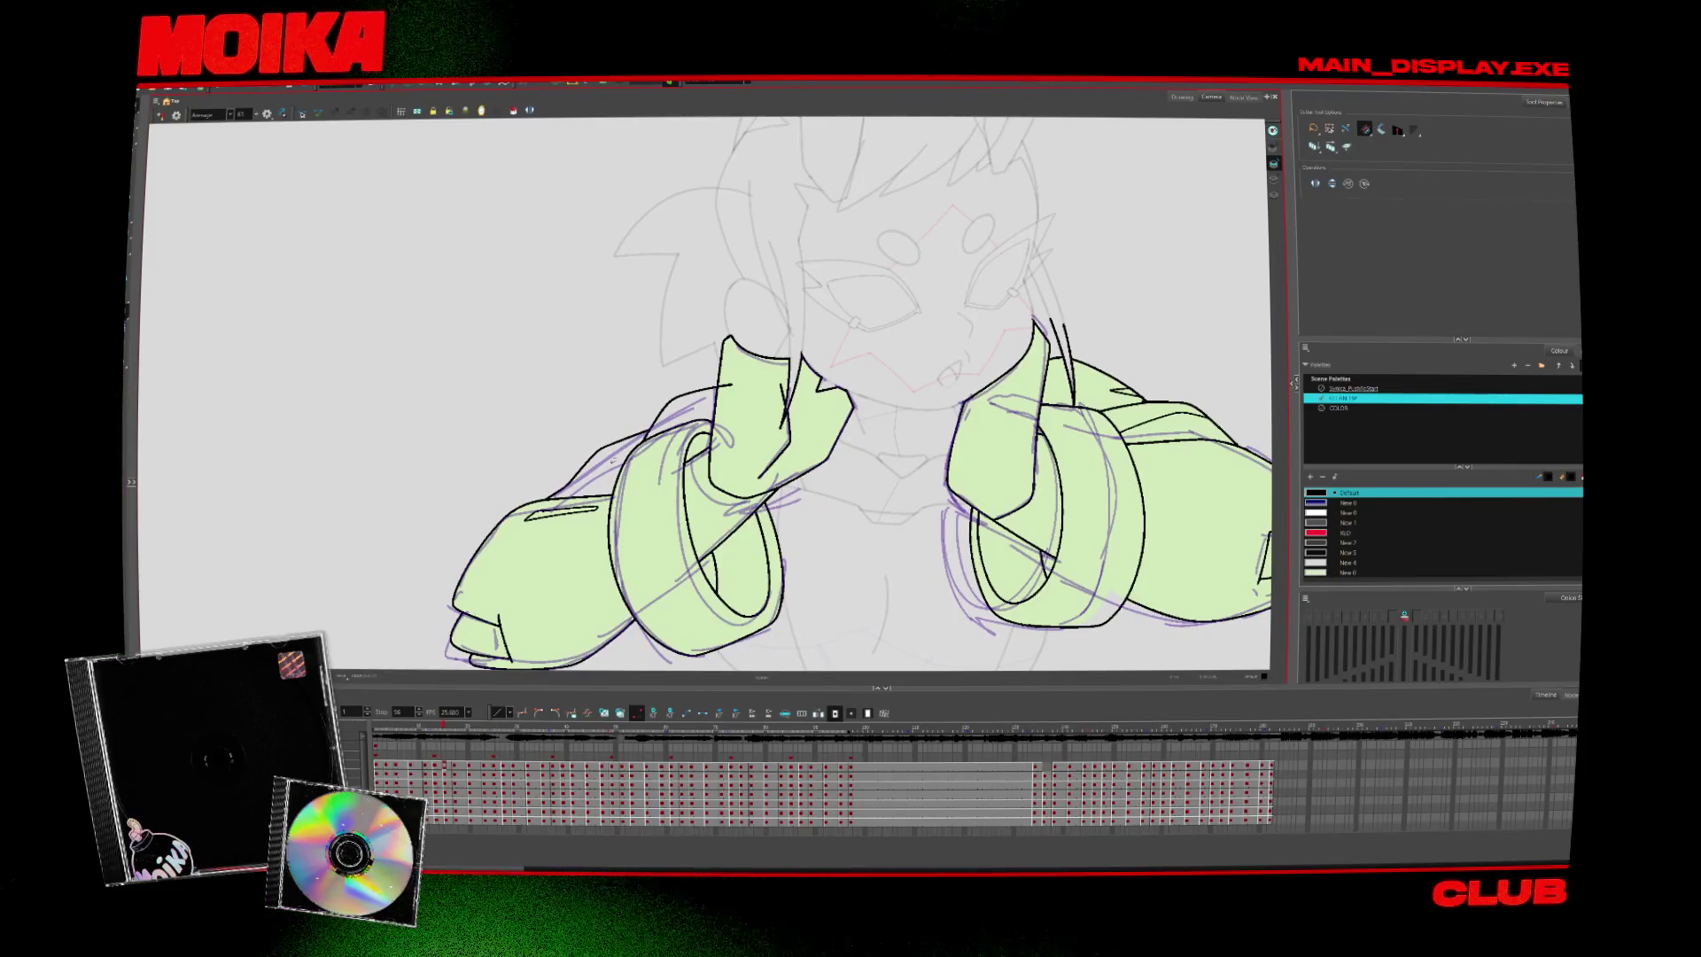
key(alt+b)
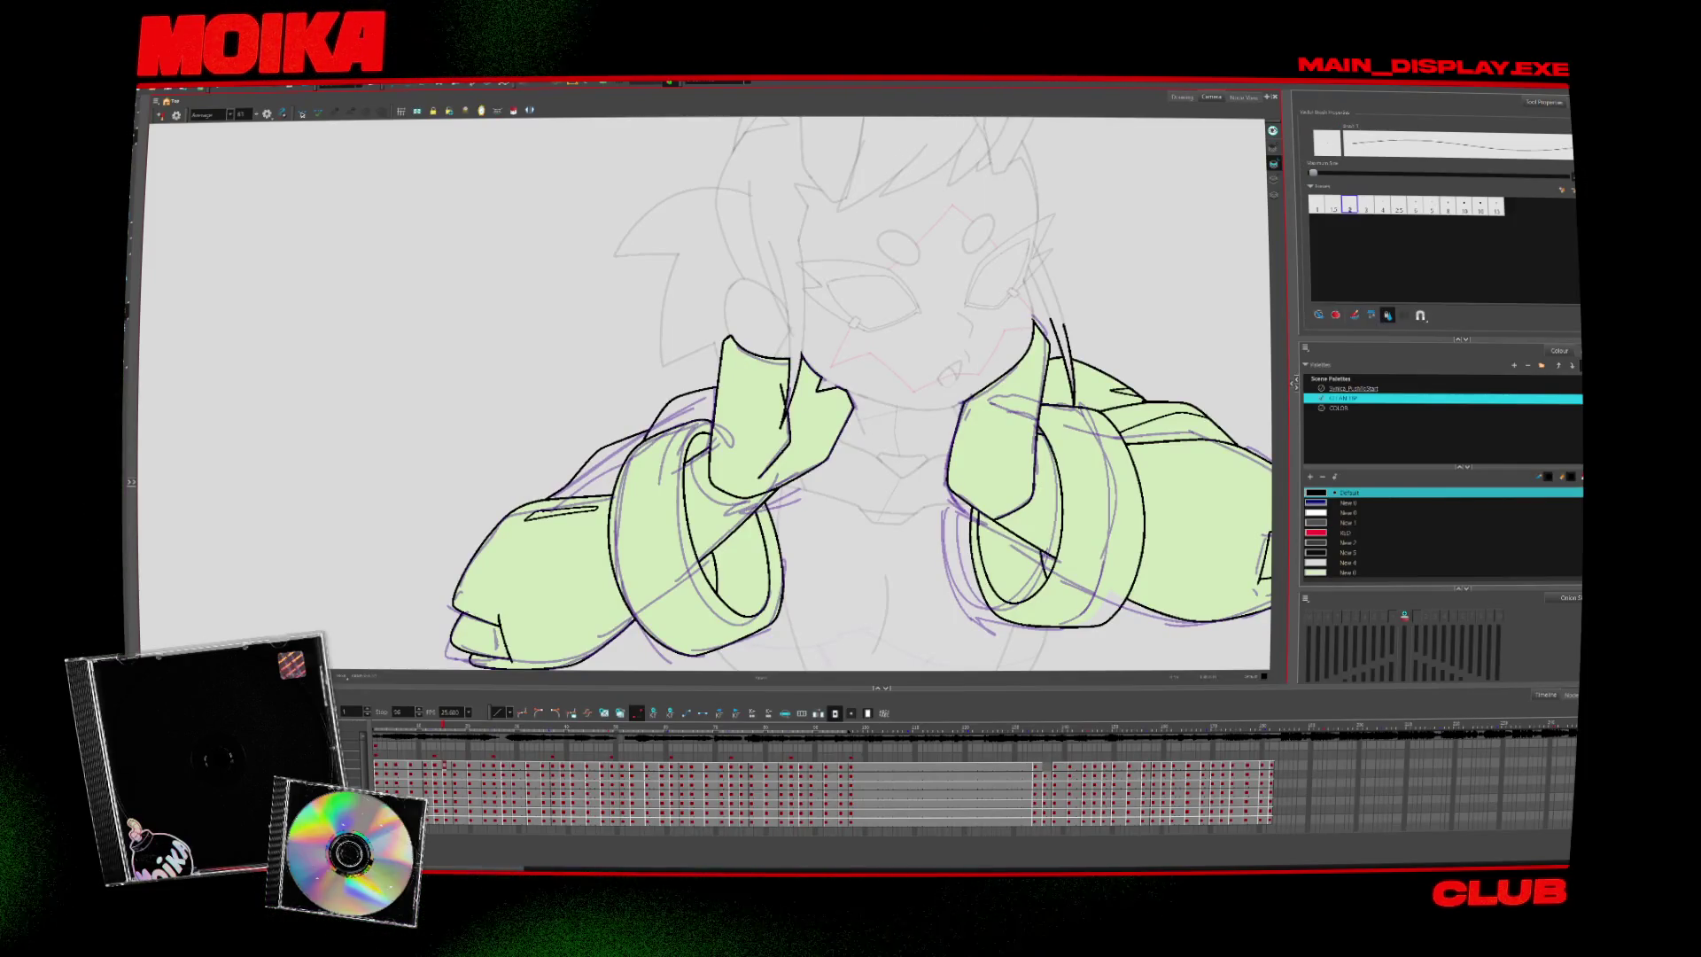
key(alt+t)
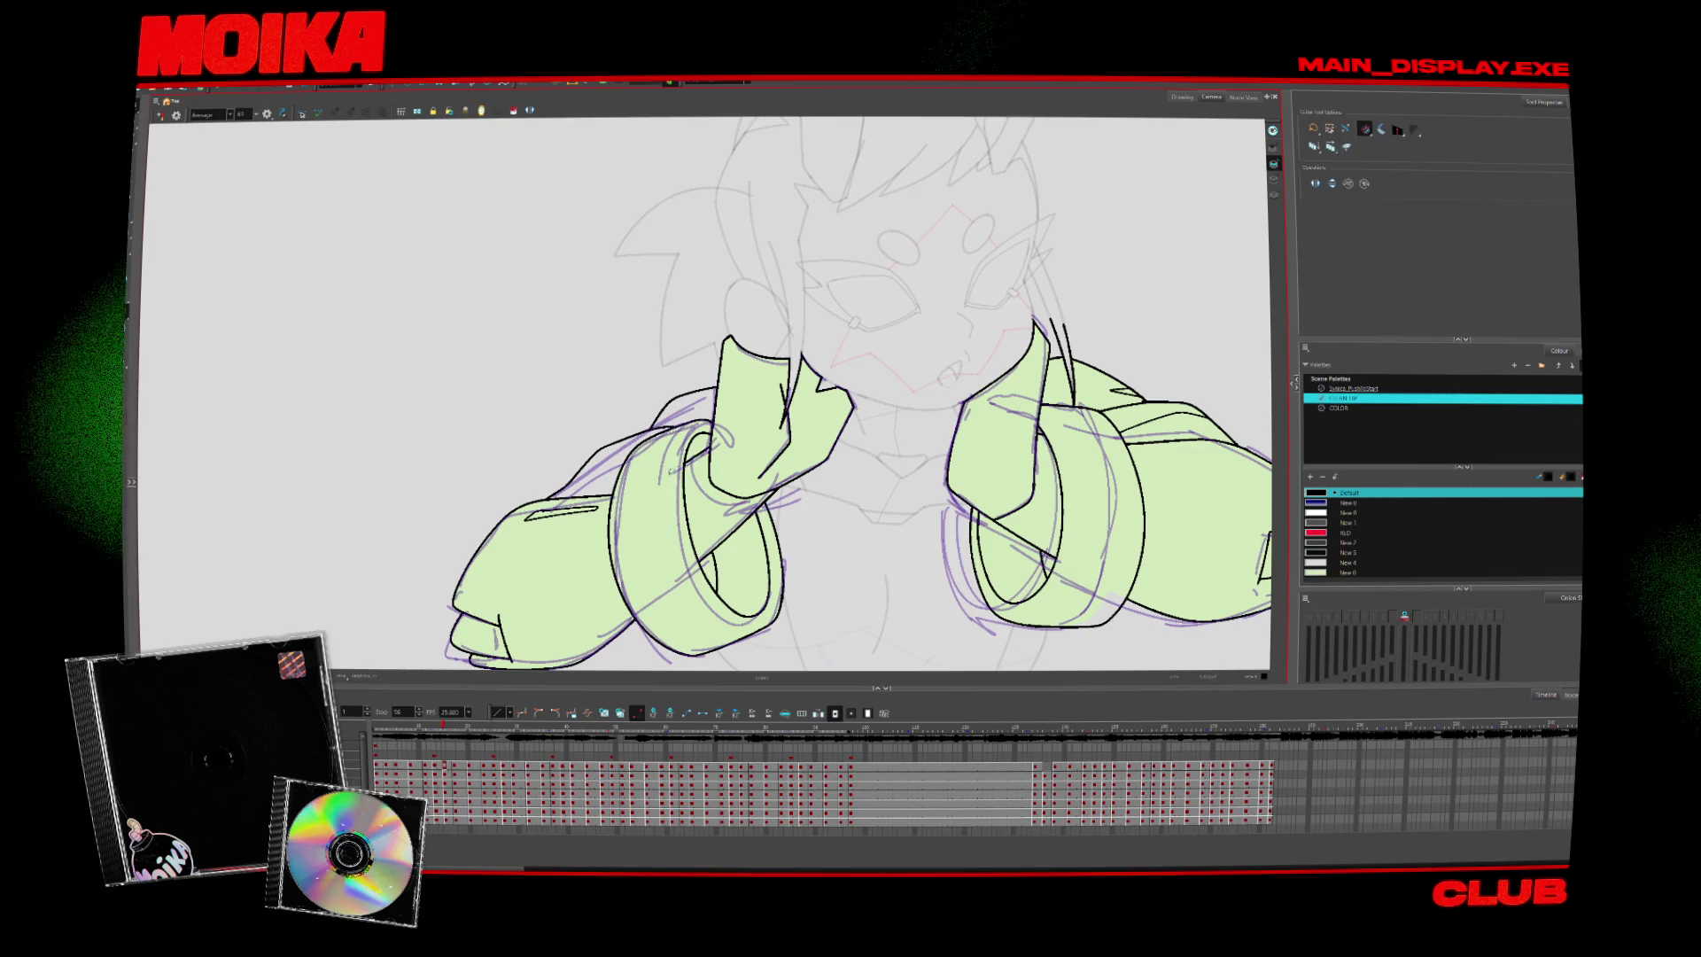
key(alt+z)
key(2)
click(513, 111)
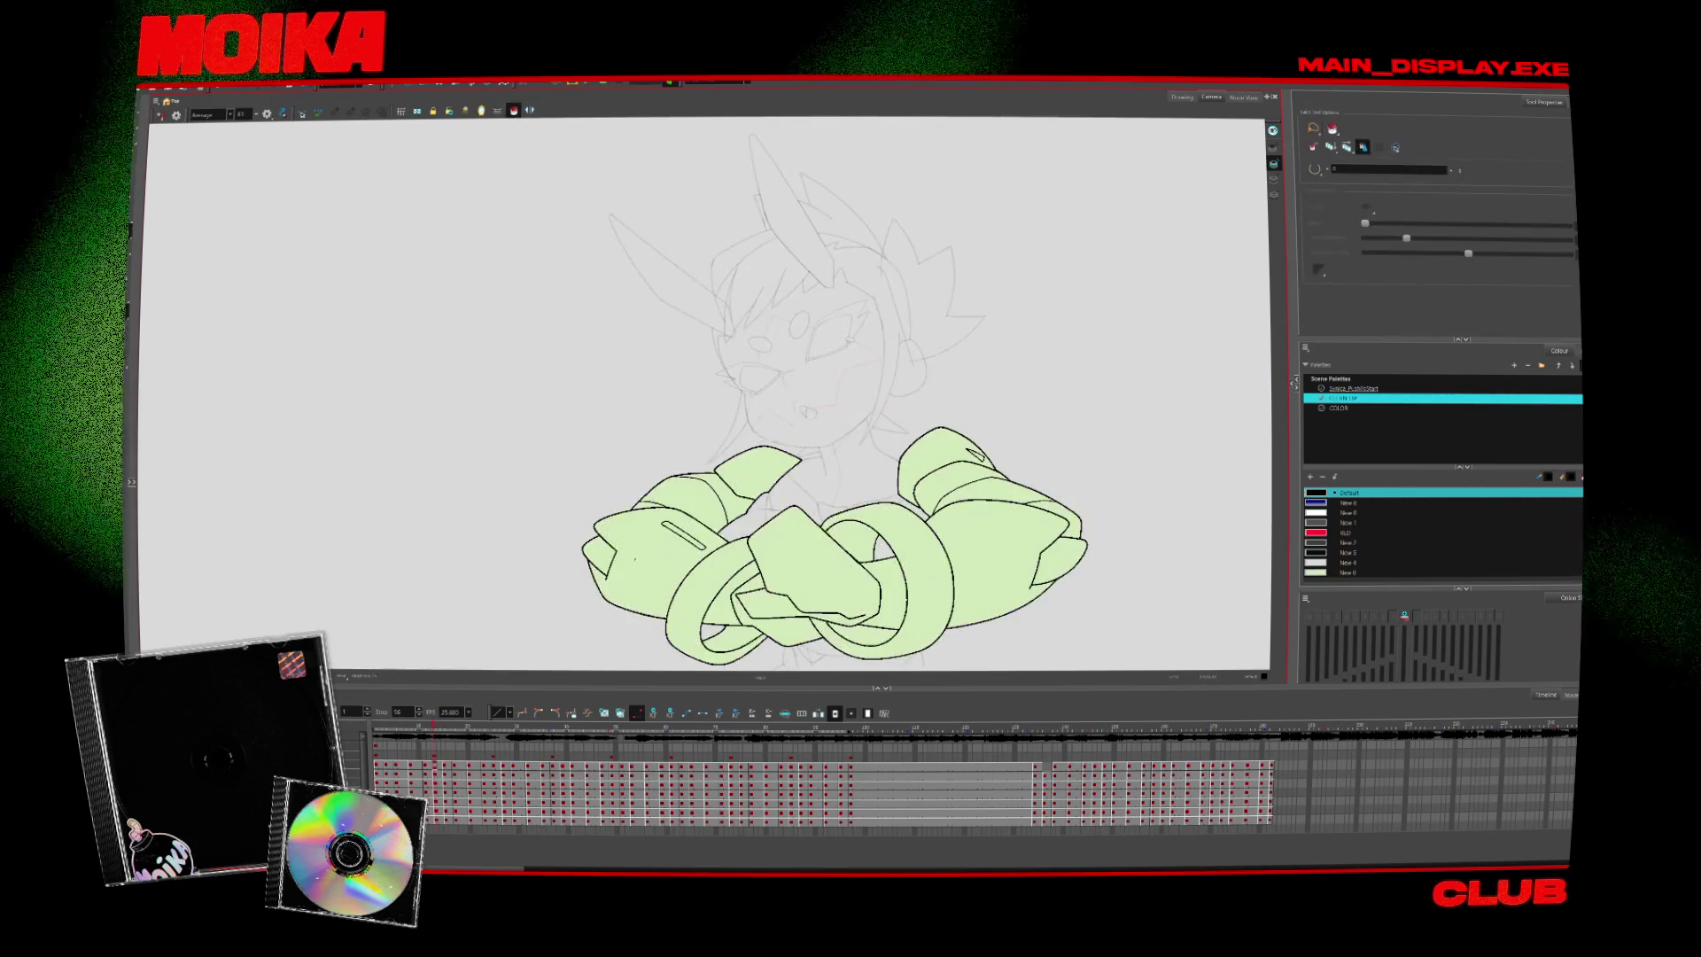
click(1346, 572)
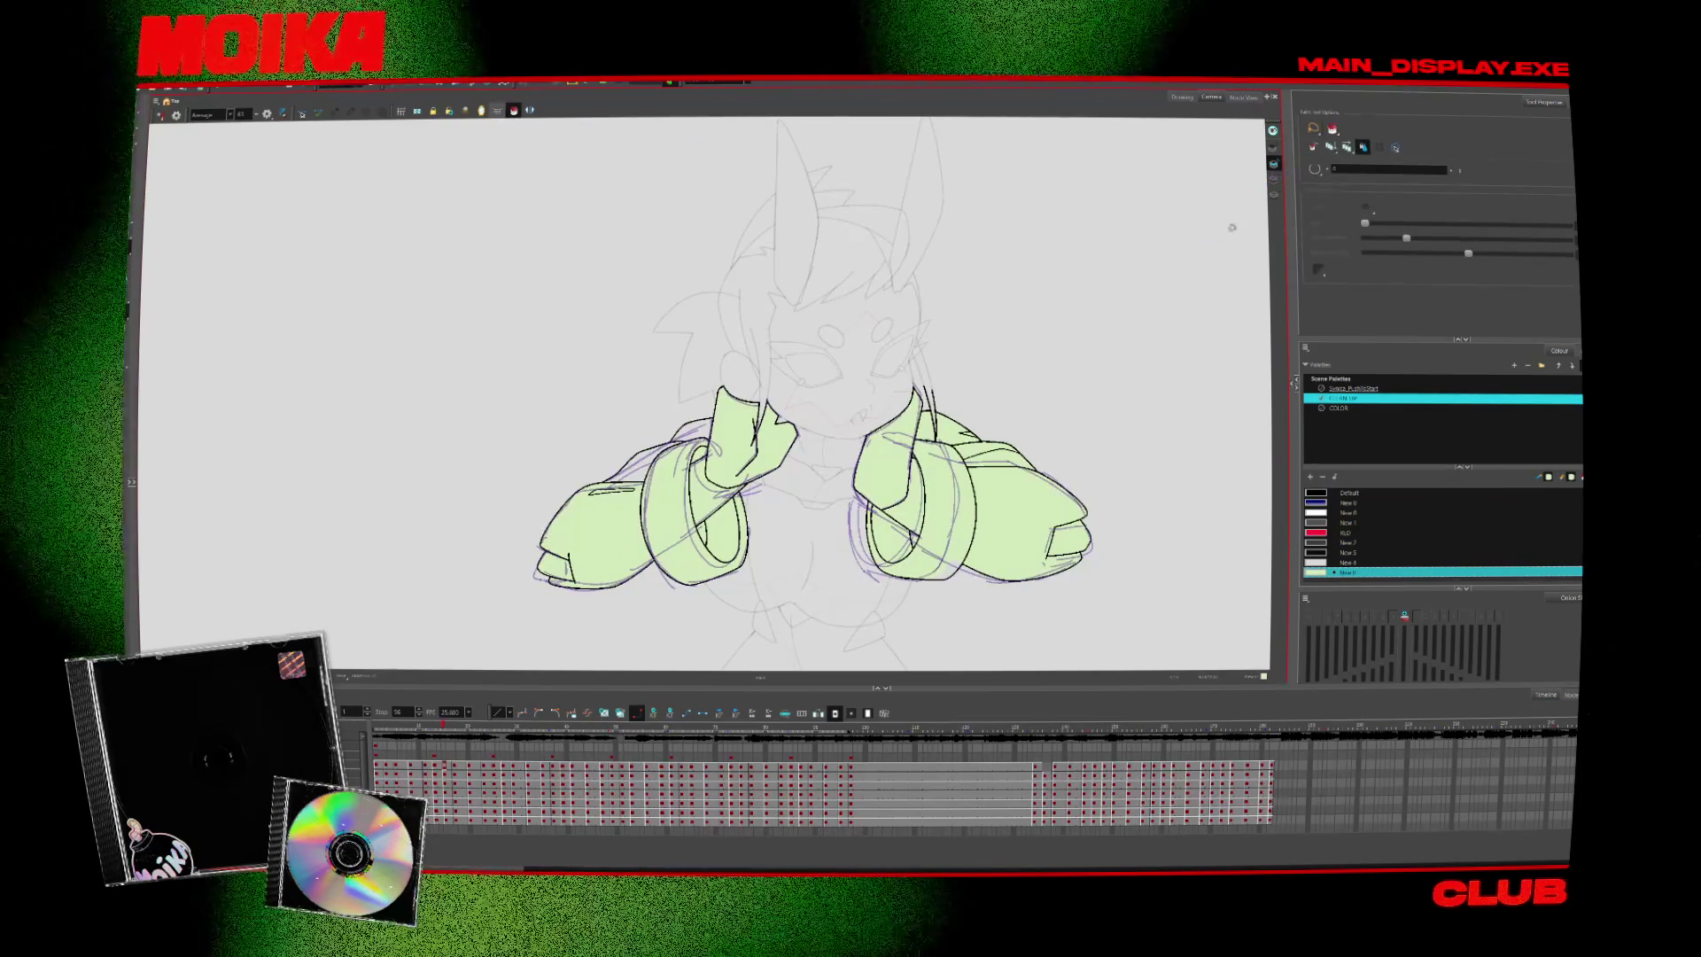
Select the arm strokes, compare the two arm poses, and show the Syntax_PublicStart palette
key(ctrl+a)
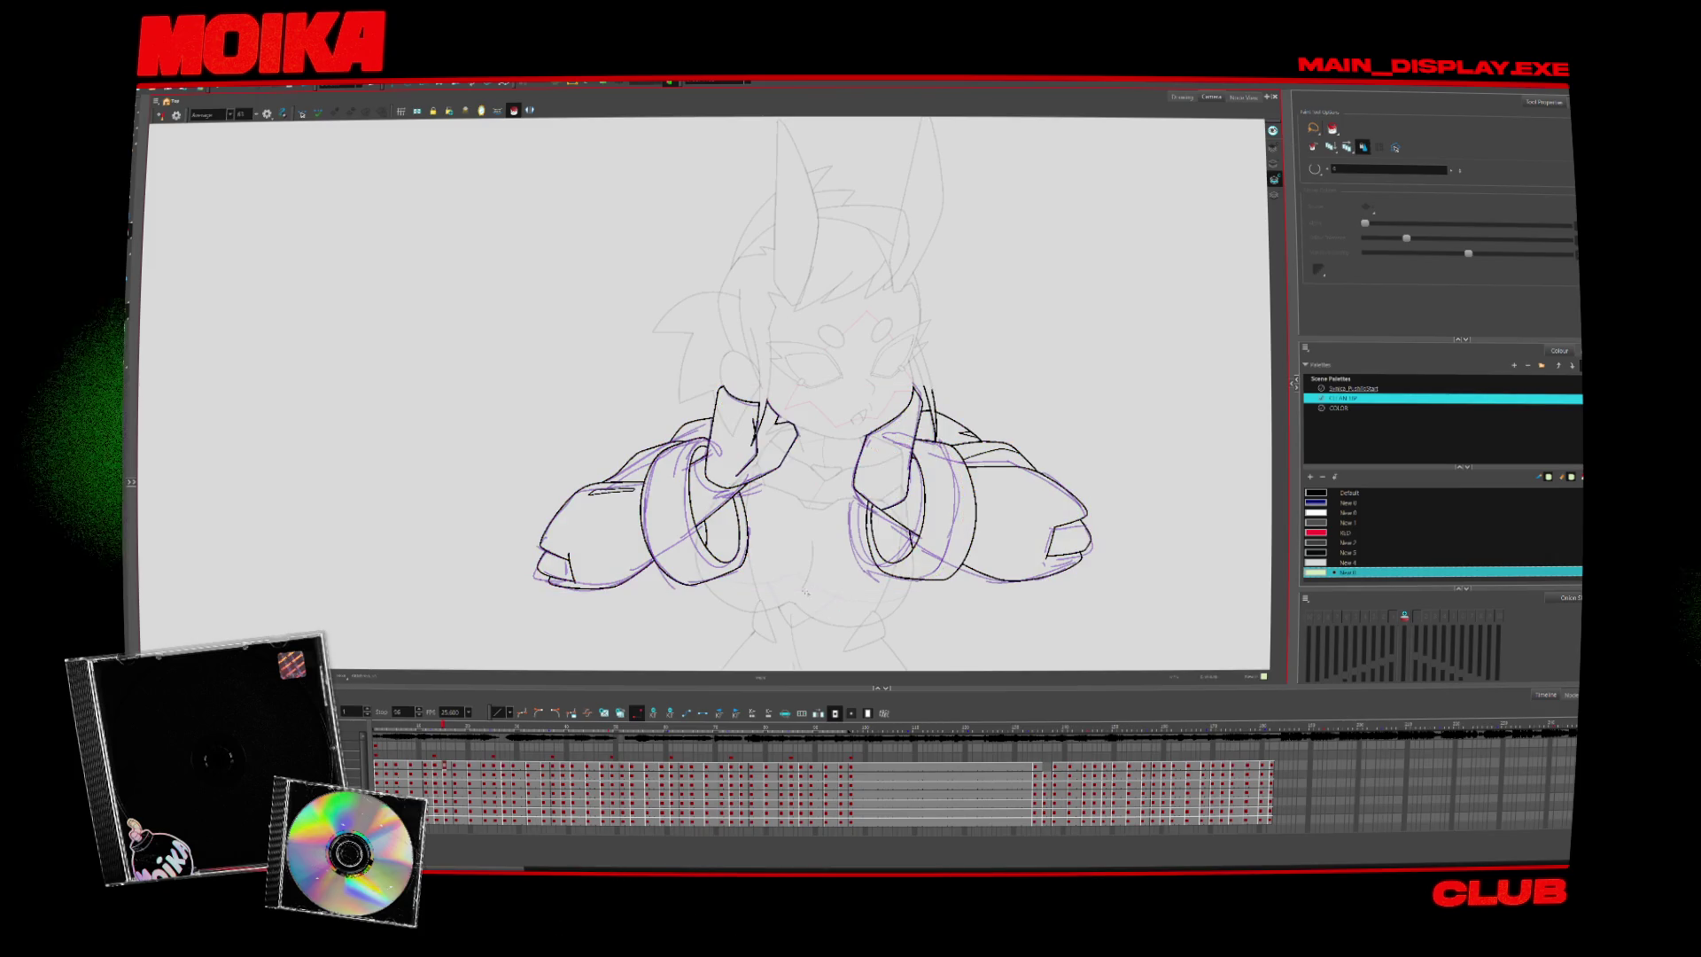
key(ctrl+a)
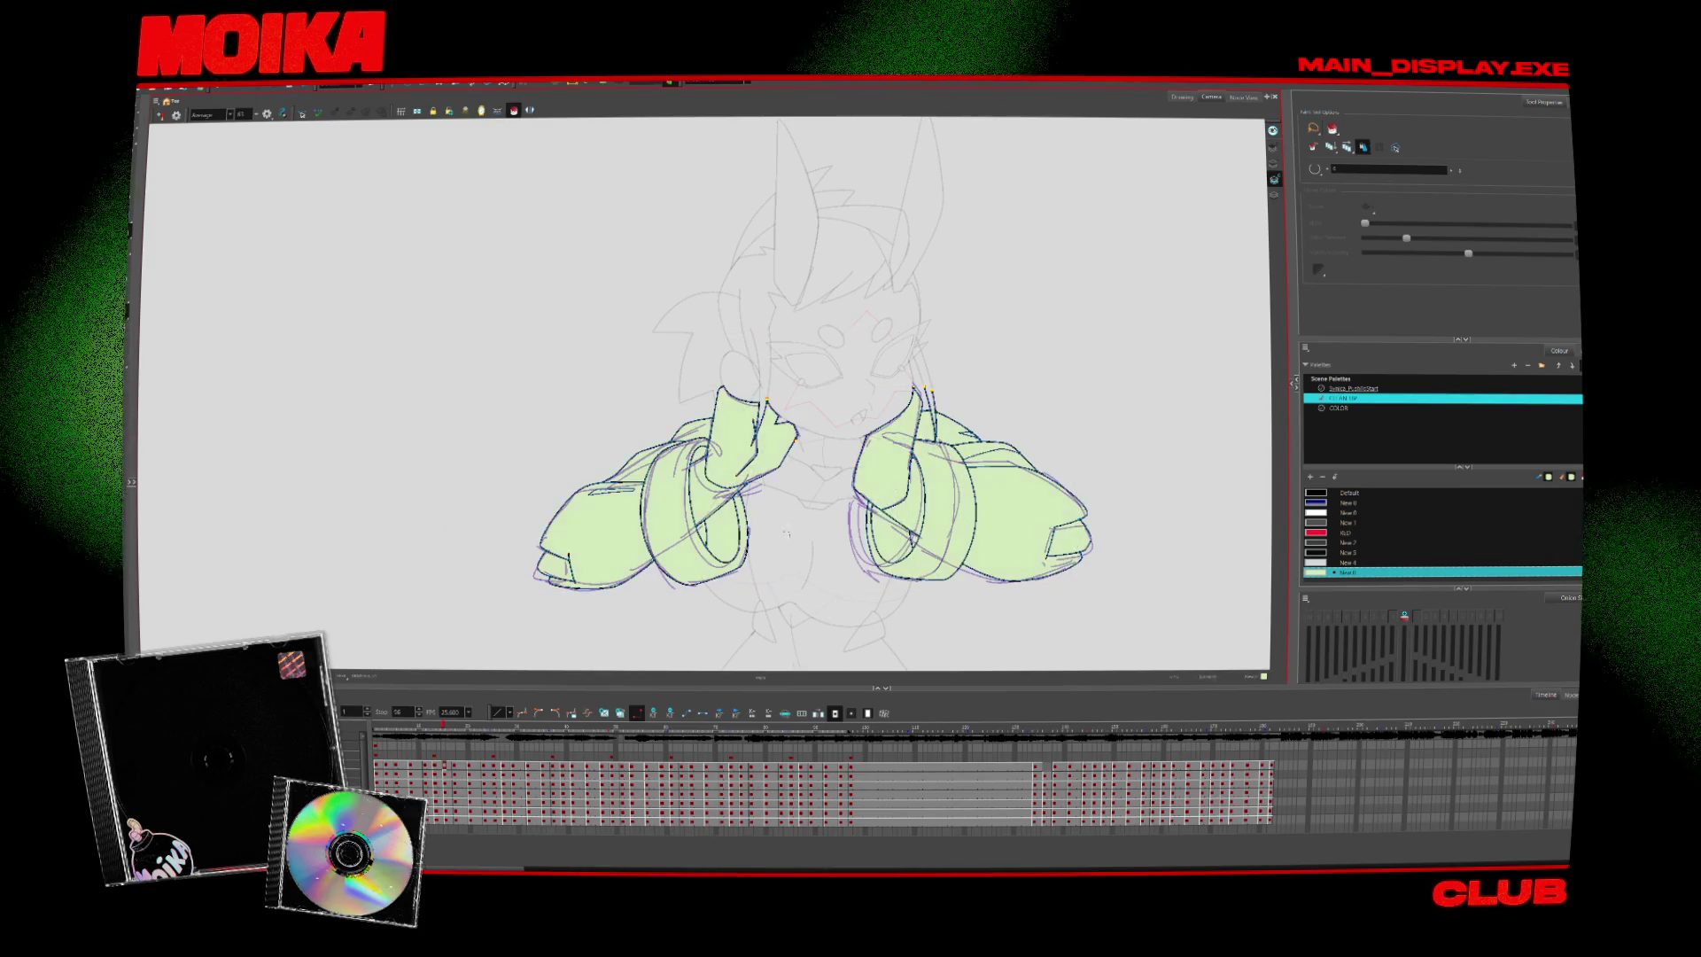
key(comma)
key(period)
key(comma)
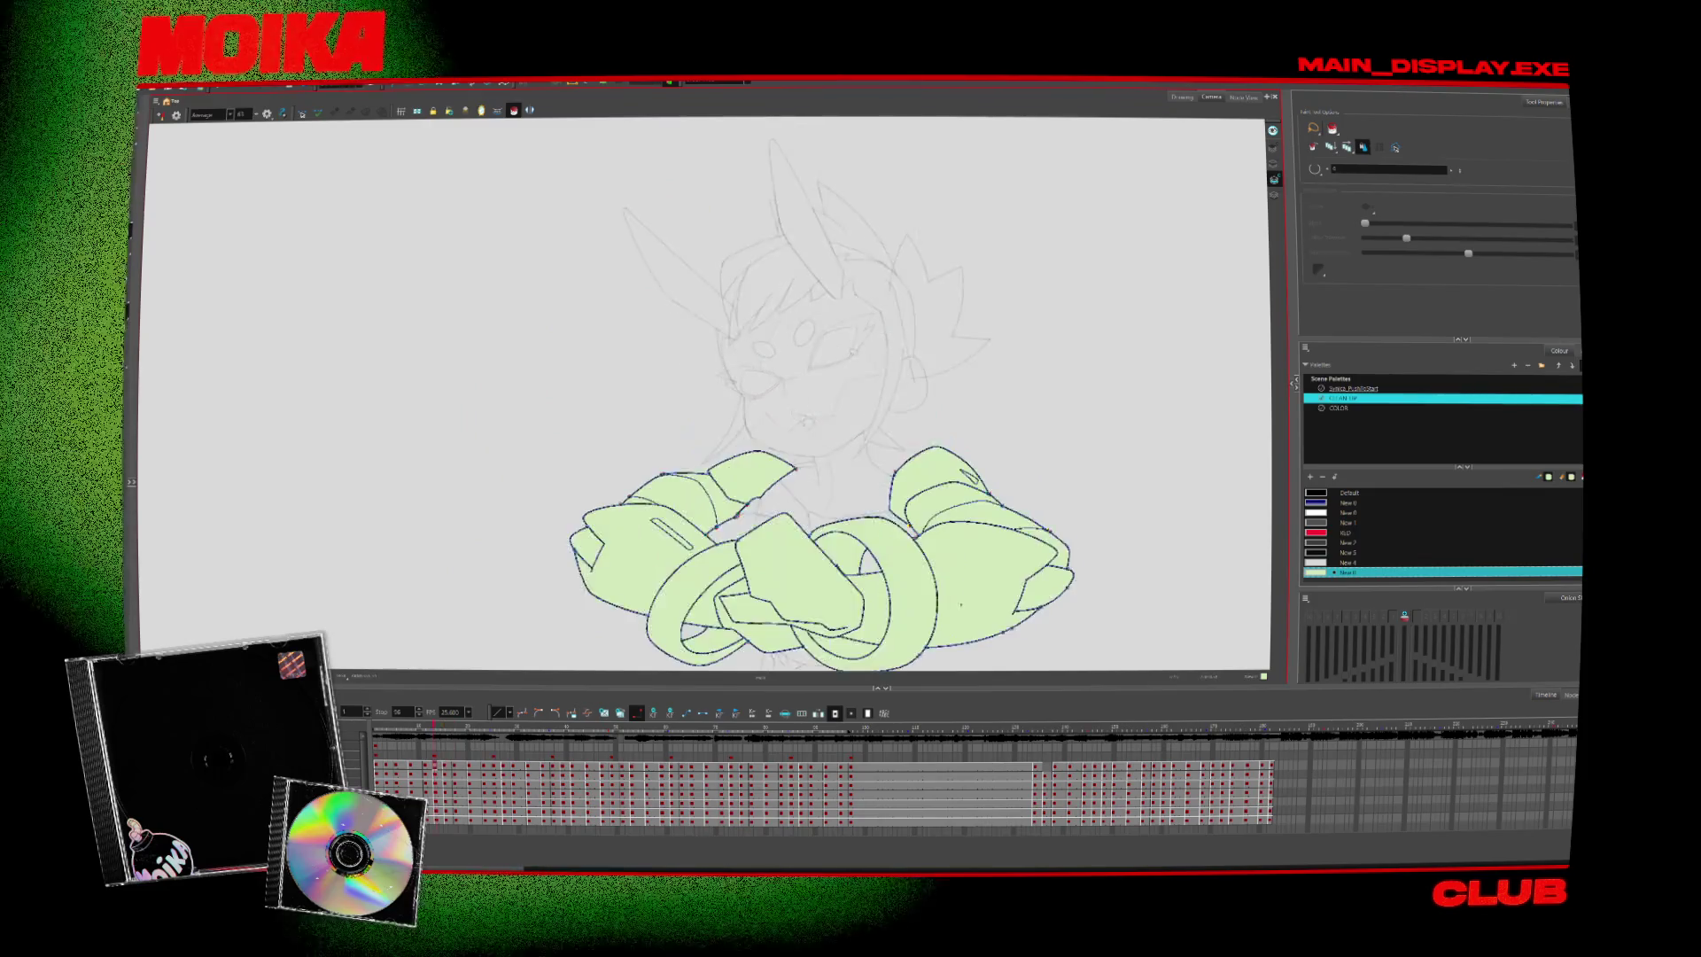
key(period)
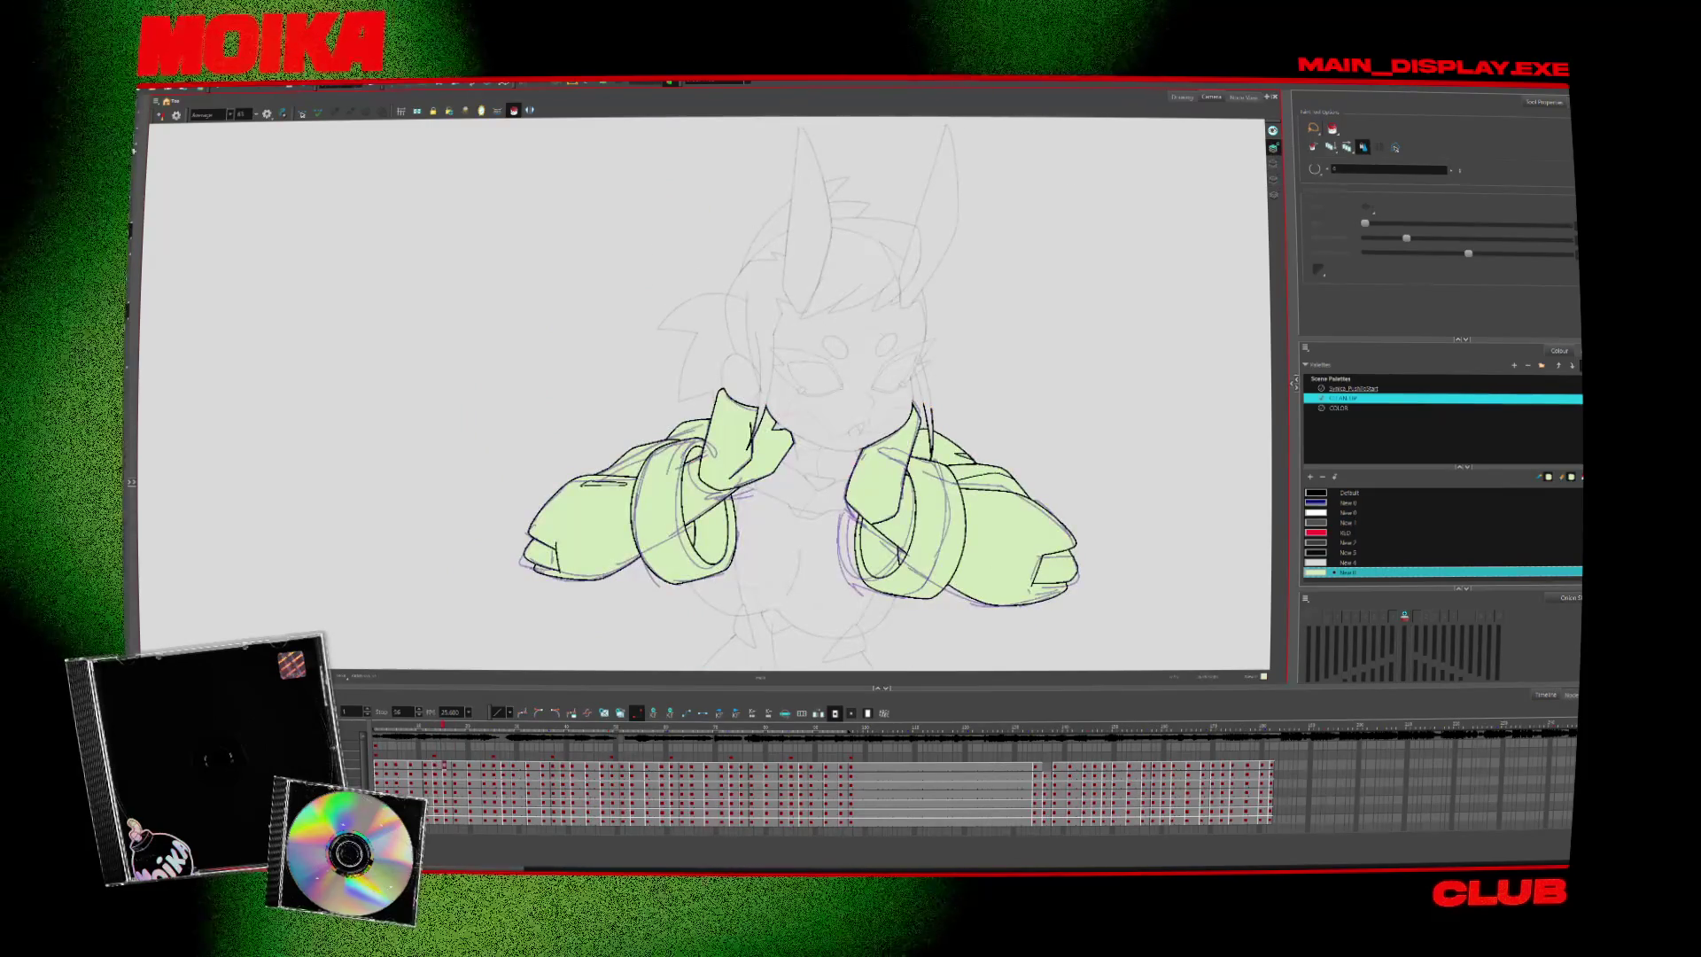
key(alt+s)
click(161, 115)
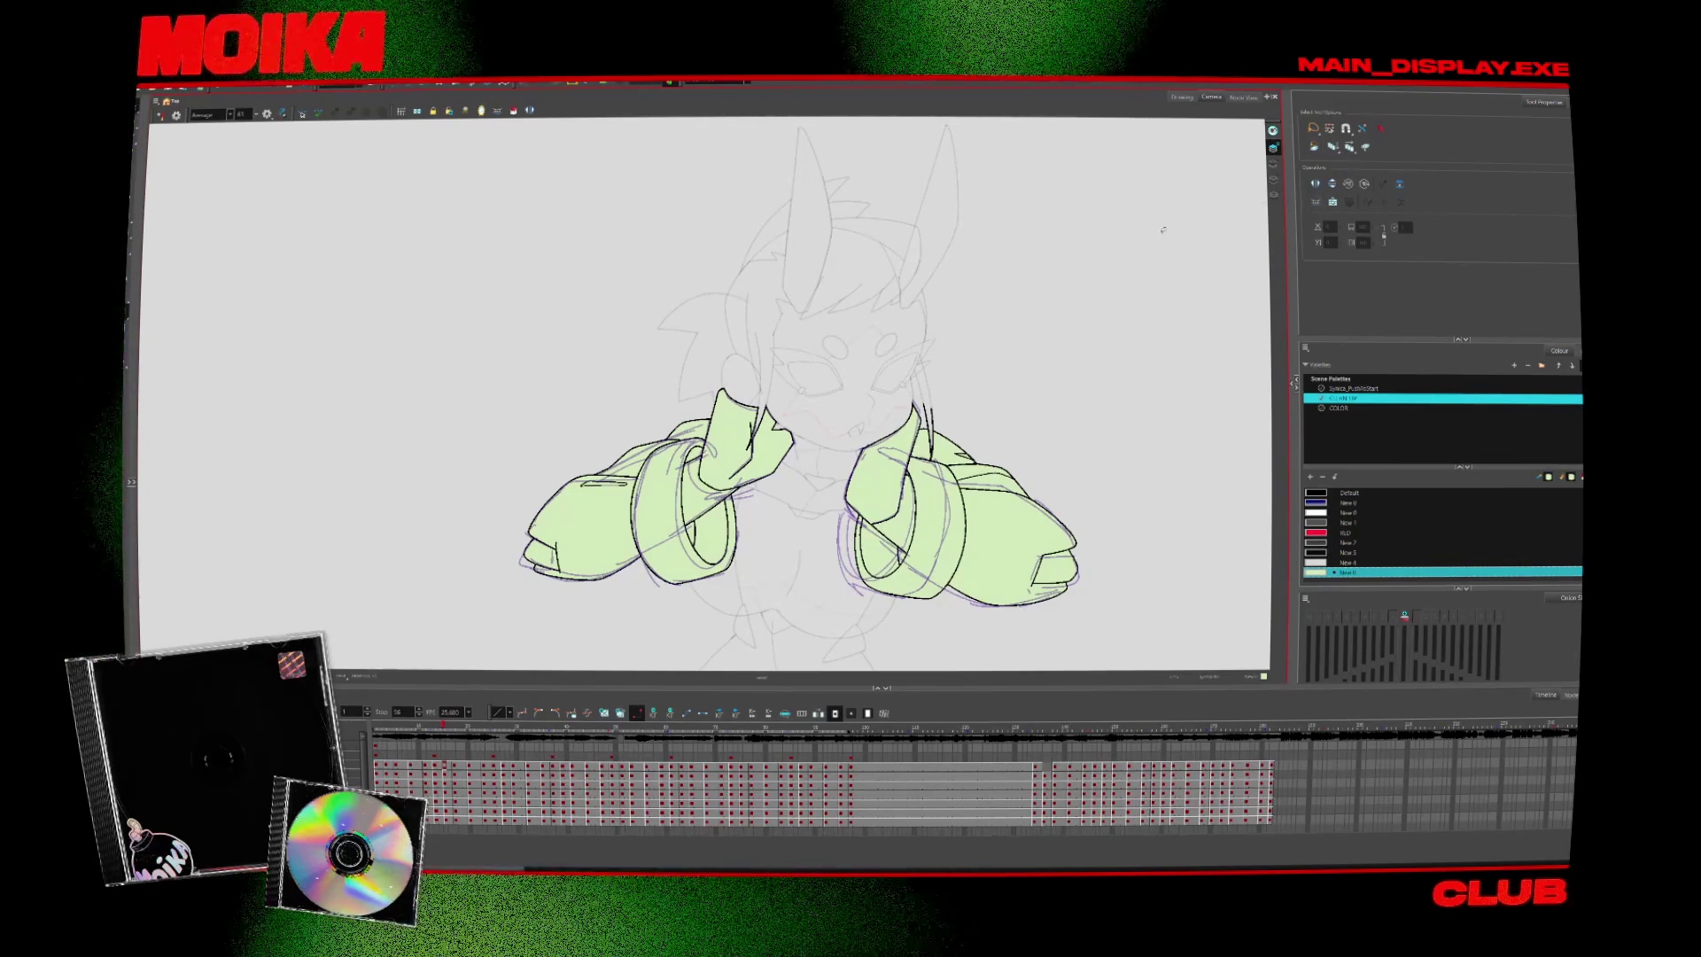
click(1345, 388)
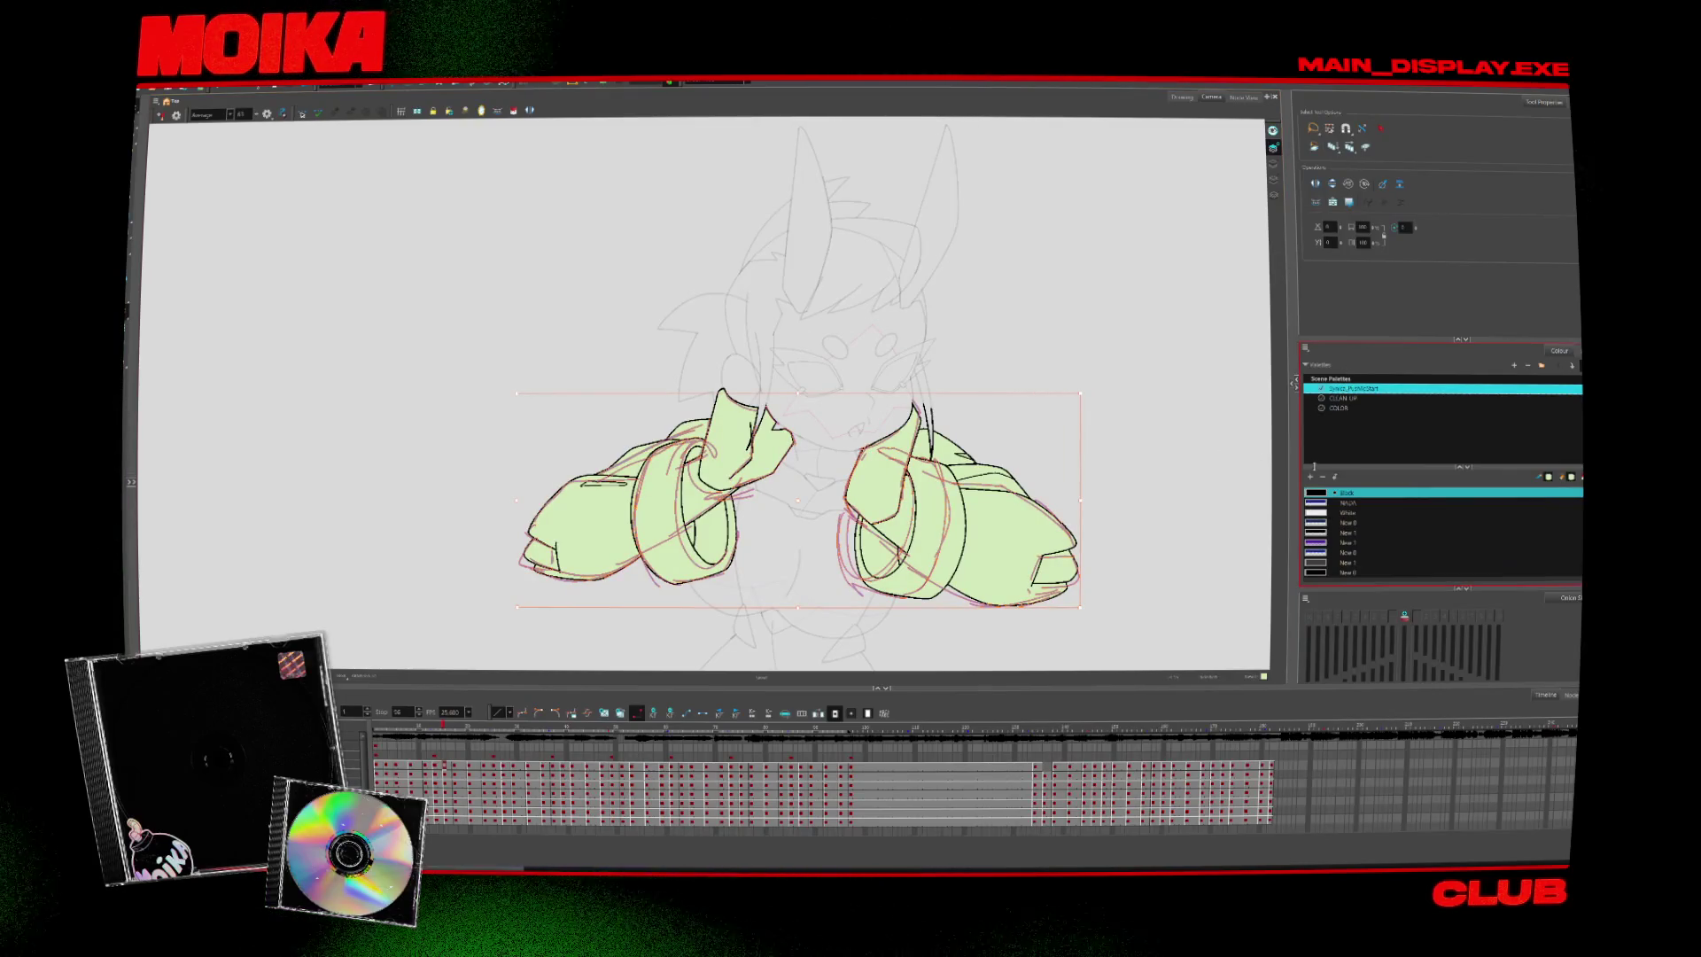
Play the animation to preview the green-filled arms, then reset the view upright
key(Return)
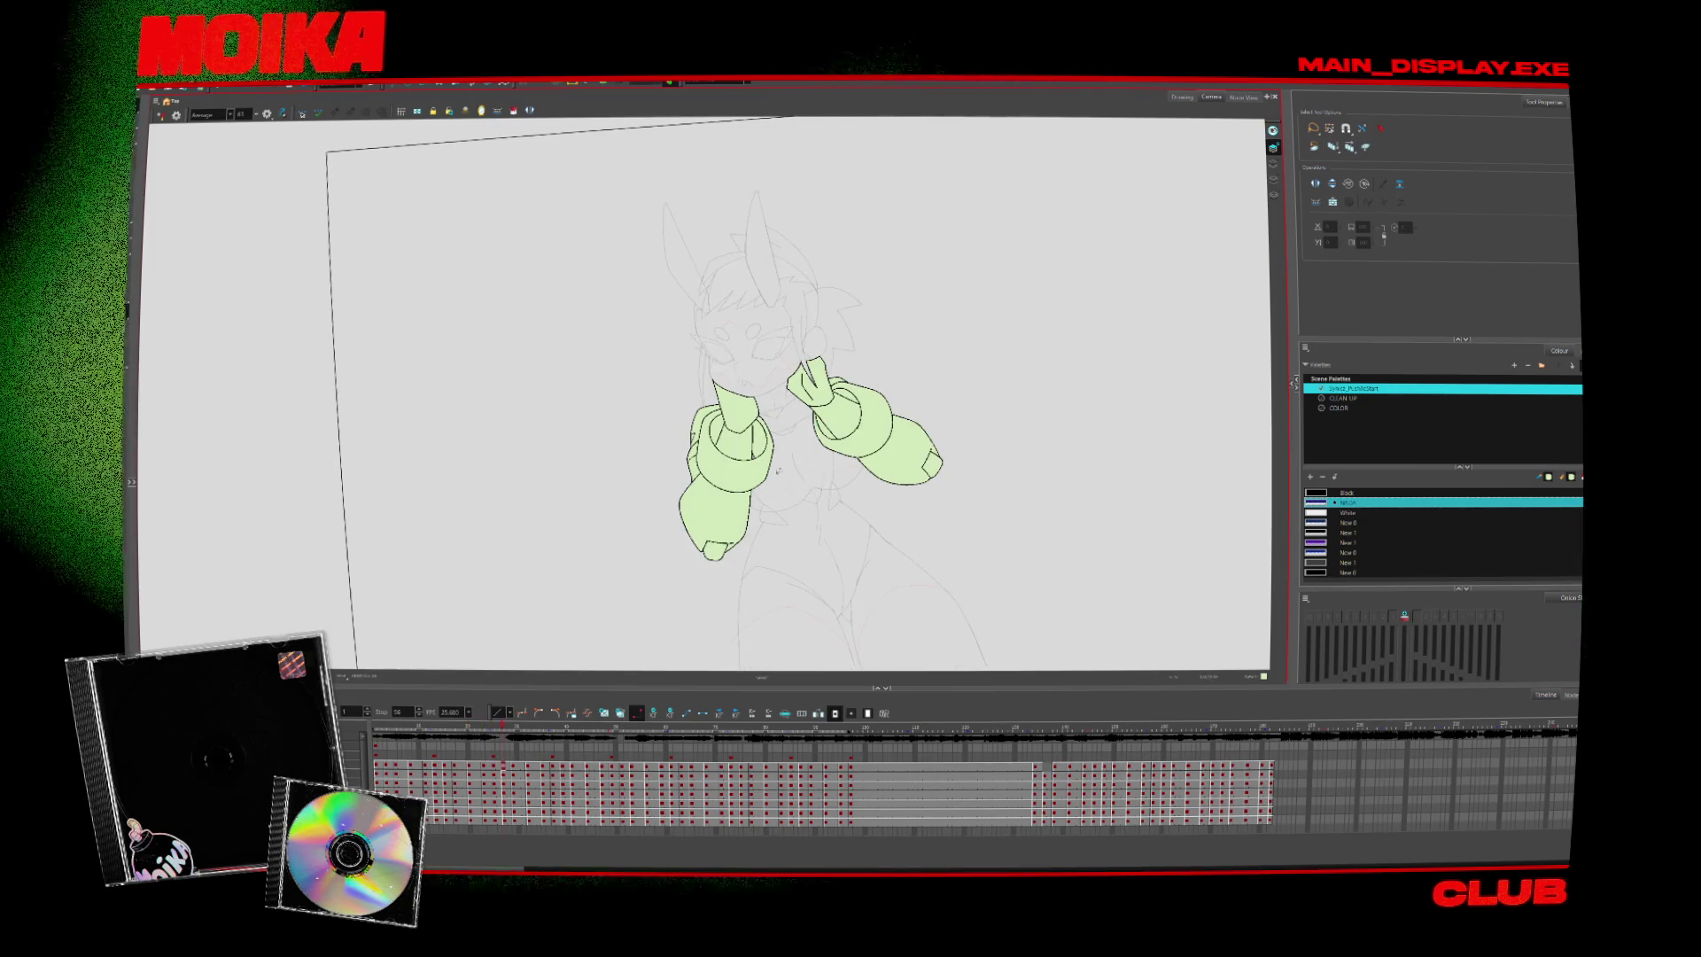
key(shift+m)
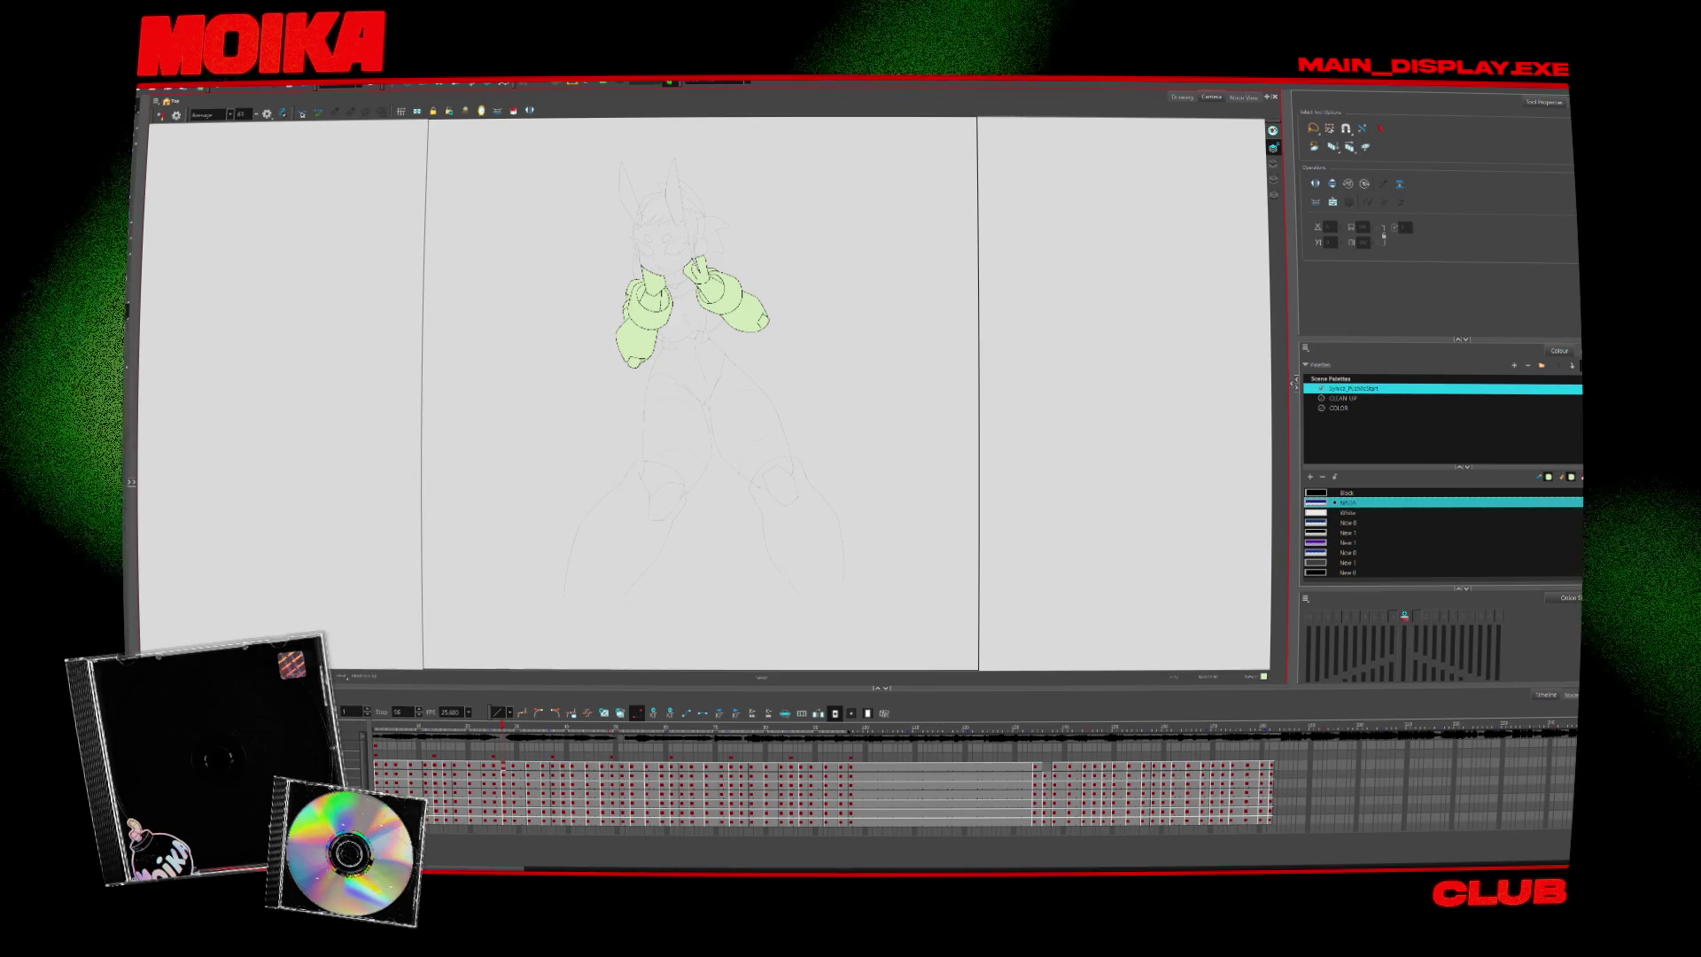
scroll(690, 302, up, 2)
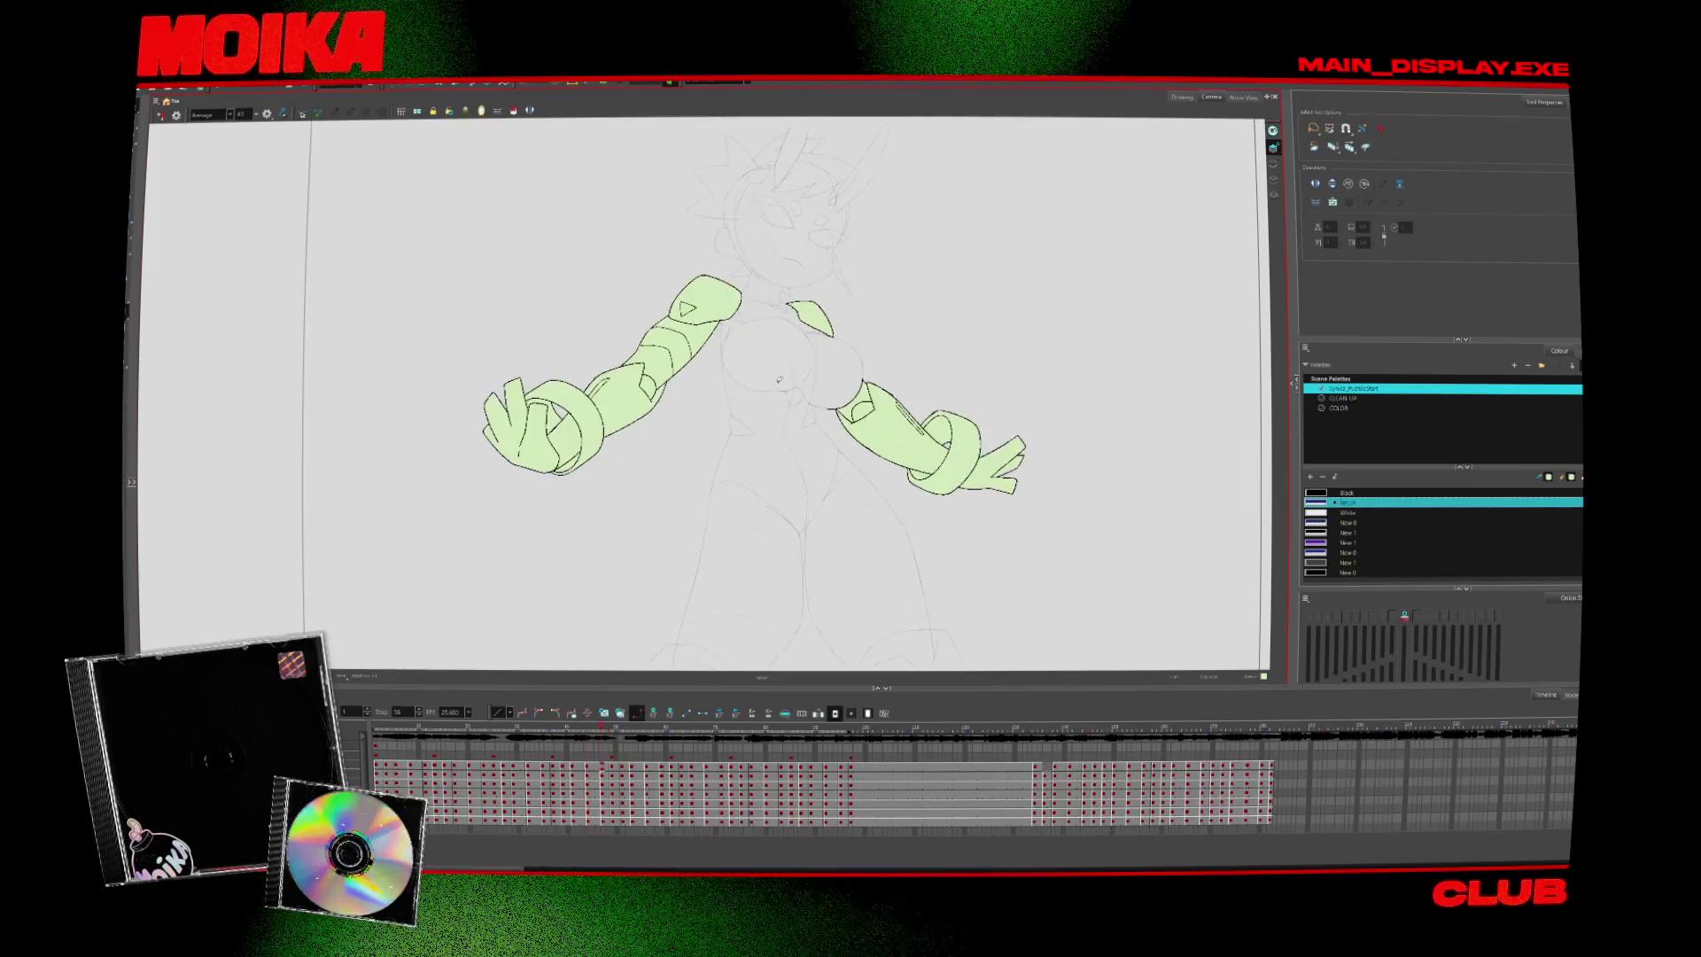
Select every stroke in the drawing with Ctrl+A, clearing and reselecting once
scroll(815, 398, up, 2)
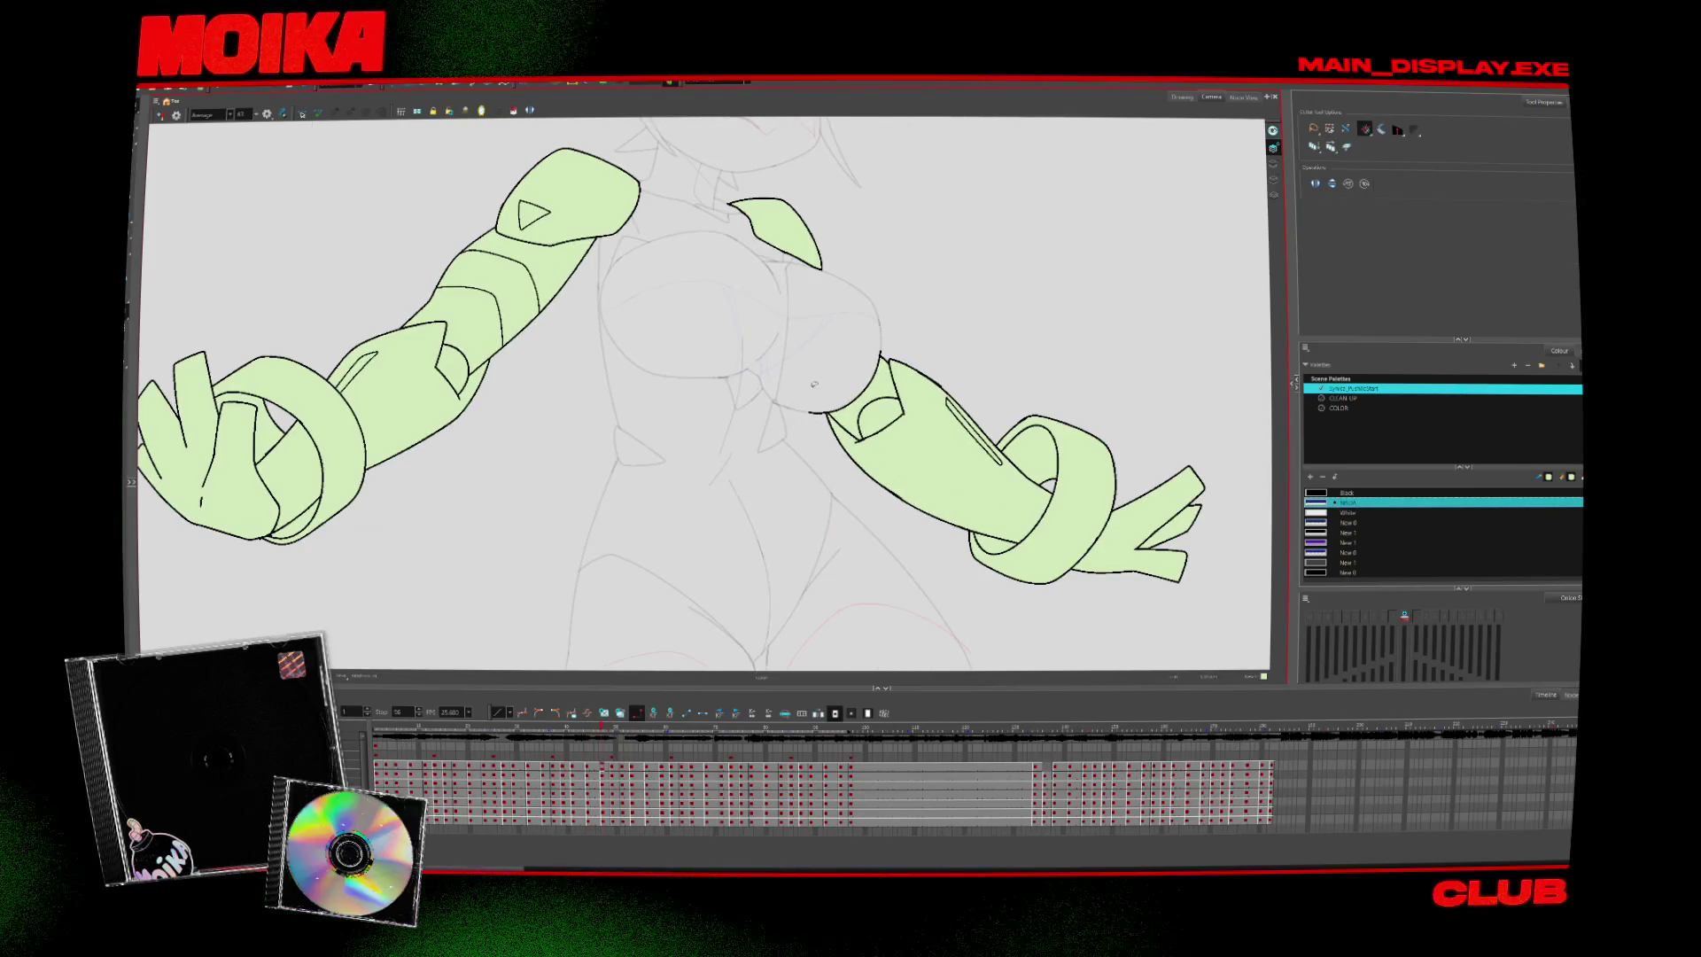
scroll(500, 337, down, 2)
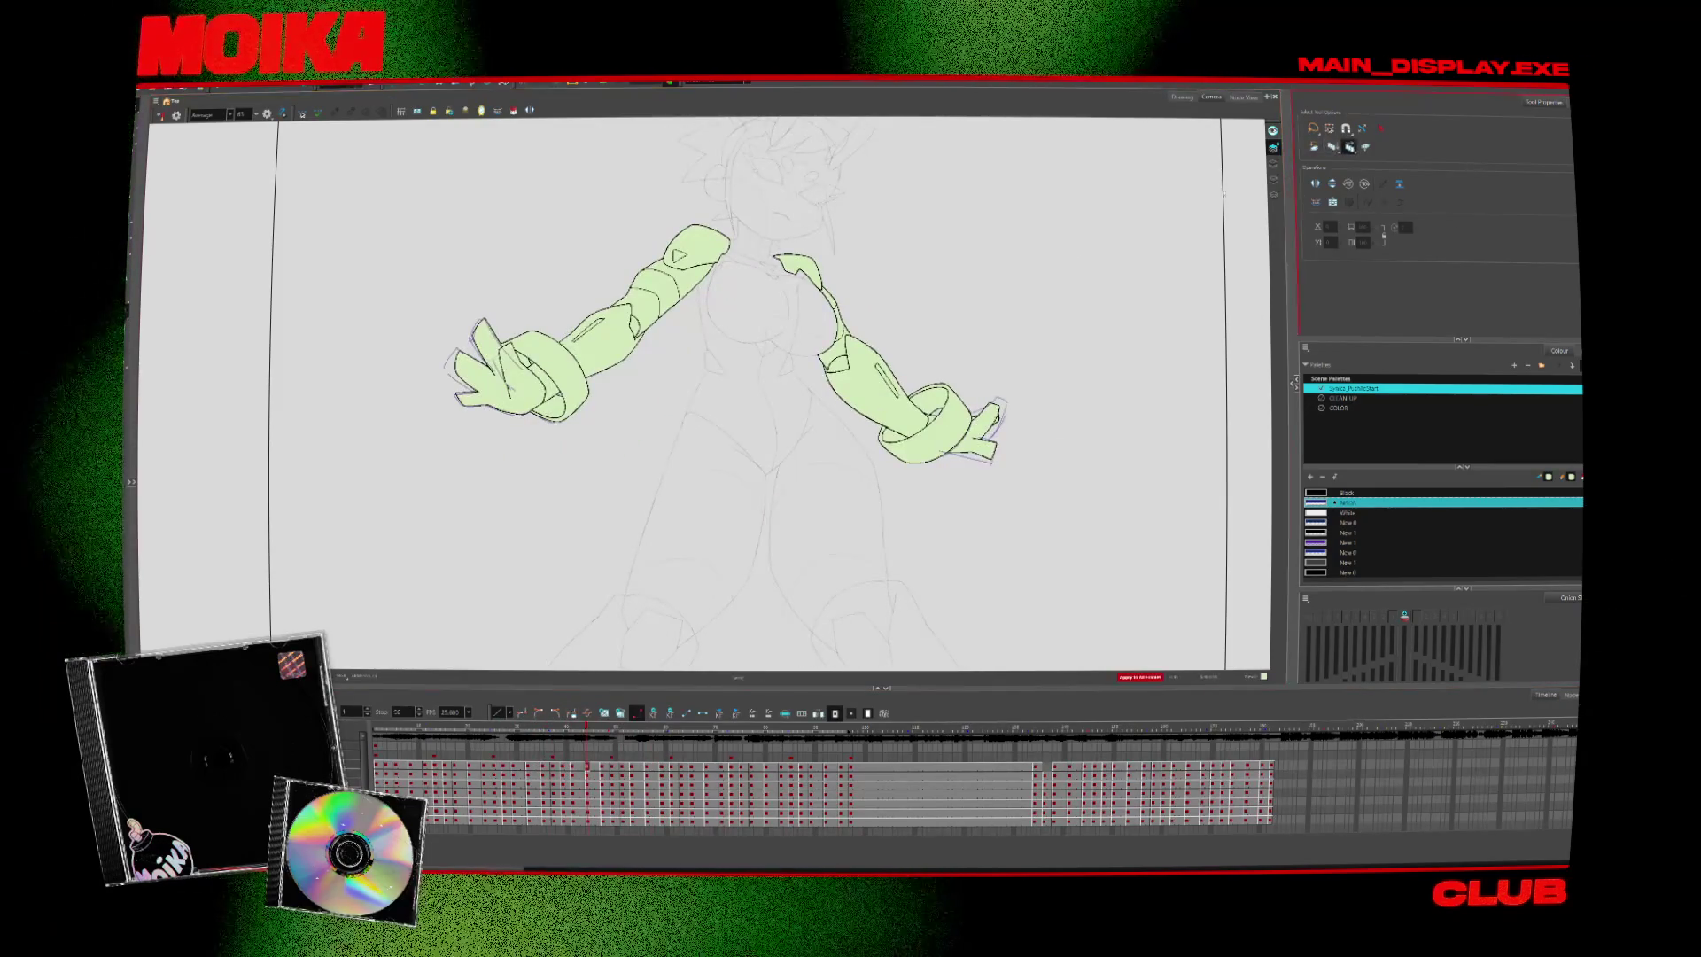
key(ctrl+a)
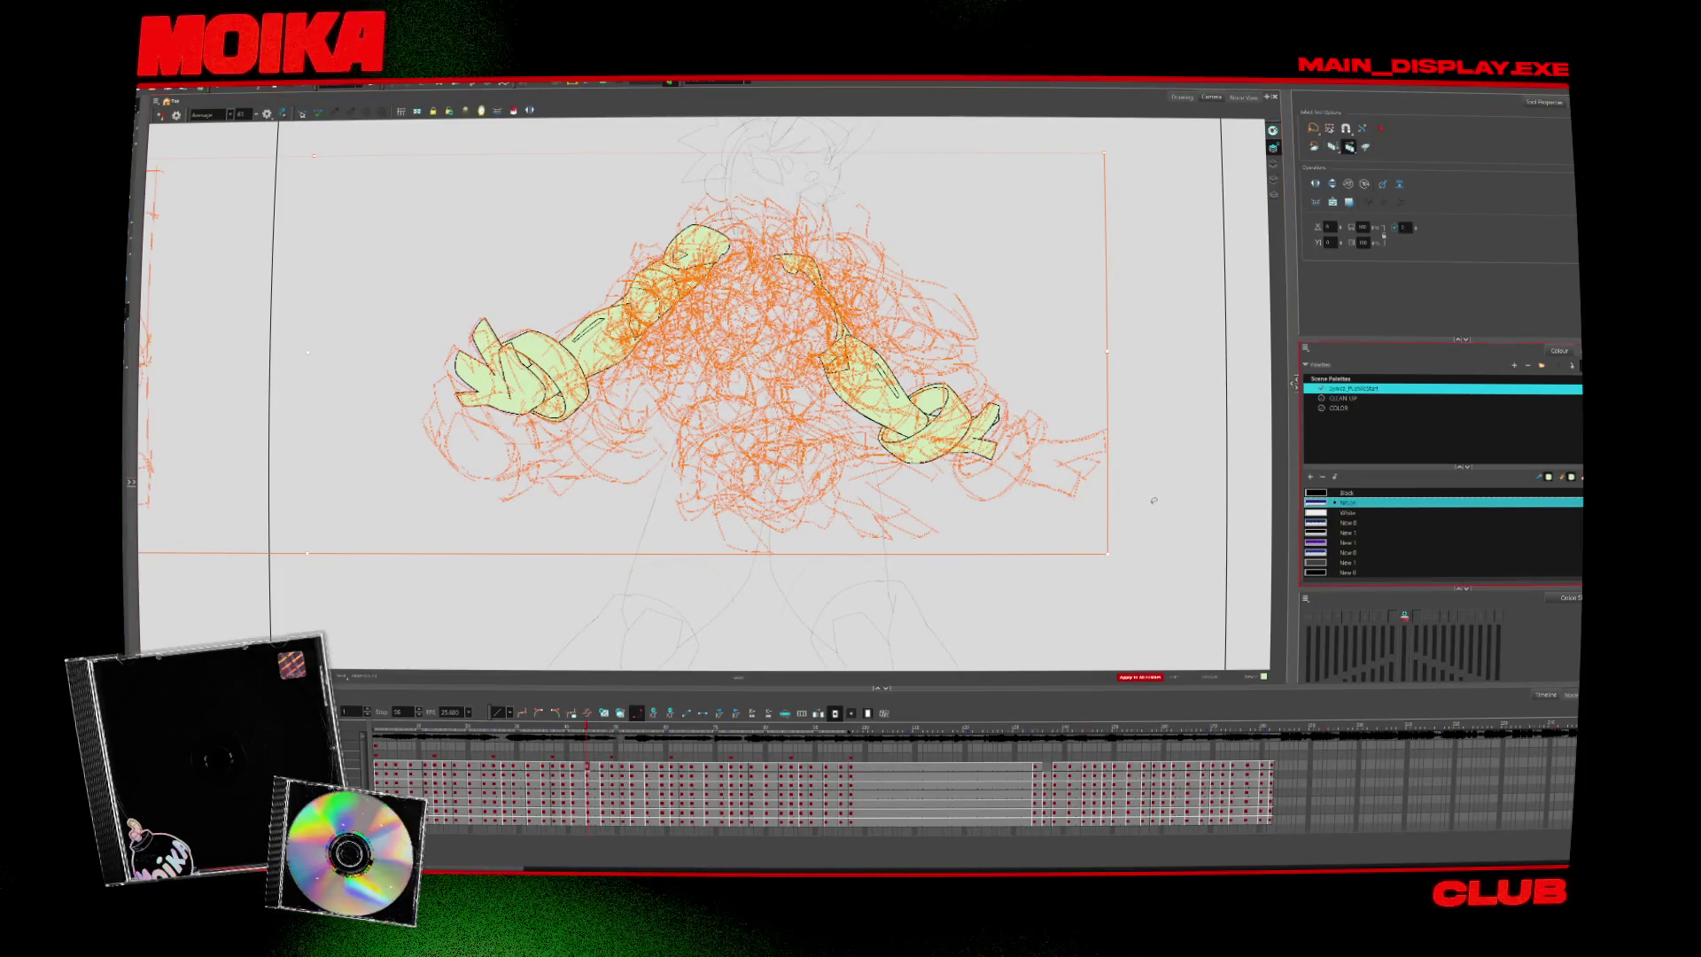
click(1153, 501)
scroll(1151, 500, down, 4)
key(ctrl+a)
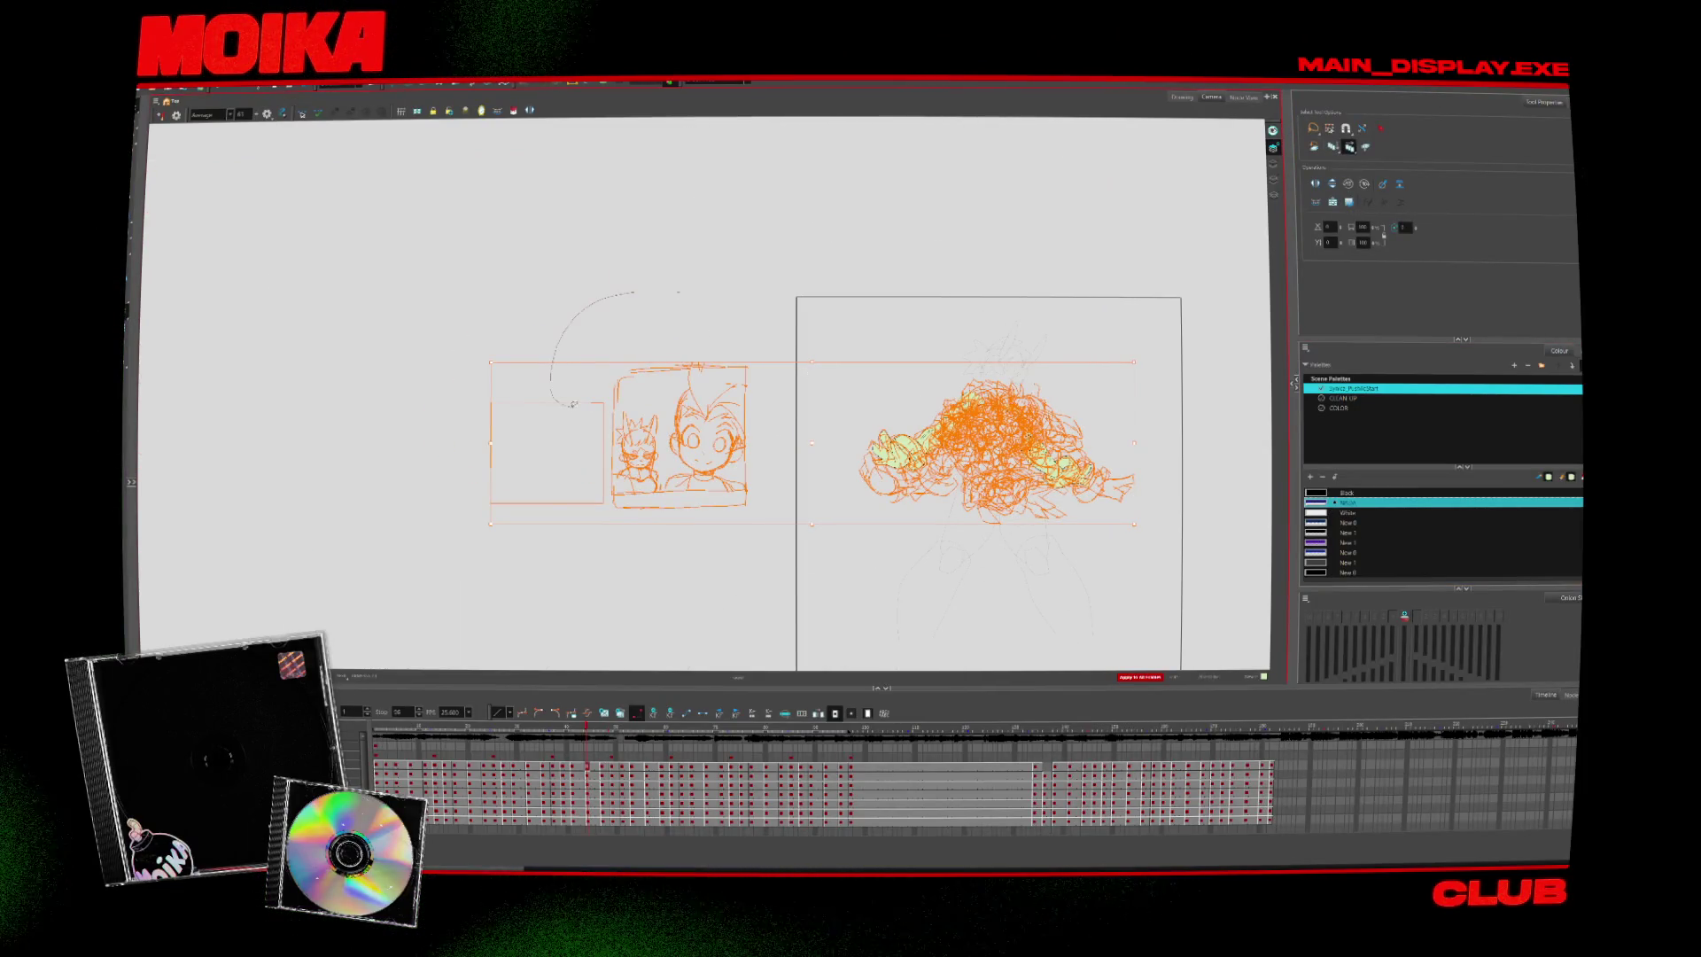
Delete the tangled strokes and the leftover sketch left of the camera frame
key(Delete)
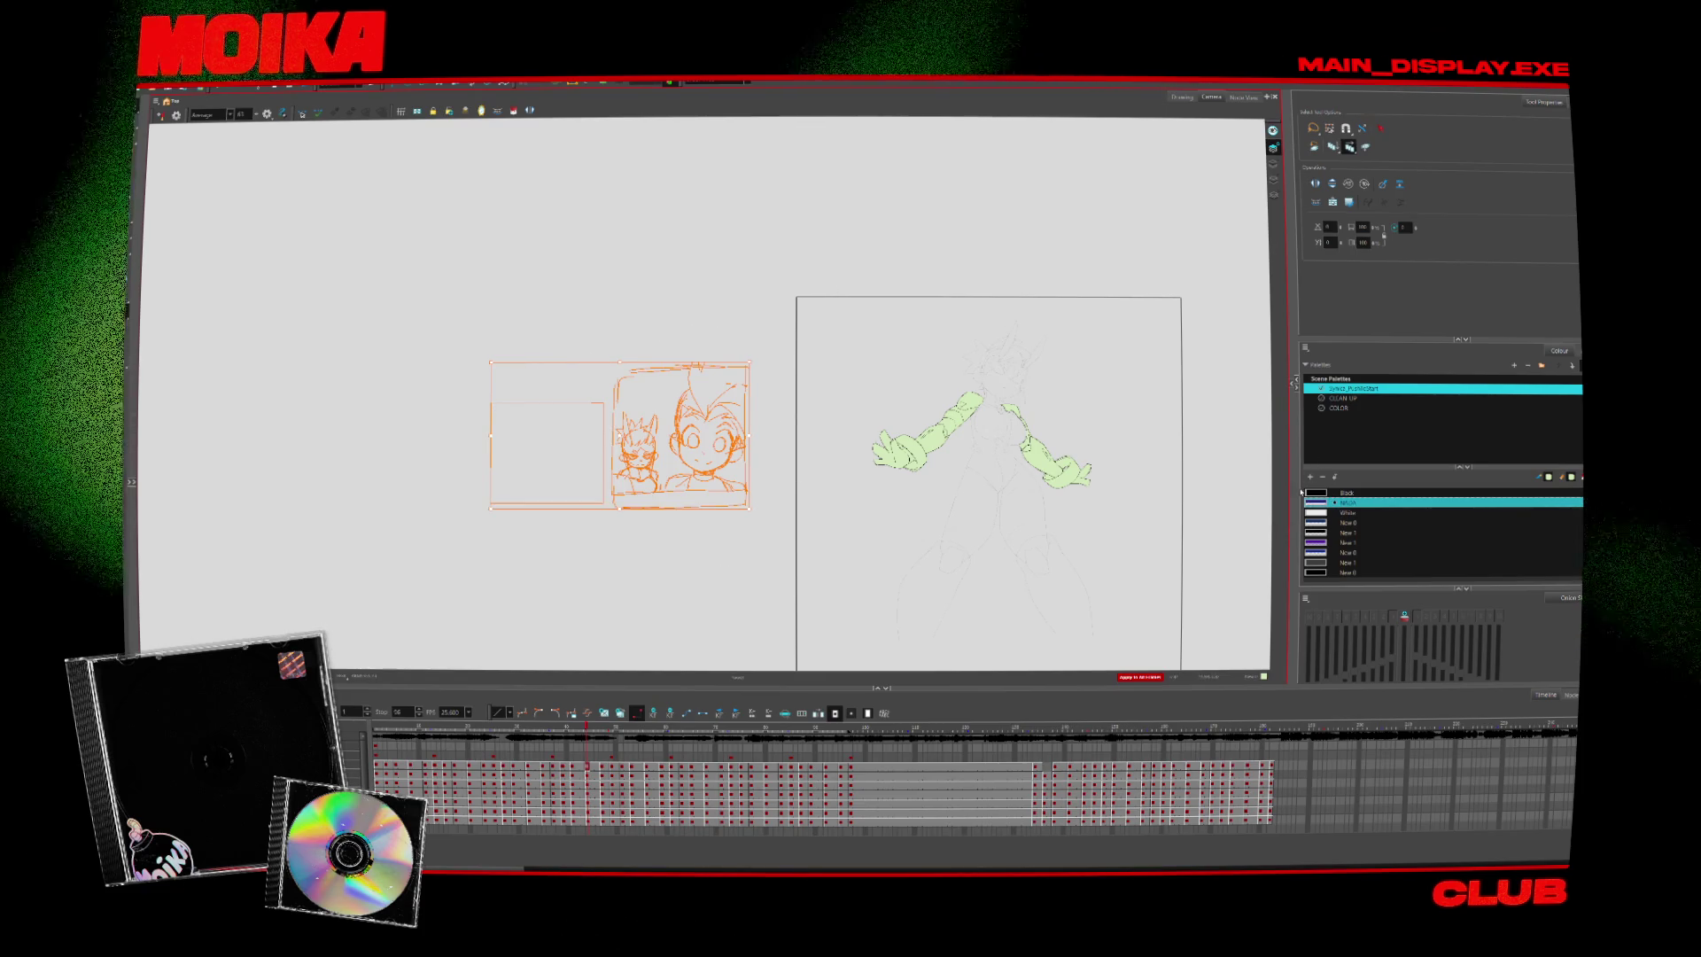
click(1329, 492)
key(Delete)
drag(600, 402, 493, 497)
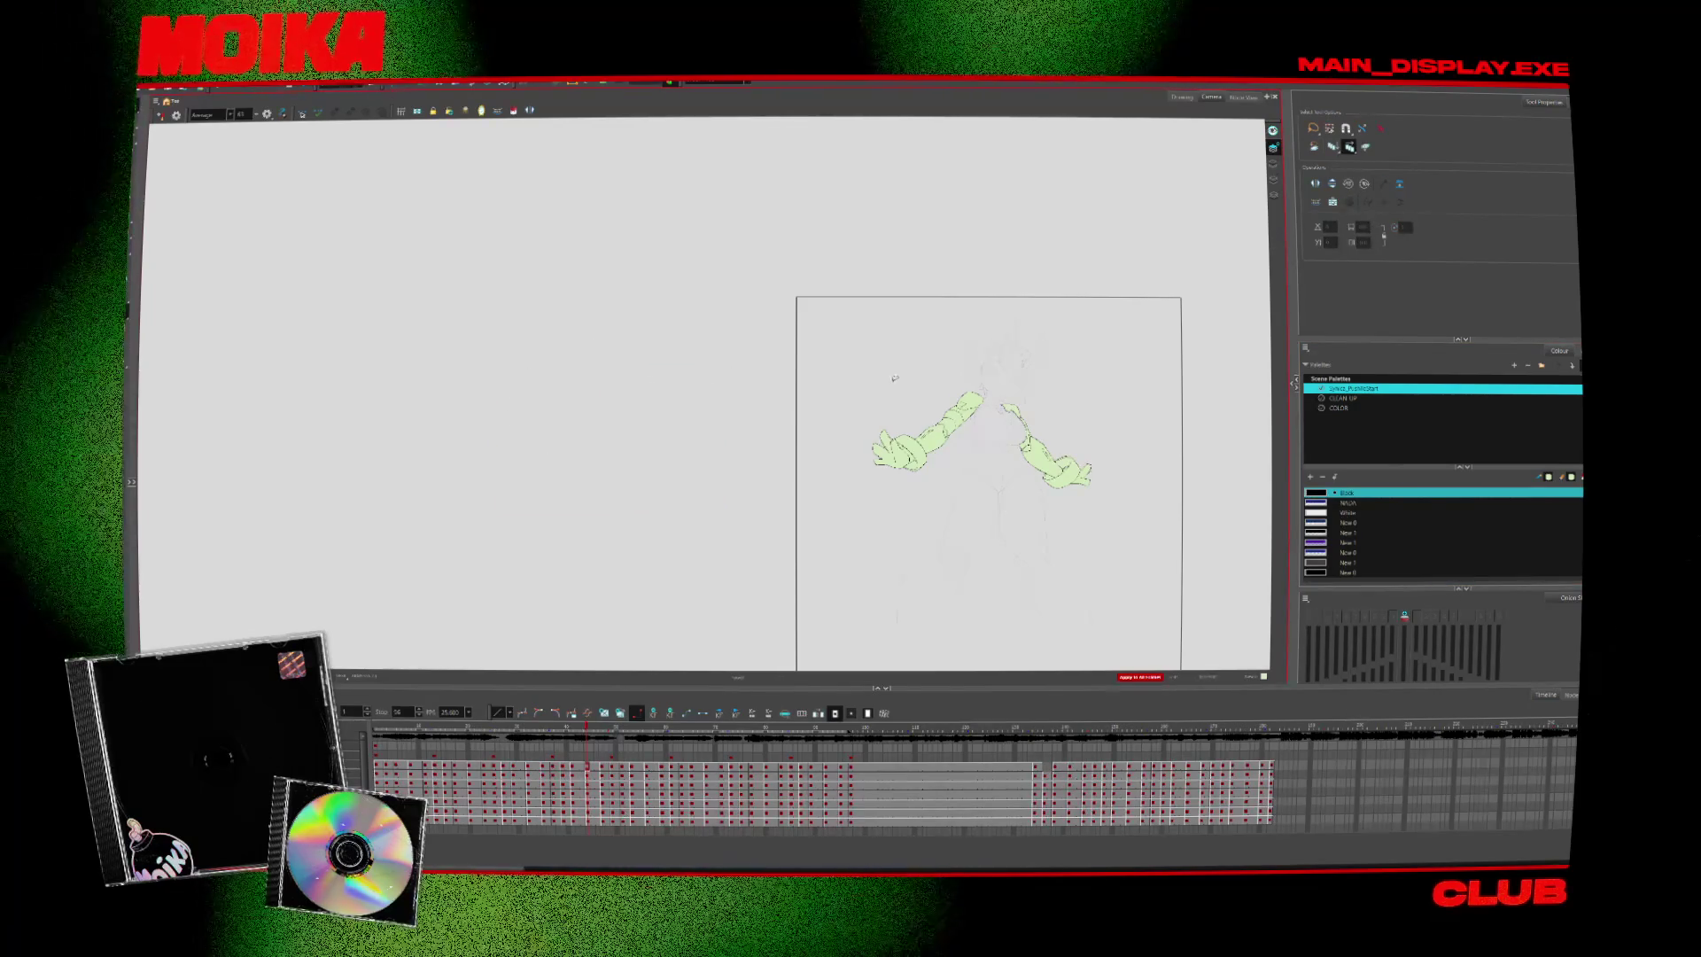
Play the animation, then make the colour after Black the current colour
scroll(717, 397, up, 2)
scroll(718, 398, up, 1)
scroll(718, 398, up, 1)
scroll(717, 397, down, 2)
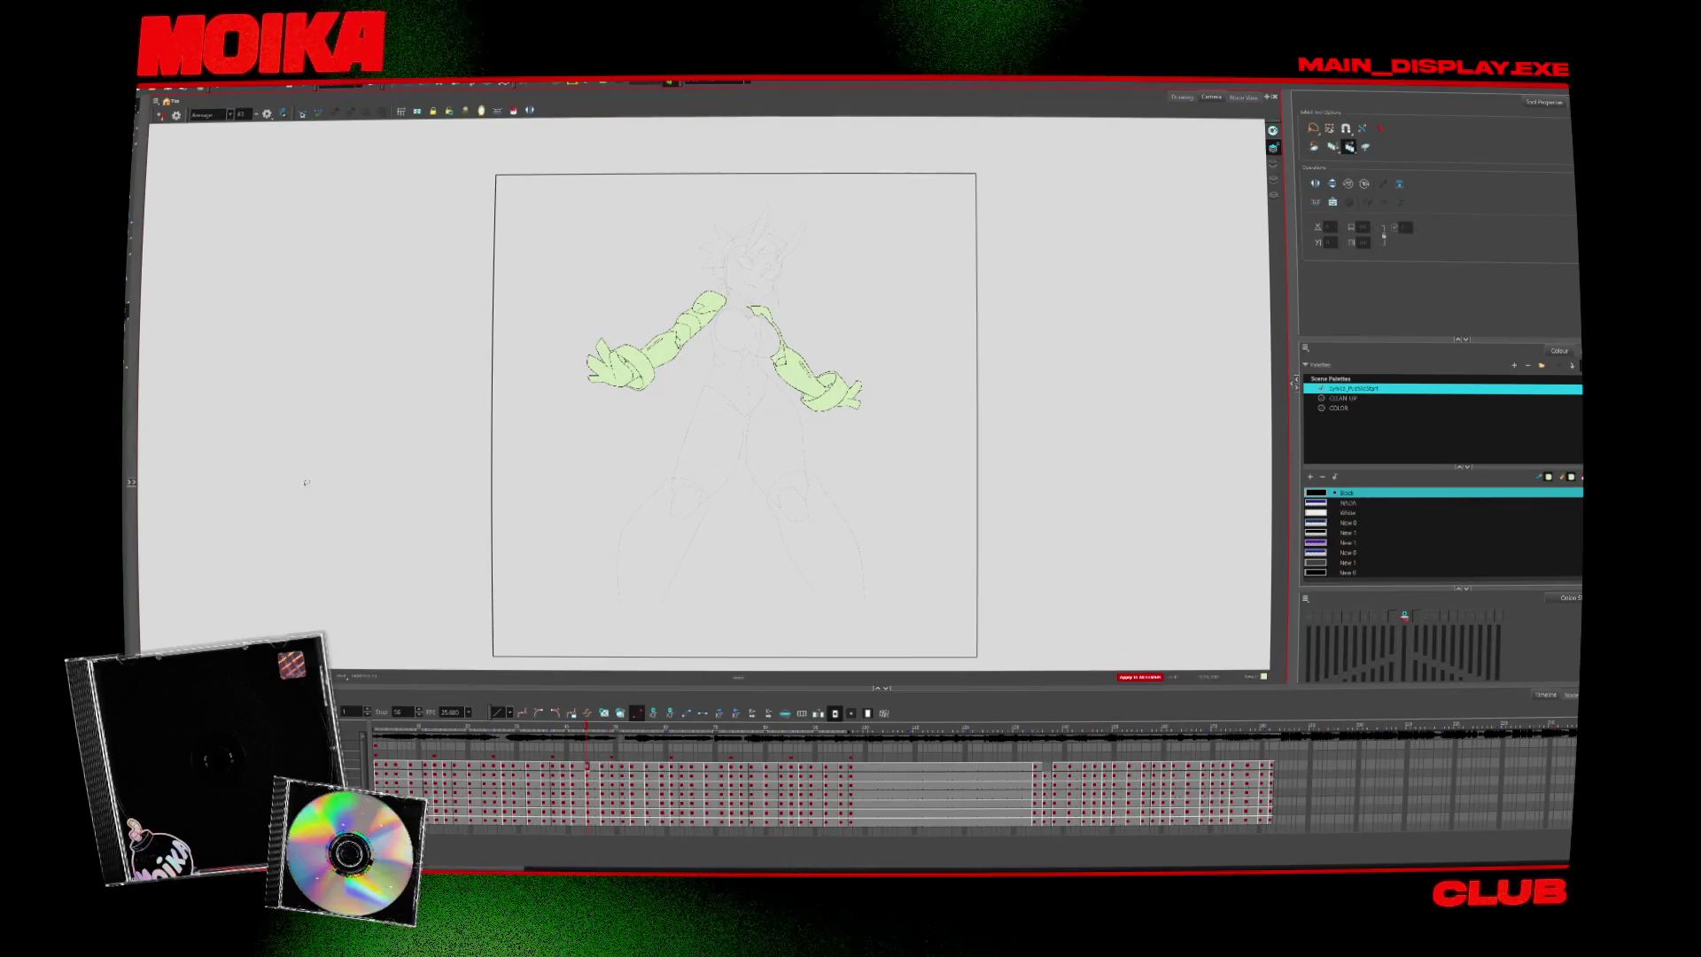
key(Return)
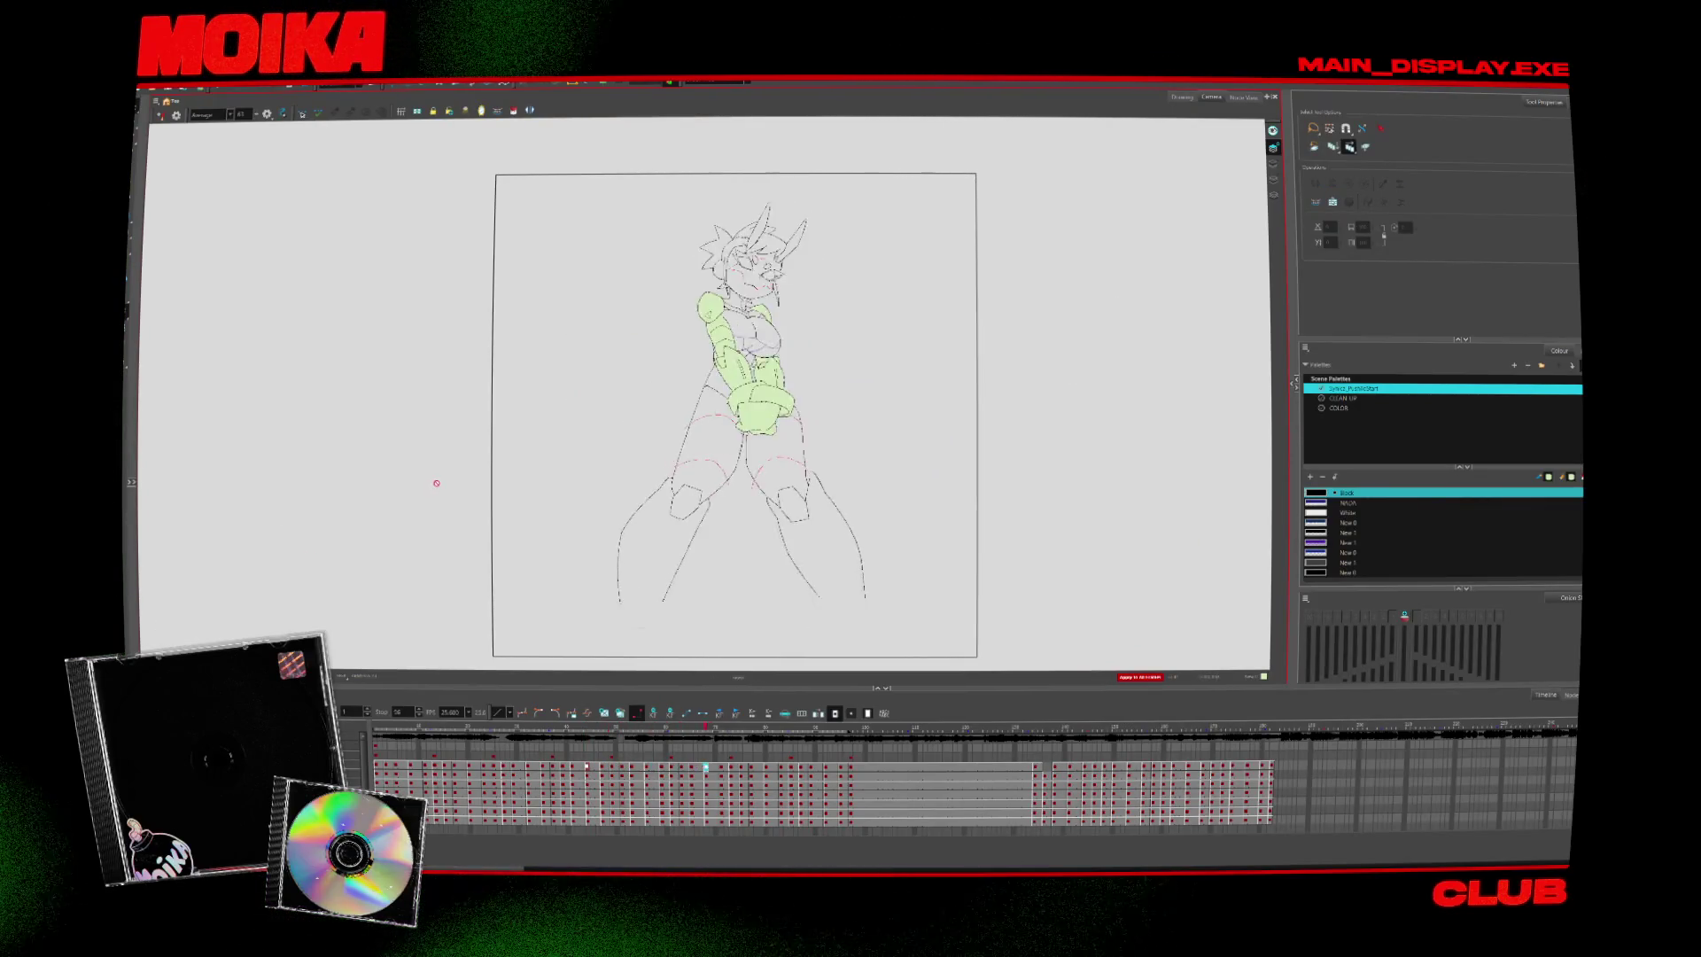
scroll(714, 405, up, 2)
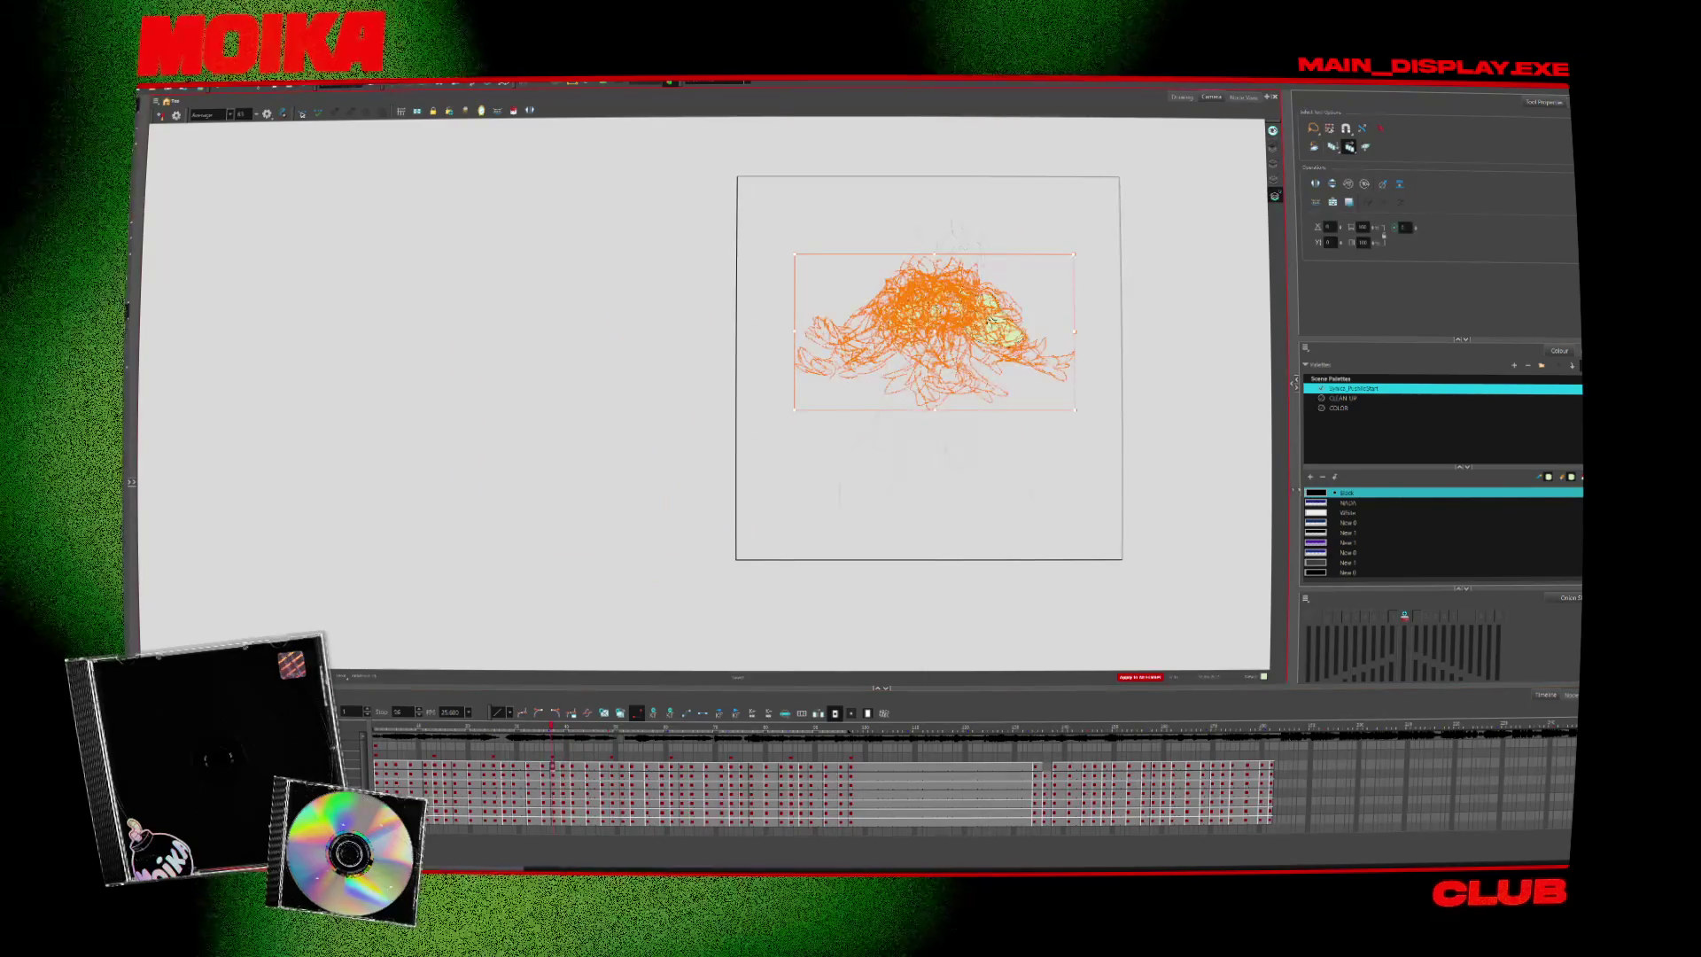
click(1324, 503)
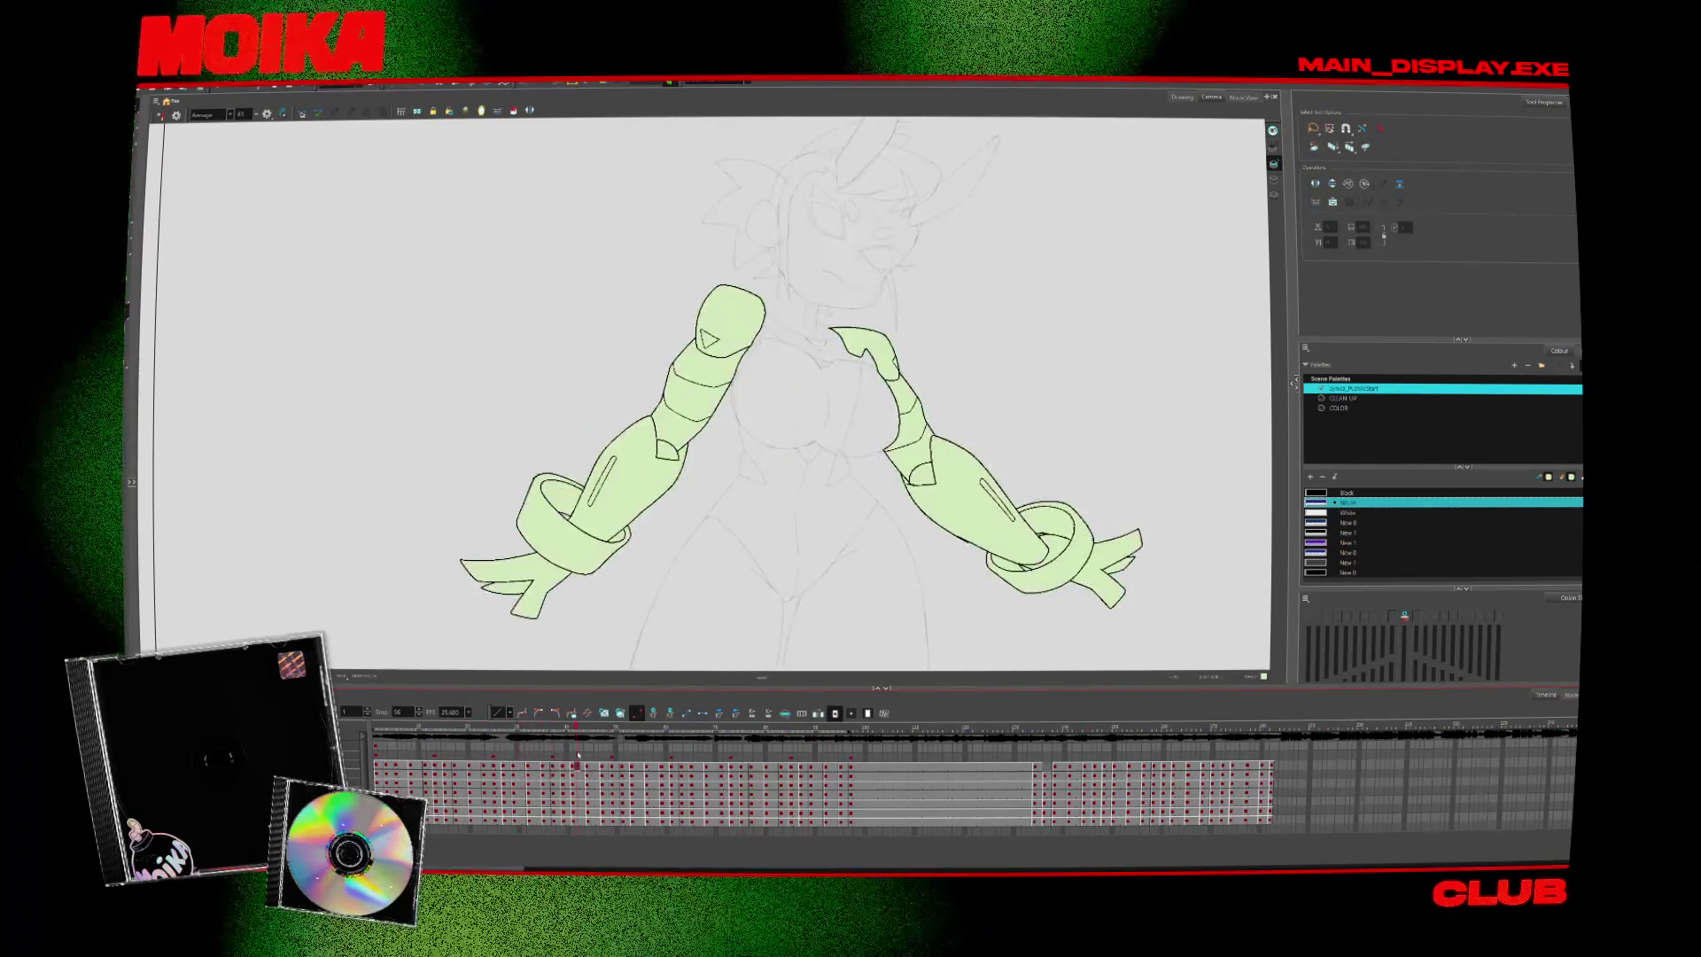
Scrub the timeline forward to later arm poses, reaching the hands raised to the face
drag(568, 759, 647, 760)
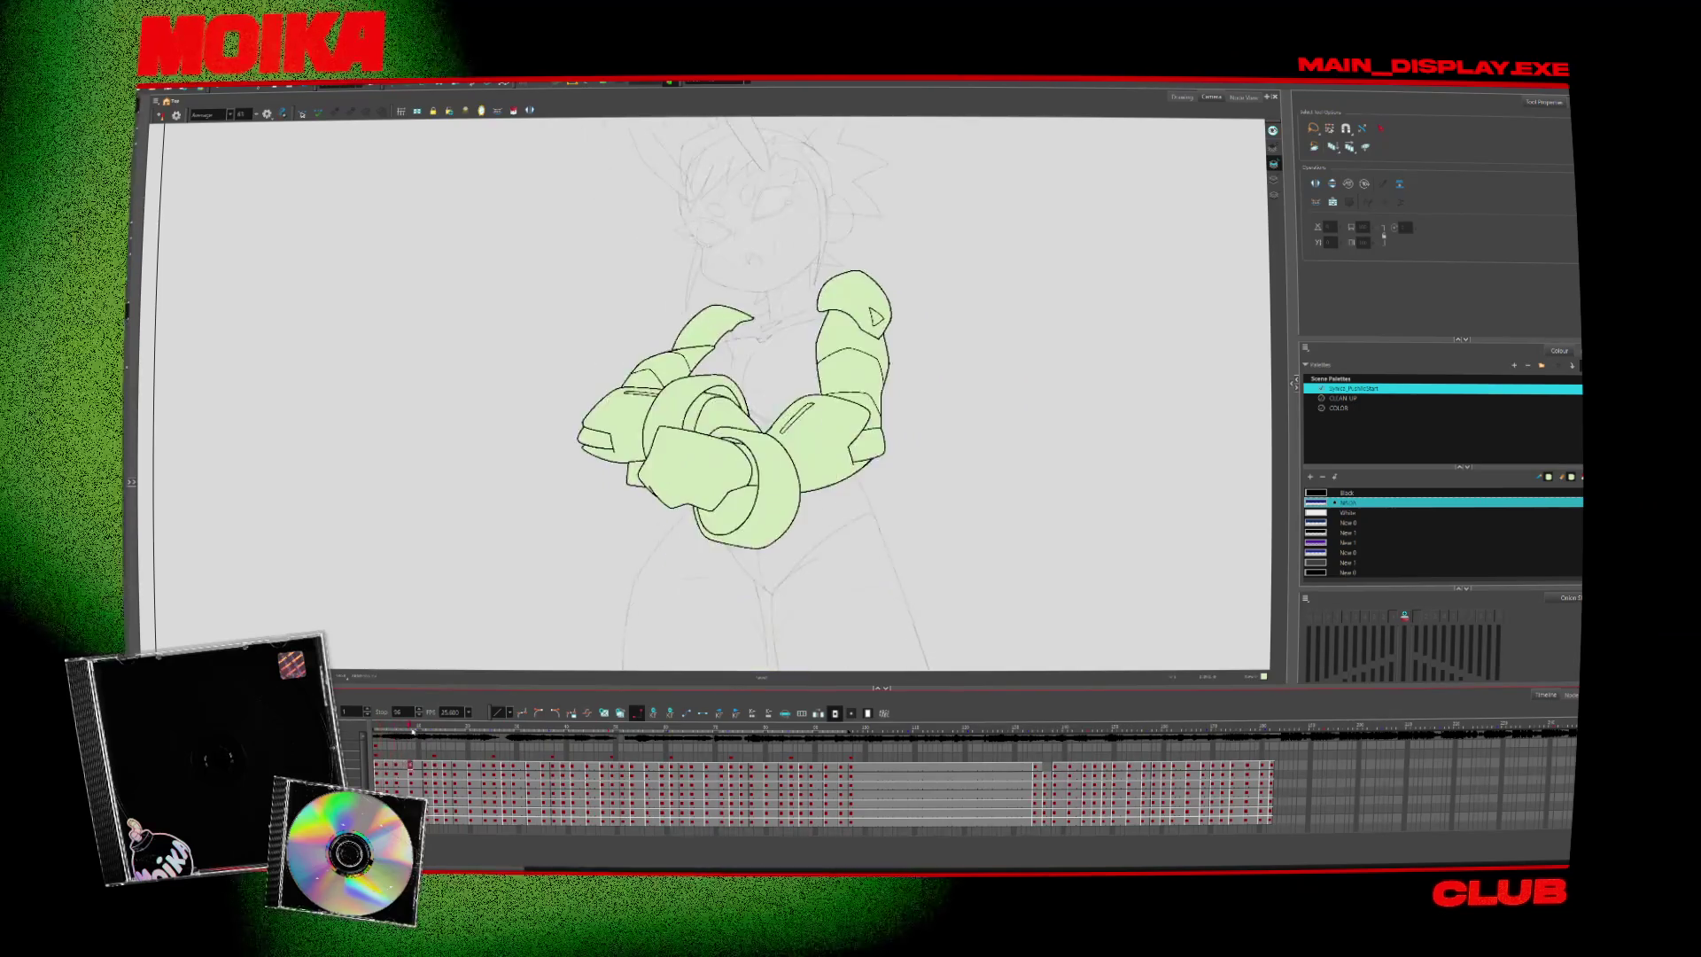
drag(441, 731, 460, 732)
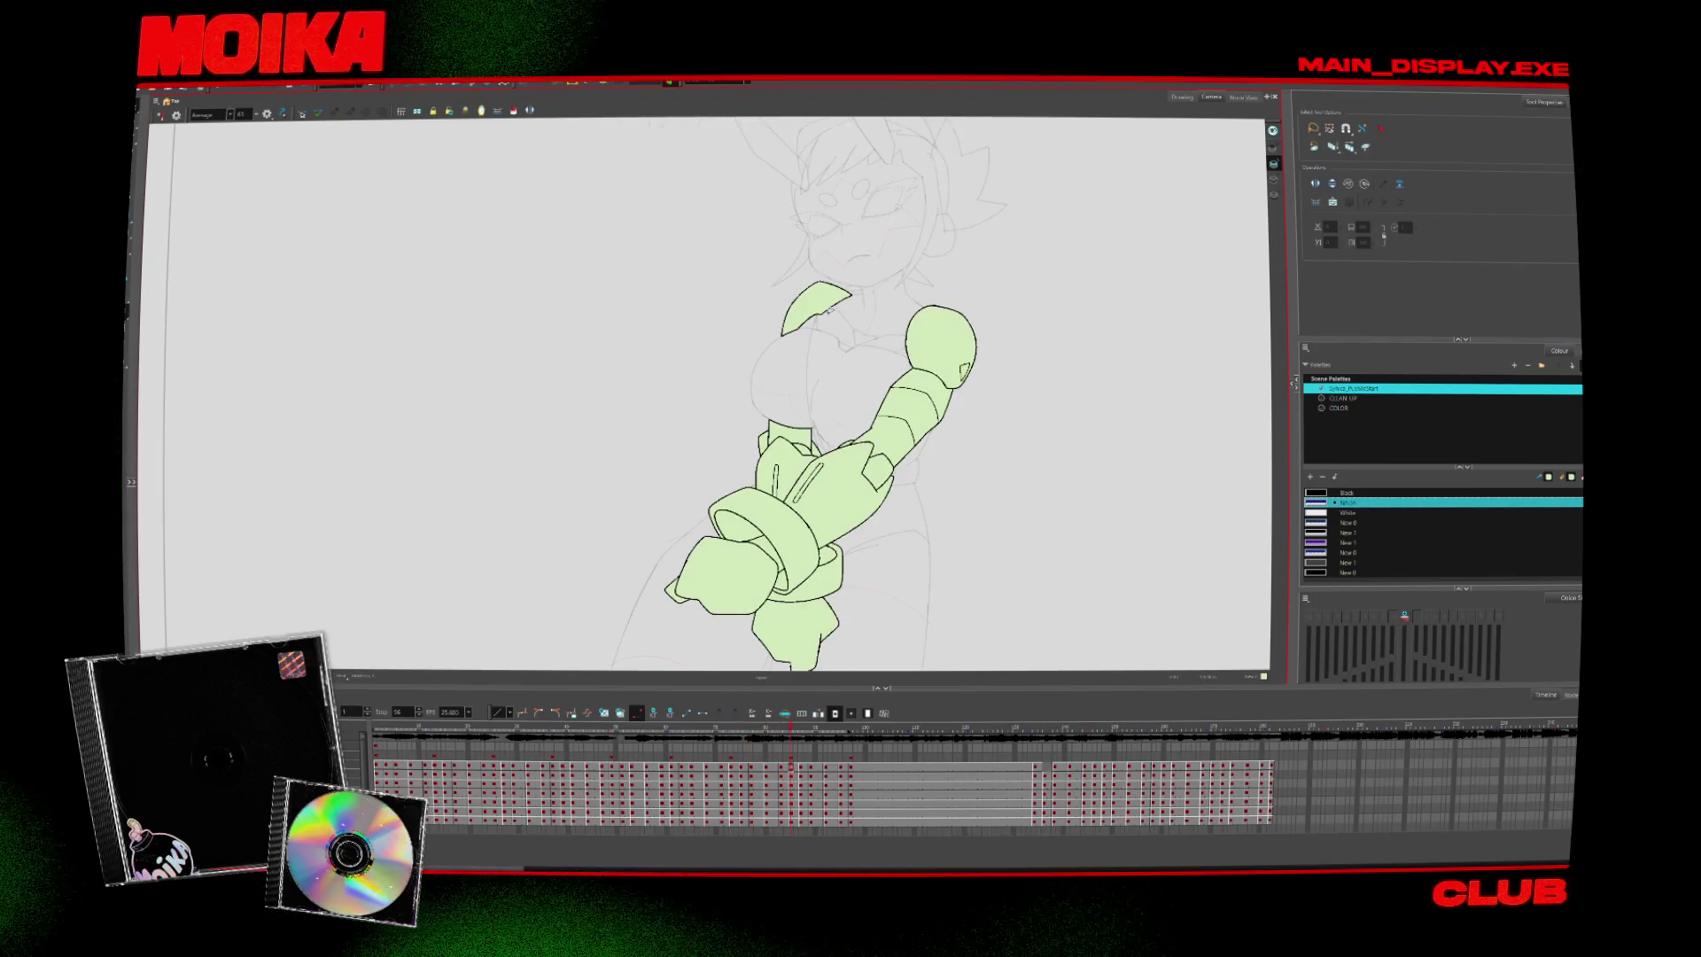
scroll(823, 275, up, 3)
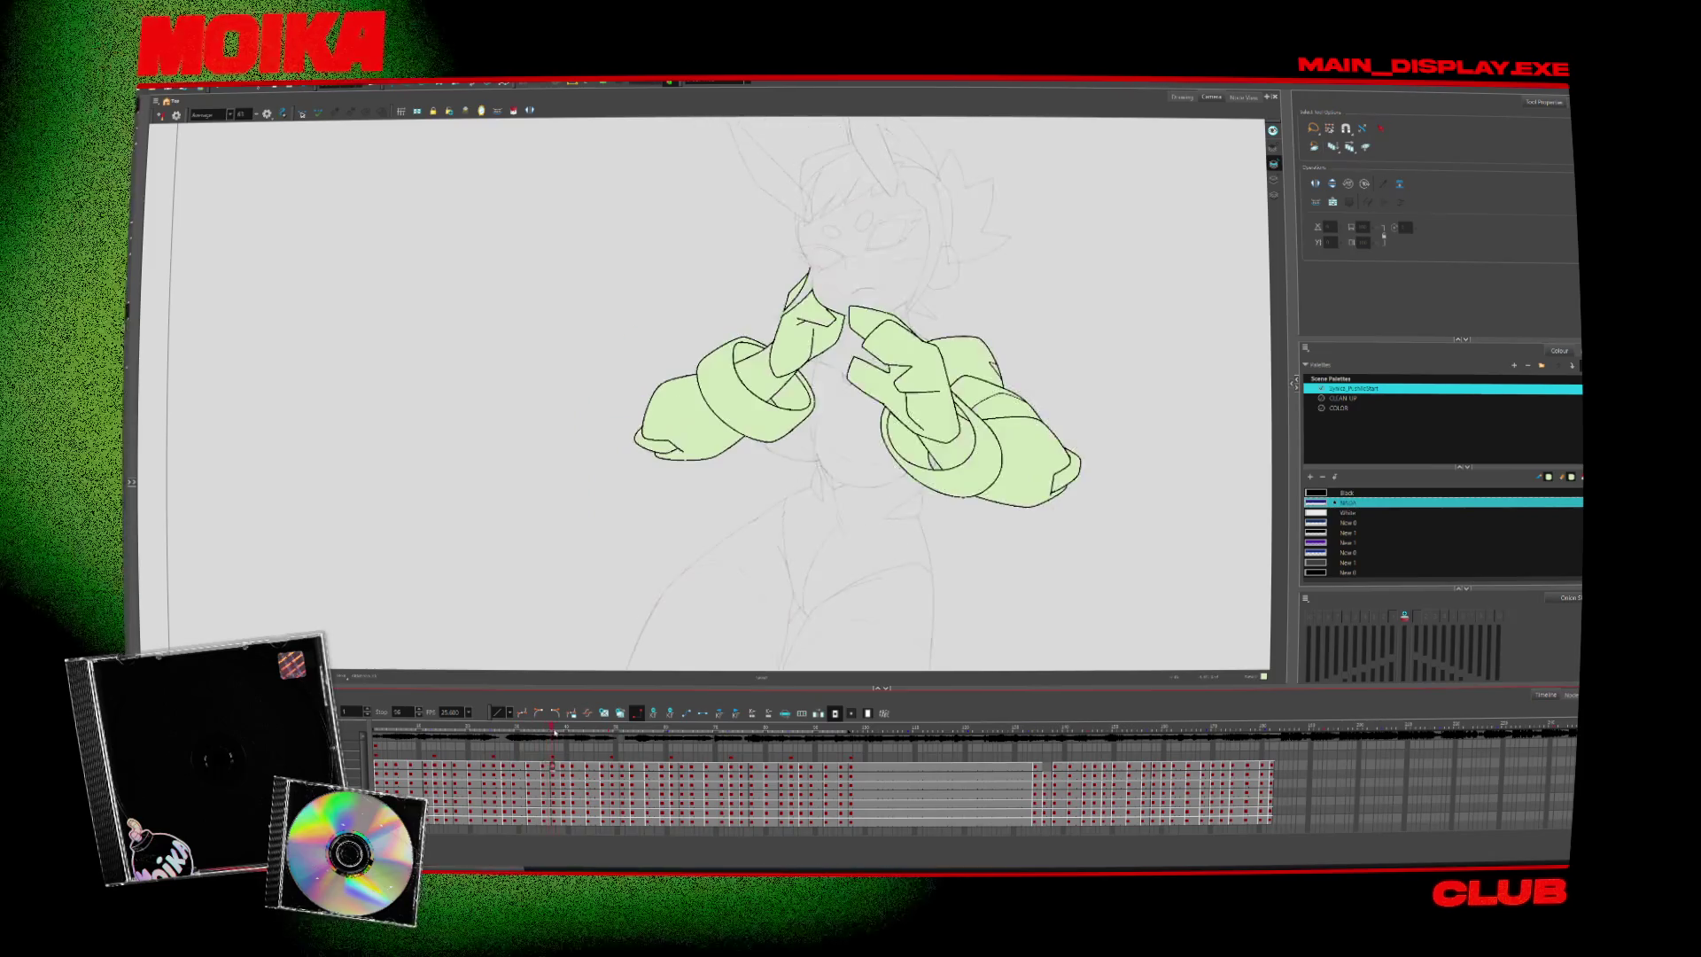
drag(560, 735, 666, 736)
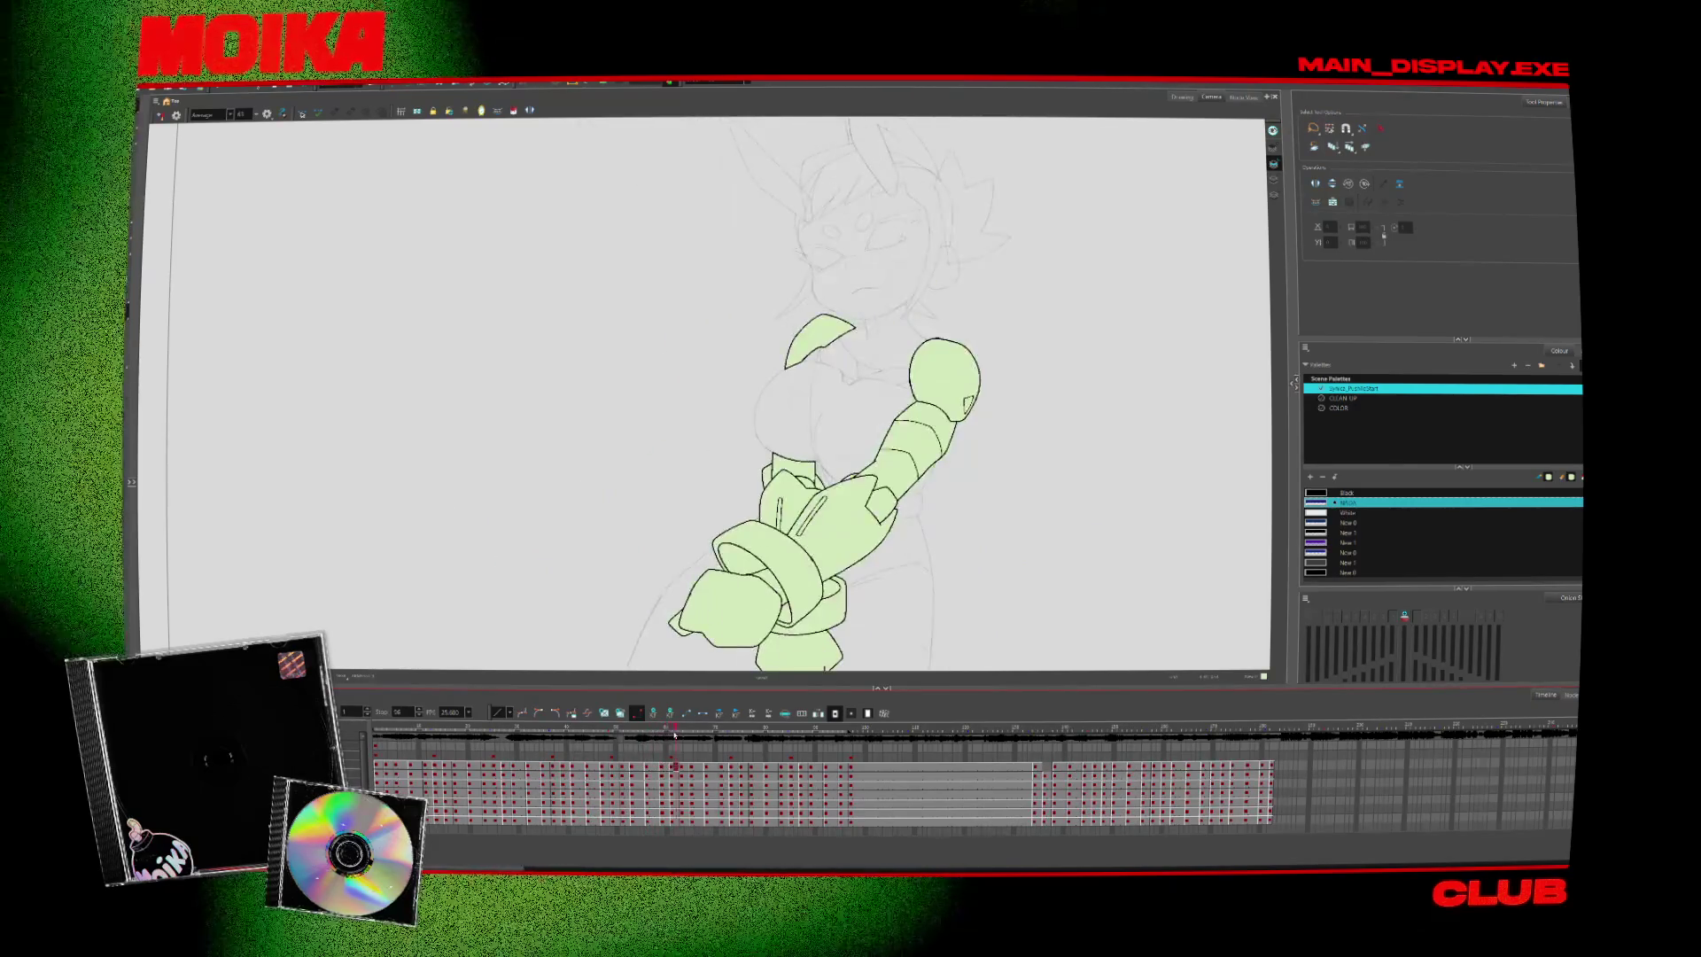
drag(666, 736, 742, 733)
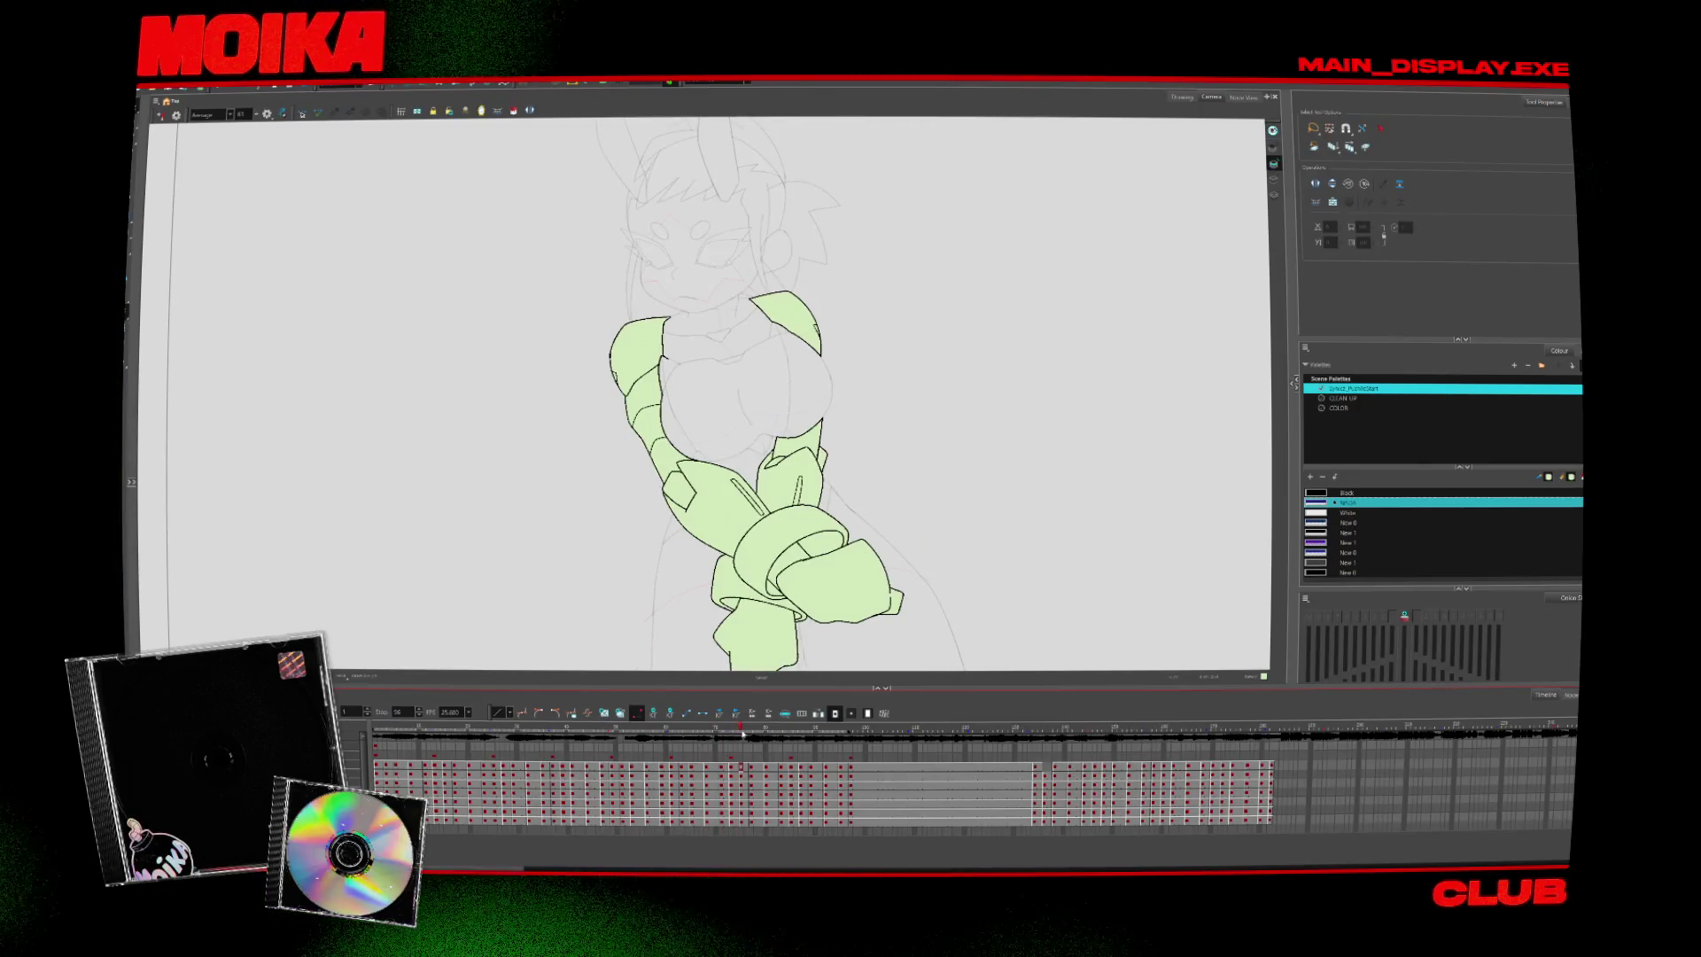
mouse_move(748, 733)
mouse_down()
mouse_move(844, 736)
mouse_move(483, 753)
mouse_move(793, 749)
mouse_move(551, 747)
mouse_up()
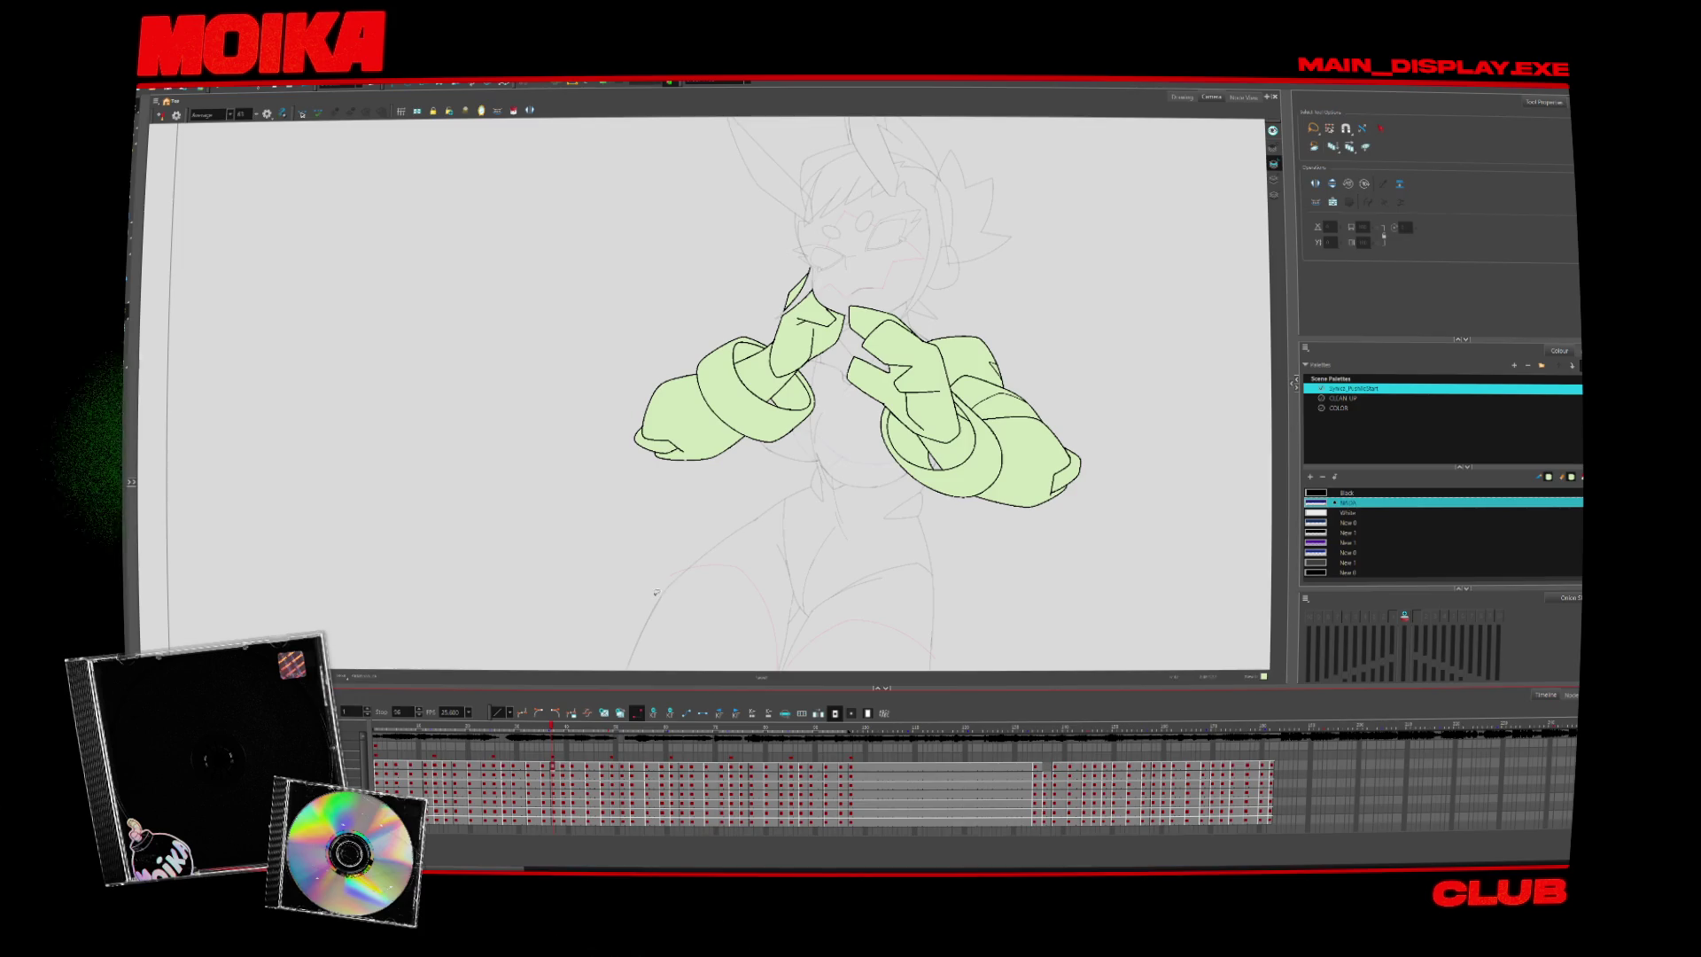
key(Return)
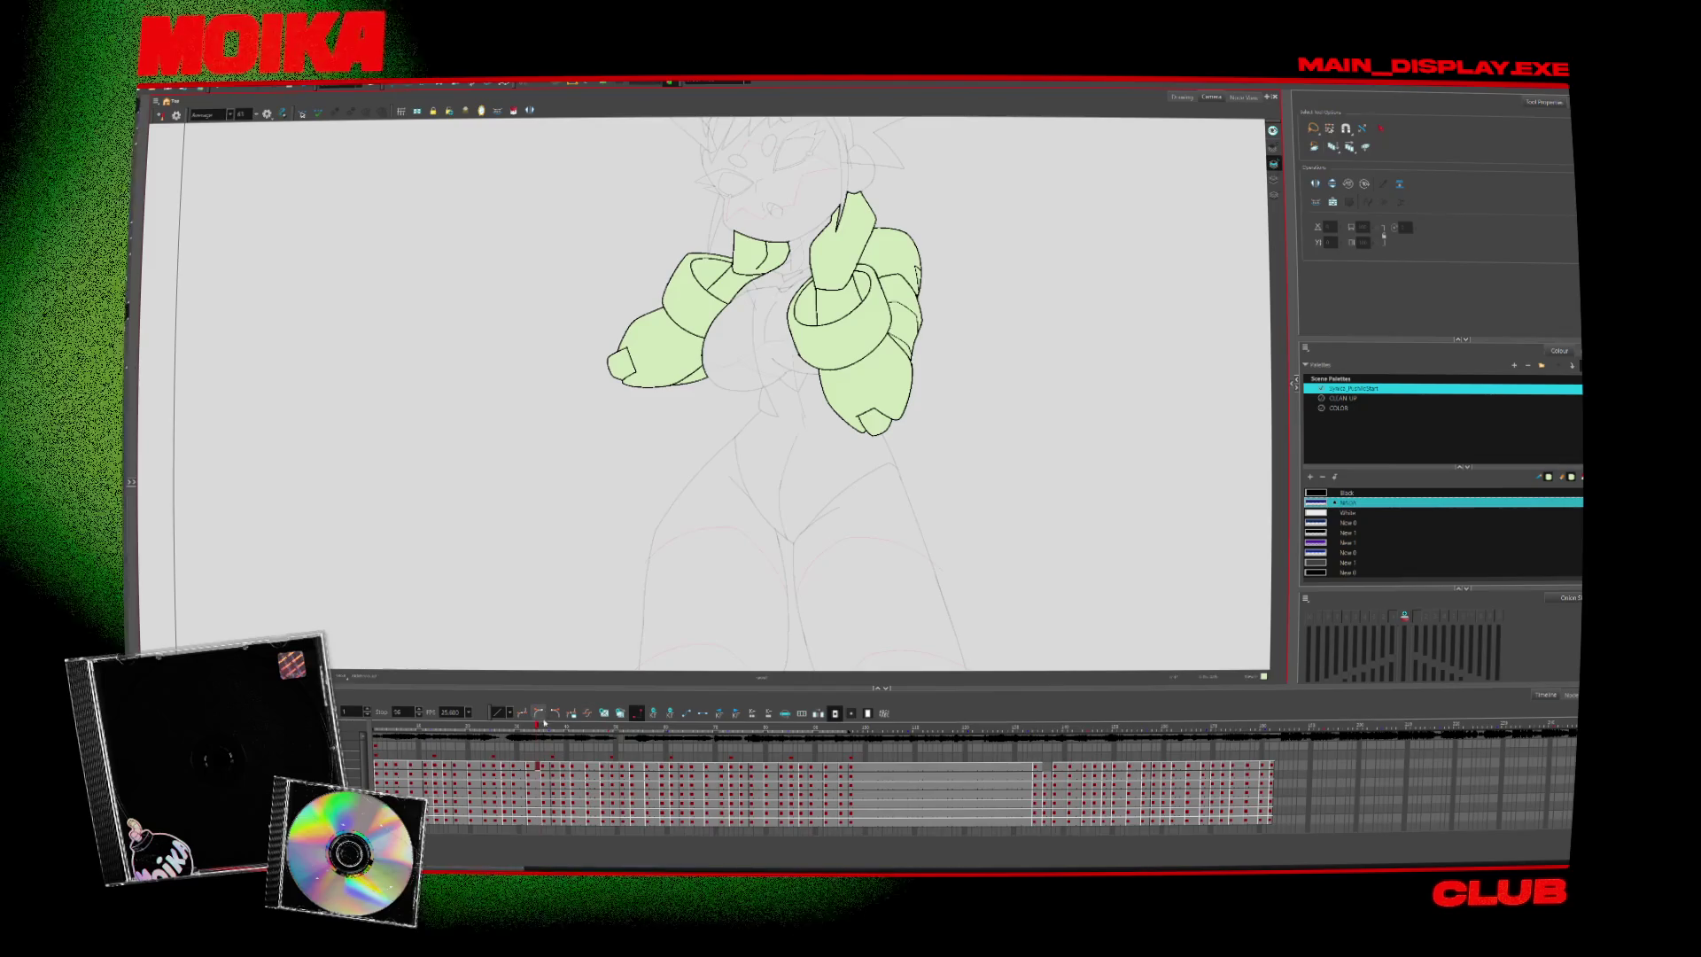
Drag the playhead forward to a frame with both fists clasped before the chest
drag(547, 728, 785, 730)
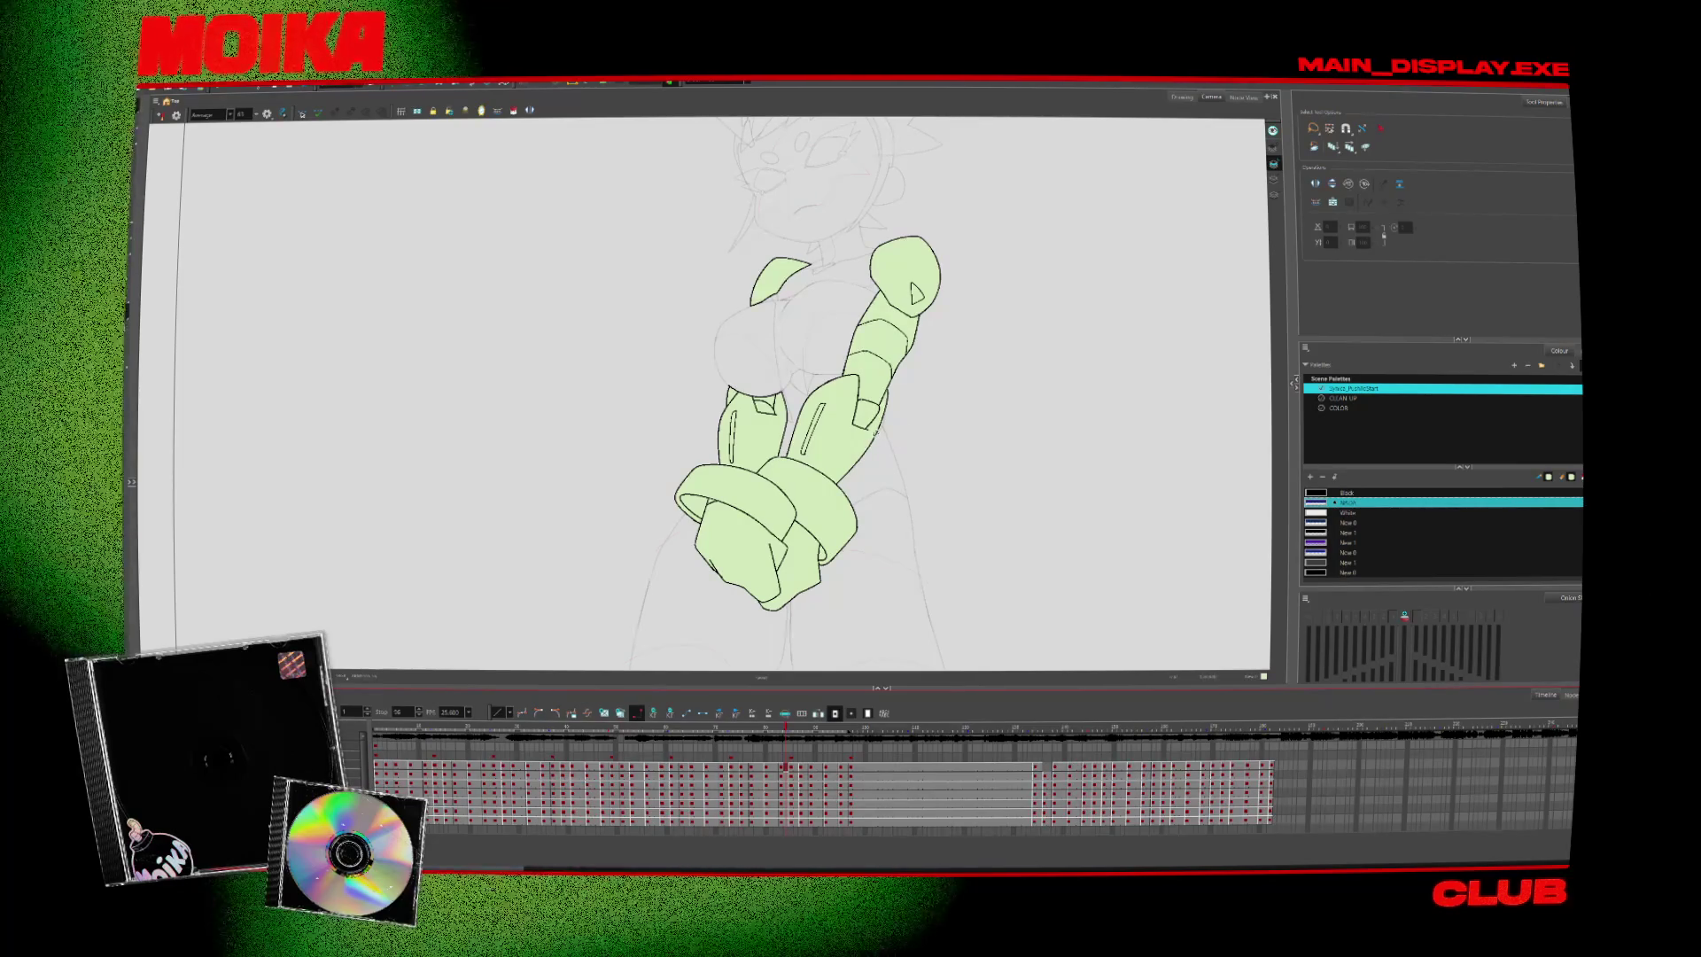
Scrub back and forth along the timeline ruler to the arms-spread, open-hand pose
scroll(765, 404, down, 1)
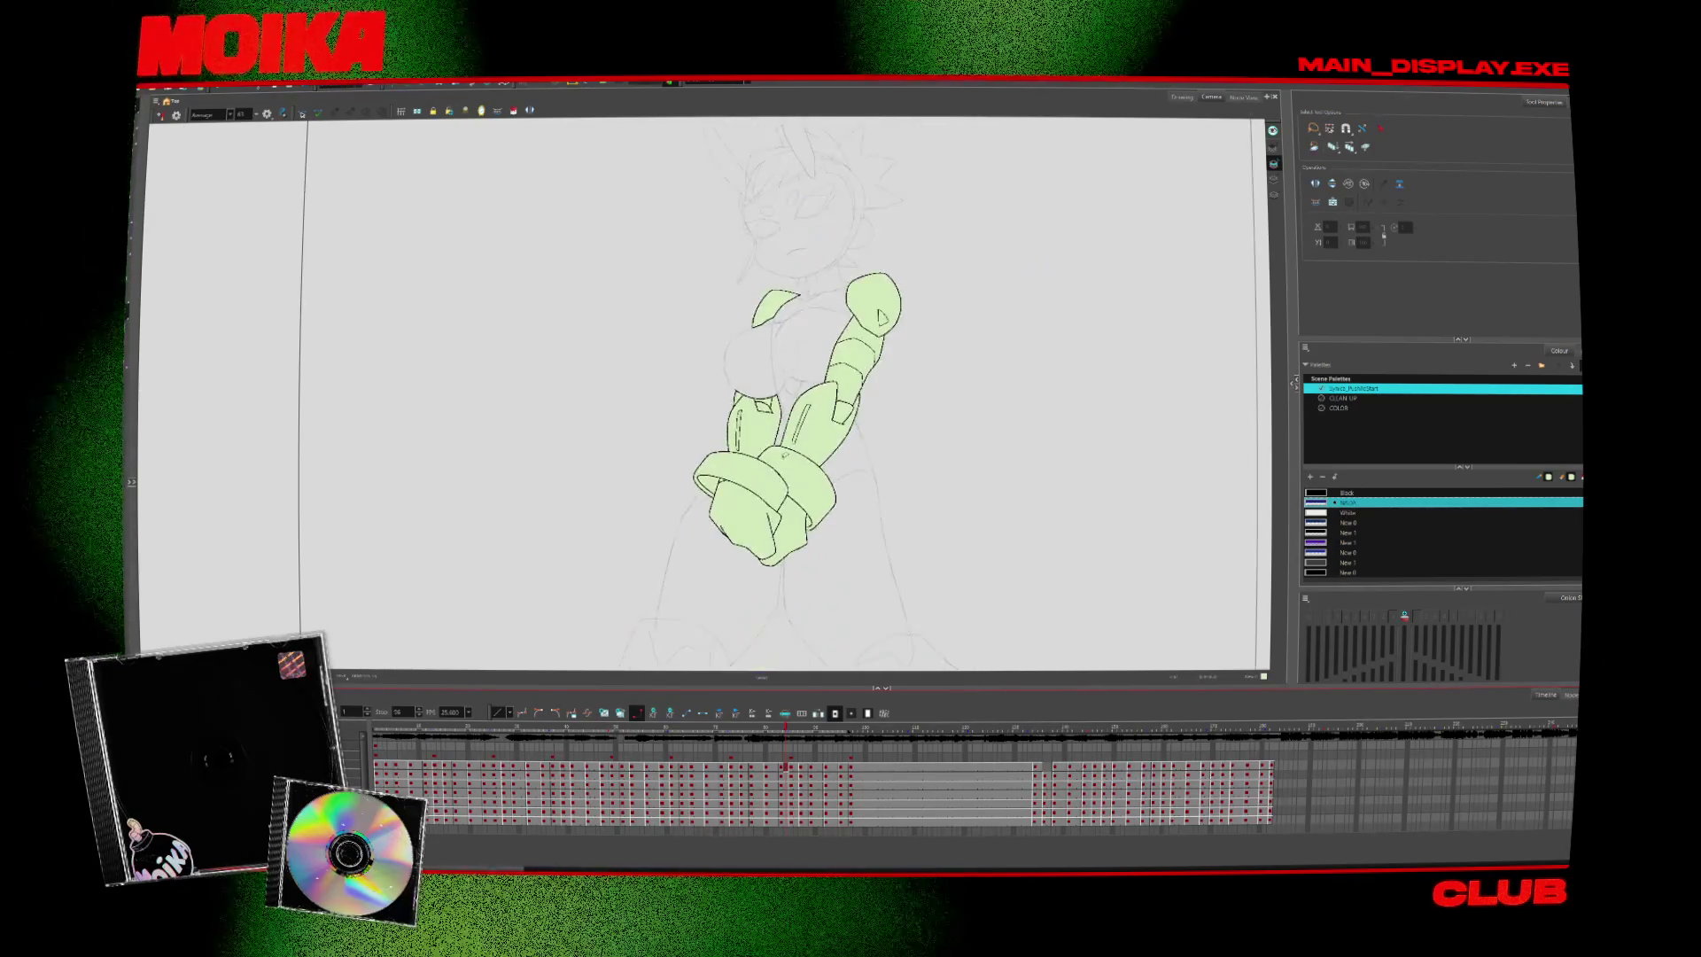
scroll(785, 455, up, 1)
scroll(804, 469, down, 1)
click(597, 727)
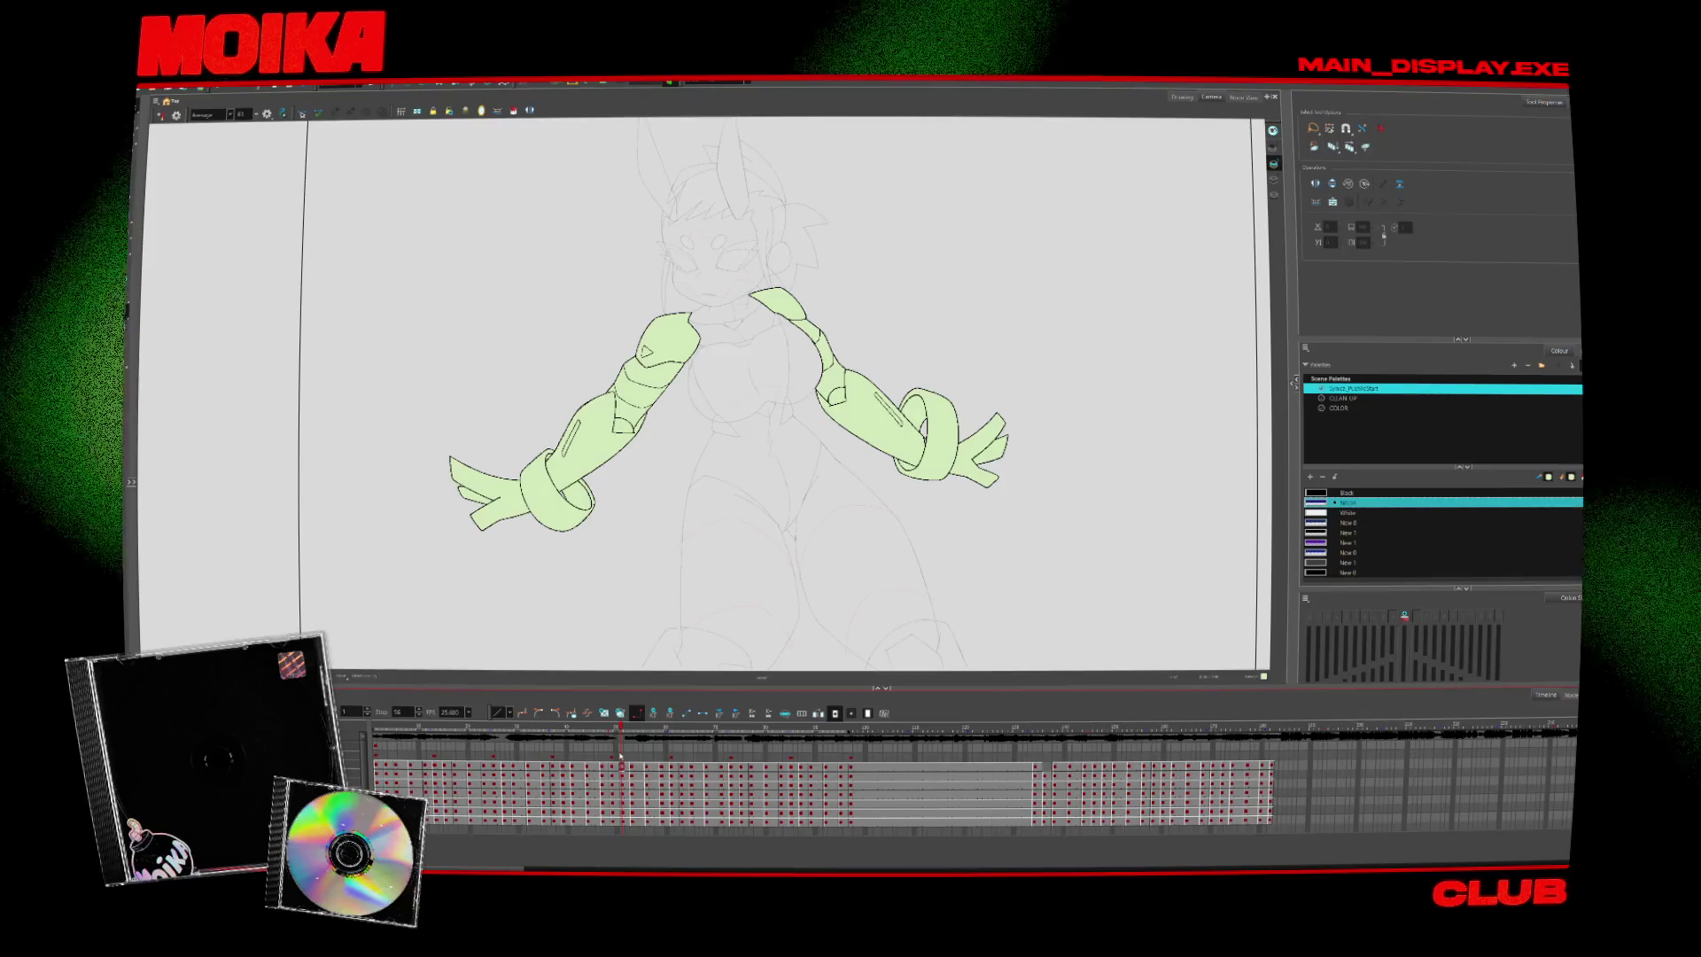
drag(597, 728, 572, 731)
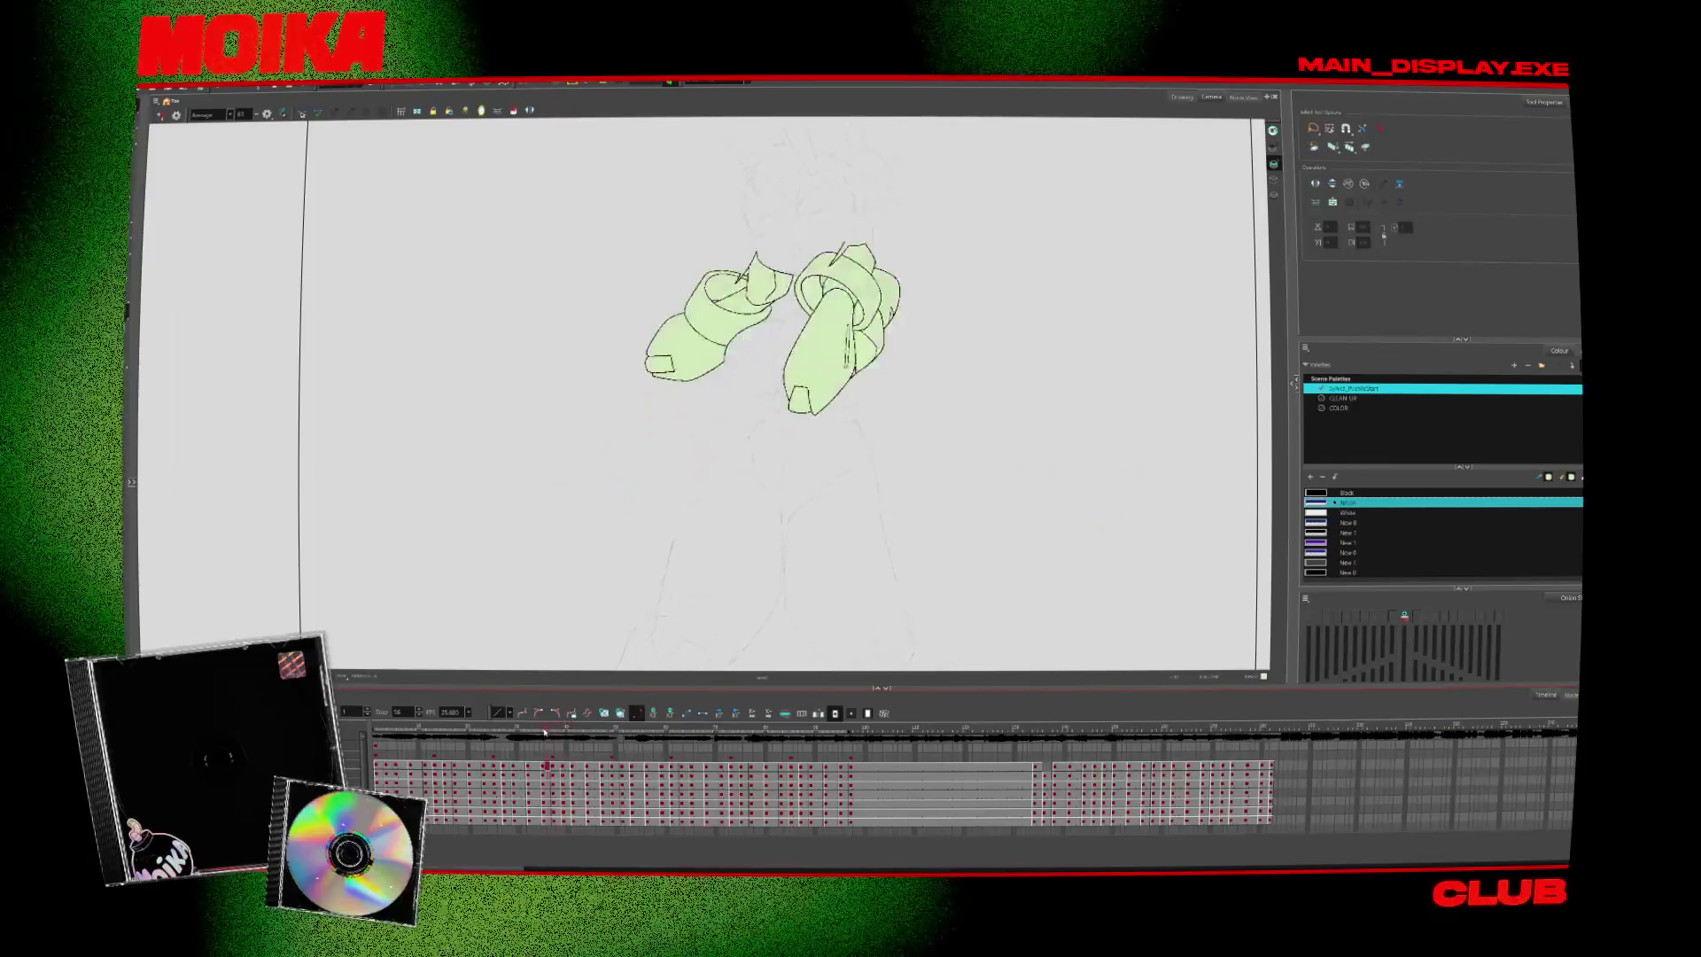
drag(572, 731, 400, 736)
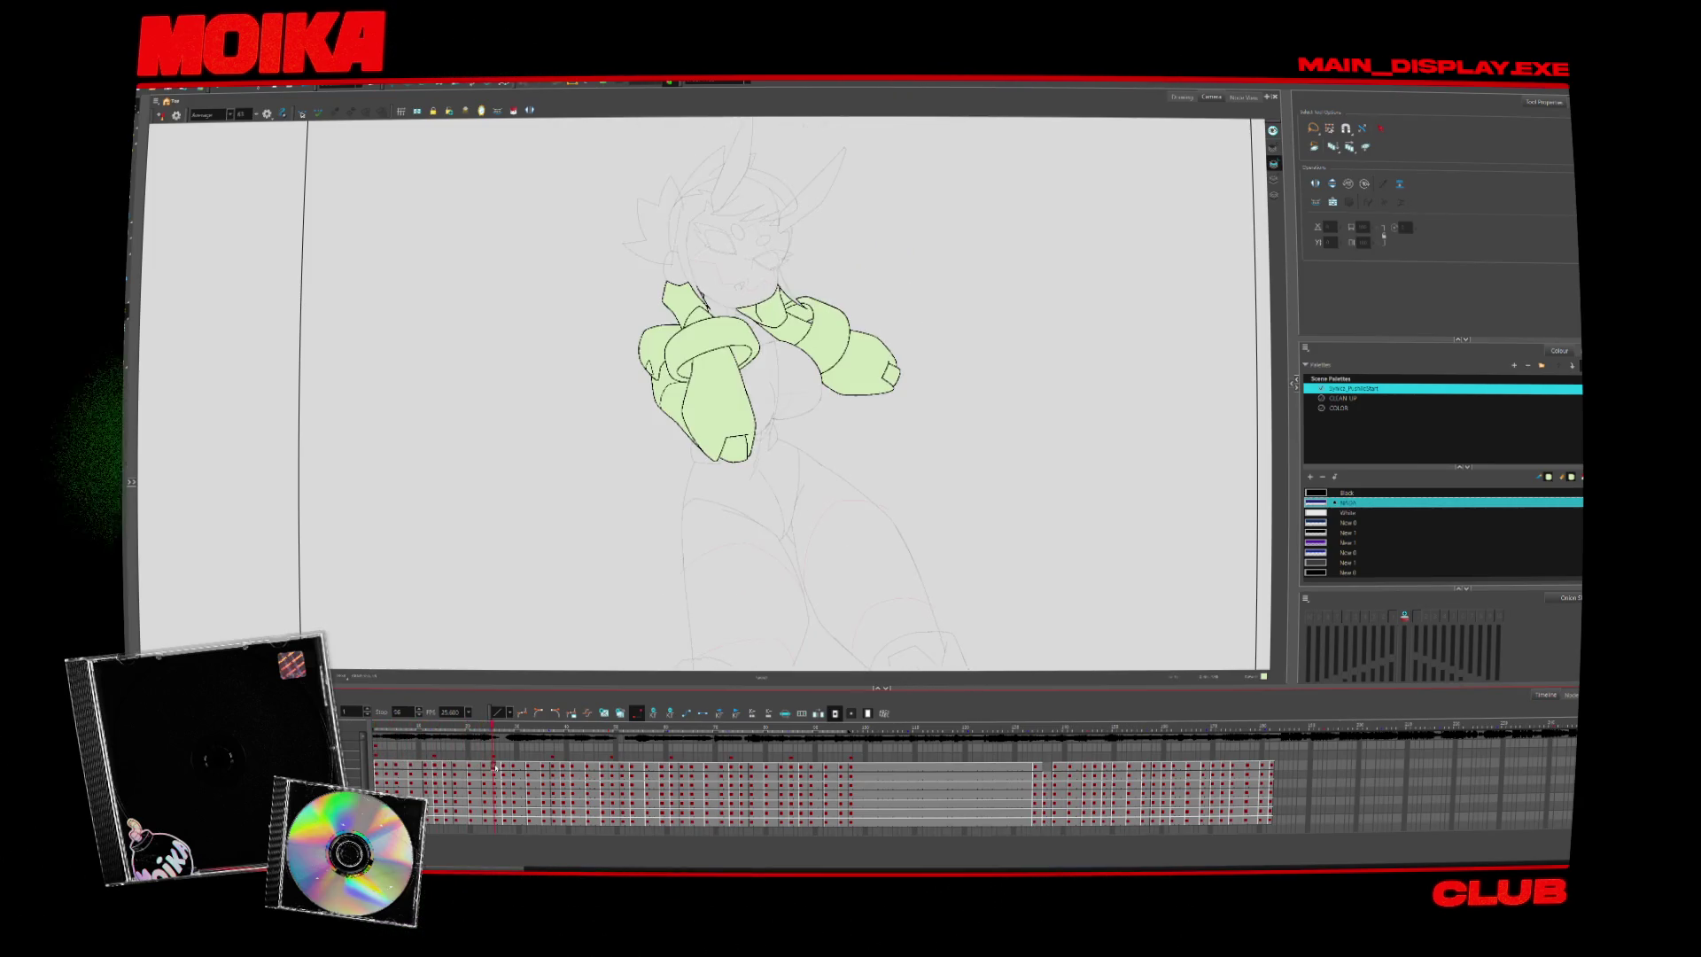
drag(479, 767, 598, 771)
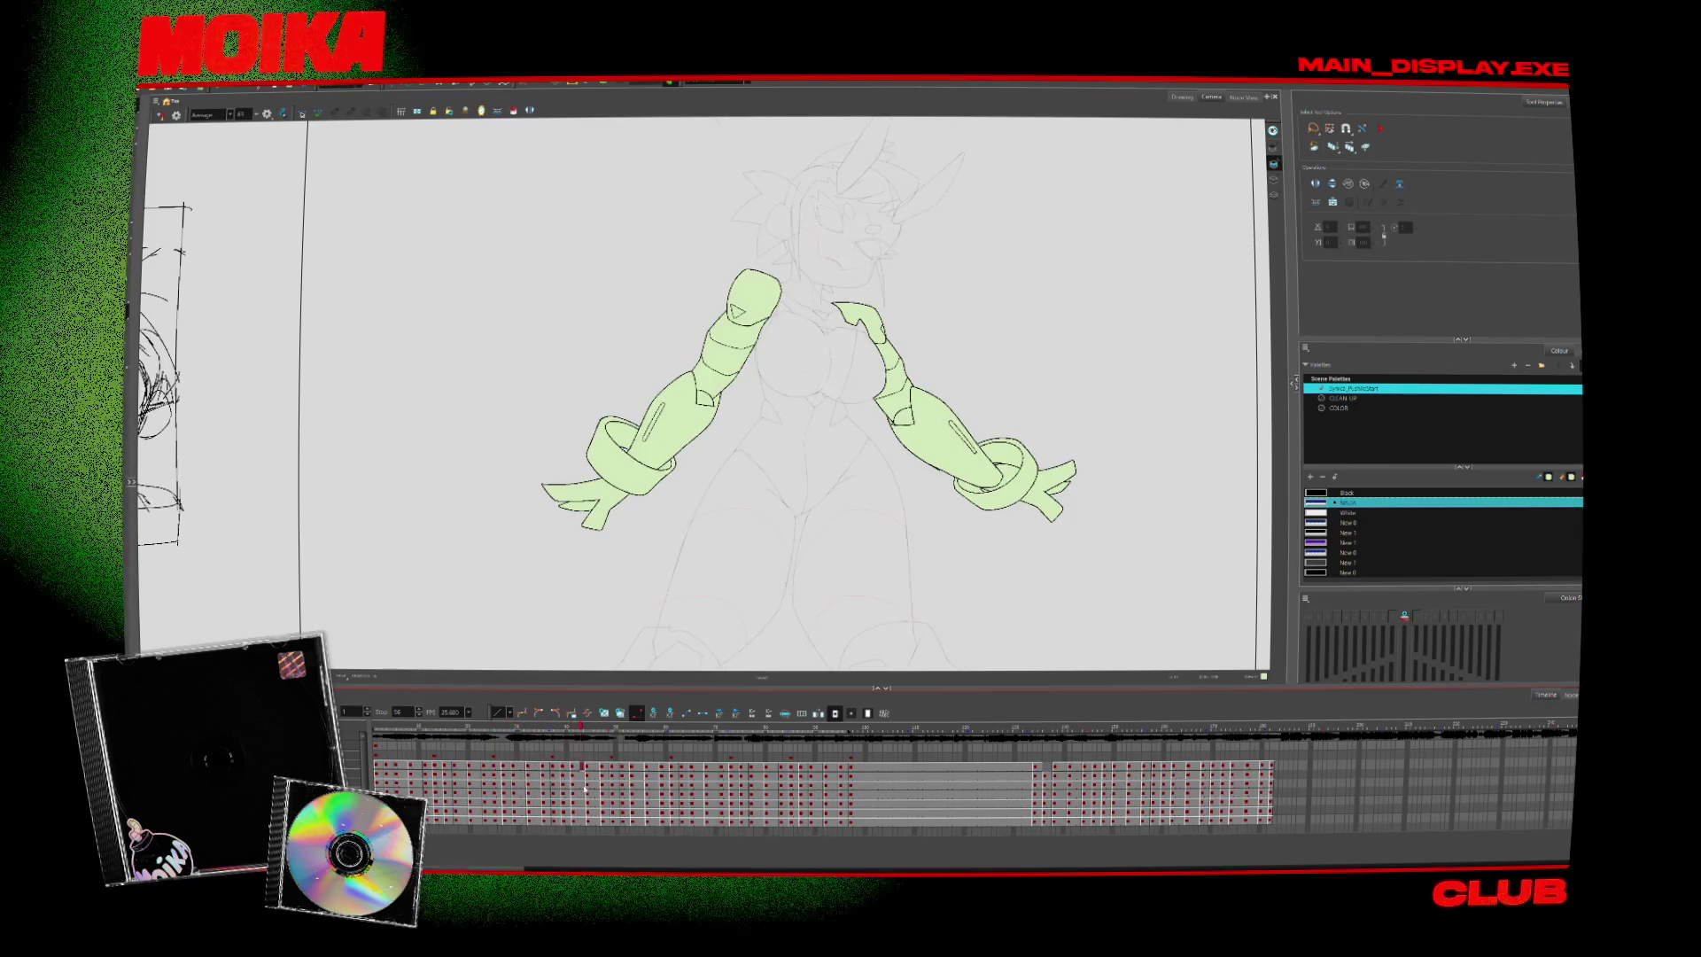
click(606, 731)
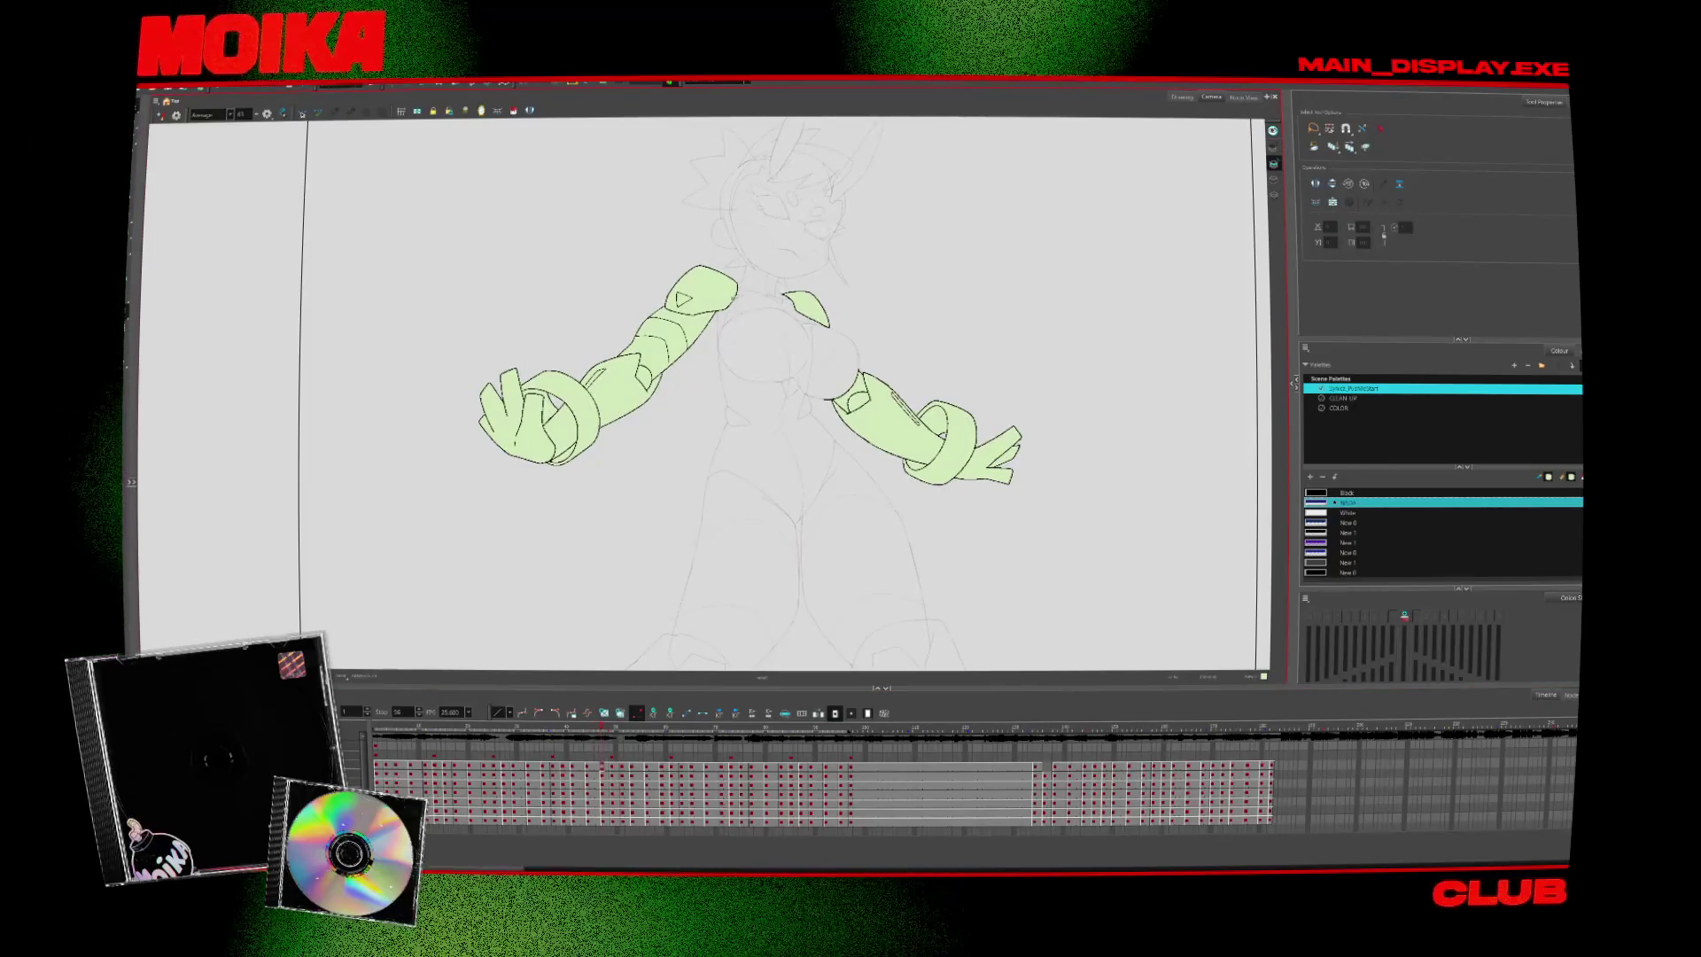
Zoom and pan in close on the upper arm on the left
key(alt+z)
click(738, 312)
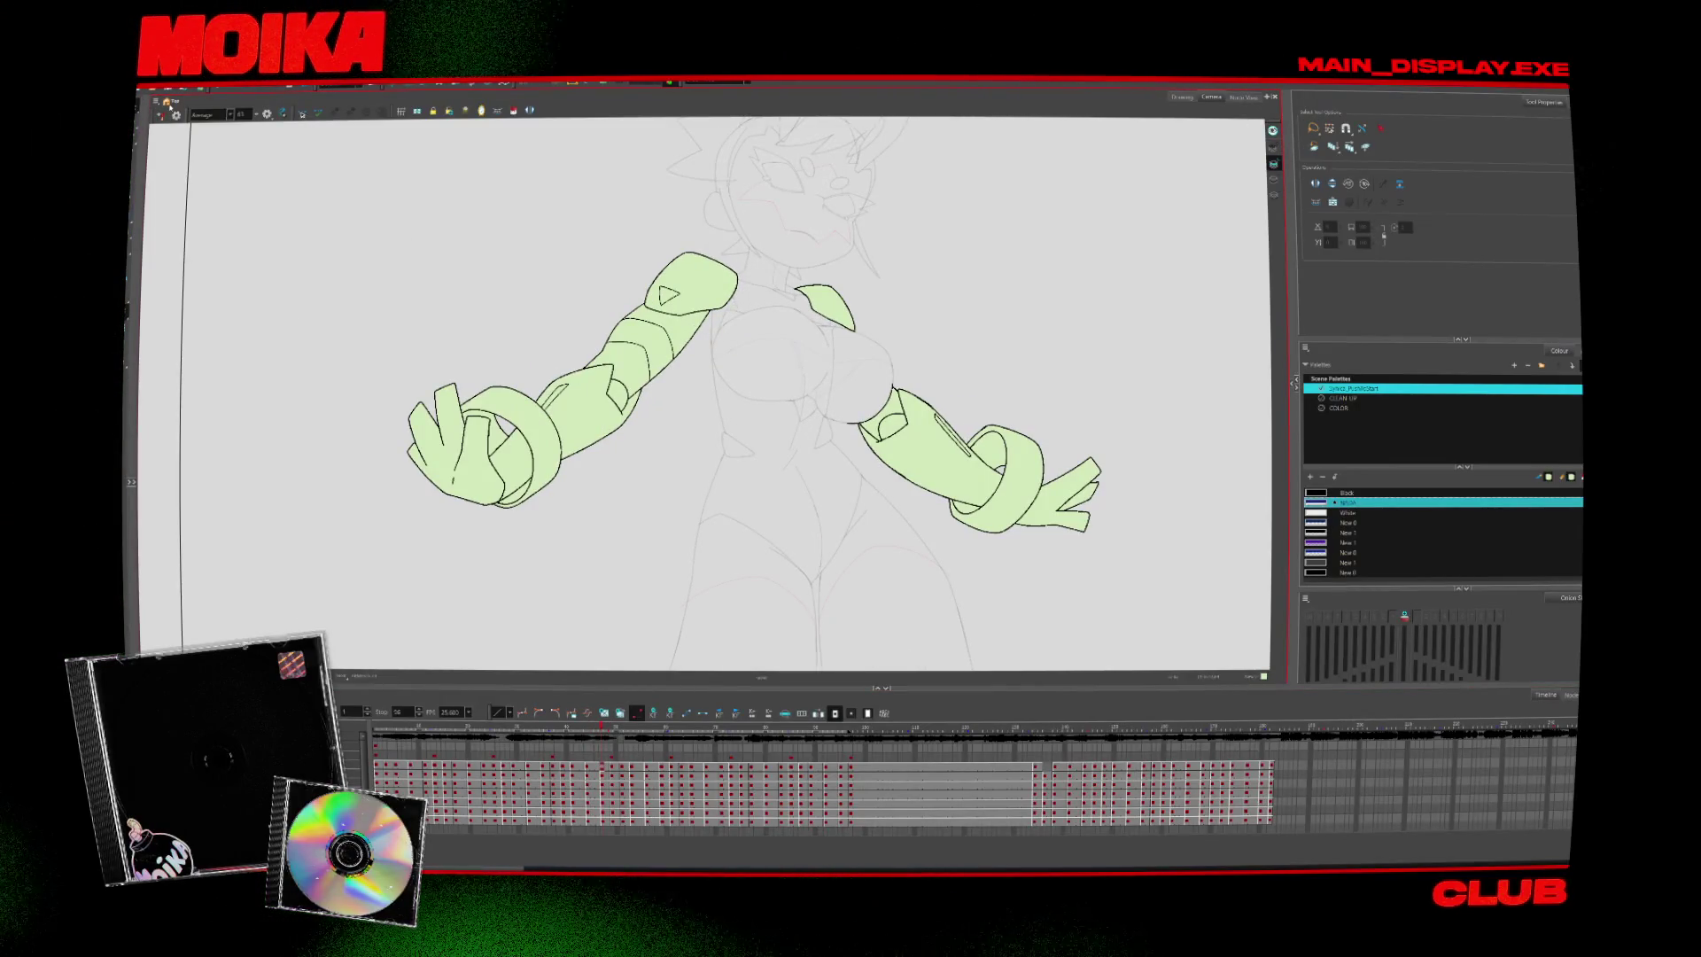
drag(689, 436, 758, 424)
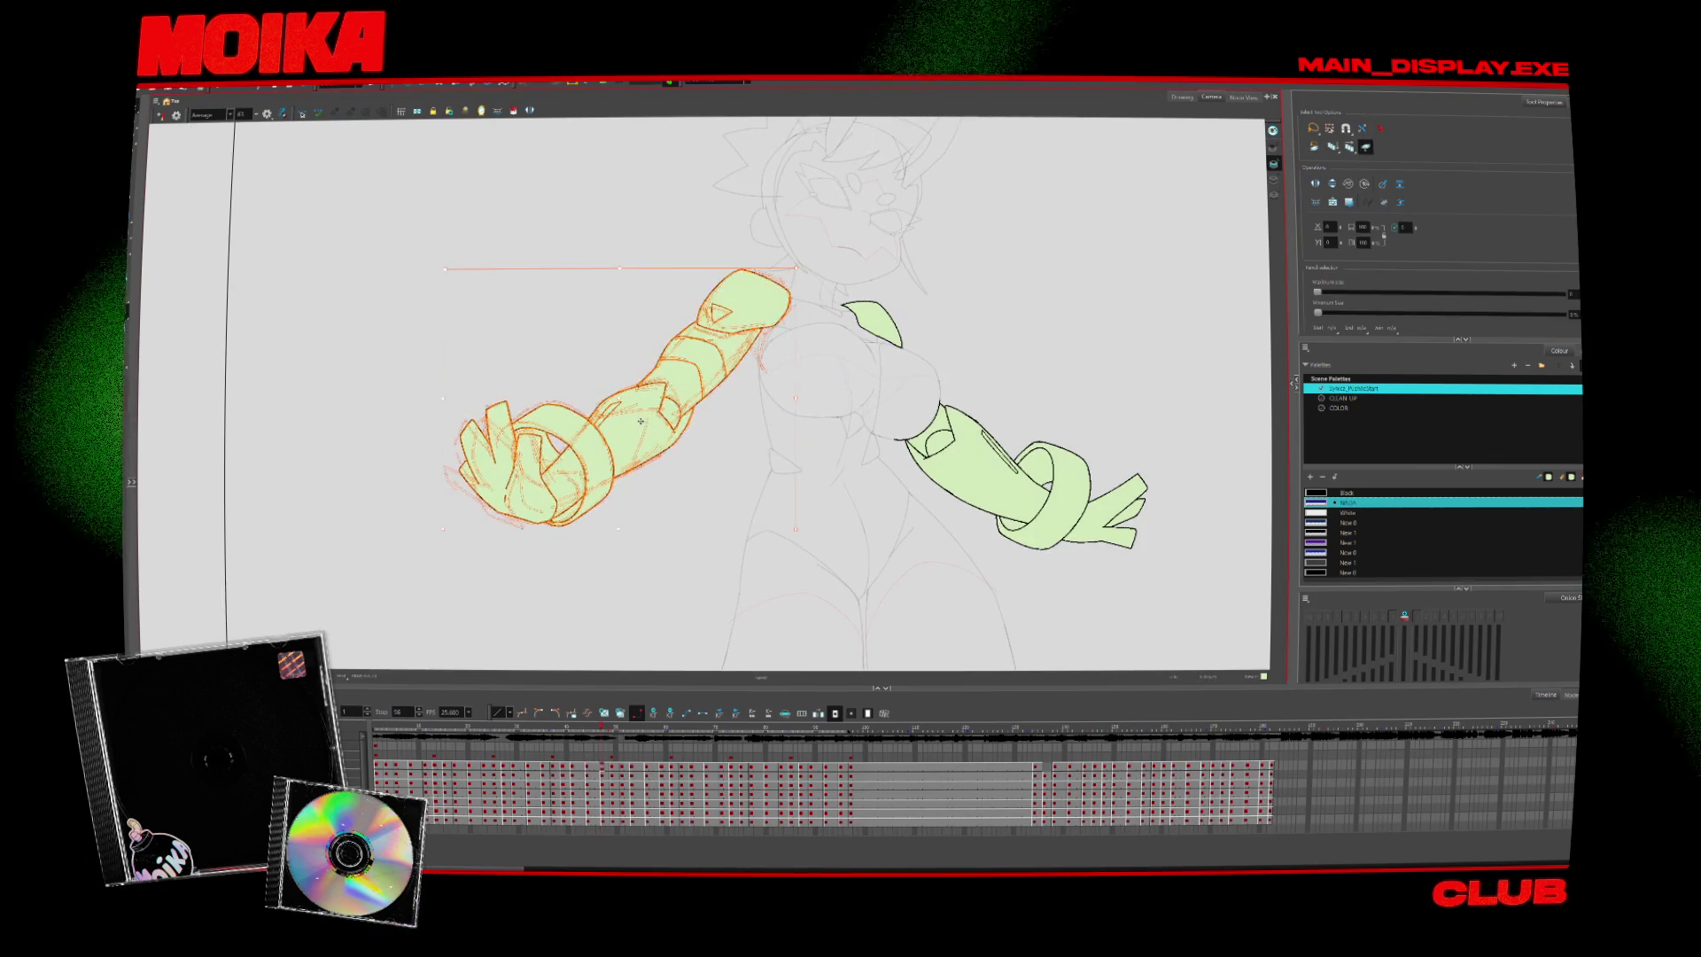
key(alt+z)
click(776, 301)
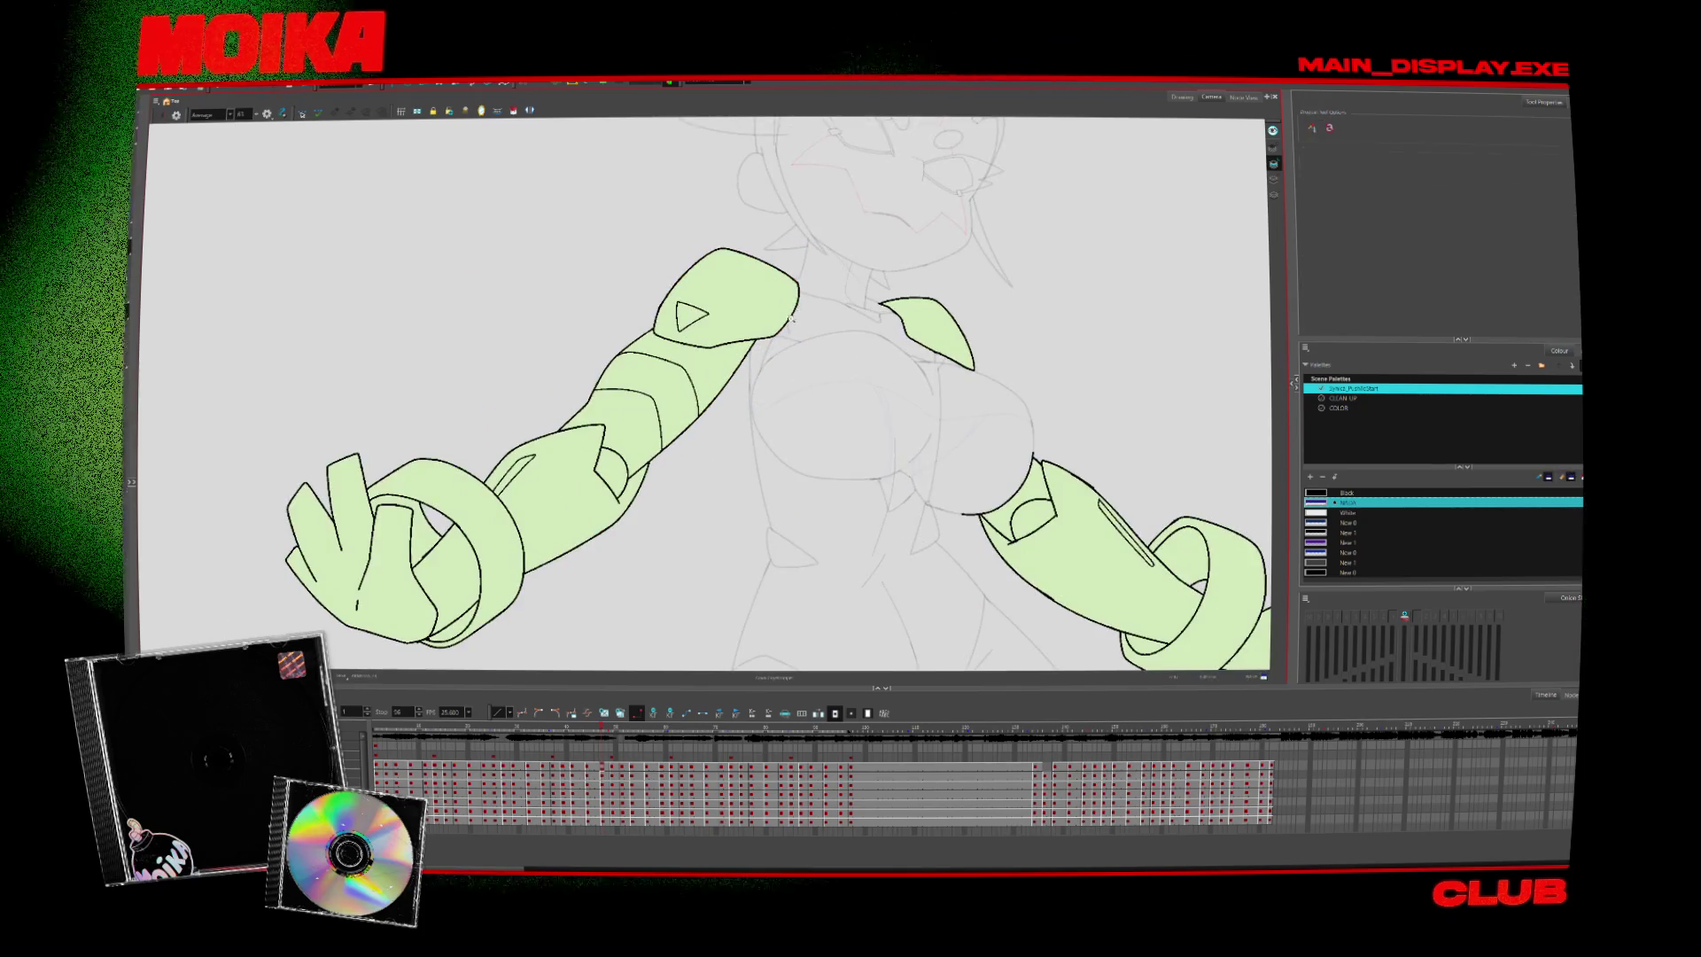
click(776, 300)
Switch to the Brush with the CLEAN UP palette, then undo a stray black stroke
key(alt+b)
click(1342, 398)
drag(708, 394, 722, 409)
key(ctrl+z)
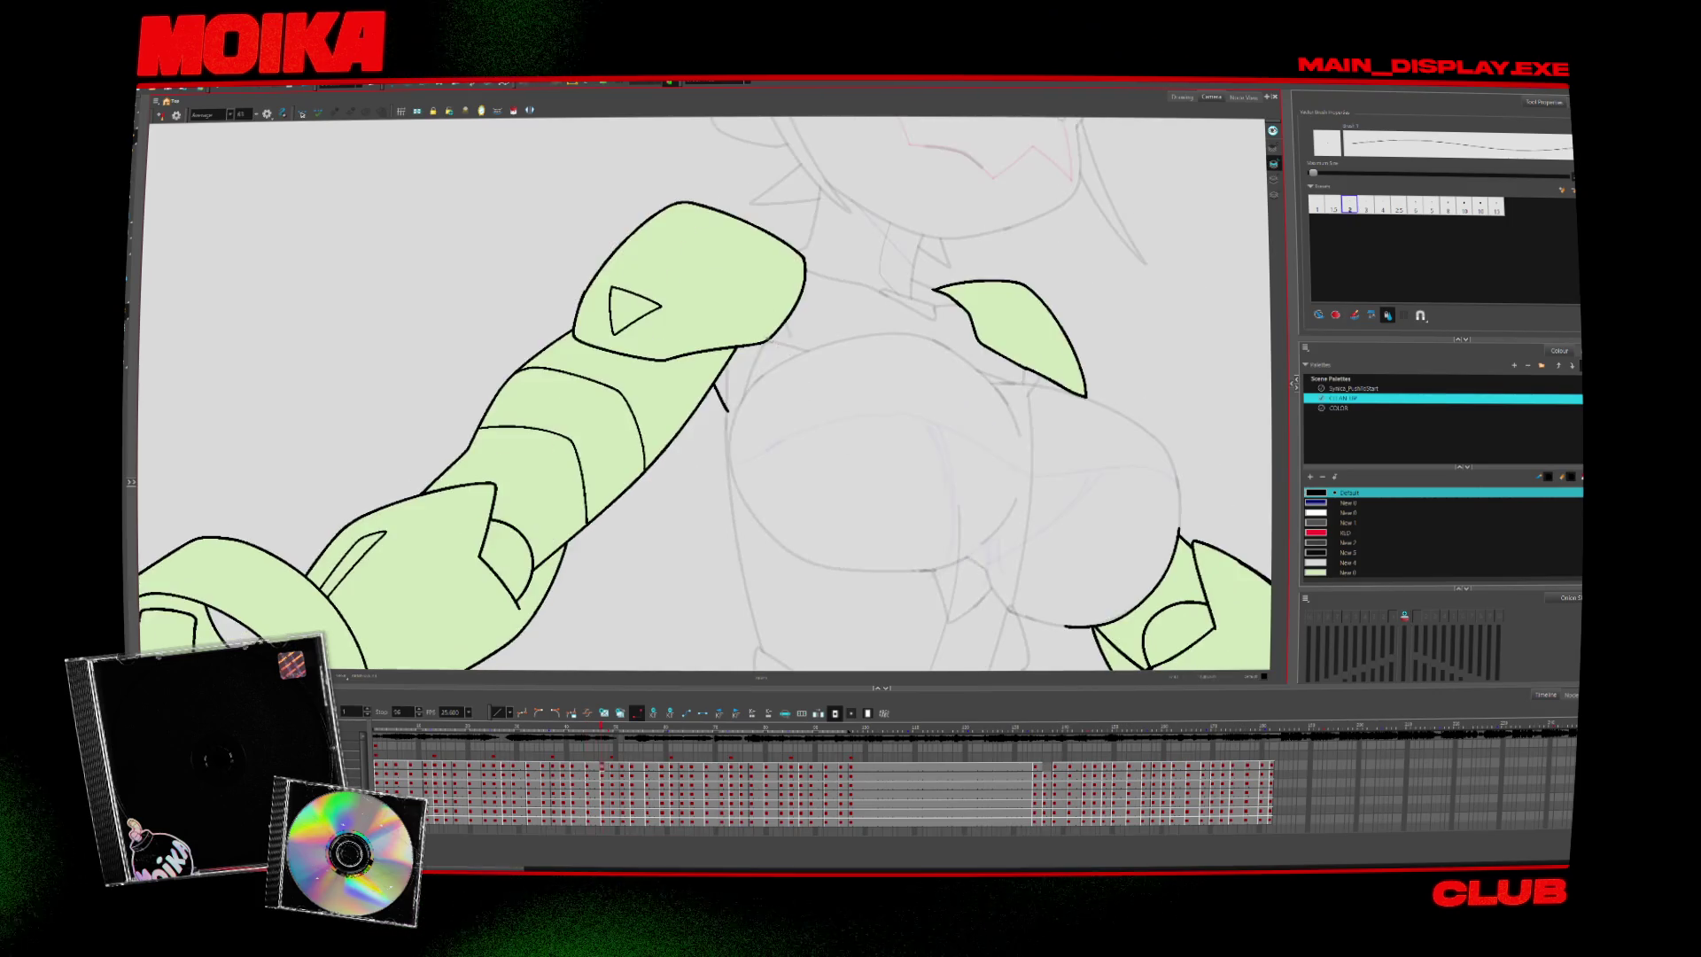
Zoom in on the left hand and advance two frames to the bow pose
key(2)
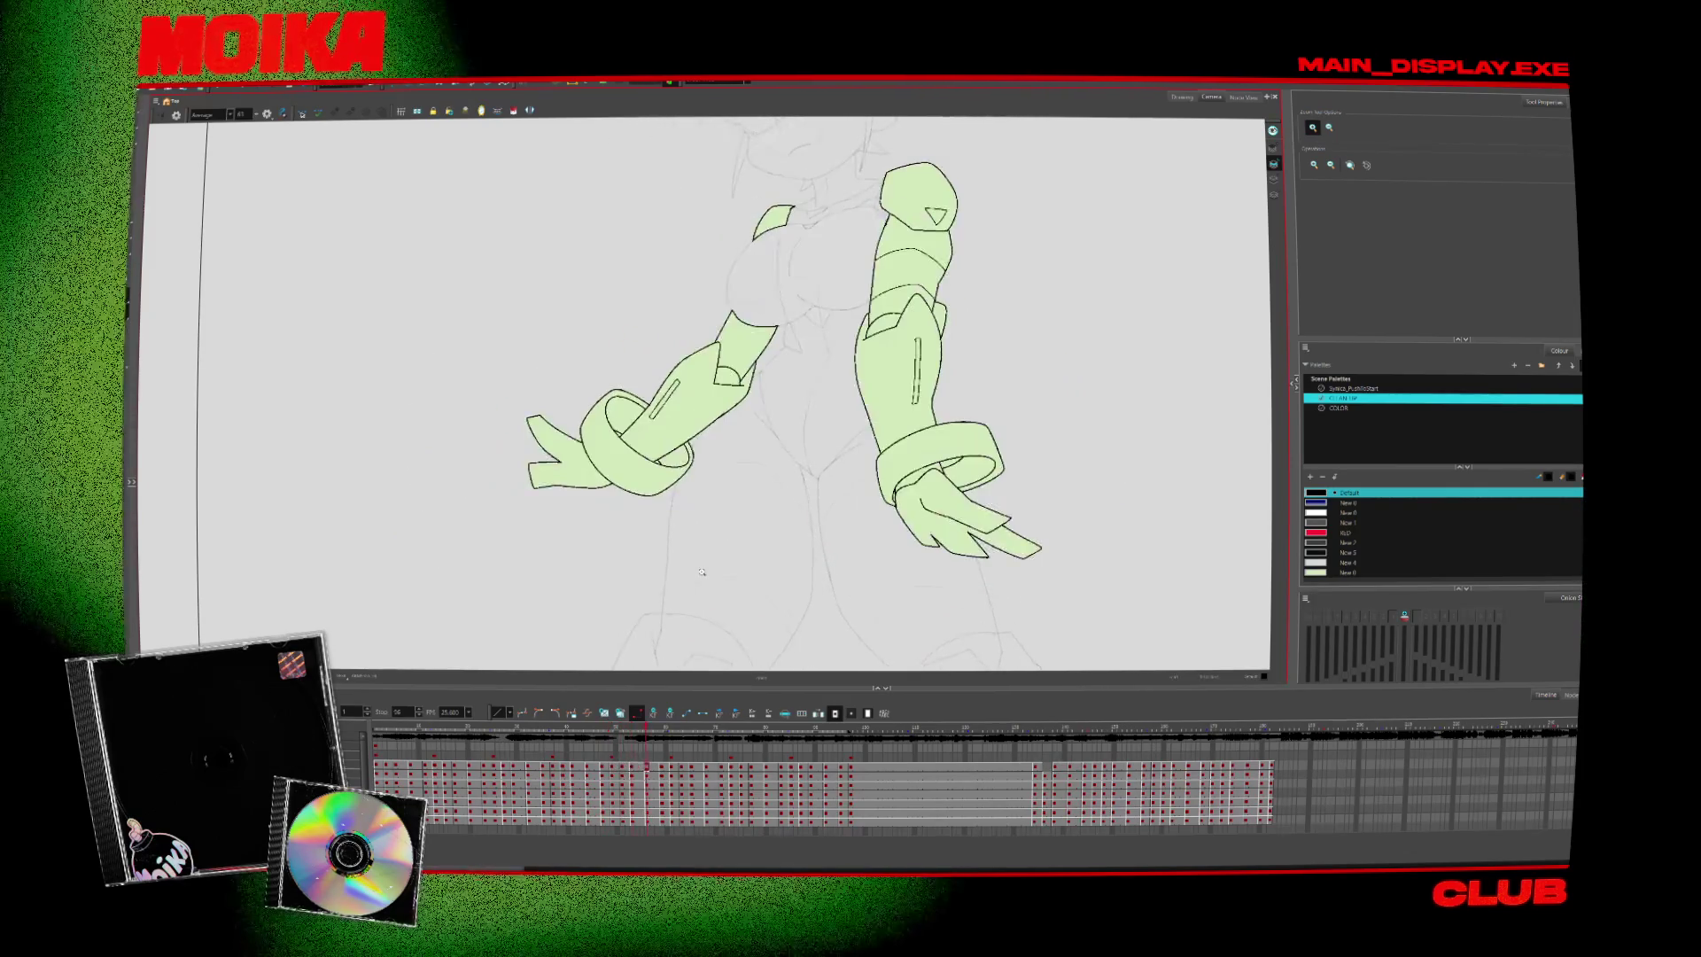
click(855, 443)
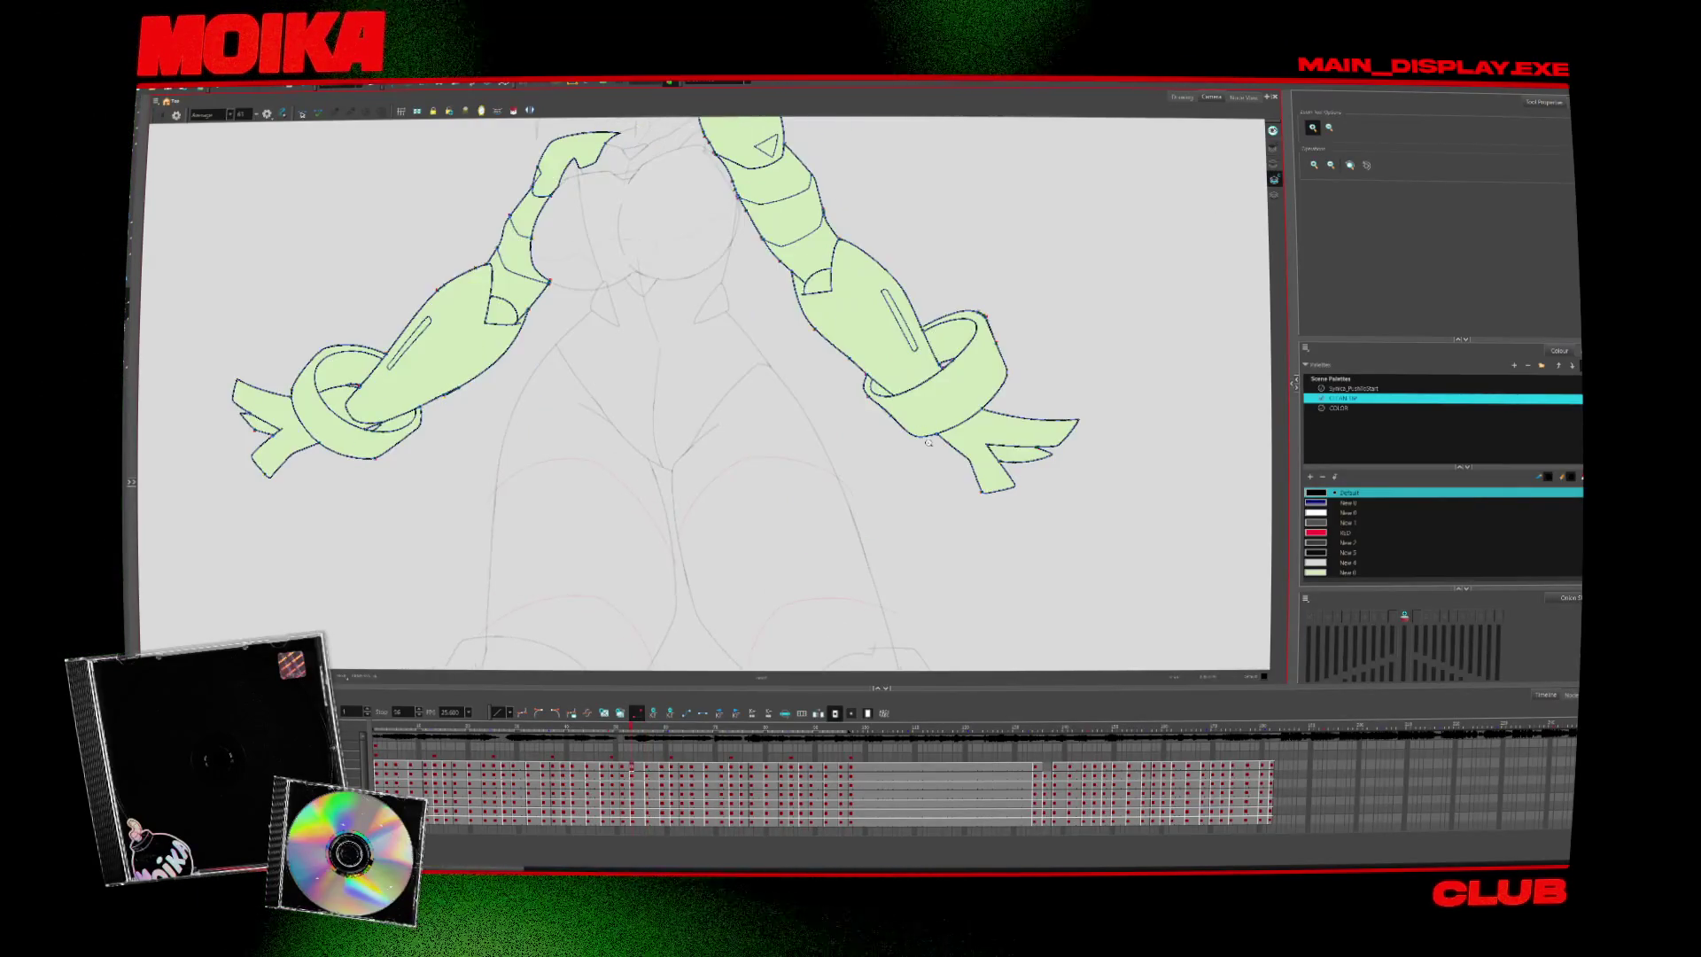
click(439, 410)
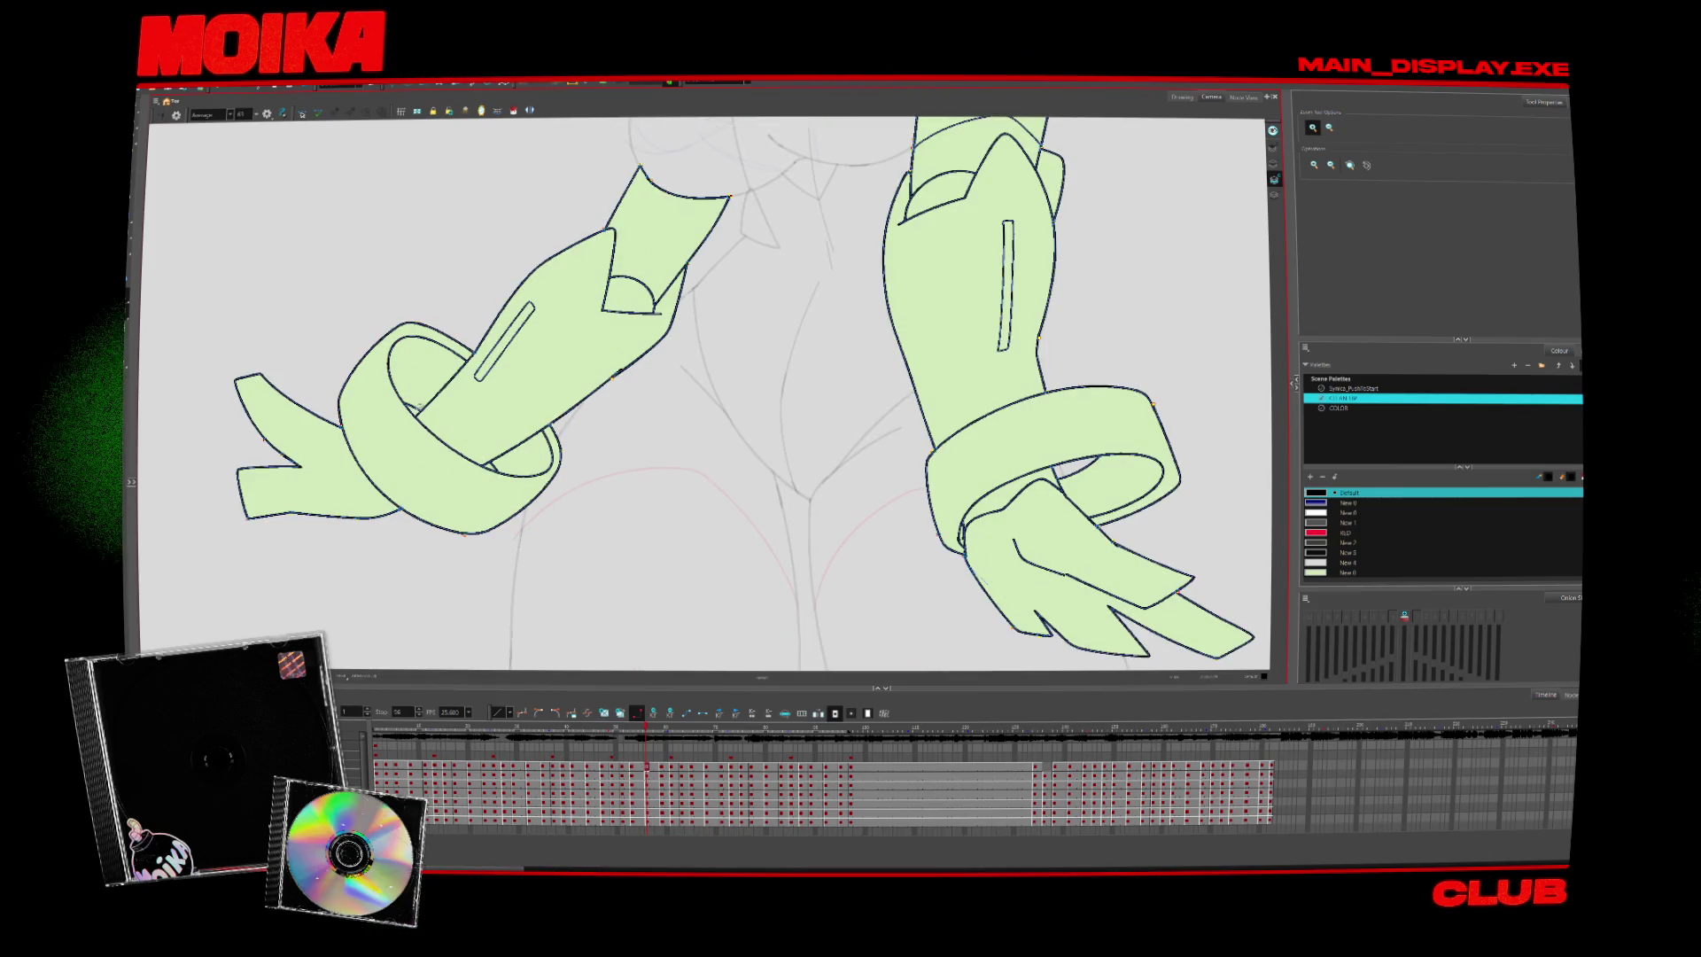
click(593, 424)
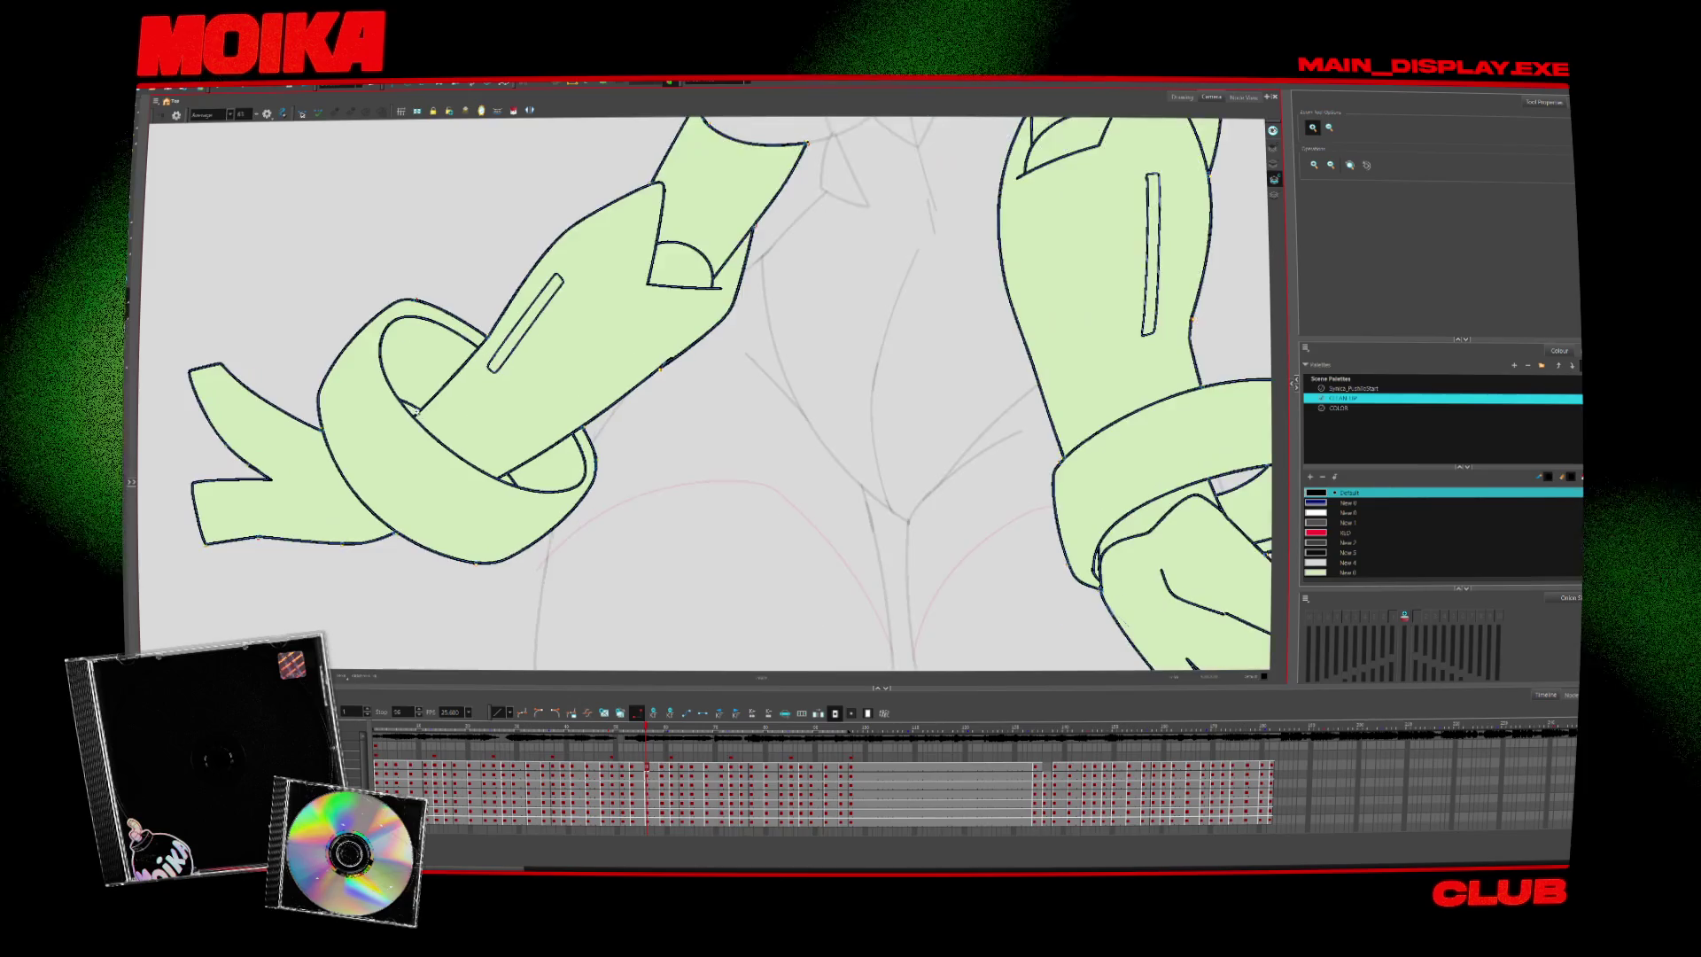
click(644, 519)
key(period)
key(period)
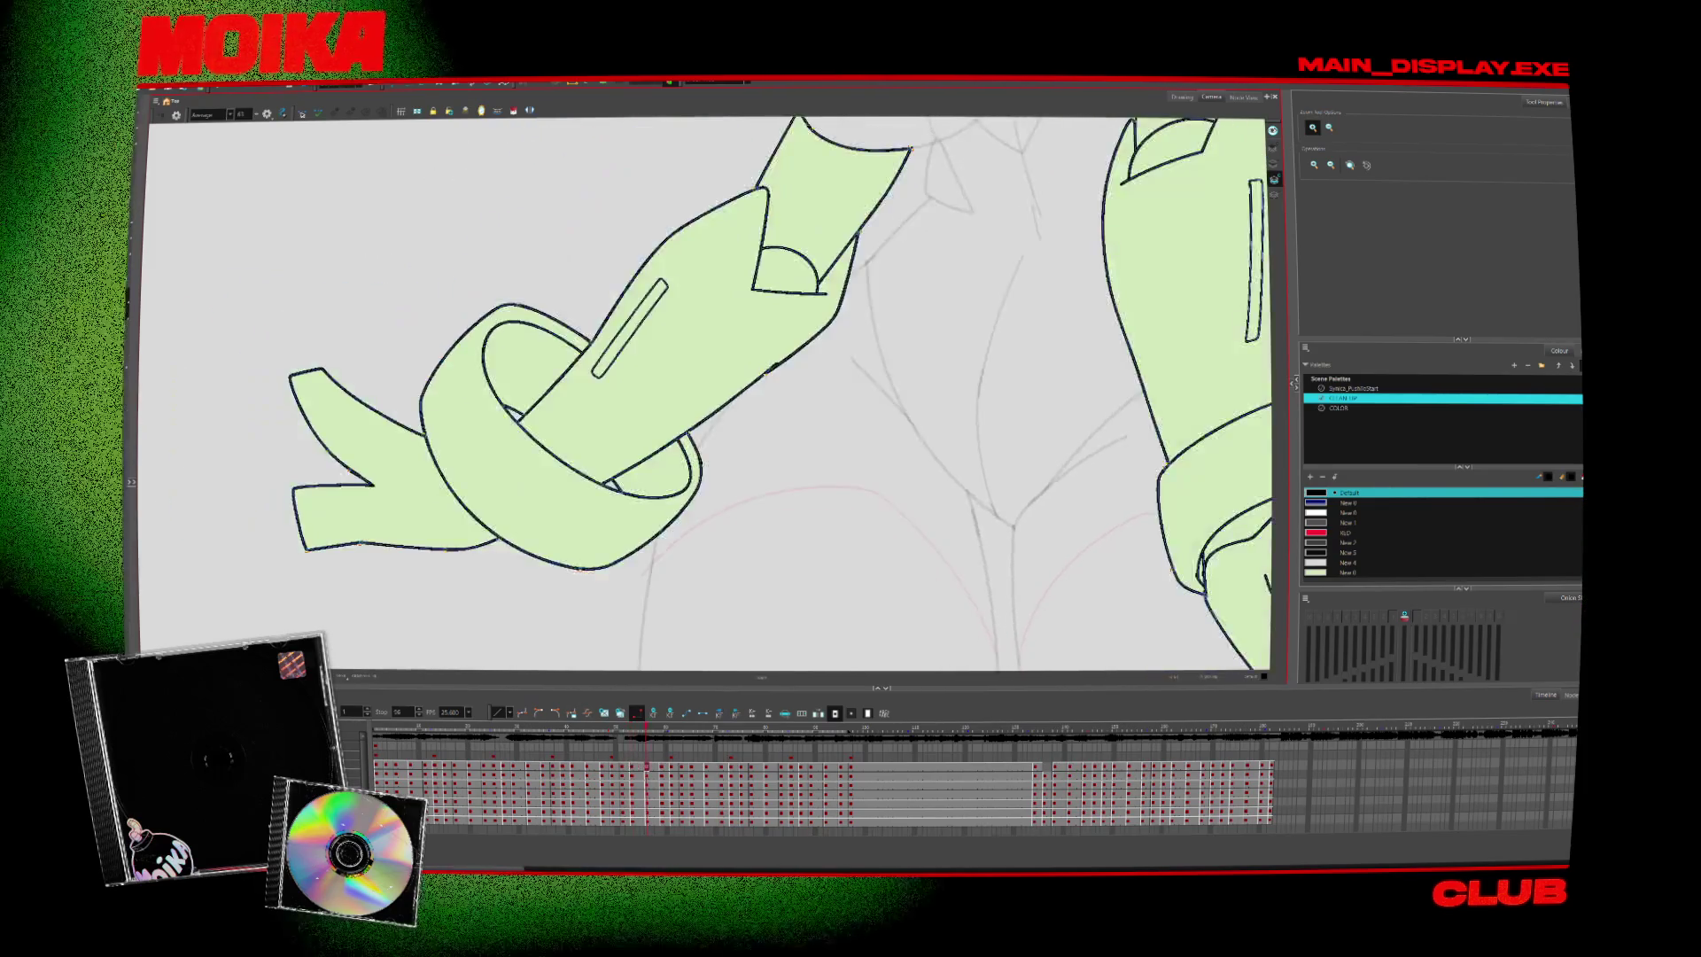
key(period)
key(period)
key(period)
key(period)
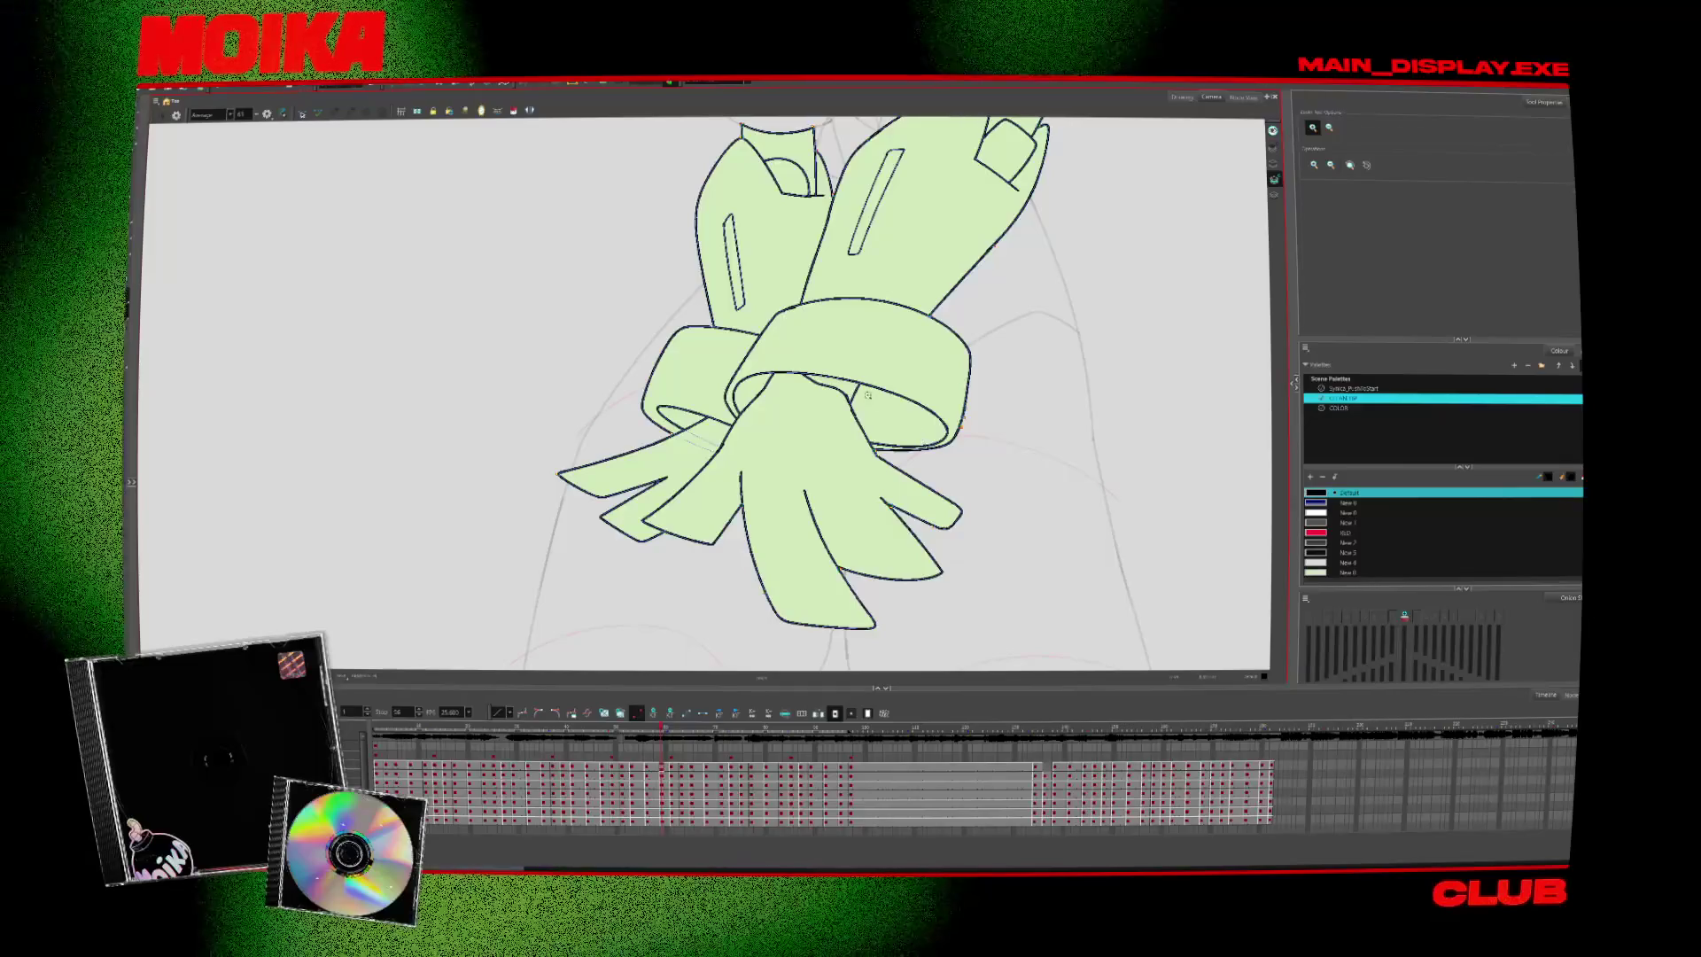
Reset the view to the whole frame and jump to the frame with arms crossed low
key(alt+b)
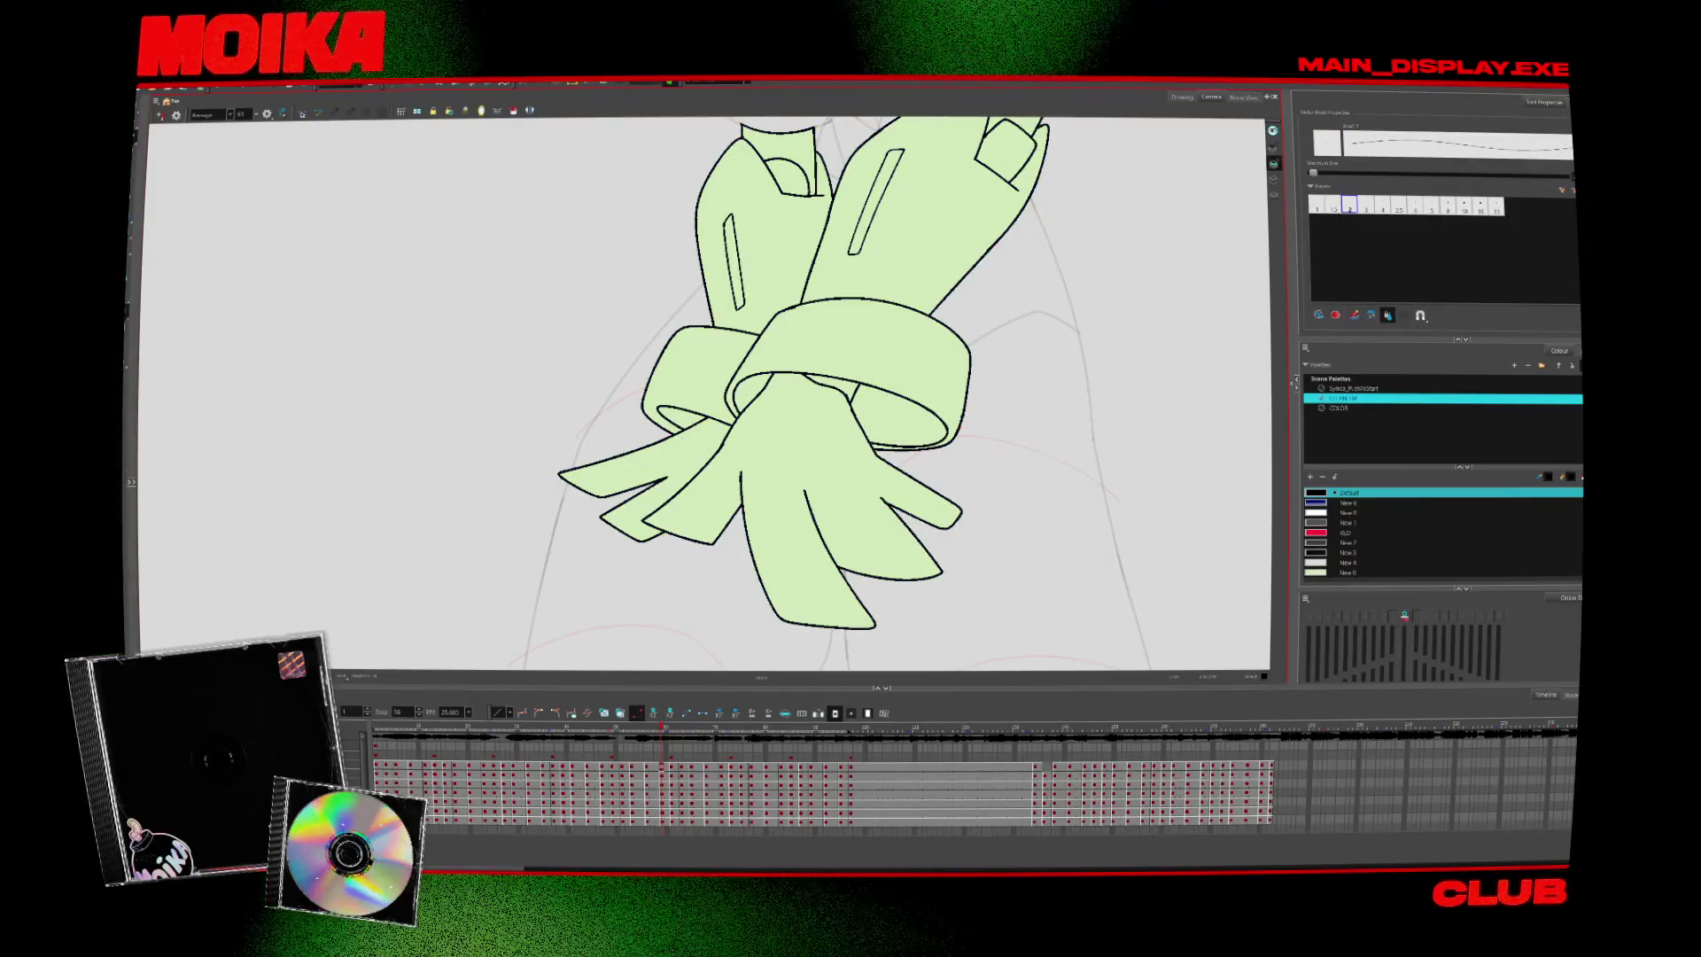
key(alt+i)
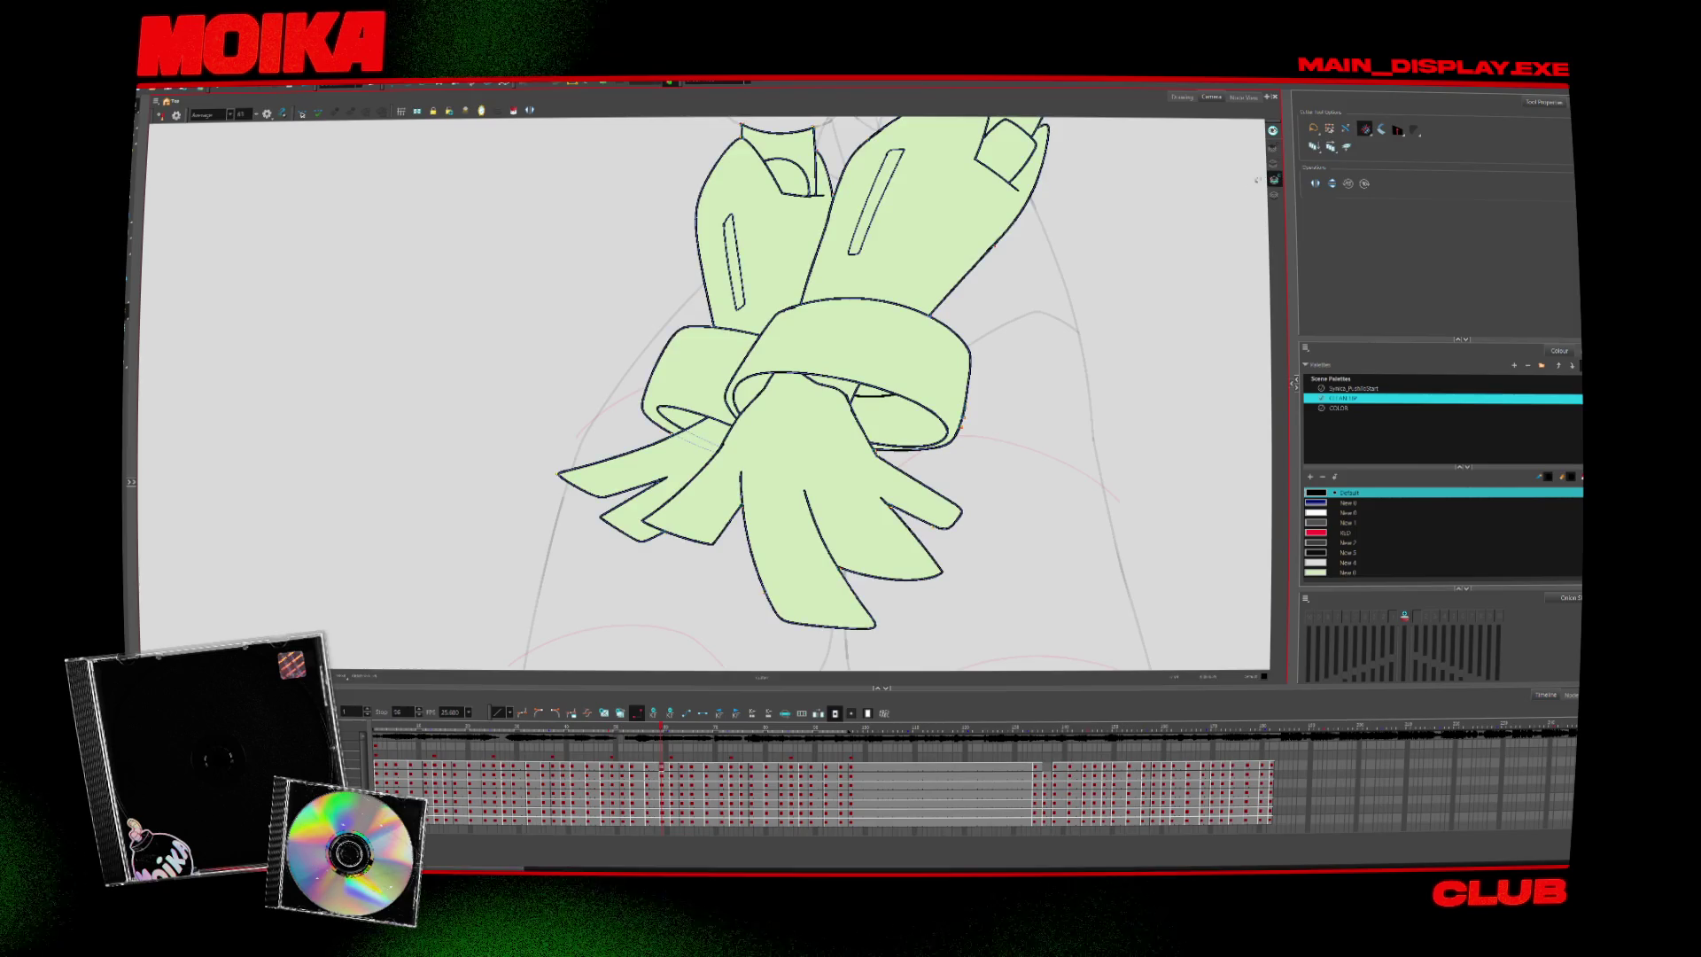
drag(971, 326, 902, 353)
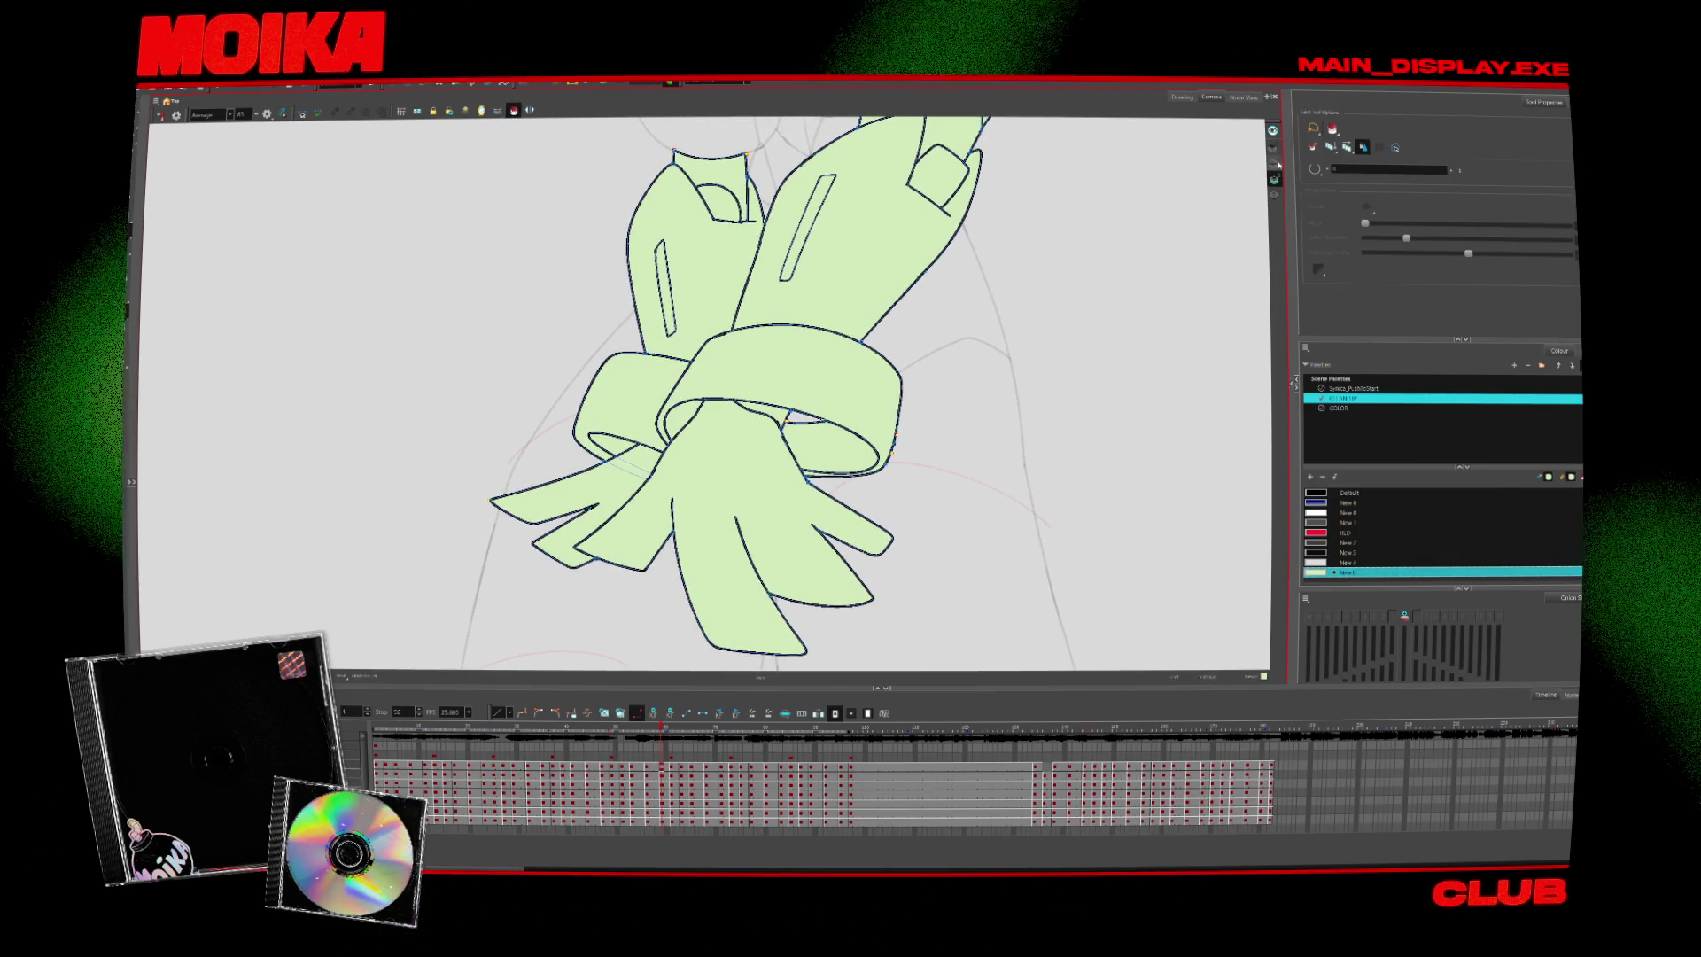
key(alt+z)
mouse_move(842, 381)
mouse_down()
mouse_move(800, 369)
mouse_move(761, 389)
mouse_up()
click(762, 390)
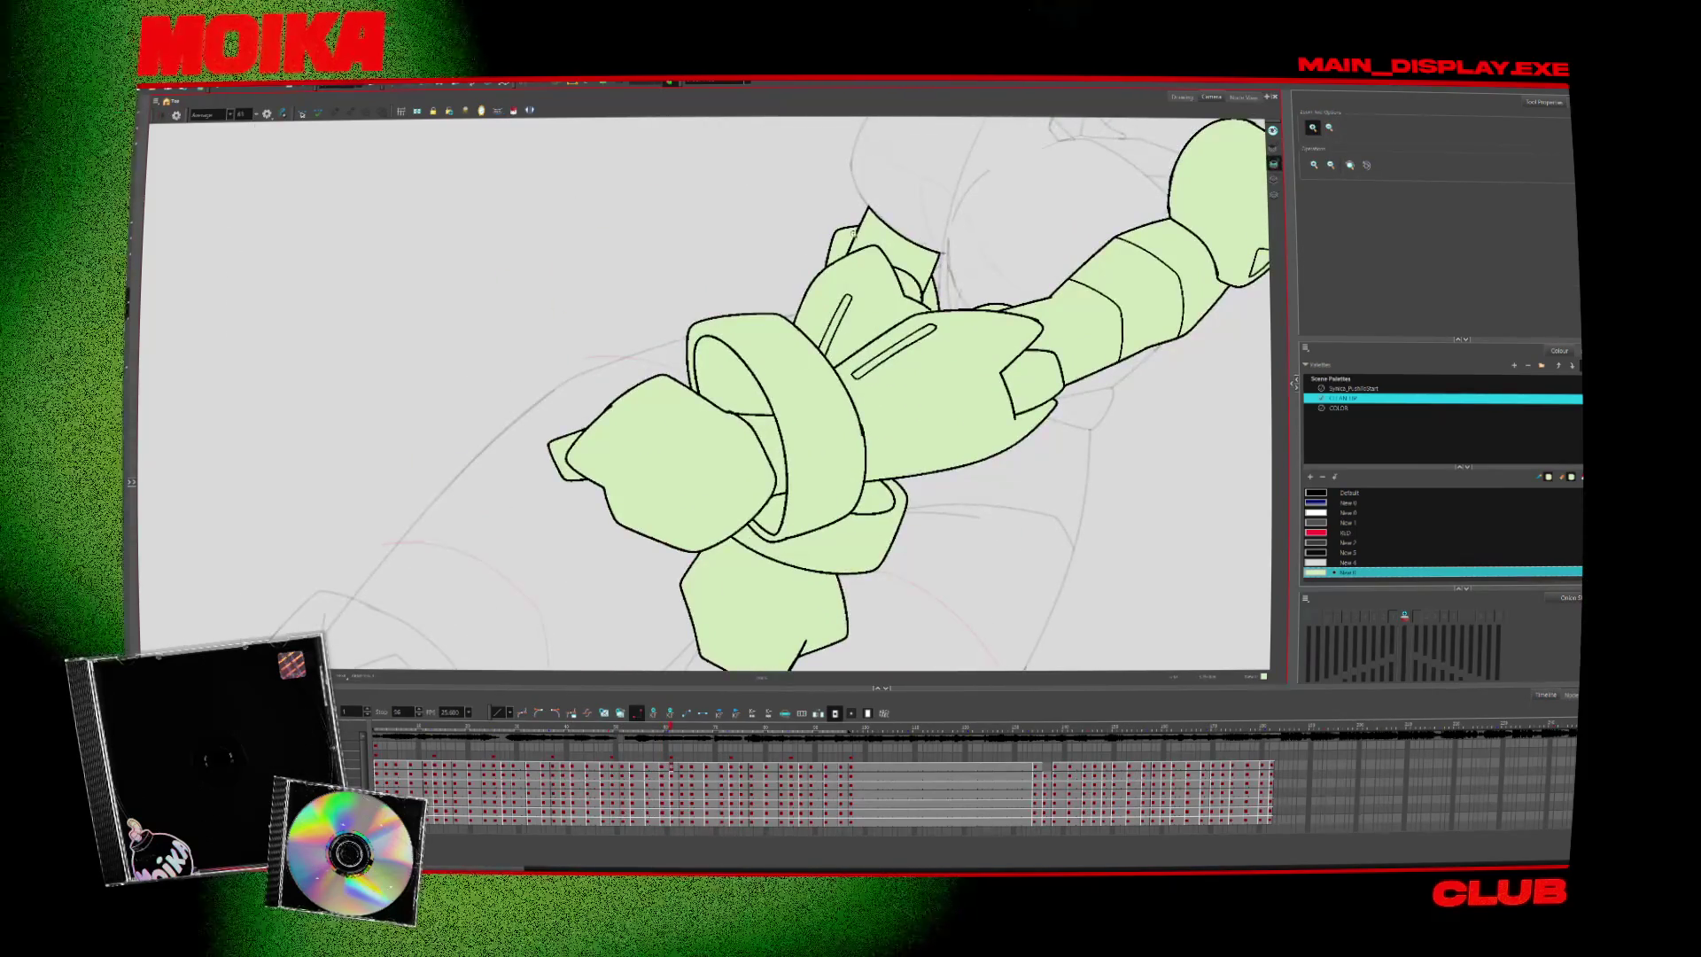
scroll(762, 428, down, 1)
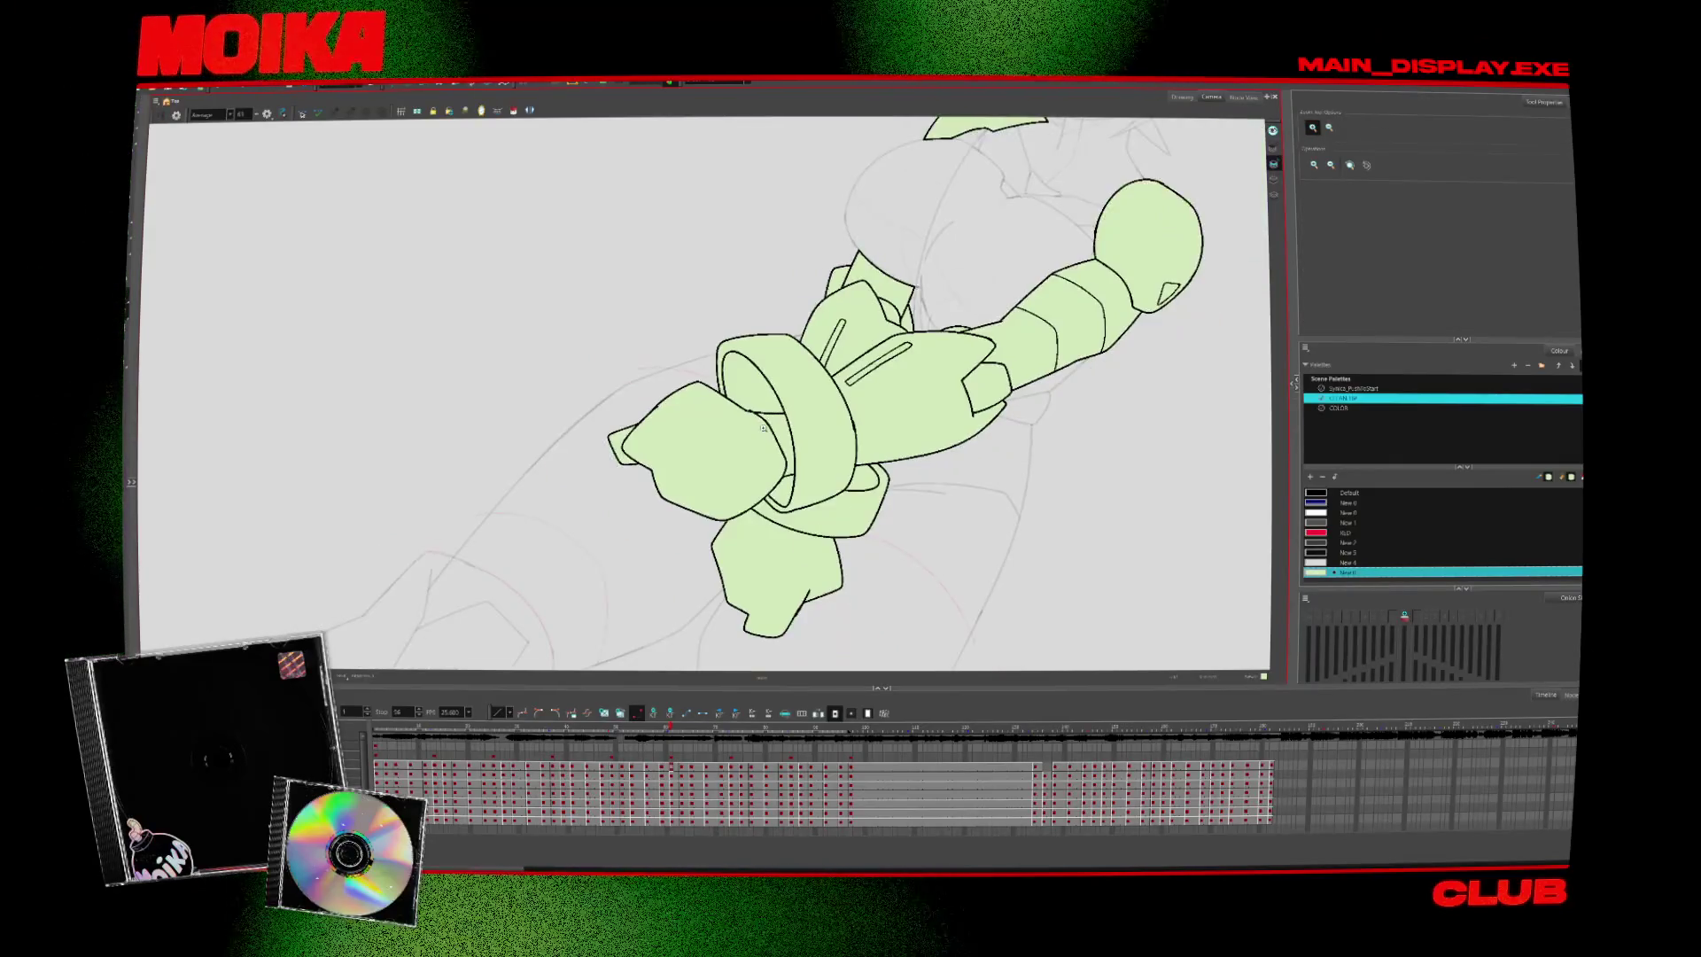
key(shift+m)
key(period)
key(2)
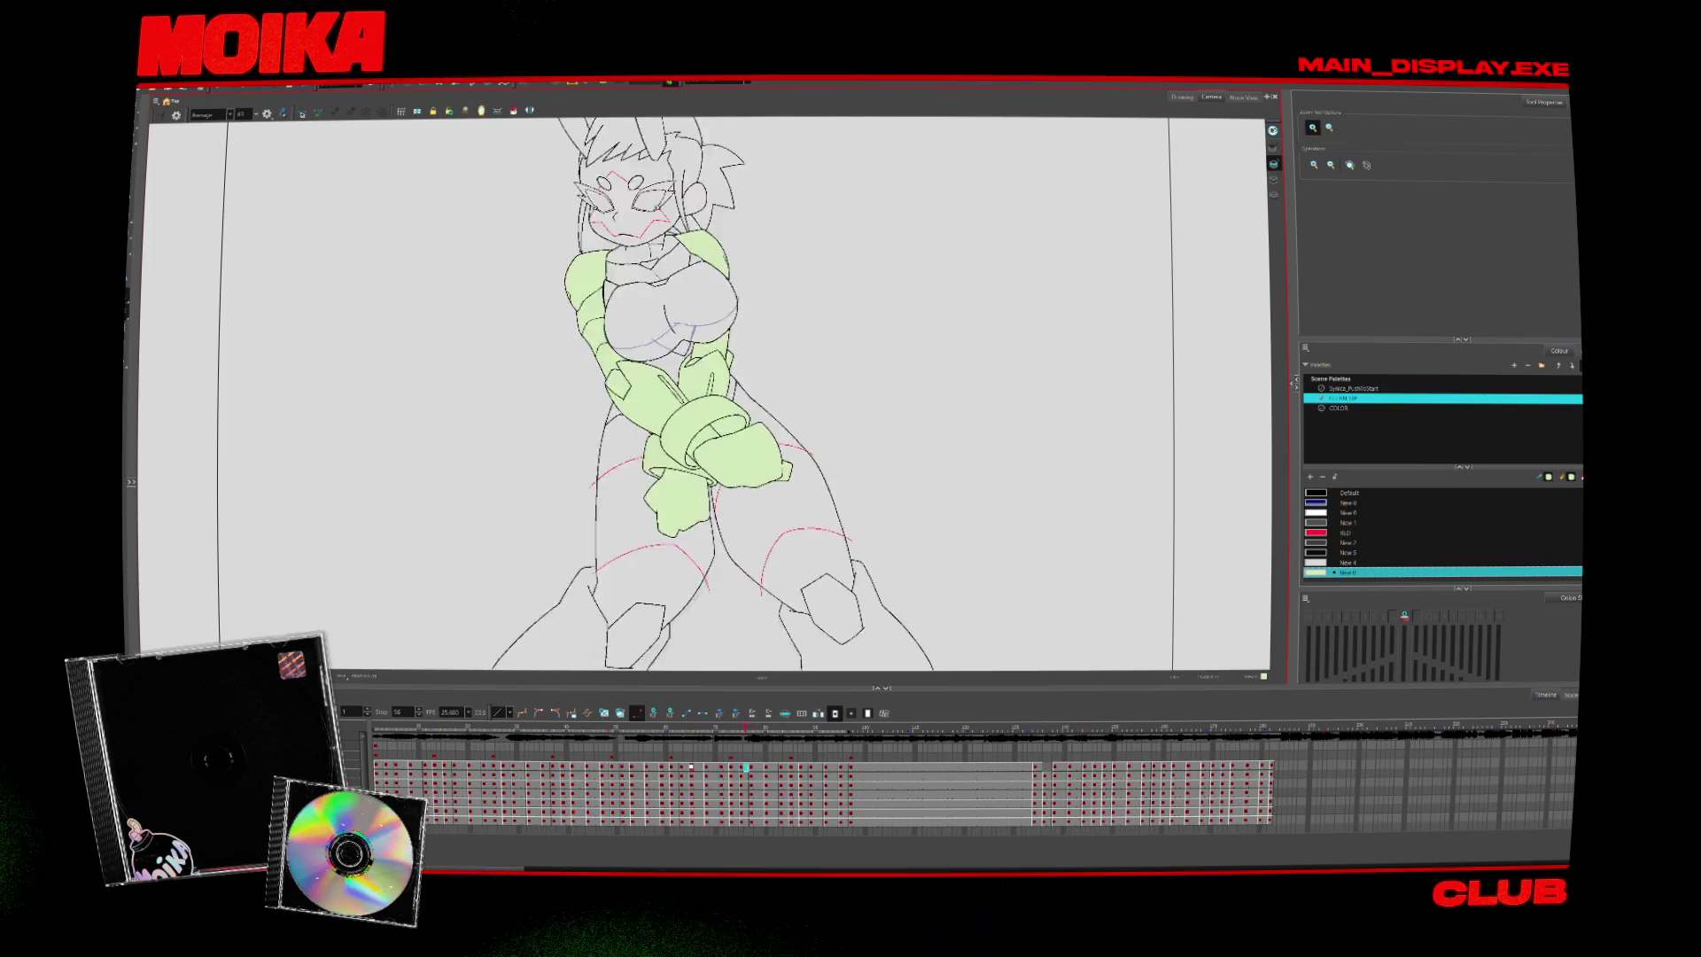
click(390, 734)
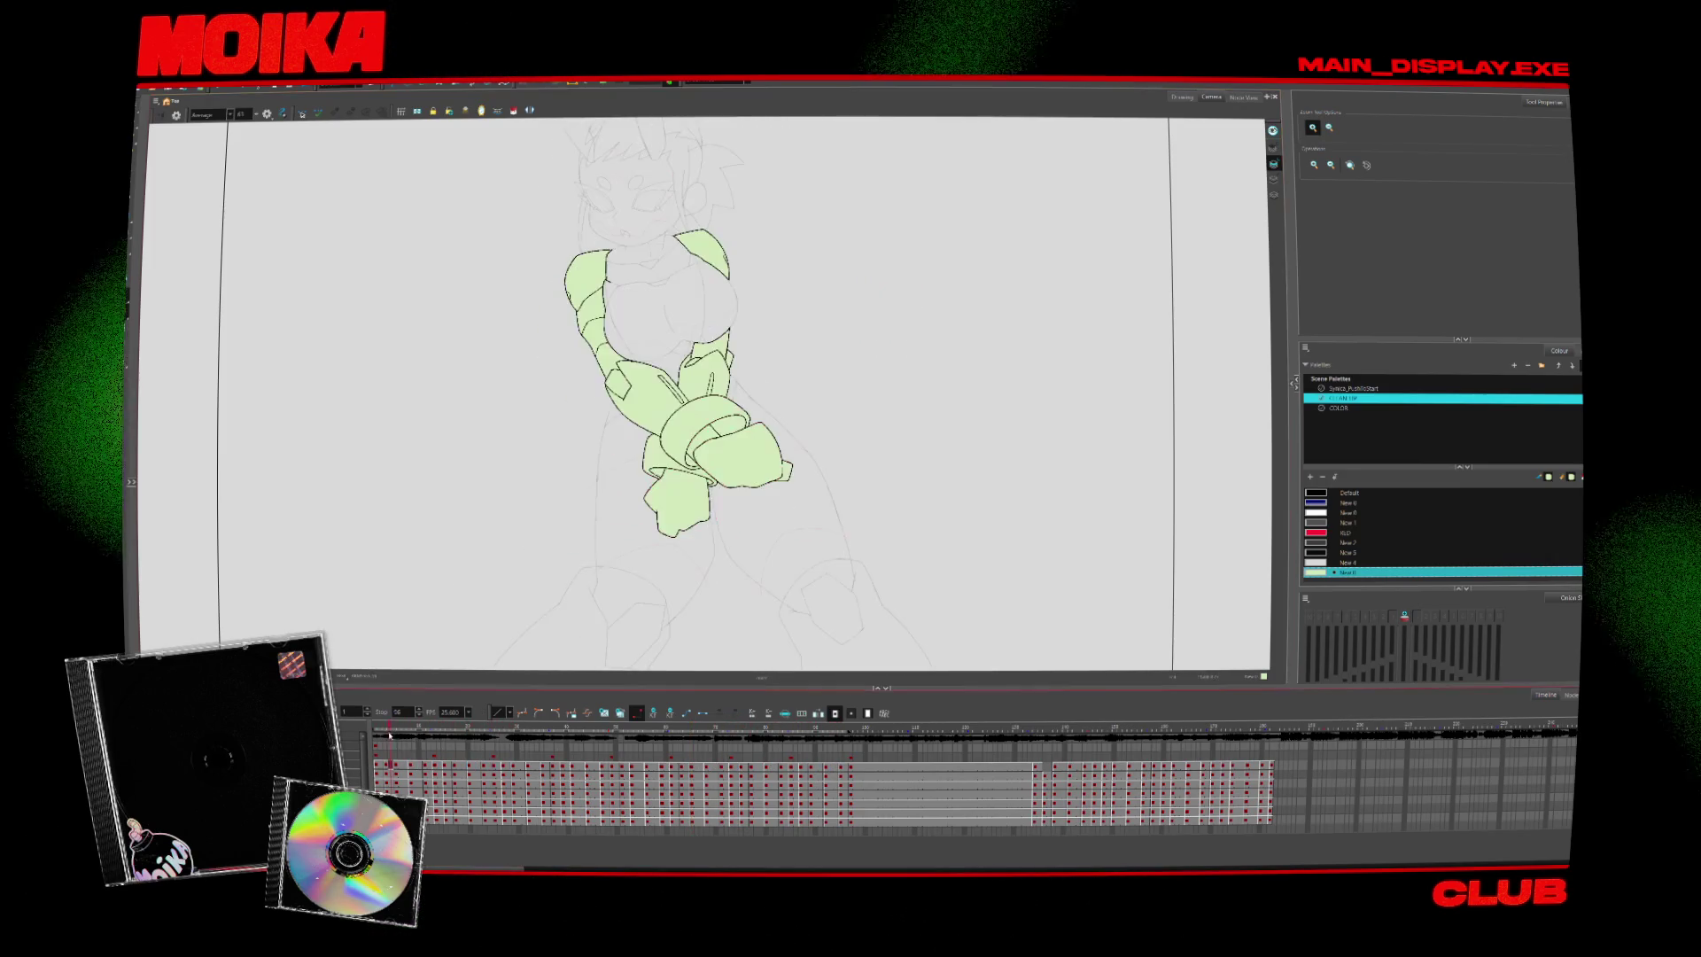
Pick the Brush and switch the drawing colours to the CLEAN UP palette
scroll(624, 372, up, 4)
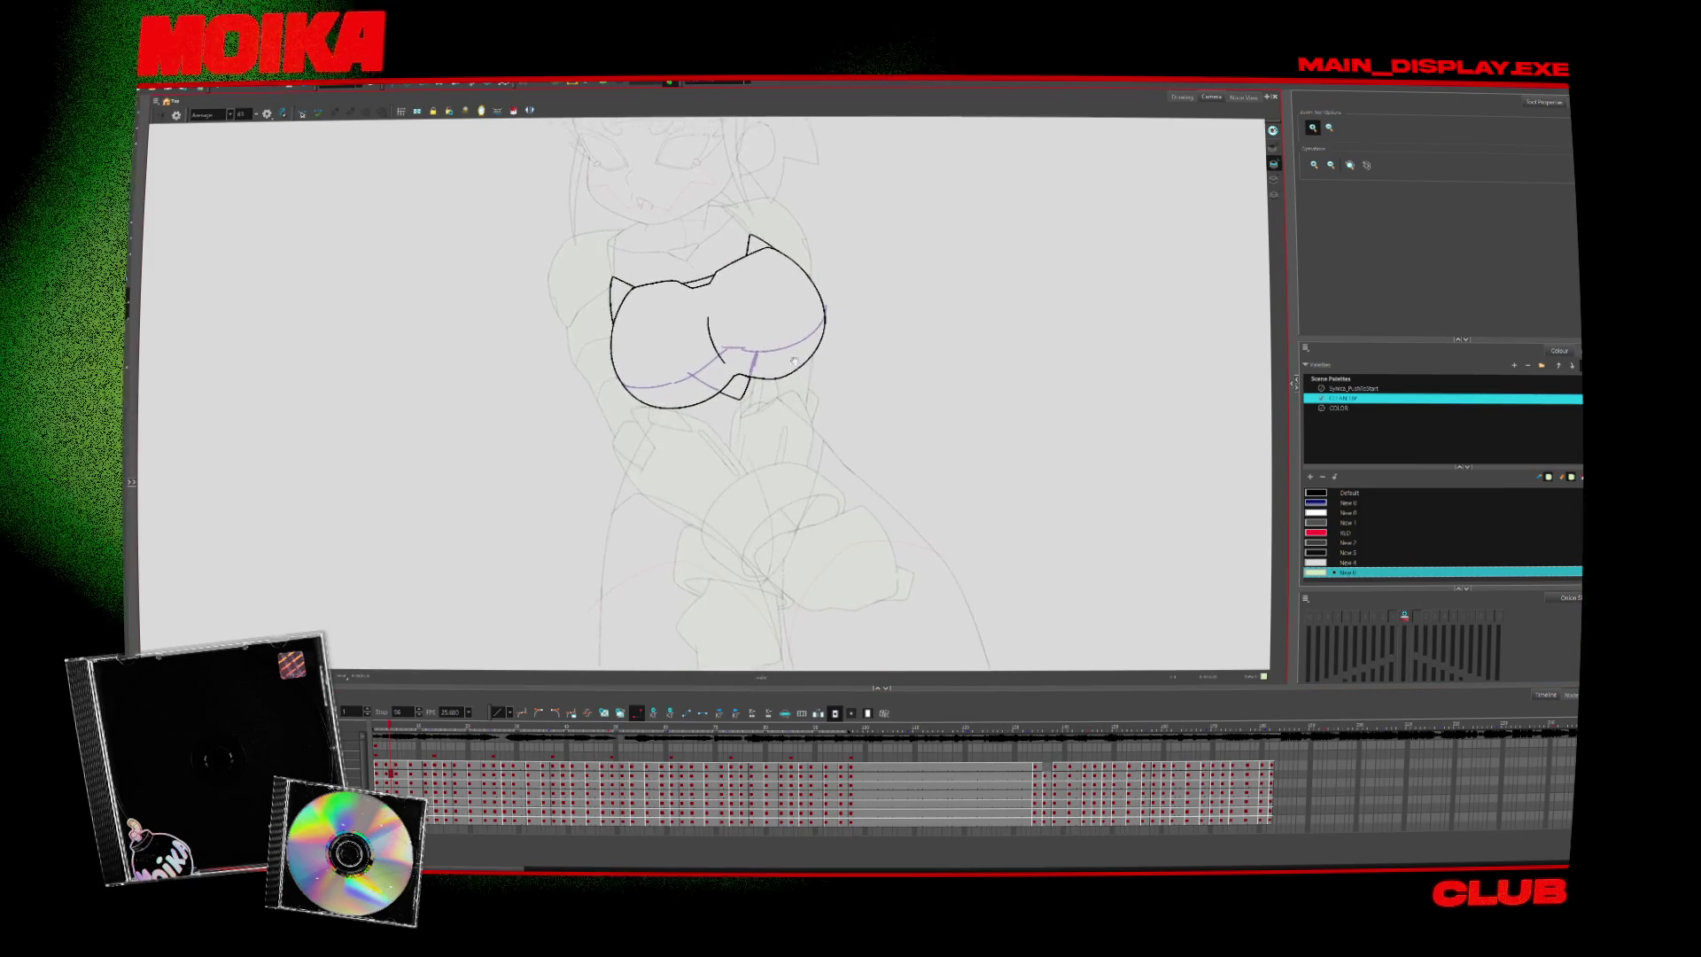
scroll(620, 425, up, 2)
click(1353, 388)
click(1315, 541)
key(alt+b)
double_click(1315, 541)
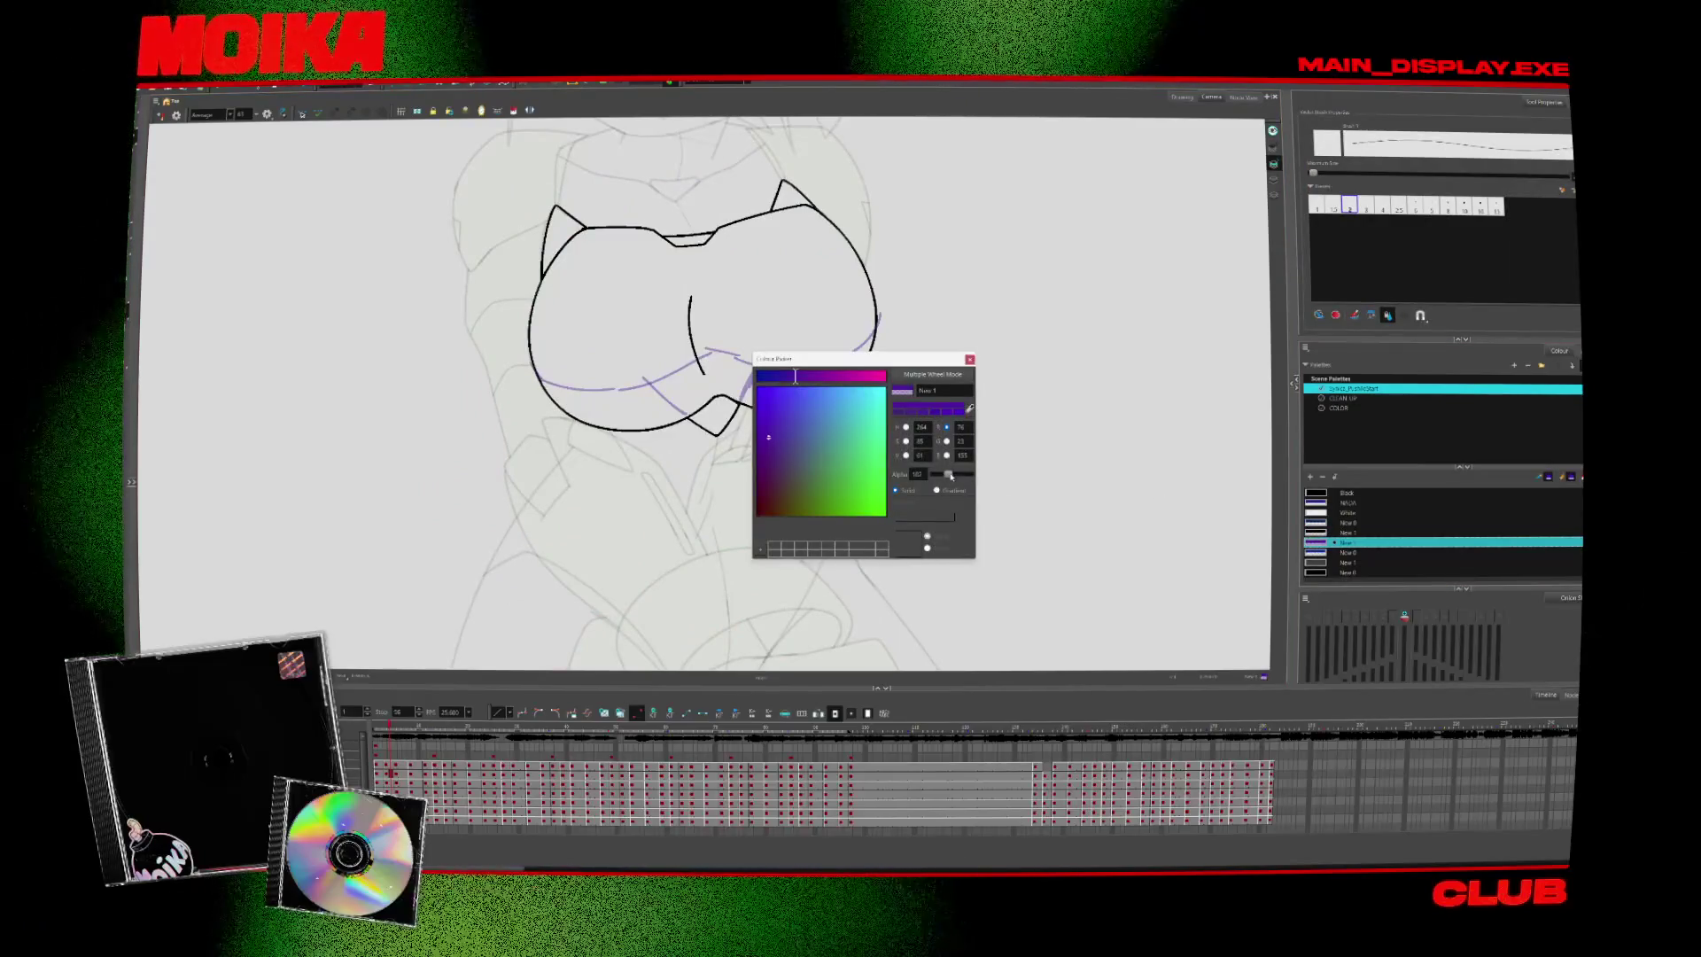
click(969, 359)
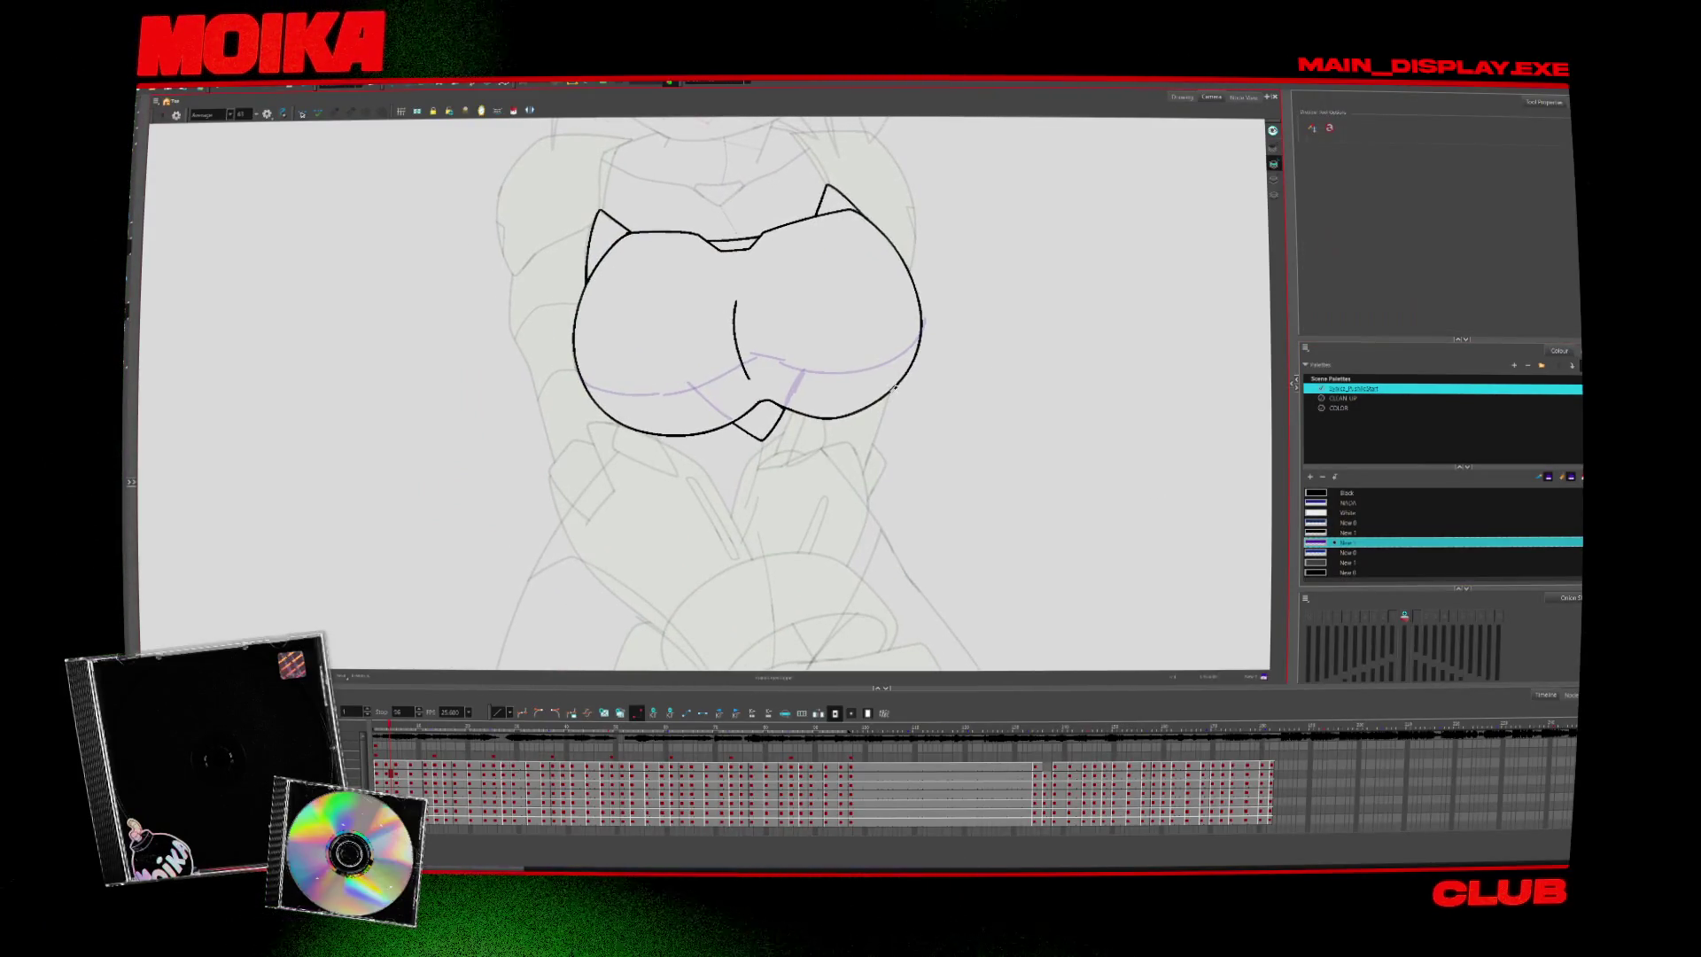
click(1342, 398)
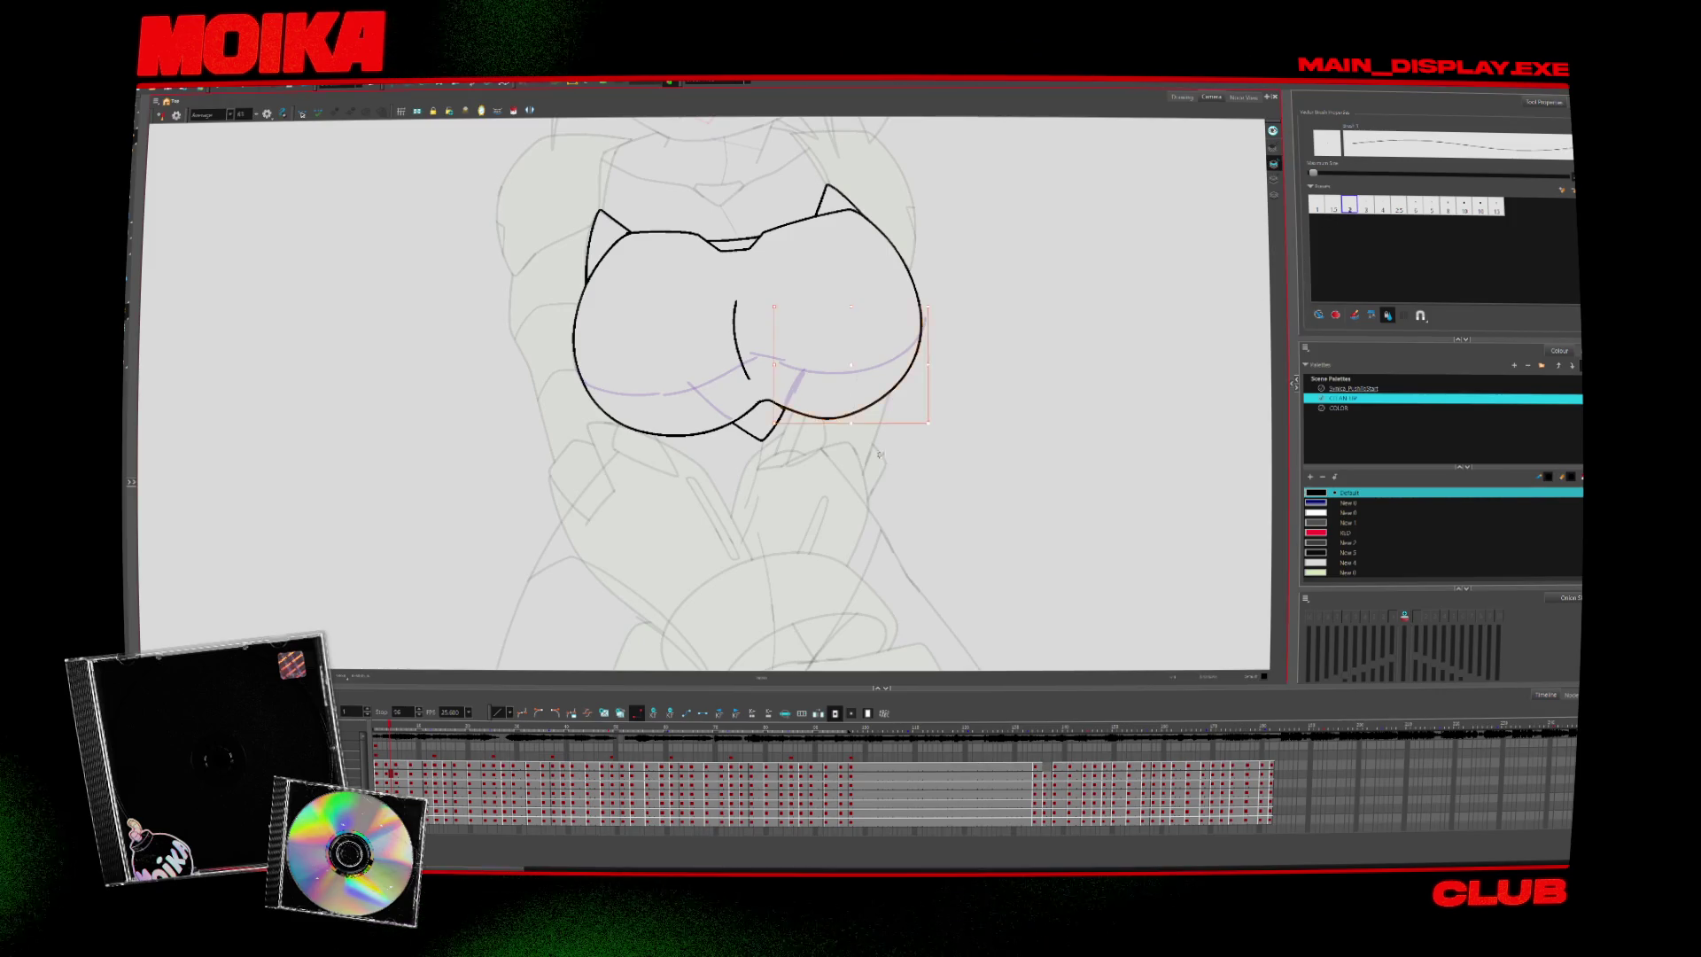
Mirror the view, add a short stroke to the chest's left outline, and rotate the canvas
click(160, 116)
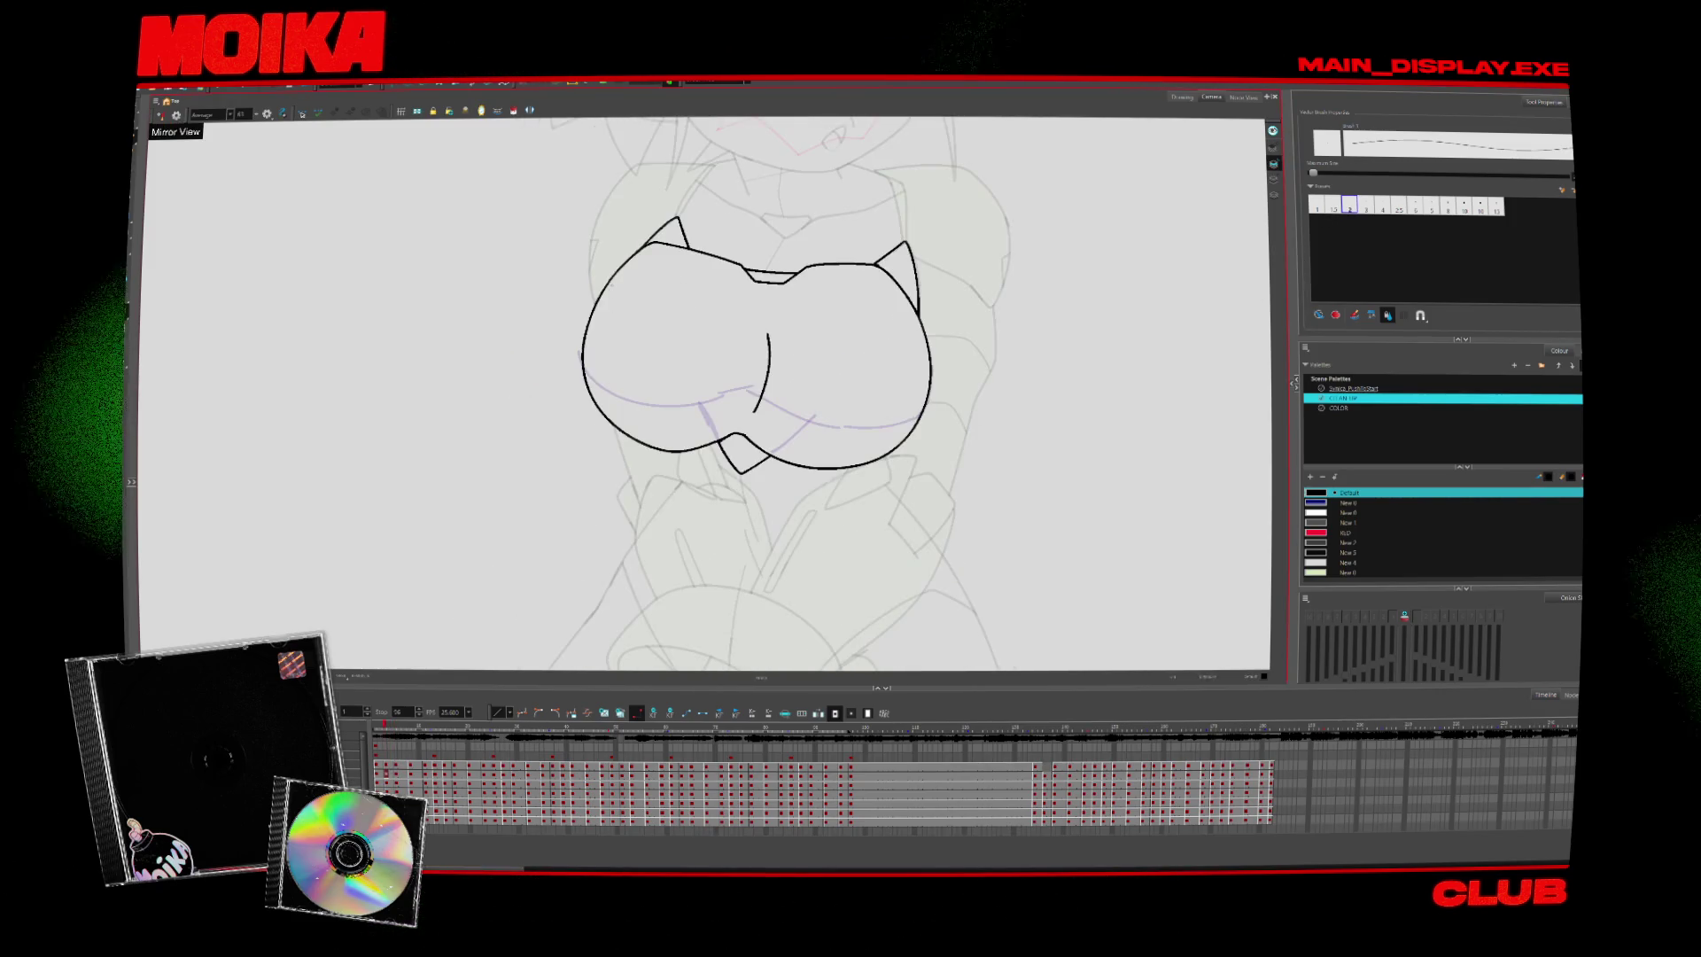
drag(614, 271, 606, 288)
drag(886, 265, 1019, 443)
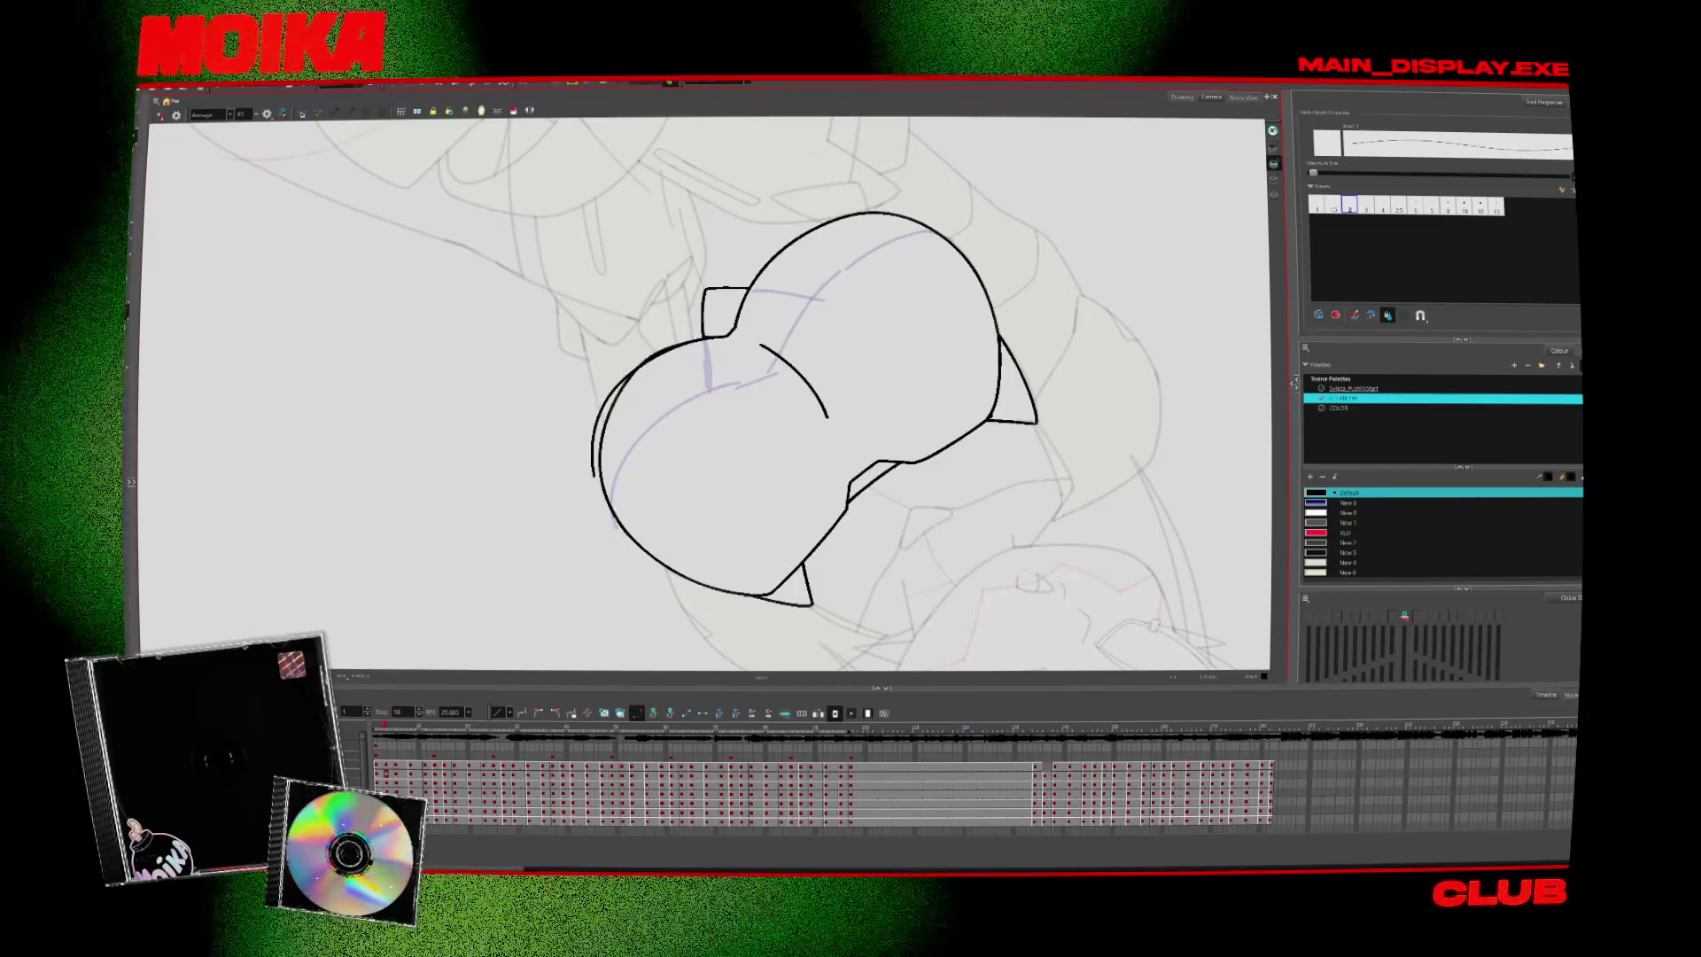
drag(886, 265, 1019, 443)
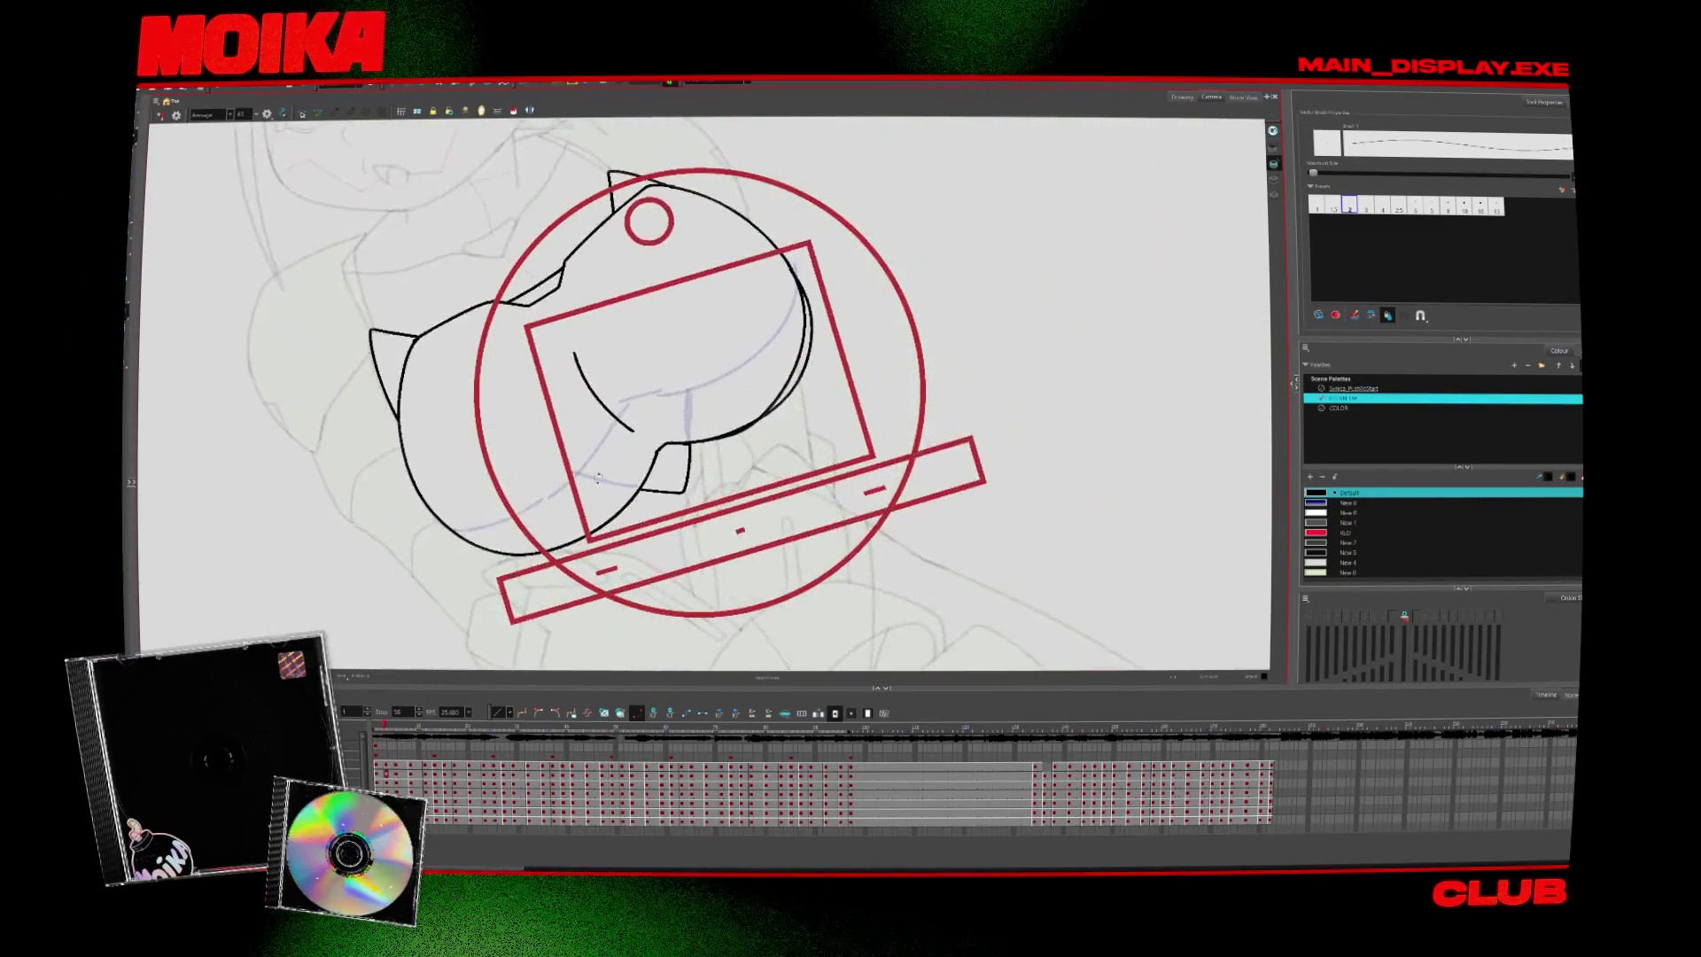
drag(931, 399, 811, 456)
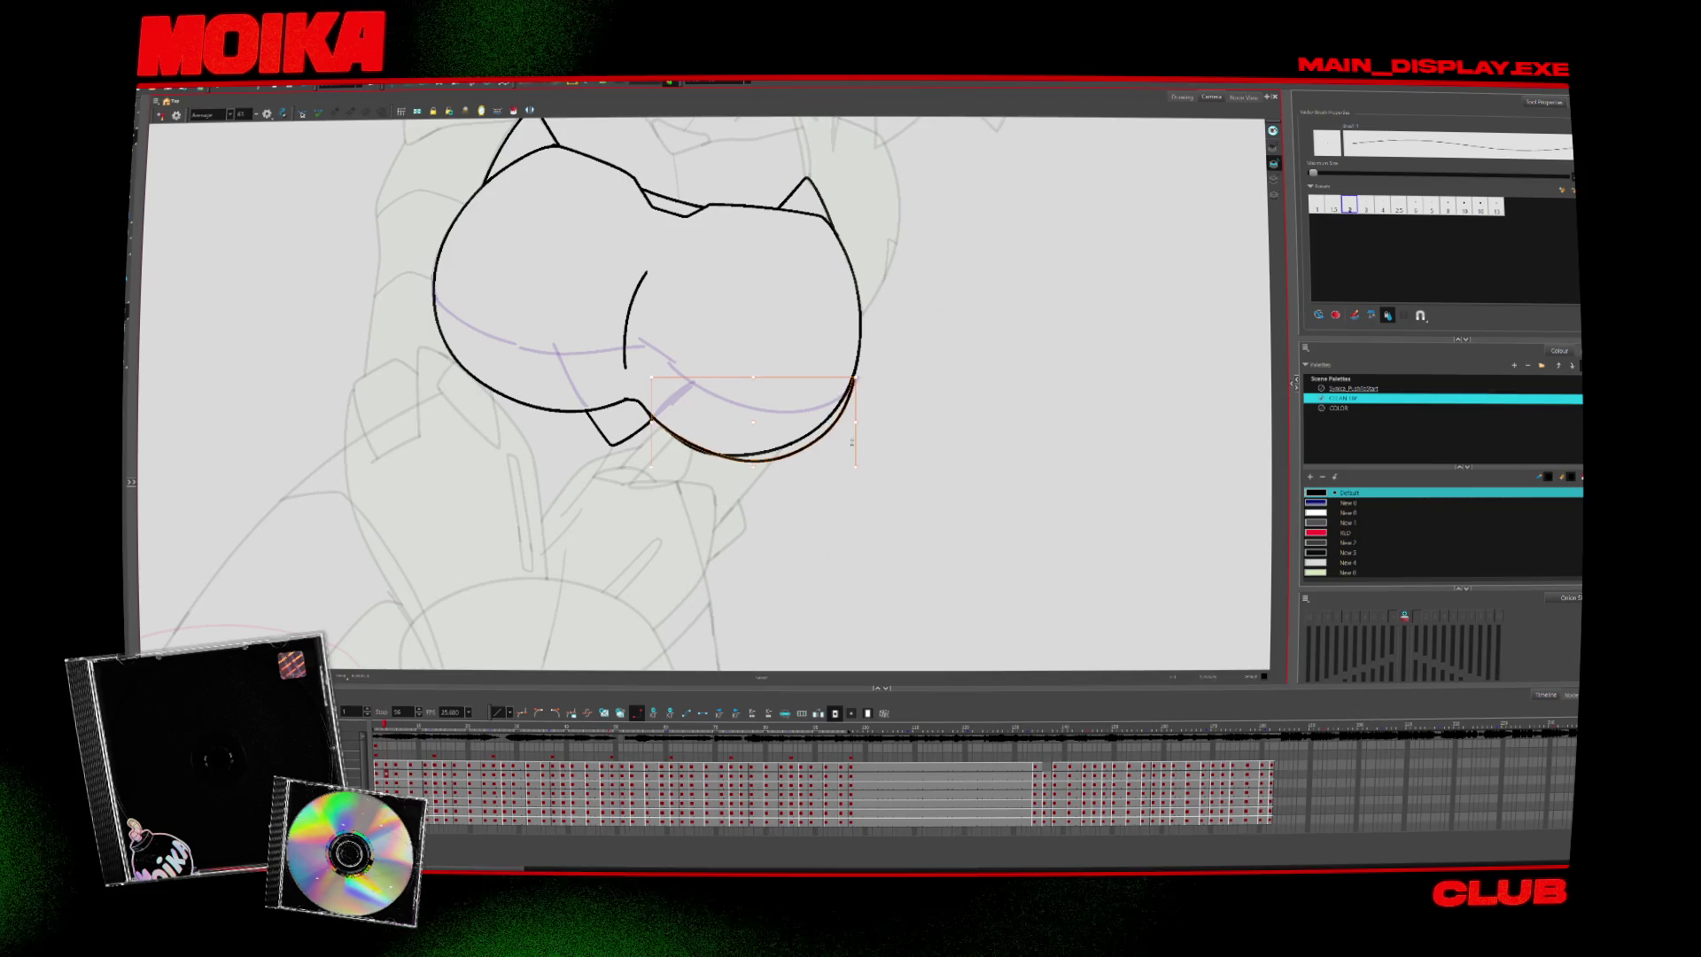
mouse_move(780, 514)
mouse_down()
mouse_move(657, 448)
mouse_move(650, 357)
mouse_up()
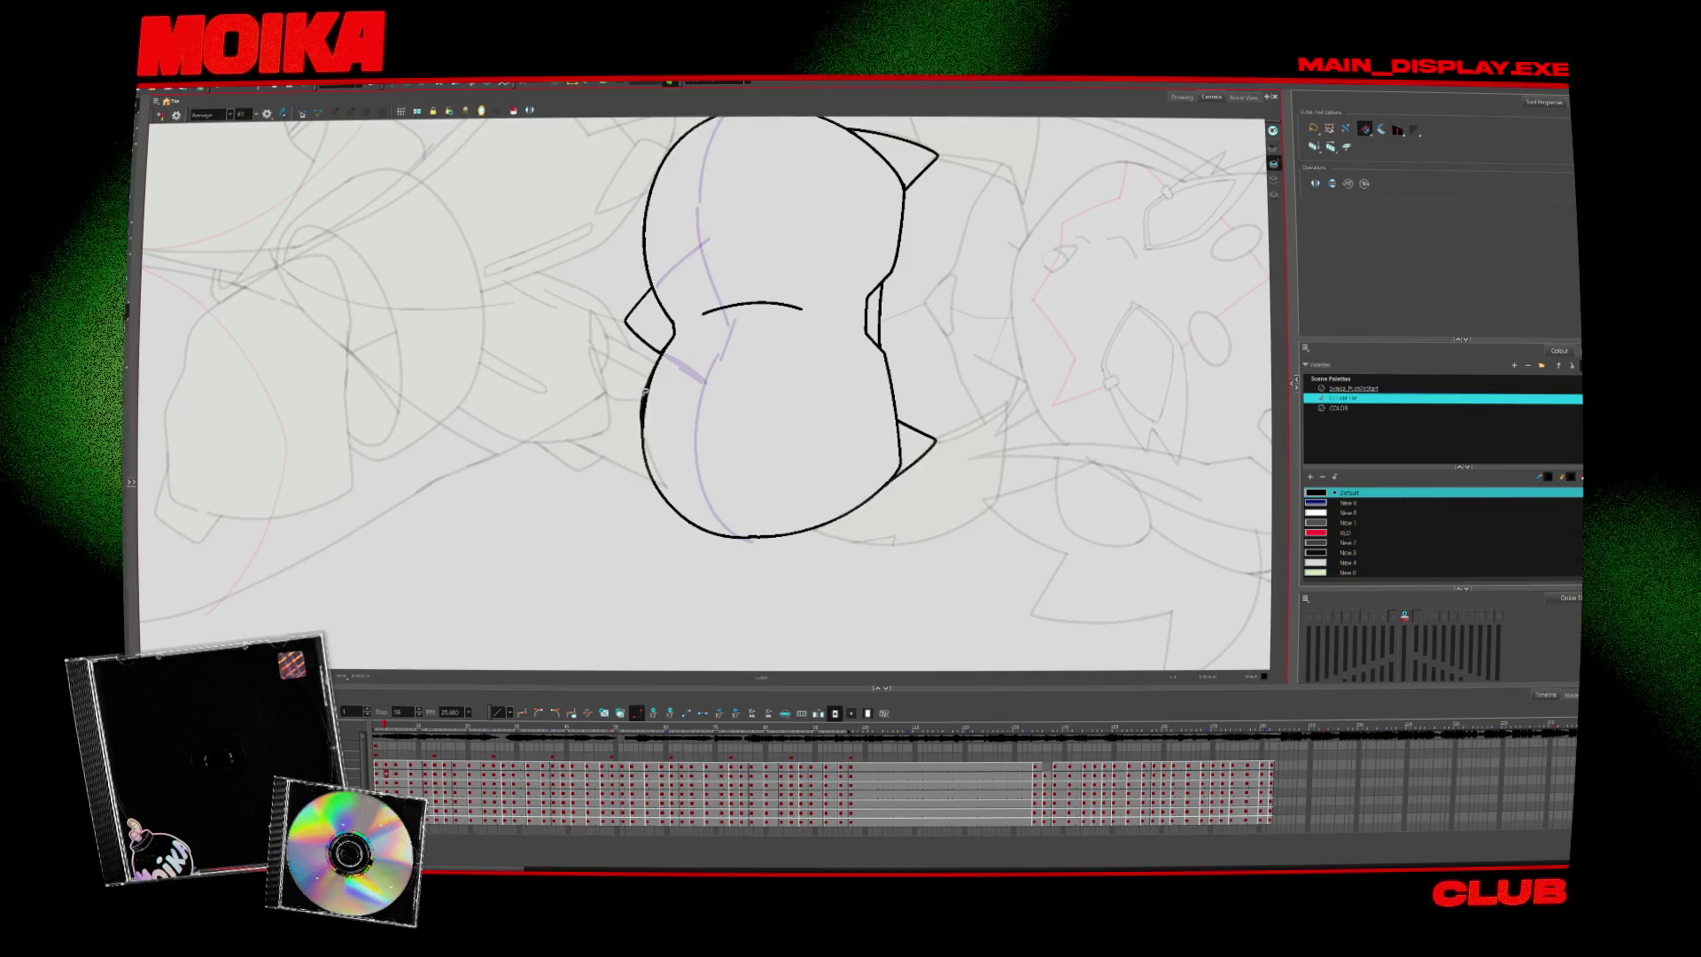
mouse_move(753, 620)
mouse_down()
mouse_move(962, 445)
mouse_move(665, 368)
mouse_up()
Bring the view upright and mirrored, undo the upper-left outline, and reselect that segment
key(alt+b)
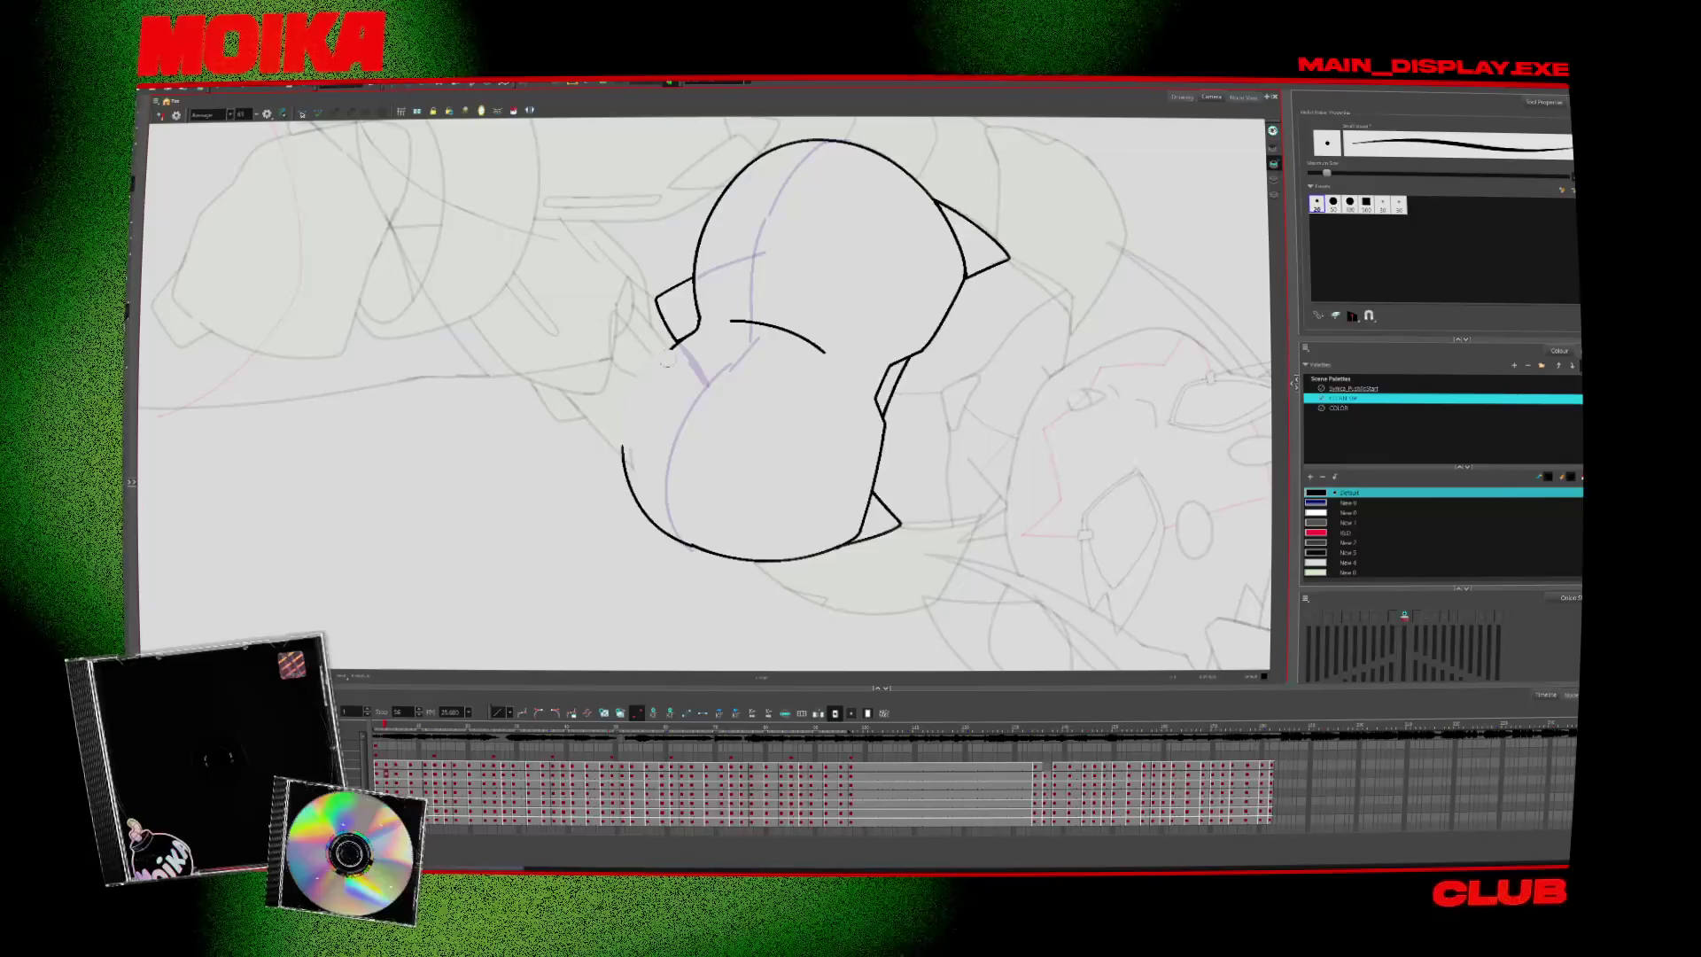
key(alt+/)
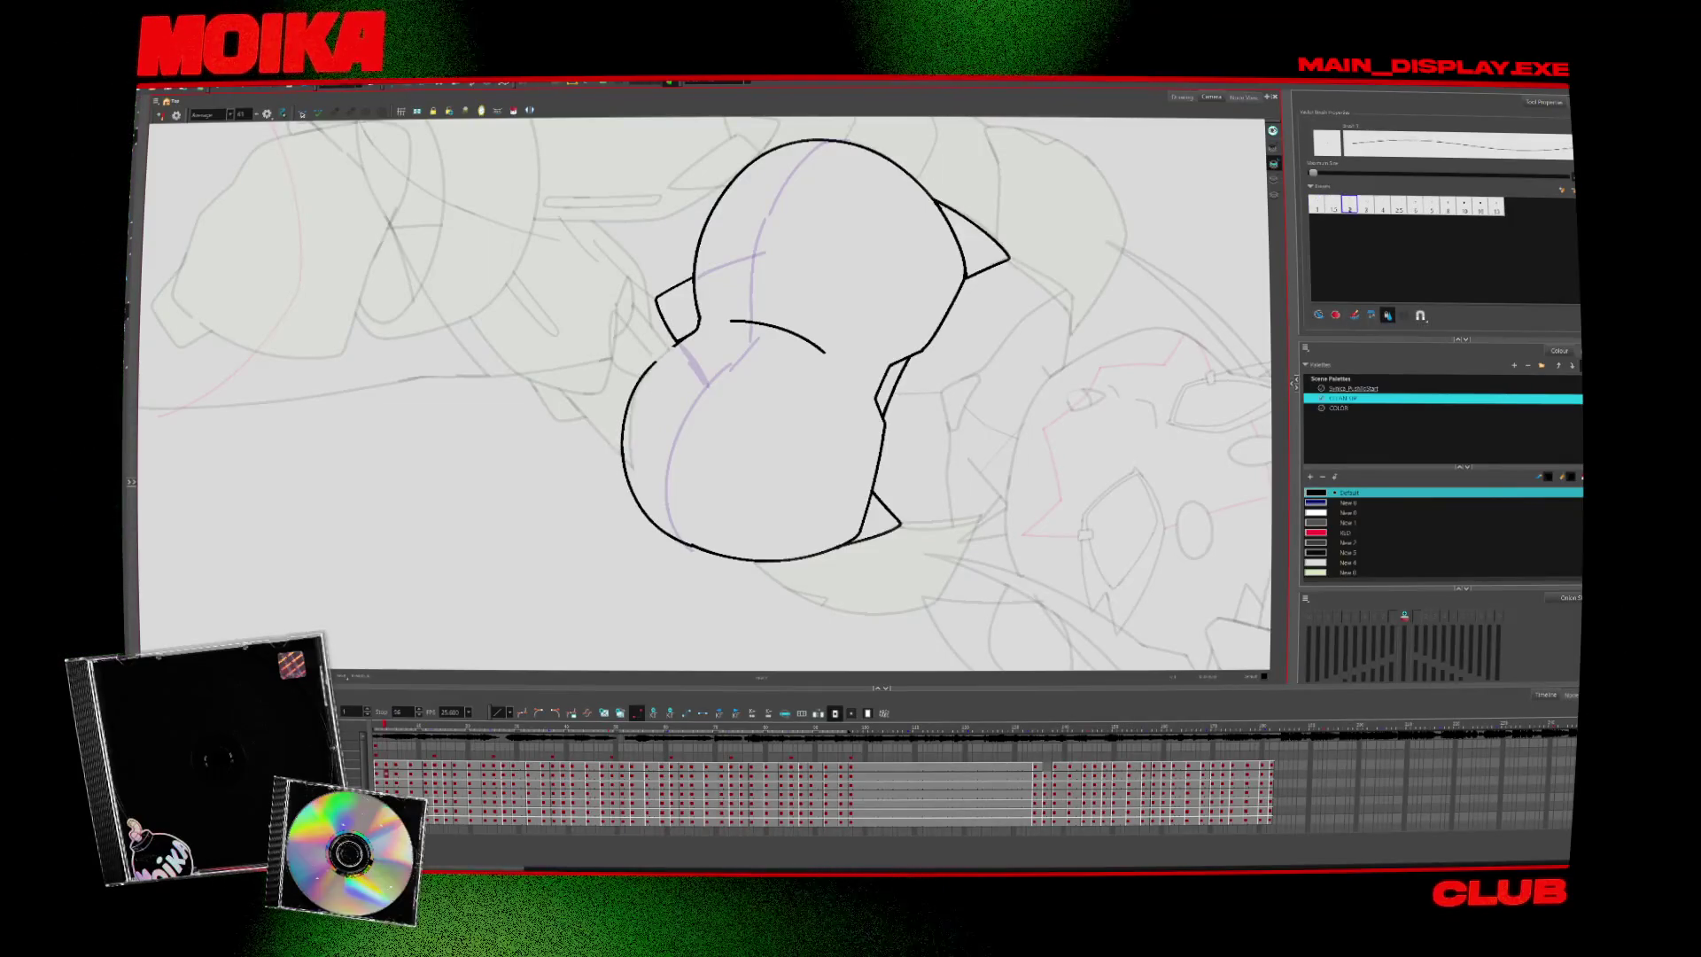
mouse_move(683, 351)
mouse_down()
mouse_move(875, 412)
mouse_move(567, 357)
mouse_up()
key(4)
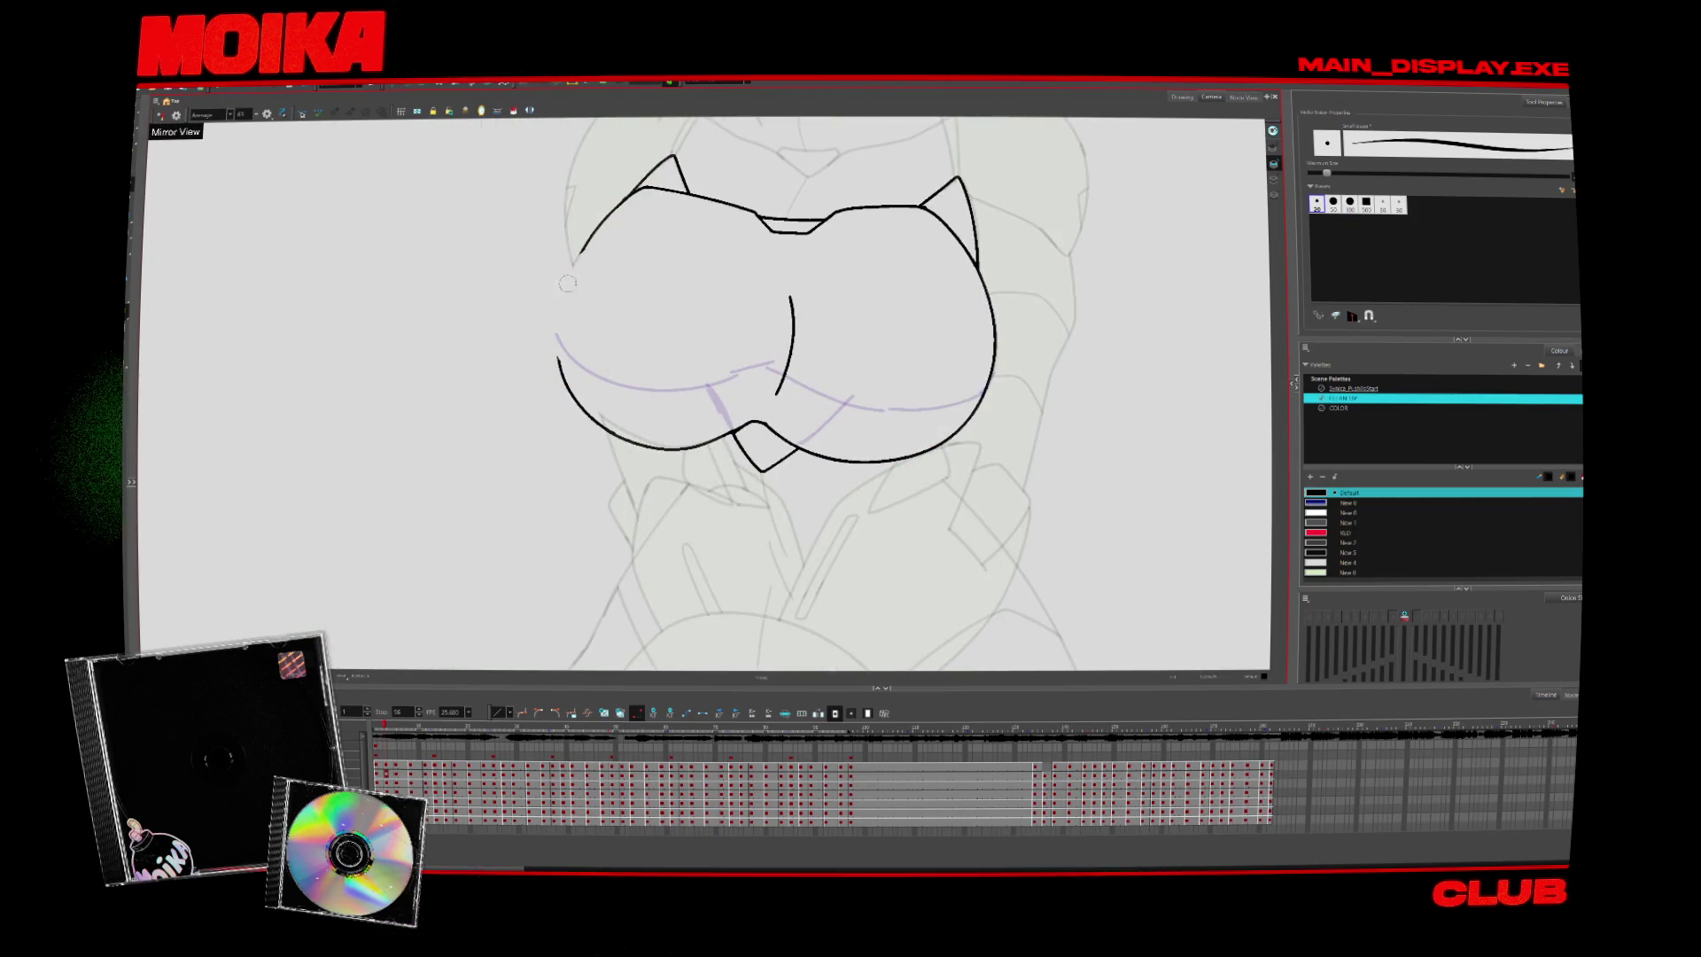
key(ctrl+z)
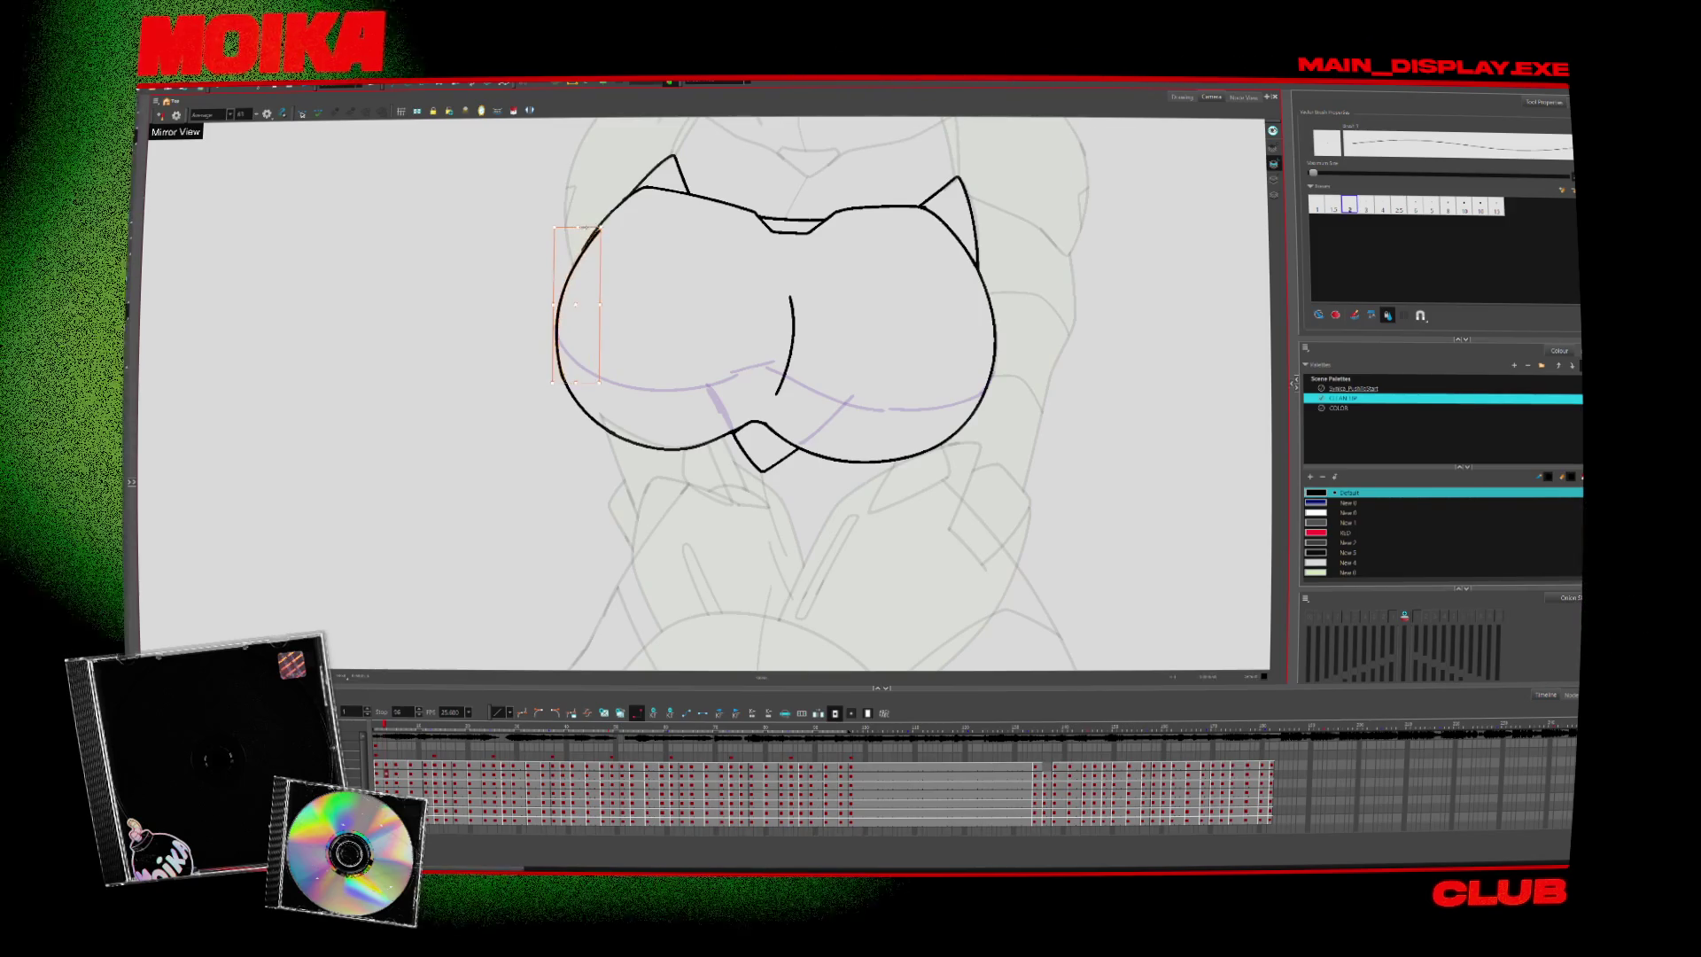
click(611, 225)
key(alt+z)
Reset the mirrored, rotated view and switch to the green-filled arm layer
key(4)
key(1)
key(2)
key(2)
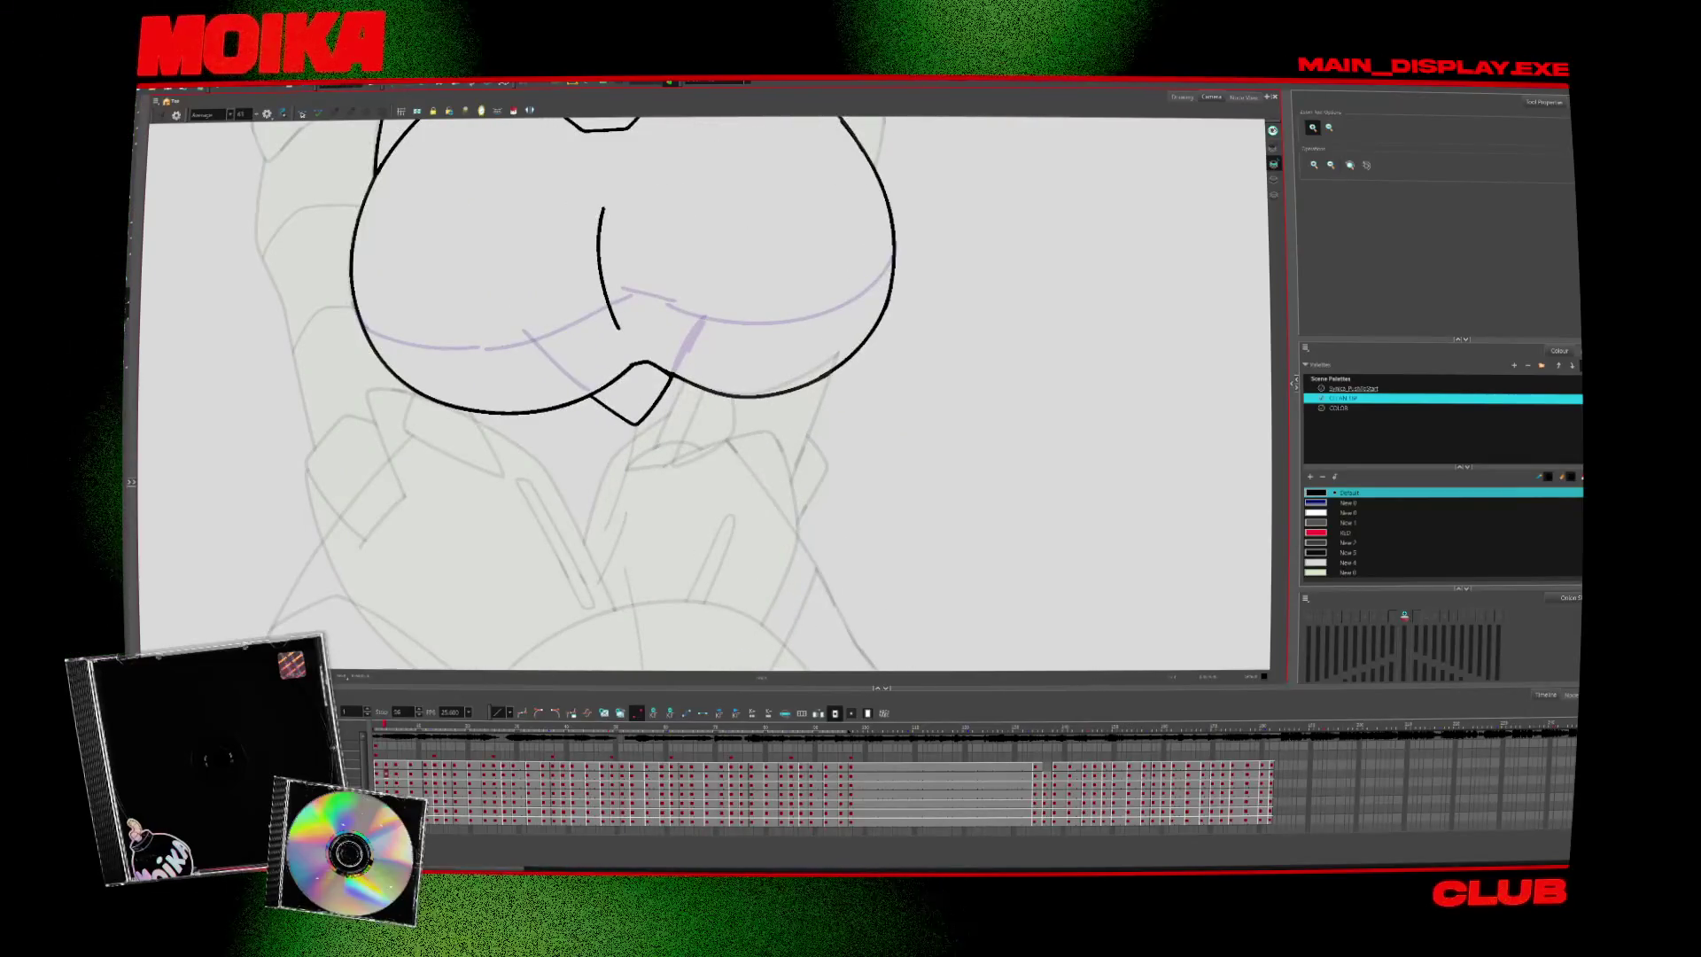
key(/)
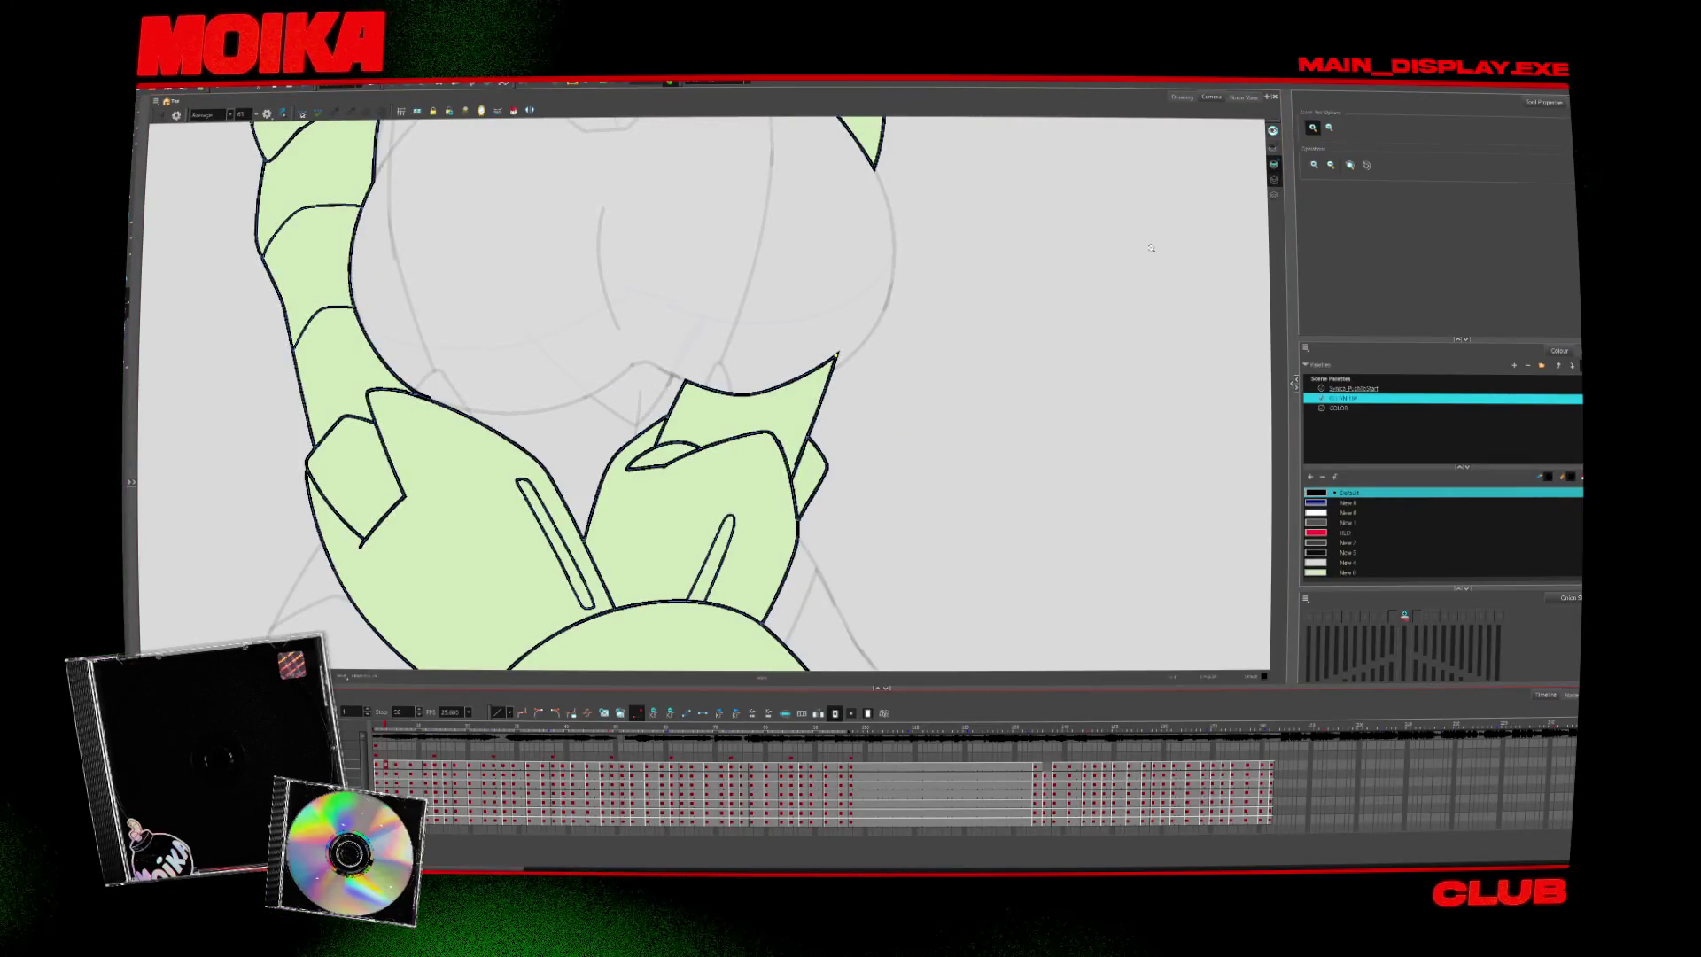
key(alt+b)
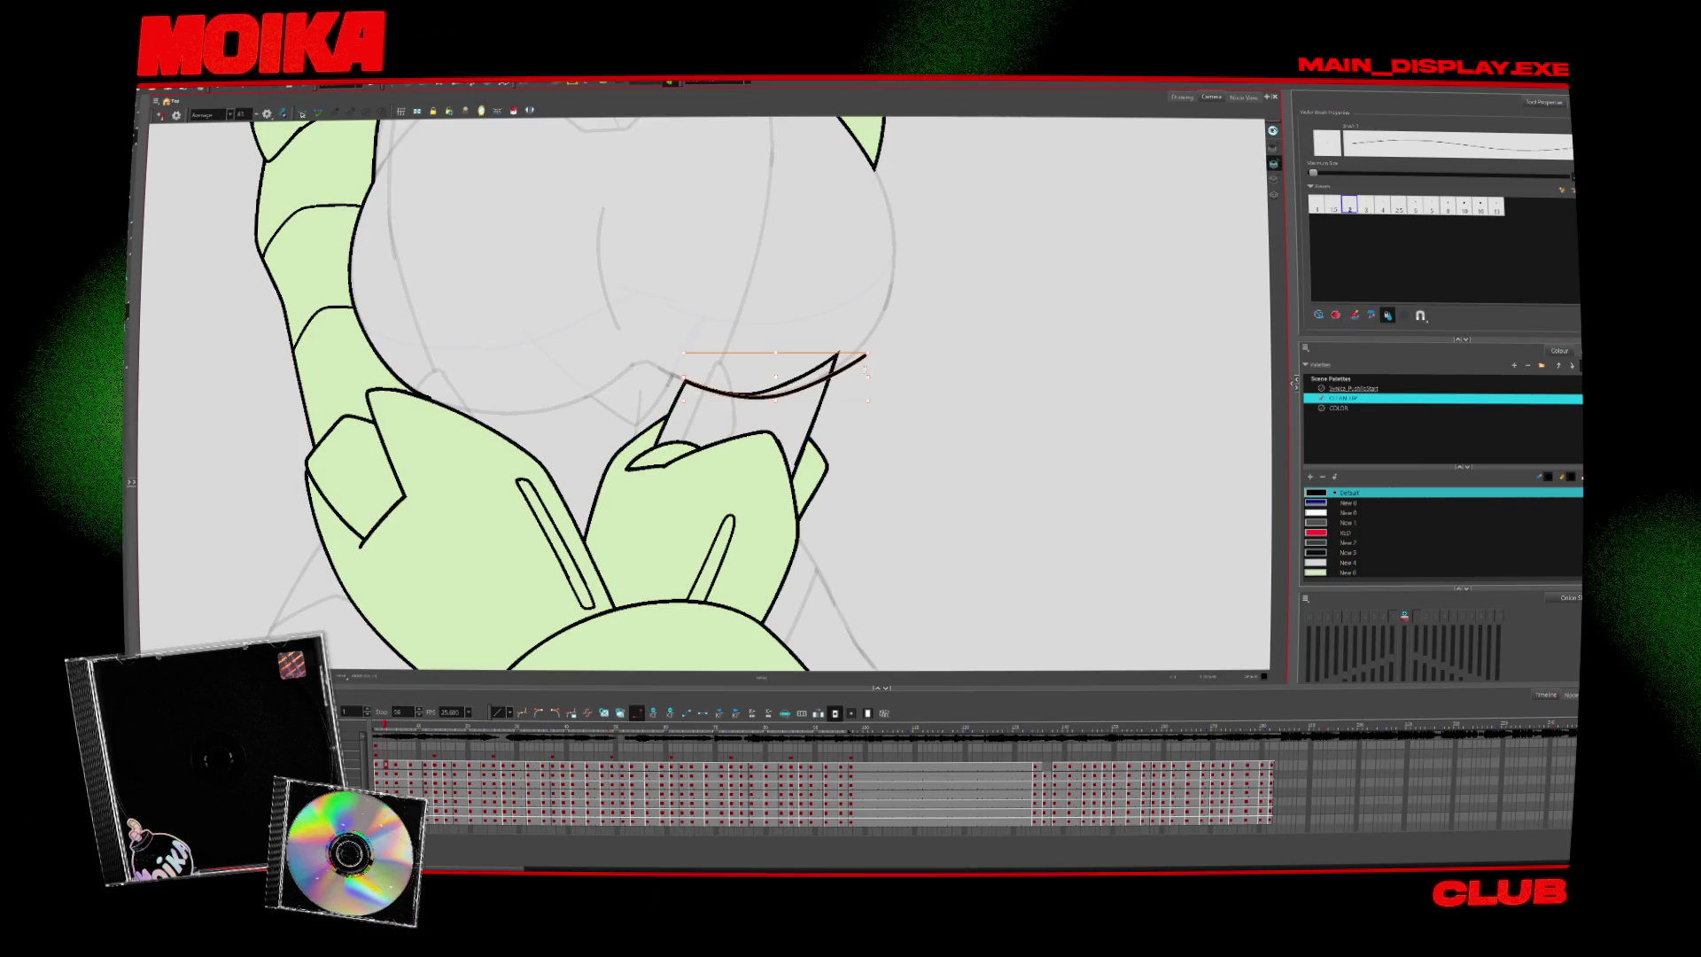
Cut away the overshooting line end above the hand with the Cutter, then step frames
key(alt+t)
mouse_move(858, 365)
mouse_down()
mouse_move(838, 345)
mouse_move(824, 376)
mouse_up()
key(alt+s)
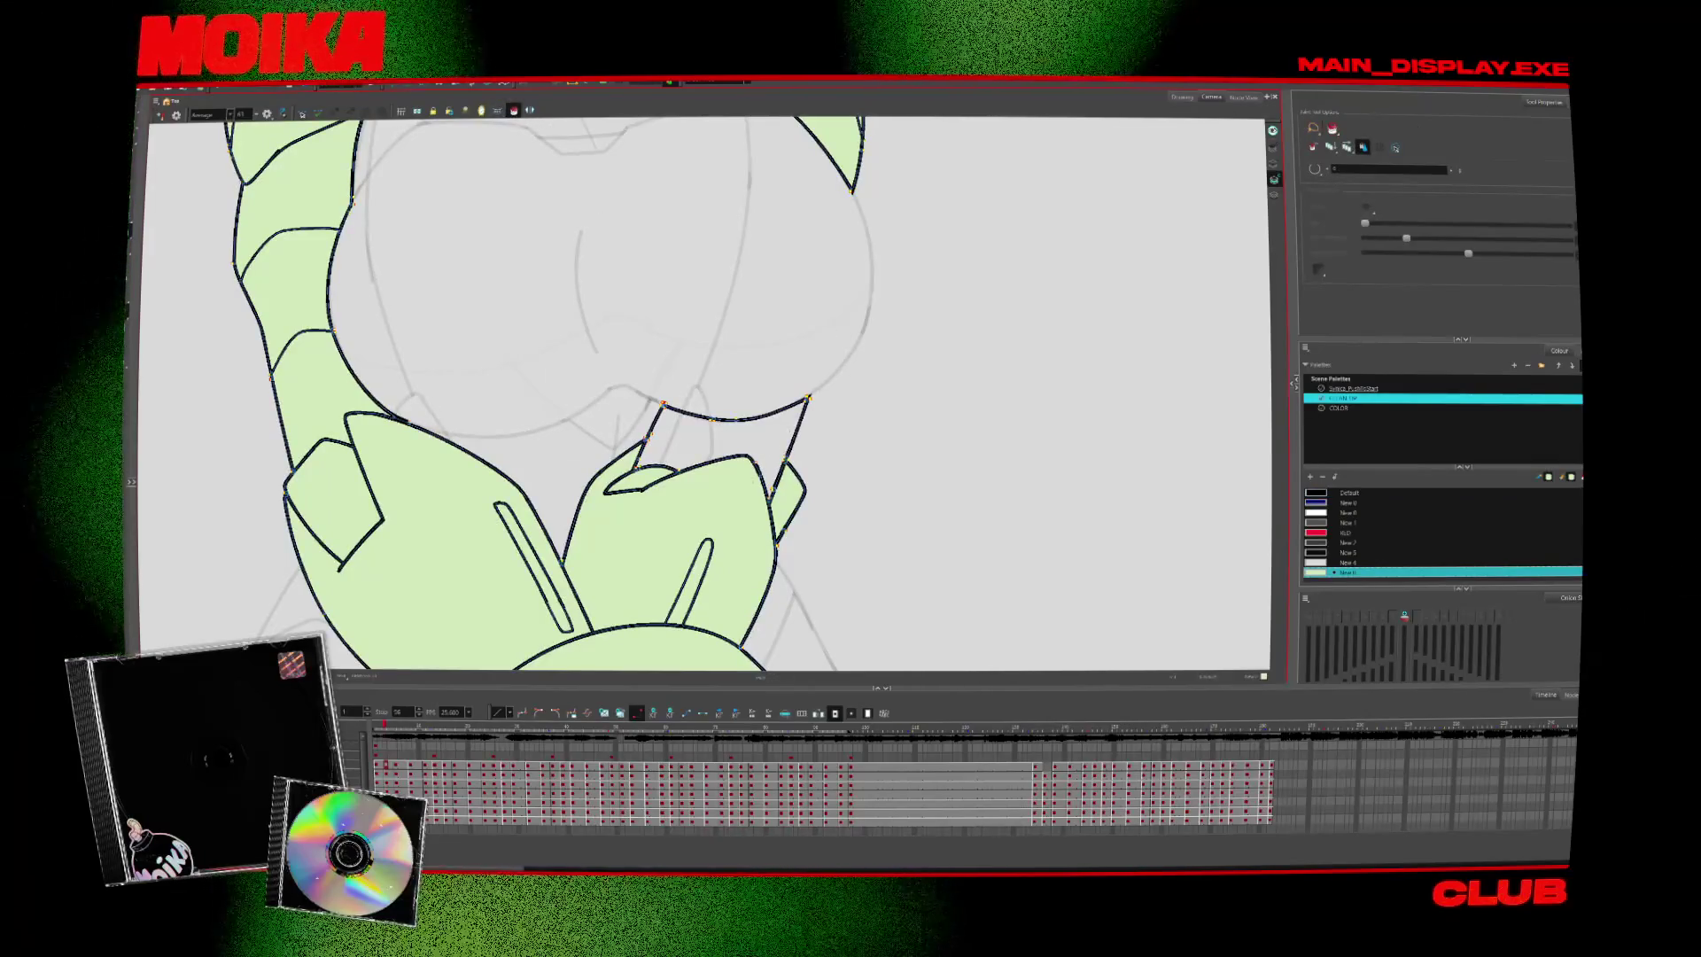
key(period)
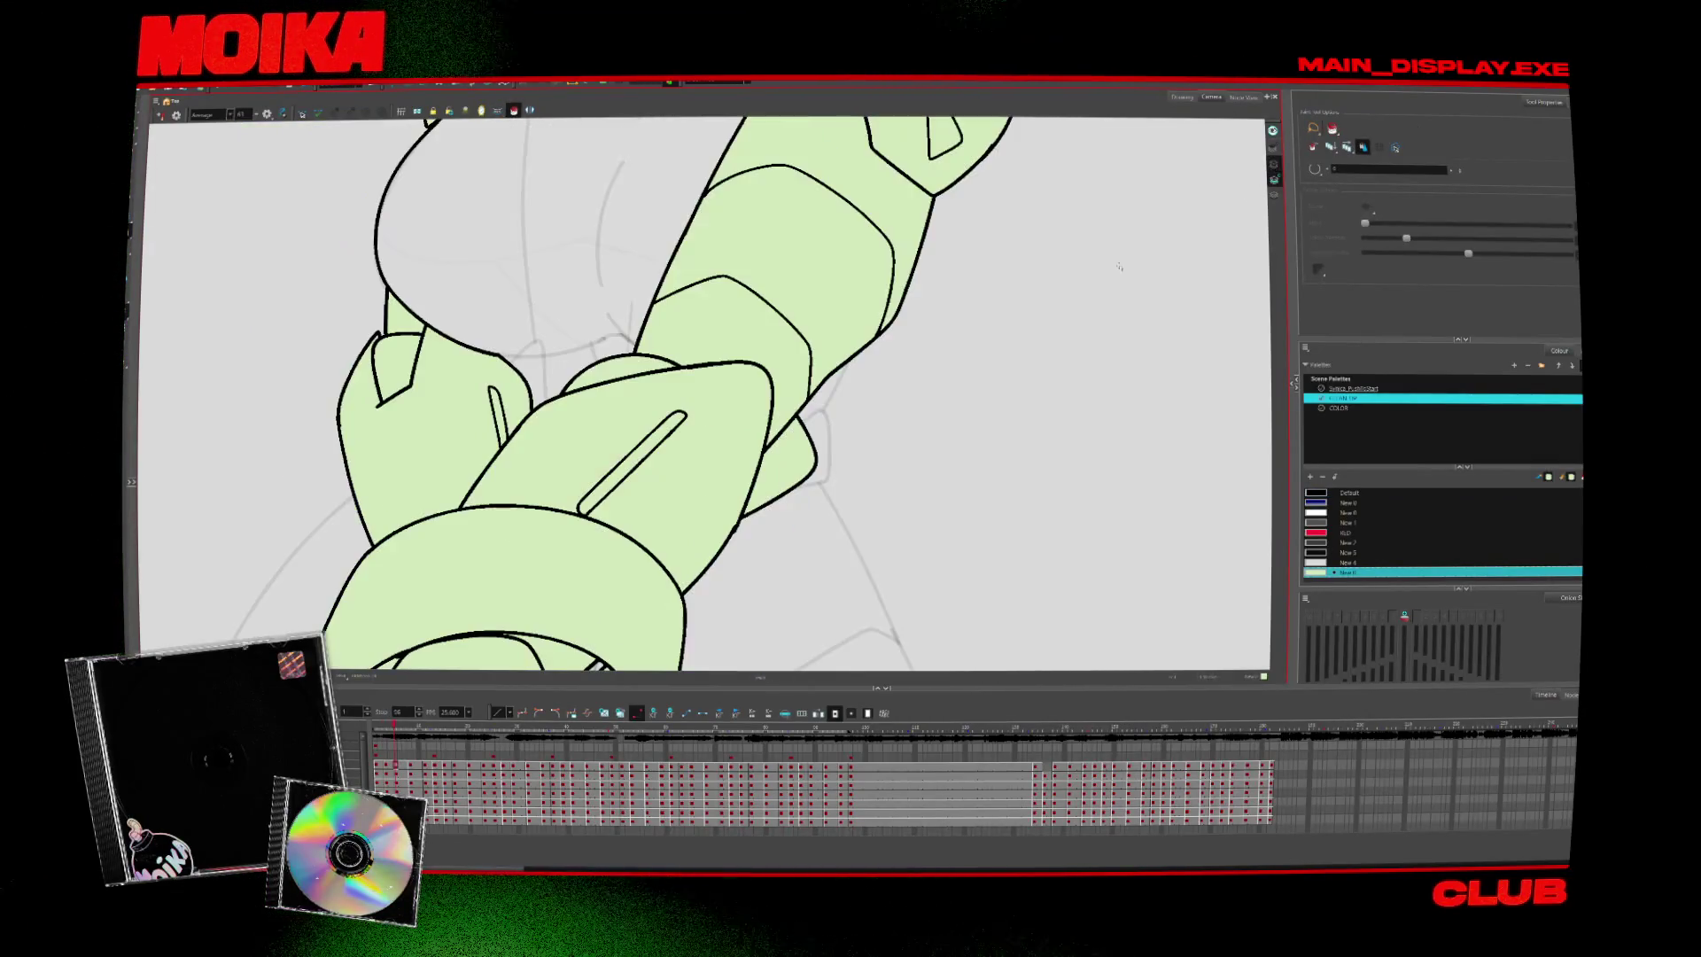
key(comma)
On the next chest drawing, try a curved black brush line across the chest, then undo it
key(period)
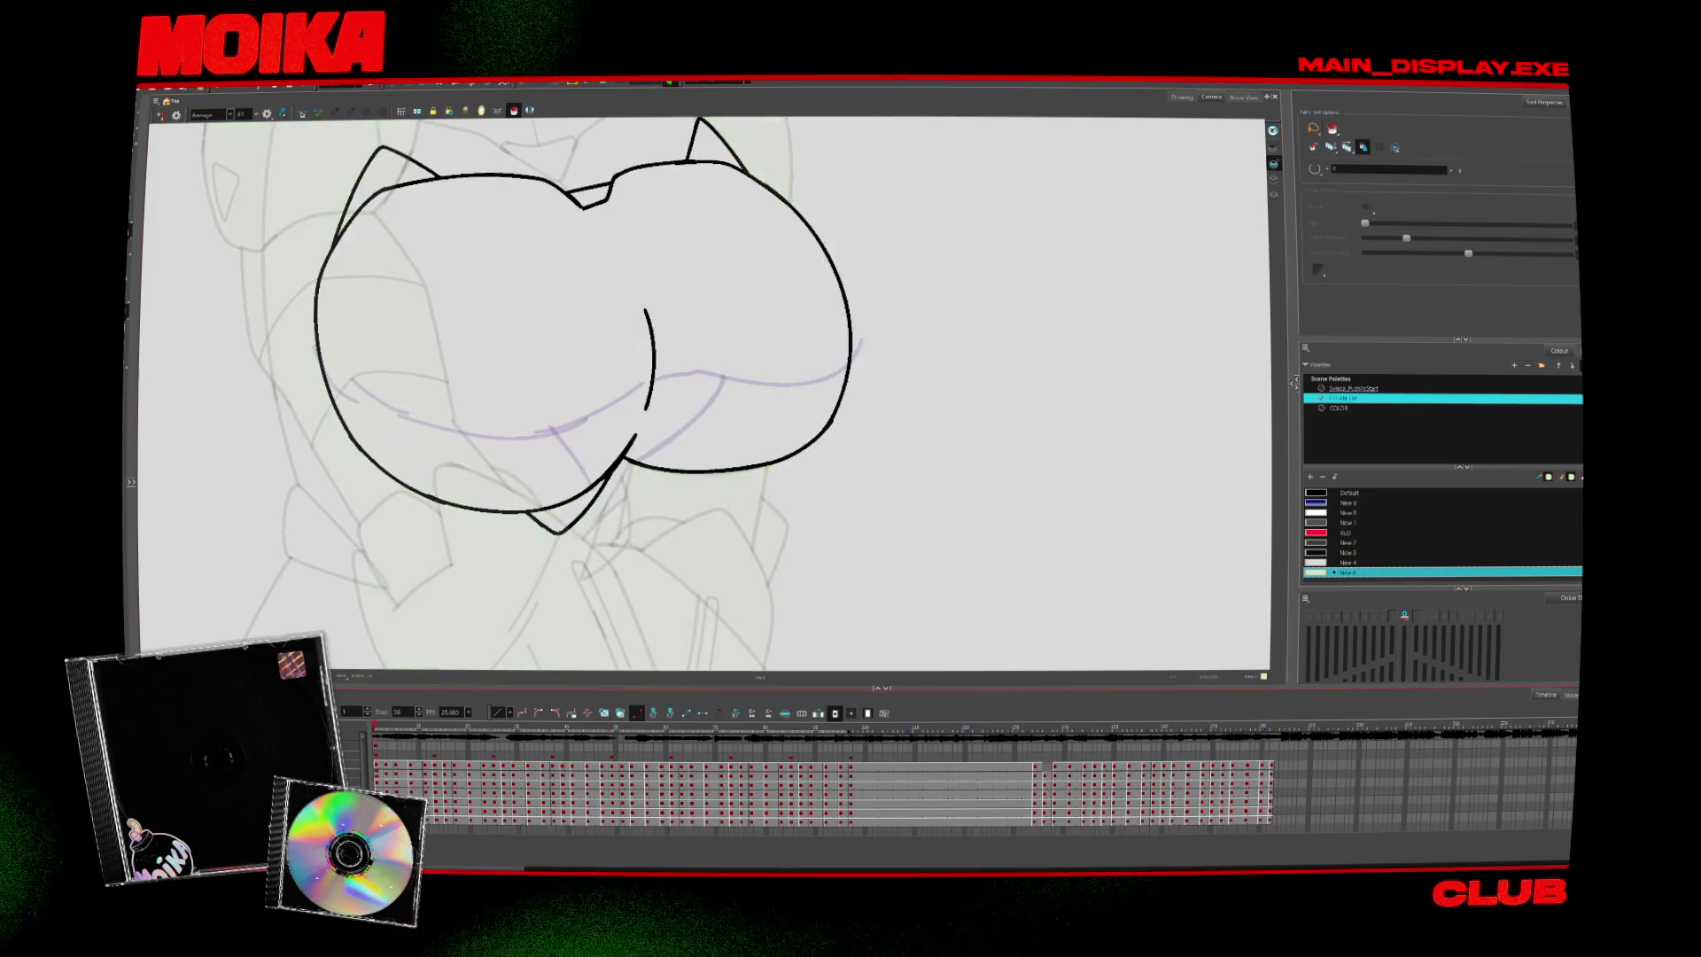
key(alt+b)
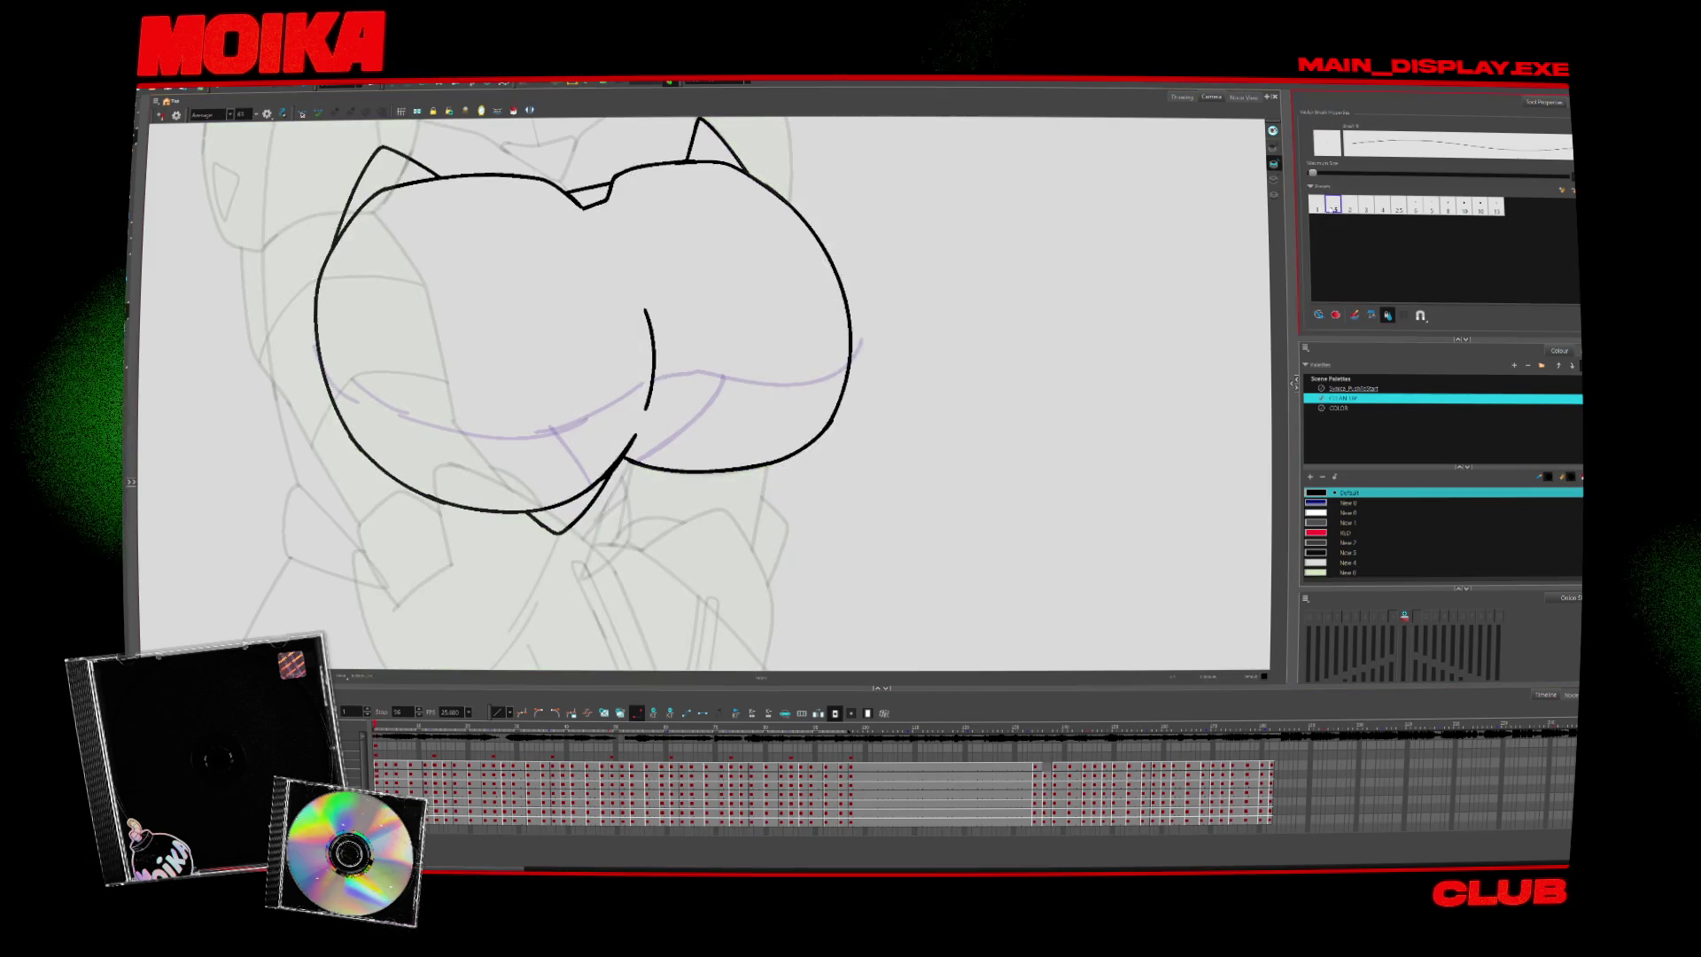
drag(779, 523, 903, 501)
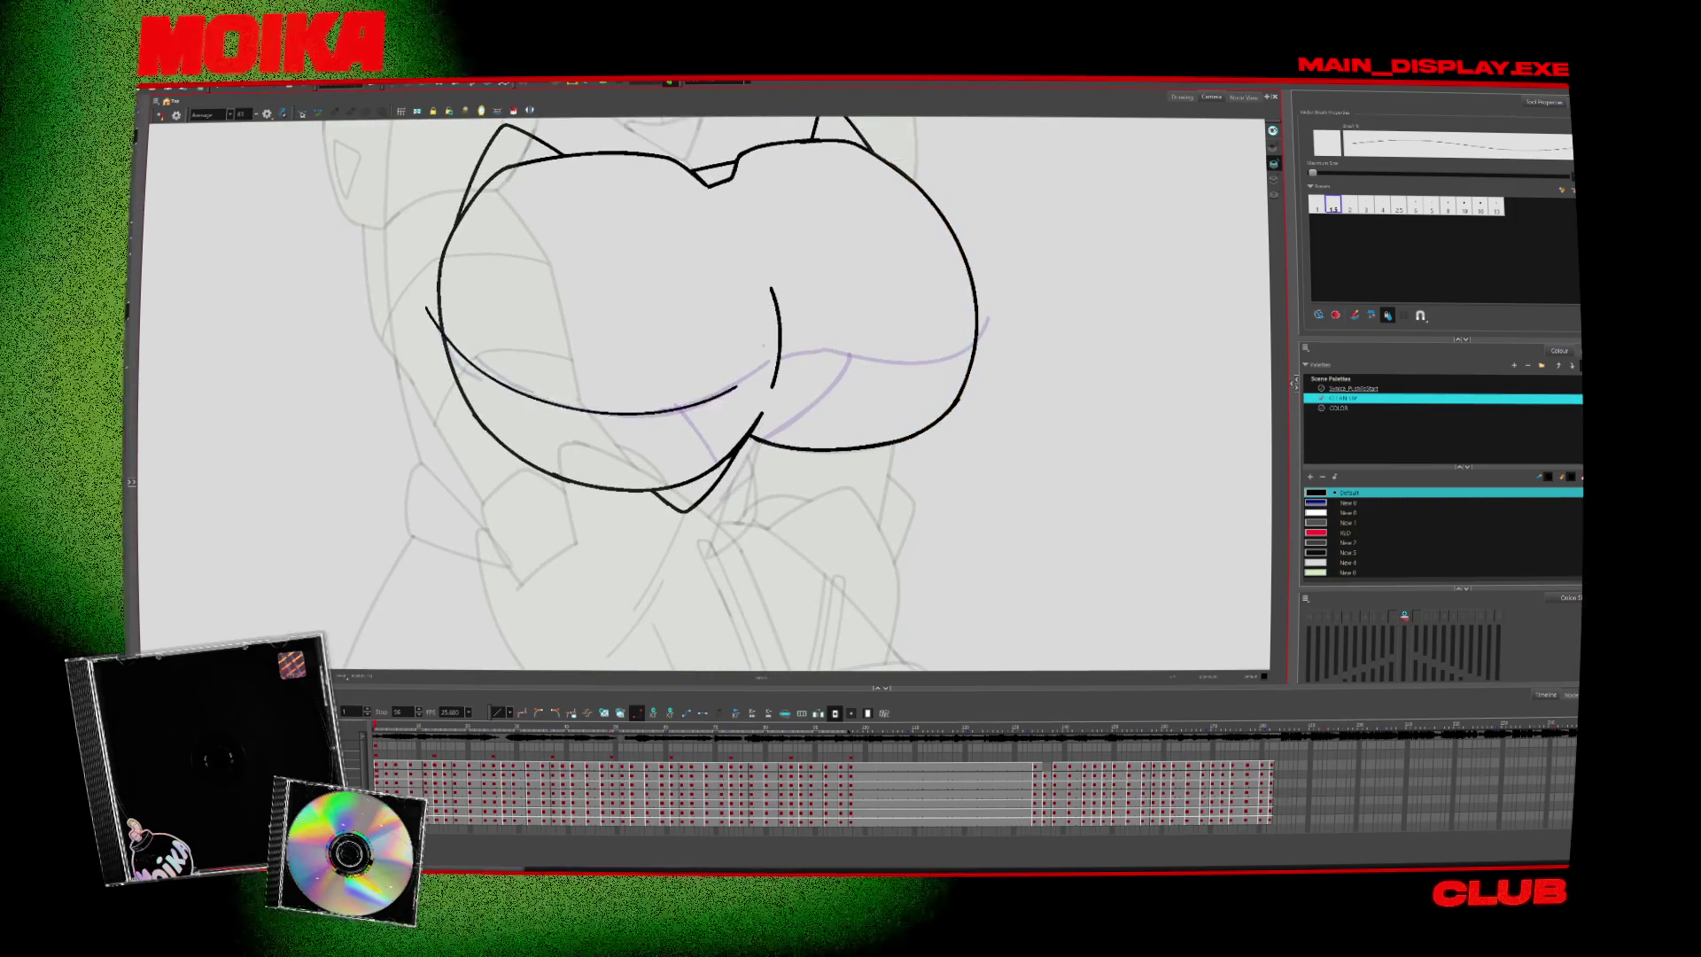
drag(419, 311, 731, 388)
key(ctrl+z)
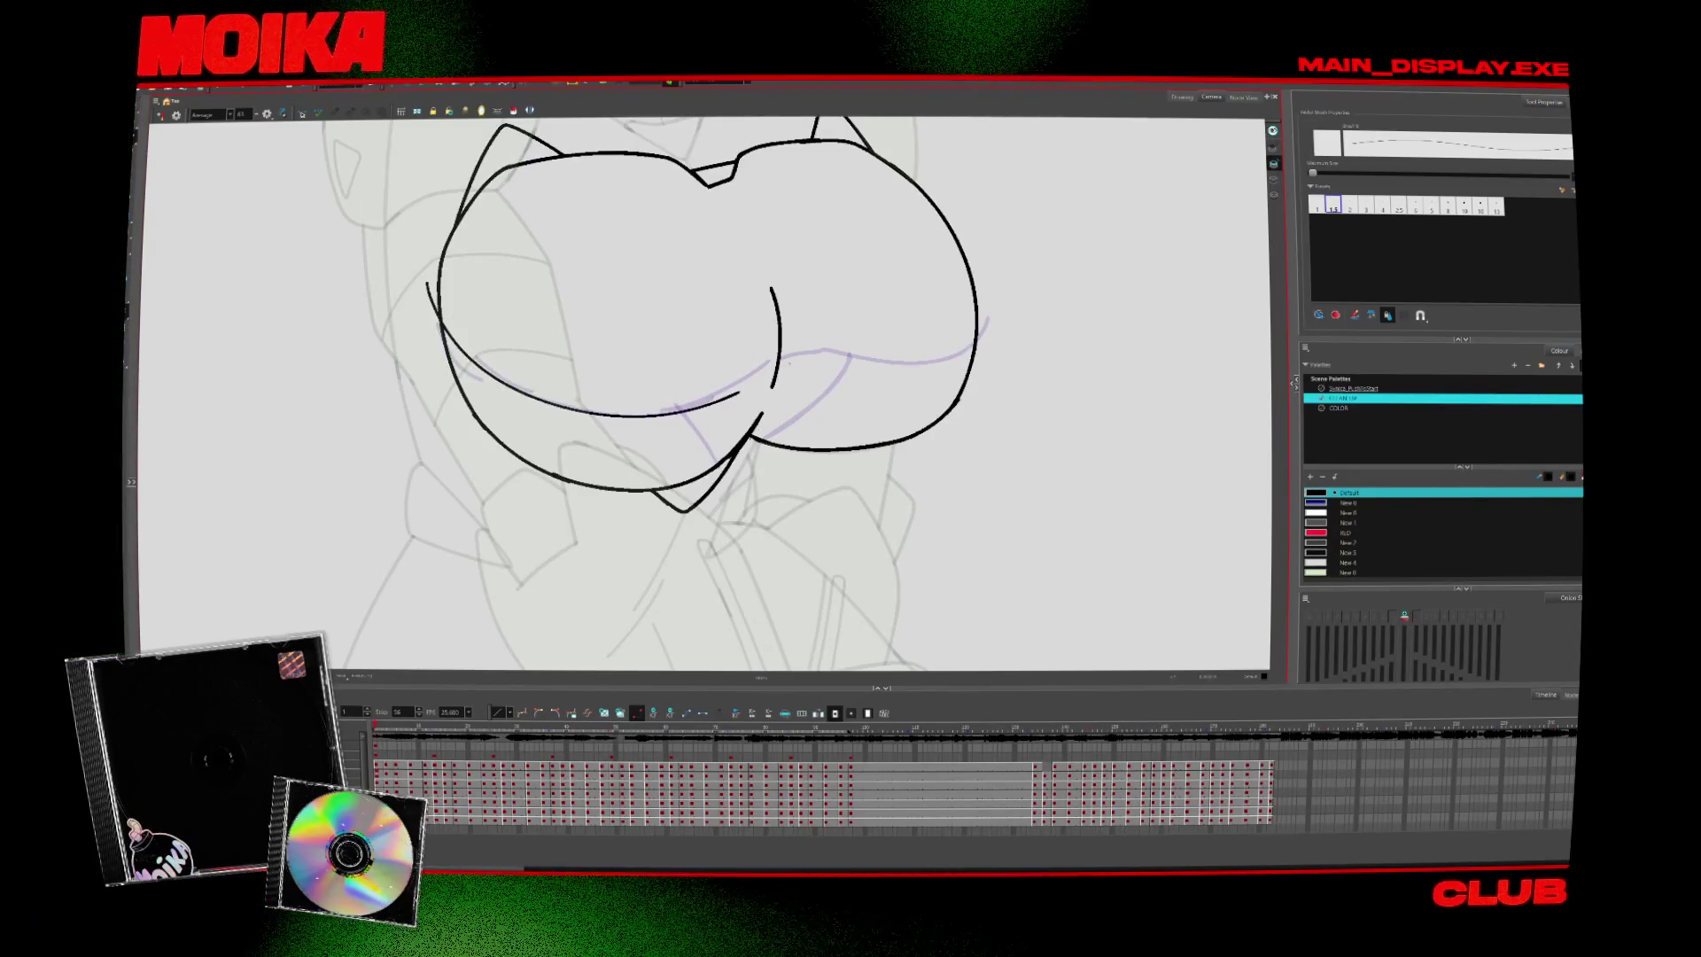
Two drawings ahead, ink a curved black line across the right side and rotate the view
key(period)
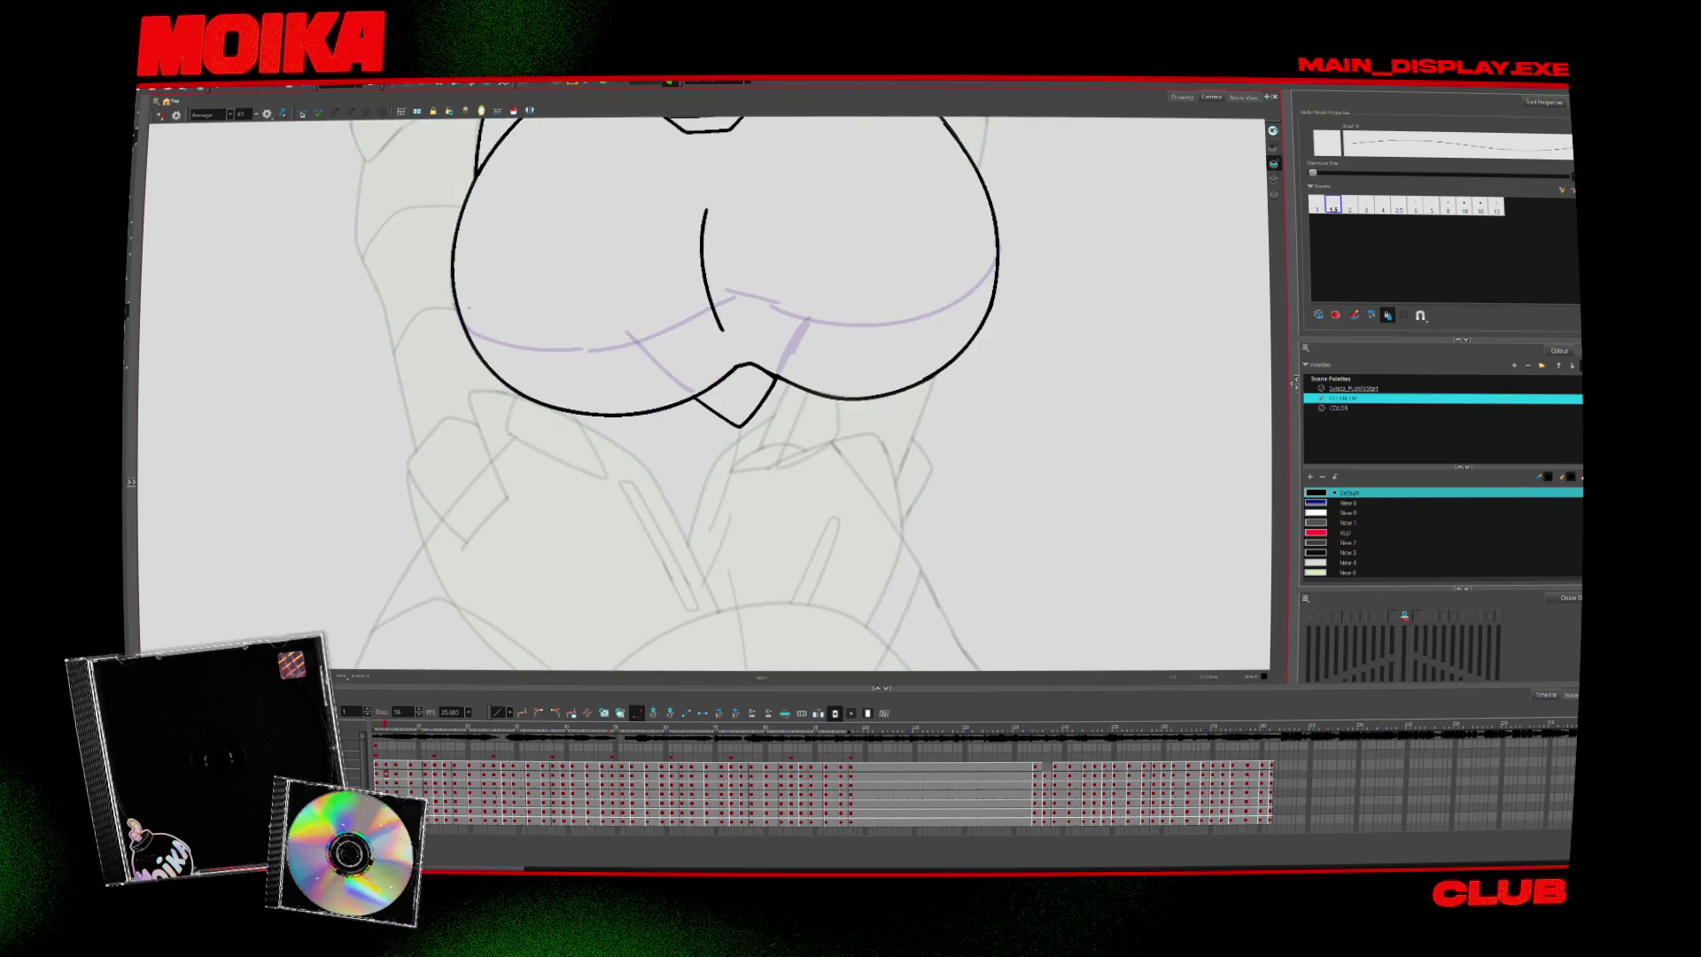
key(period)
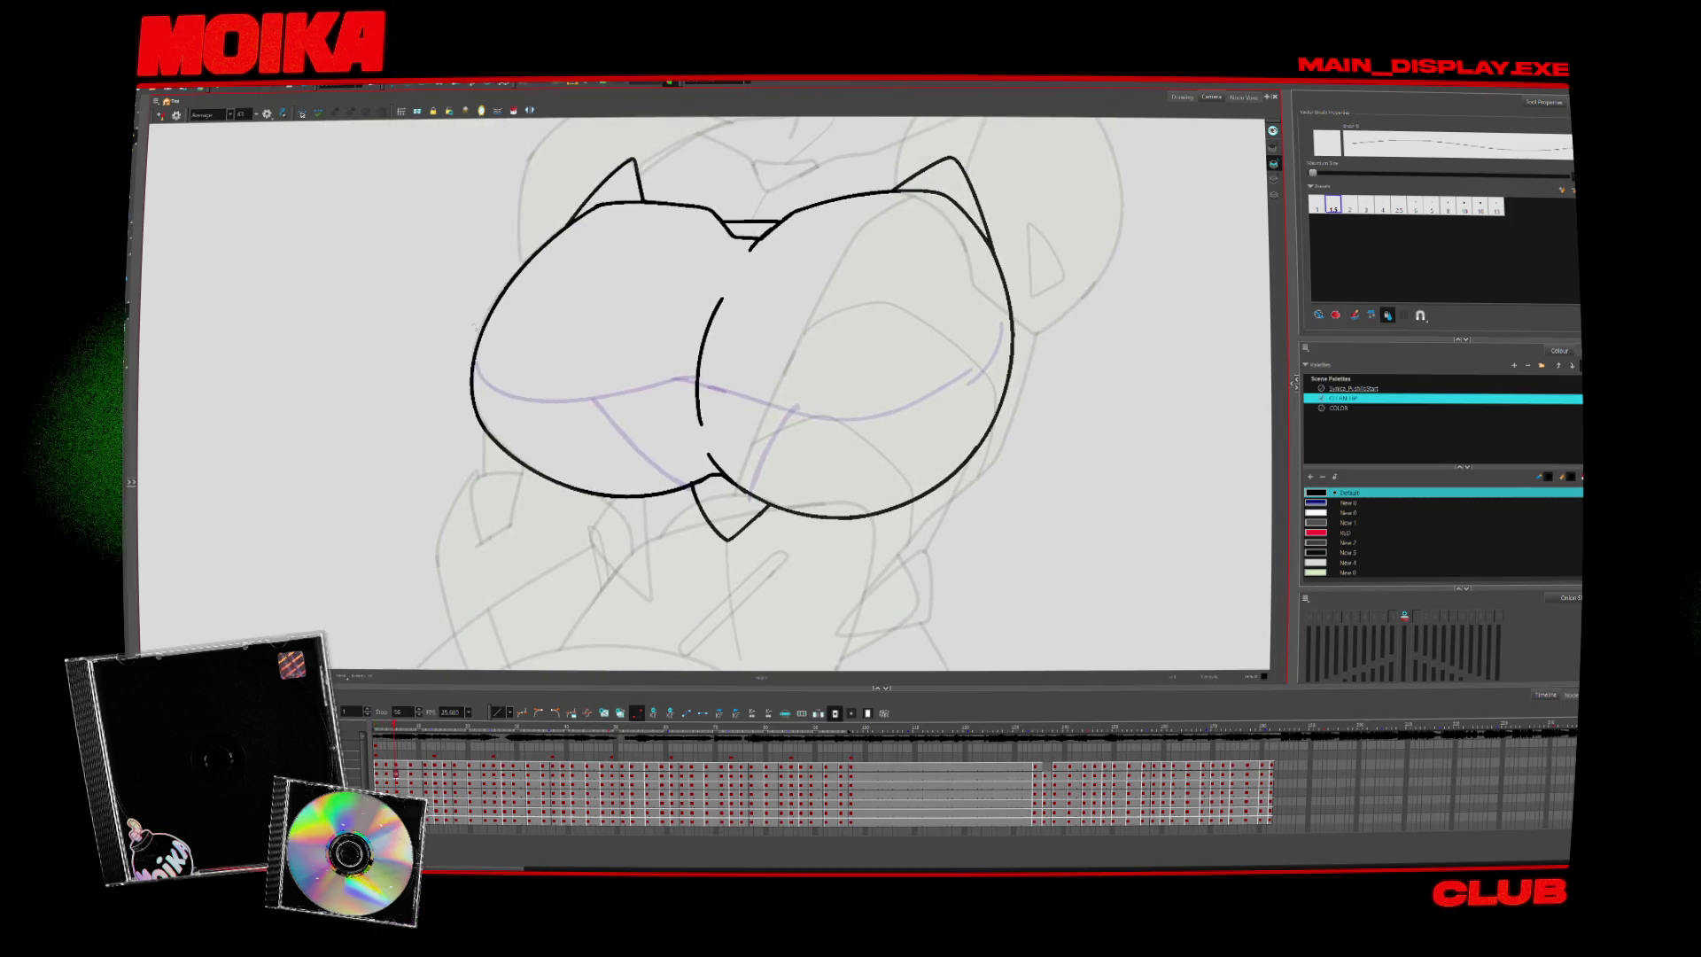
key(ctrl+z)
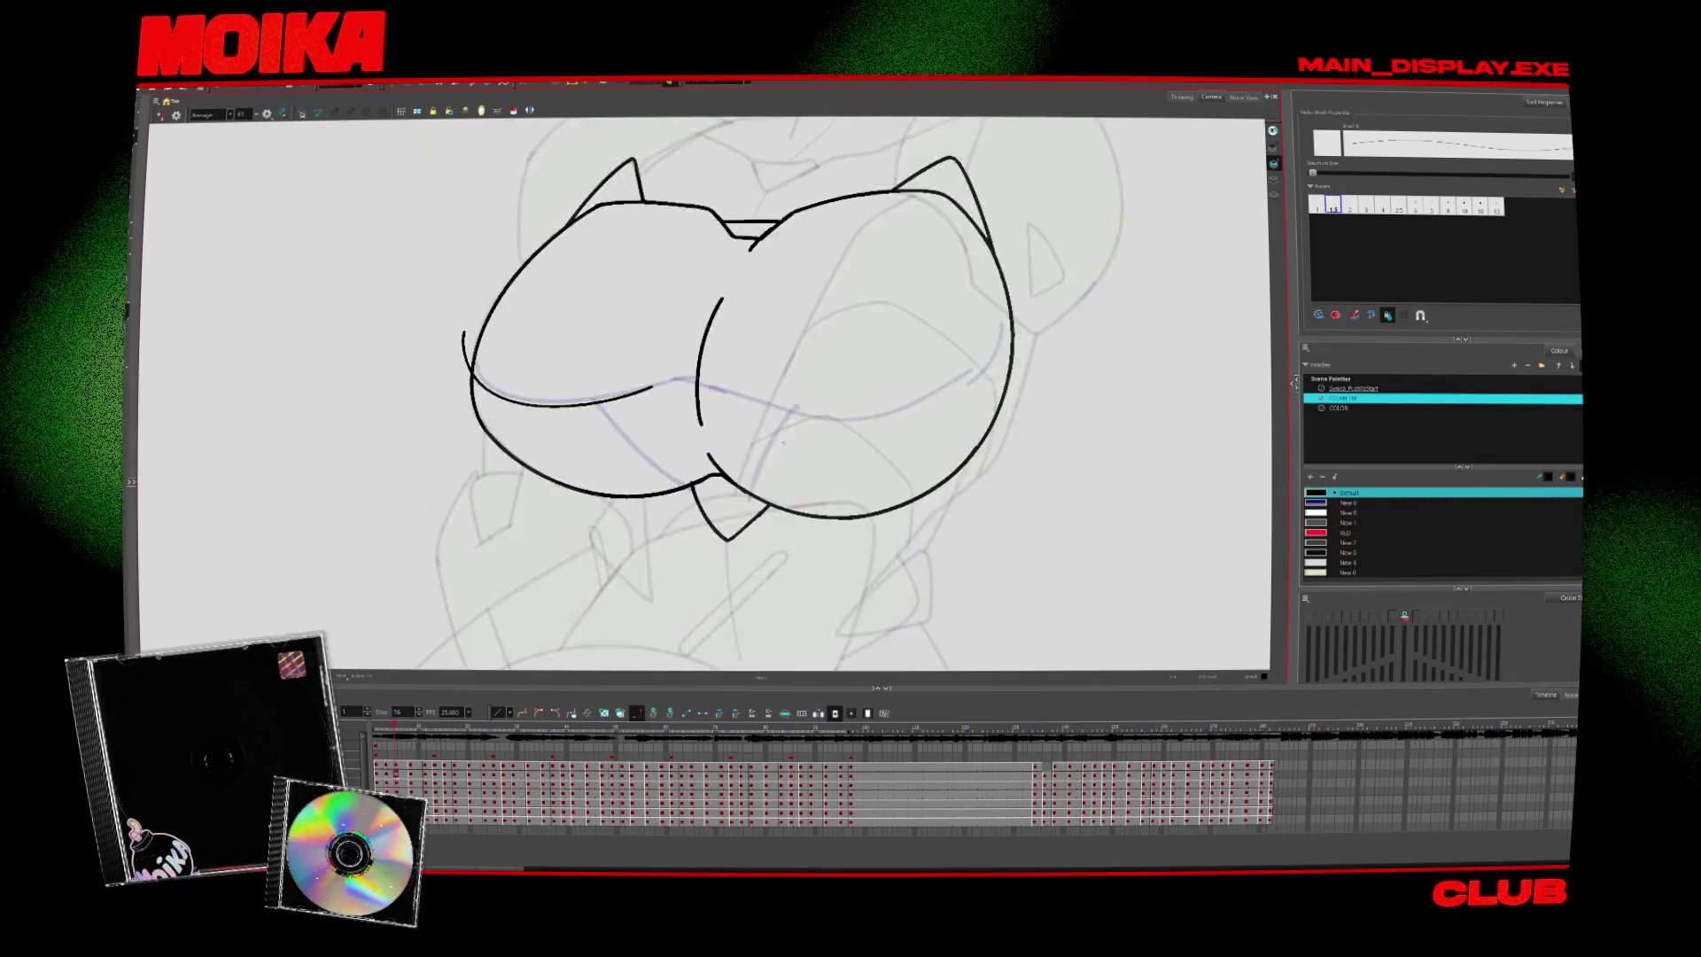
drag(741, 397, 1019, 327)
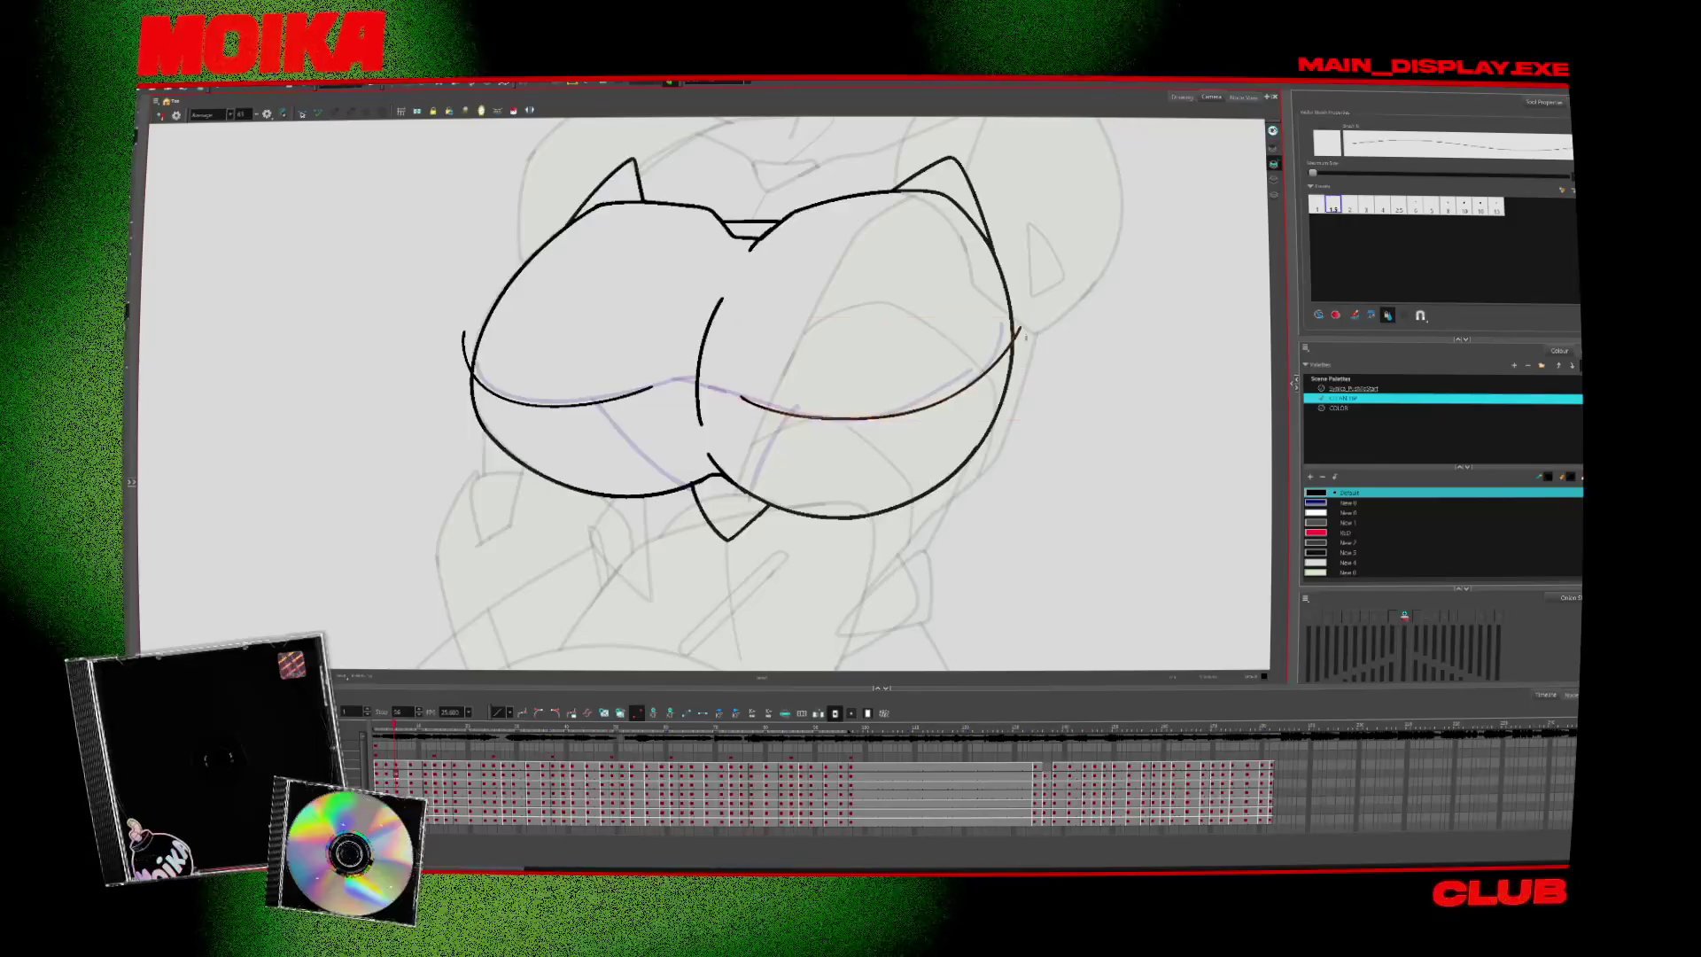
key(shift+x)
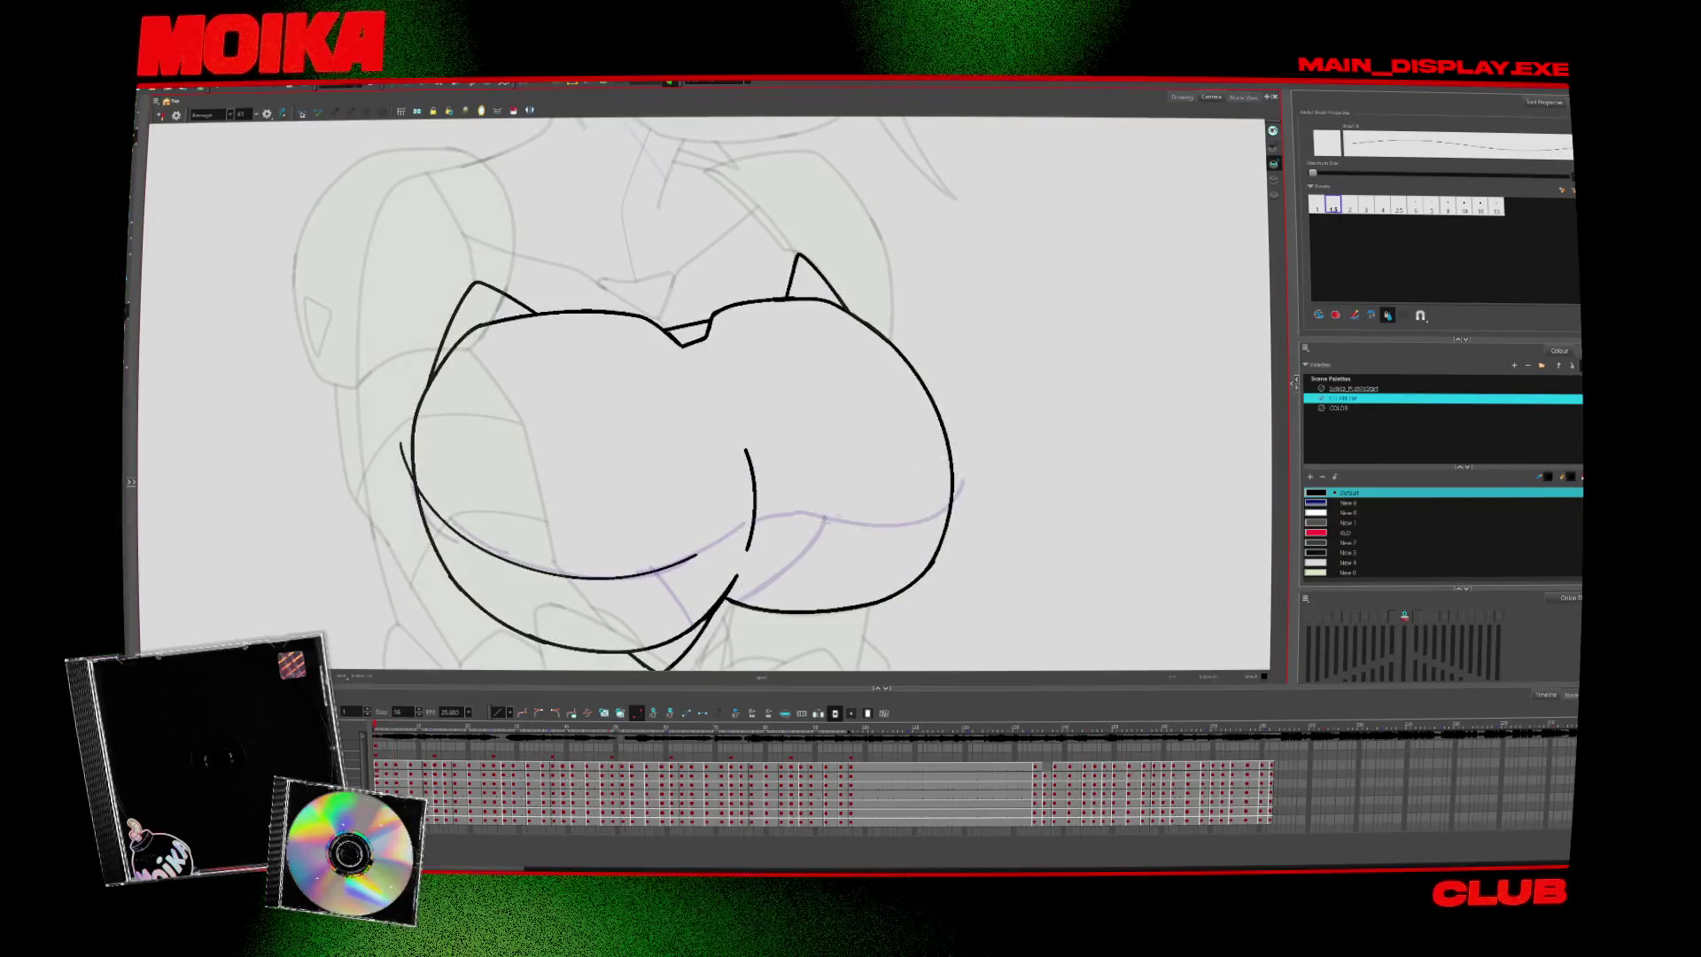
On the next drawing, ink the lower-left lobe curve and redraw it more smoothly
key(period)
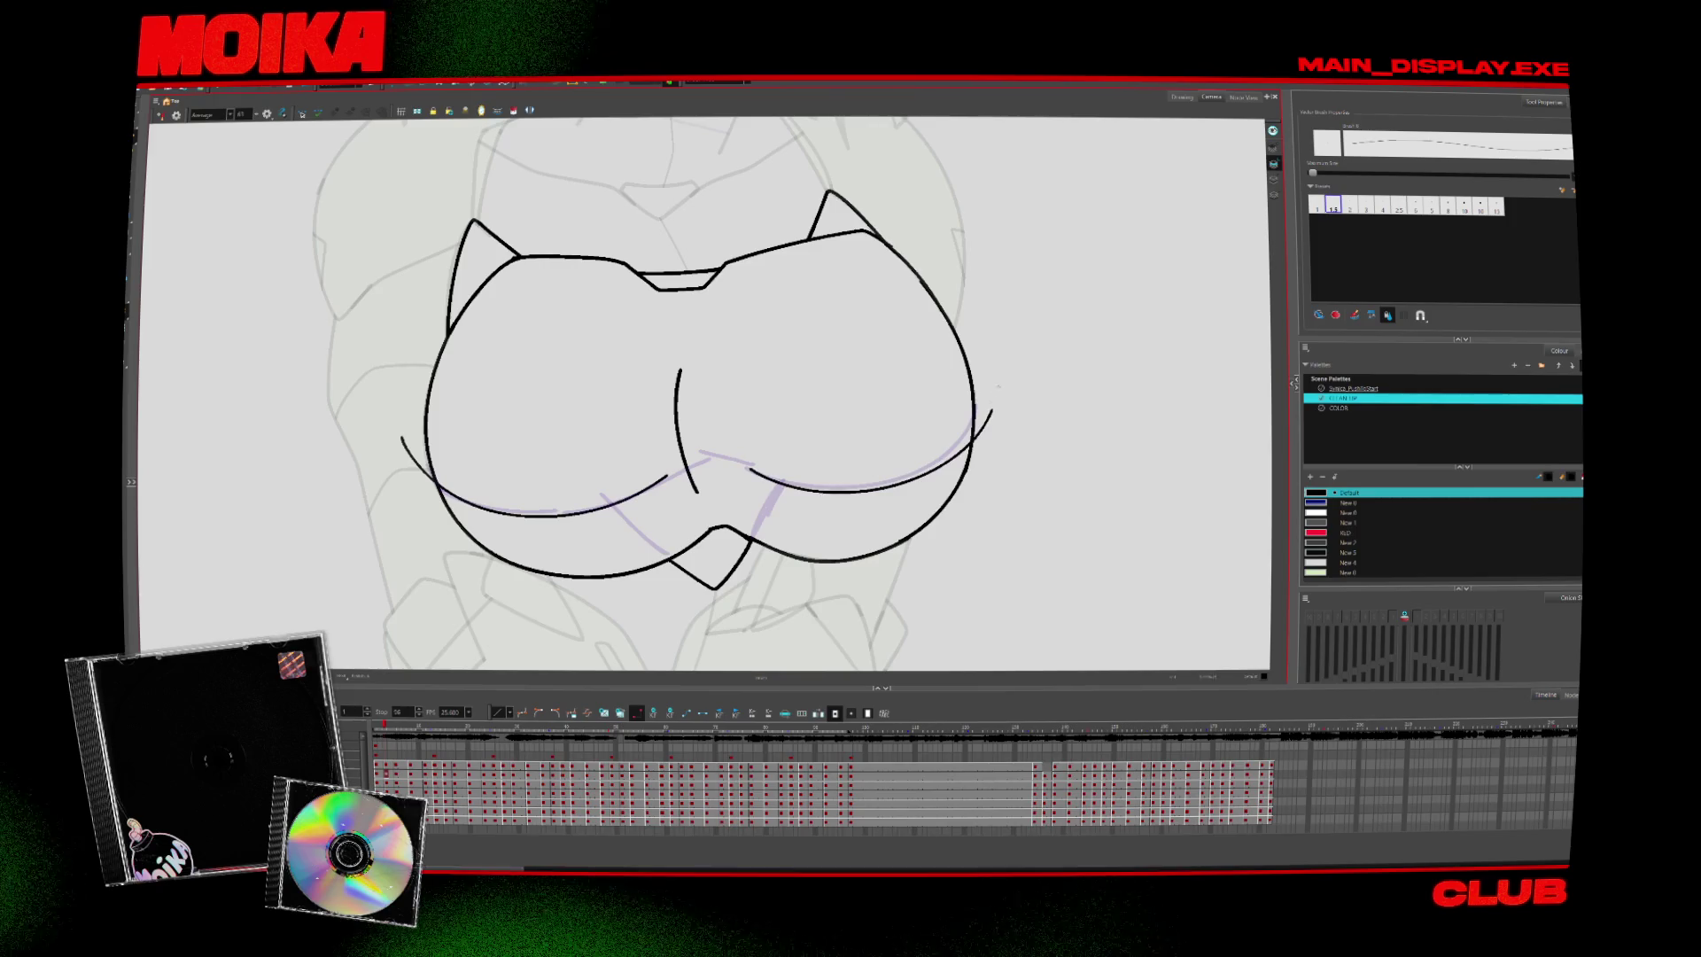
key(period)
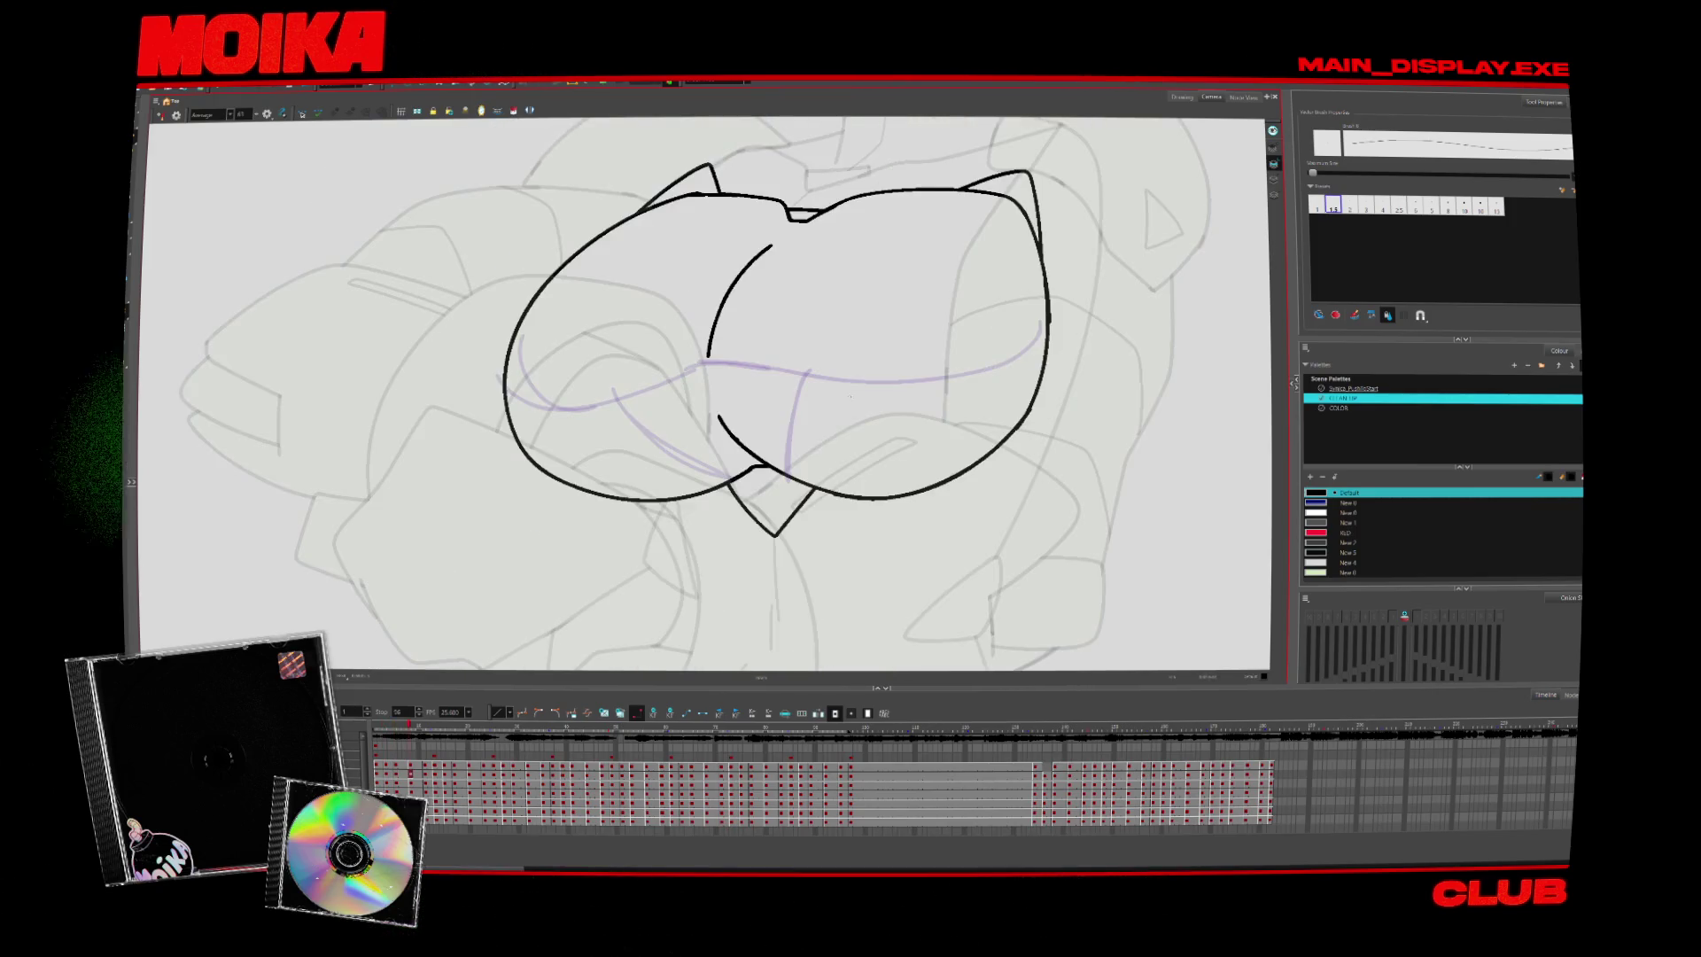
drag(531, 395, 655, 376)
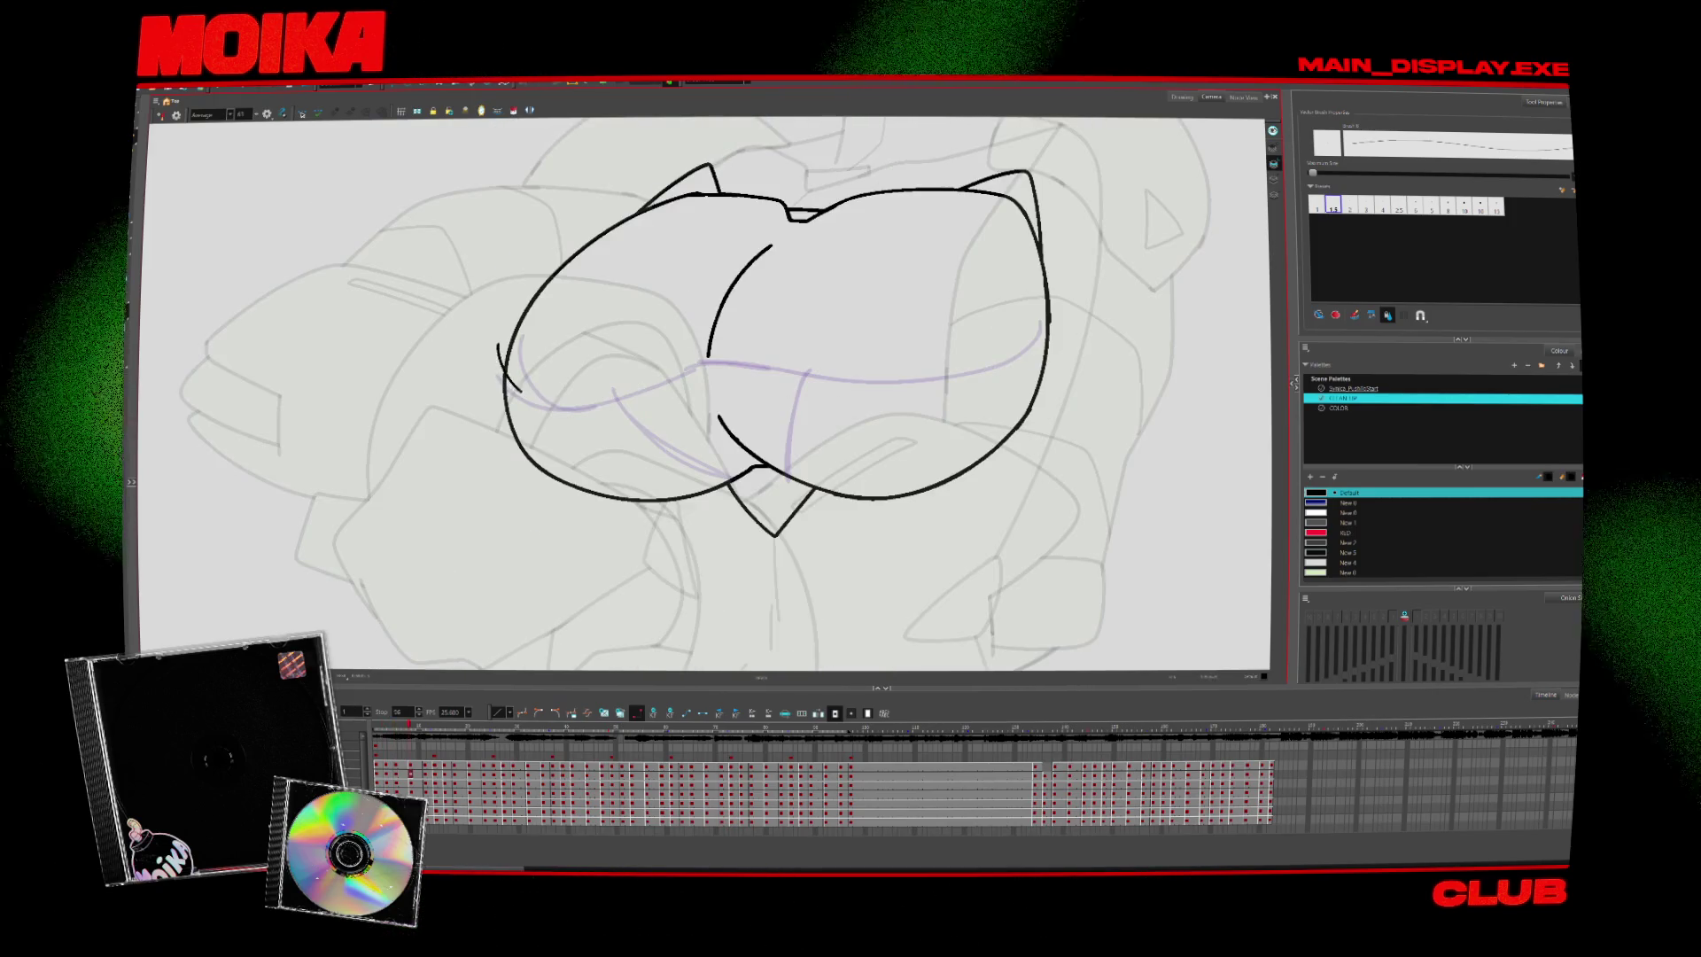
key(ctrl+z)
drag(491, 346, 635, 387)
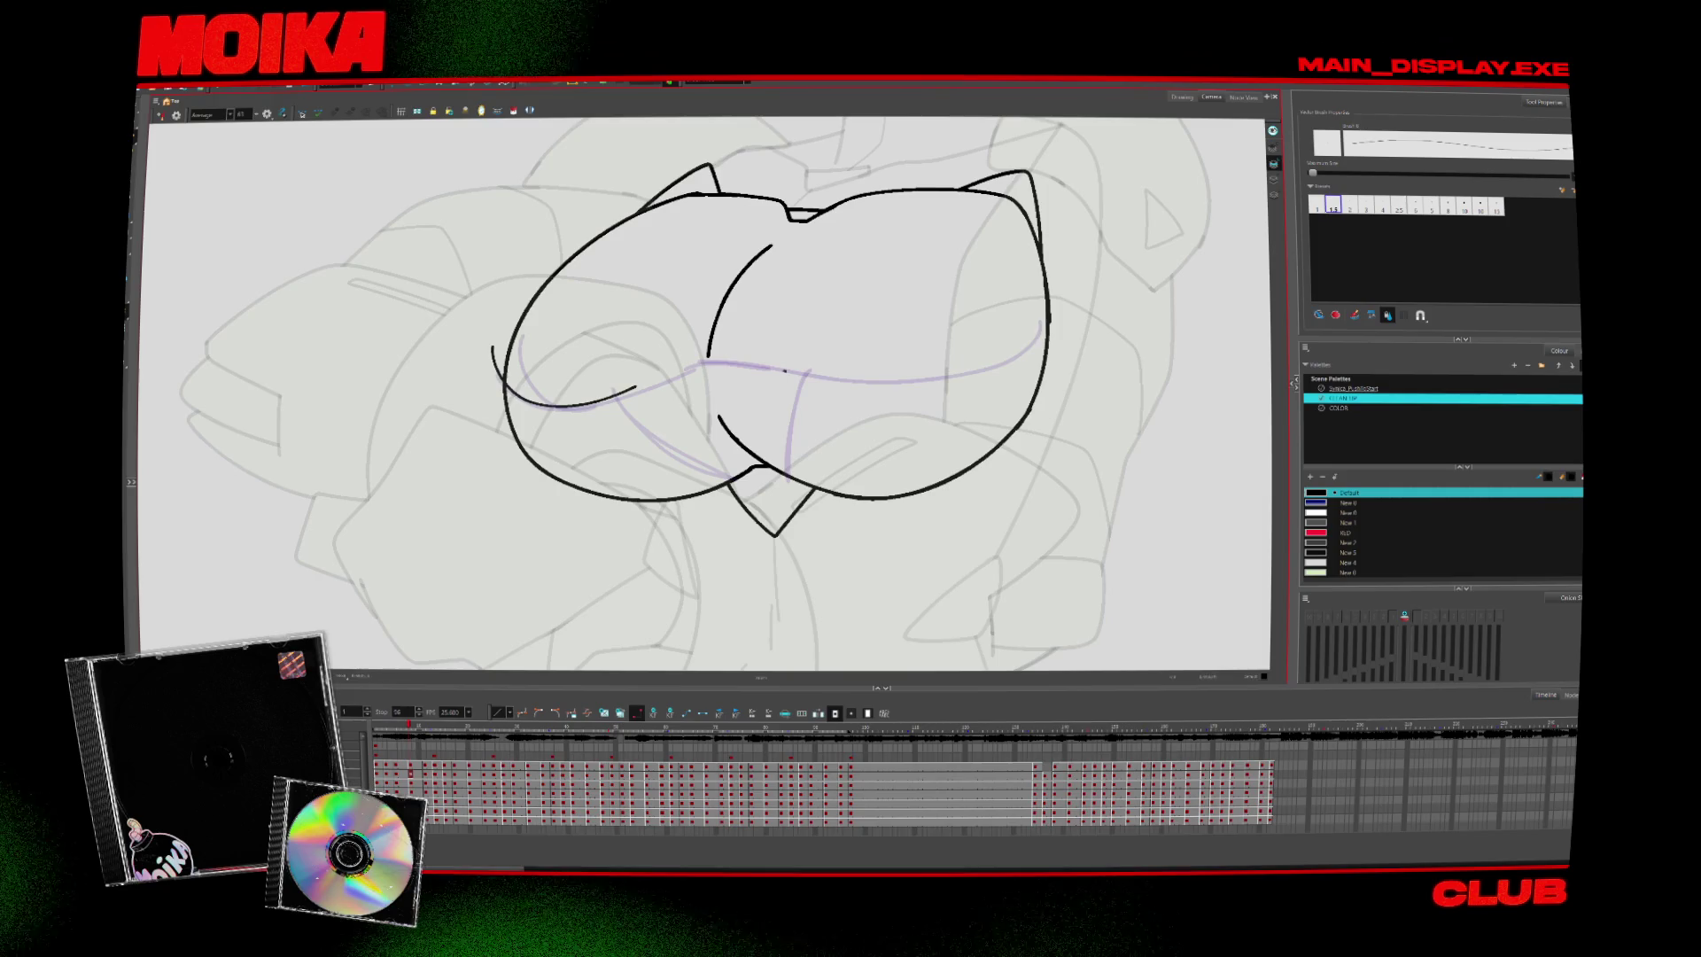
Ink black curves across both lower lobes on the next drawing
key(period)
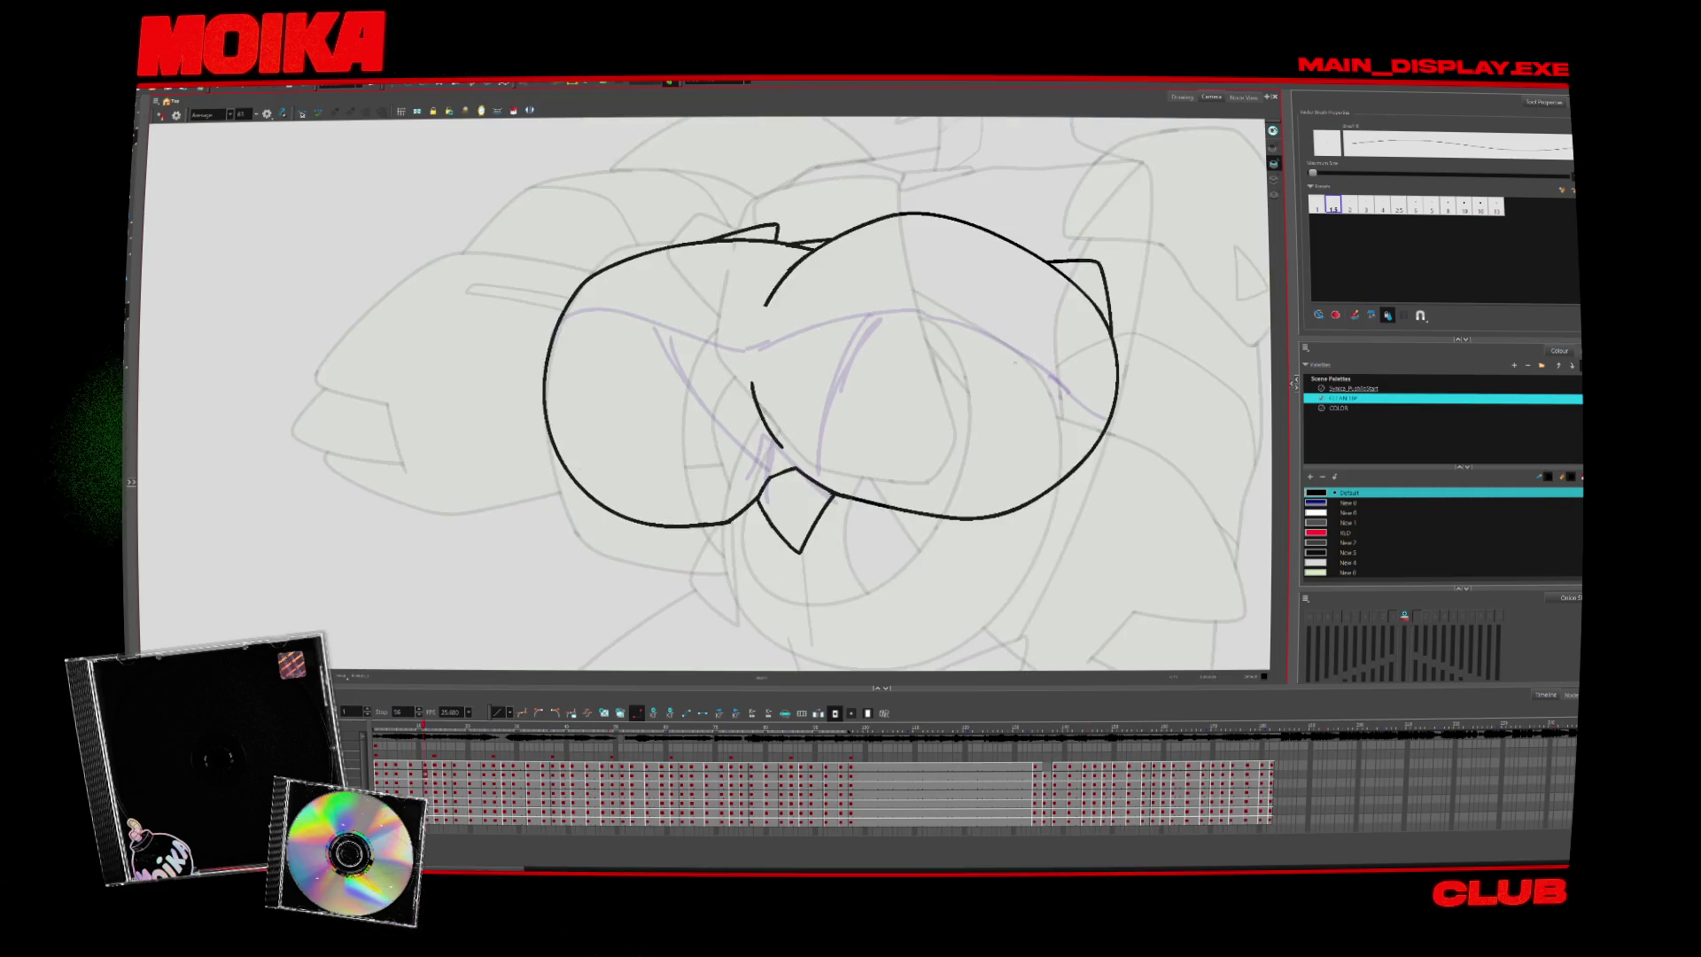
key(comma)
key(period)
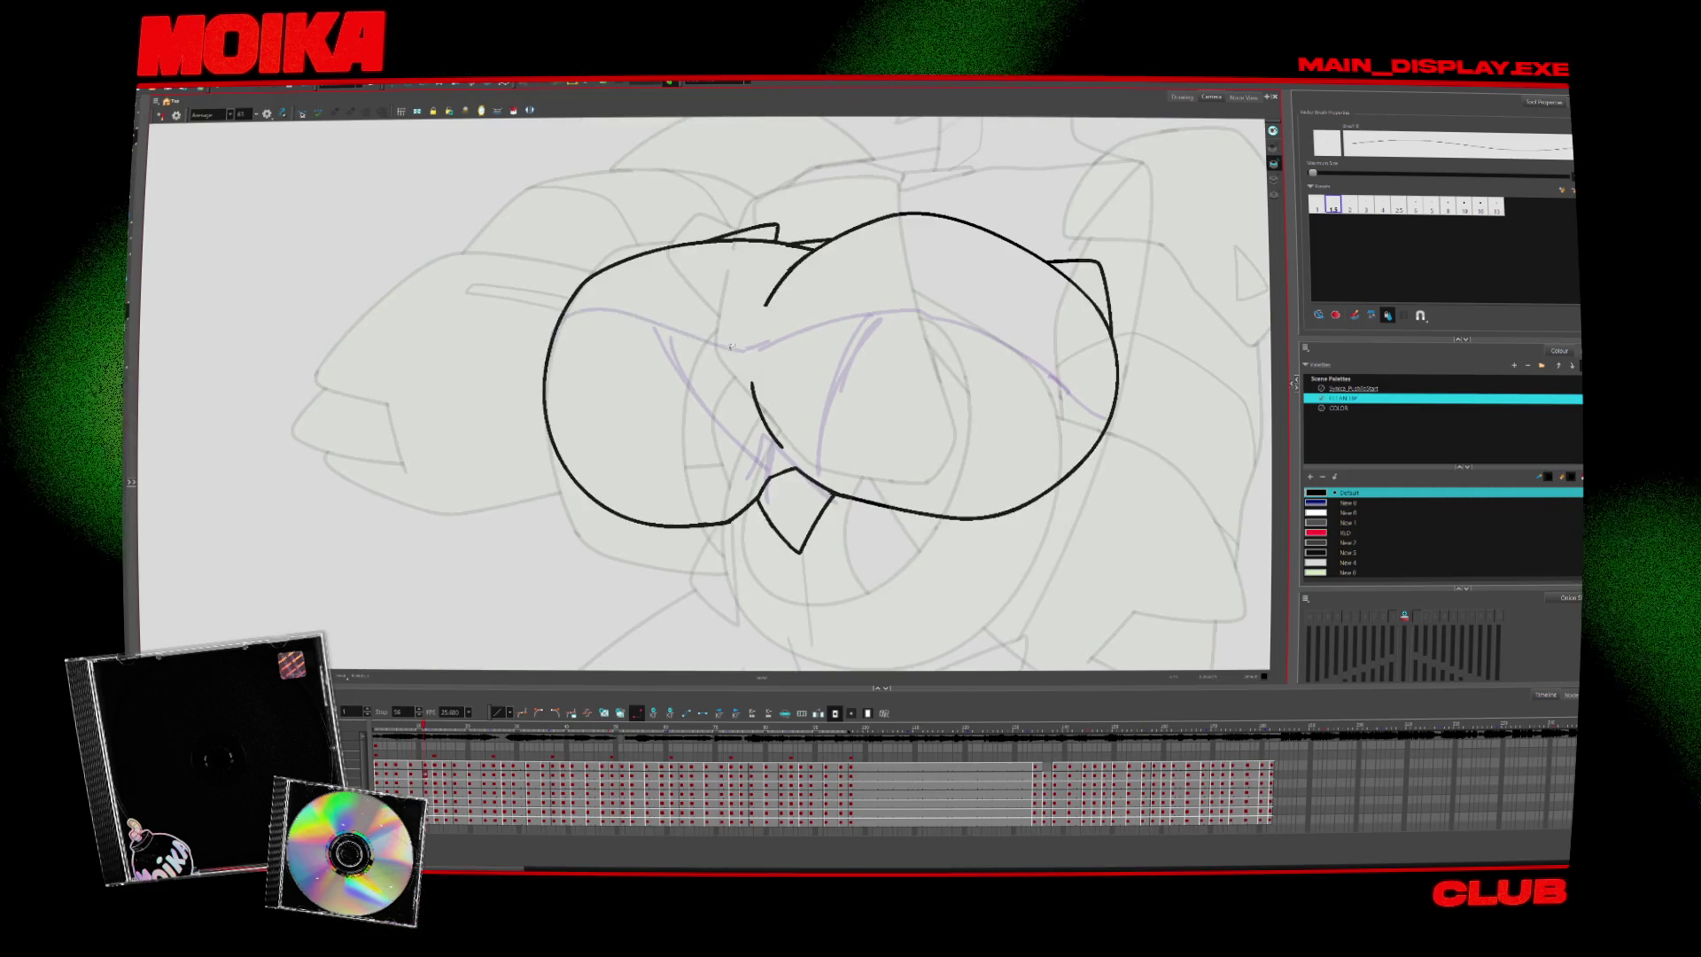
drag(520, 339, 726, 352)
drag(806, 346, 1107, 399)
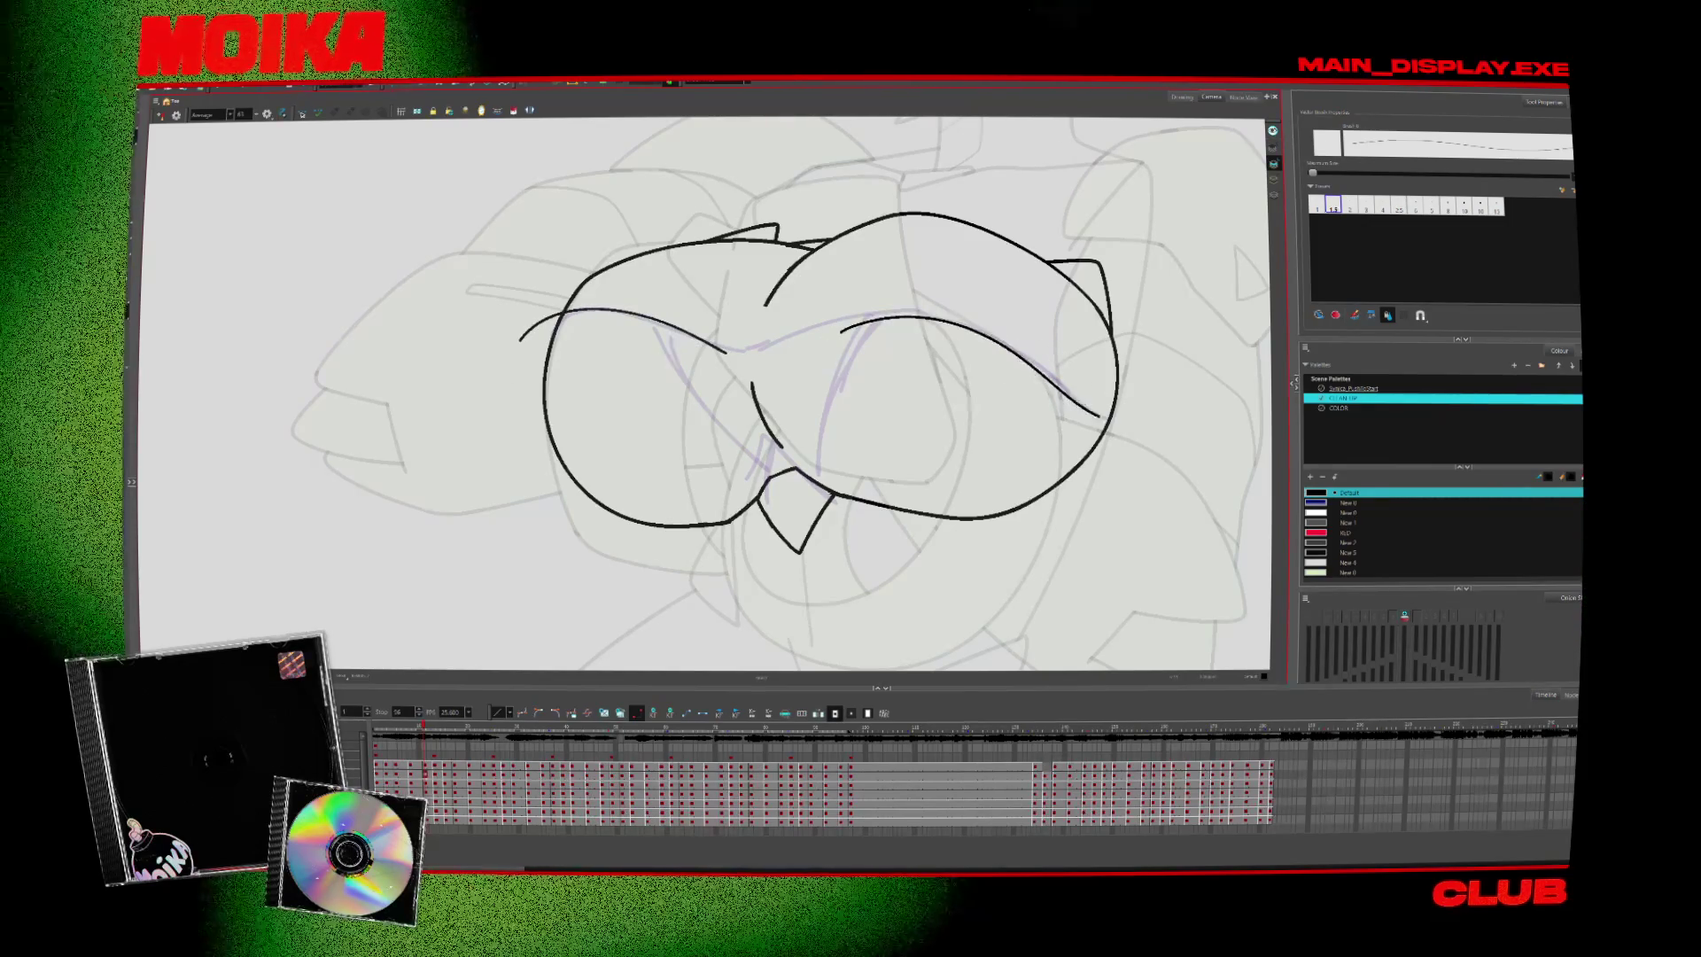
On the following drawing, ink two diagonal lines down to the central V
key(period)
scroll(704, 394, down, 2)
scroll(704, 394, down, 1)
scroll(705, 394, down, 3)
scroll(704, 394, down, 3)
scroll(705, 394, up, 3)
scroll(704, 394, up, 1)
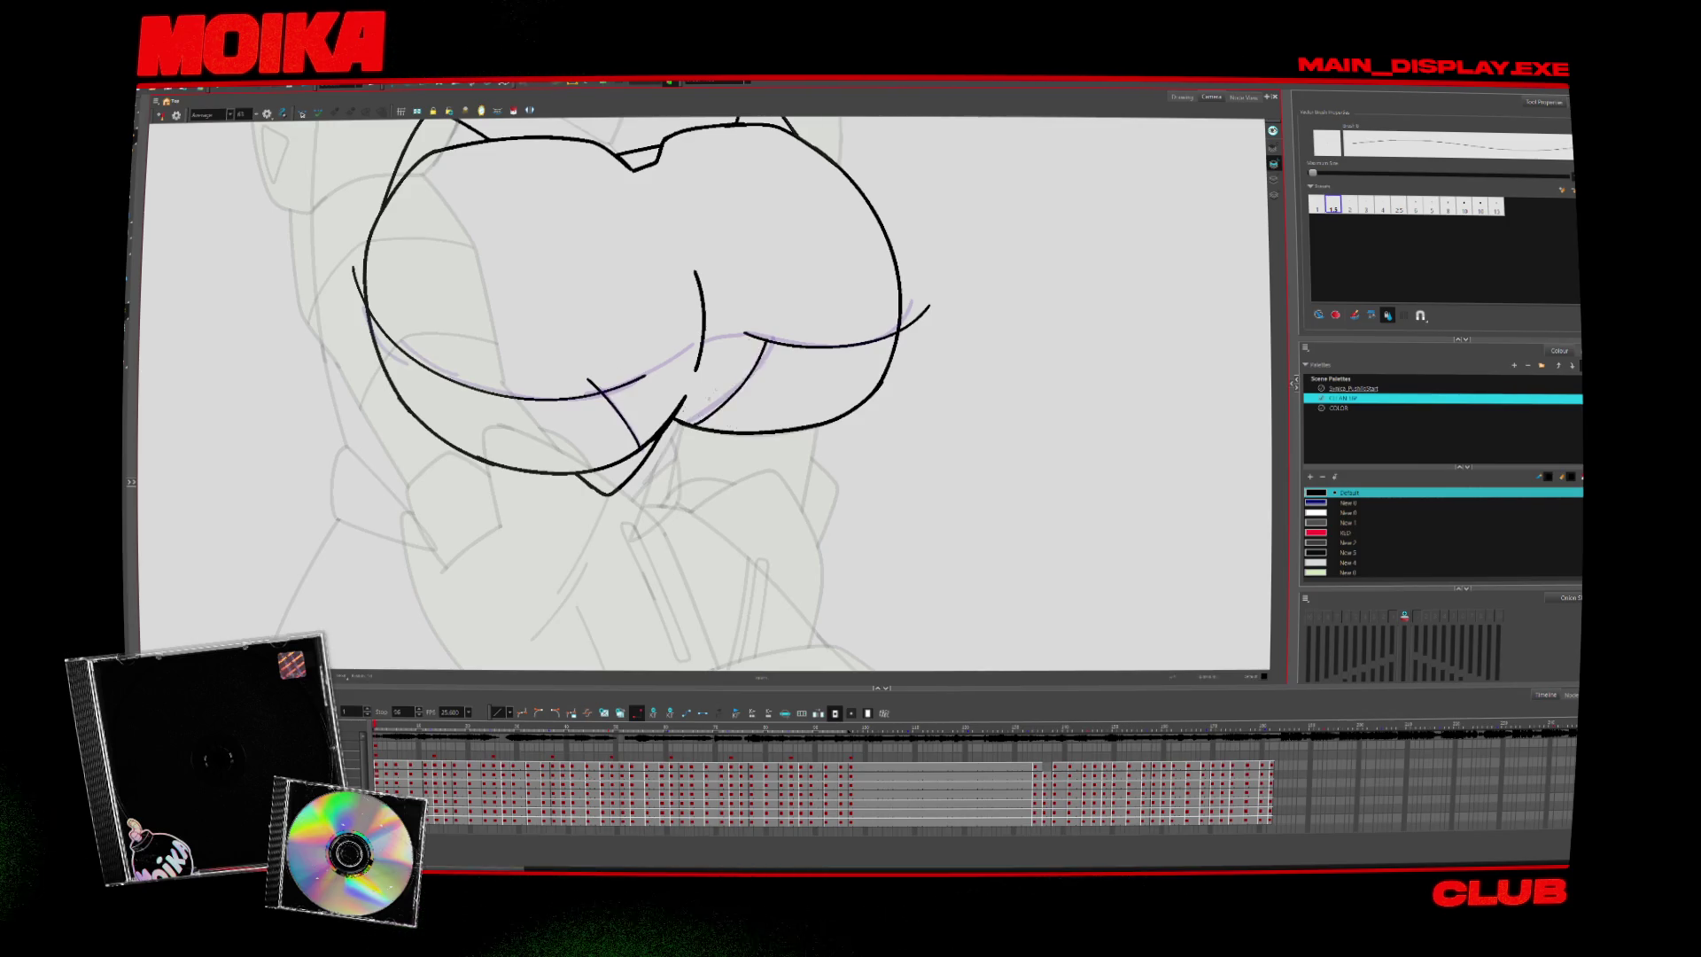
key(period)
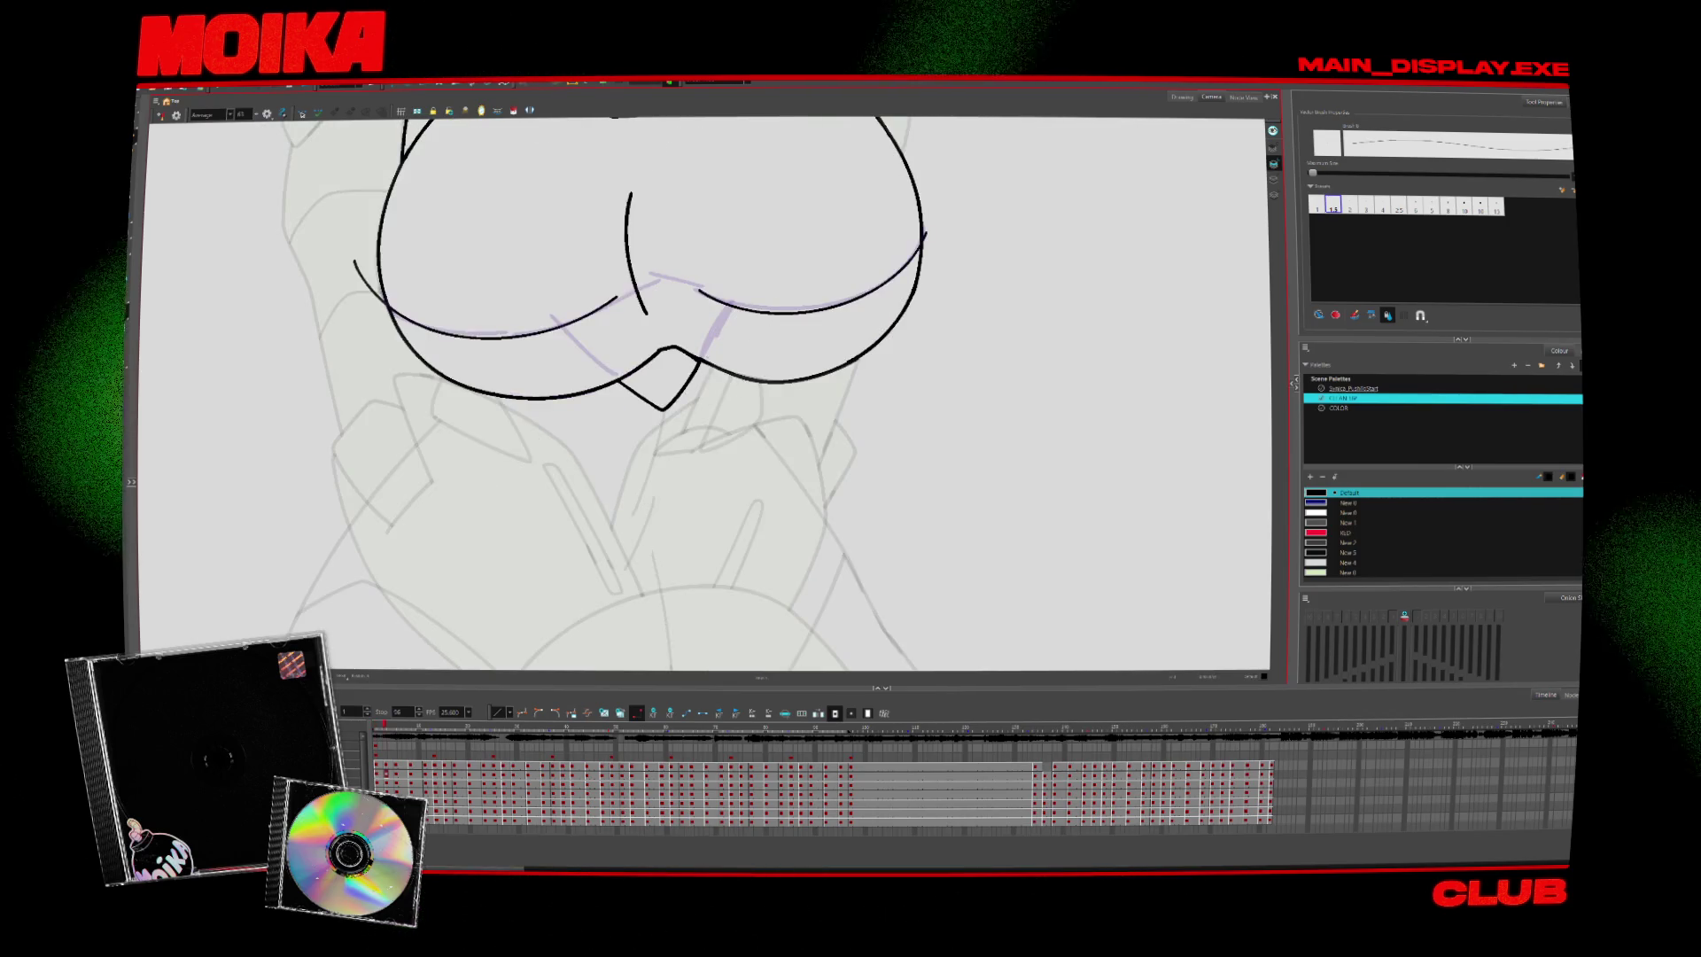
drag(538, 285, 651, 370)
drag(746, 290, 698, 356)
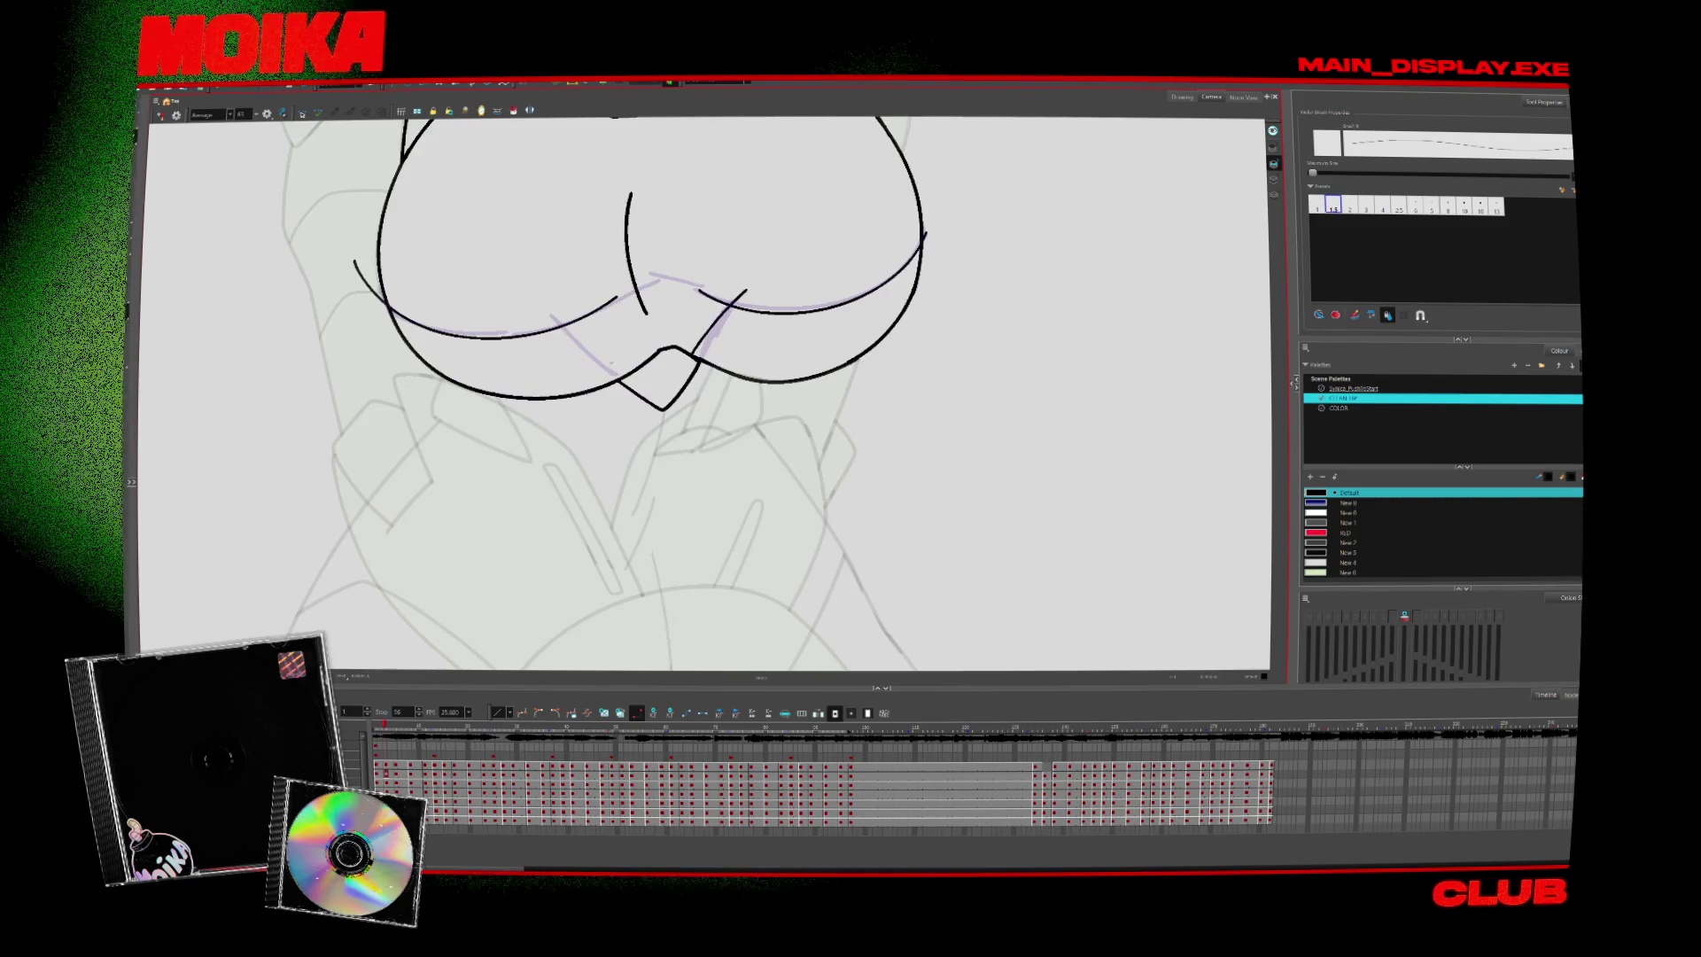
With the view mirrored, ink a line down over the purple guide on the next drawing
key(period)
key(period)
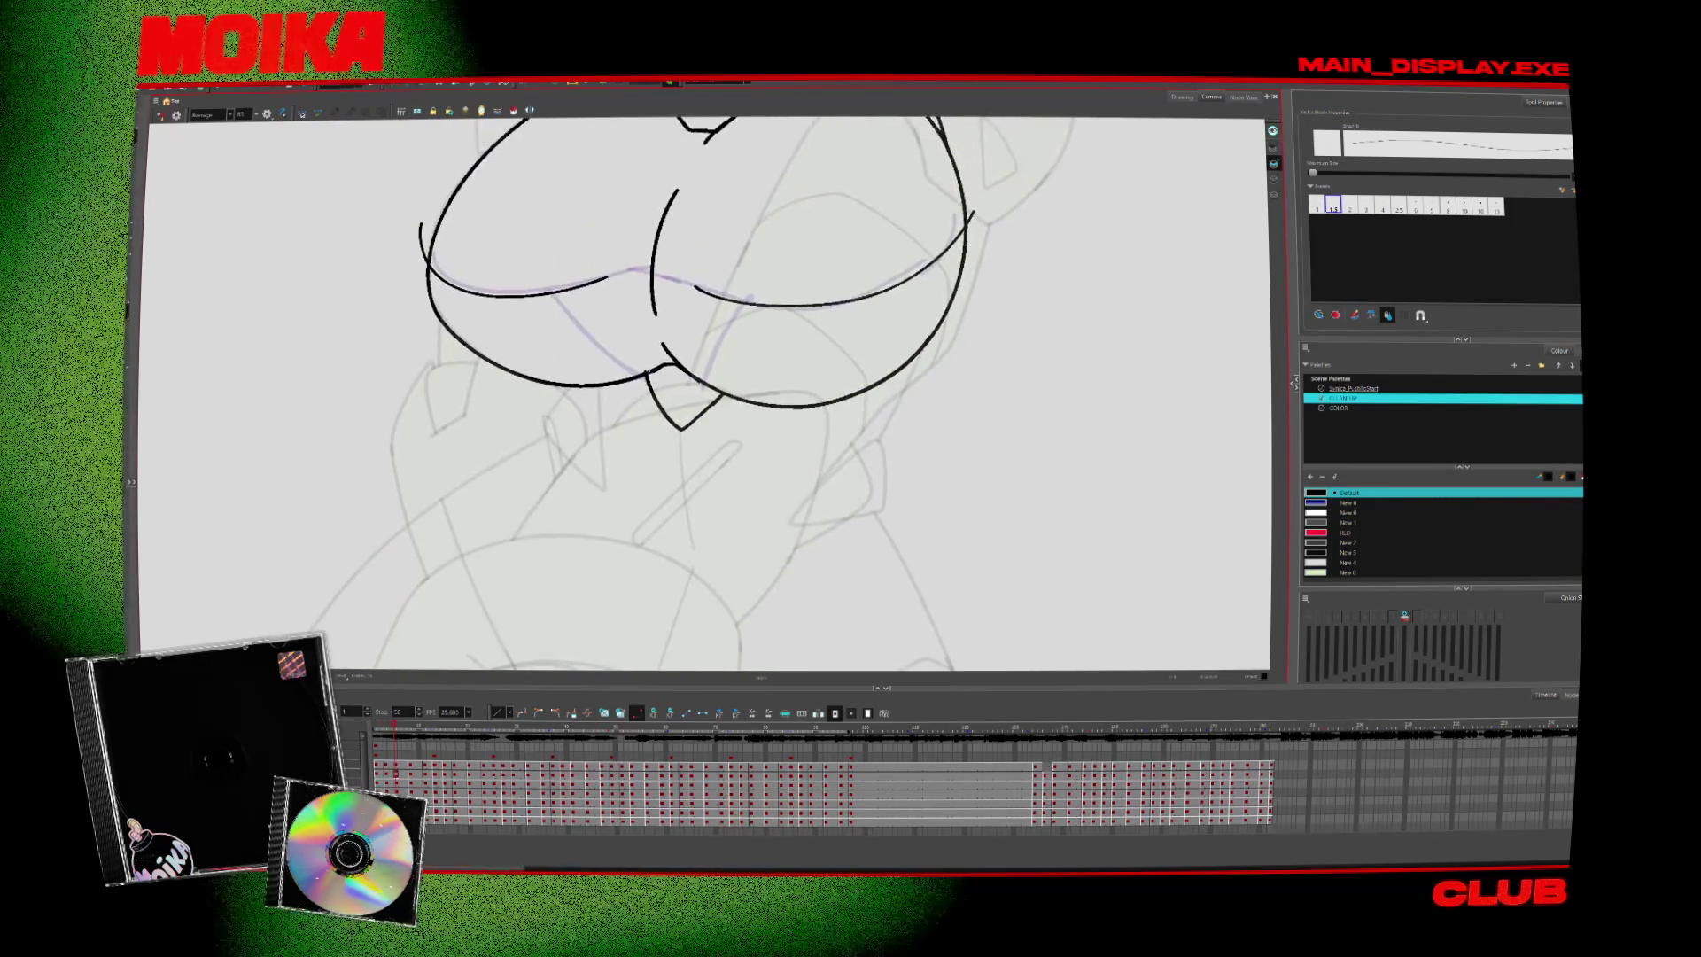
key(alt+s)
key(alt+b)
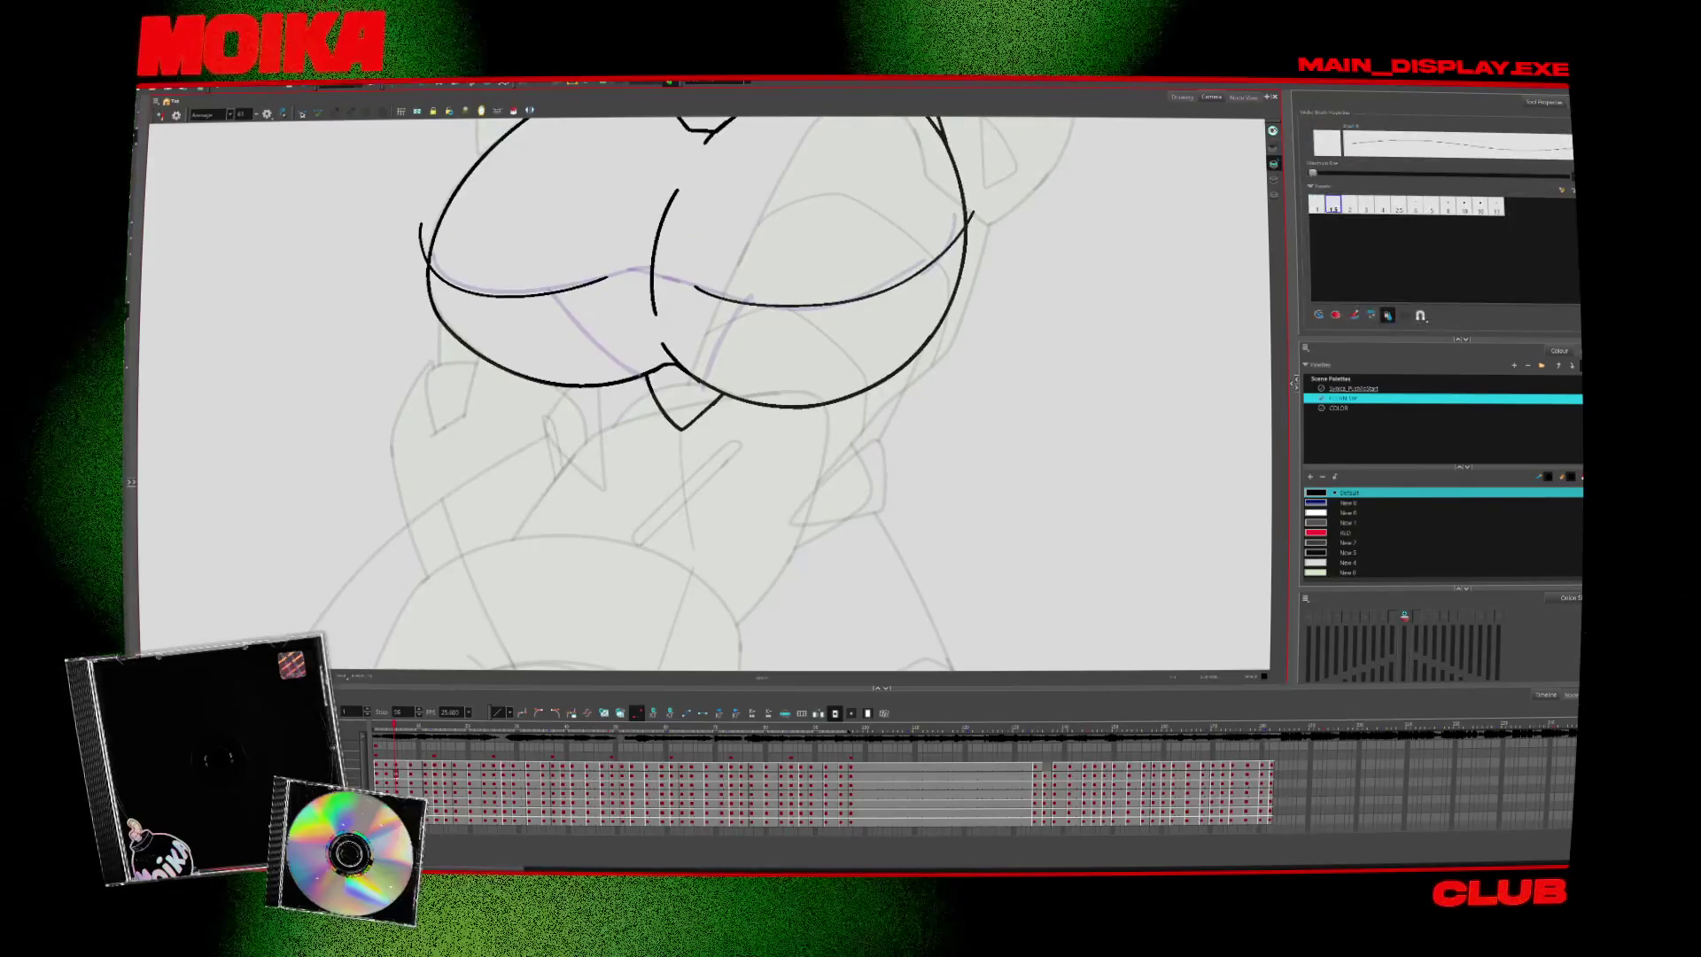
key(4)
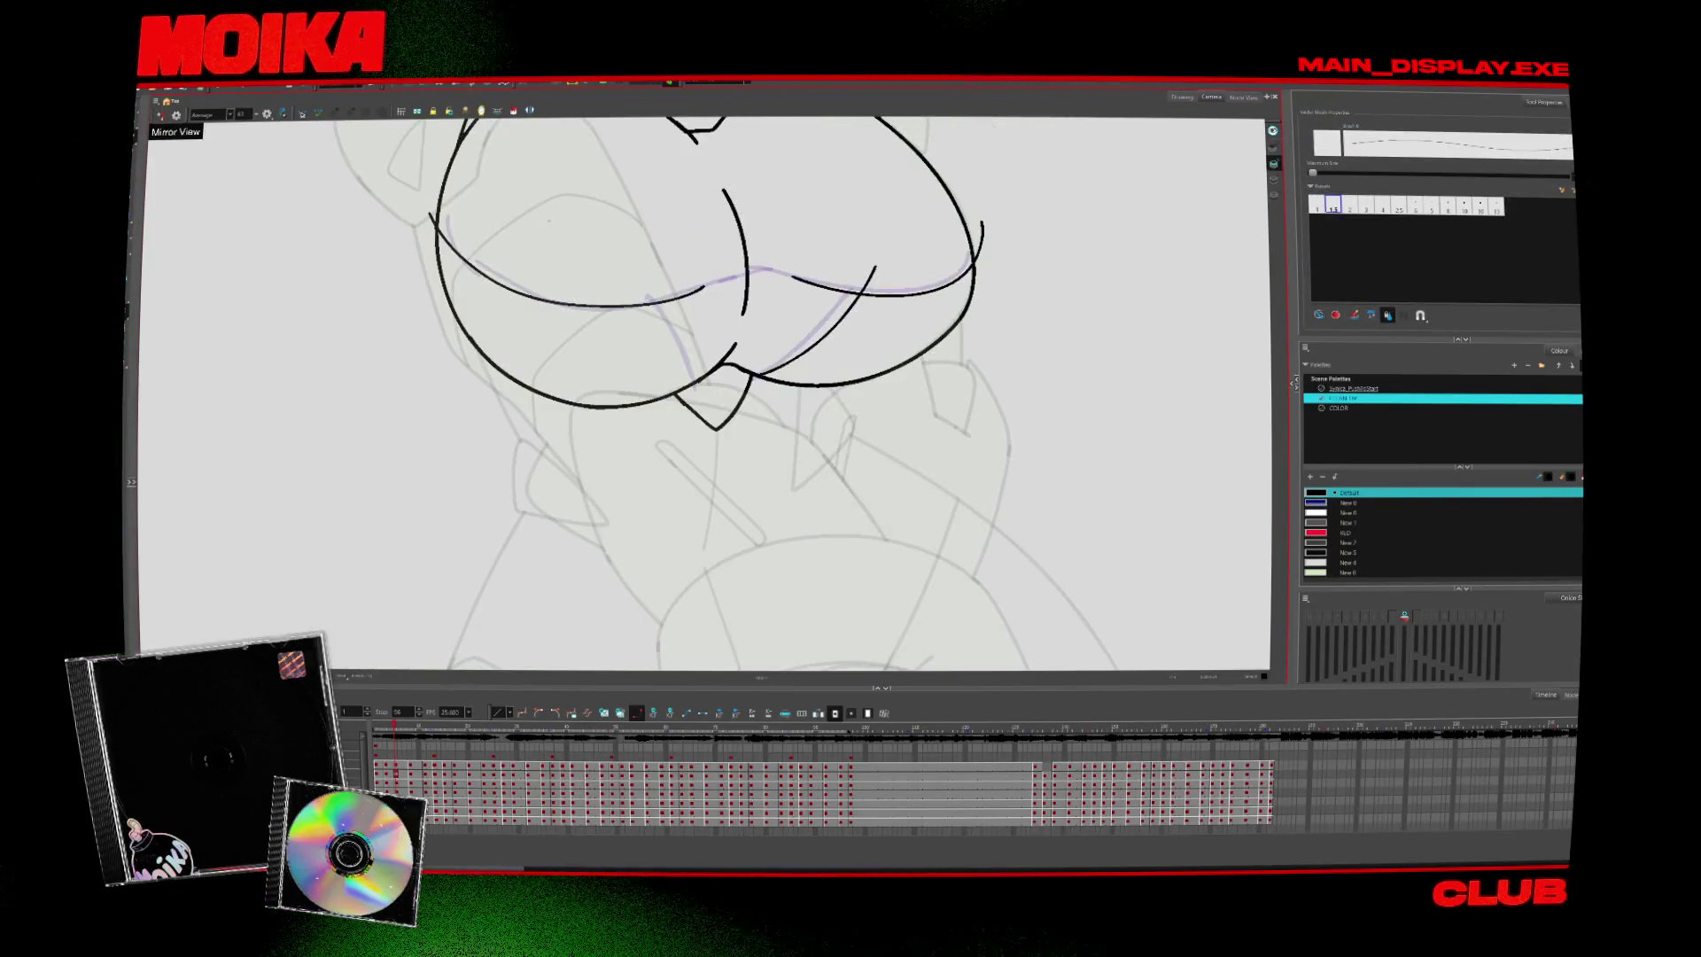
key(period)
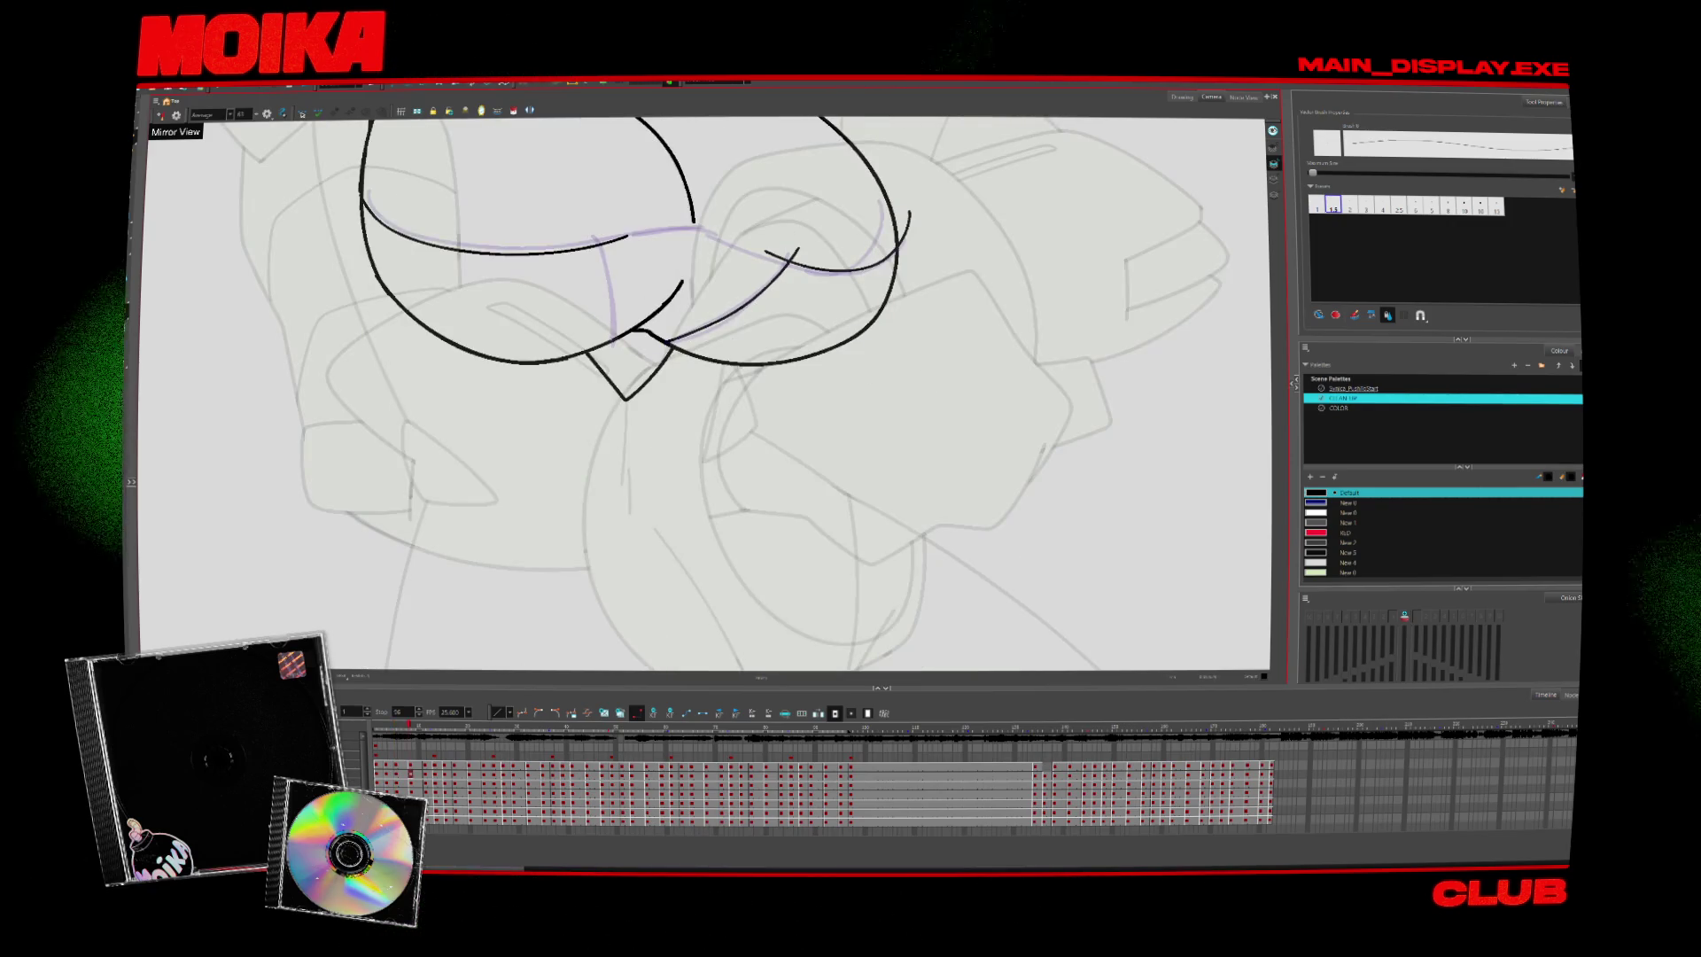
drag(582, 220, 612, 339)
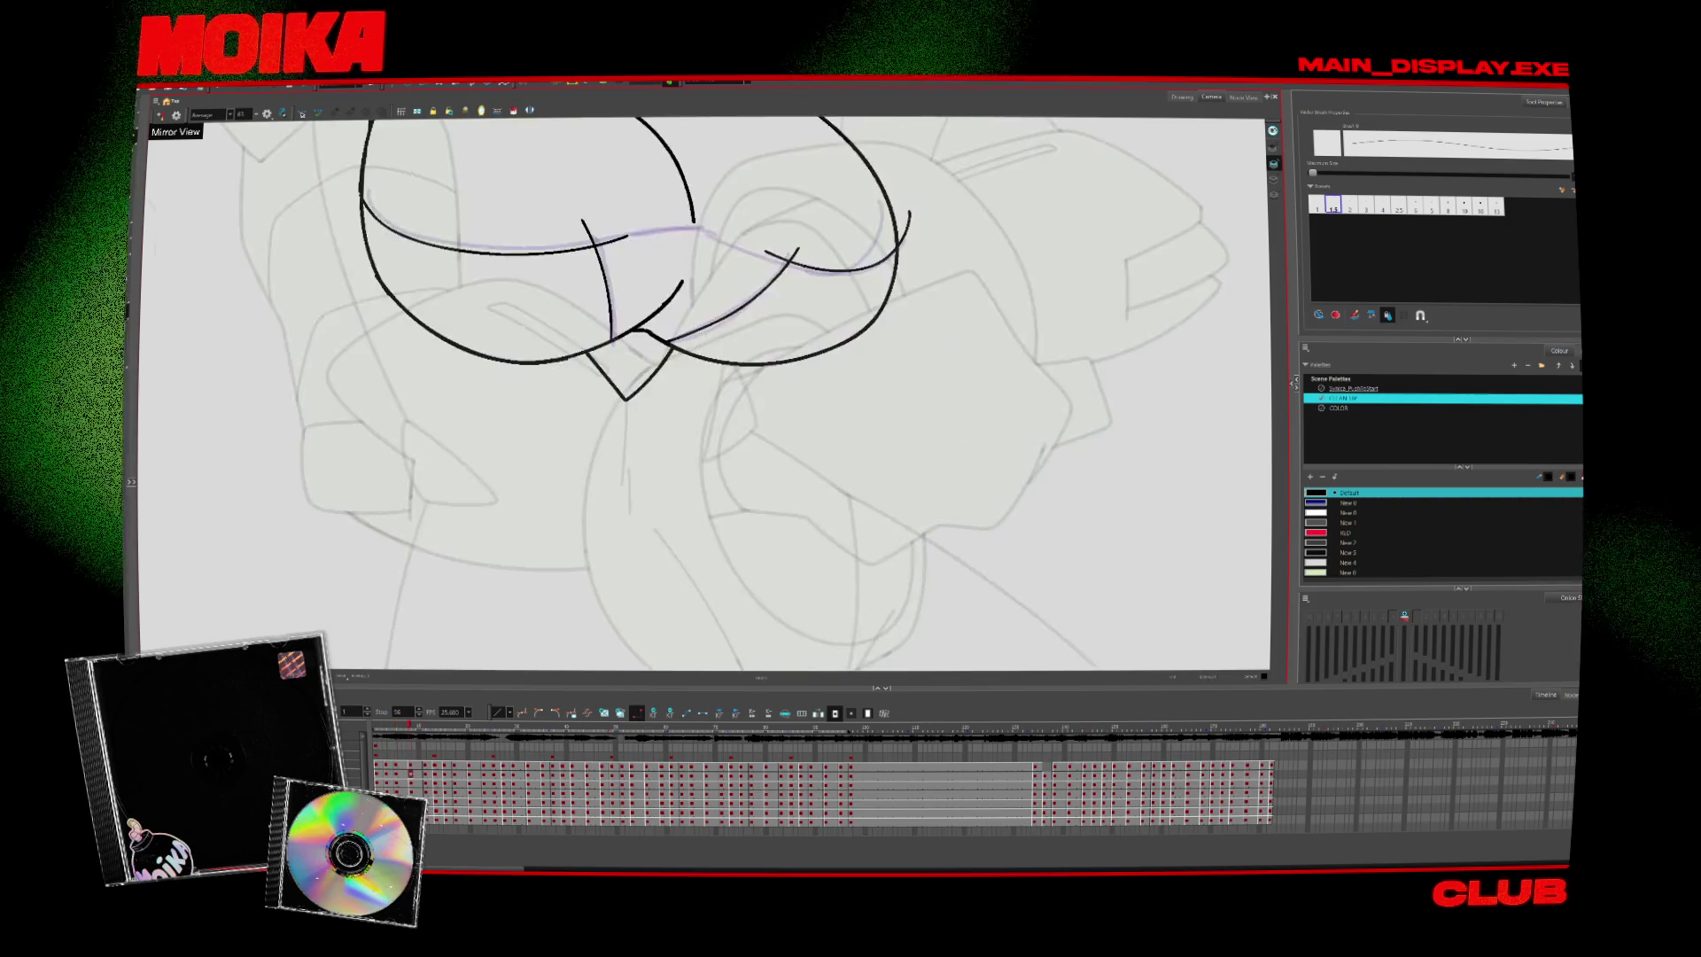
On the following drawing, ink a curved pencil line down toward the nose
key(period)
key(alt+s)
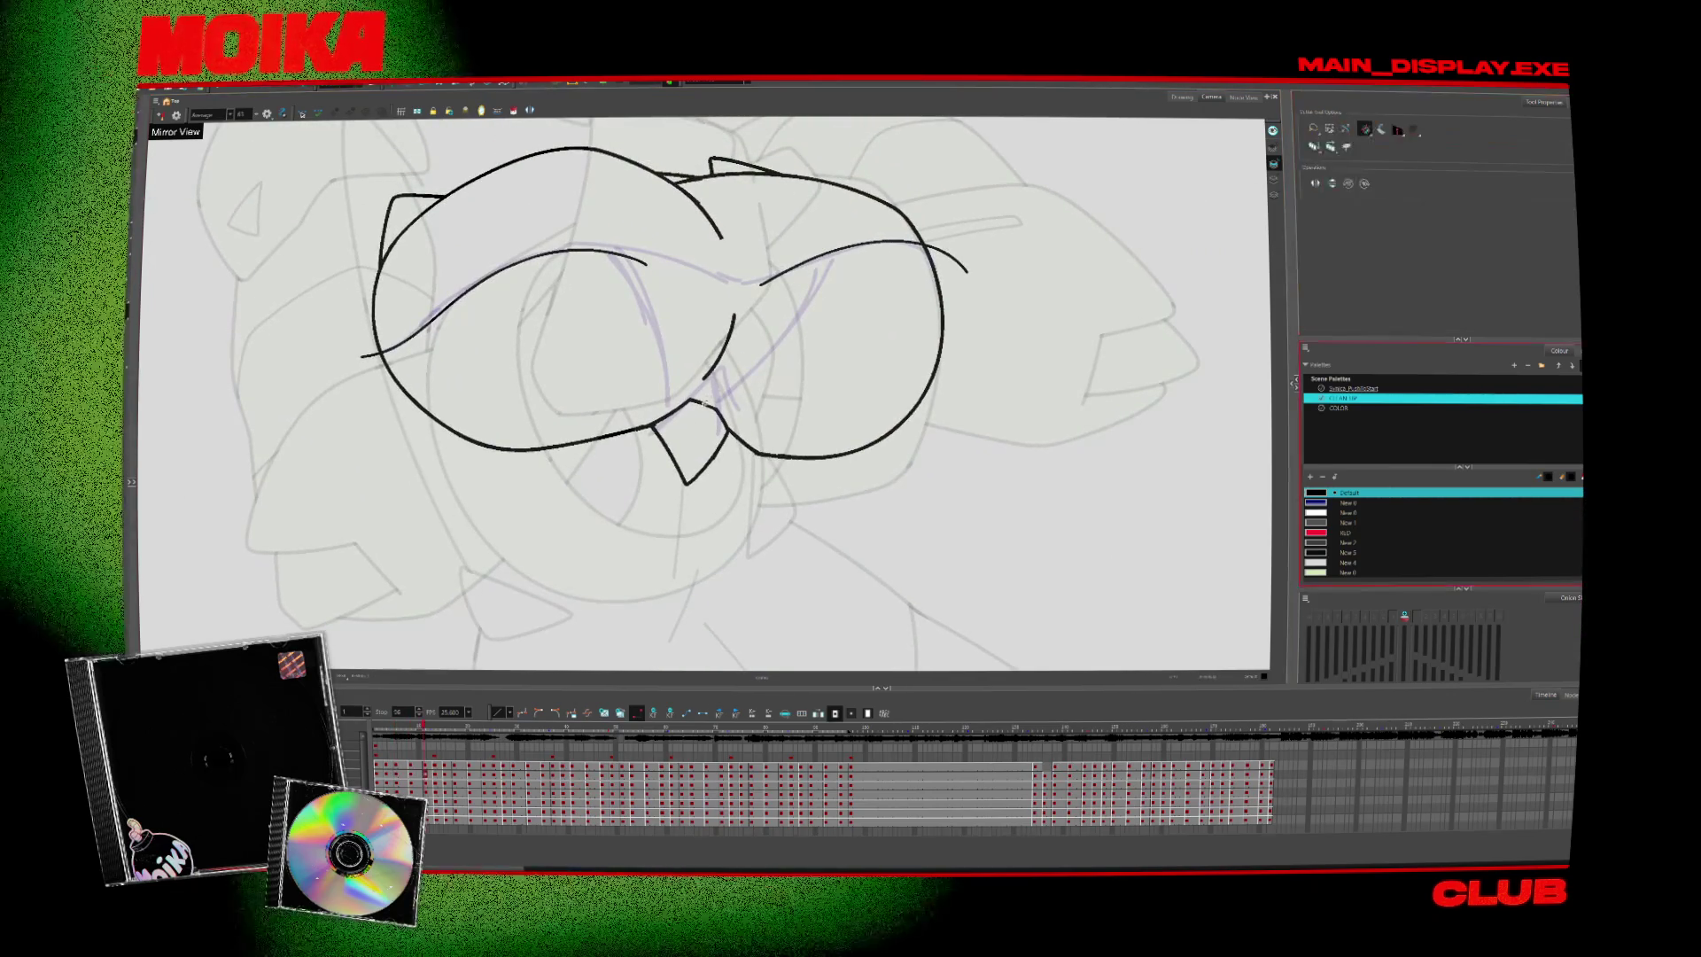
key(alt+b)
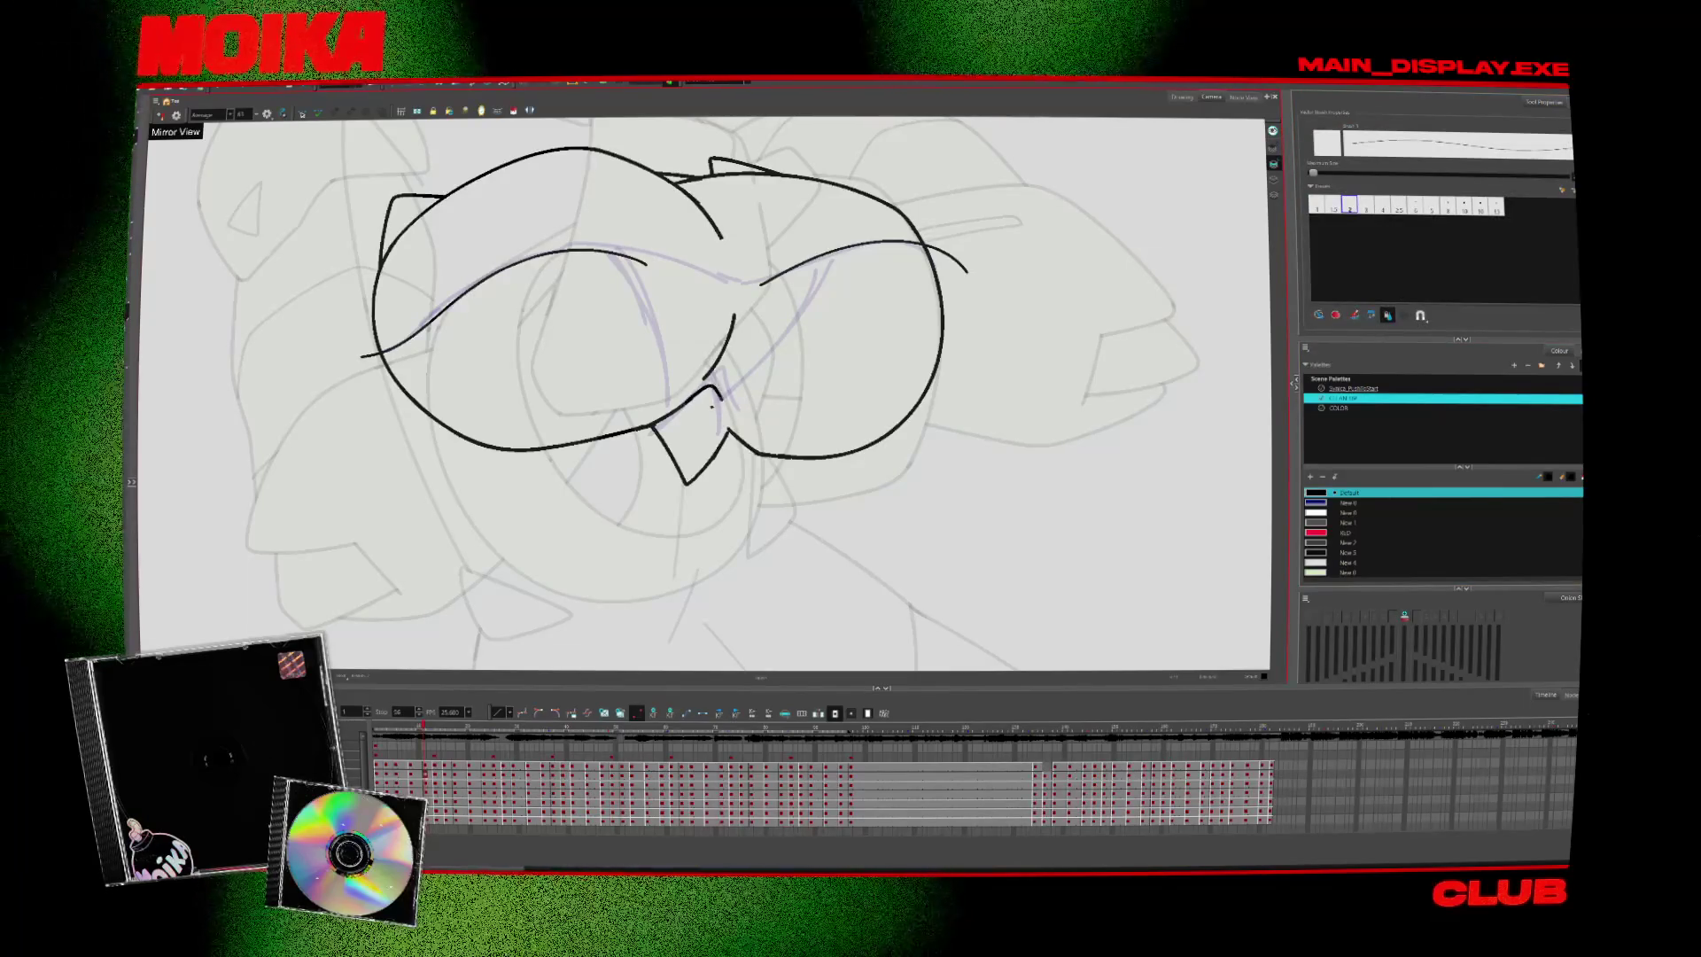
key(alt+slash)
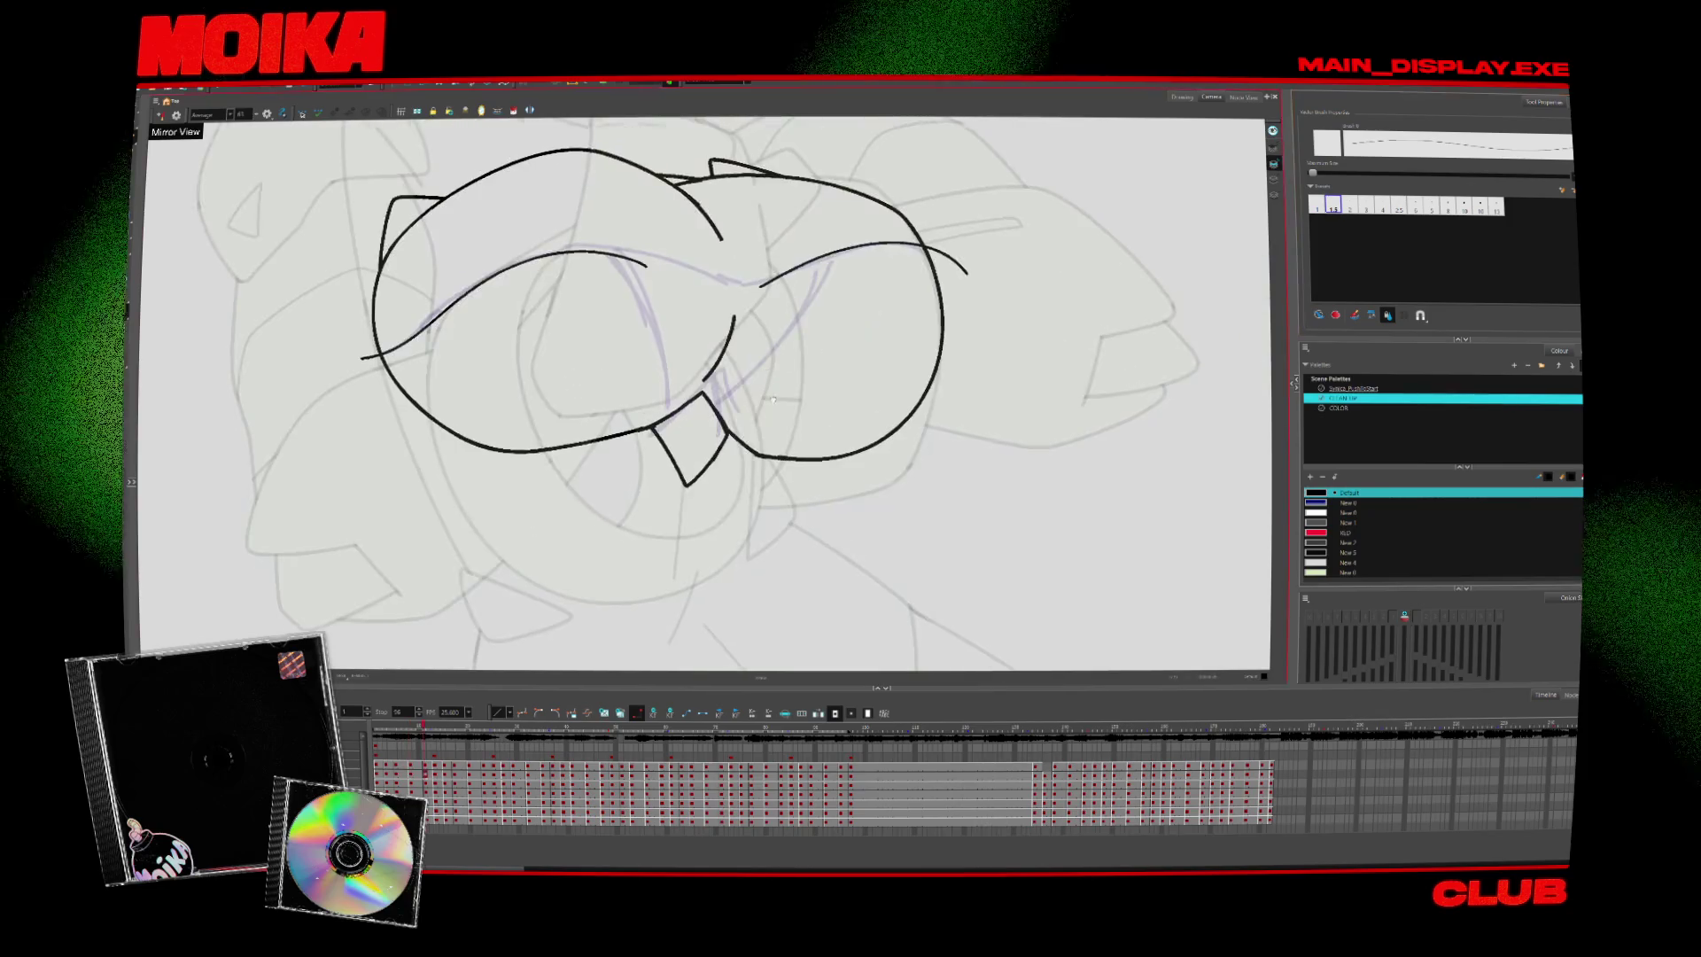
drag(824, 297, 715, 416)
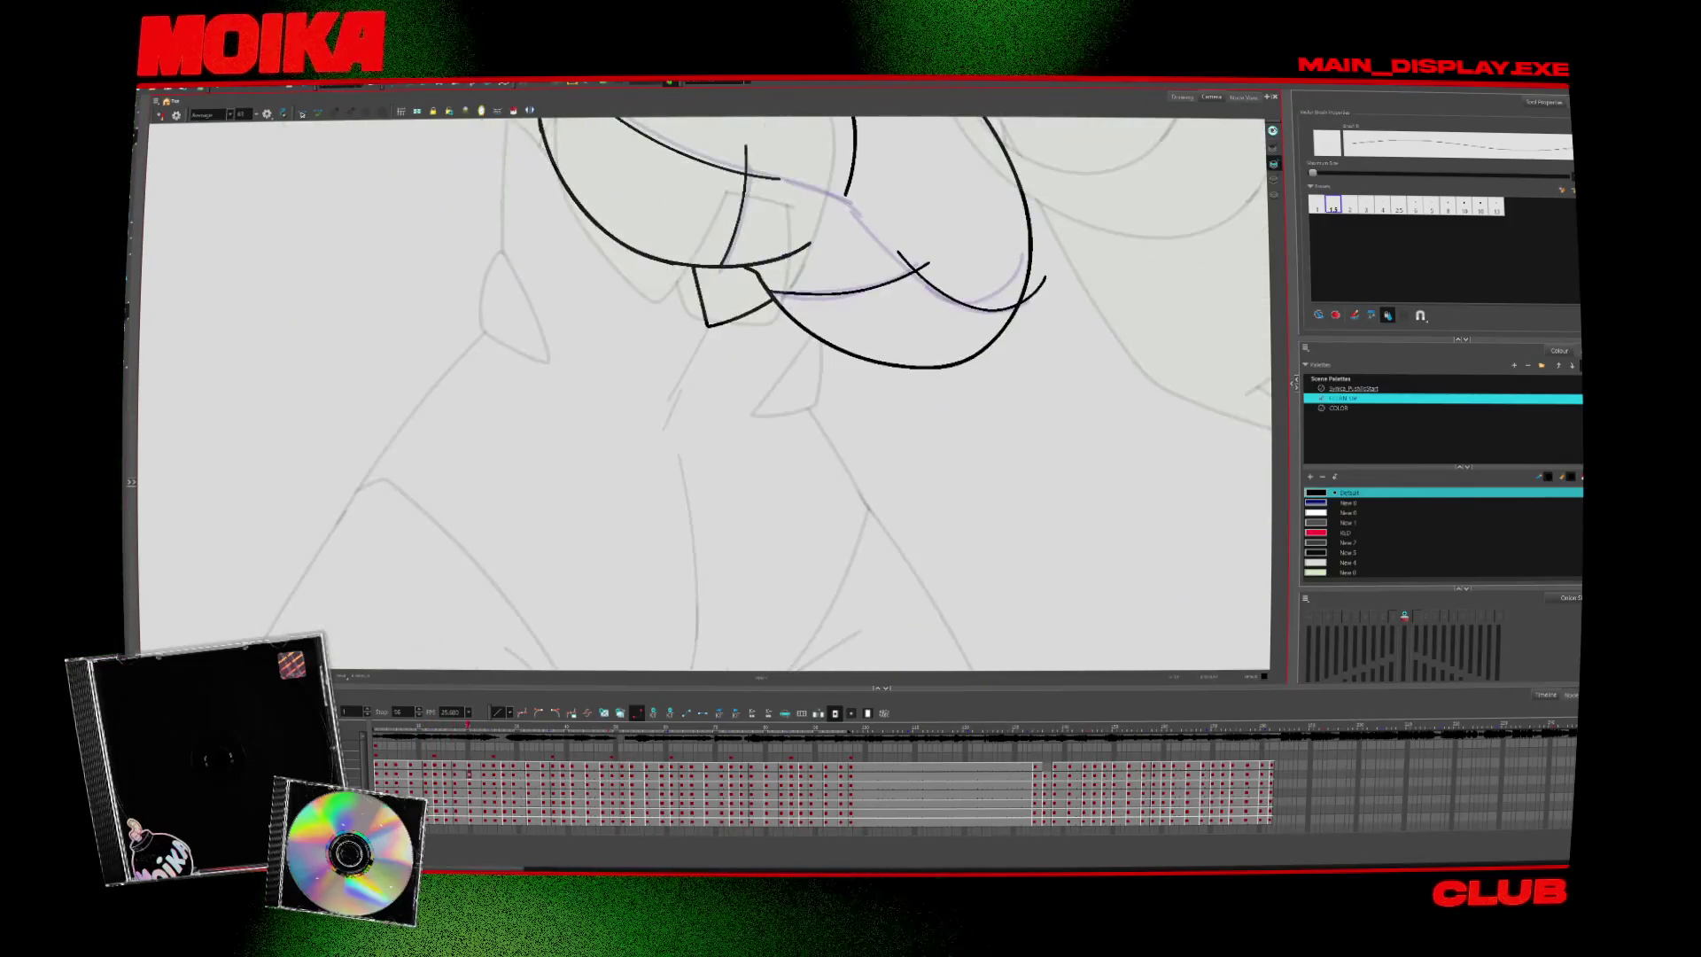
Straighten the view, erase the diagonal stroke's top end on an earlier drawing, and show the whole character
key(alt+s)
key(shift+x)
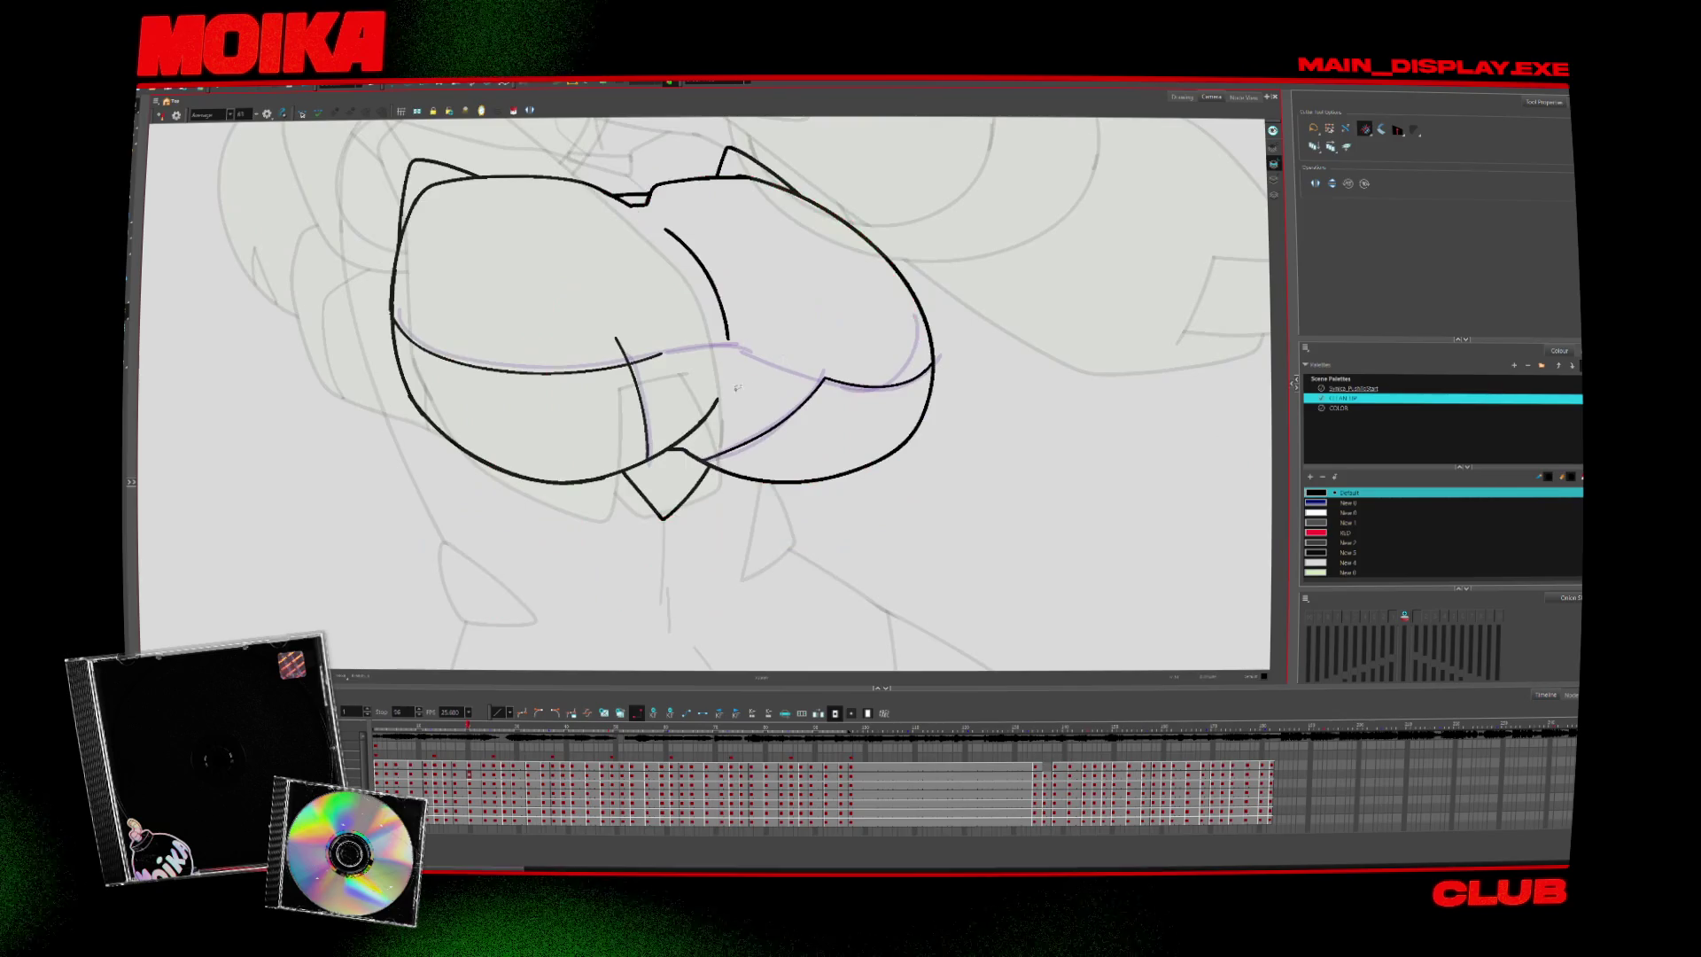
key(comma)
key(comma)
key(comma)
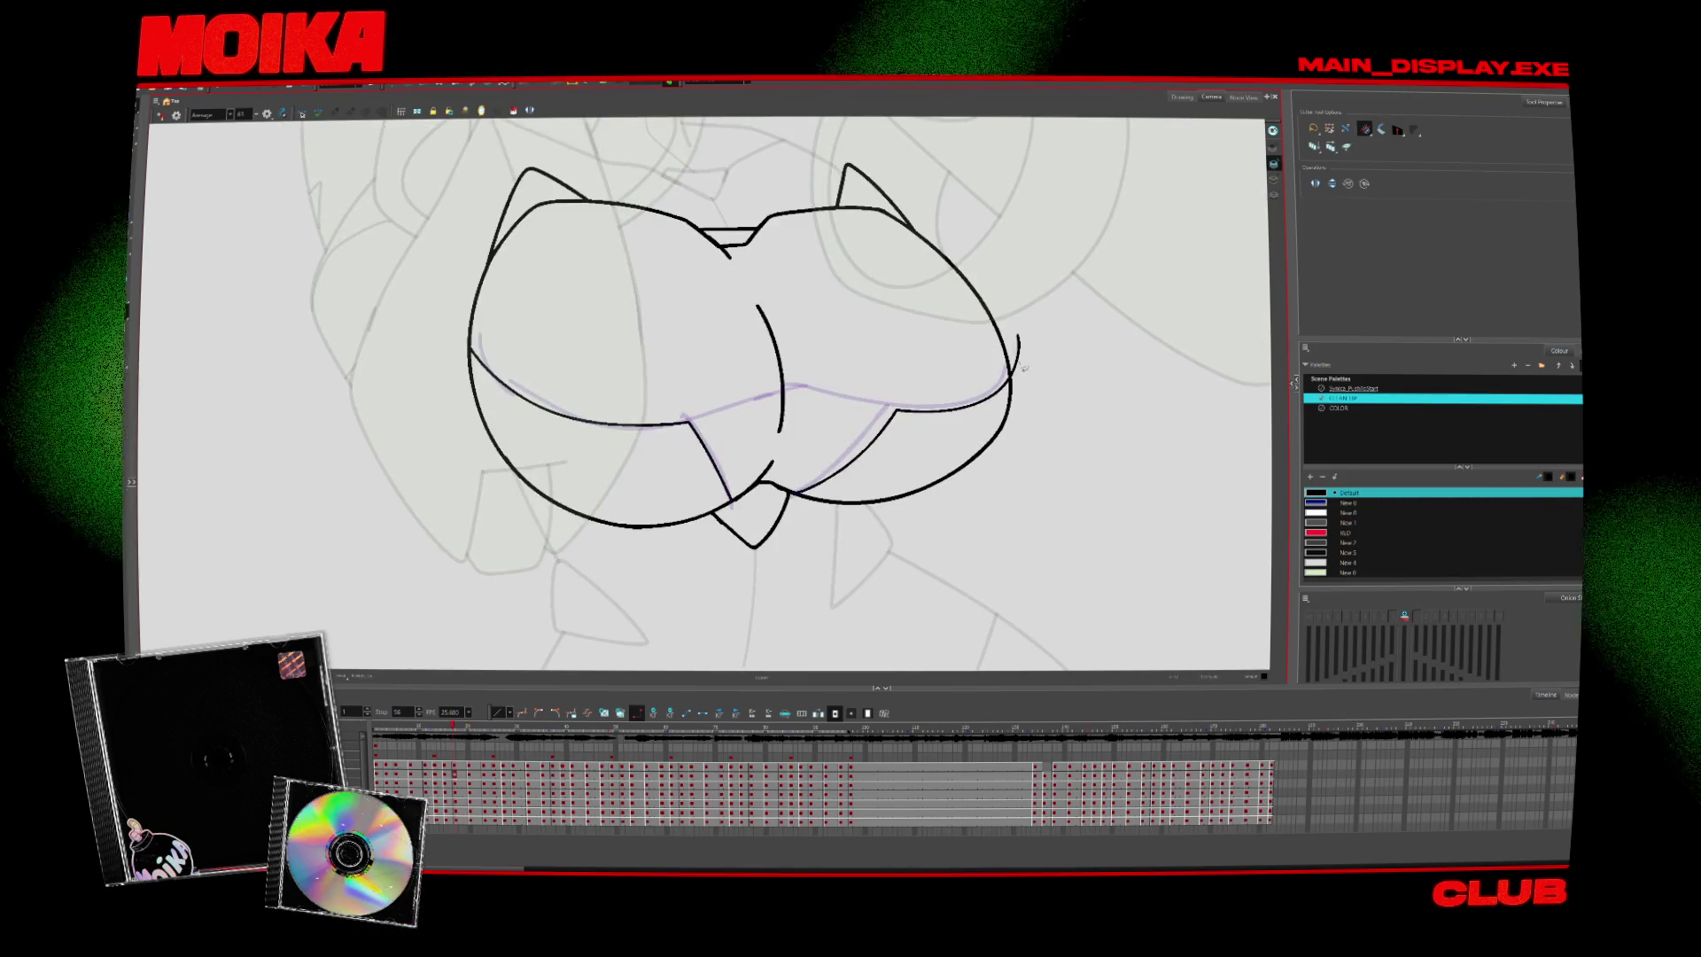
key(comma)
key(comma)
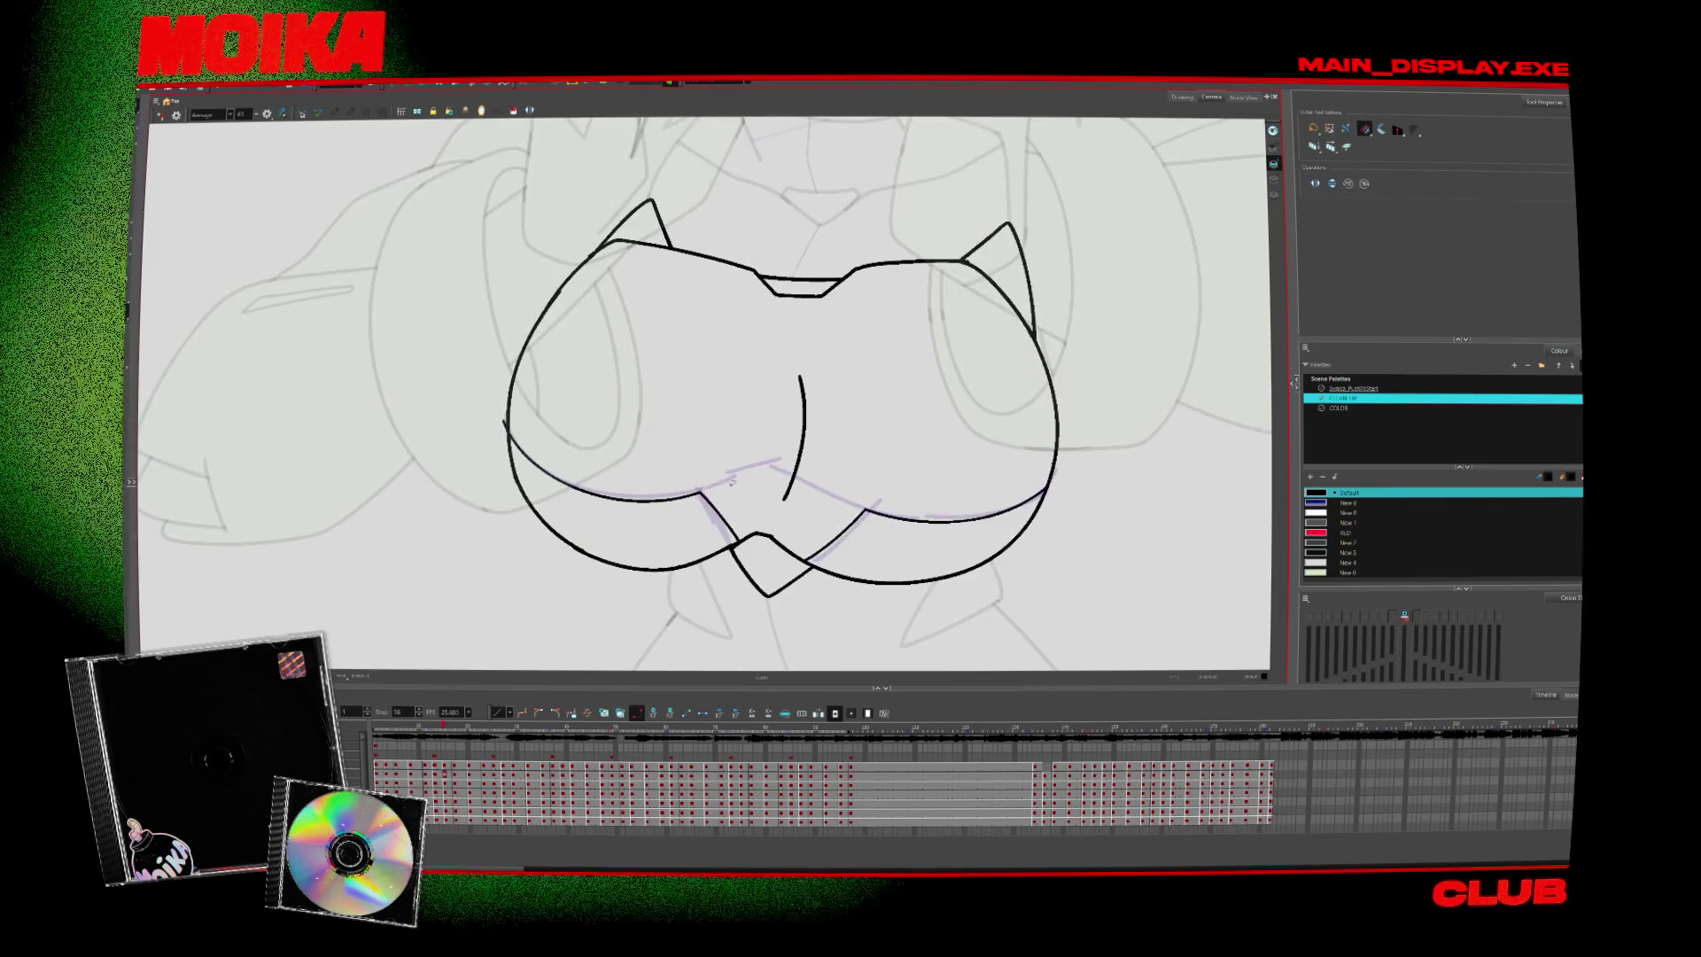
key(comma)
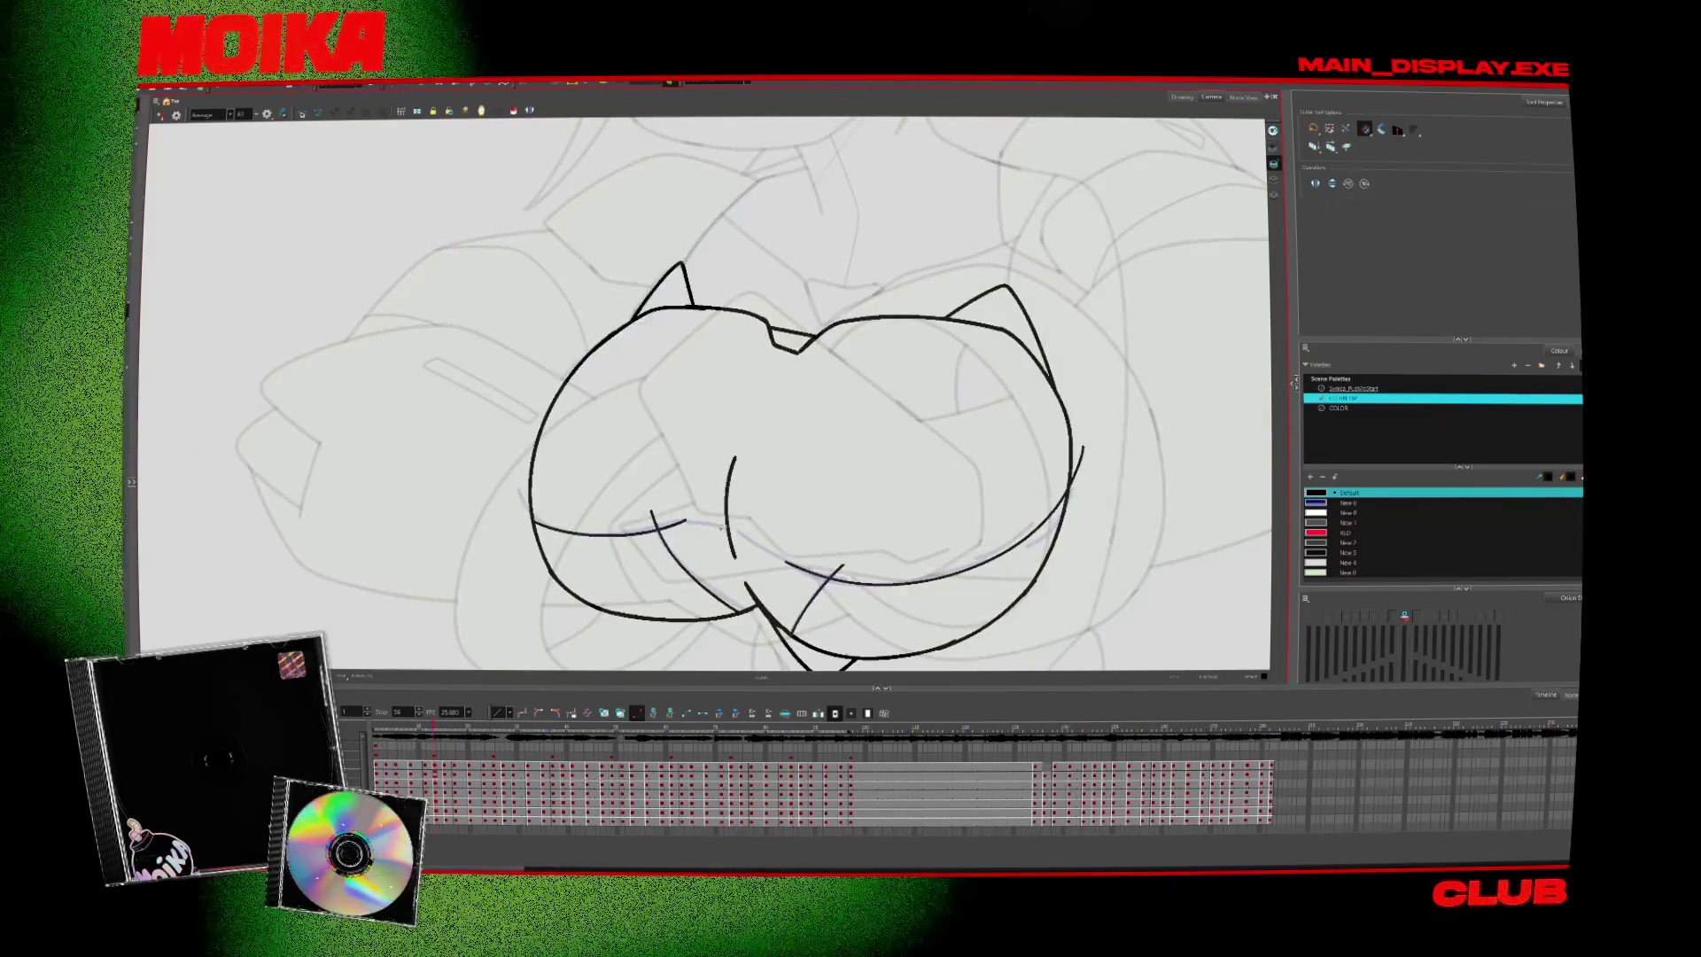
drag(795, 568, 879, 560)
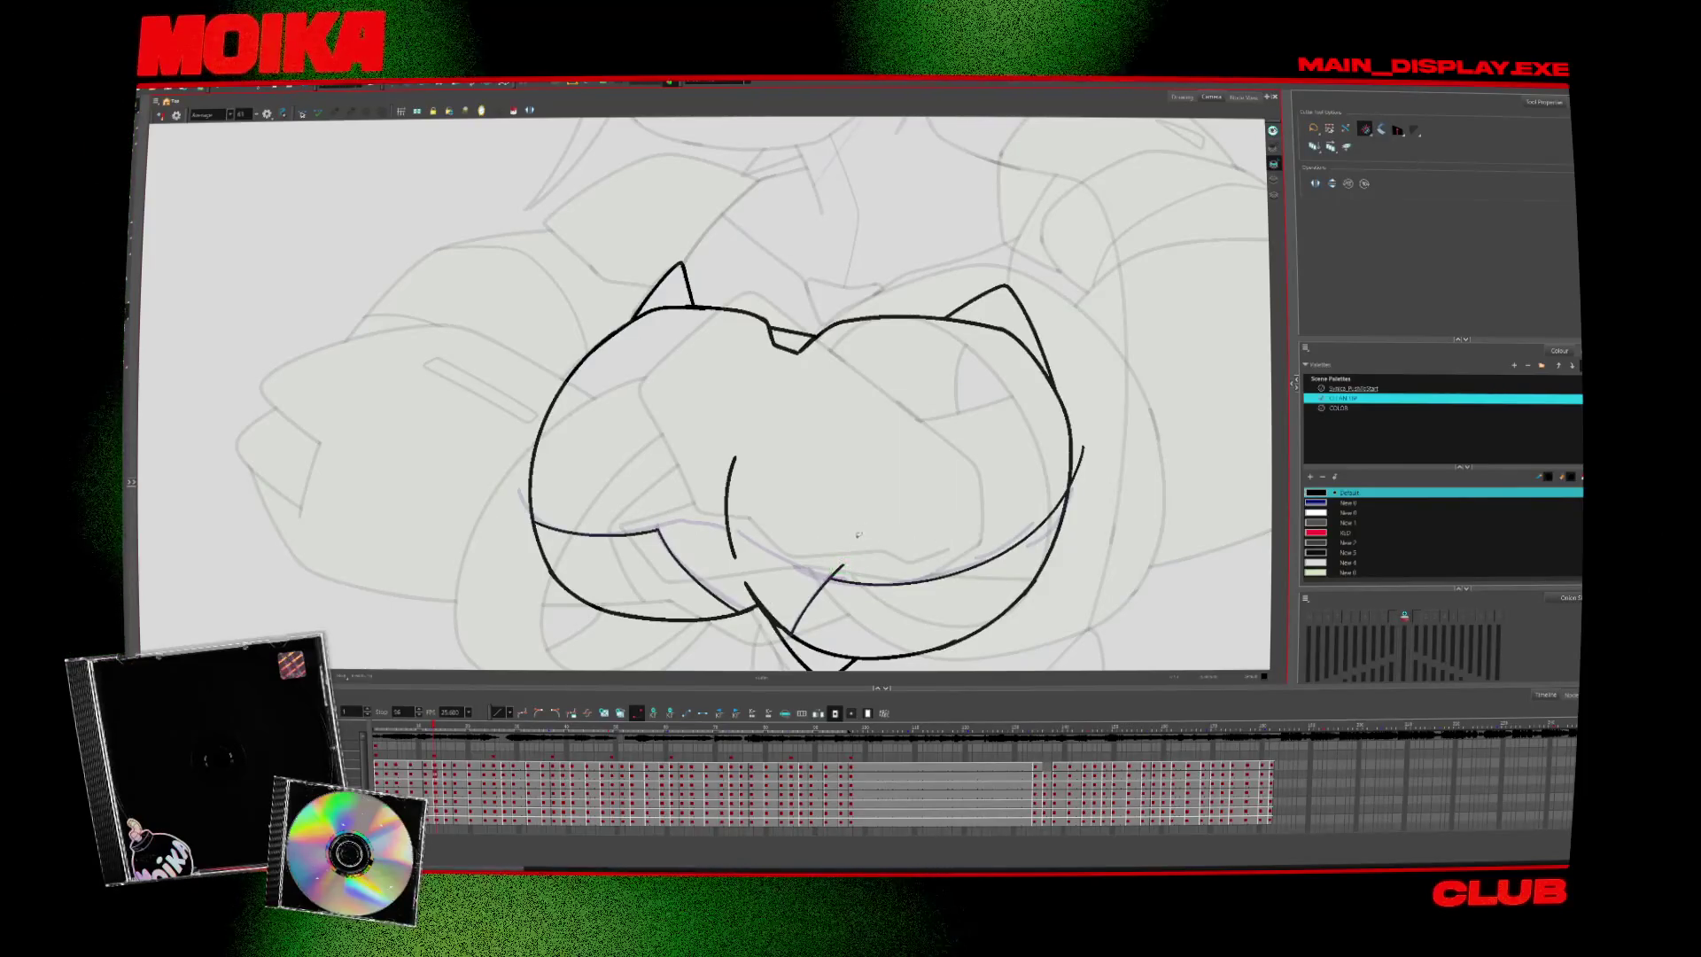
key(comma)
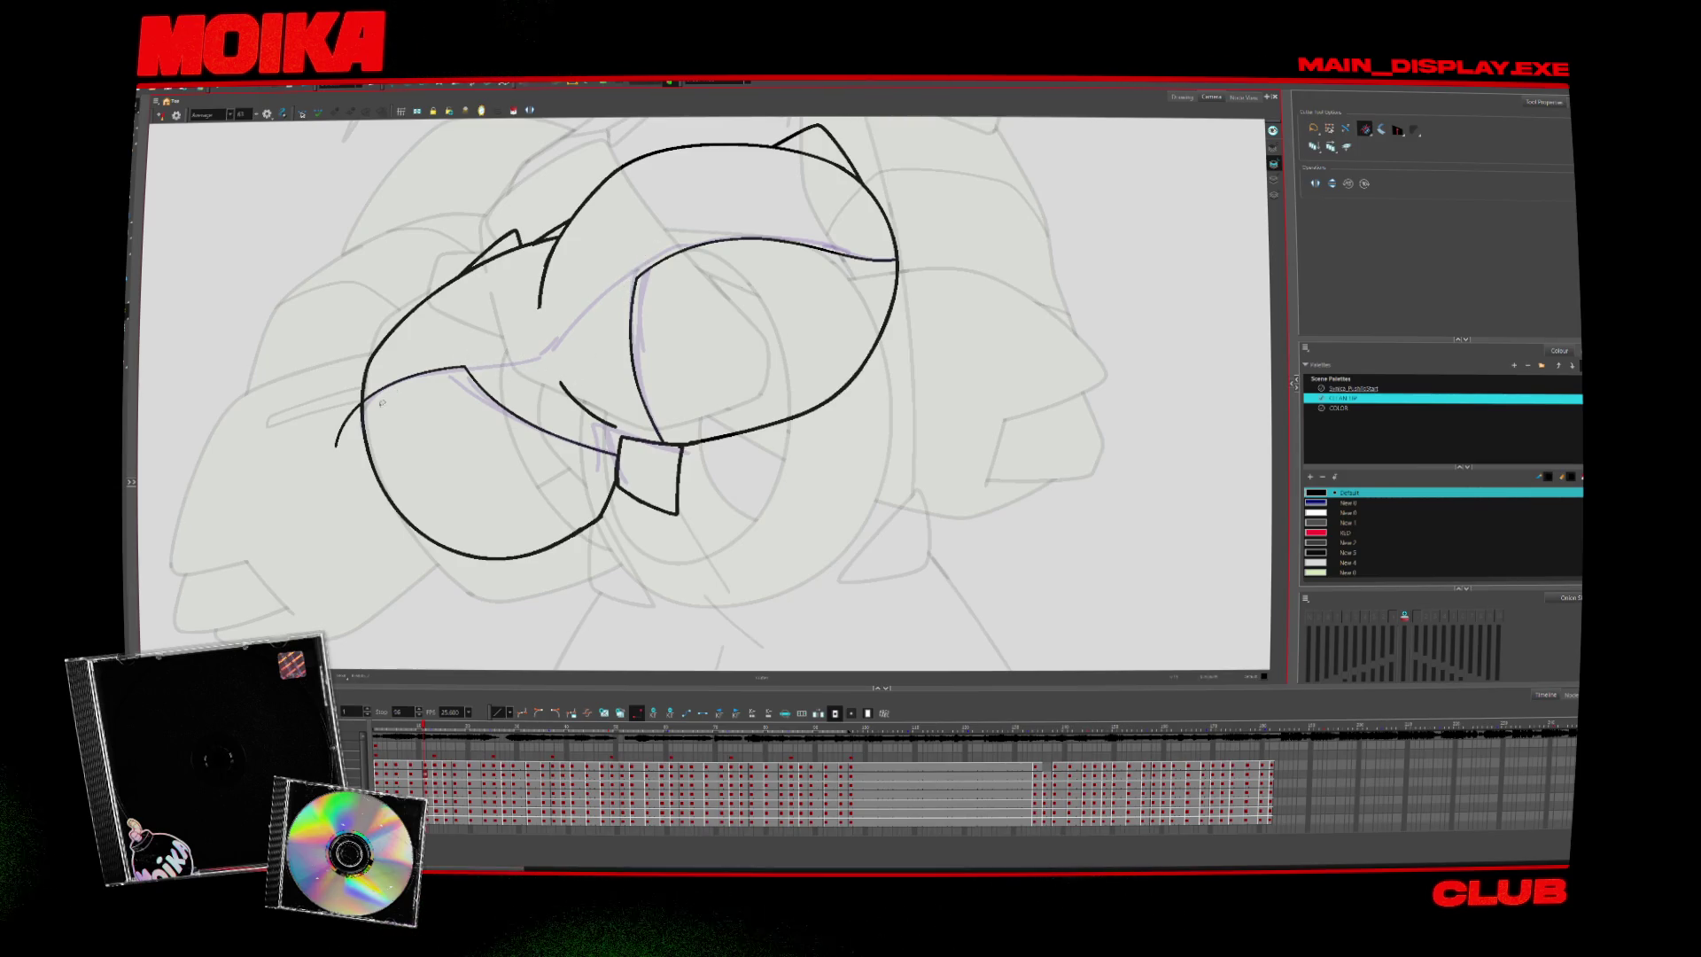
key(comma)
key(comma)
key(shift+m)
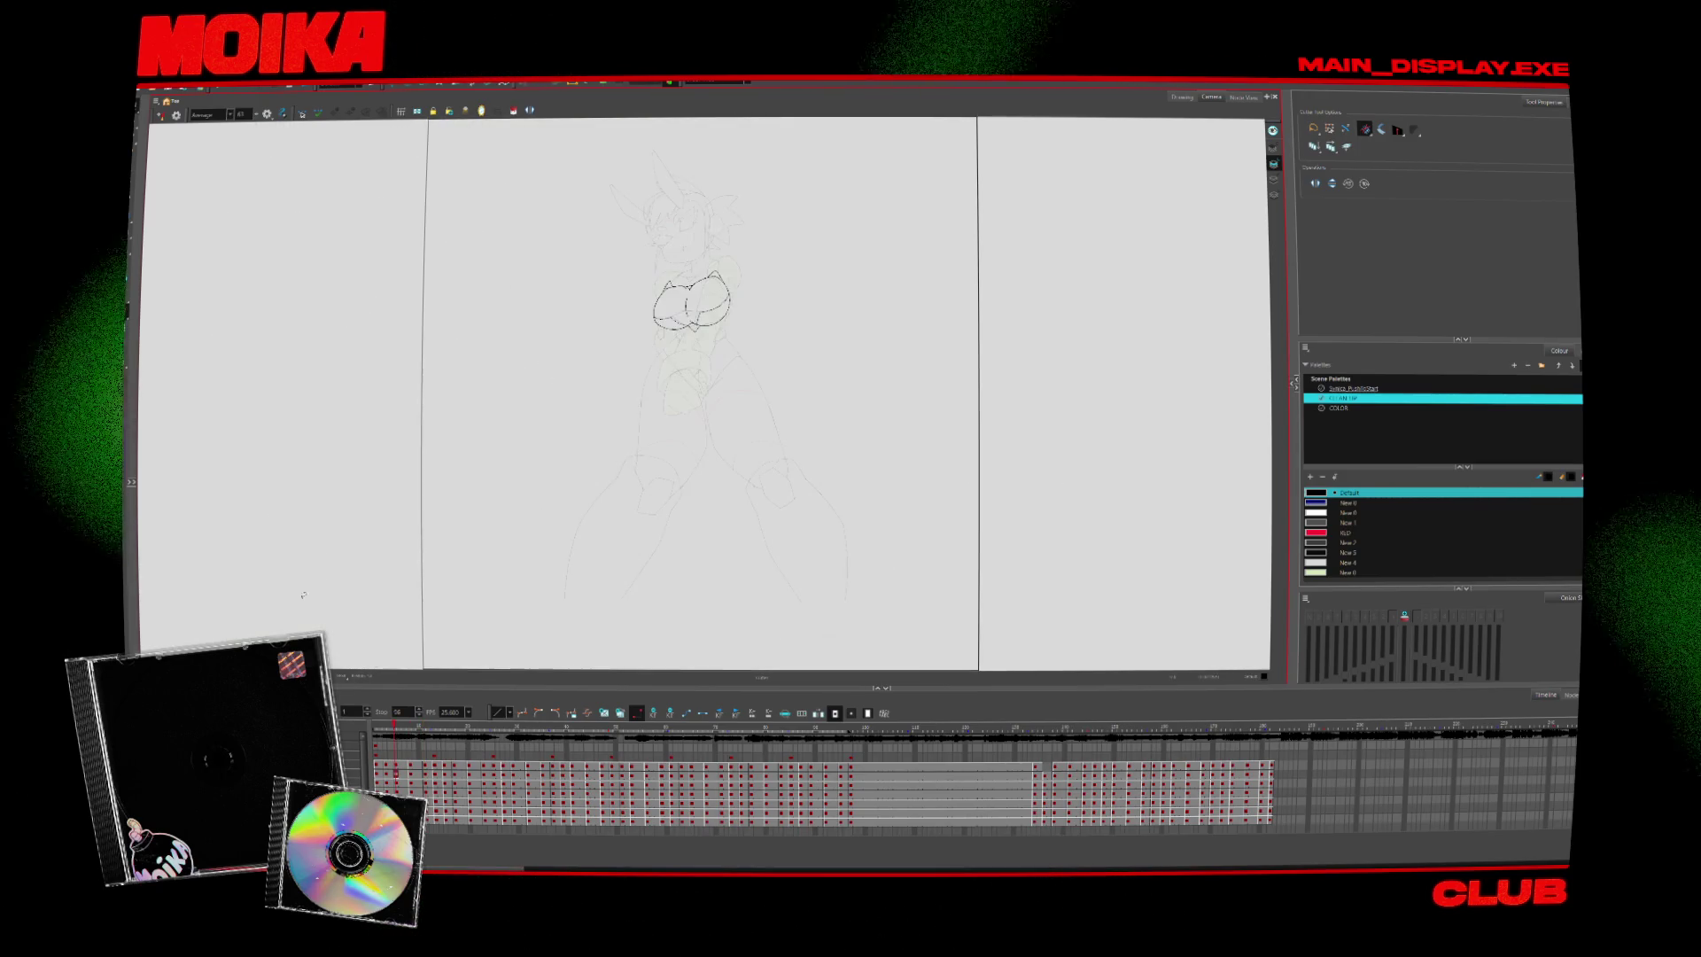
Select all strokes, clear the selection, and make the CLEAN UP palette active
click(160, 104)
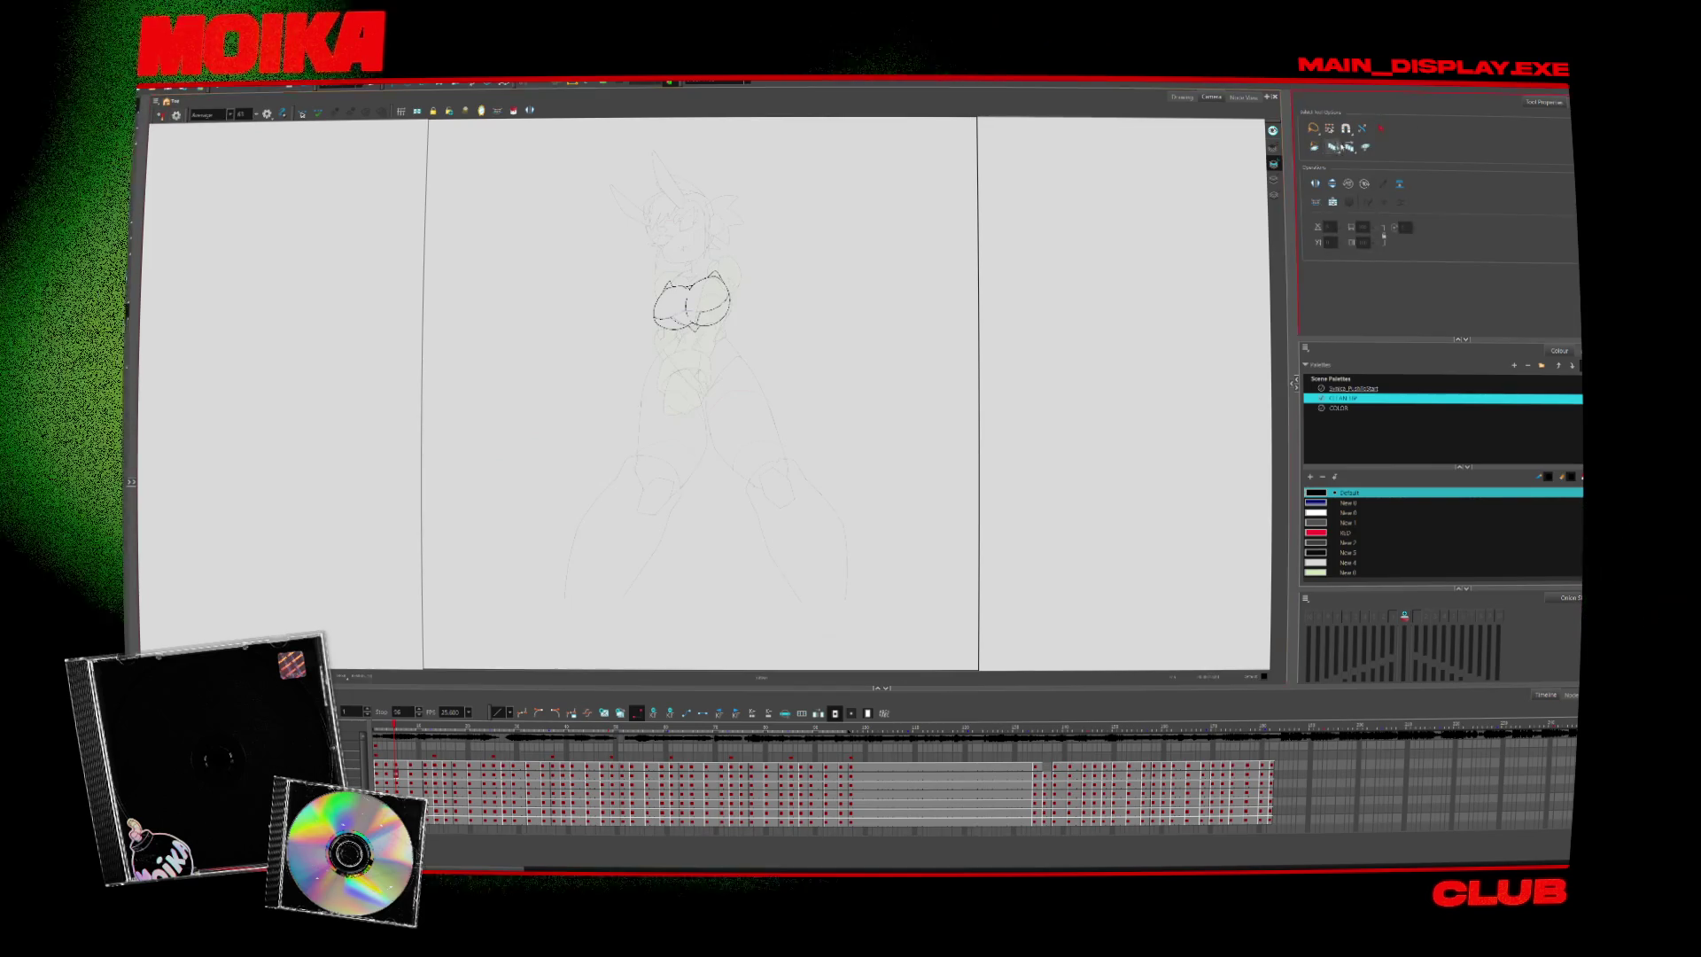
key(ctrl+a)
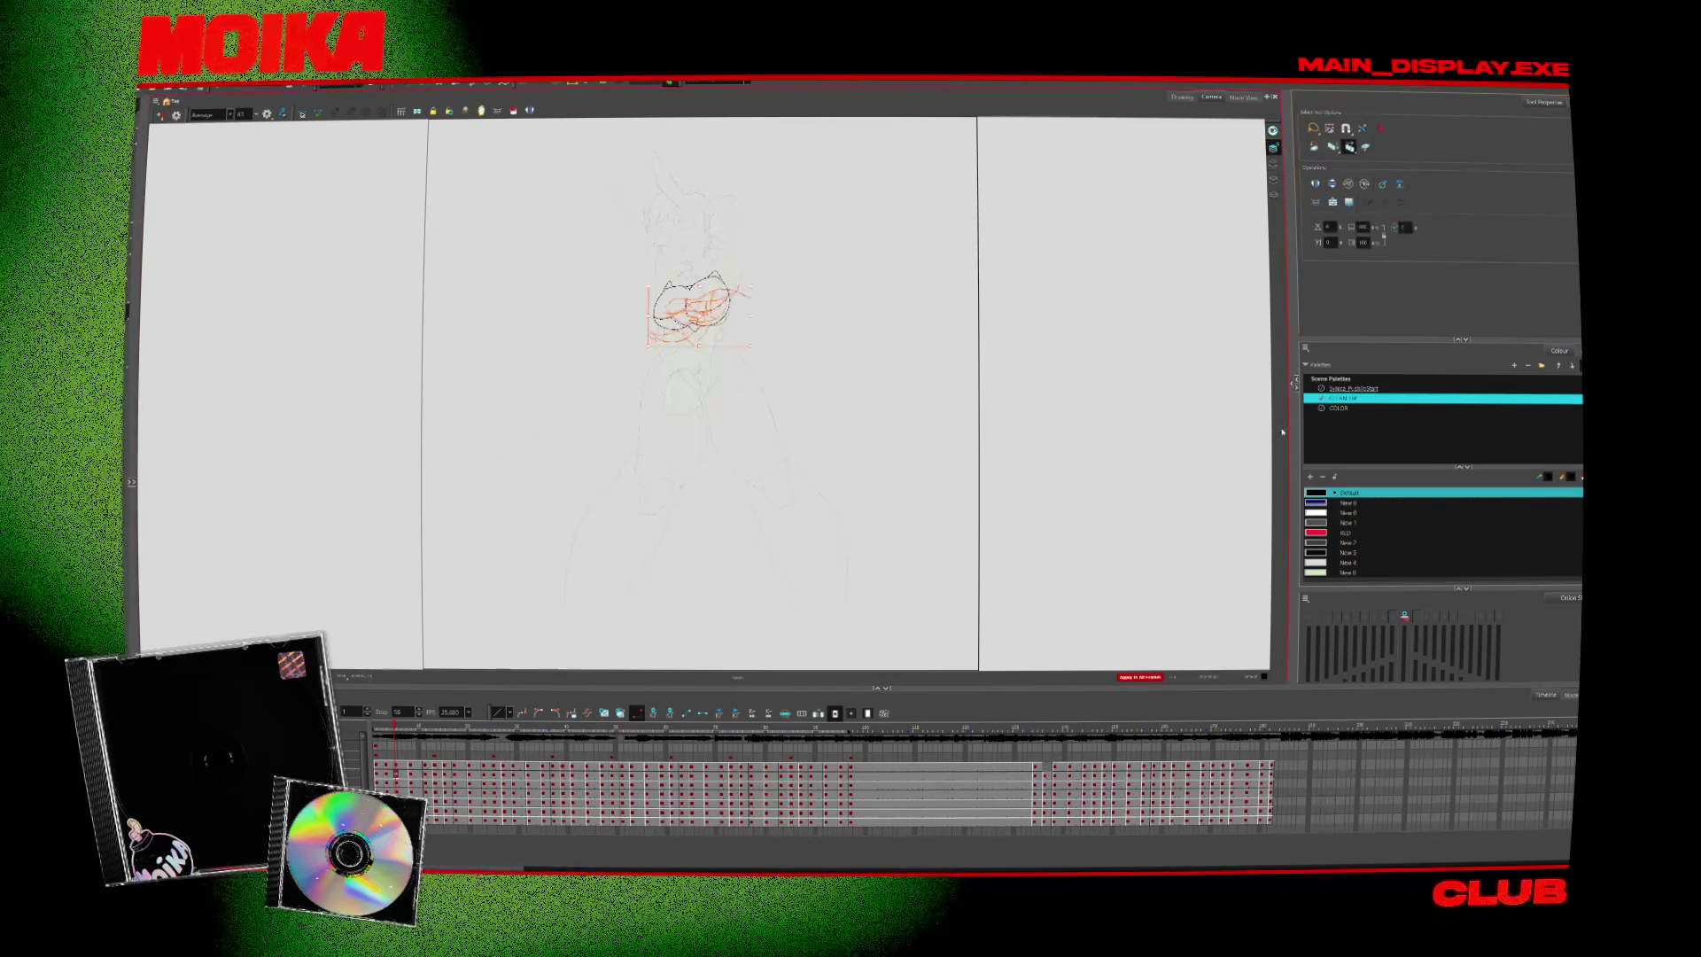
click(1159, 521)
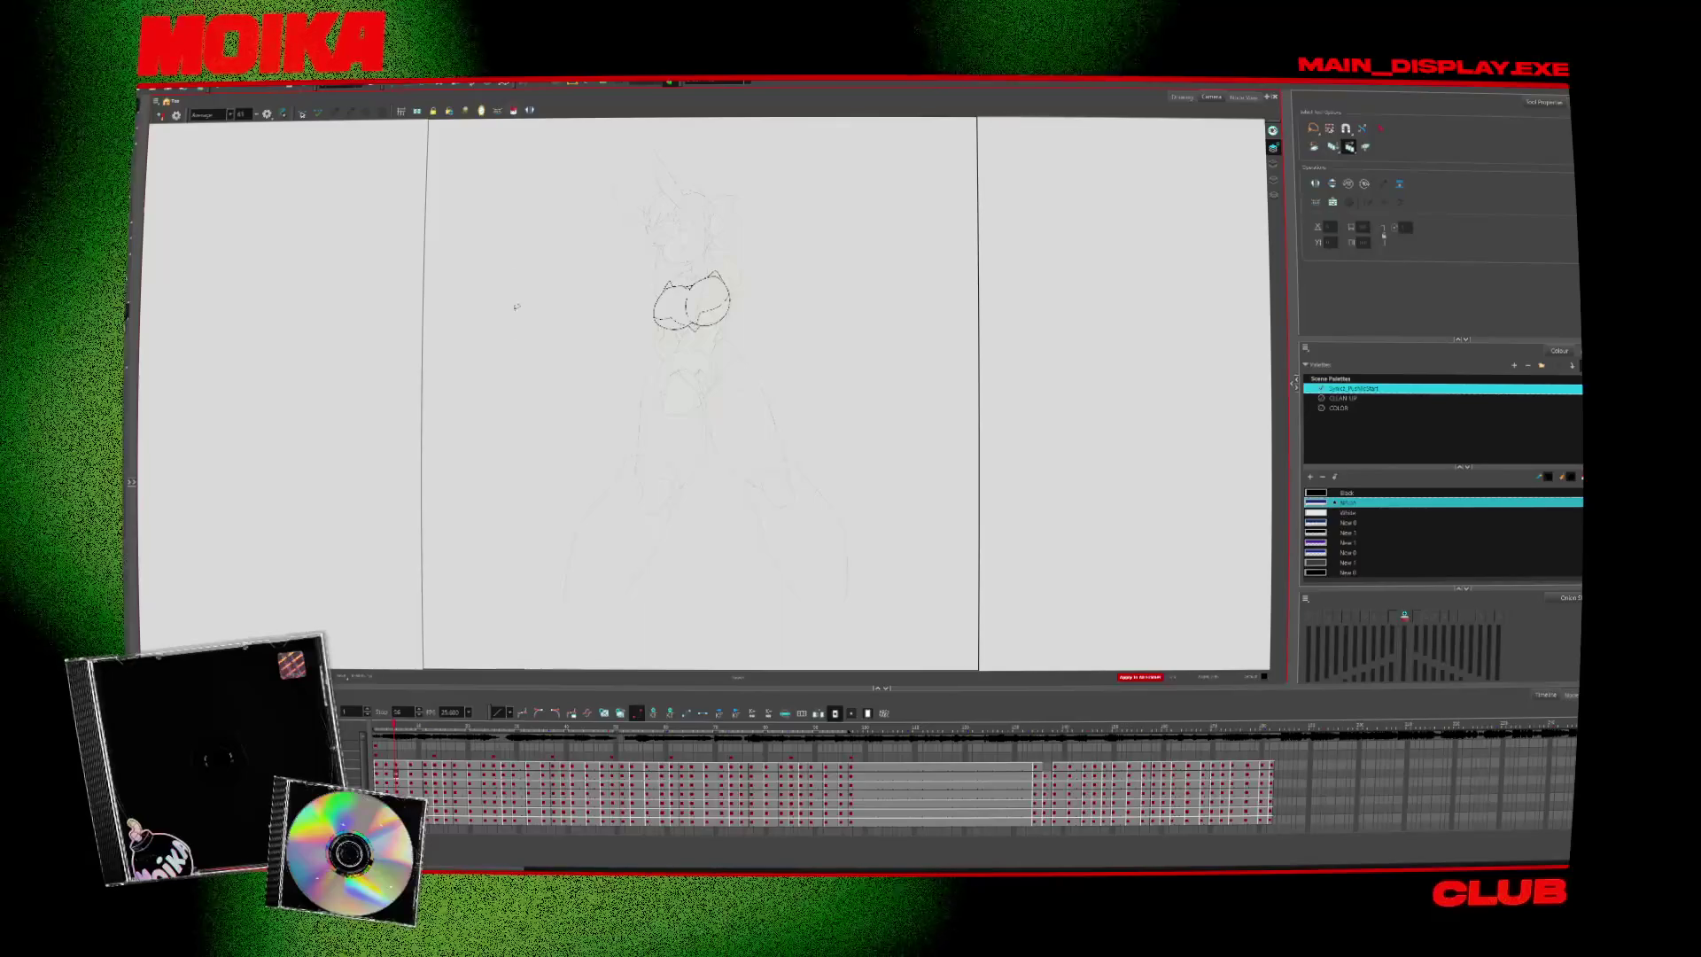
scroll(724, 288, up, 5)
scroll(541, 397, down, 3)
scroll(541, 397, down, 2)
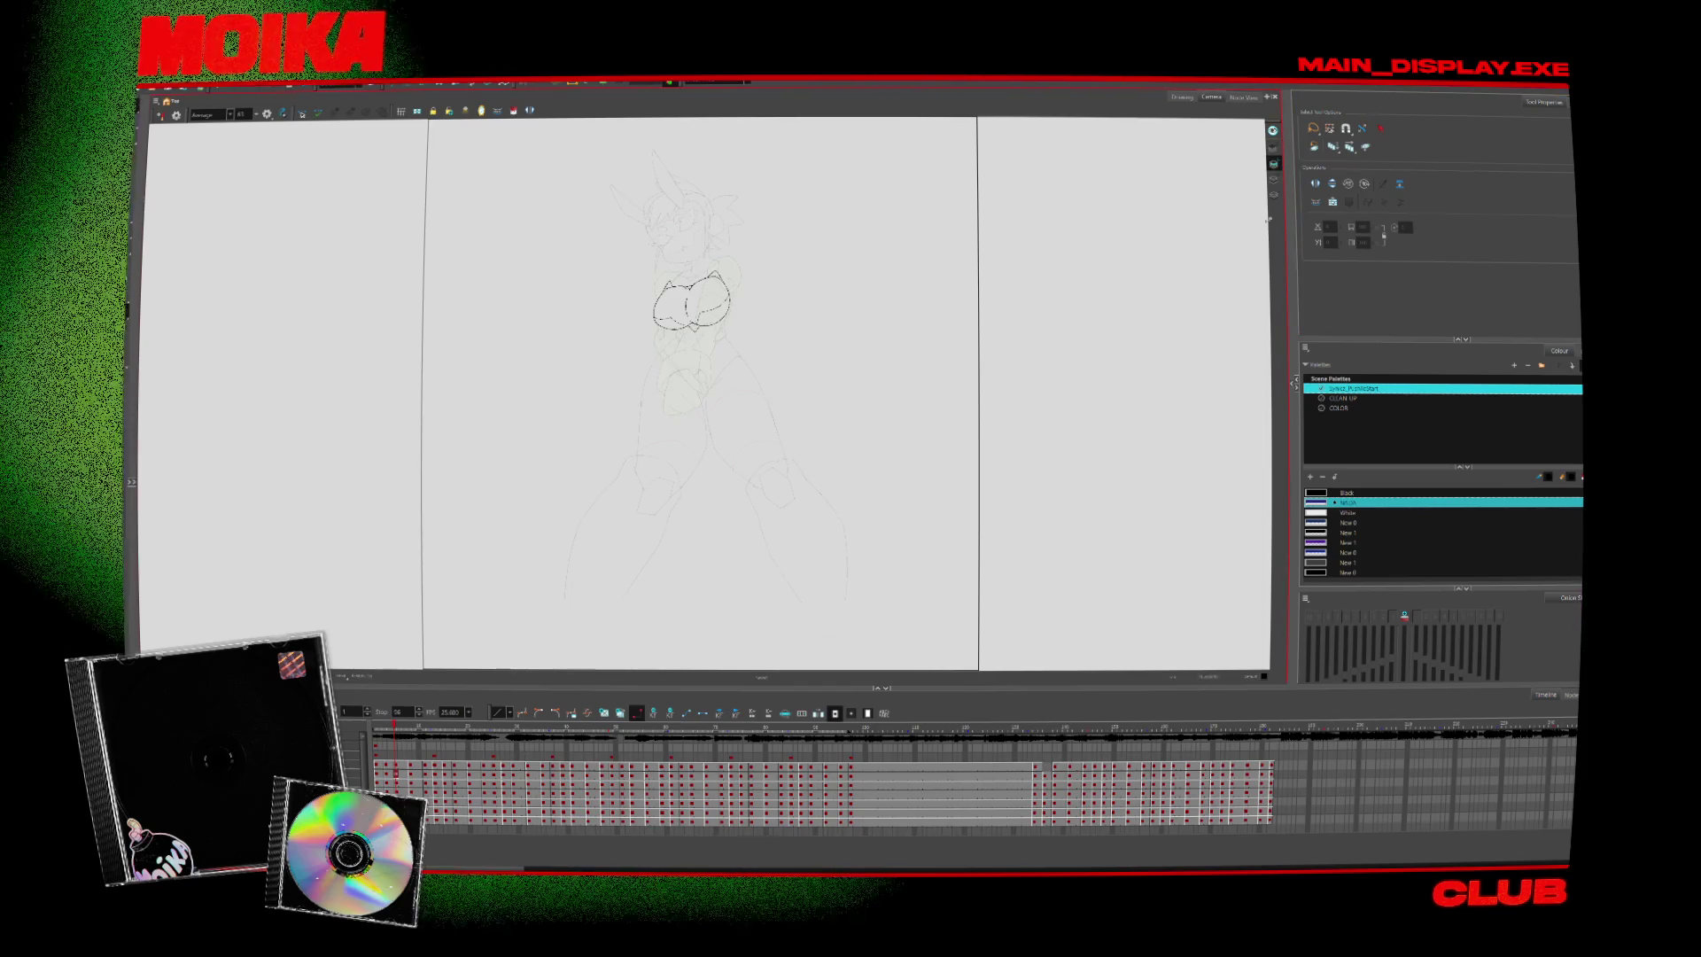
click(1348, 147)
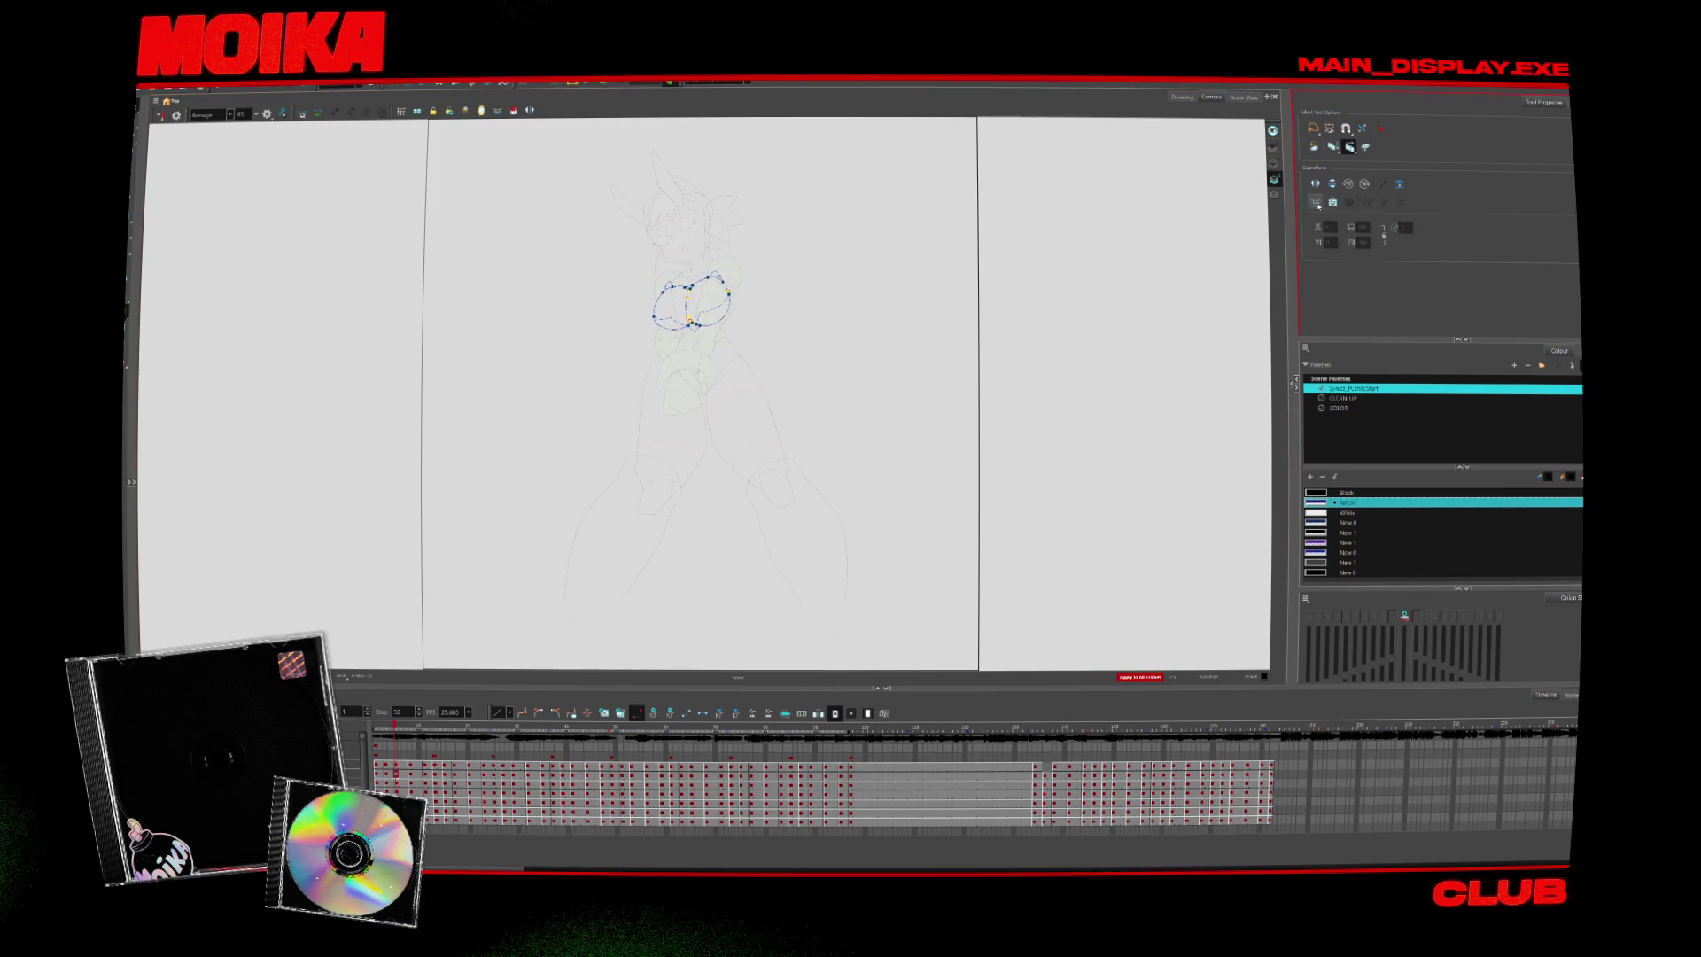
click(1342, 398)
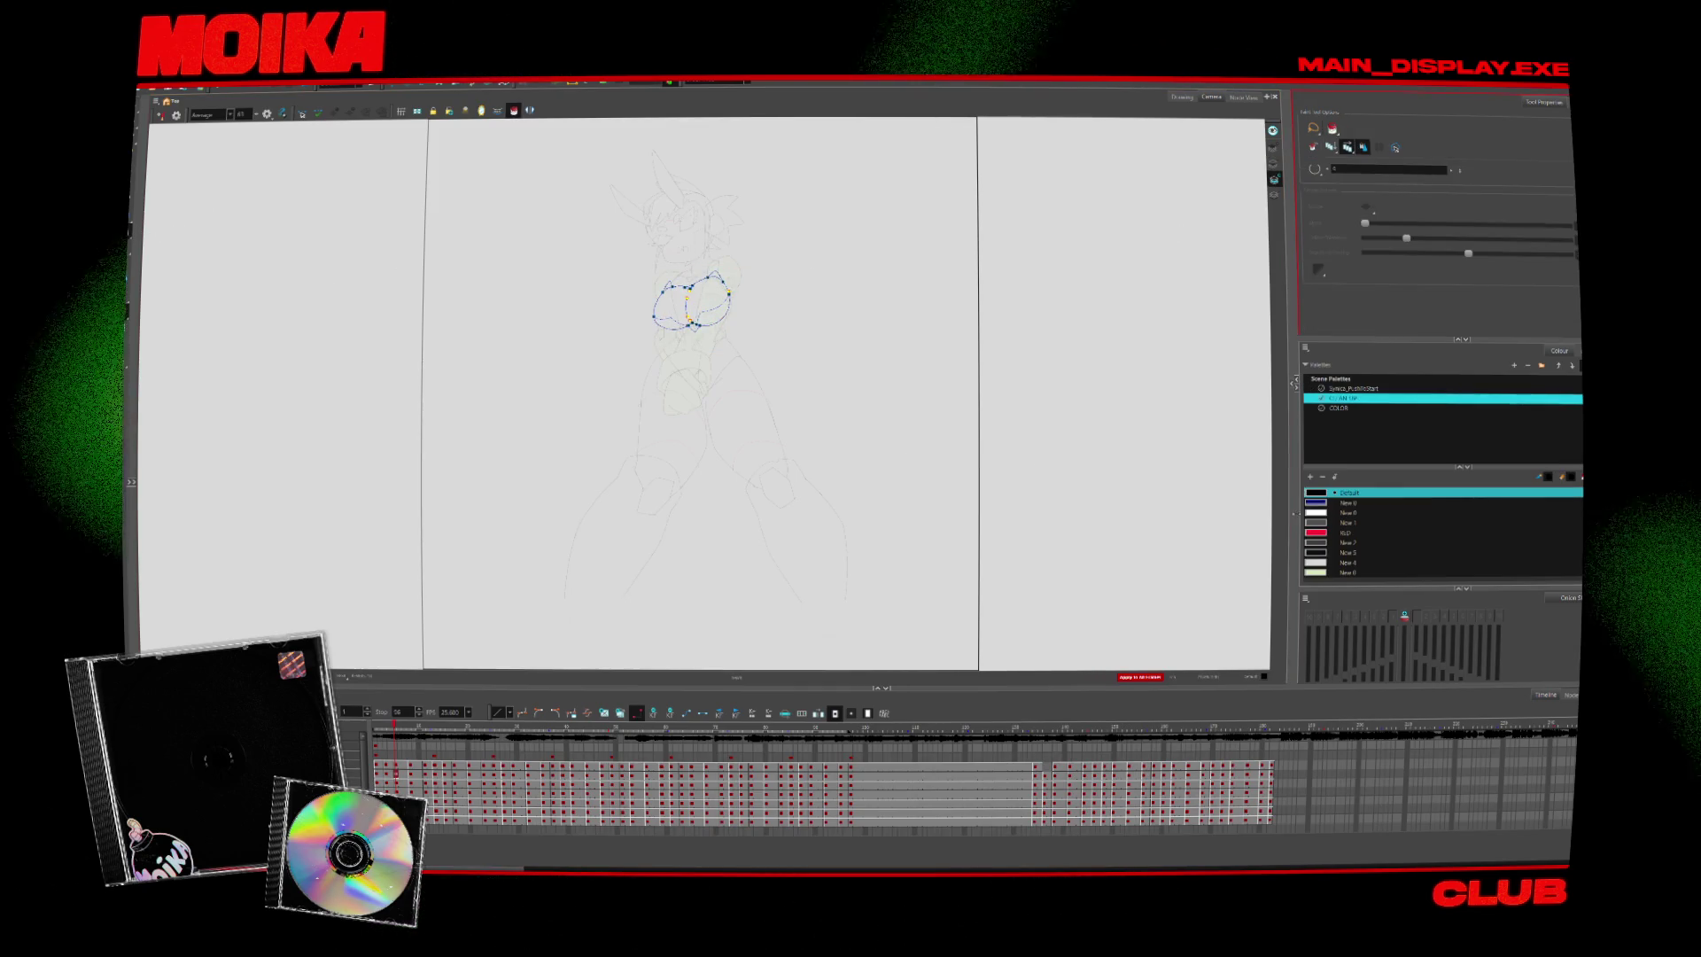
Fill the chest with the pale green New 0 colour using the Paint tool
key(alt+i)
click(1327, 572)
drag(948, 399, 1127, 222)
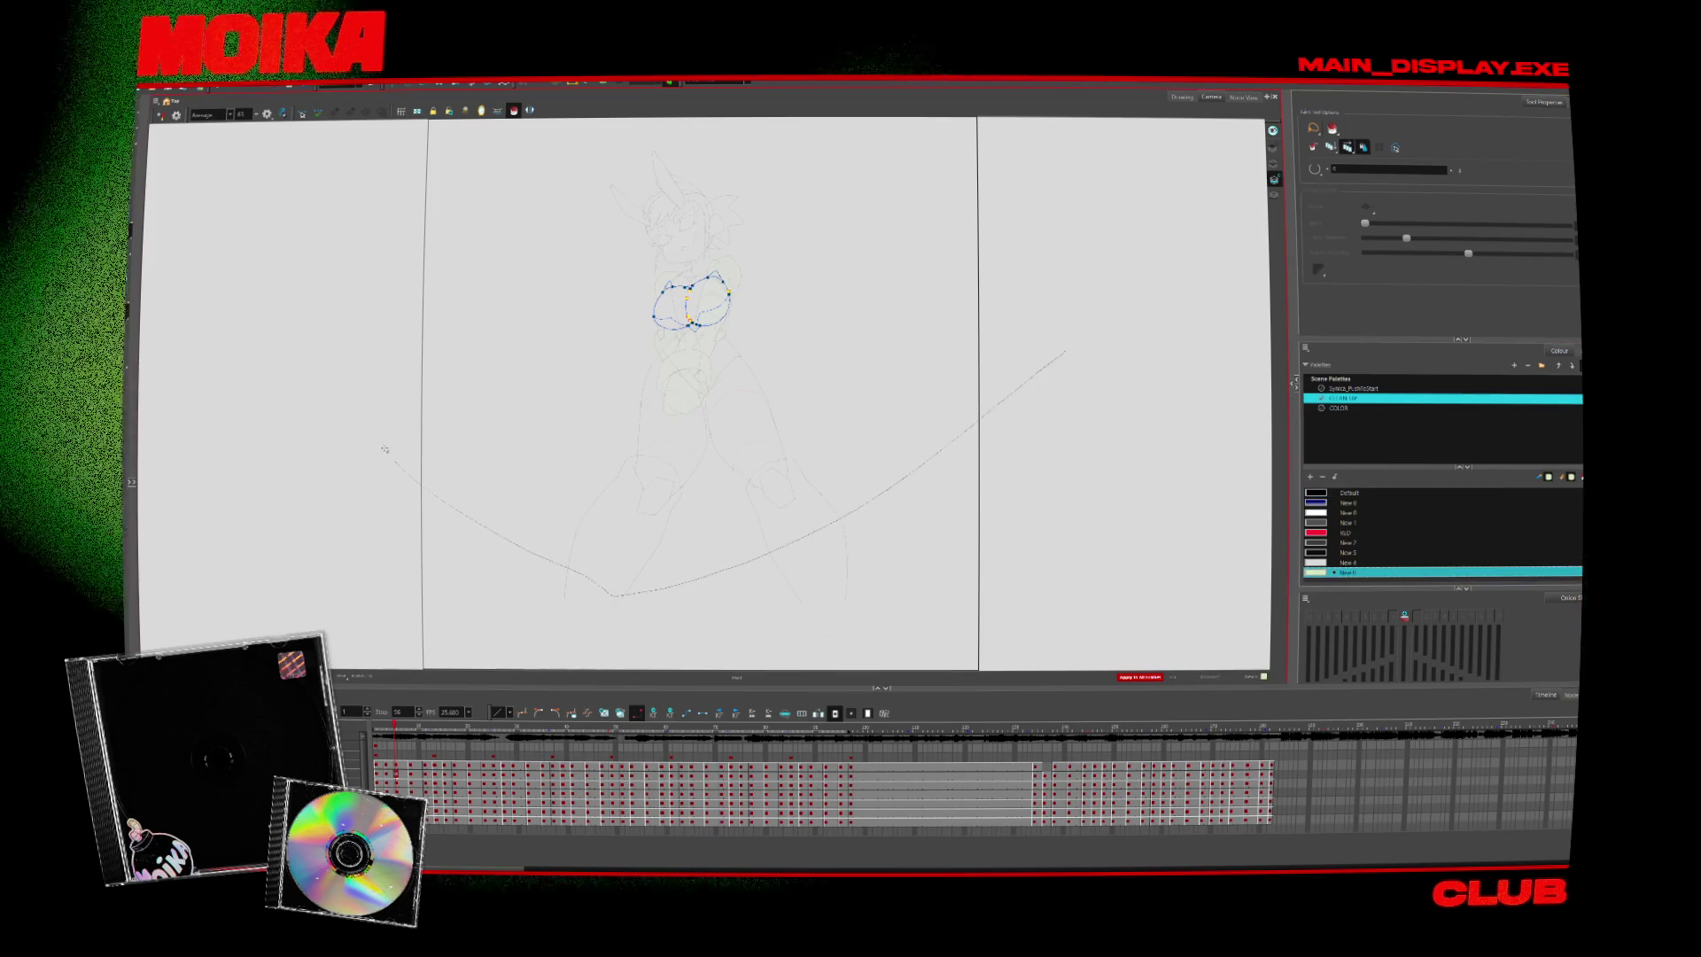
key(period)
key(period)
key(period)
key(period)
key(period)
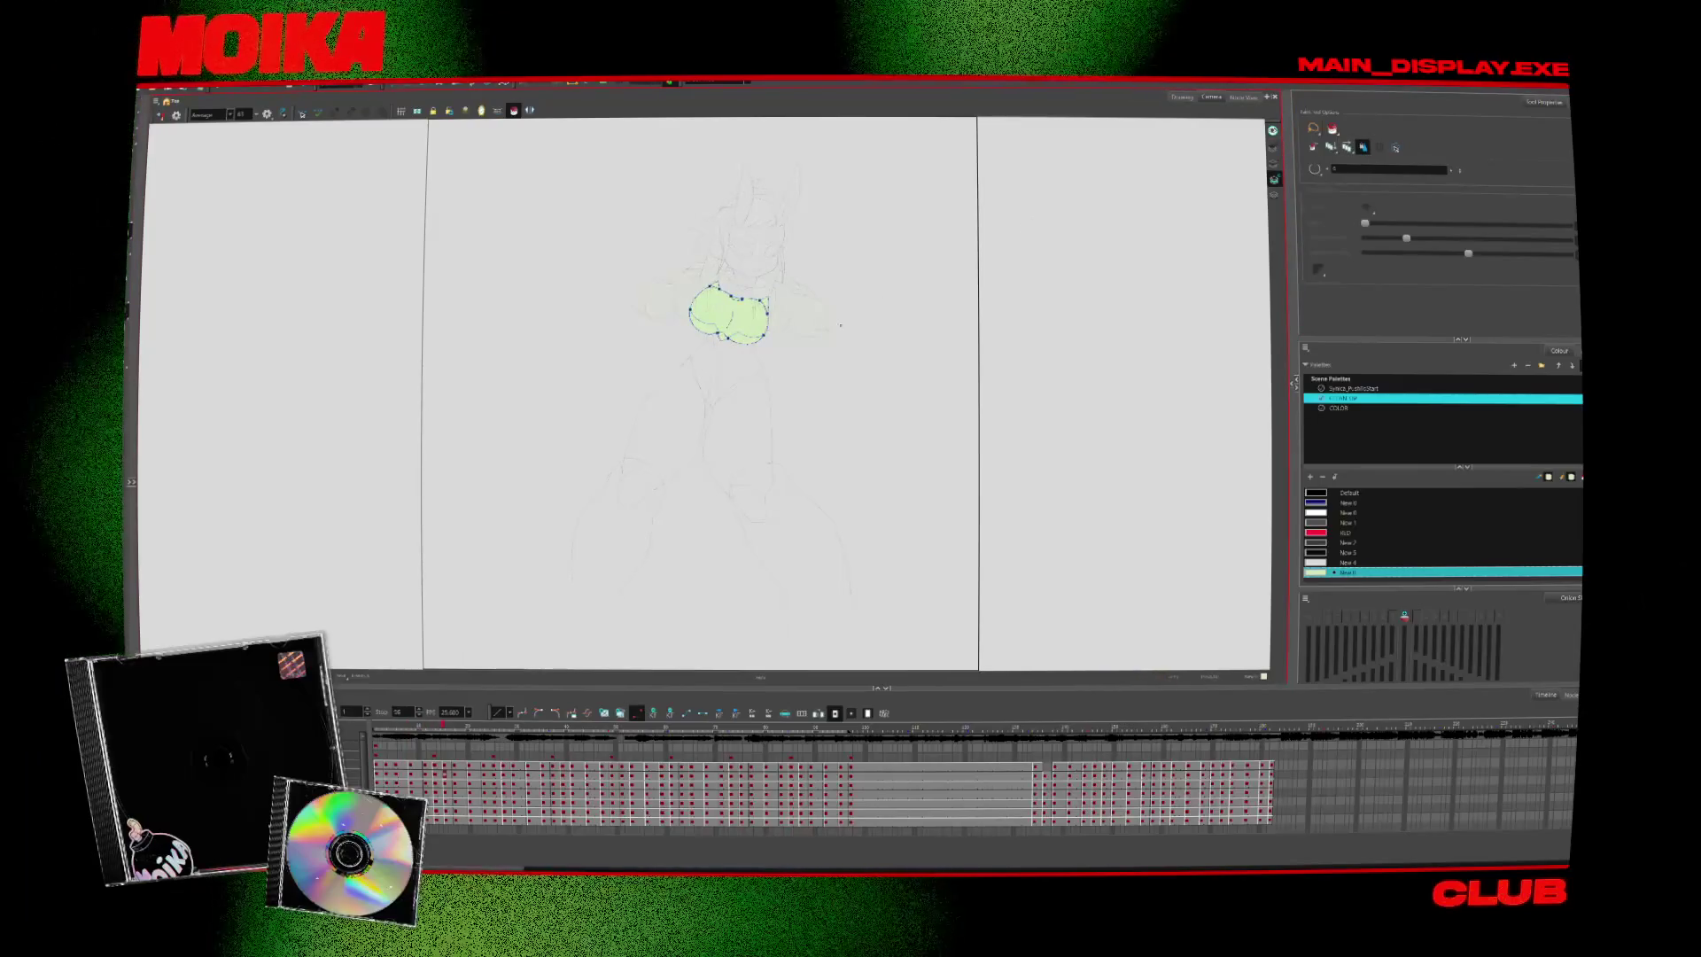
Play back the animation to check the fills, then select all strokes
key(Return)
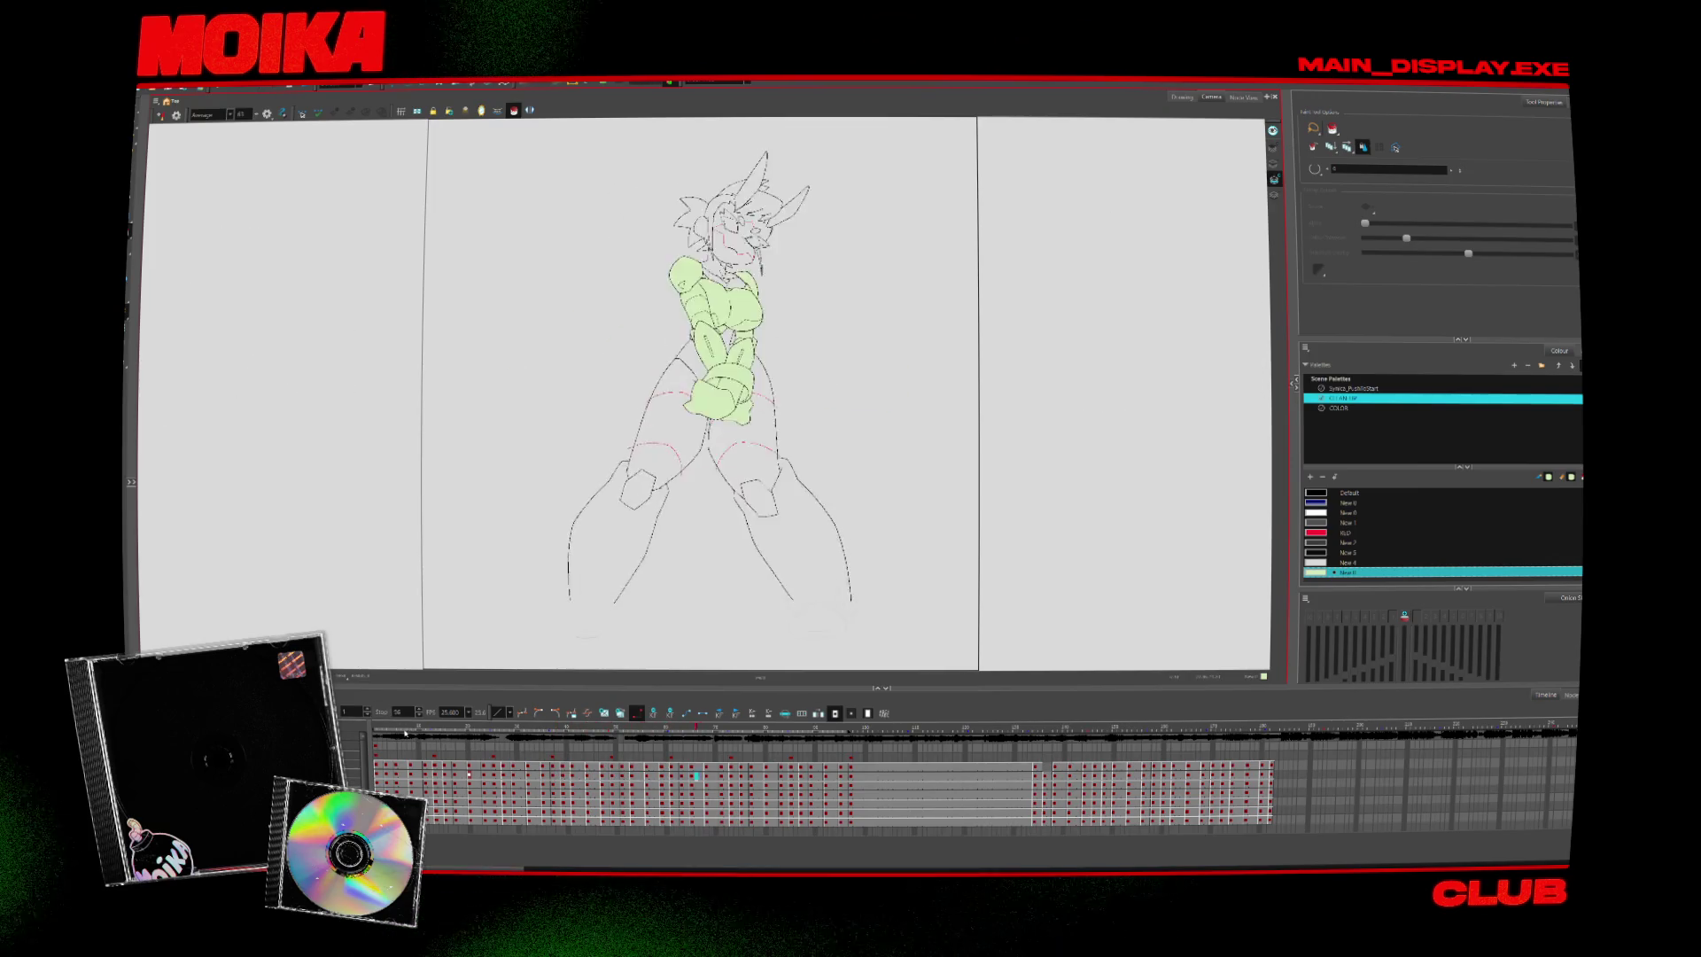
key(Return)
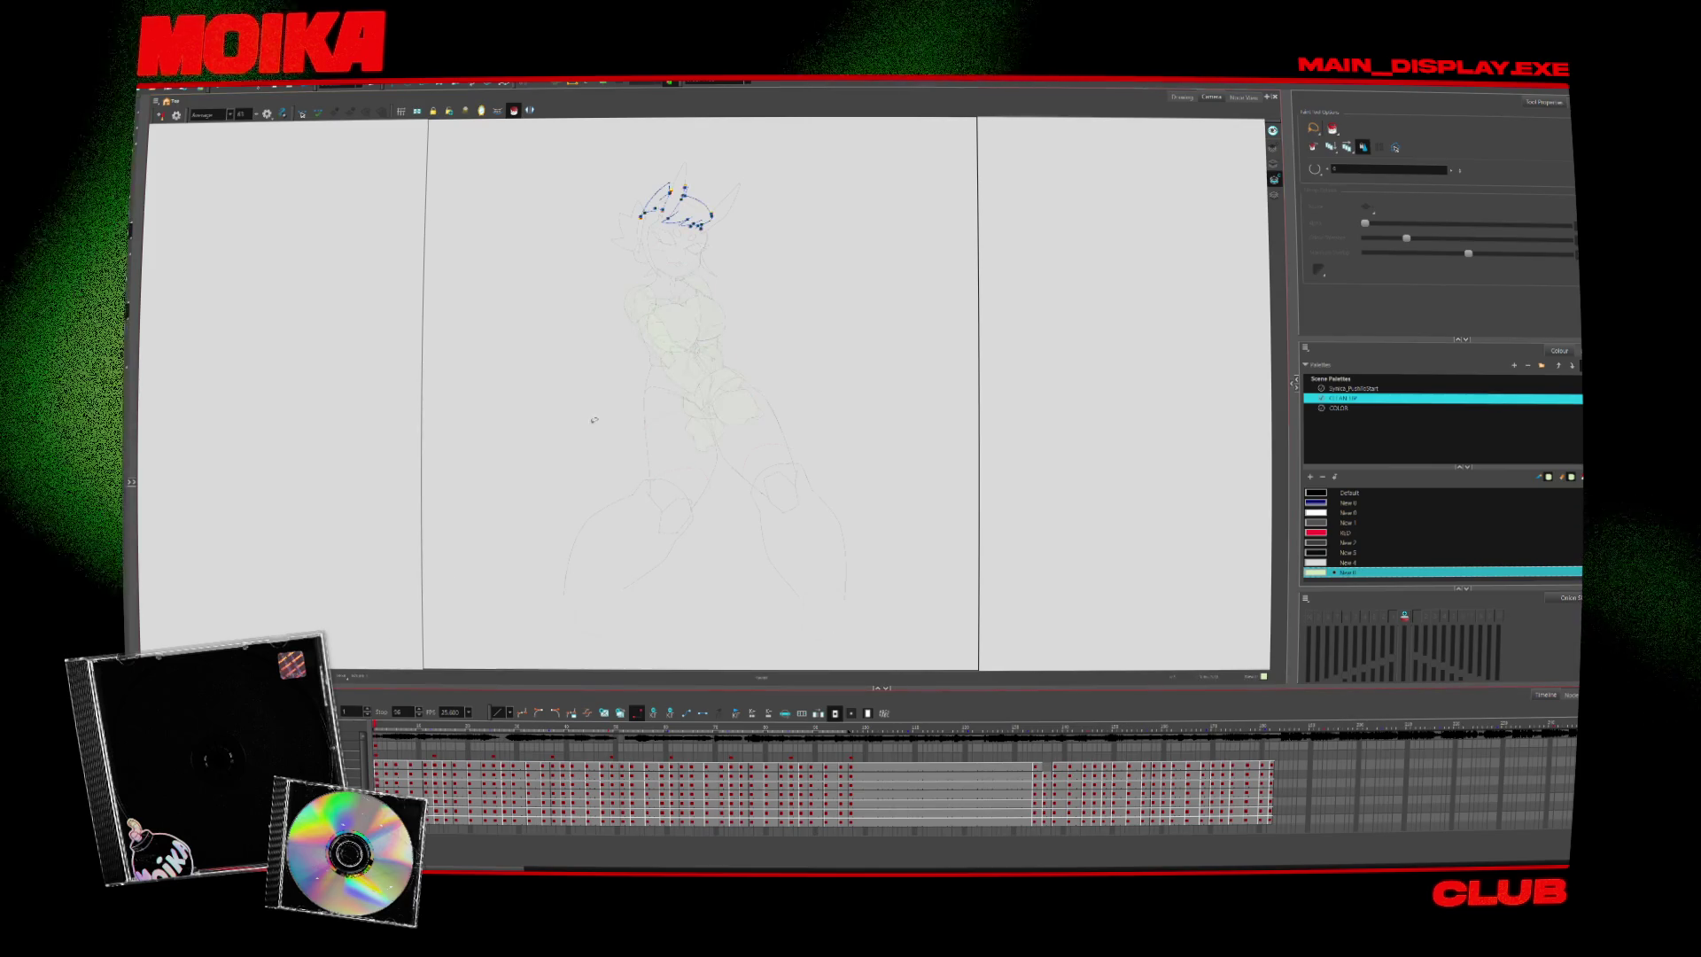
key(alt+s)
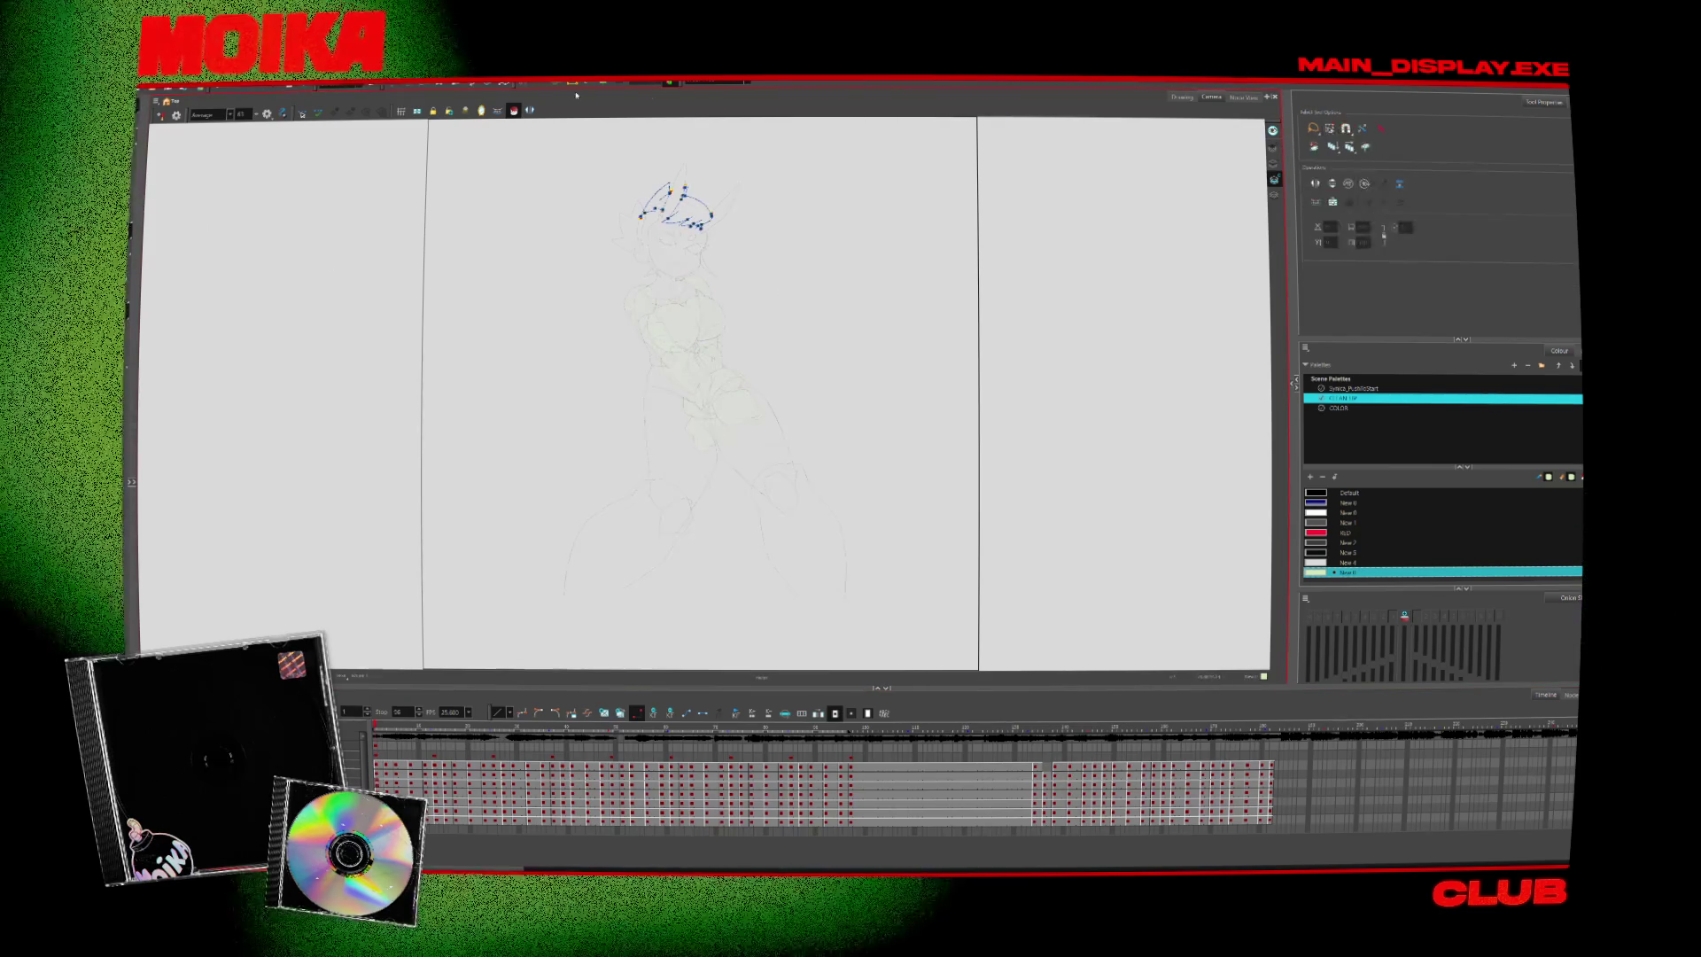
key(ctrl+a)
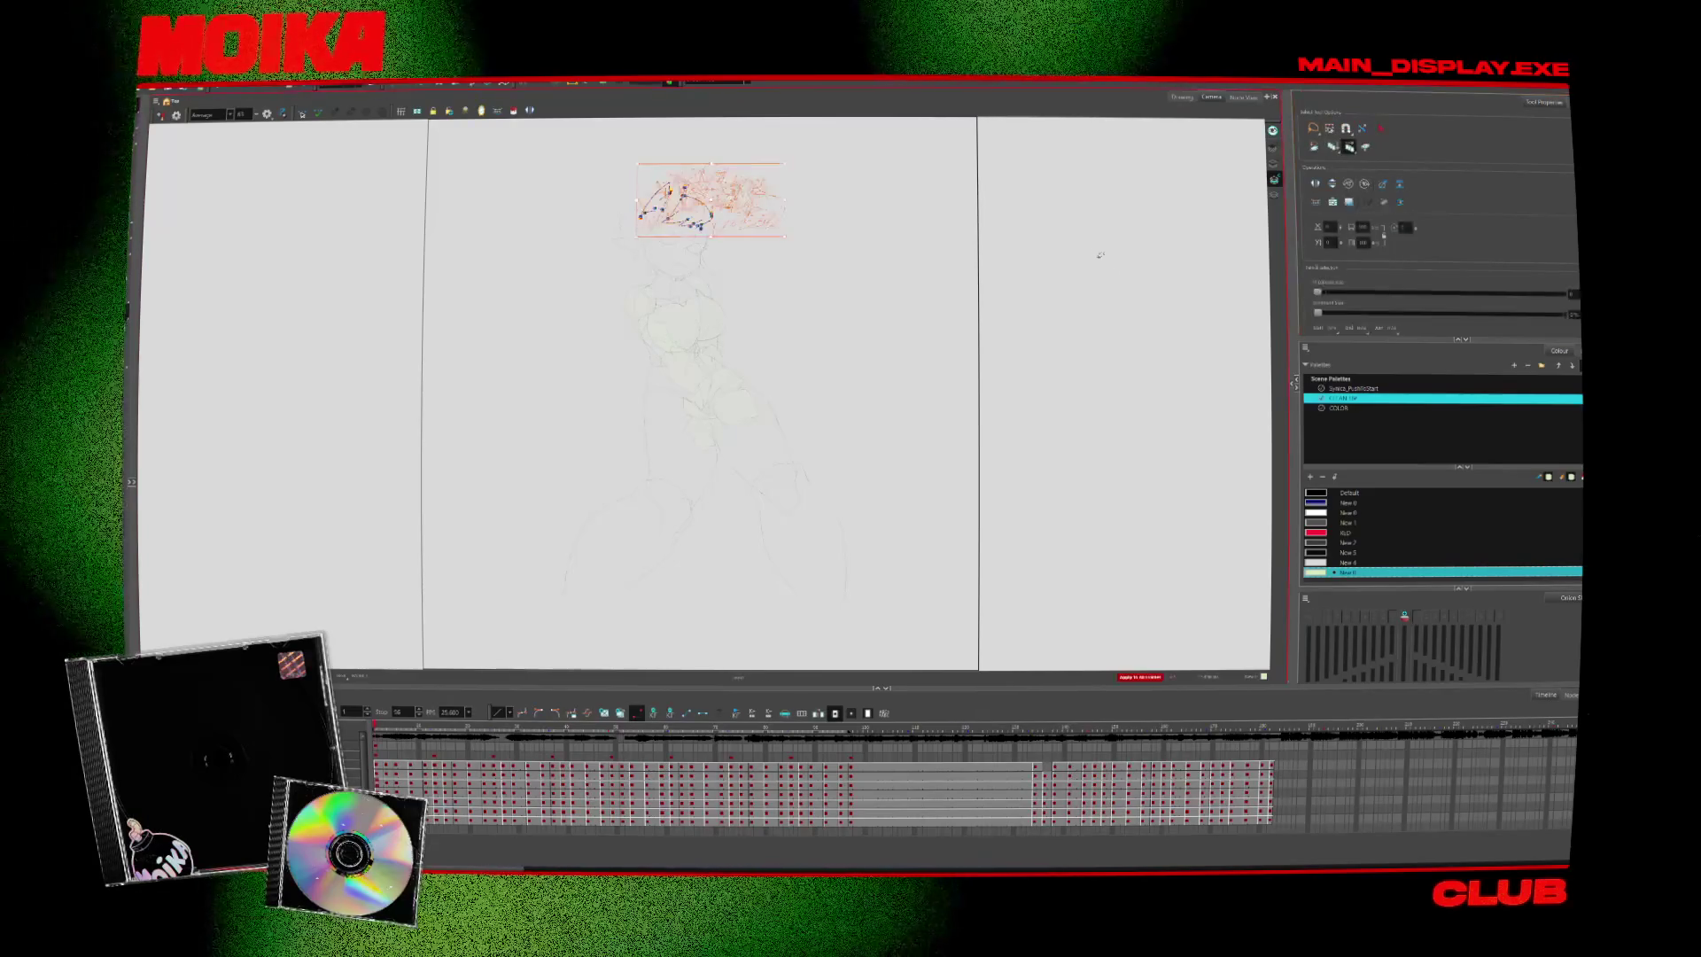
Inspect the hair, face and torso strokes by selecting and clearing each group
click(1108, 485)
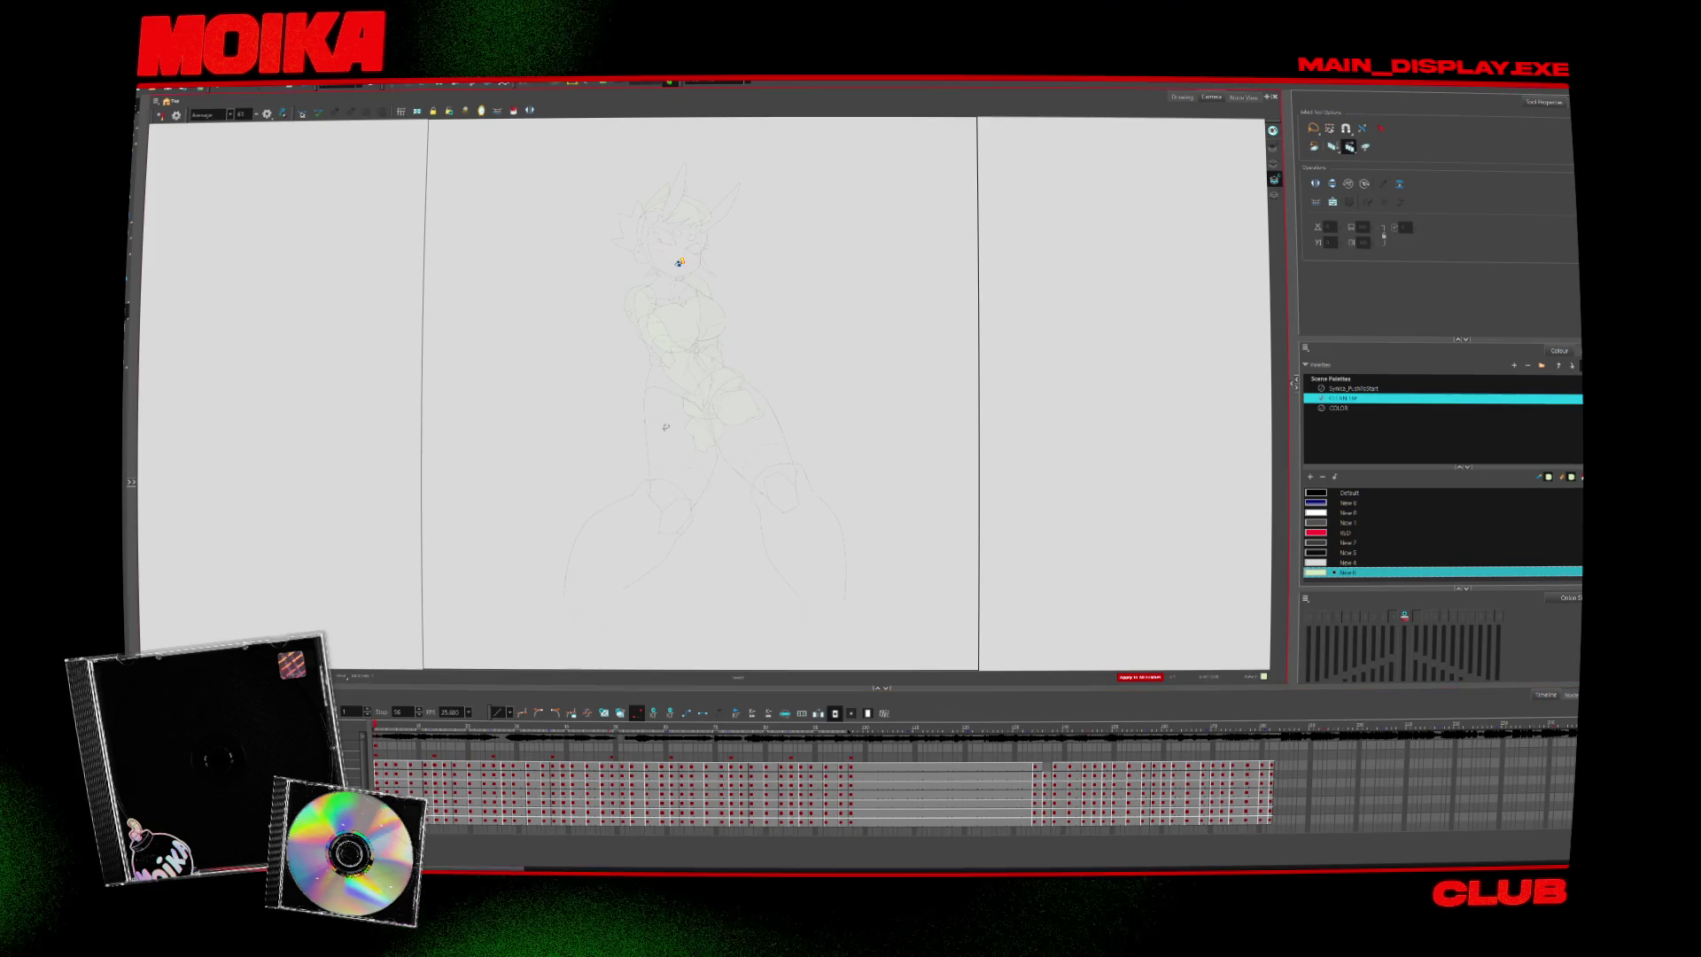
scroll(755, 323, up, 2)
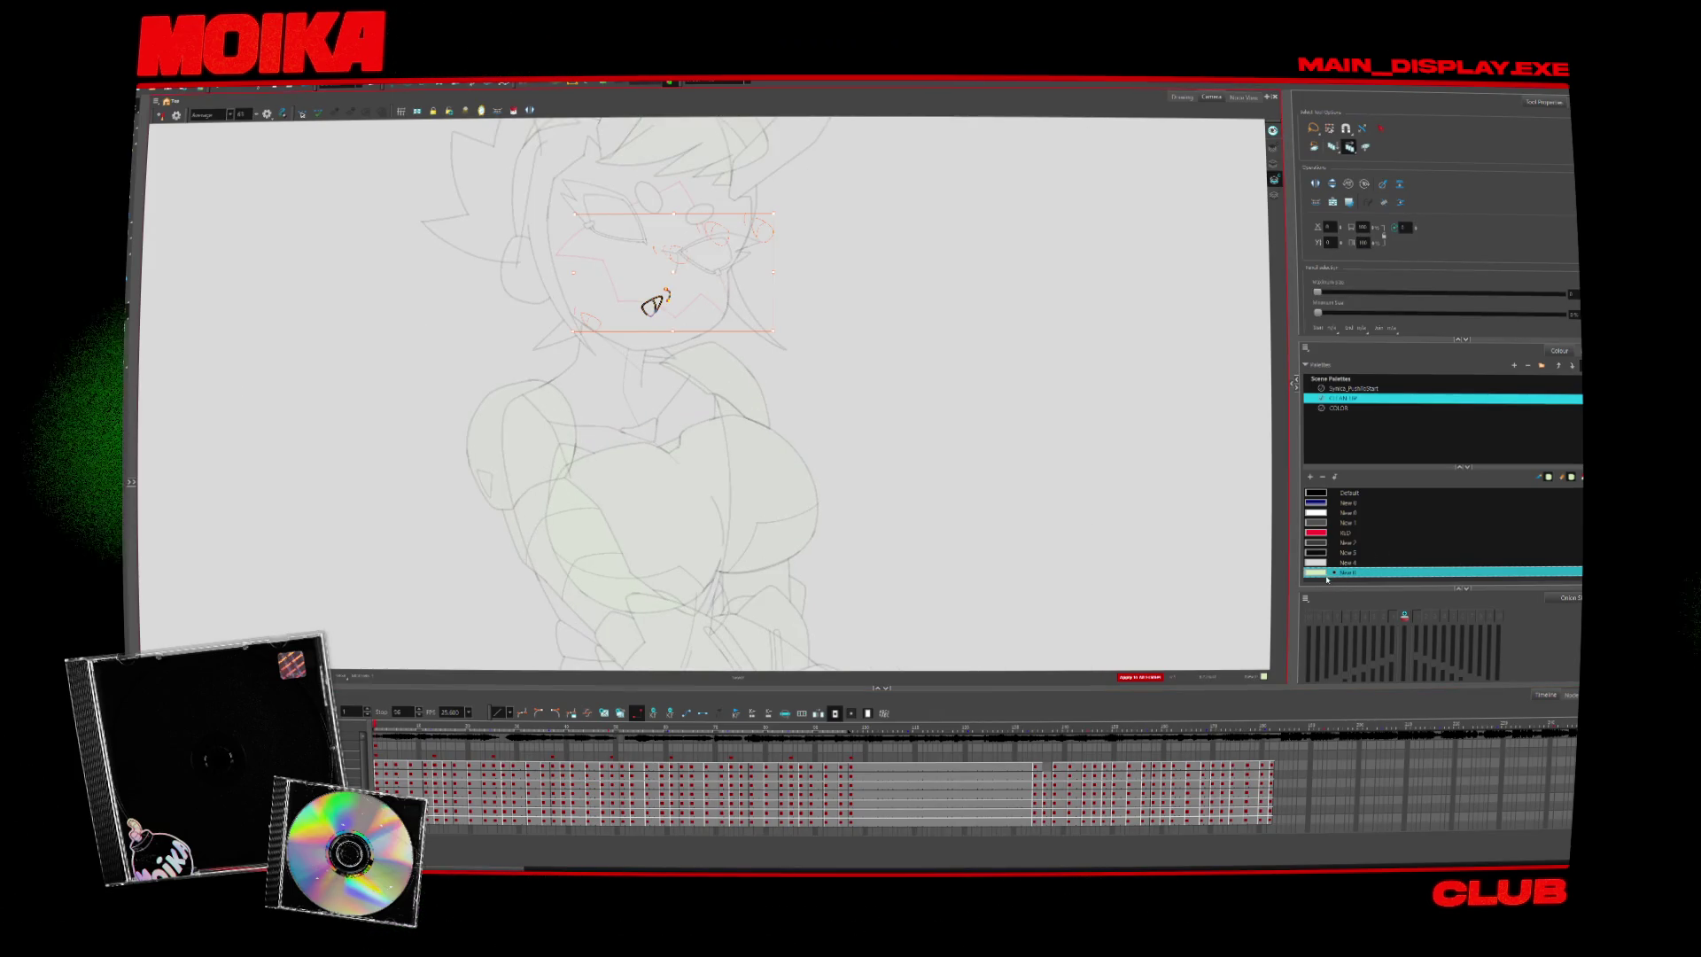
click(424, 652)
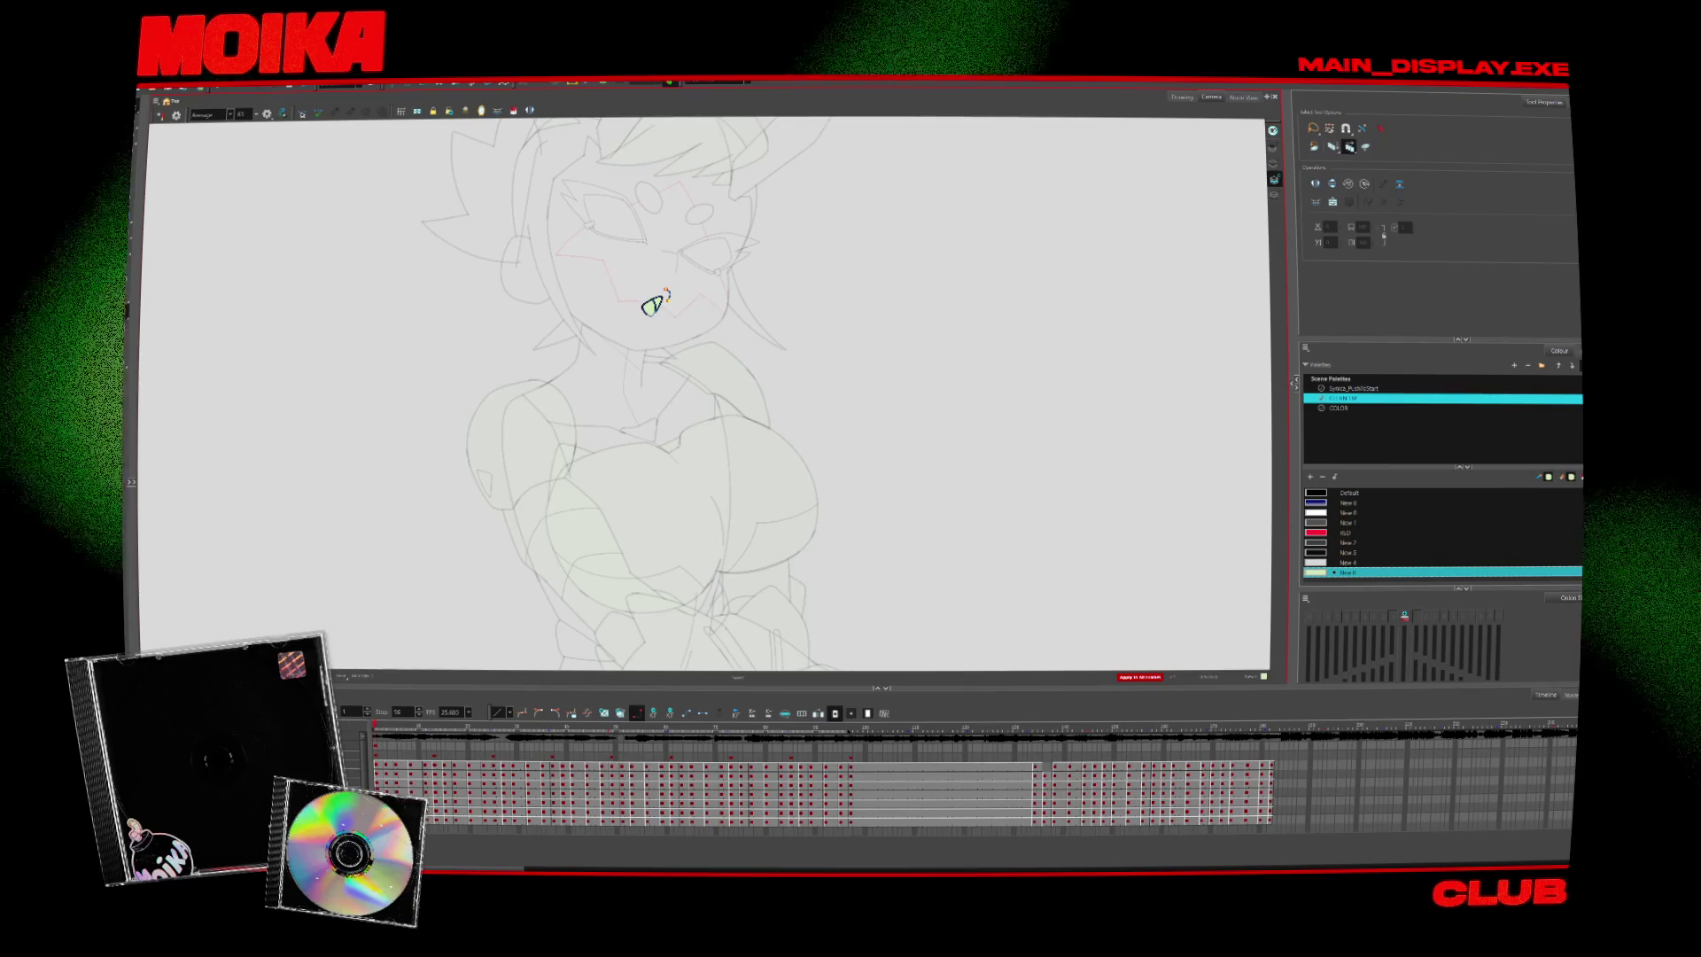
key(ctrl+a)
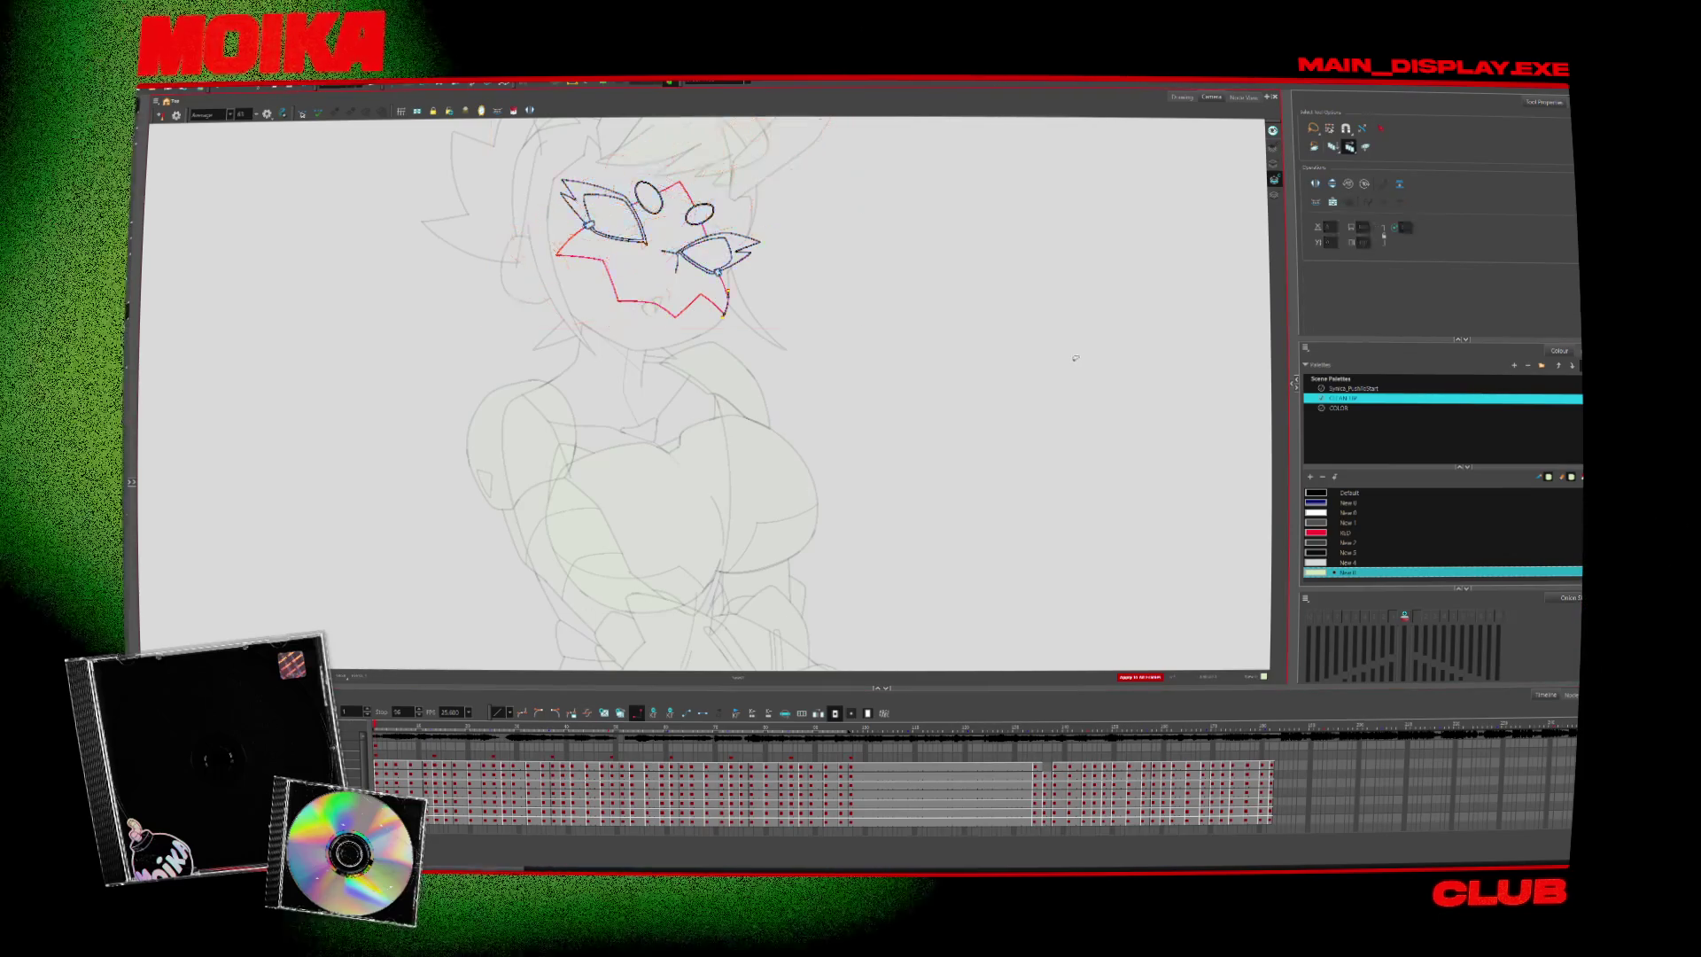
scroll(1075, 358, down, 2)
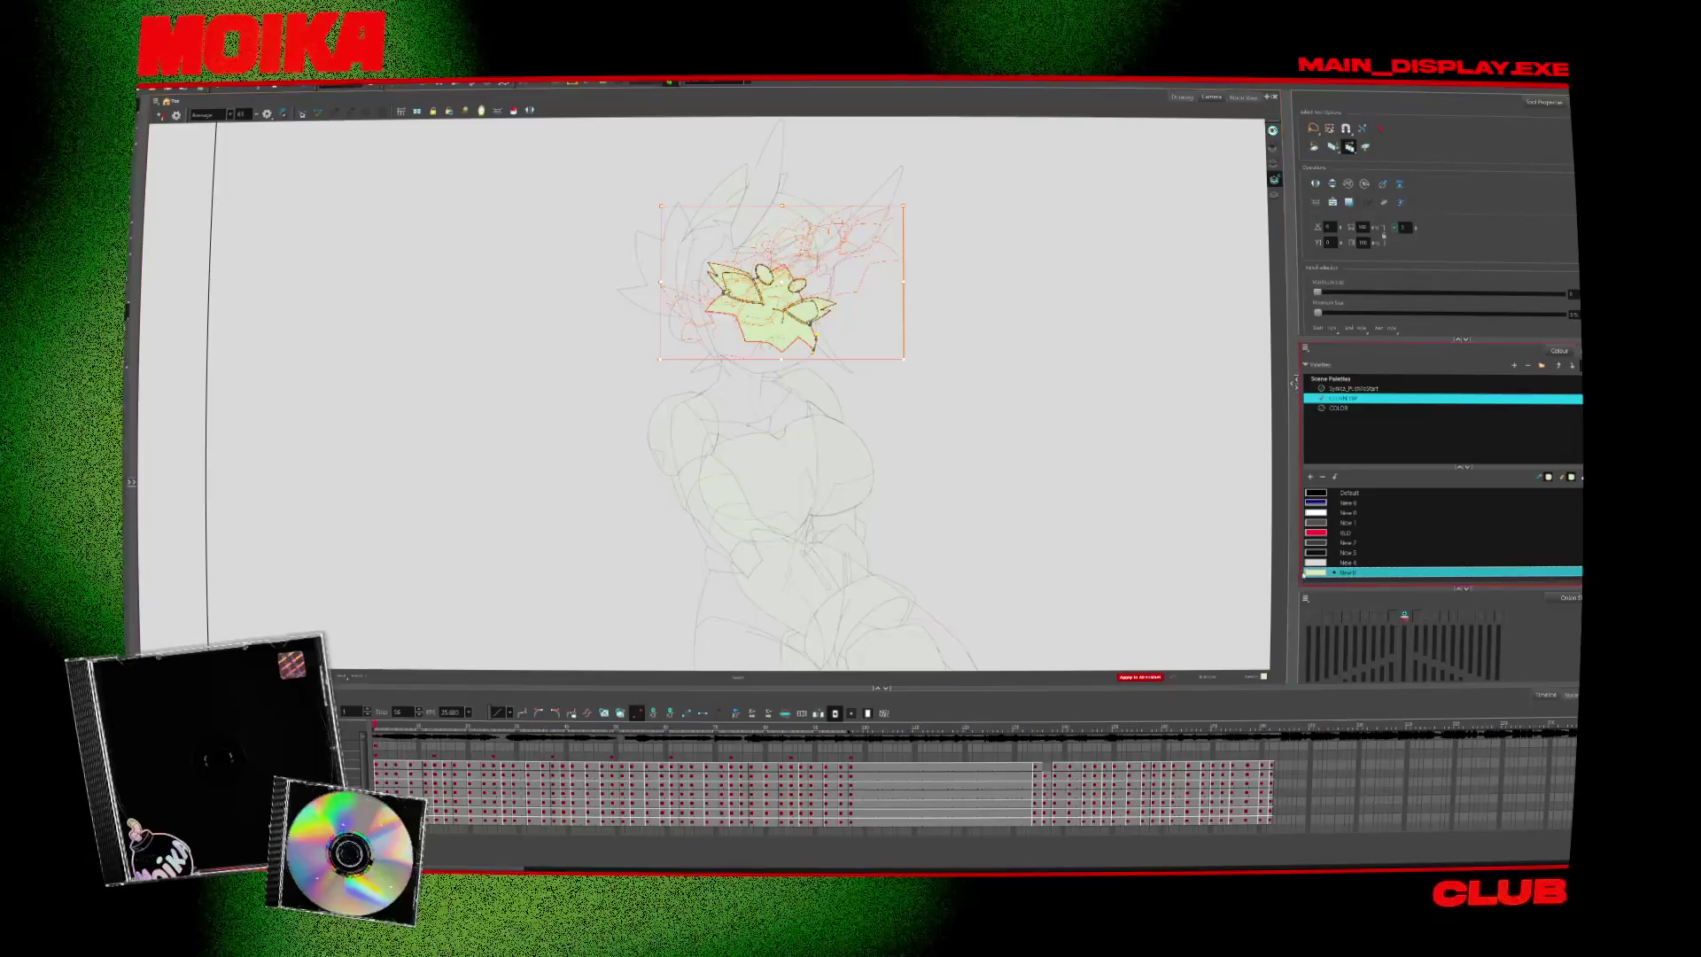
drag(770, 283, 633, 248)
click(568, 438)
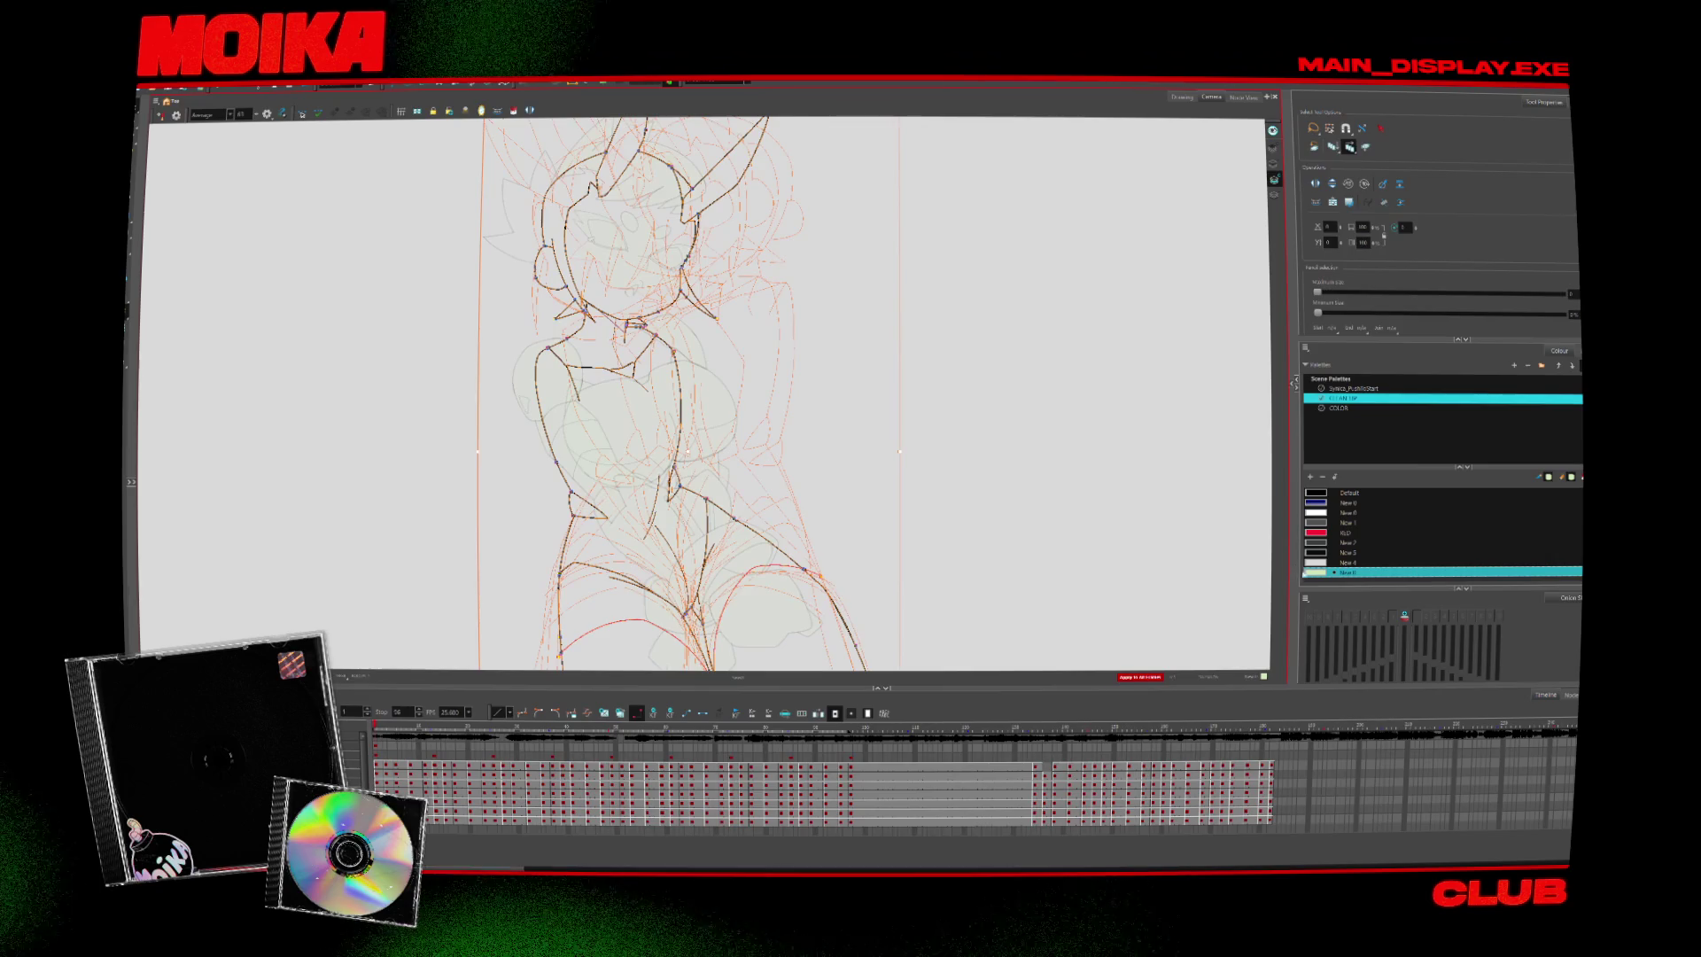
click(1199, 537)
Reframe the Camera view on the head and upper torso
scroll(1187, 535, down, 2)
drag(684, 641, 635, 531)
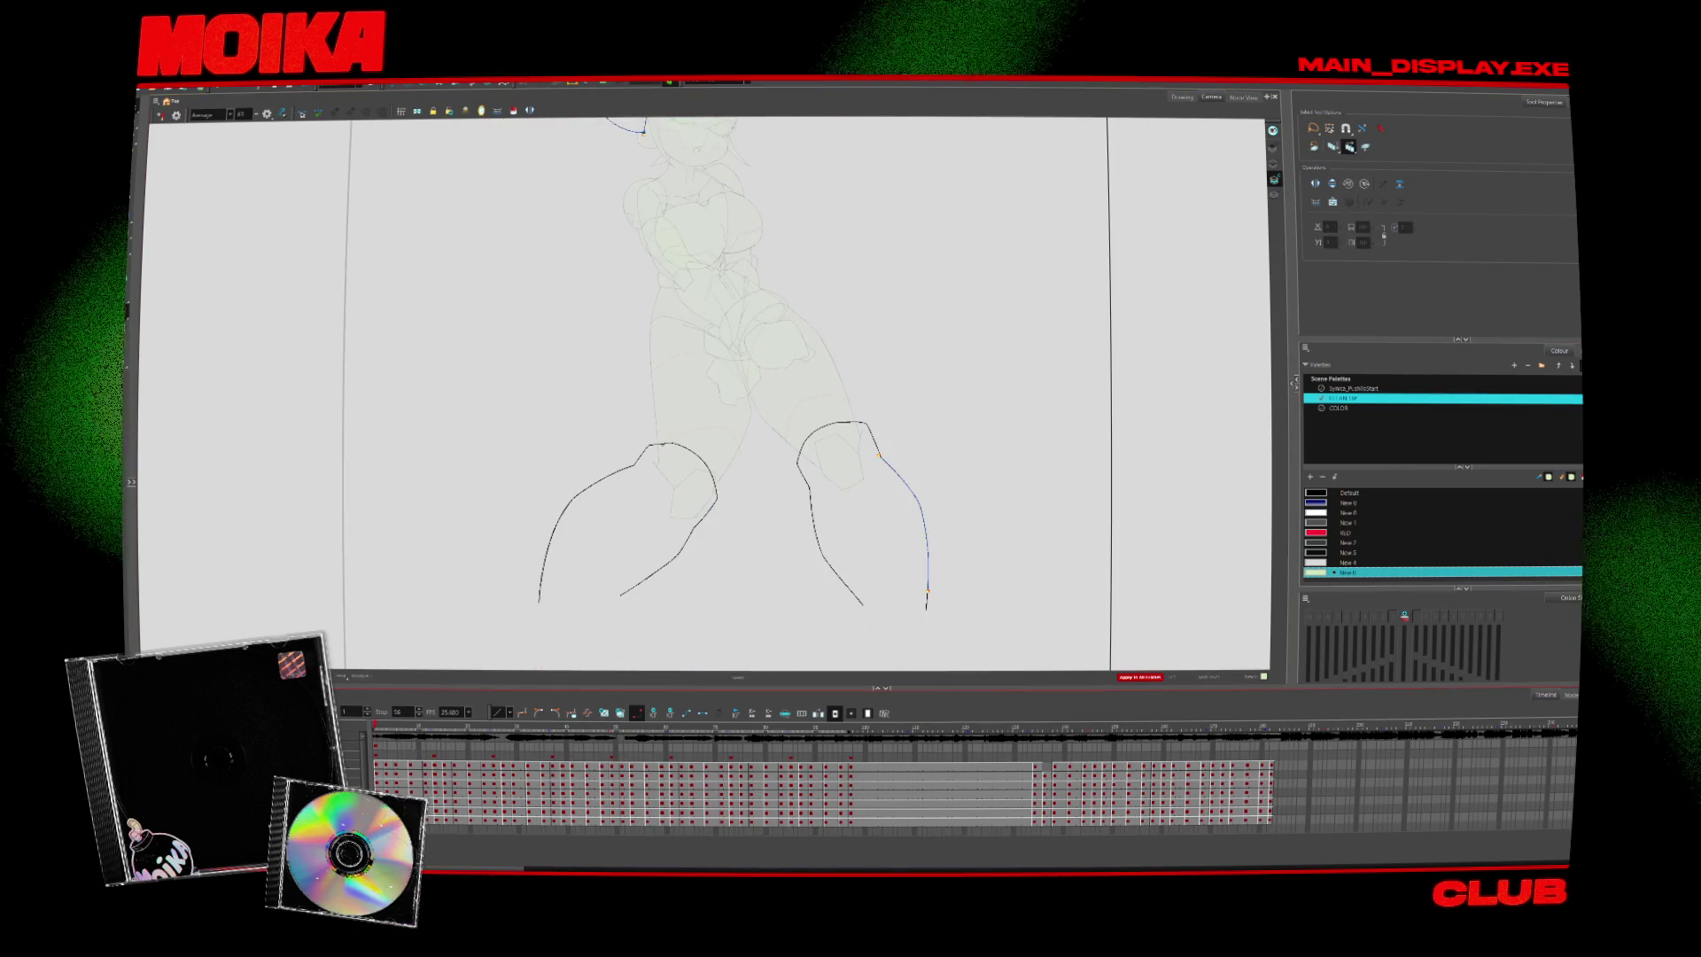
drag(708, 443, 682, 518)
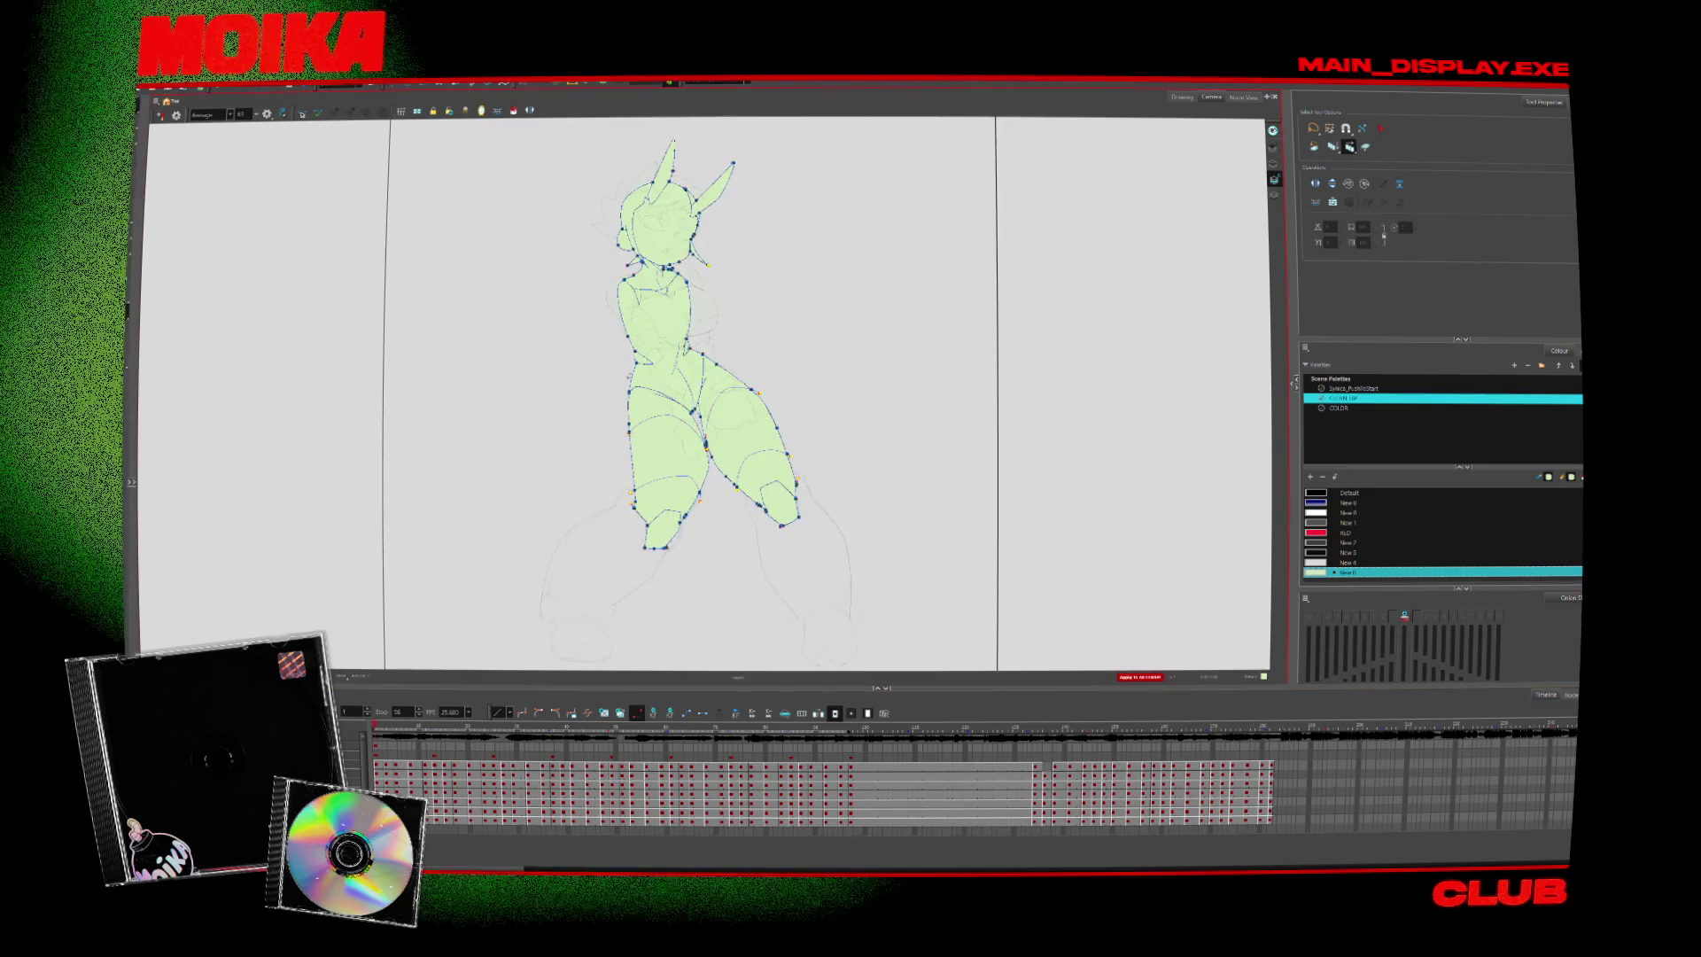
scroll(649, 371, up, 3)
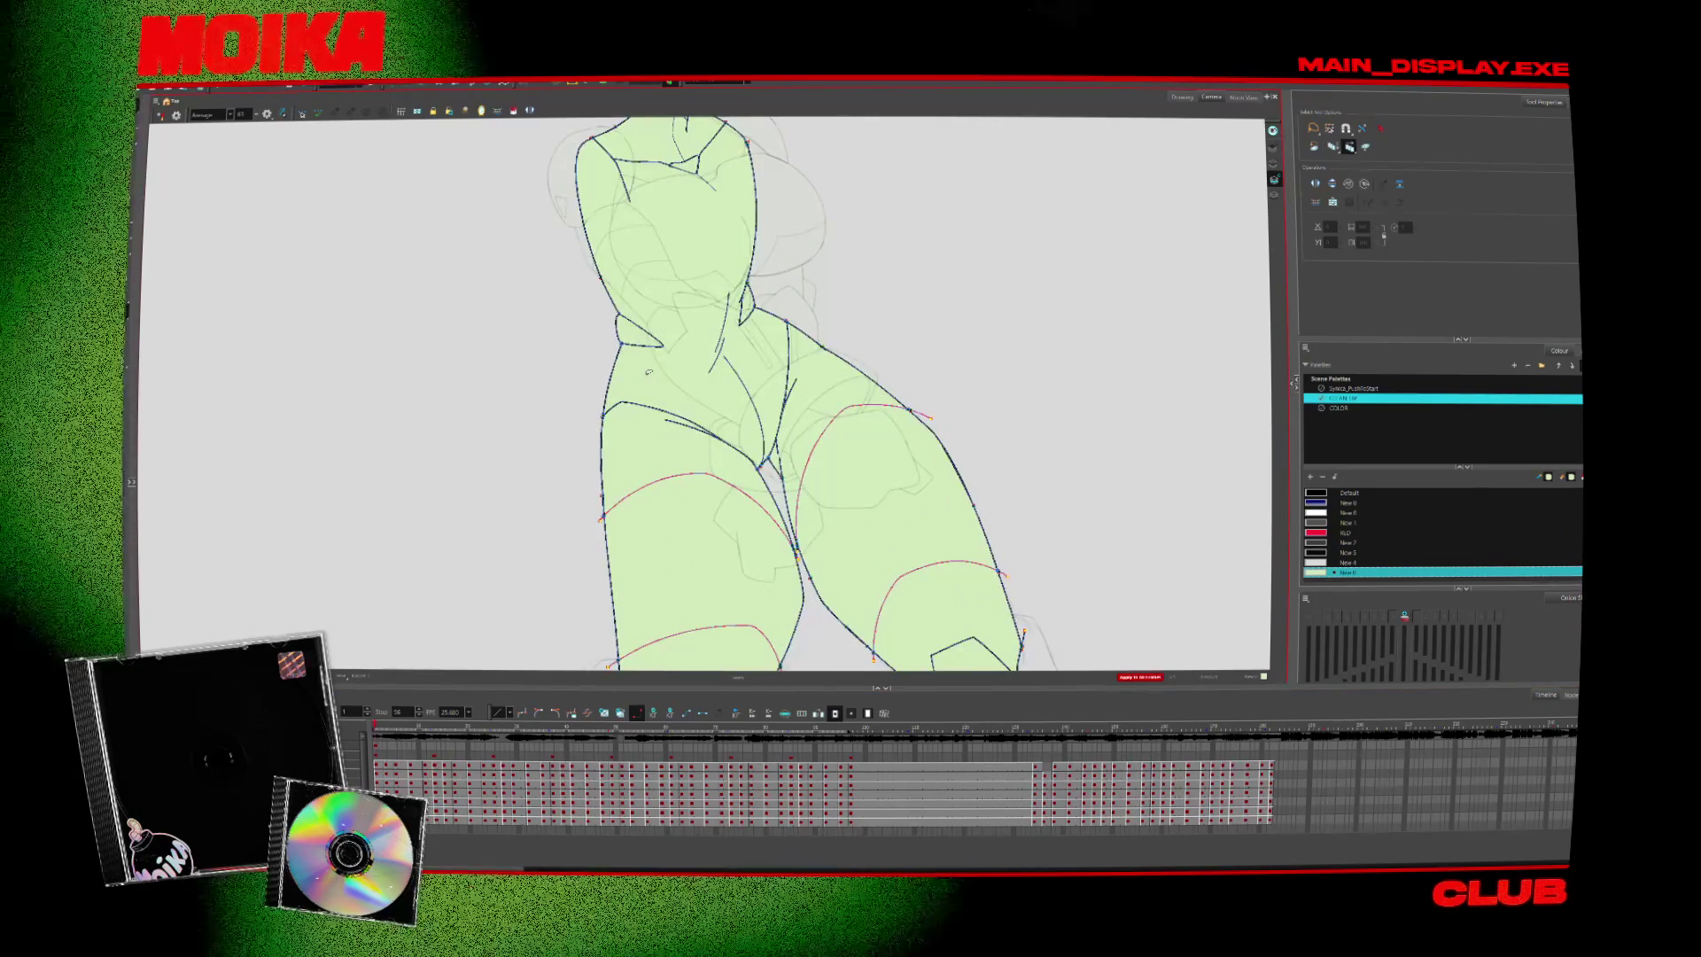
drag(649, 372, 709, 656)
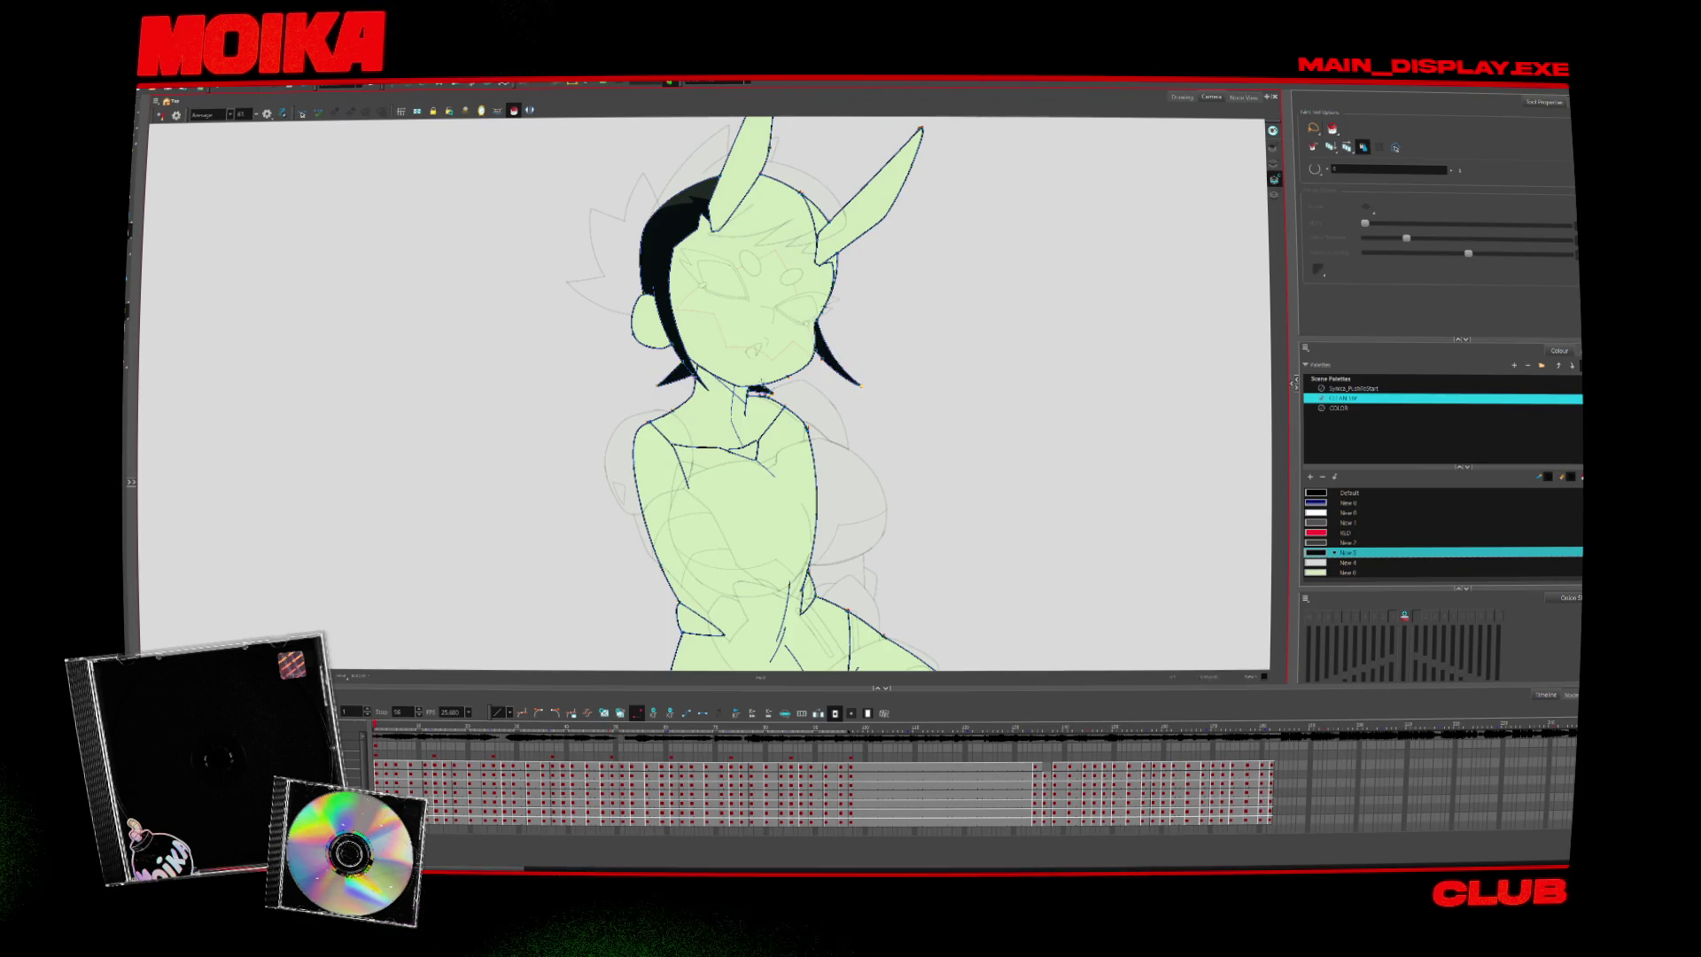
Fill the hair areas dark on the current and next drawings: top, left strands, upper-left patch, top-right strip
click(828, 310)
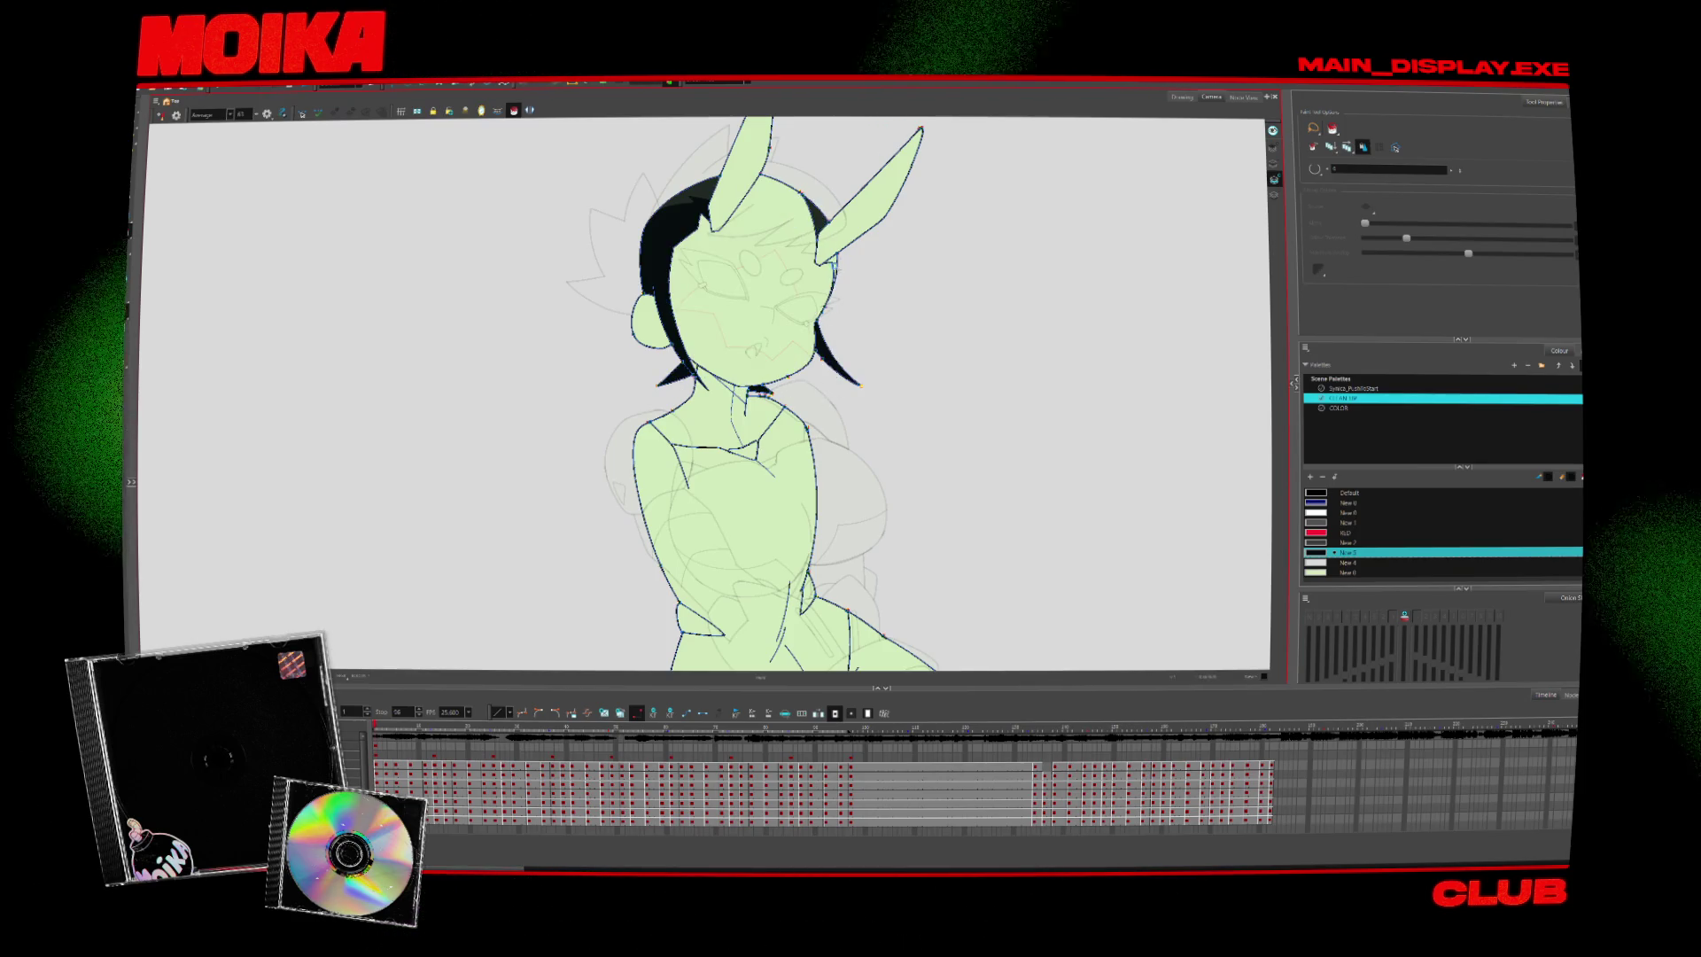
key(period)
click(654, 196)
click(634, 336)
key(period)
key(comma)
key(period)
click(822, 195)
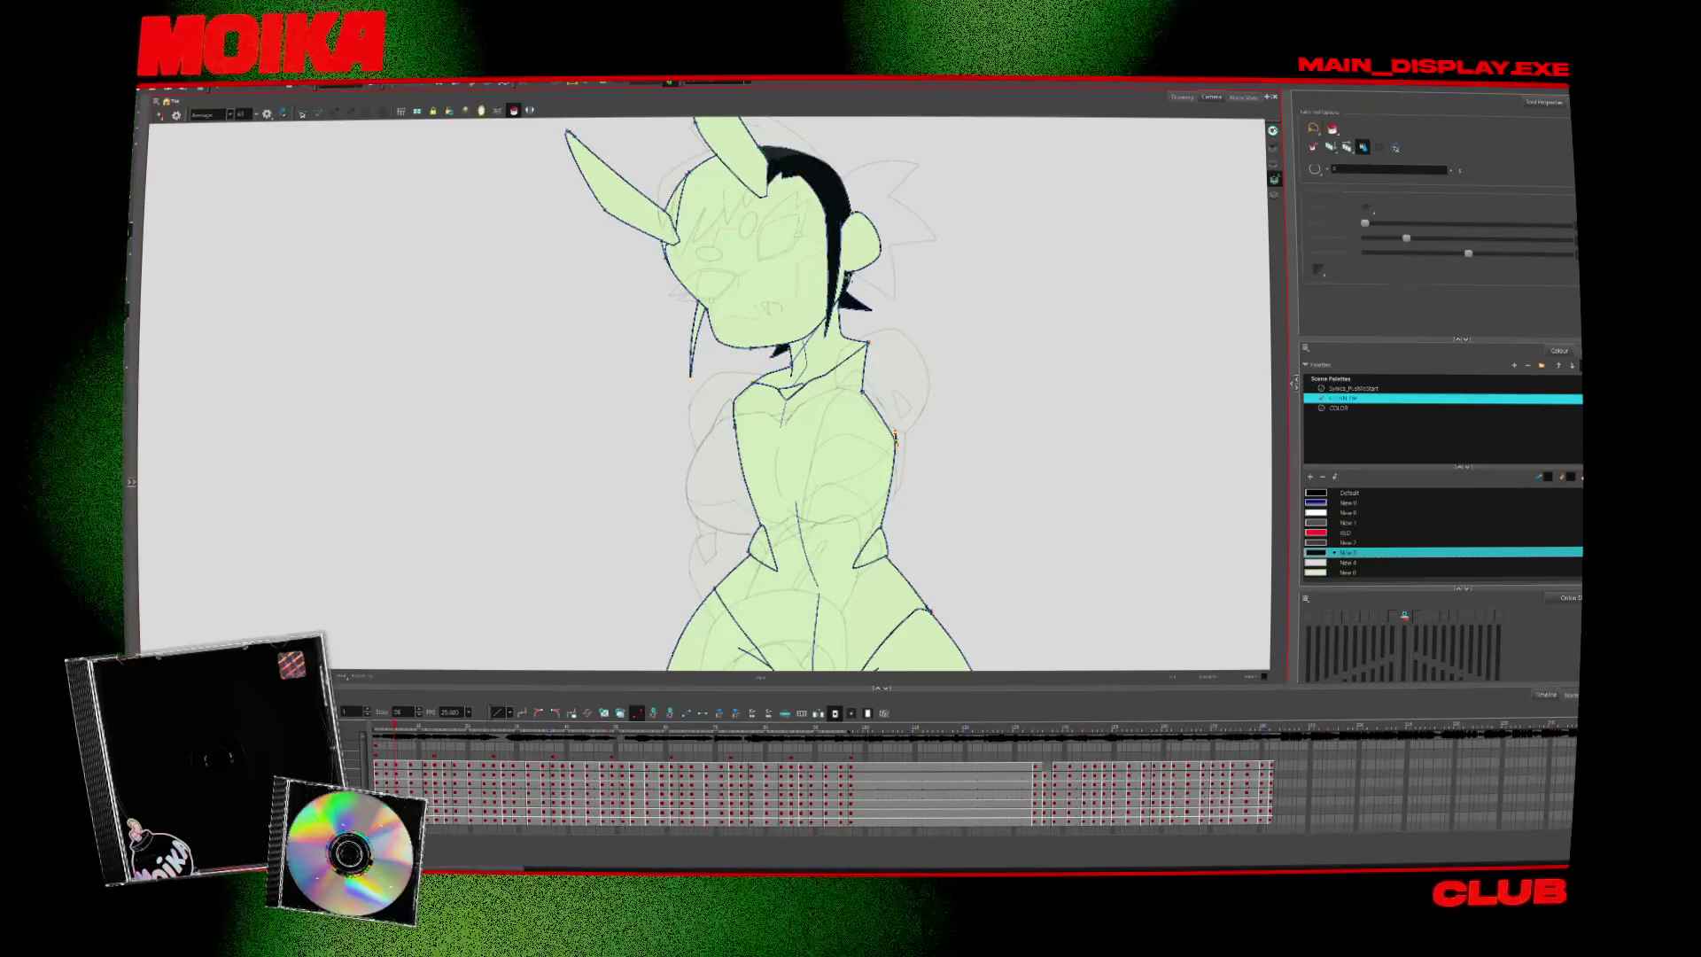
Step forward and back through the following drawings to review the hair fills
key(period)
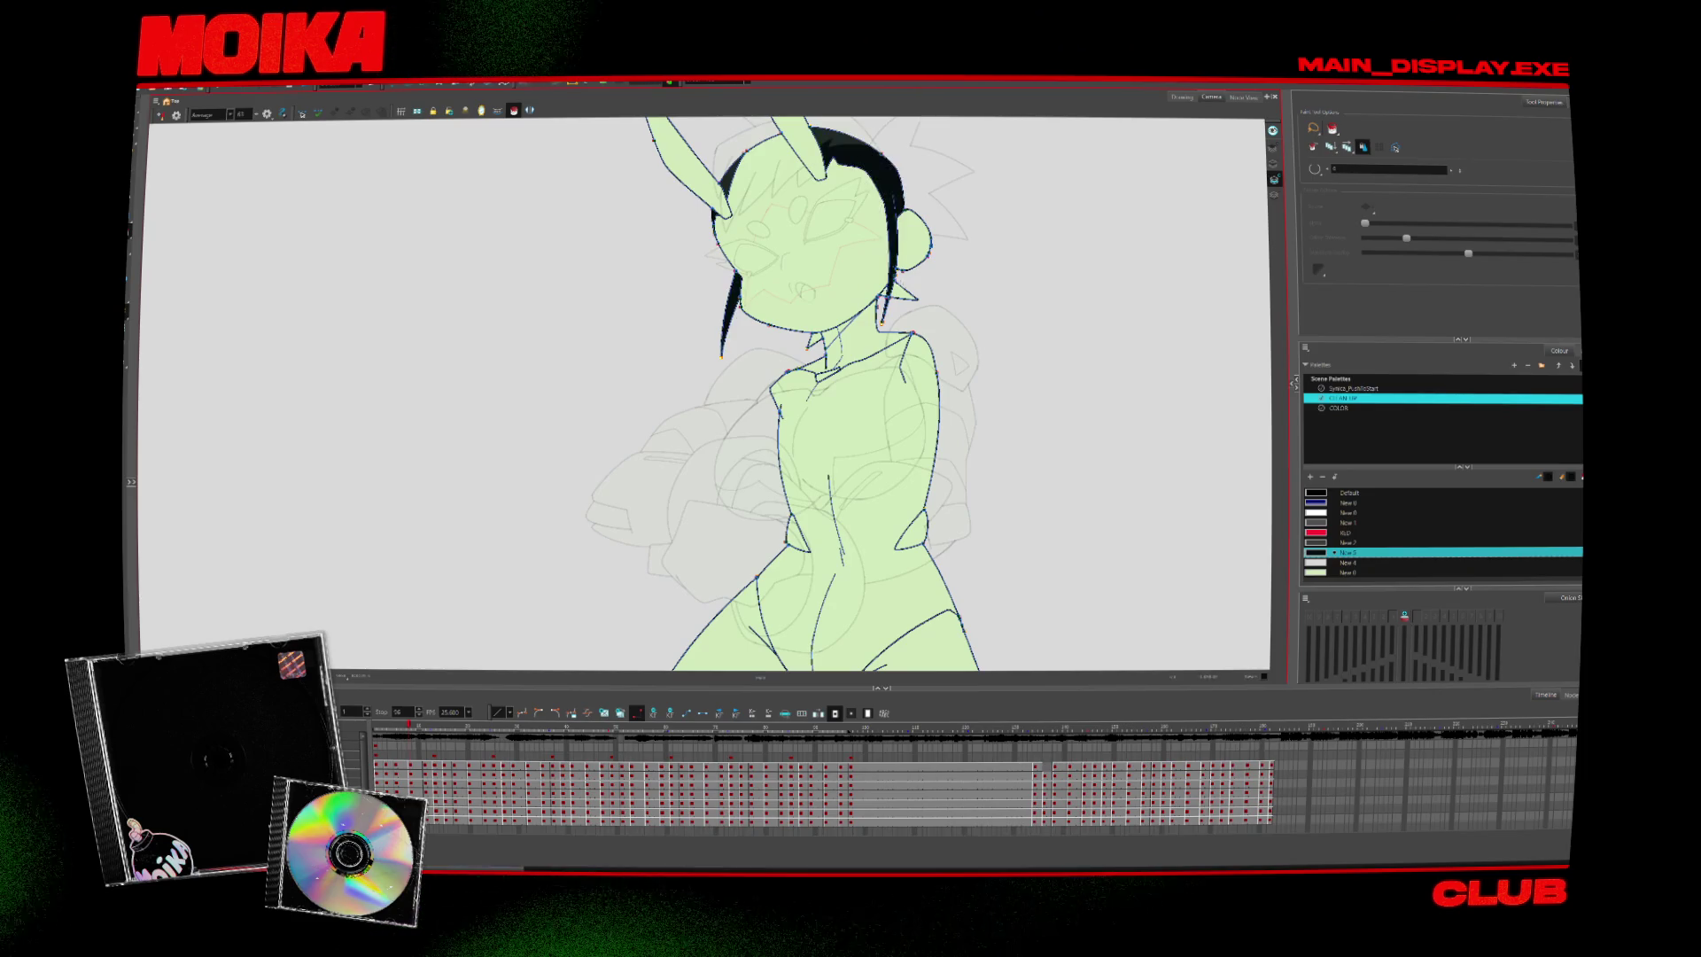
key(period)
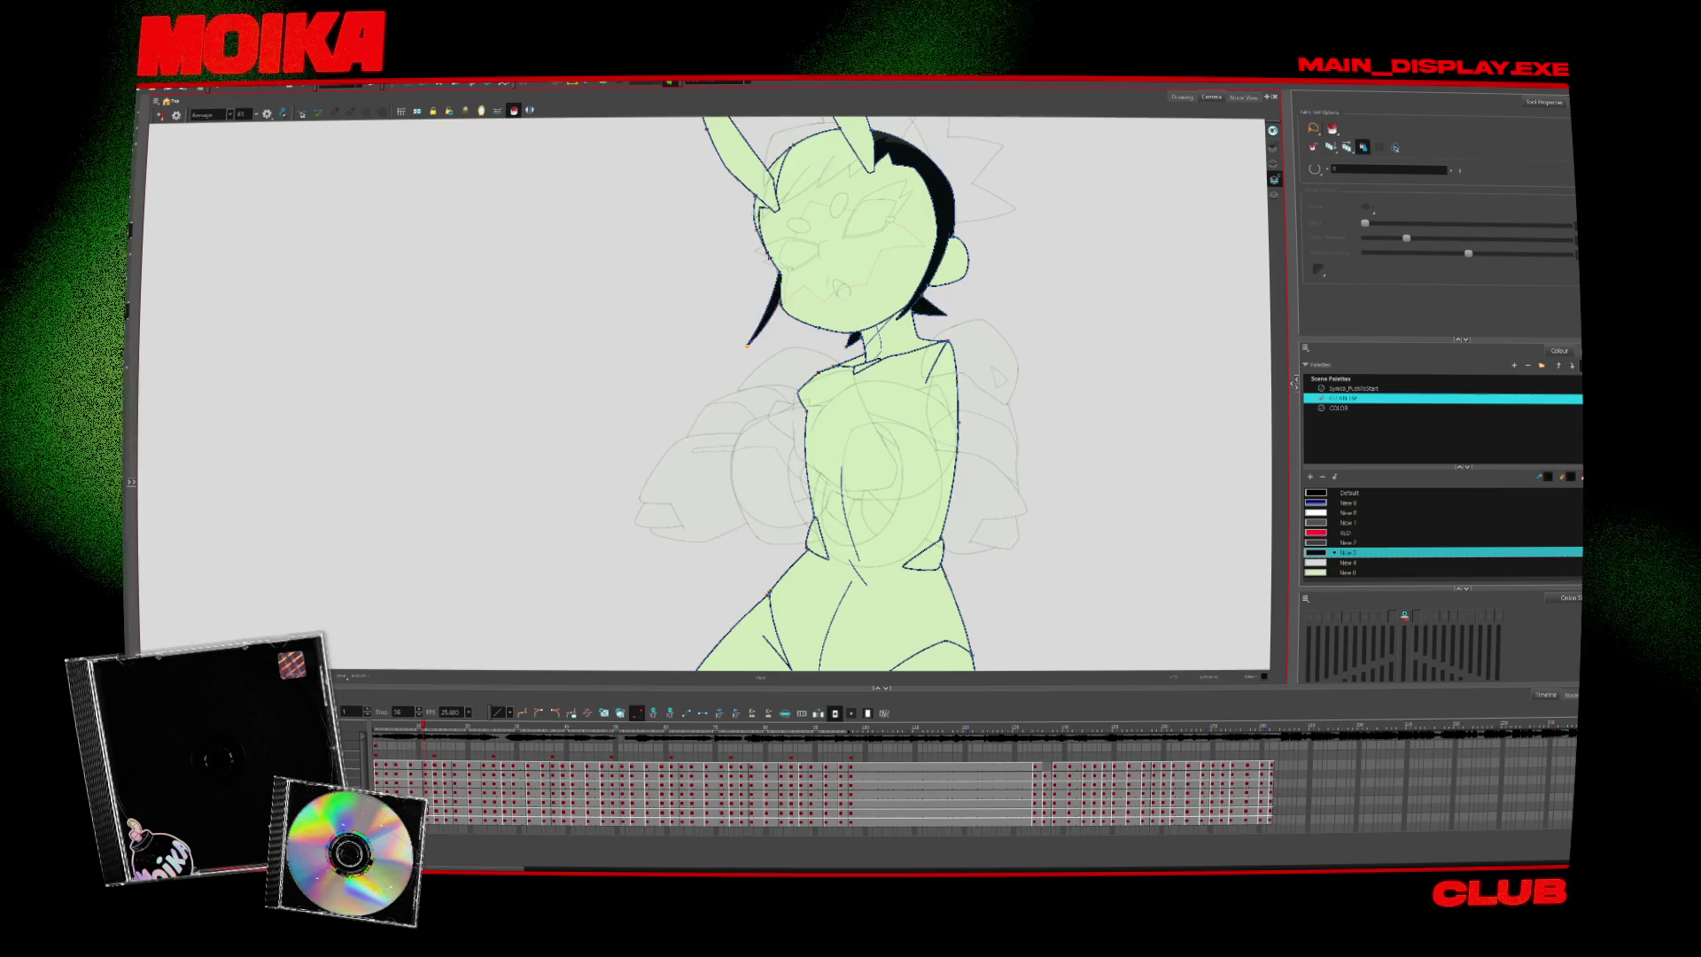
key(period)
key(comma)
key(comma)
key(comma)
key(comma)
key(comma)
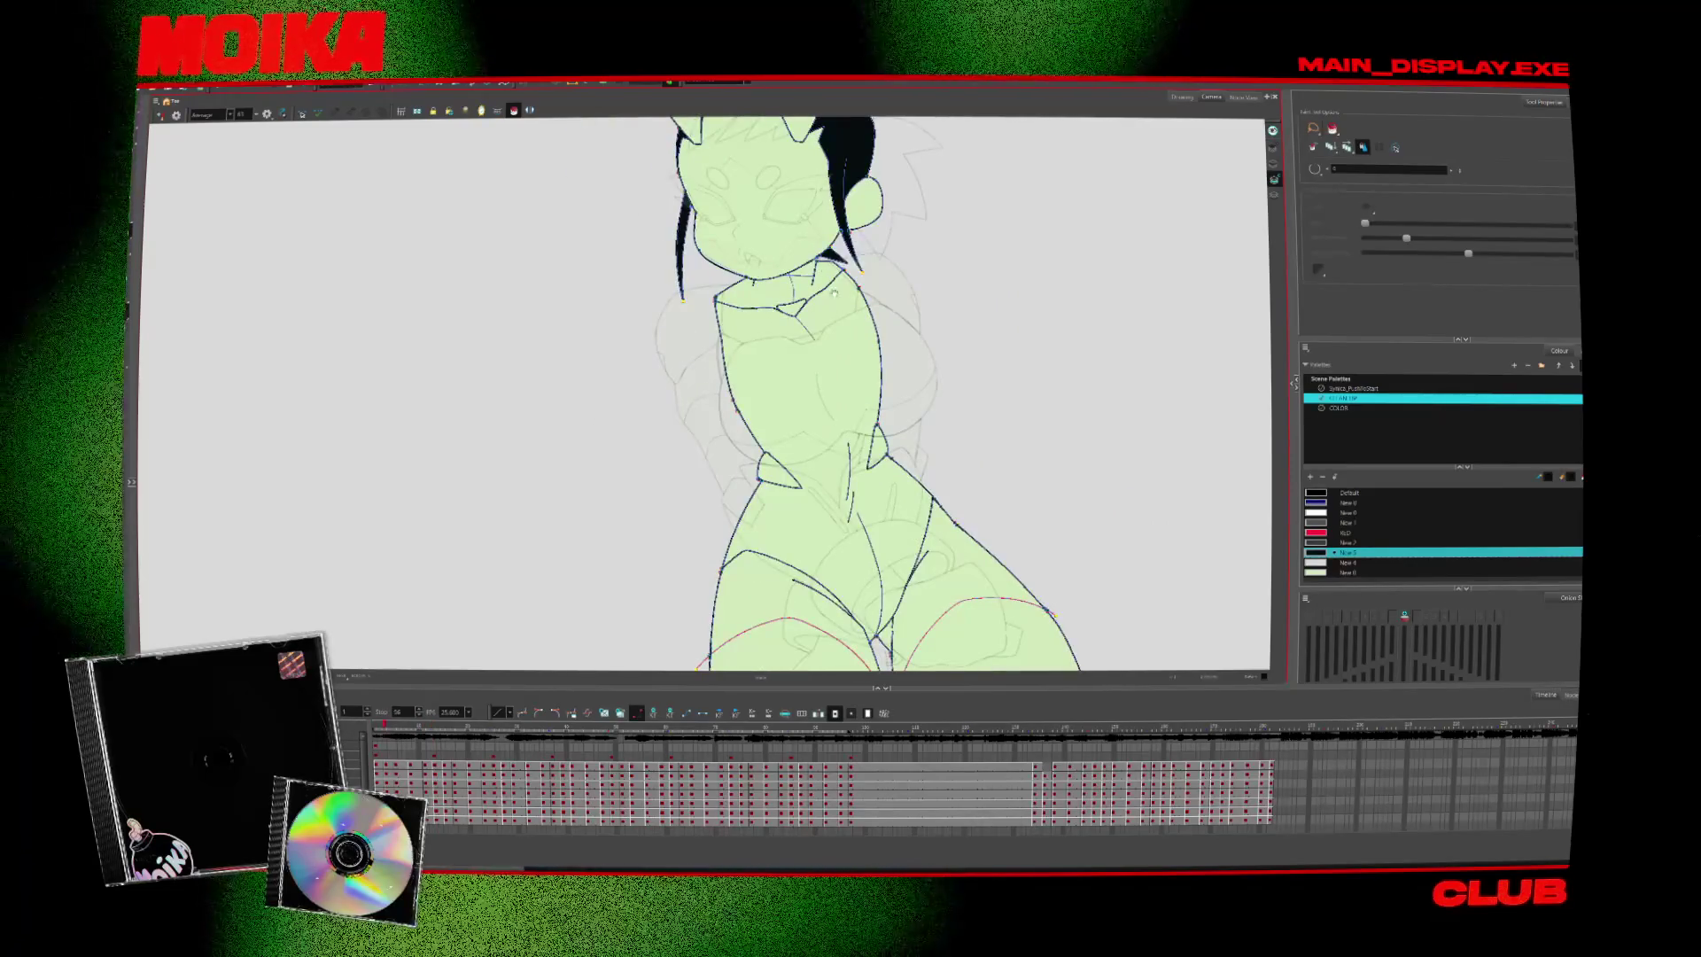
key(comma)
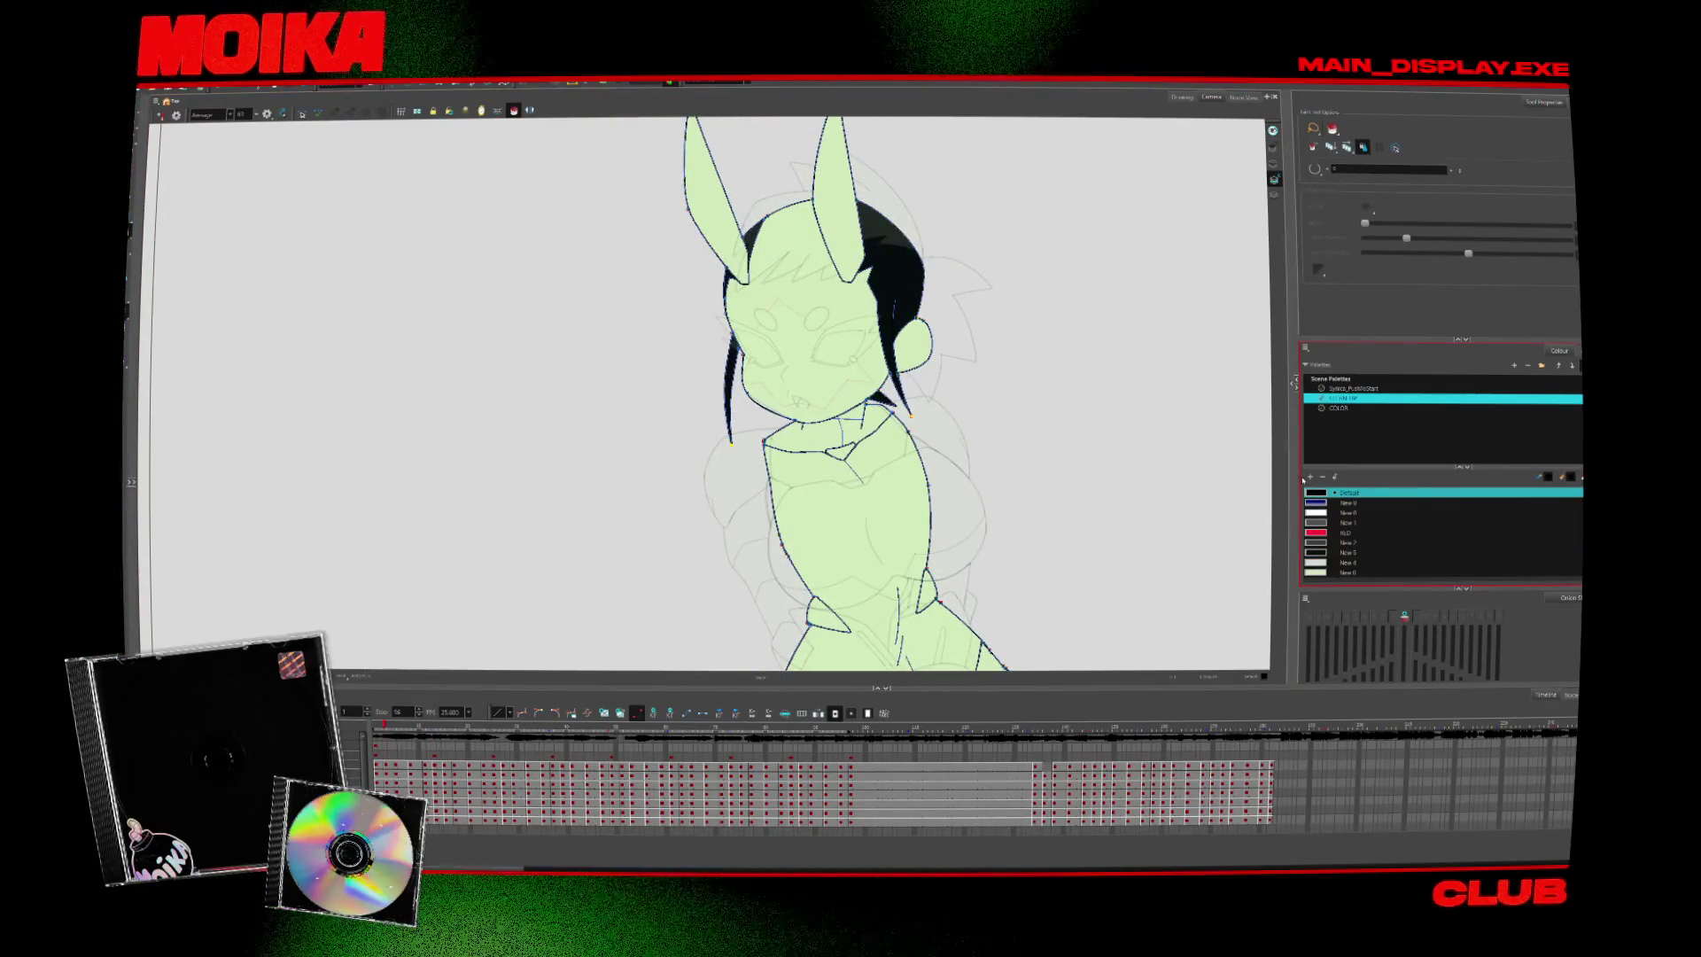
key(period)
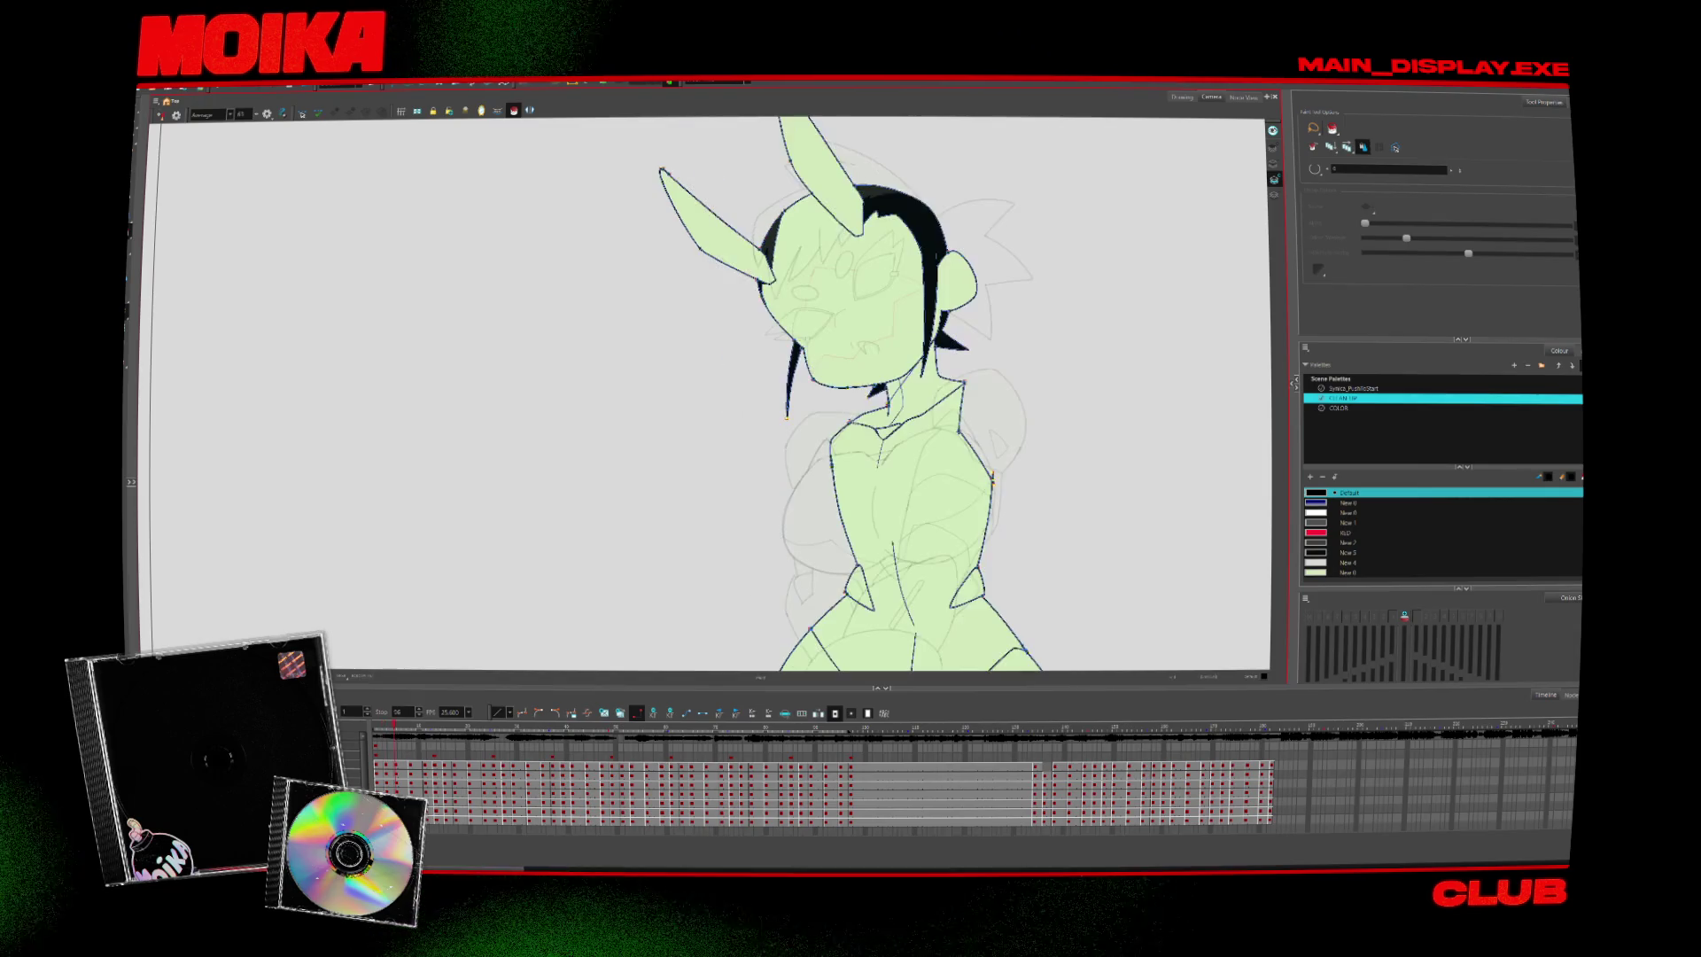
key(period)
key(period)
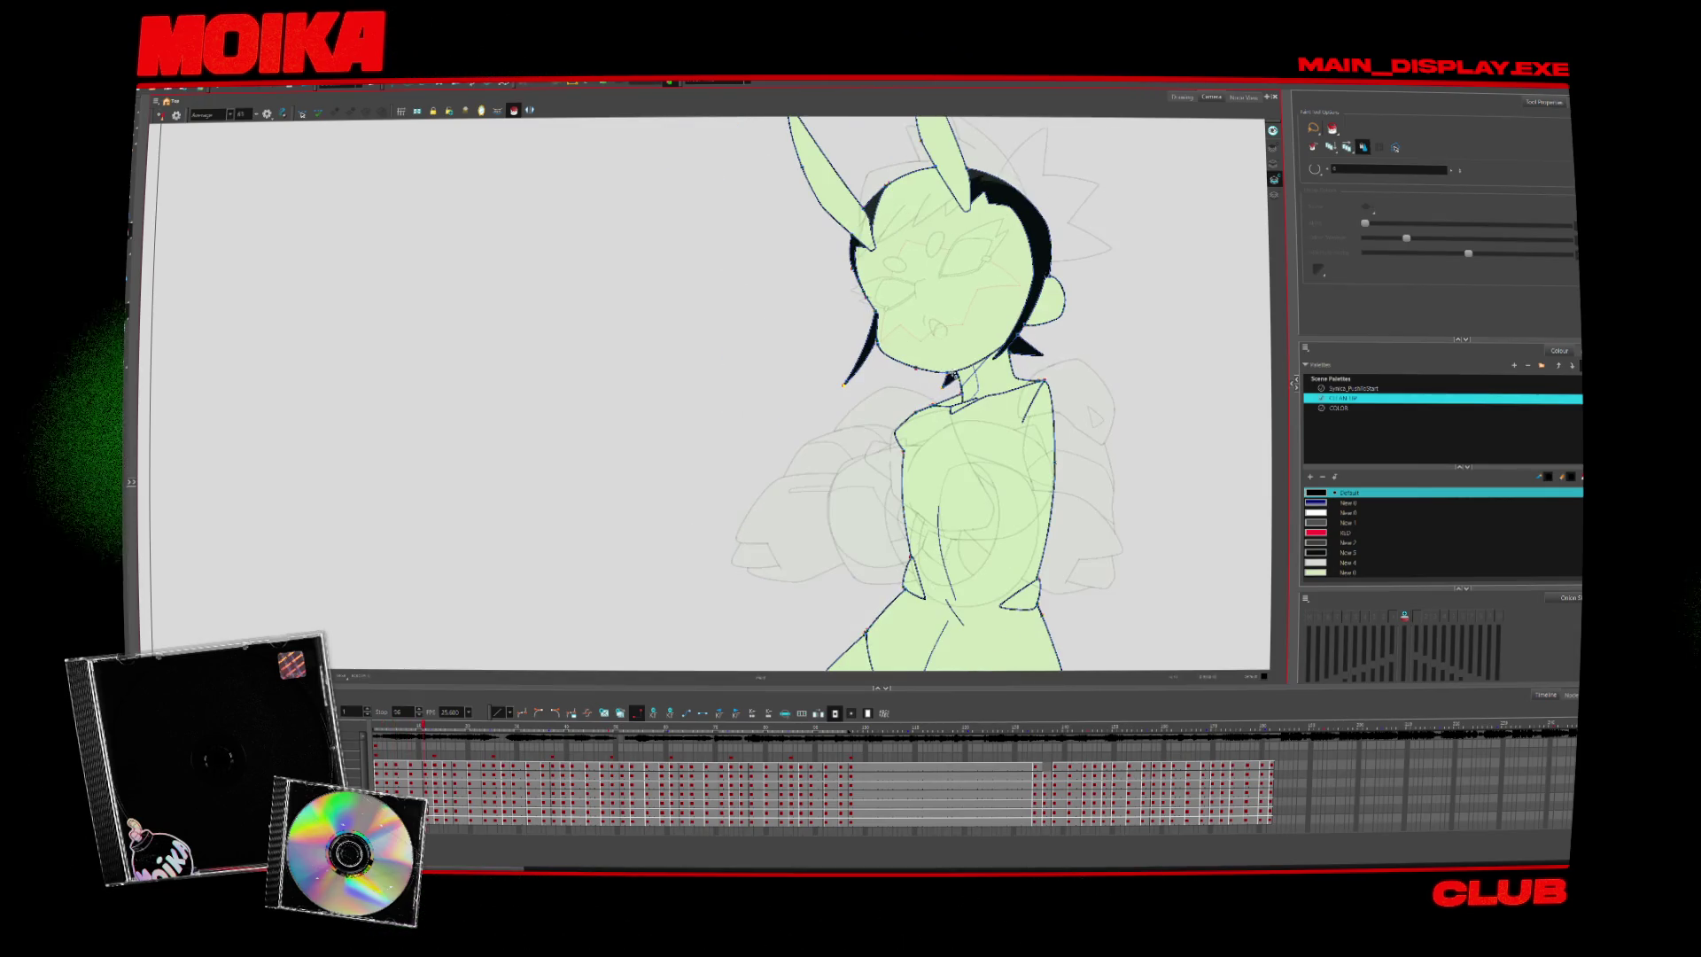
key(period)
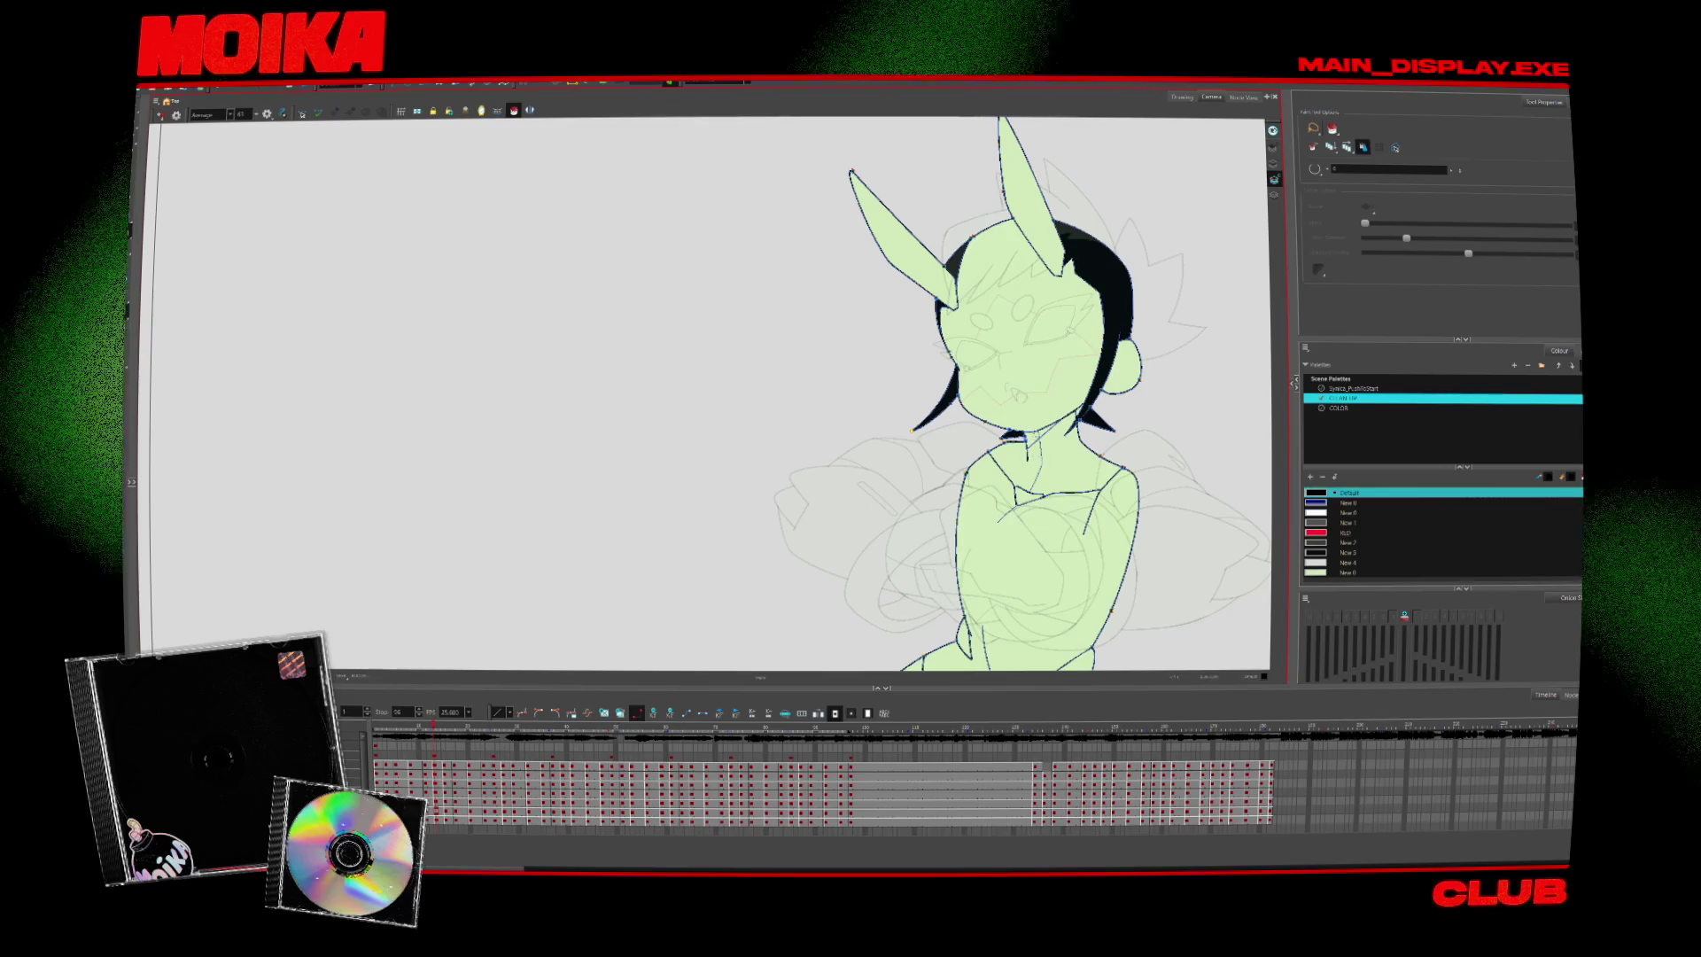
Zoom in, pick the New 5 colour with the Paint tool, and return to the frontal legs pose
key(alt+z)
scroll(1248, 399, up, 2)
scroll(1248, 399, up, 2)
scroll(1248, 398, up, 2)
scroll(1248, 399, up, 2)
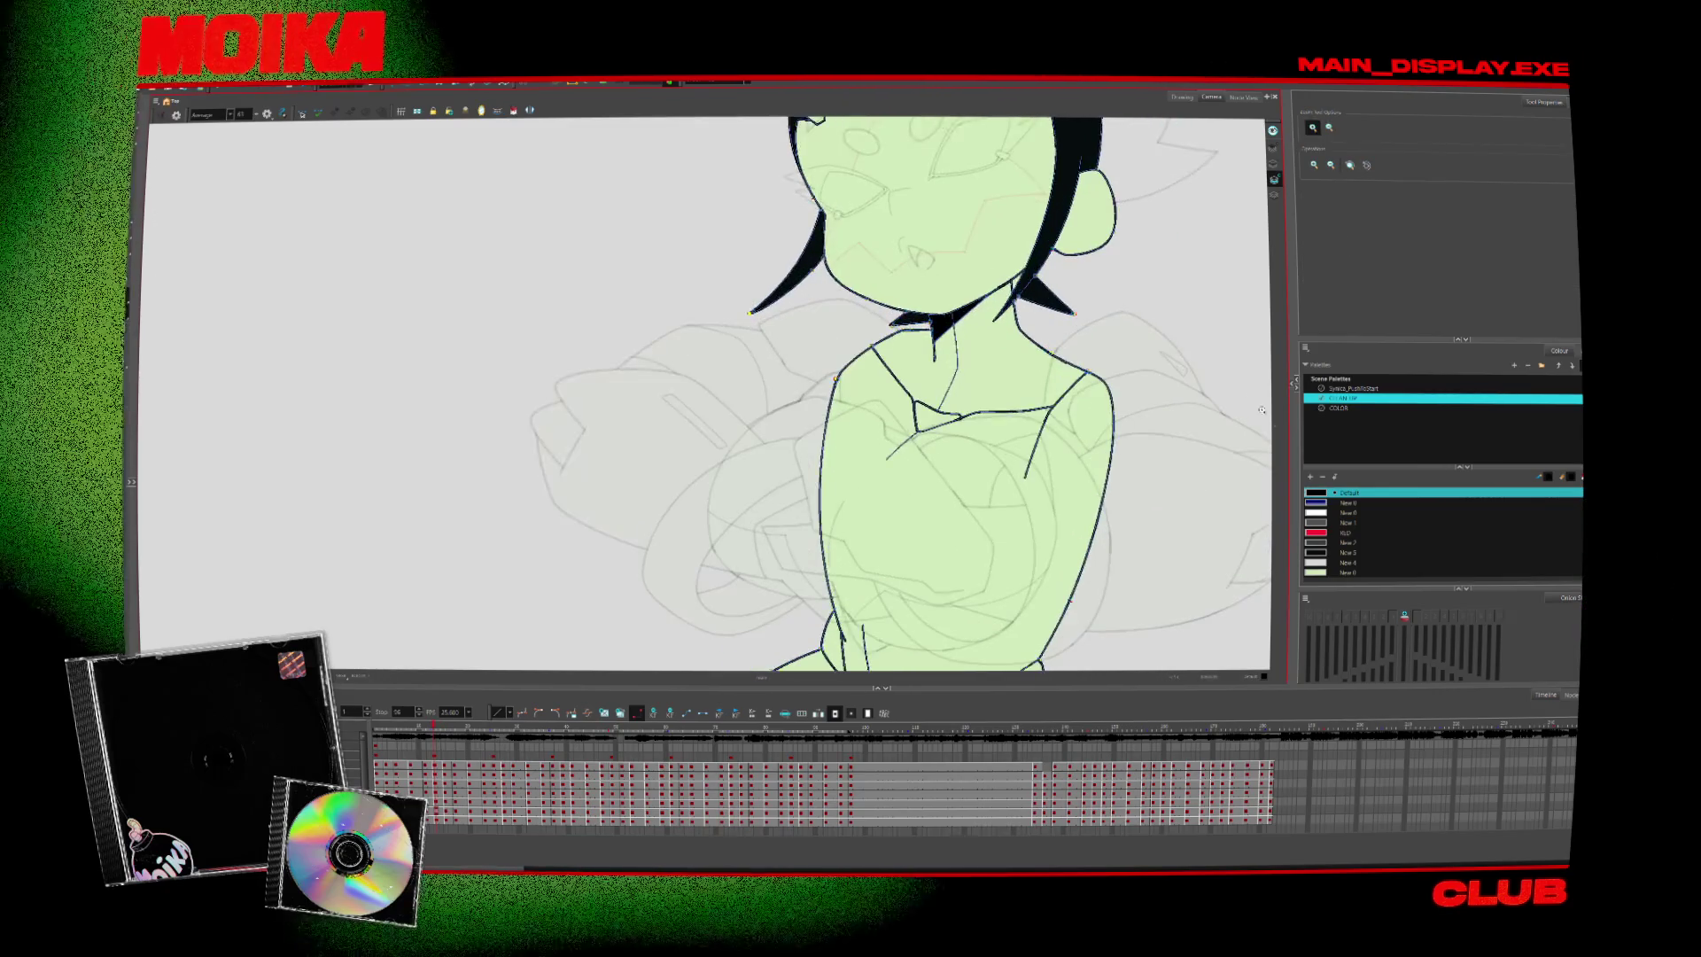
click(1347, 552)
key(alt+i)
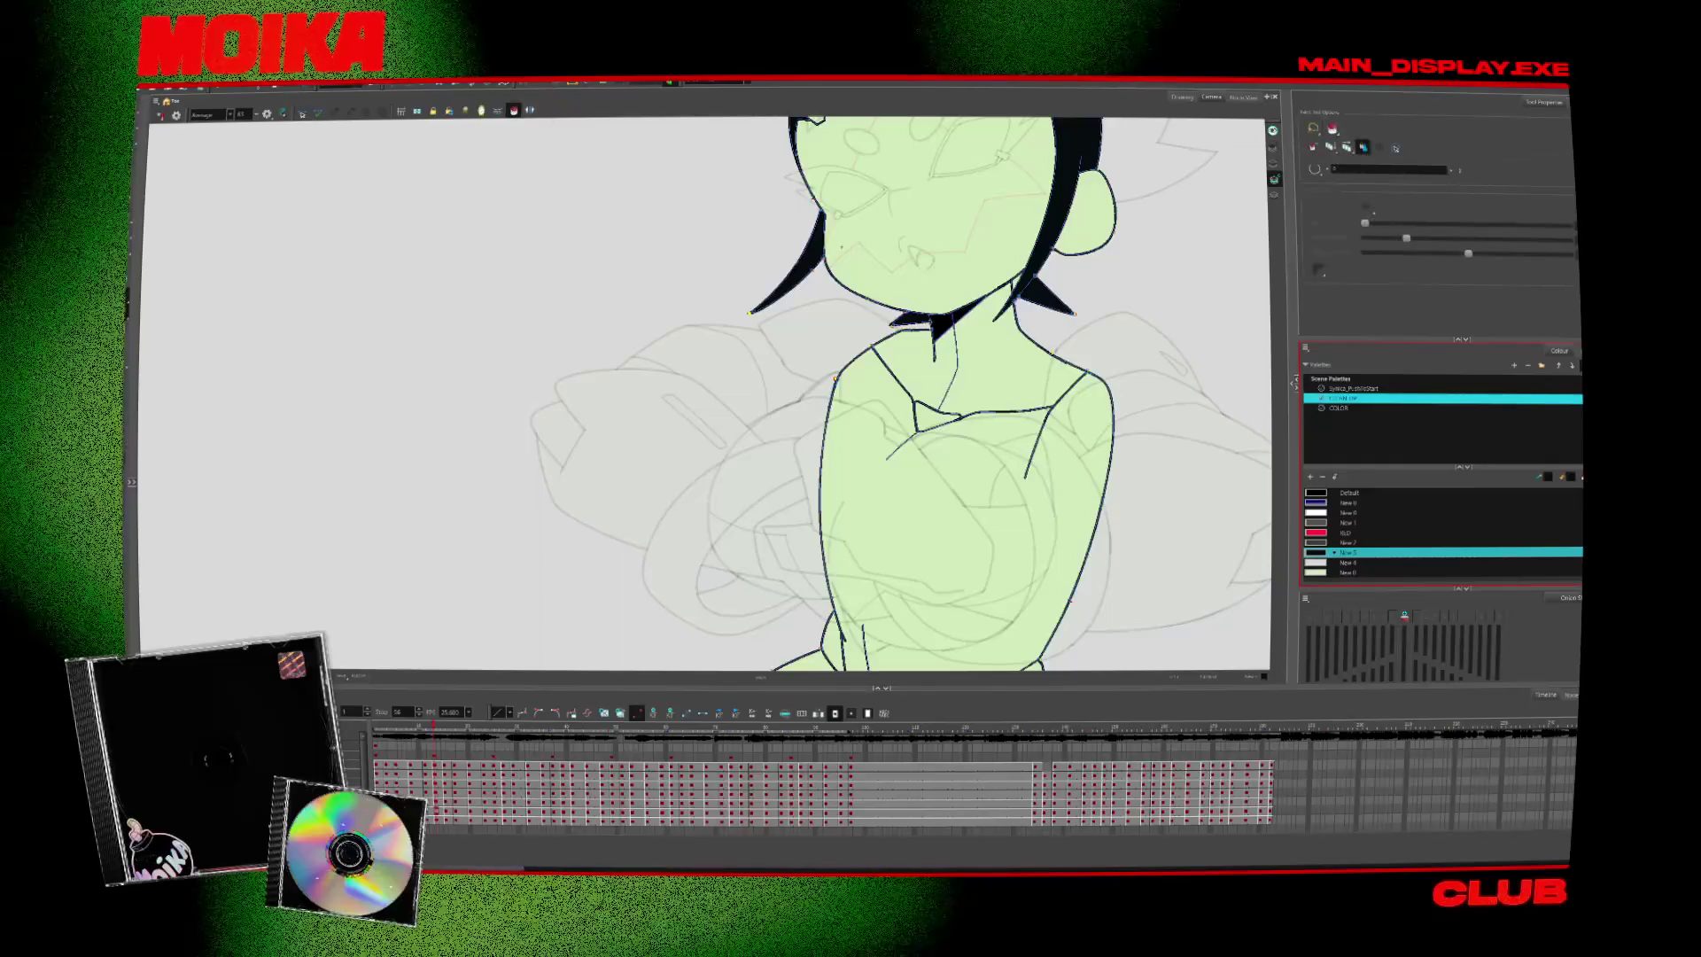
key(comma)
key(period)
key(period)
key(period)
key(comma)
key(comma)
key(comma)
key(comma)
key(comma)
key(comma)
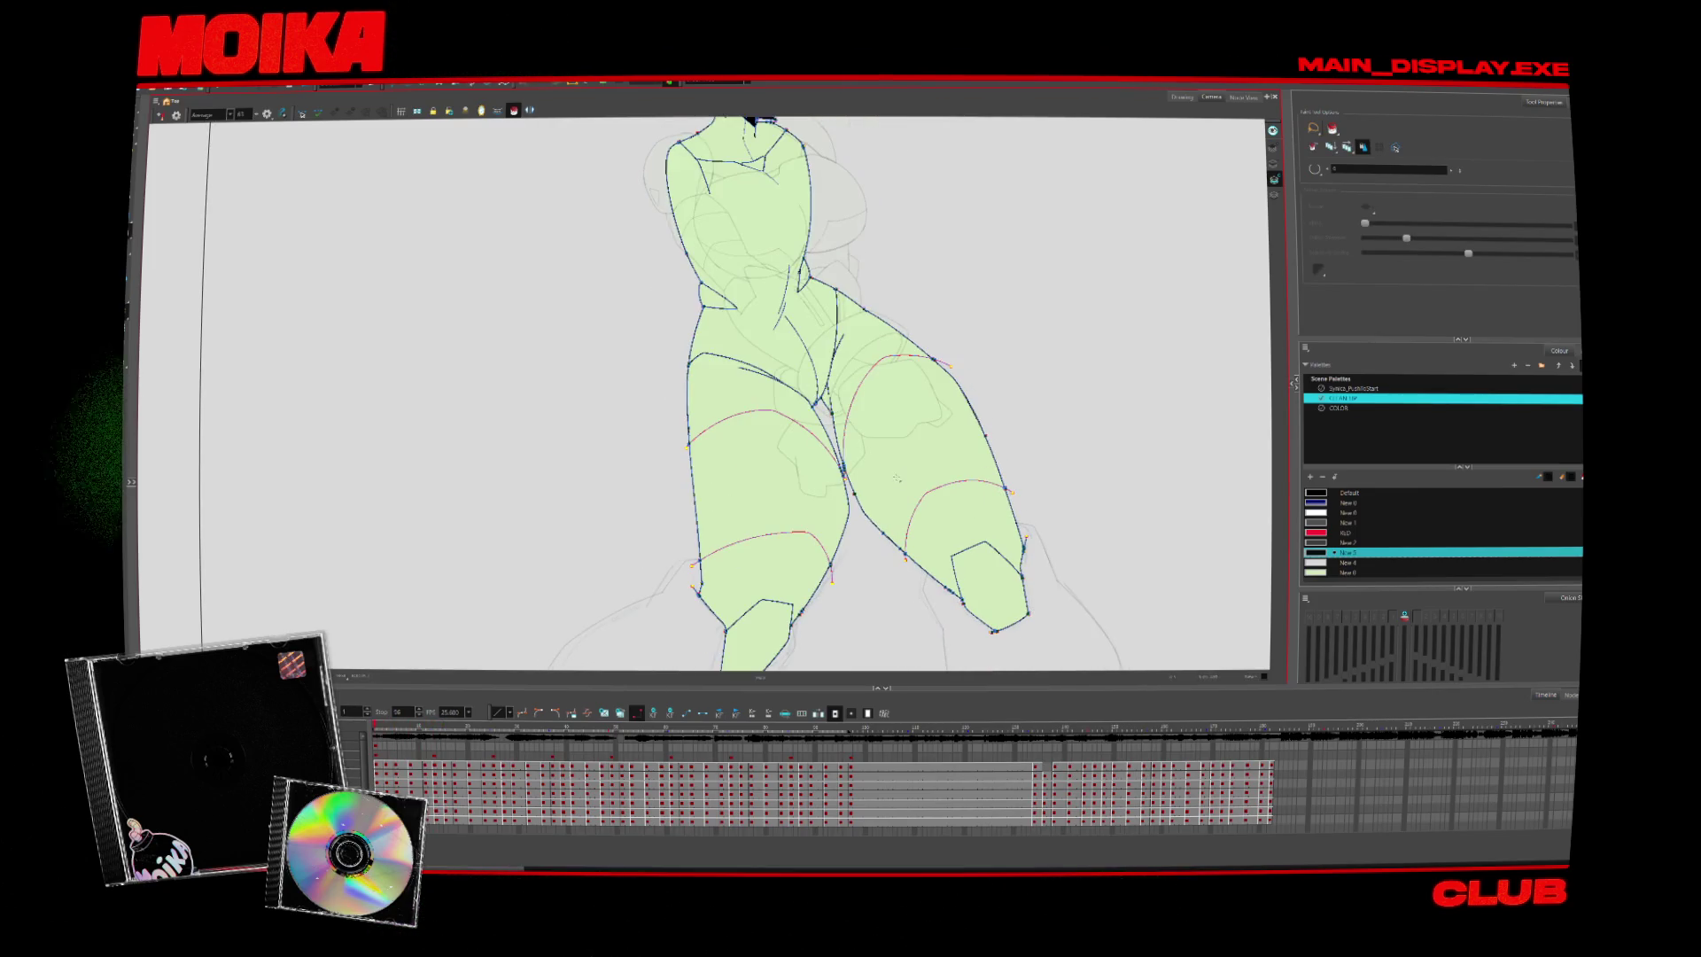
key(comma)
key(comma)
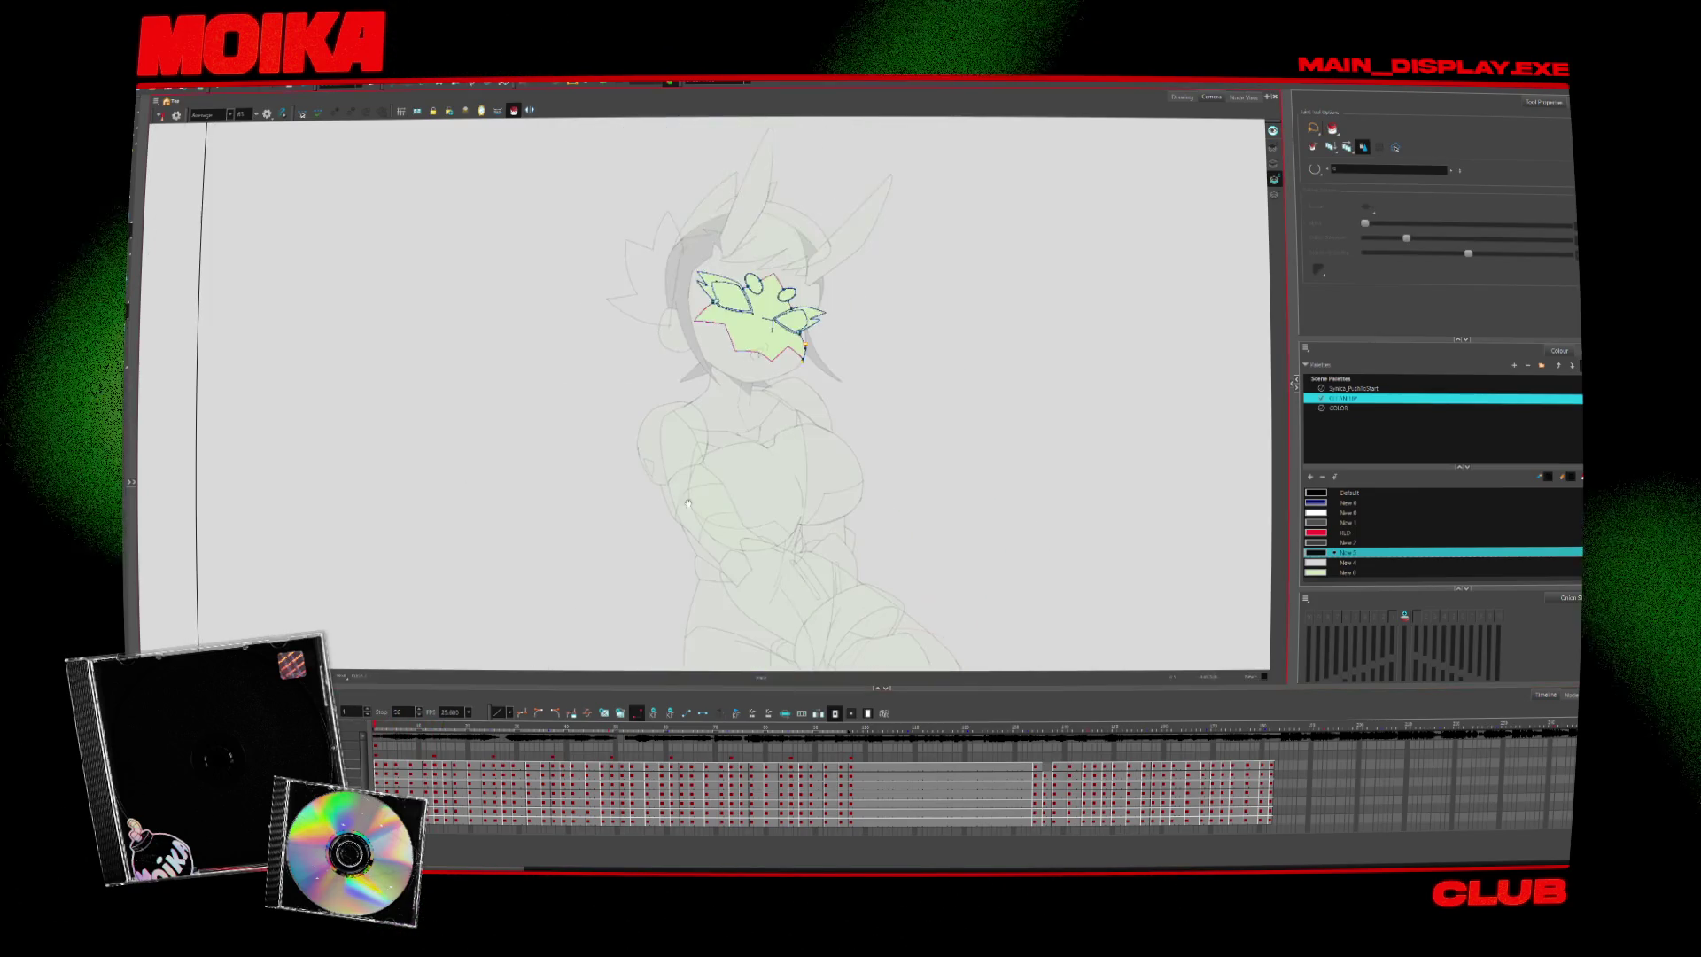
Flip through the head drawings pose by pose and preview the coloured animation
key(period)
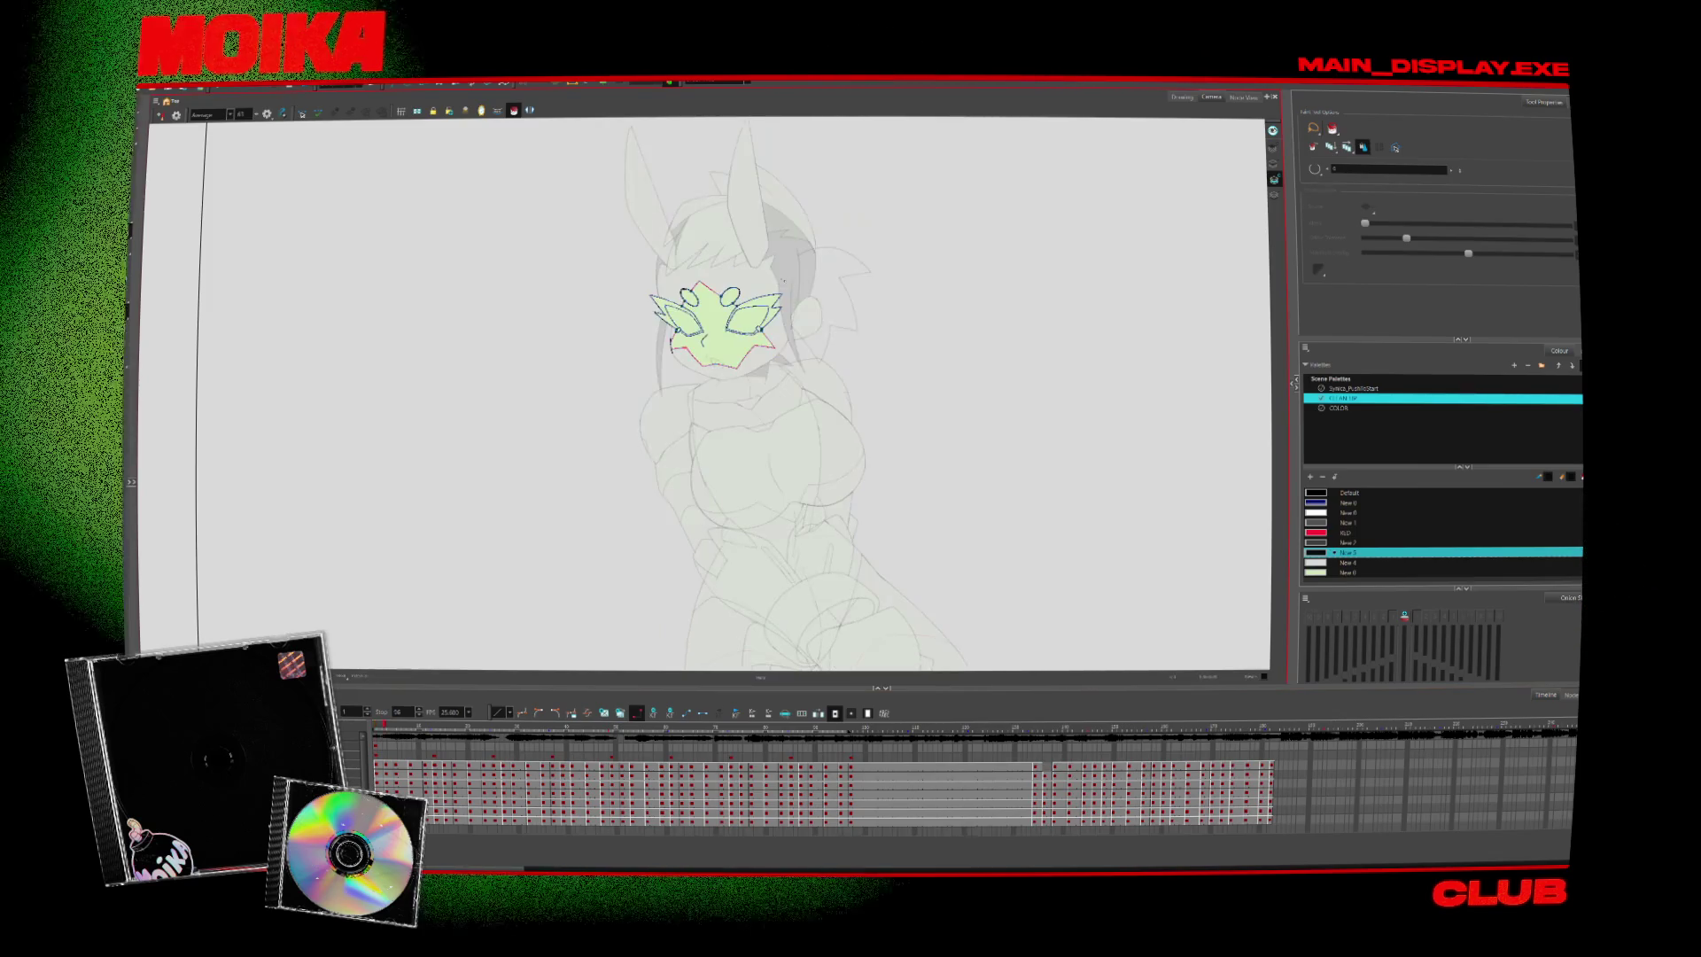
key(period)
key(period)
key(period)
key(period)
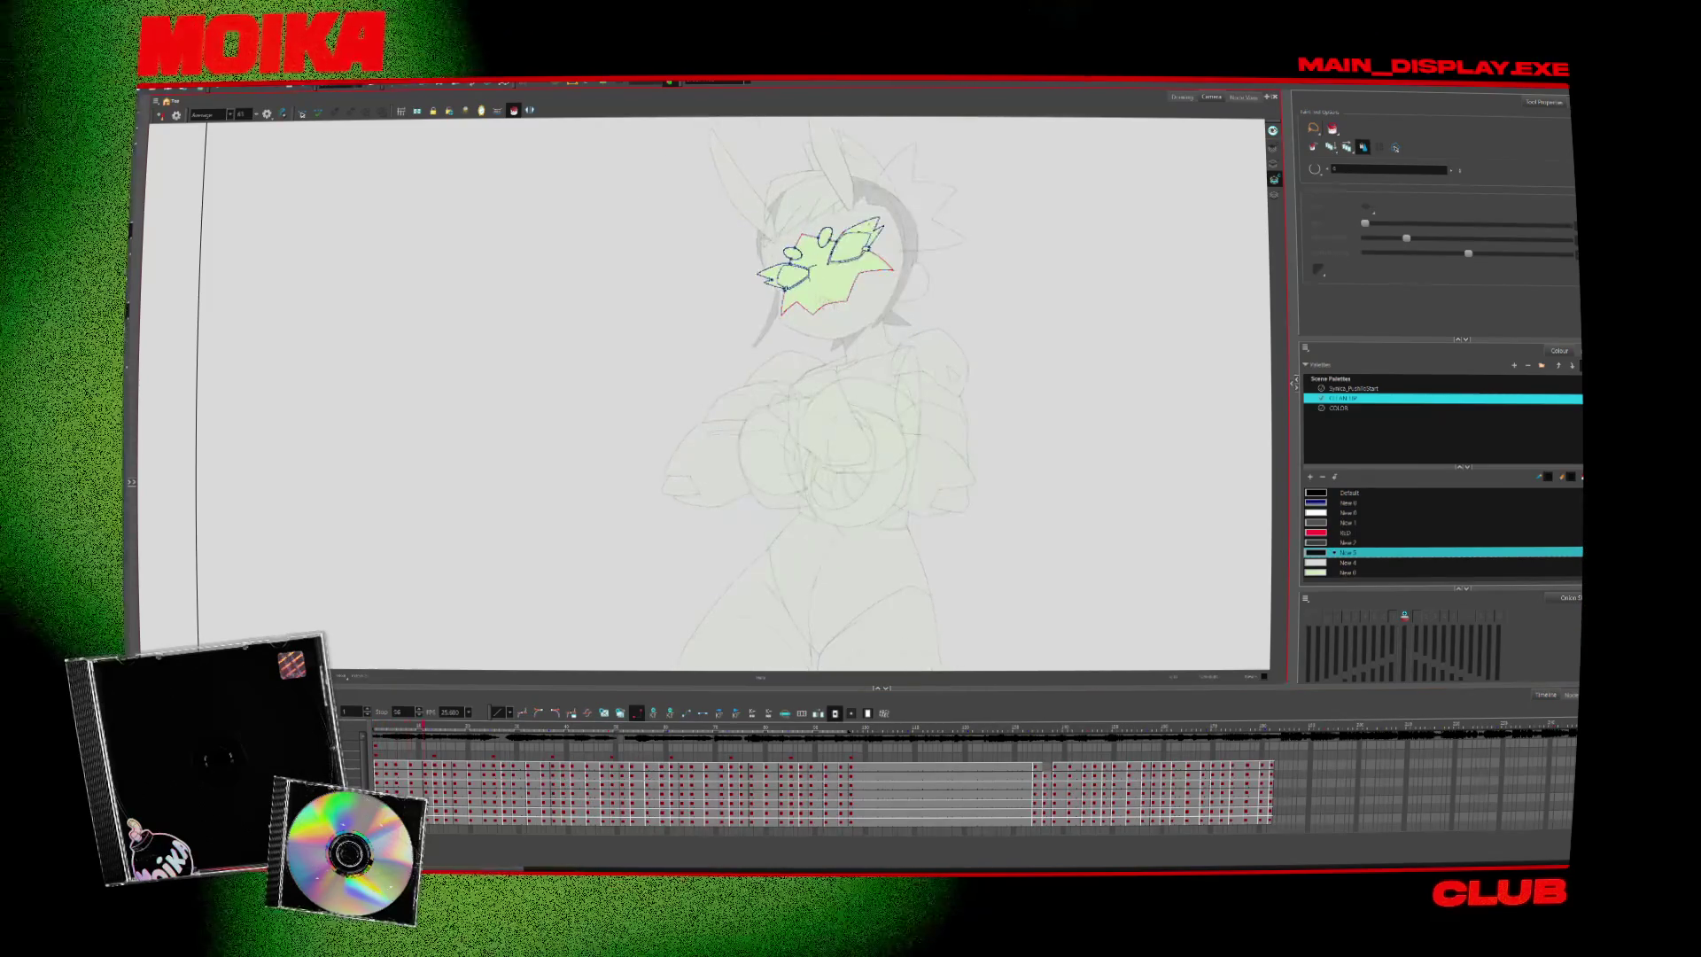
key(period)
key(period)
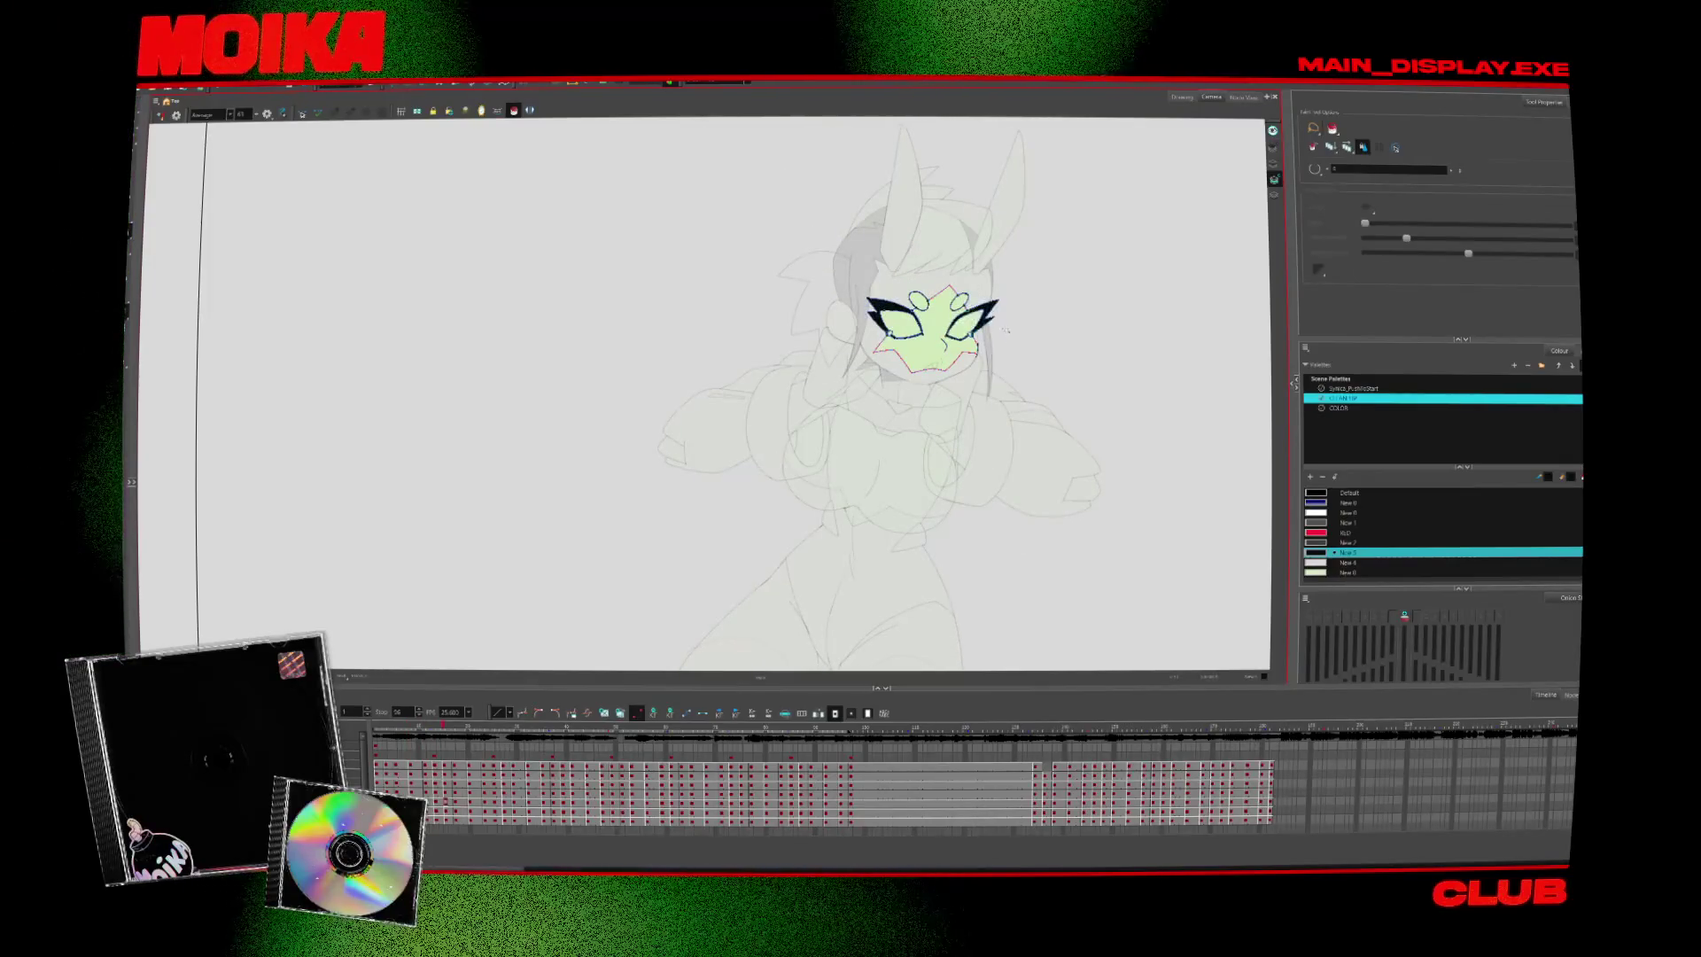
key(period)
key(period)
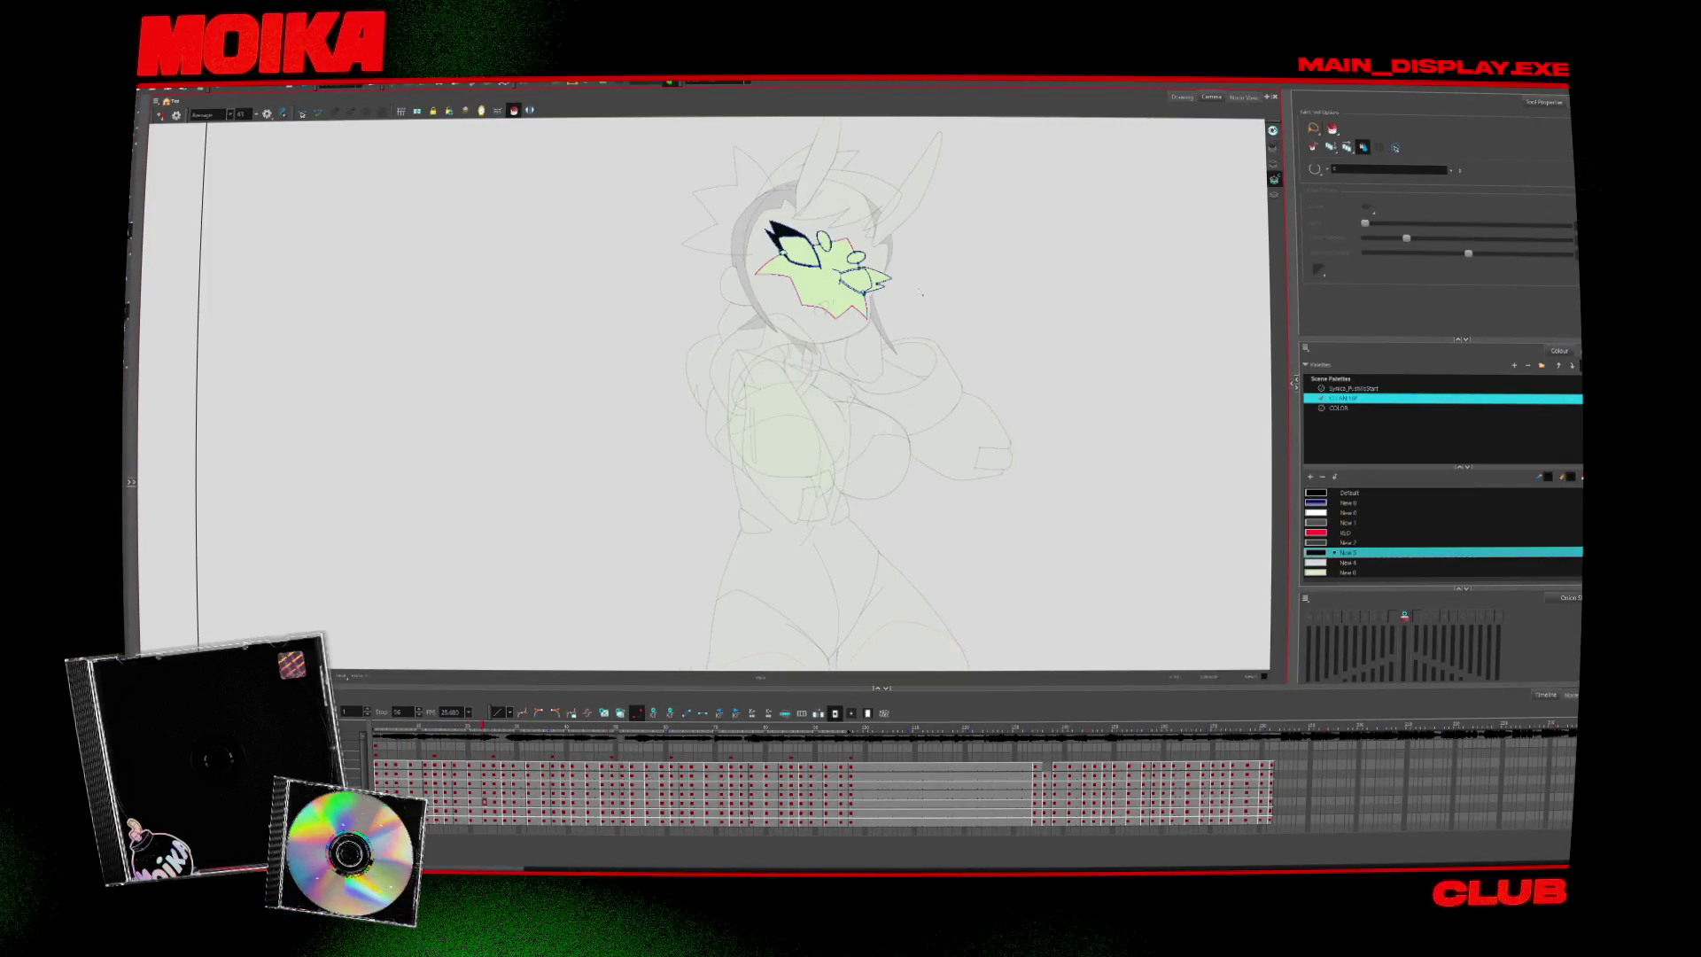
key(period)
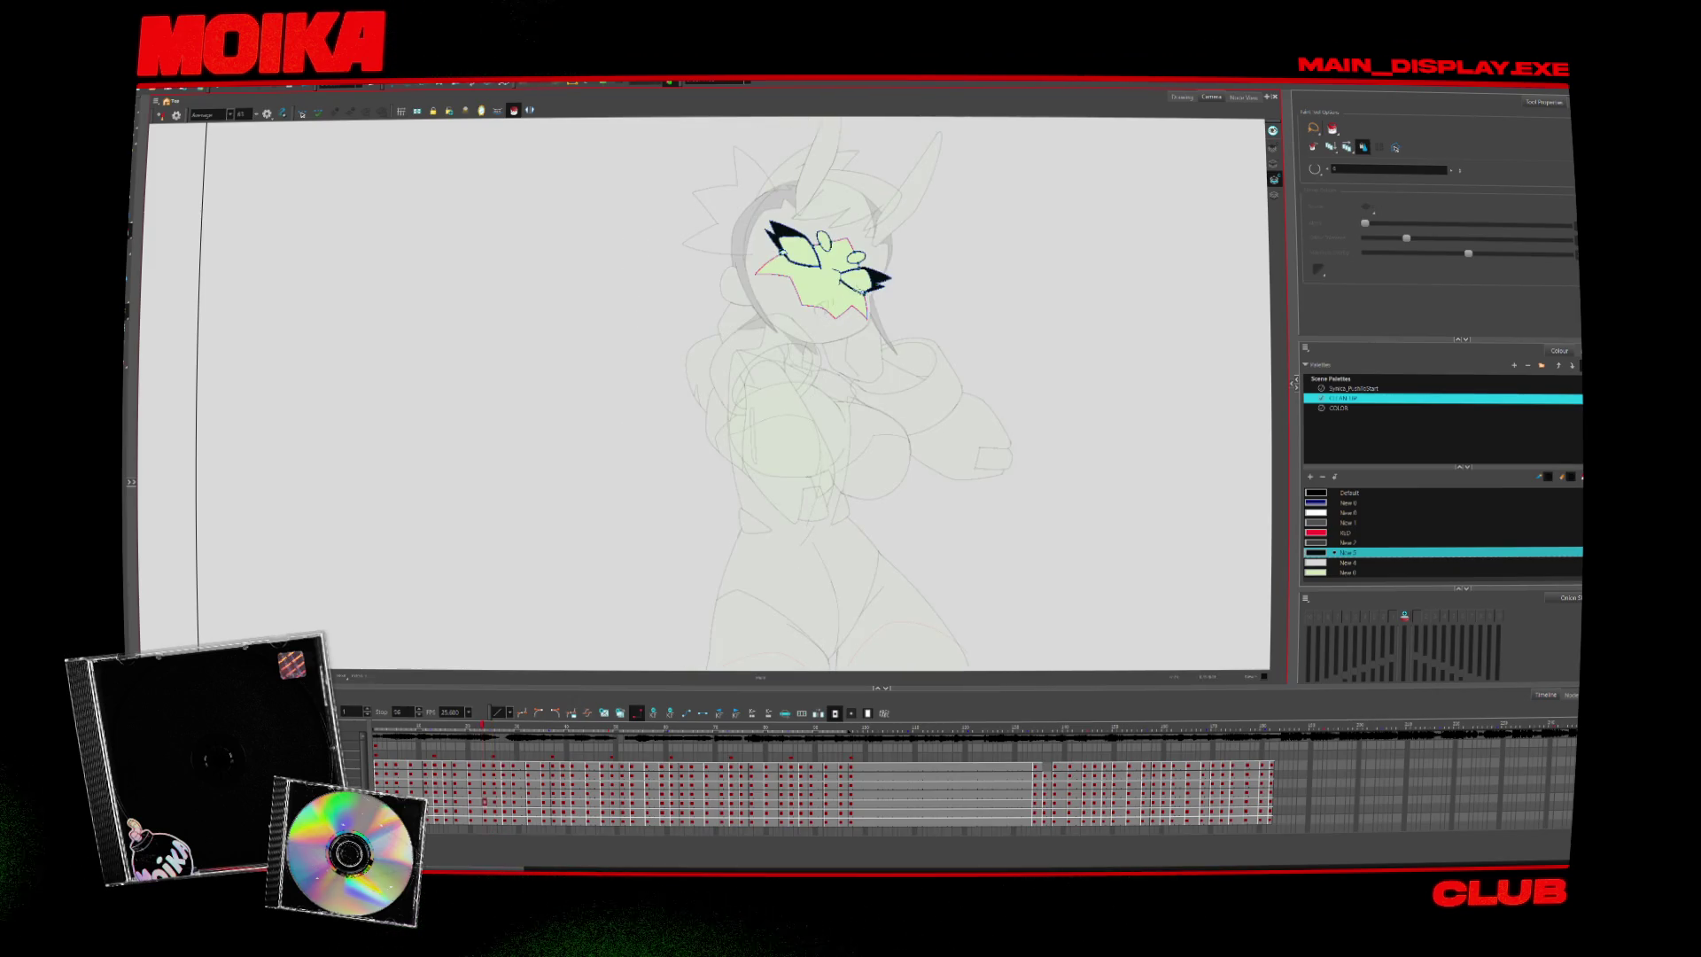
key(Delete)
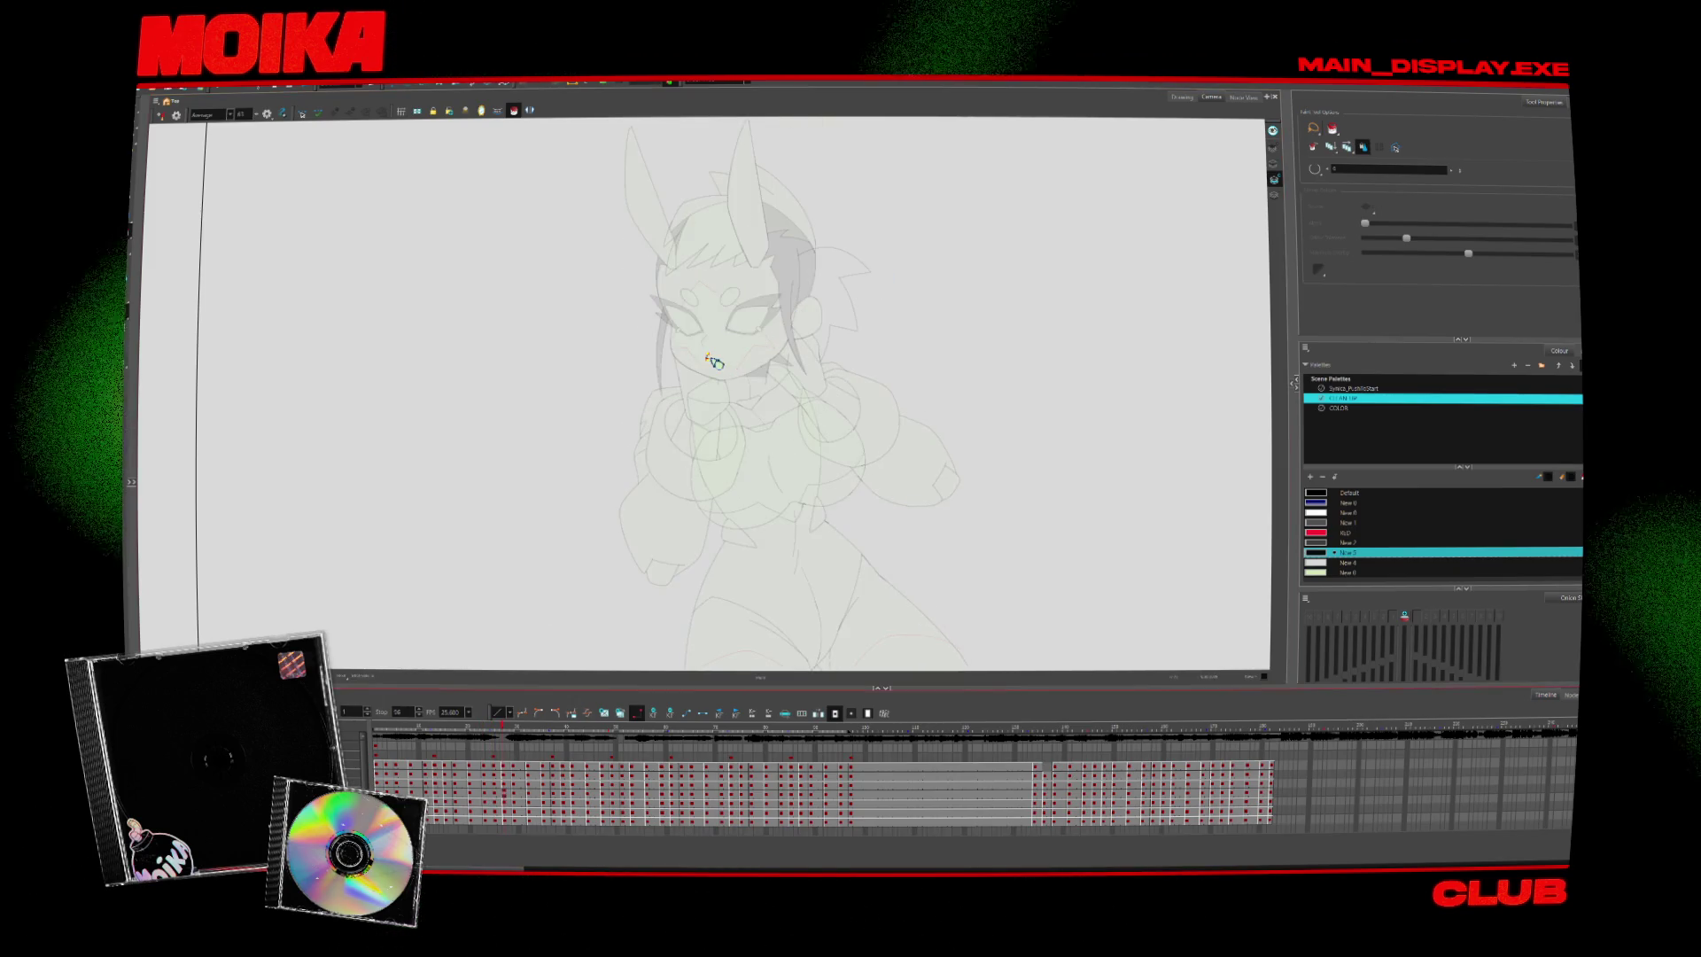
key(period)
key(period)
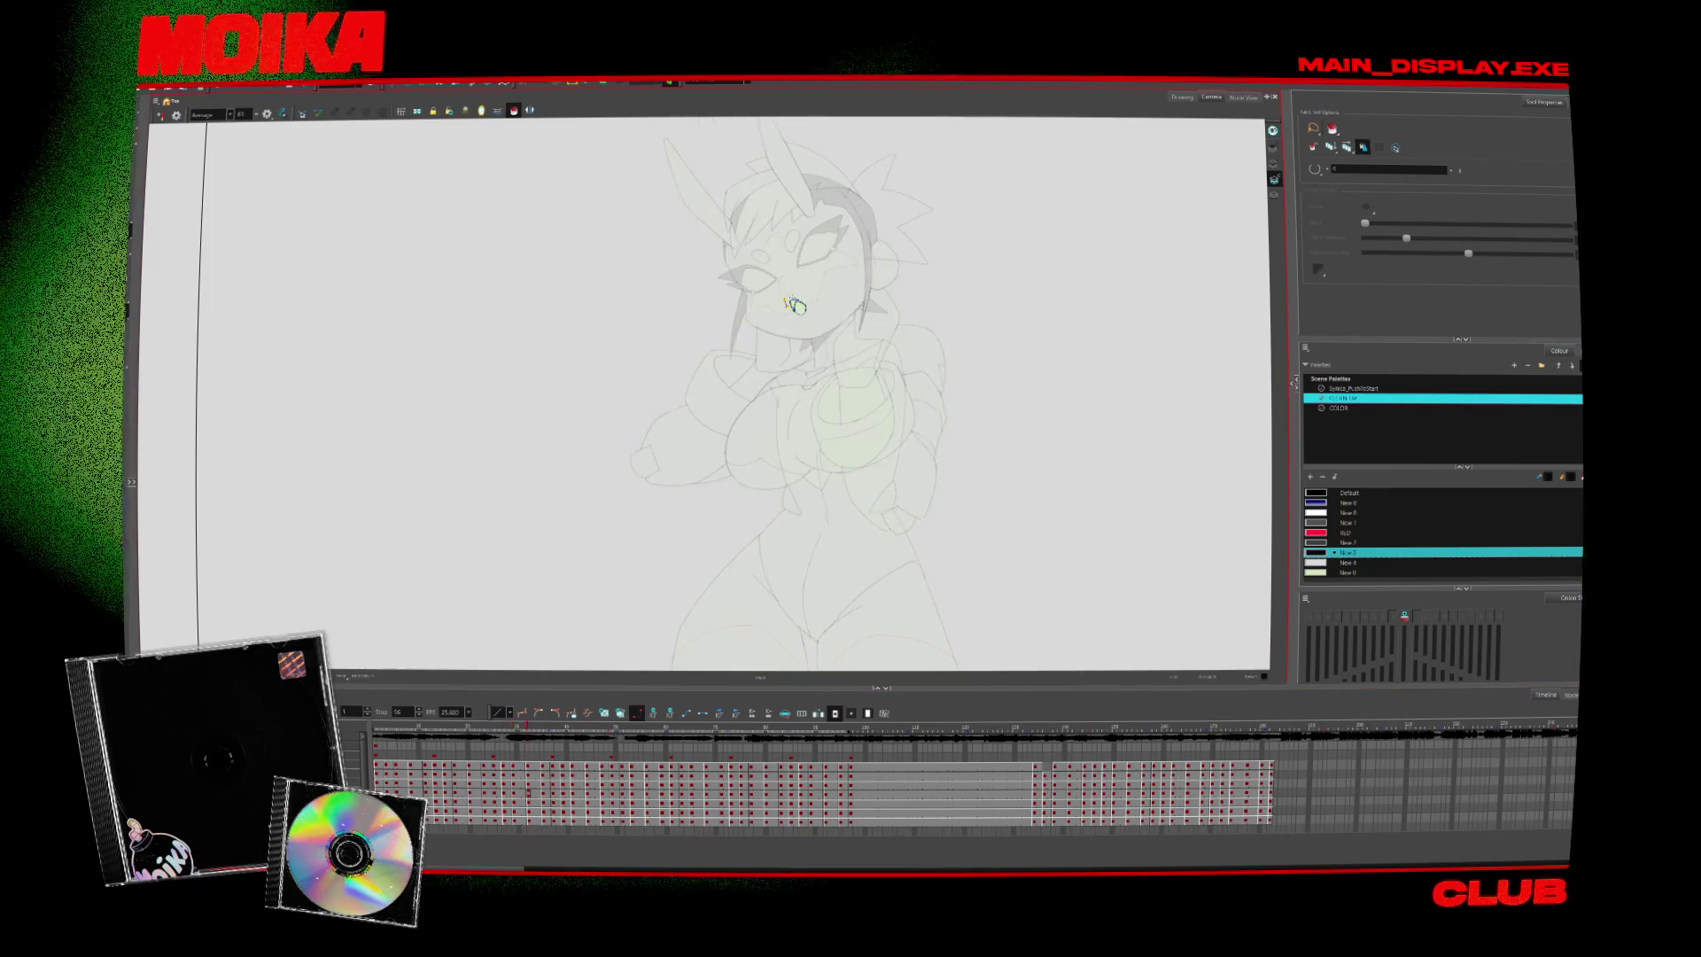
key(period)
key(period)
key(period)
key(period)
key(period)
key(period)
key(period)
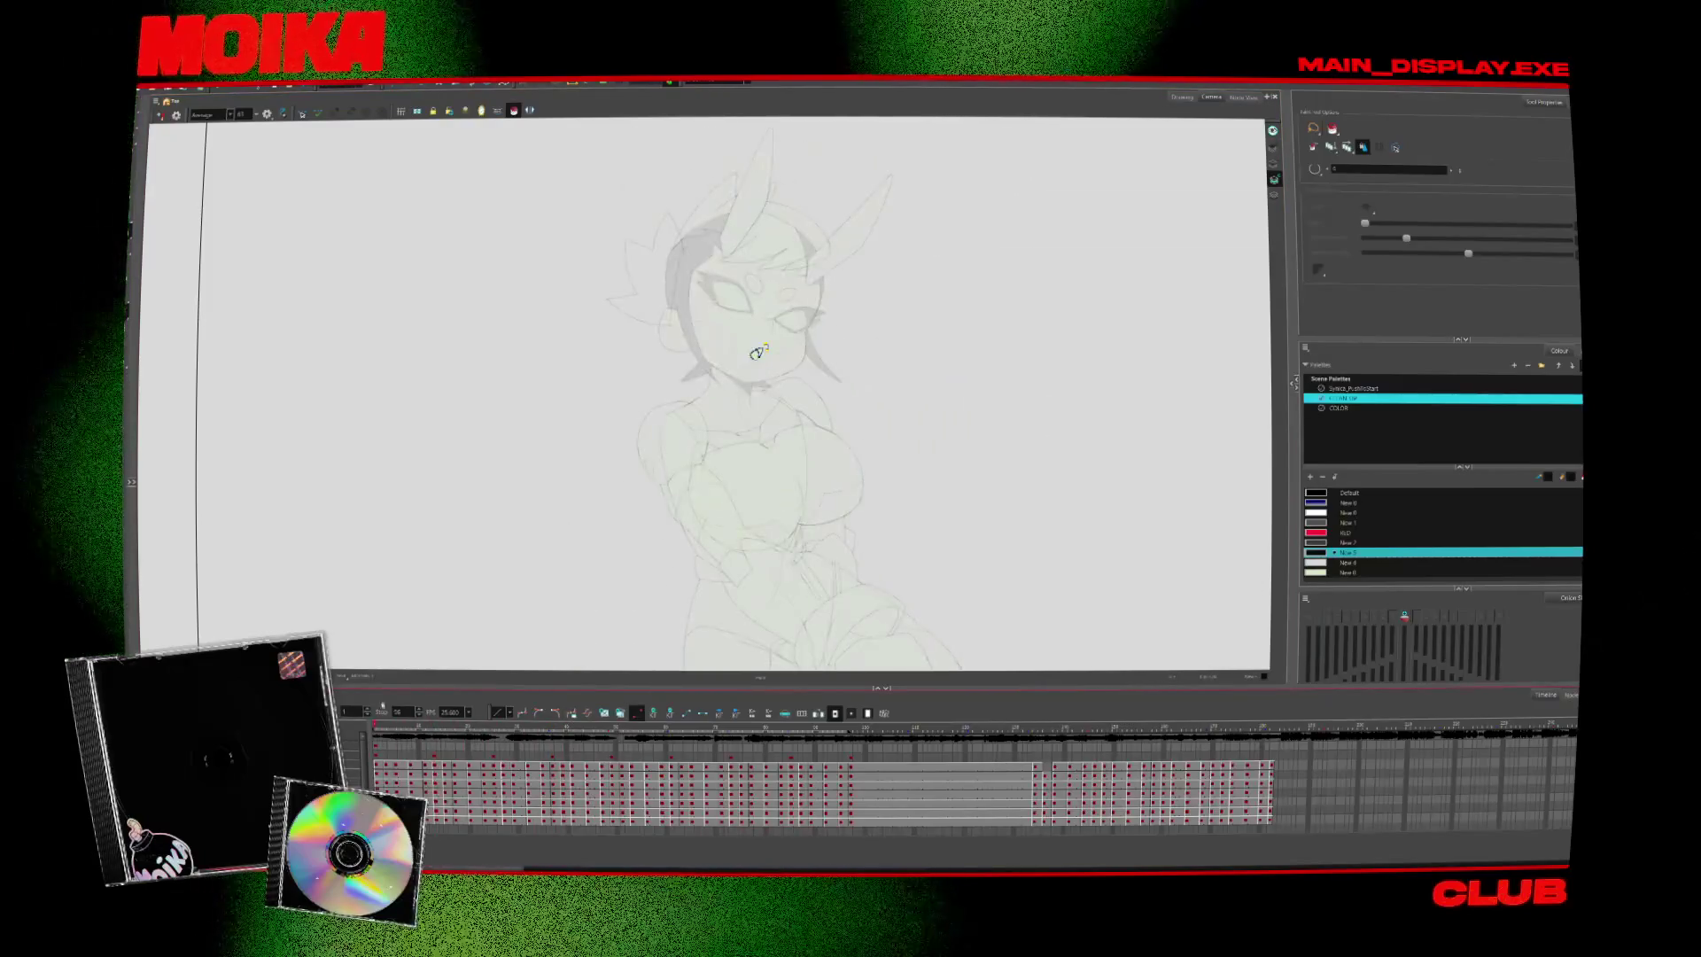
key(period)
key(period)
key(period)
key(period)
key(period)
key(period)
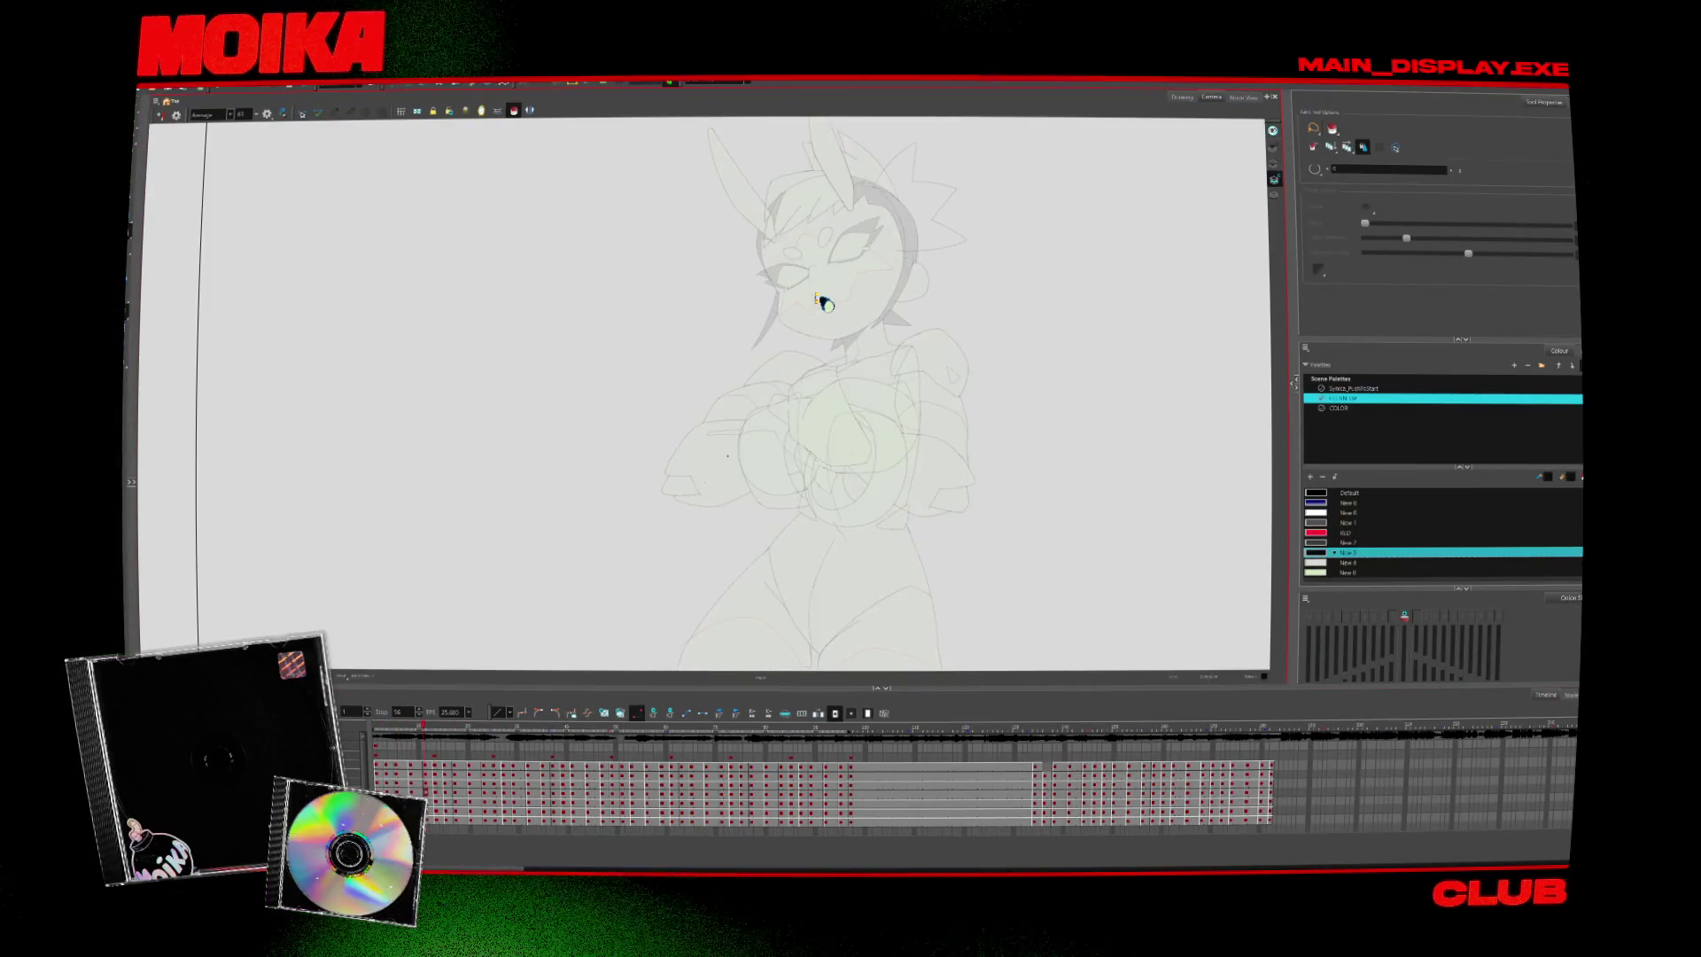
key(period)
key(period)
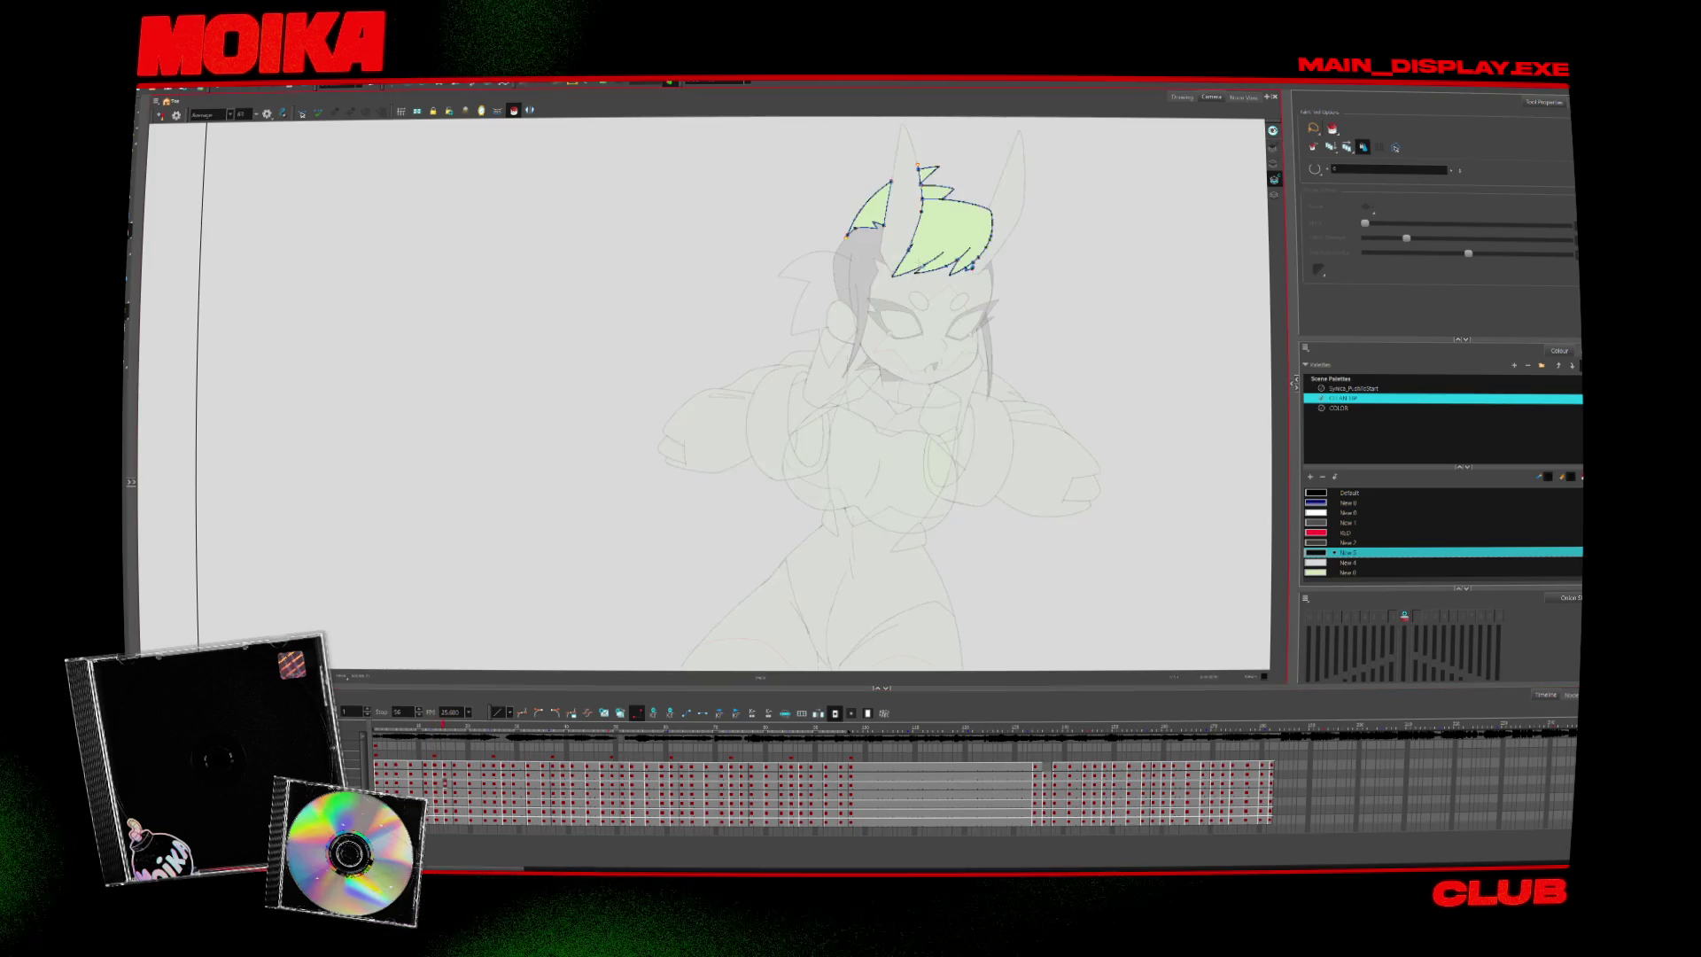
key(period)
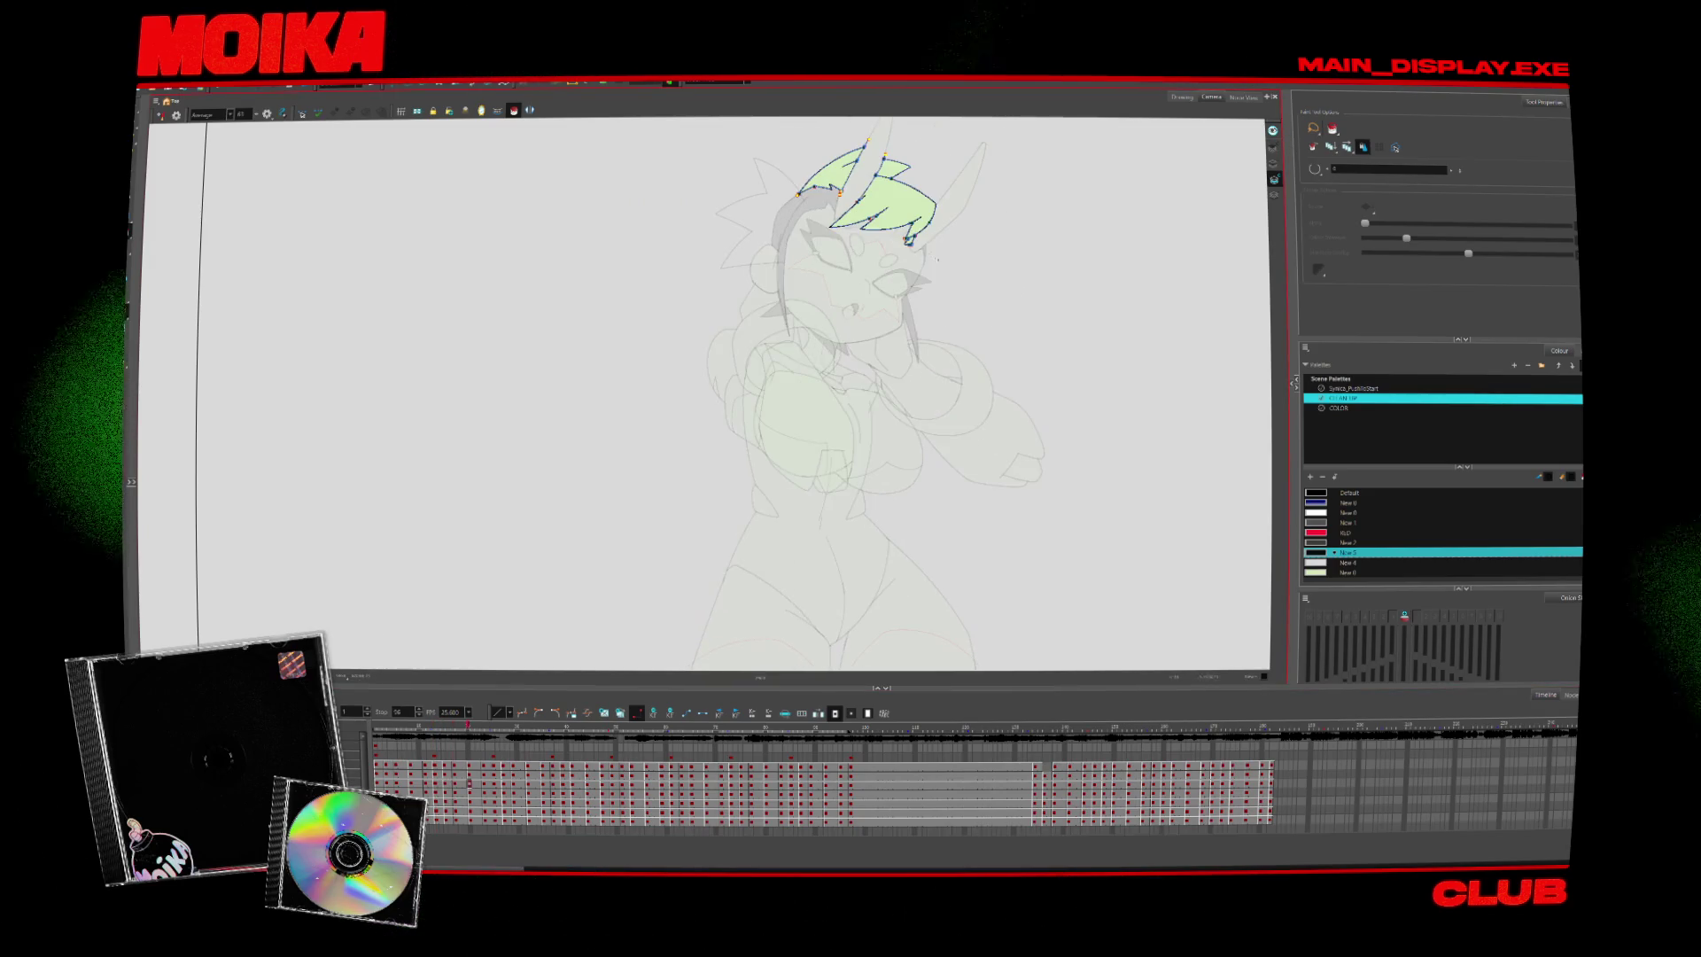
key(period)
key(period)
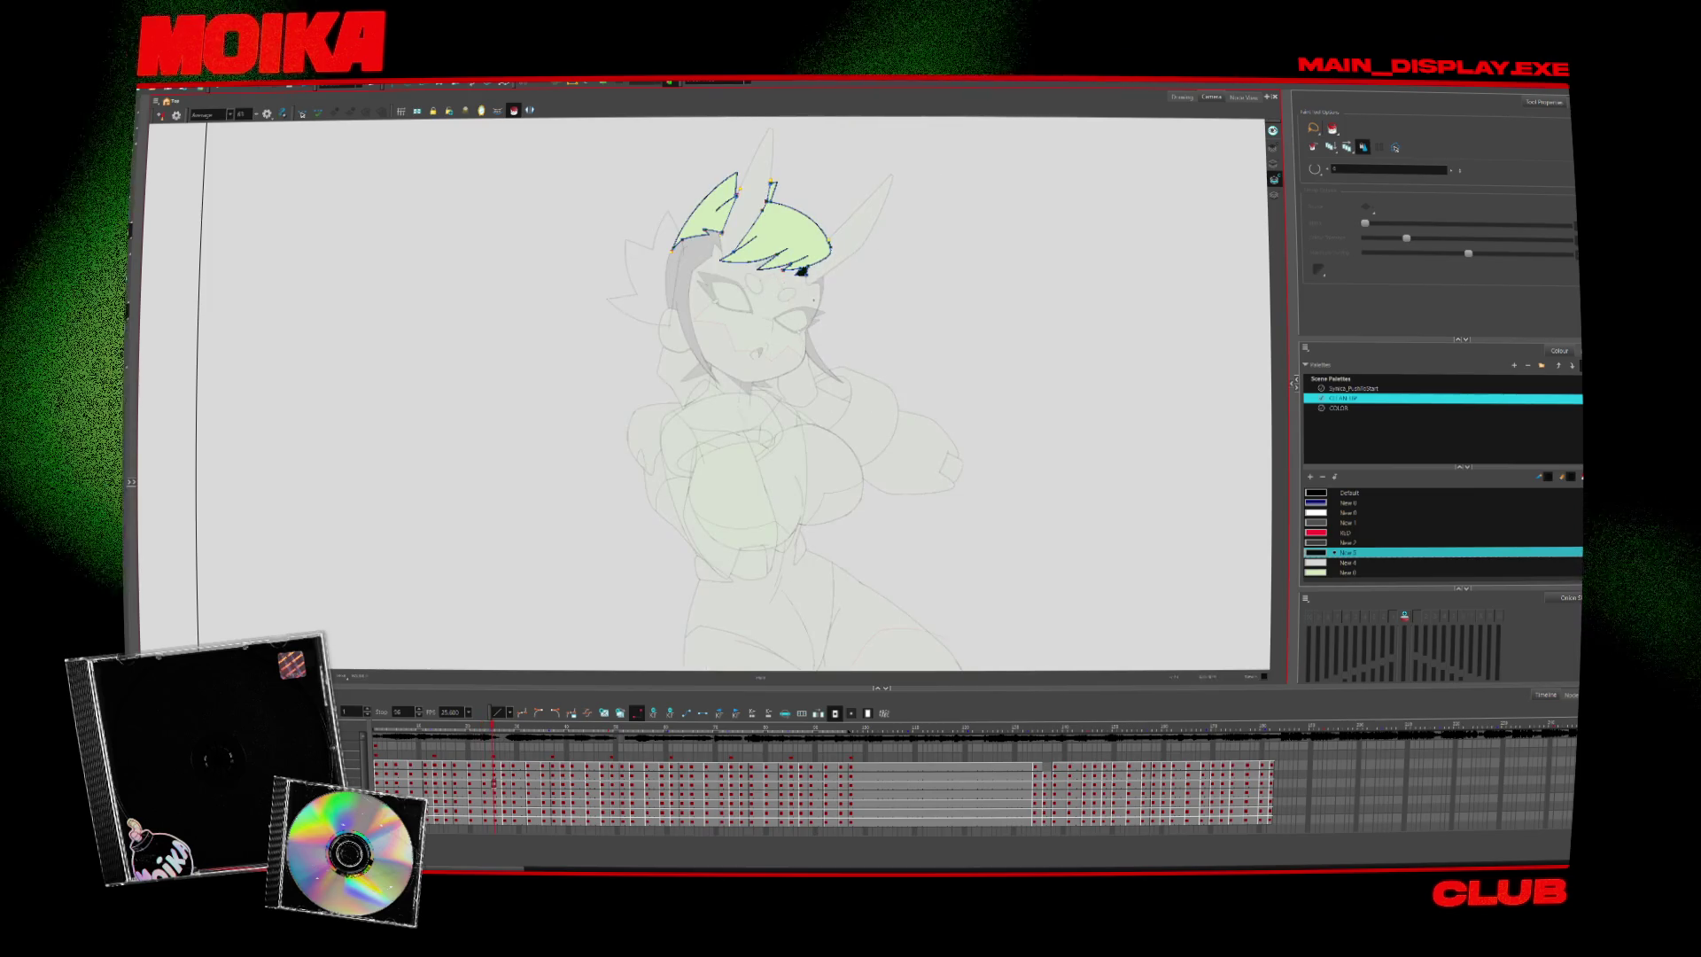
key(period)
key(period)
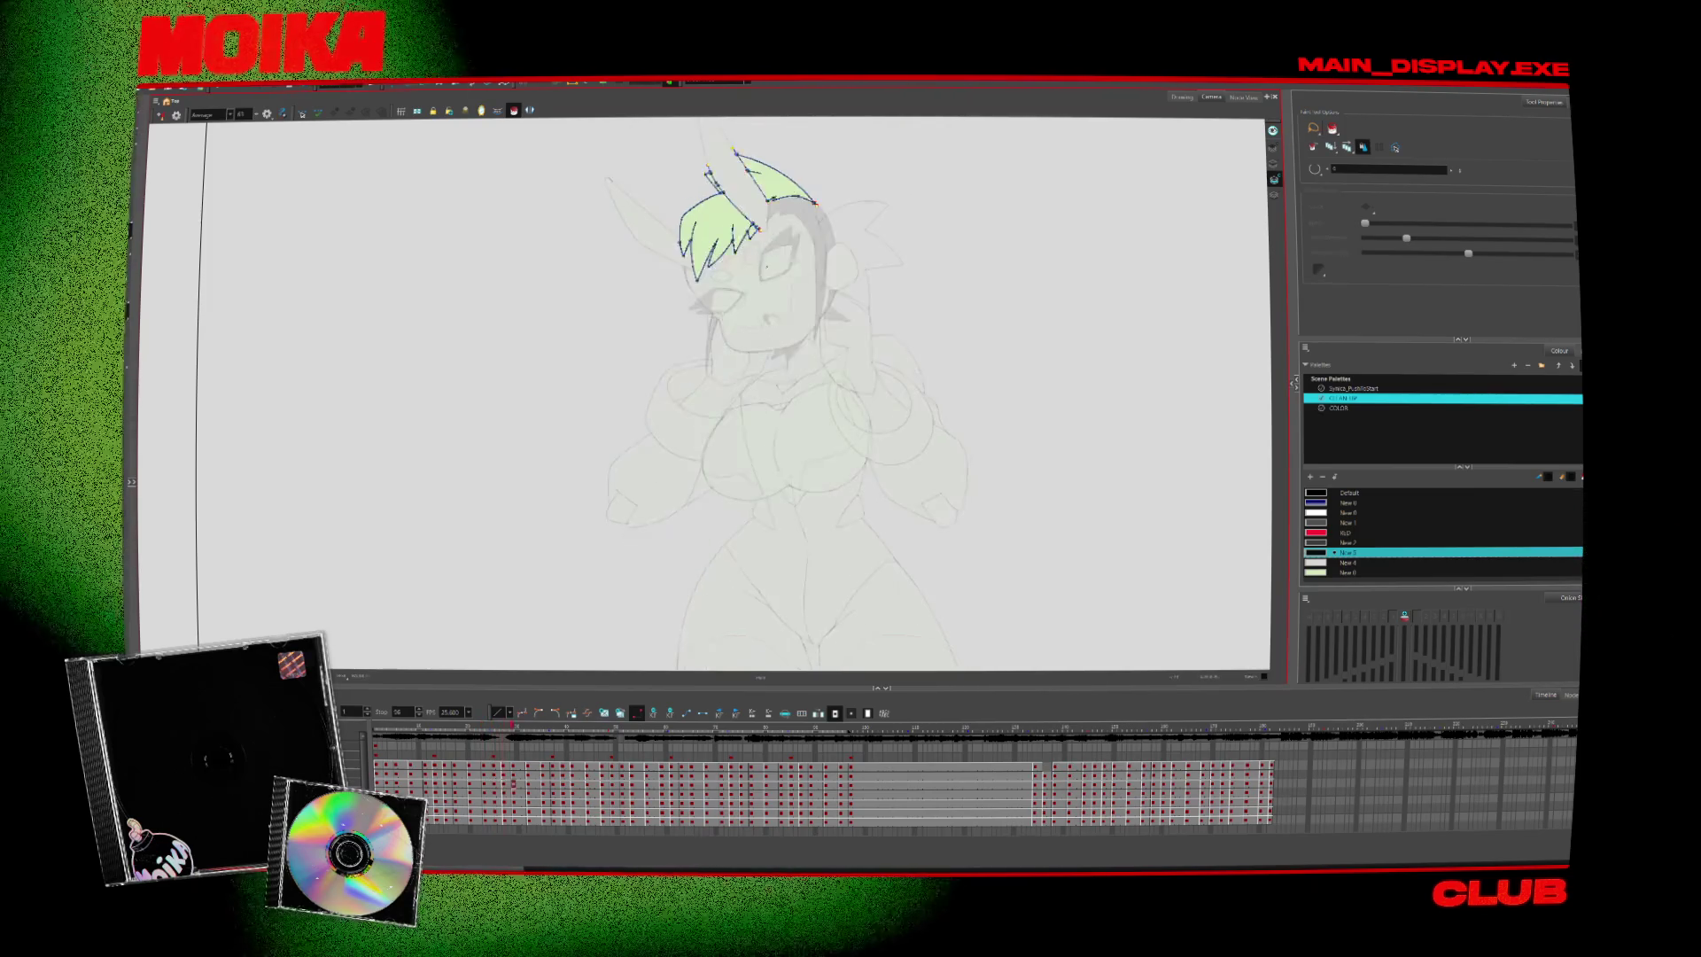
key(period)
key(period)
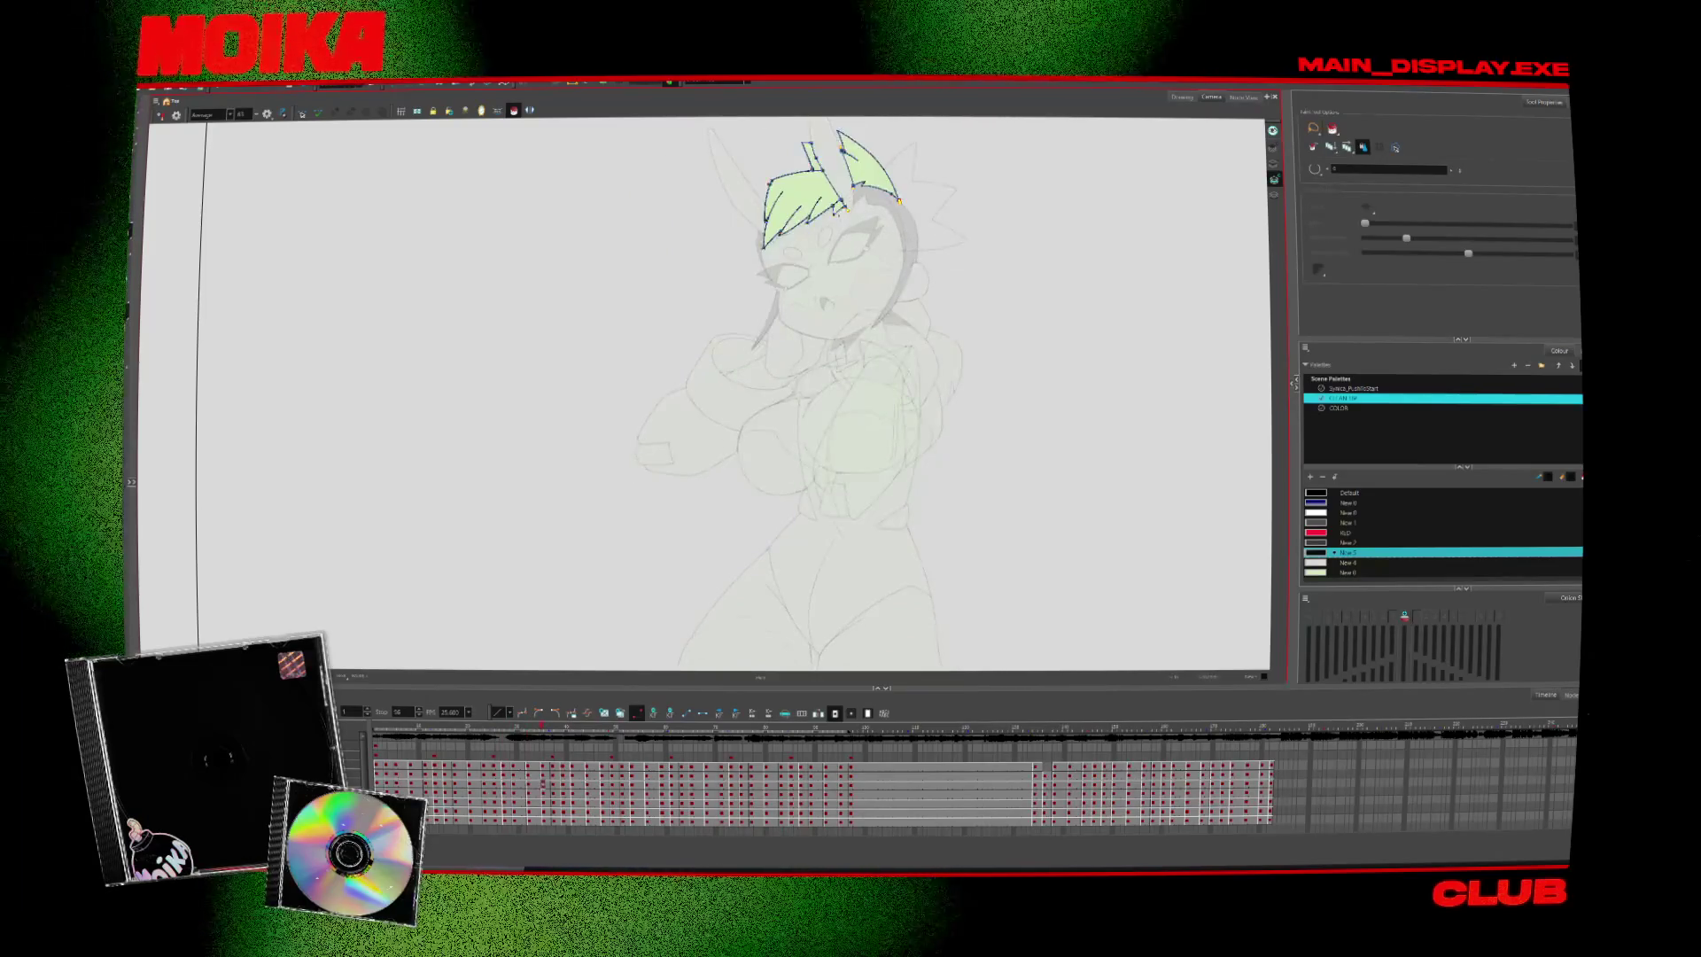
key(period)
key(period)
key(period)
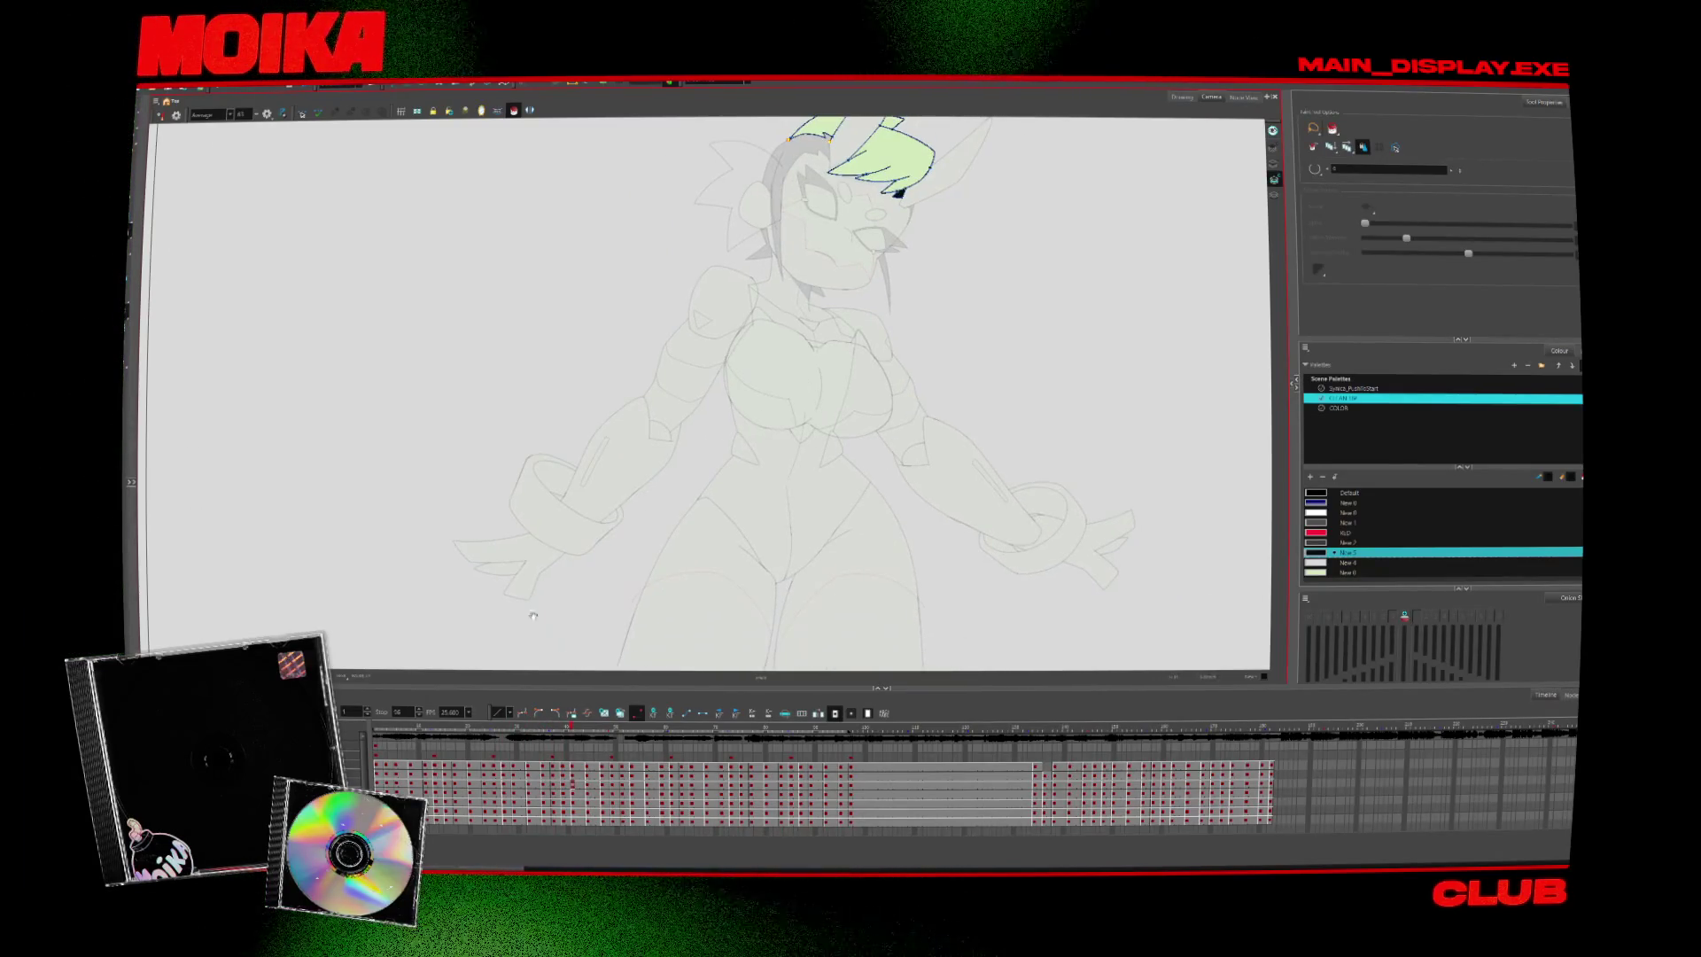
key(Return)
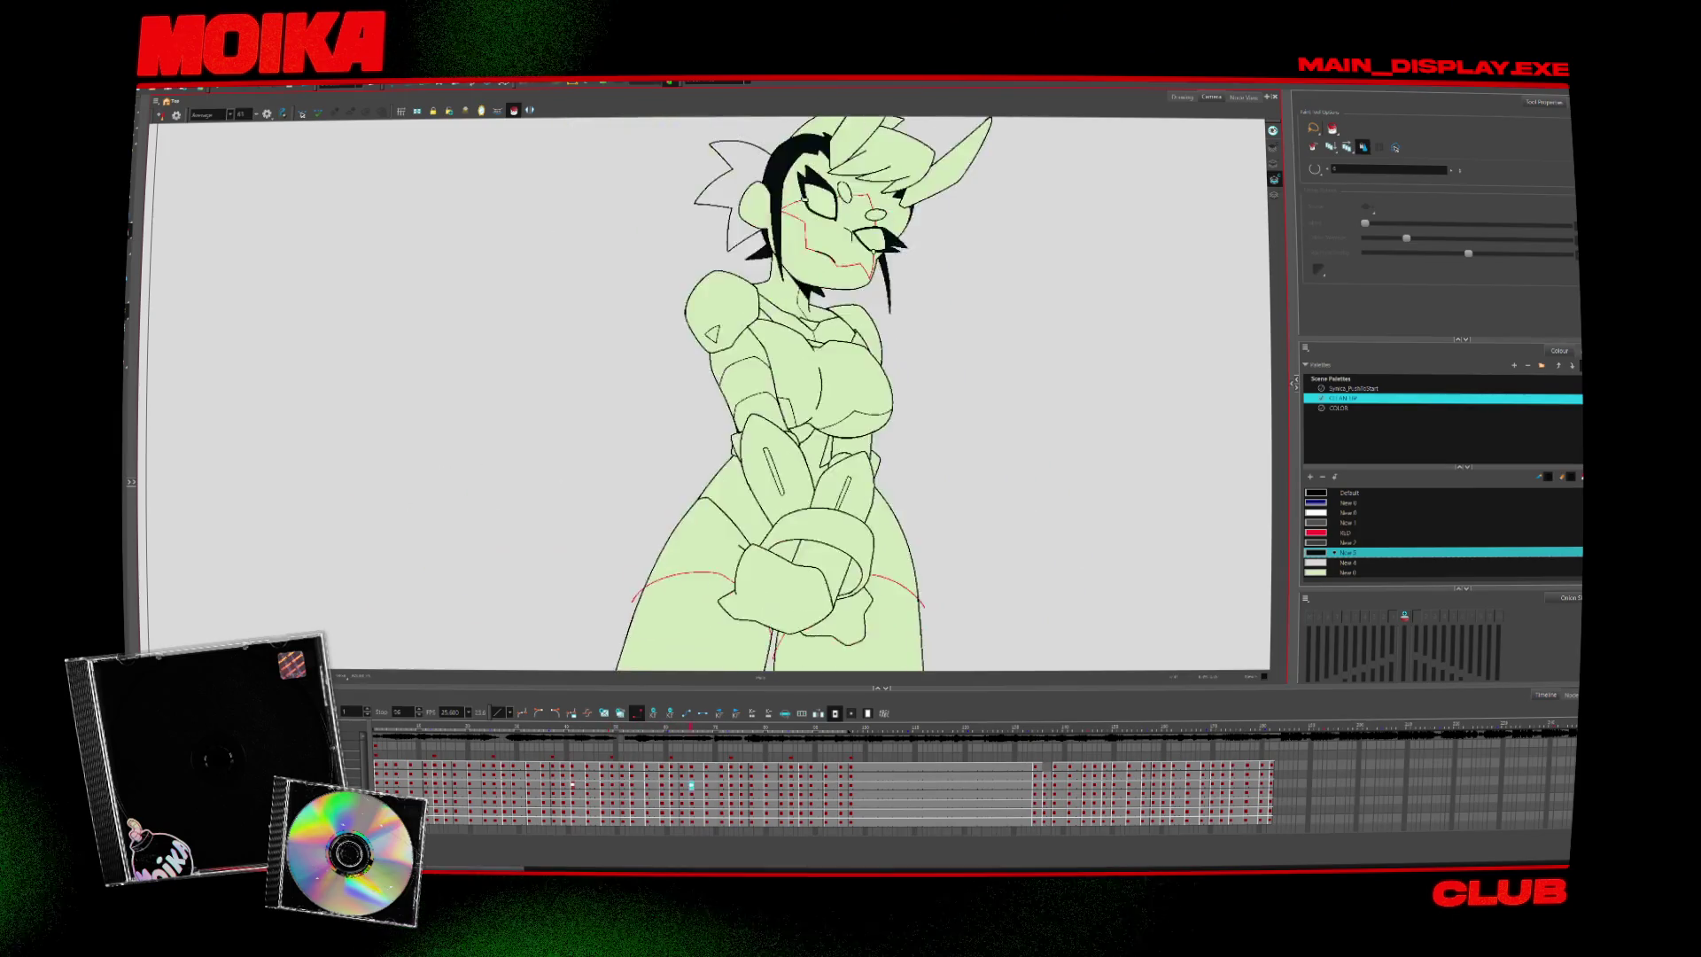
Paint the spiky hair tuft beside the head solid black and play back to check
drag(667, 304, 696, 355)
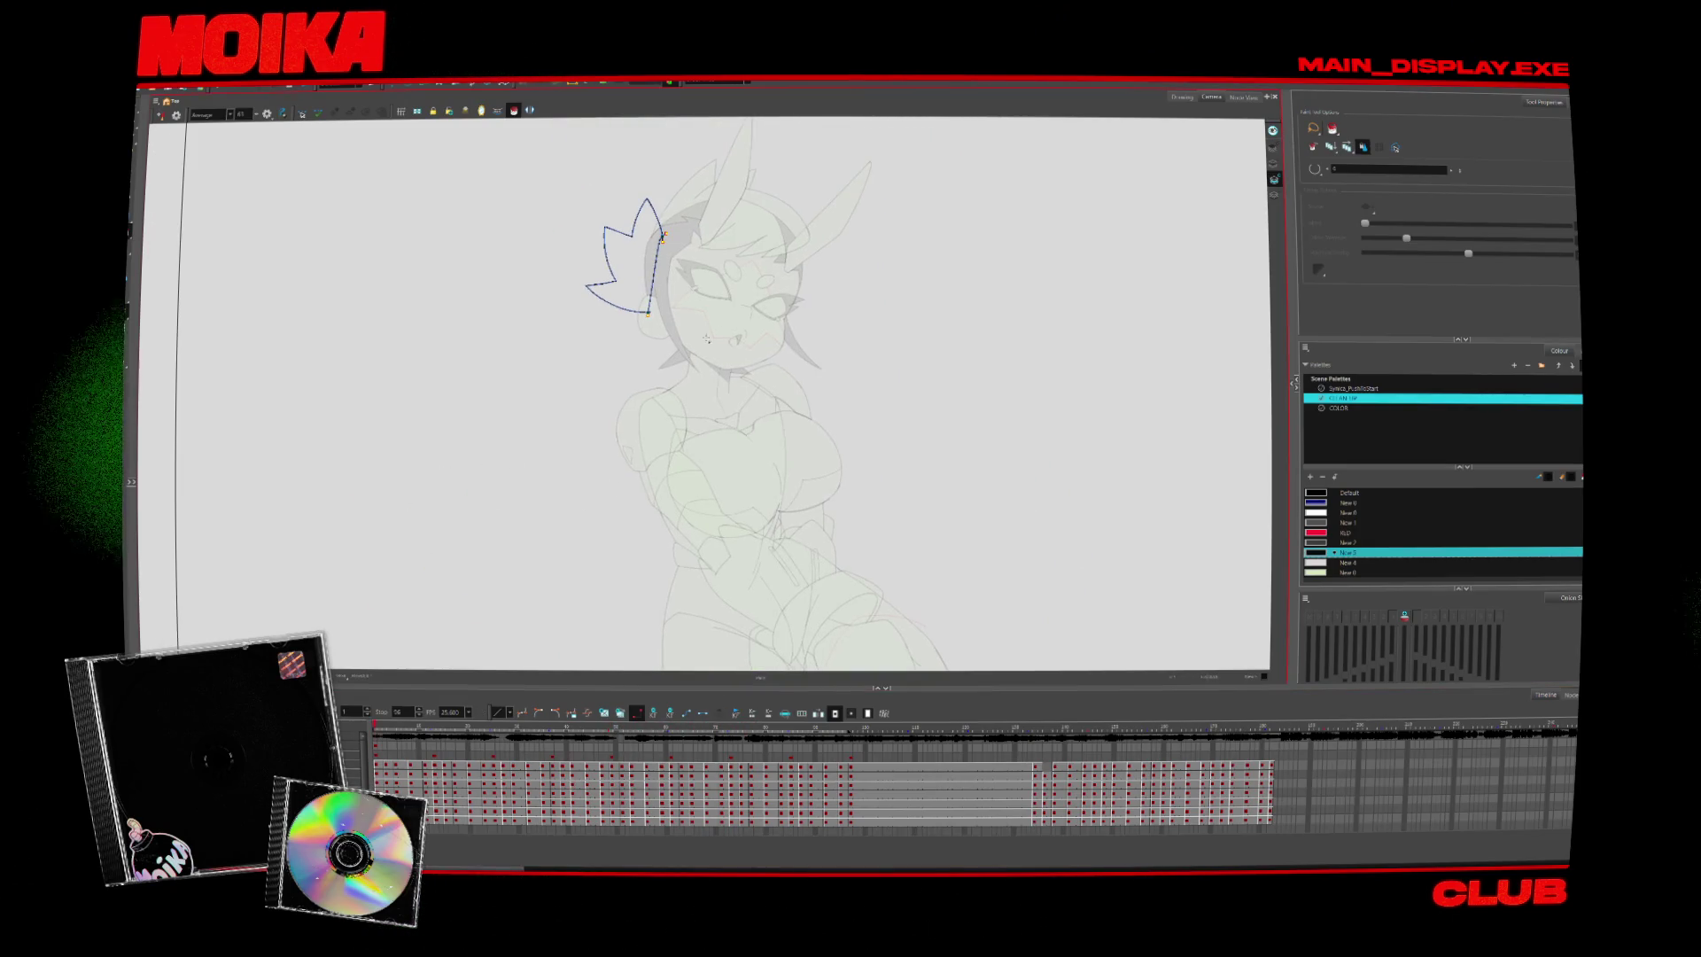
scroll(780, 364, down, 3)
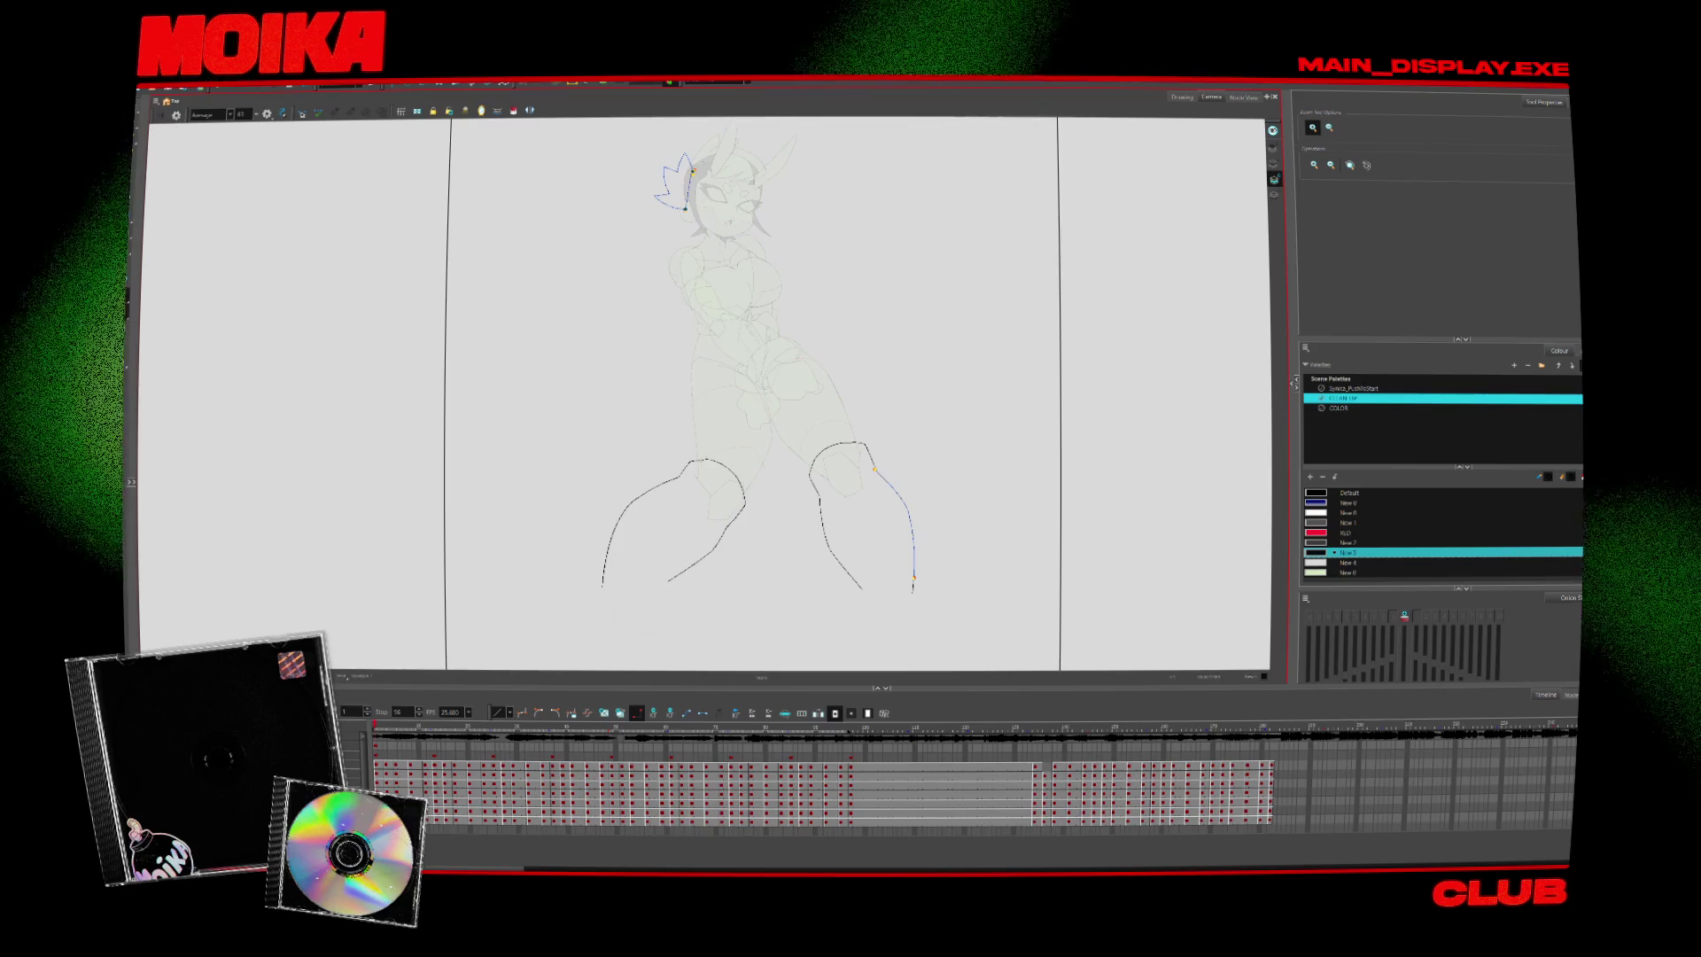
key(alt+i)
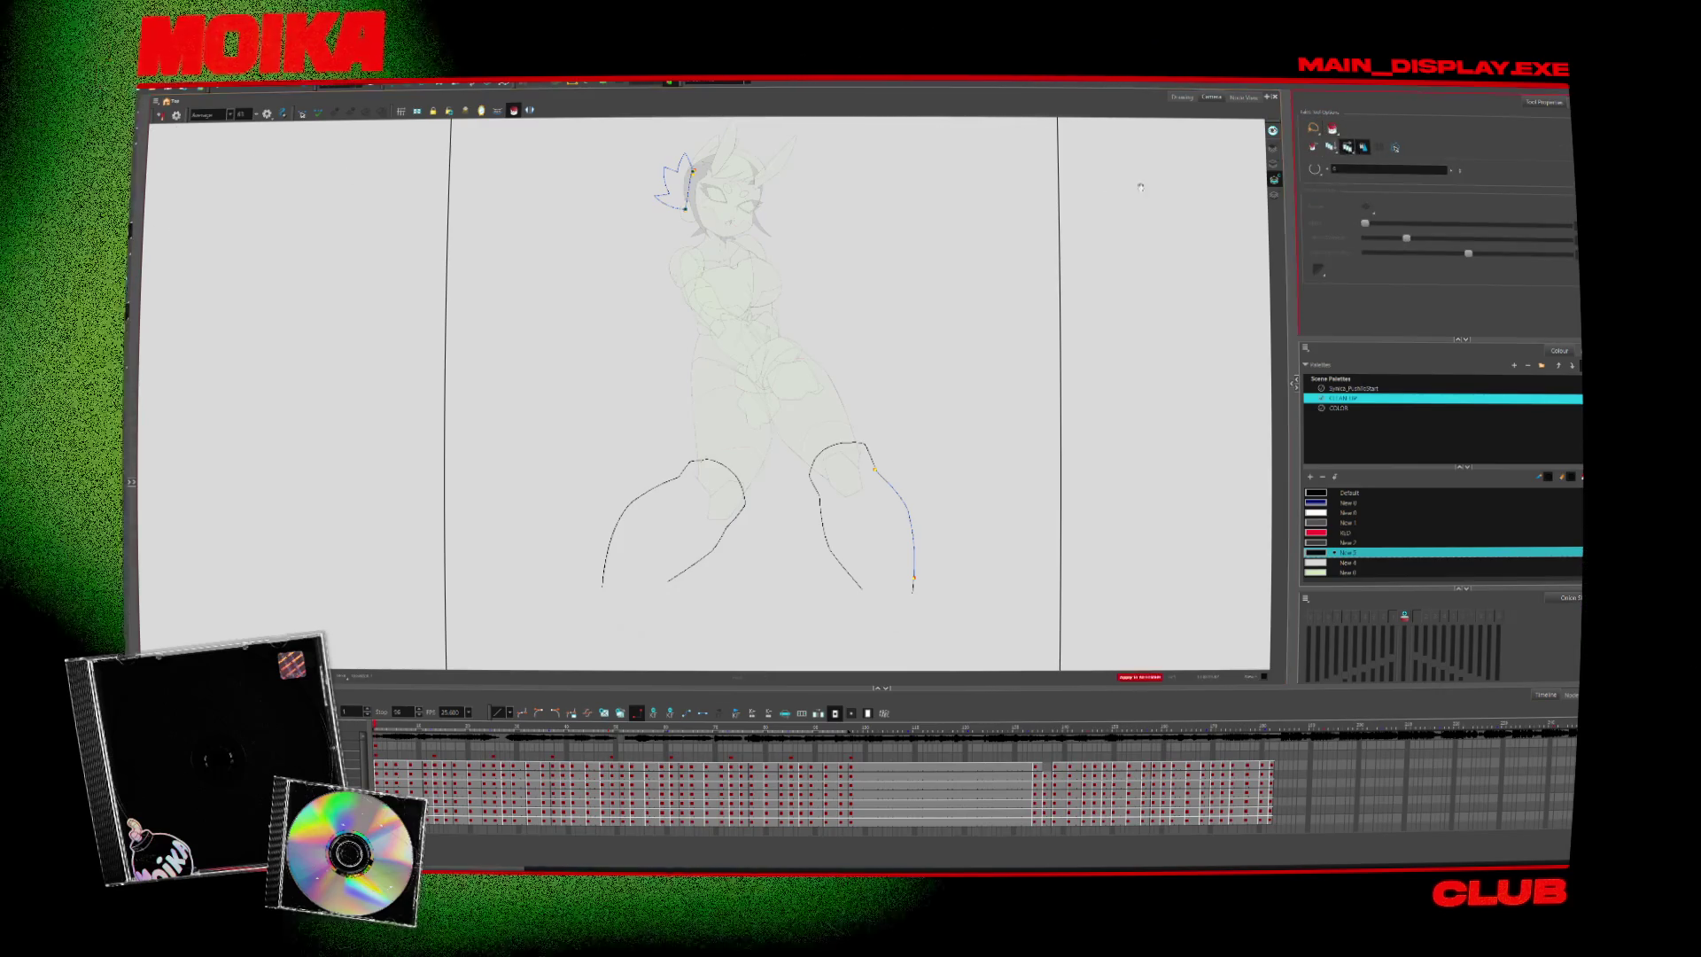
scroll(678, 239, up, 2)
click(675, 240)
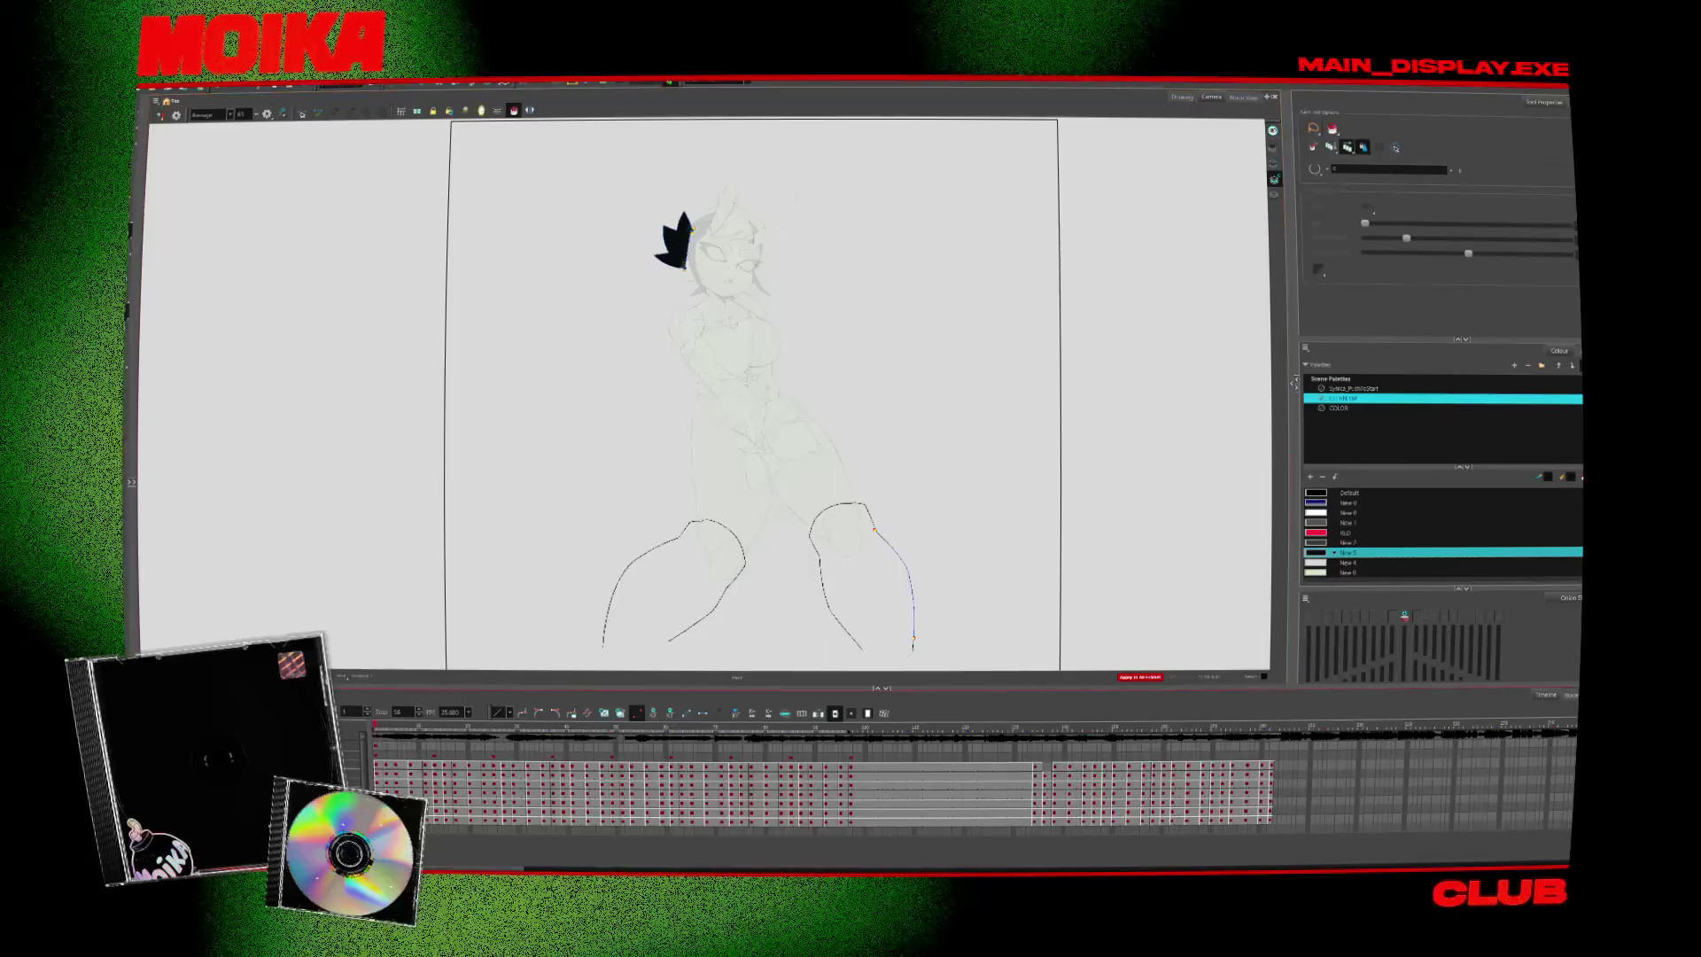
key(Return)
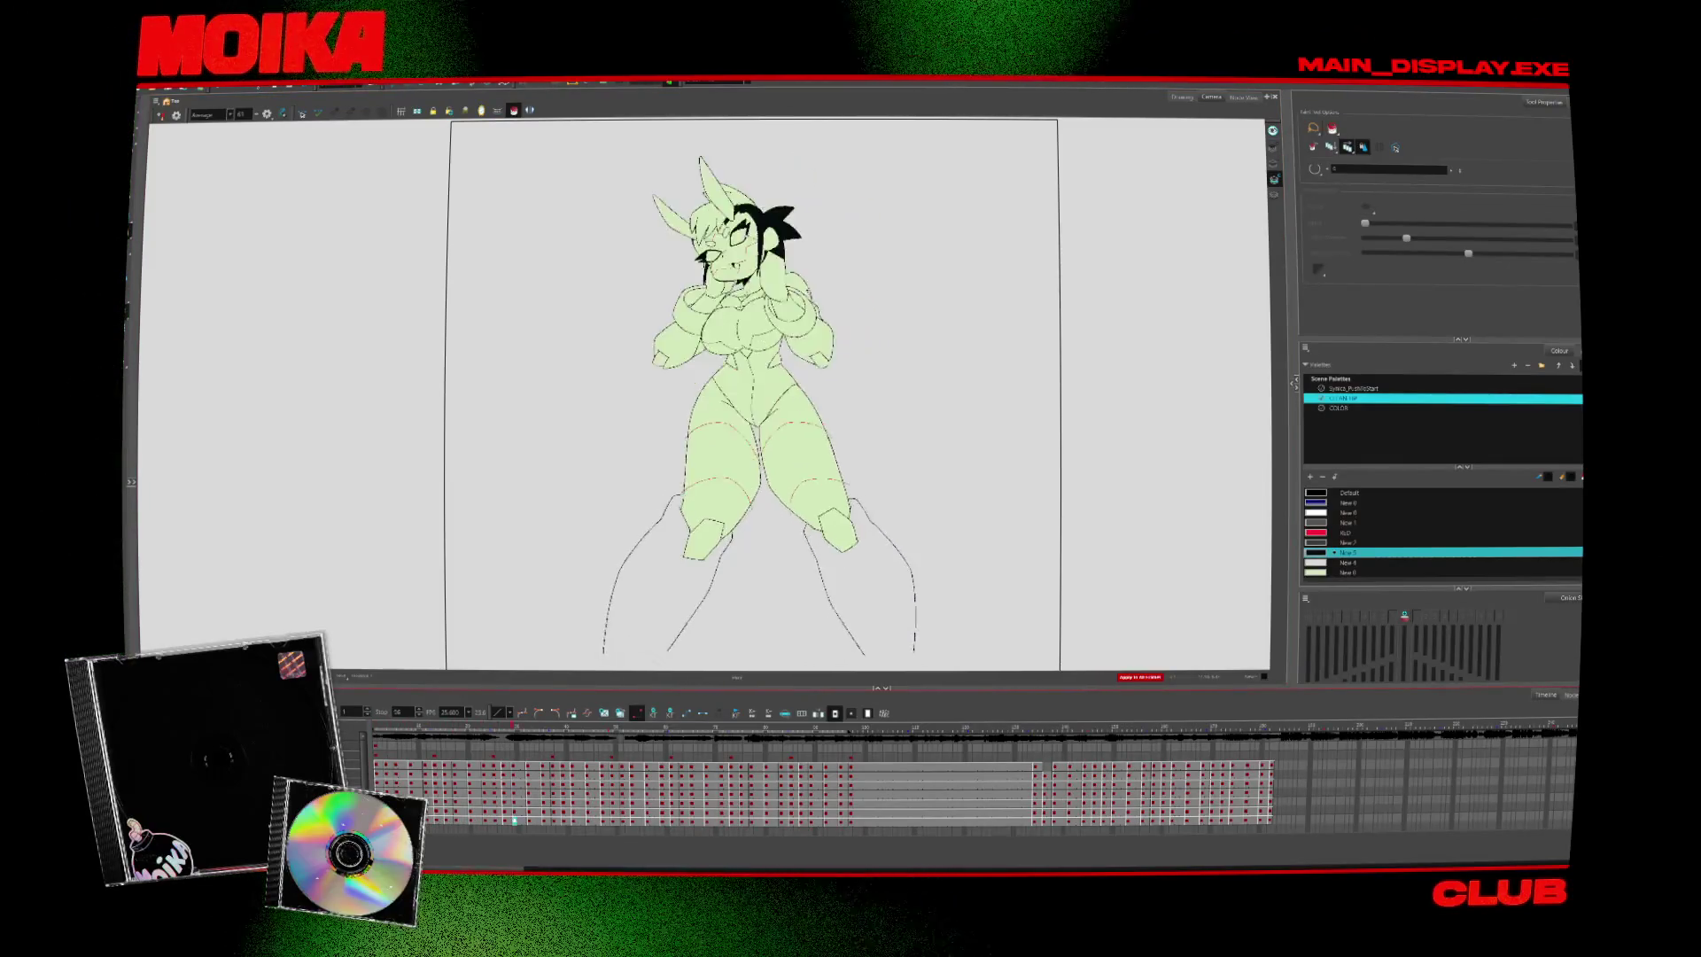
key(Return)
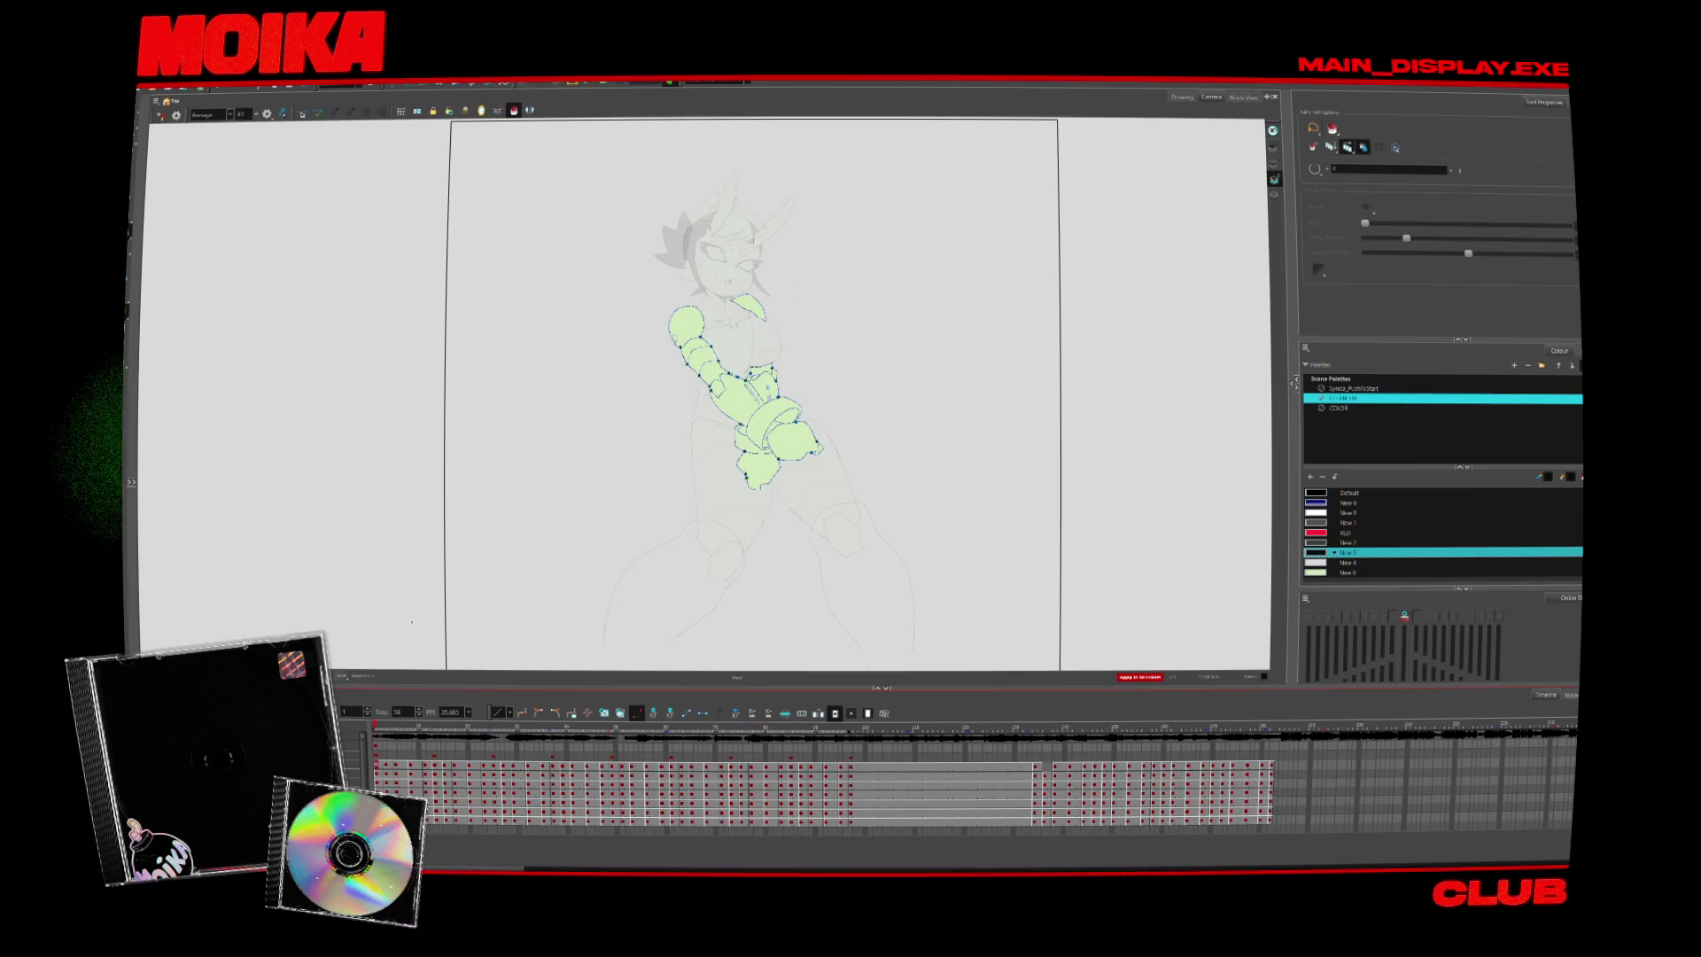
Zoom in on the arm and fill the inside of the forearm cuff black
key(alt+z)
click(644, 207)
key(alt+i)
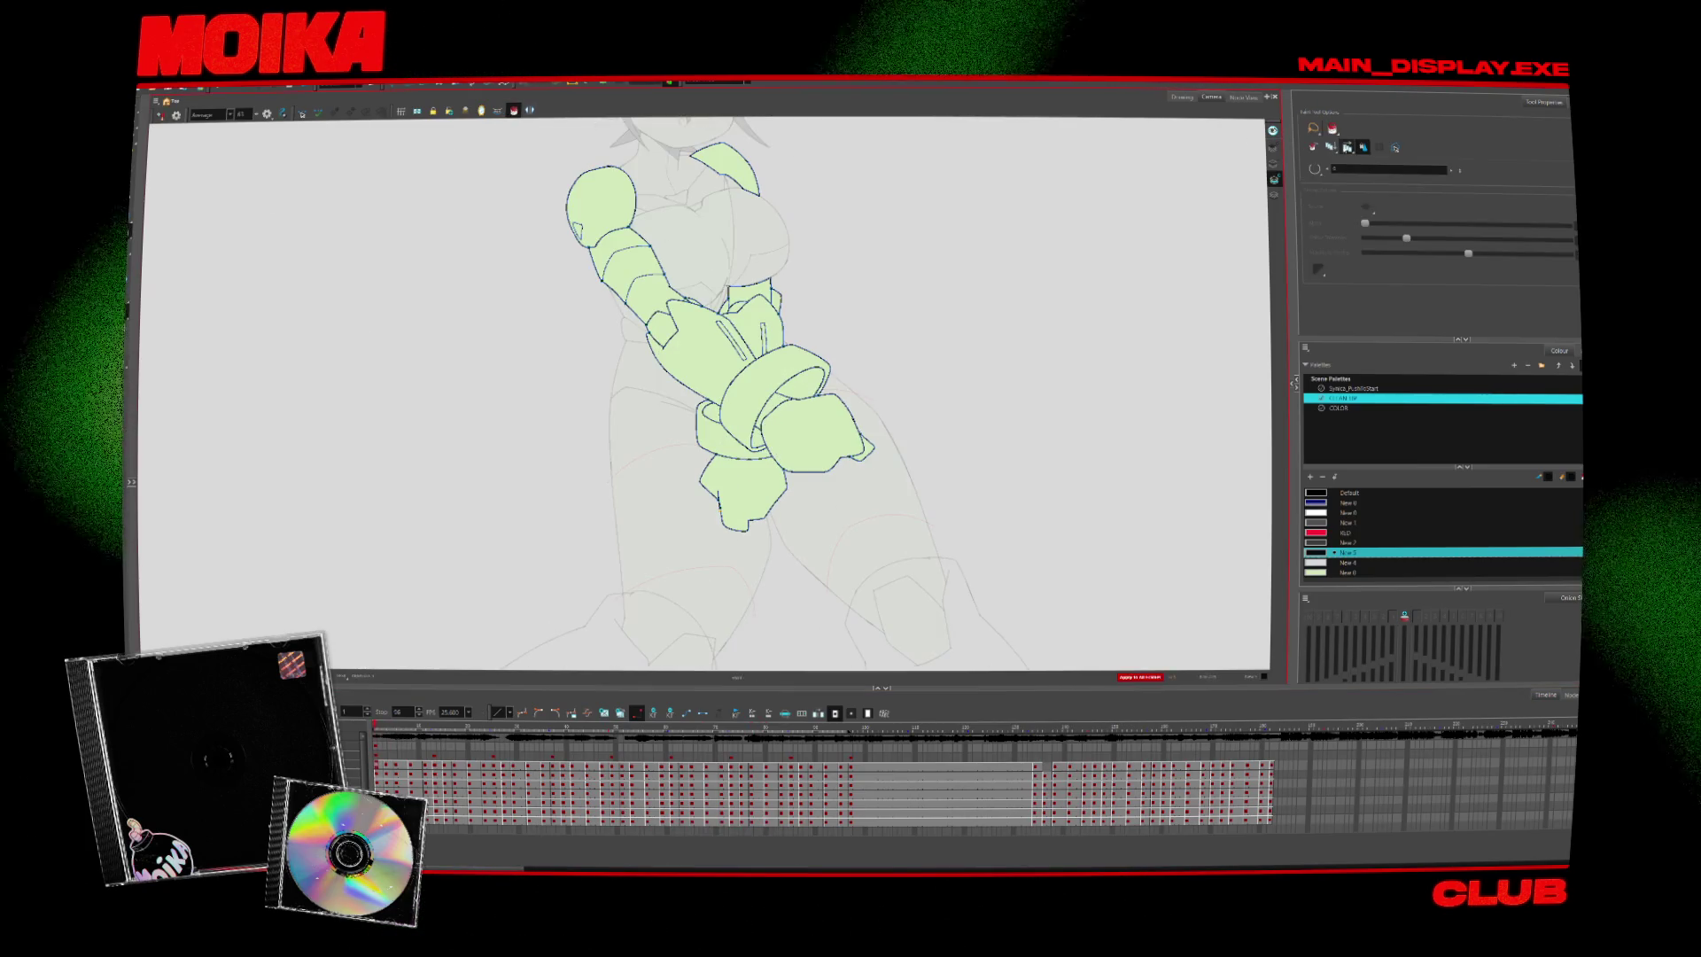
key(.)
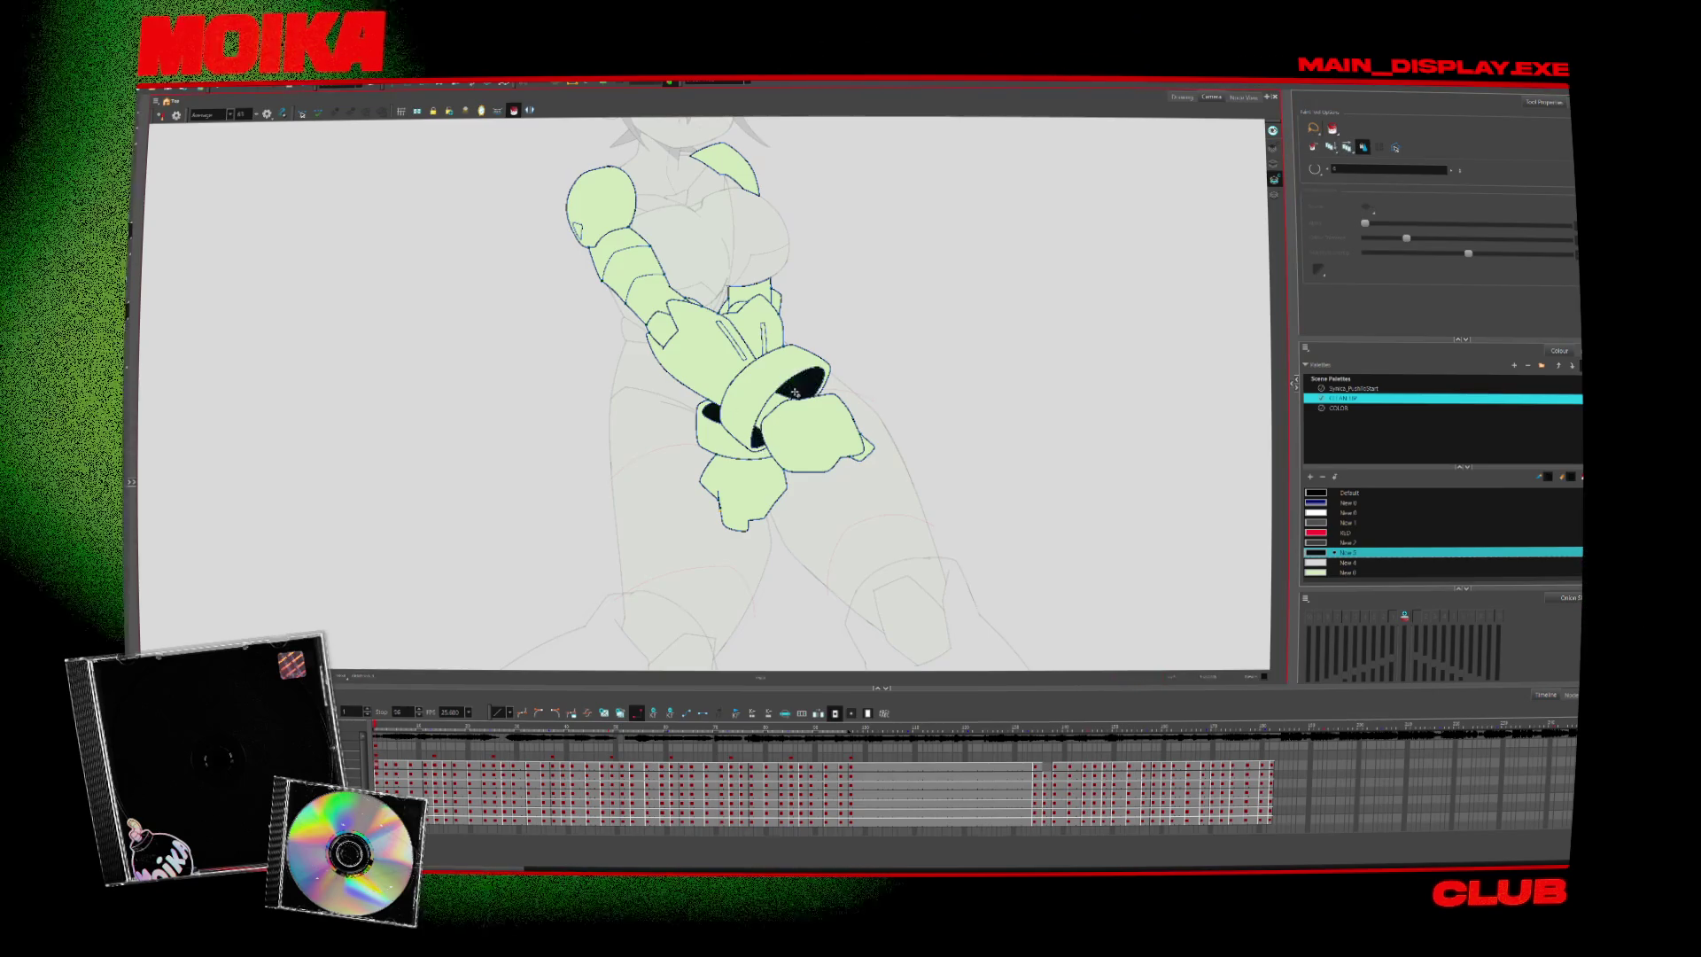
key(.)
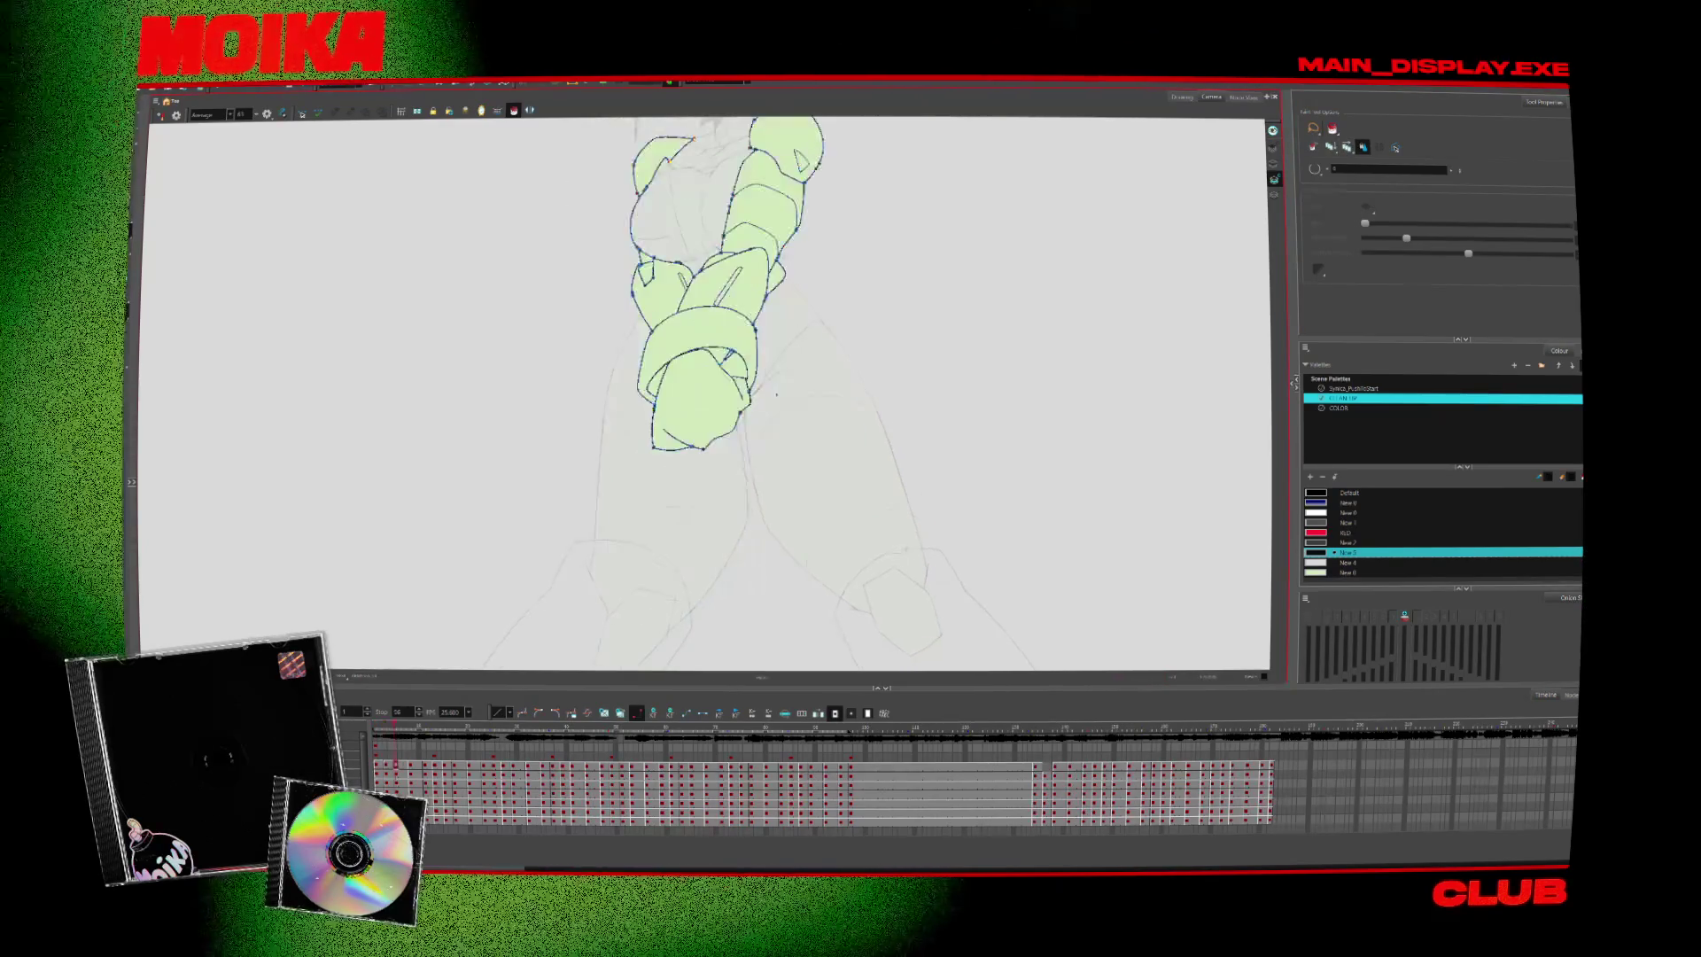
click(656, 383)
On the crossed-arms drawing, draw a curved inner line inside the wrist ring with a size 2 black brush
key(.)
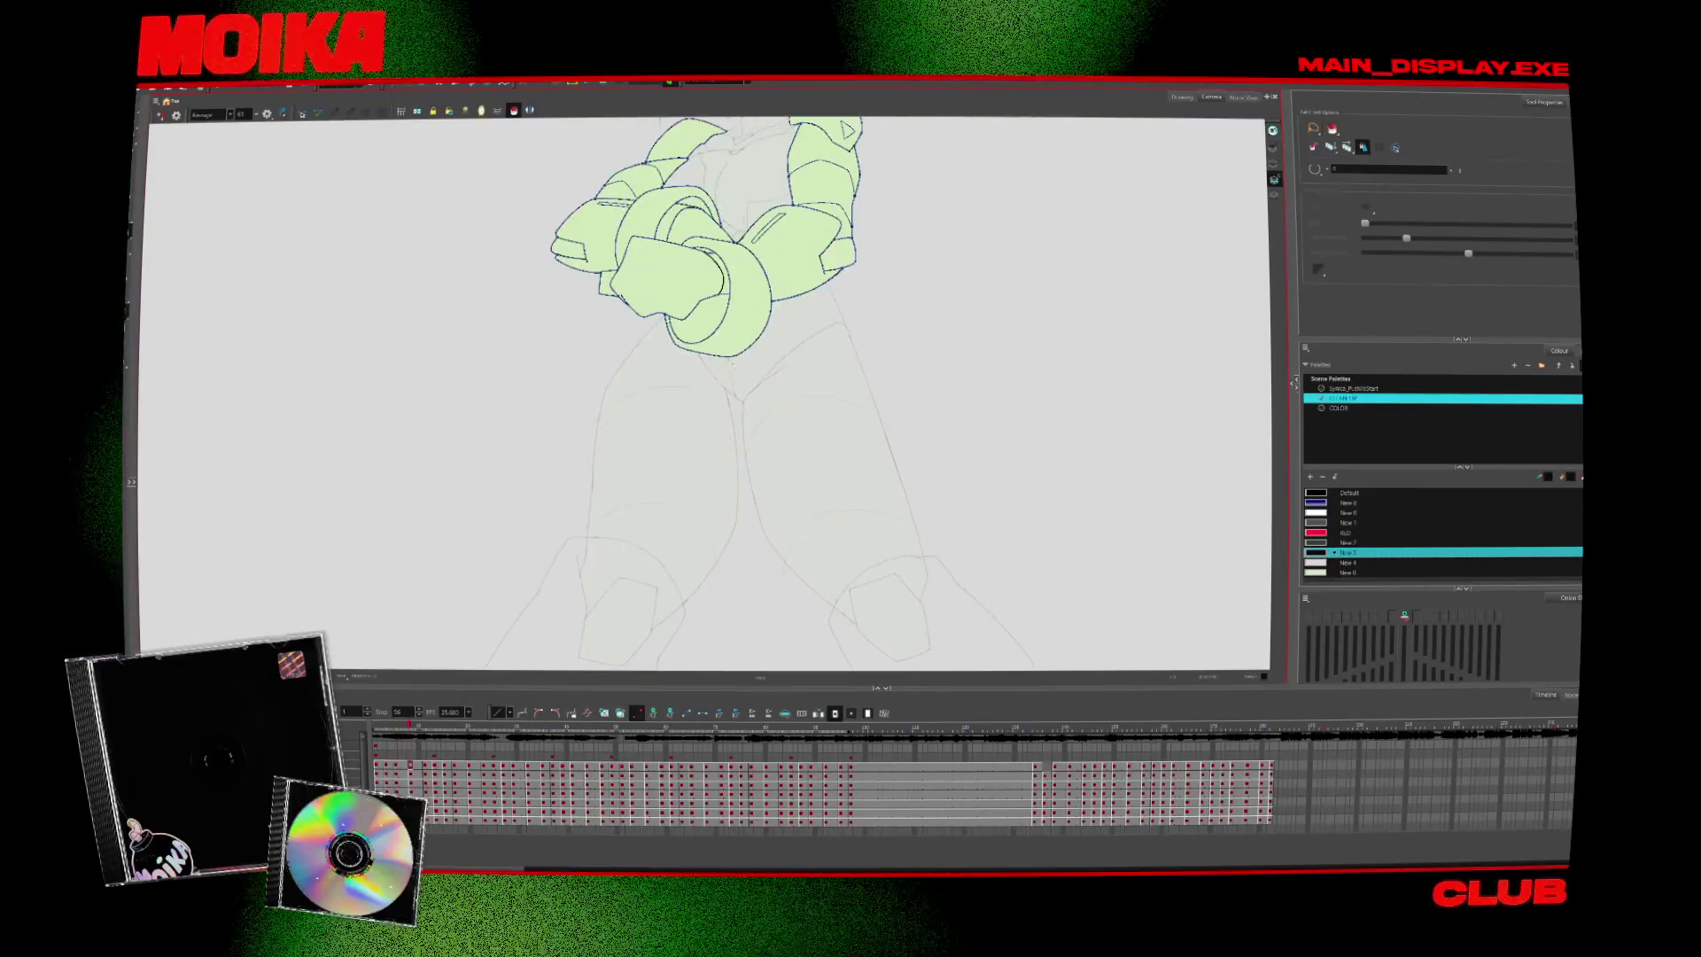
key(.)
key(.)
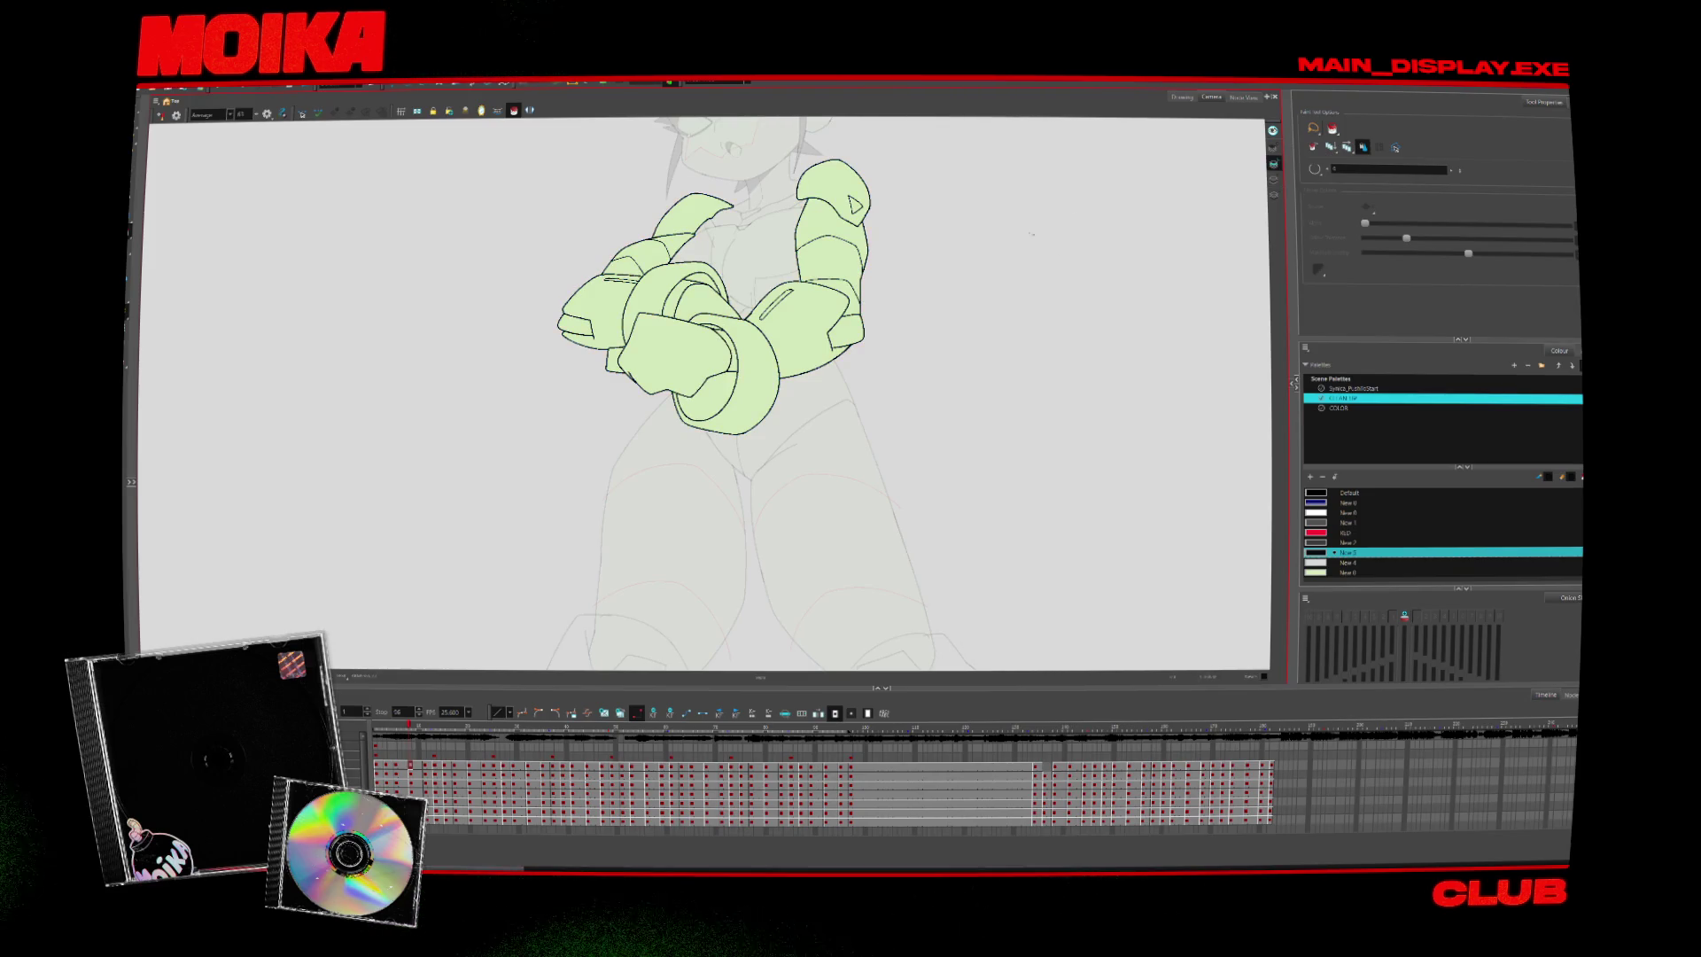
key(2)
key(alt+b)
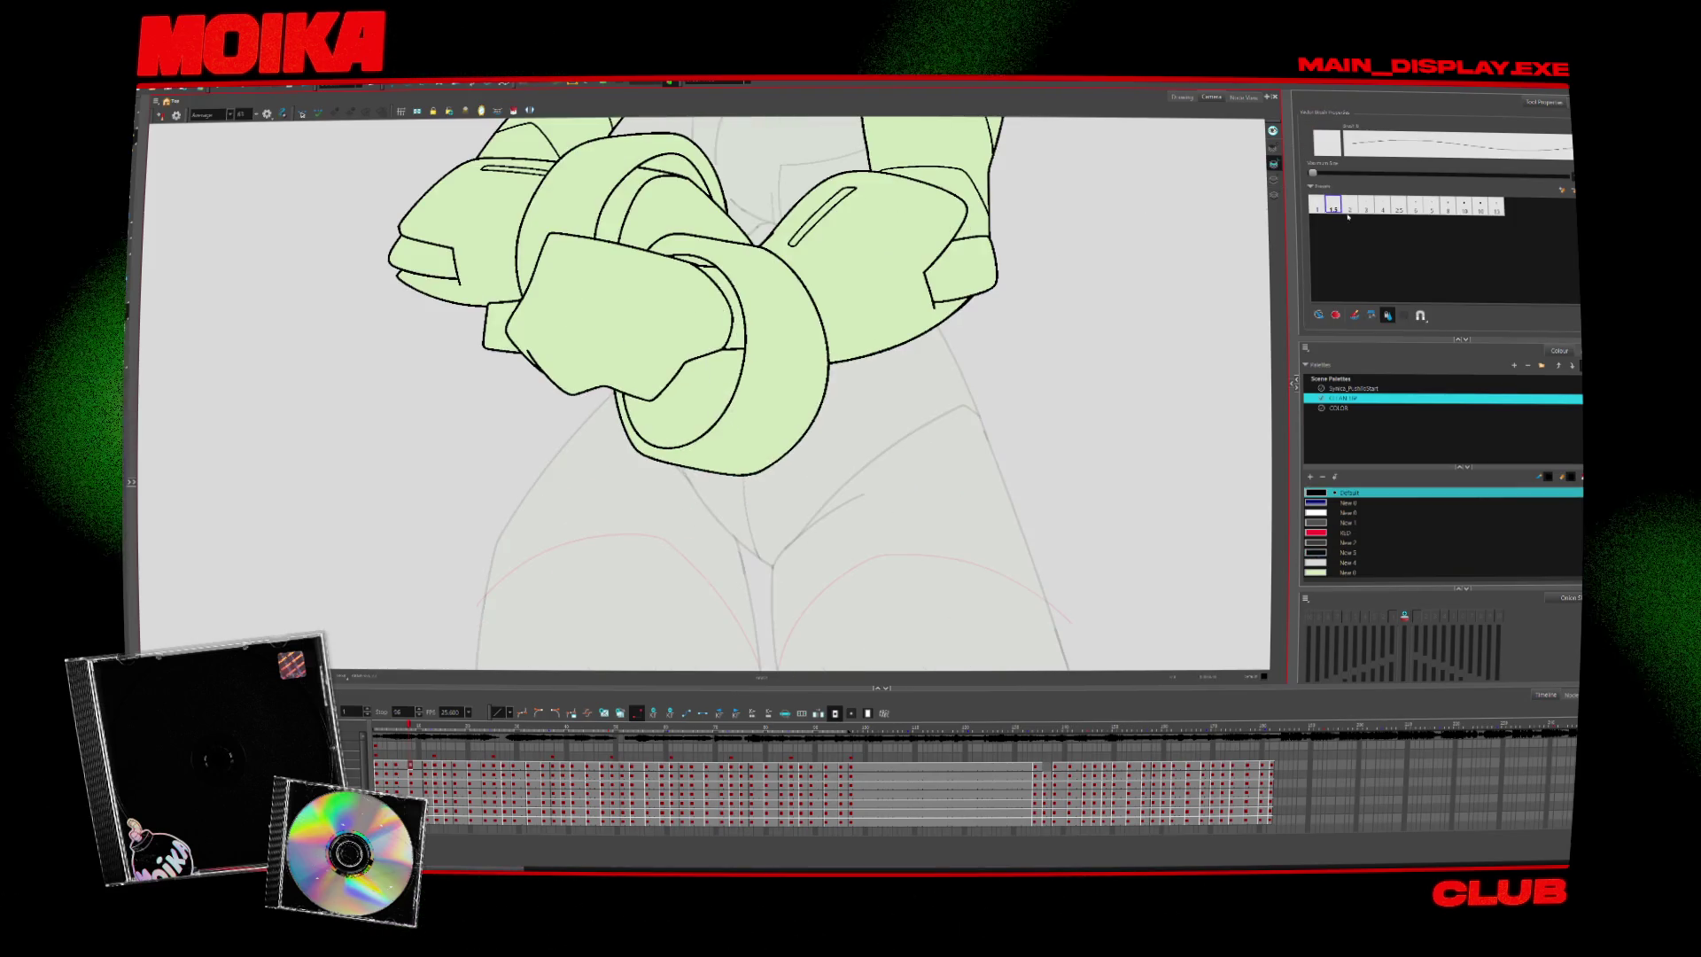
click(1349, 205)
key(period)
key(comma)
key(comma)
key(period)
drag(728, 424, 740, 347)
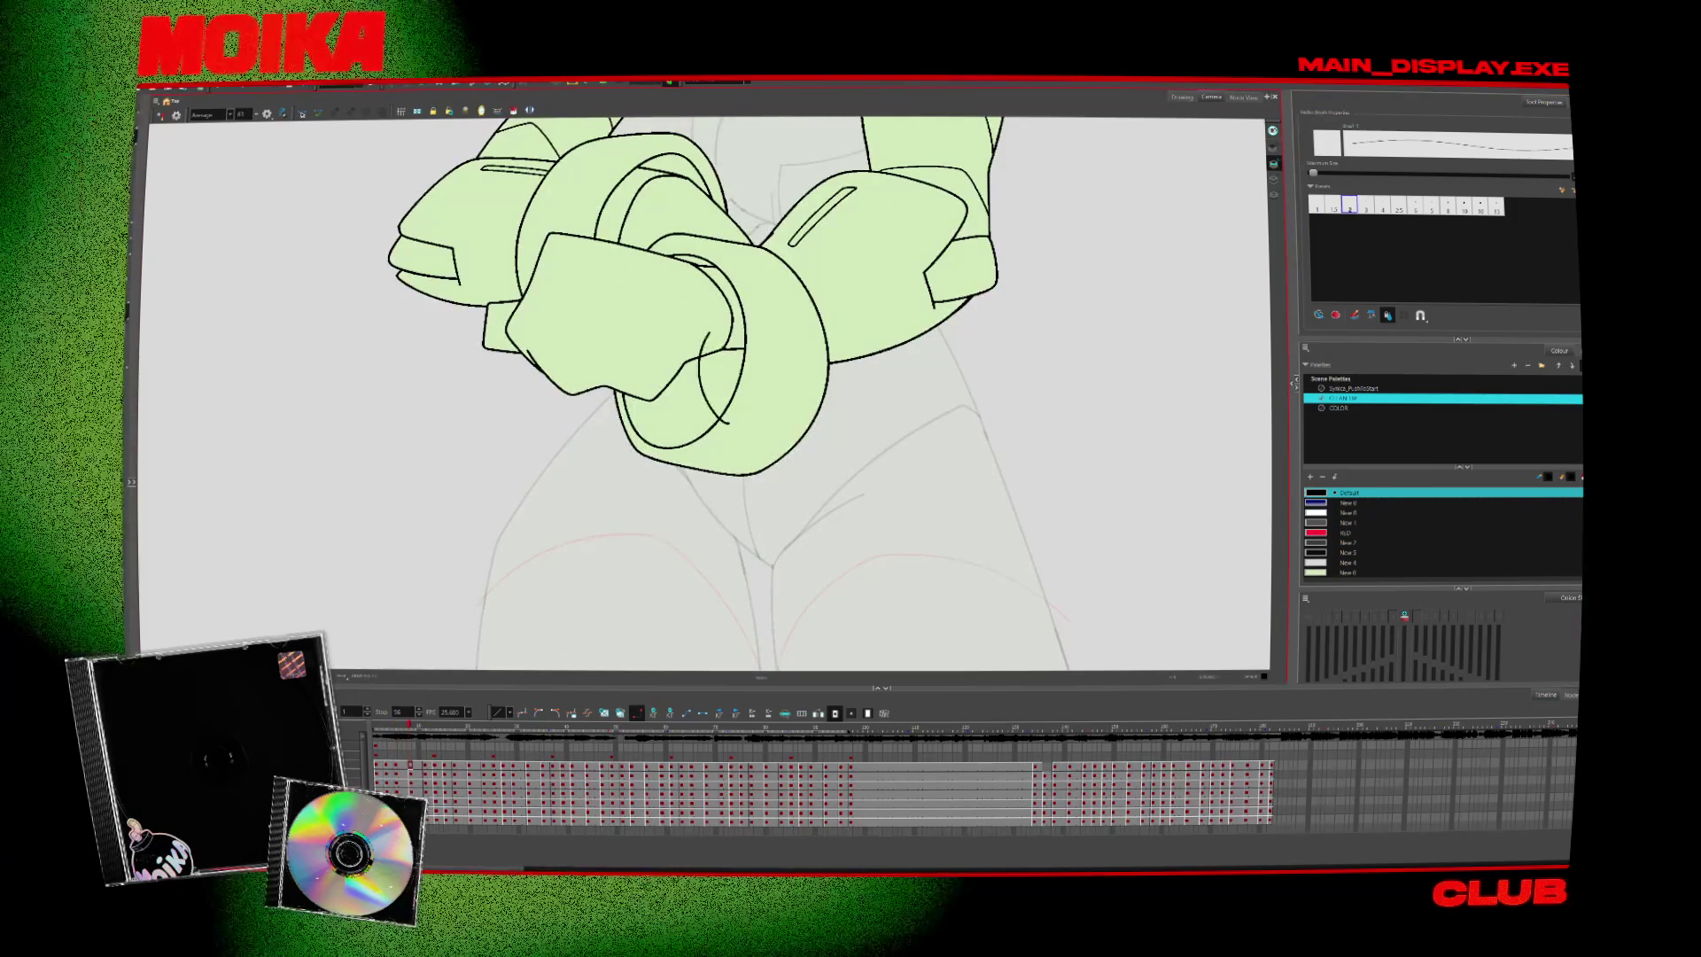
Zoom out and compare the neighbouring arm poses around the crossed-arm drawing
key(alt+e)
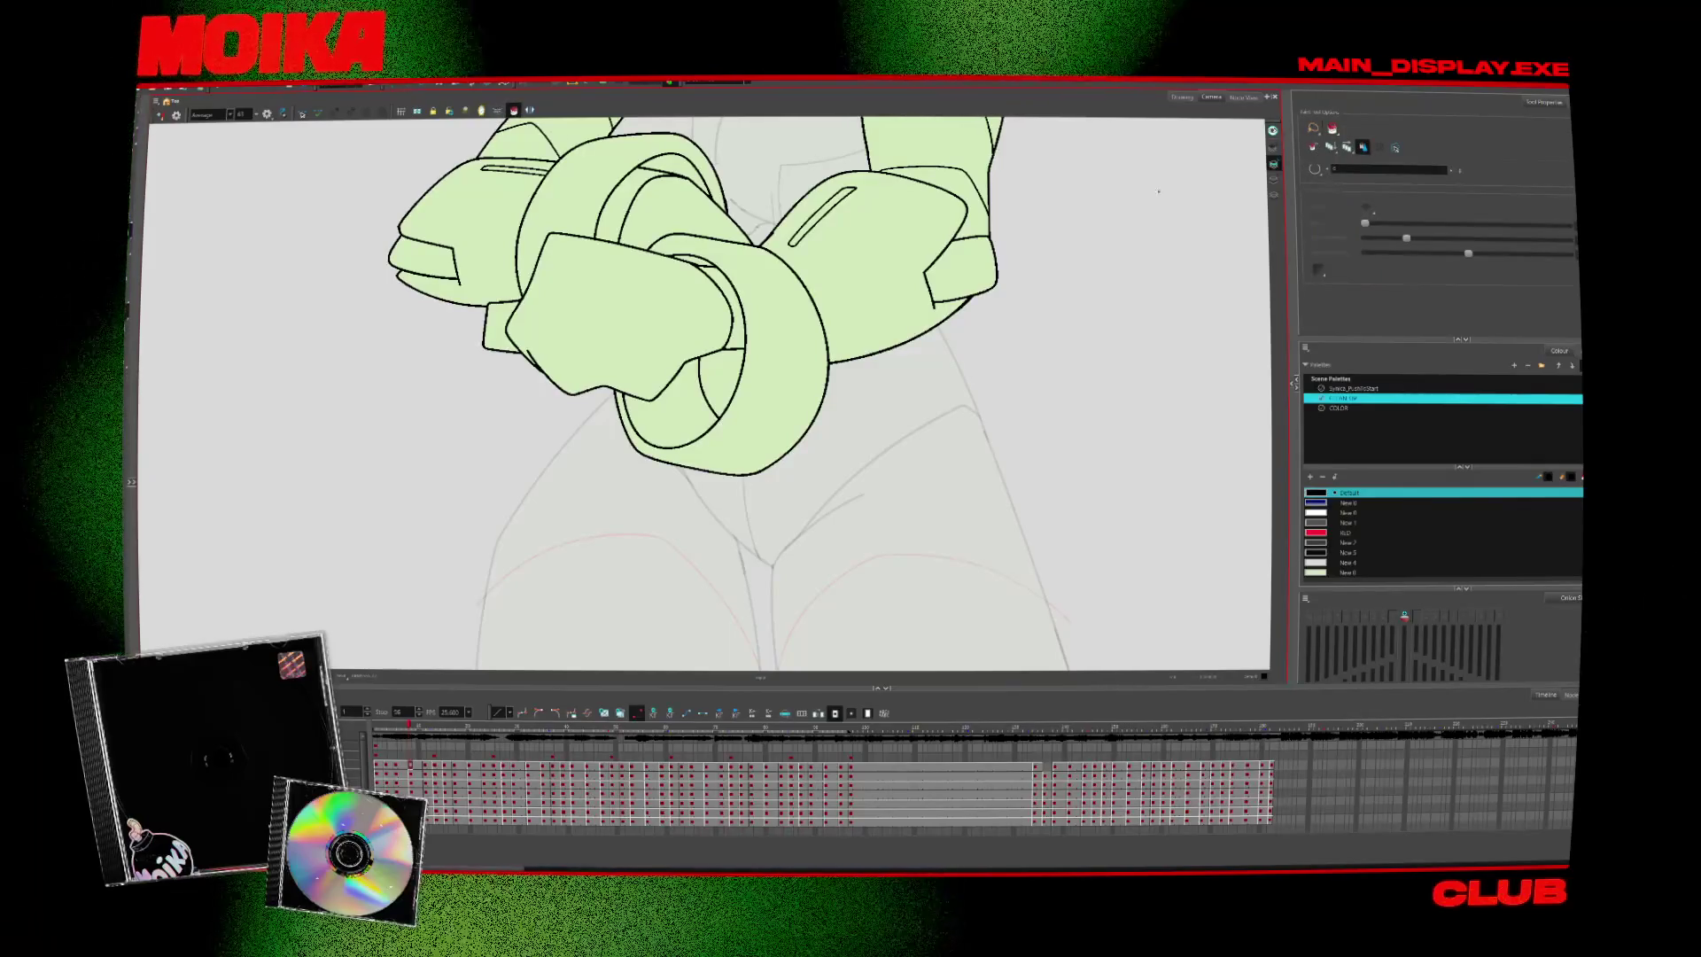
key(alt+z)
key(2)
key(2)
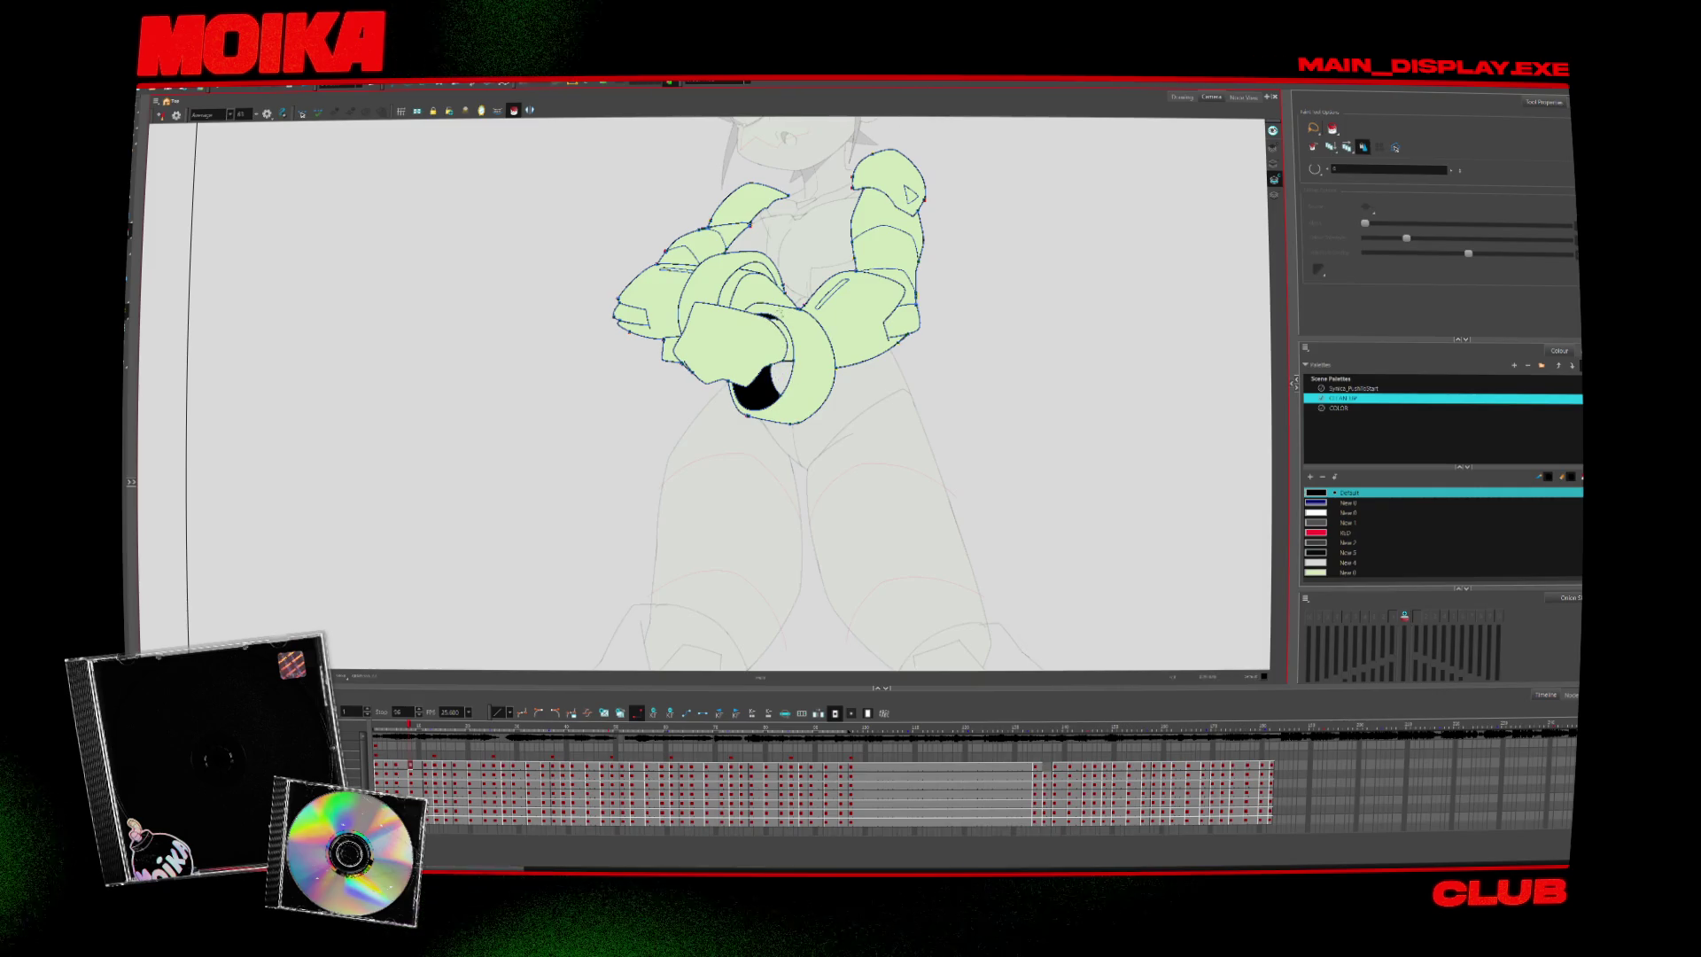
key(comma)
key(comma)
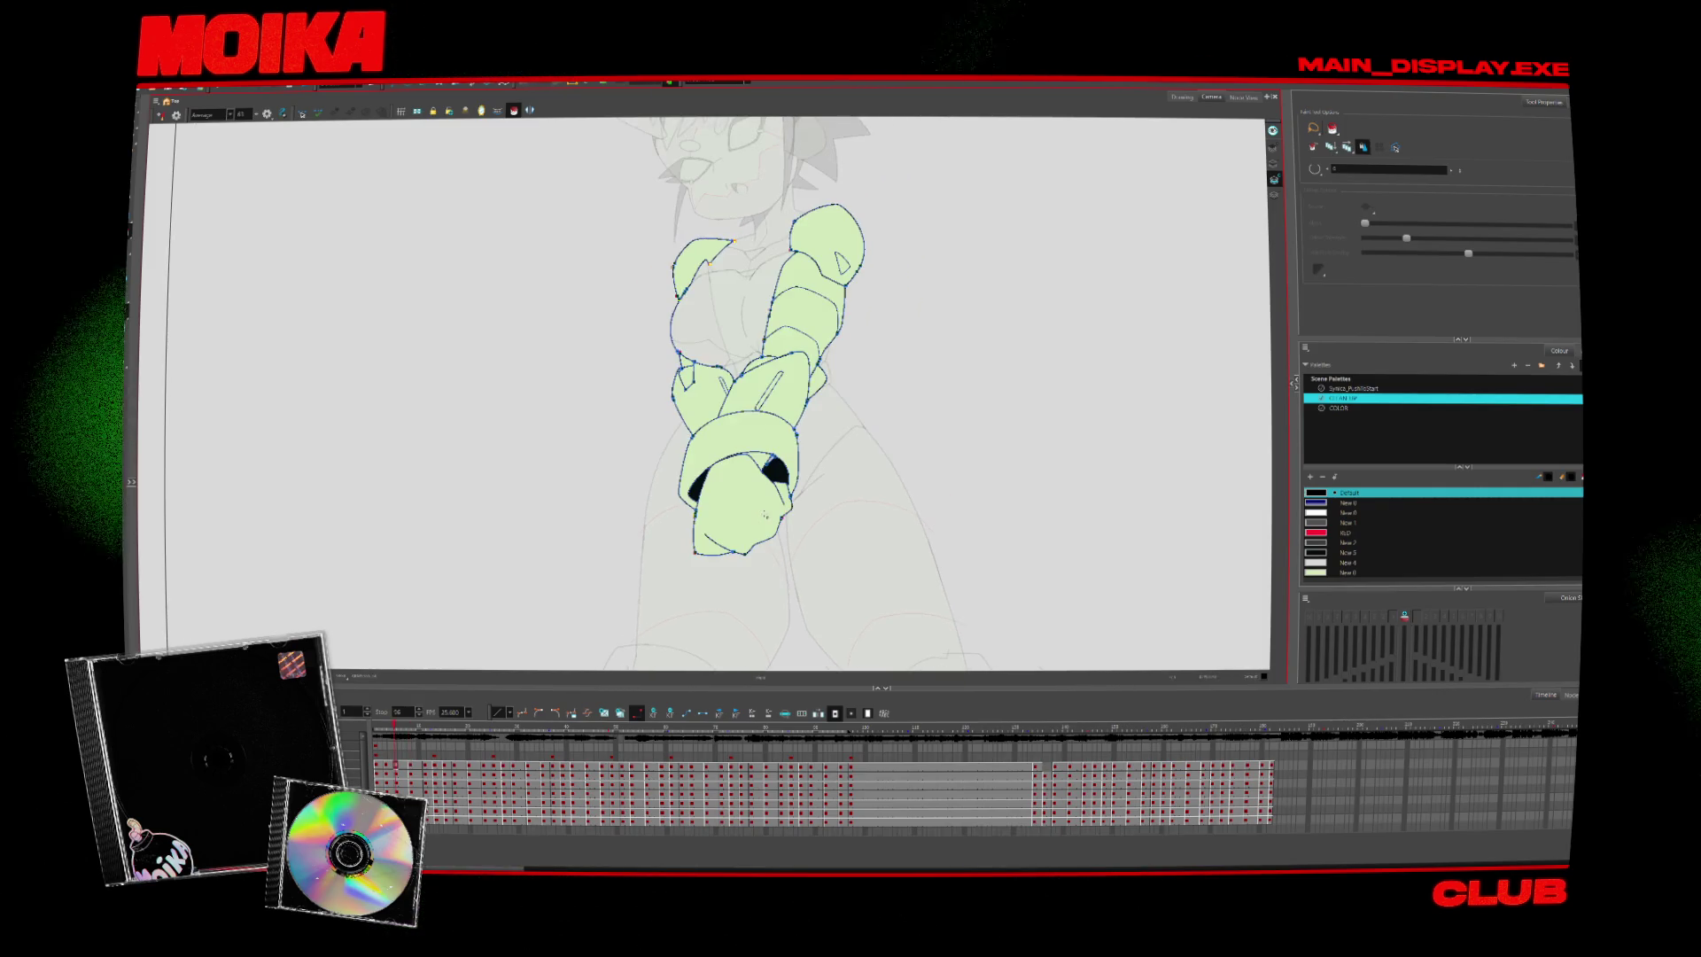
key(period)
key(period)
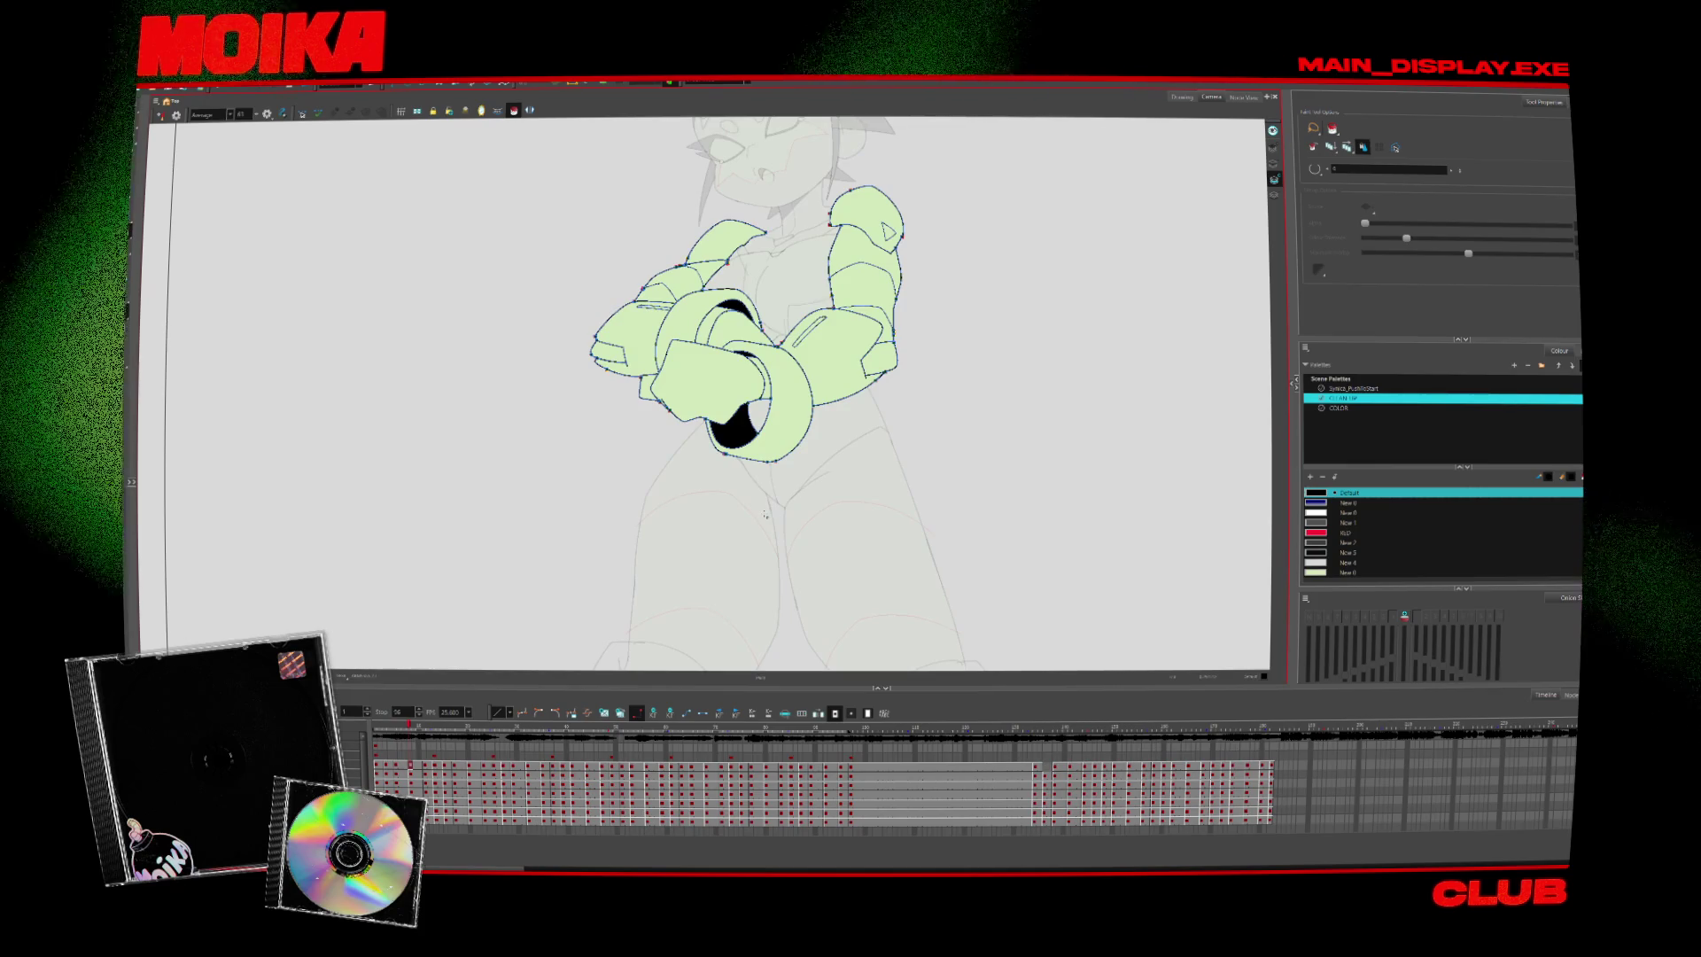
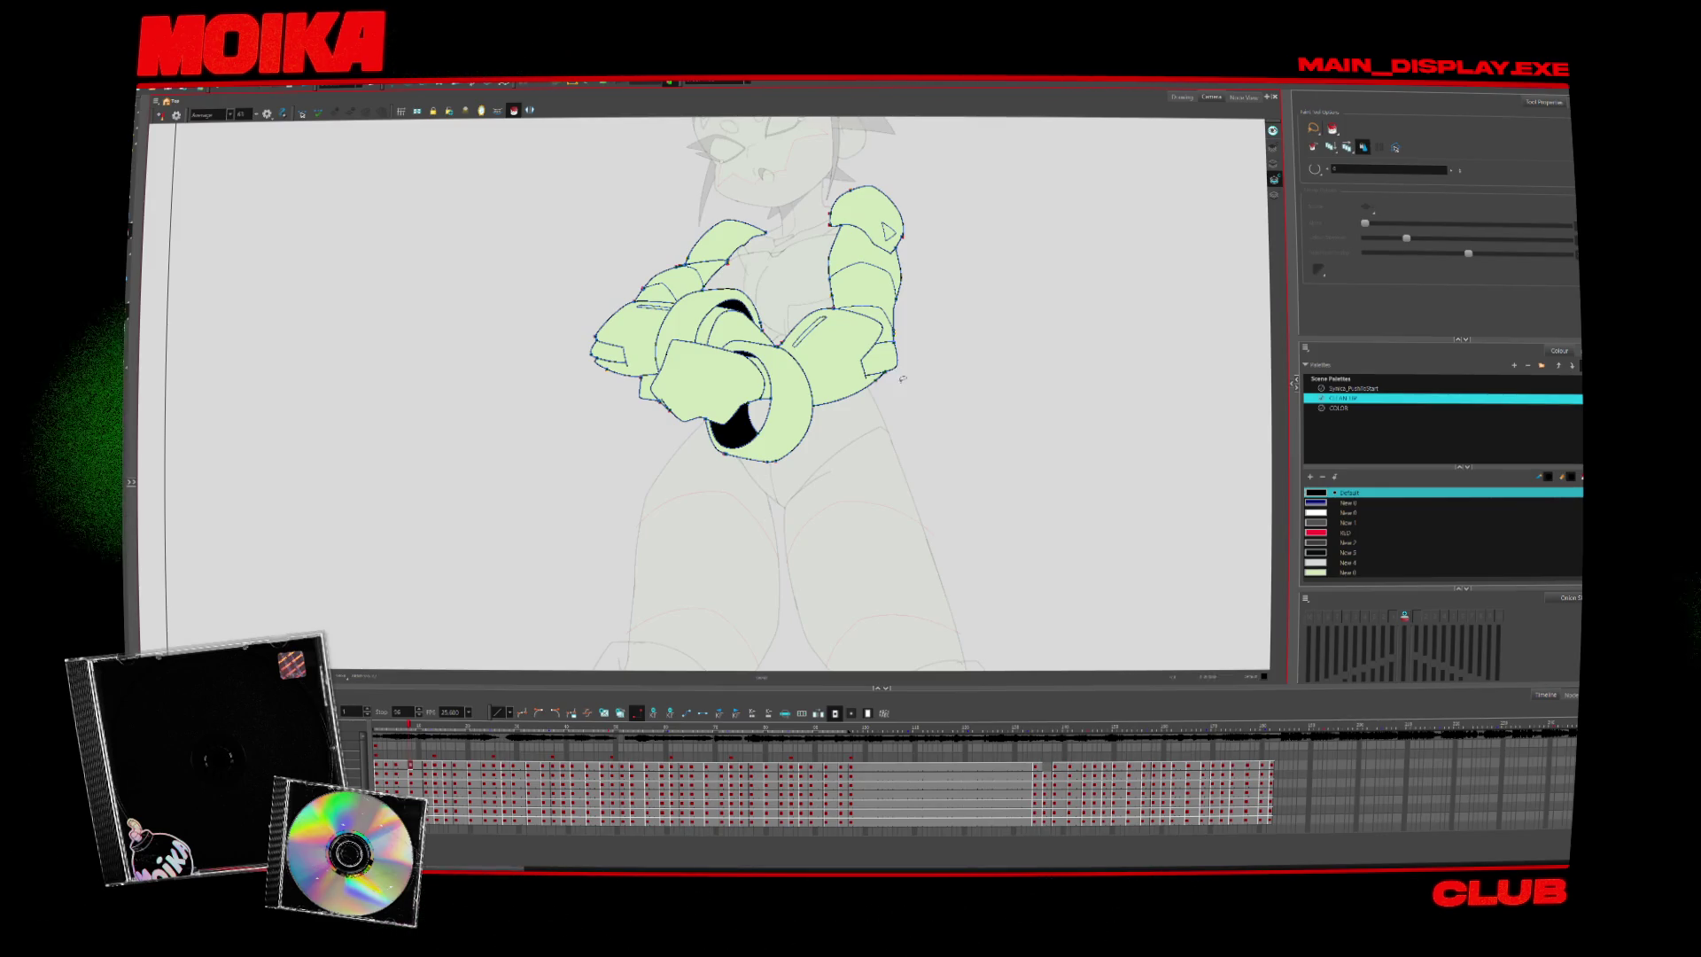
Advance three arm drawings and zoom in closely on the character's arms
key(g)
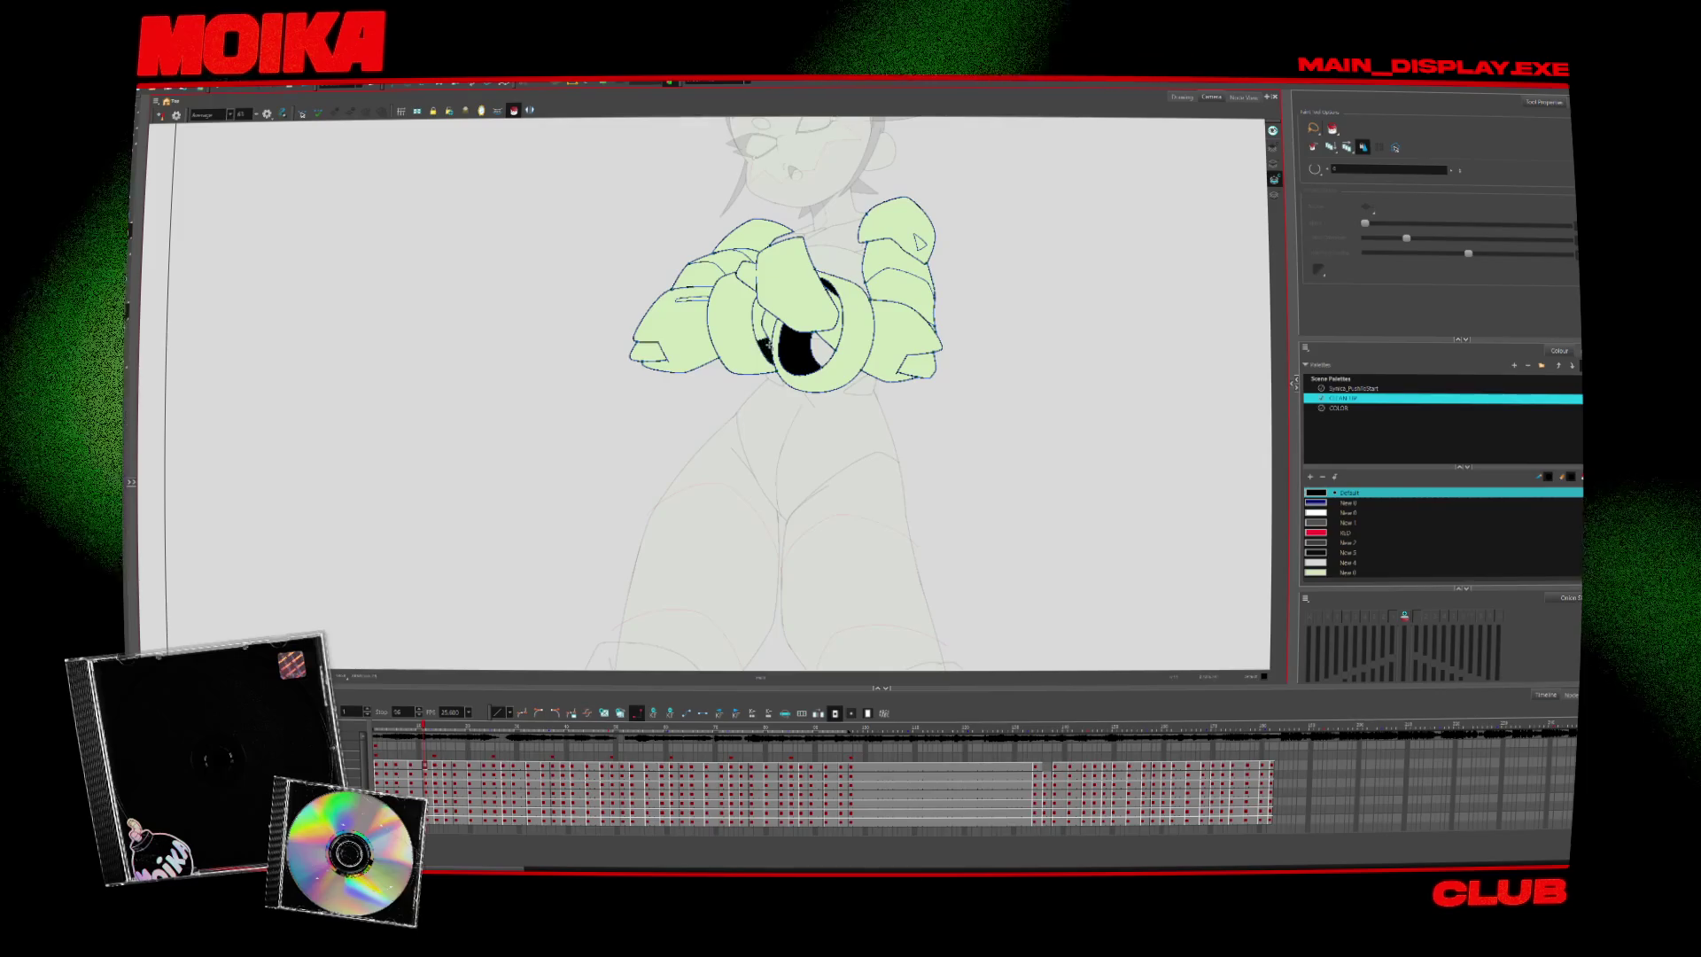
key(g)
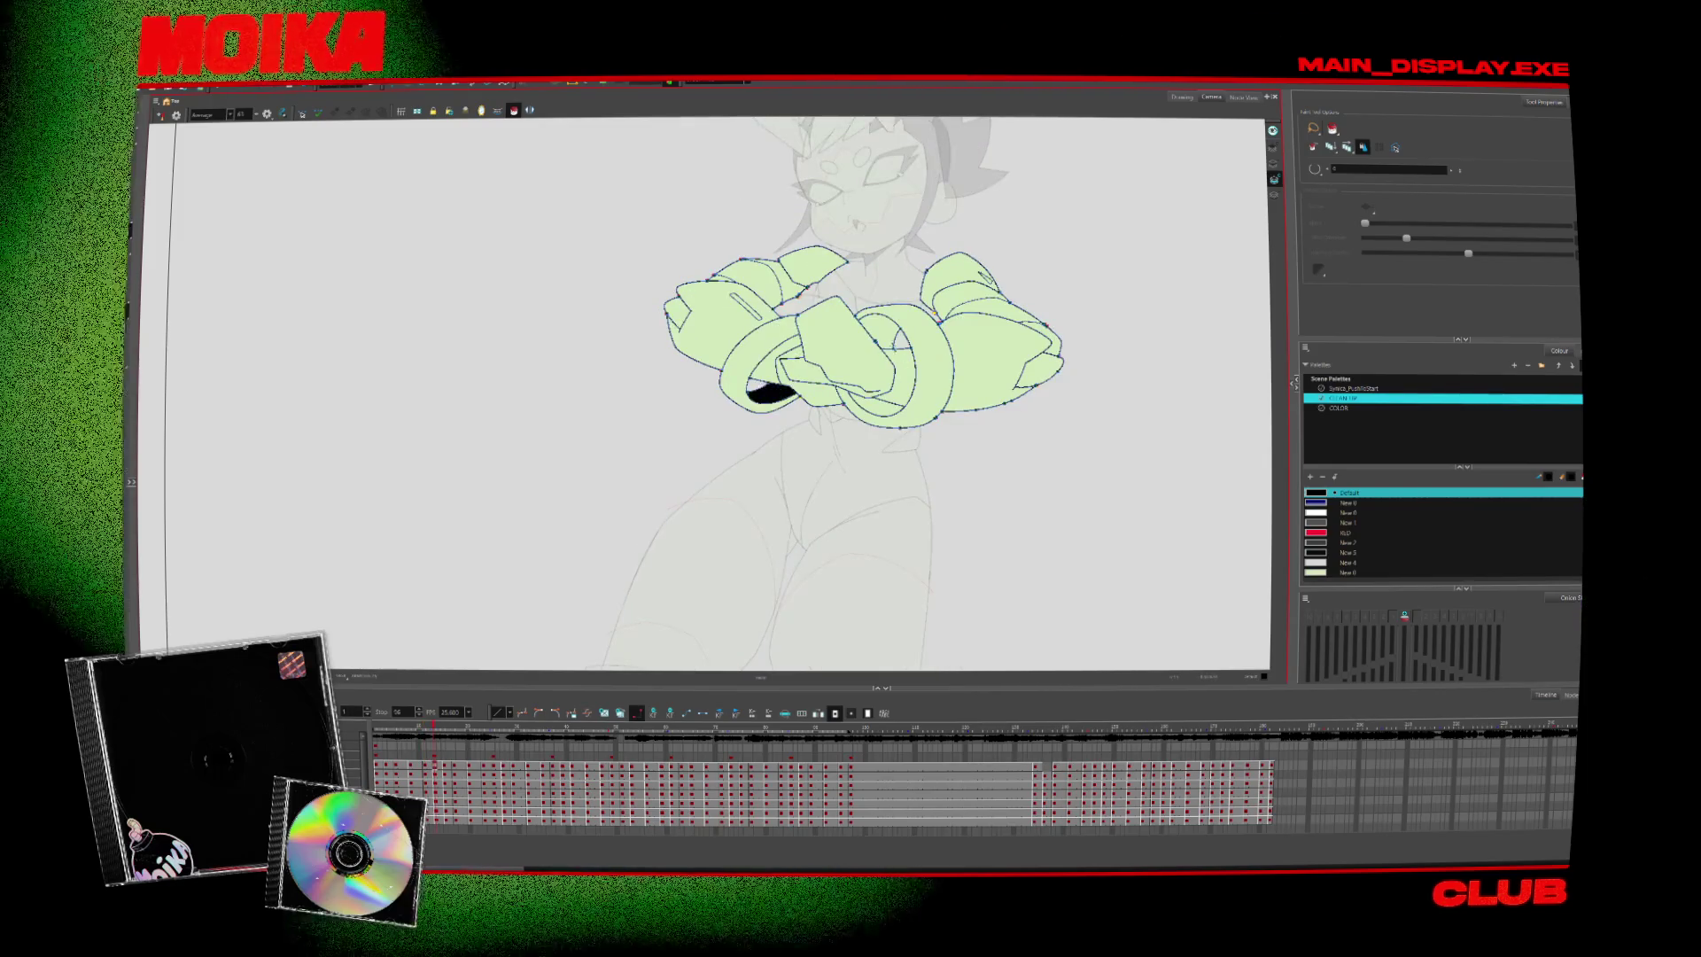
key(g)
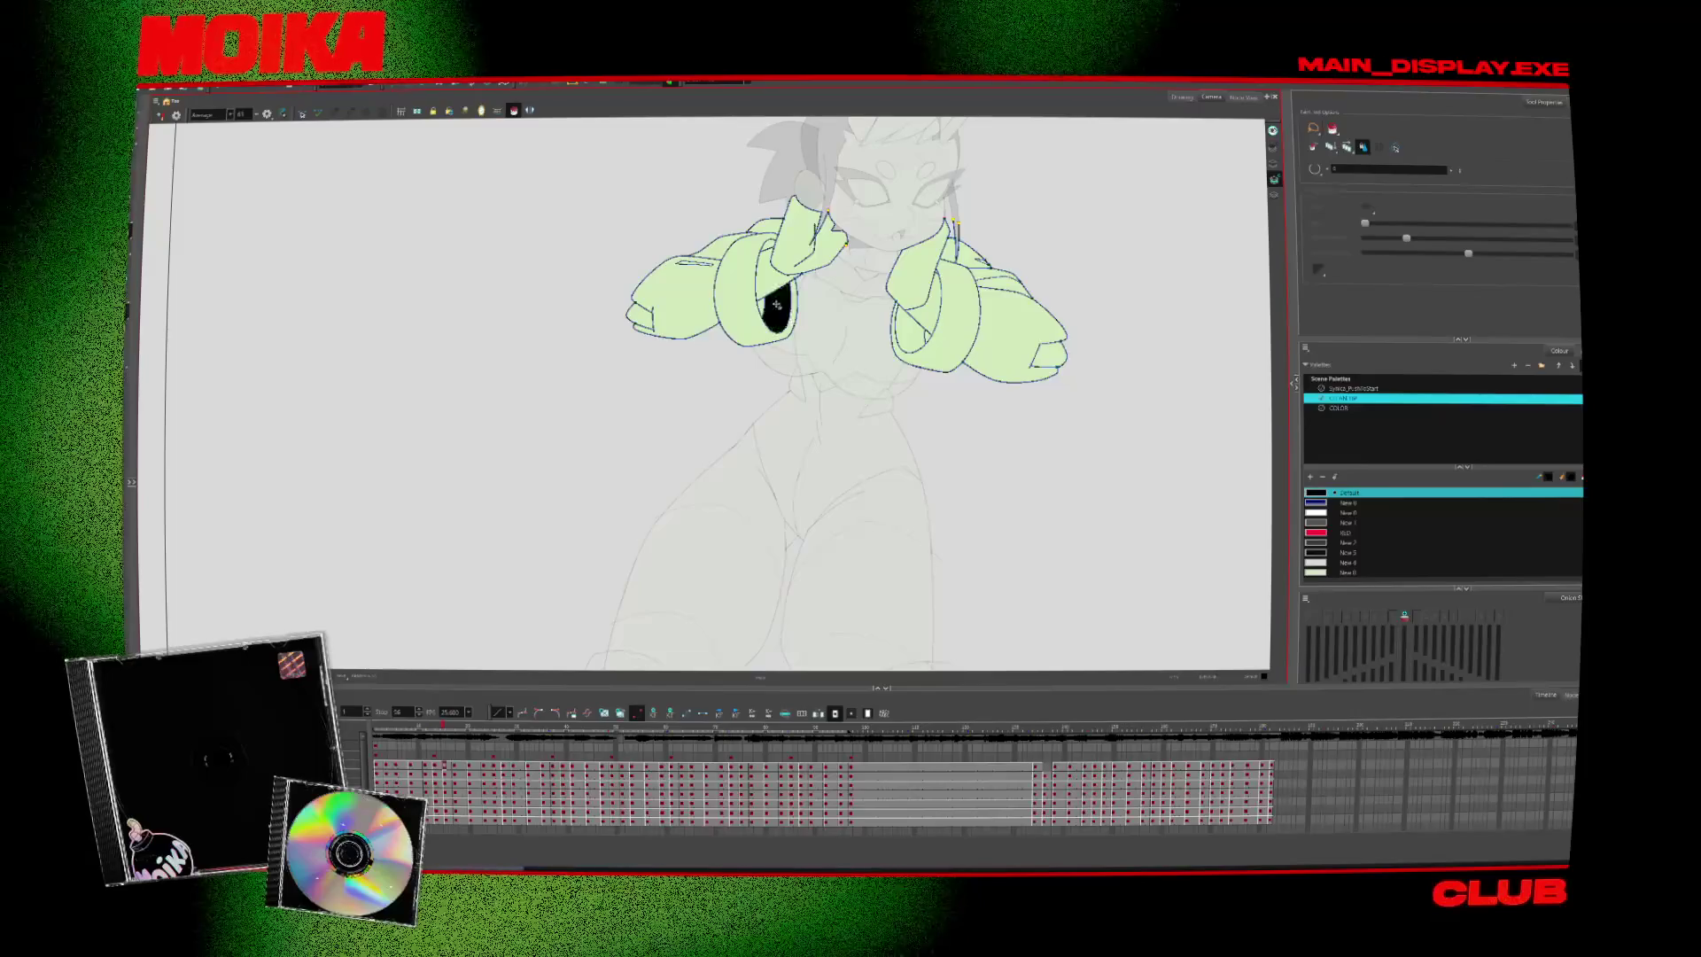
key(alt+z)
click(777, 306)
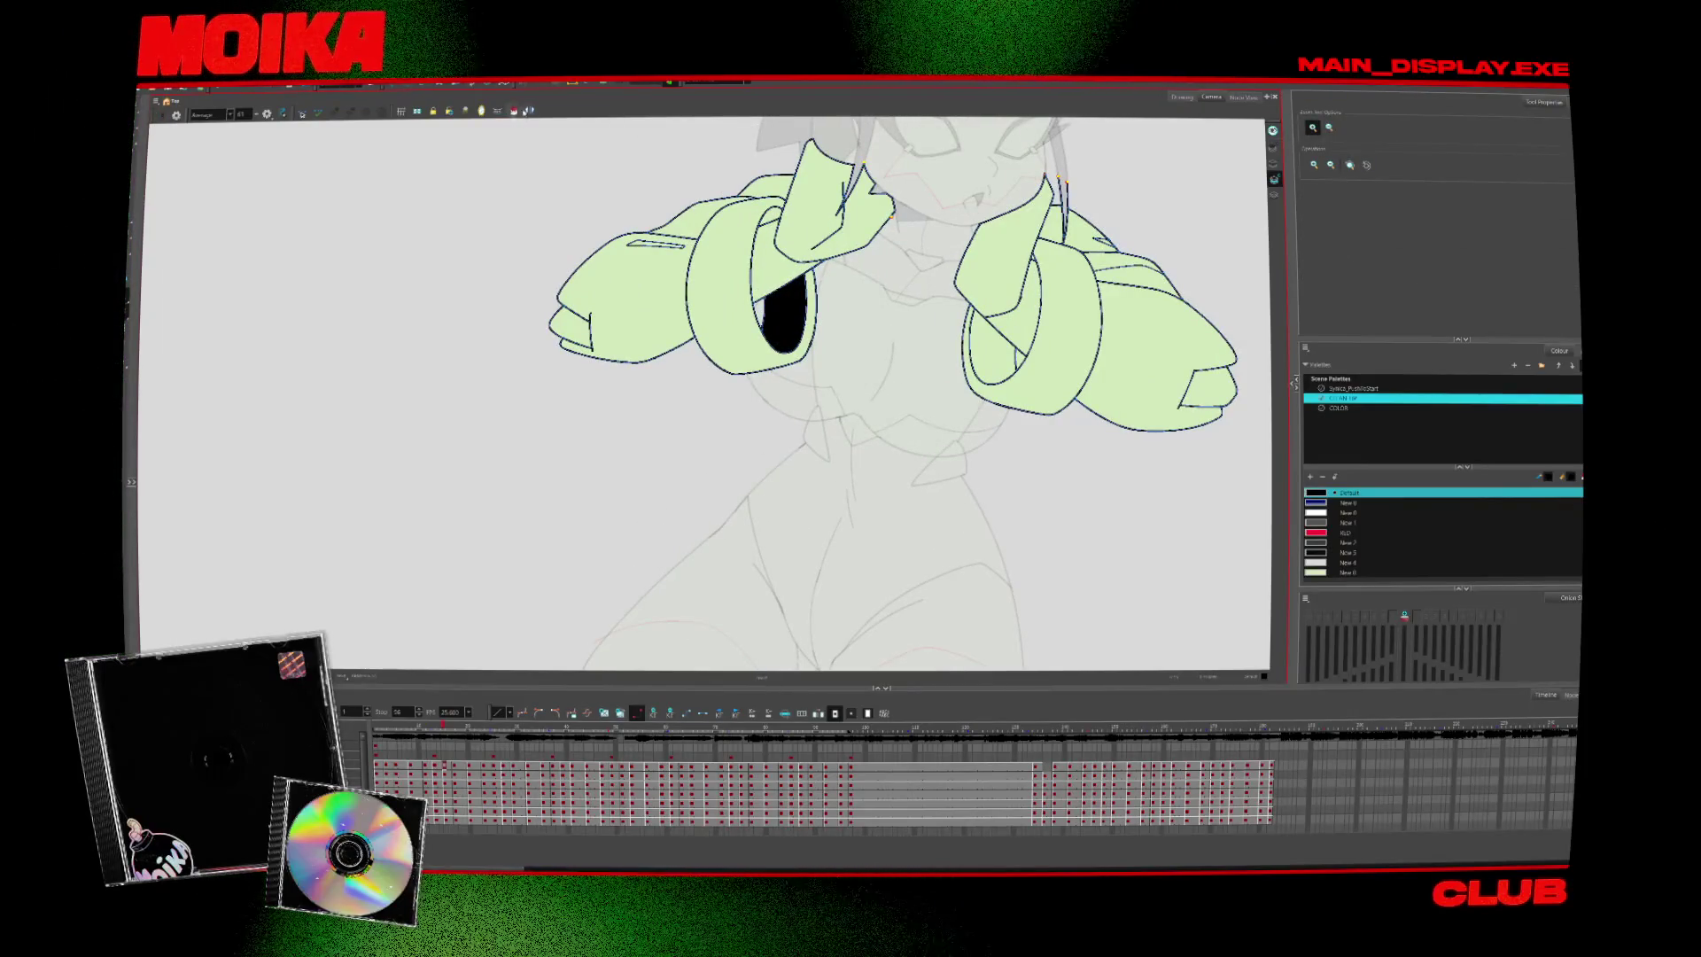
scroll(485, 135, down, 2)
scroll(485, 135, down, 2)
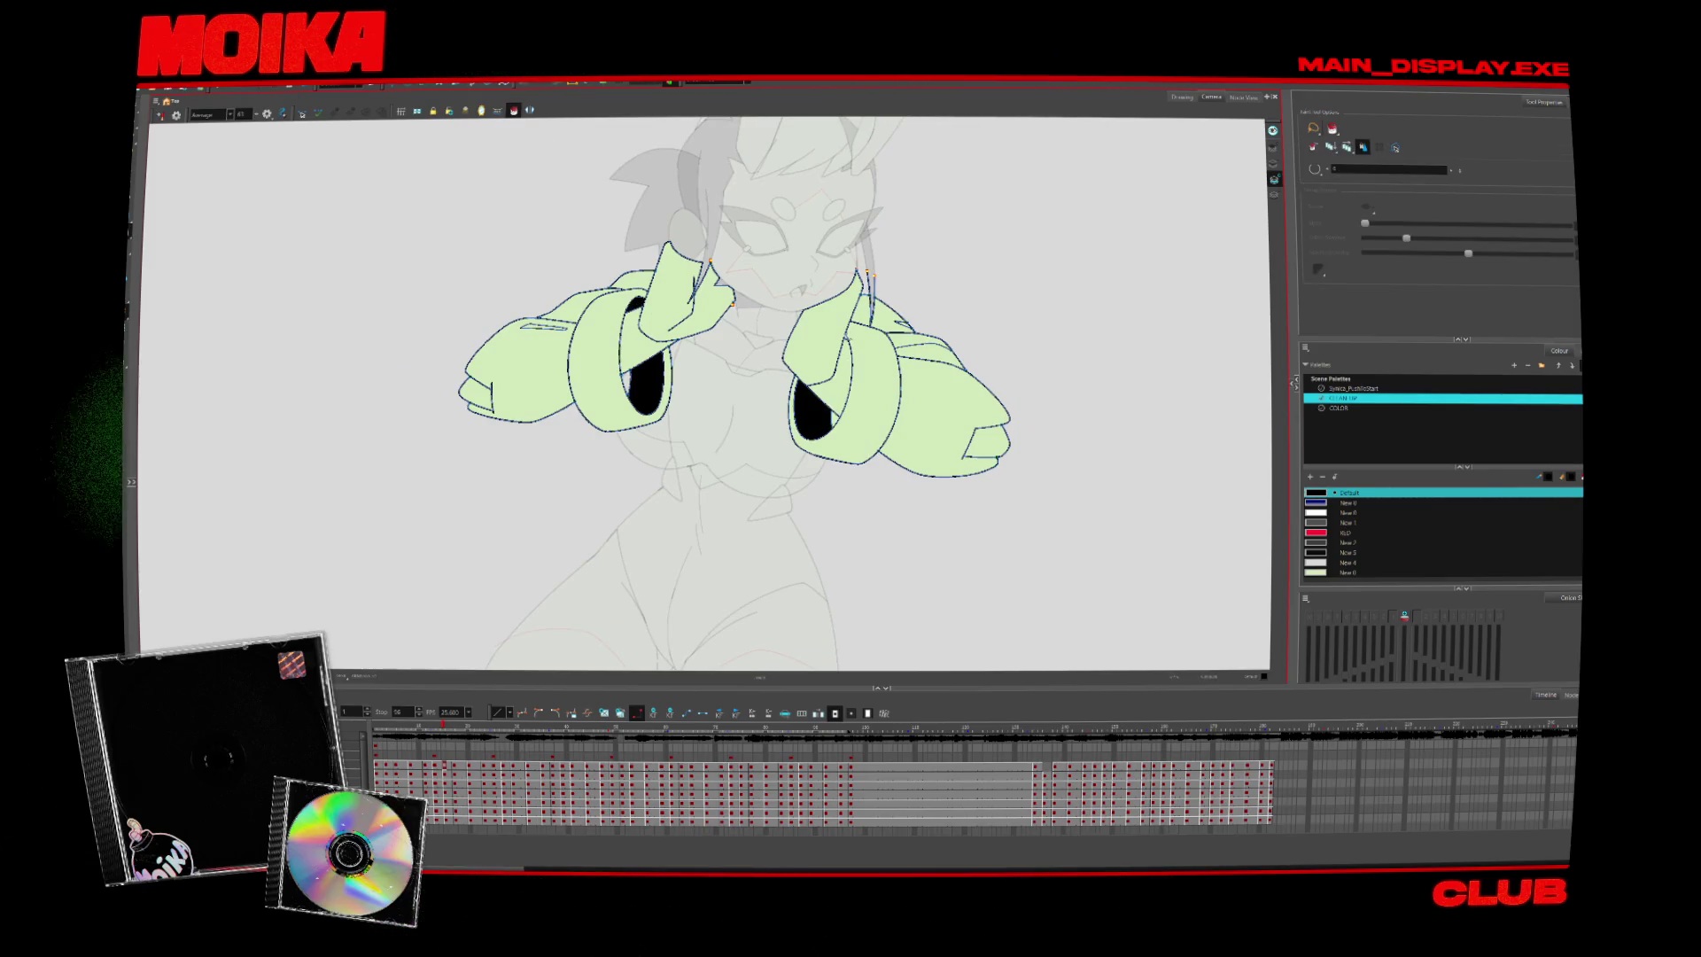
On the next arms drawing, fill the gap inside the left ring with mint green
key(g)
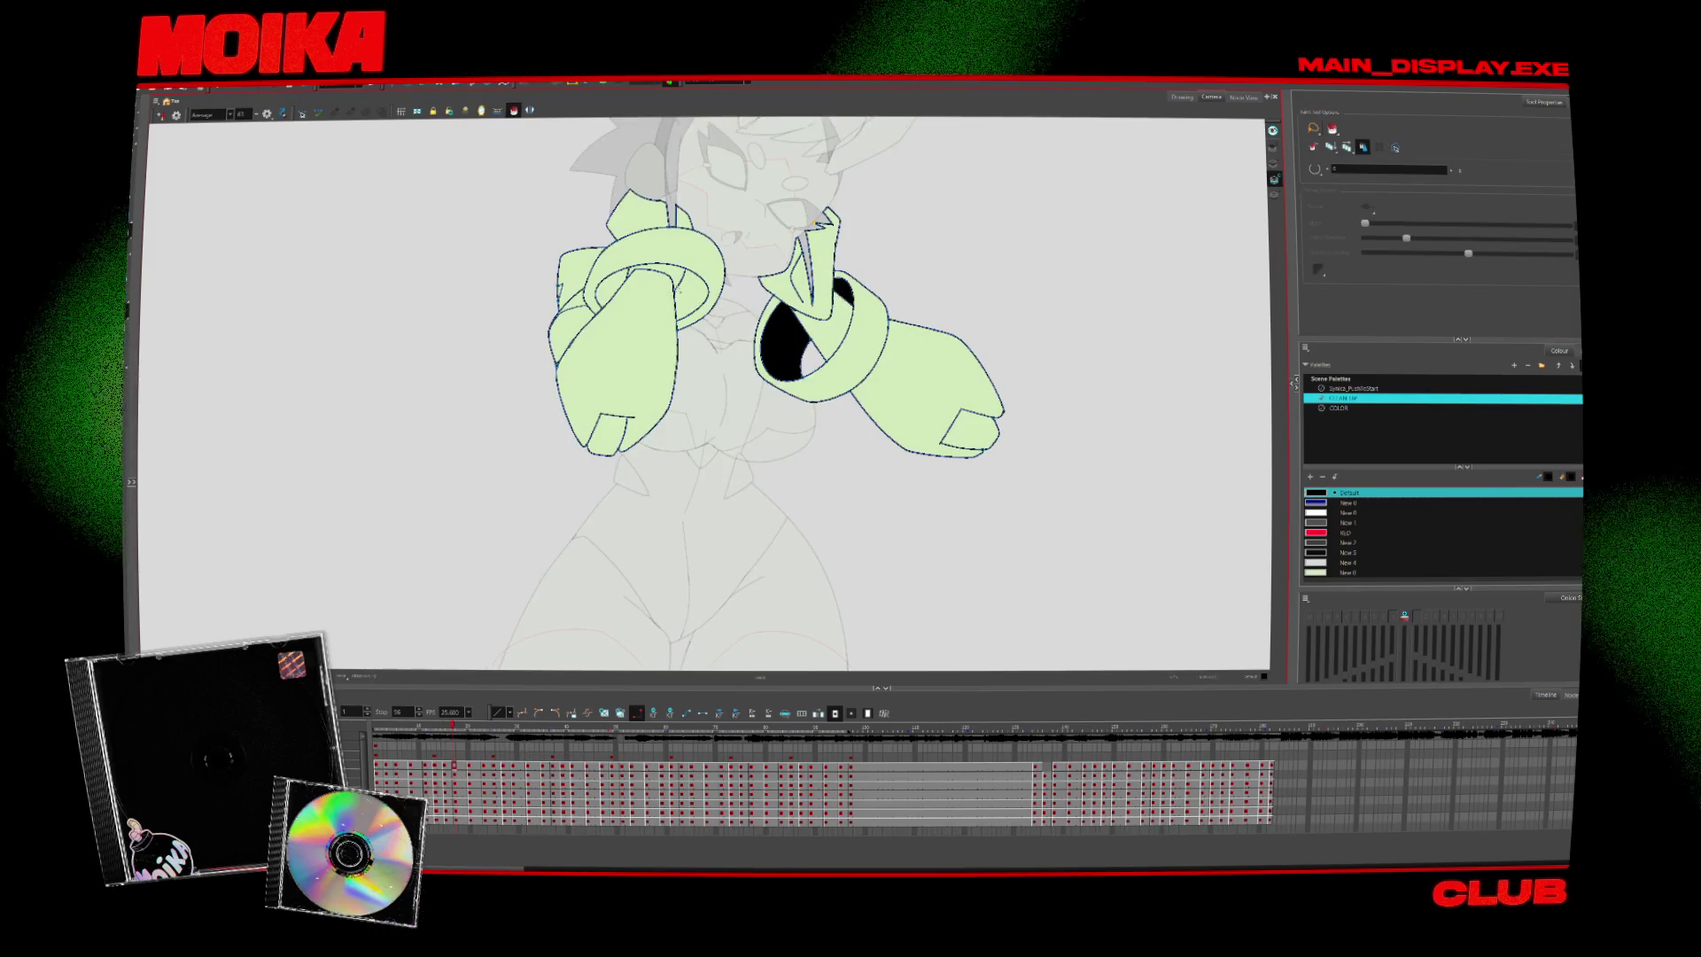
click(676, 291)
scroll(679, 245, up, 2)
key(alt+b)
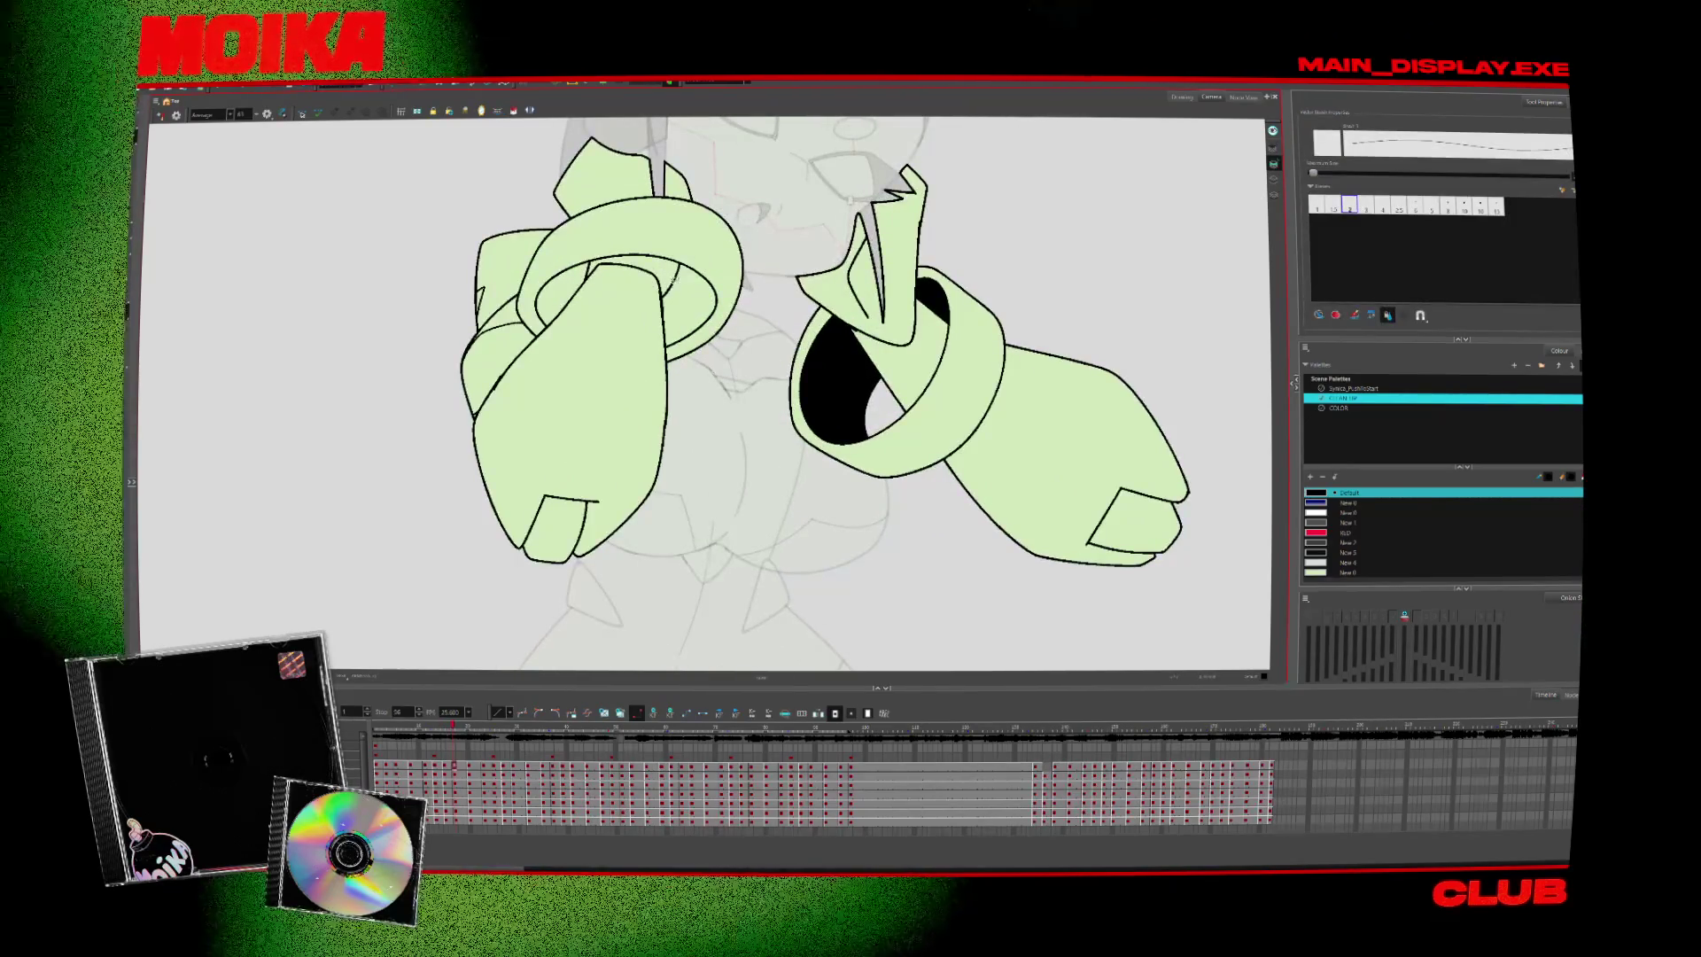
key(alt+i)
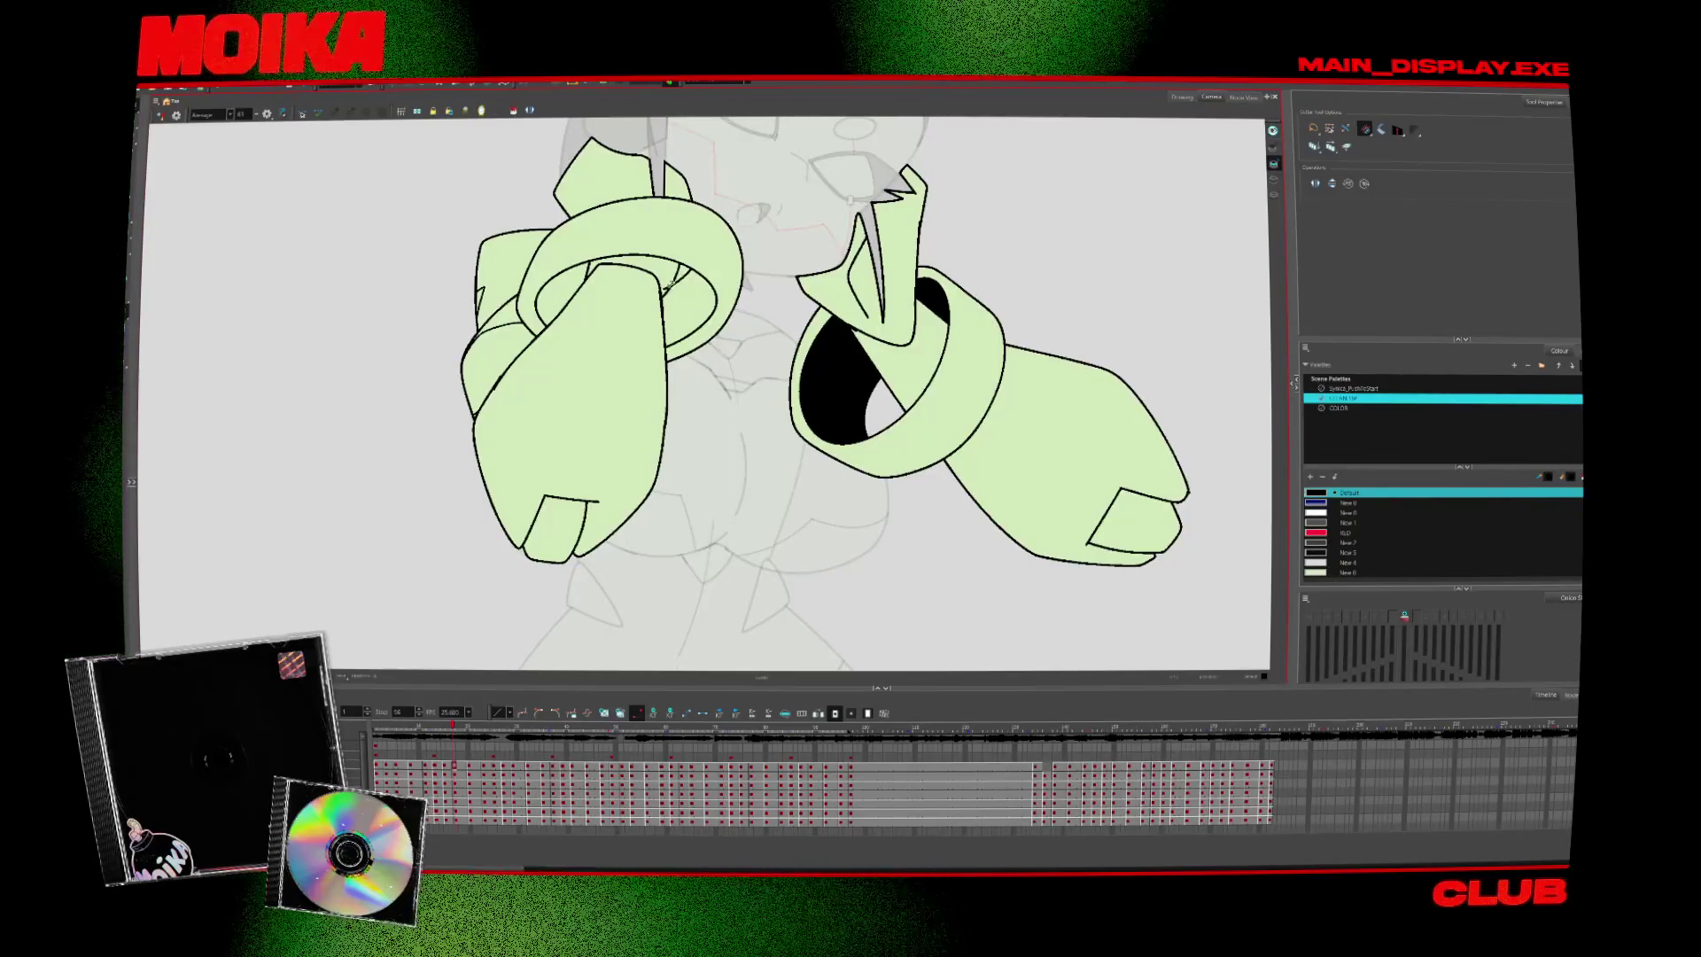
key(alt+b)
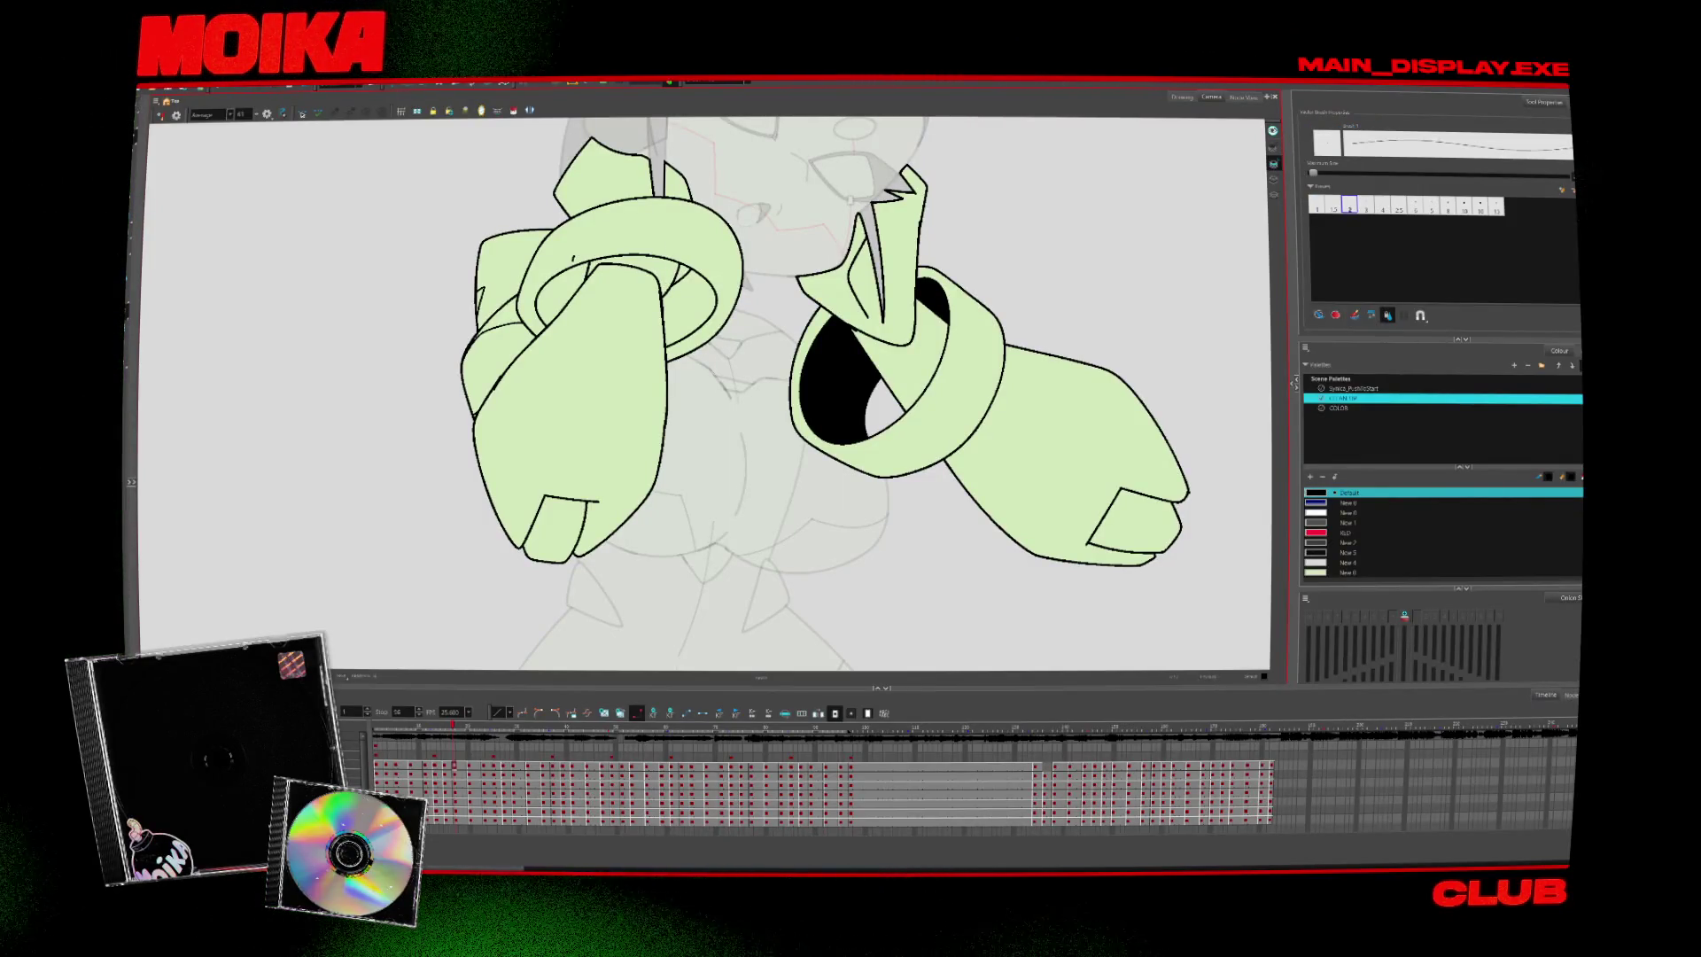
key(alt+t)
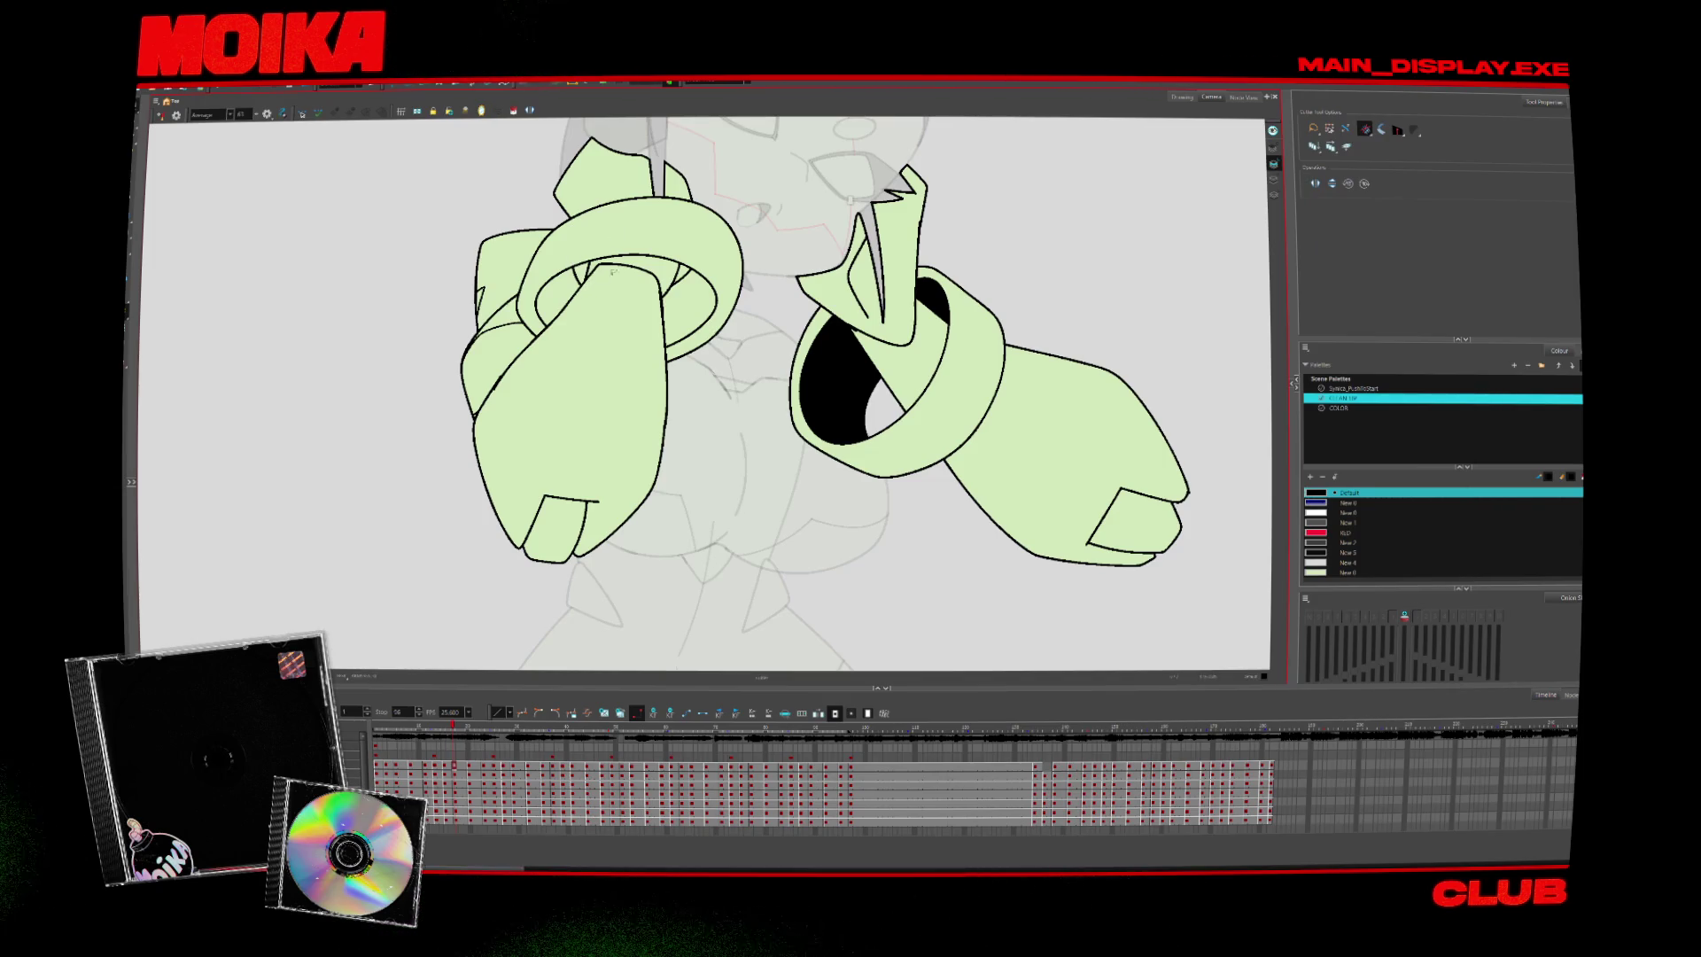
key(alt+i)
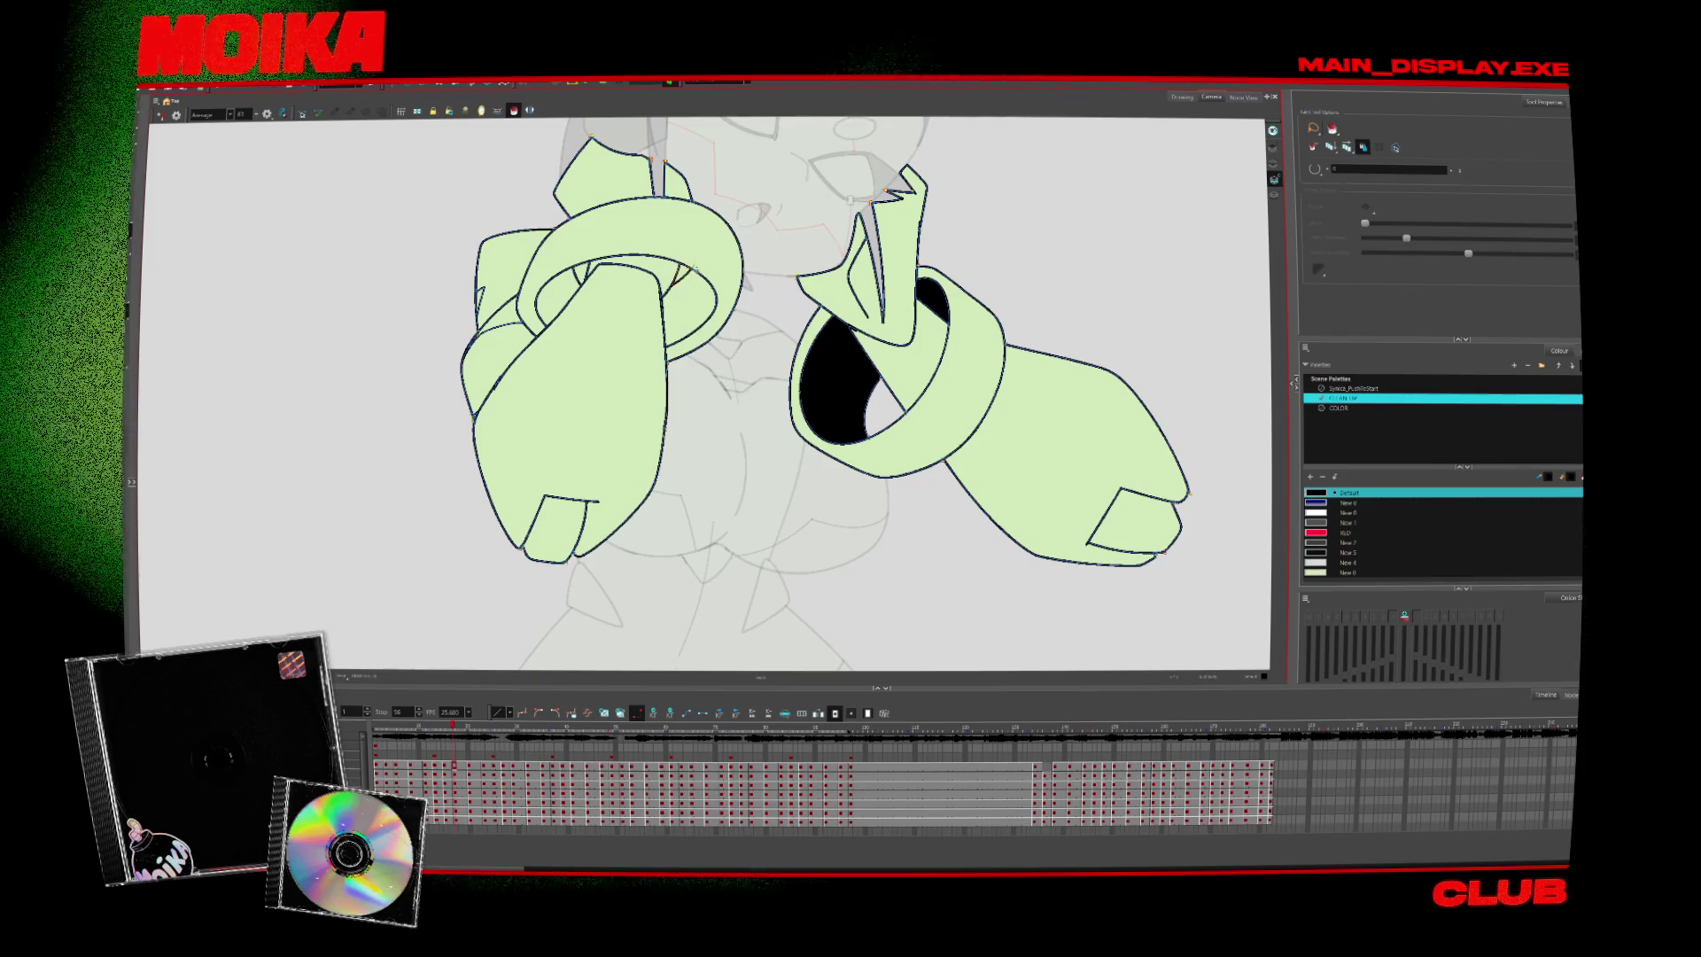
Zoom out to the whole character and make the New 5 colour current
key(alt+z)
drag(963, 290, 613, 176)
key(alt+i)
key(alt+b)
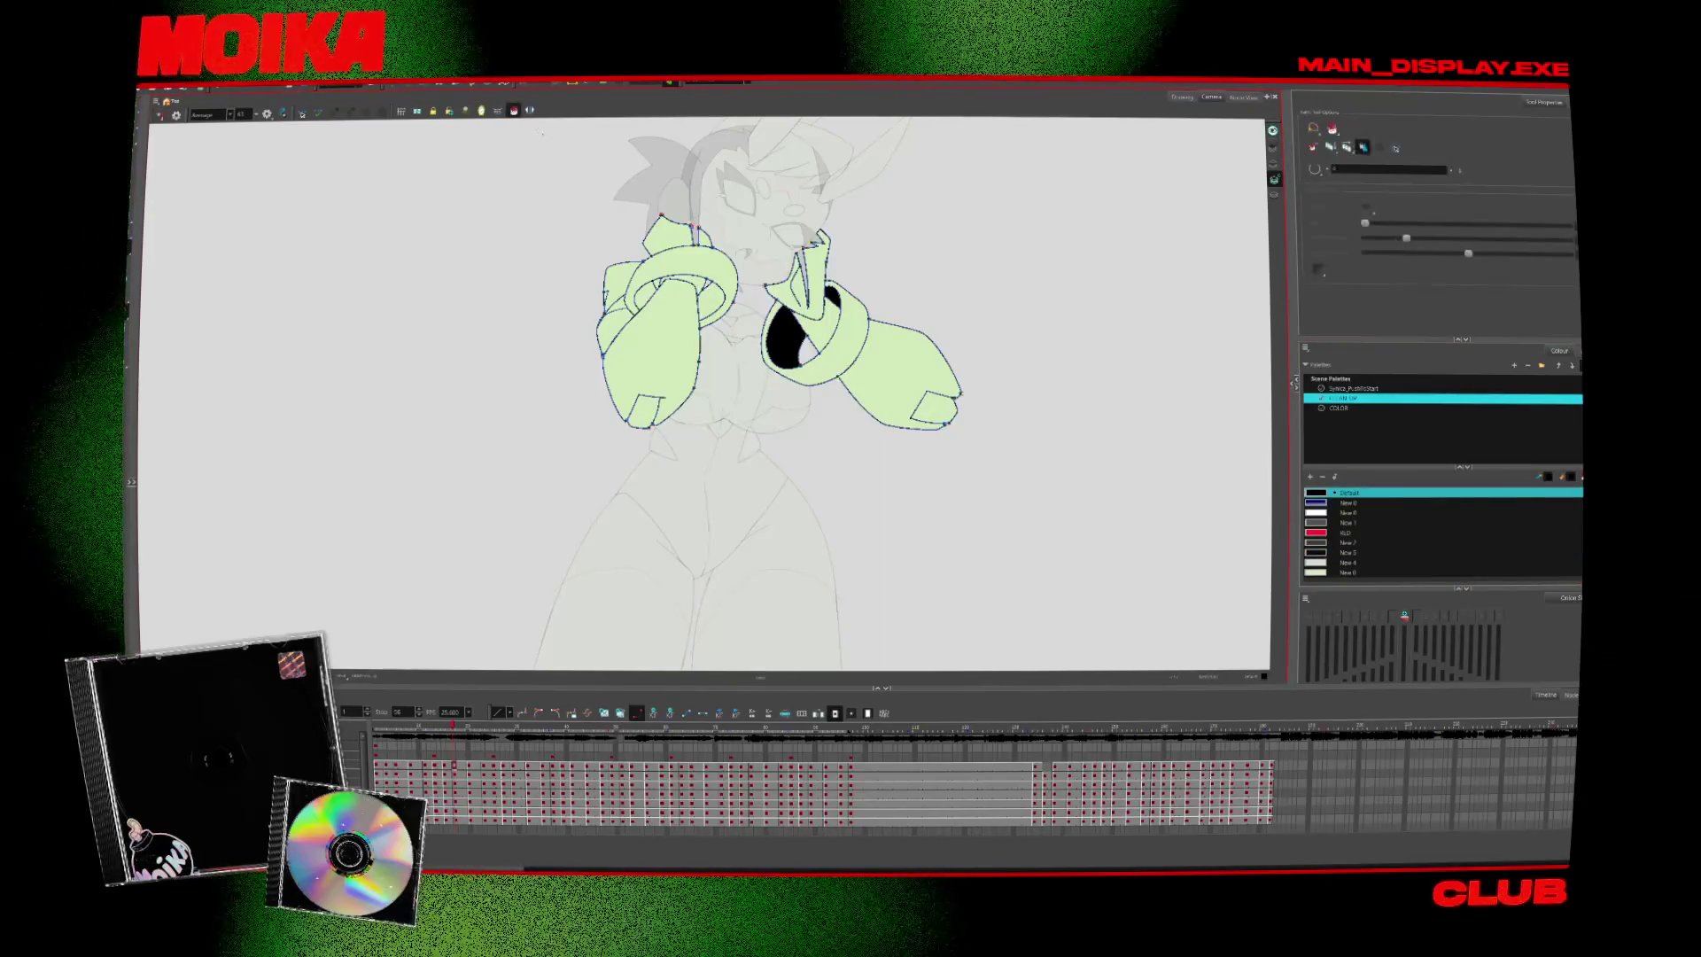
click(1320, 551)
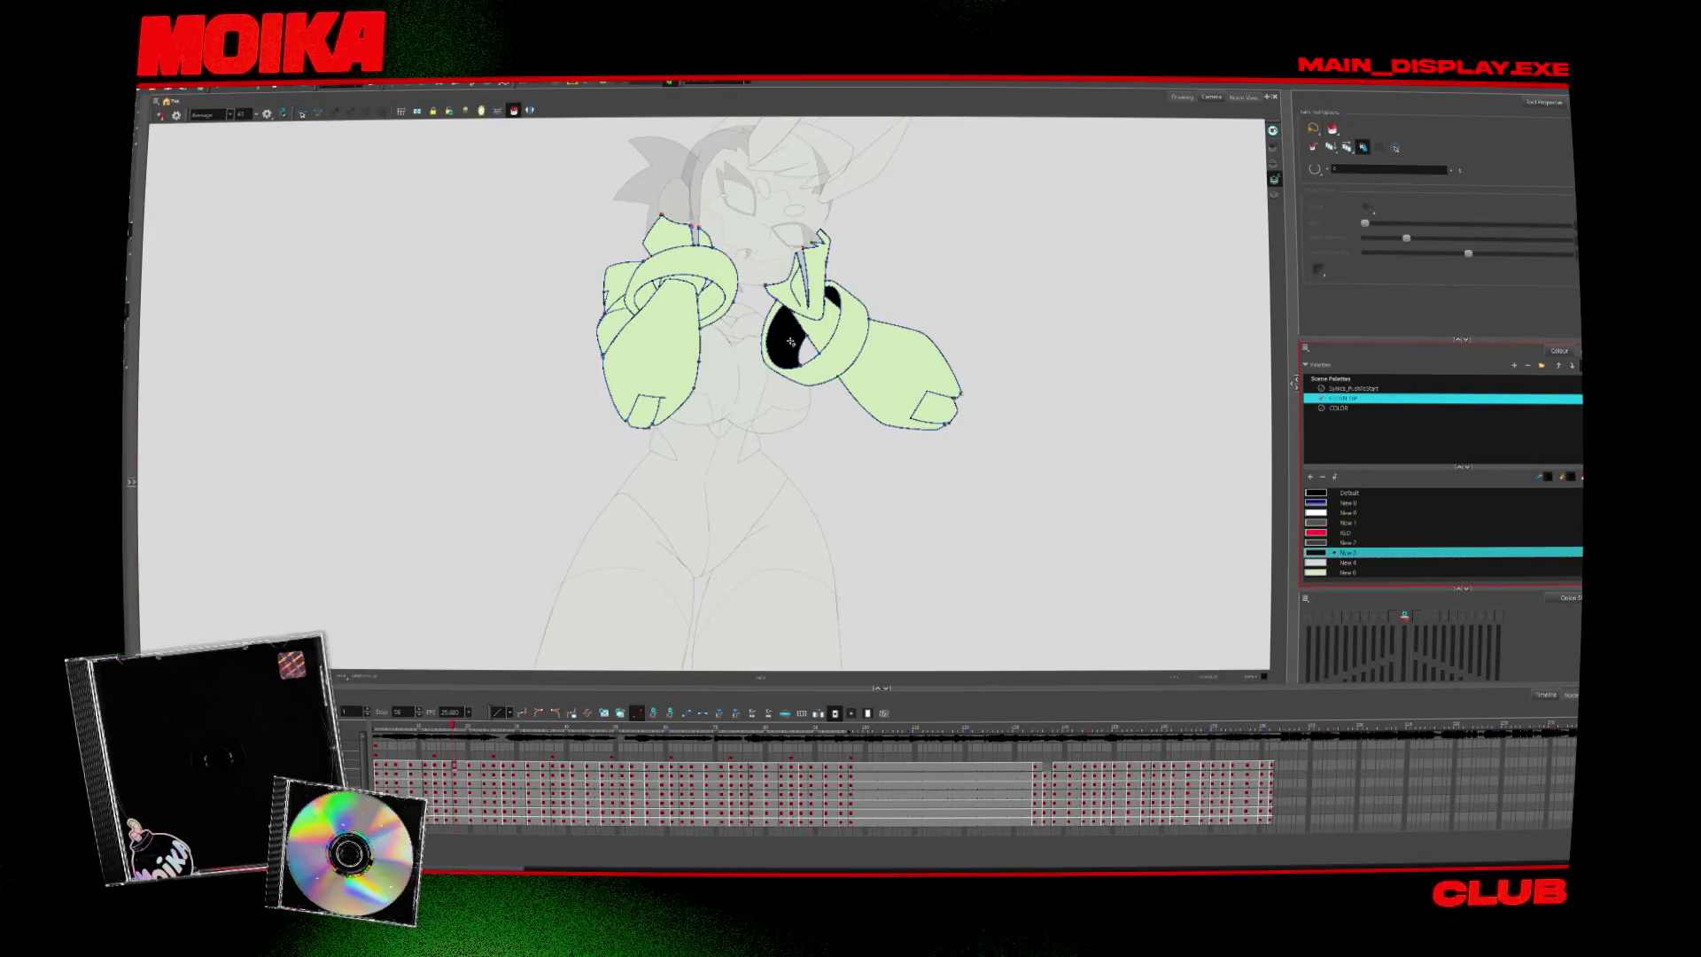
Step back seven frames, then forward to the arms drawing with unfilled cuff openings
key(comma)
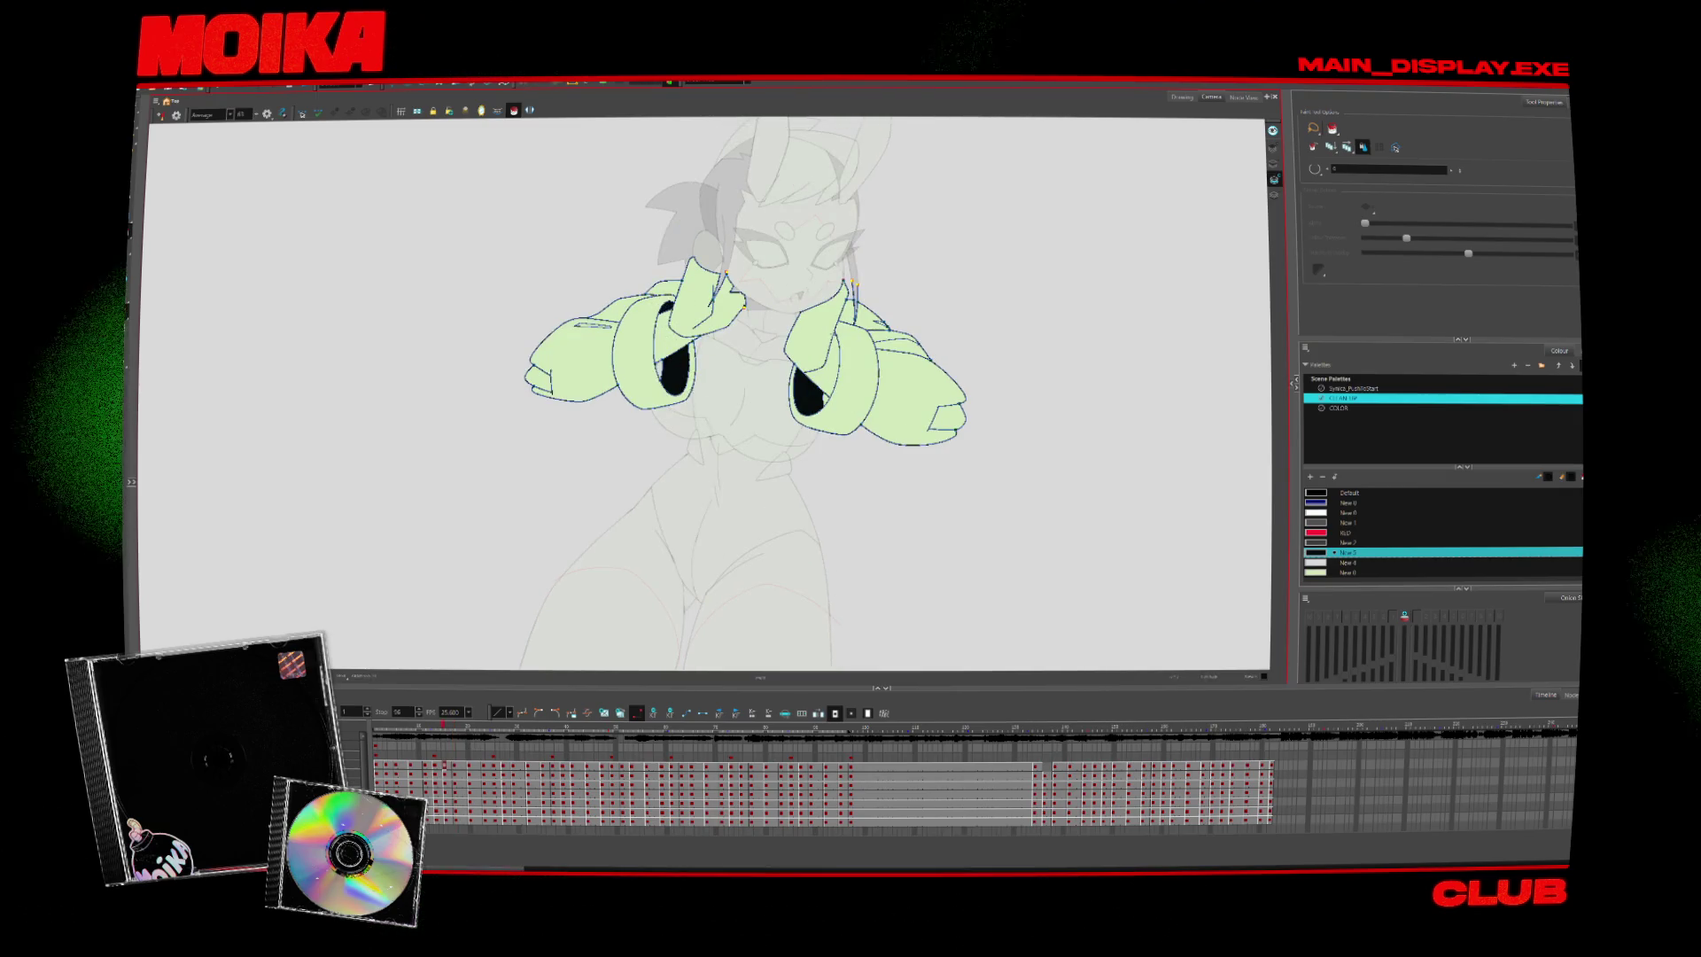
key(comma)
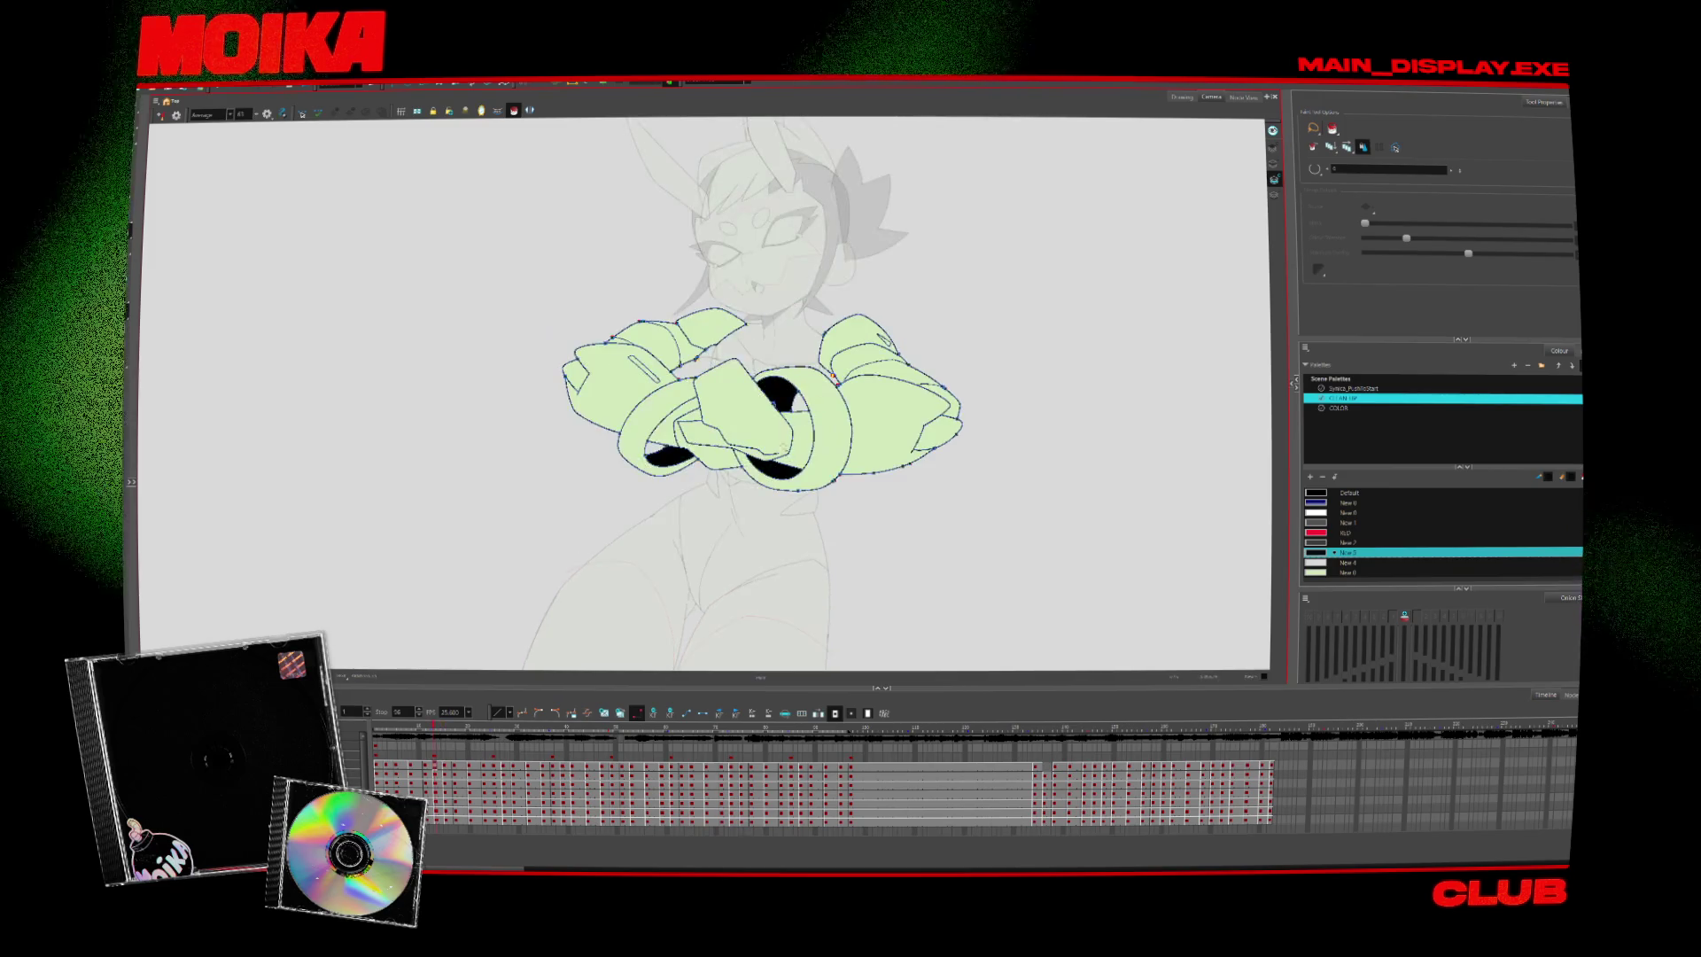
key(comma)
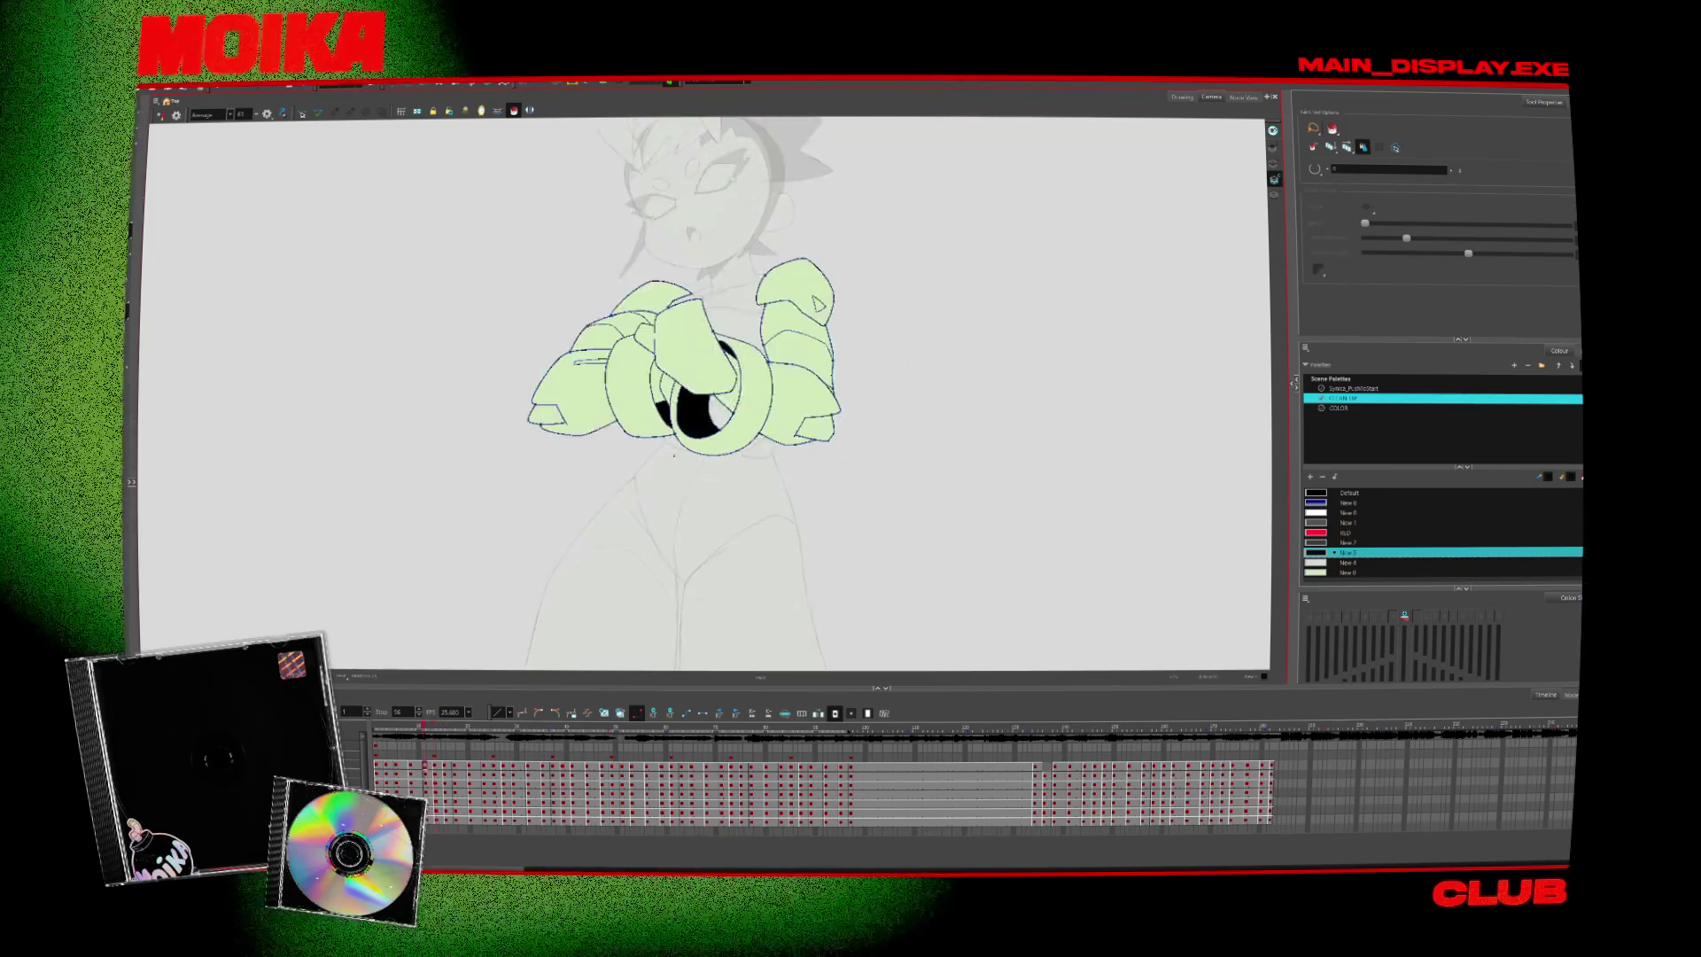
key(comma)
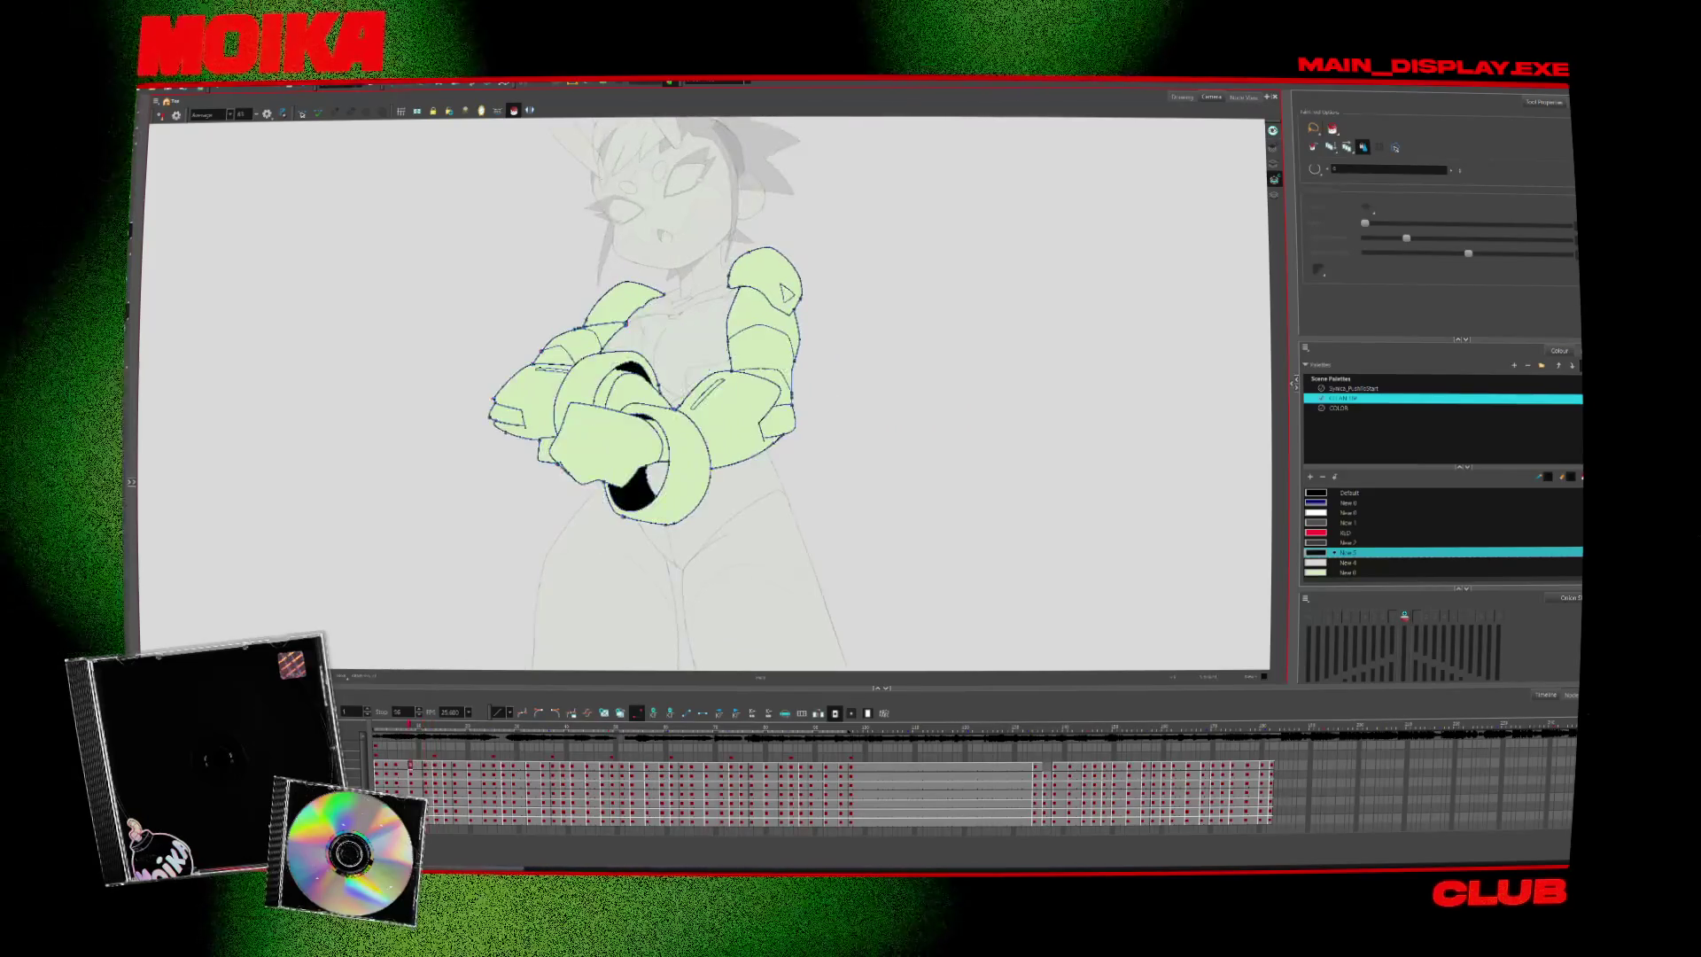
key(comma)
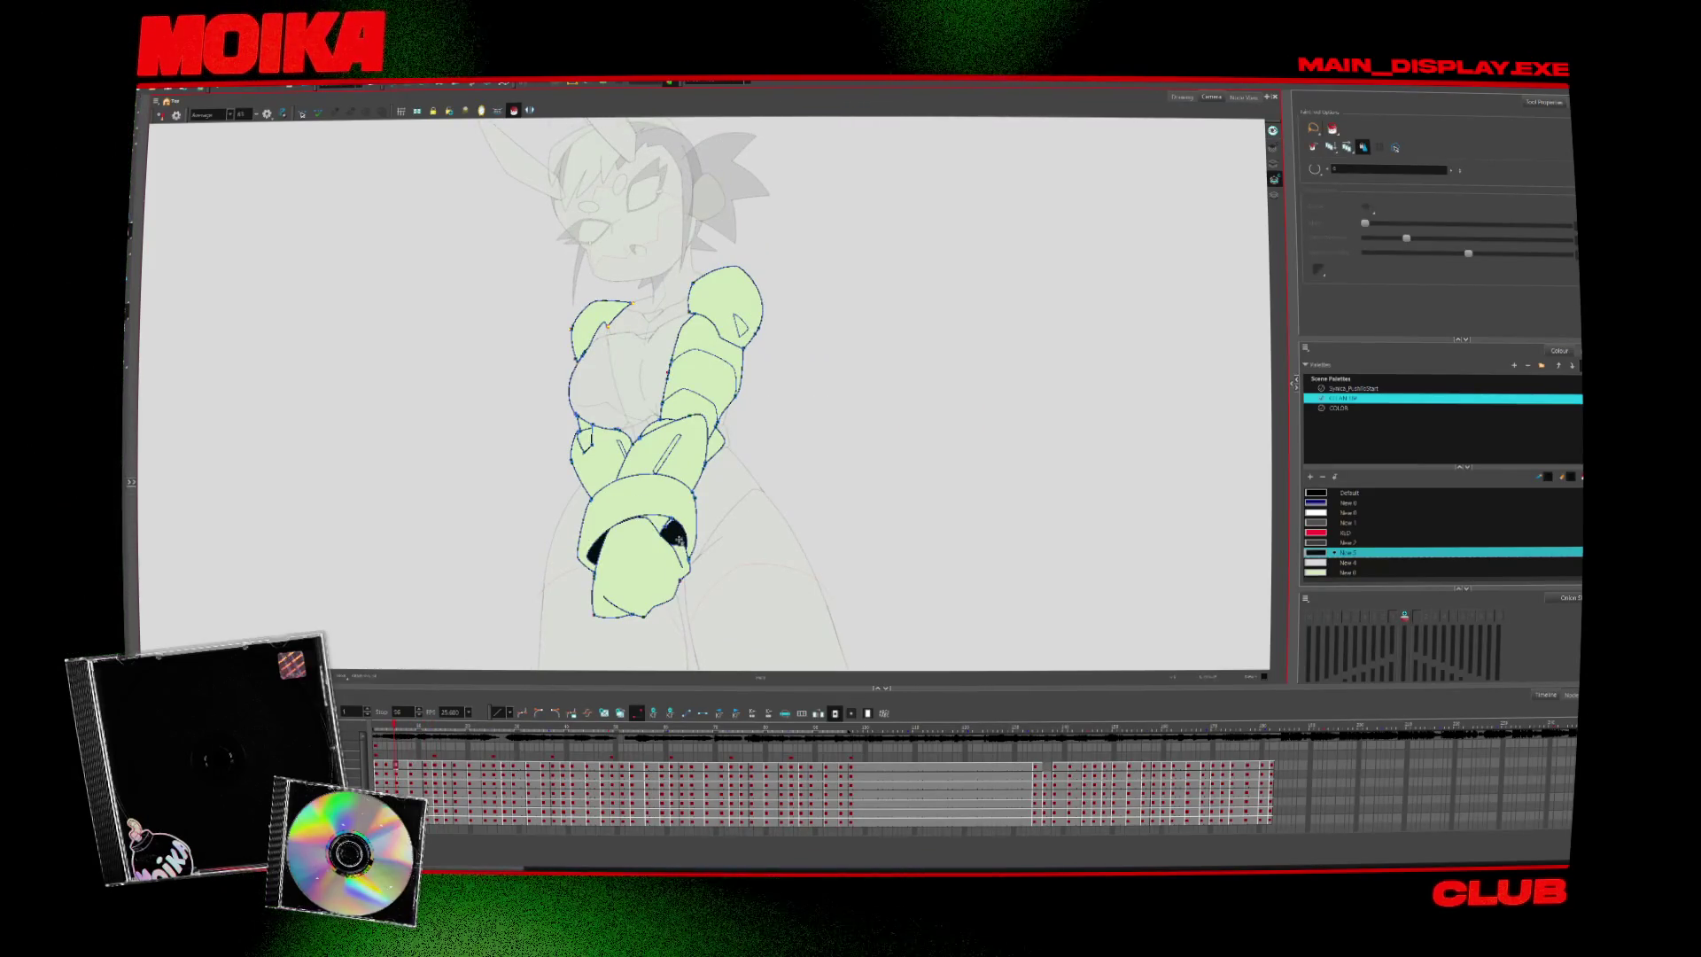
key(comma)
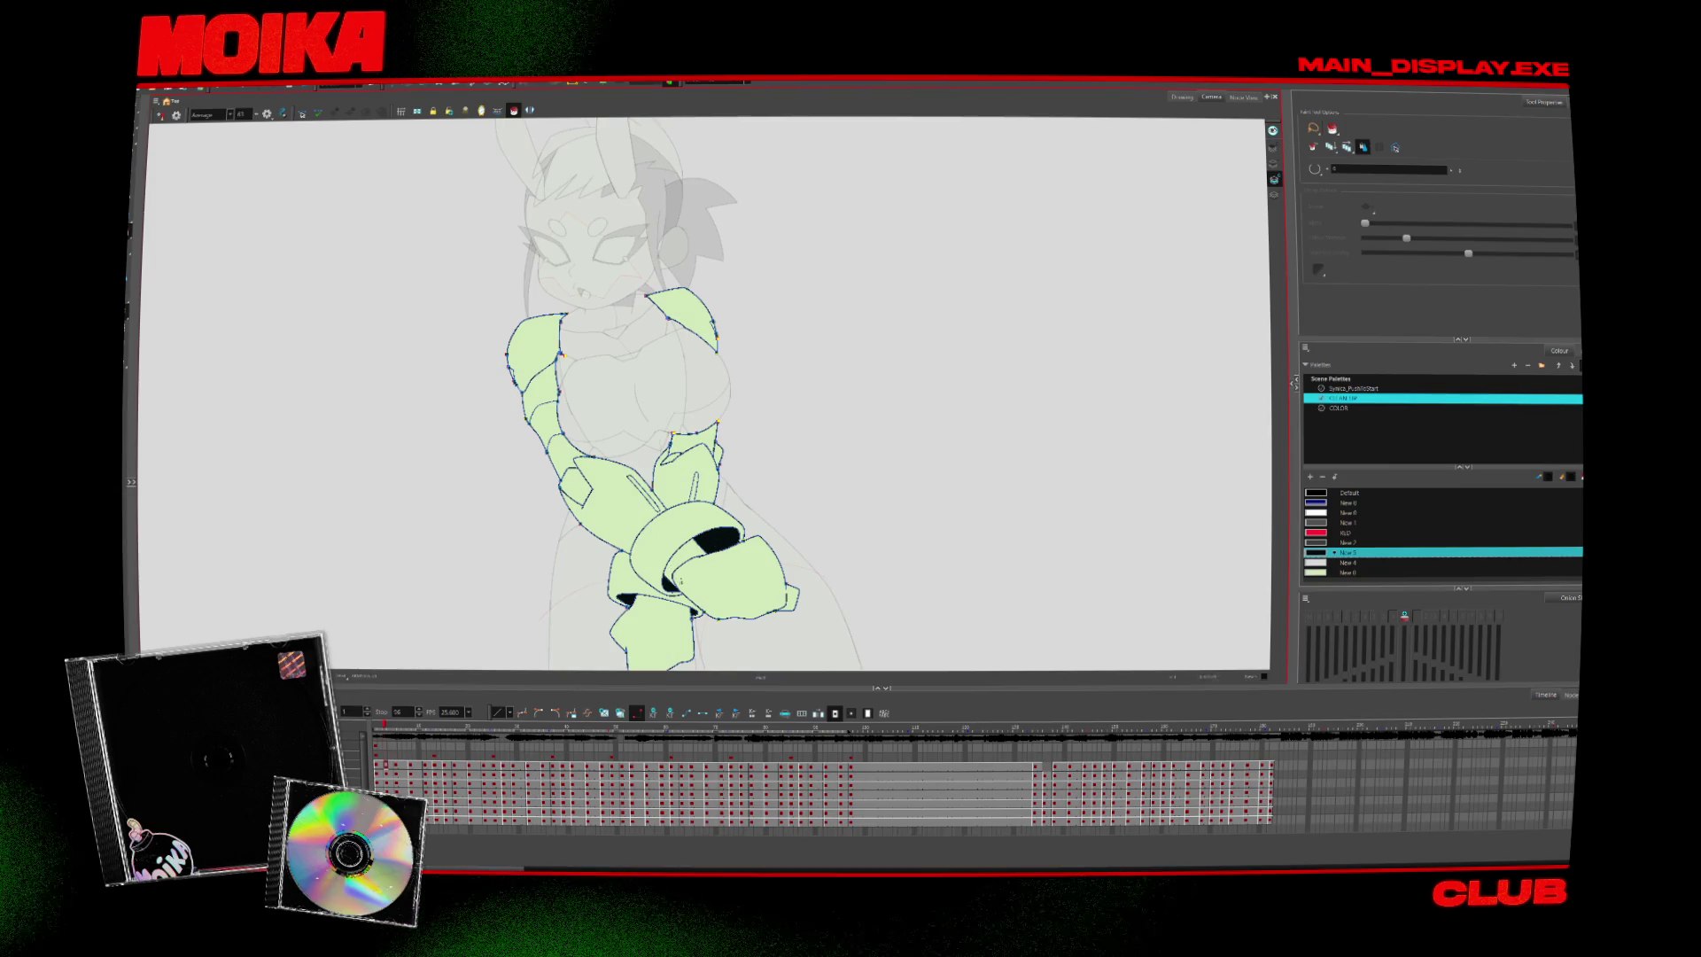
key(comma)
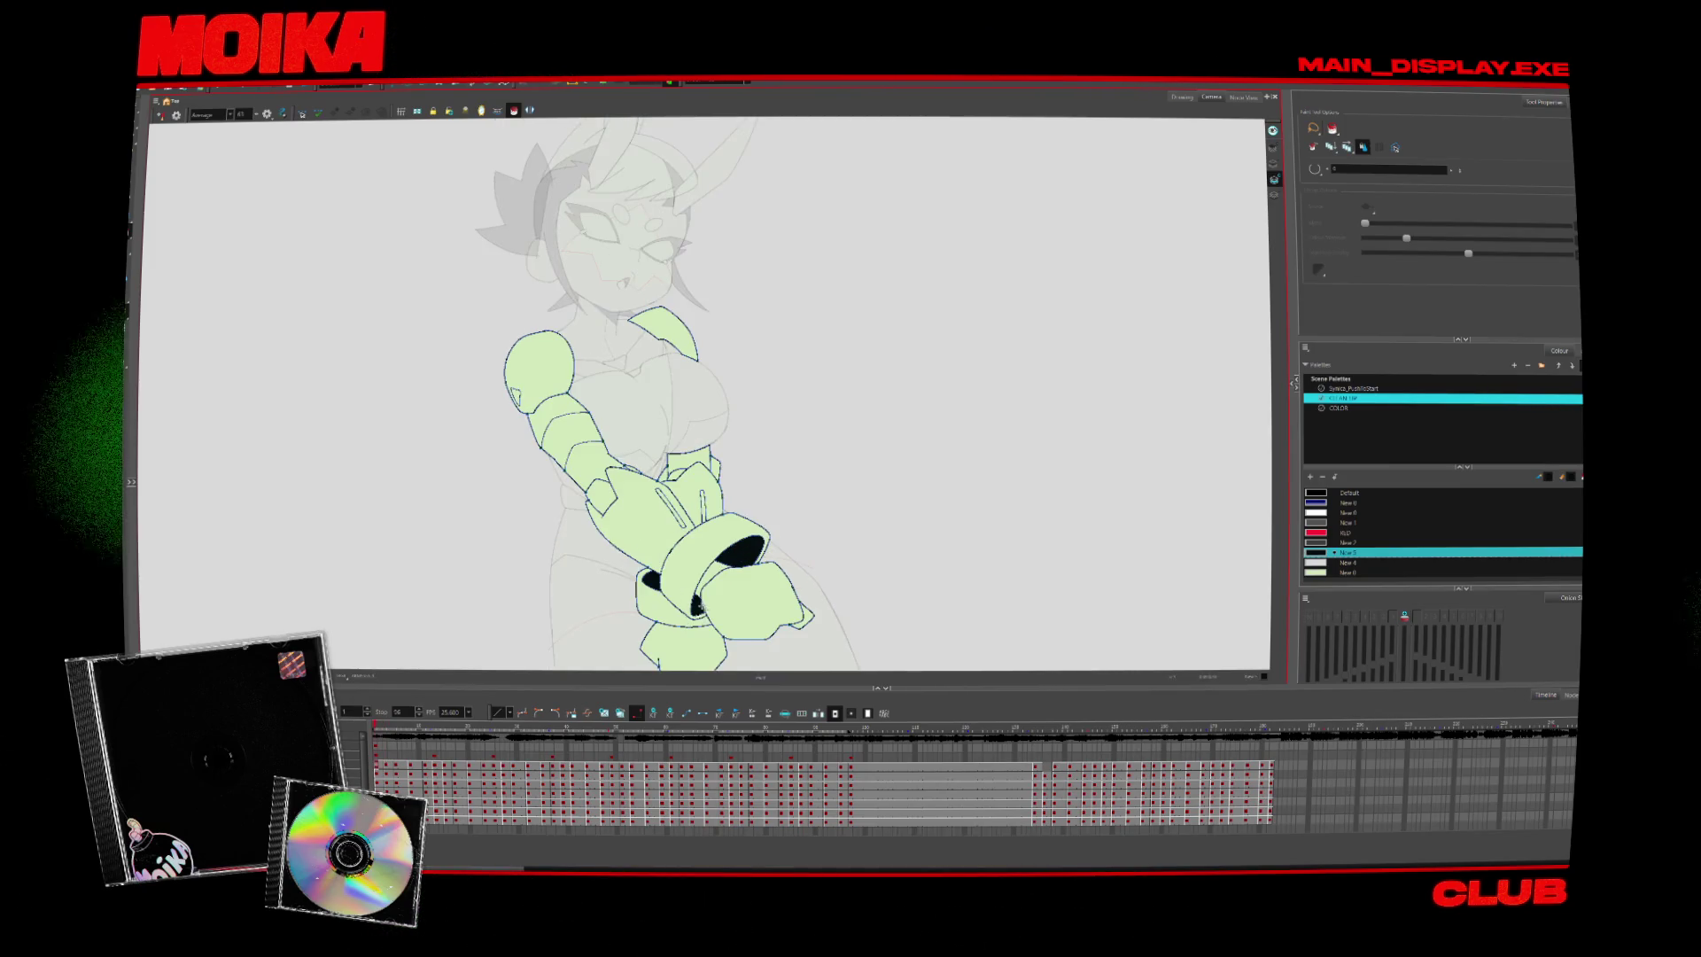
key(period)
key(period)
key(period)
key(period)
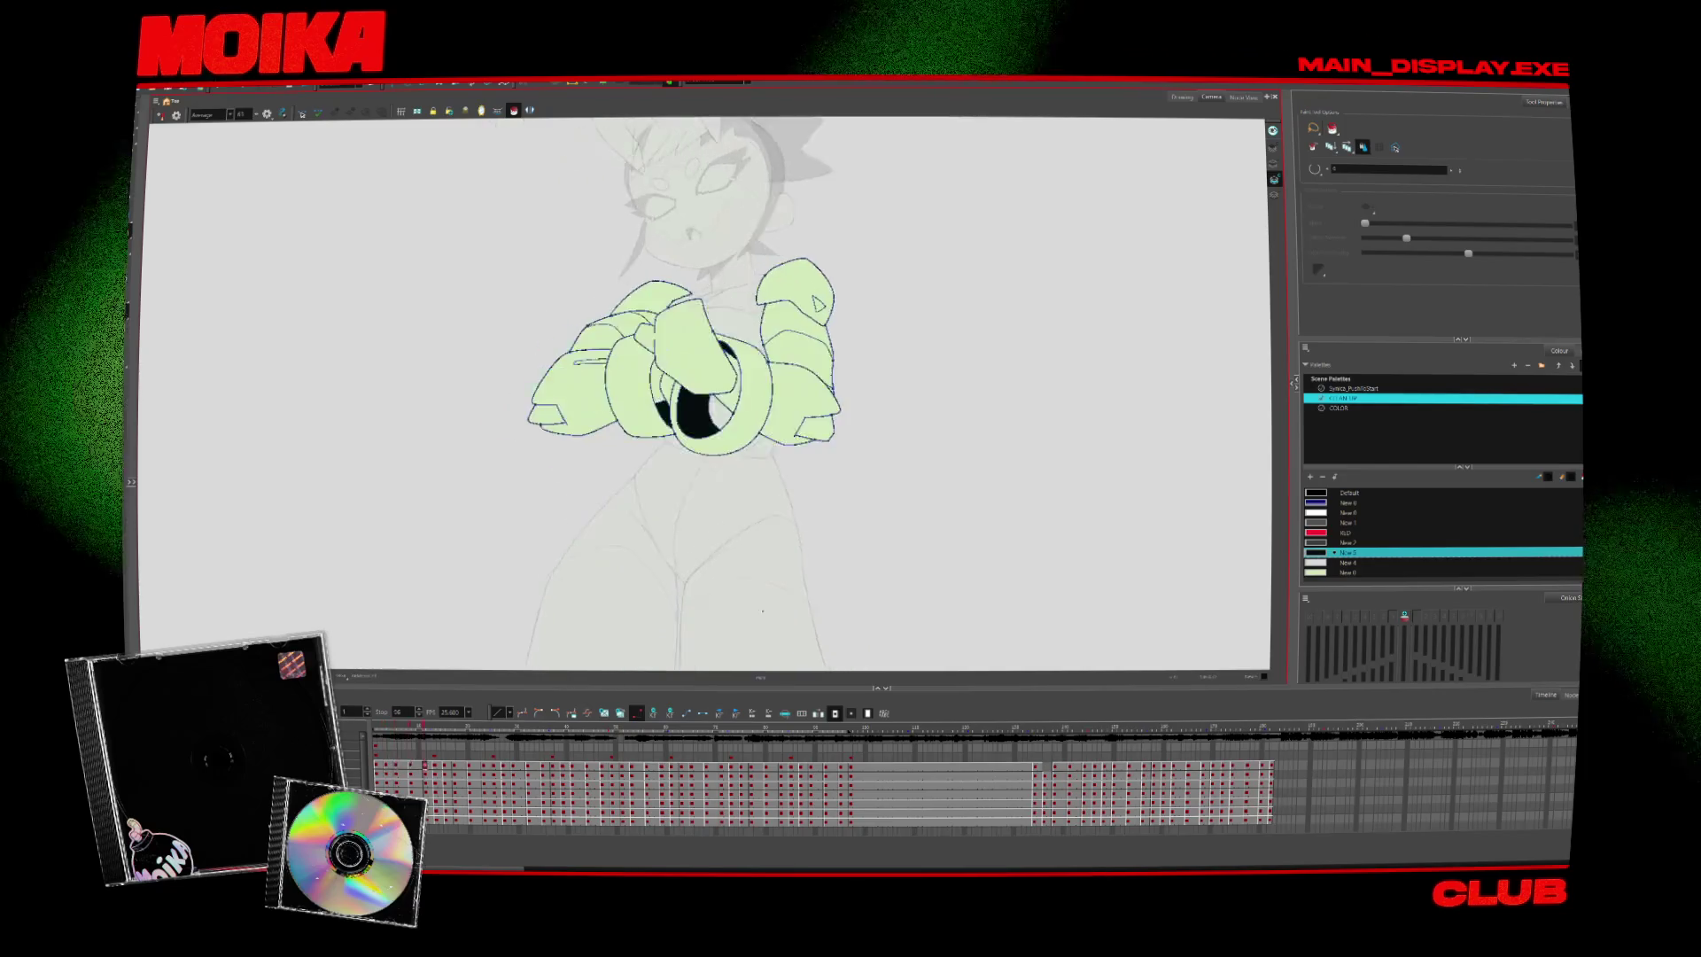
key(period)
key(period)
key(period)
key(period)
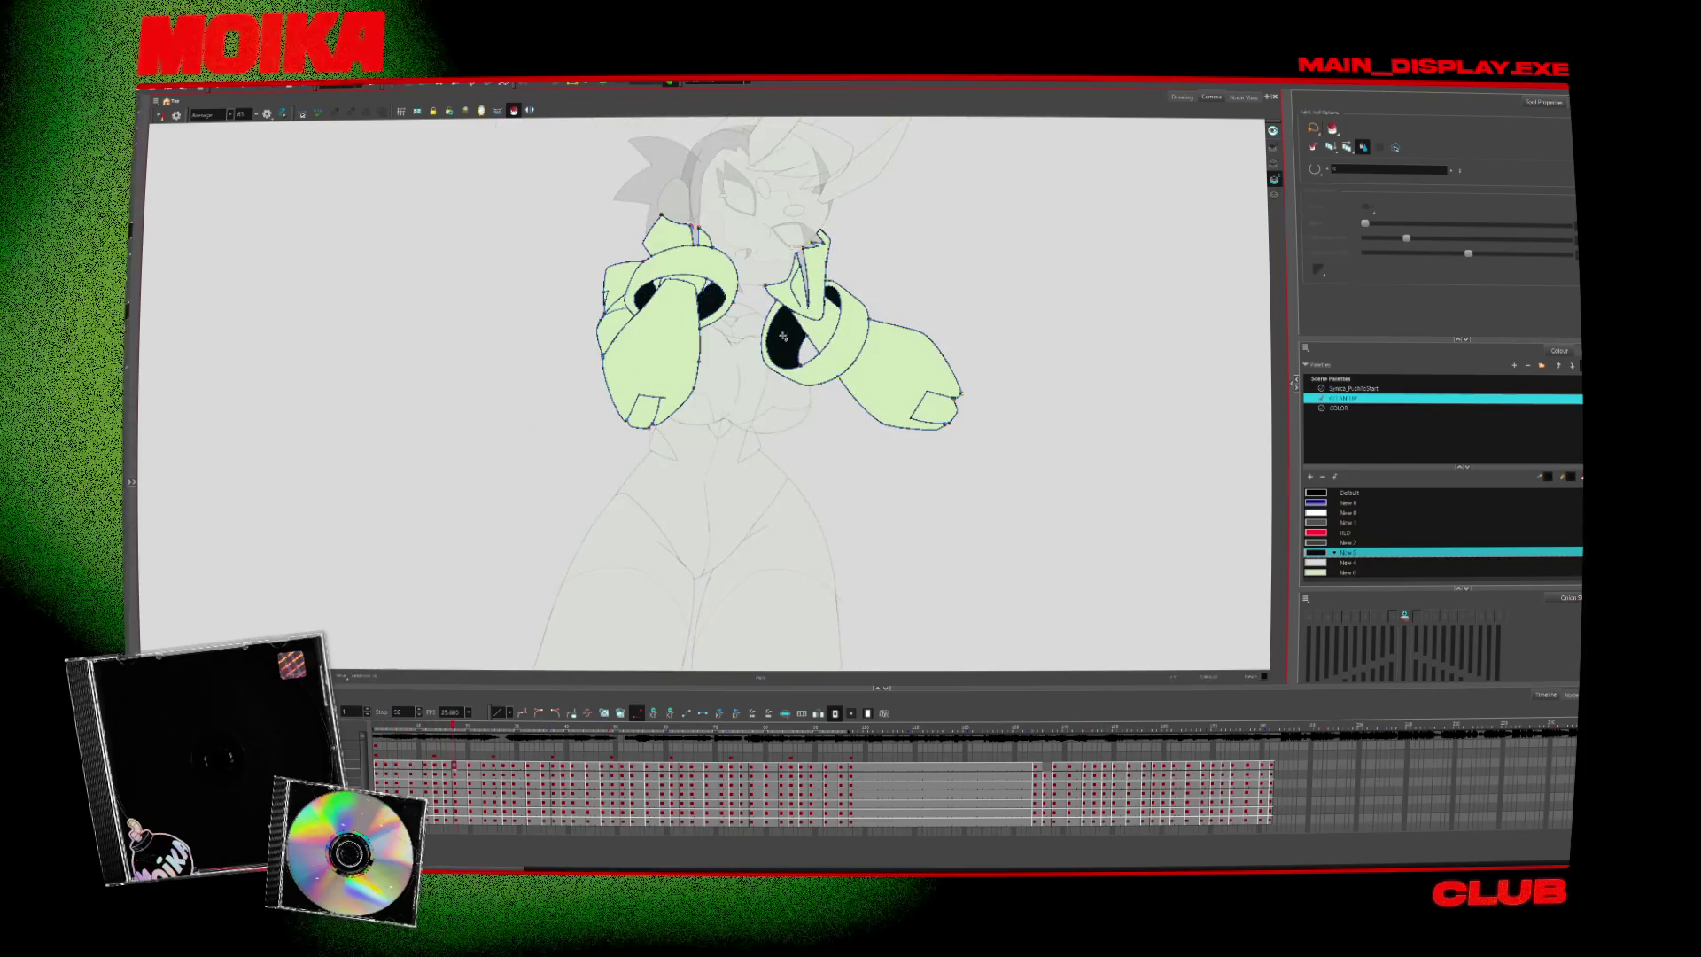
key(period)
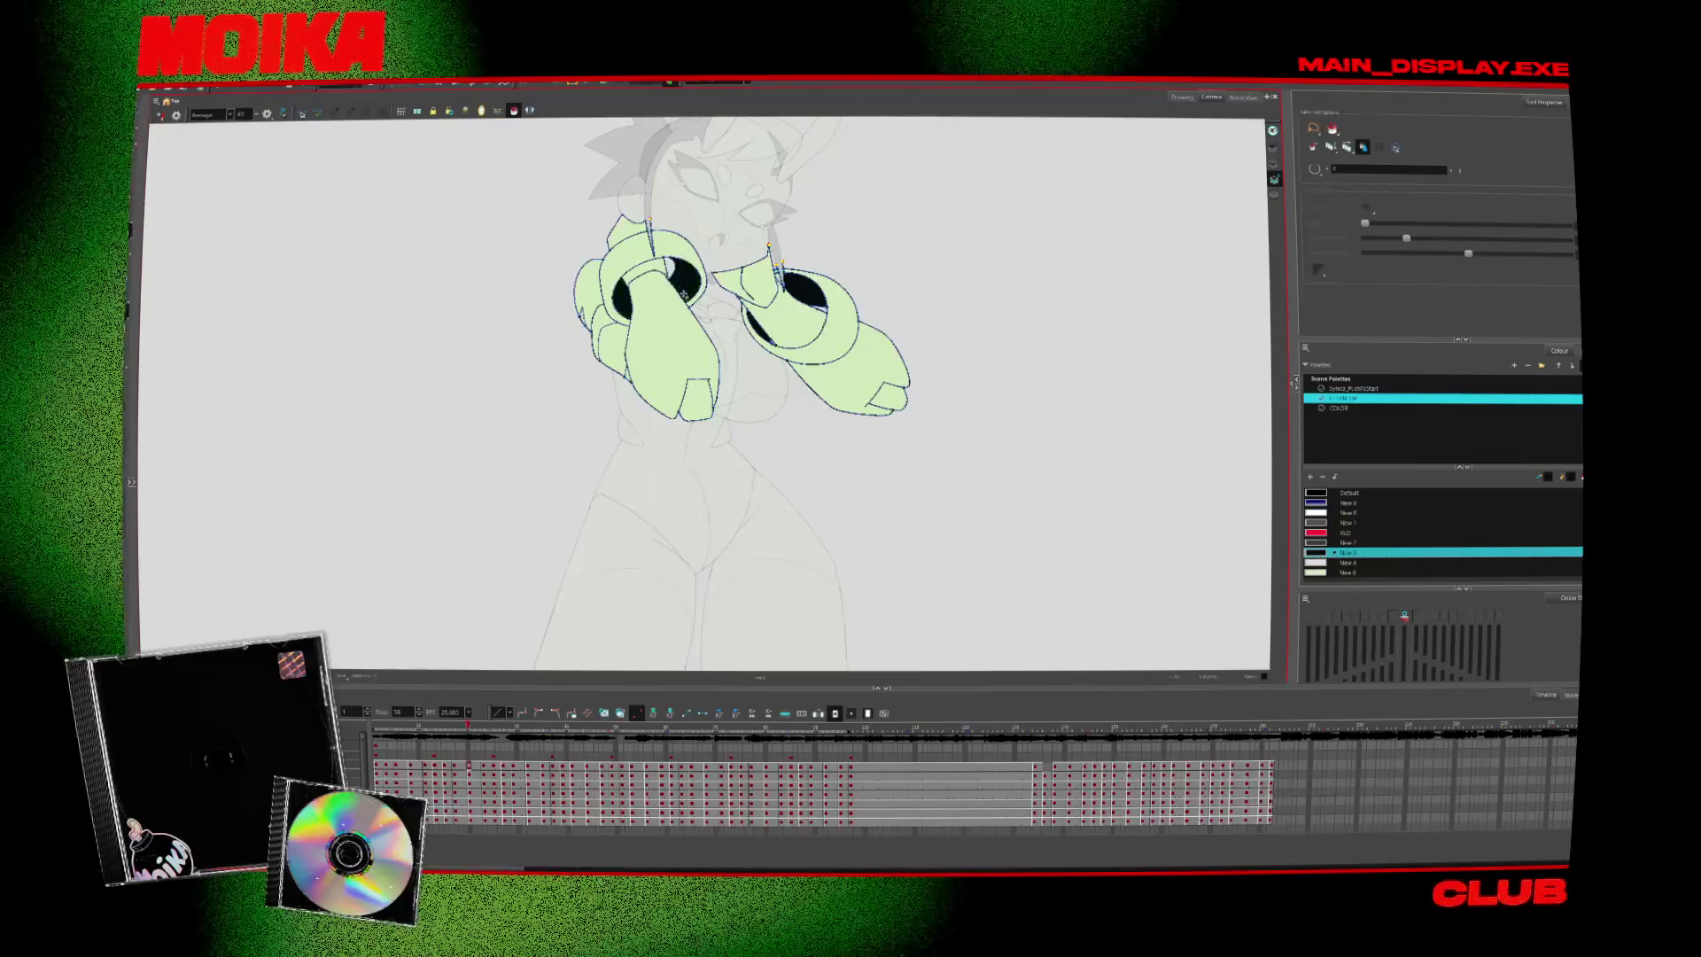
key(period)
key(period)
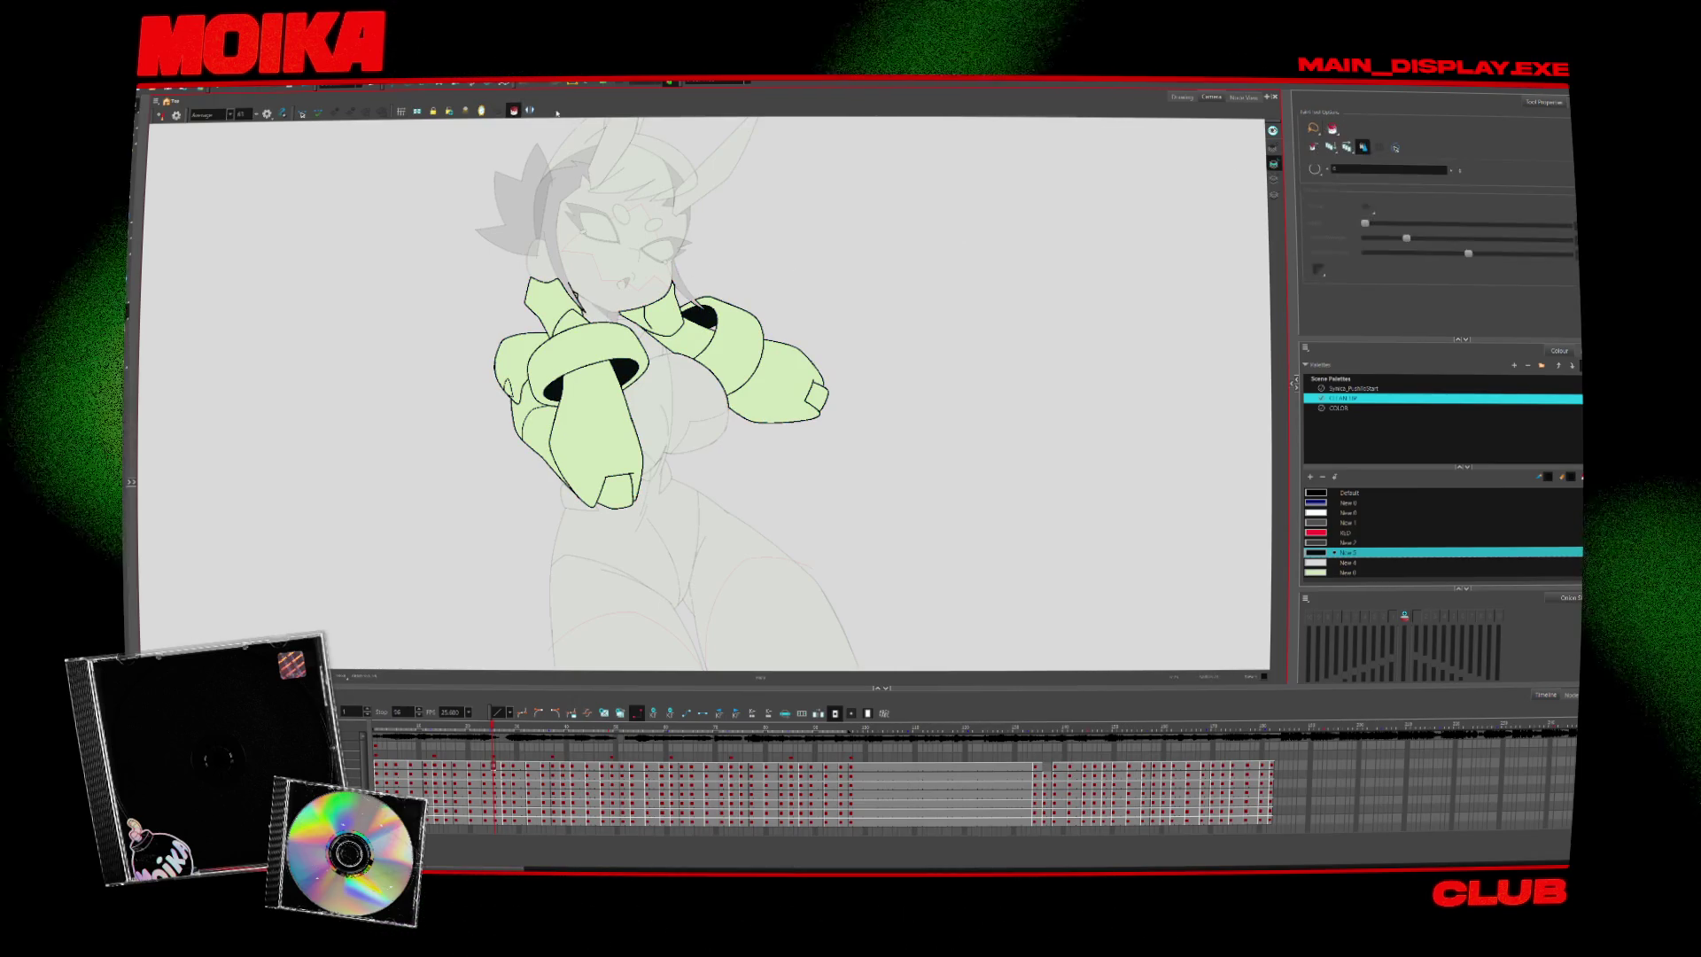
key(.)
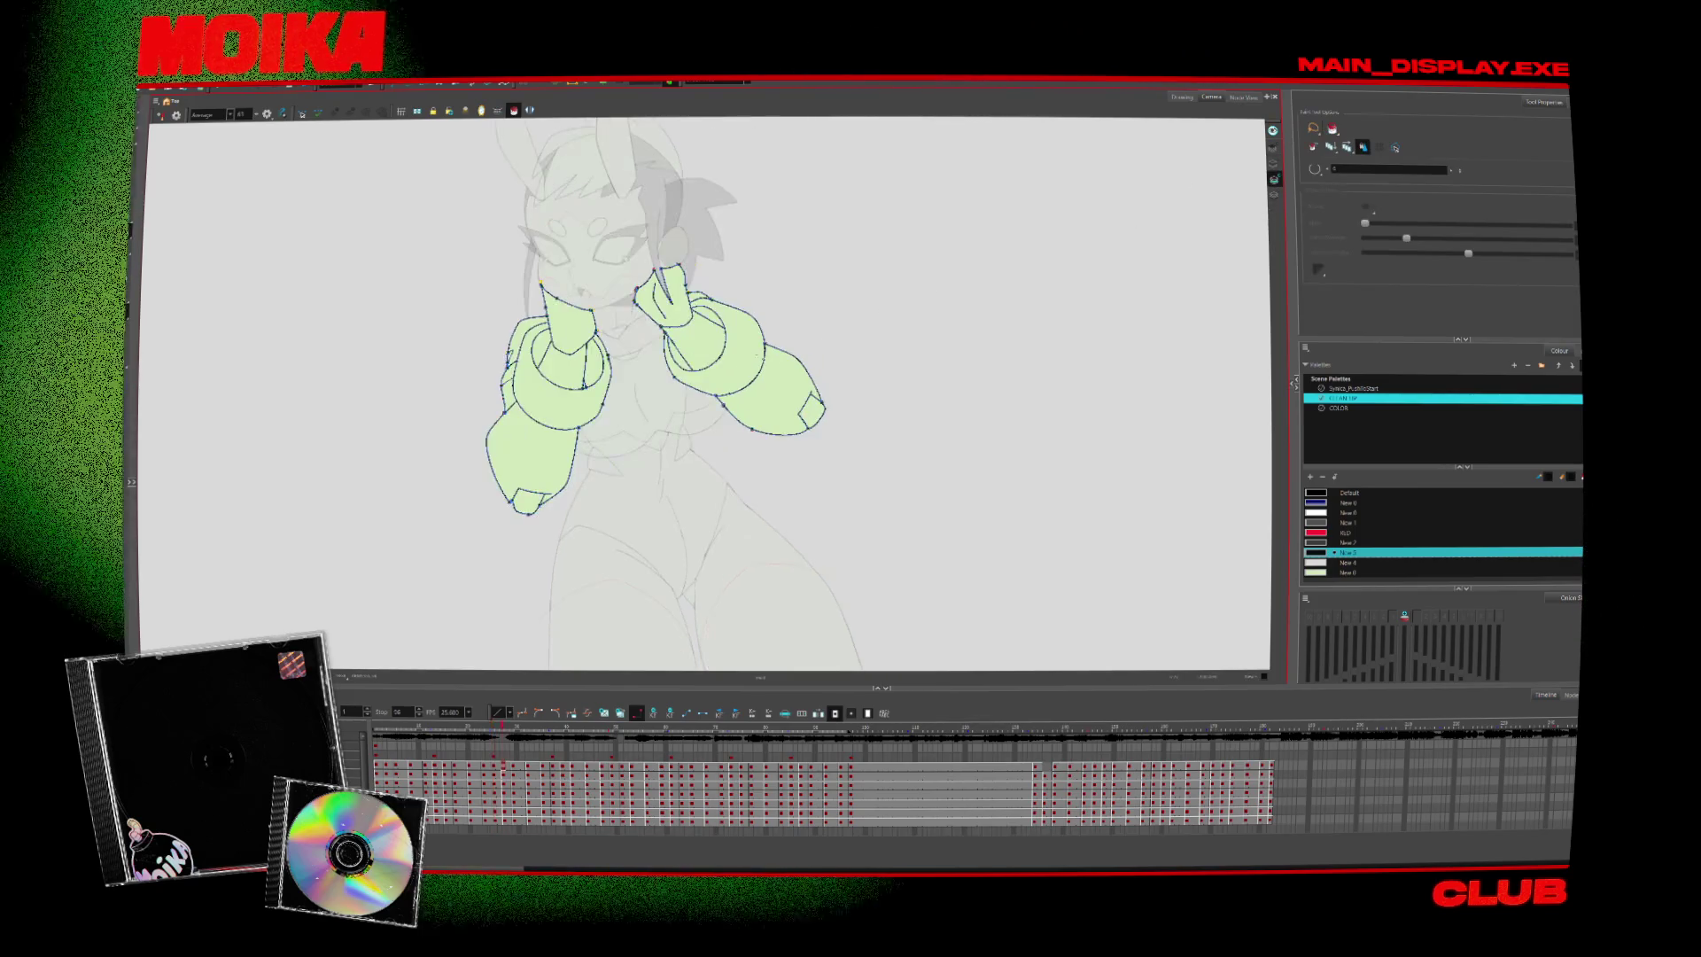
Fill the four cuff openings on this arms drawing with black
click(540, 350)
click(591, 367)
click(677, 353)
click(709, 317)
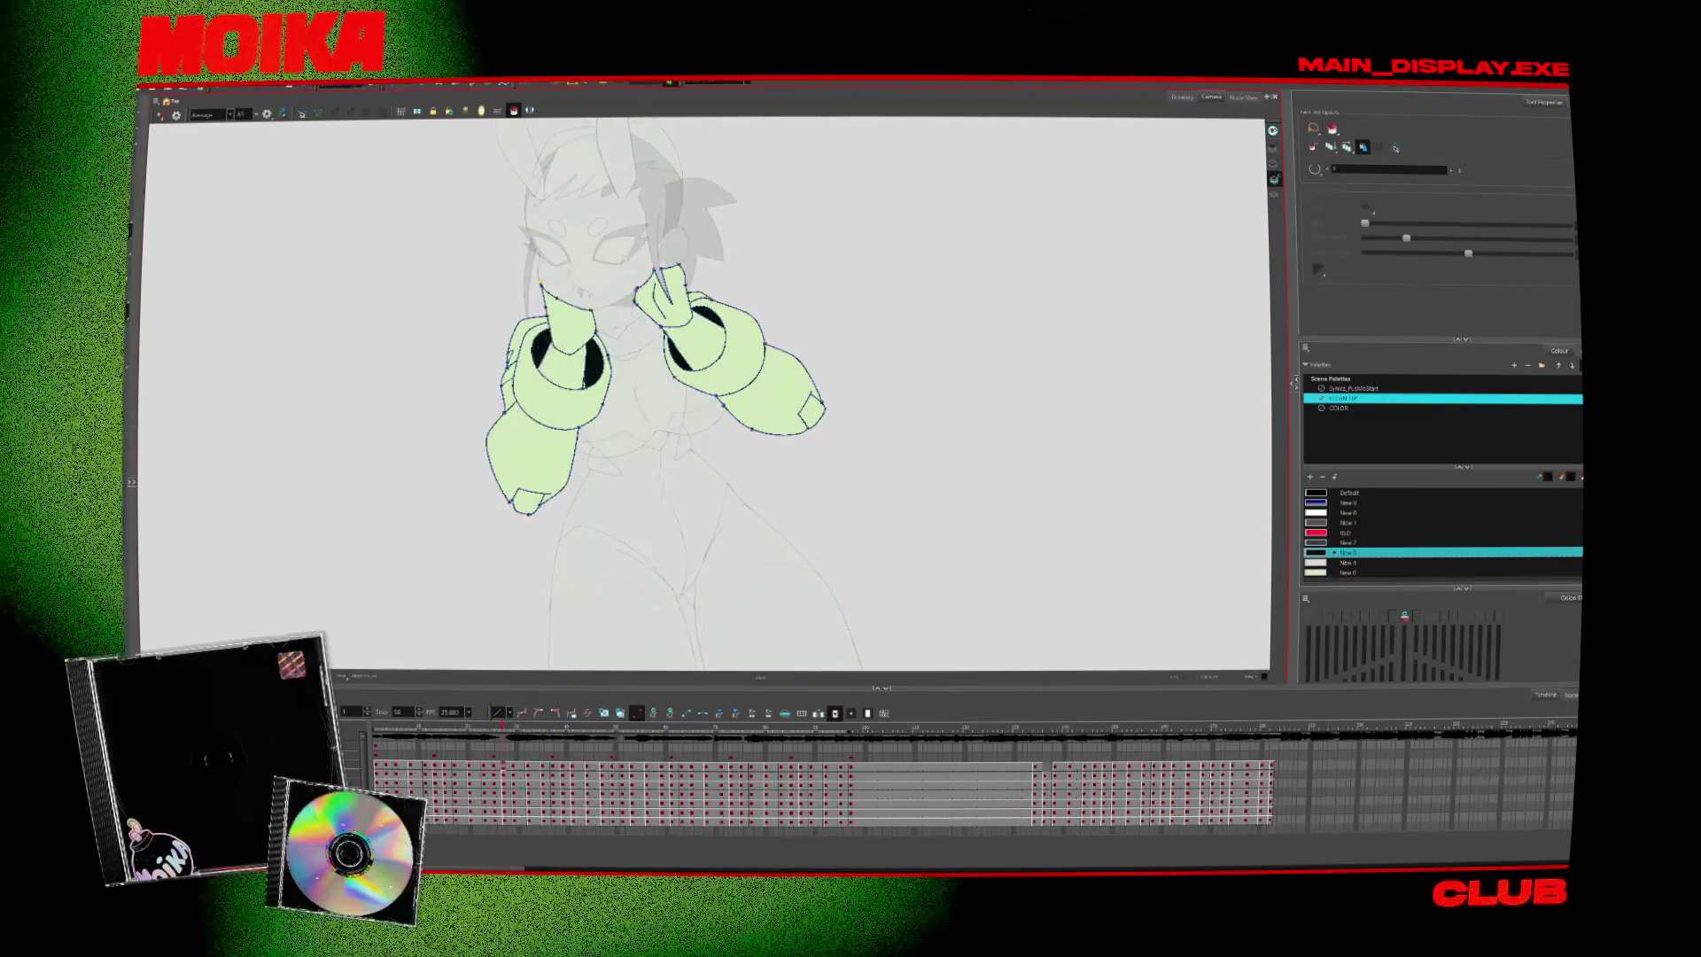
Step forward through the next eight arm drawings to check the motion
key(.)
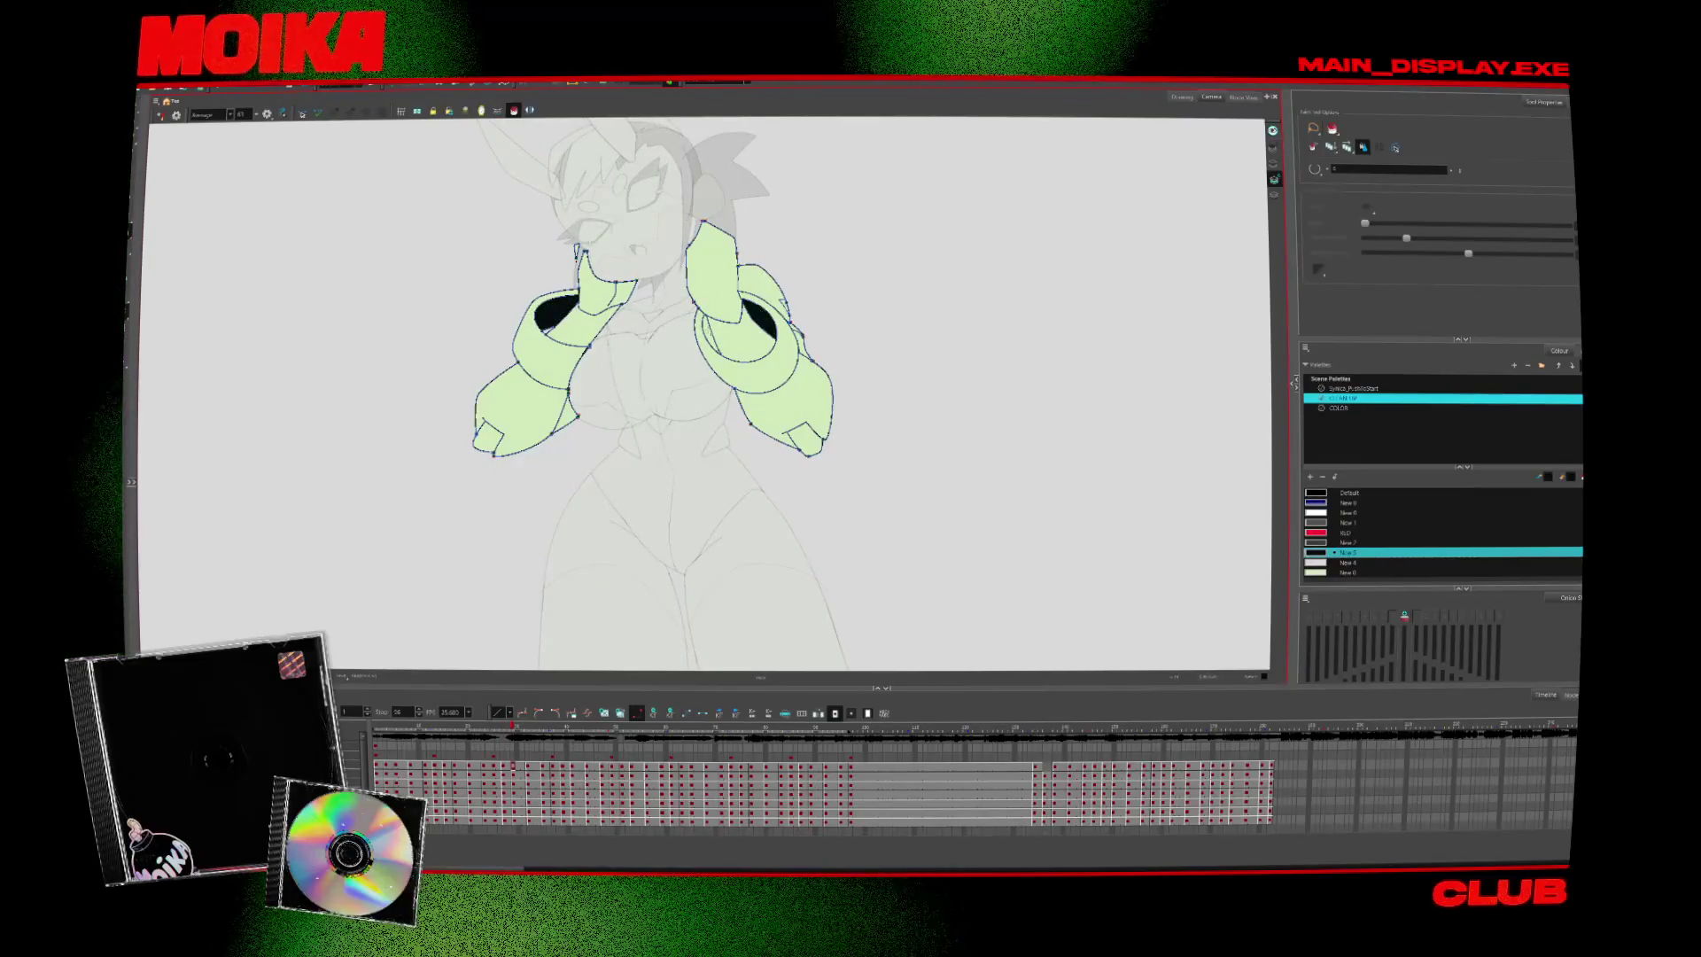
key(.)
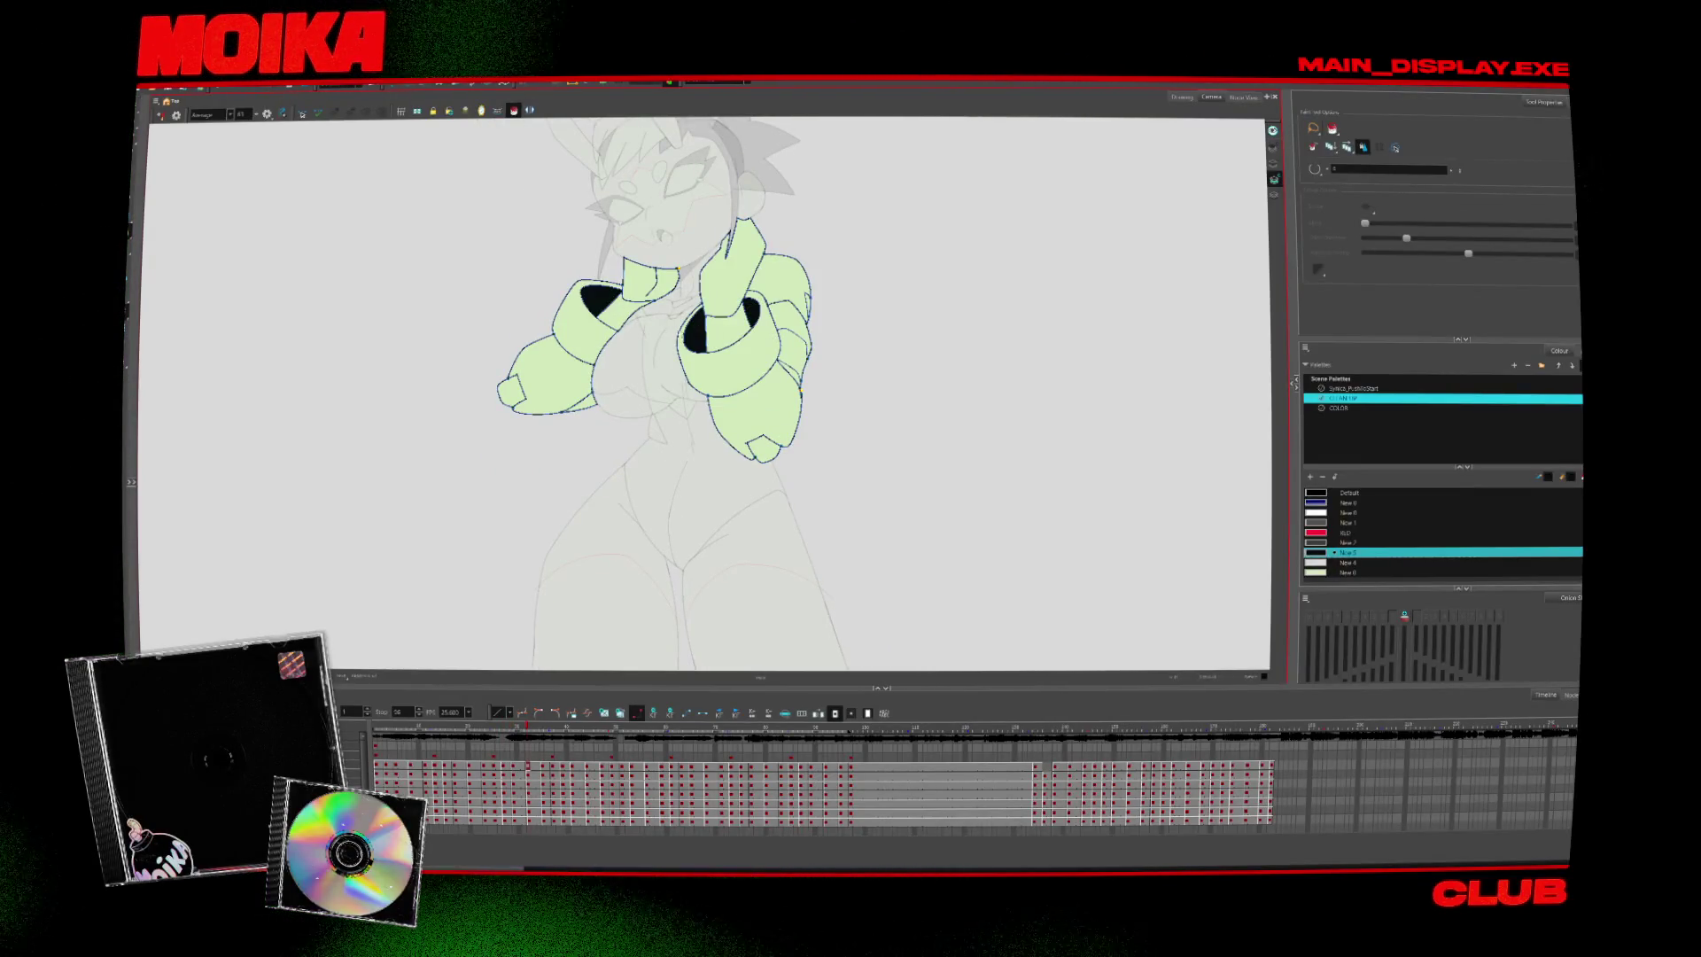
key(.)
key(.)
key(.)
key(.)
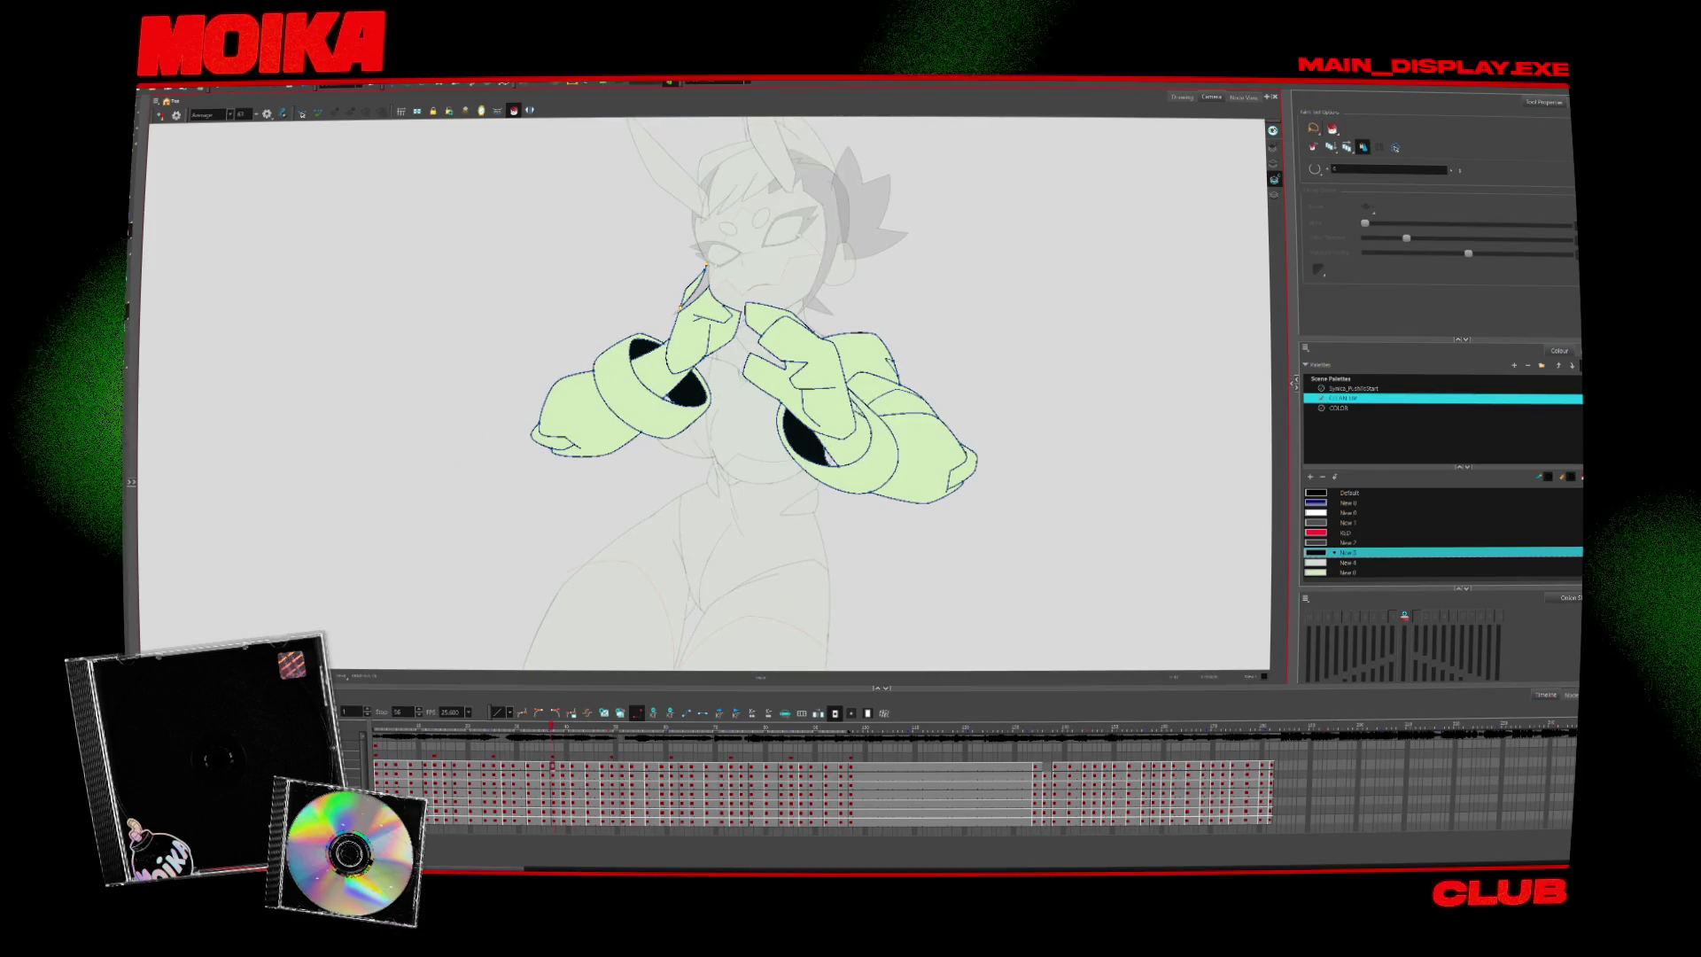
key(.)
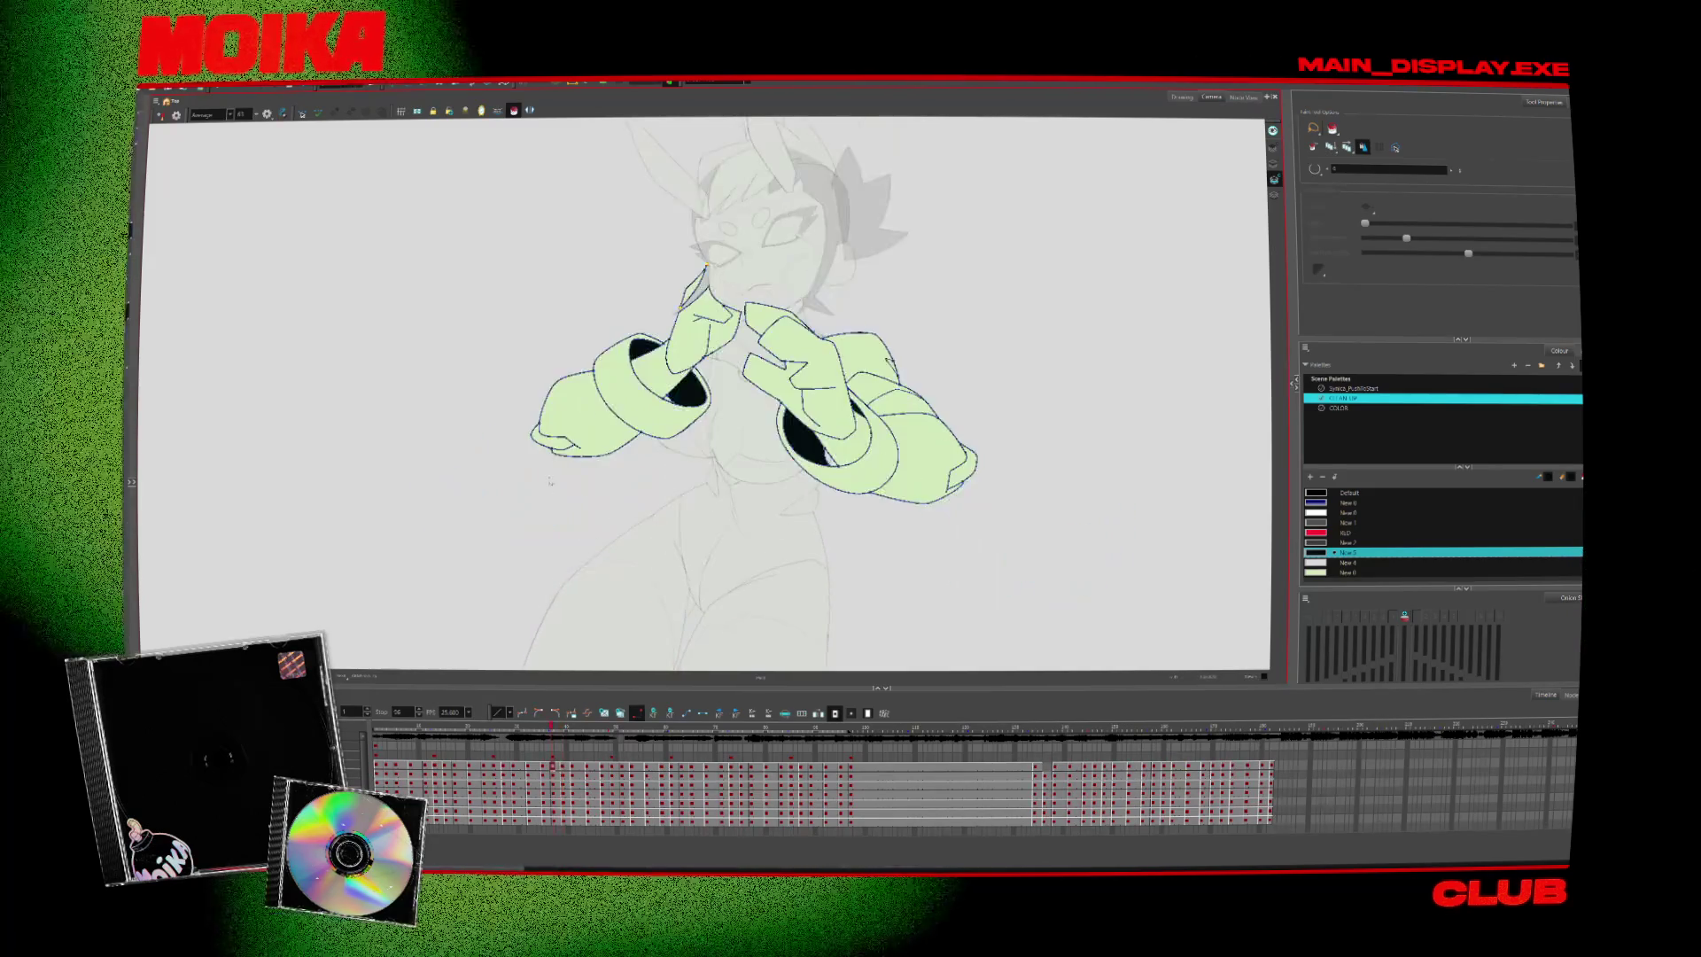
key(.)
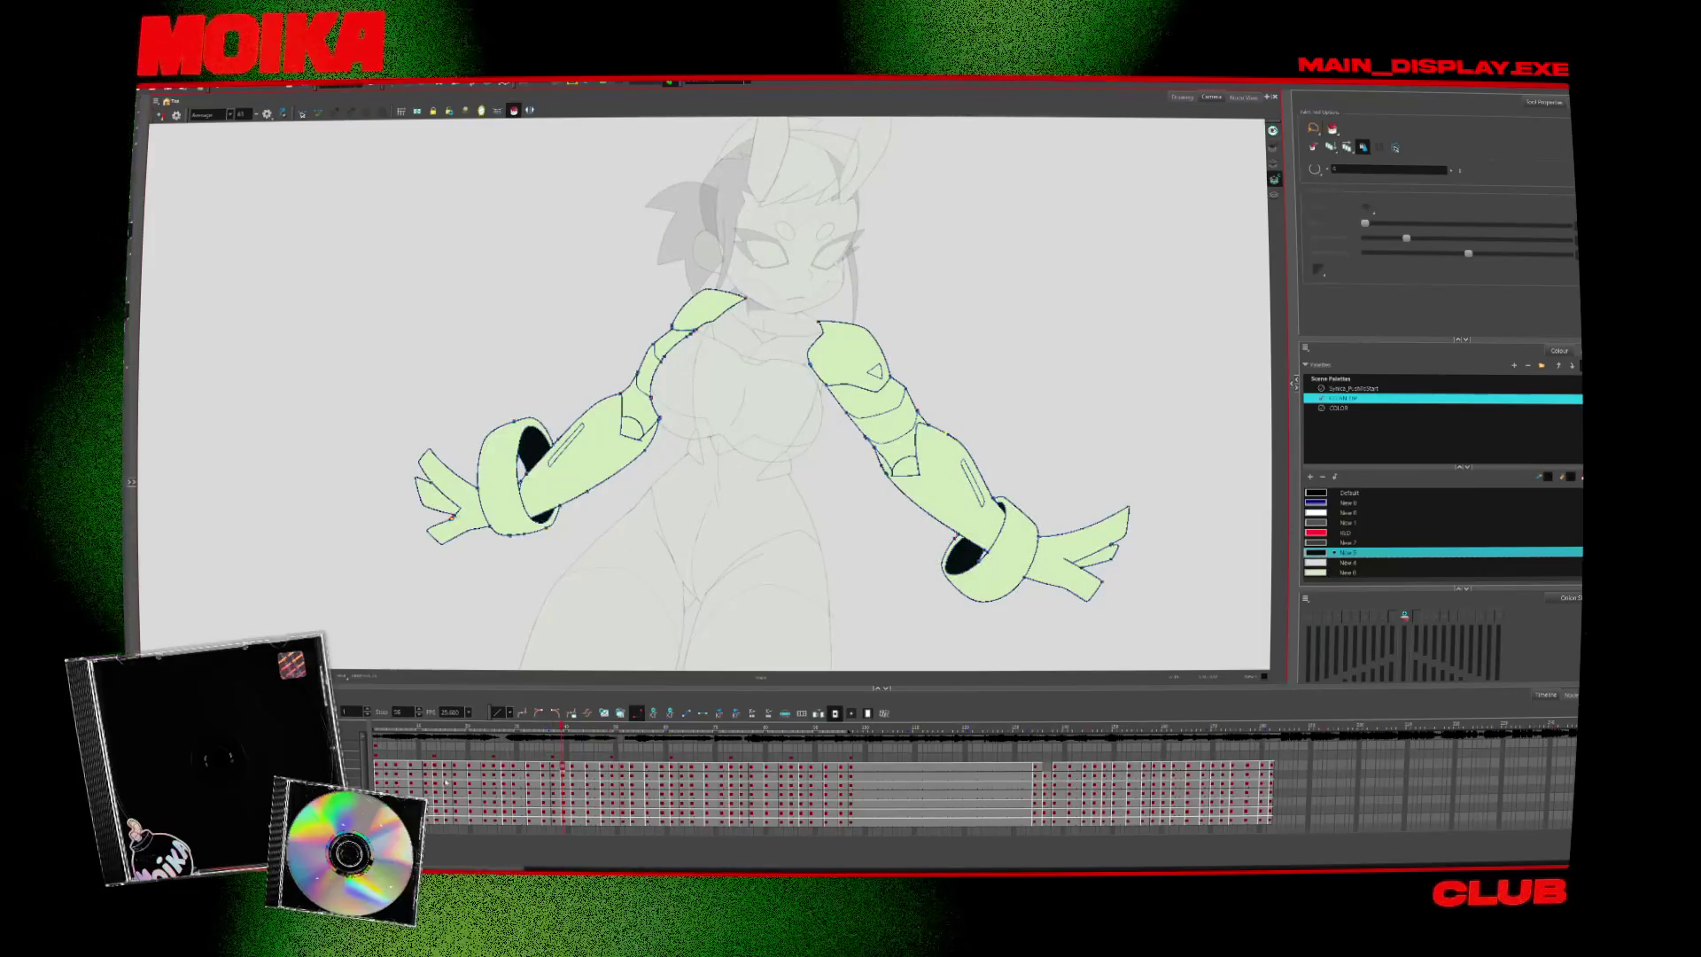
key(.)
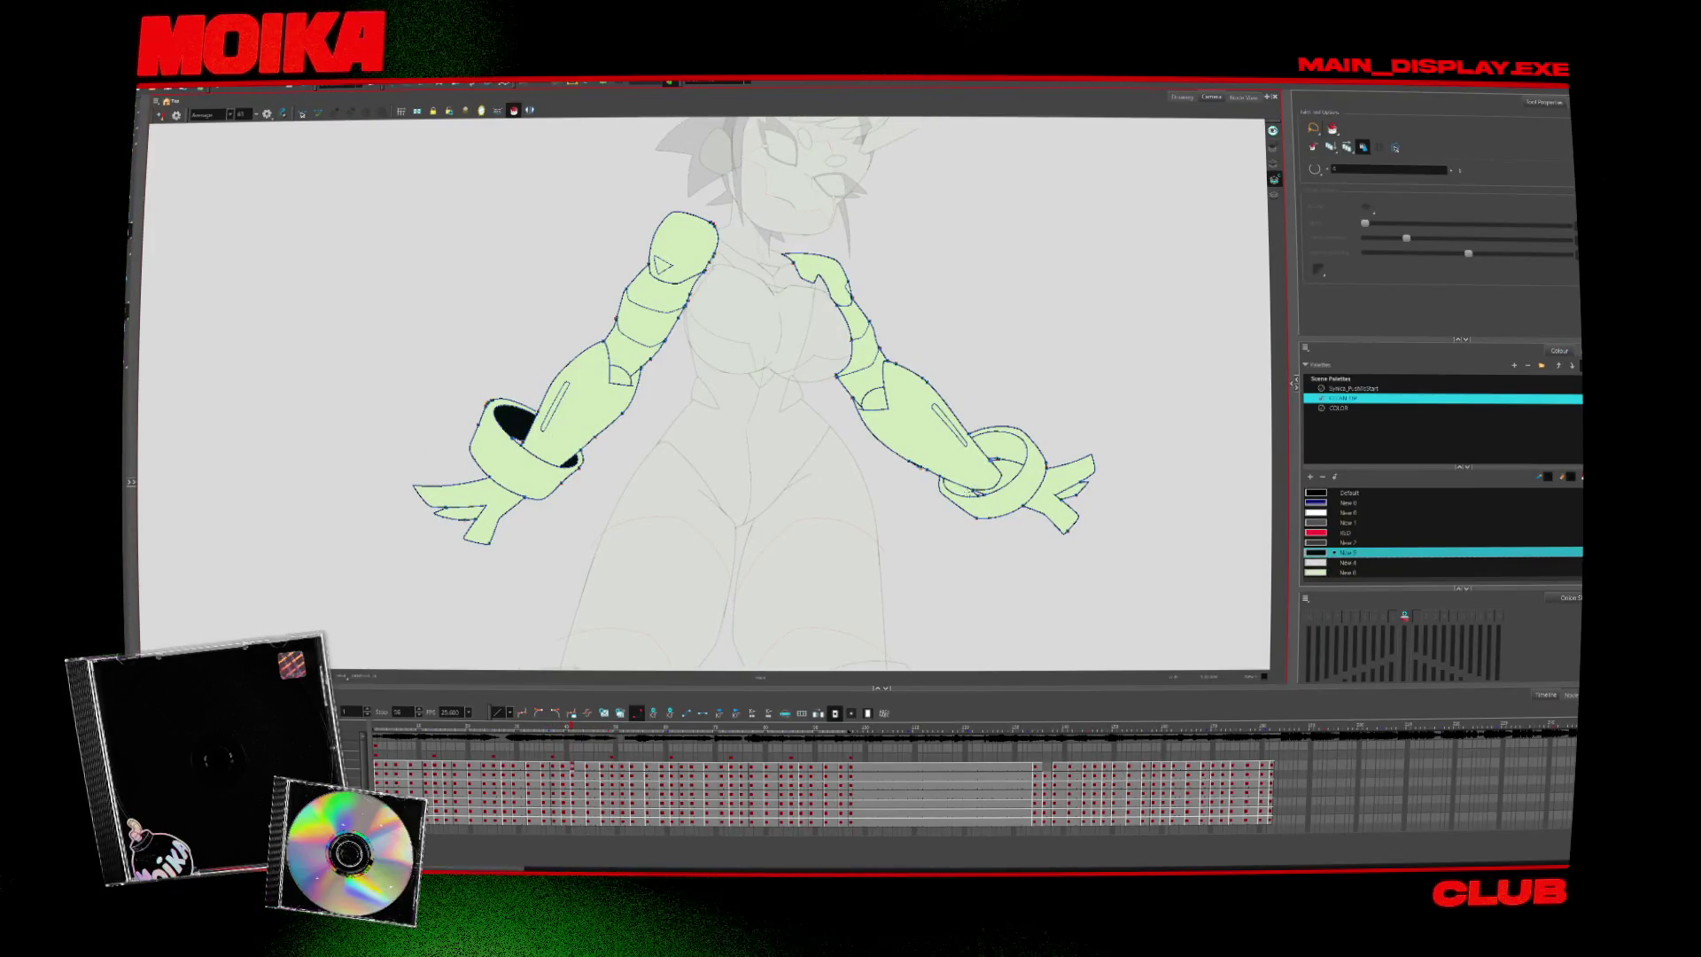
key(.)
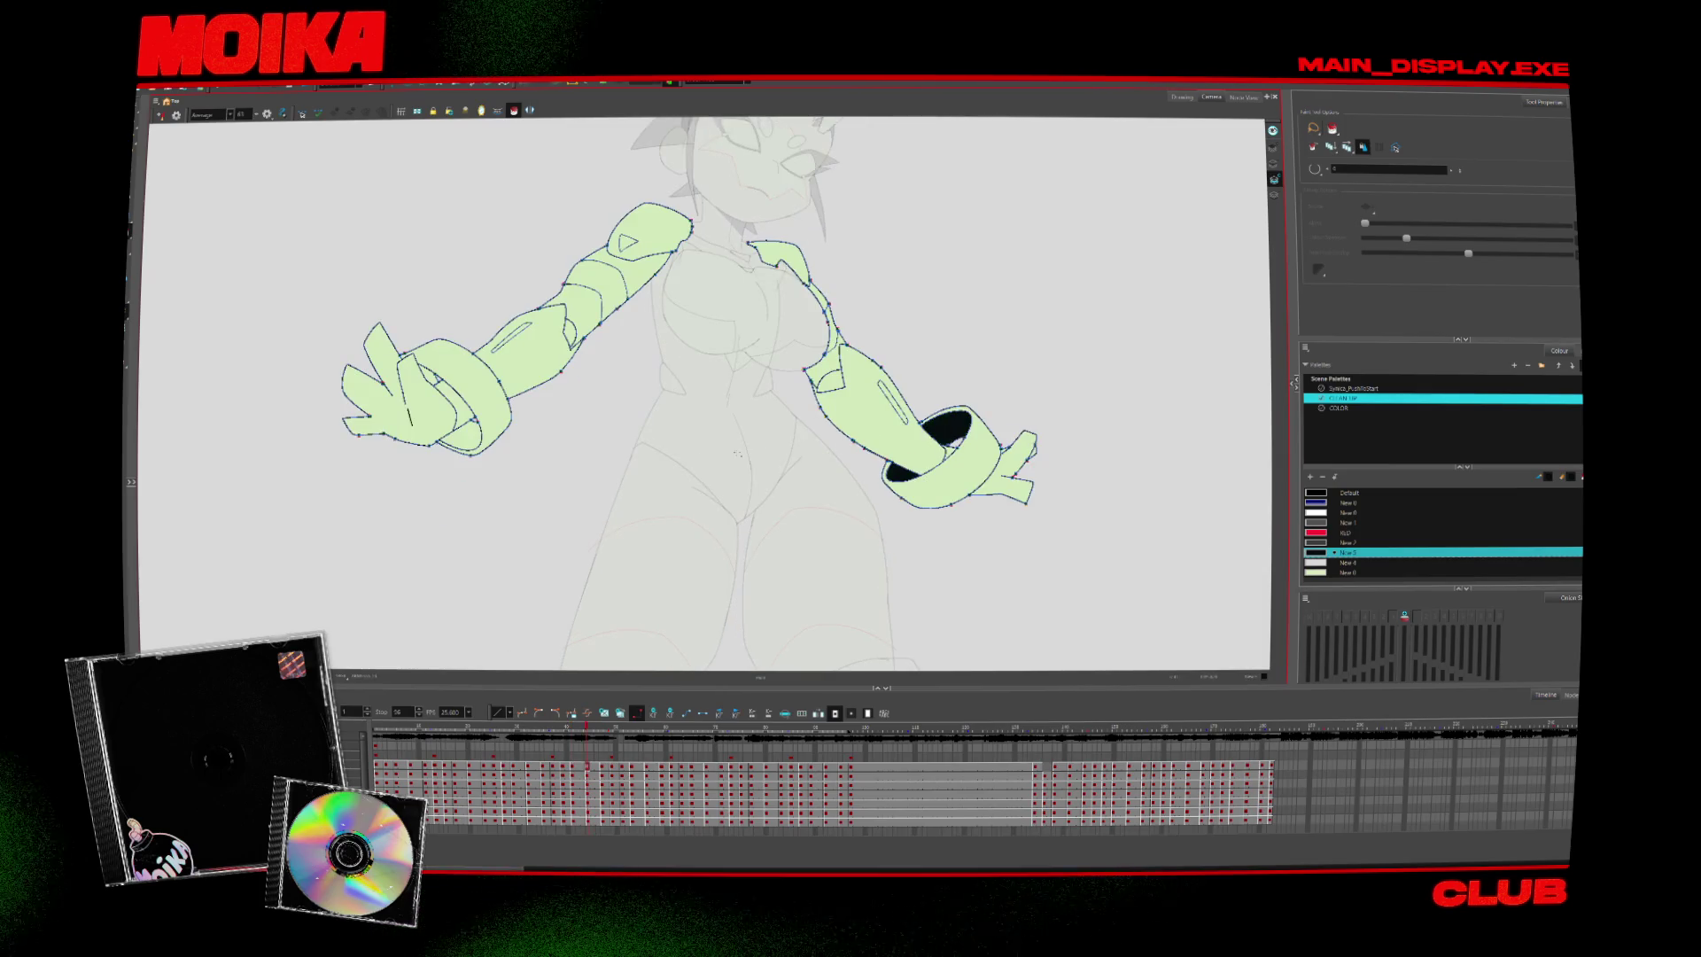
key(.)
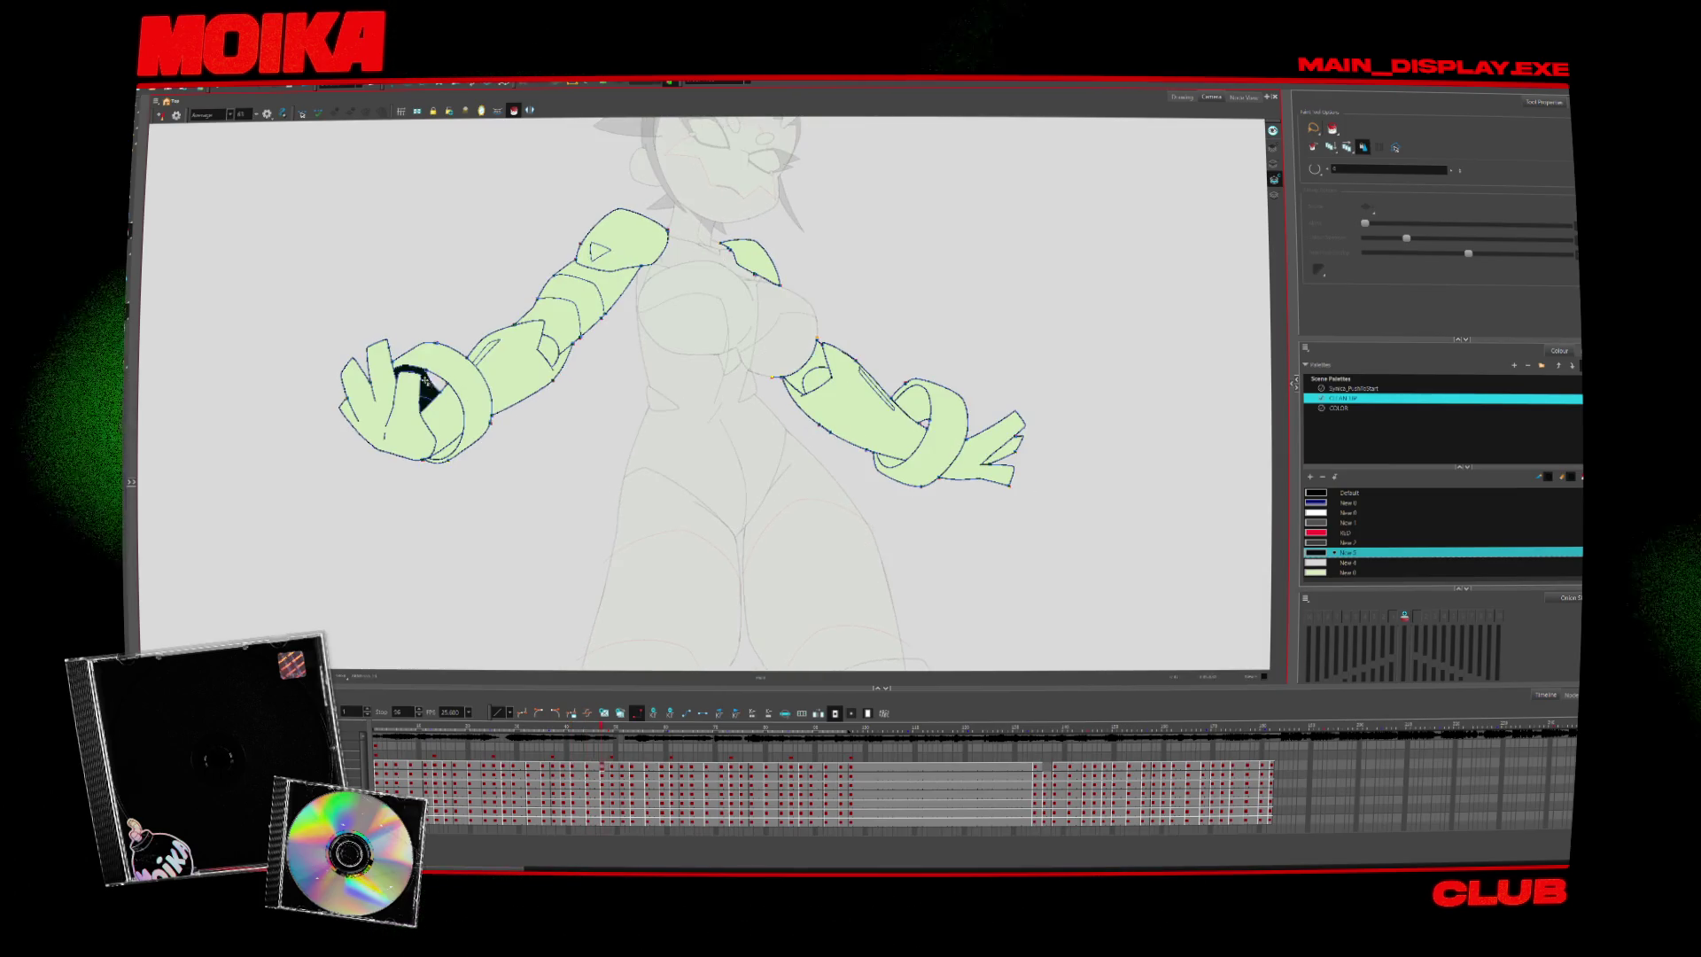
Flip back and forth between neighbouring drawings through to the crossed-arm pose
key(period)
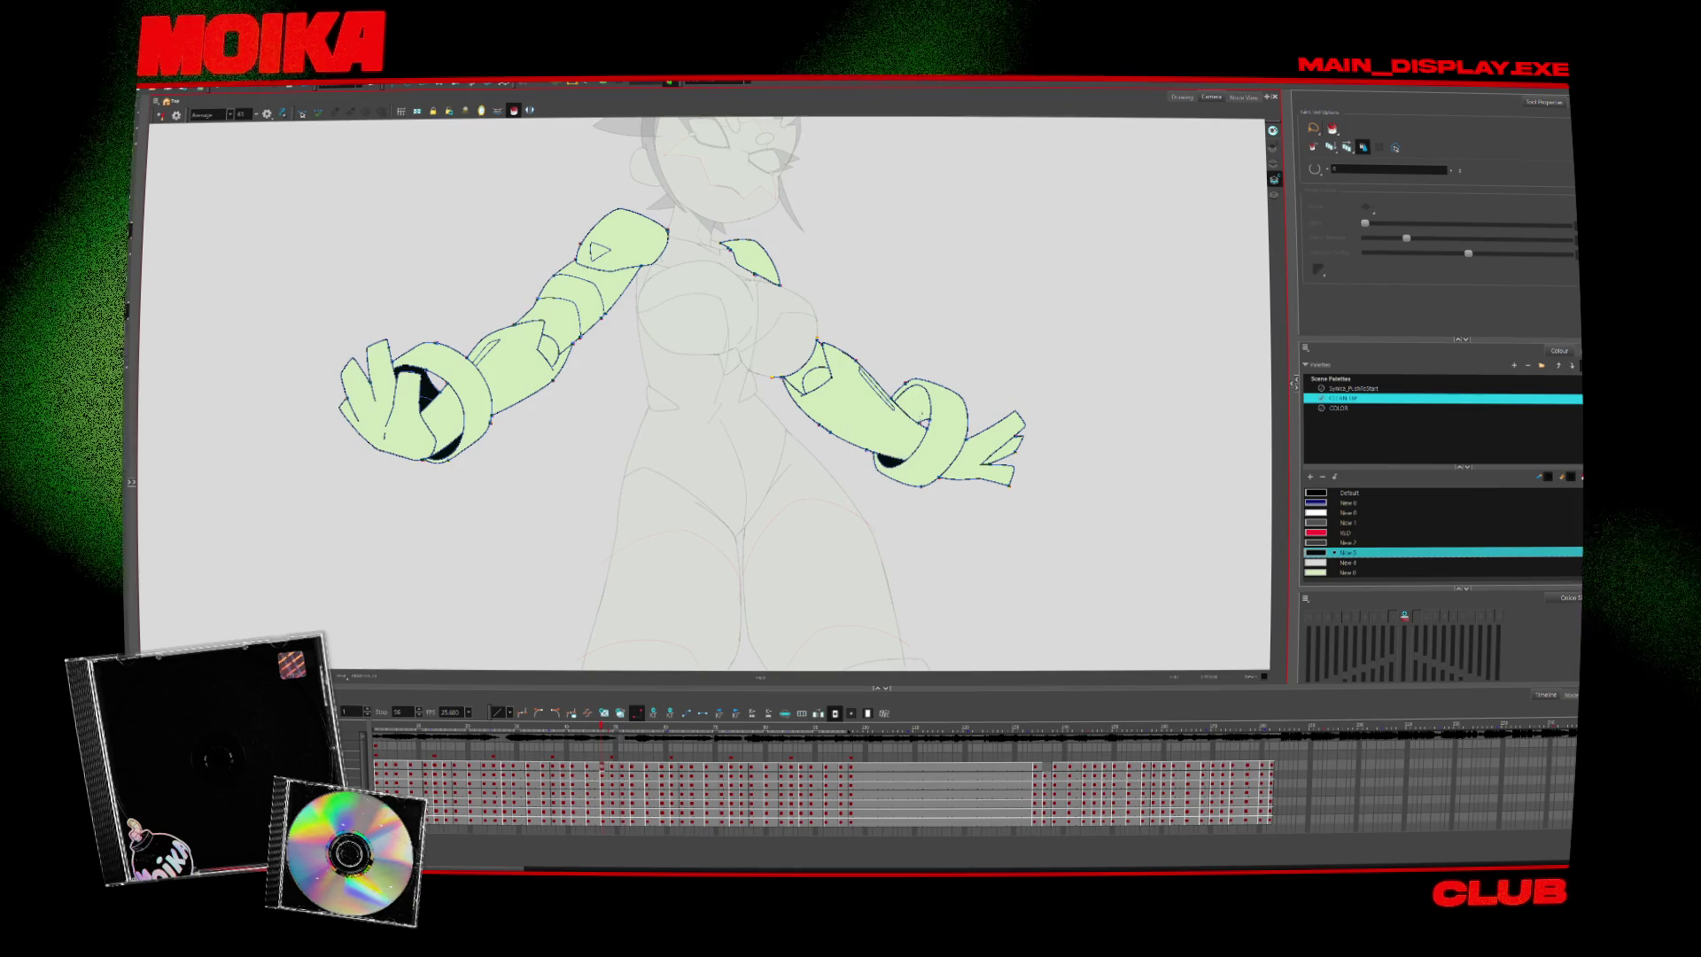
key(comma)
key(period)
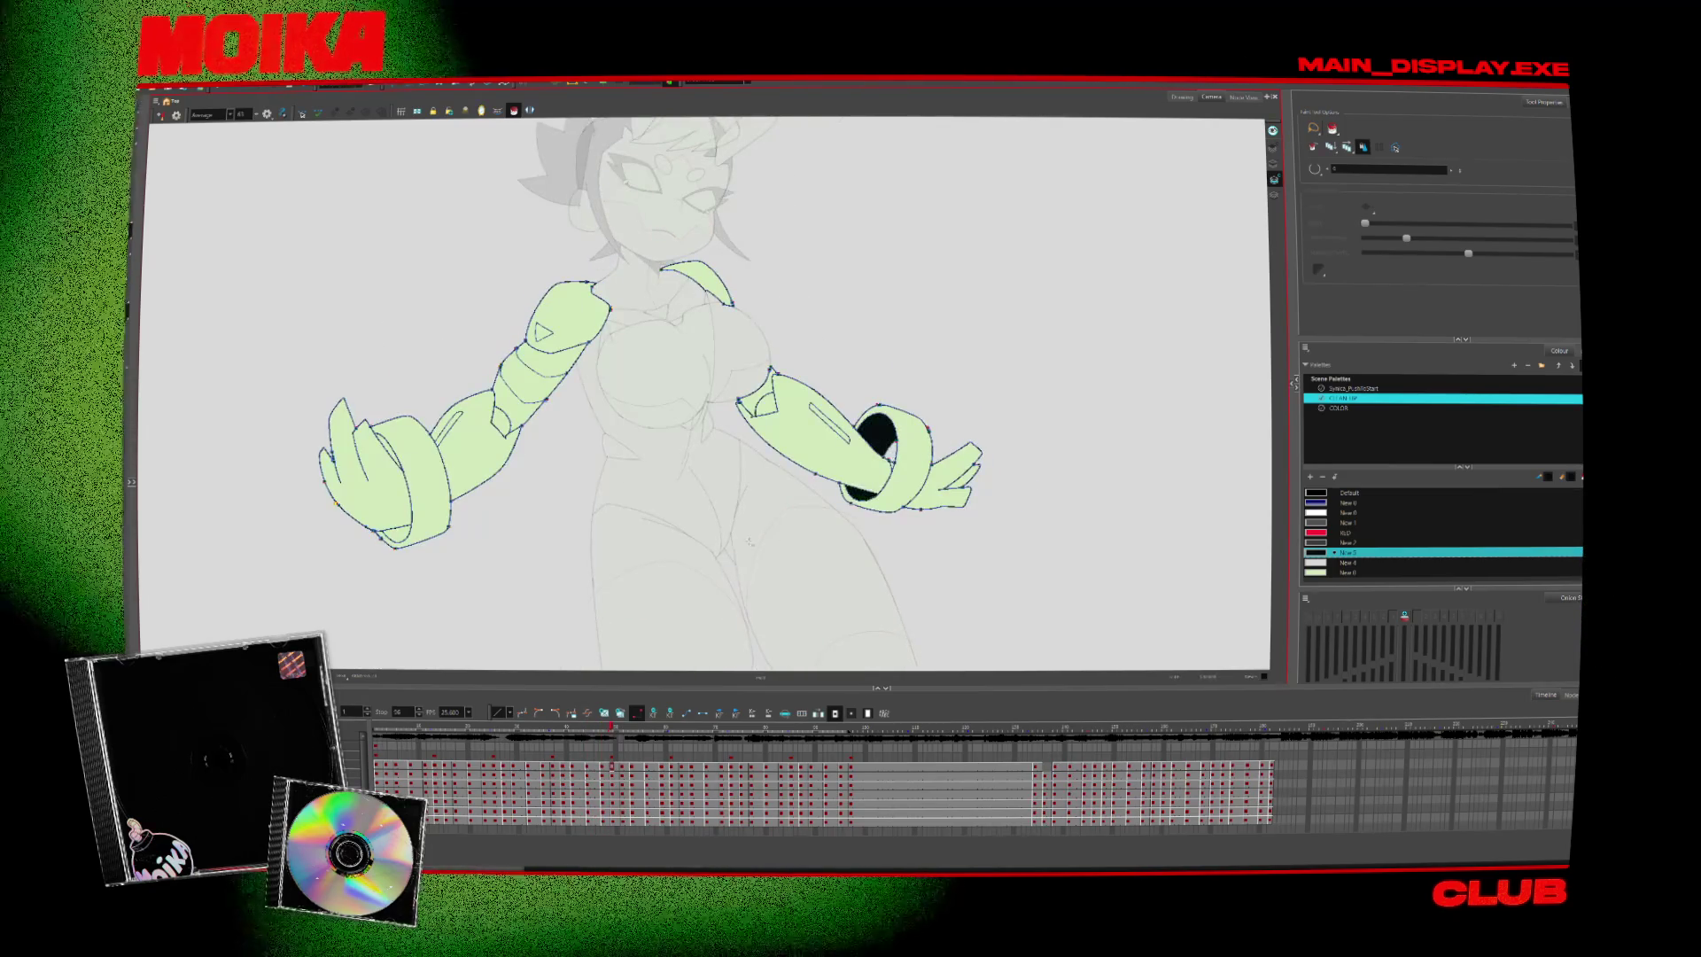
key(period)
key(period)
key(period)
key(period)
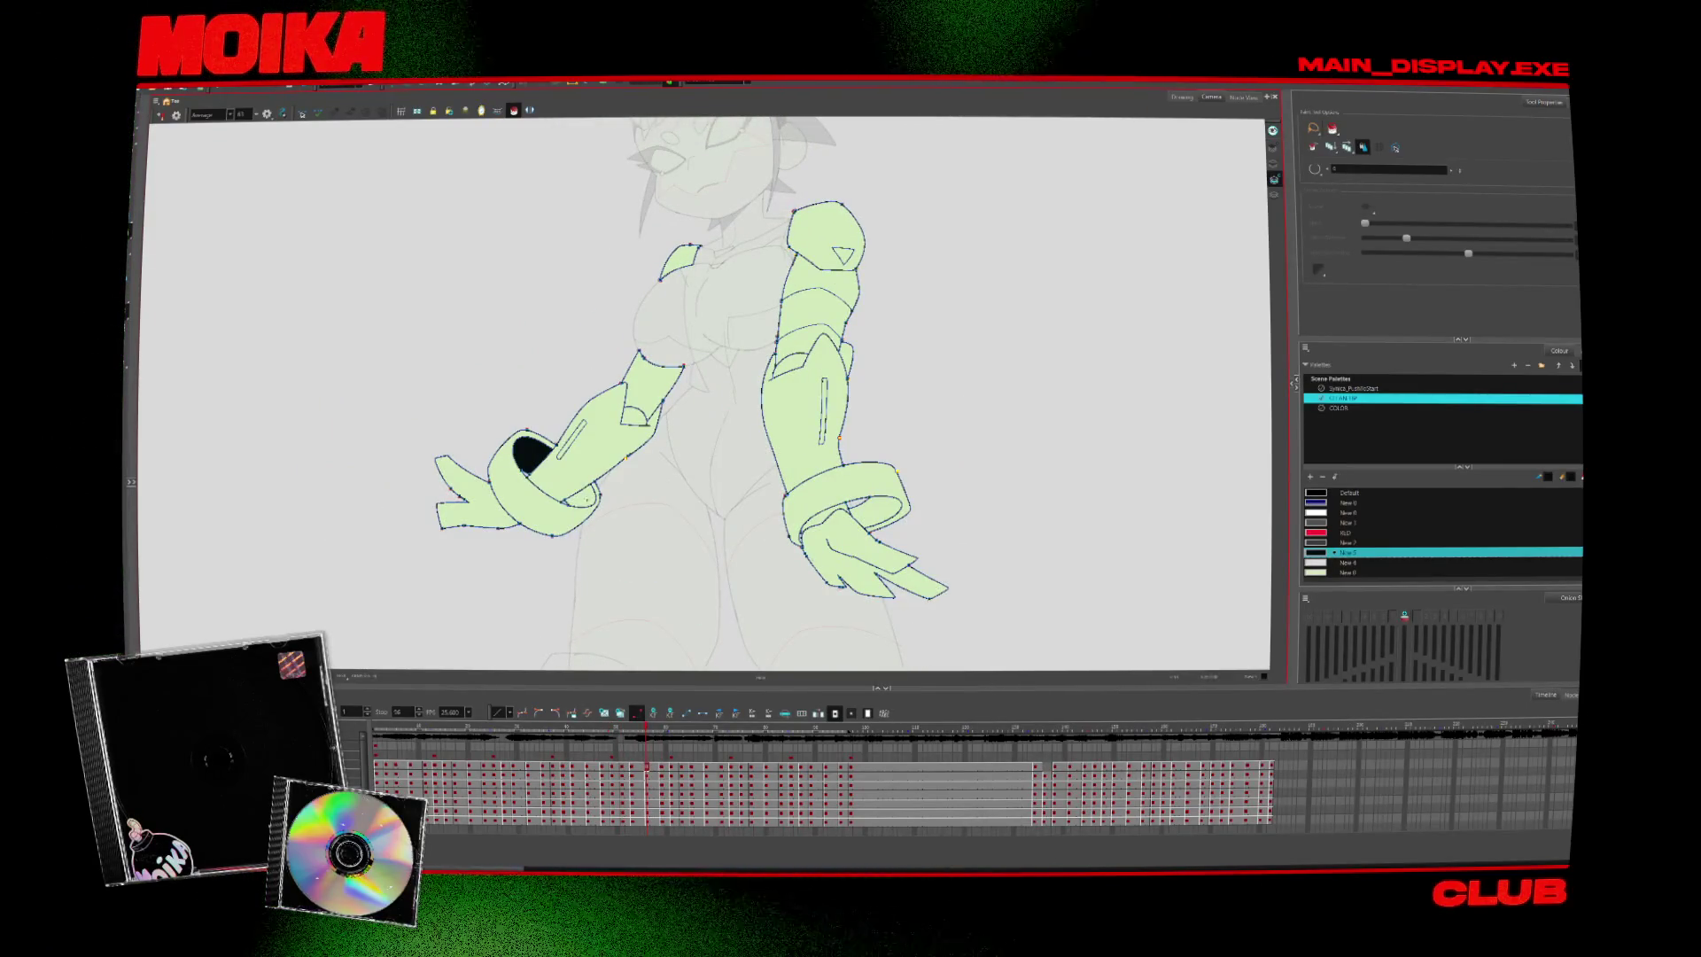
key(period)
key(period)
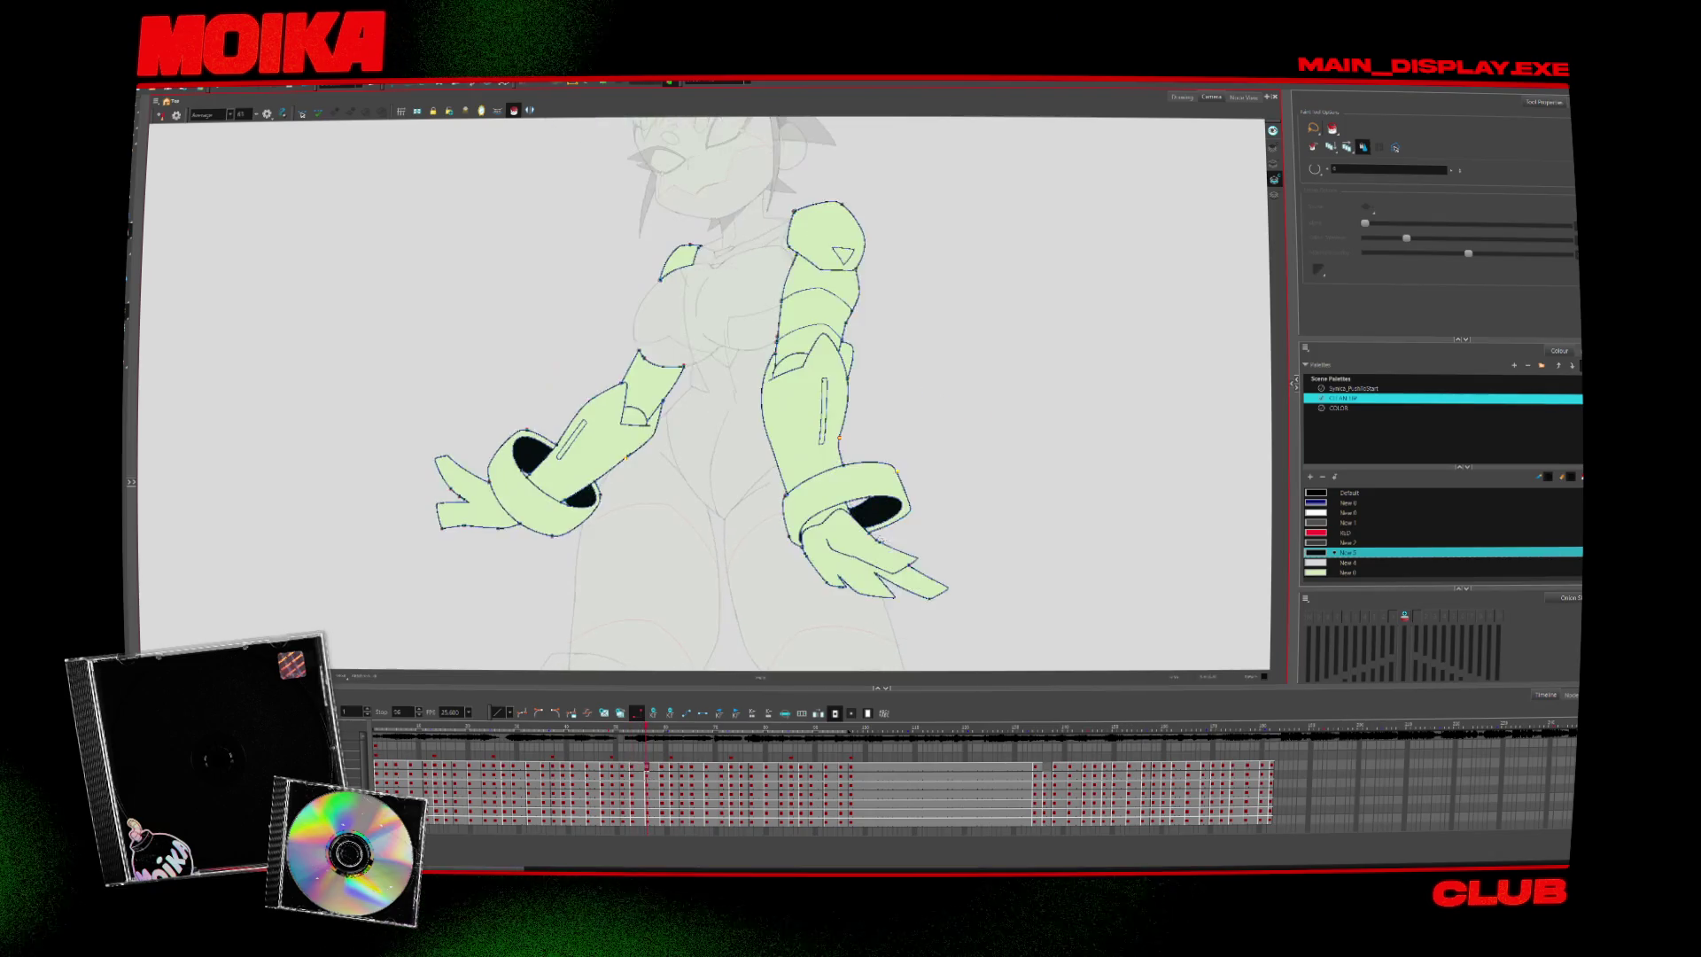
key(period)
key(period)
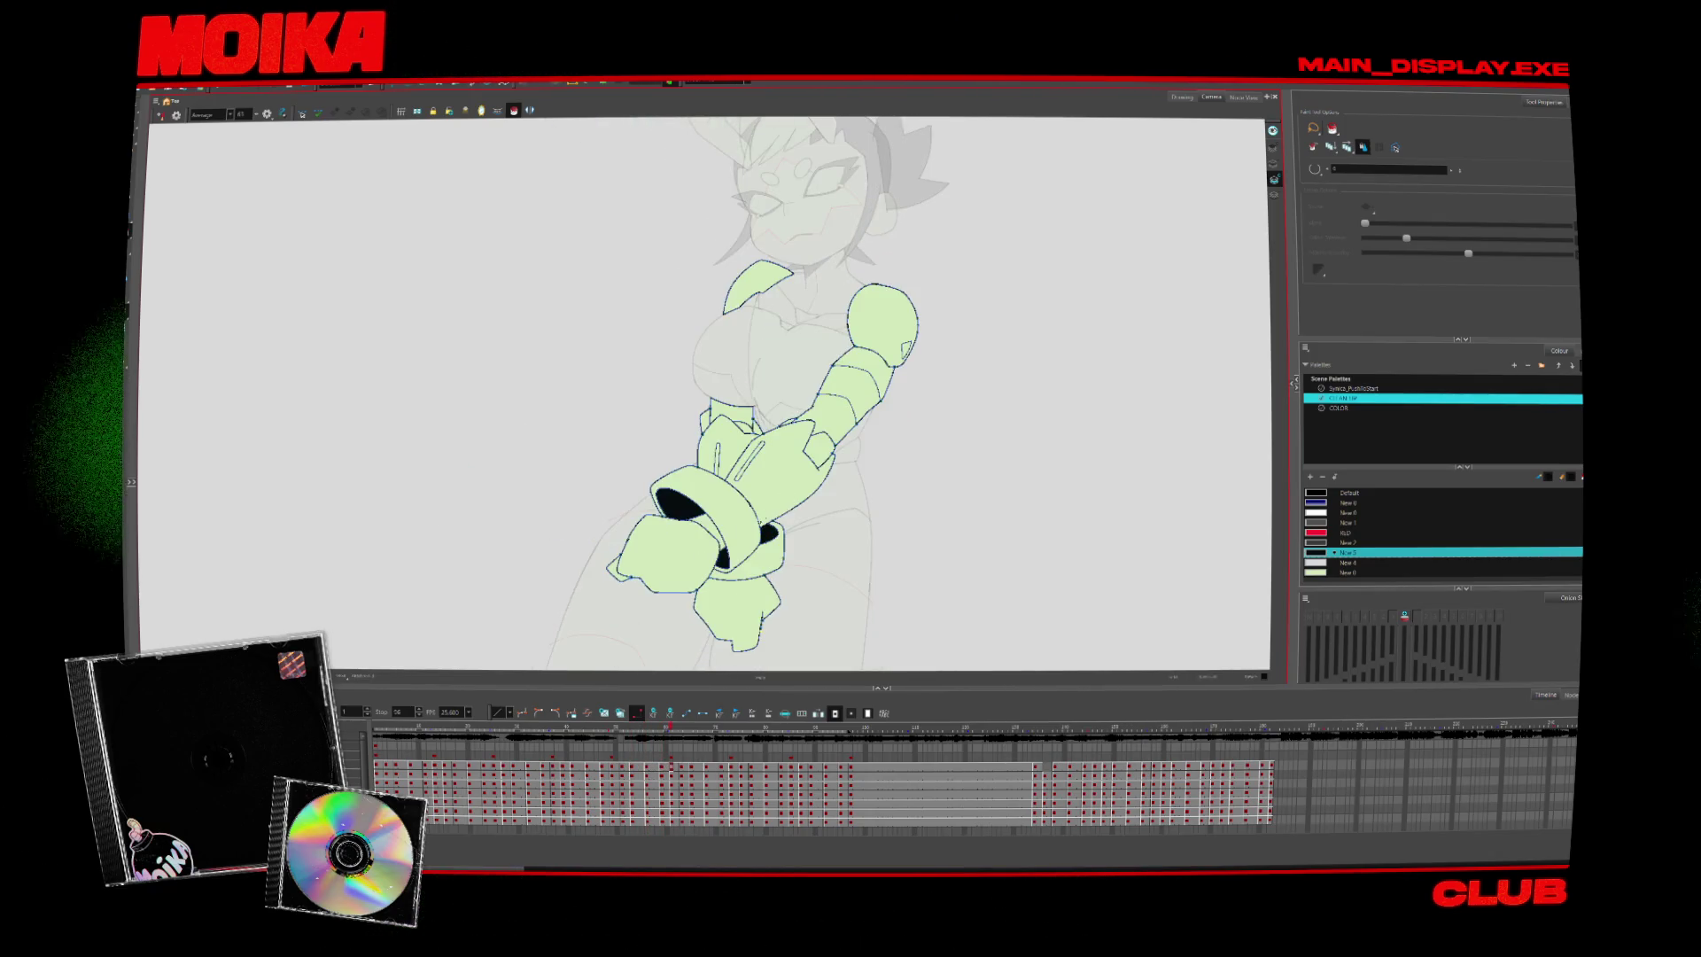
key(period)
key(period)
key(period)
key(period)
key(comma)
key(comma)
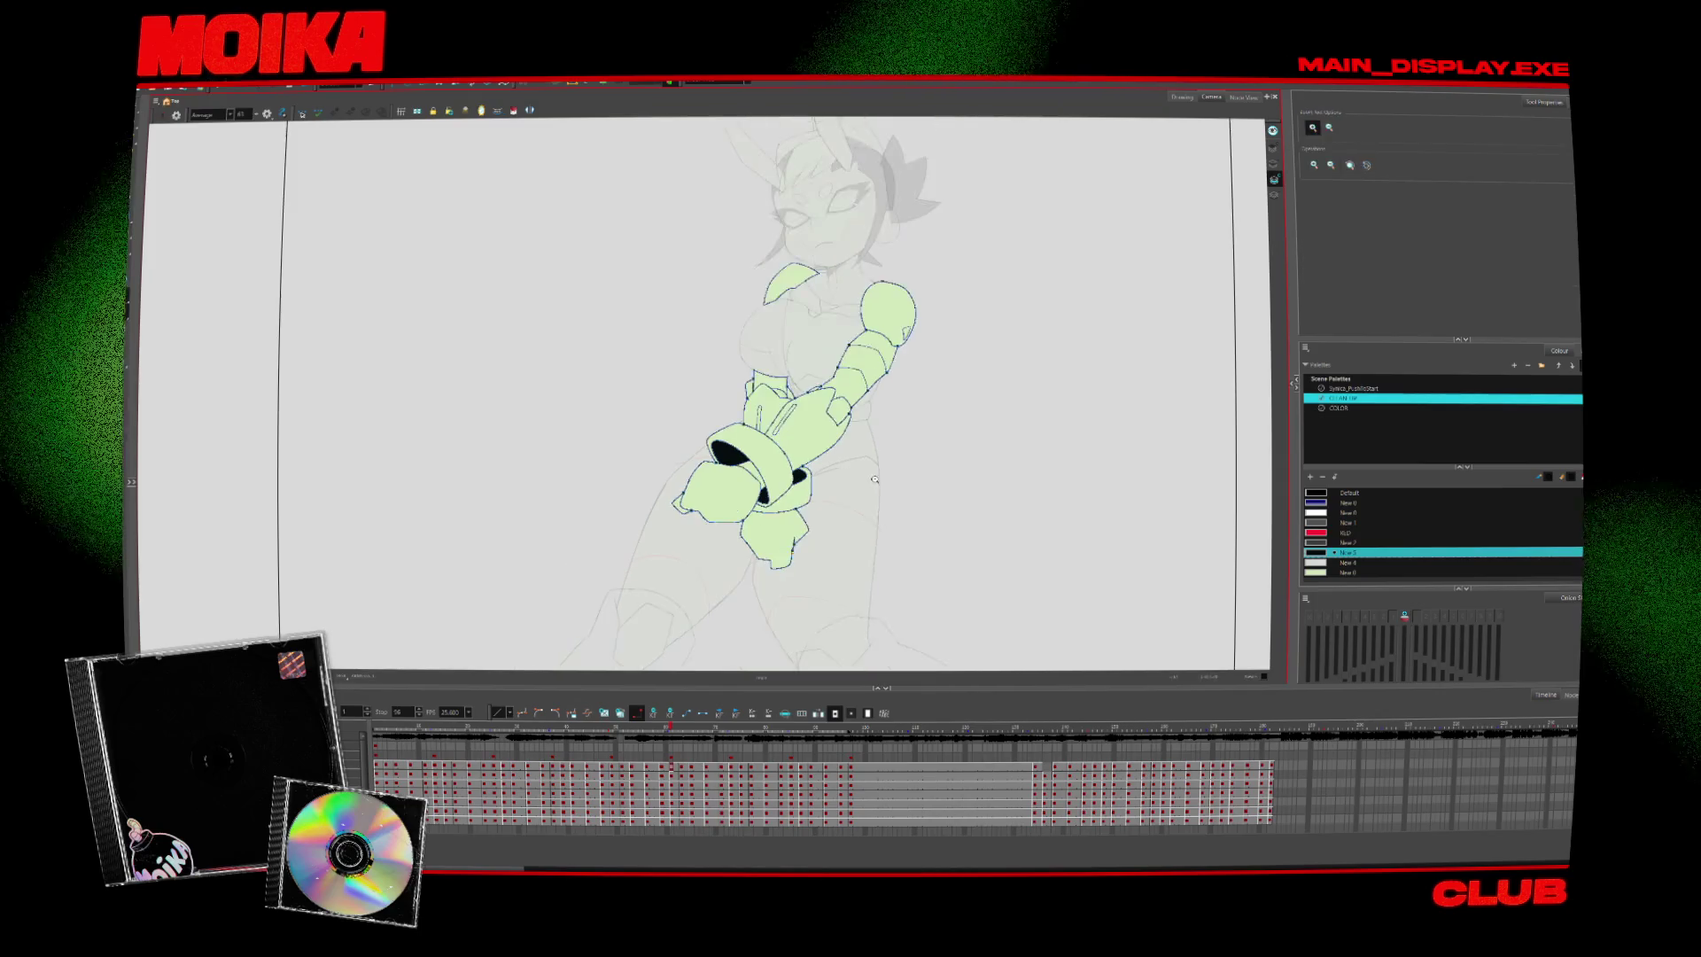
key(comma)
key(comma)
key(comma)
key(comma)
key(alt+z)
key(period)
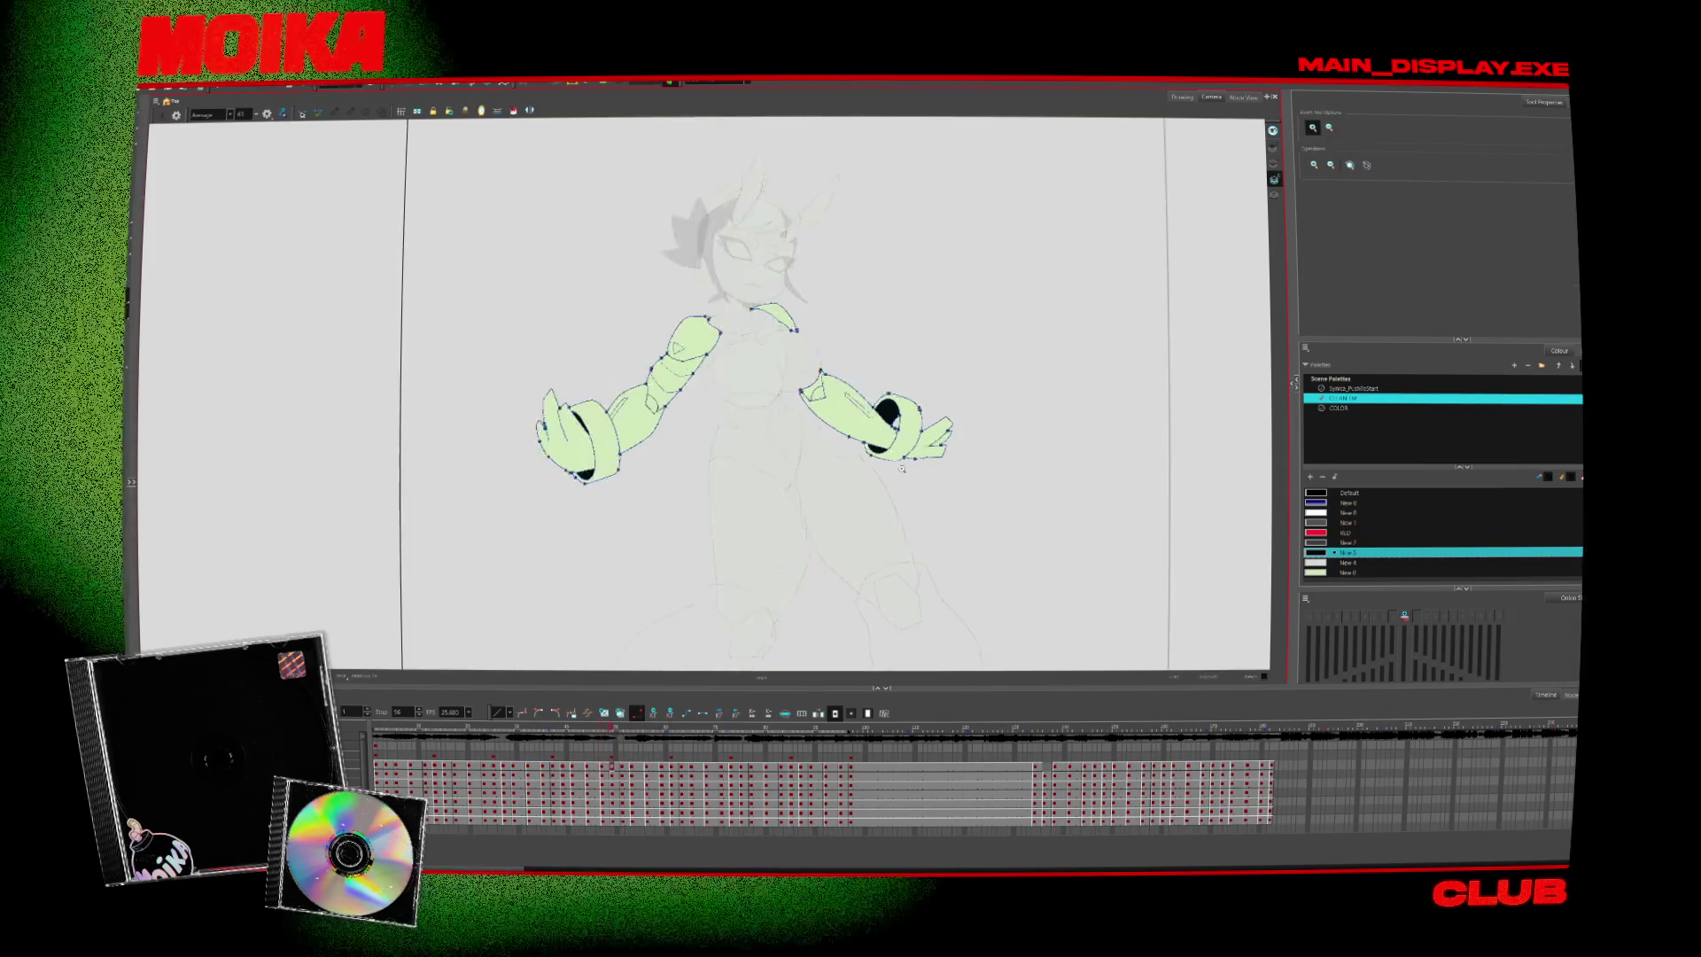
Compare the remaining crossed-arm drawings and zoom out to fit the full camera frame
scroll(797, 532, down, 2)
key(period)
key(period)
key(period)
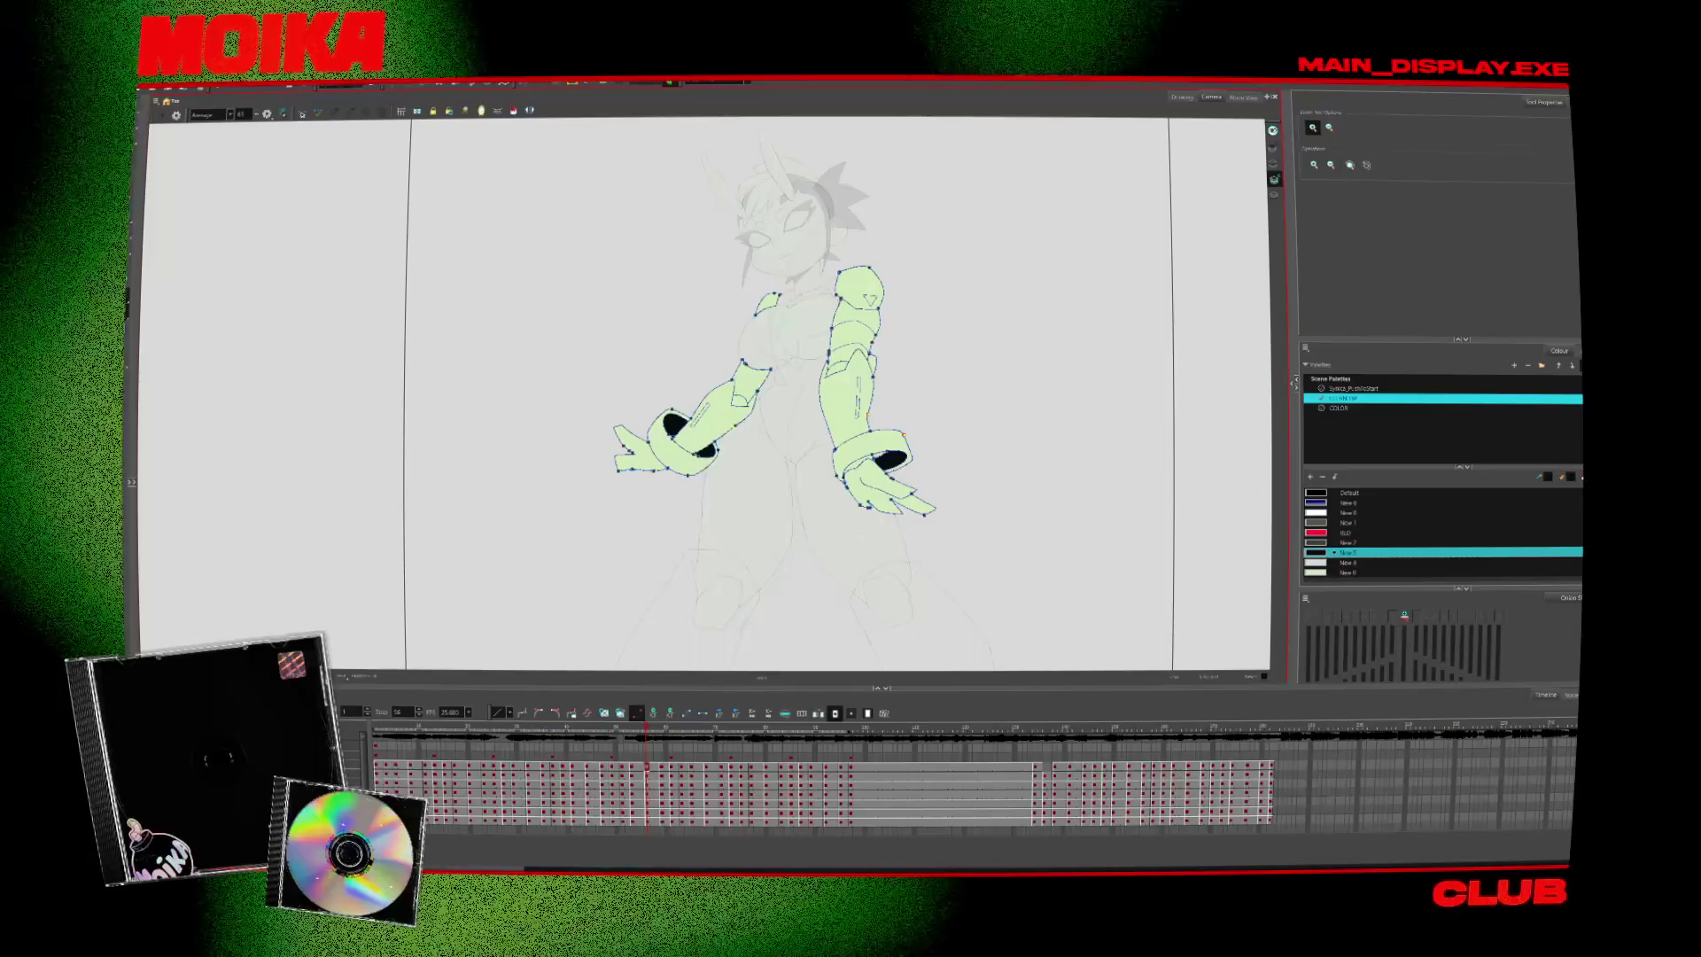
key(period)
key(period)
key(period)
key(period)
key(period)
key(period)
key(period)
key(period)
key(period)
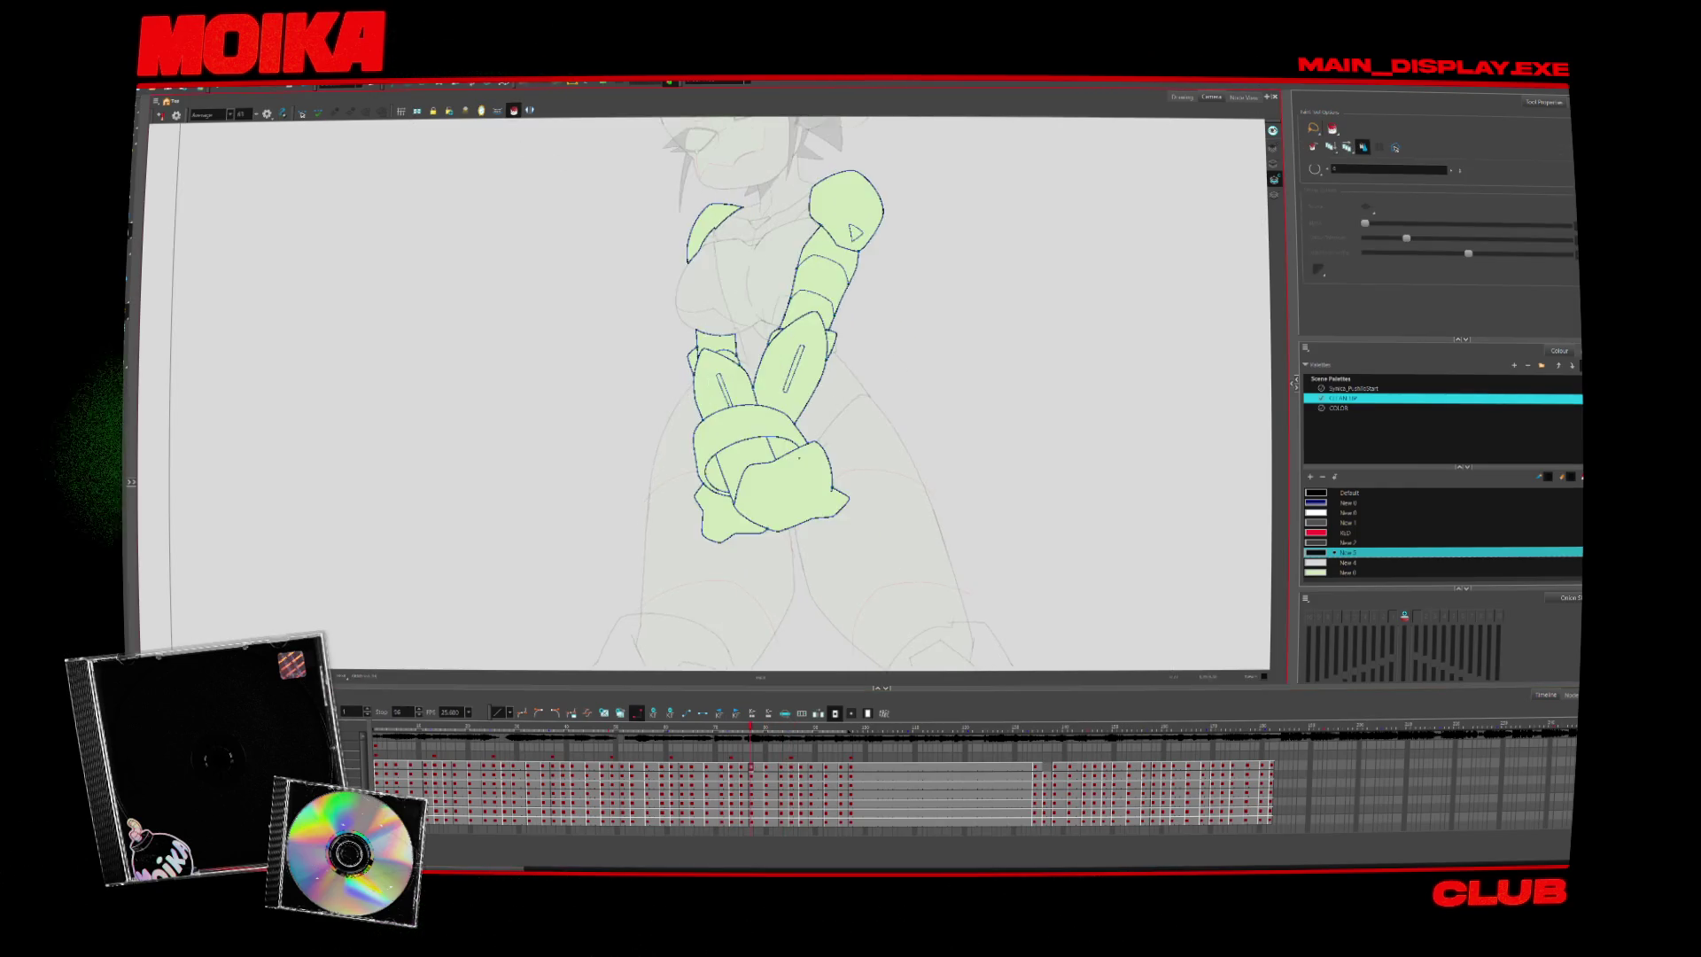
key(period)
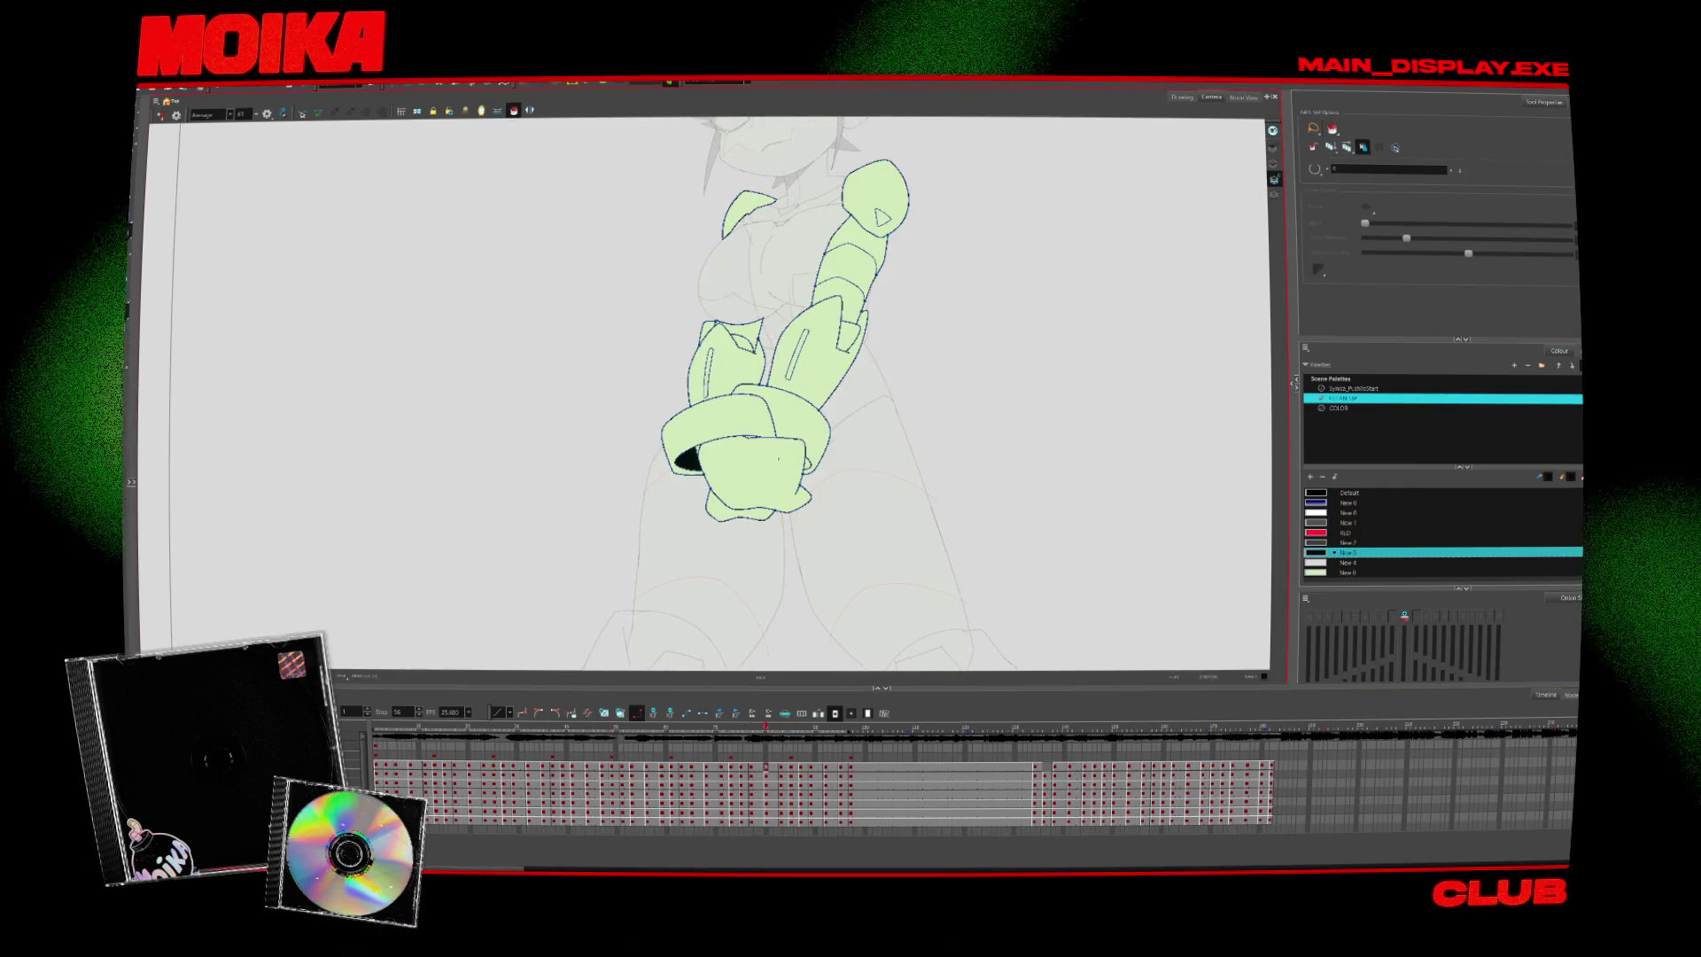
key(comma)
key(period)
key(period)
key(period)
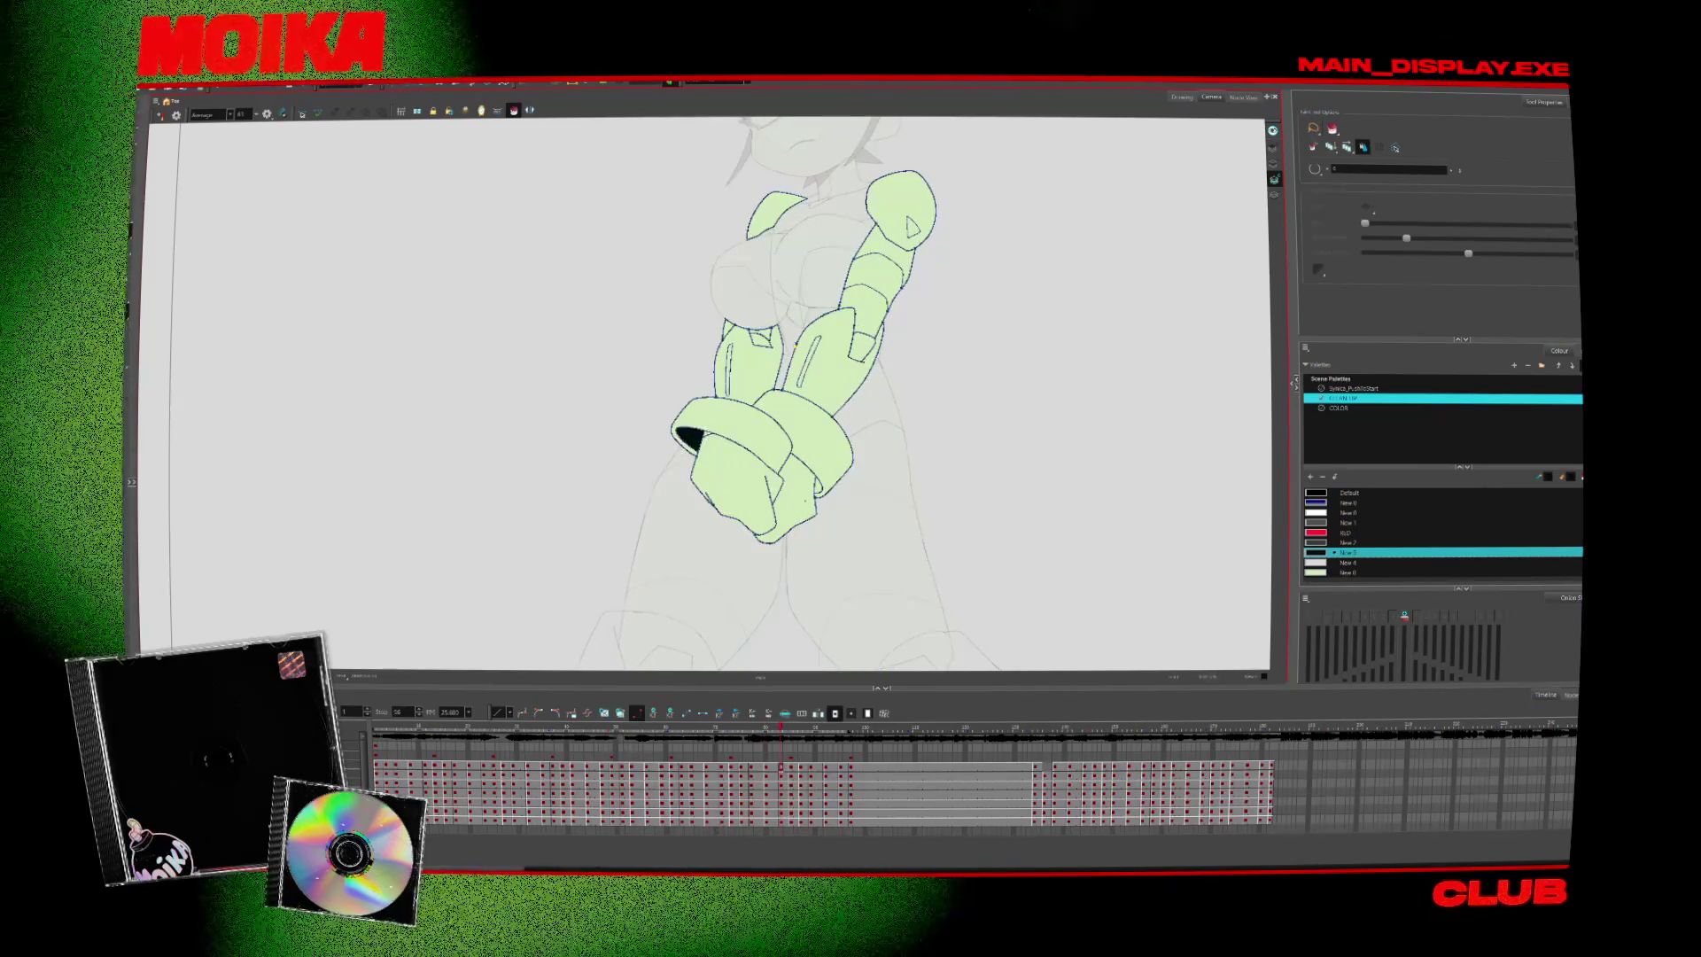
key(period)
key(period)
key(period)
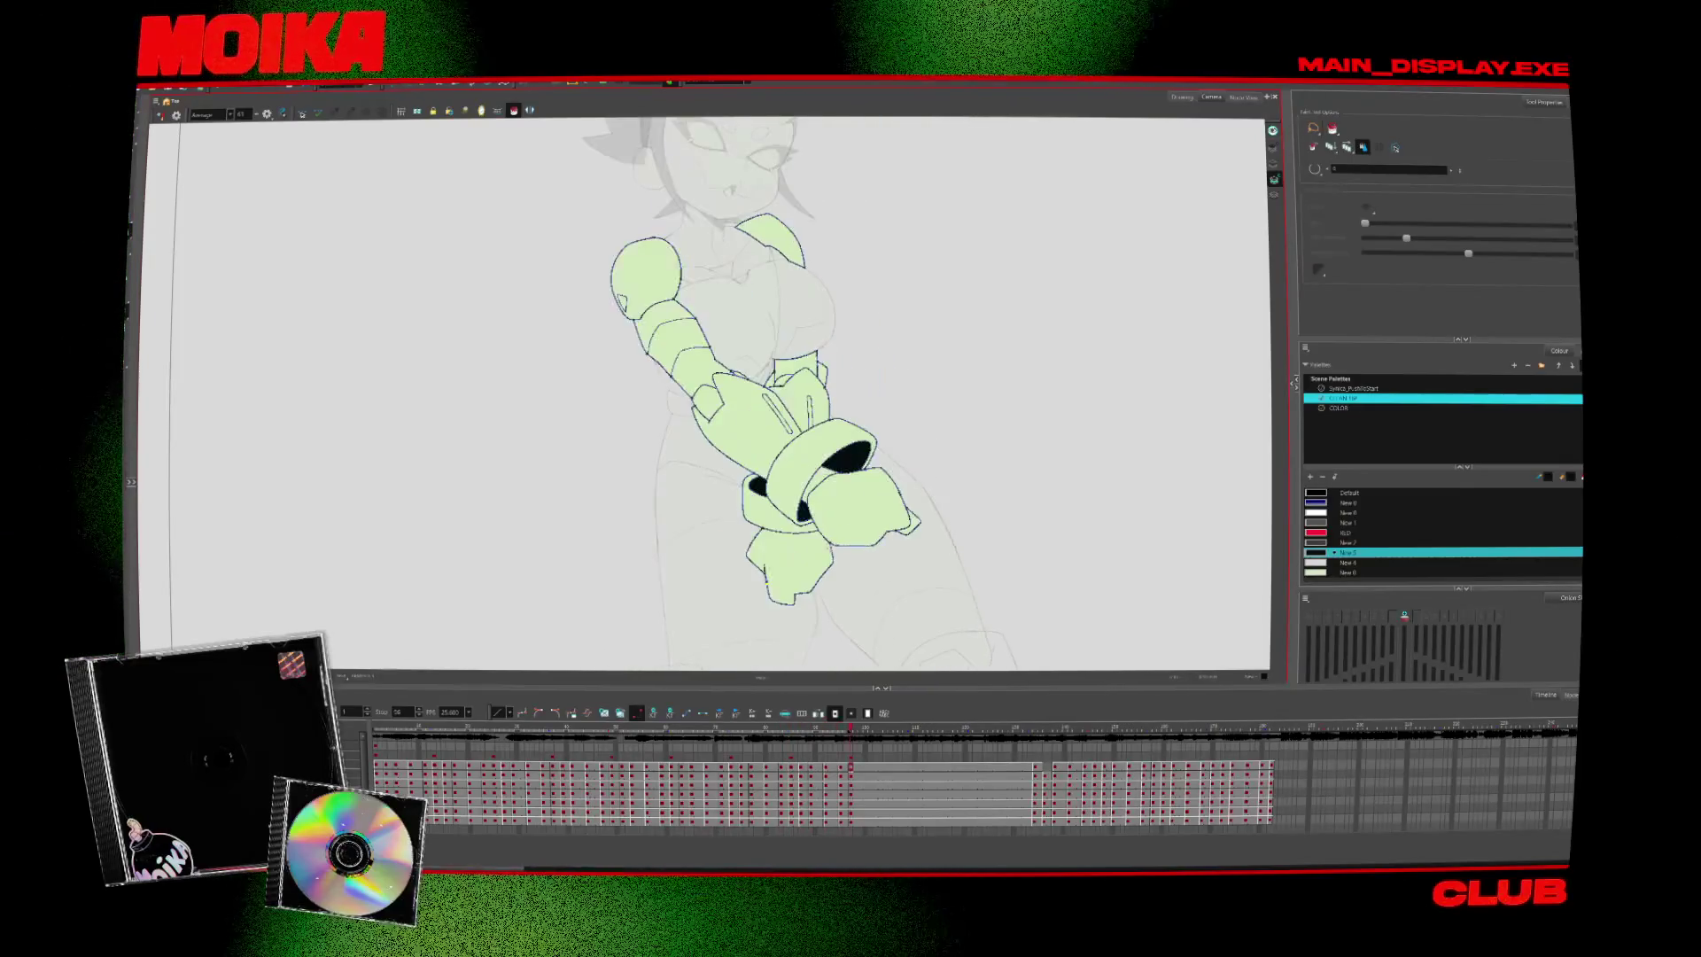
scroll(852, 465, down, 3)
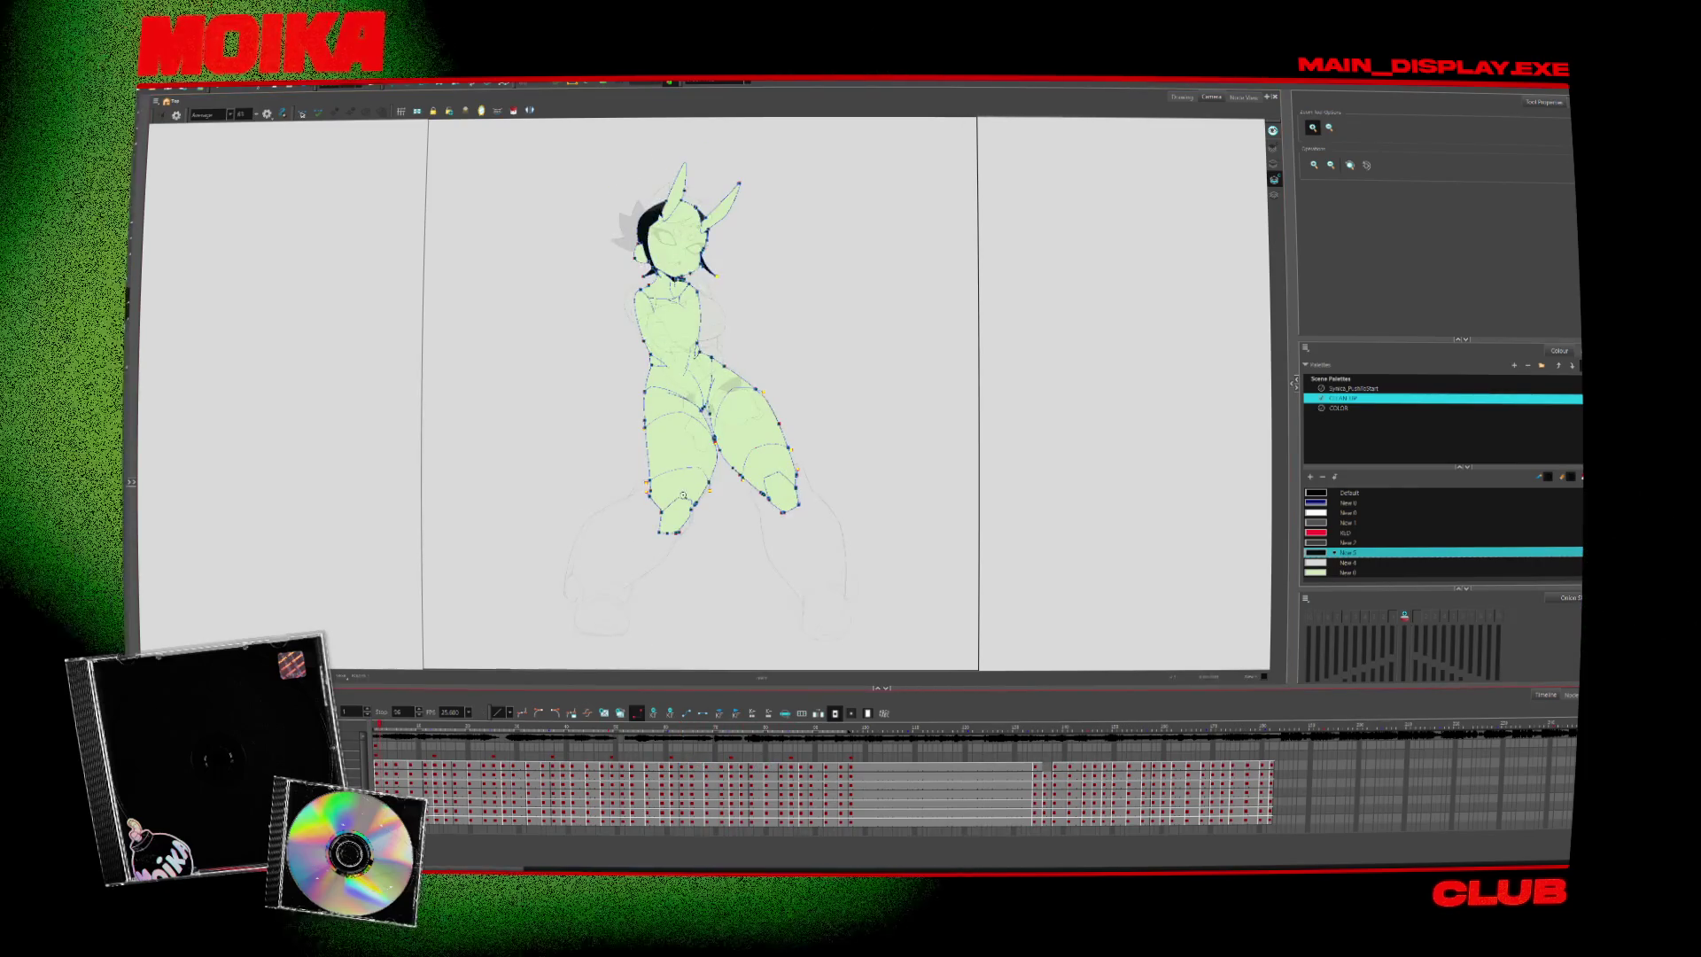
Zoom in on the legs and cut red tone-line overshoots on the next two leg drawings
key(Escape)
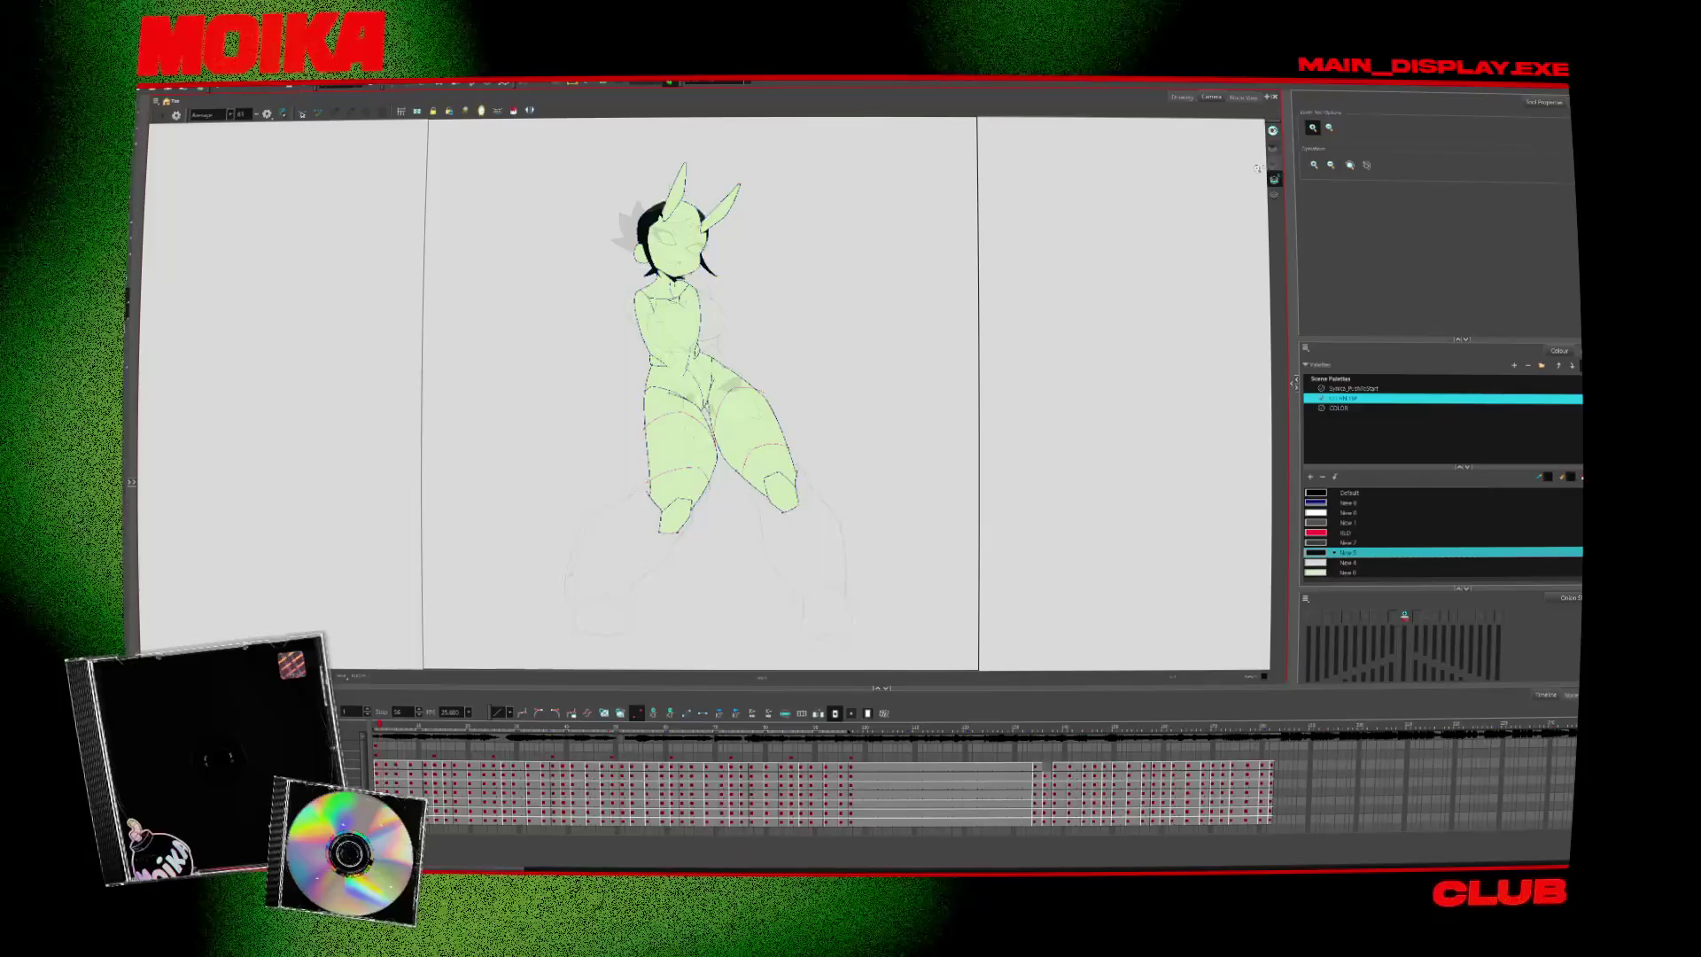
scroll(621, 516, up, 3)
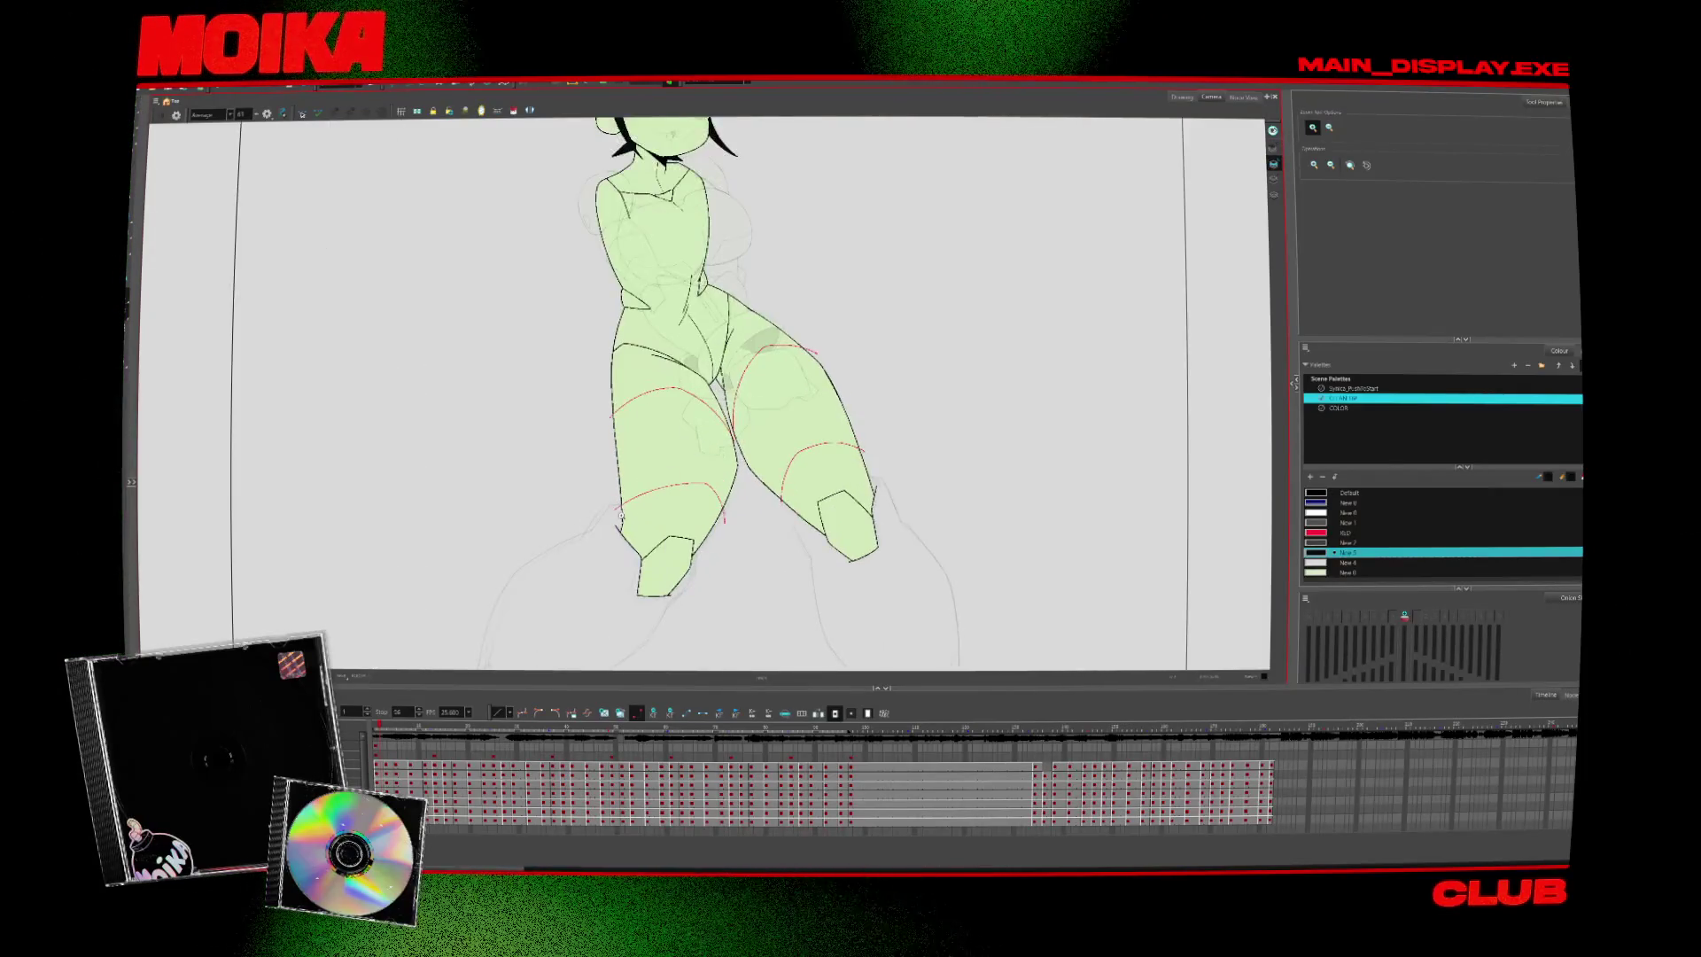
scroll(621, 515, up, 2)
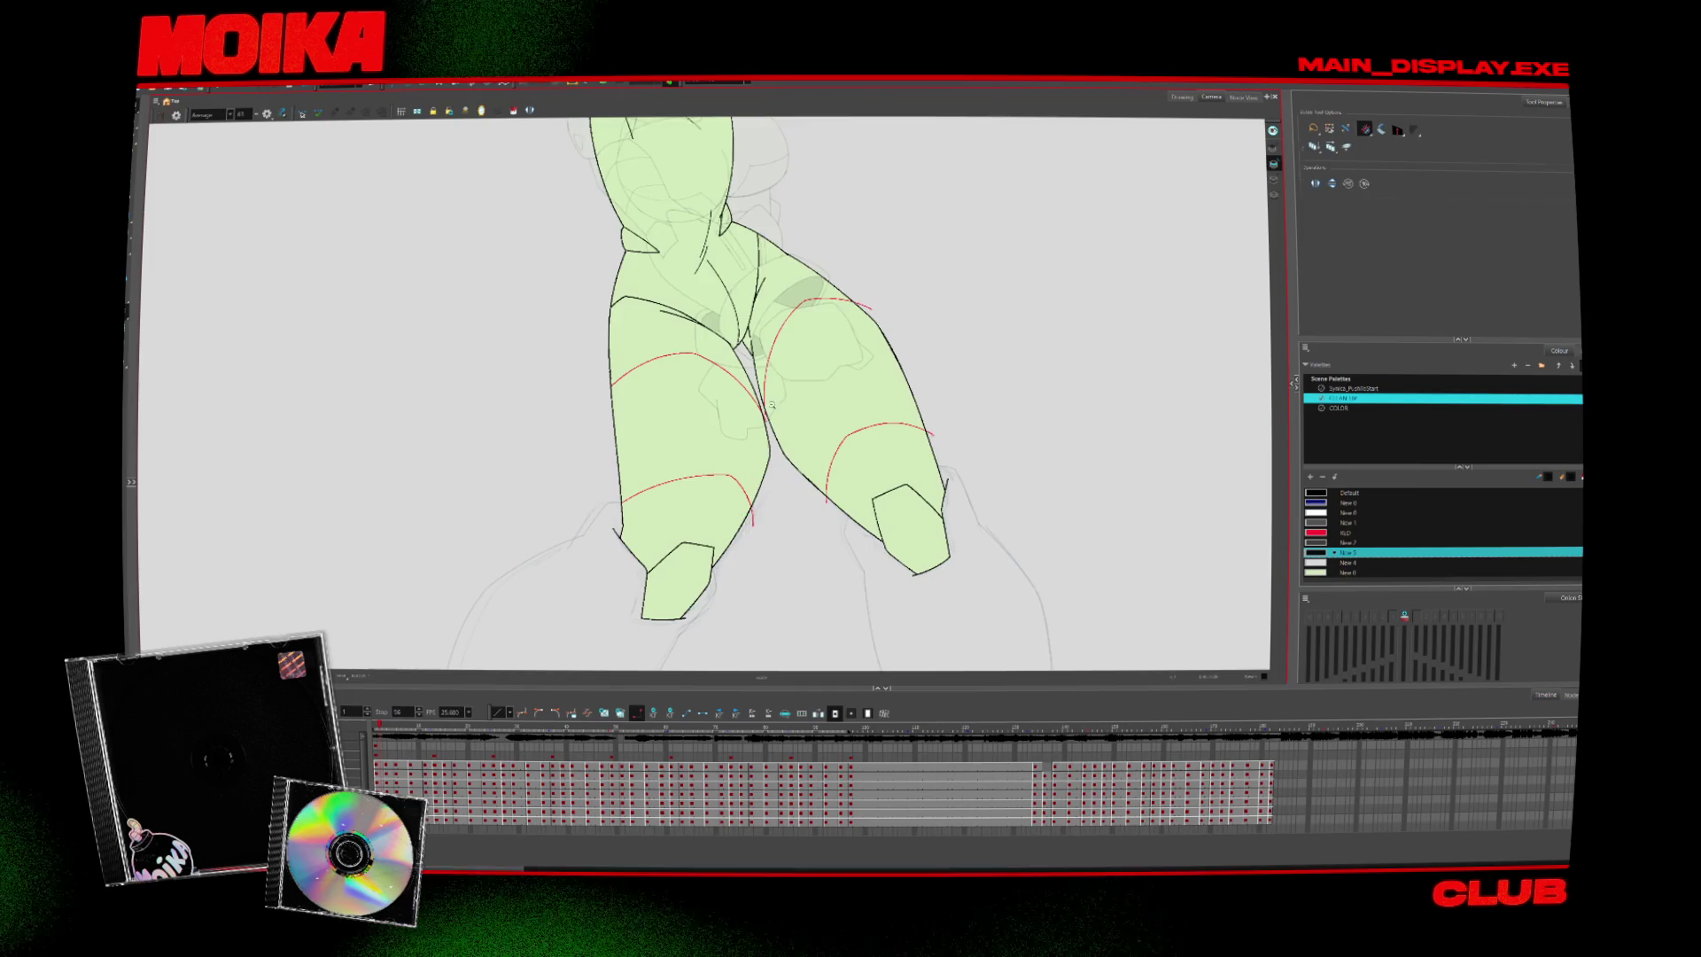
scroll(773, 402, up, 3)
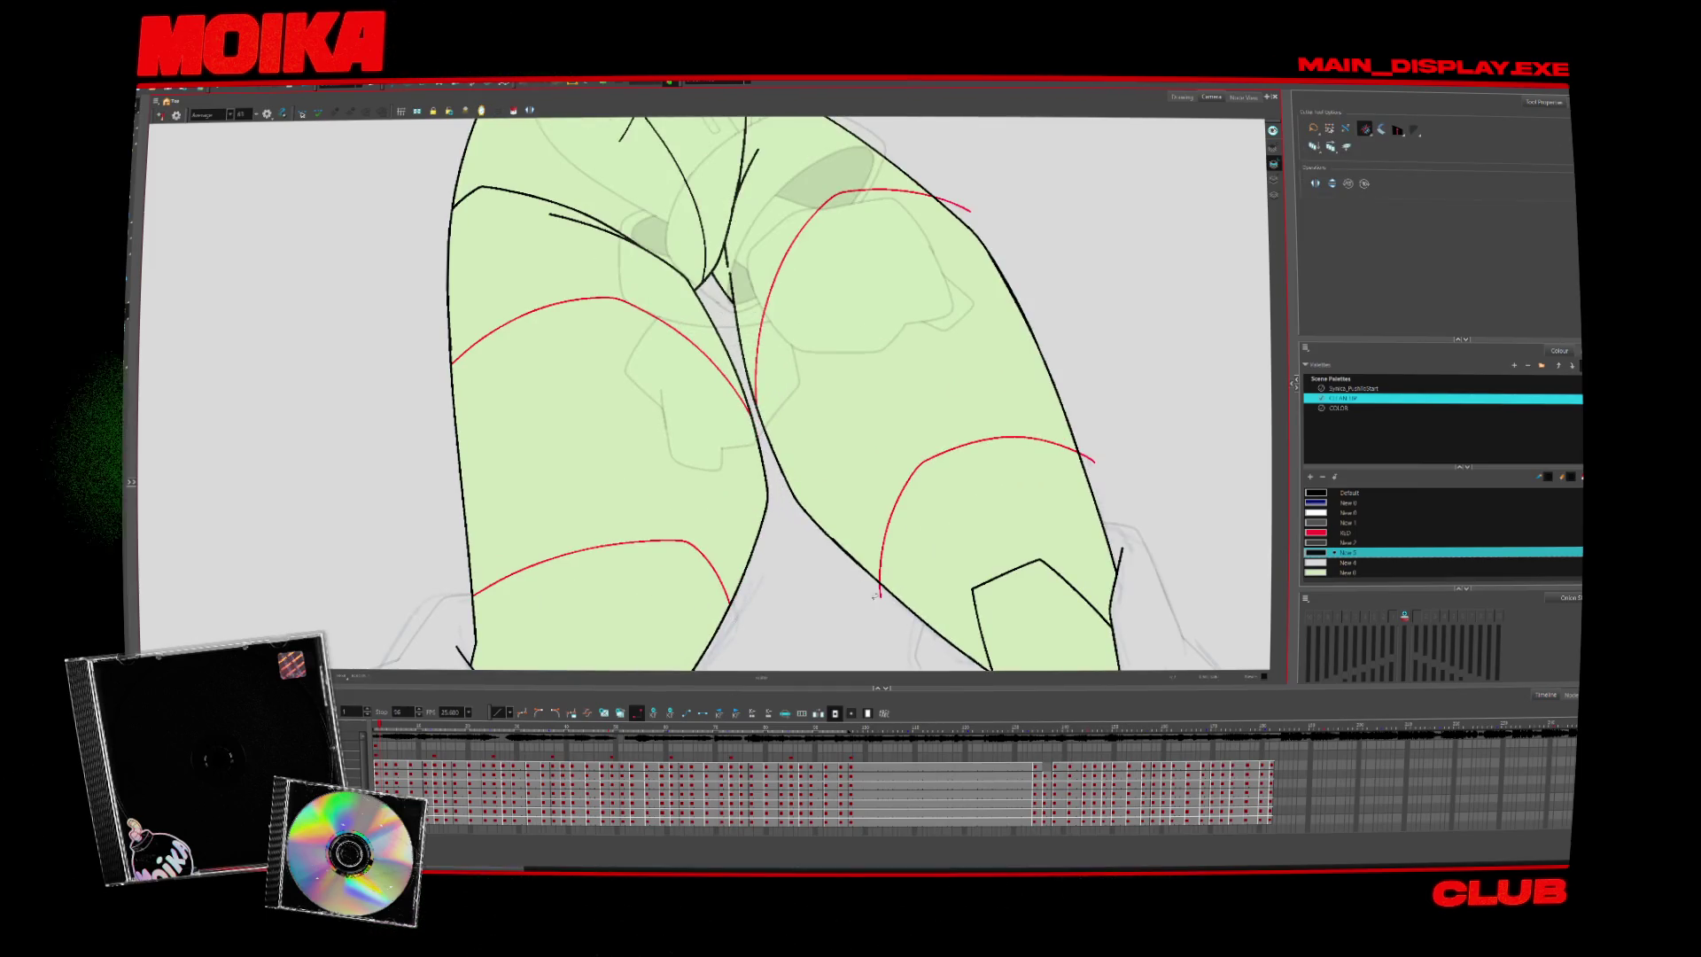
key(period)
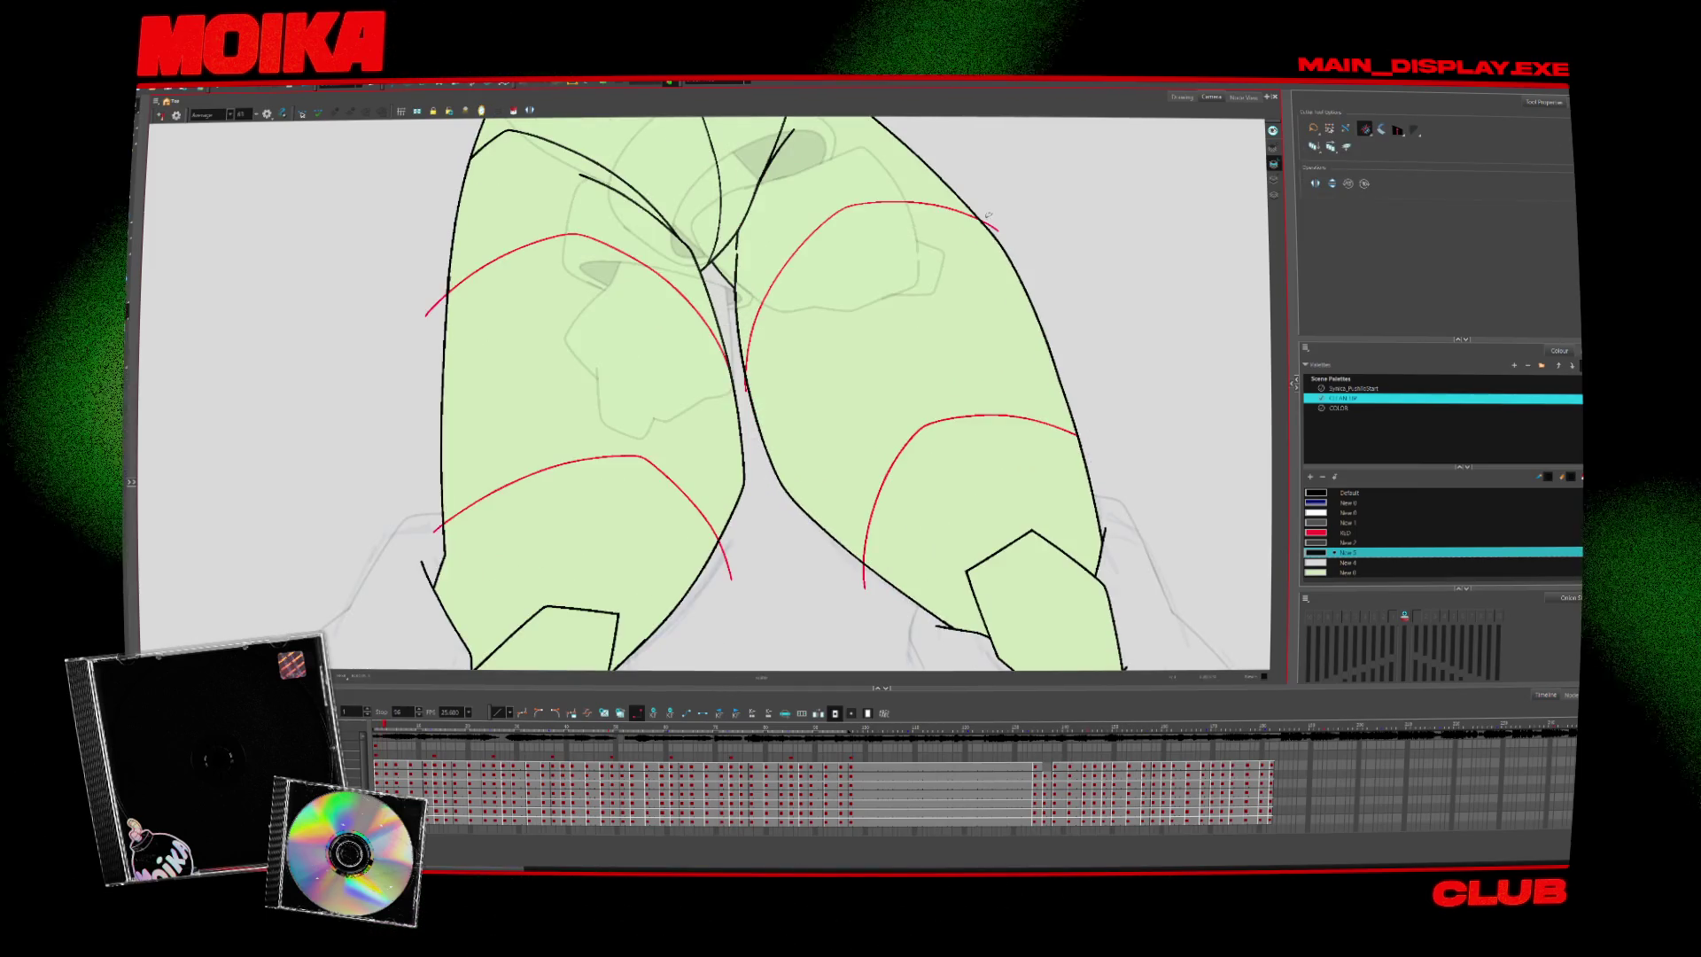
click(864, 577)
click(724, 560)
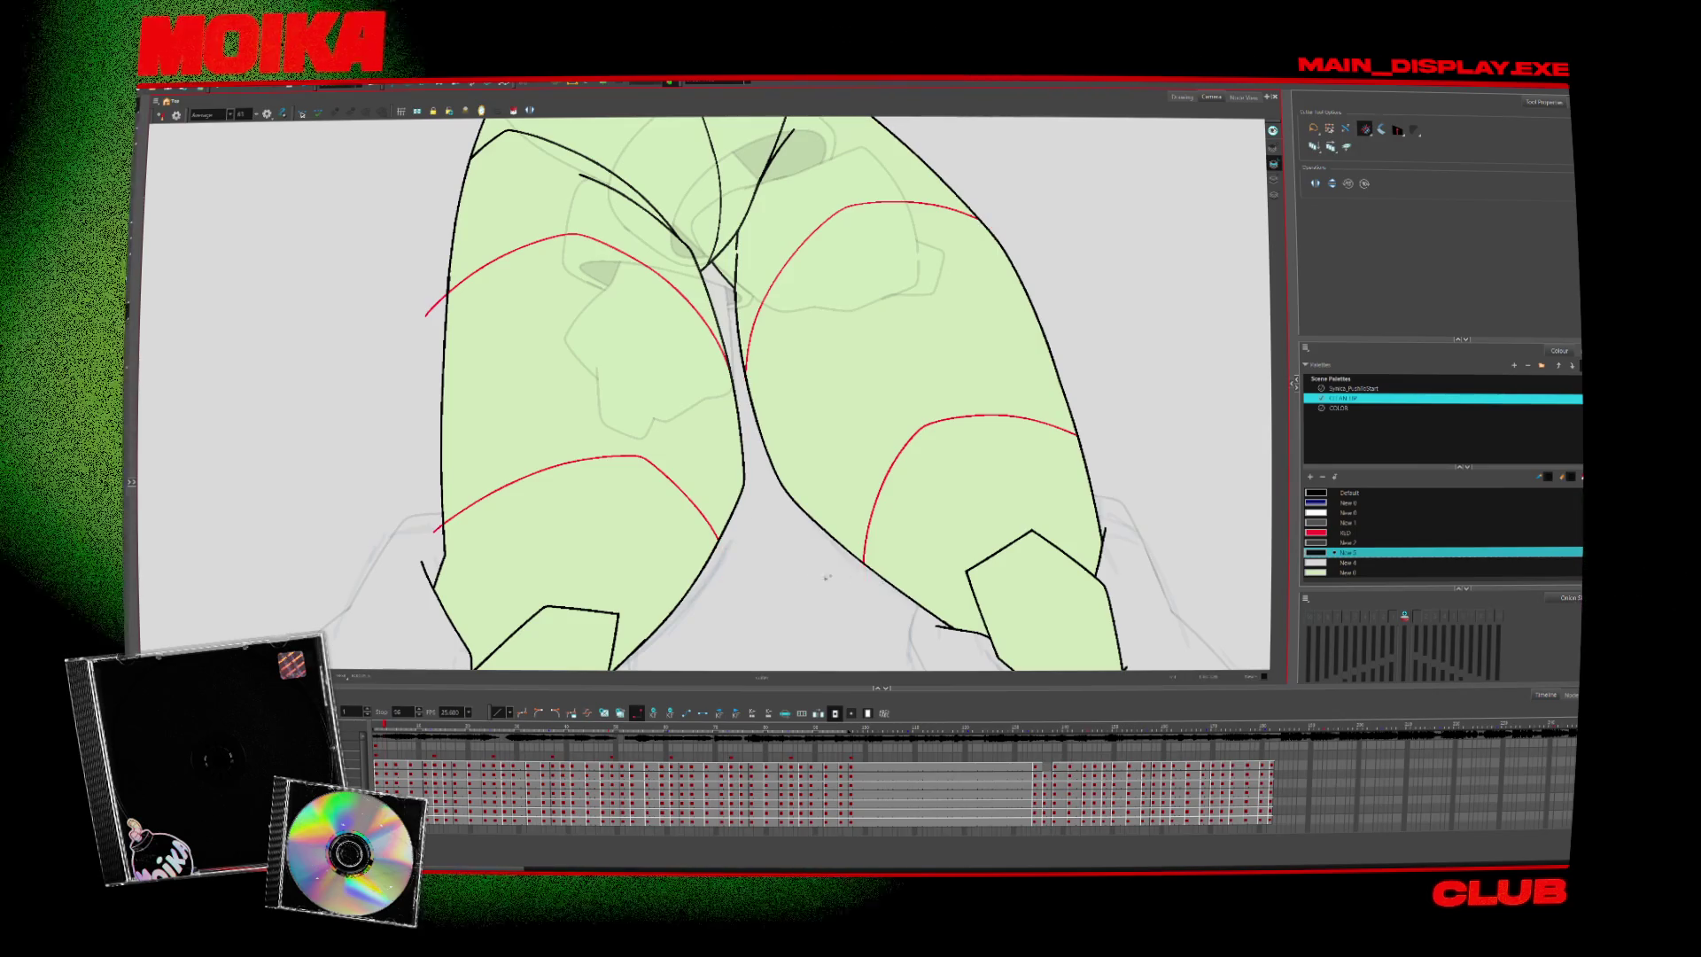
key(period)
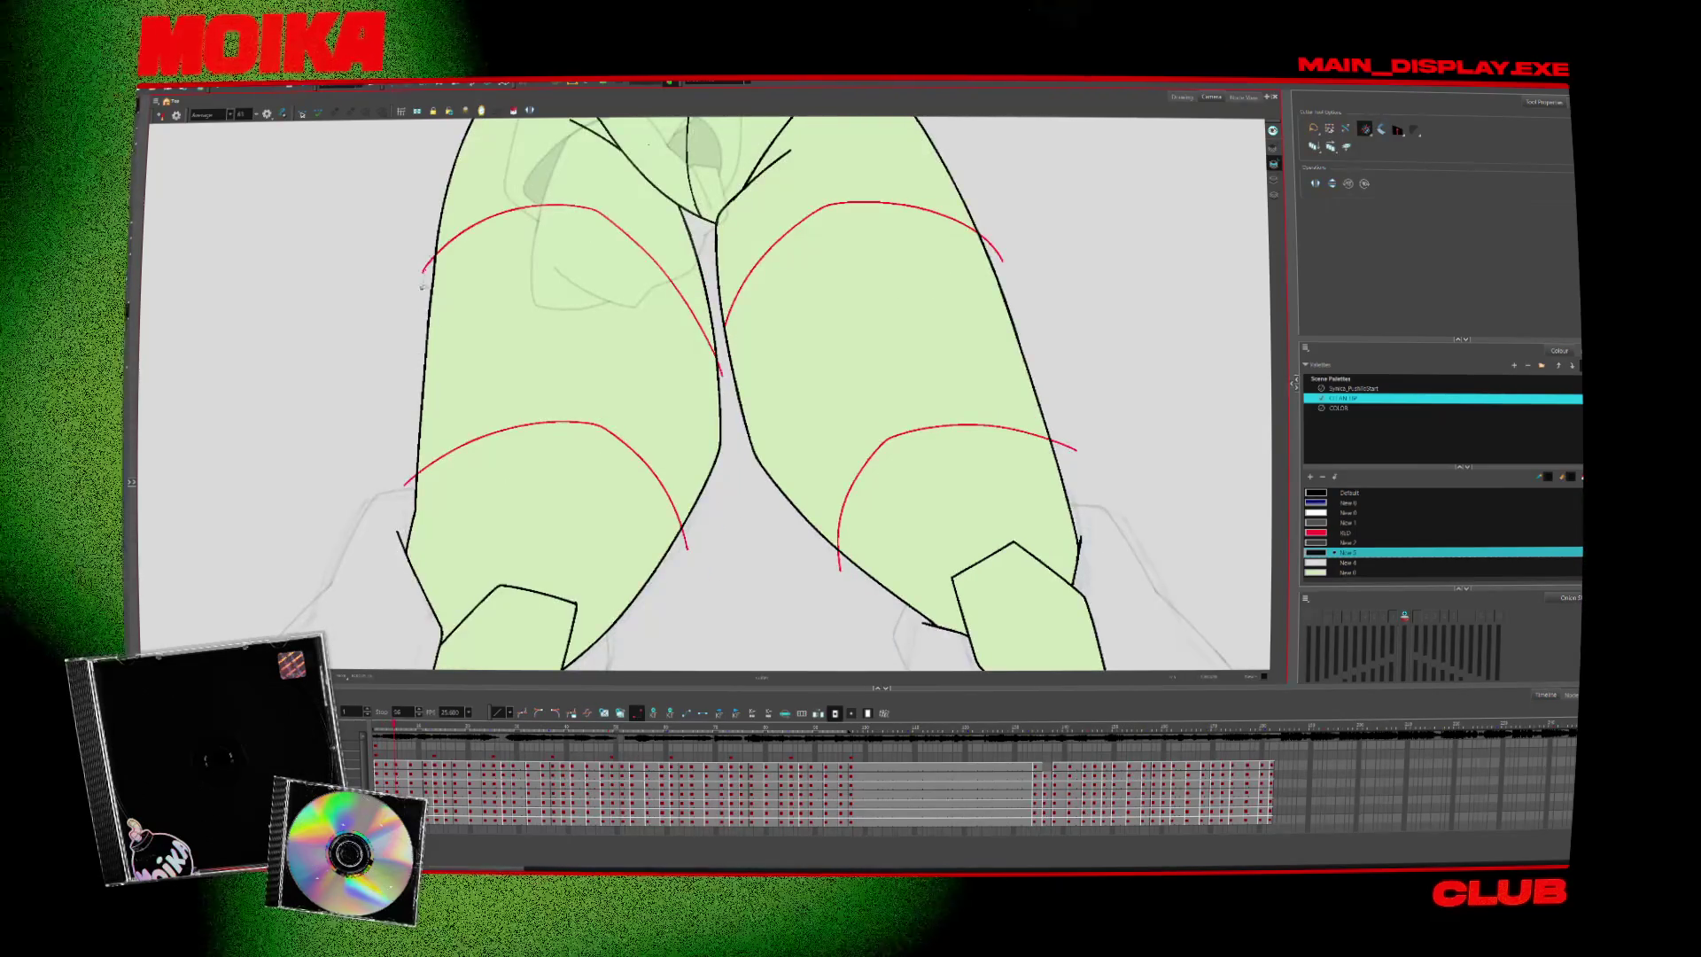
click(719, 368)
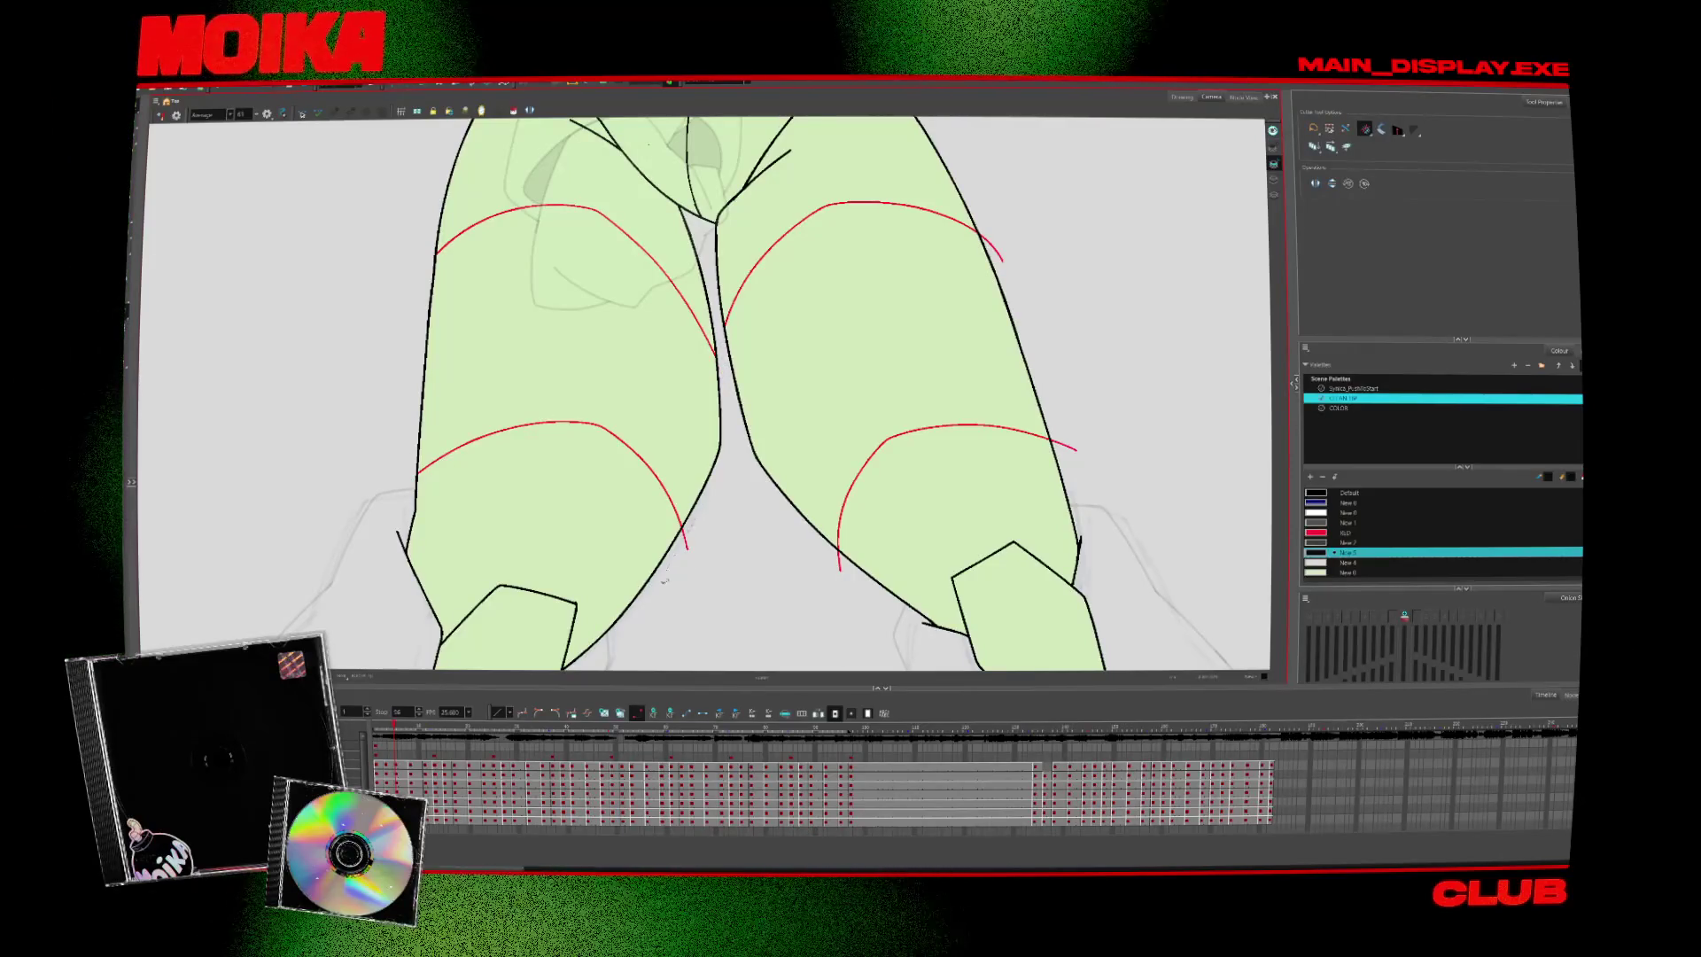
Trim the red overshoots on the later leg drawings, then fit the whole character in view
key(period)
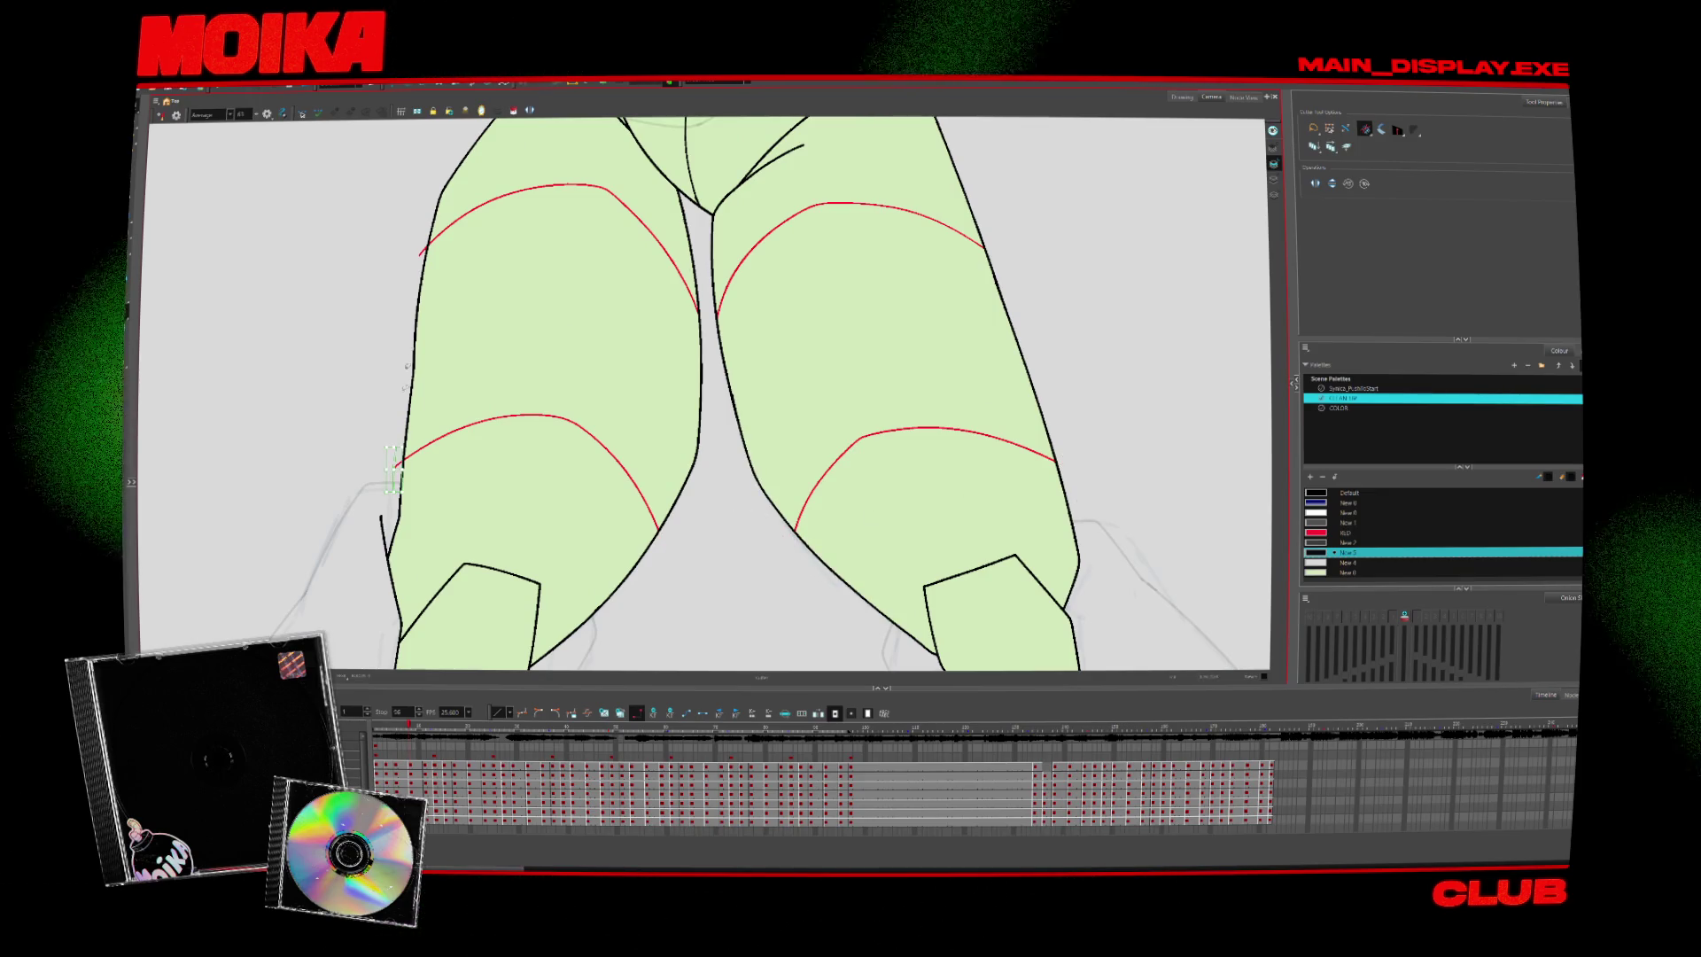
key(period)
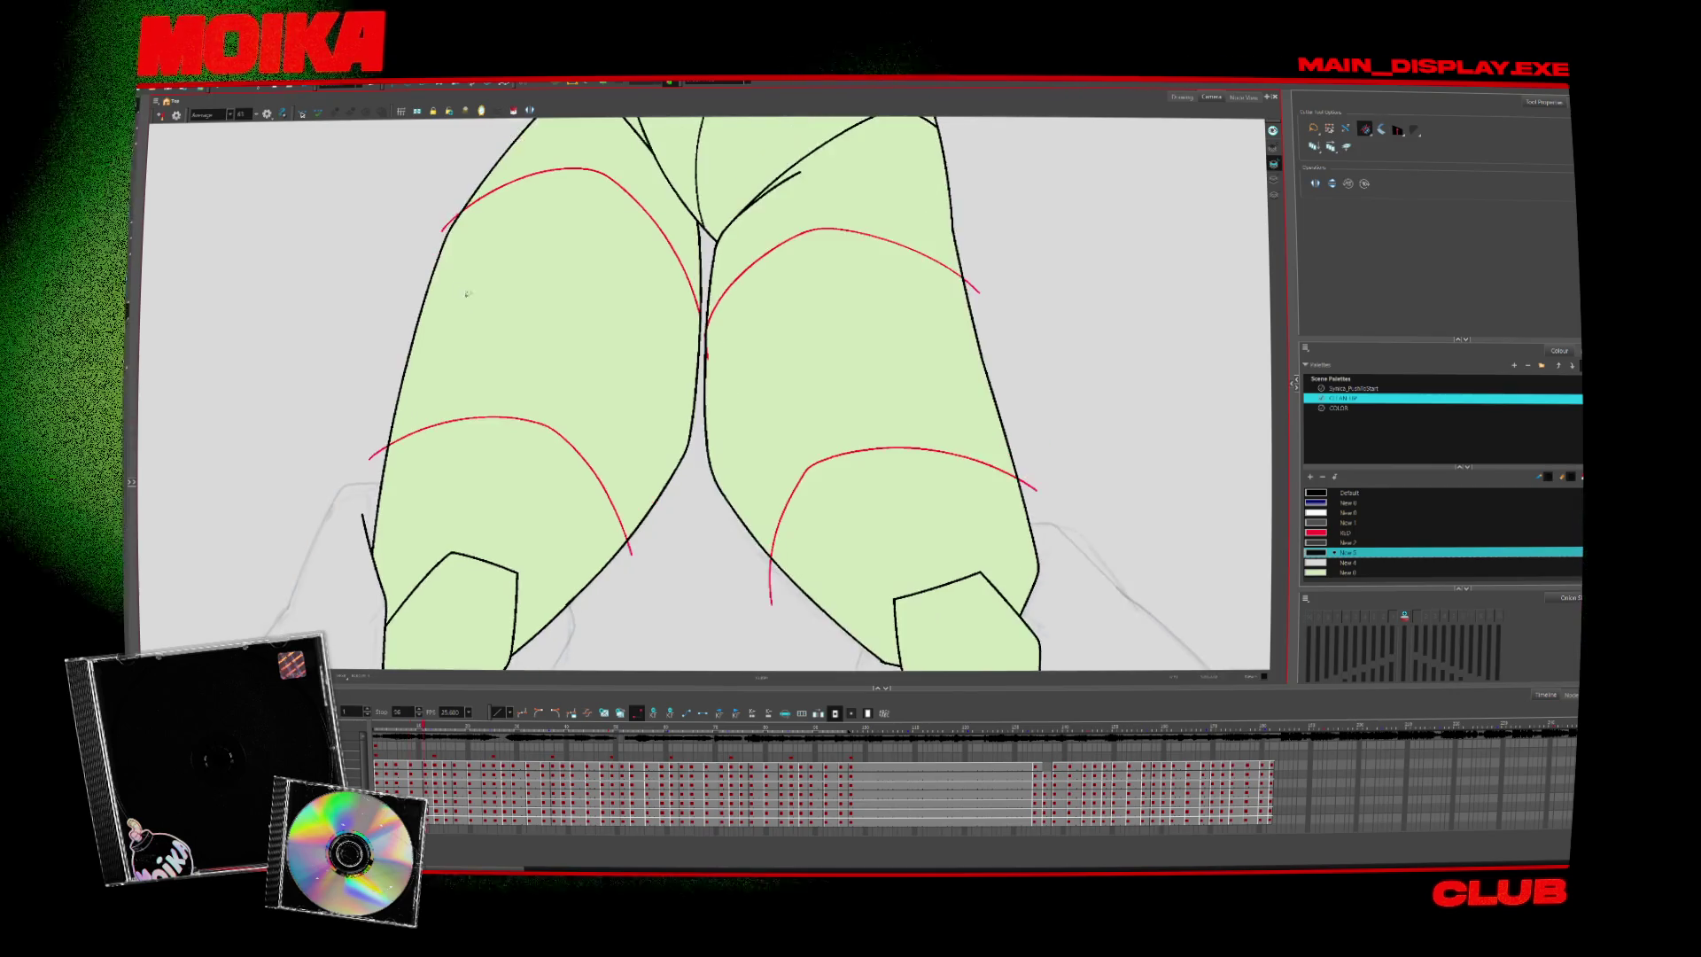
click(445, 223)
click(373, 456)
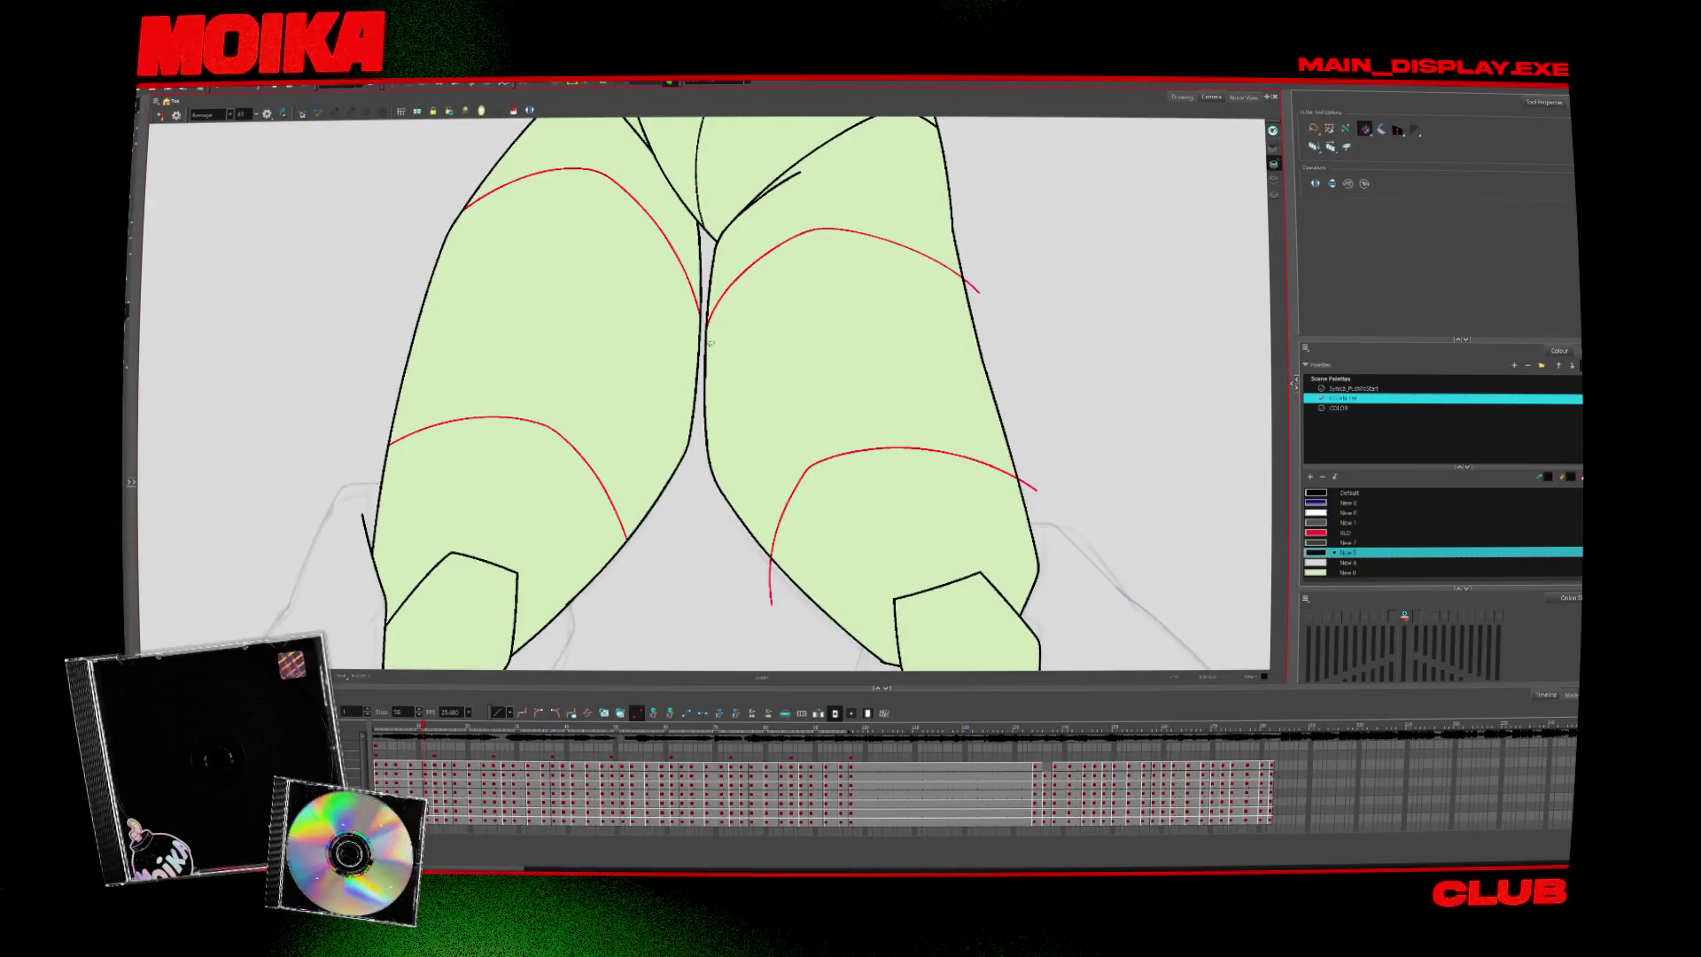
key(period)
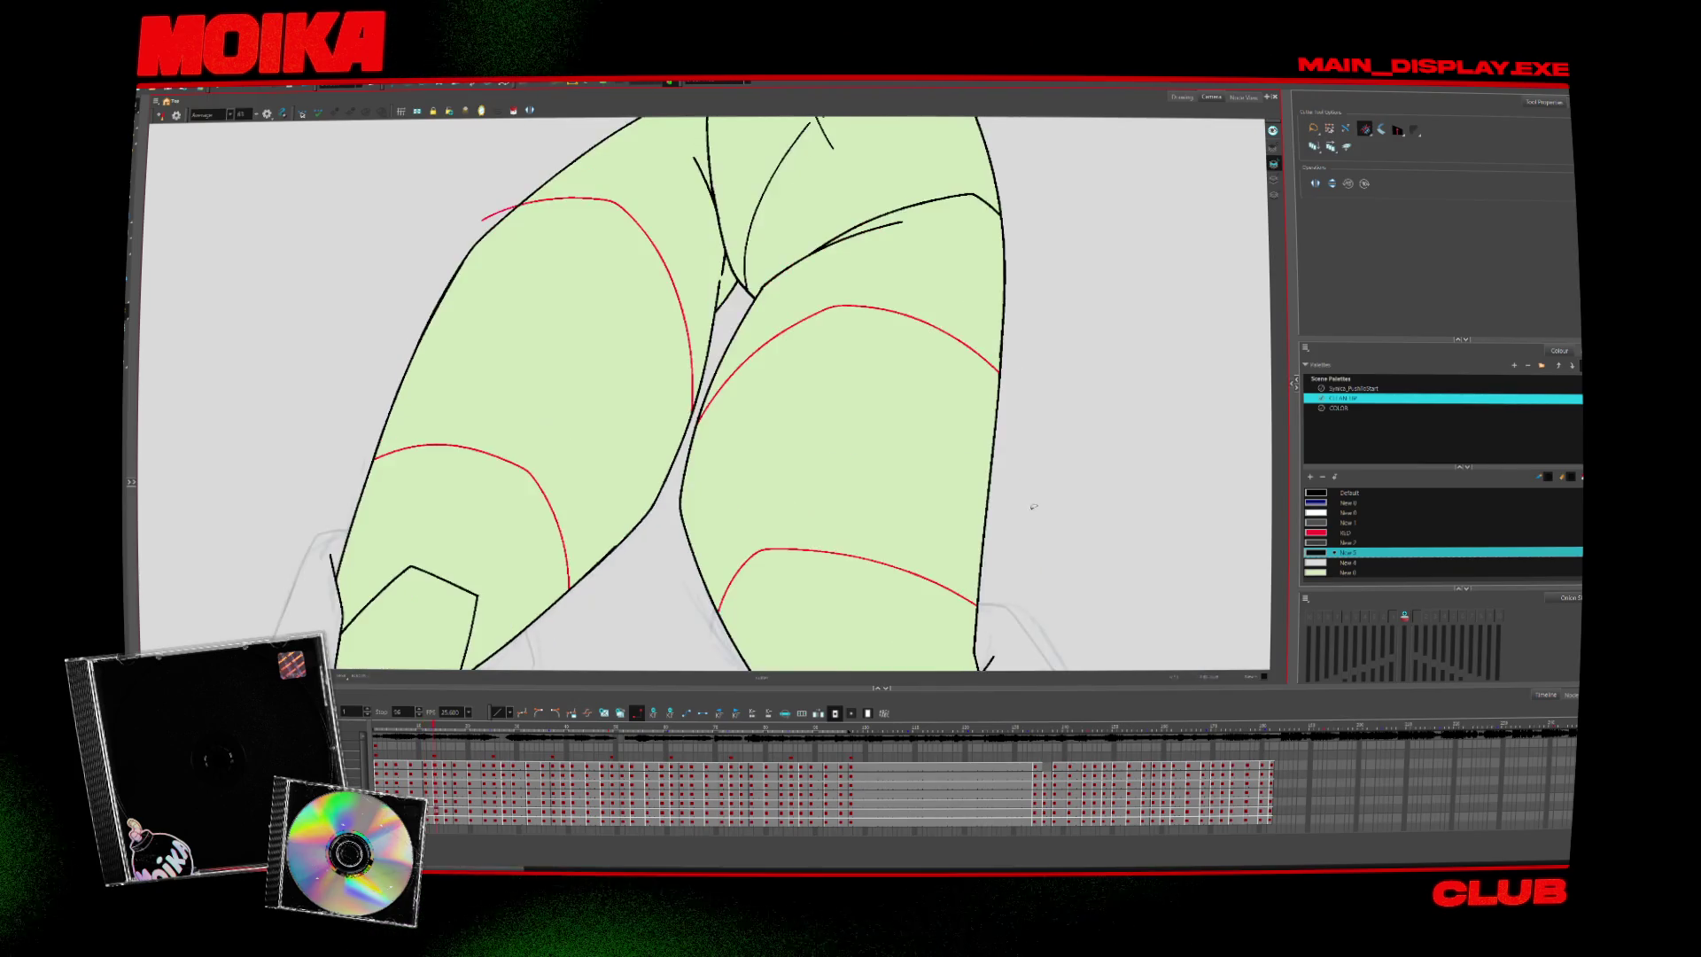
key(period)
click(479, 151)
key(period)
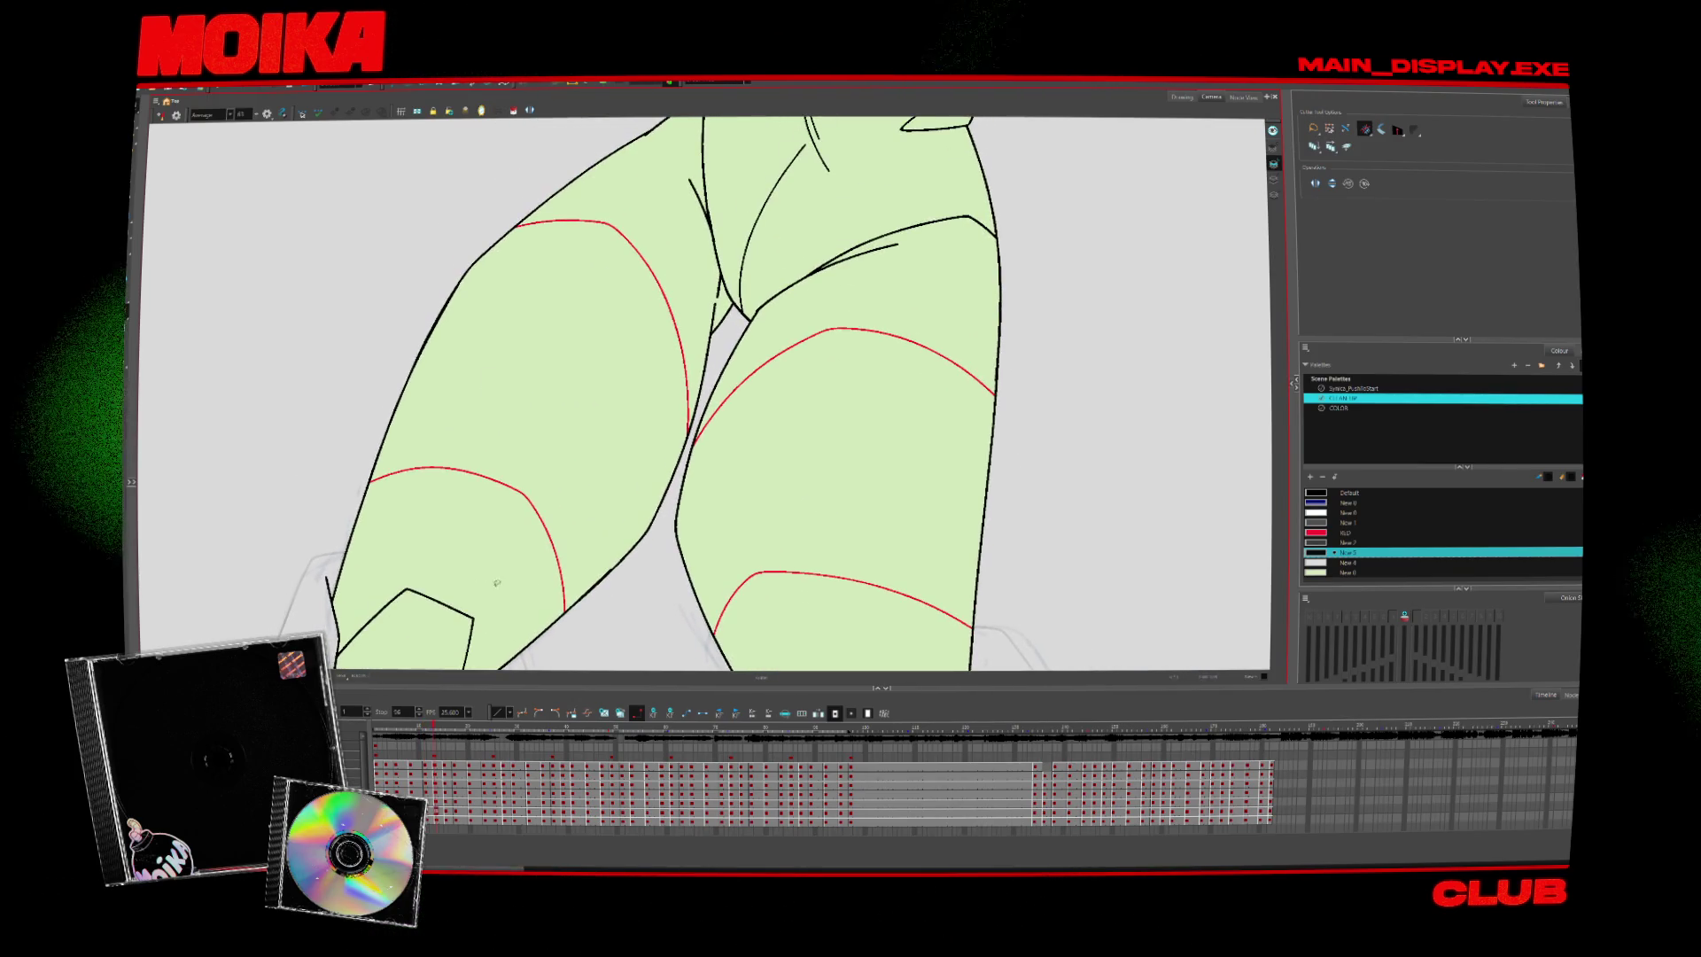
key(period)
key(shift+m)
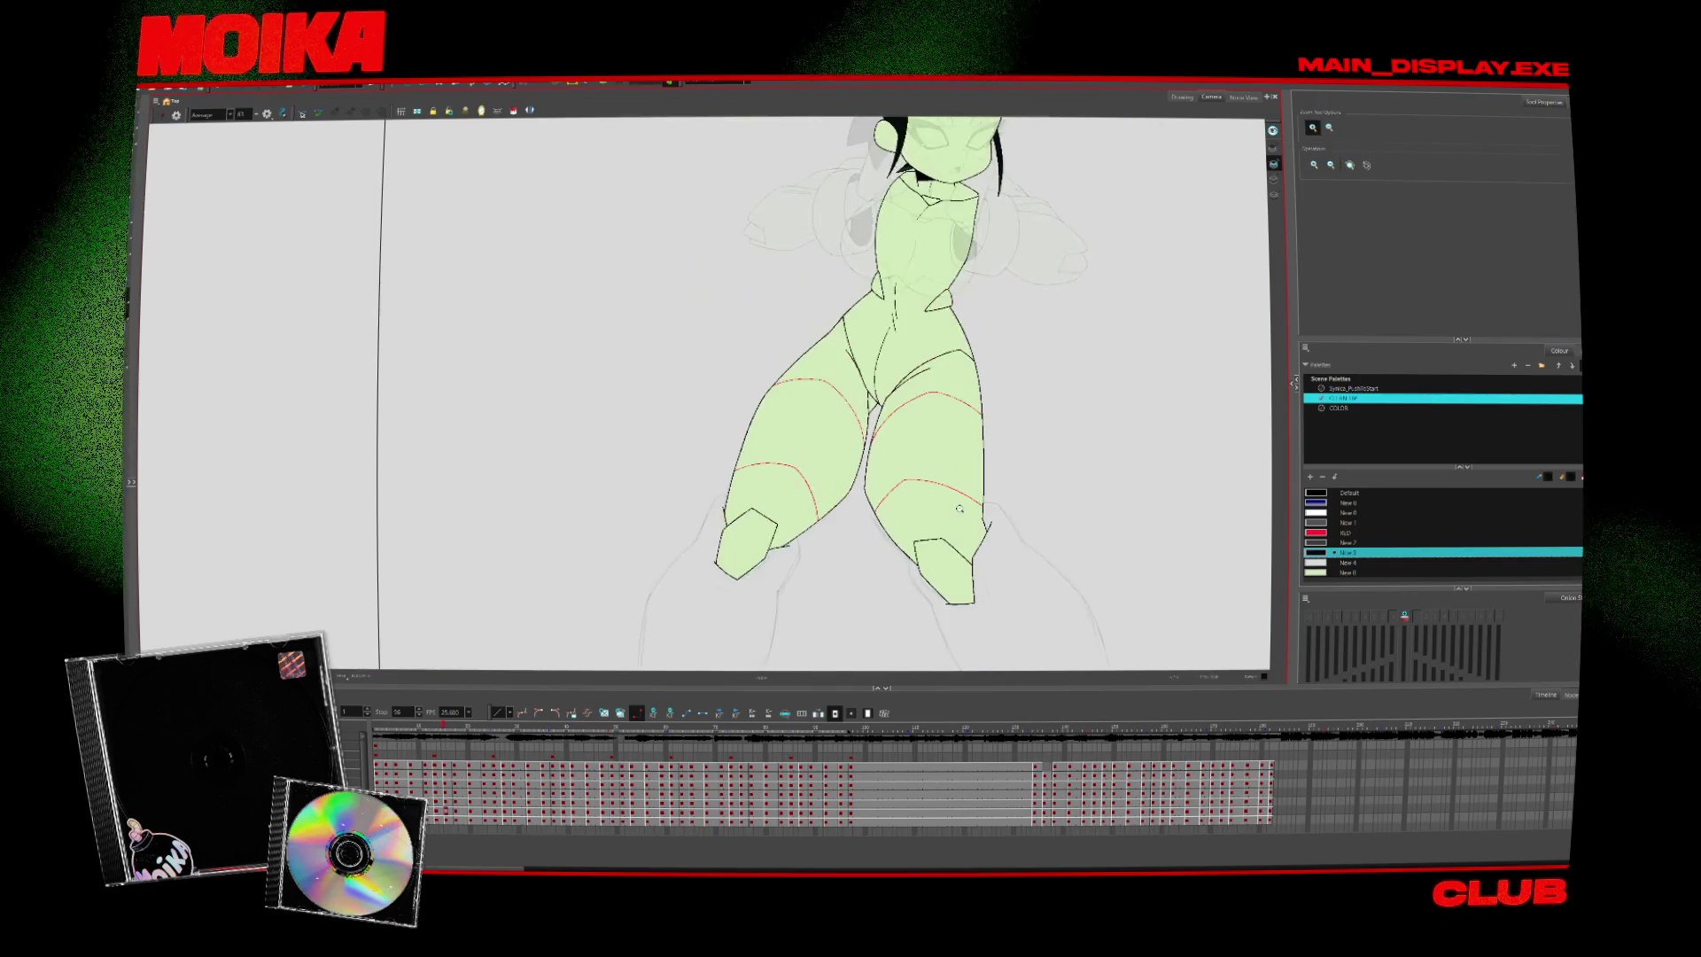
Play the animation back from the start to review the inked poses
key(period)
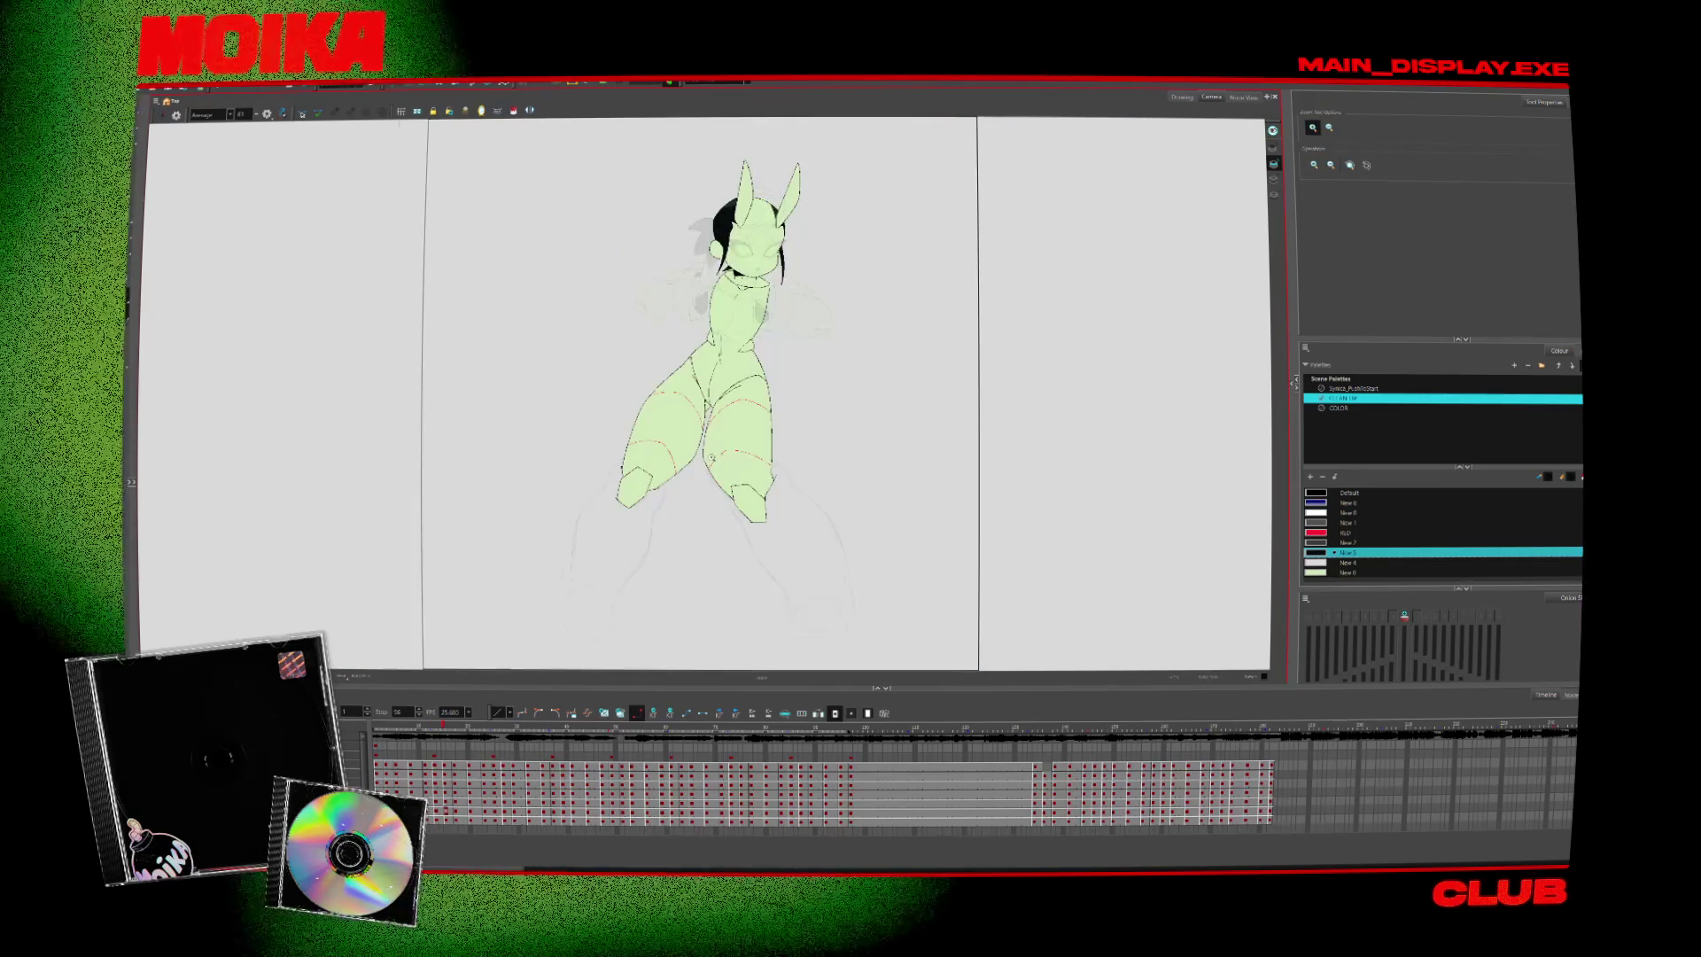
key(period)
key(period)
key(period)
key(Return)
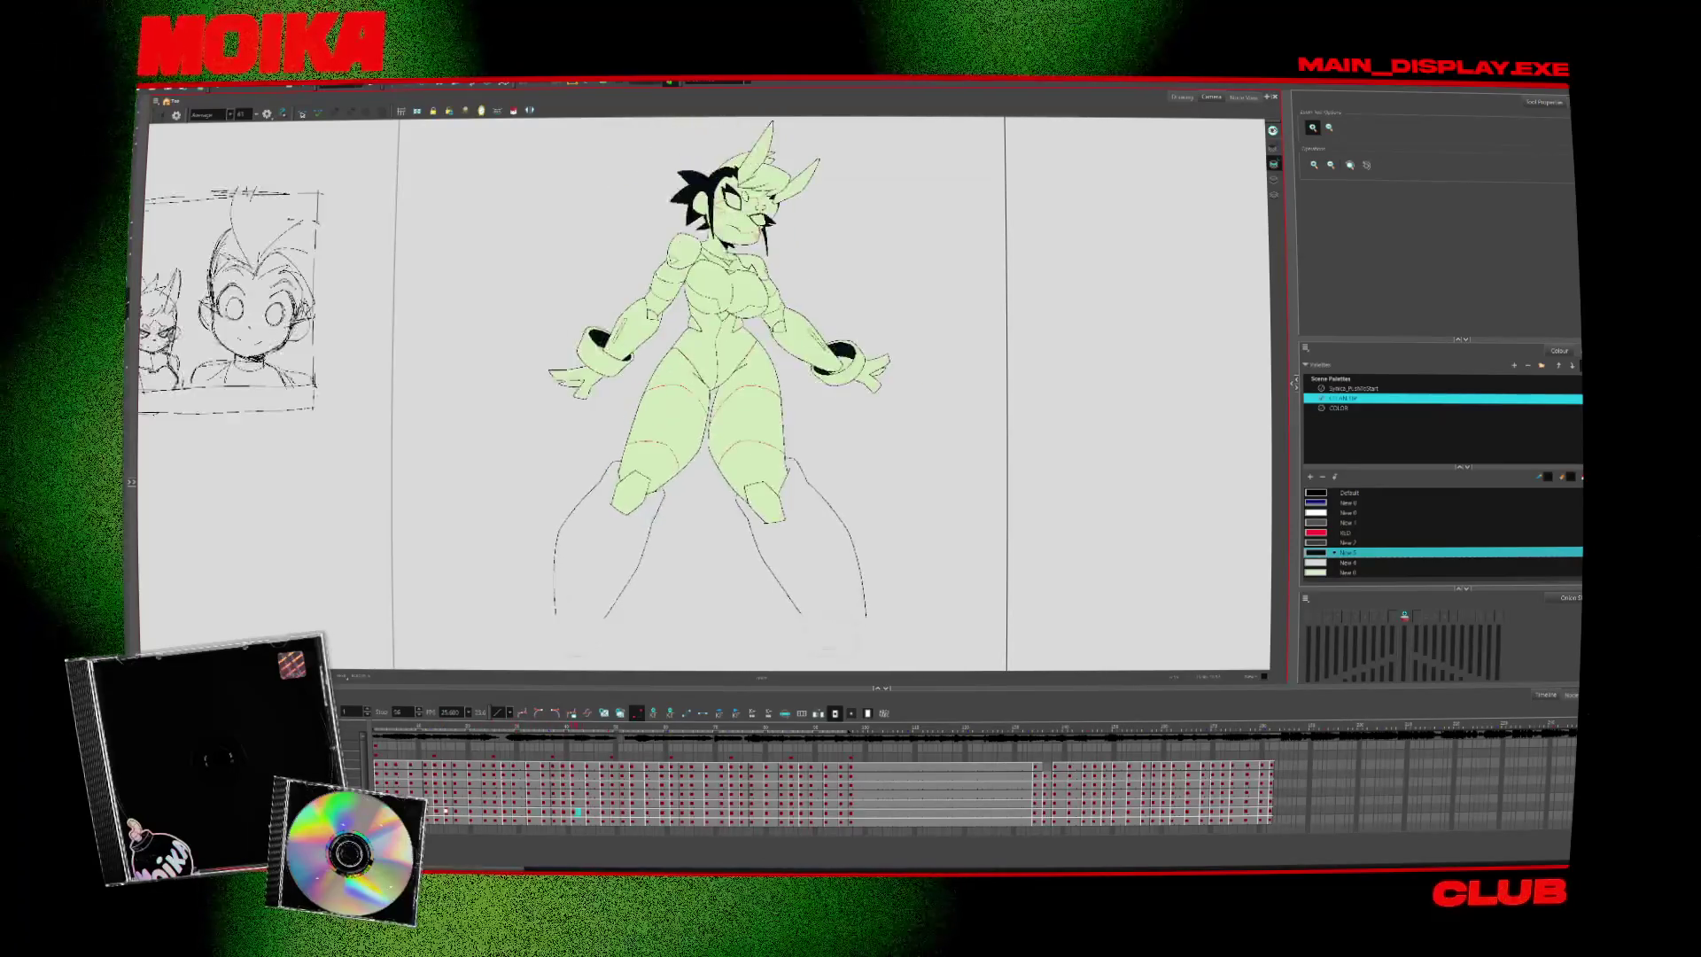
scroll(684, 226, up, 3)
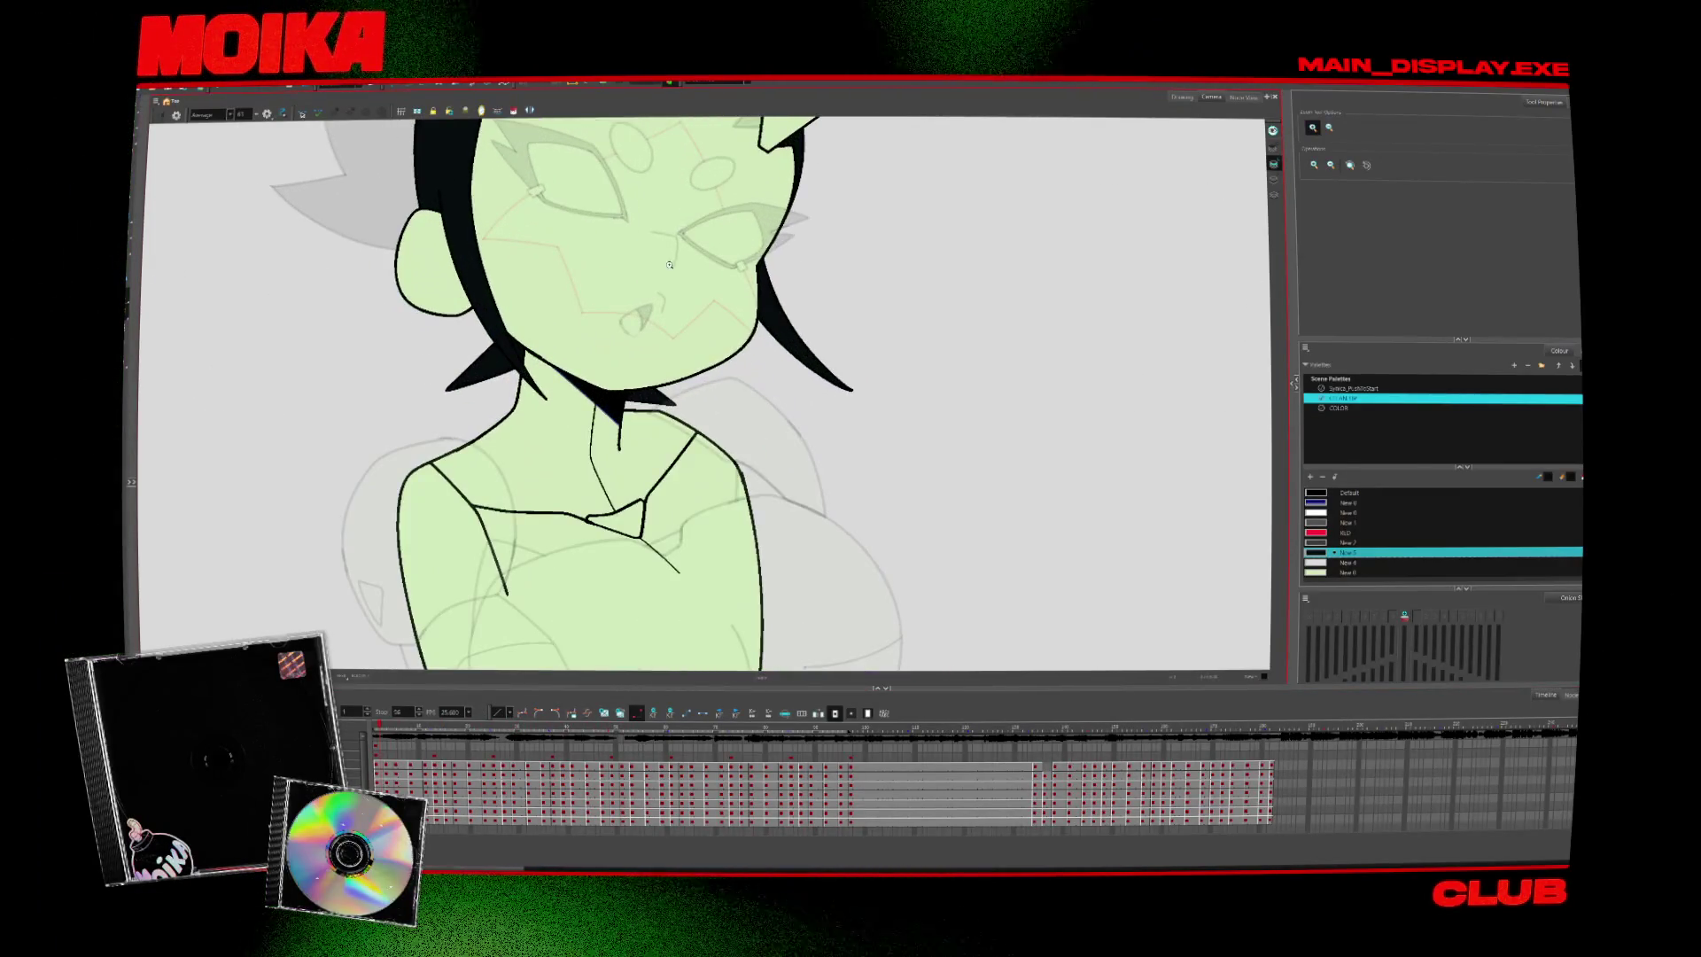
Step forward through several drawings, fitting the whole shot in the Camera view
key(period)
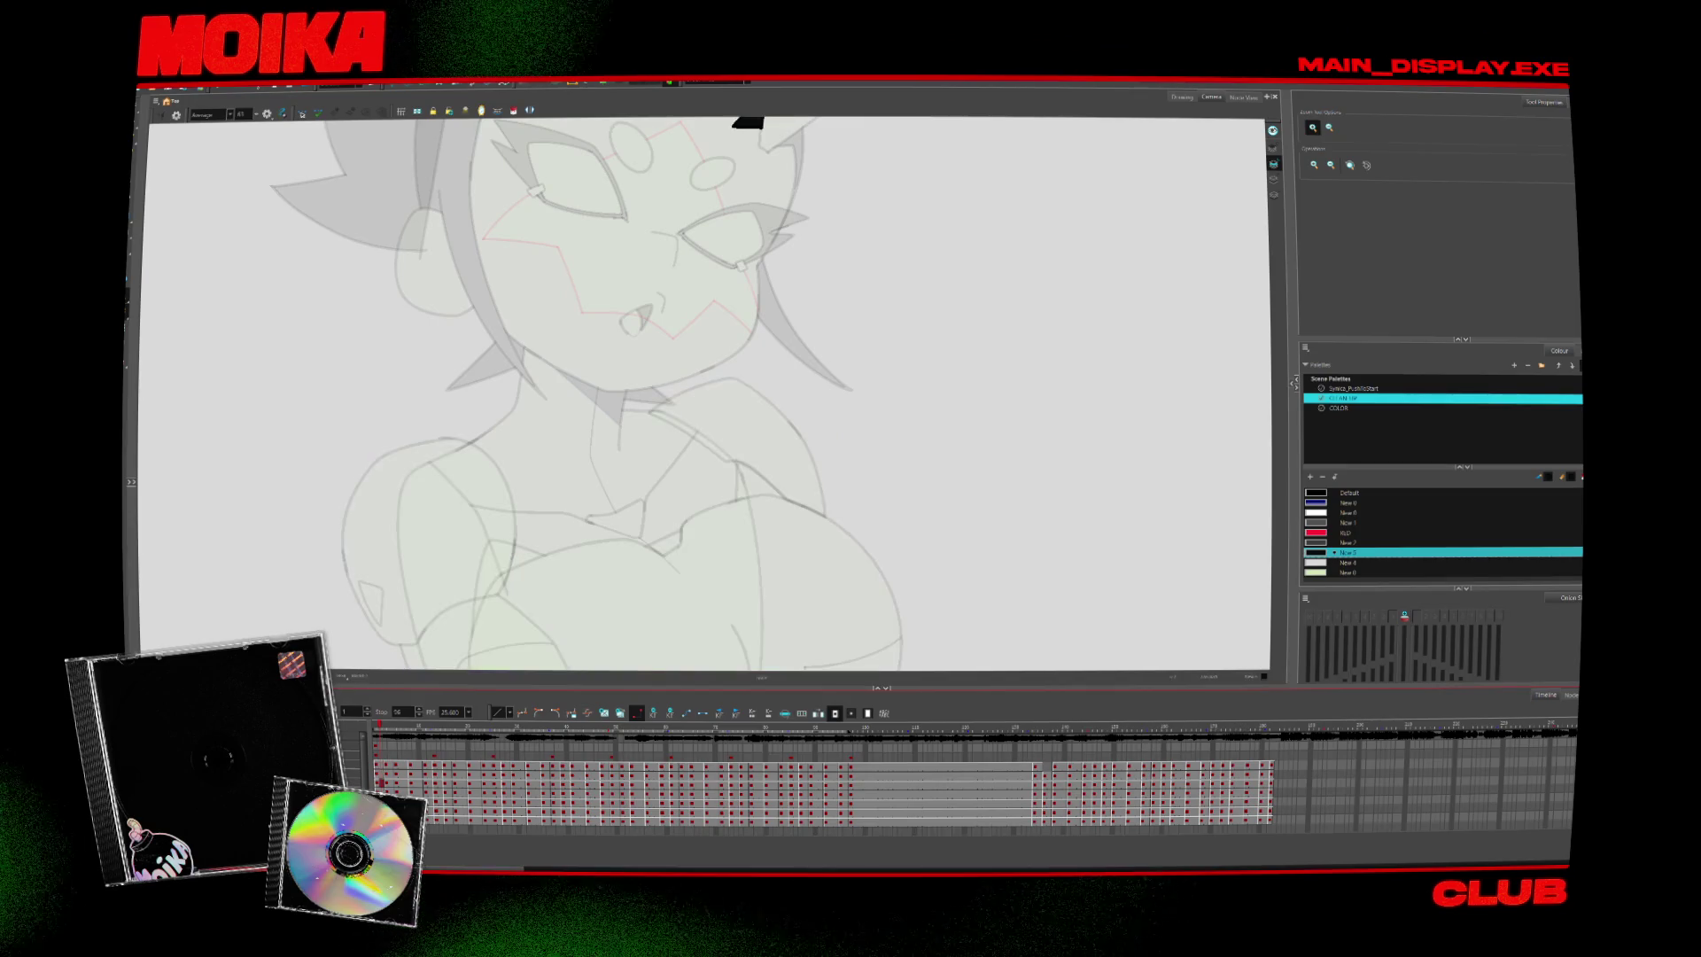
key(period)
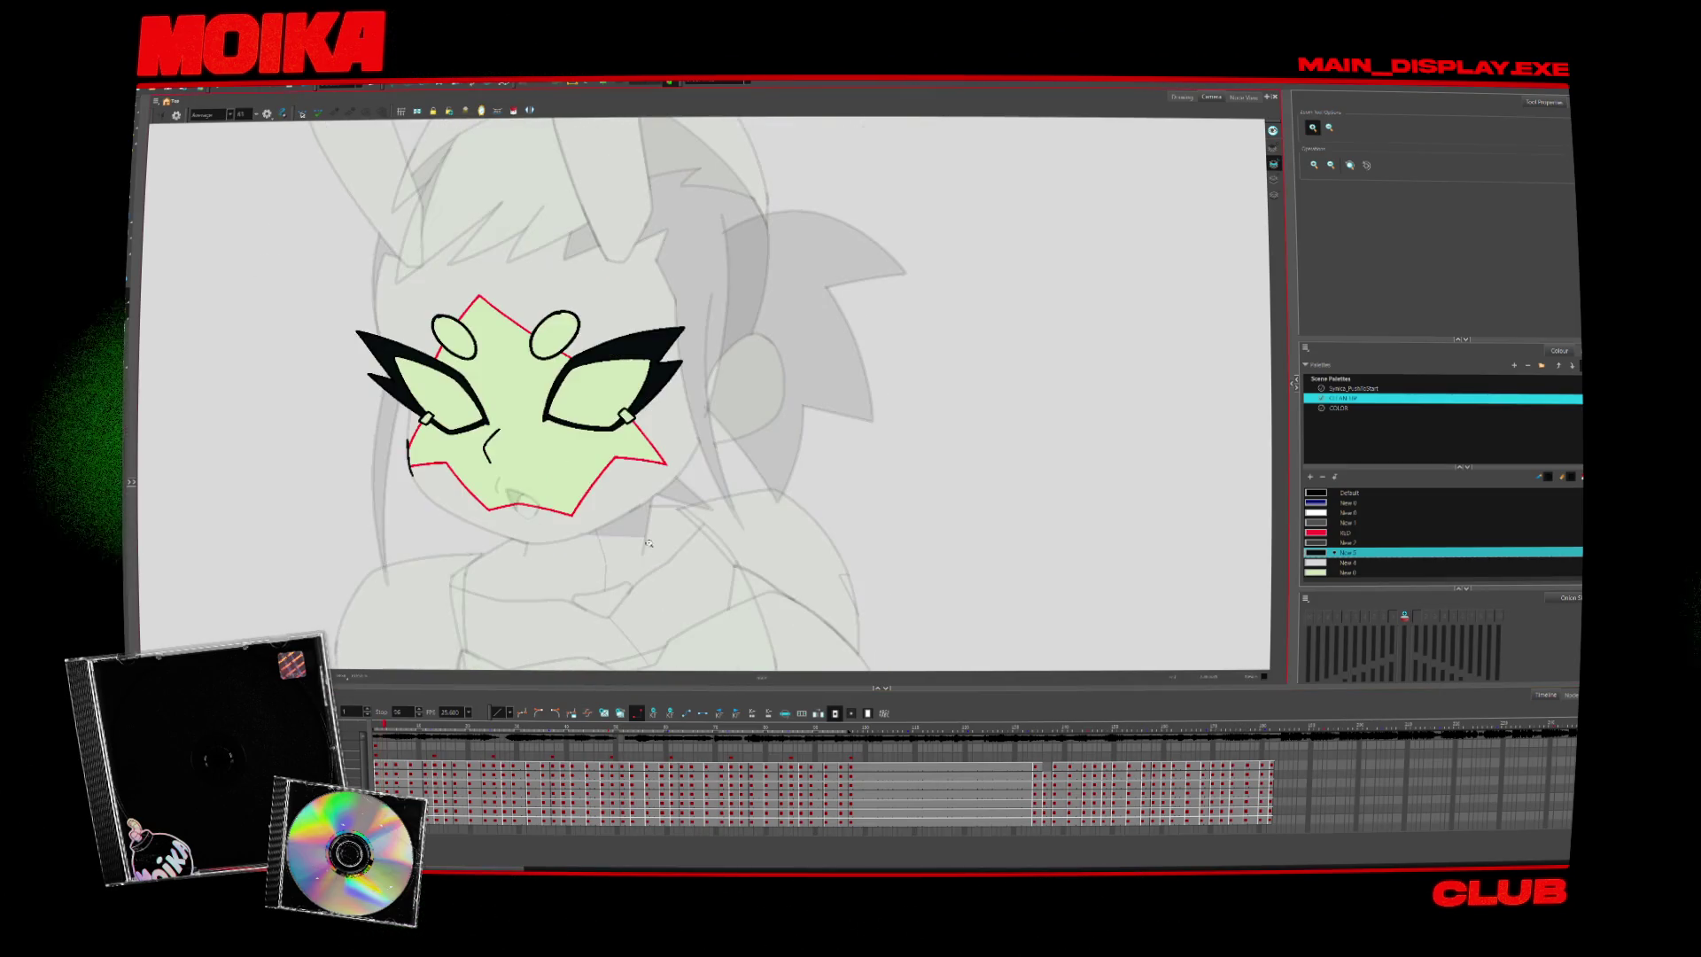
key(period)
key(period)
key(period)
key(period)
key(period)
key(period)
key(period)
key(period)
key(period)
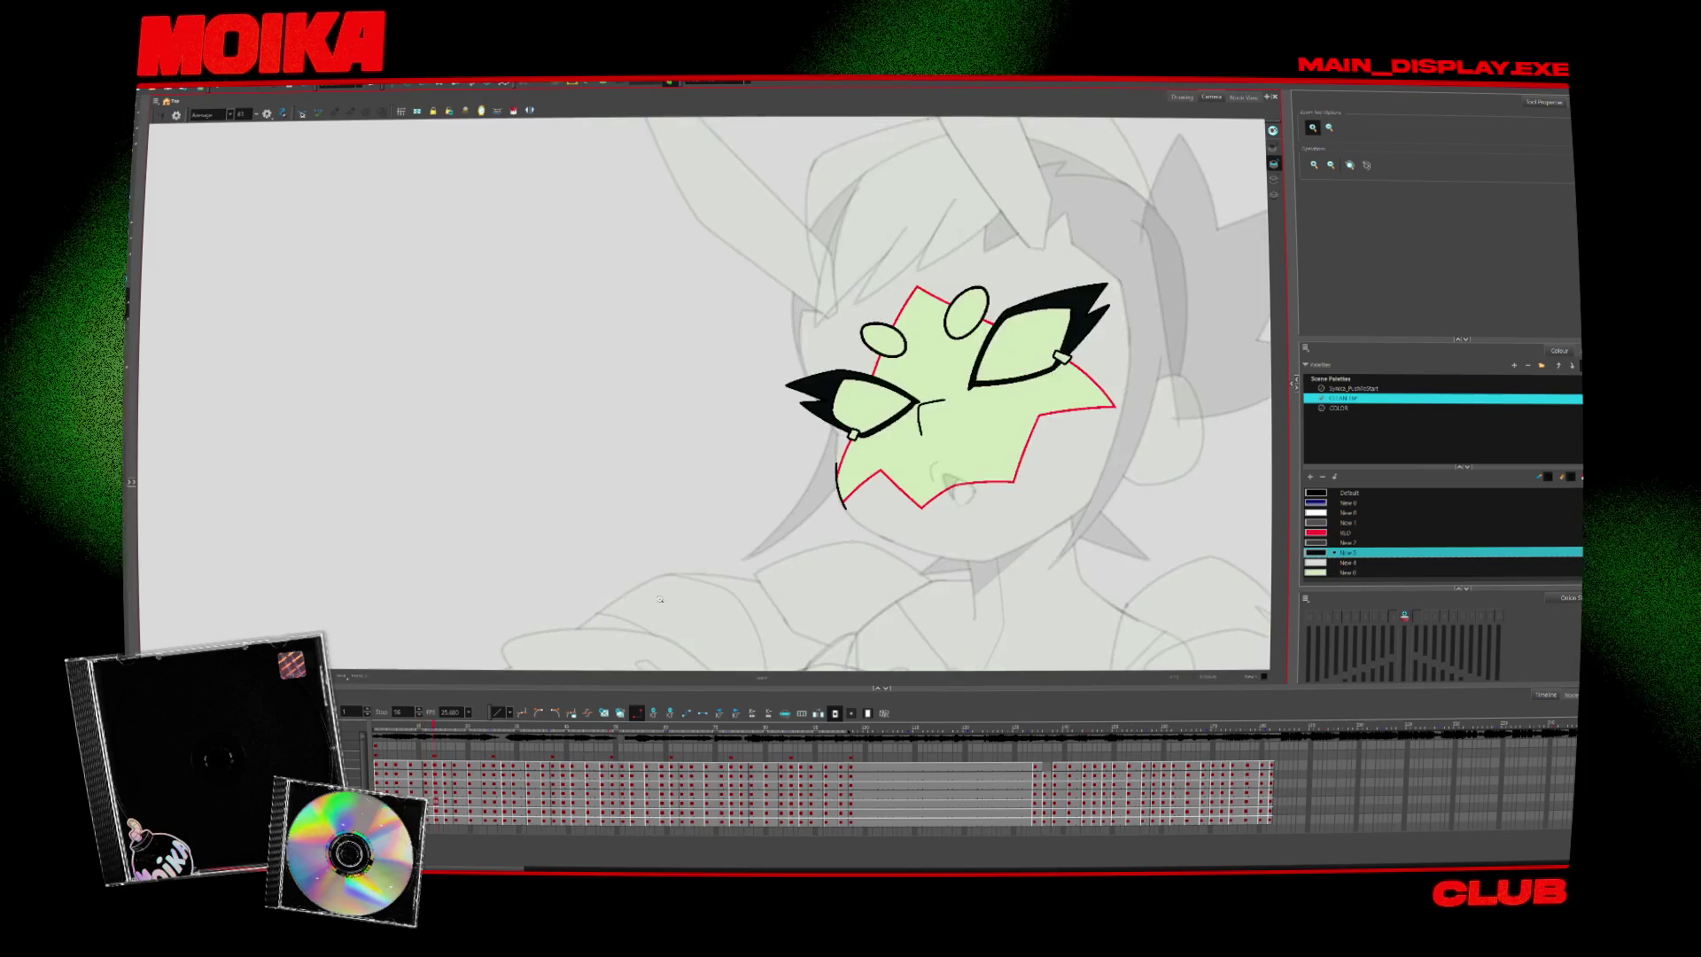
key(period)
key(period)
key(period)
key(period)
key(shift+m)
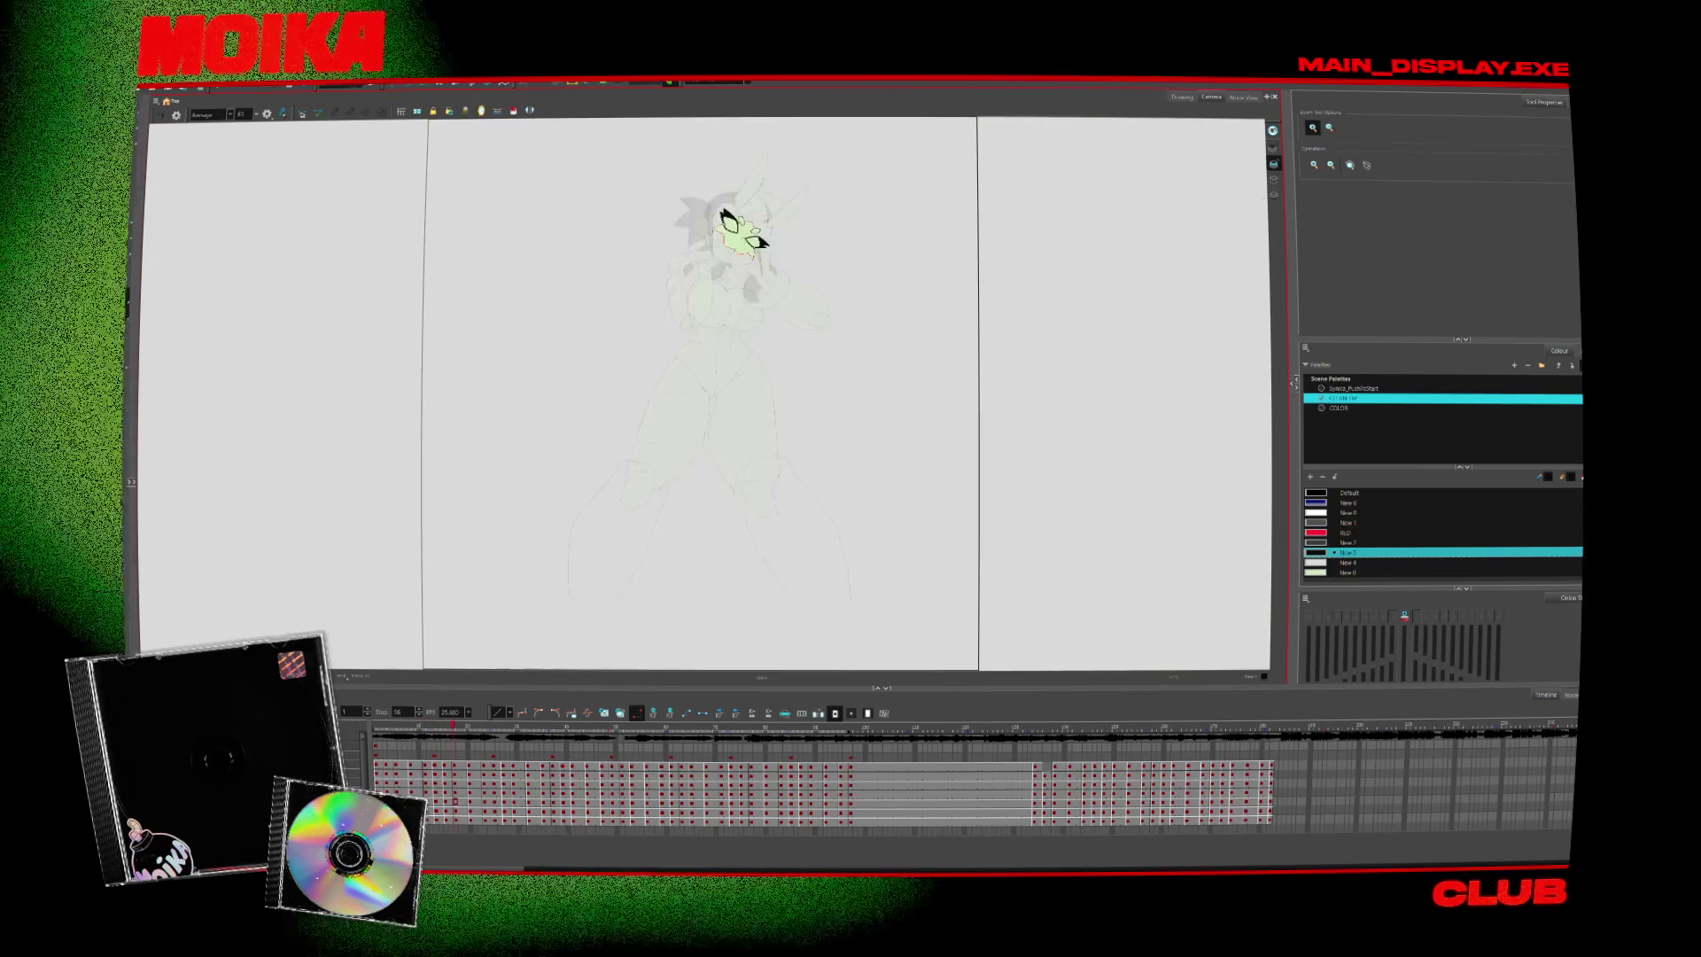
key(period)
key(period)
key(period)
key(period)
key(period)
key(period)
key(period)
key(period)
key(period)
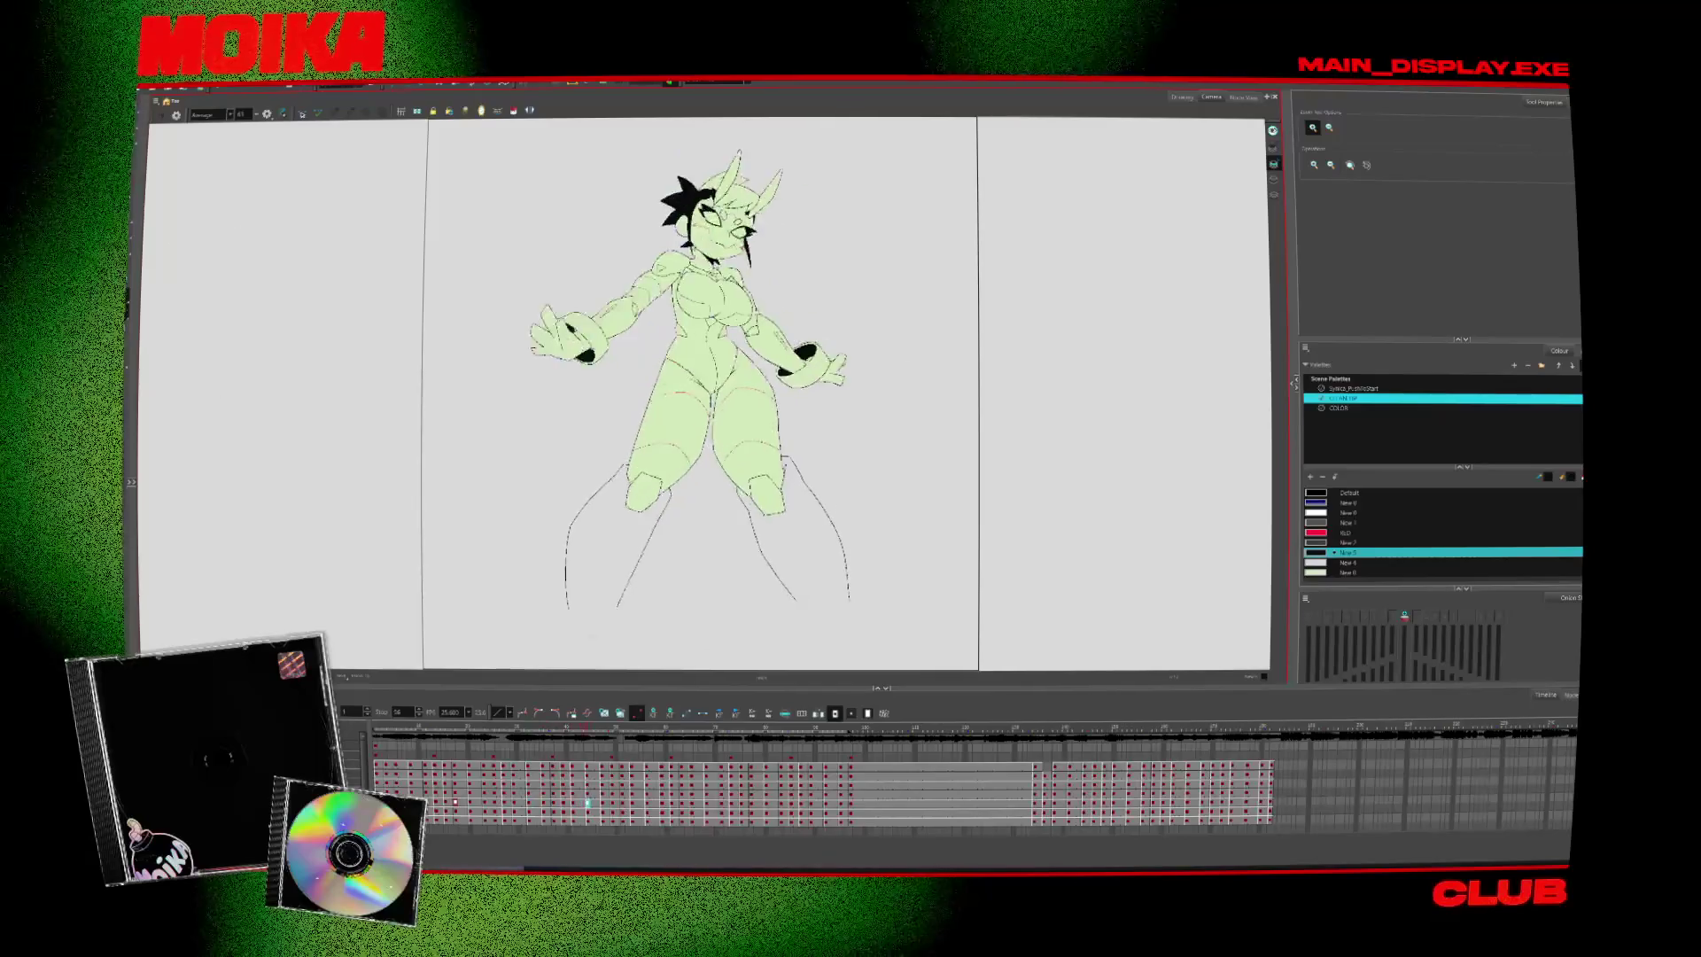
key(period)
key(period)
key(period)
key(period)
key(period)
key(period)
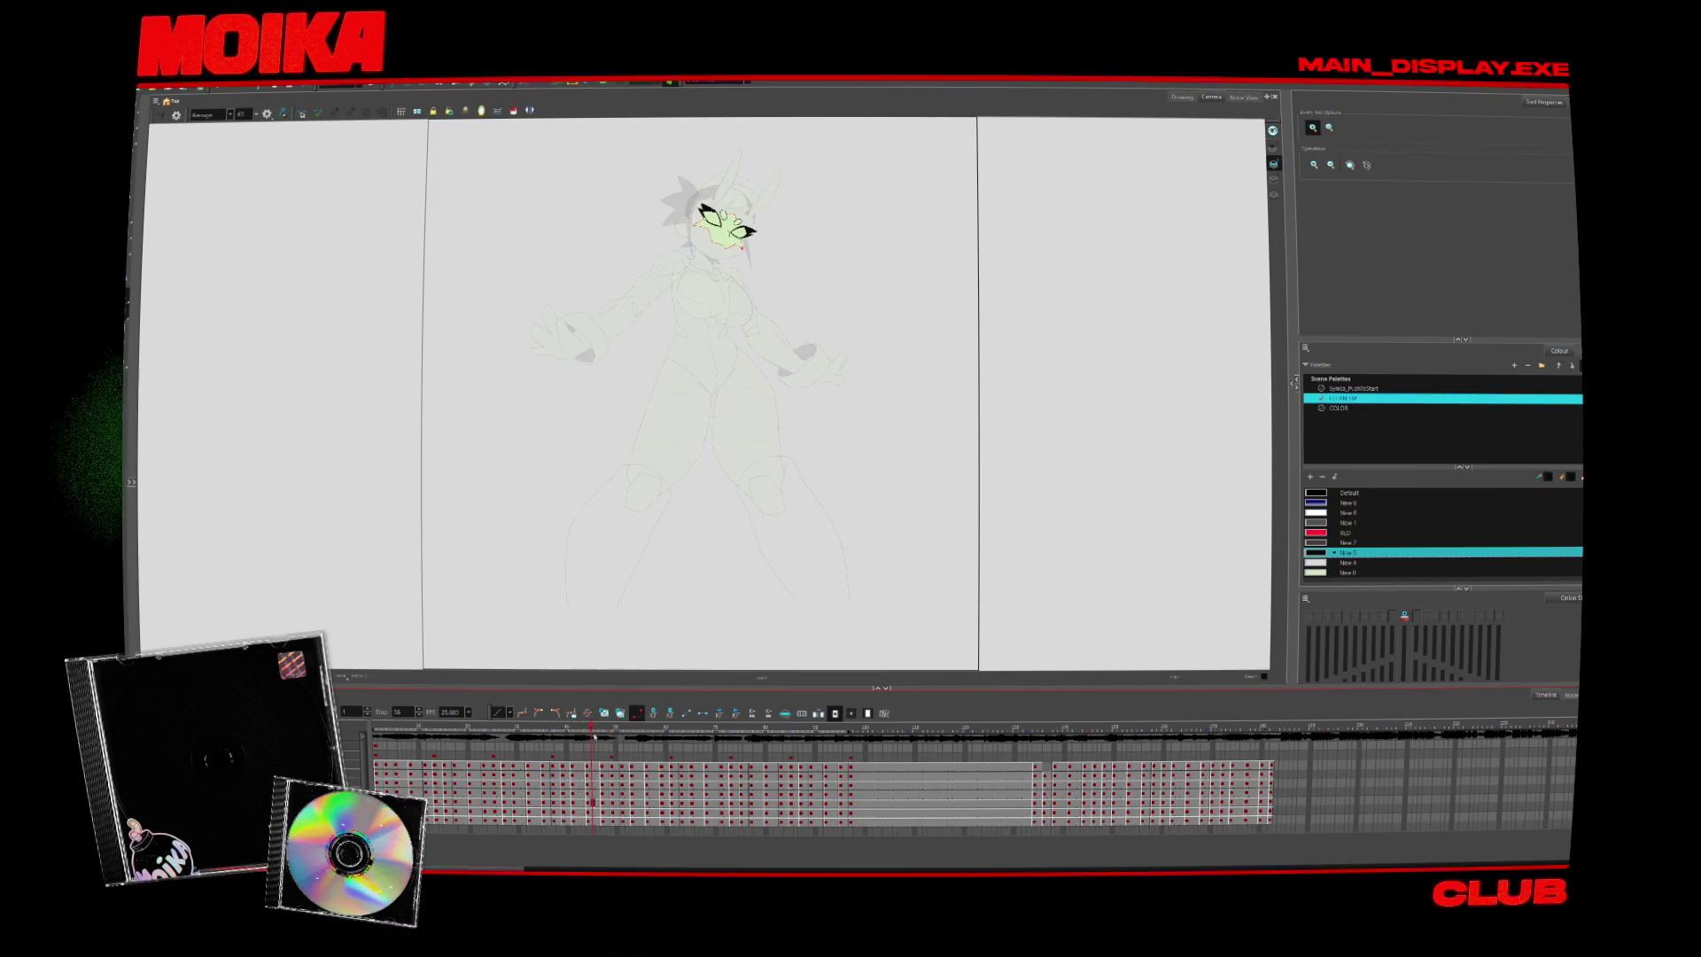
Scrub the timeline to a later coloured pose and play it back
drag(597, 744, 556, 737)
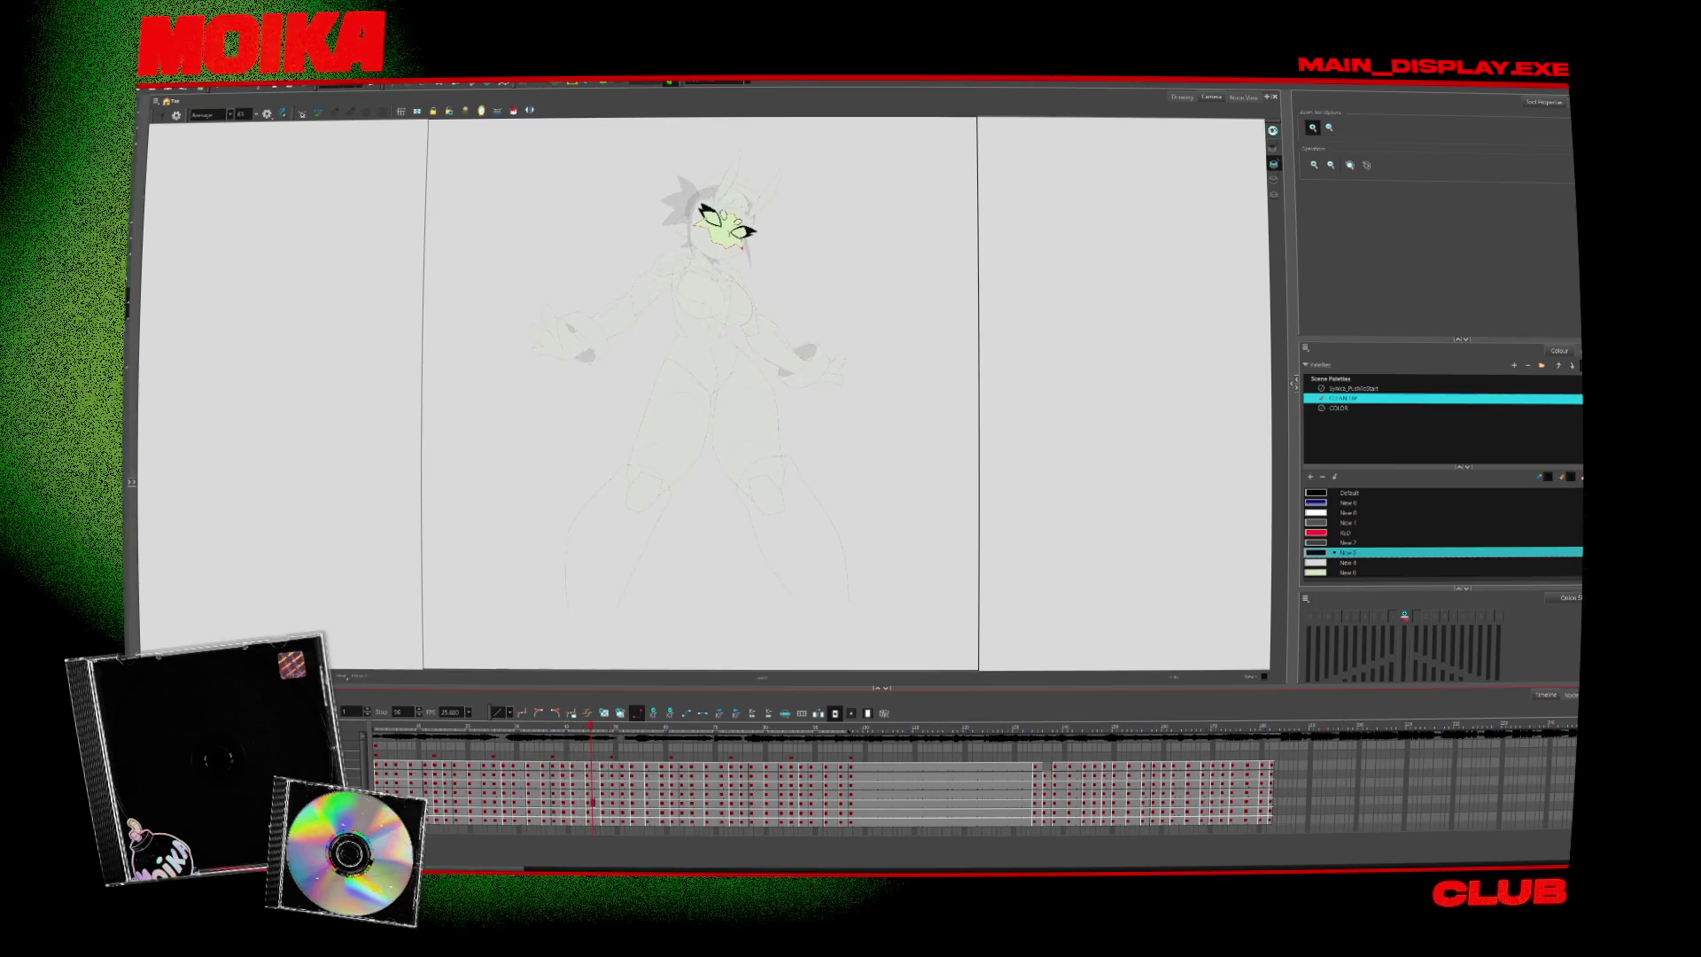
click(607, 803)
key(Return)
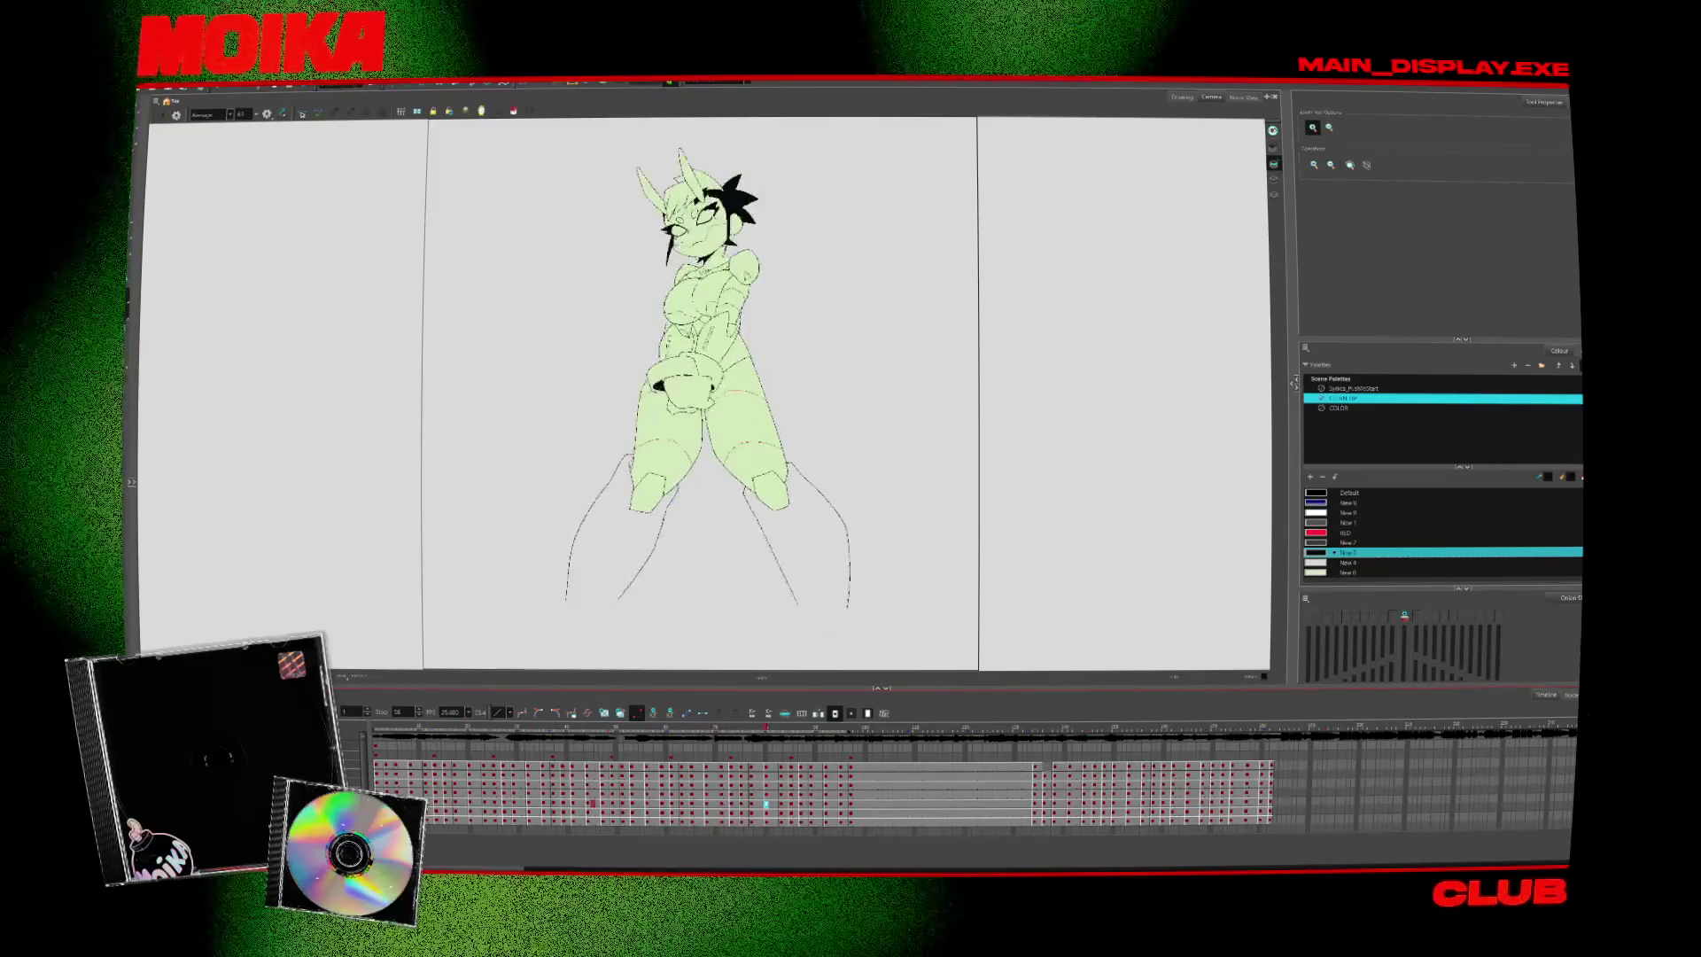
Return in the Timeline to the pose with only the face coloured and adjust the zoom
click(456, 727)
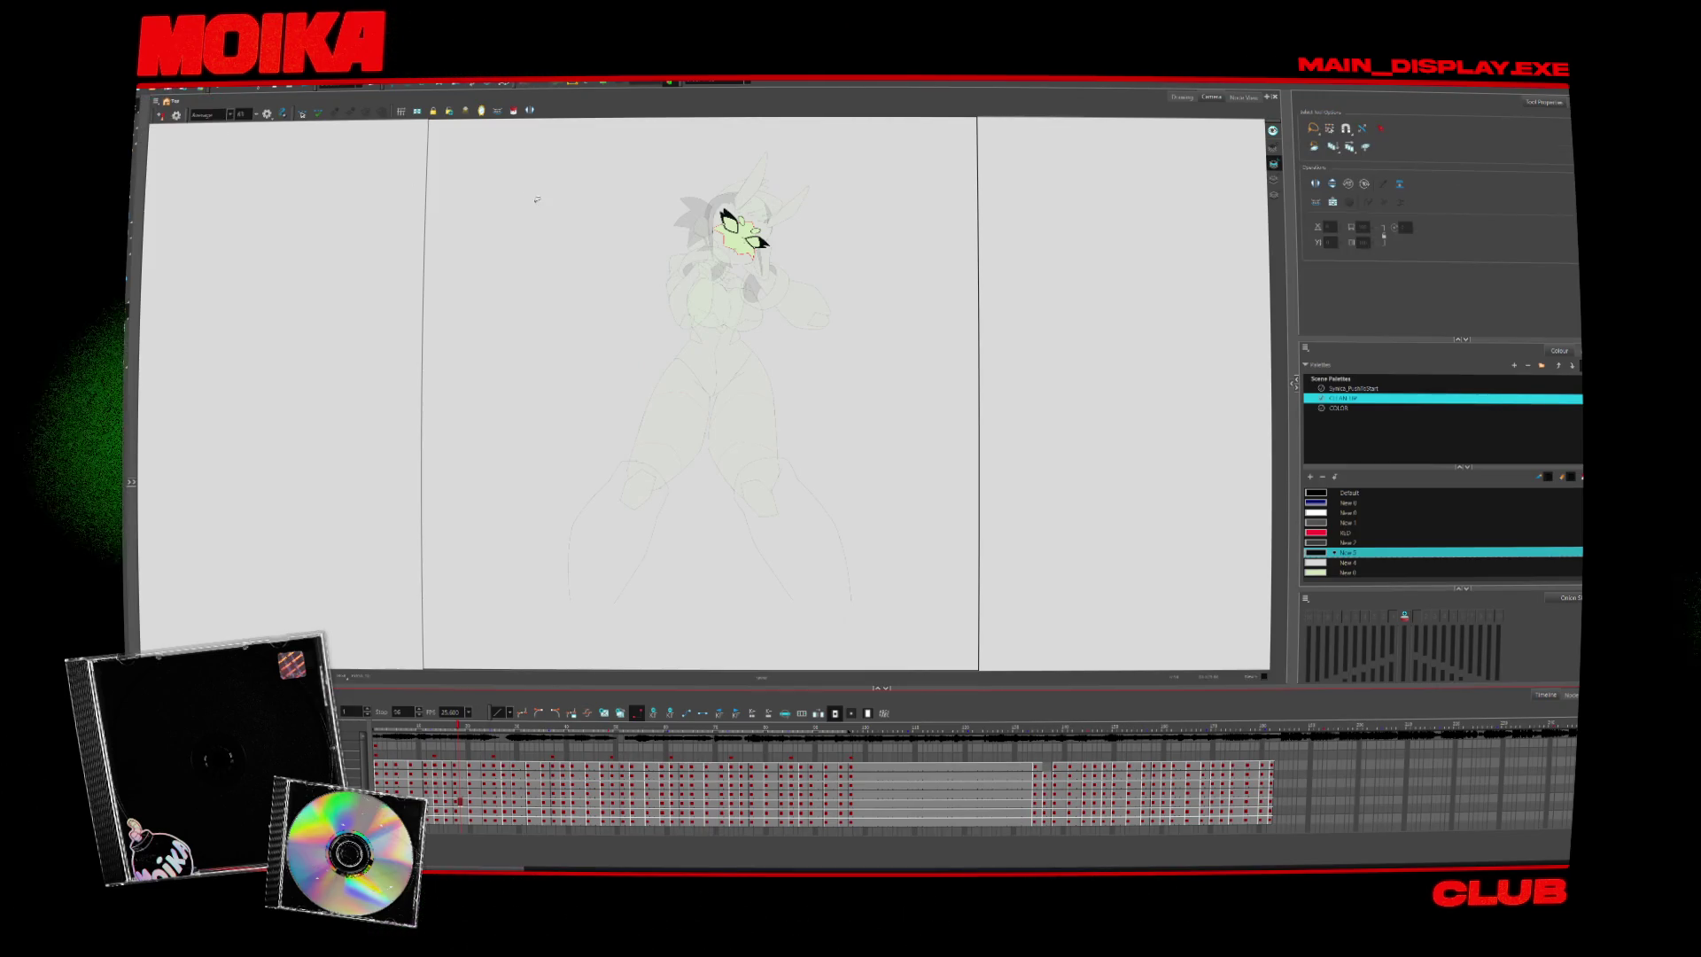
scroll(786, 606, up, 1)
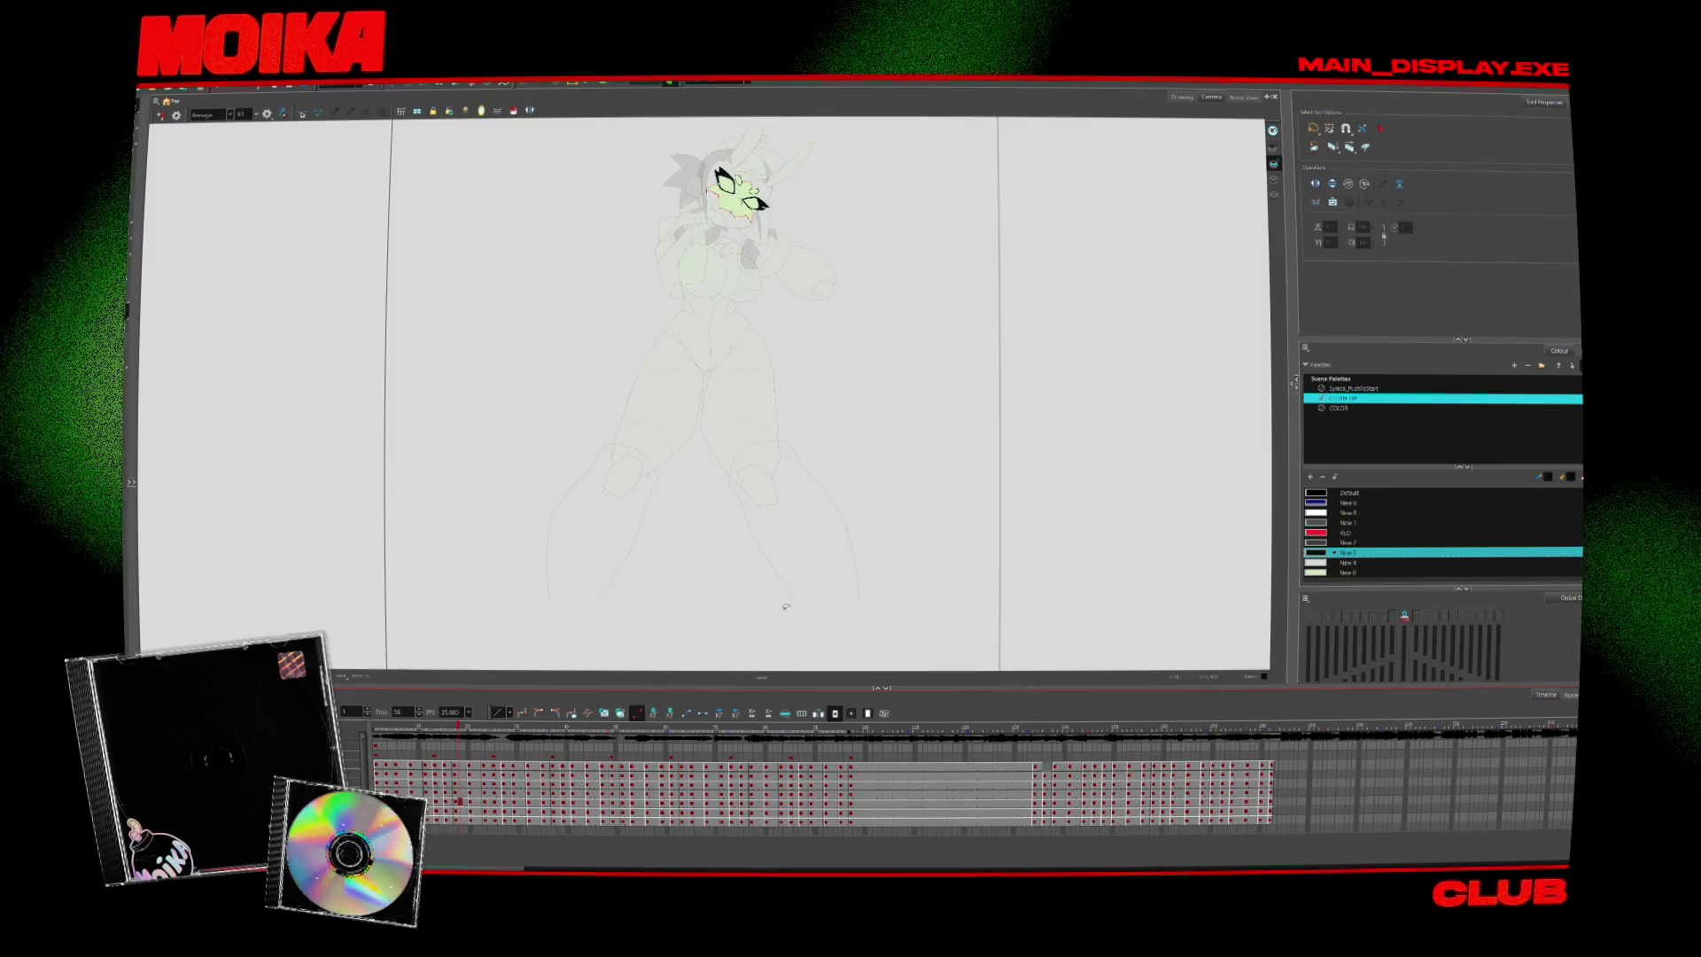
scroll(786, 607, down, 2)
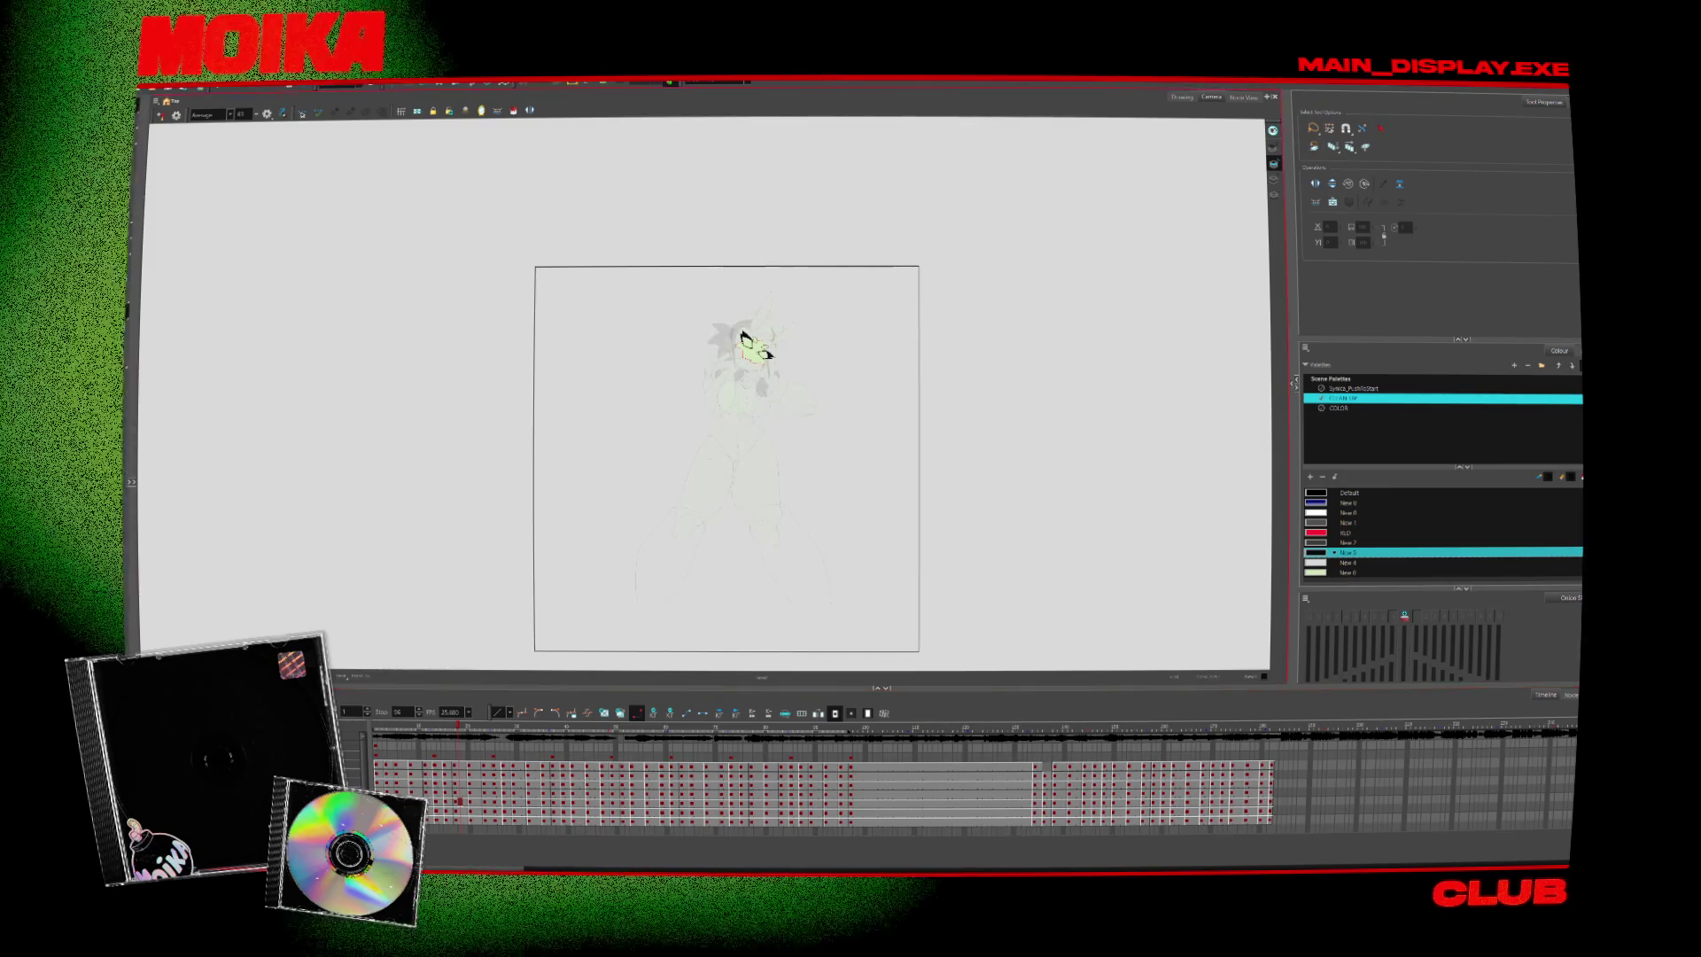
scroll(732, 656, up, 2)
scroll(732, 656, up, 1)
scroll(731, 656, down, 1)
scroll(732, 656, up, 1)
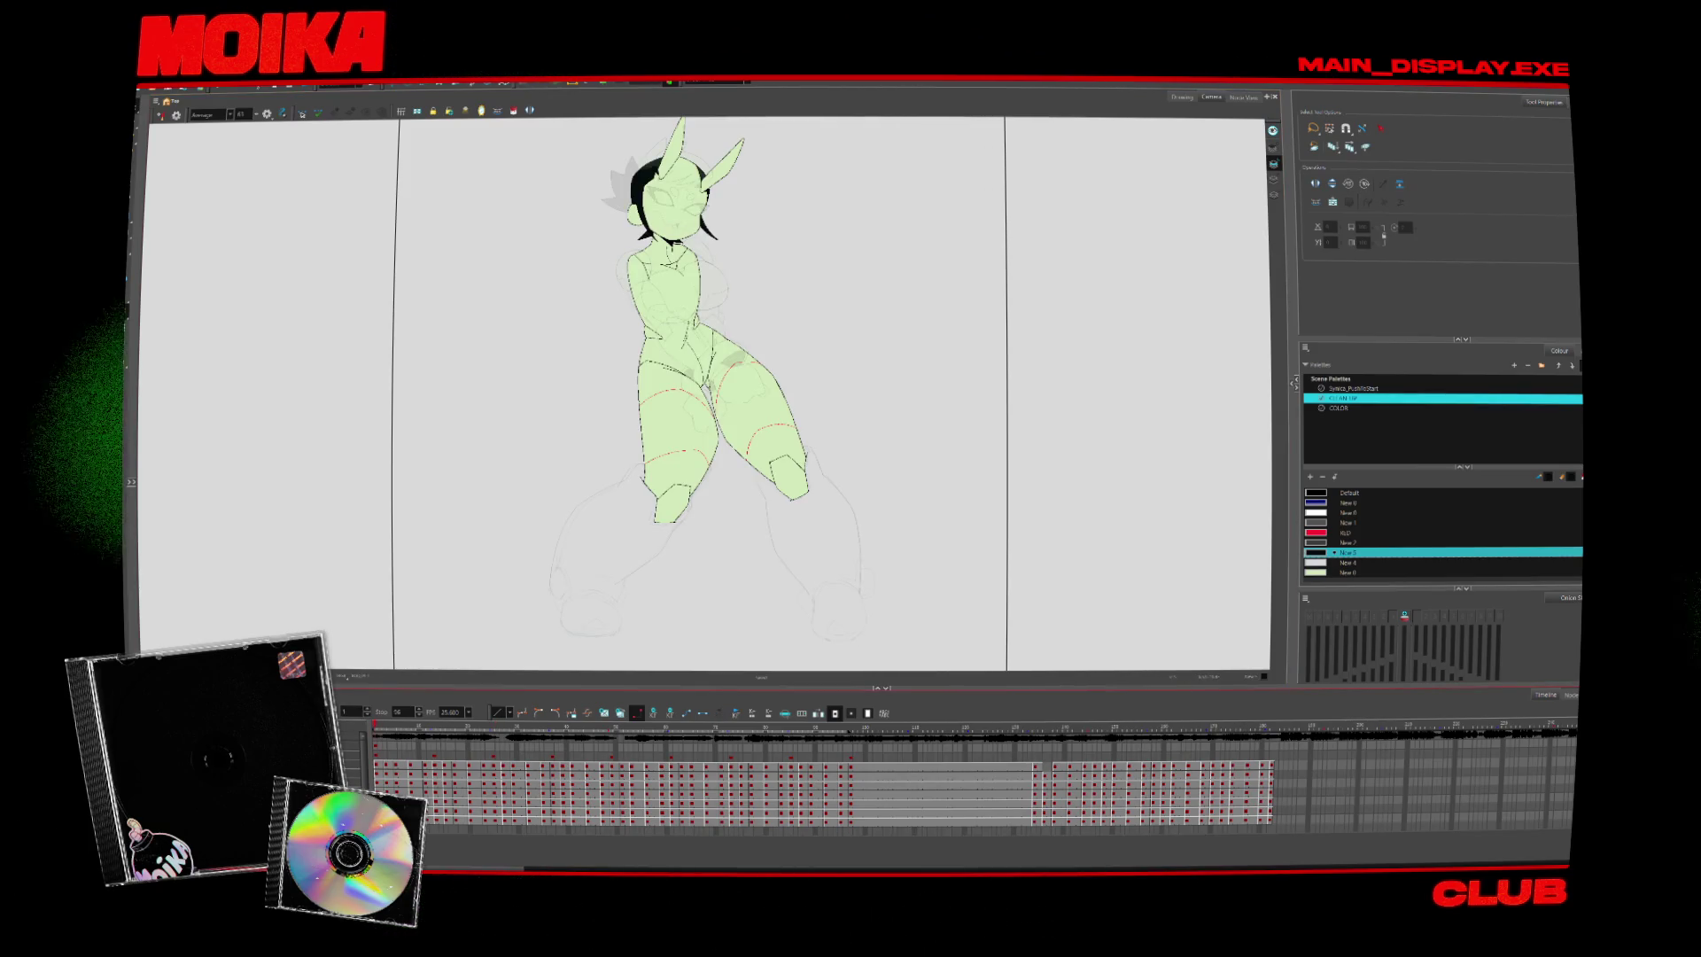
Zoom the Camera view in on the character's lower legs
scroll(560, 638, up, 3)
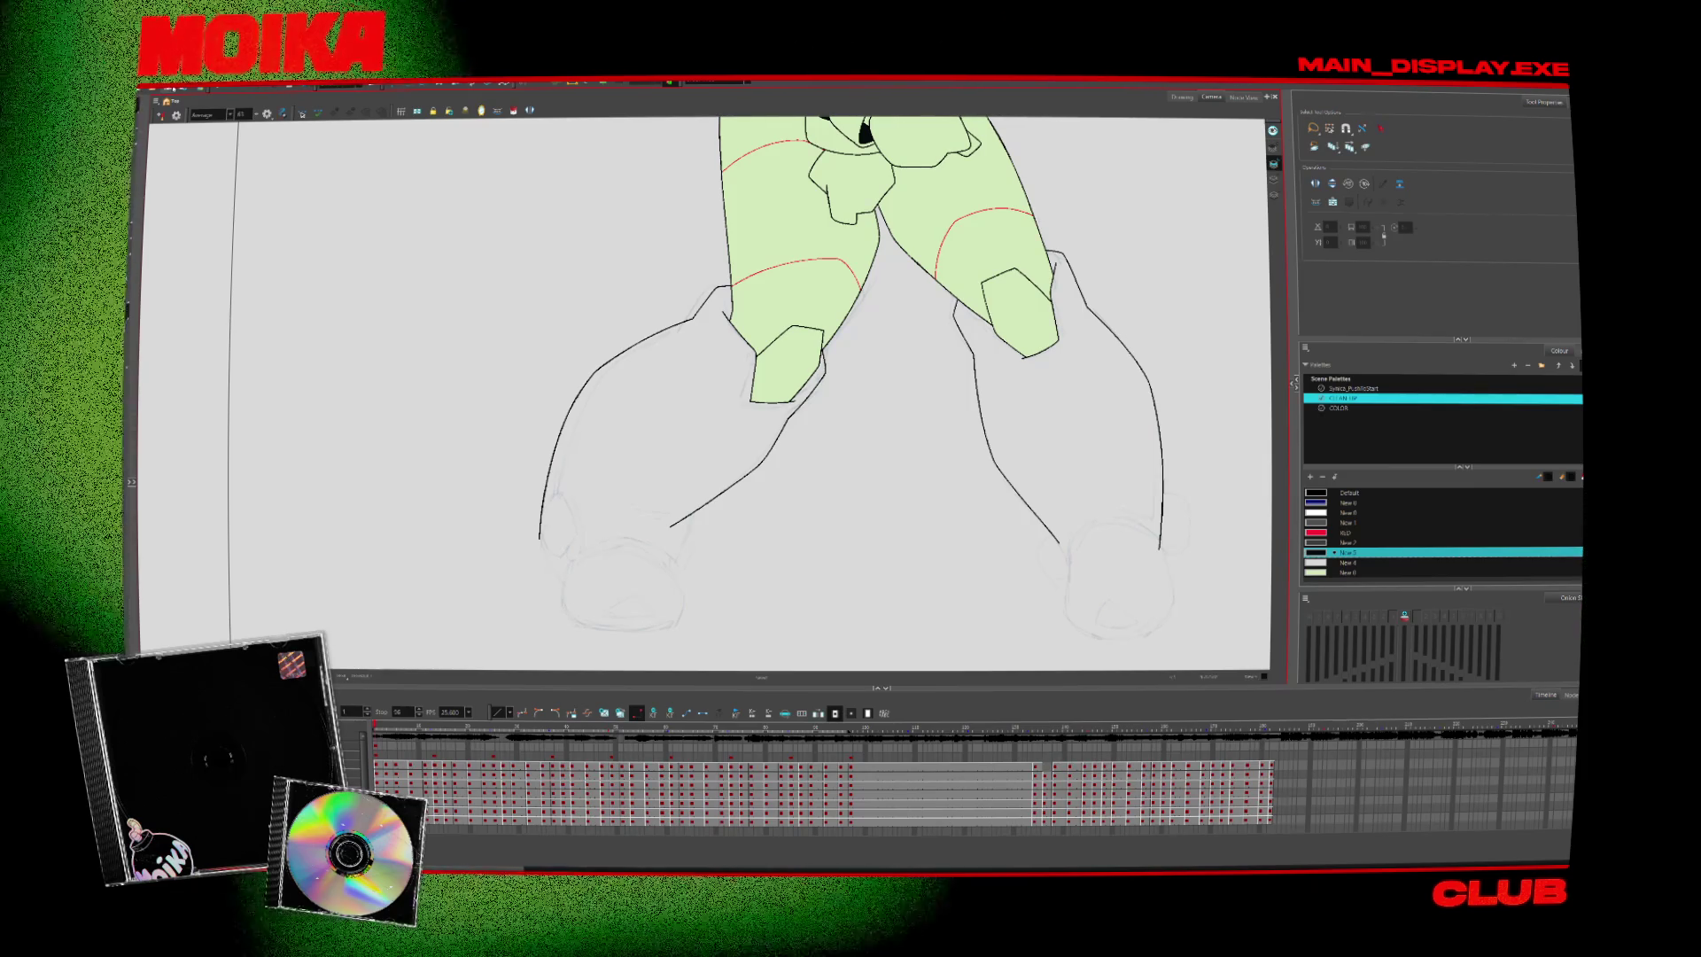
scroll(703, 508, up, 1)
Ink thin leg lines with the brush, undo a stray vertical stroke, and check in mirror view
scroll(704, 508, up, 2)
scroll(709, 498, down, 2)
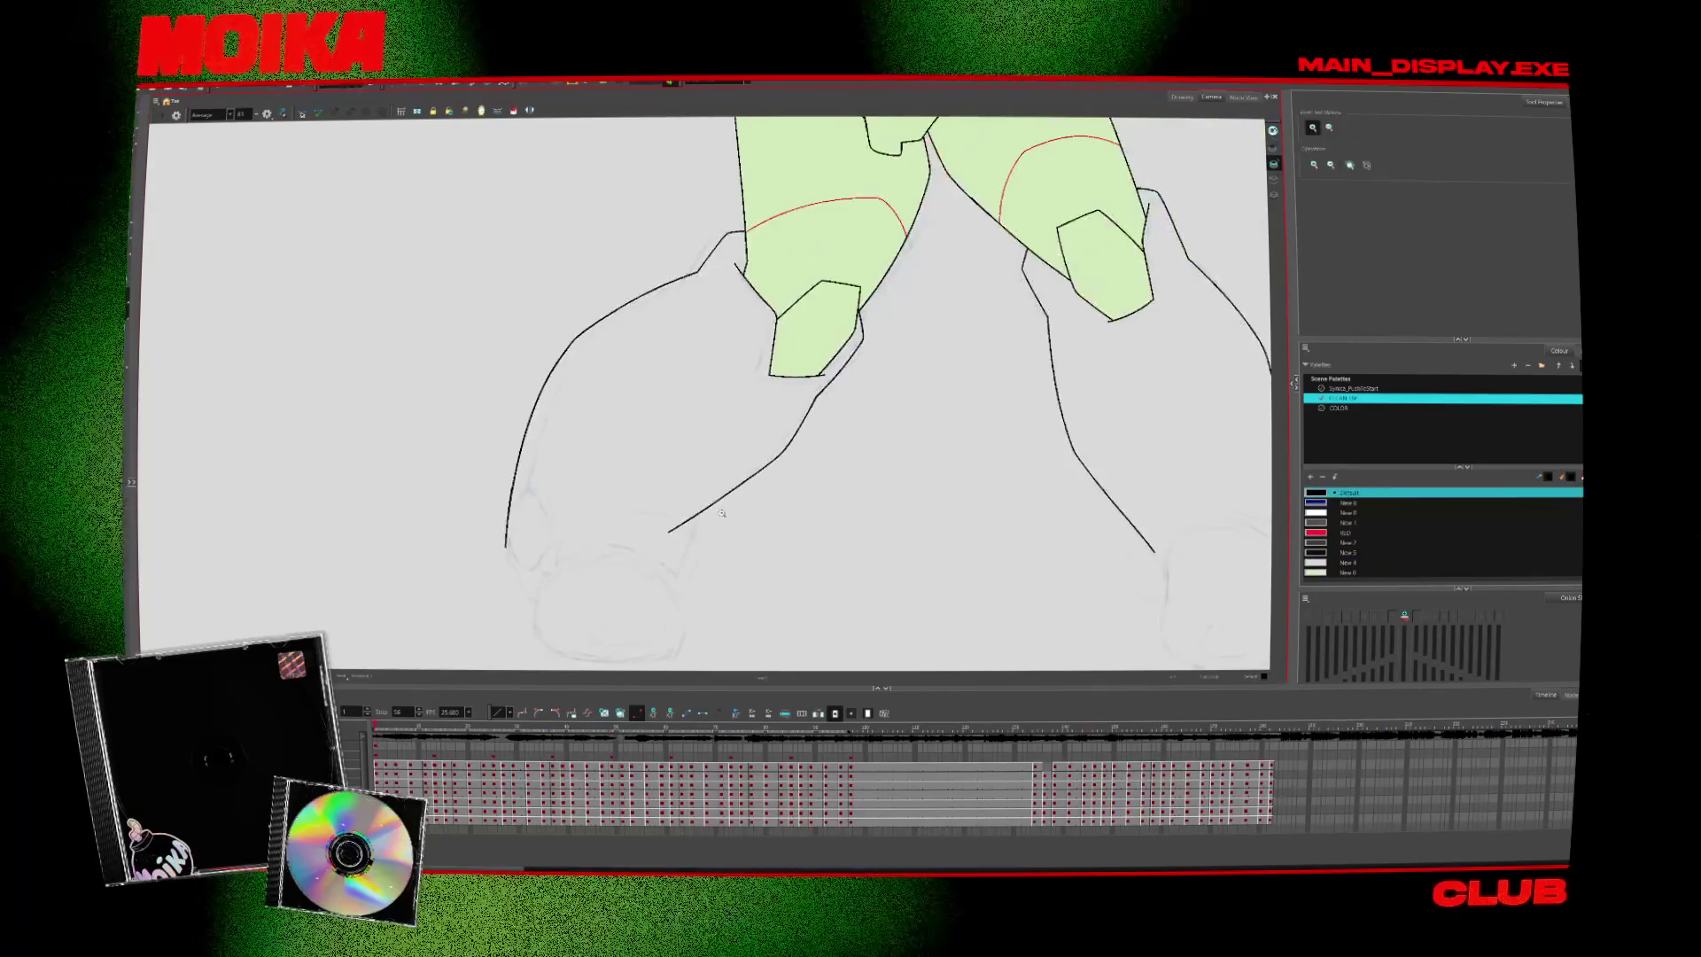
key(alt+b)
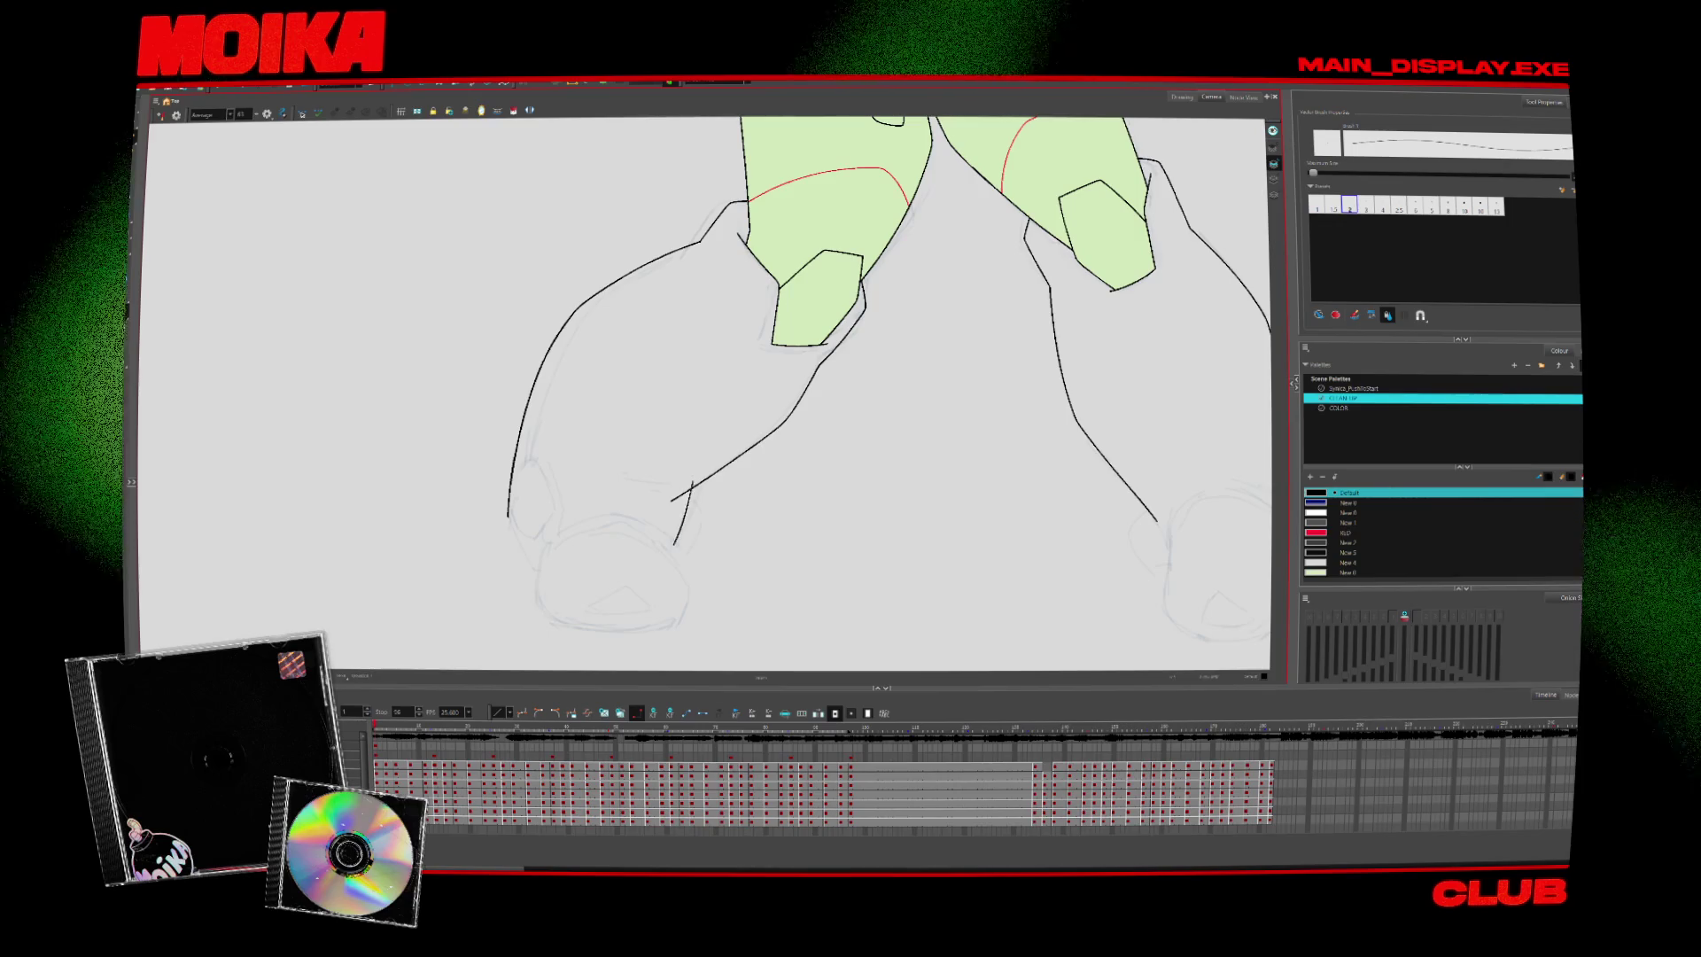
key(m)
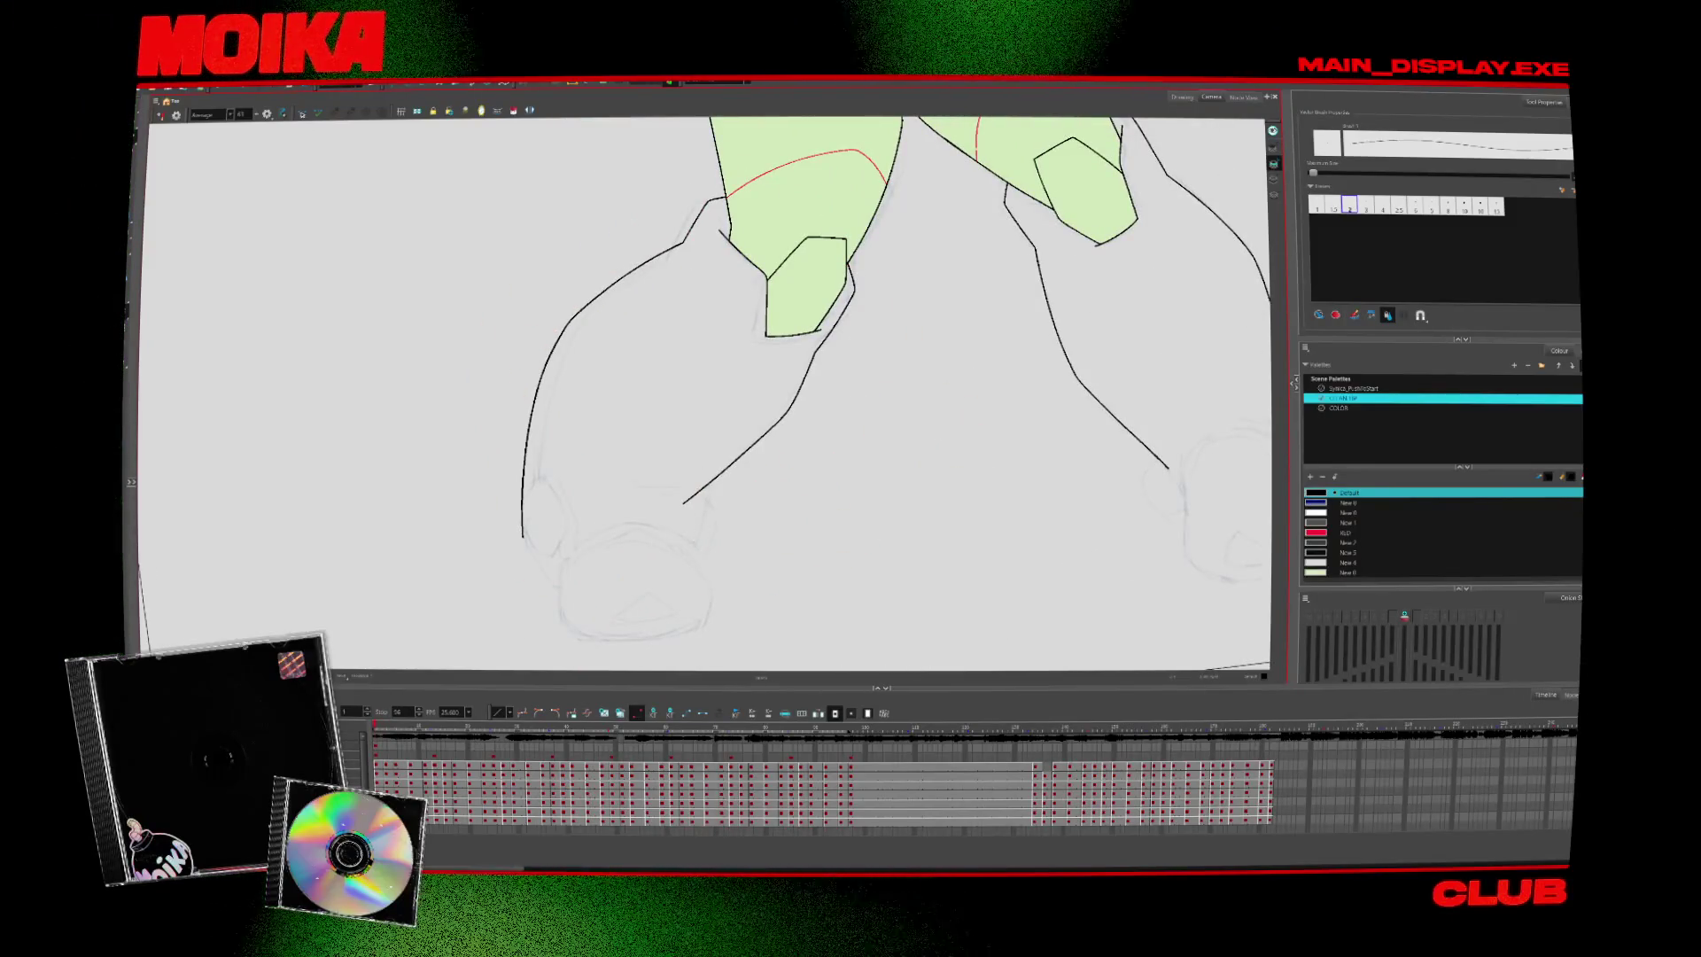
key(ctrl+z)
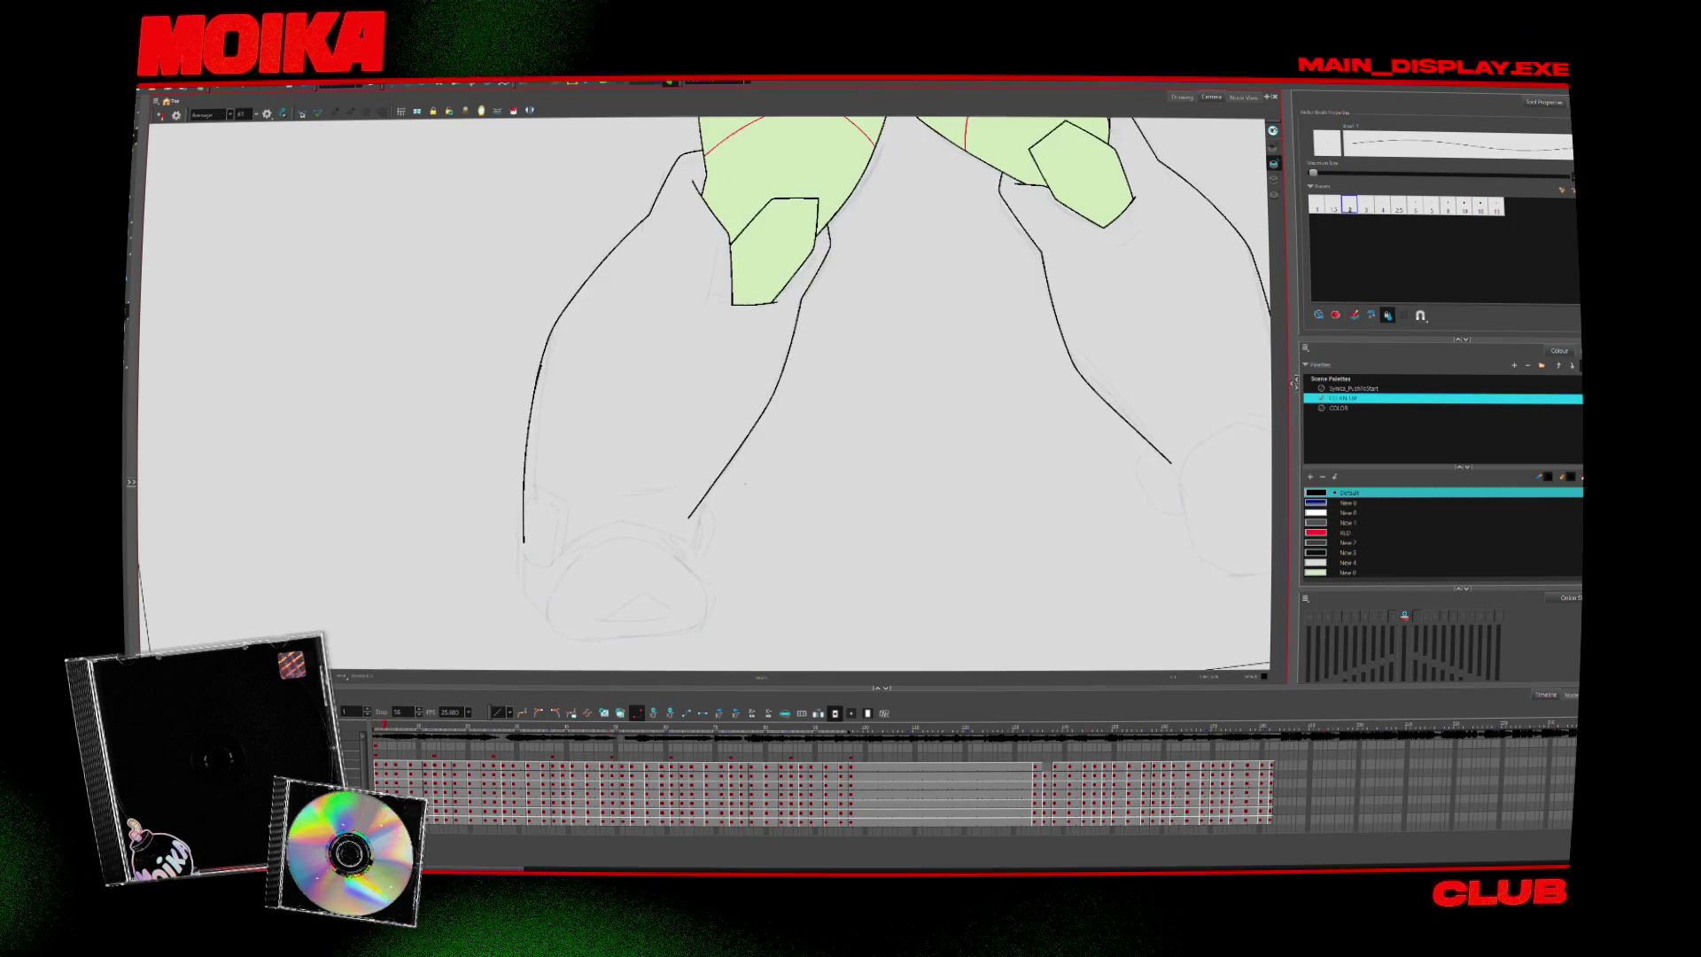
key(alt+e)
key(4)
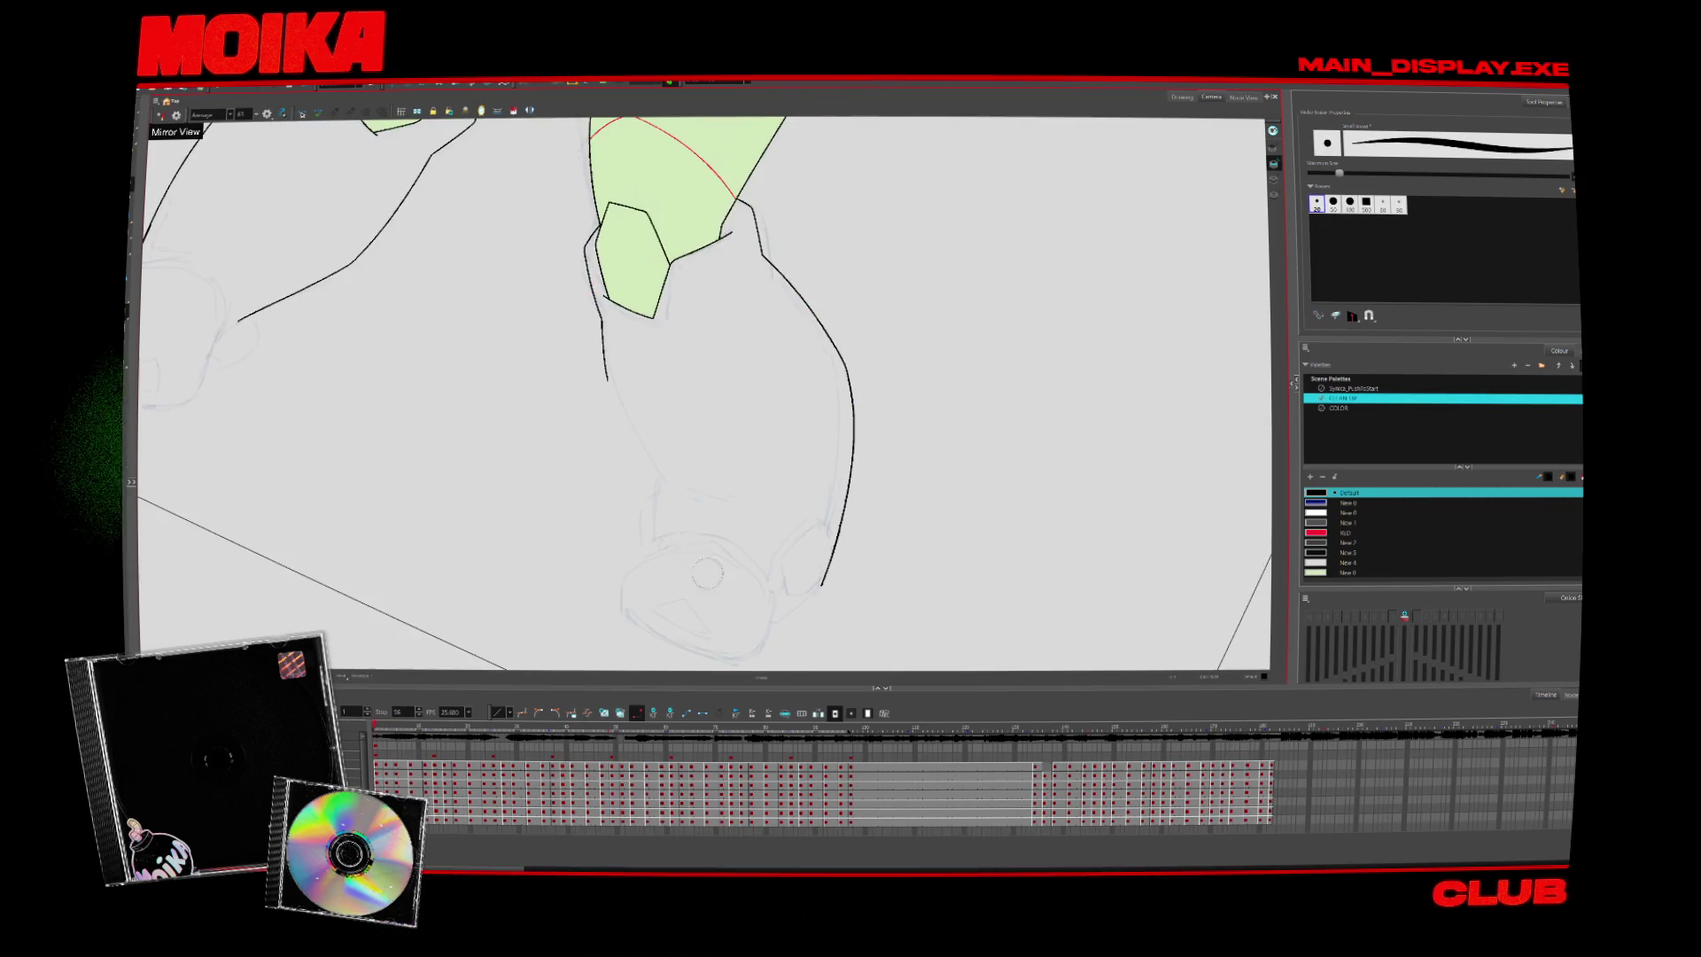
key(4)
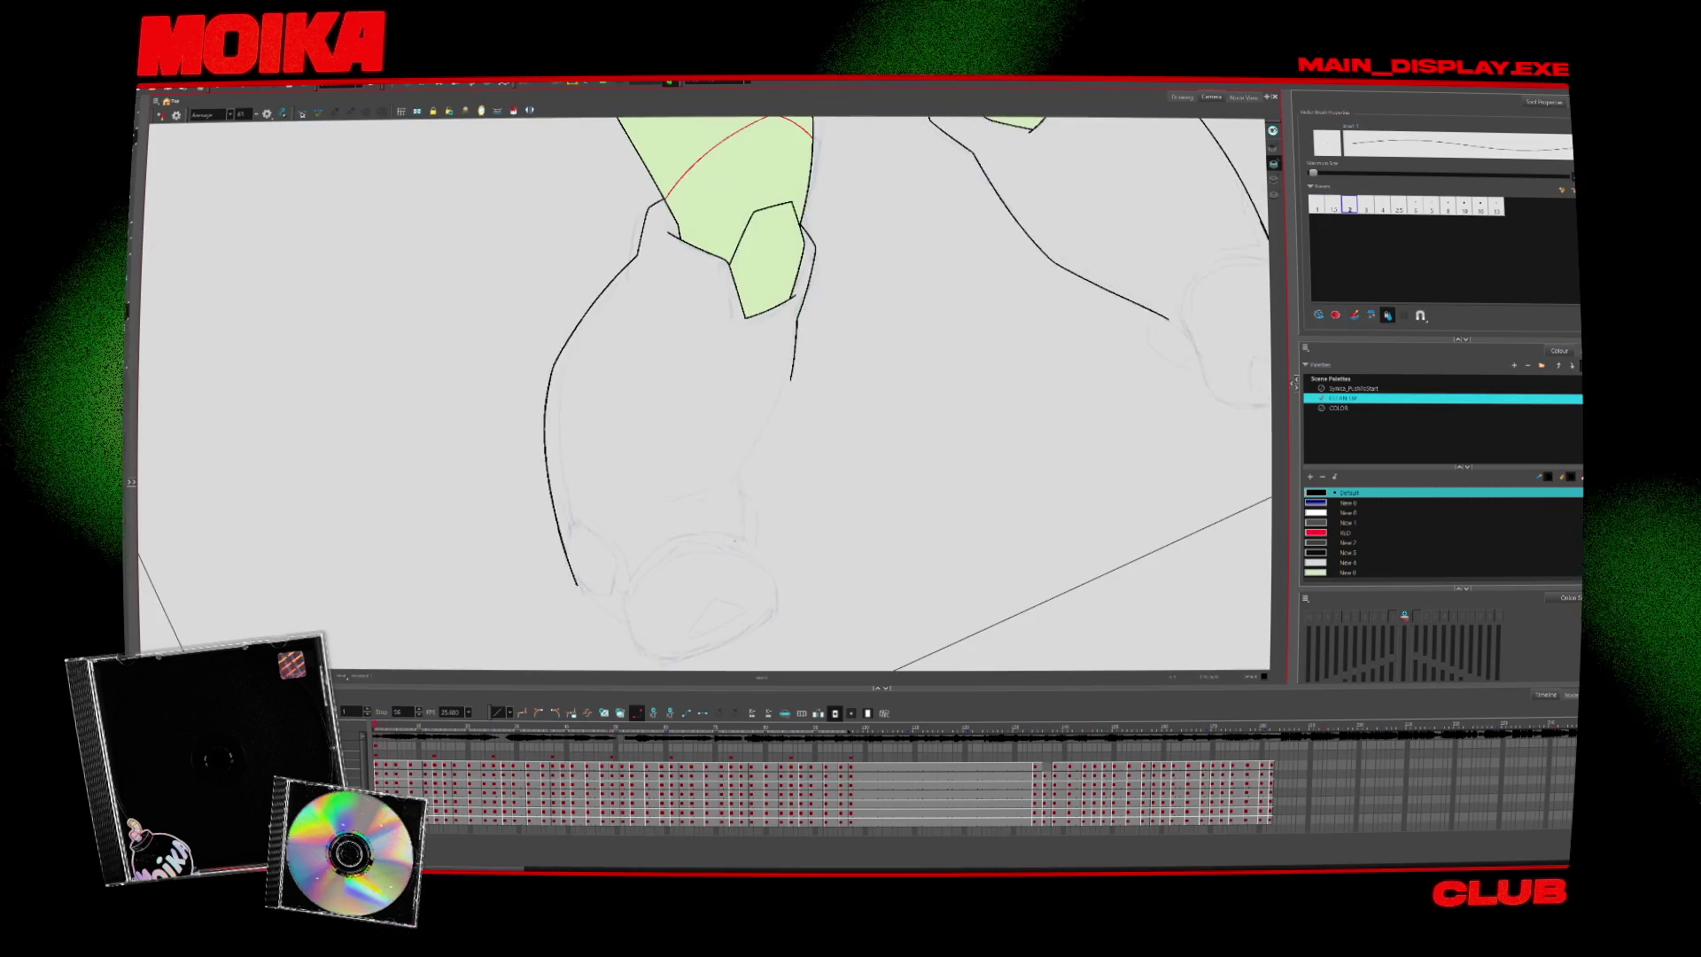
On the neighbouring drawing, try thin pencil leg lines and undo the long strokes down the leg
key(period)
key(alt+b)
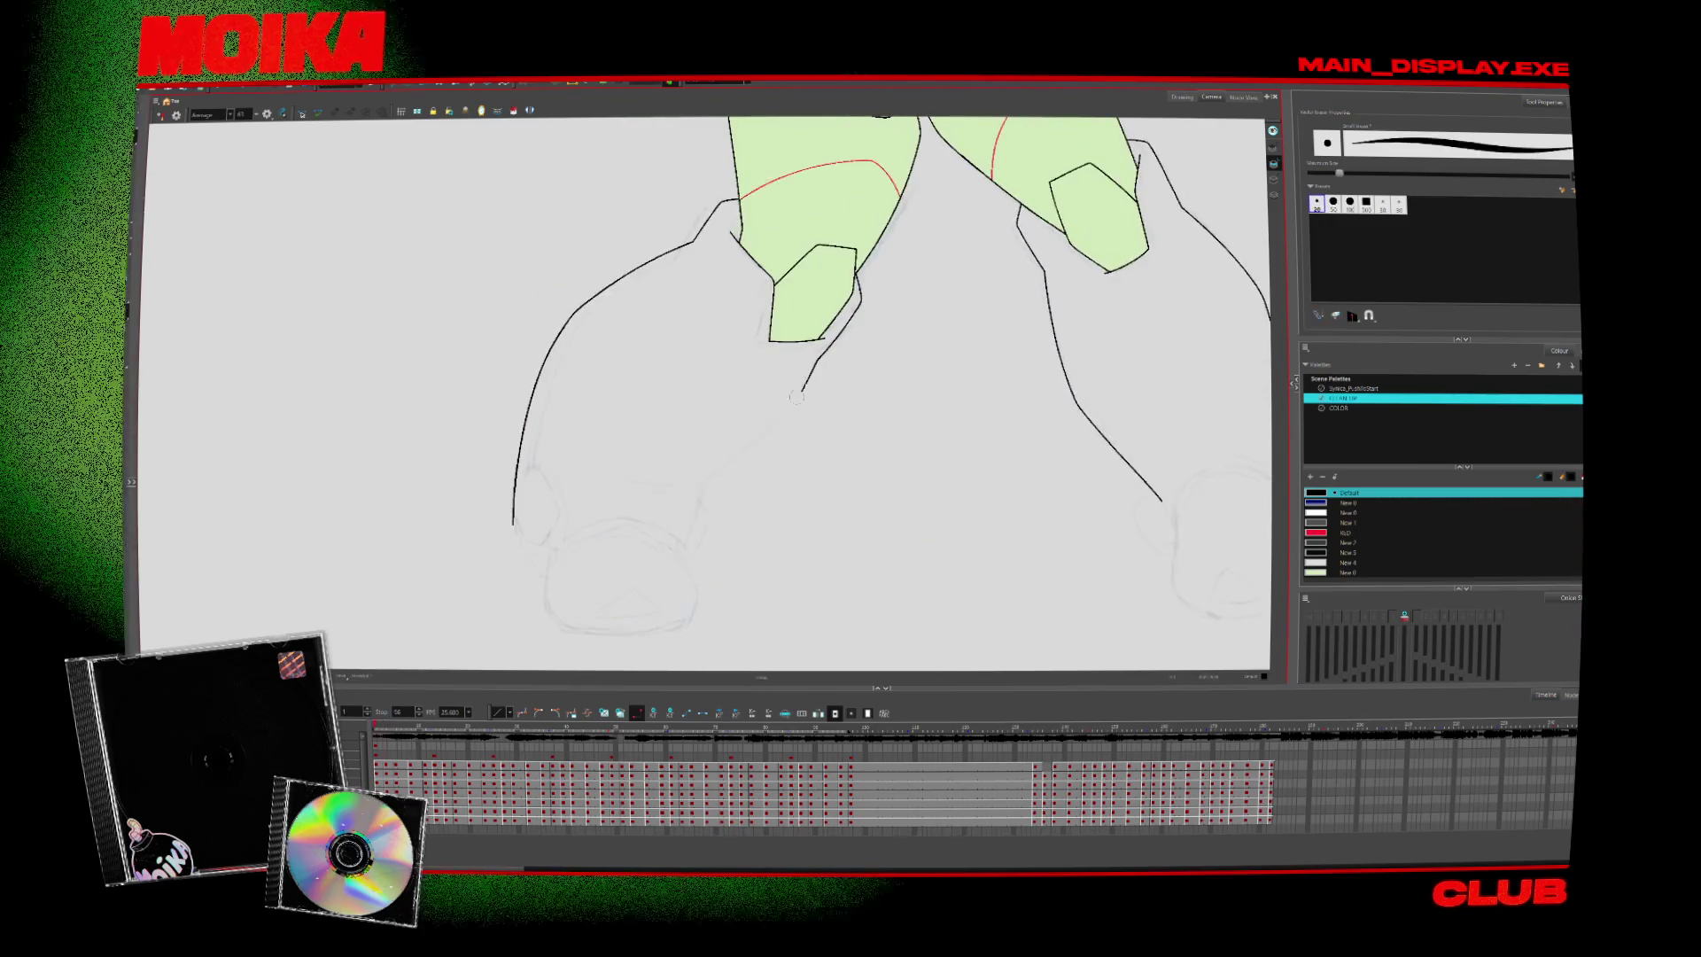
key(alt+slash)
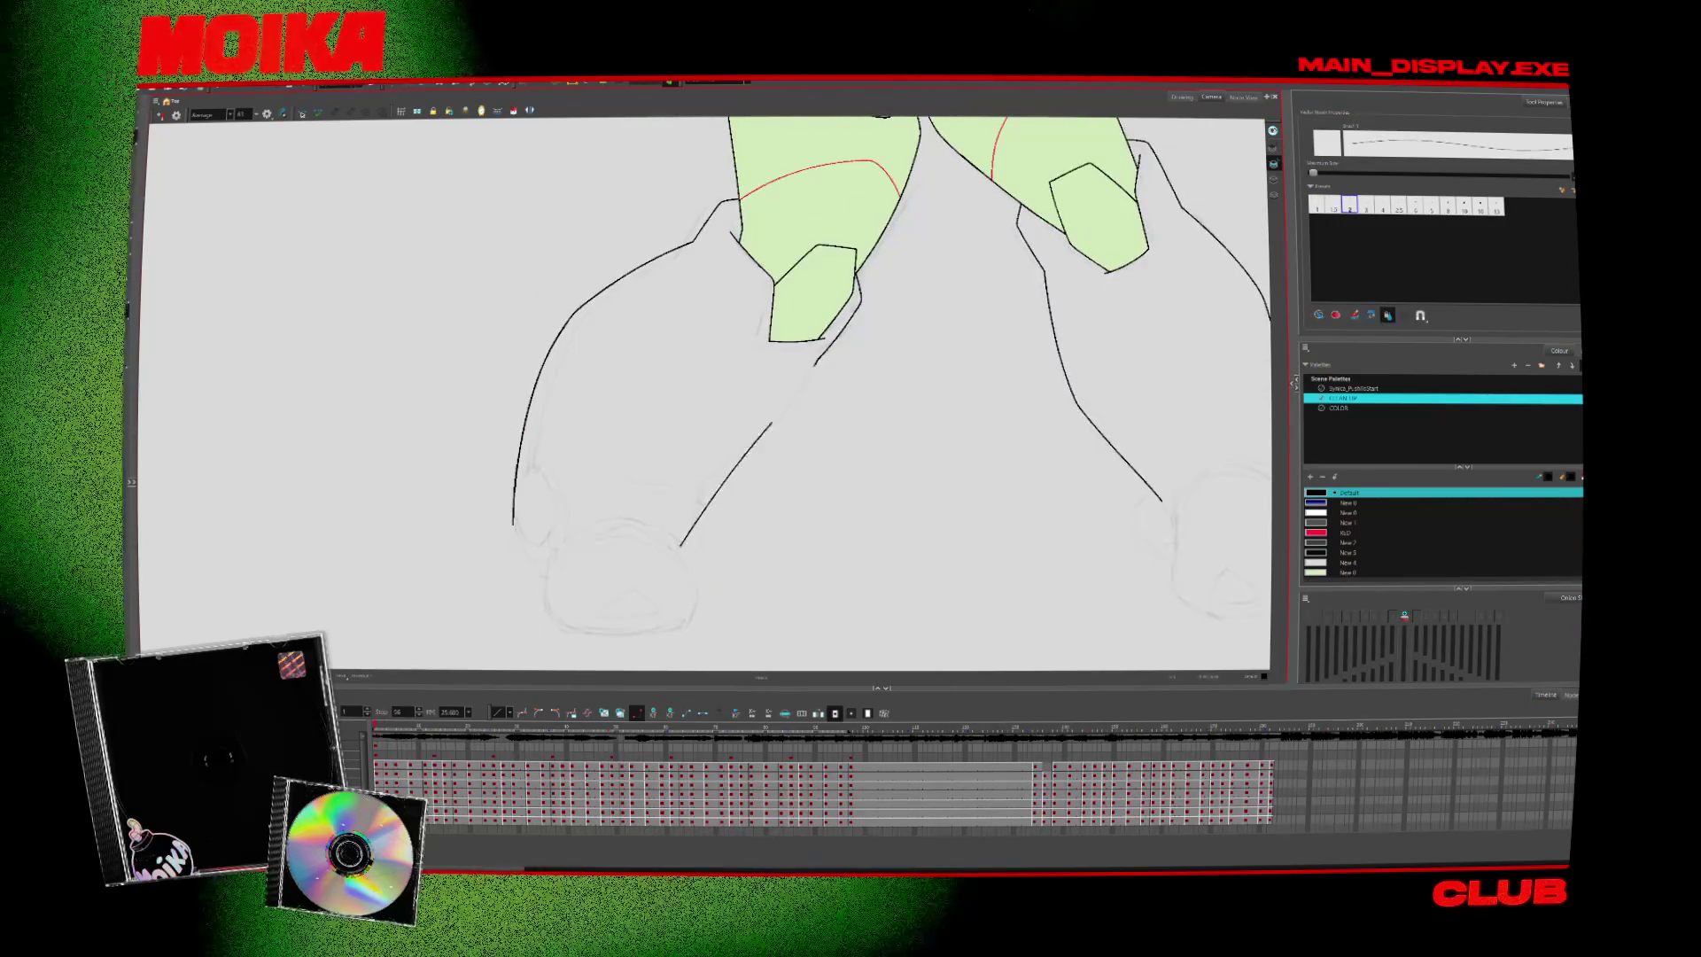
key(4)
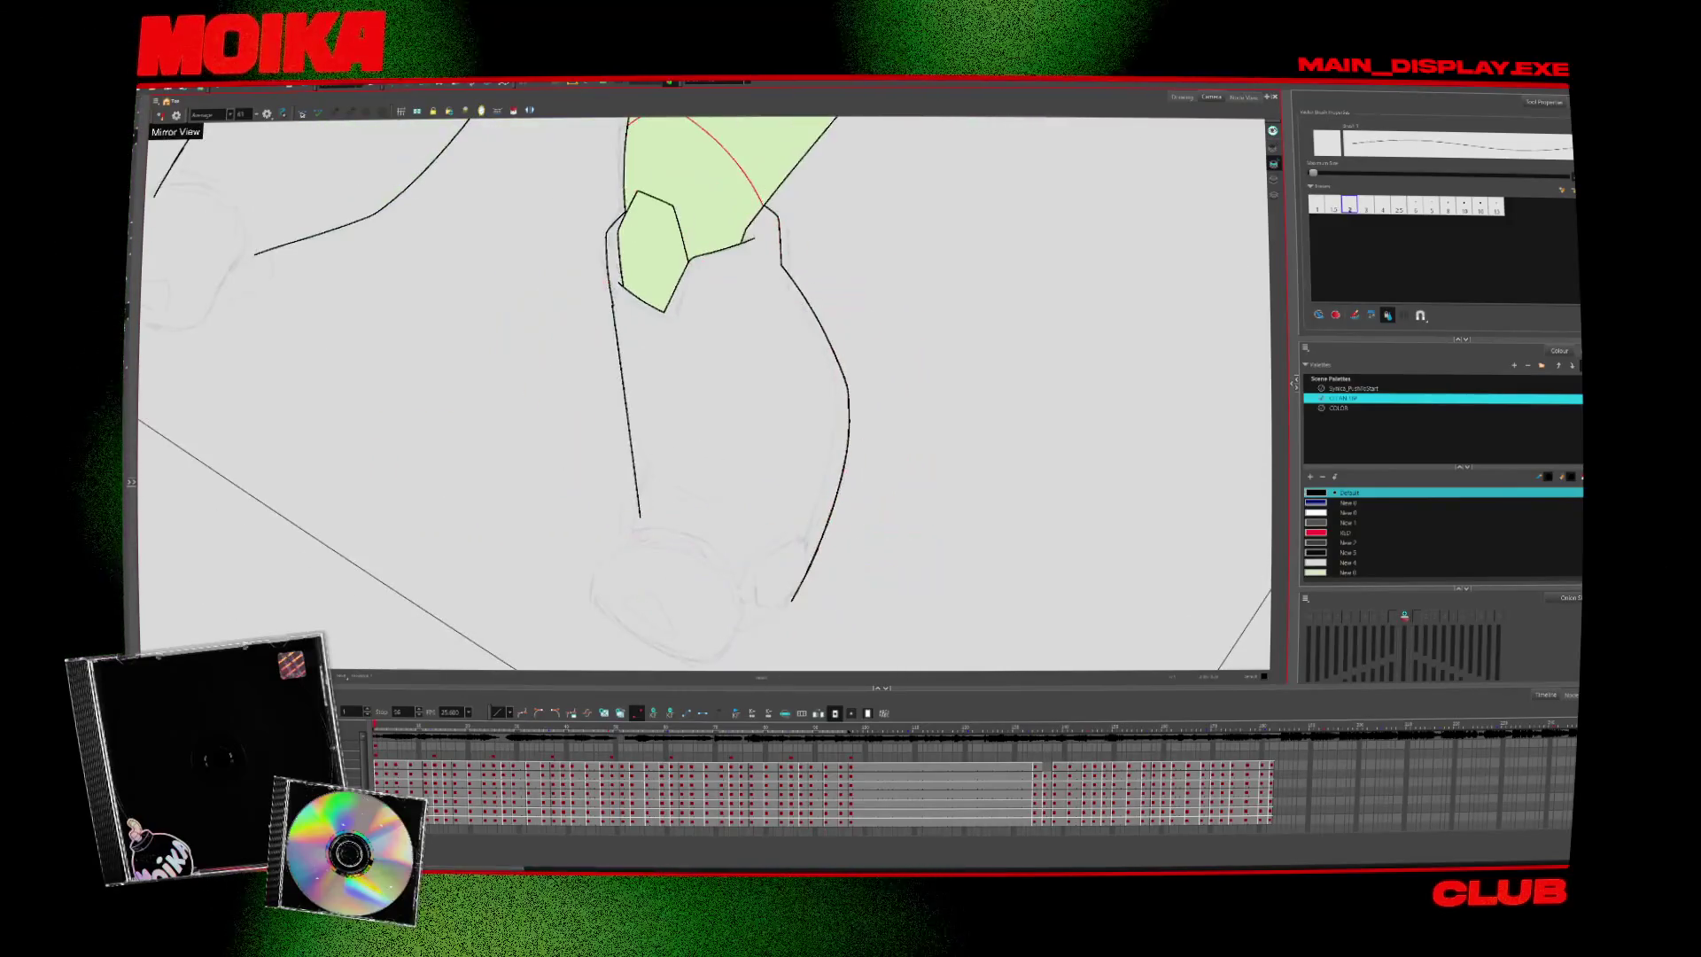
key(4)
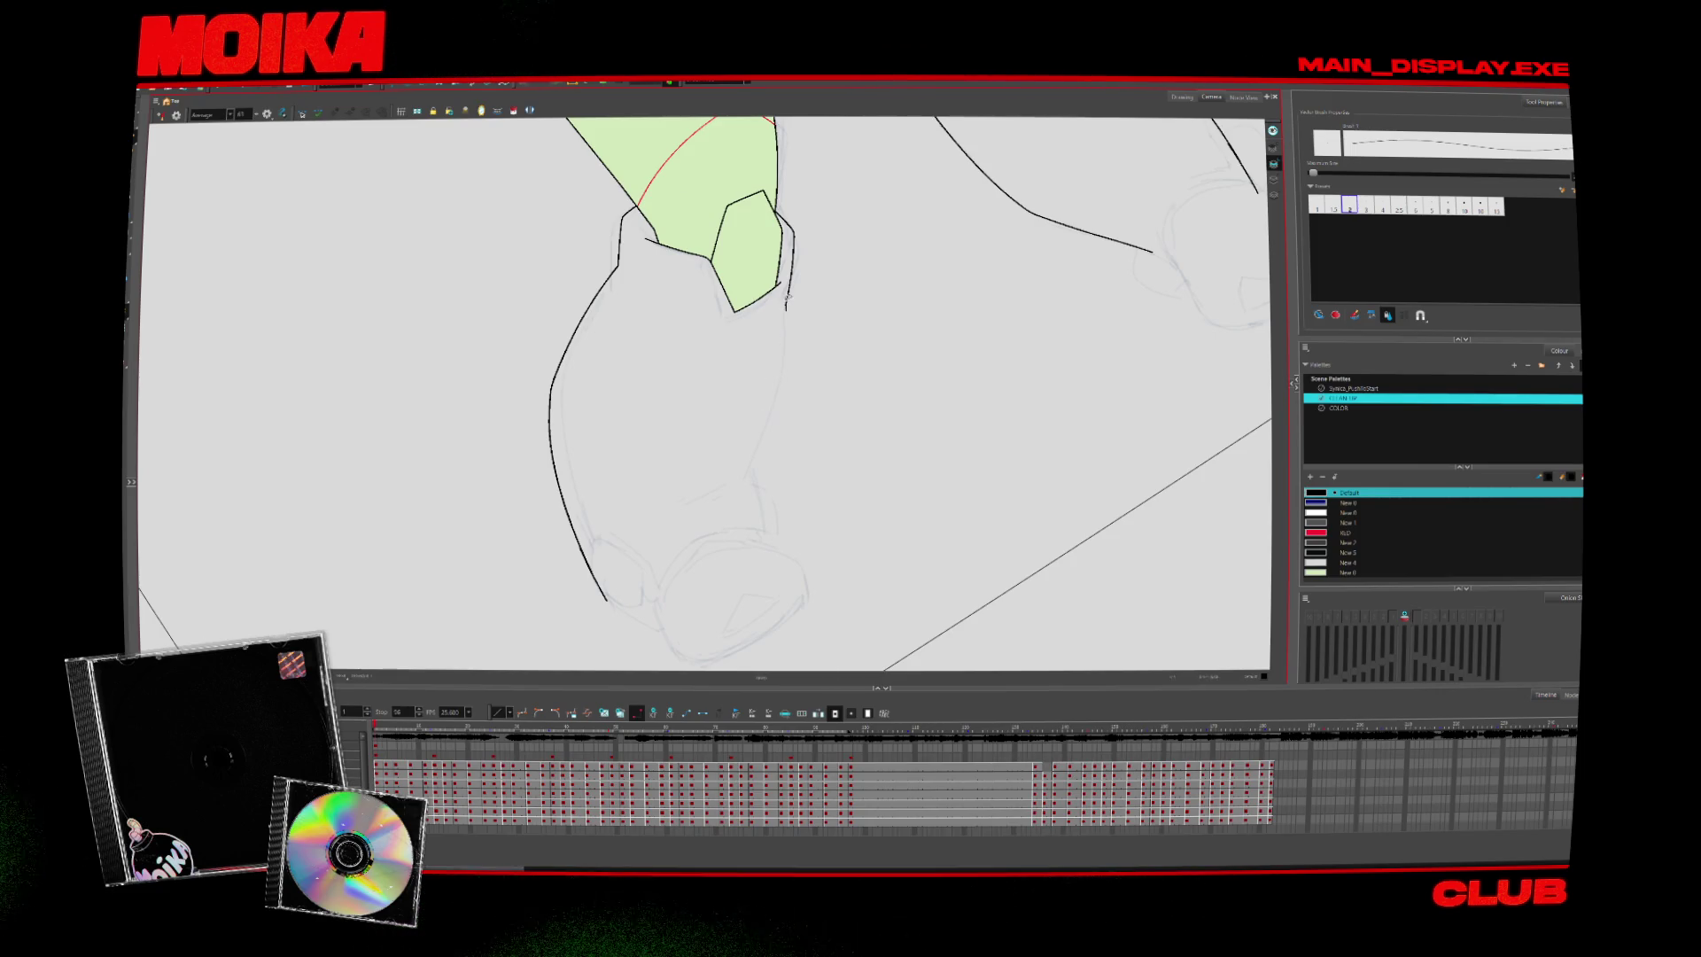
key(ctrl+z)
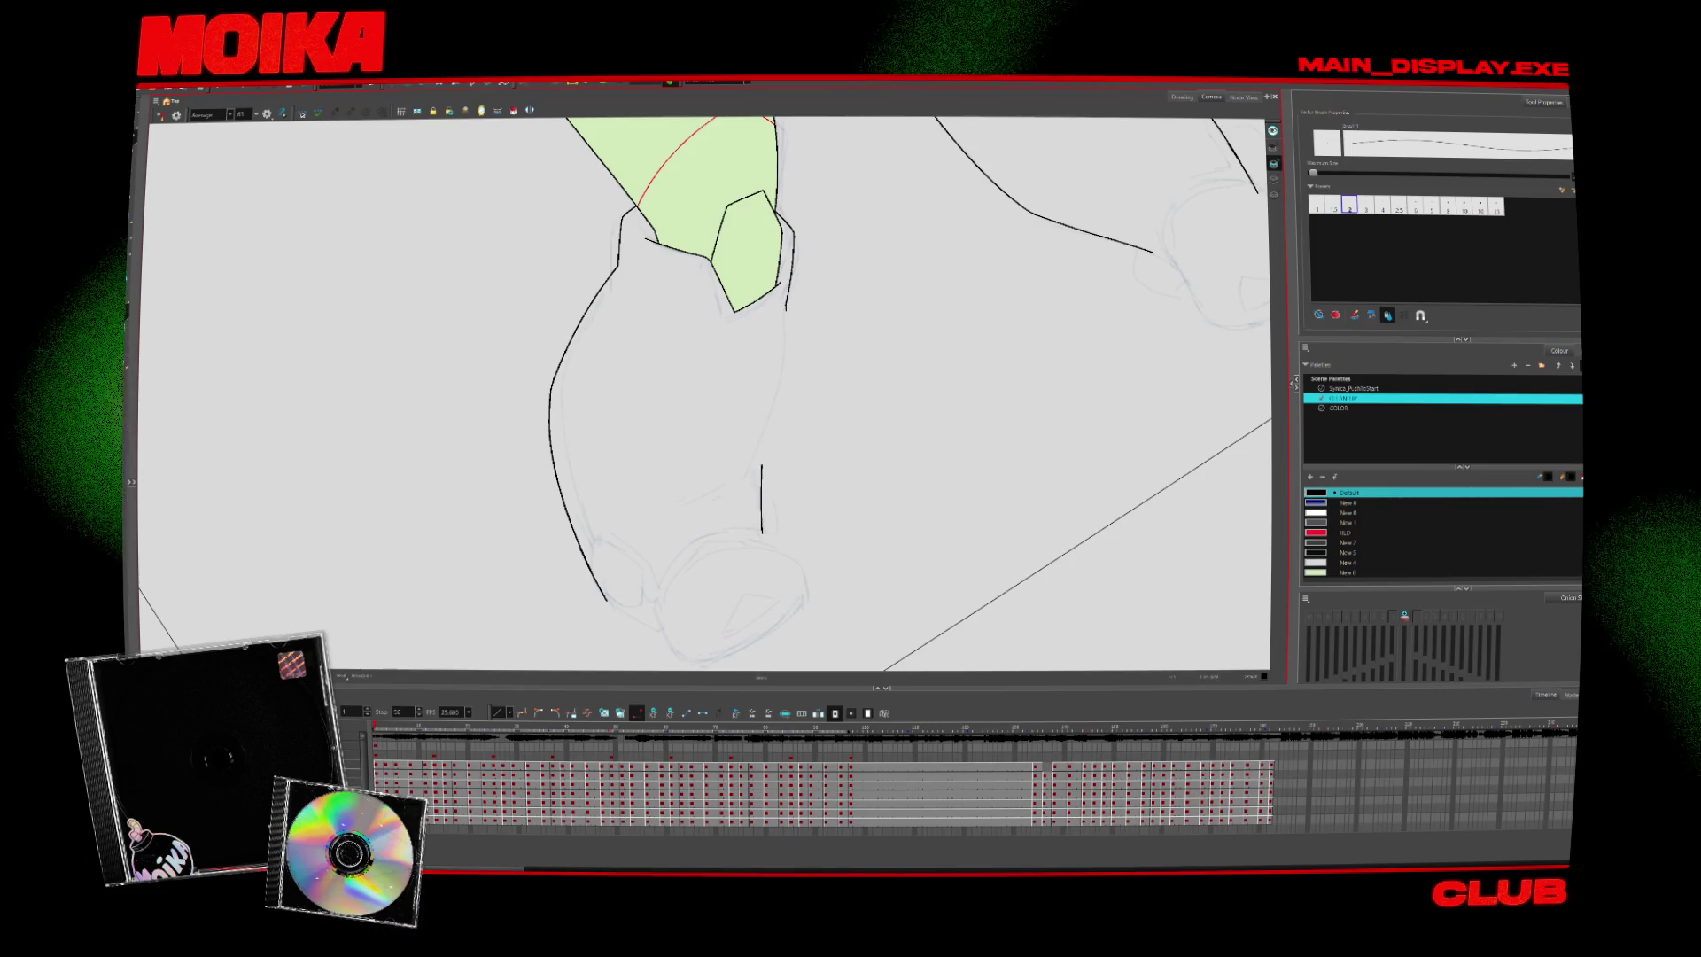
key(ctrl+z)
key(4)
key(ctrl+z)
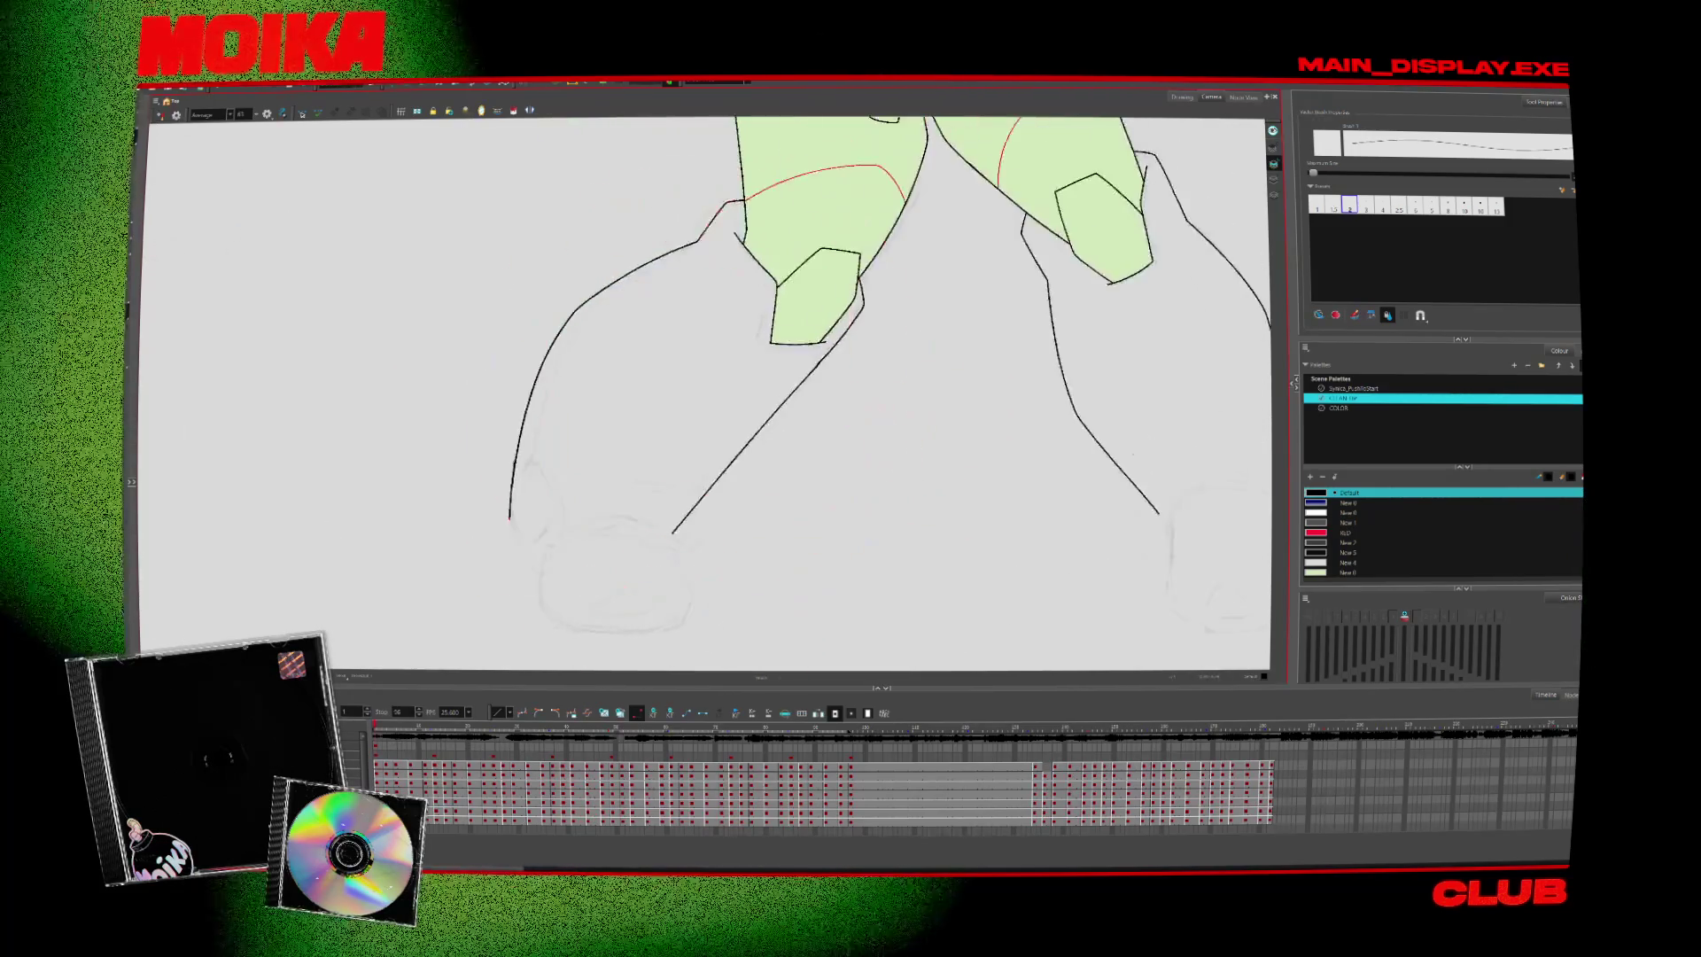
key(ctrl+z)
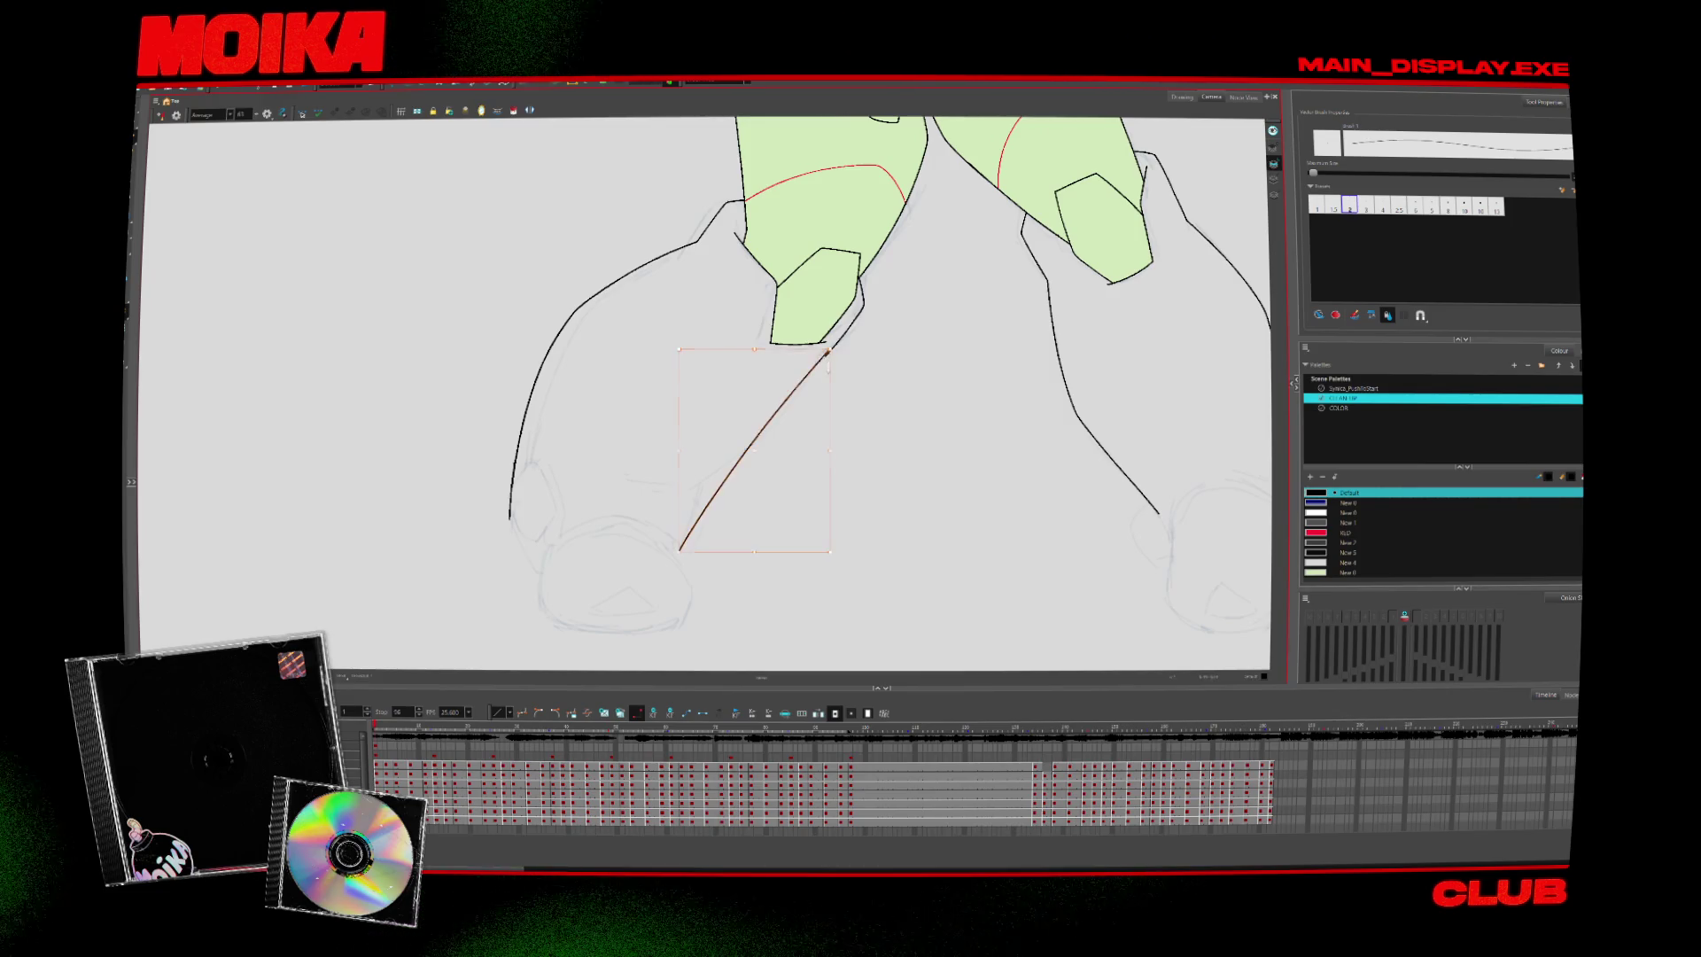
key(period)
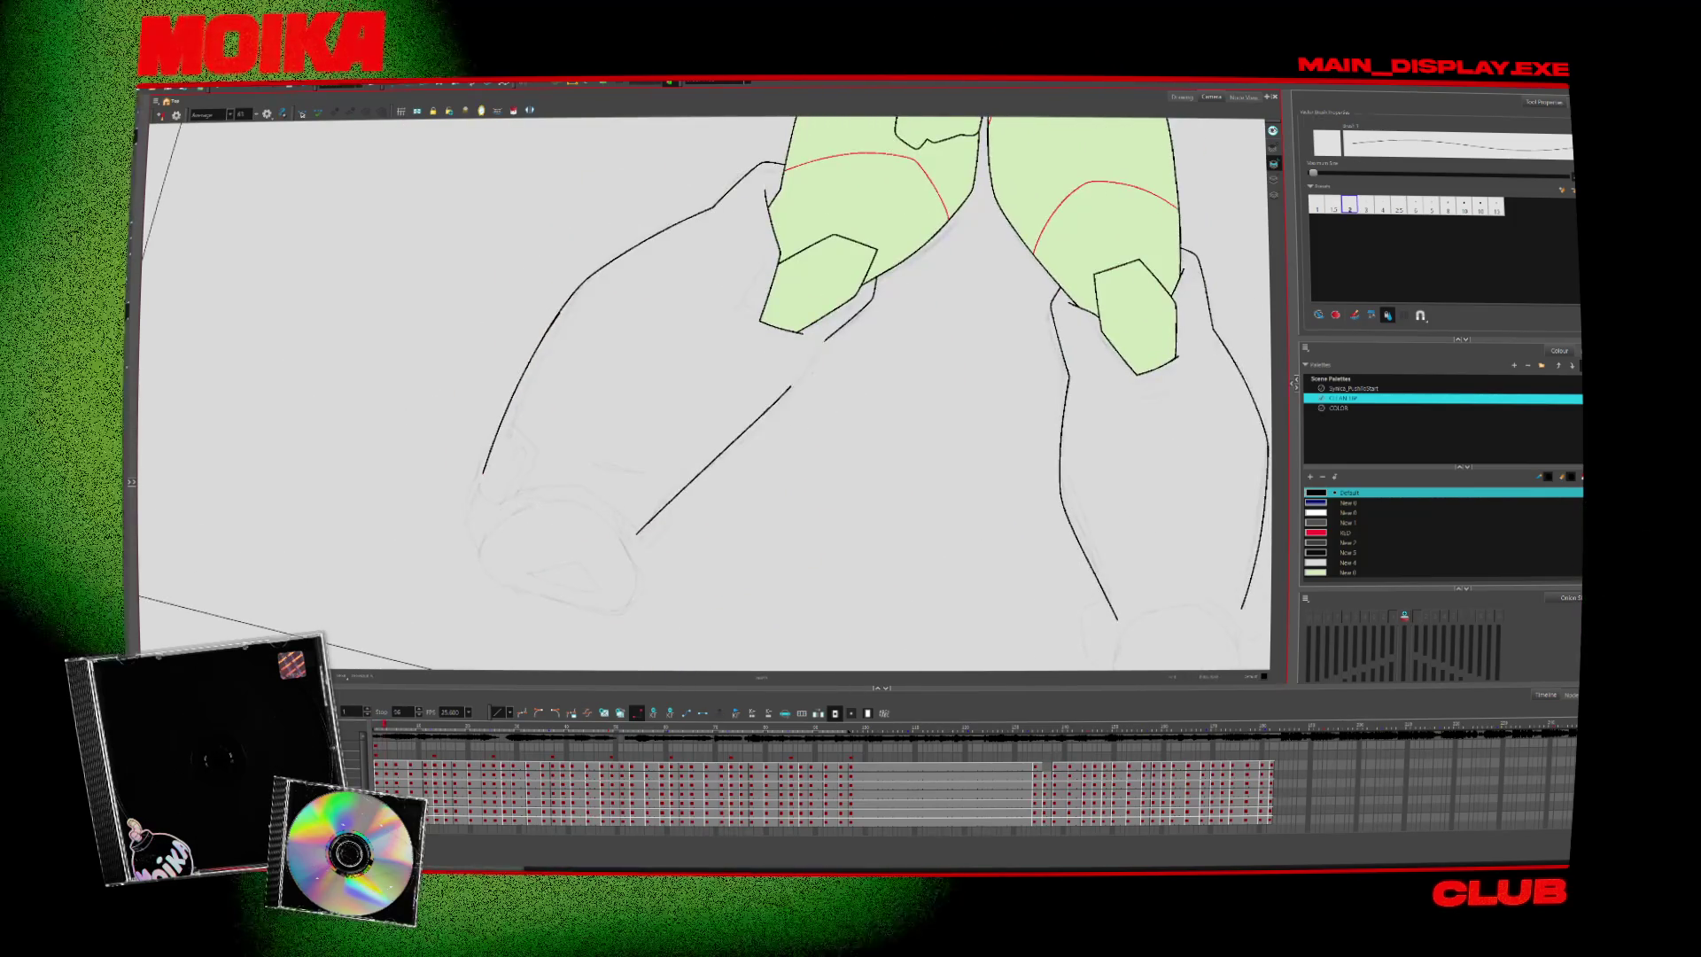
Select the stray long diagonal leg stroke with the Cutter and delete it
click(714, 459)
key(Escape)
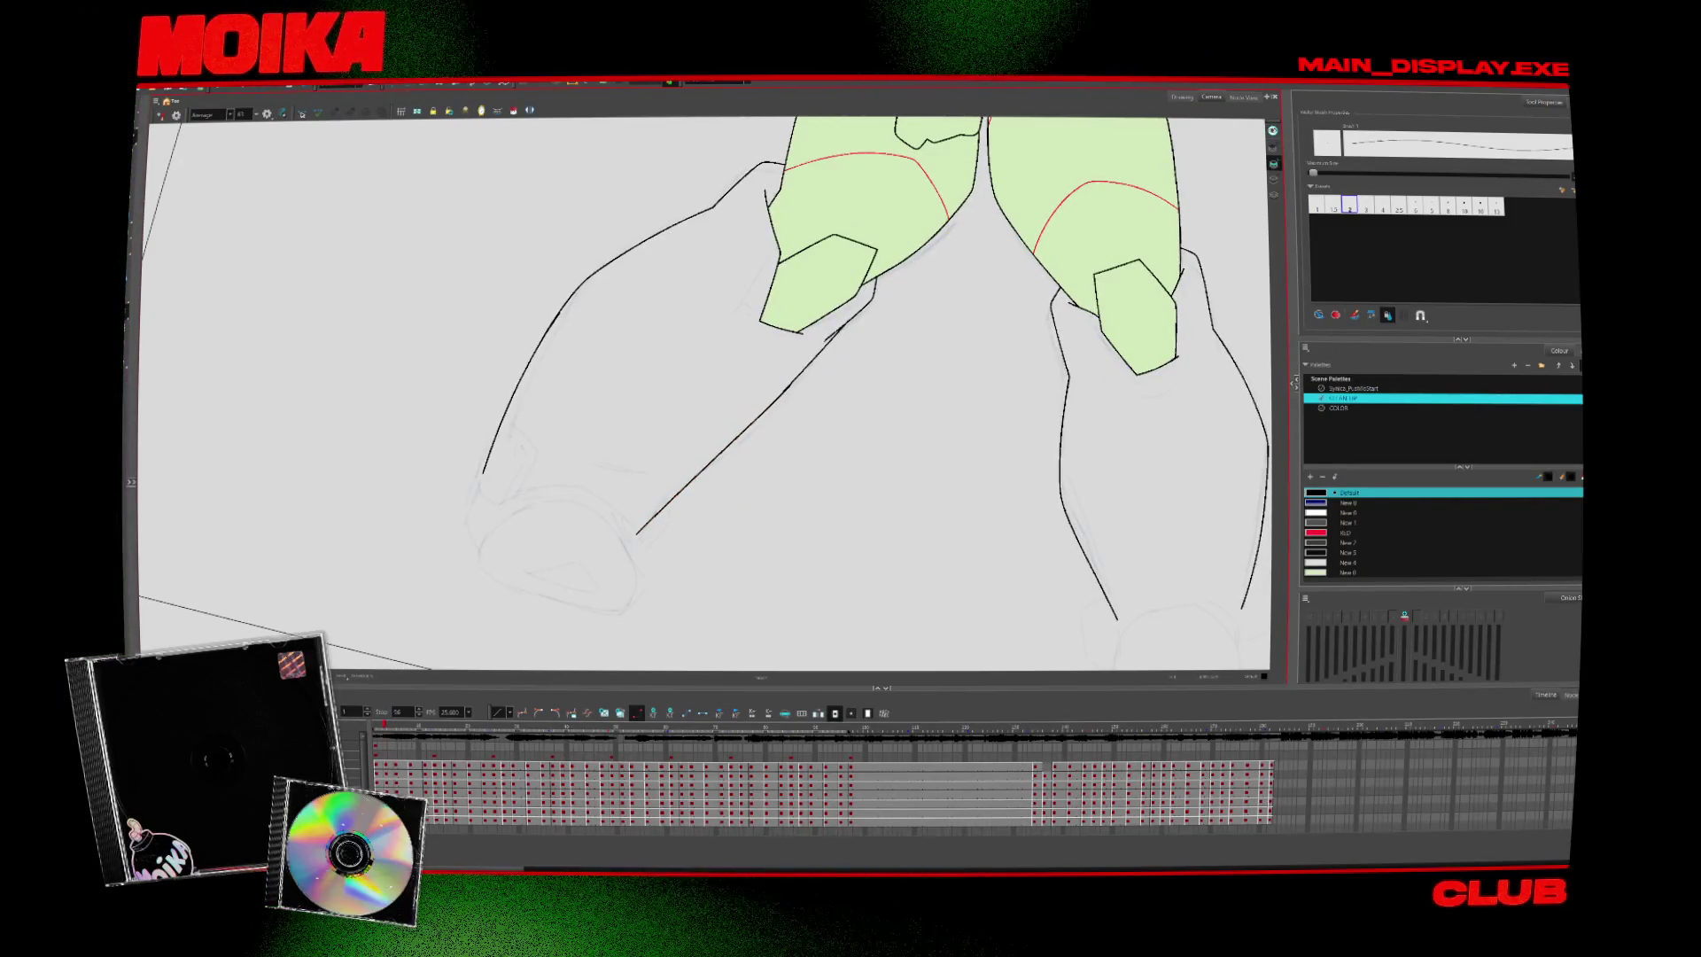
key(alt+t)
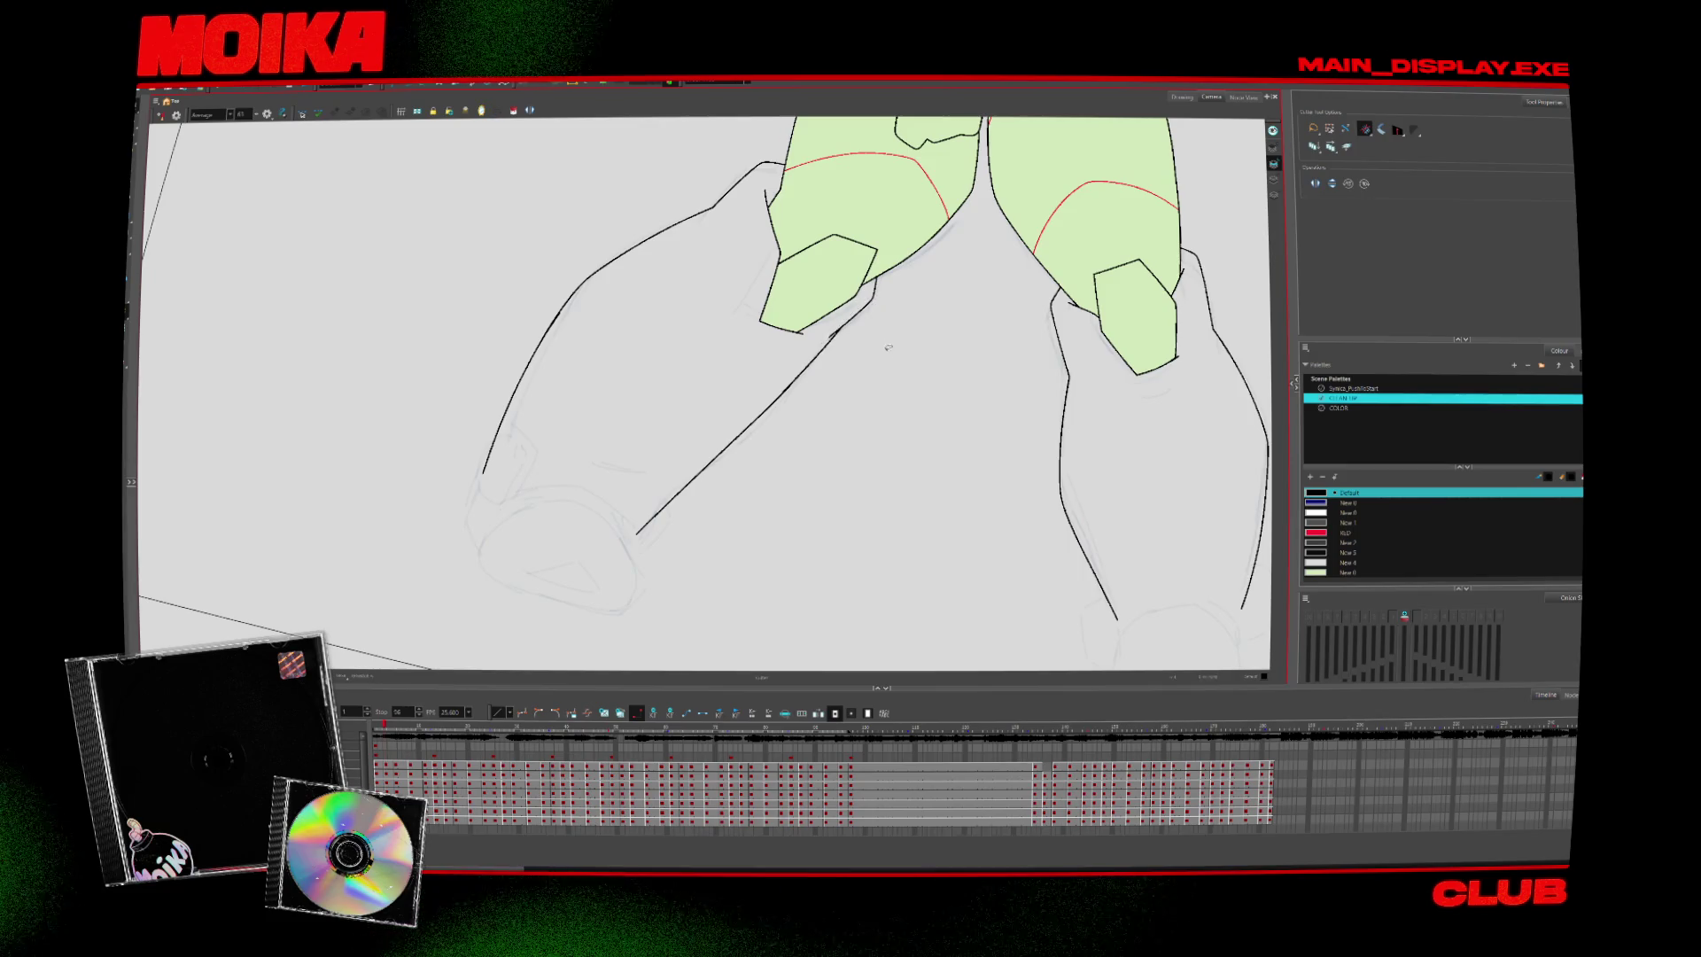
key(4)
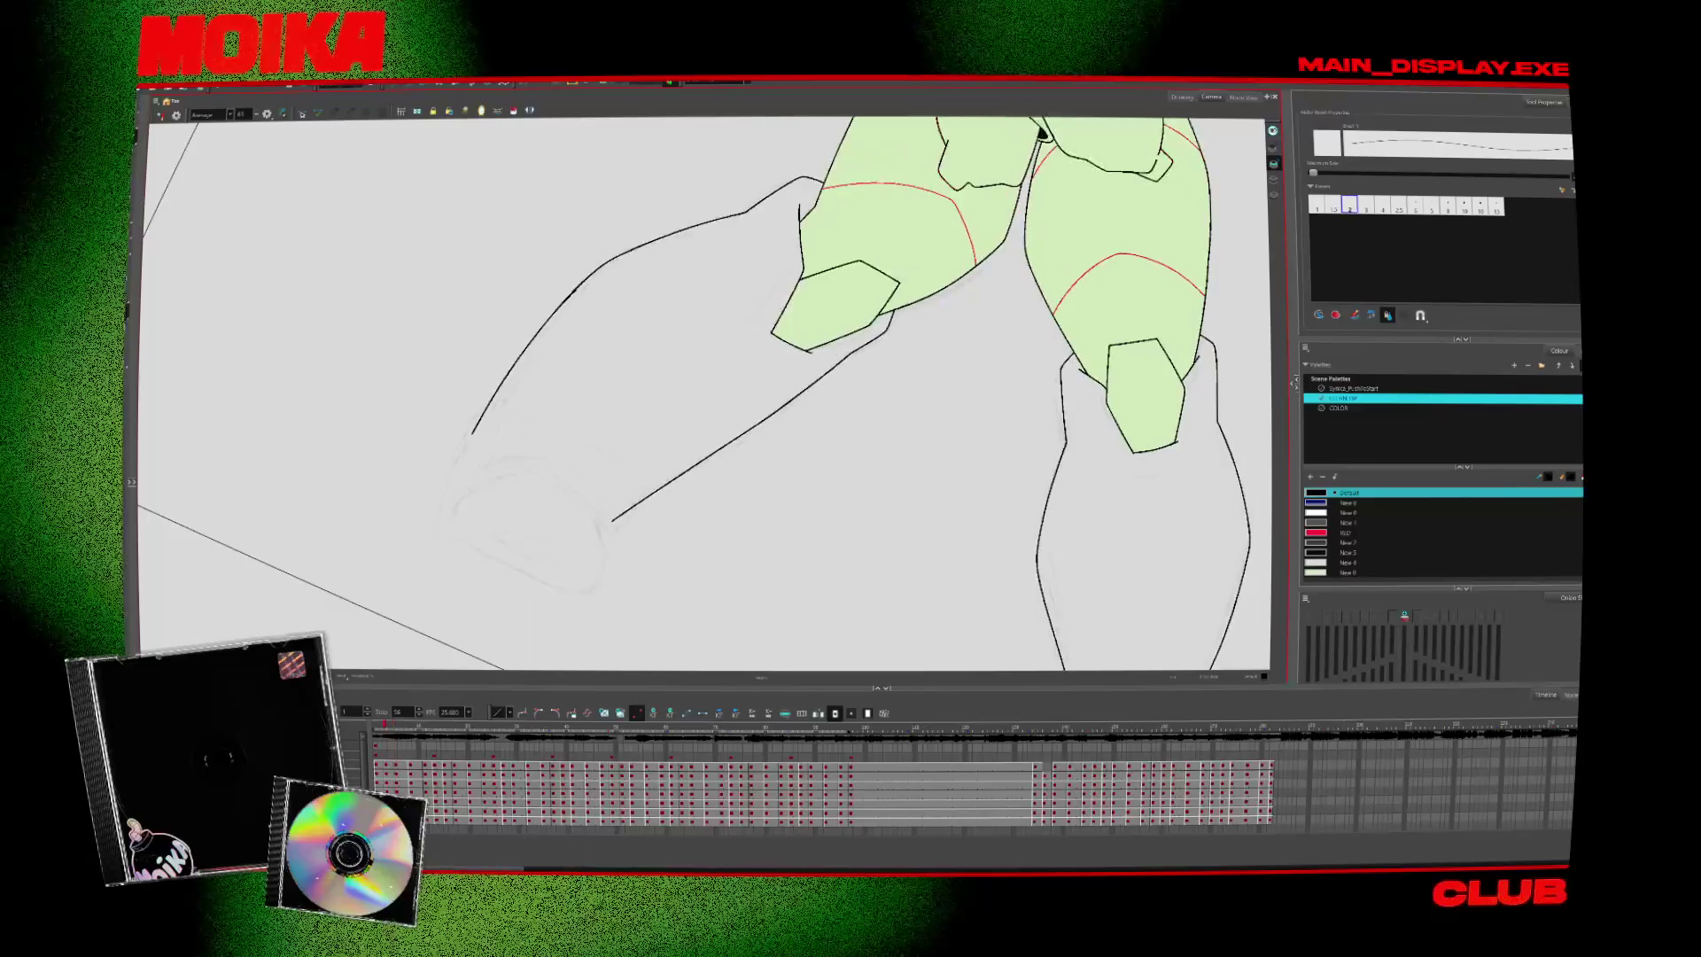
click(820, 346)
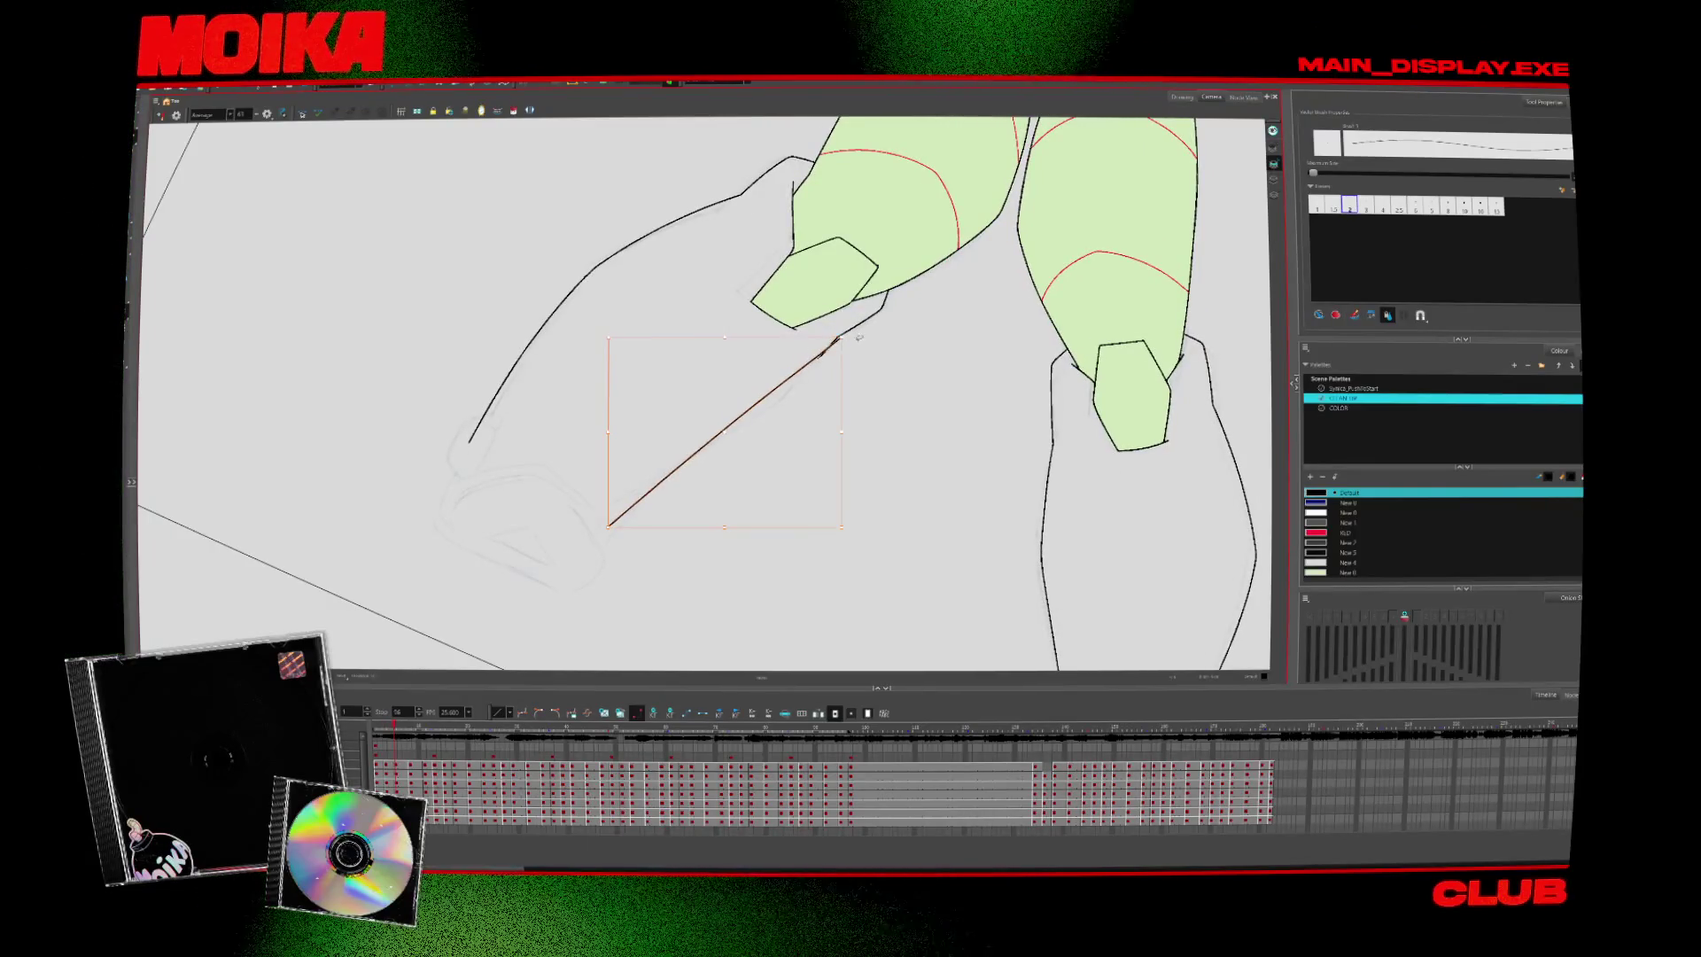
key(Delete)
Ink a short brush stroke along the leg line and compare it with neighbouring drawings
key(alt+b)
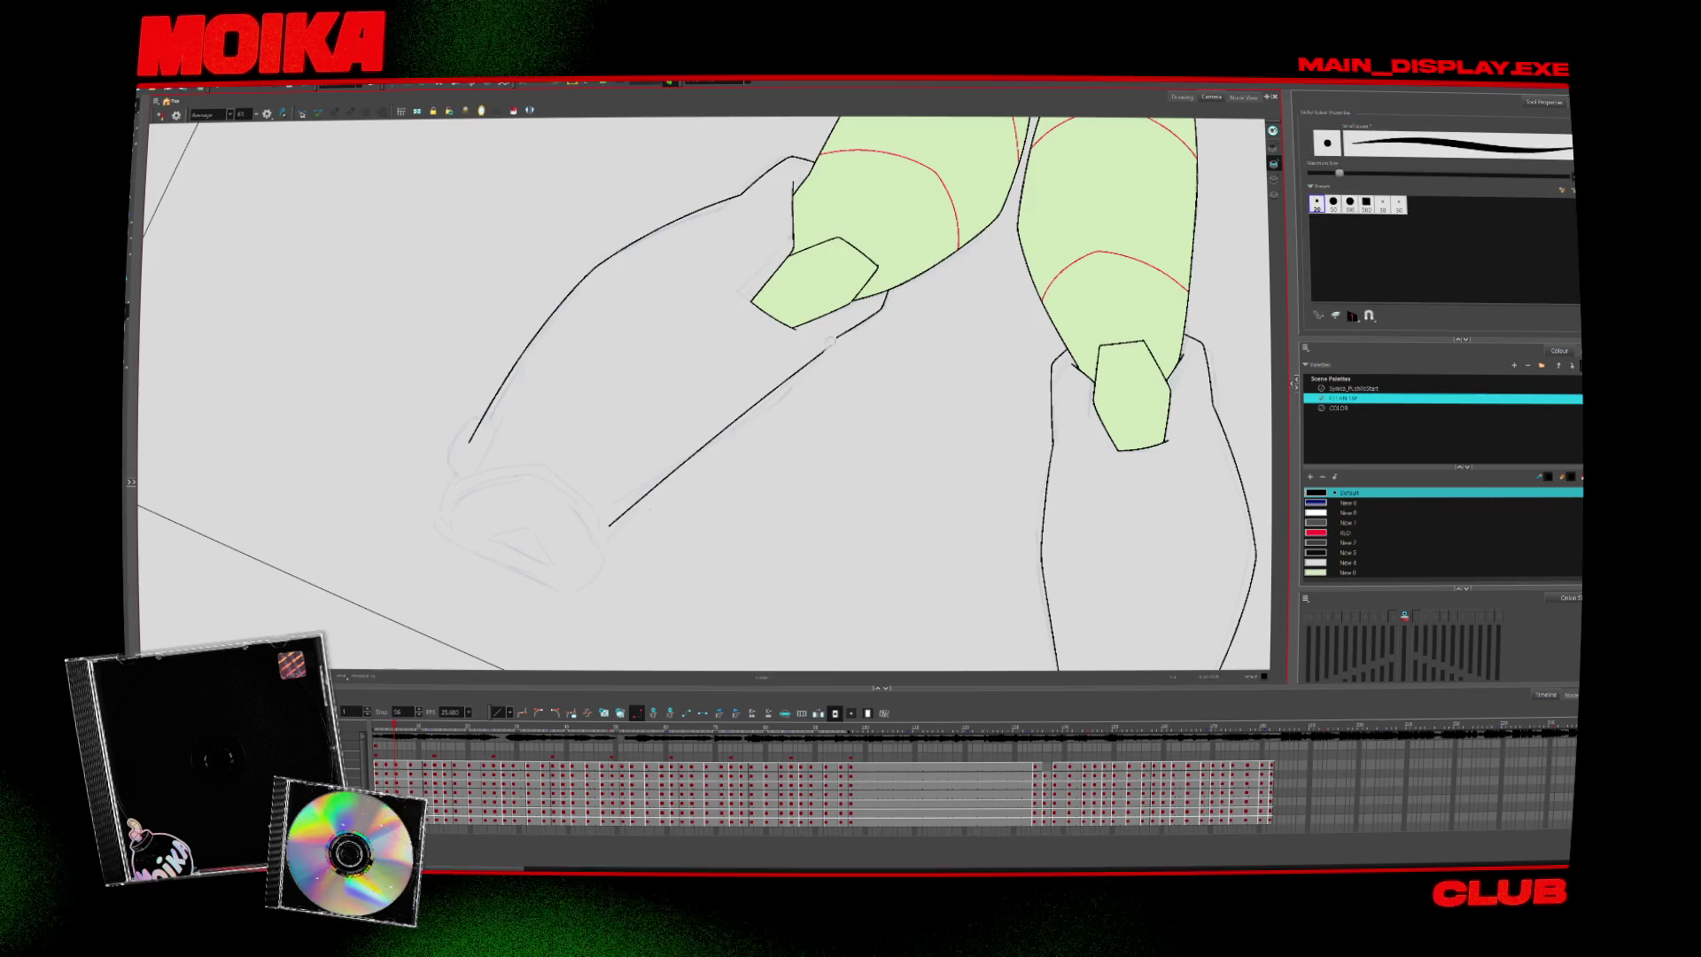
scroll(837, 338, up, 1)
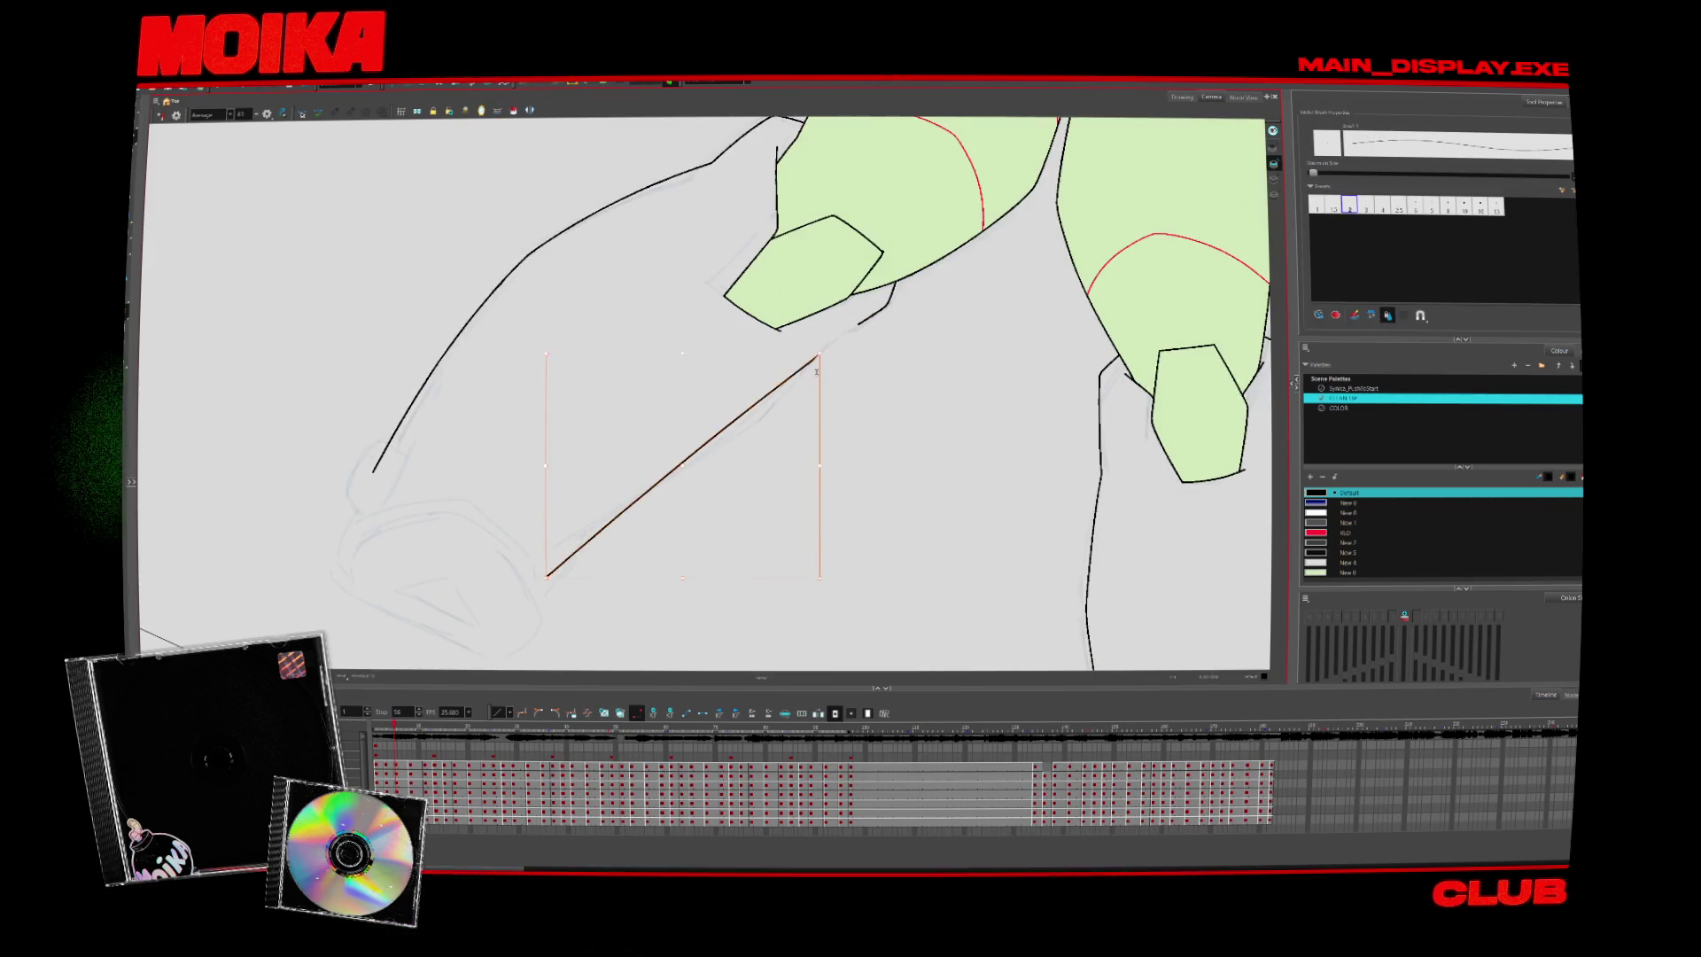
click(830, 362)
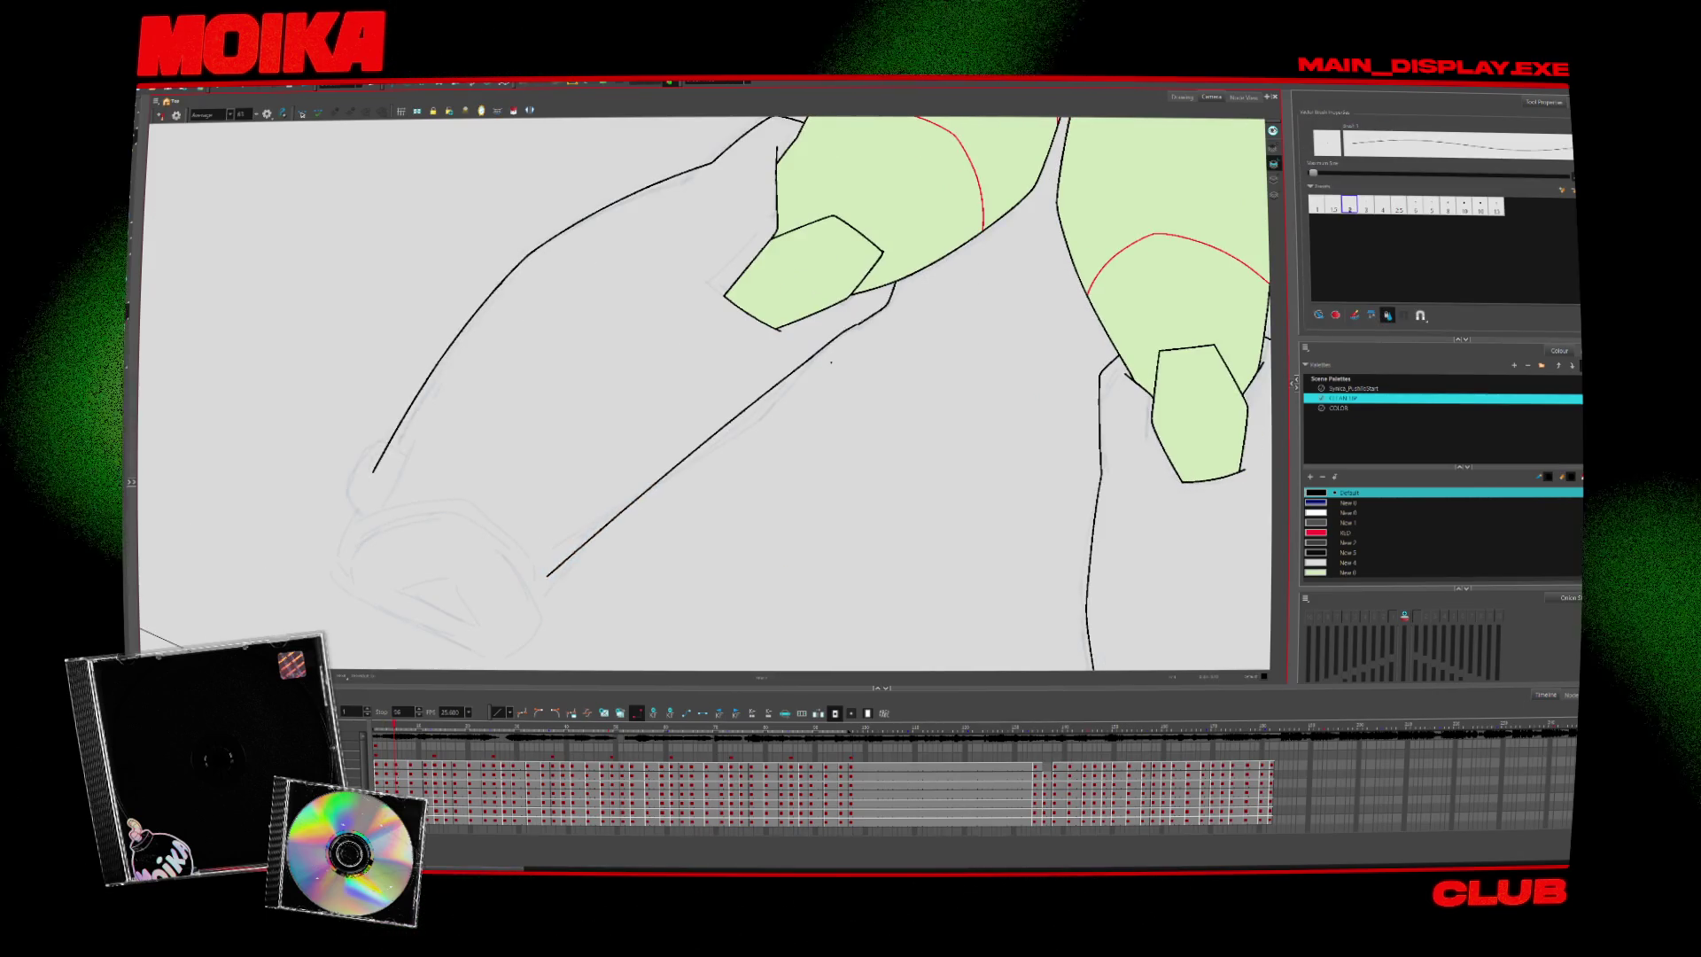
drag(886, 308, 813, 356)
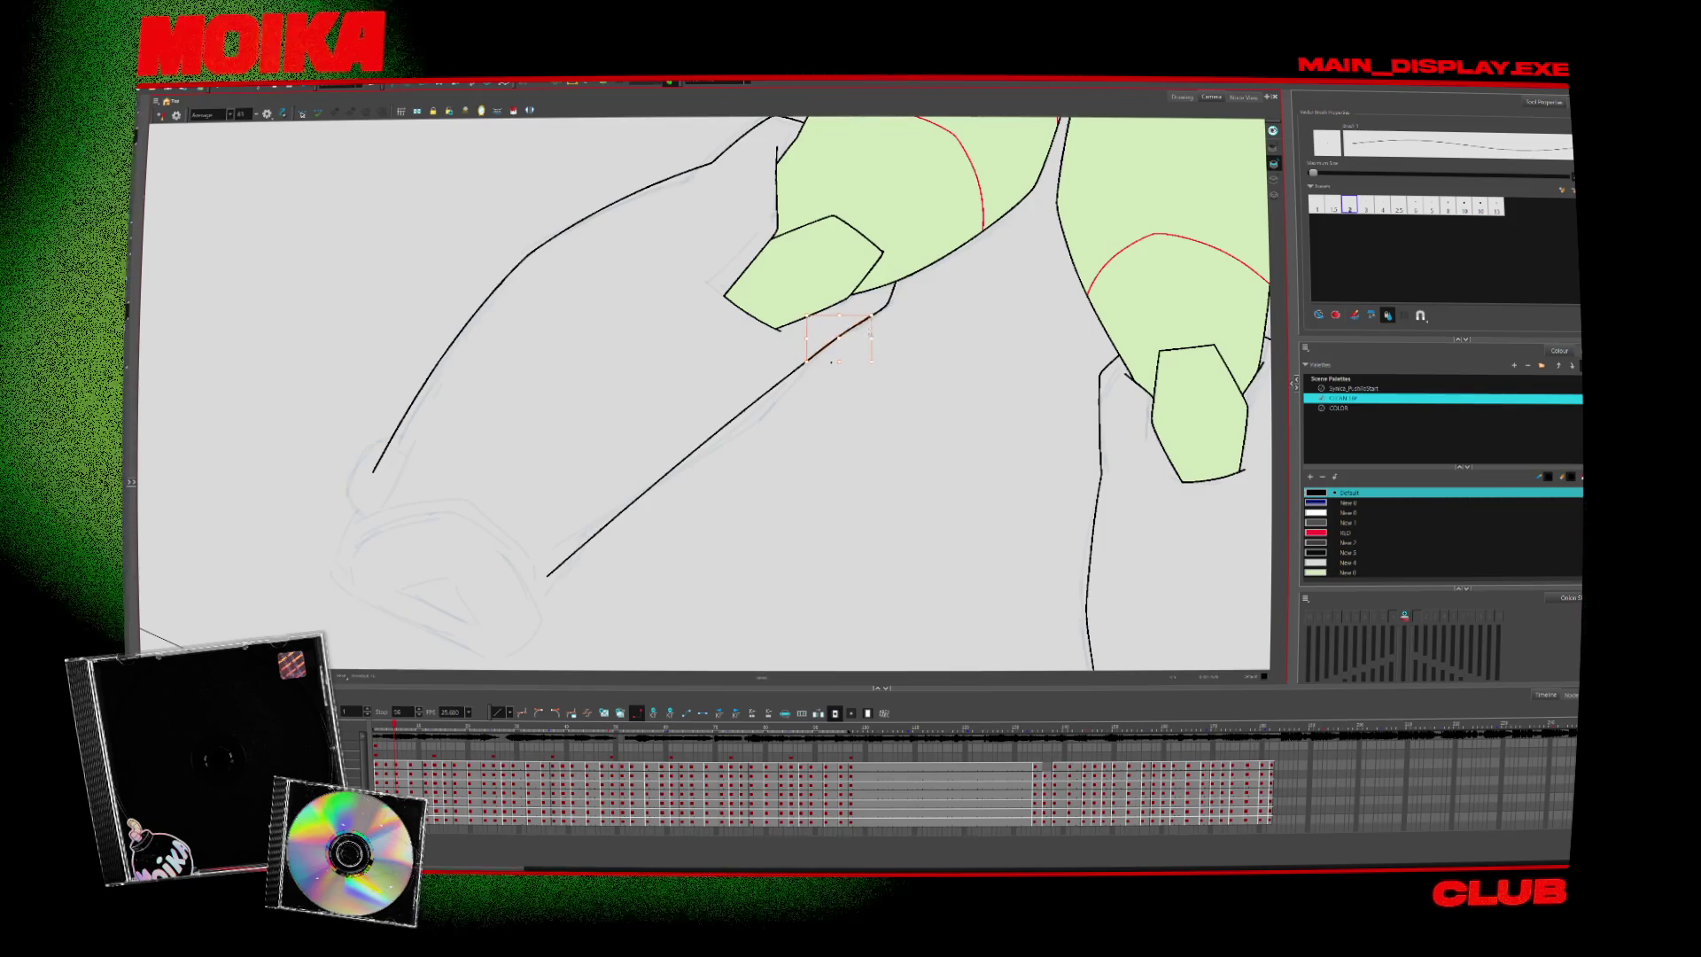
key(period)
key(period)
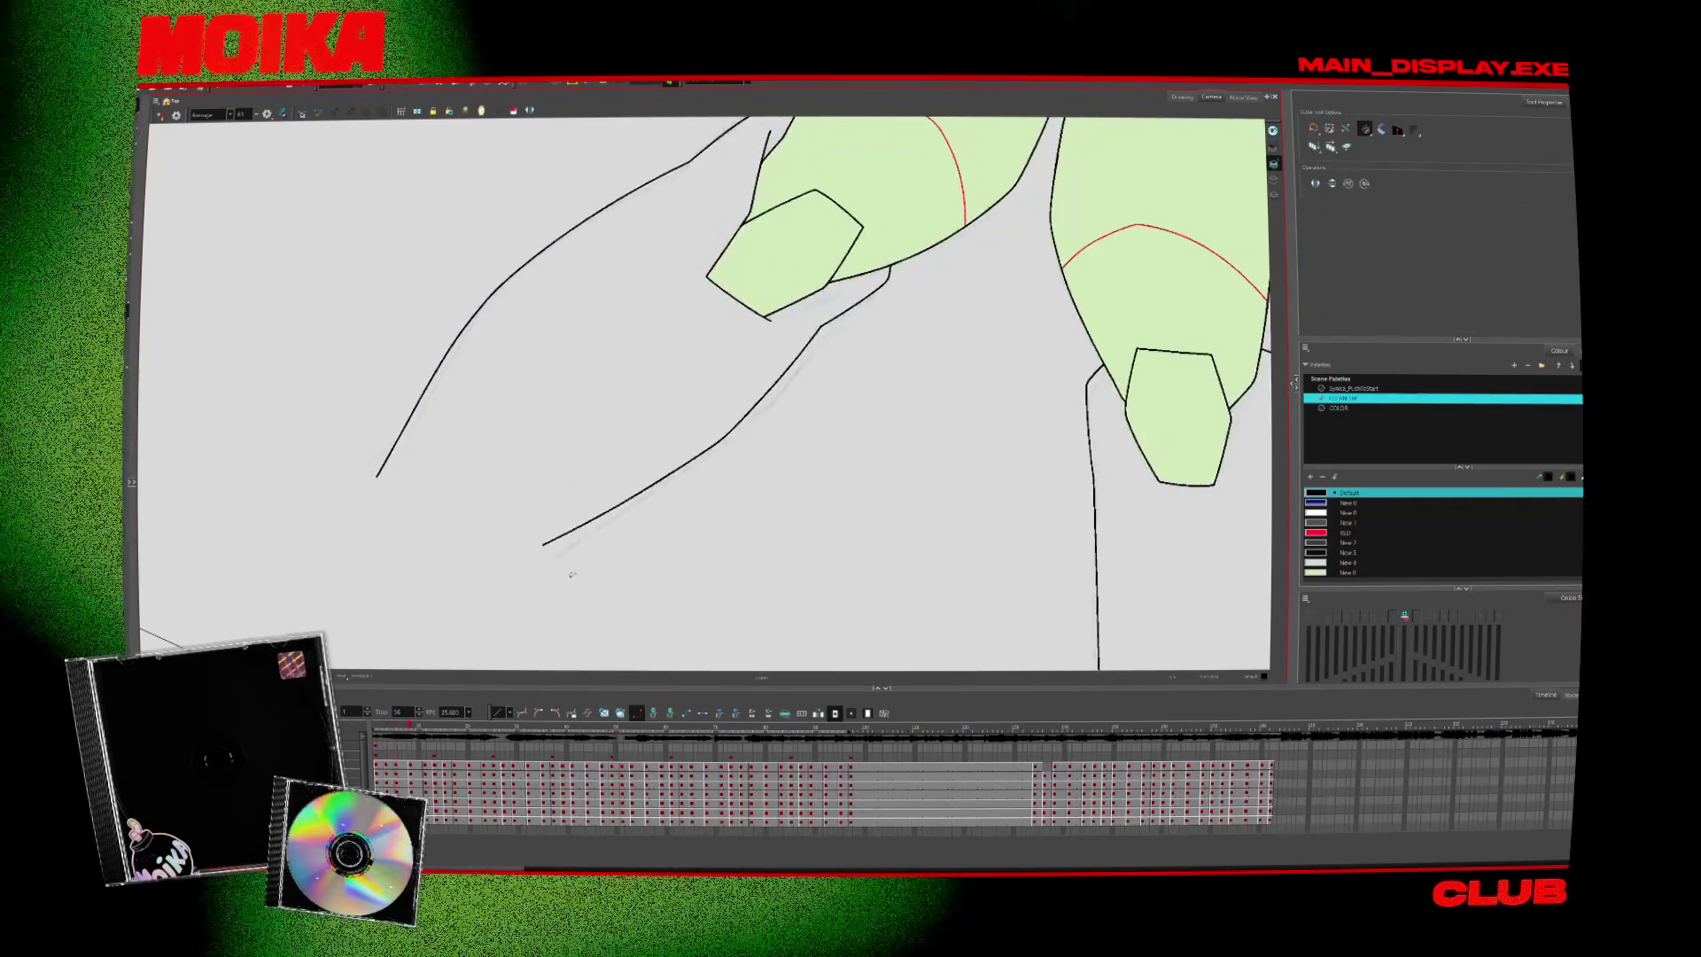
key(comma)
key(alt+o)
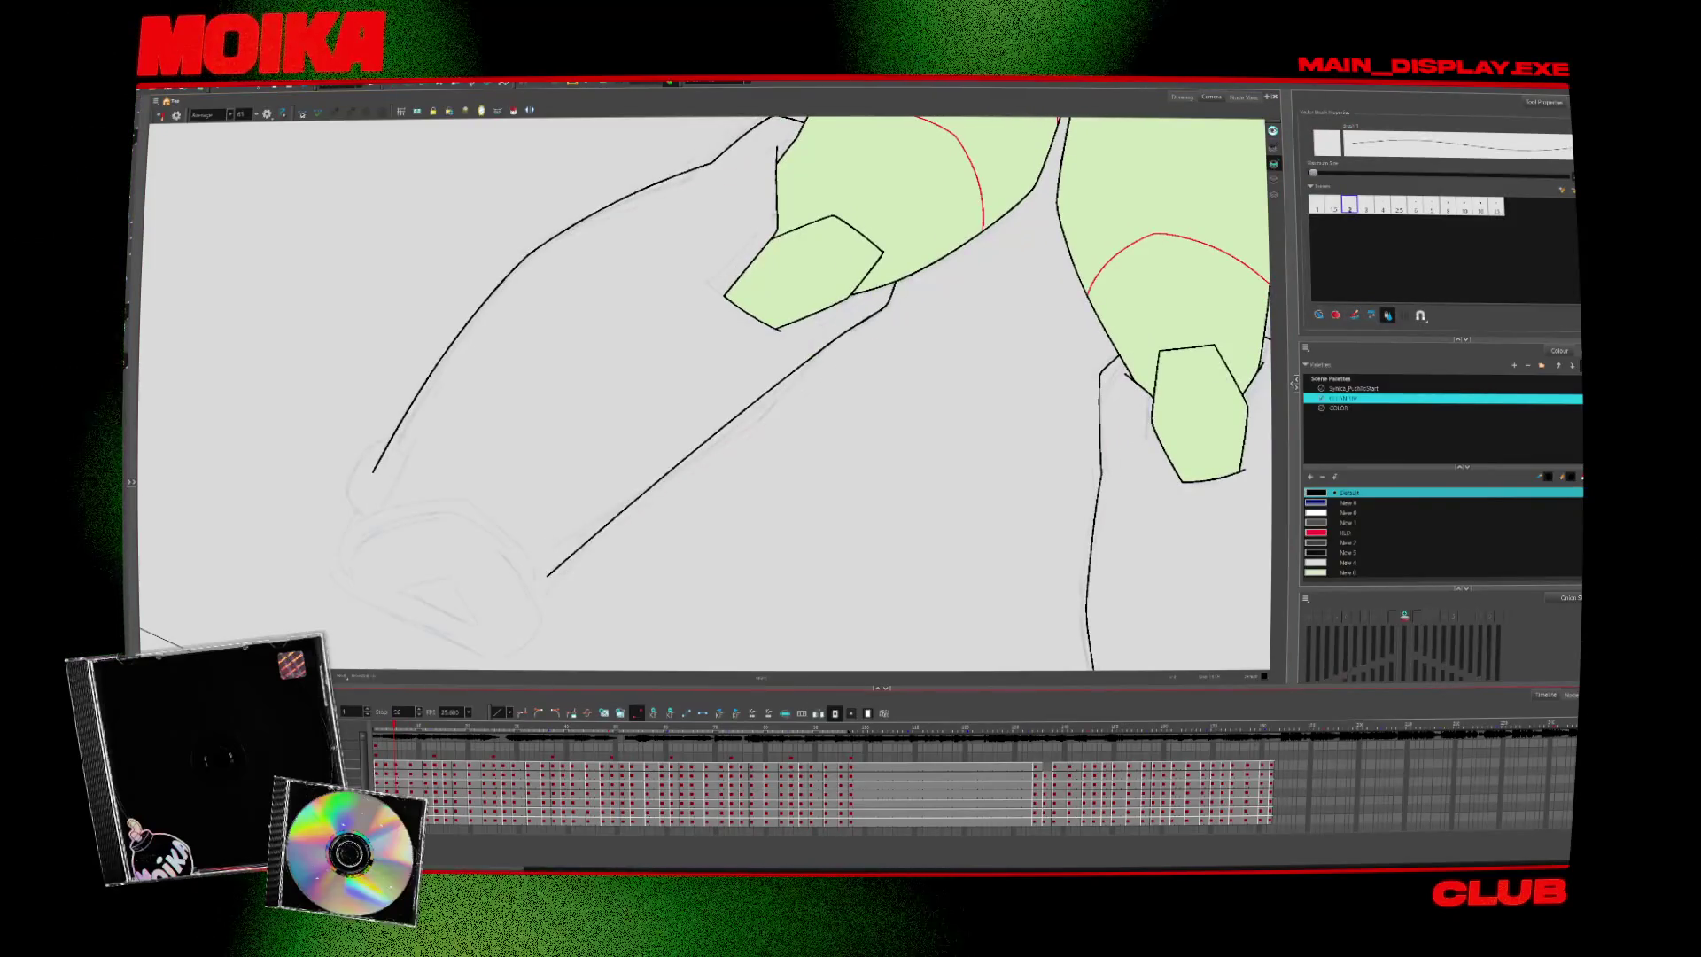
key(period)
Undo the short stray stroke and flip between the neighbouring drawings
key(period)
key(alt+b)
key(ctrl+z)
key(alt+/)
key(period)
key(period)
key(period)
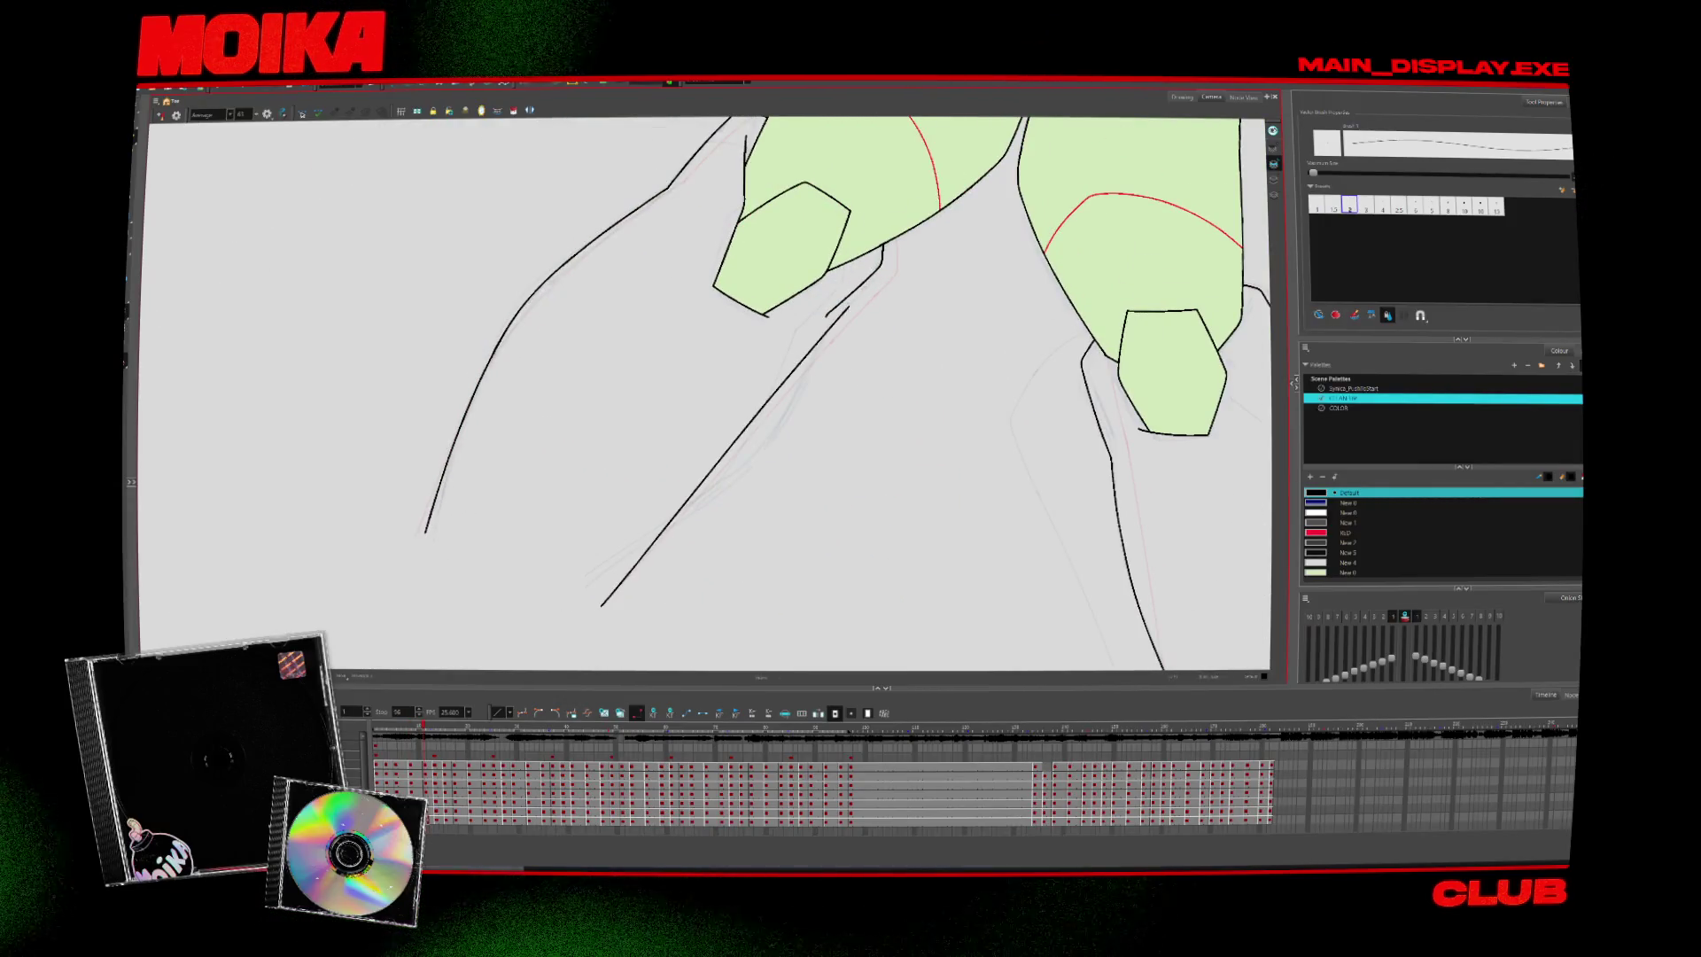
key(comma)
key(period)
key(alt+t)
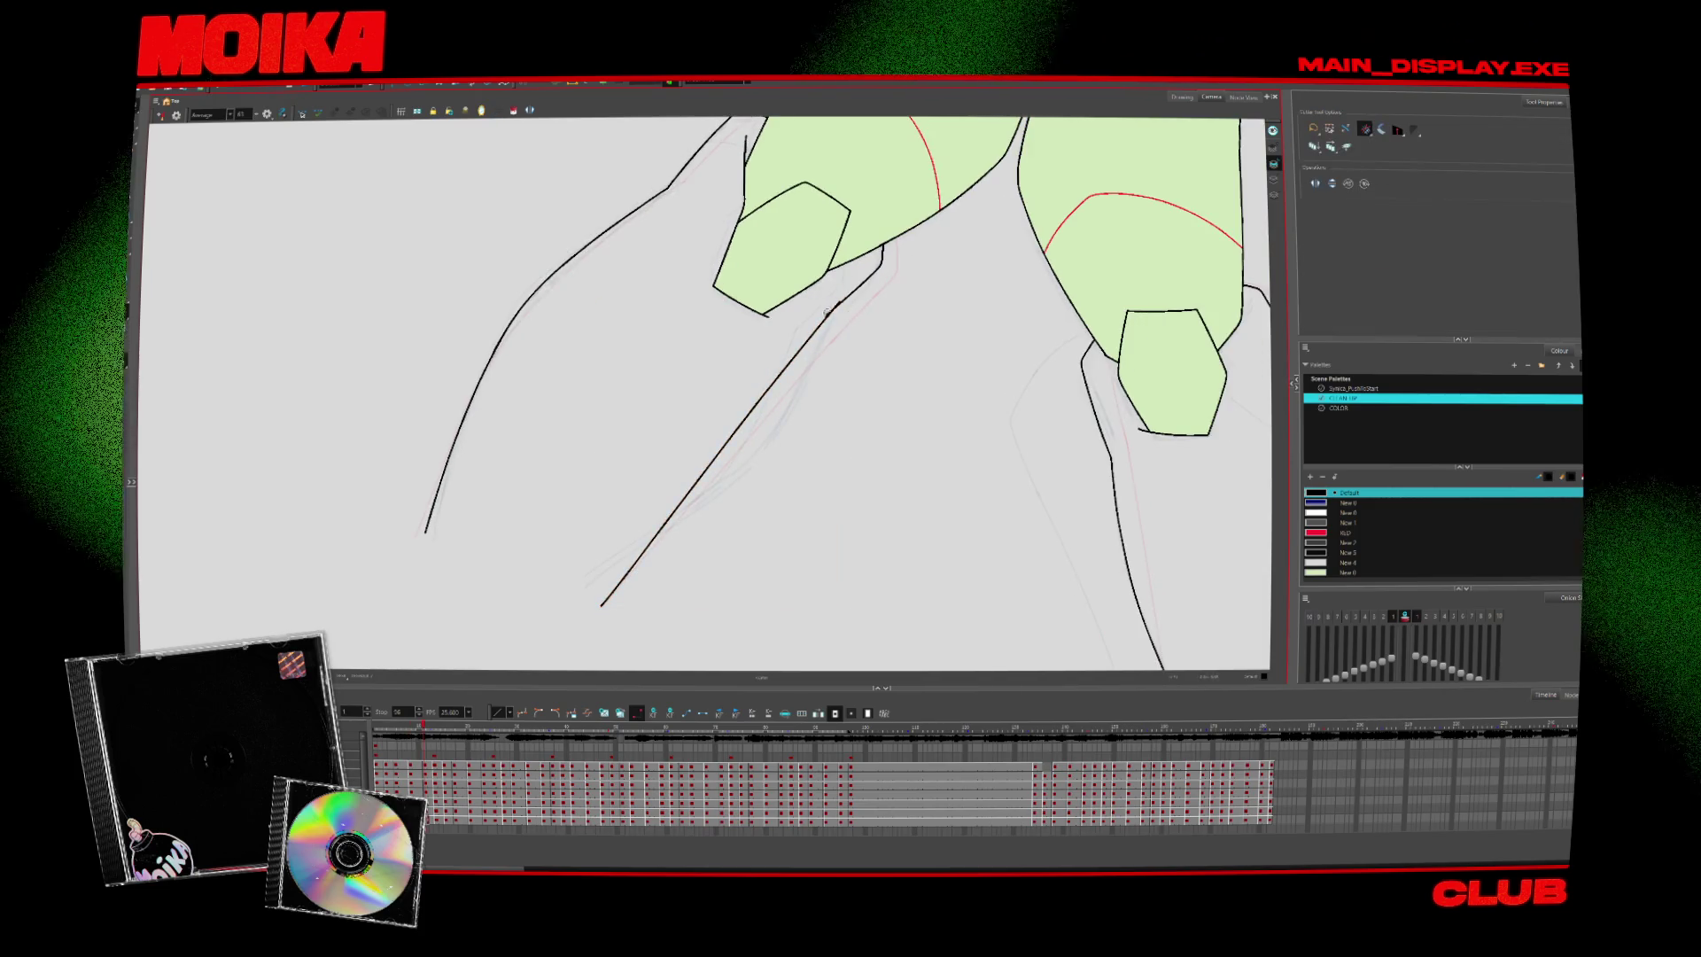
On the next drawing, erase most of the long leg stroke, then undo the erasure
key(period)
key(alt+b)
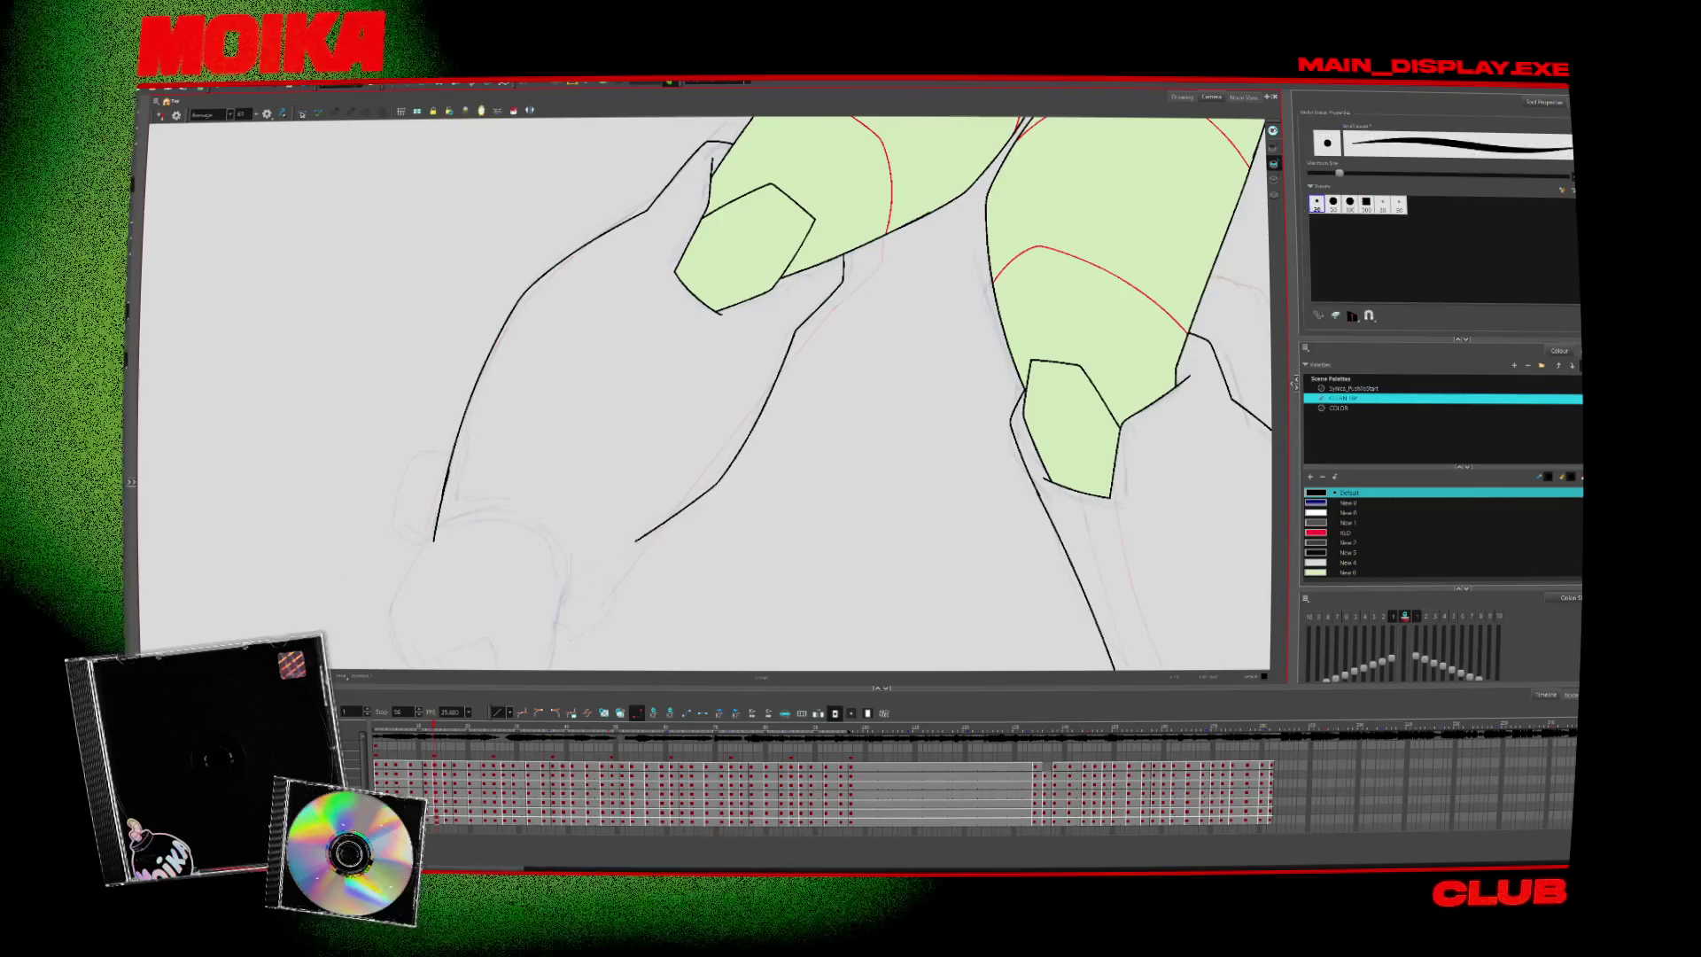
key(alt+e)
drag(798, 337, 611, 558)
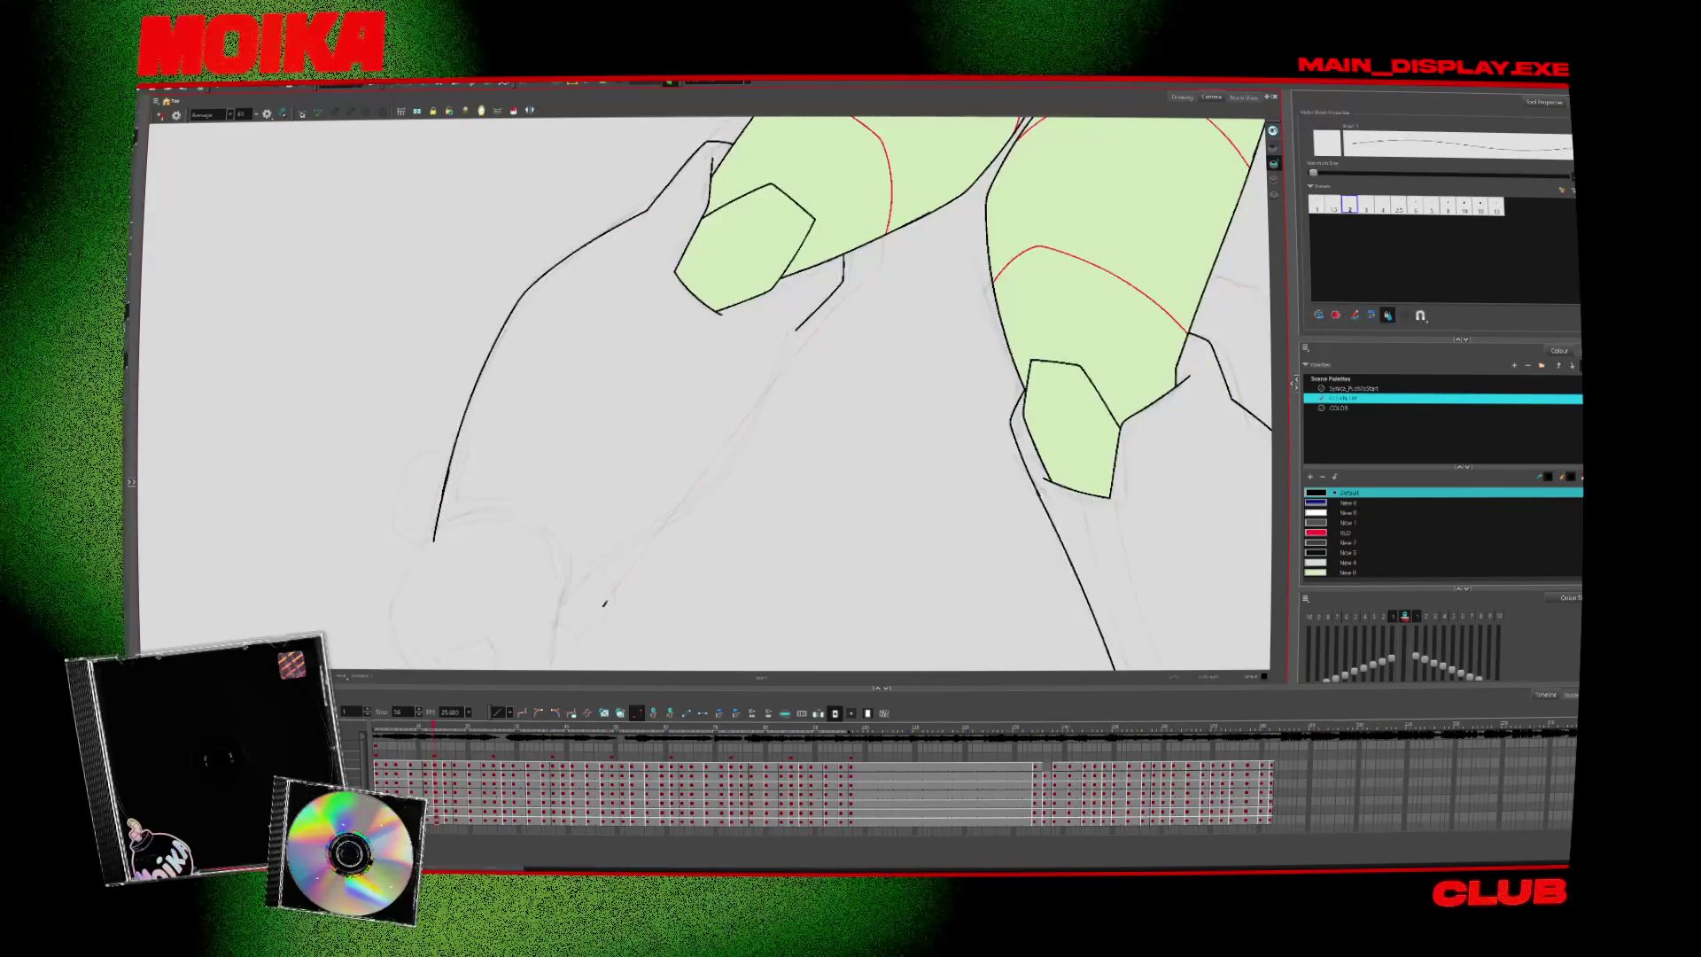
key(ctrl+z)
key(ctrl+z)
key(alt+t)
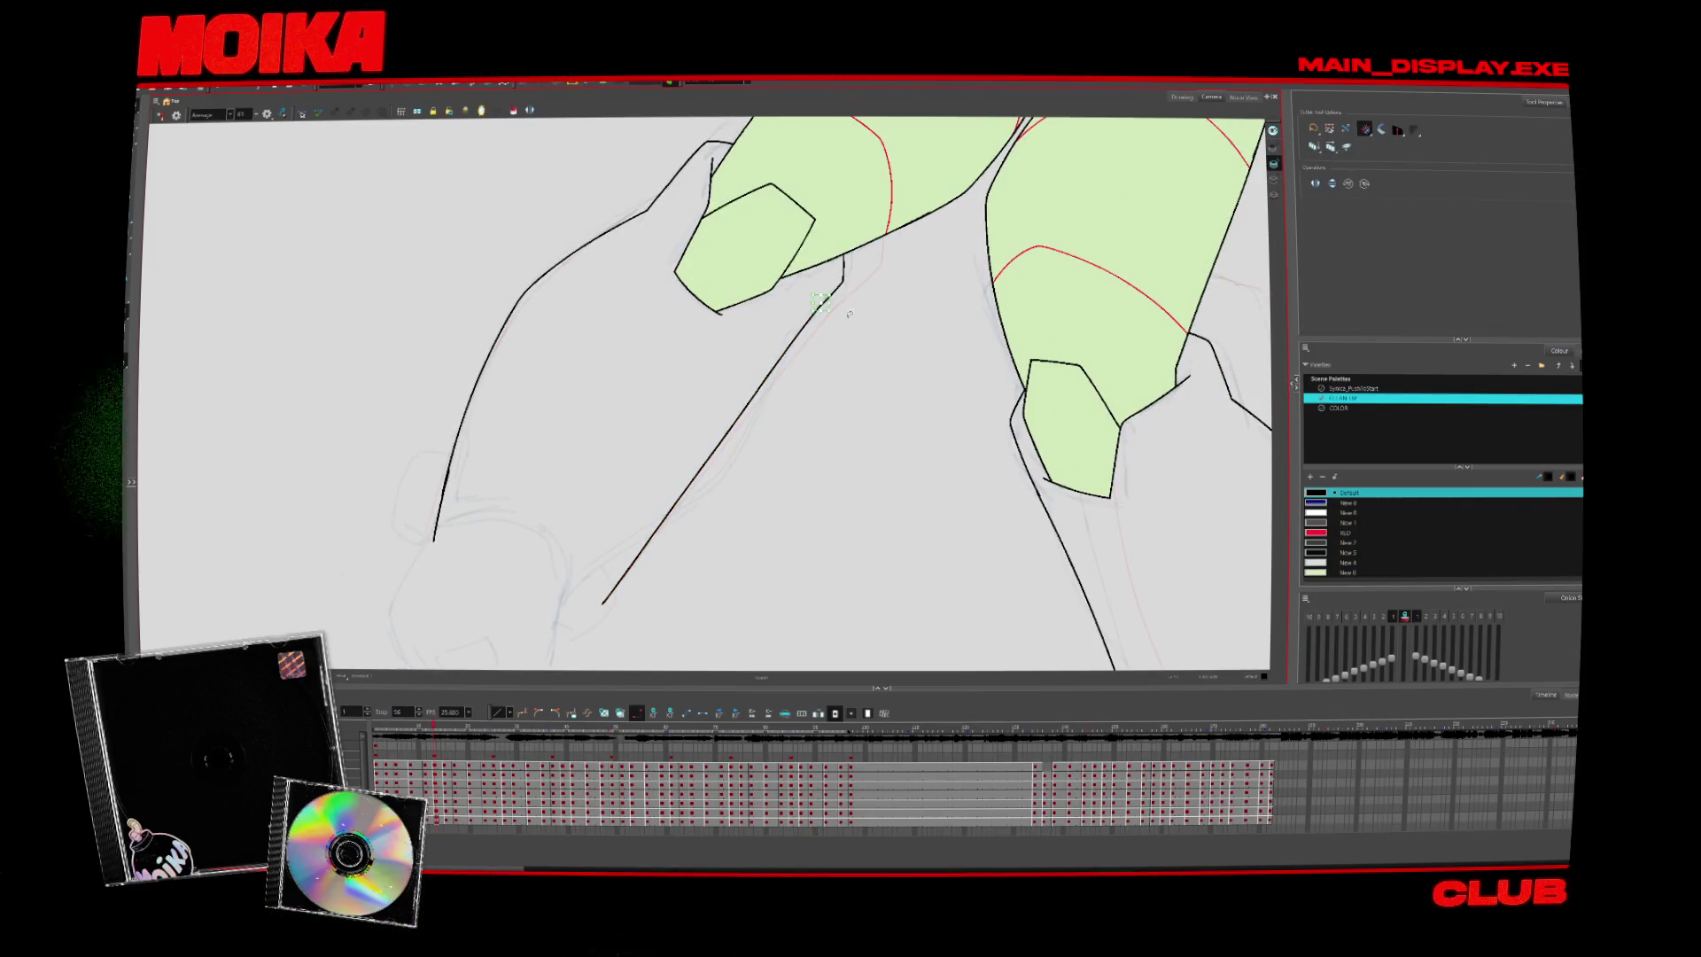
Flip back and forth through the neighbouring drawings to check the leg motion, undoing one stroke
key(period)
key(period)
key(comma)
key(period)
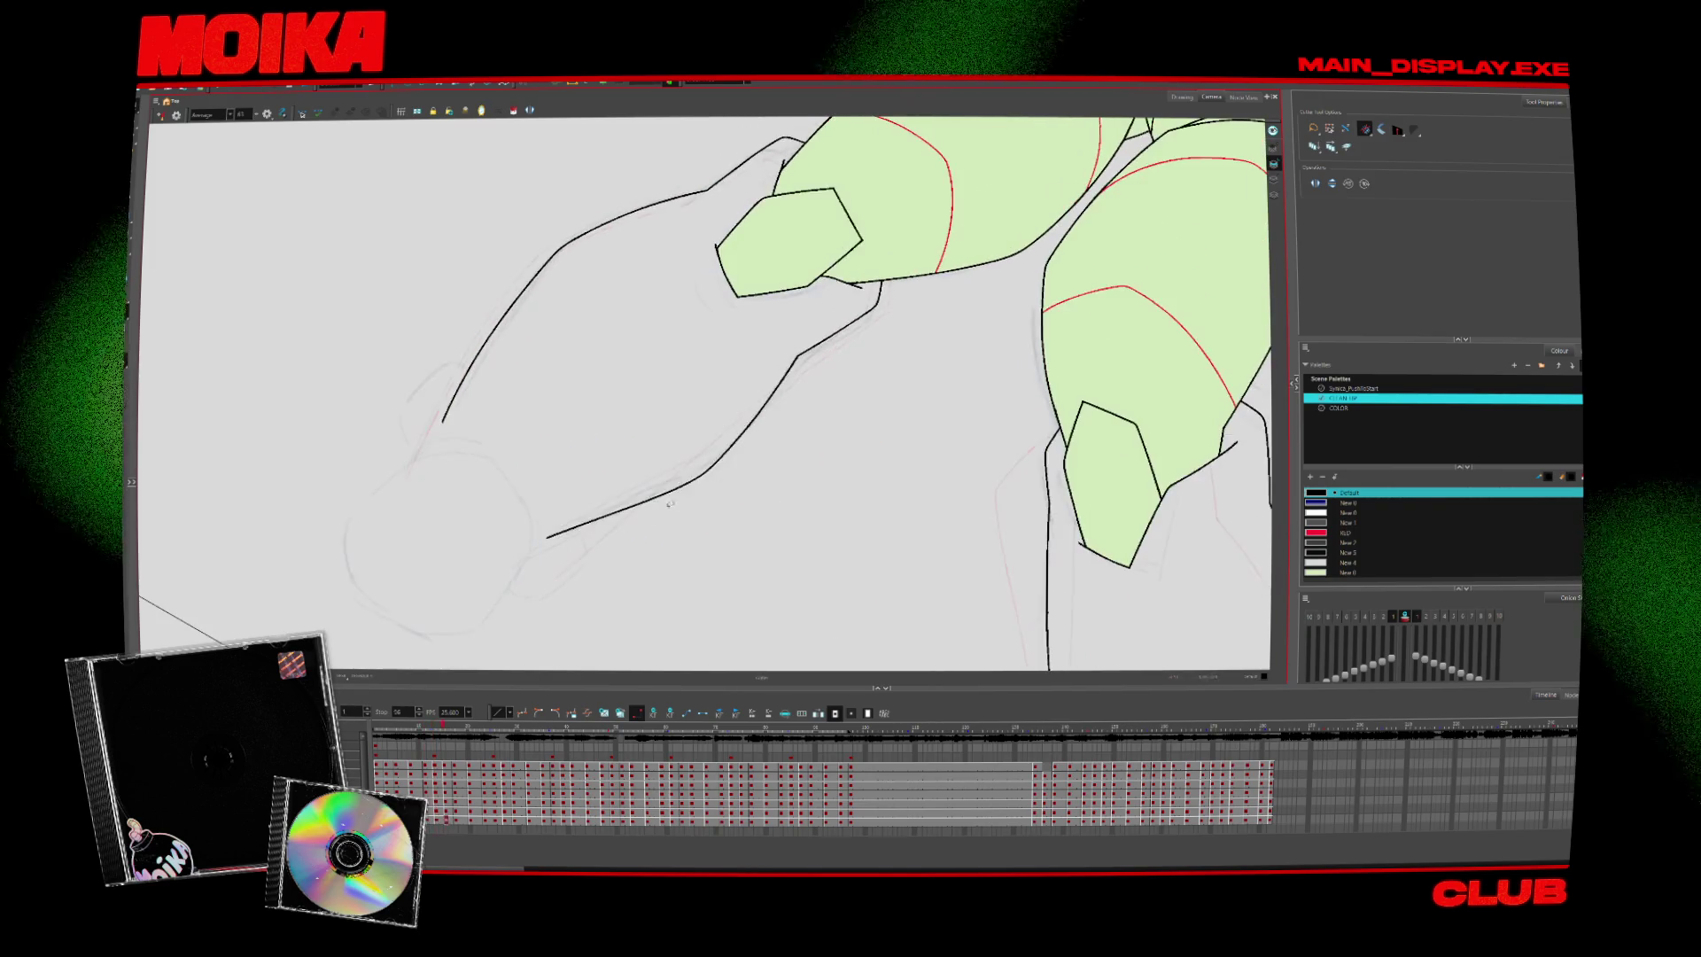
key(alt+b)
key(ctrl+z)
key(period)
key(comma)
key(comma)
key(alt+slash)
key(period)
key(comma)
key(period)
key(period)
key(comma)
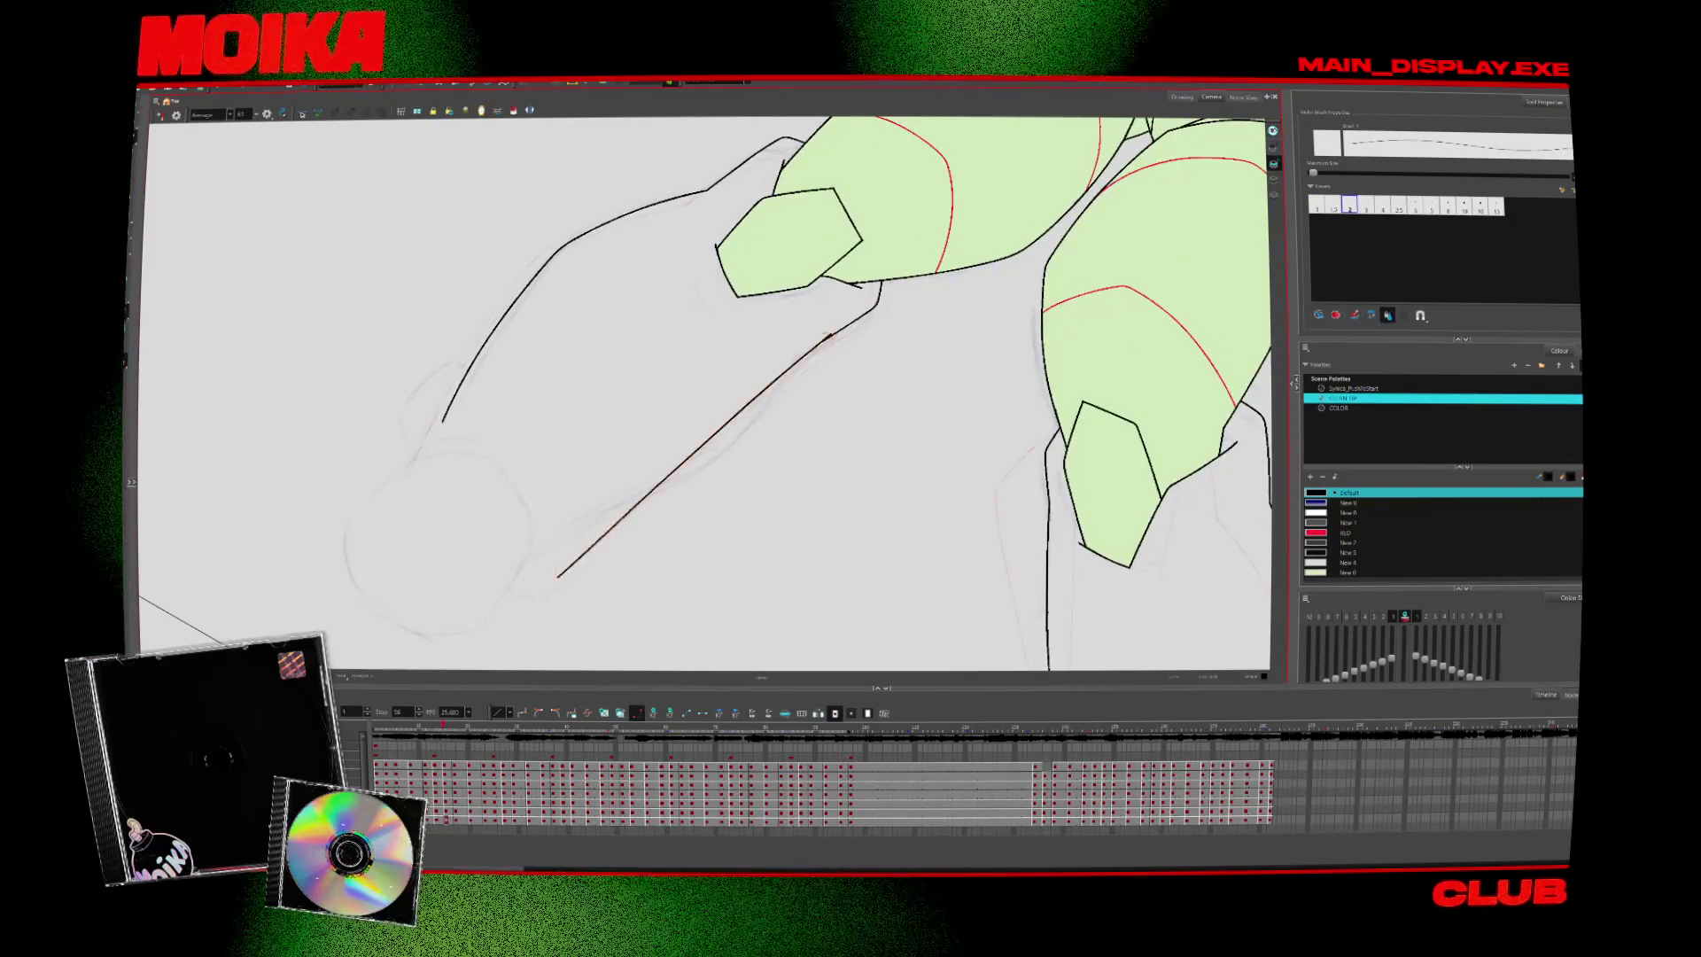
Move to the next drawing and ink the long diagonal inner leg line
key(alt+t)
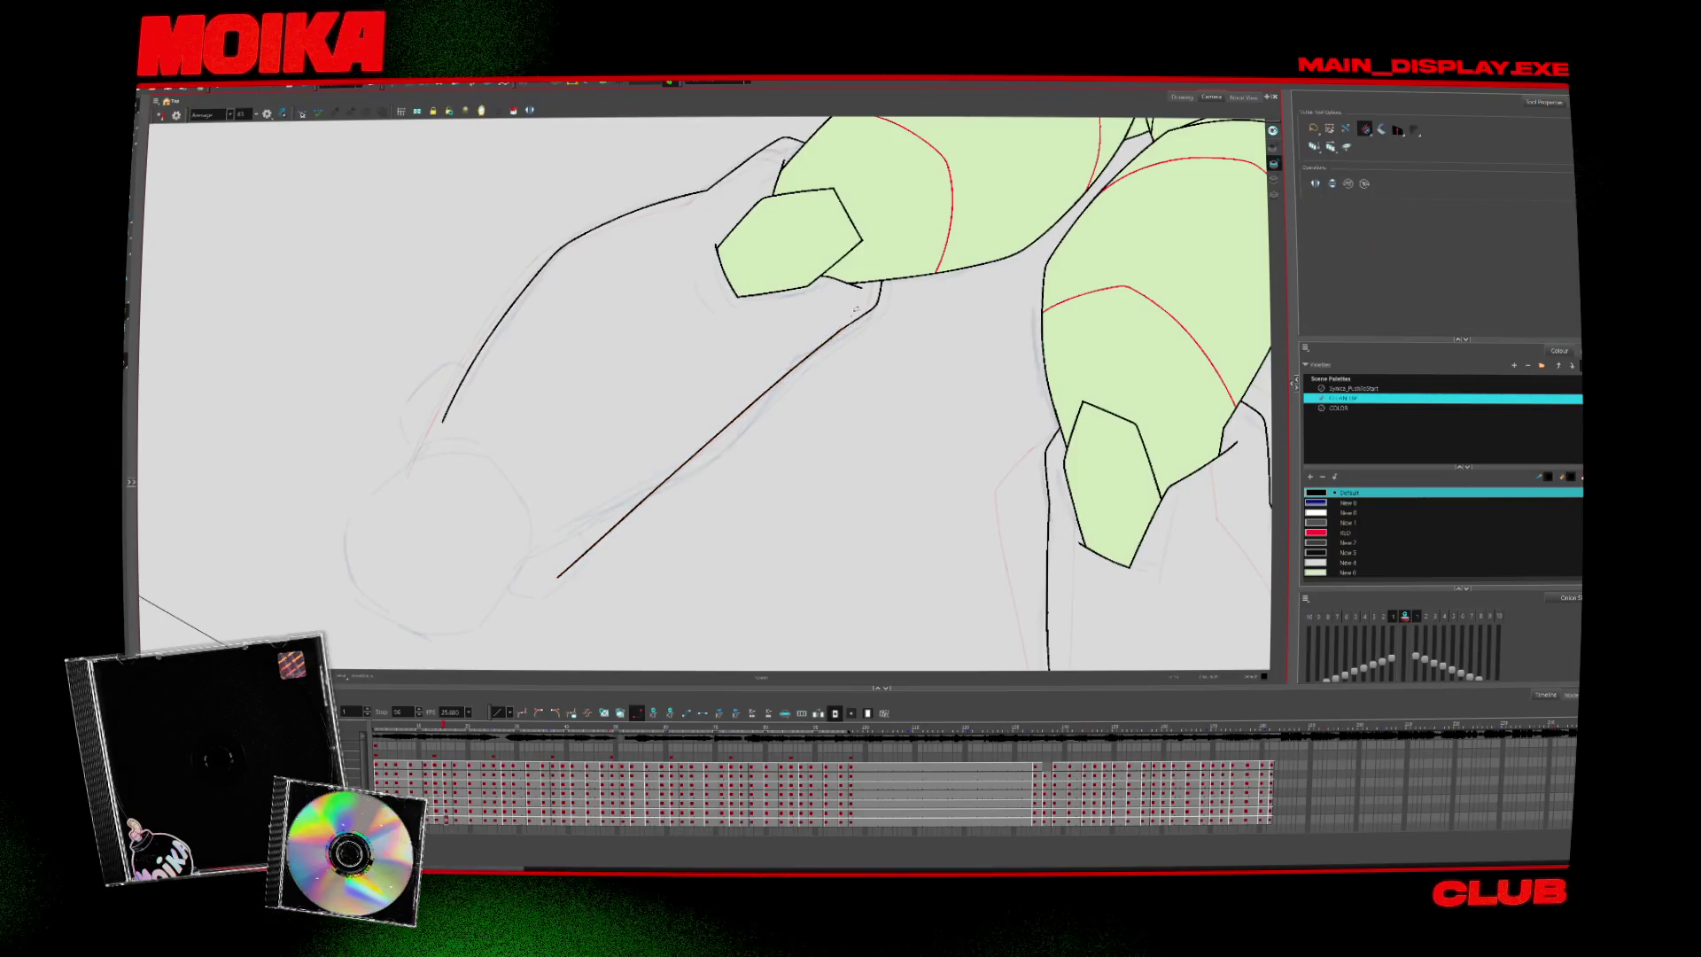
key(period)
key(alt+b)
key(comma)
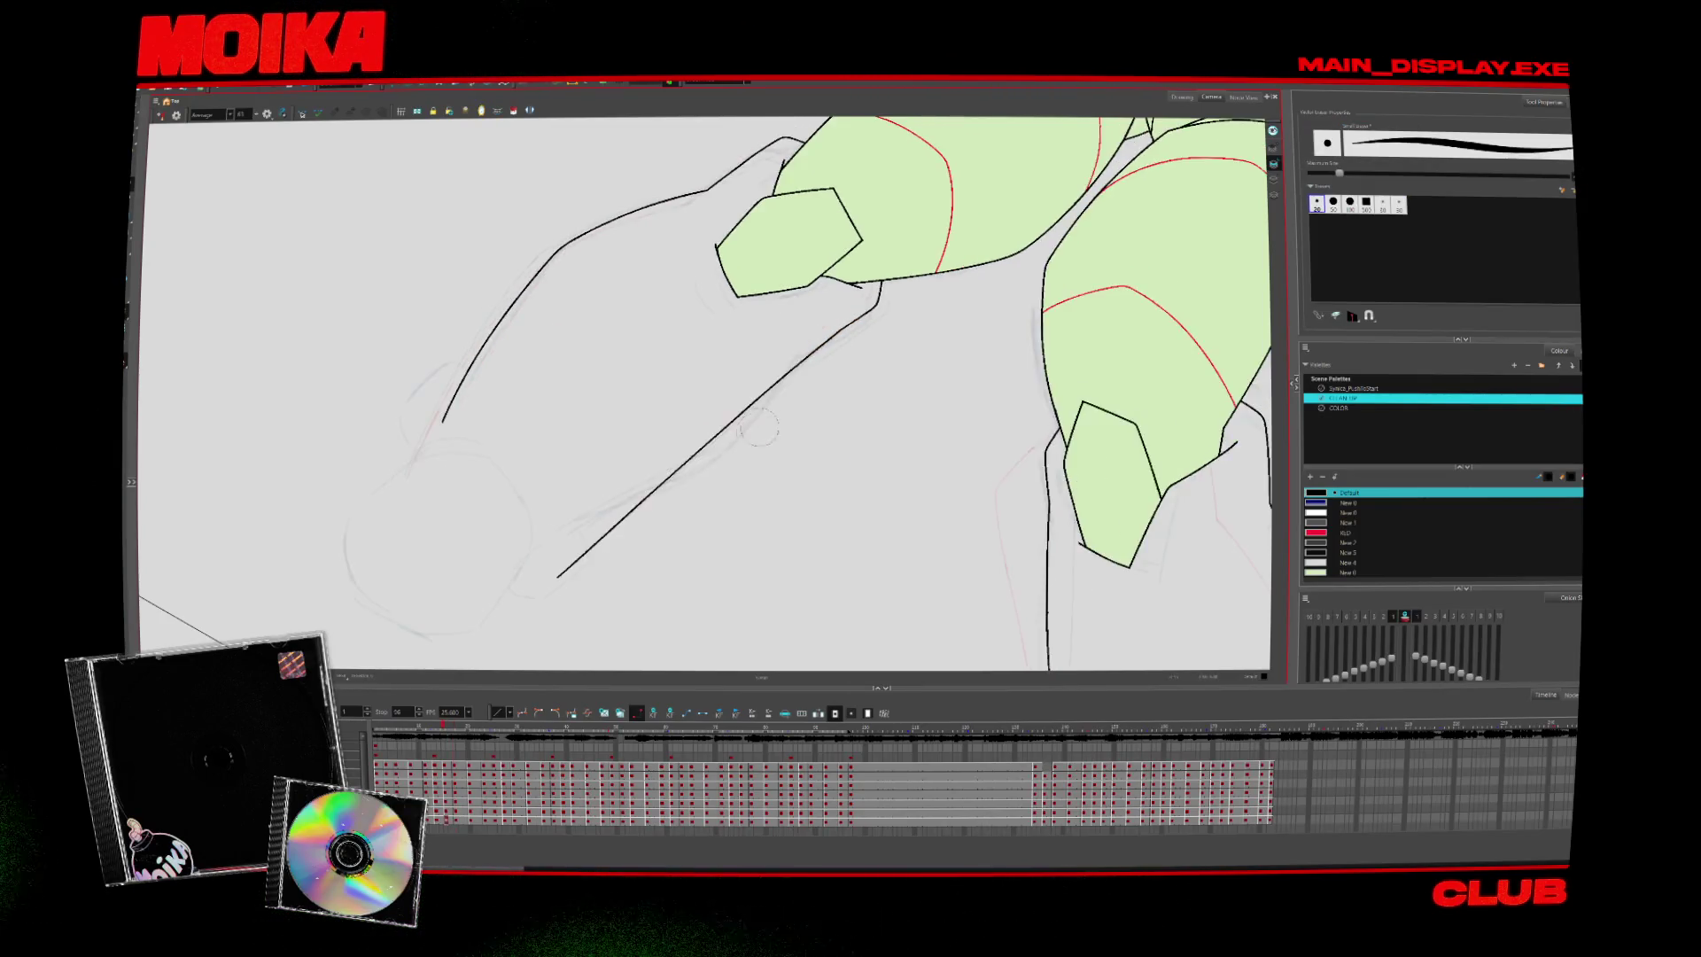
key(period)
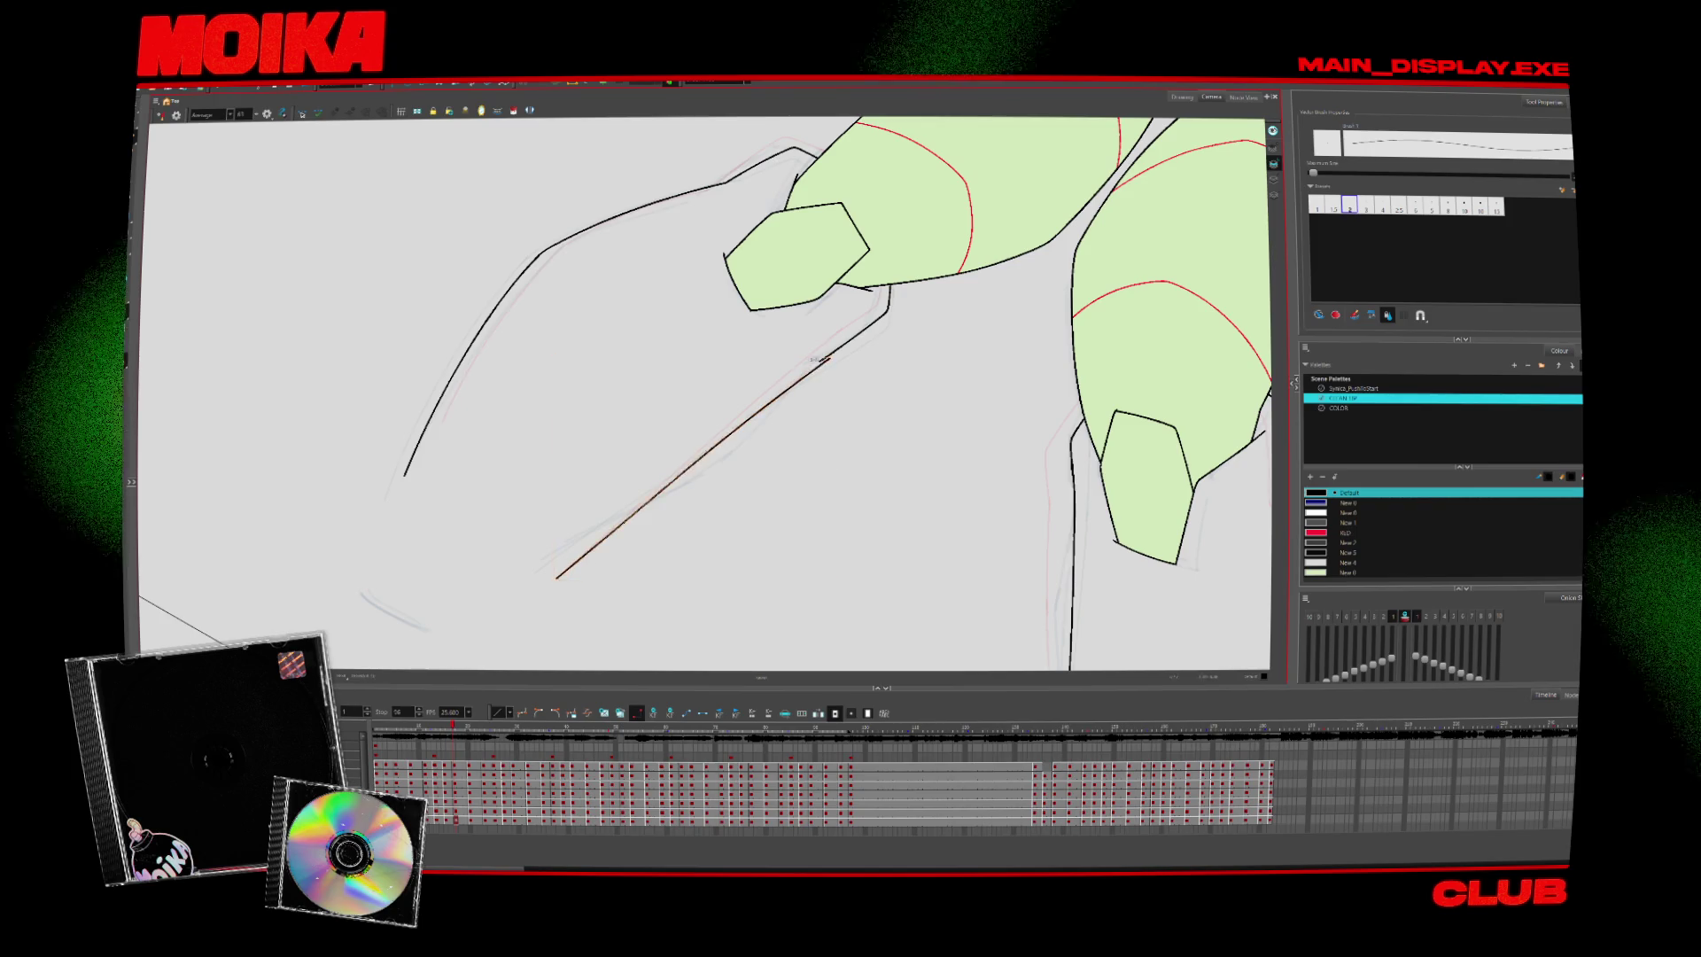
key(period)
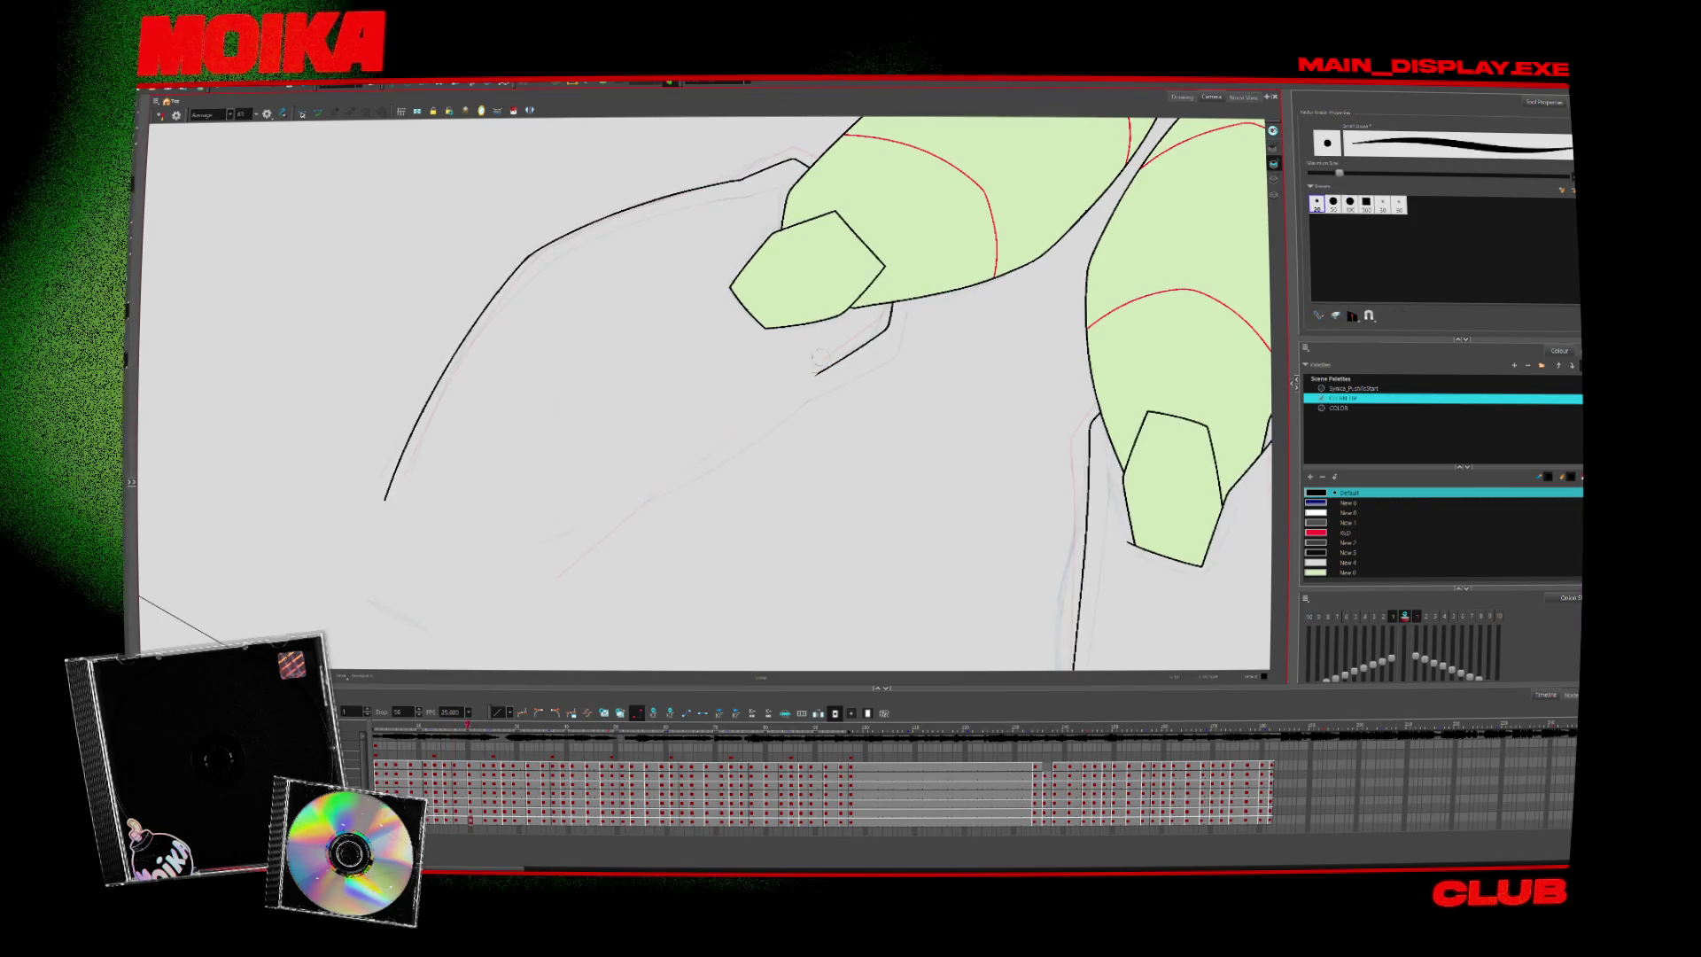
drag(833, 363, 558, 578)
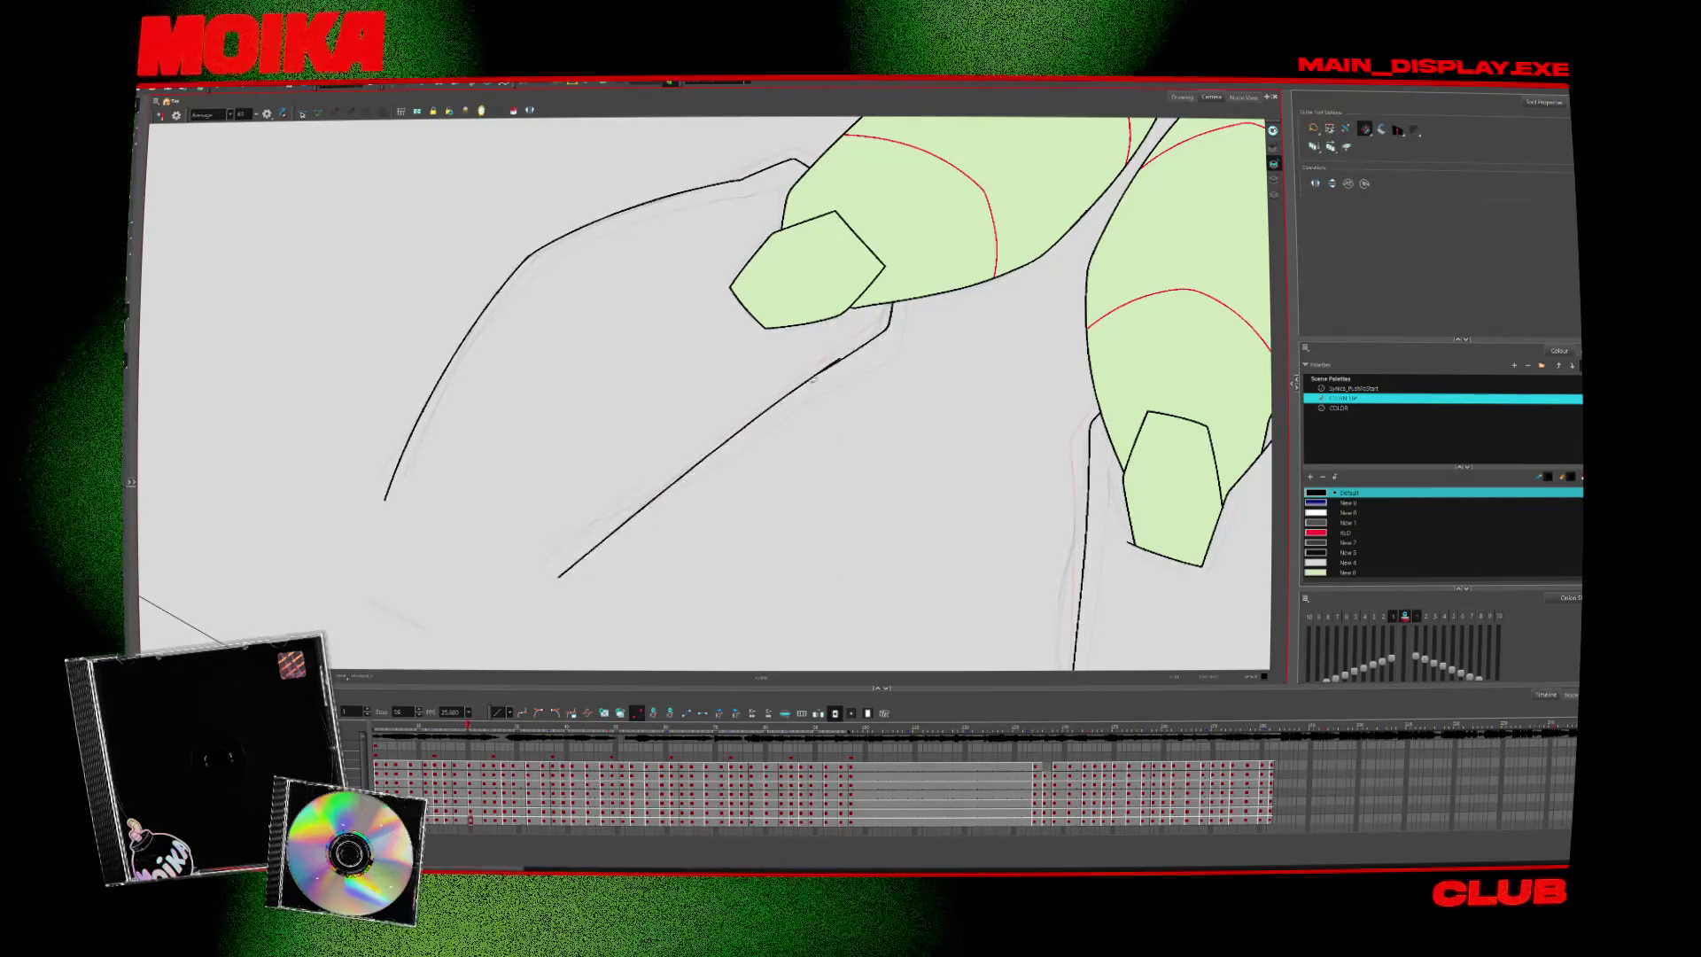
Select the new leg line, then step ahead and select the diagonal leg line there
ctrl+click(833, 368)
key(alt+t)
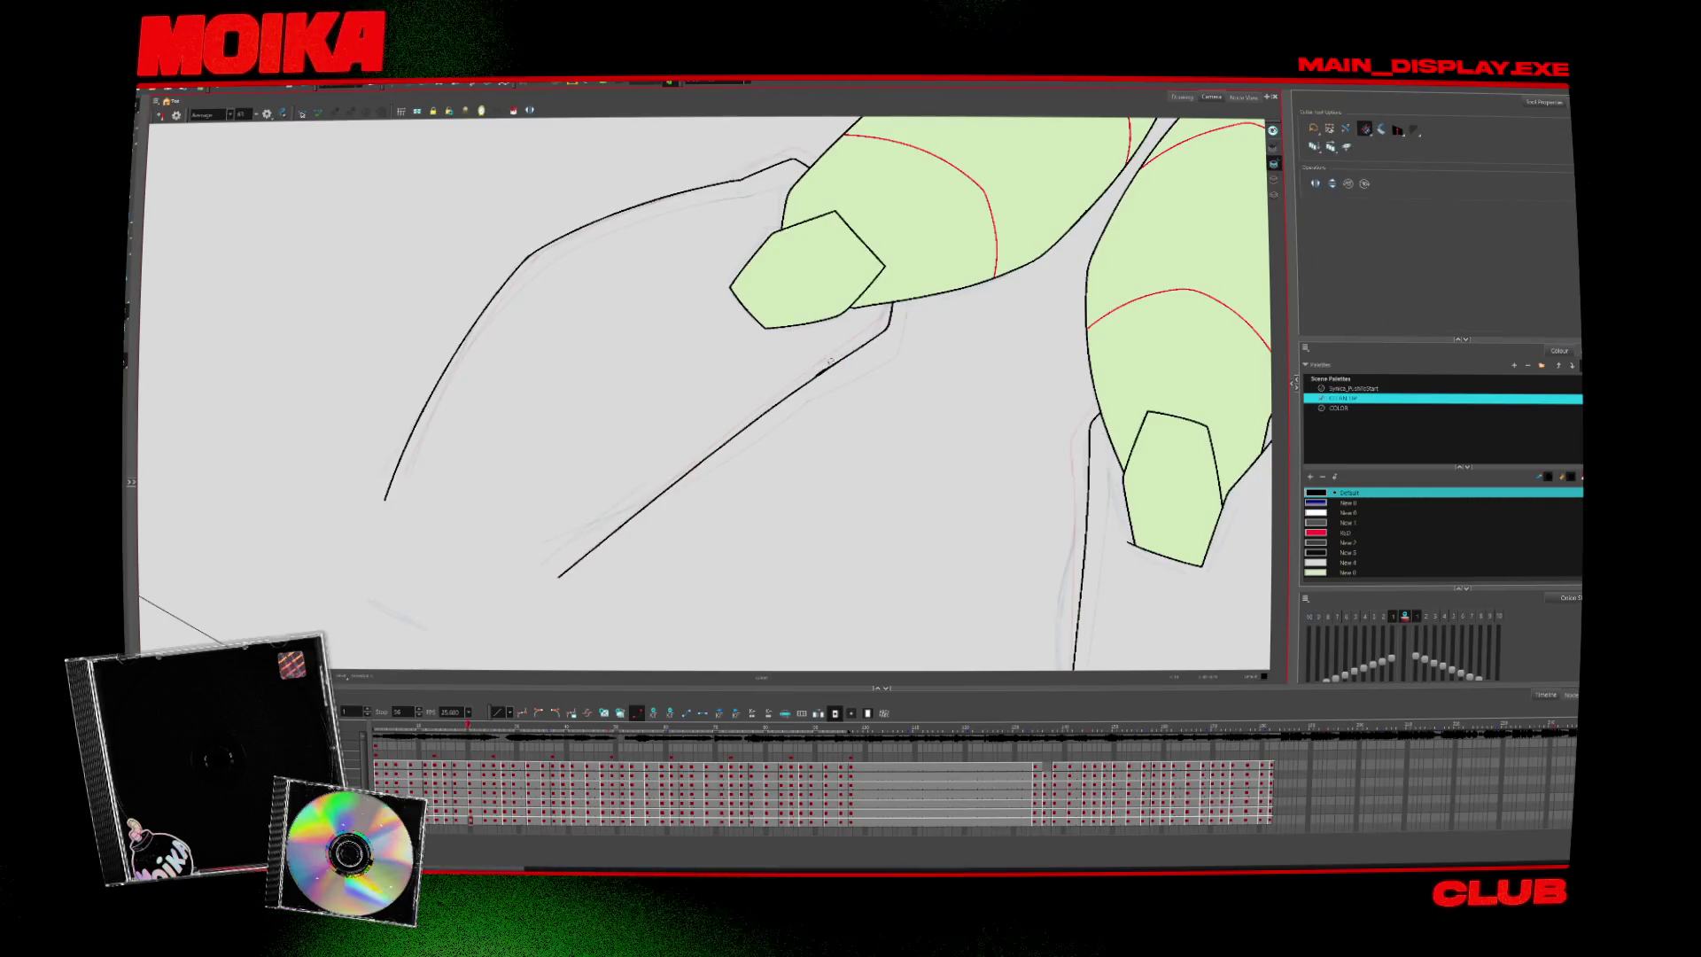
key(period)
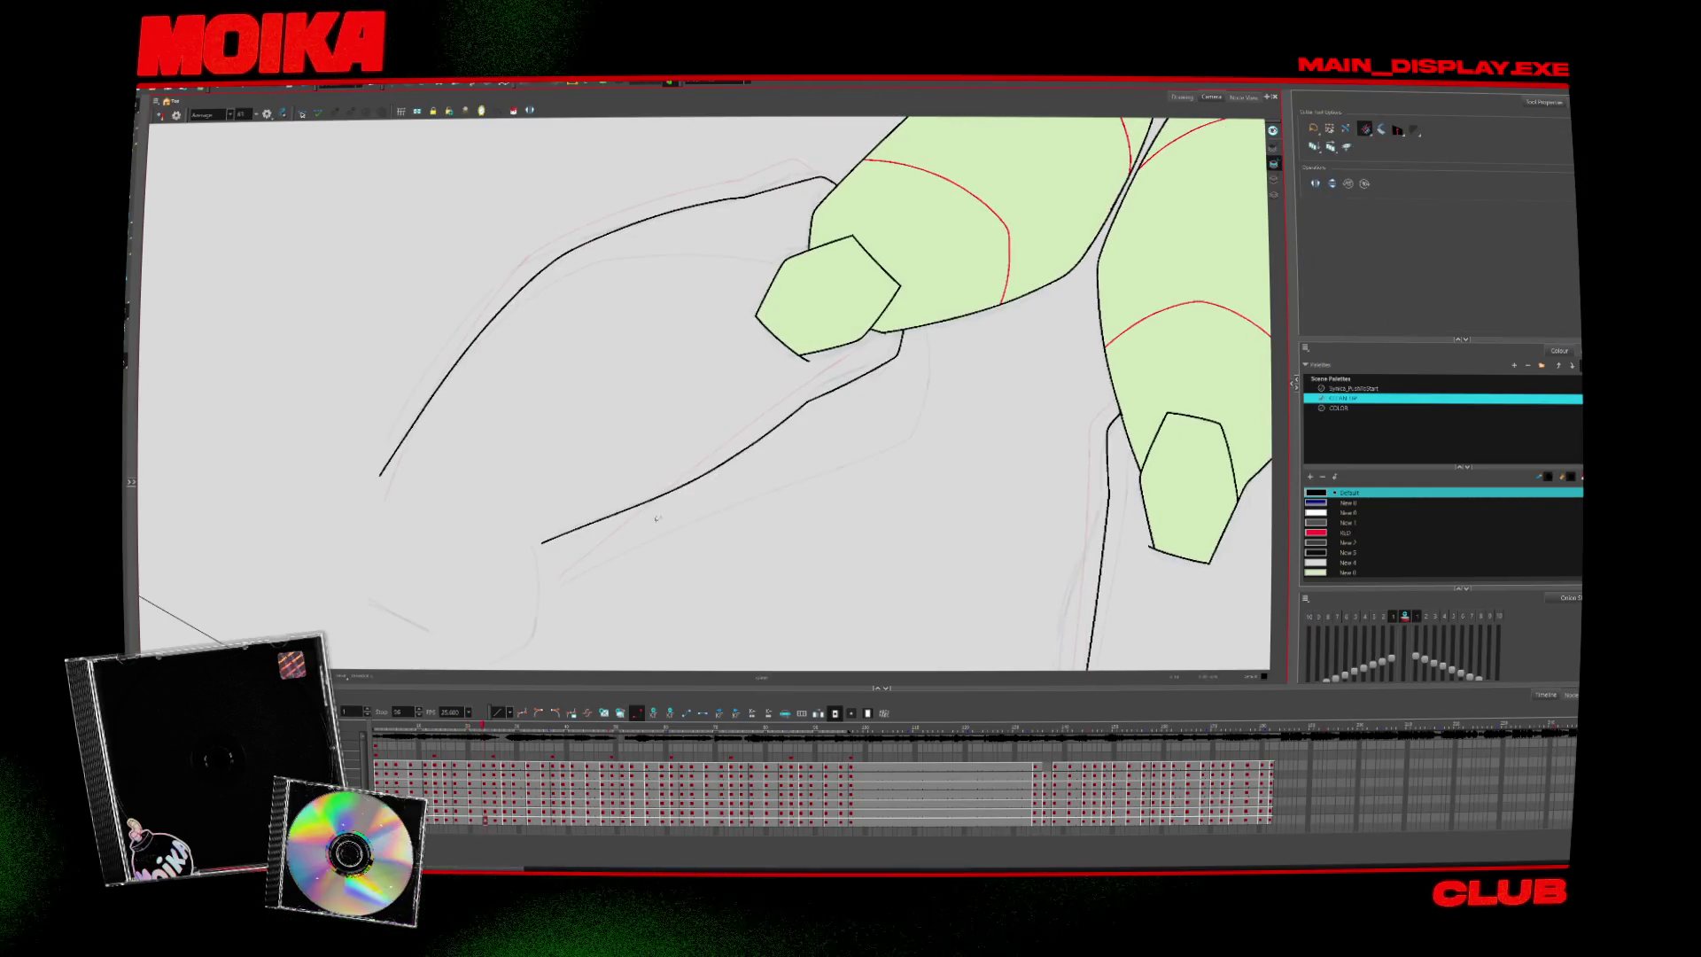
key(alt+b)
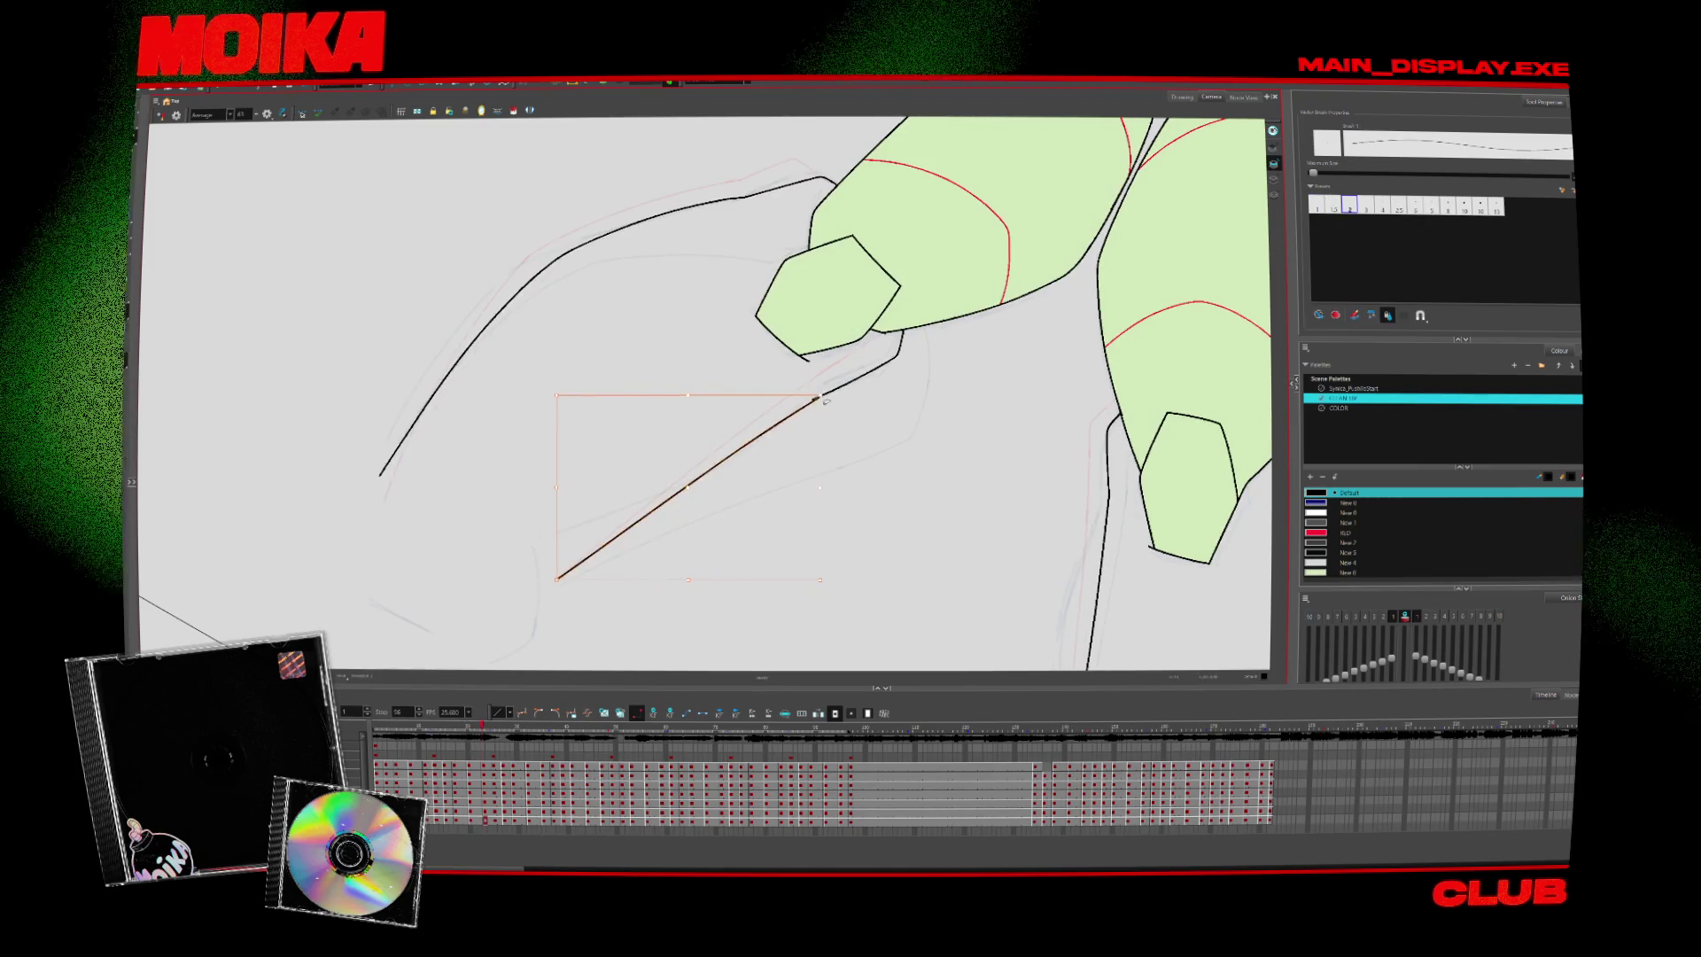
key(period)
key(period)
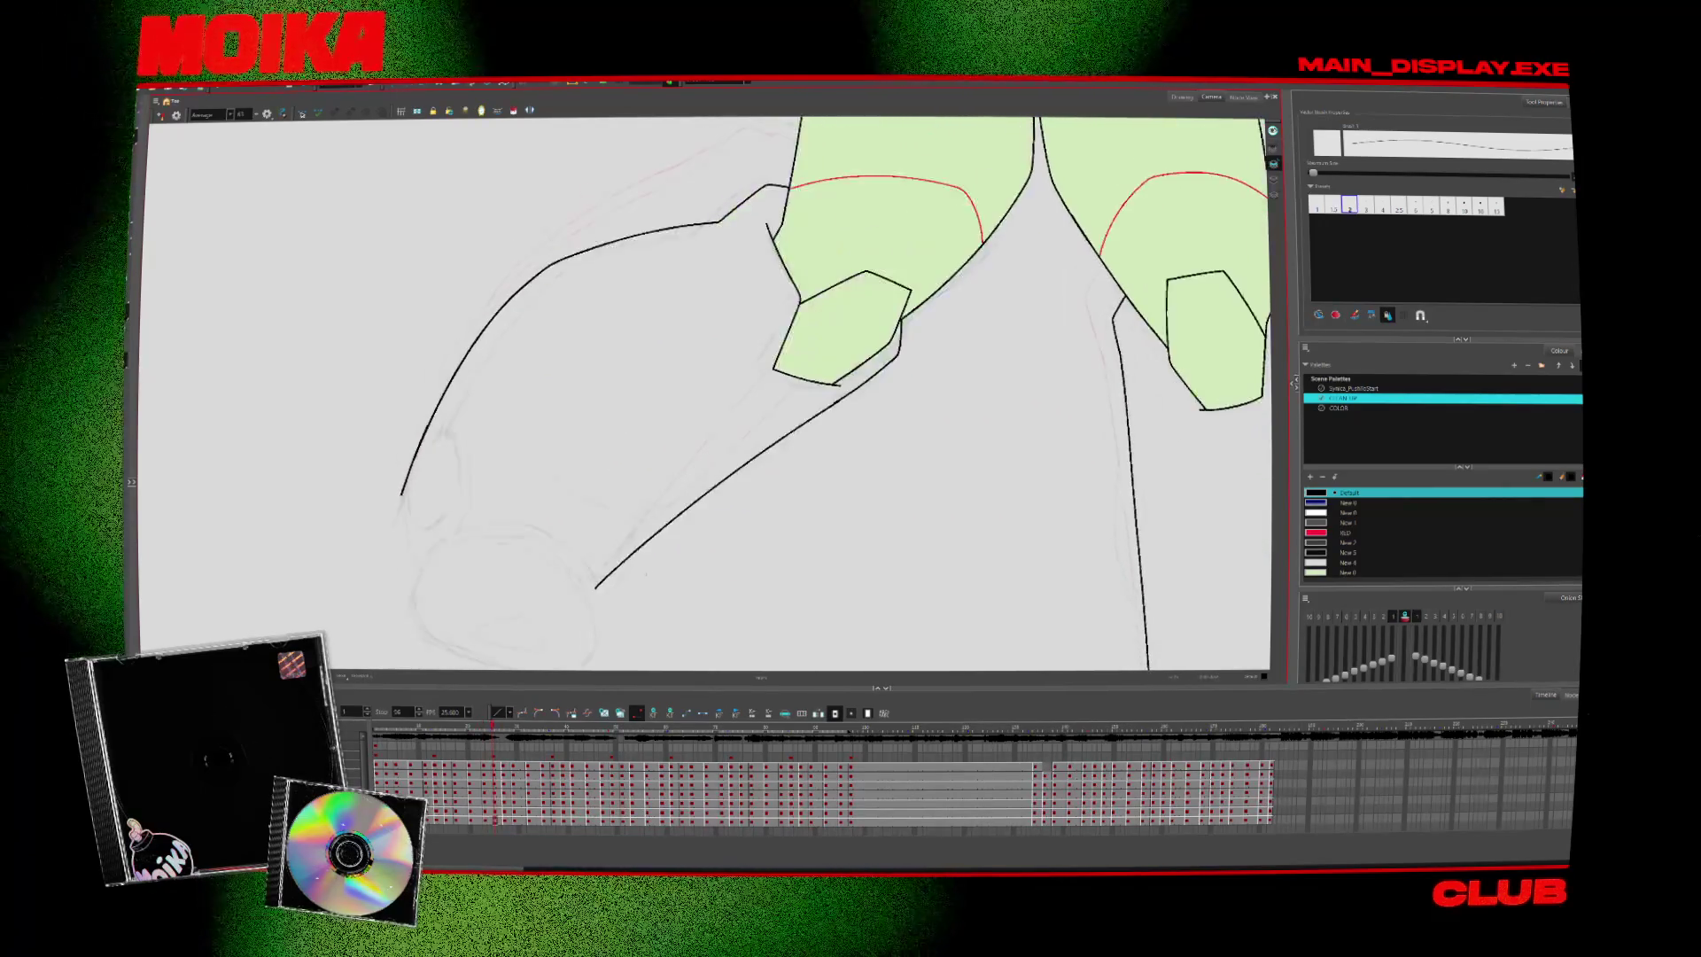
click(638, 599)
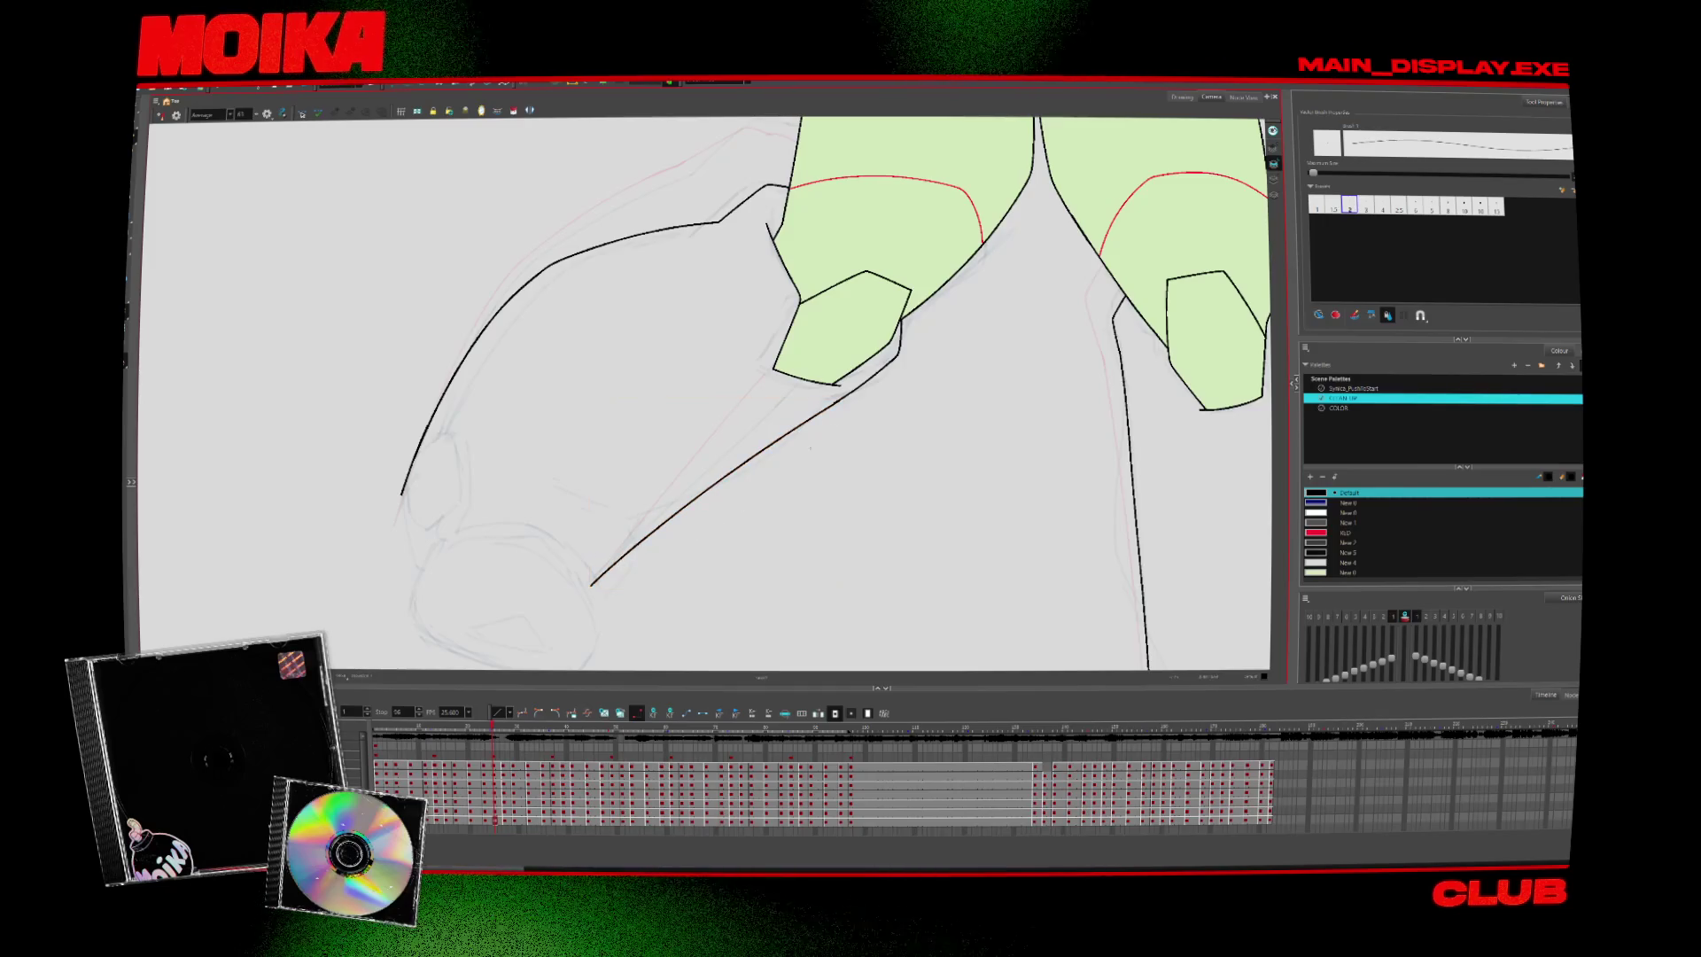
Erase the overshooting lower end of the left leg line and fit the character in view
key(comma)
key(comma)
key(comma)
key(comma)
key(period)
key(period)
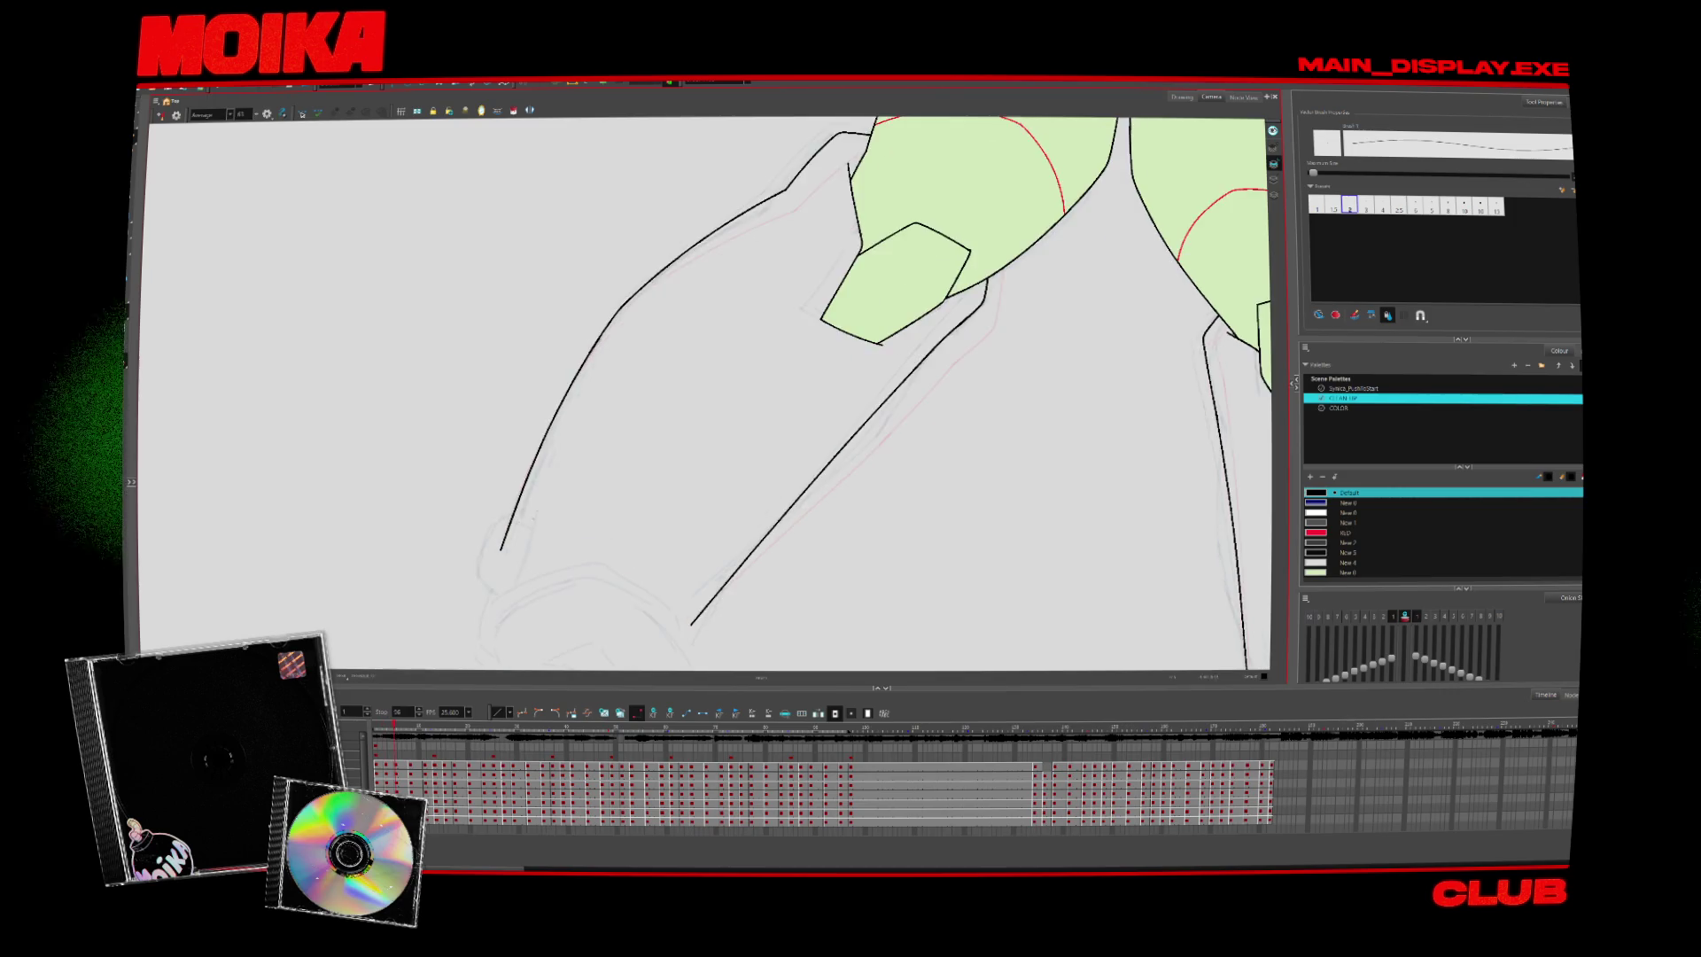
key(period)
key(period)
key(period)
key(alt+e)
drag(506, 554, 576, 398)
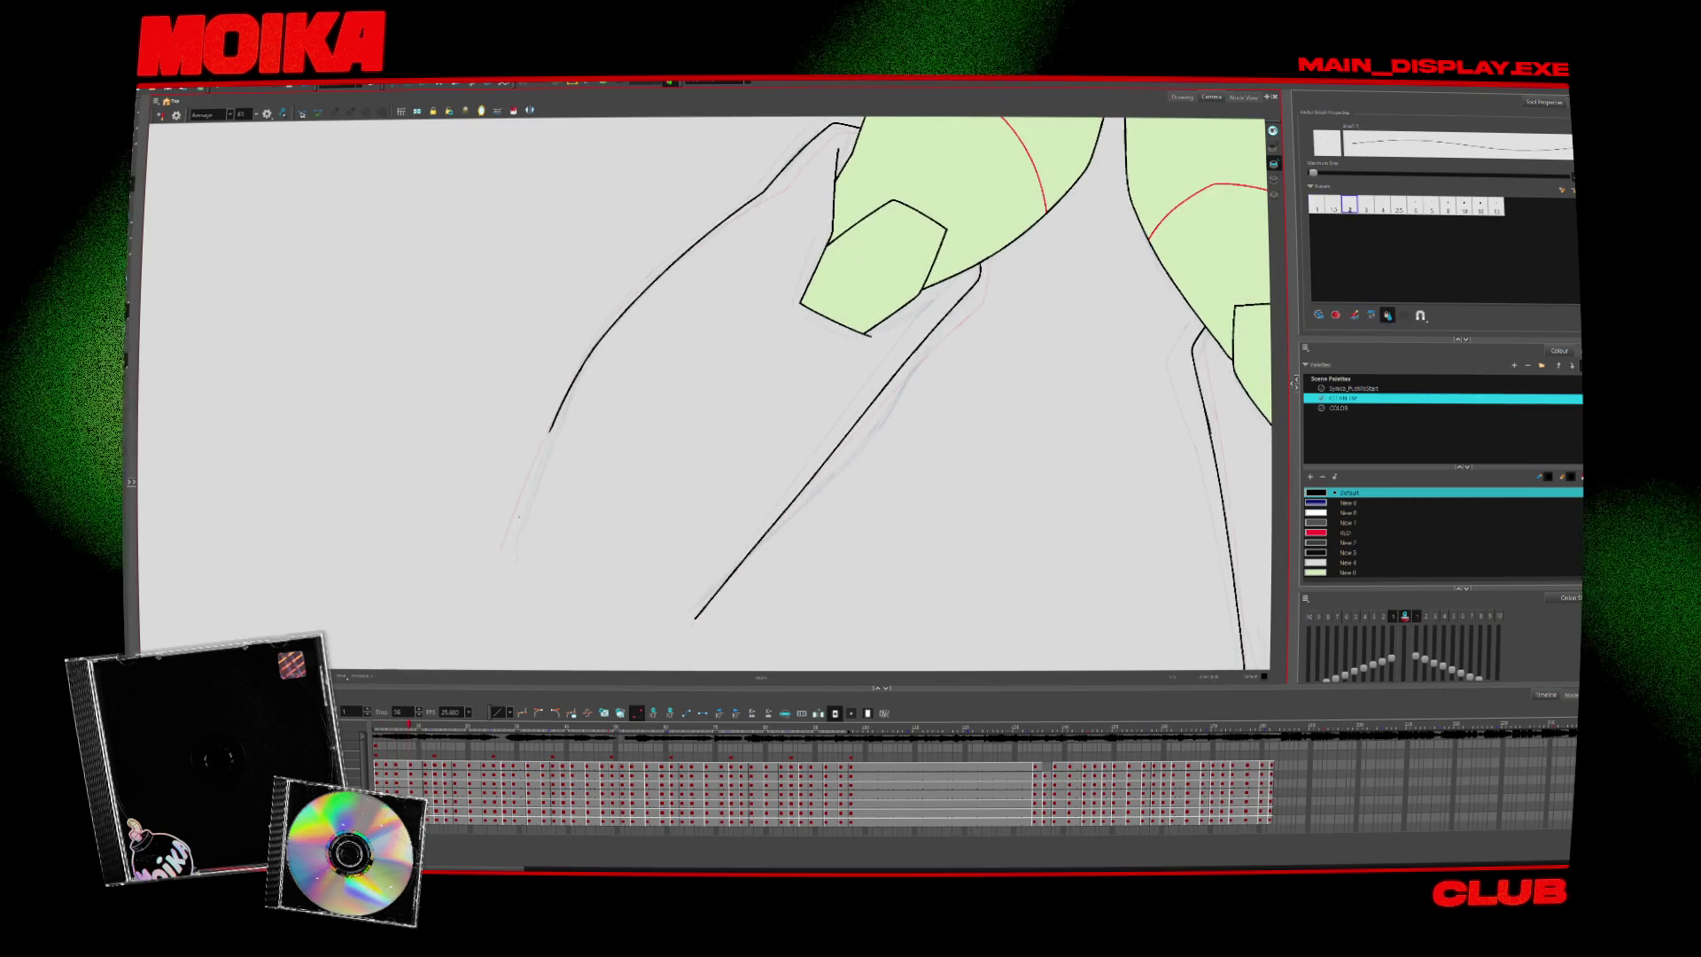
key(shift+z)
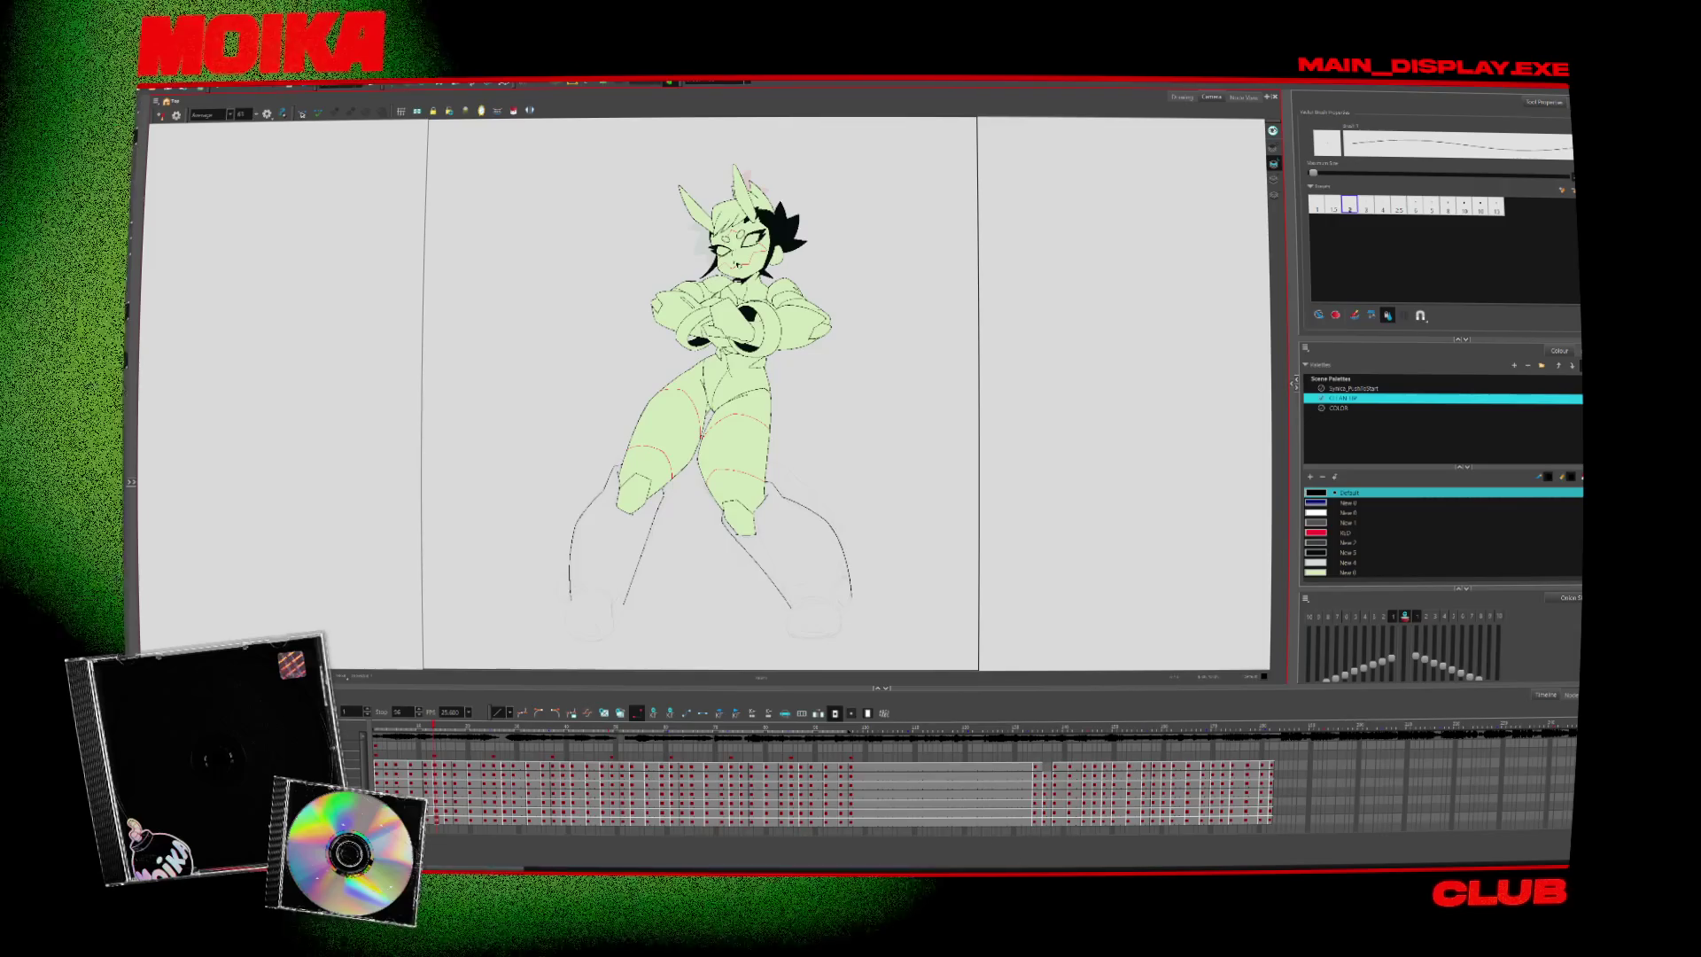
key(Return)
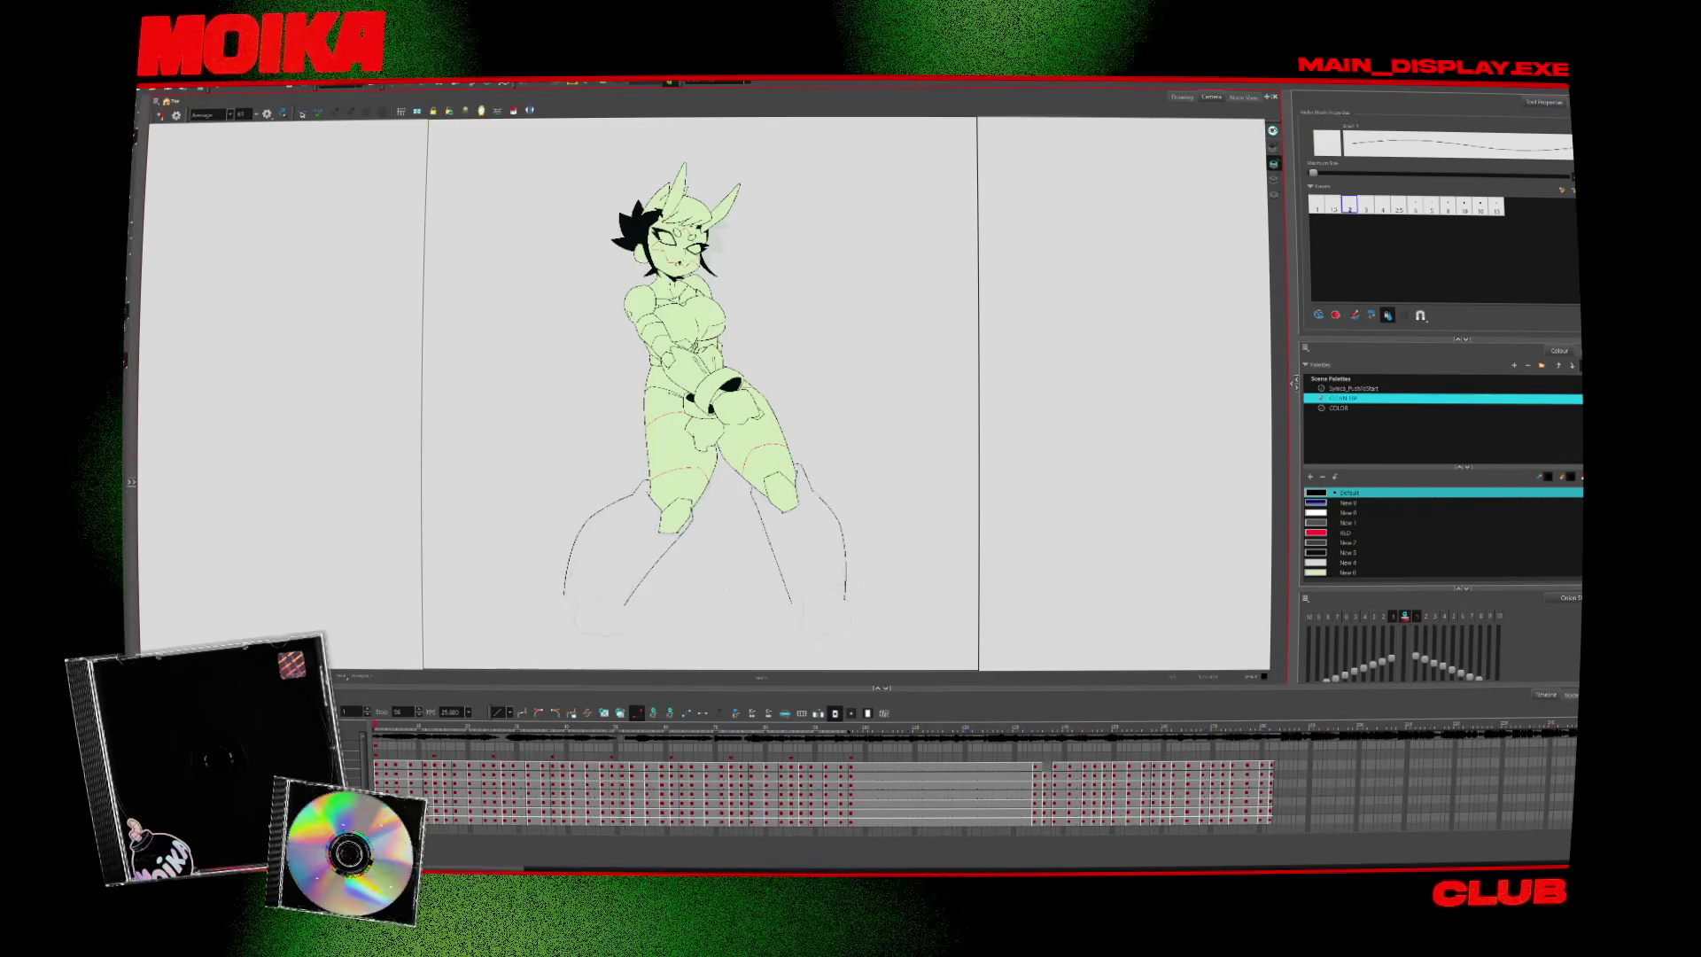
key(alt+z)
scroll(648, 571, up, 3)
scroll(647, 572, up, 3)
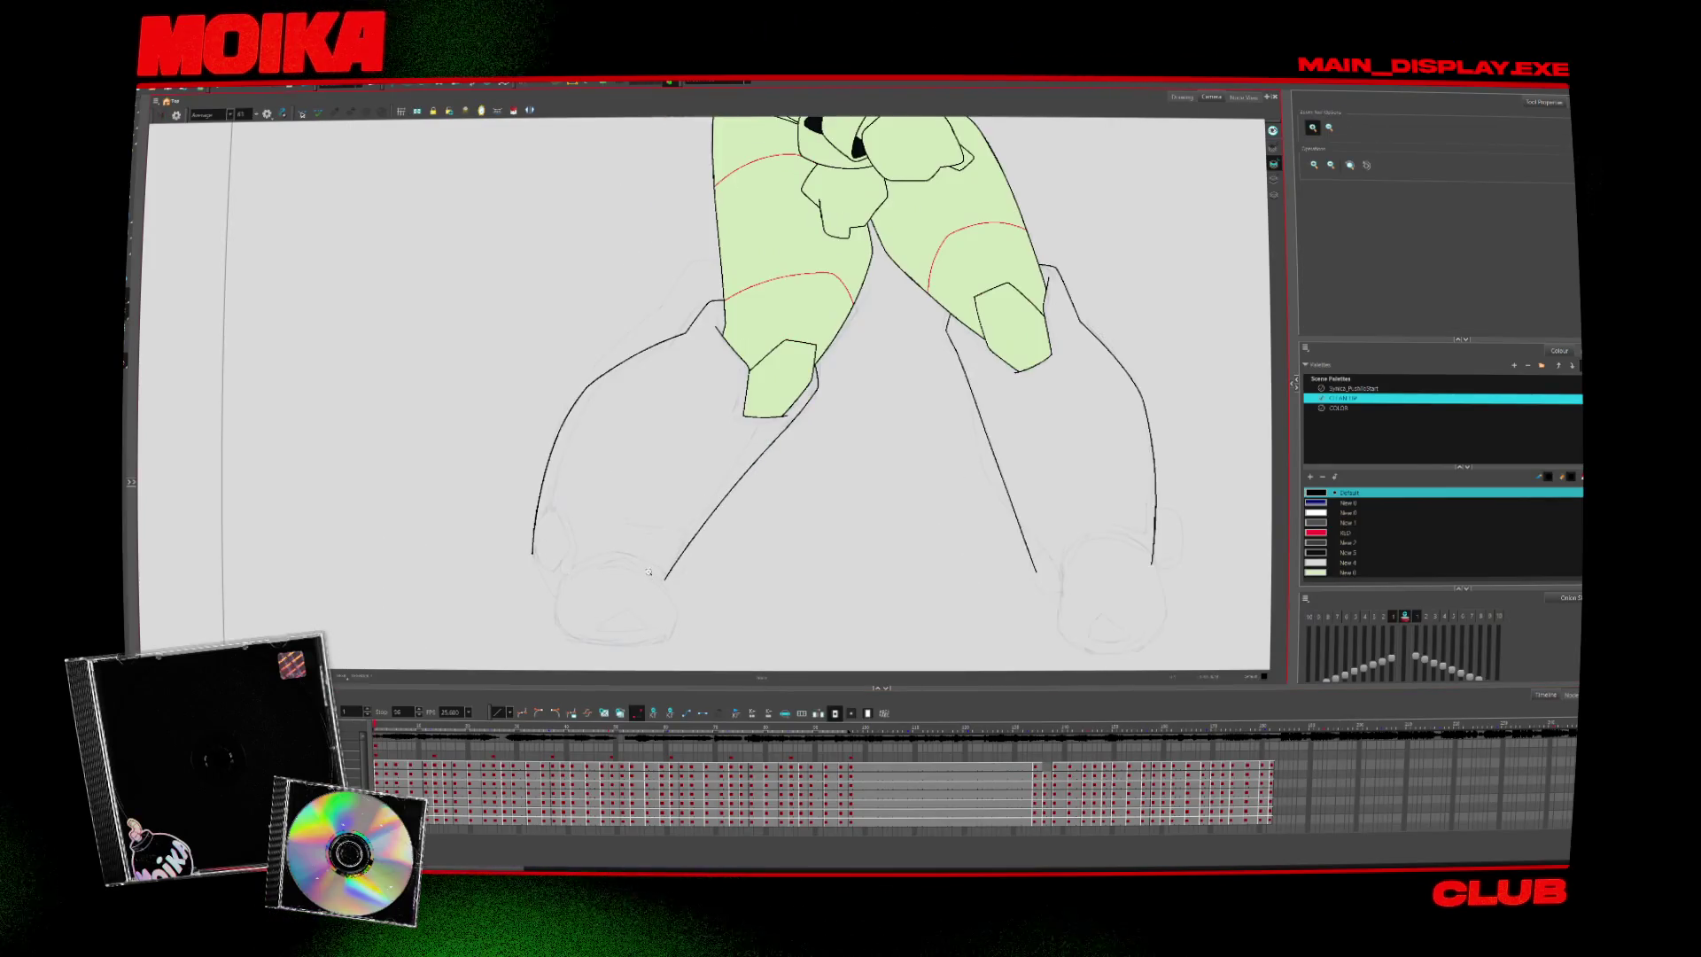
Ink the small V-shaped ankle hook at the foot and extend the foot line down-right
scroll(594, 603, up, 1)
scroll(594, 603, up, 1)
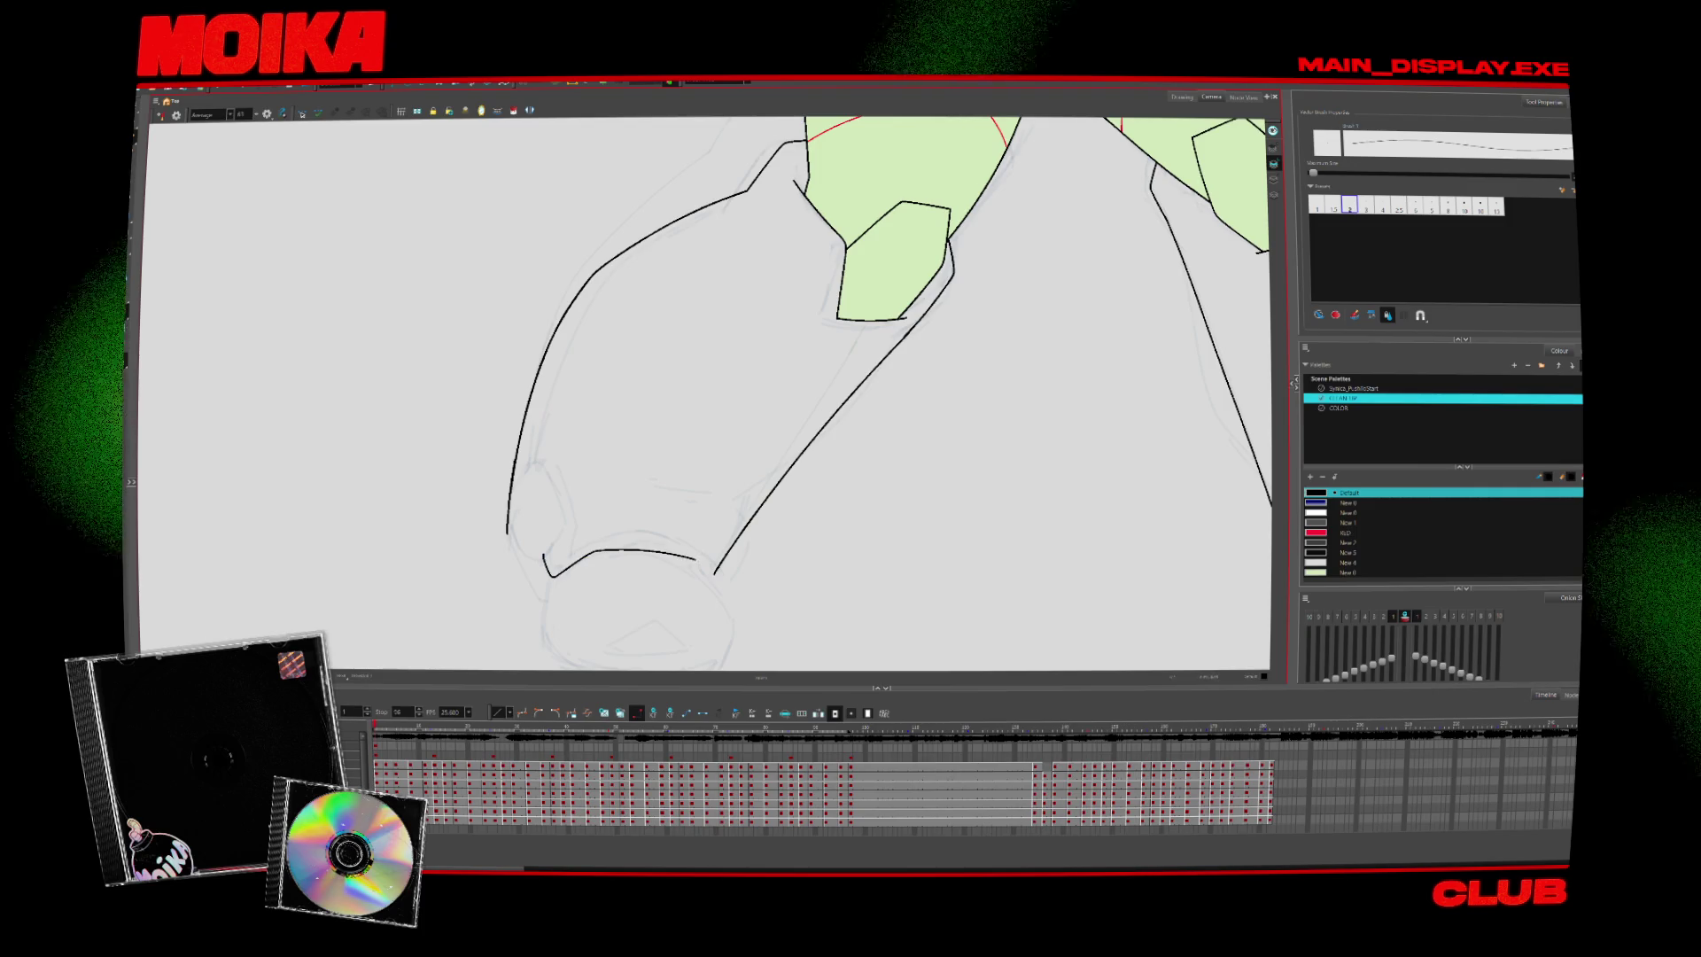
key(period)
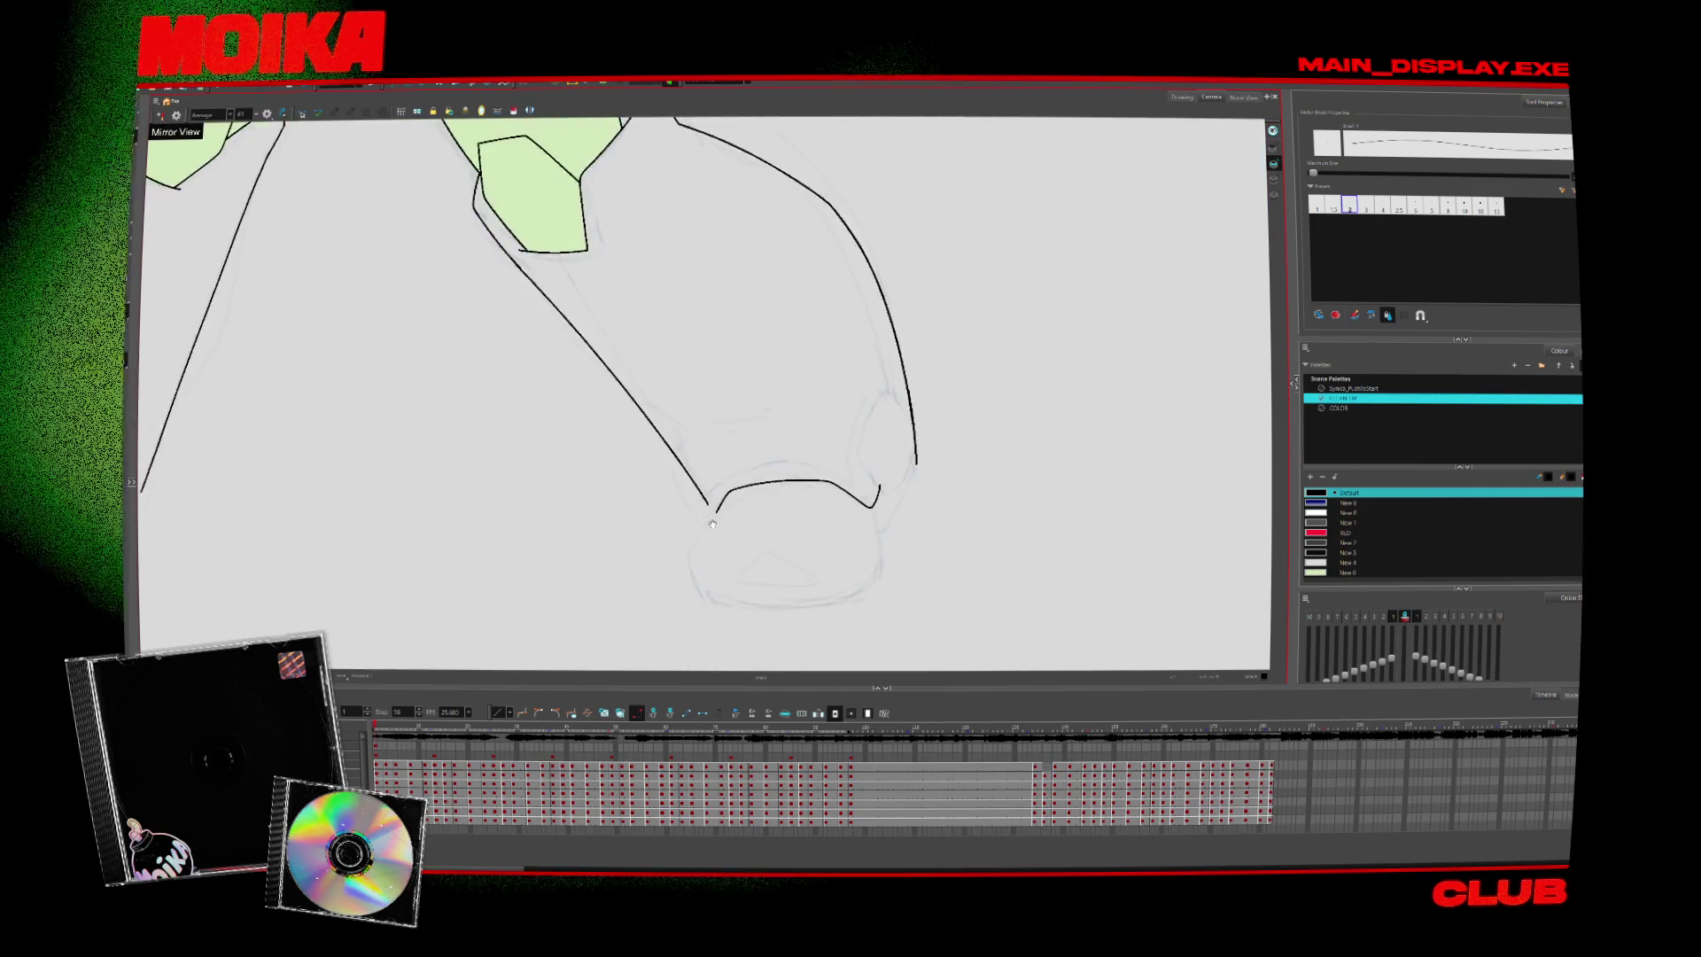
key(comma)
key(period)
drag(529, 499, 689, 513)
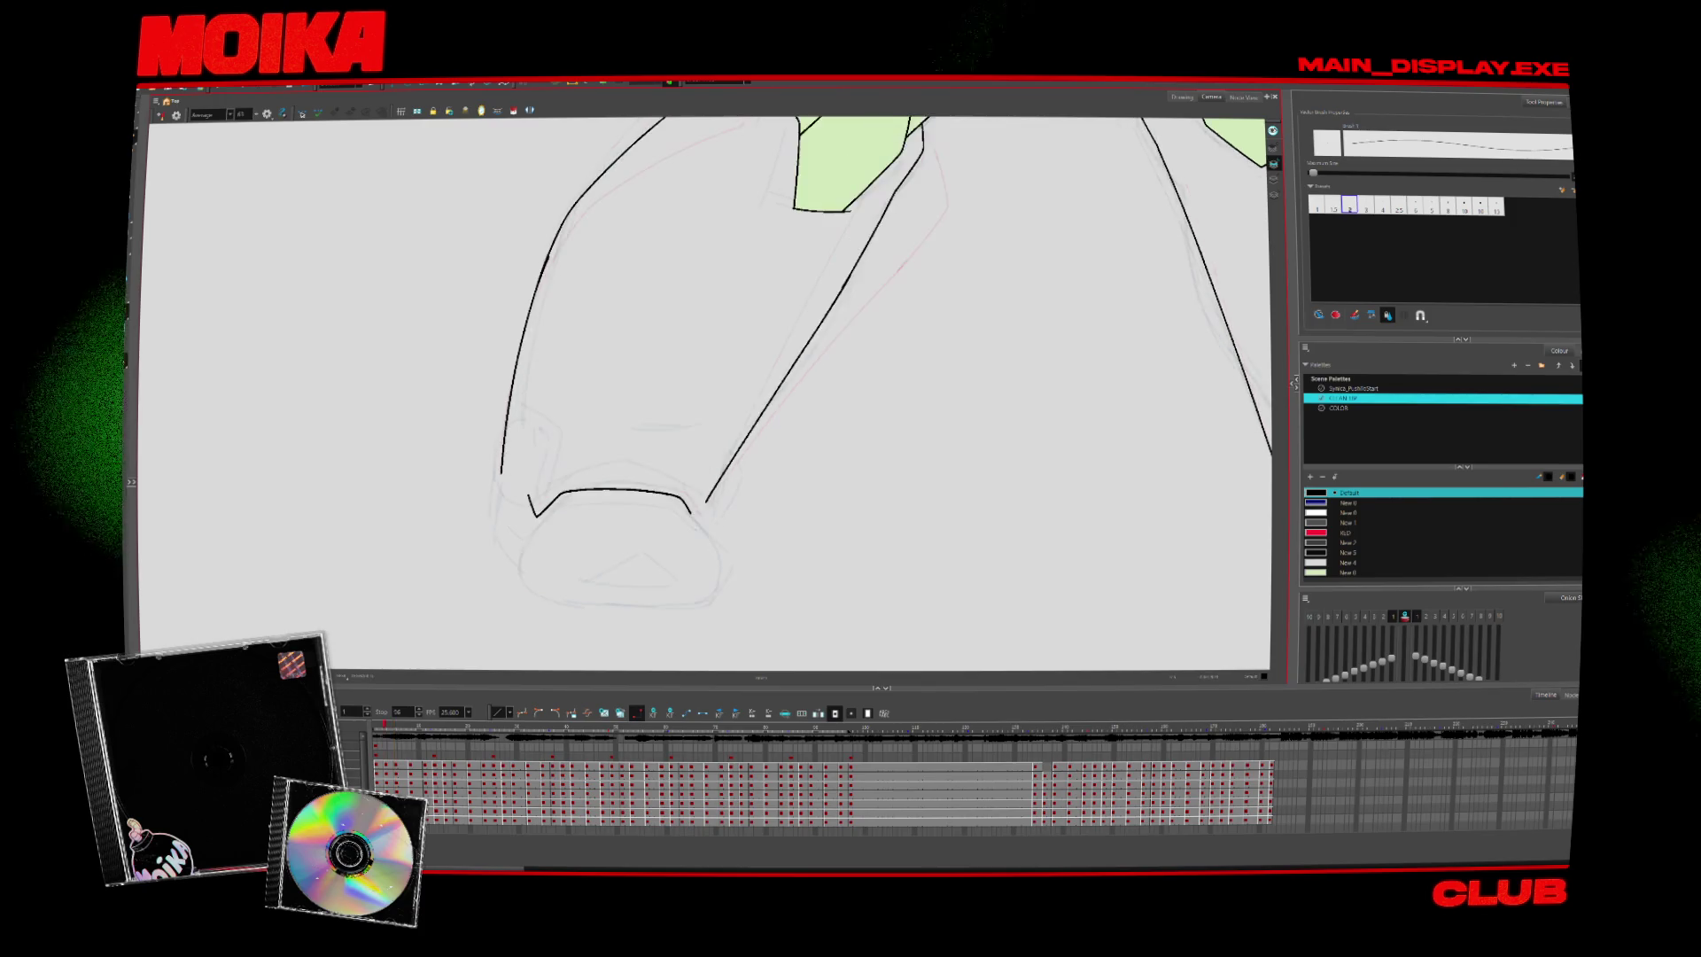
drag(675, 509, 694, 529)
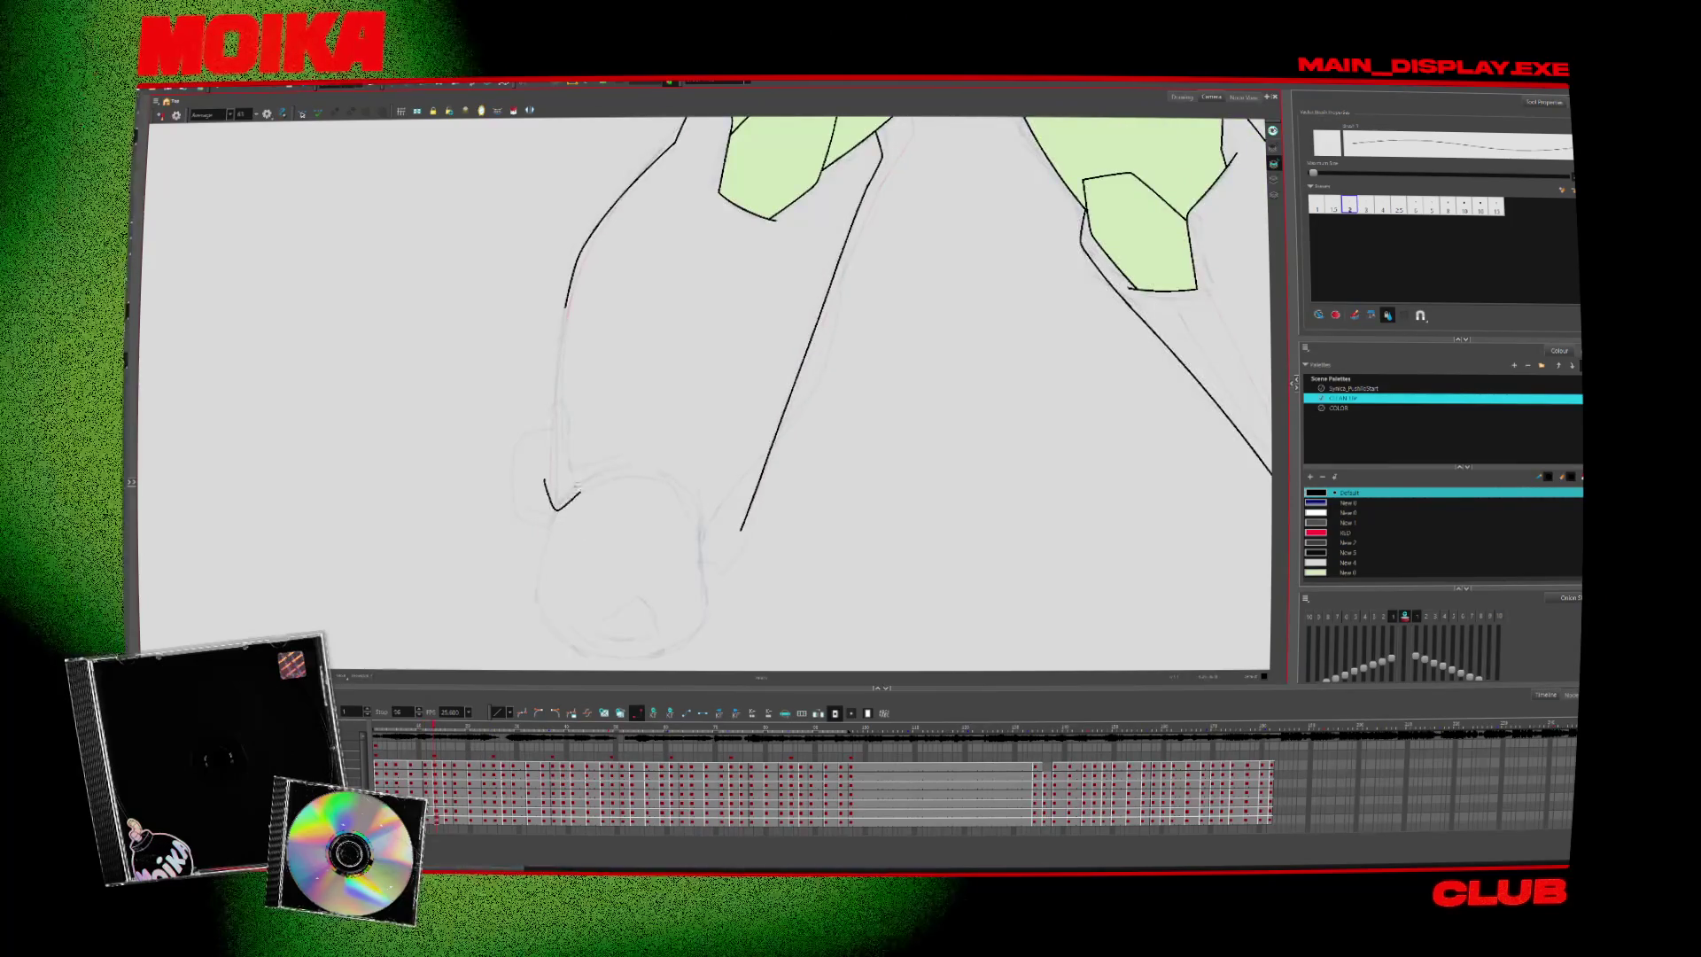
Draw a hooked stroke at the leg's bottom, then the curve closing the leg on the next drawing
mouse_move(541, 475)
mouse_down()
mouse_move(548, 512)
mouse_move(576, 492)
mouse_up()
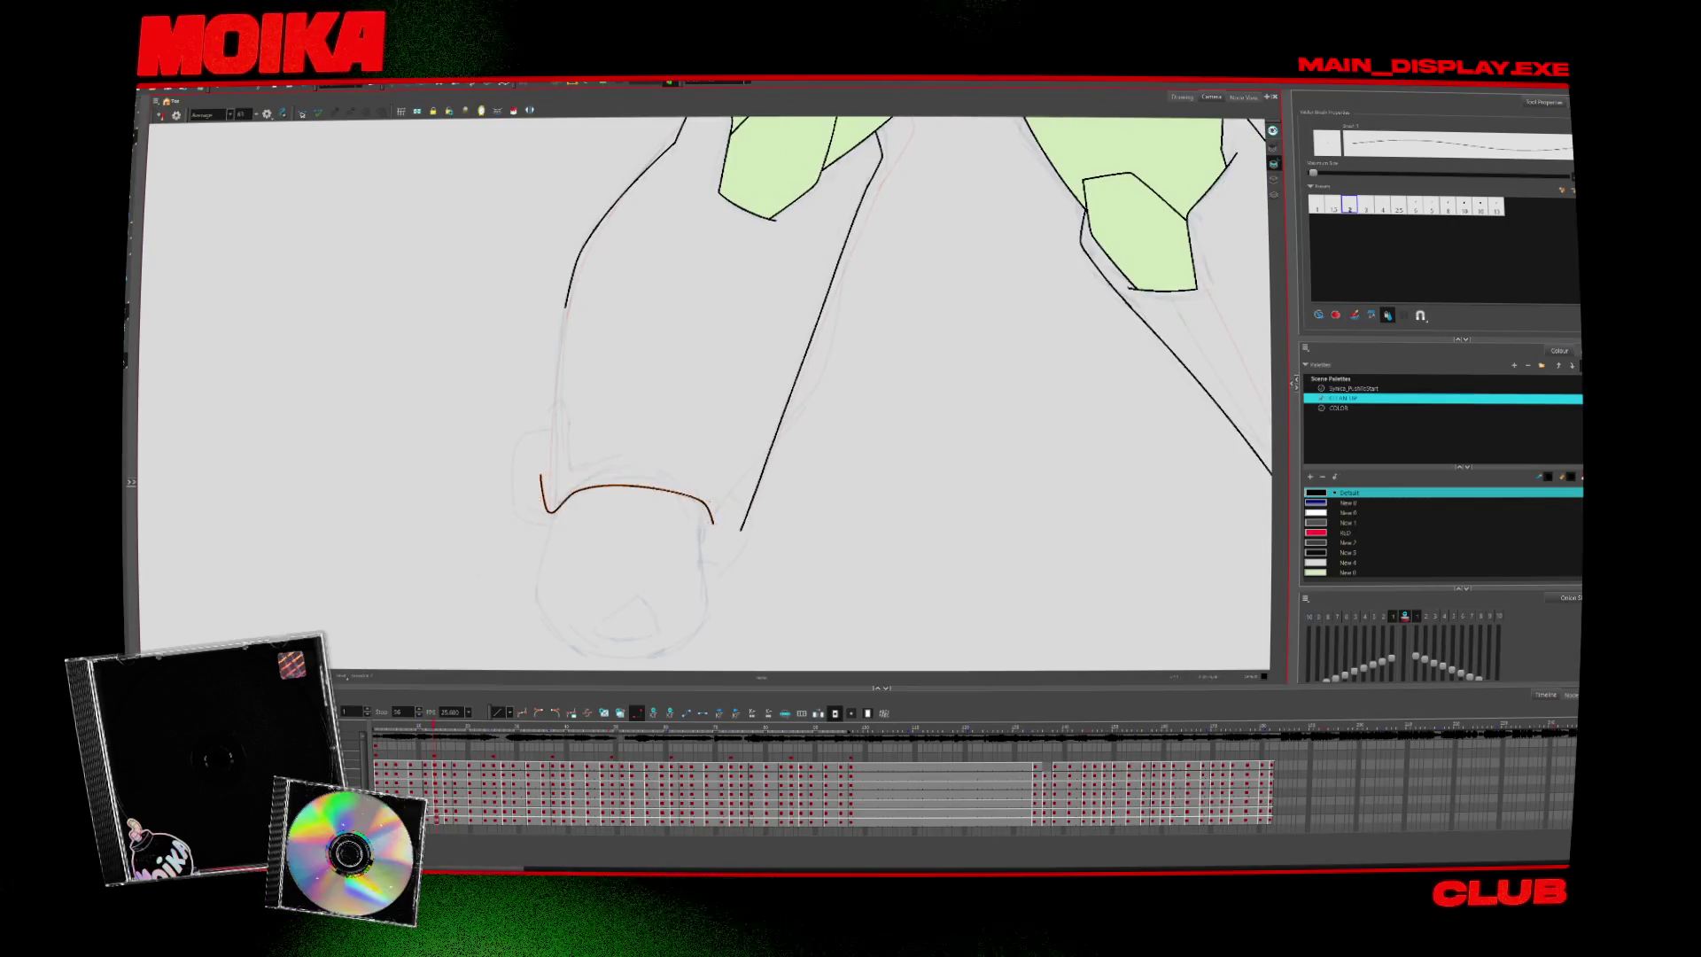
click(734, 546)
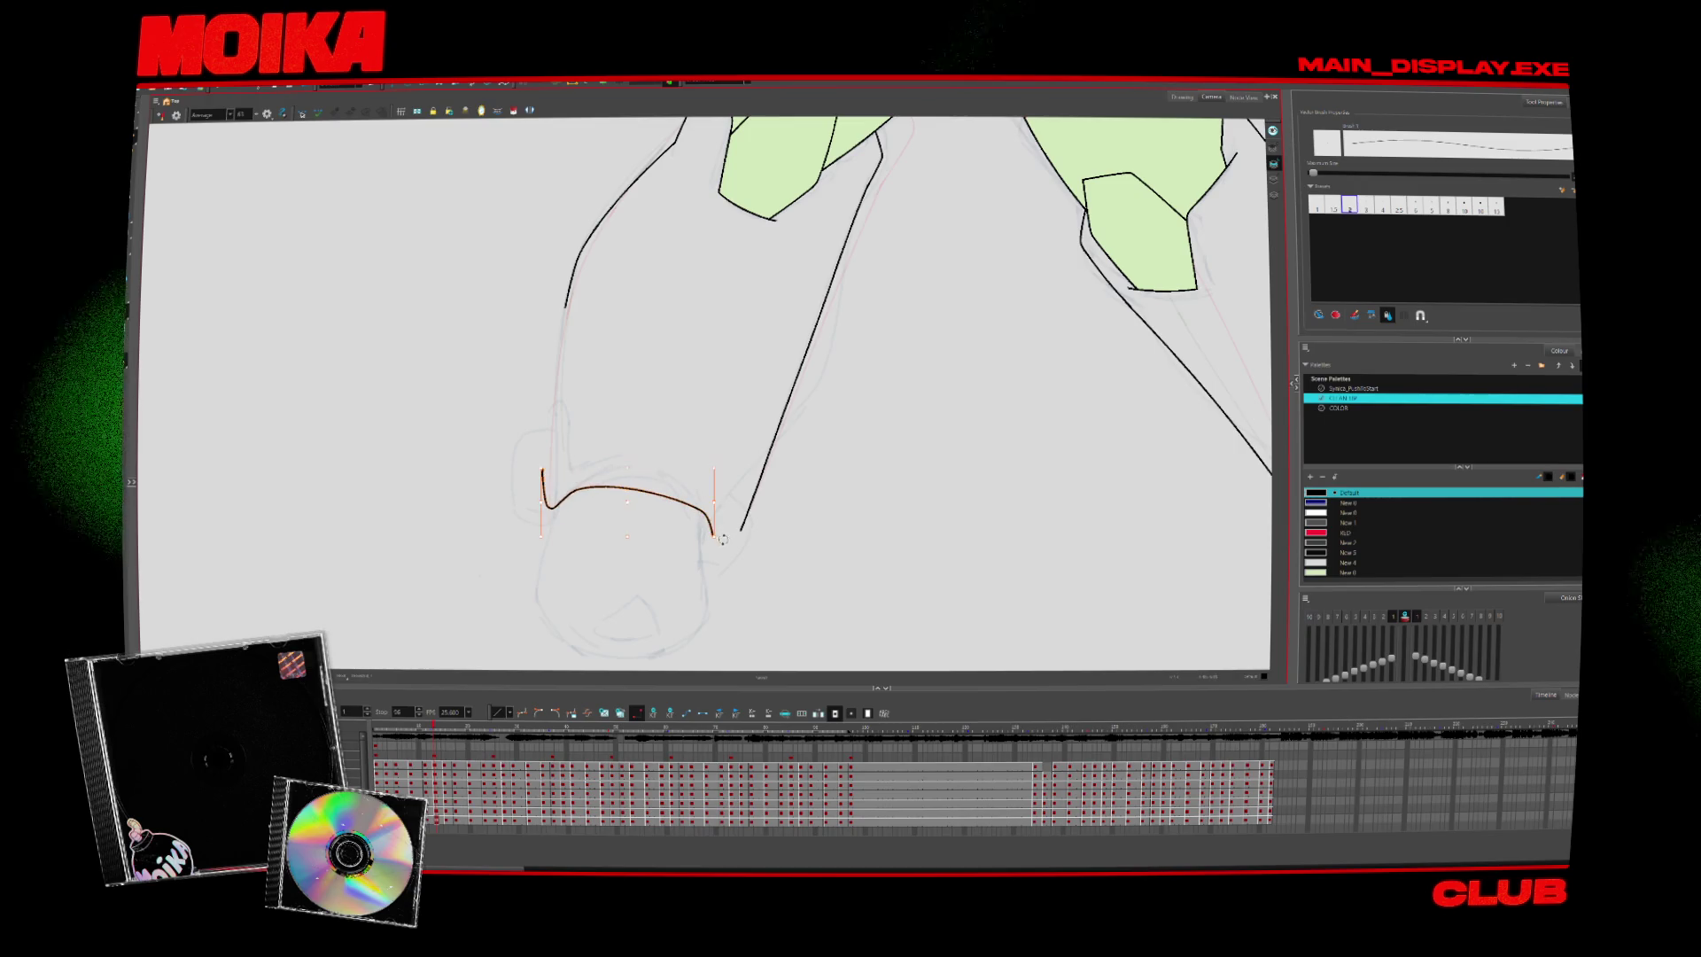
key(period)
key(period)
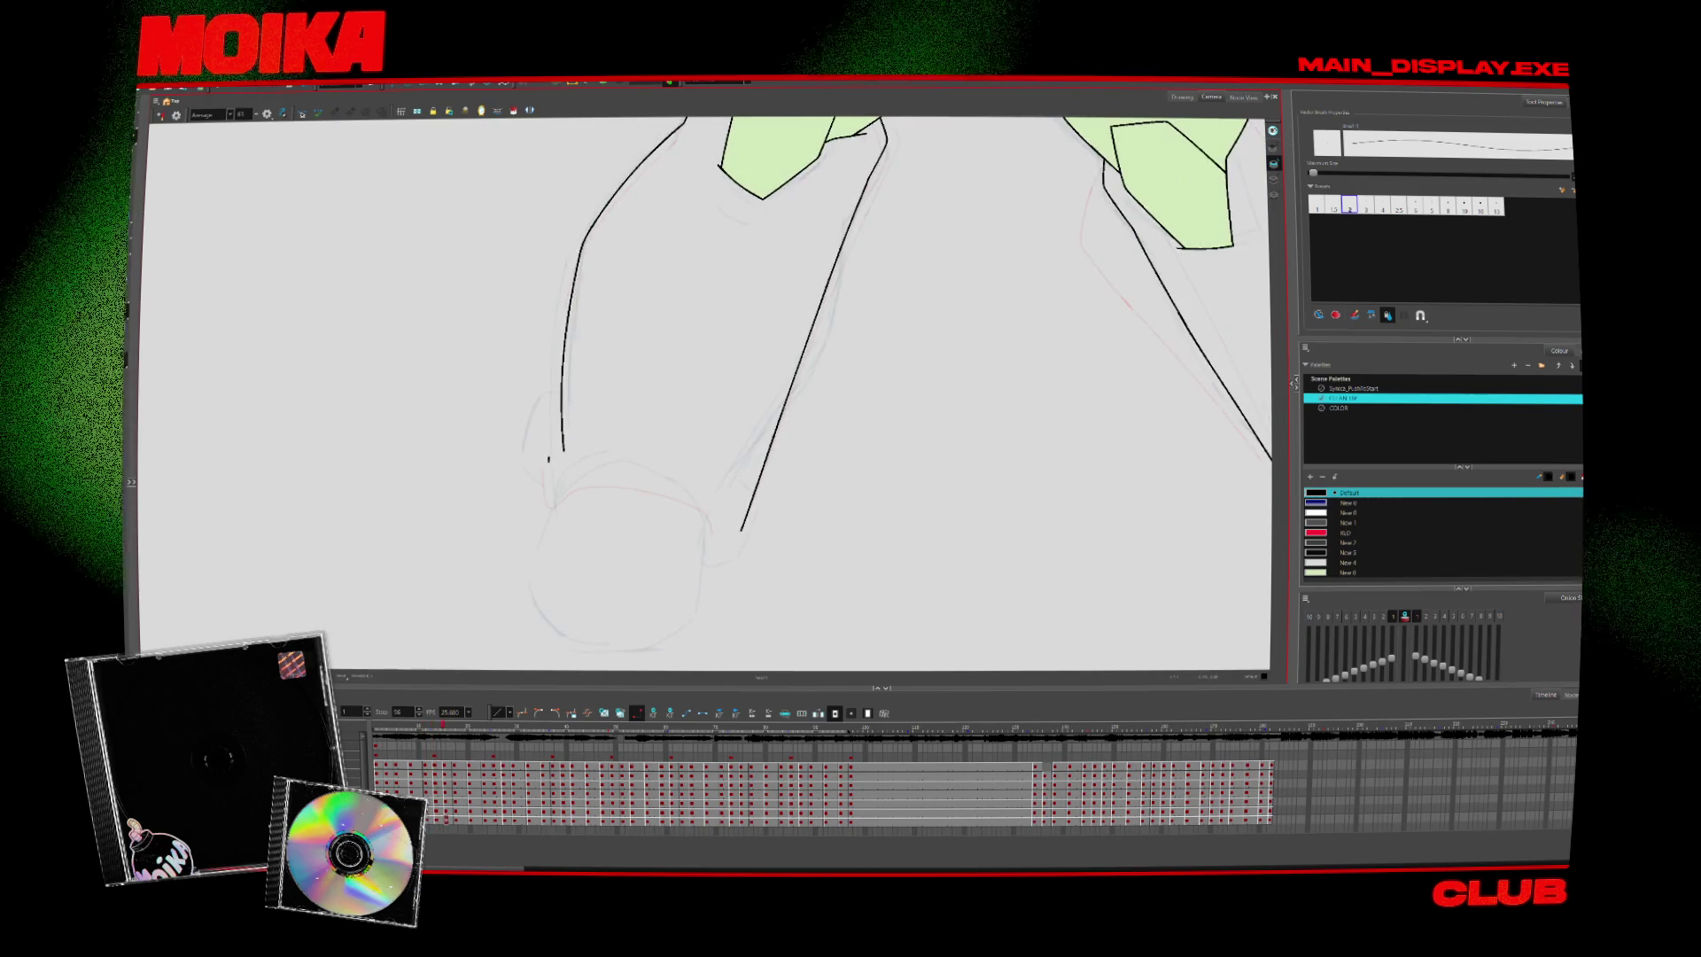
key(period)
key(comma)
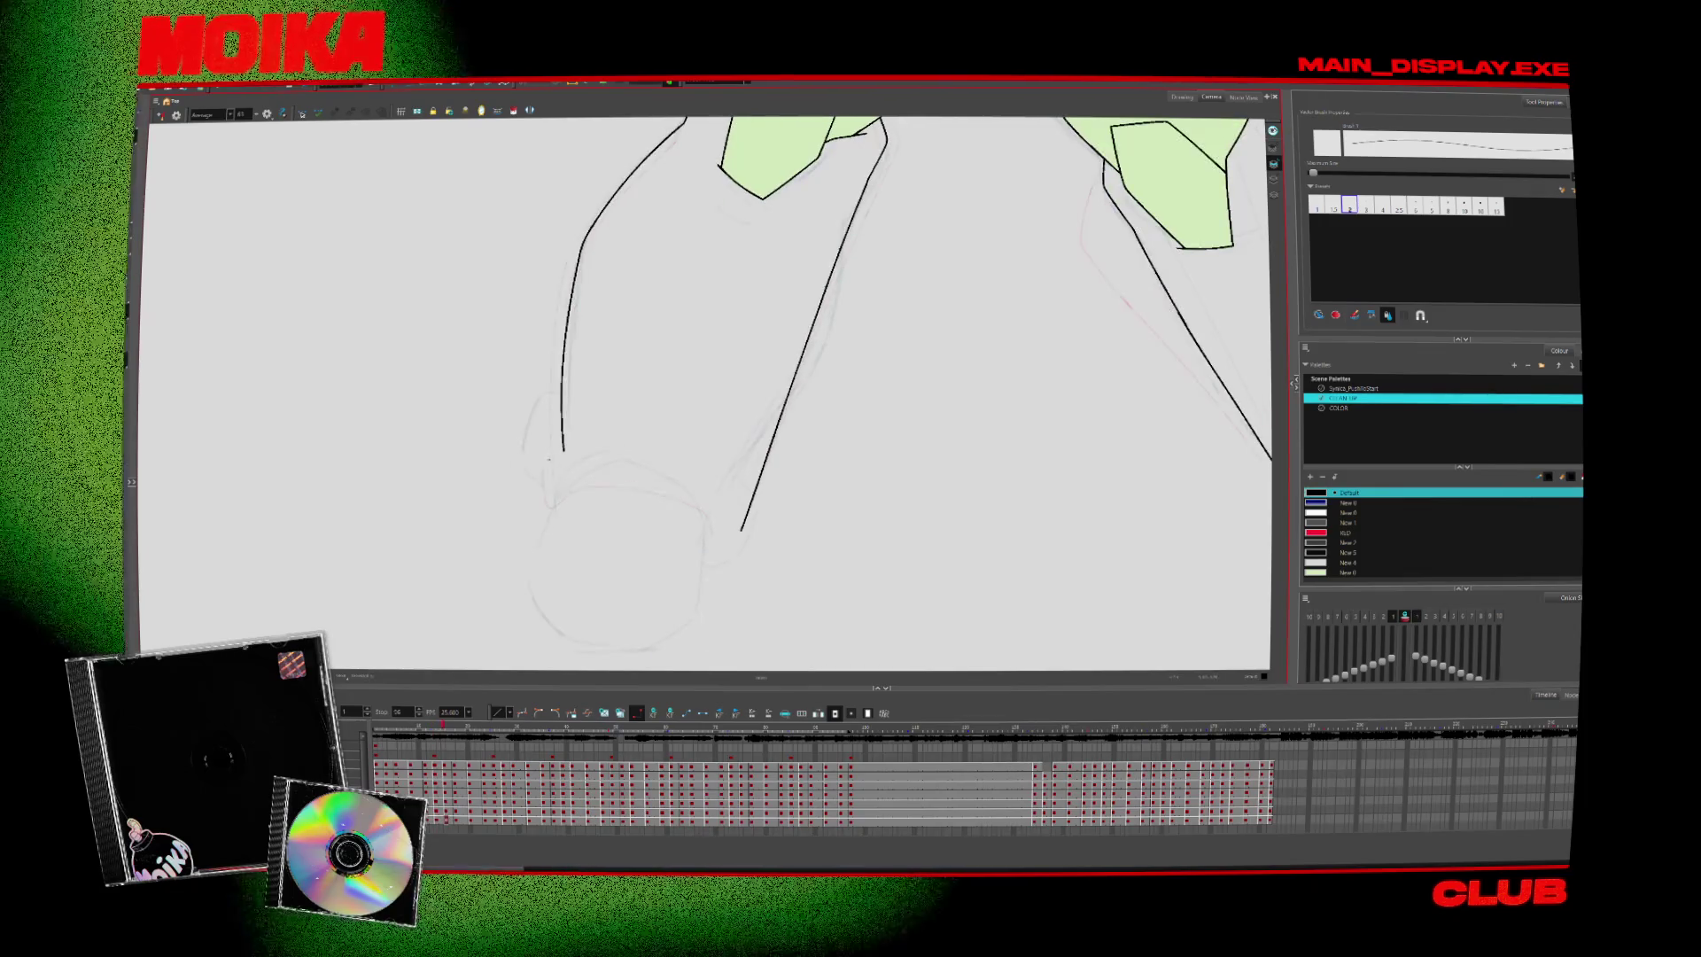
drag(555, 489, 700, 501)
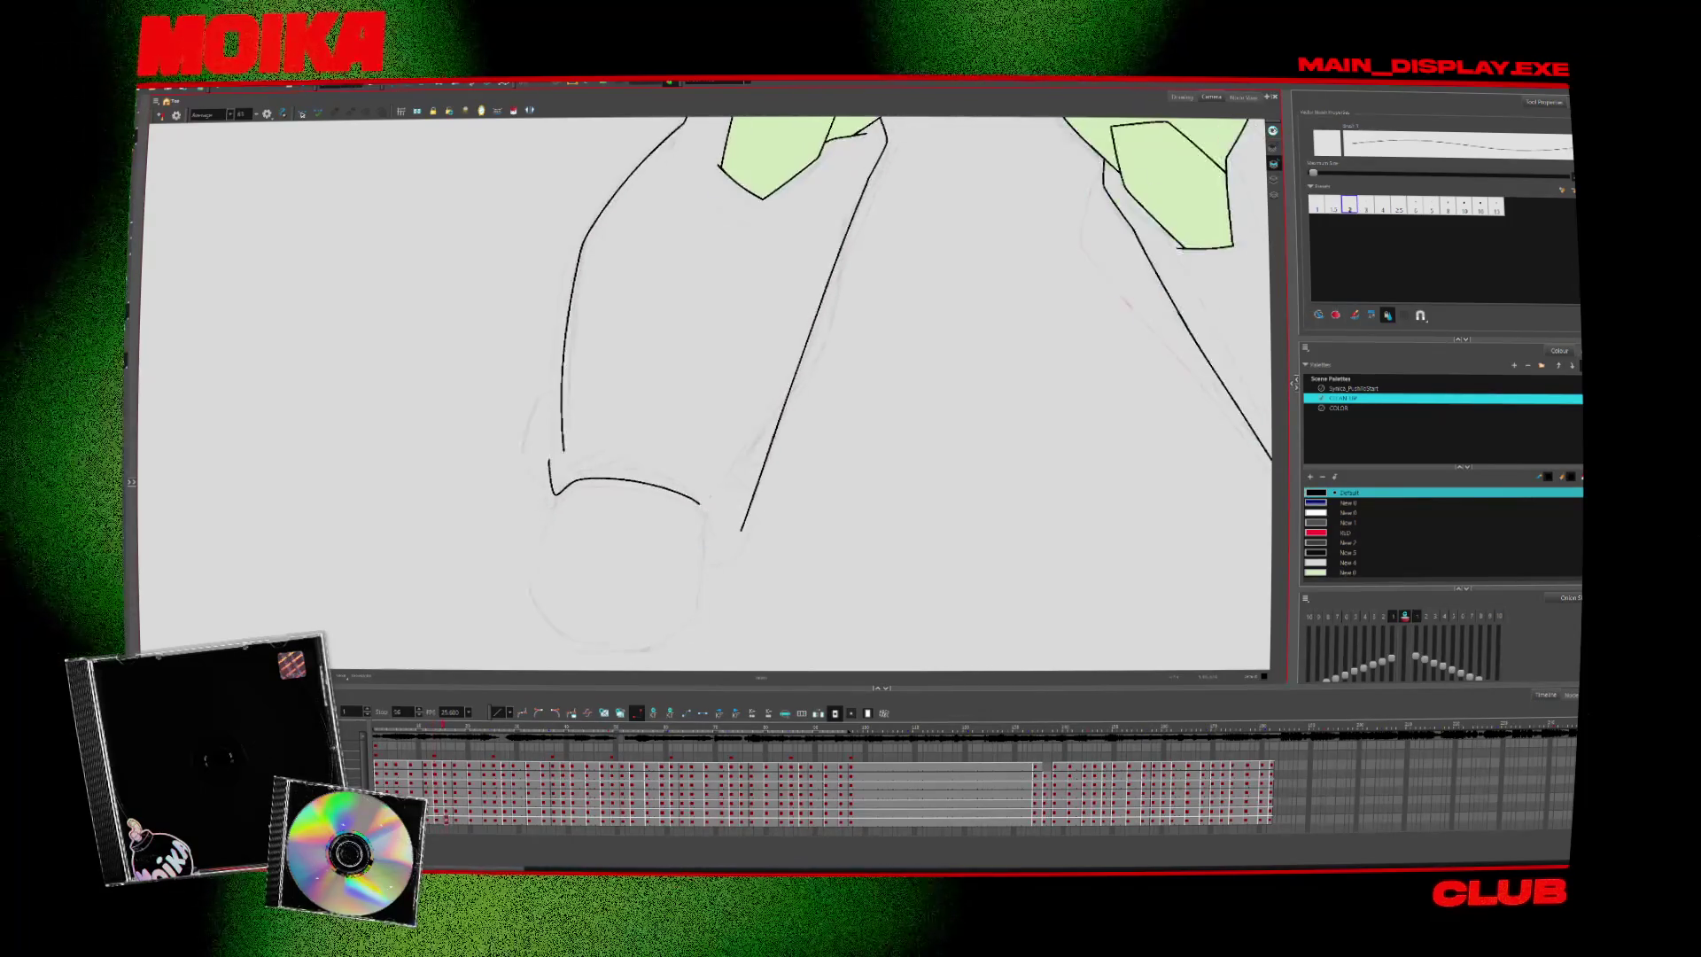
click(160, 115)
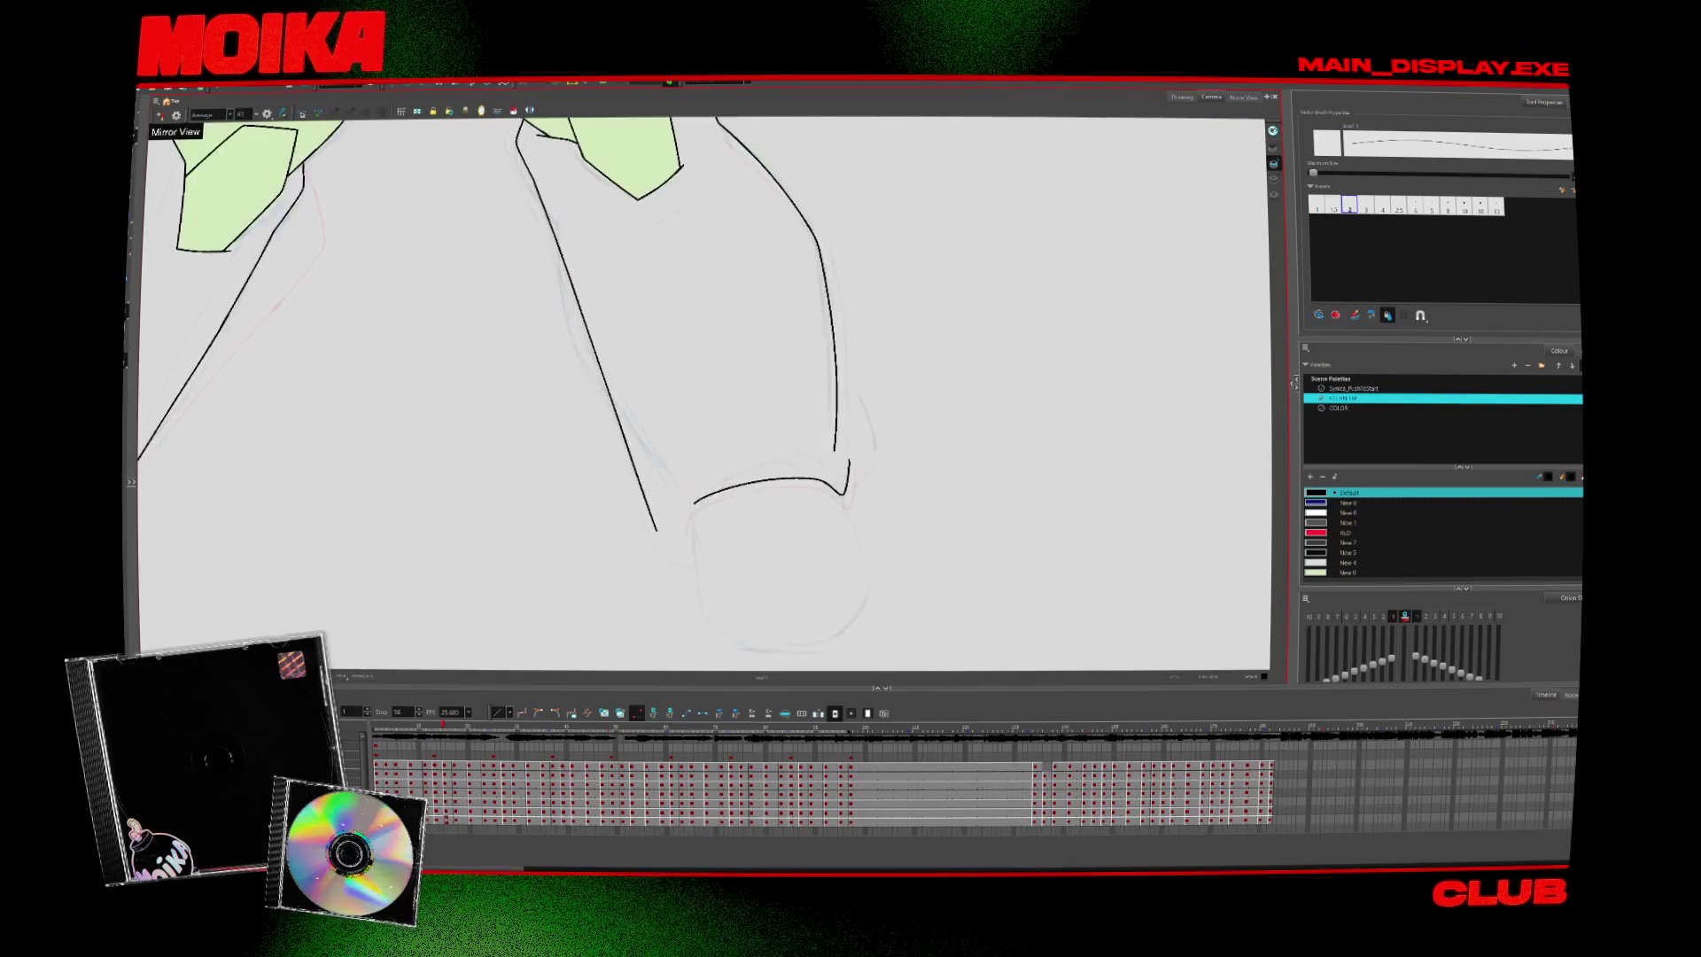
click(160, 115)
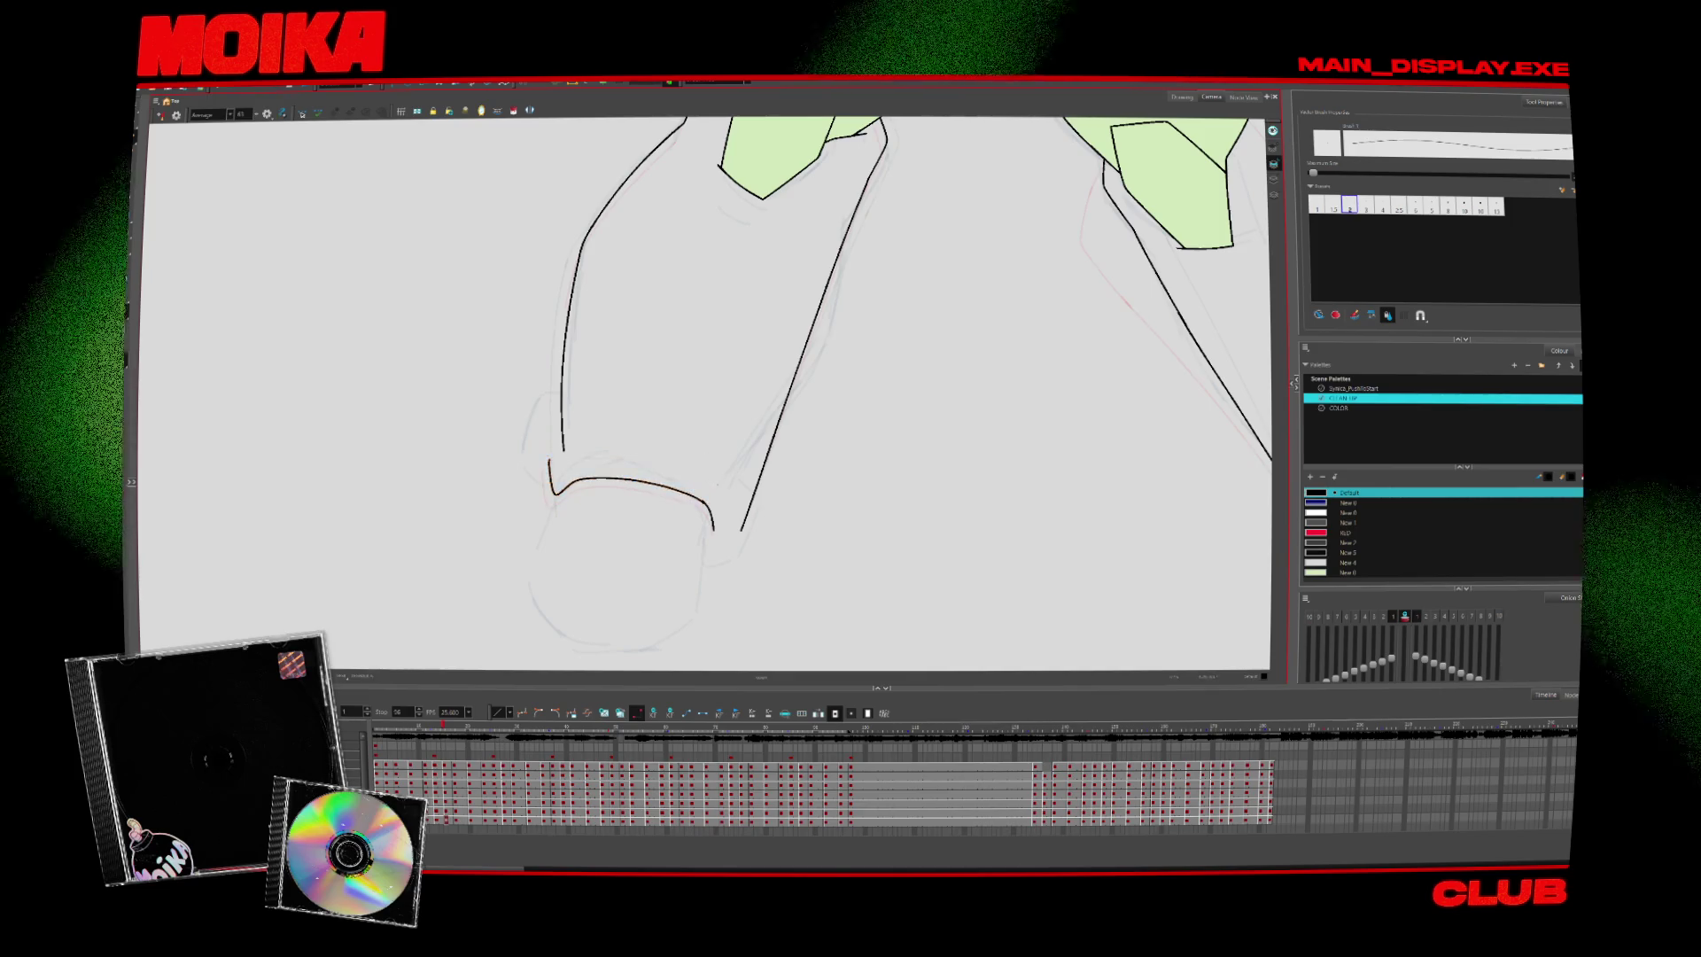
click(707, 494)
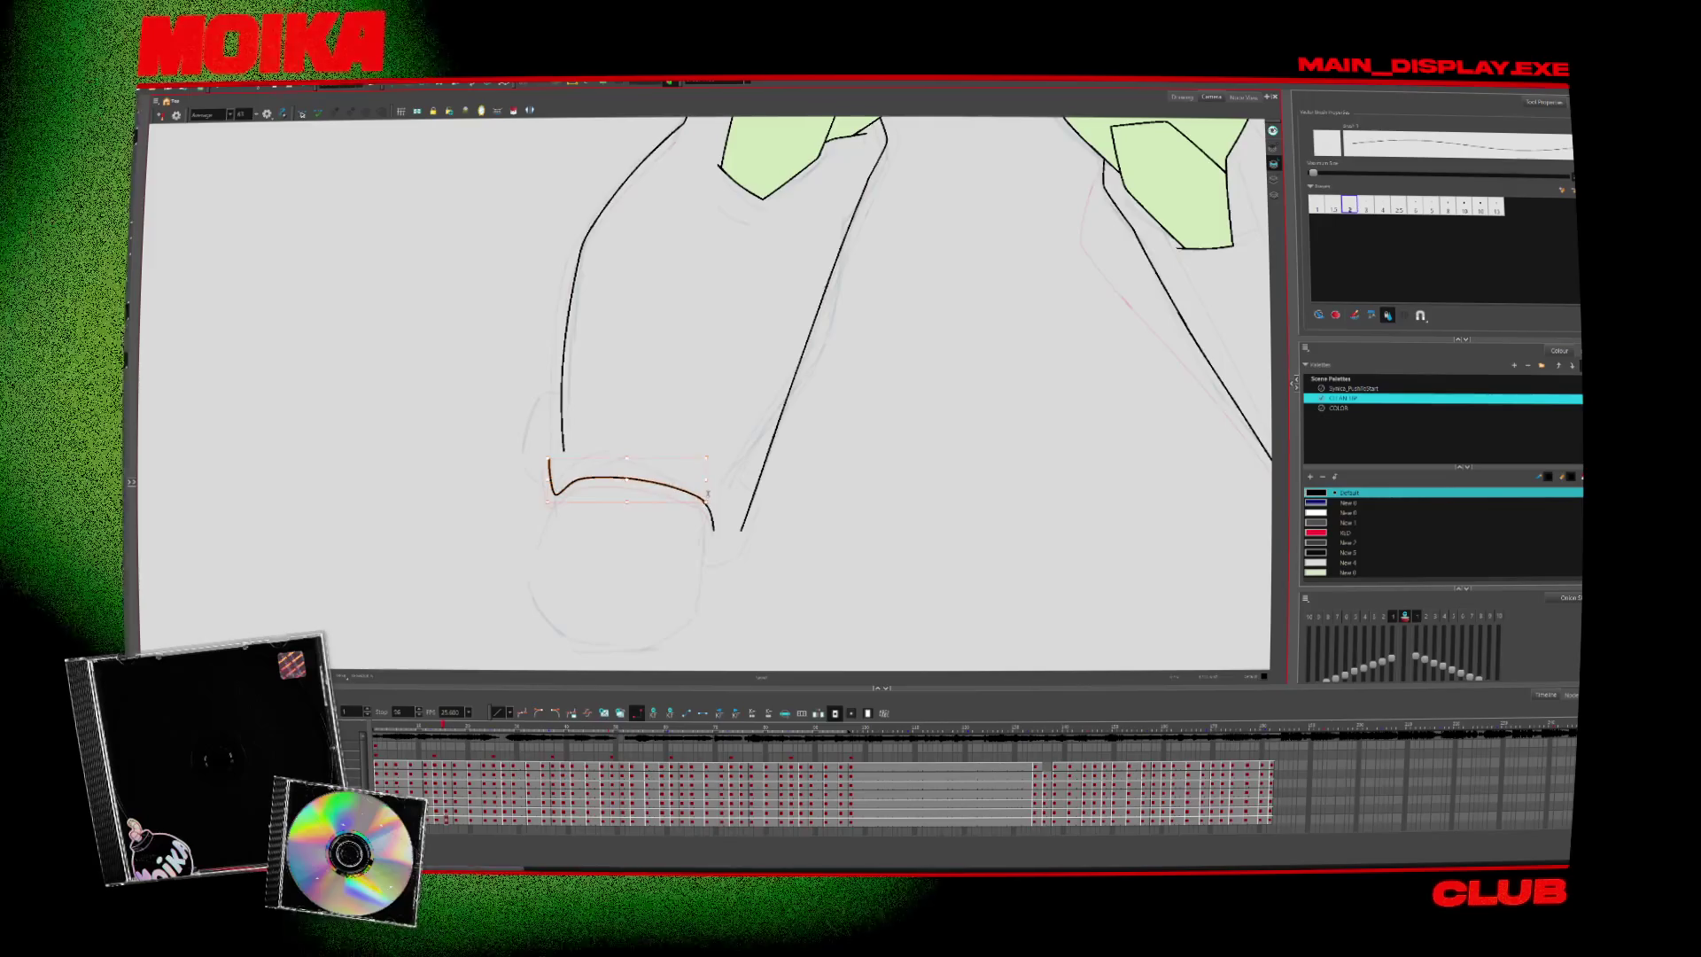
On the next drawing, add a short hook at the leg bottom and extend the curve's right end down
key(period)
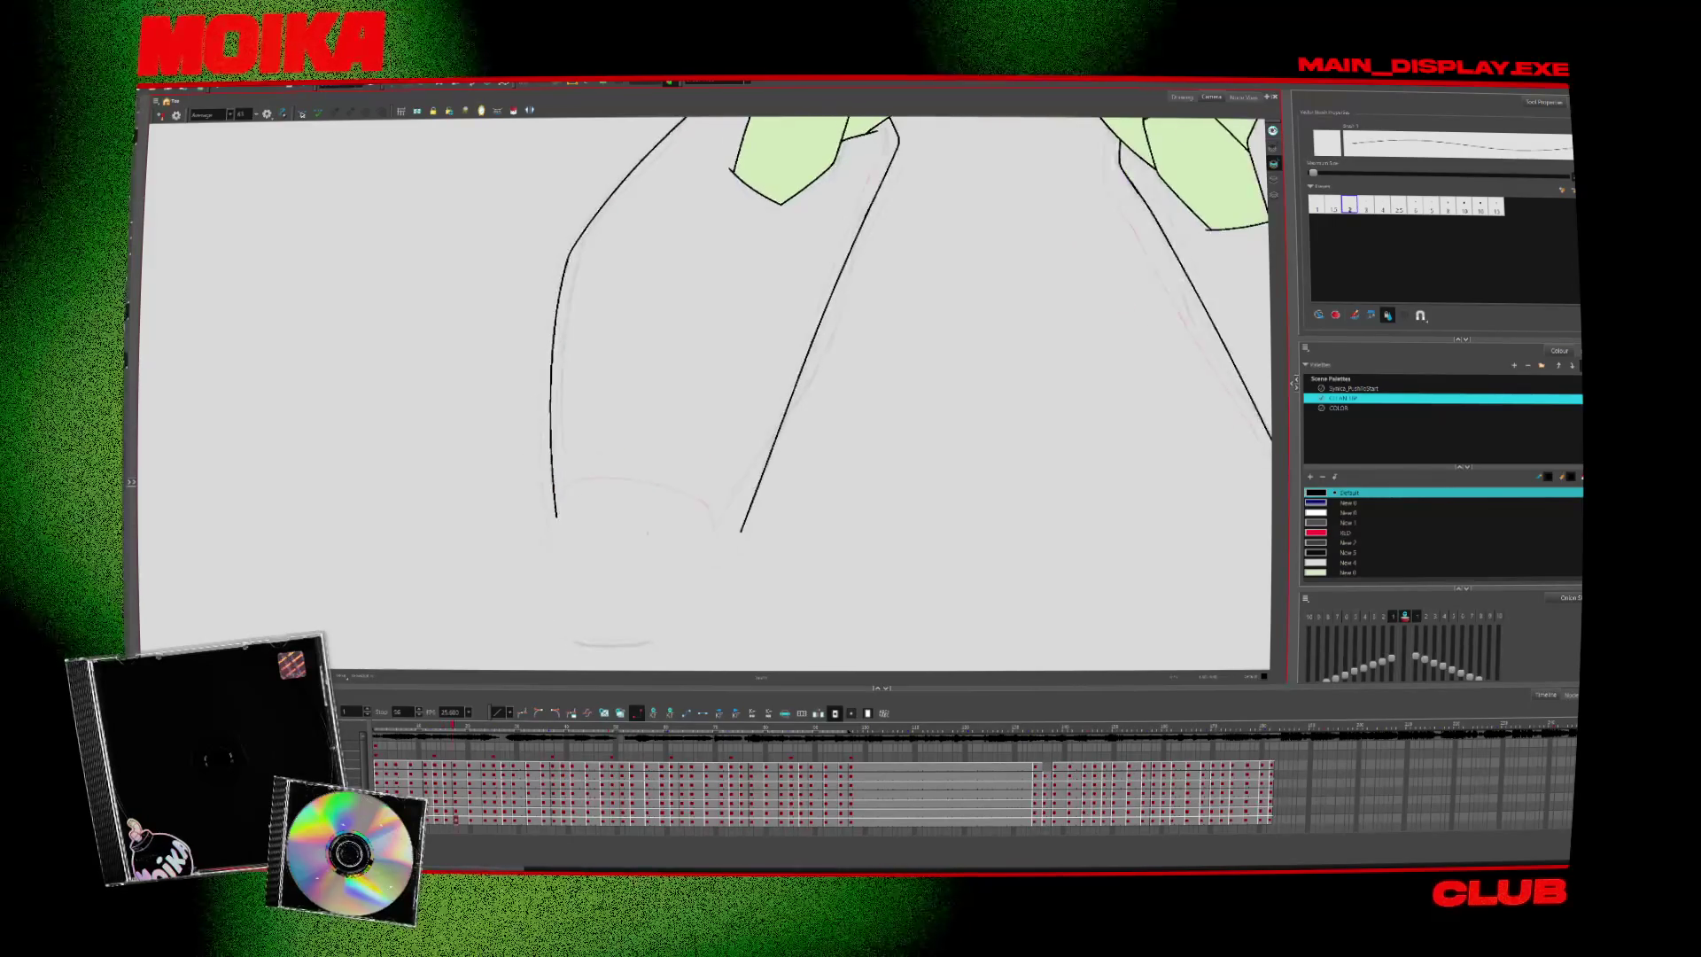
drag(543, 495, 556, 515)
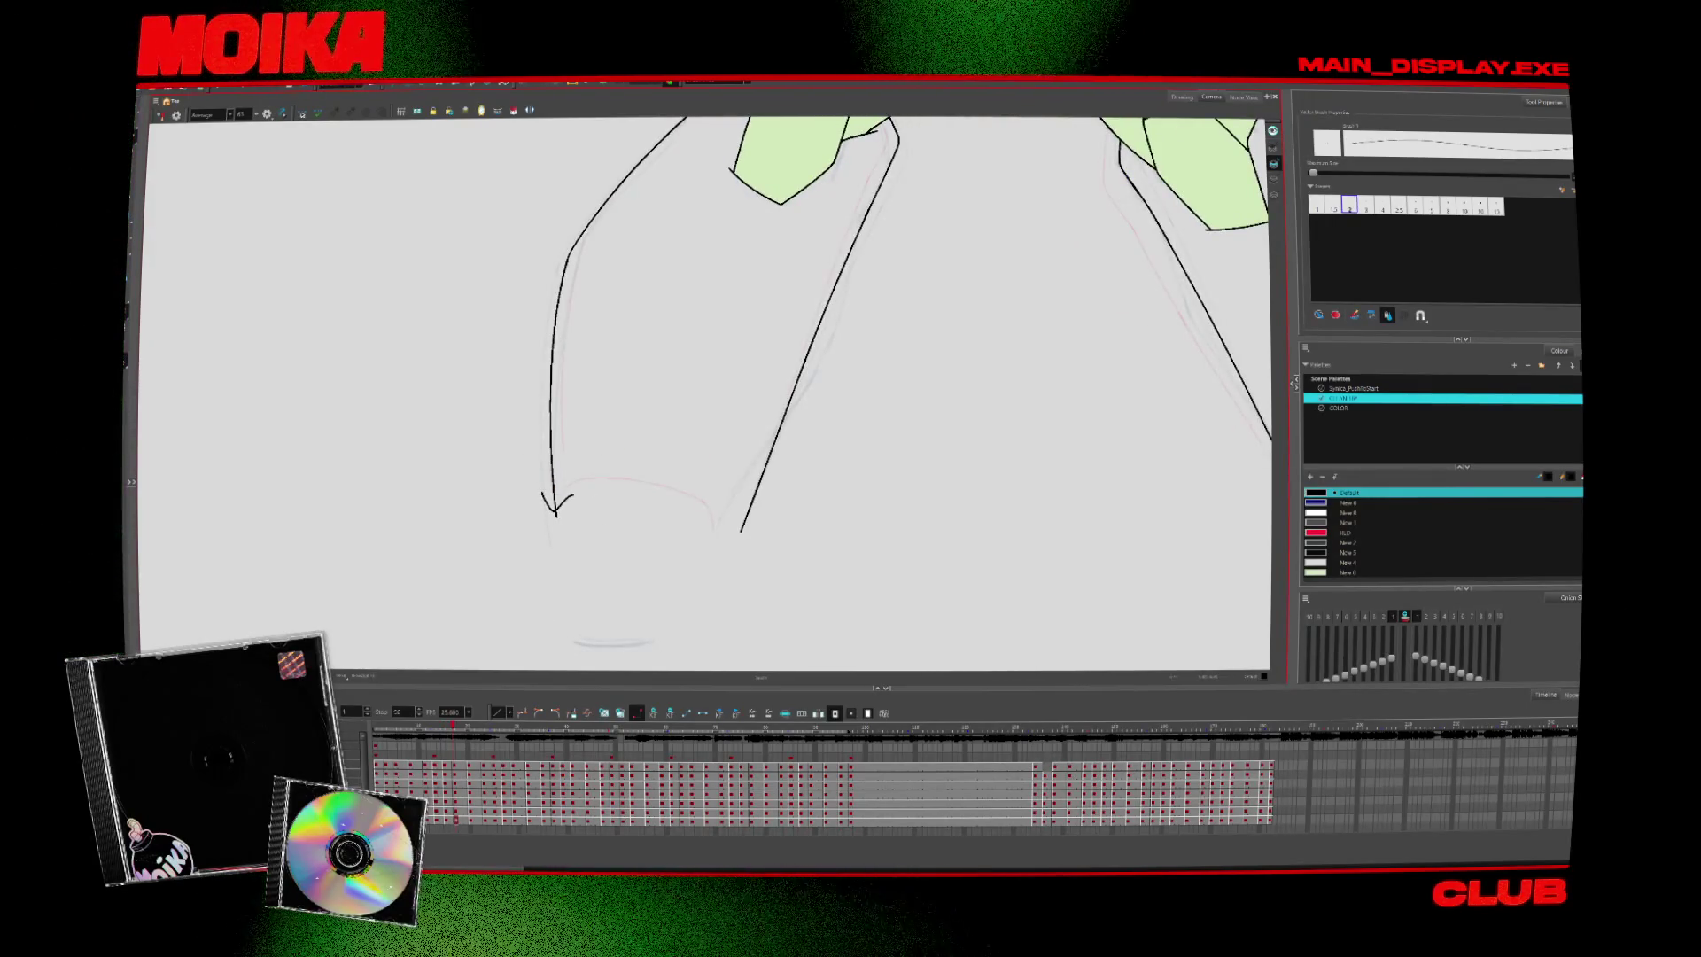
drag(714, 518, 719, 532)
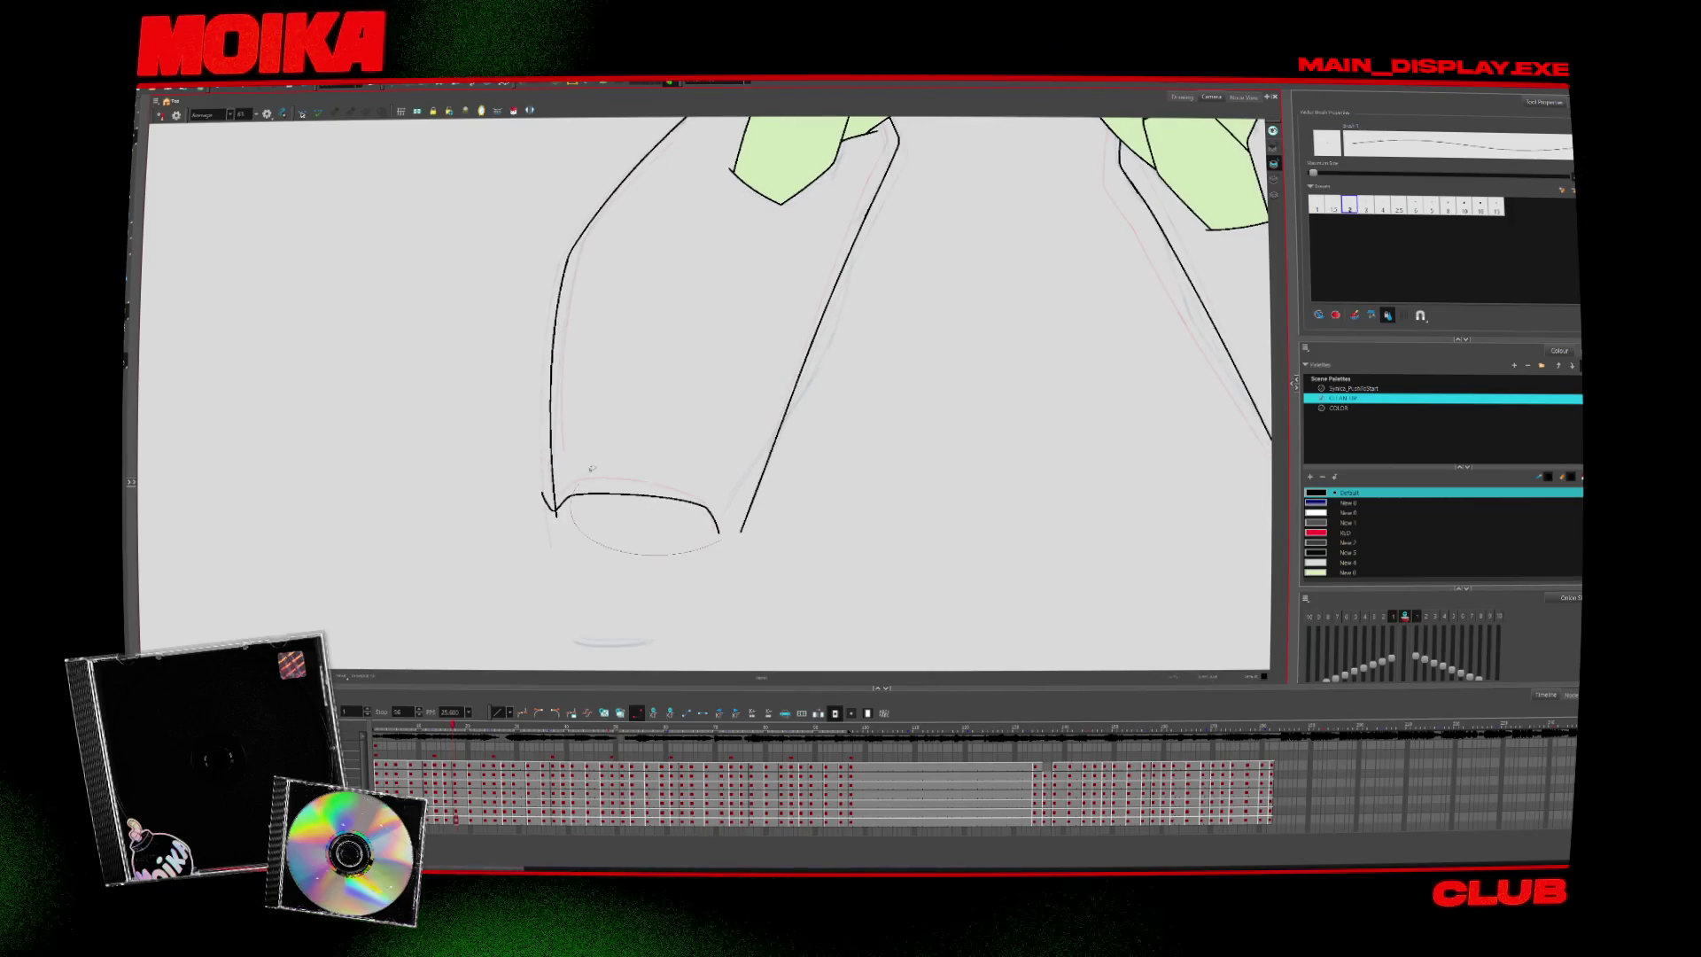
key(period)
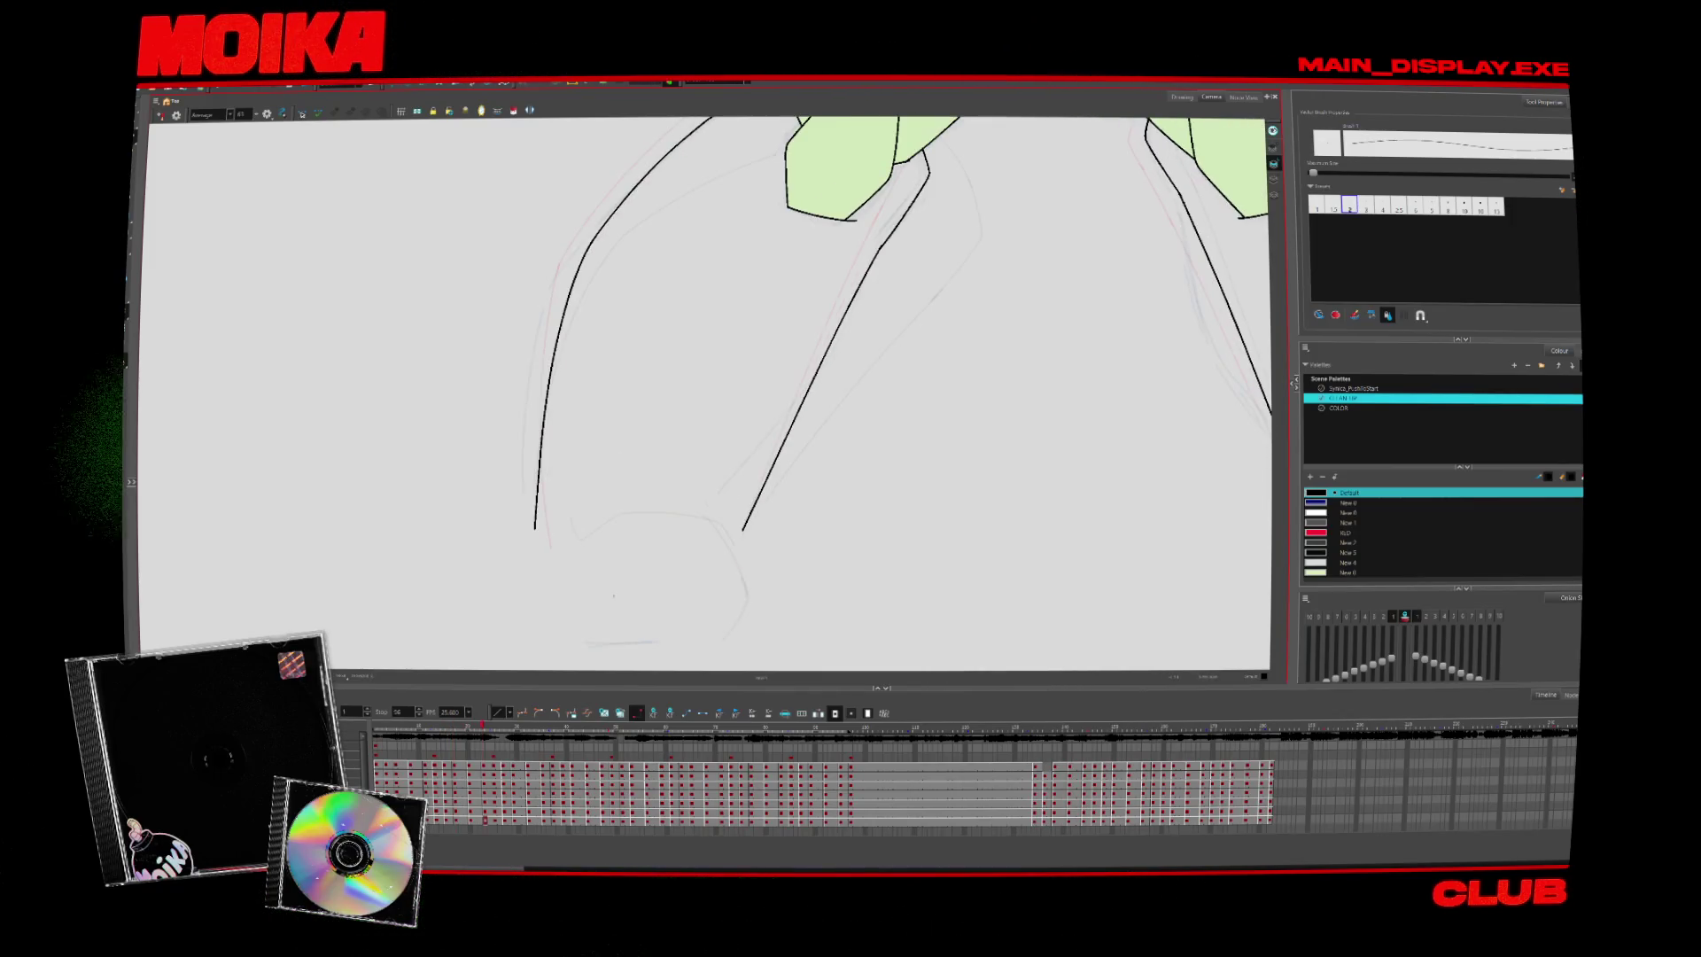
key(comma)
key(comma)
key(comma)
key(comma)
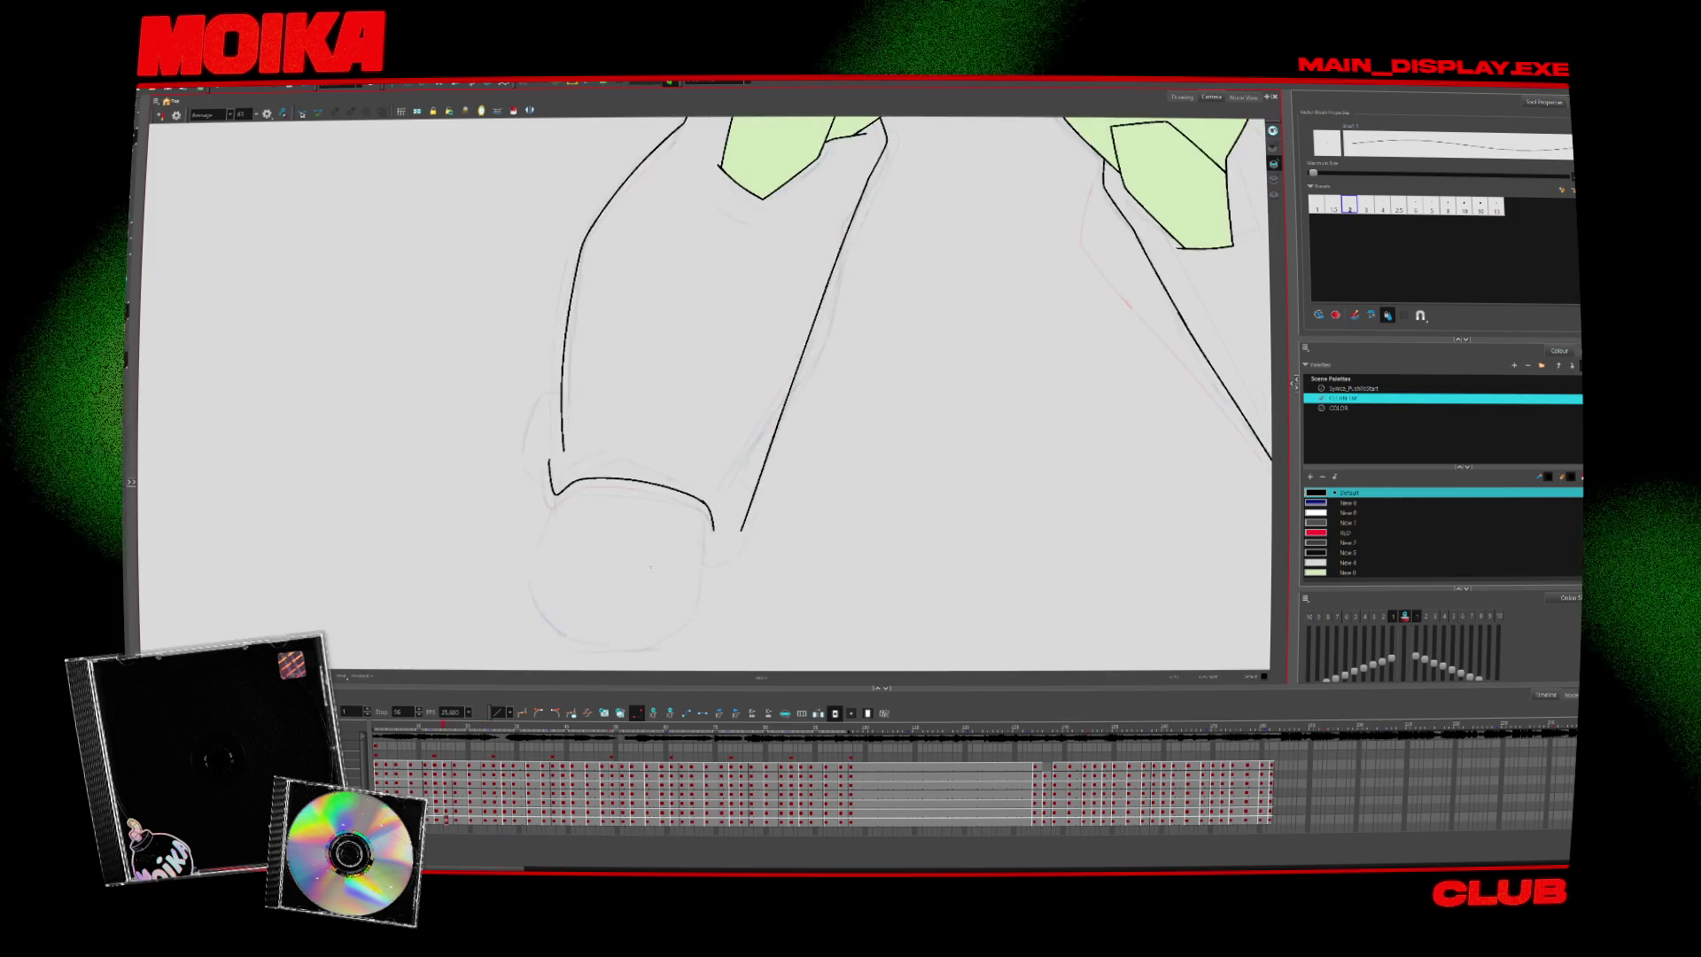
key(period)
key(period)
key(period)
key(period)
key(period)
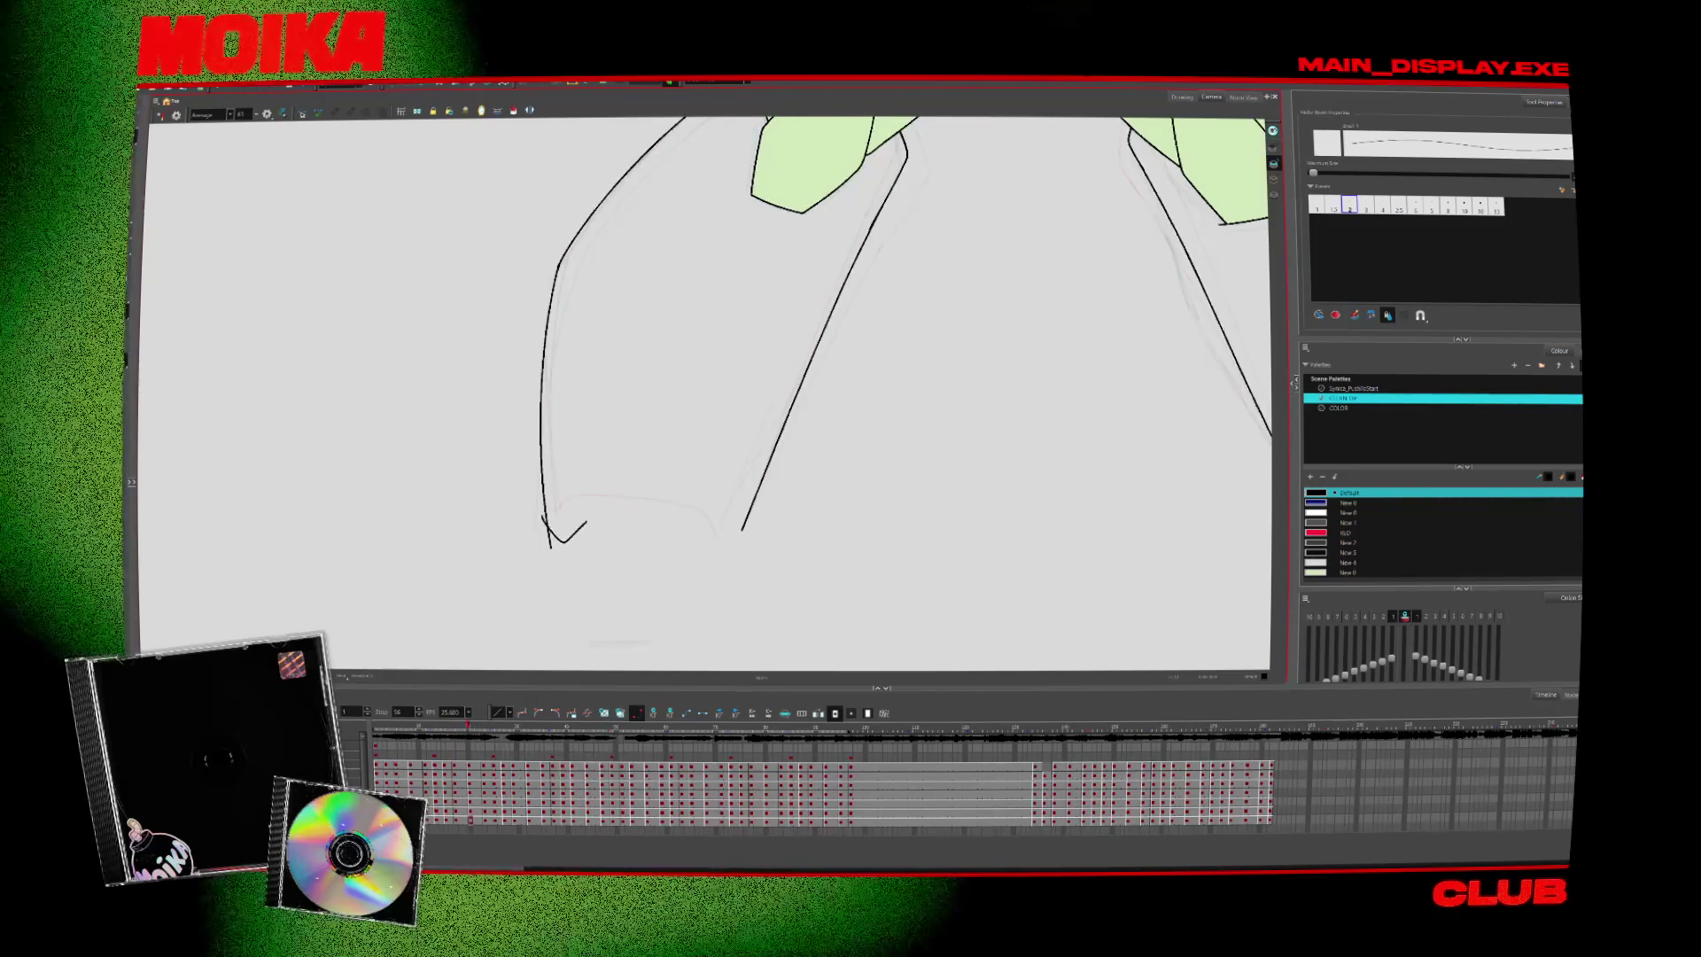
Draw the bottom foot curve across the leg and lasso-nudge it slightly upward into place
drag(585, 523, 703, 549)
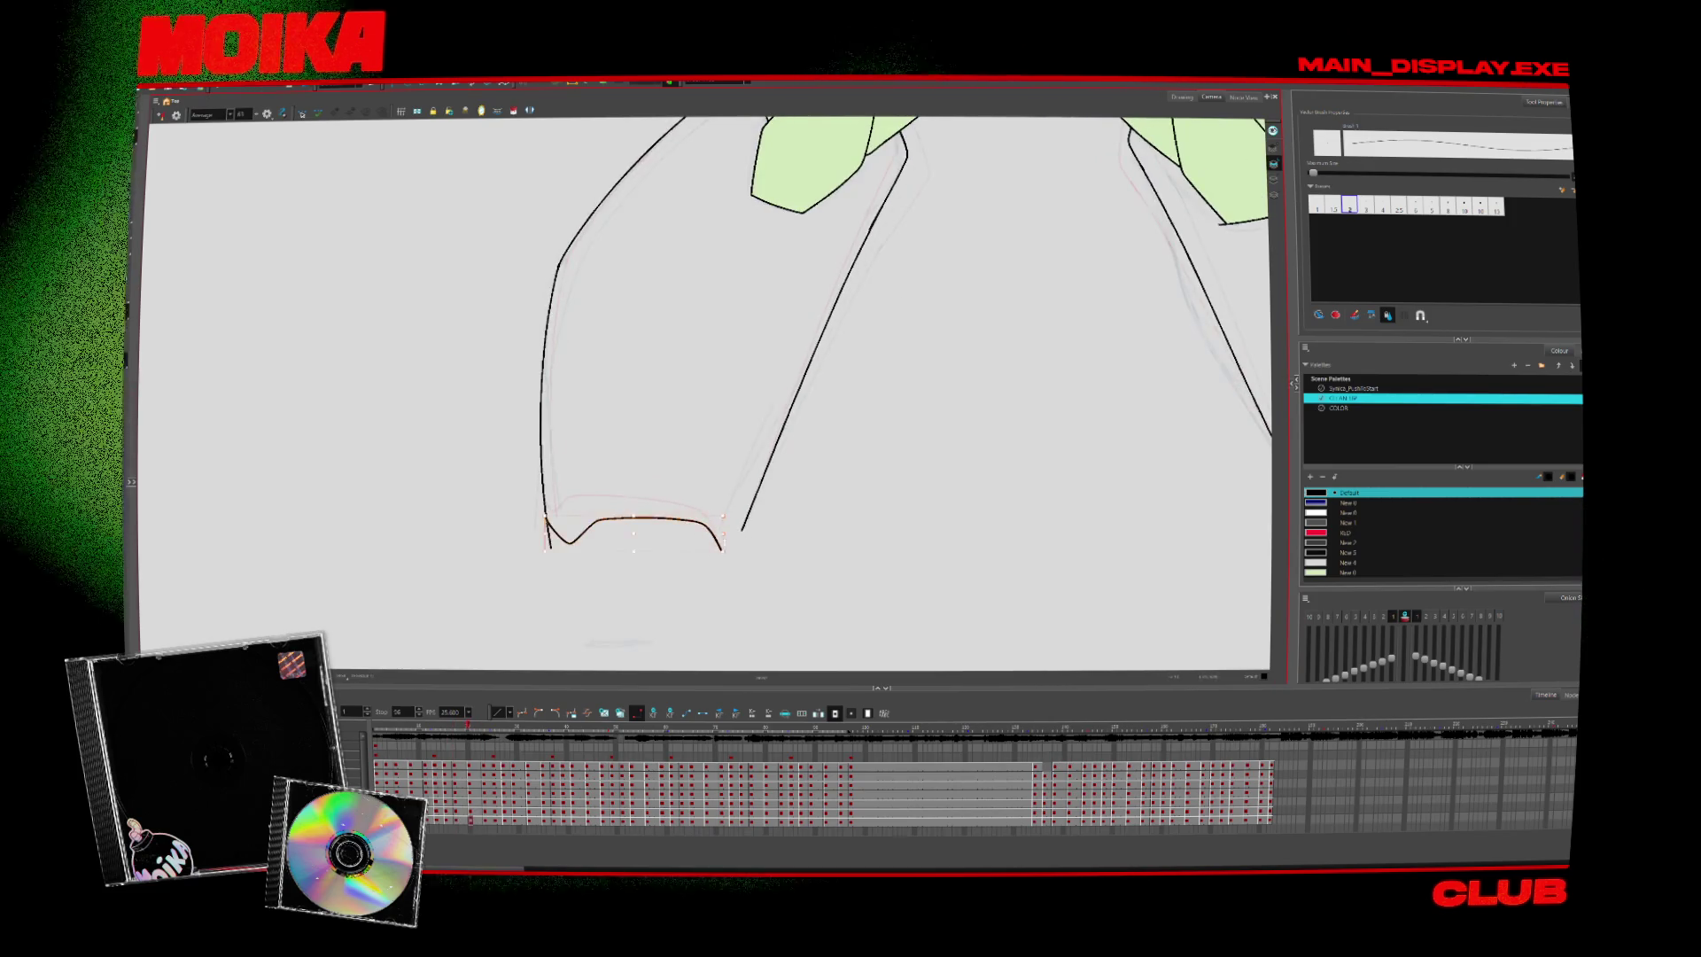
key(period)
key(period)
key(comma)
key(comma)
click(651, 530)
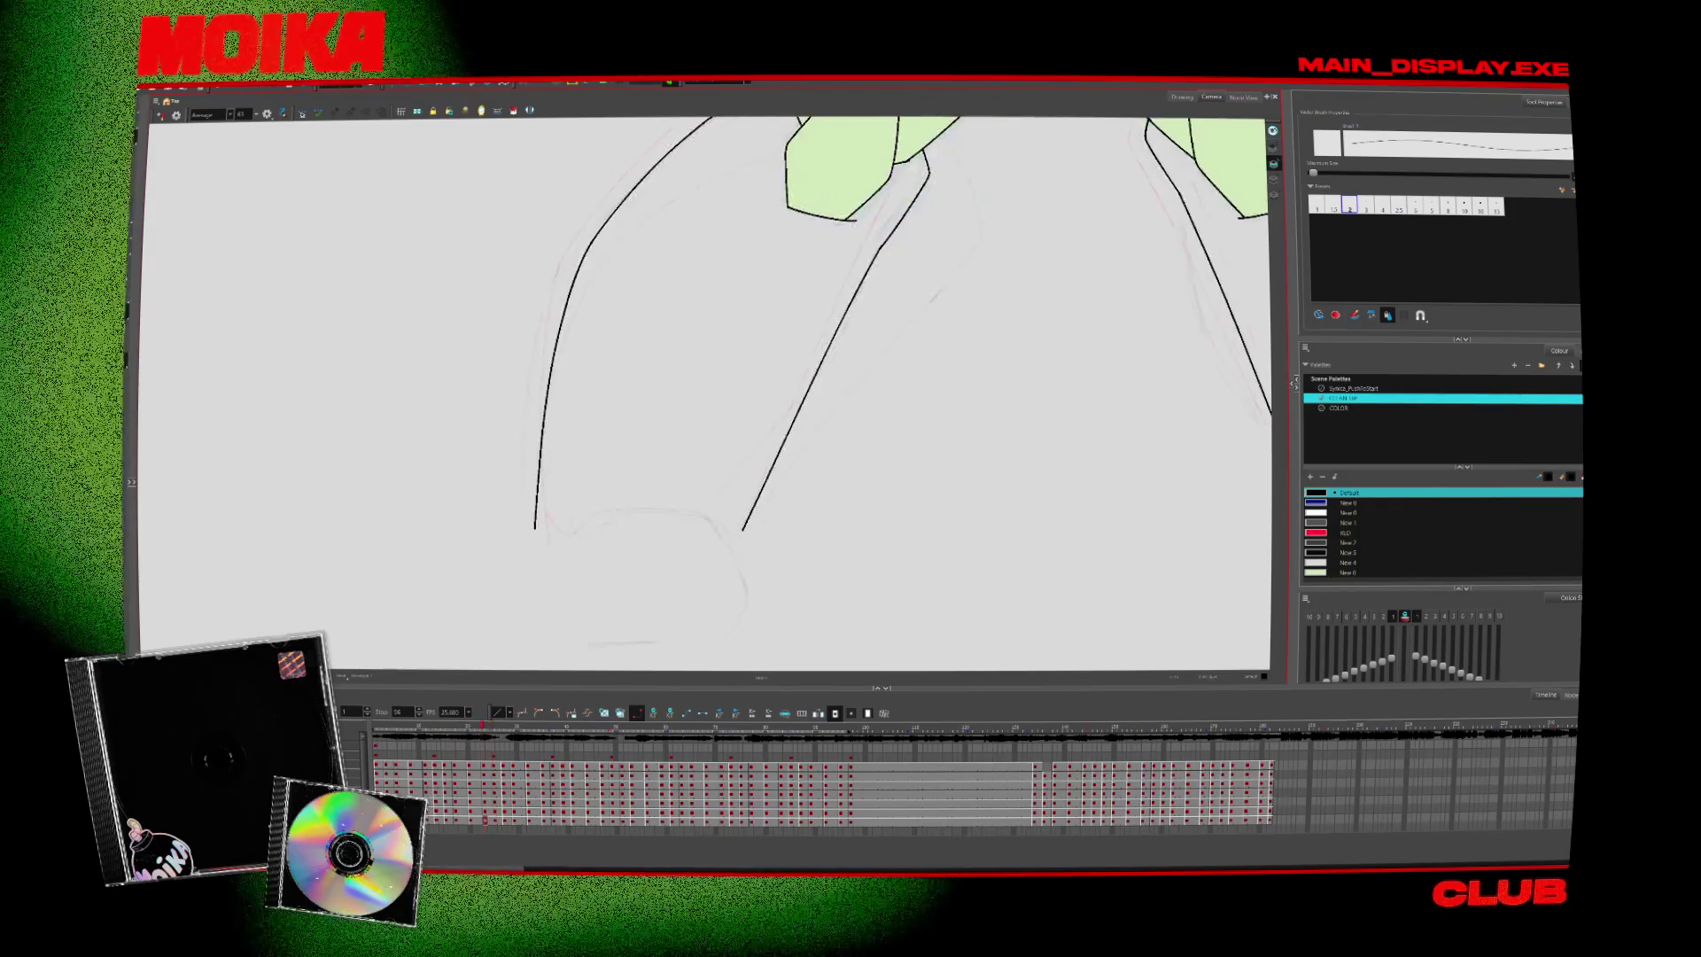
mouse_move(567, 529)
mouse_down()
mouse_move(719, 534)
mouse_move(631, 527)
mouse_up()
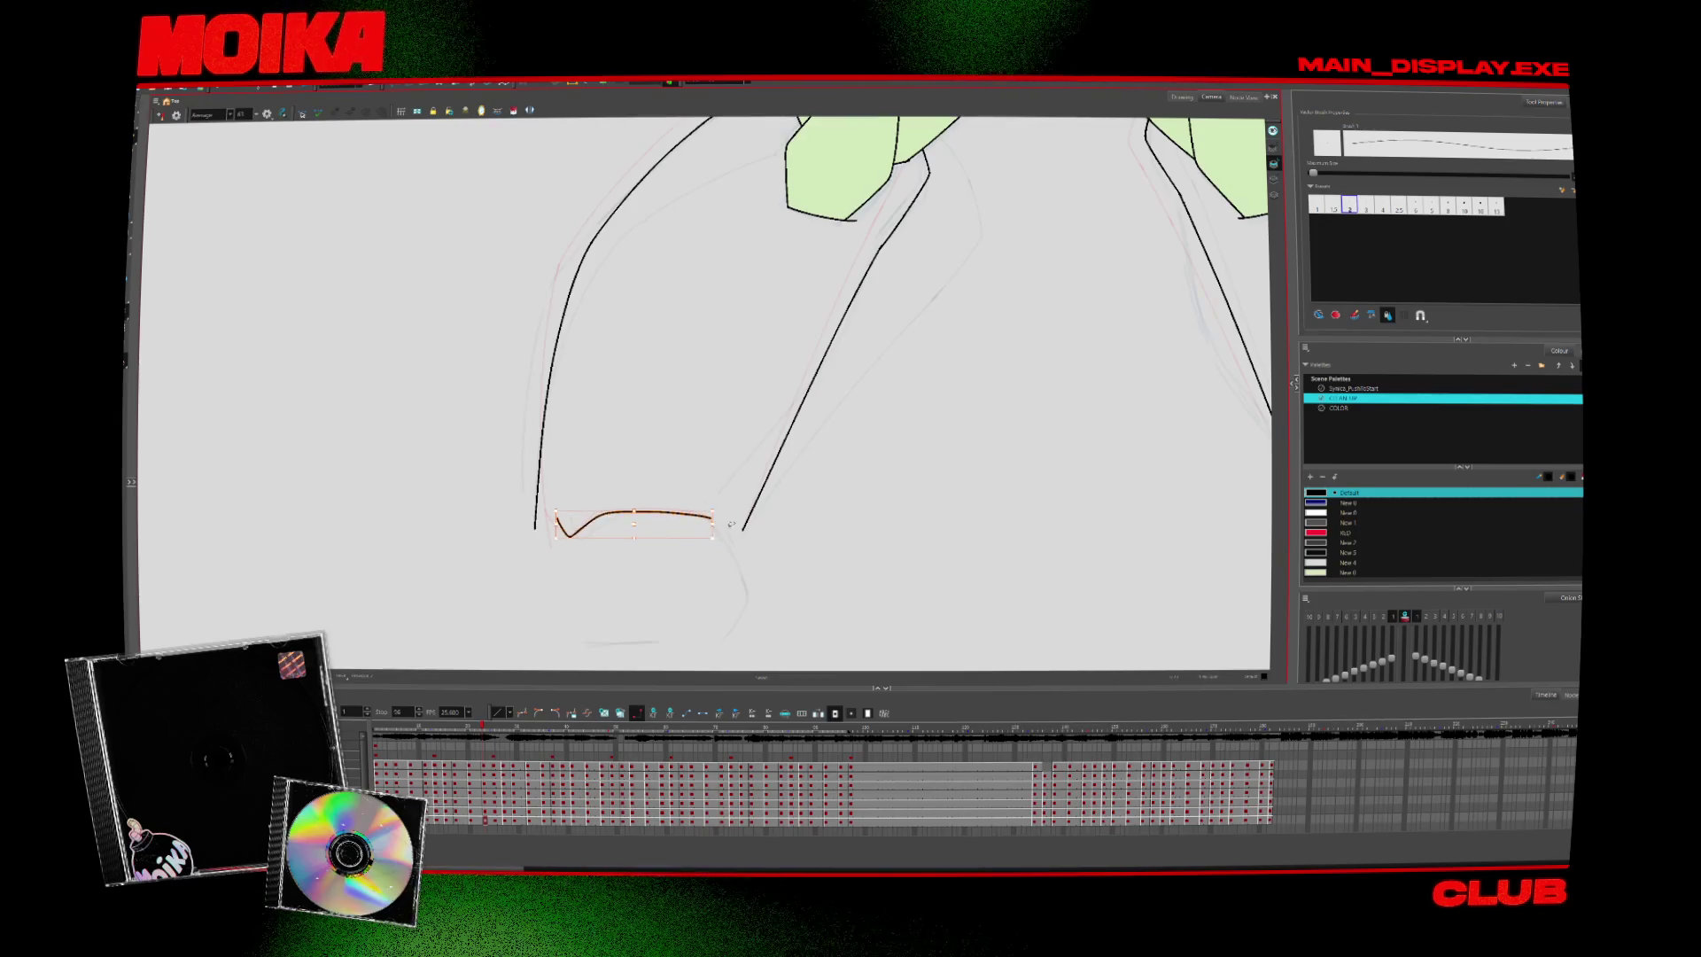
key(4)
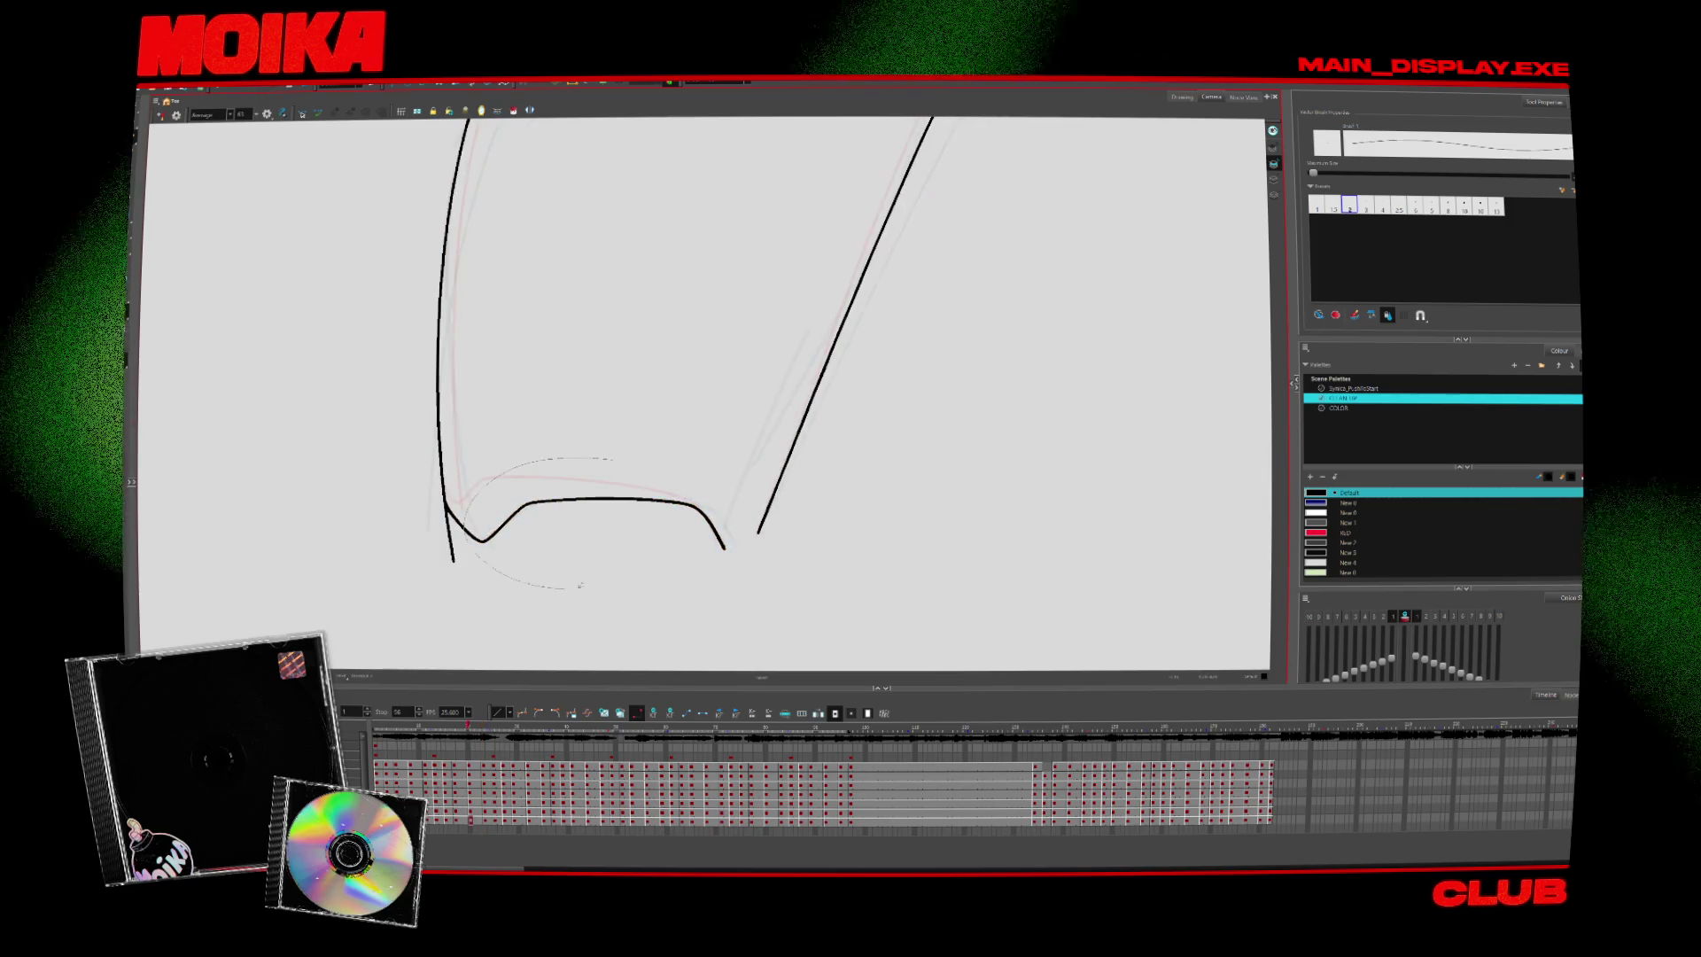
drag(554, 583, 611, 458)
drag(581, 532, 585, 523)
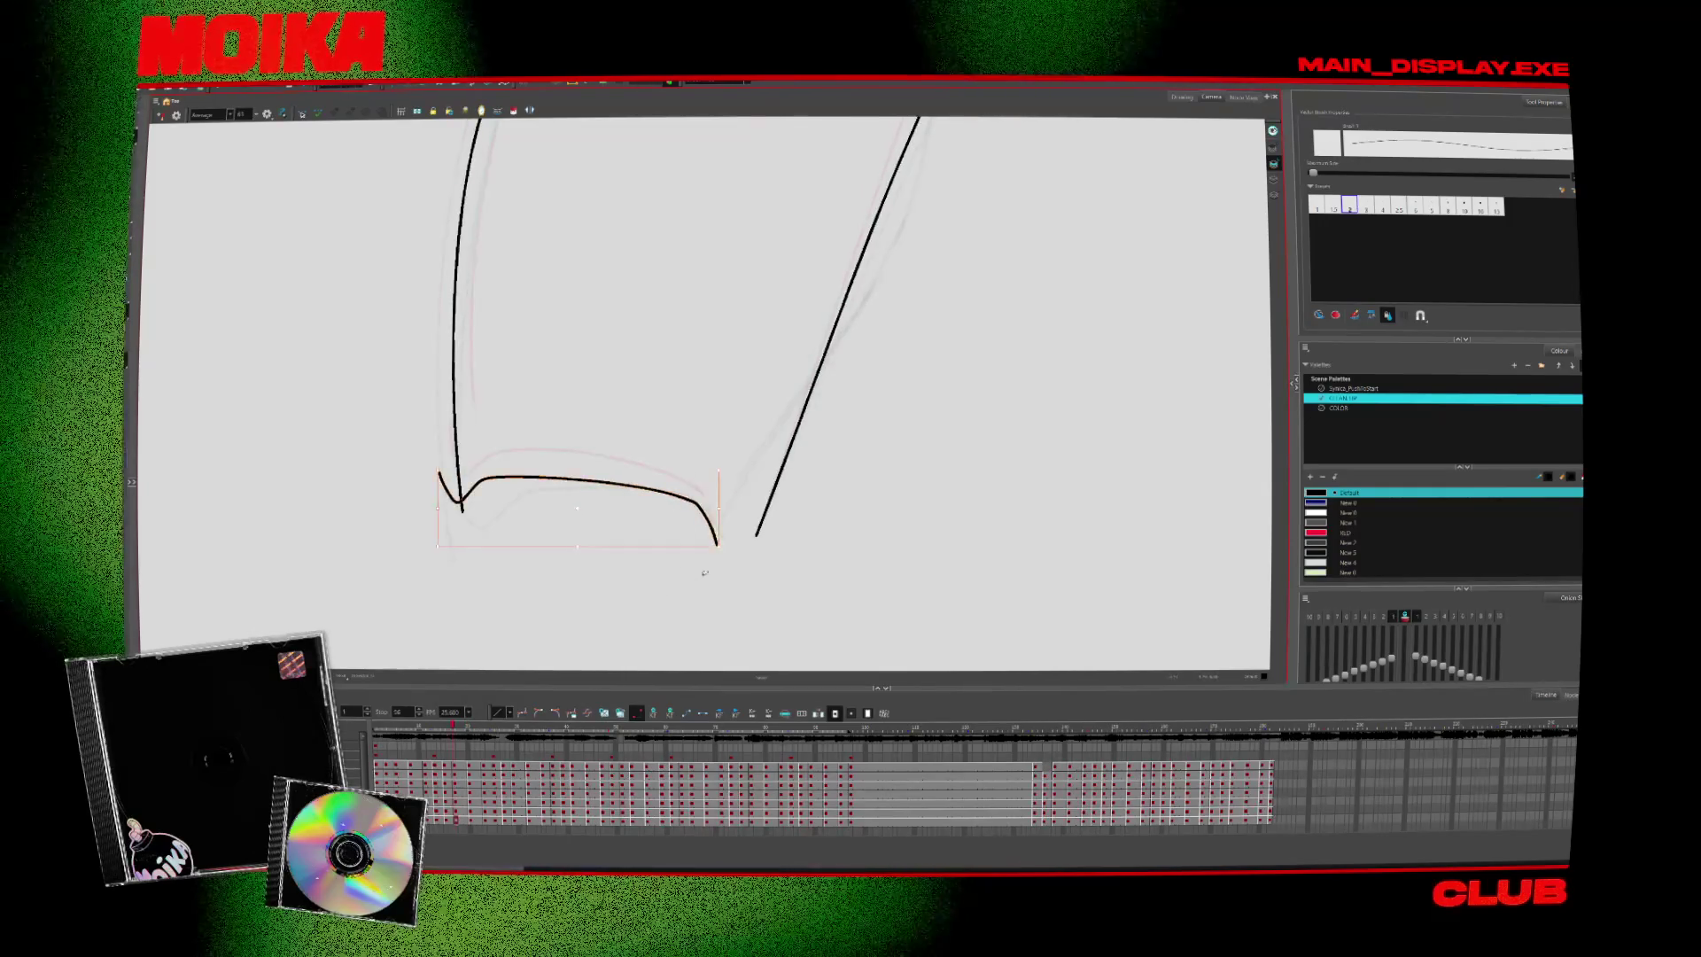
Step through the later drawings, selecting the leg's bottom curve to review it
key(period)
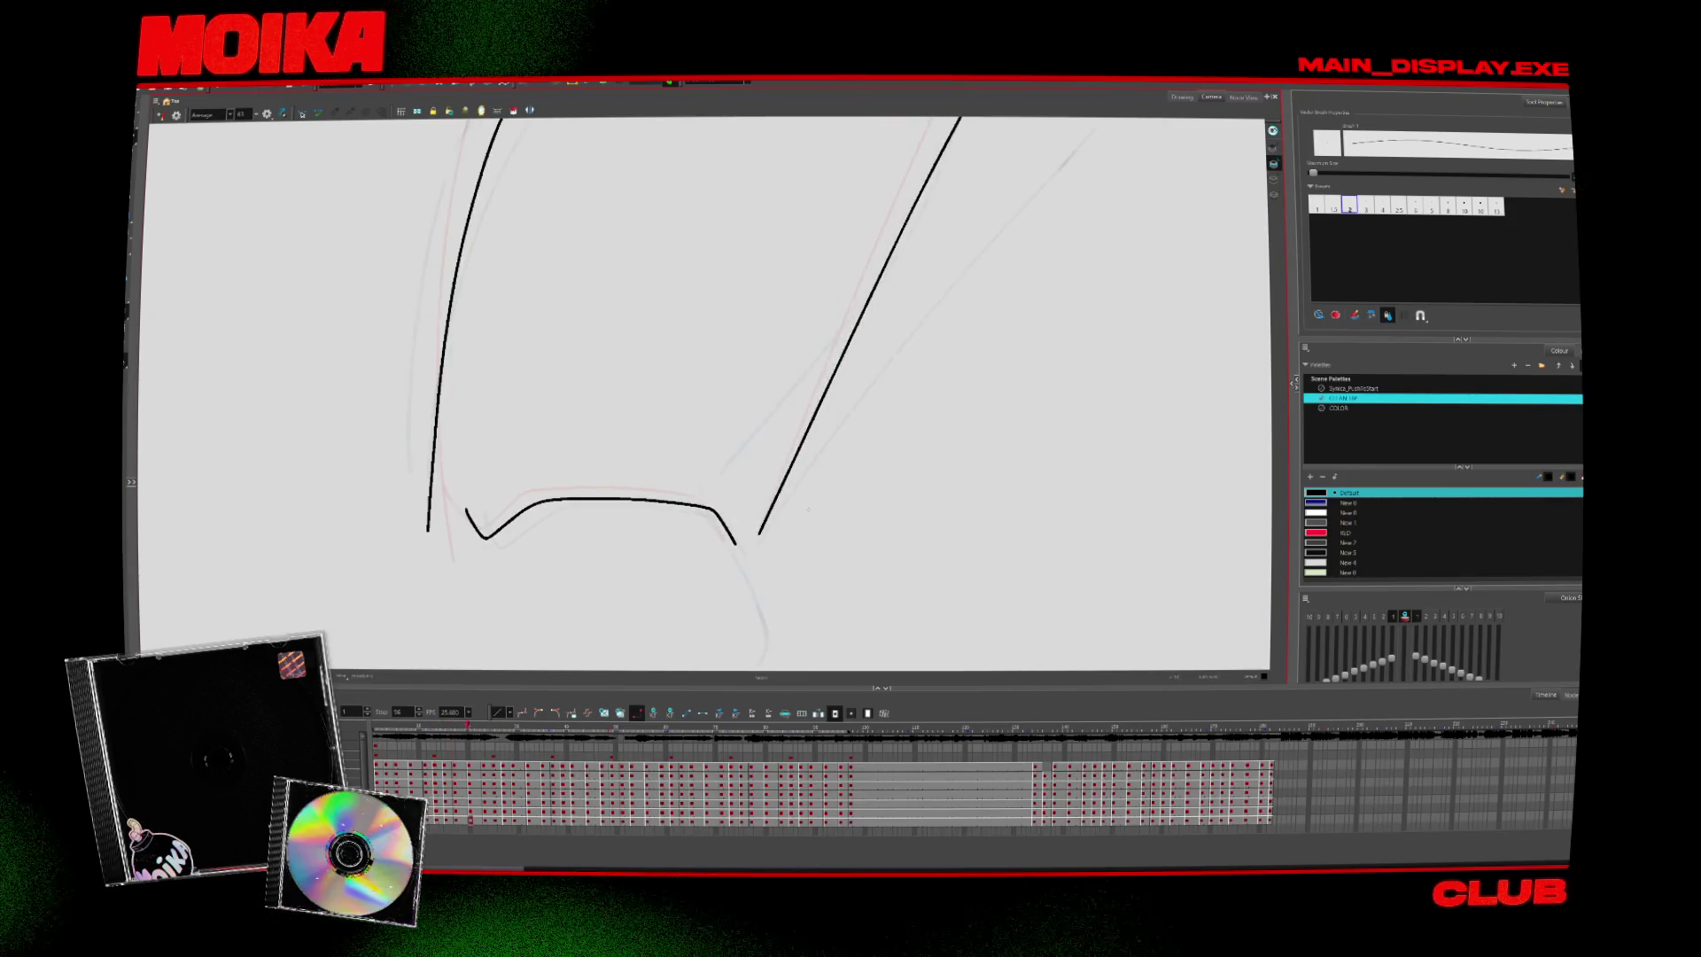
key(period)
key(alt+z)
key(period)
key(period)
key(period)
key(period)
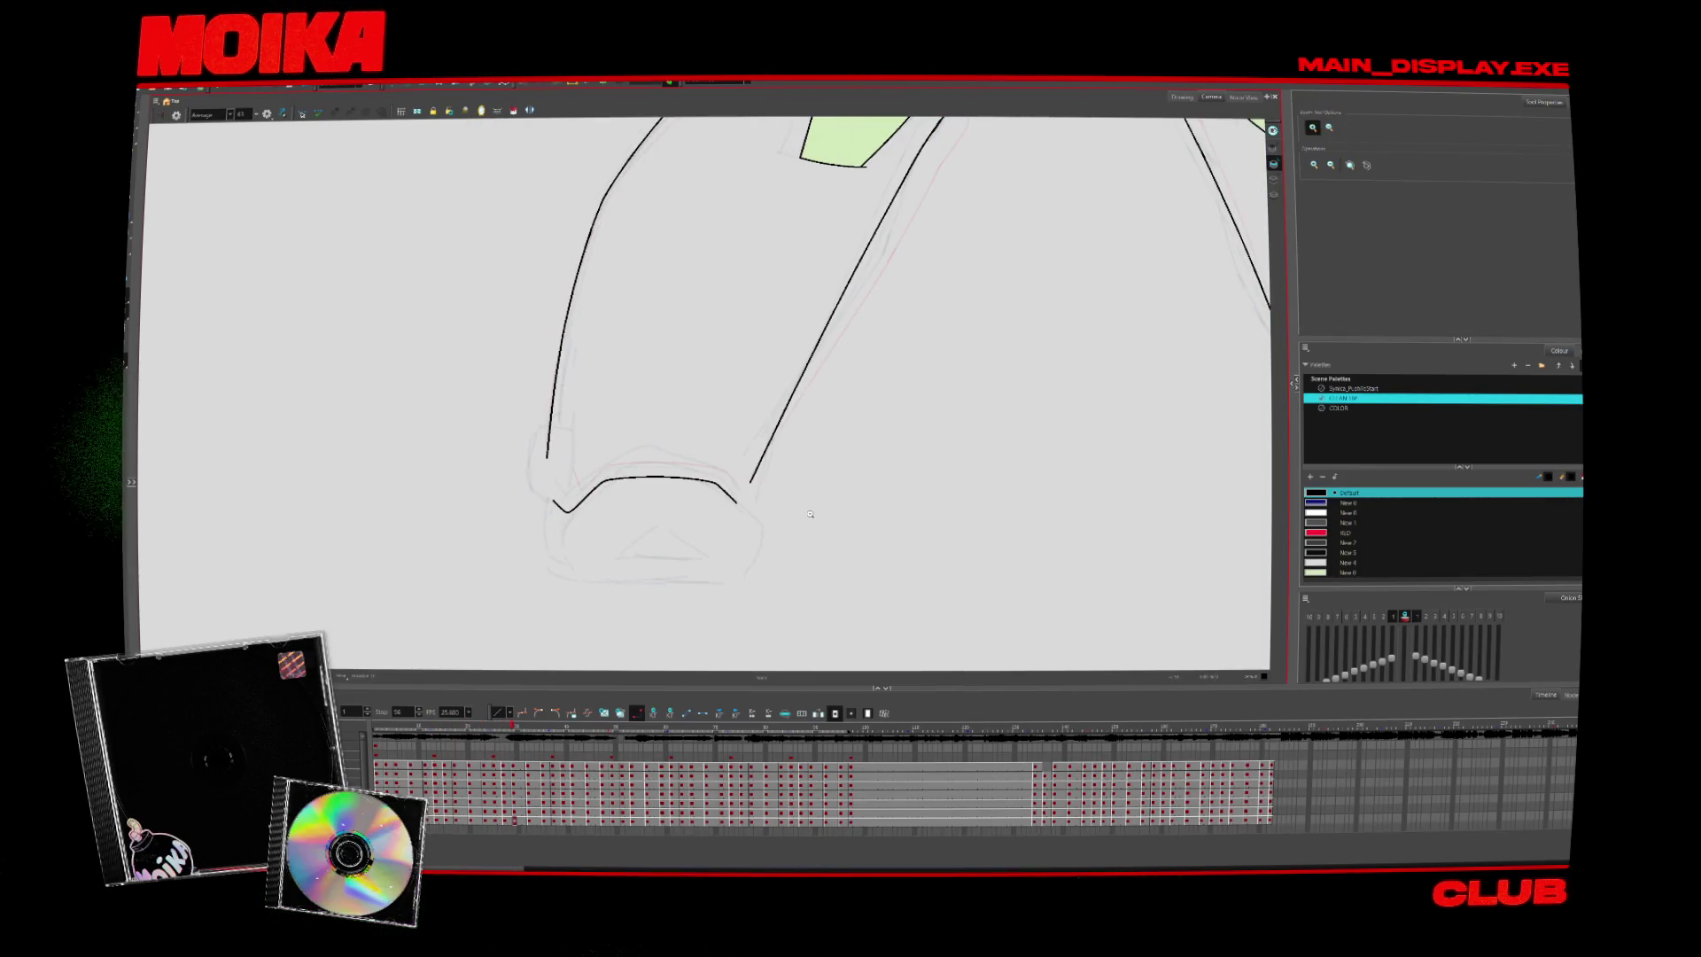
key(period)
key(period)
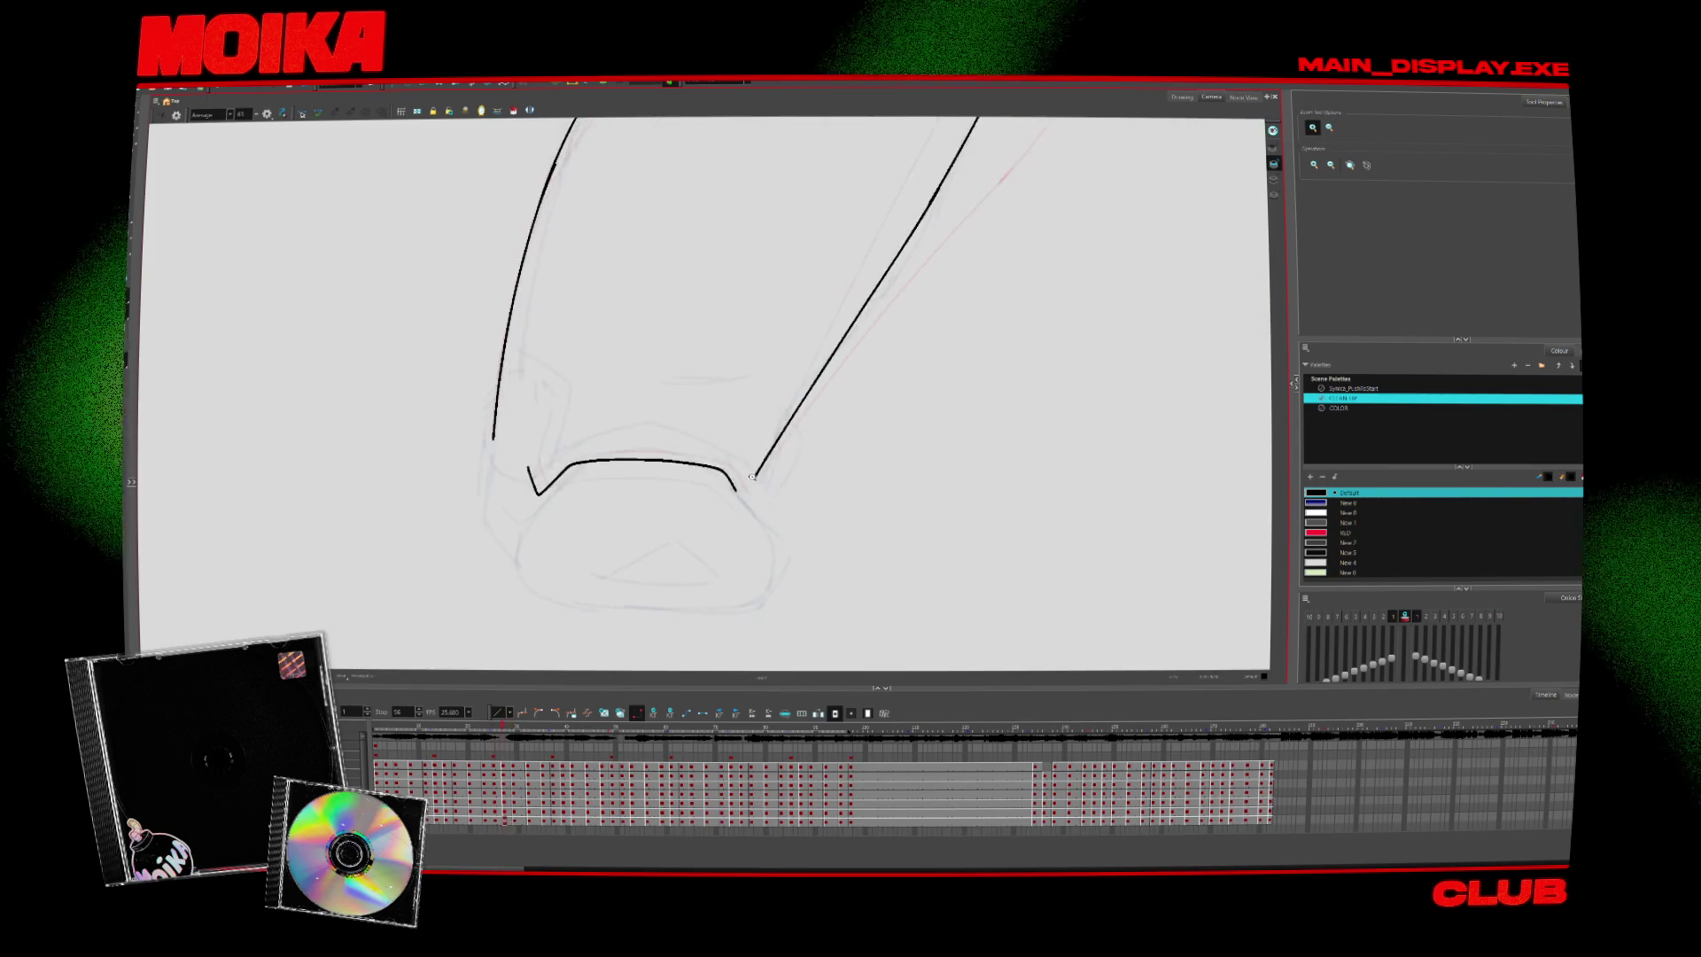
click(735, 483)
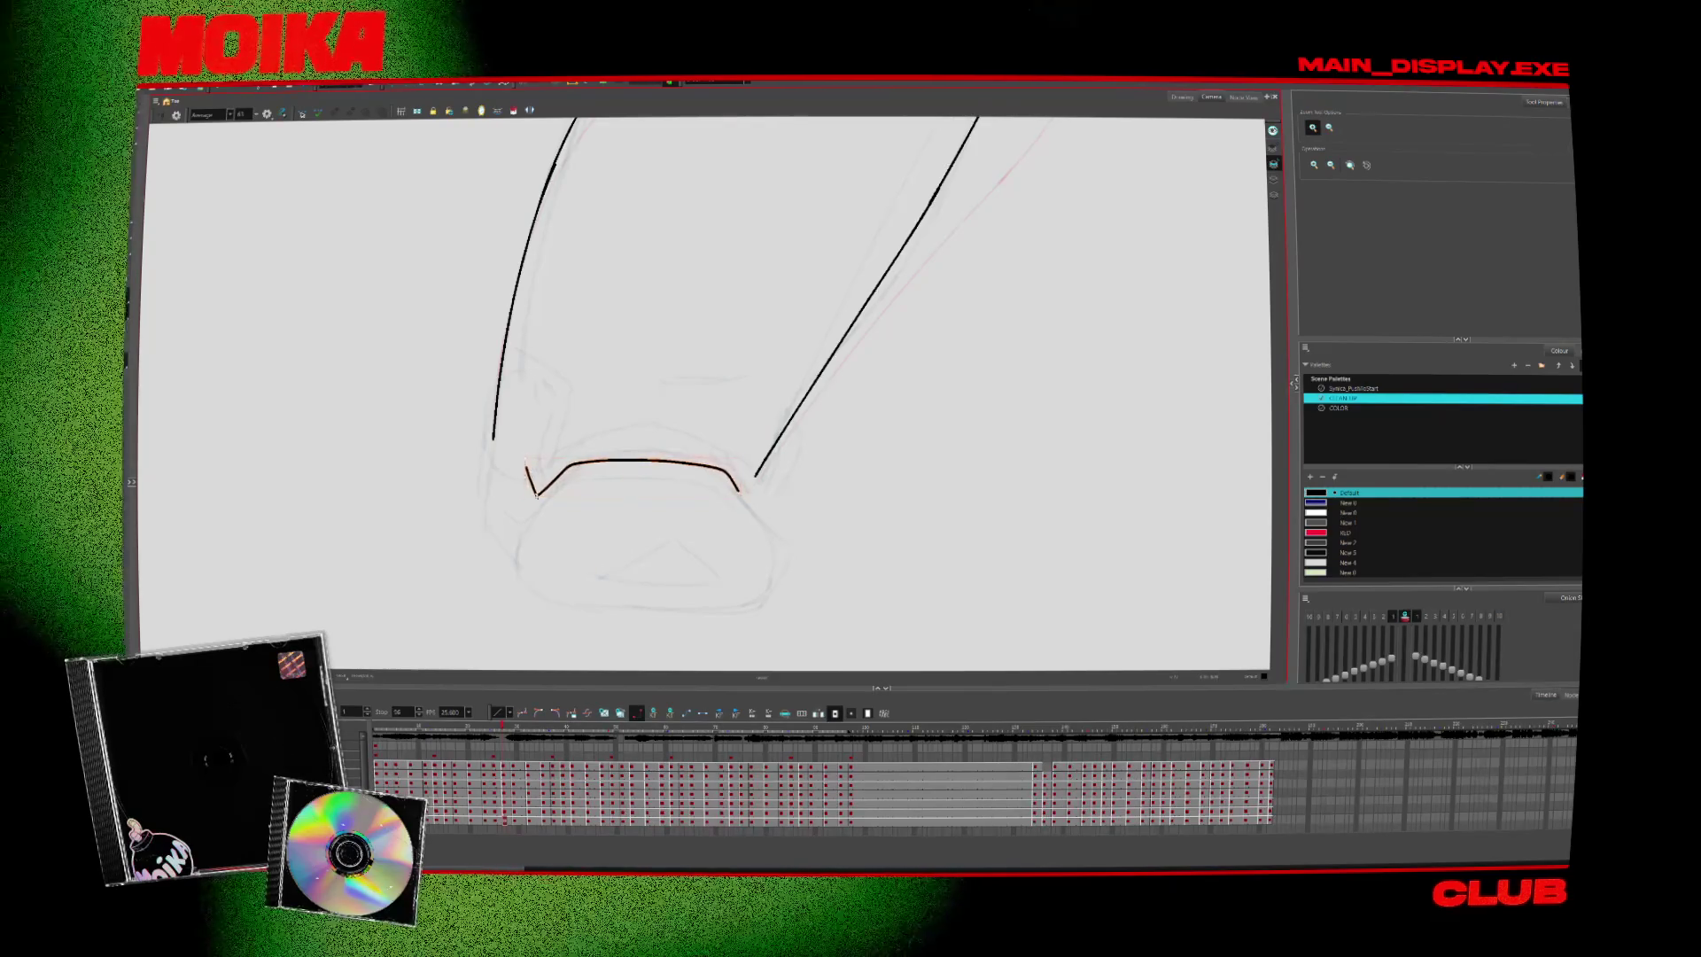
key(period)
key(period)
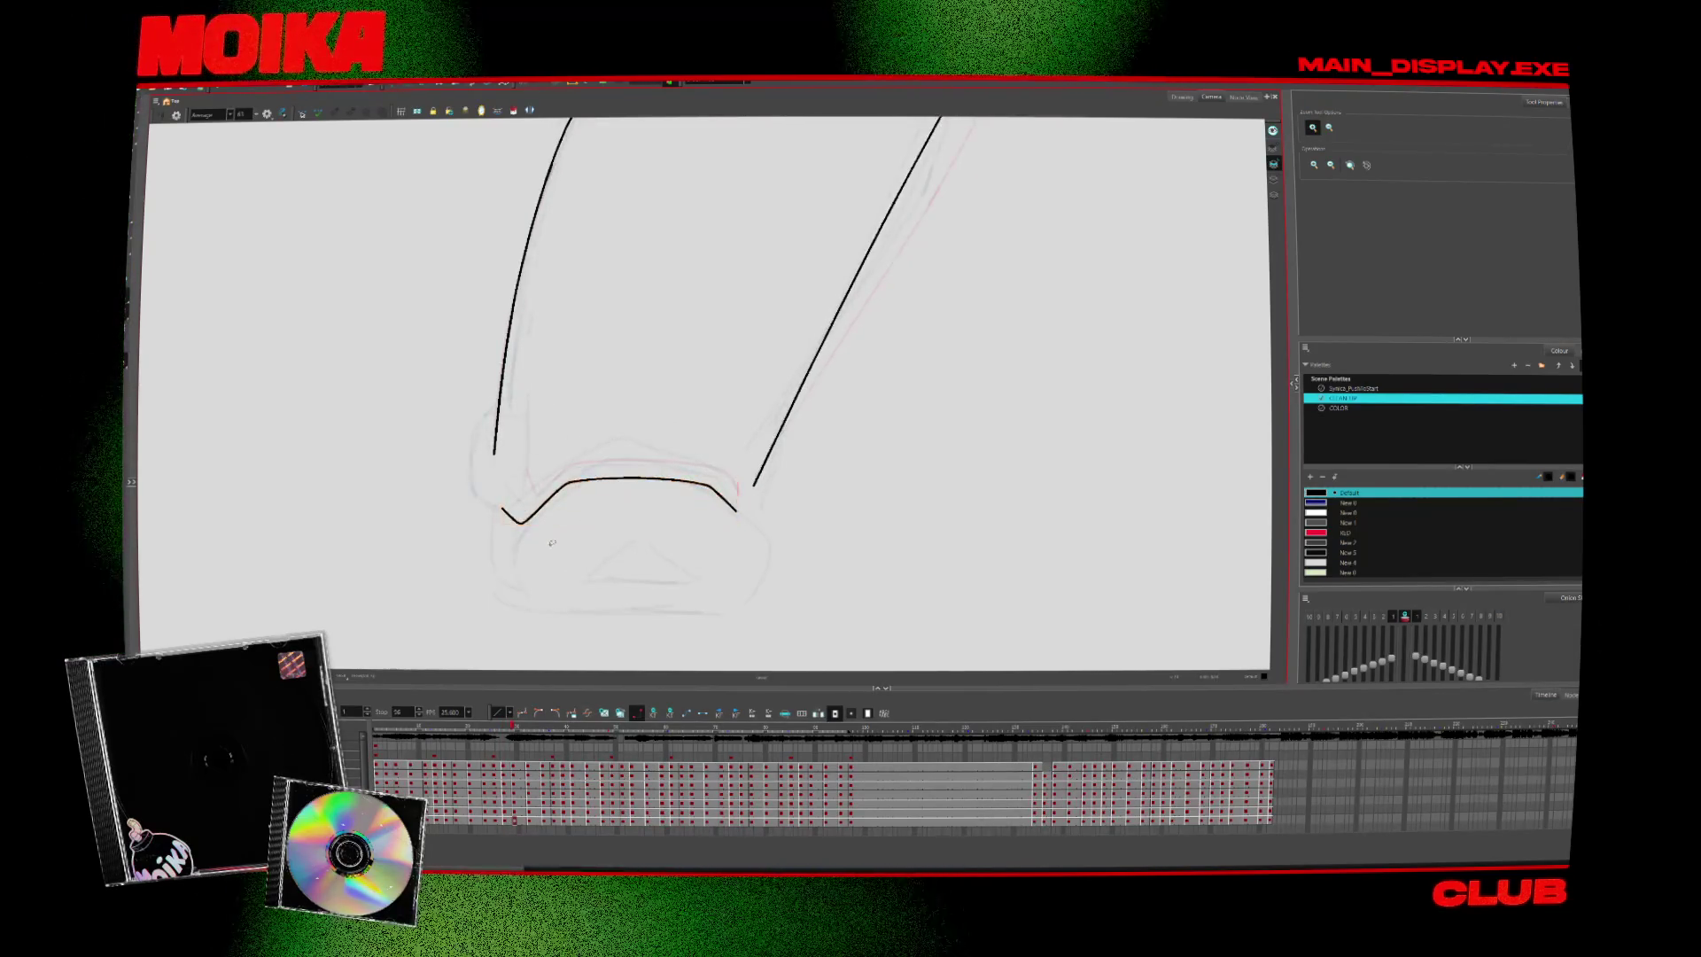
key(period)
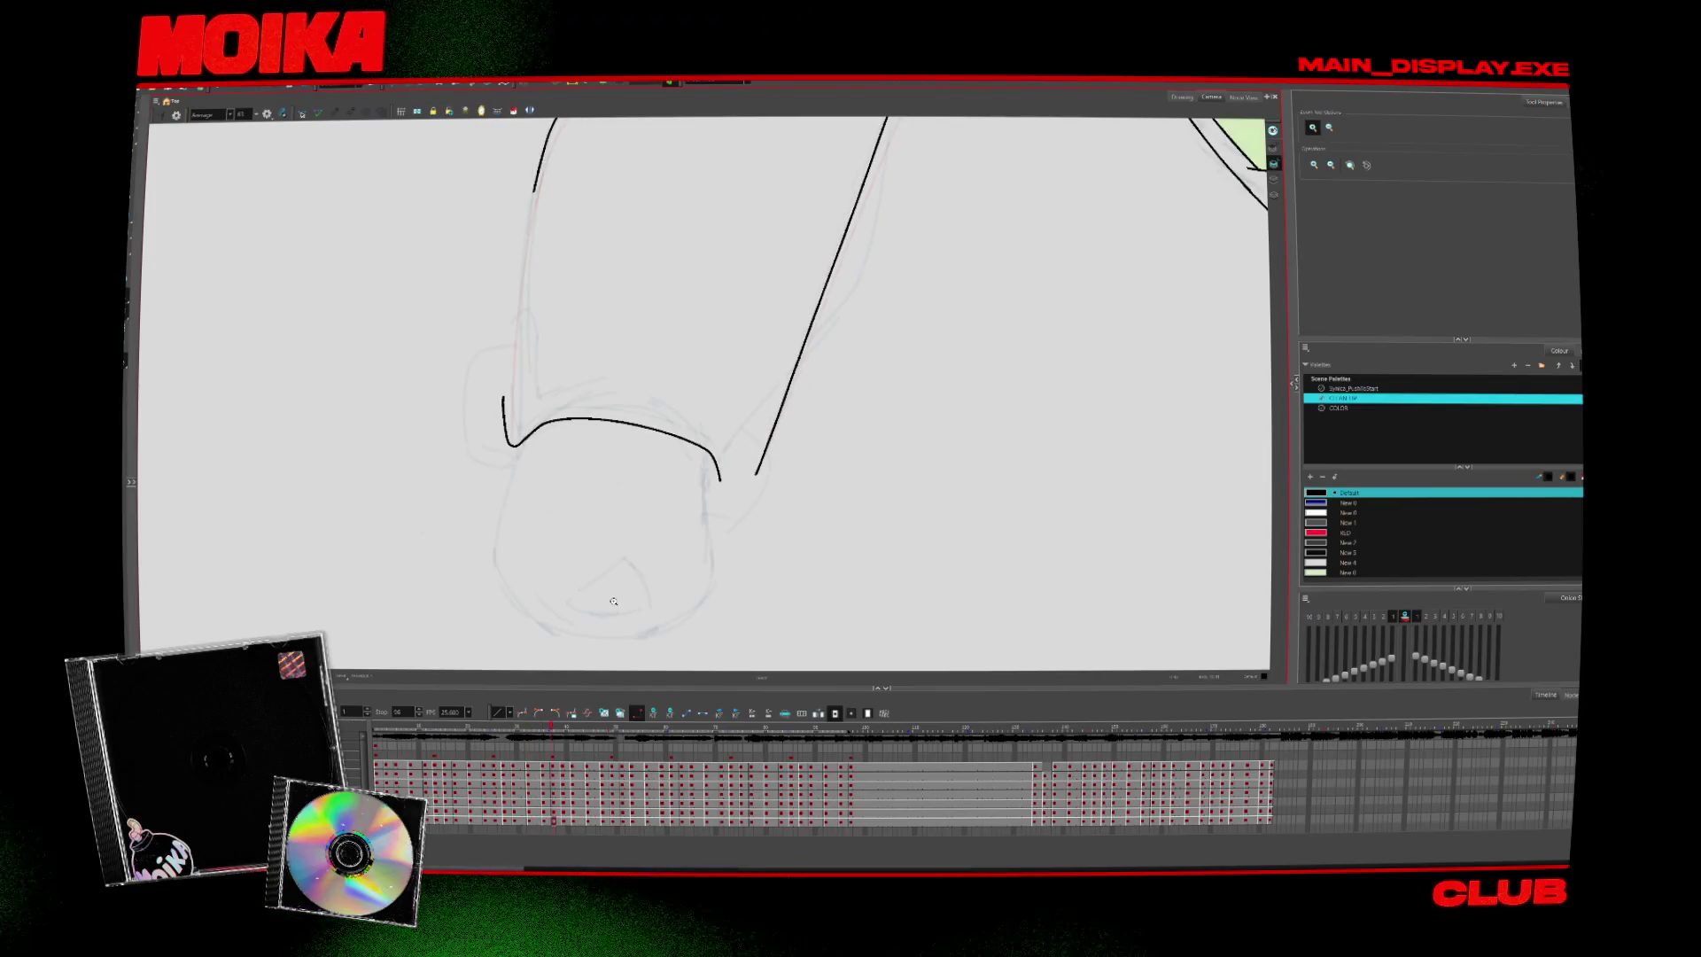
key(alt+b)
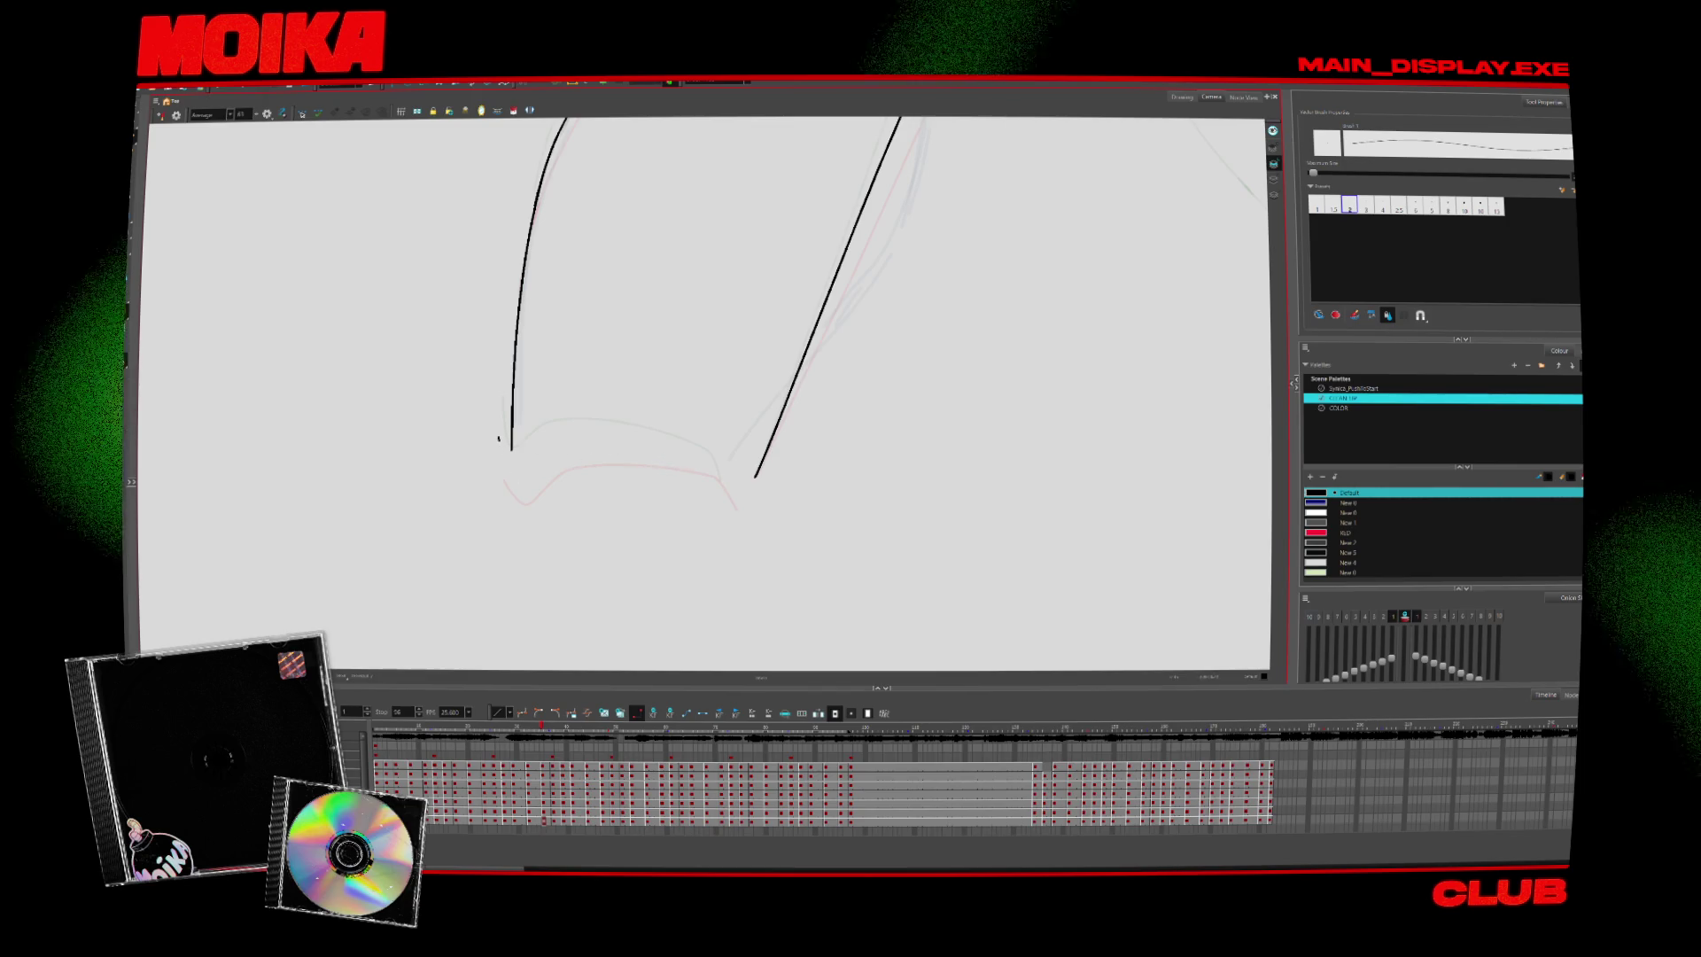
key(period)
key(alt+z)
Play the leg animation, return to its first frame, and open the brush smoothing dropdown
scroll(752, 511, down, 3)
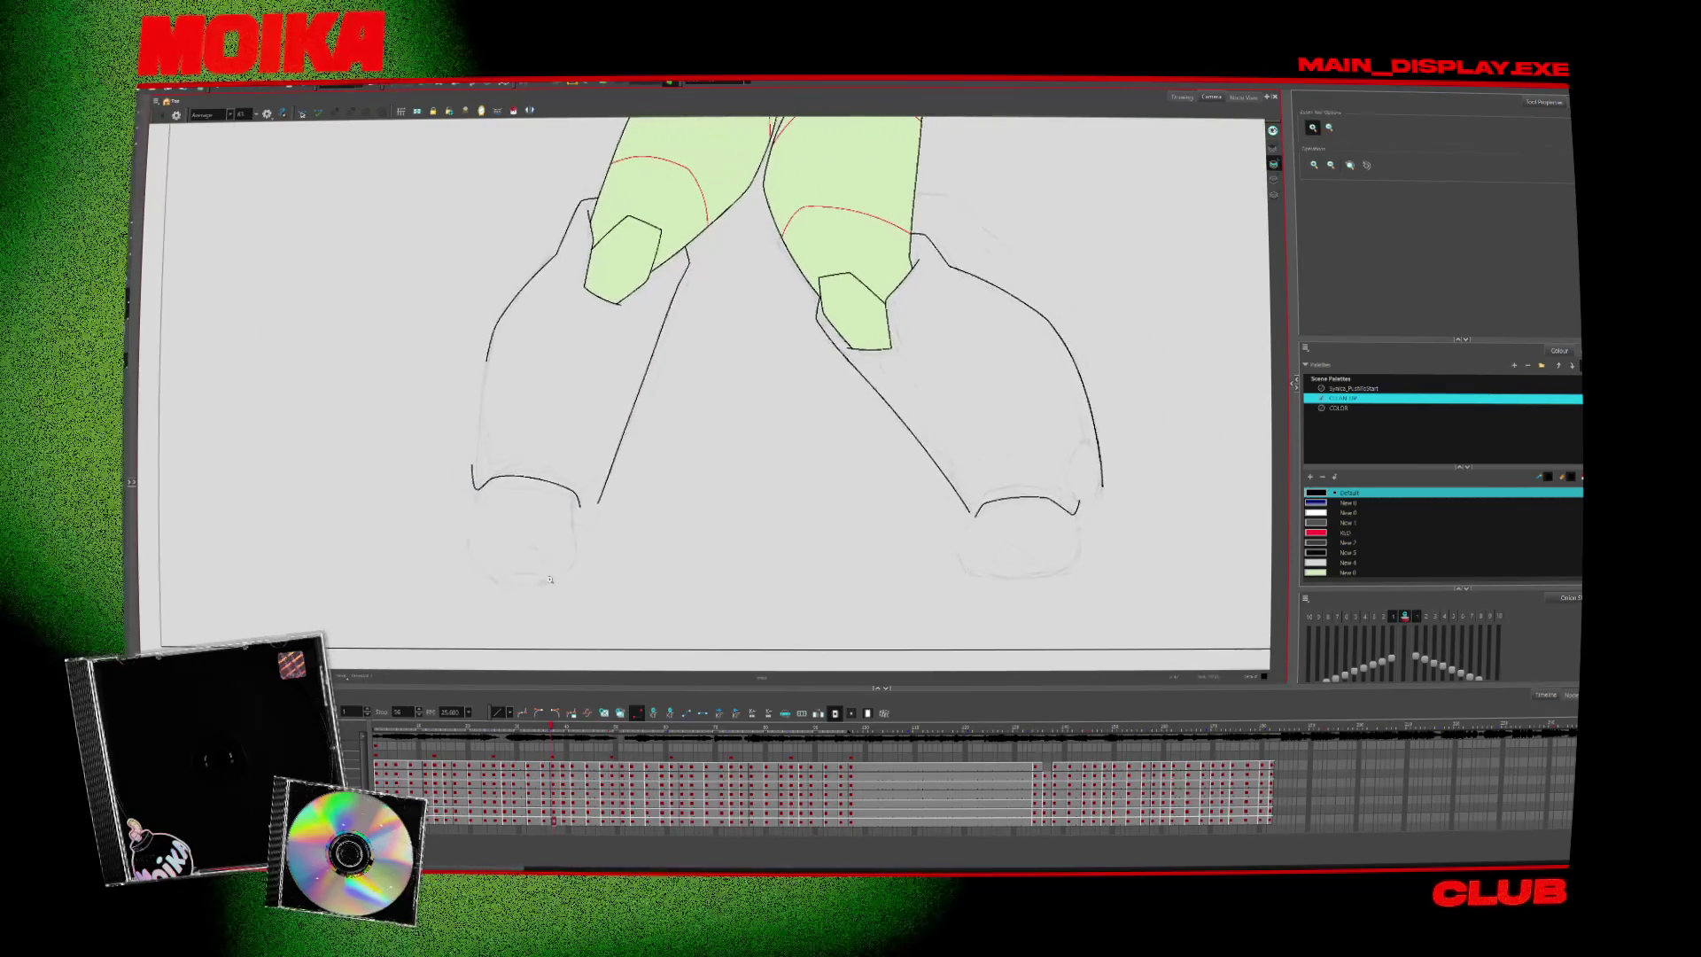
scroll(512, 565, up, 2)
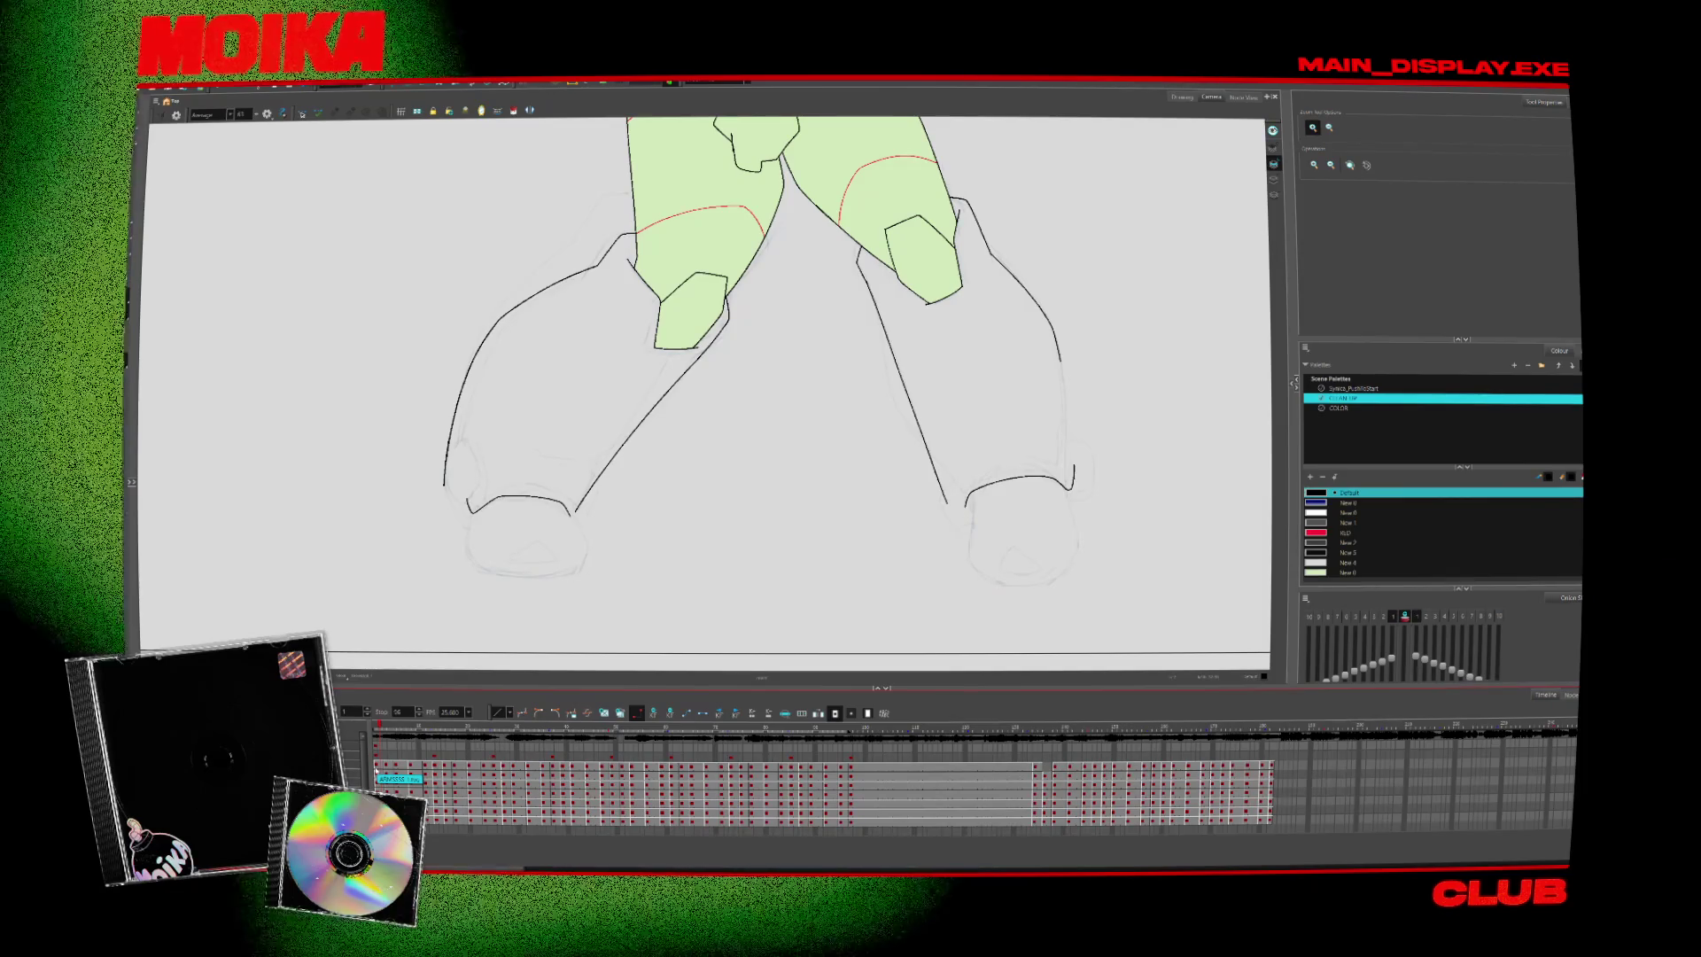
key(Return)
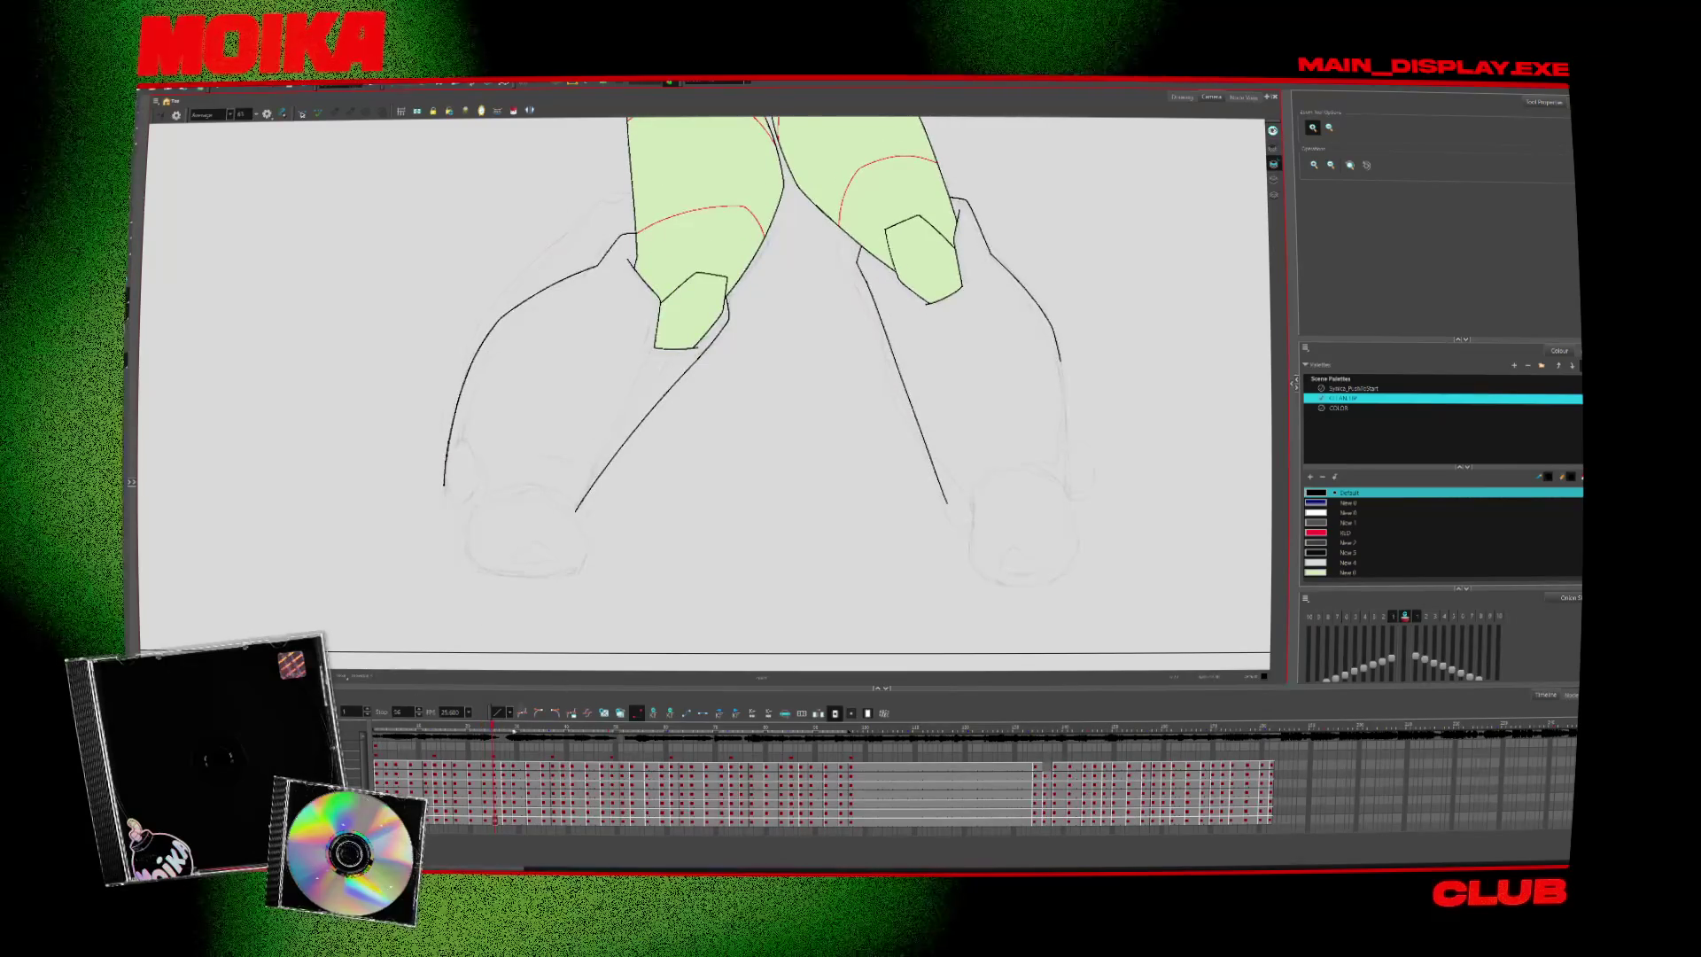
click(378, 728)
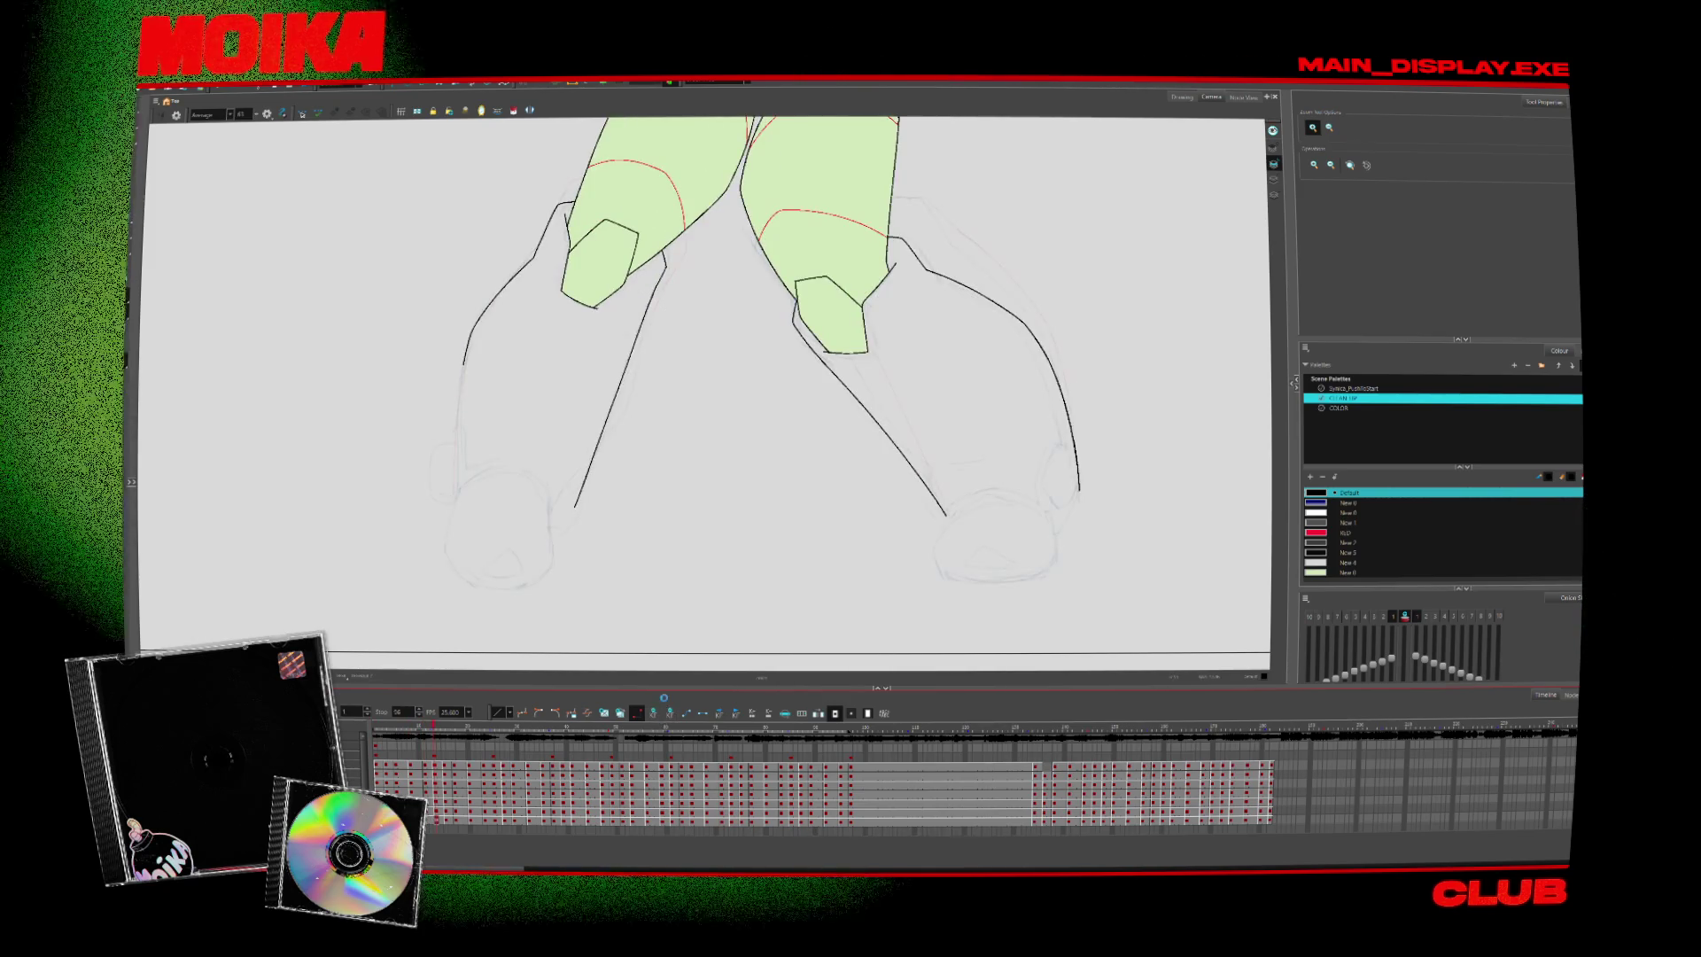
key(alt+b)
click(210, 114)
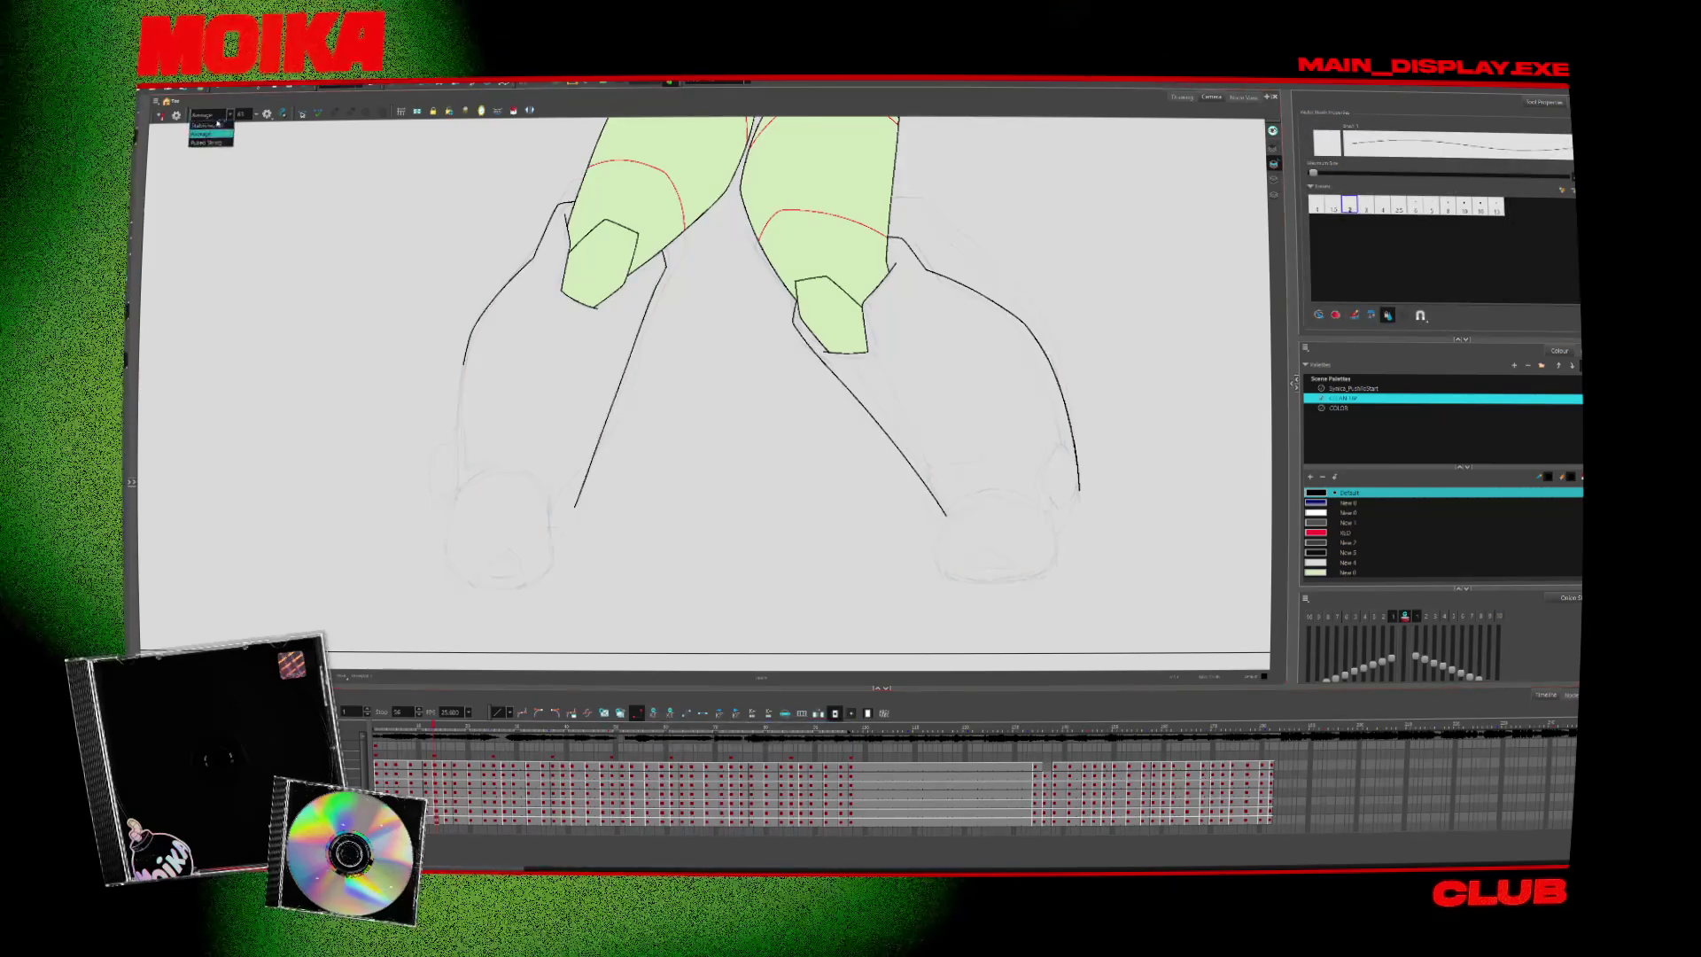
Set smoothing to Stabilizer Off and pick purple New 1 from the Sylvics_PuzzleStart palette
click(211, 125)
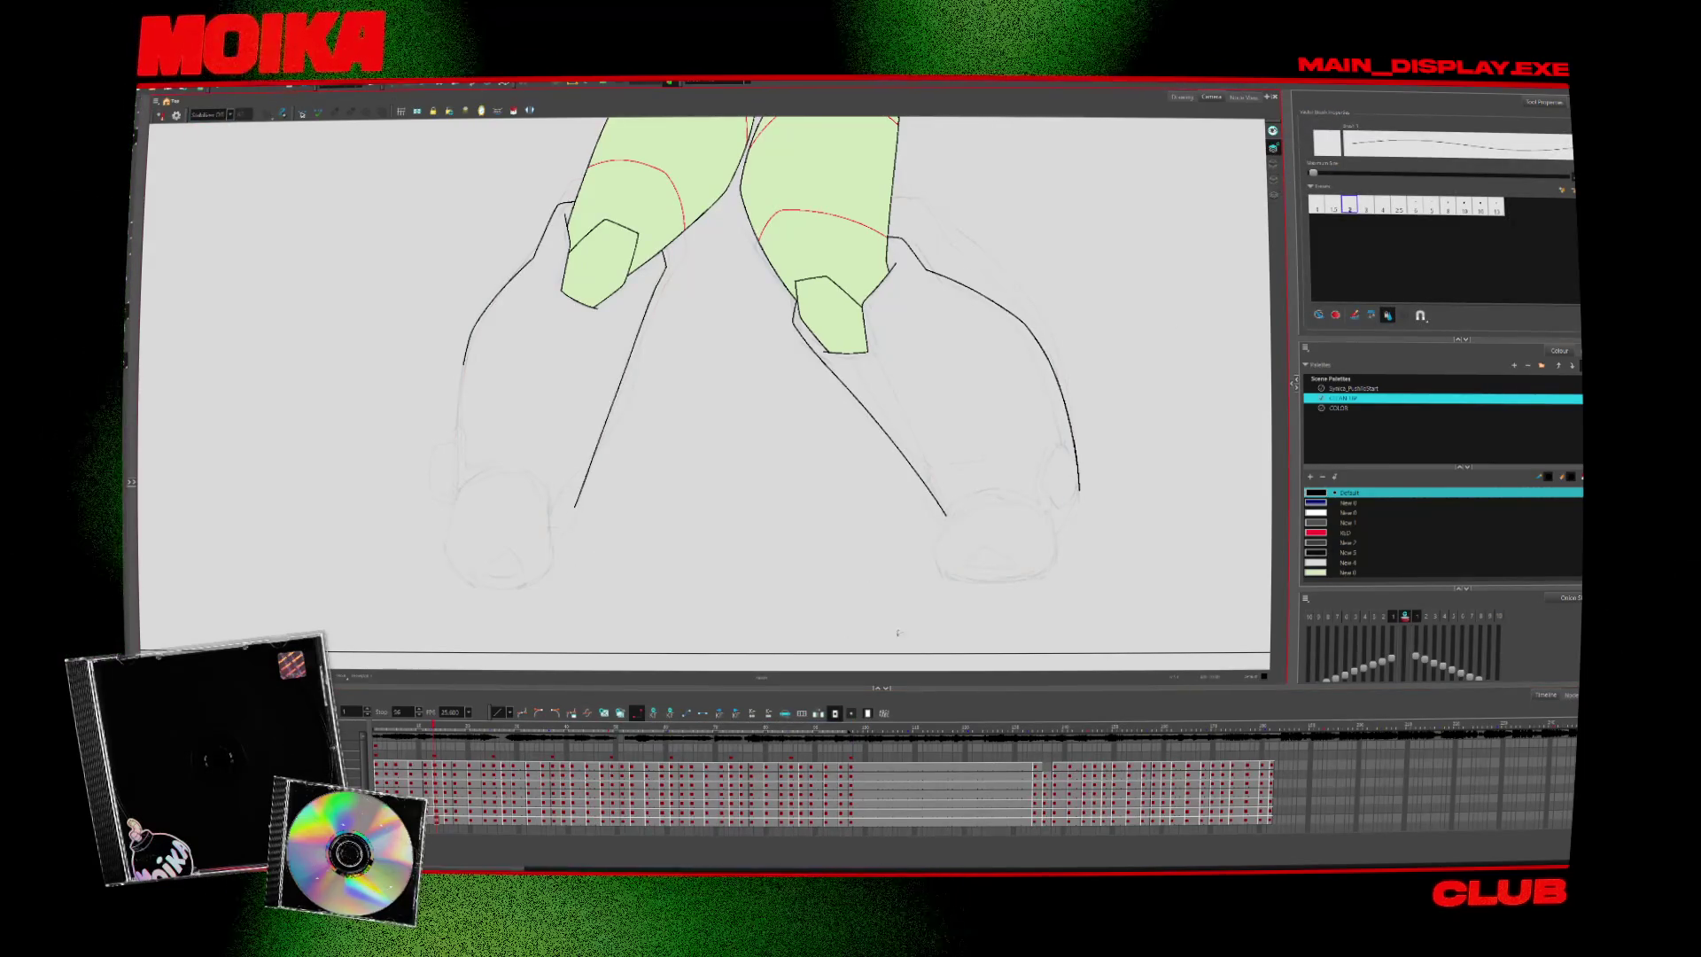
click(1338, 388)
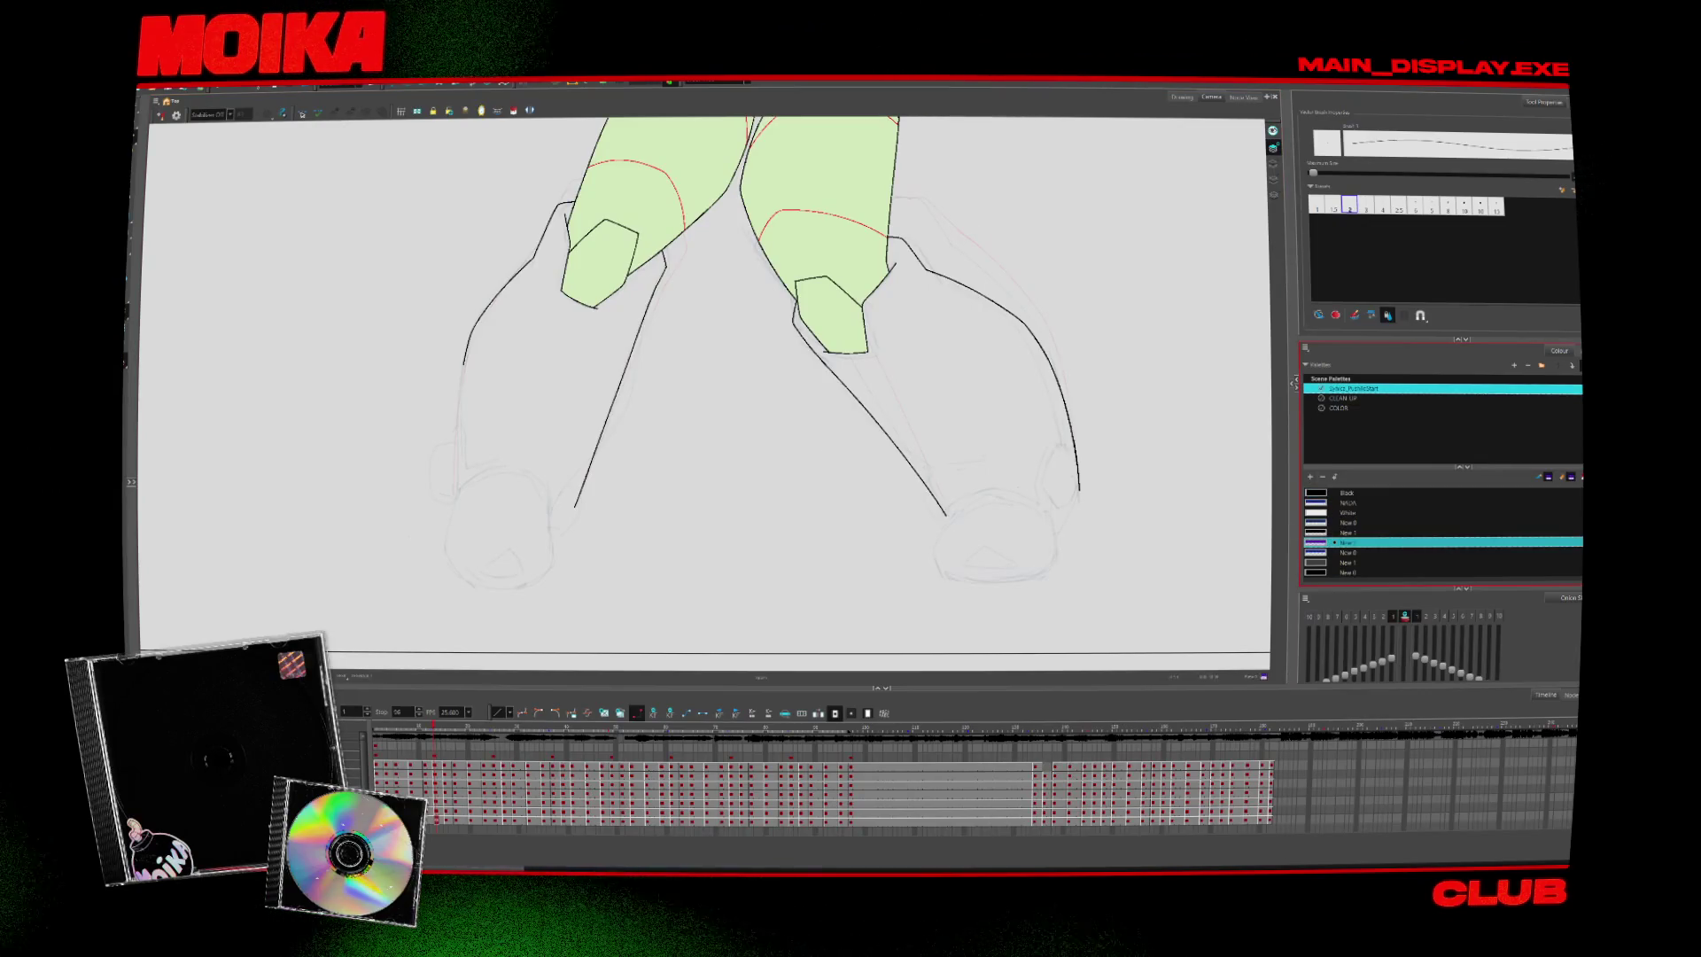
double_click(1316, 542)
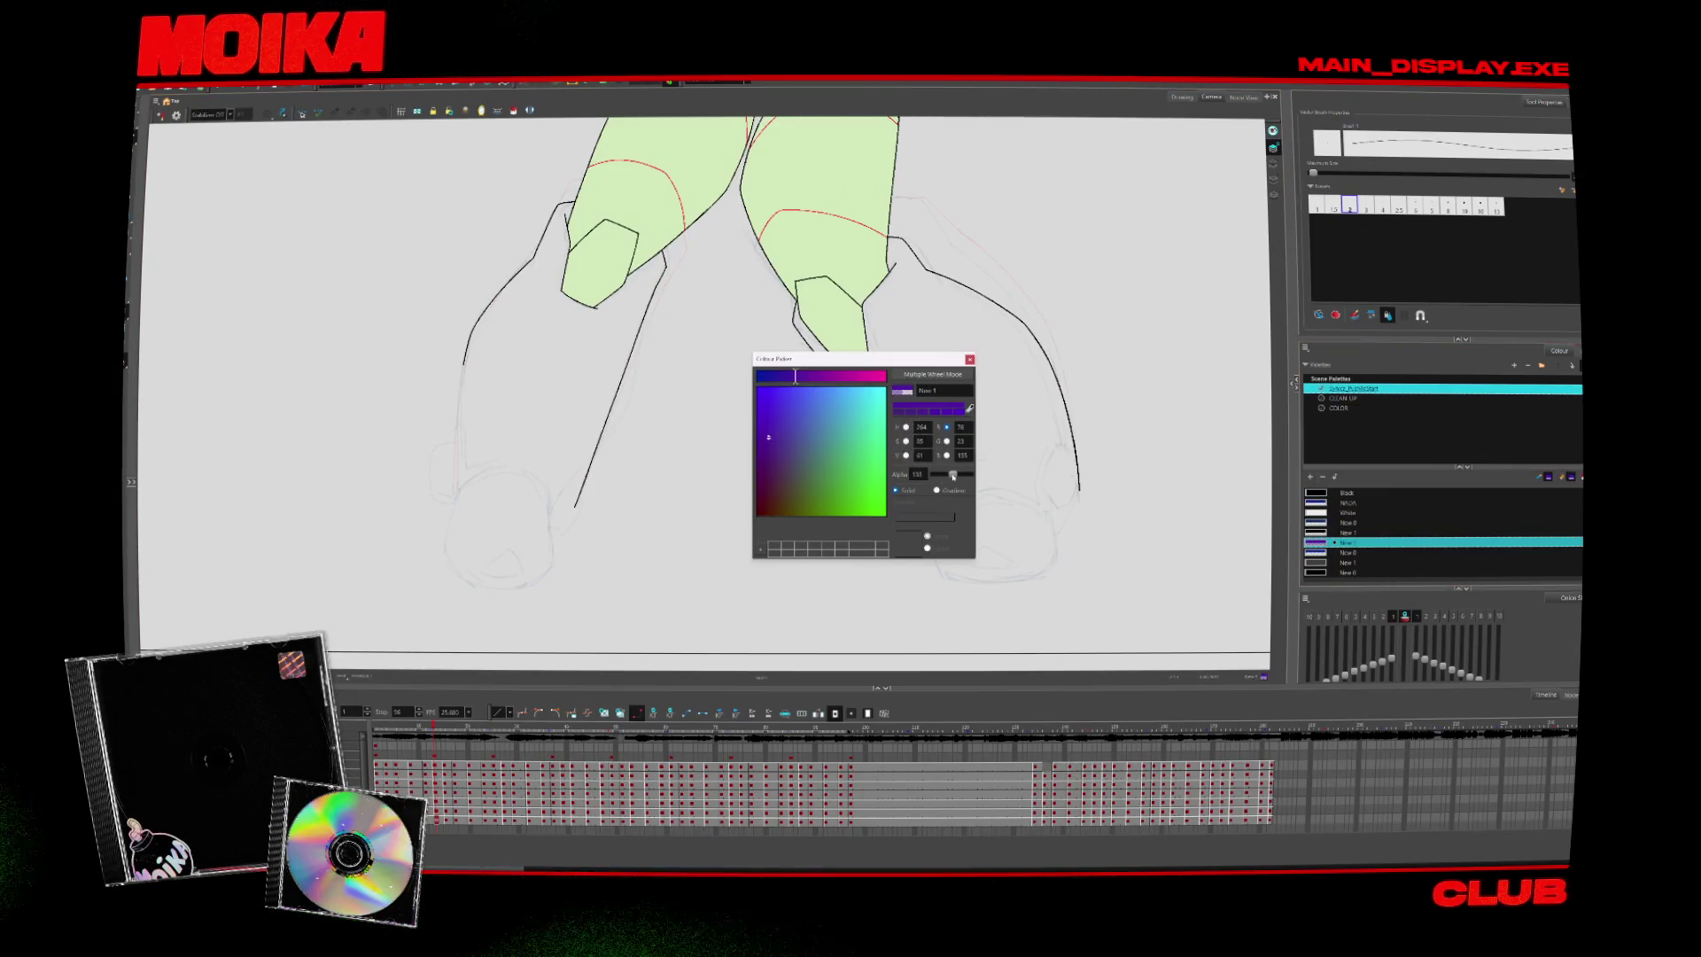
key(Escape)
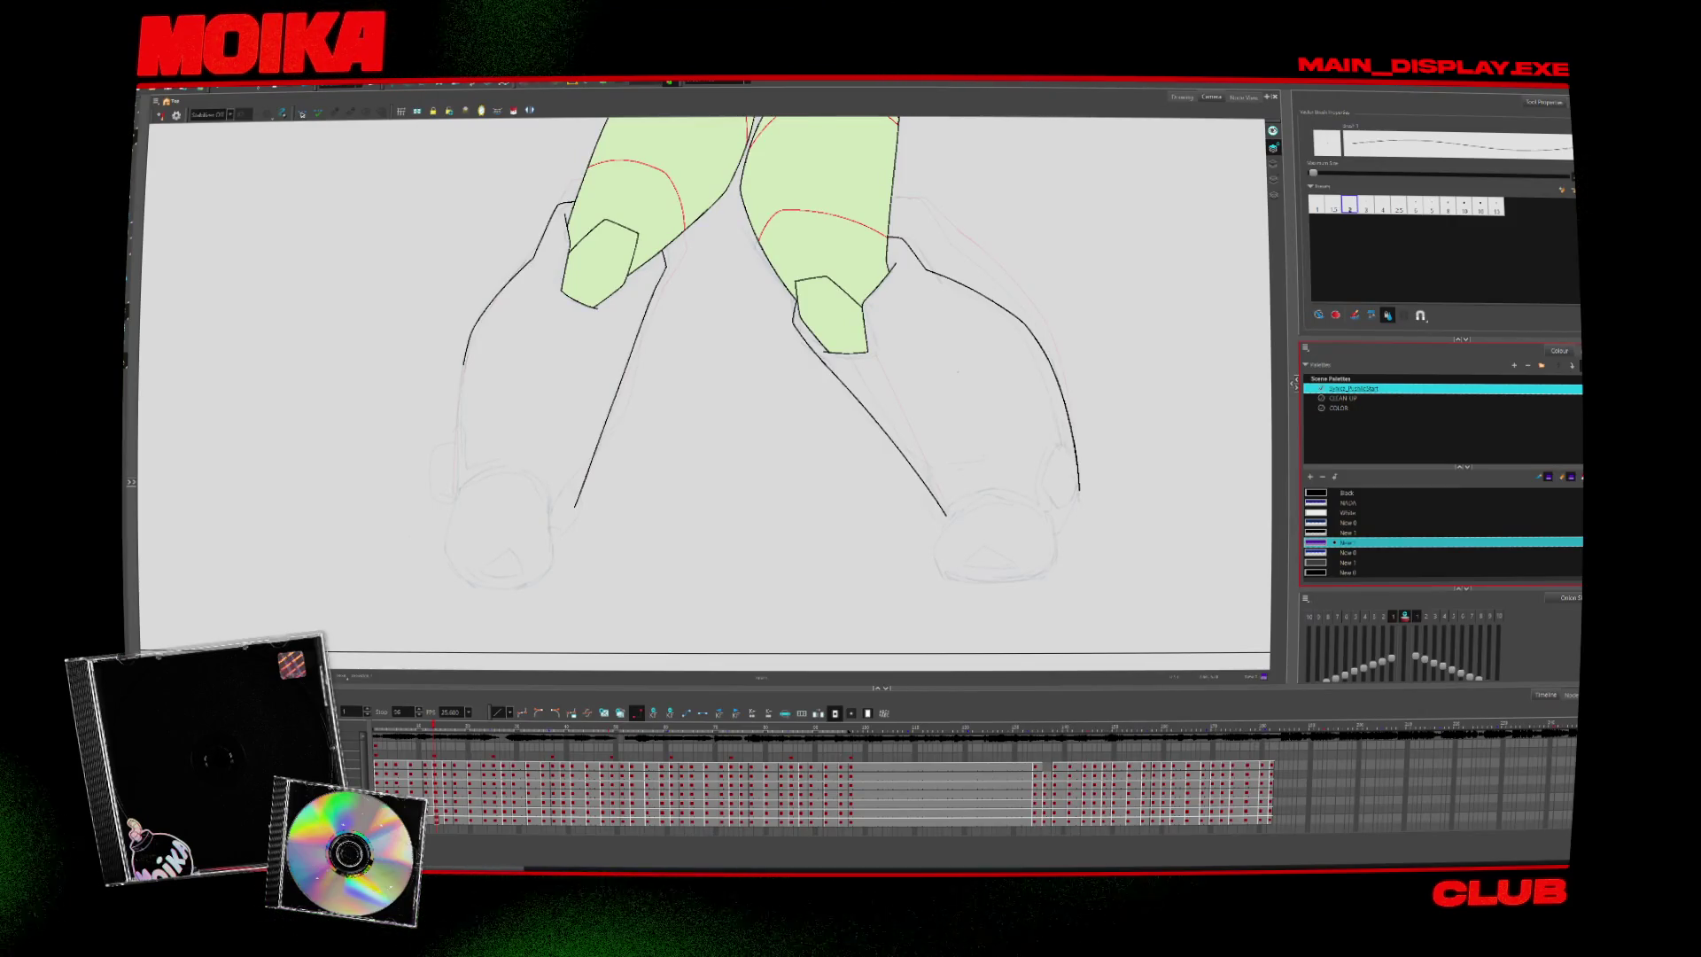
key(space)
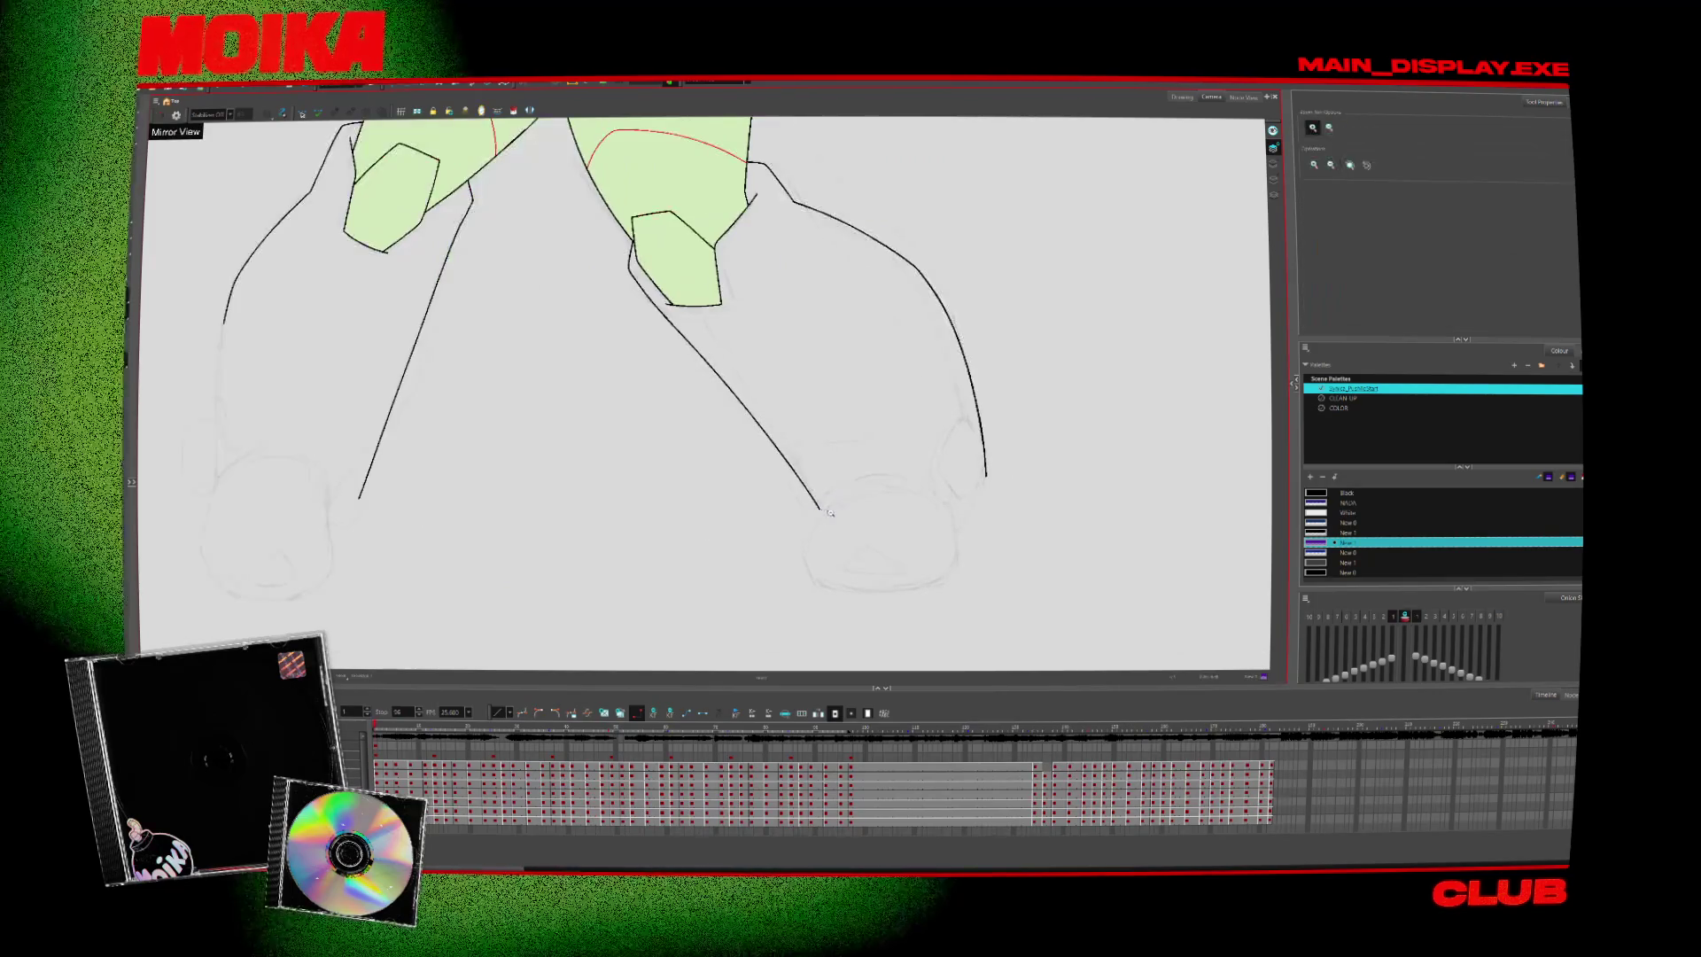
Draw purple boot outline strokes around the left foot, checking in Mirror View and undoing the last one
drag(795, 540, 815, 588)
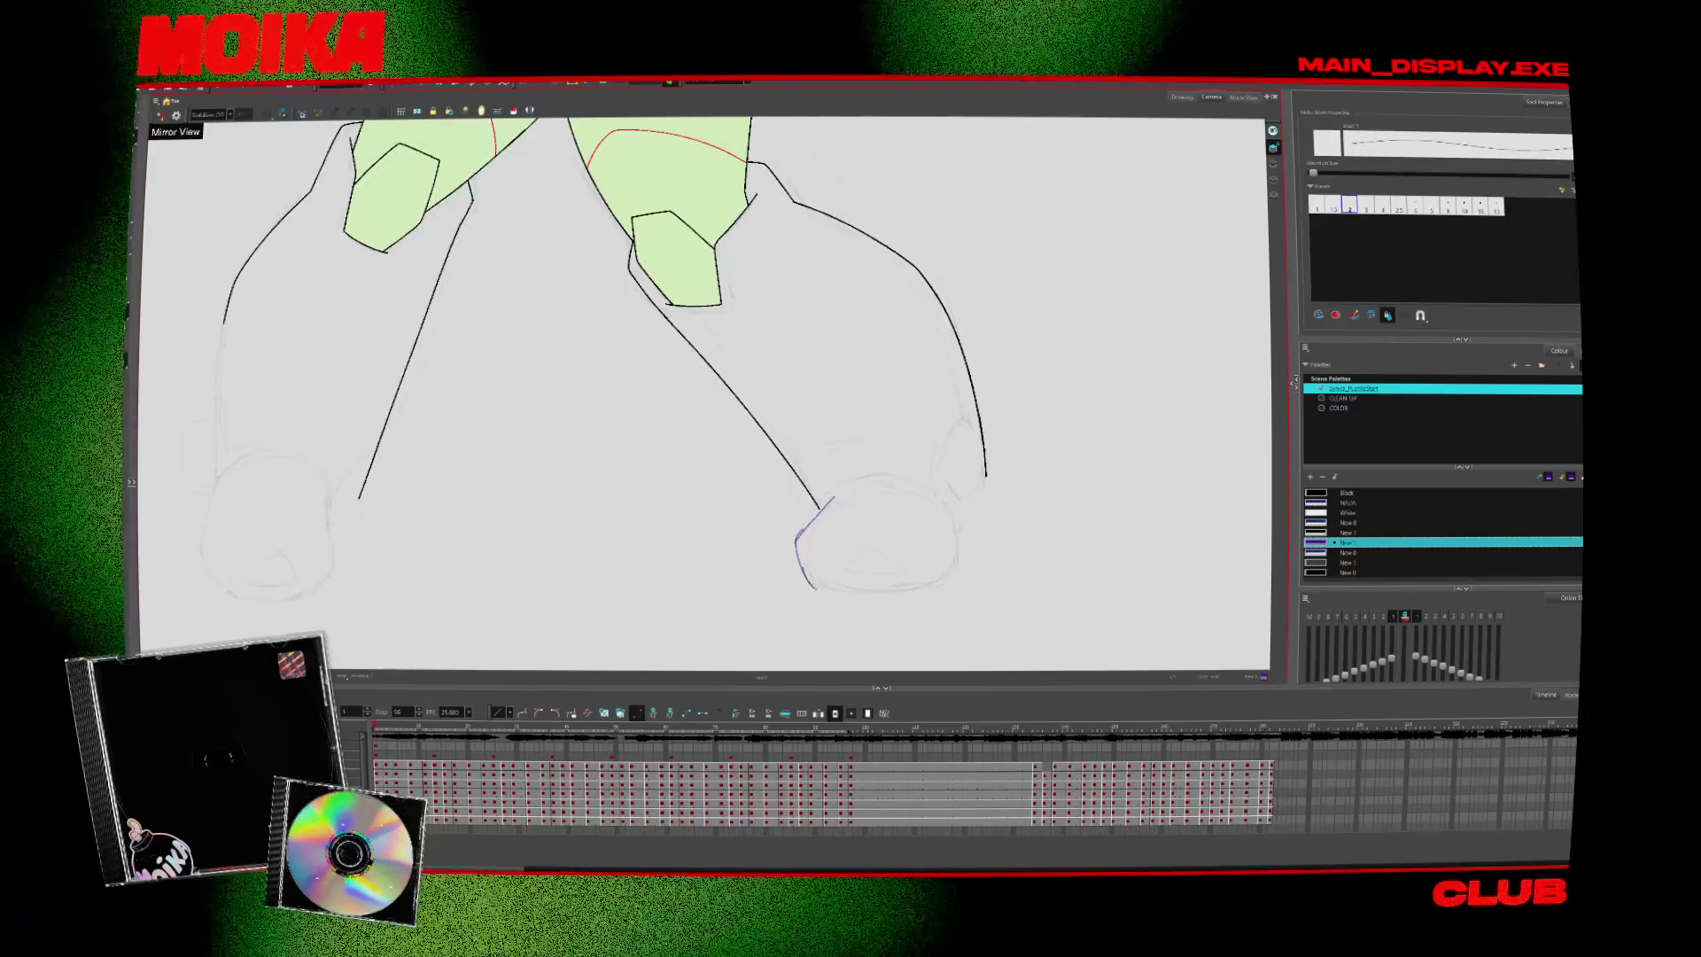
key(4)
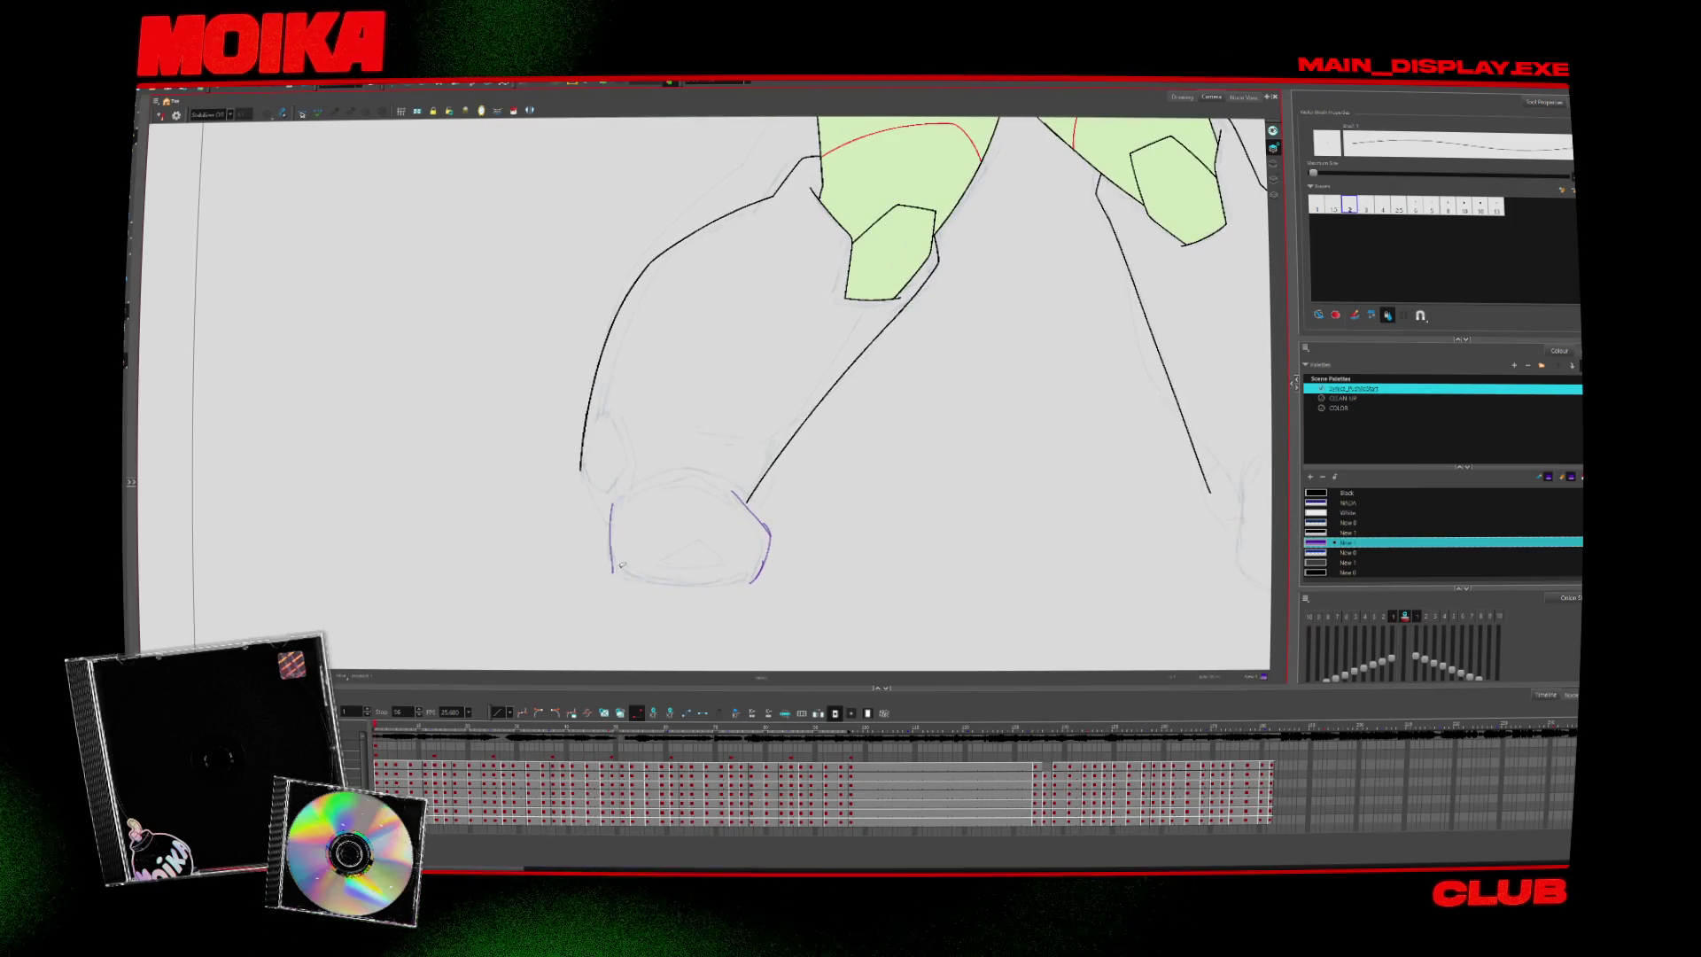
drag(611, 507, 631, 481)
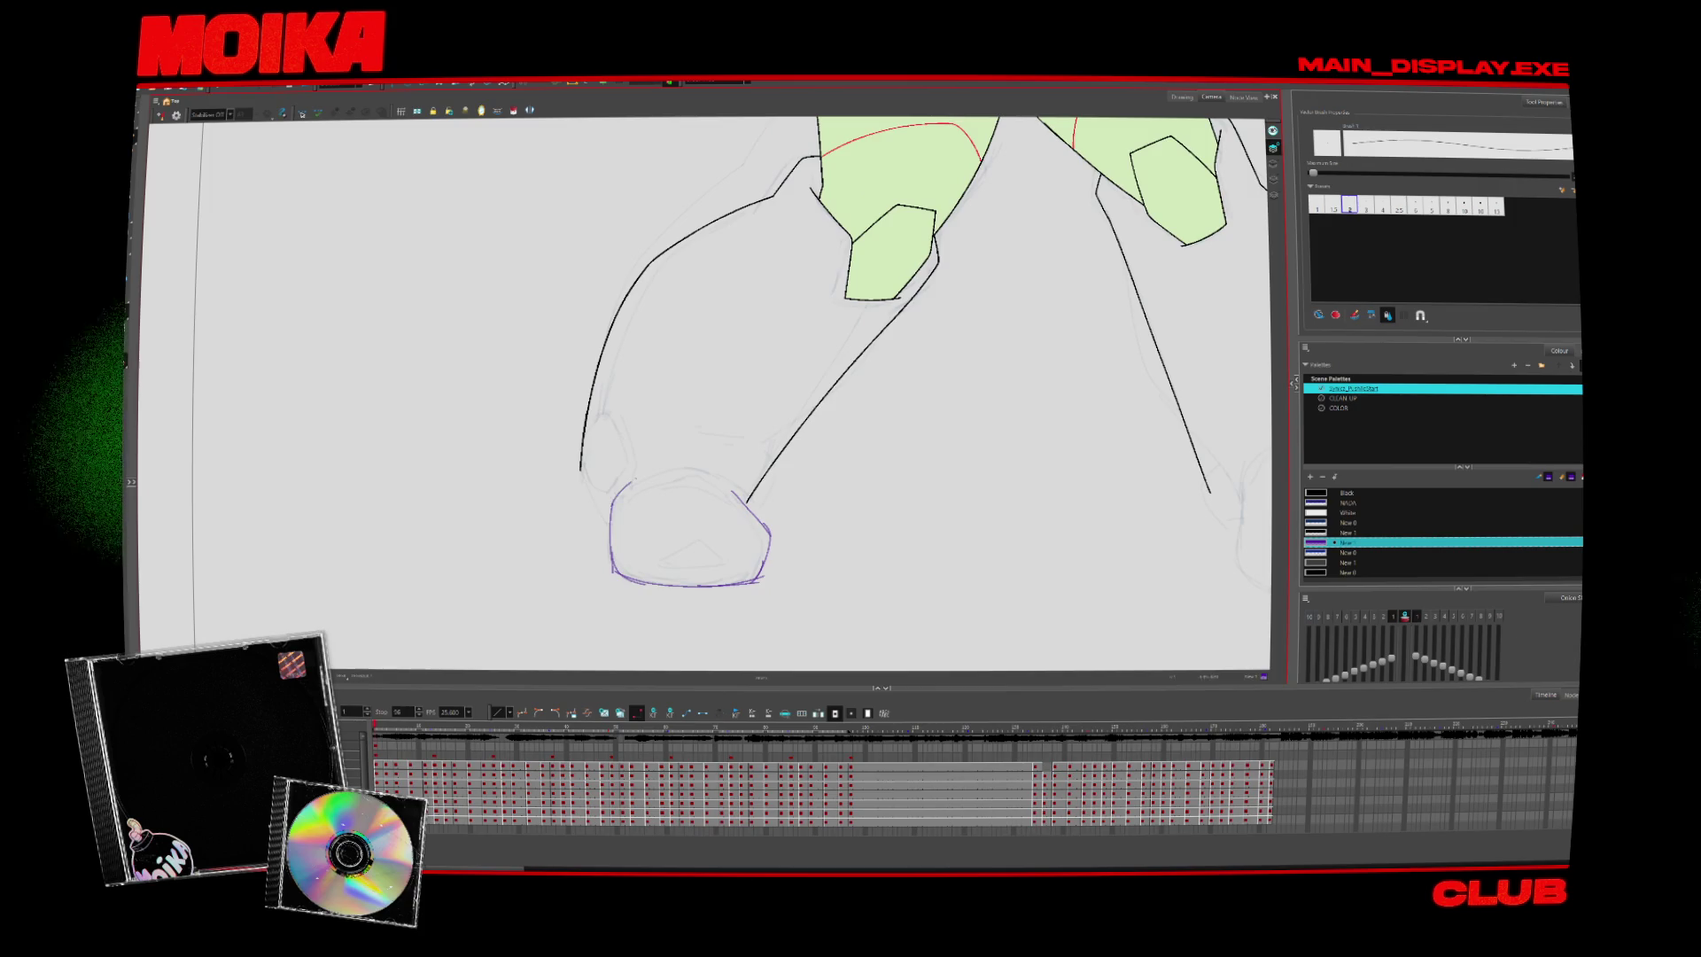
key(4)
key(alt+b)
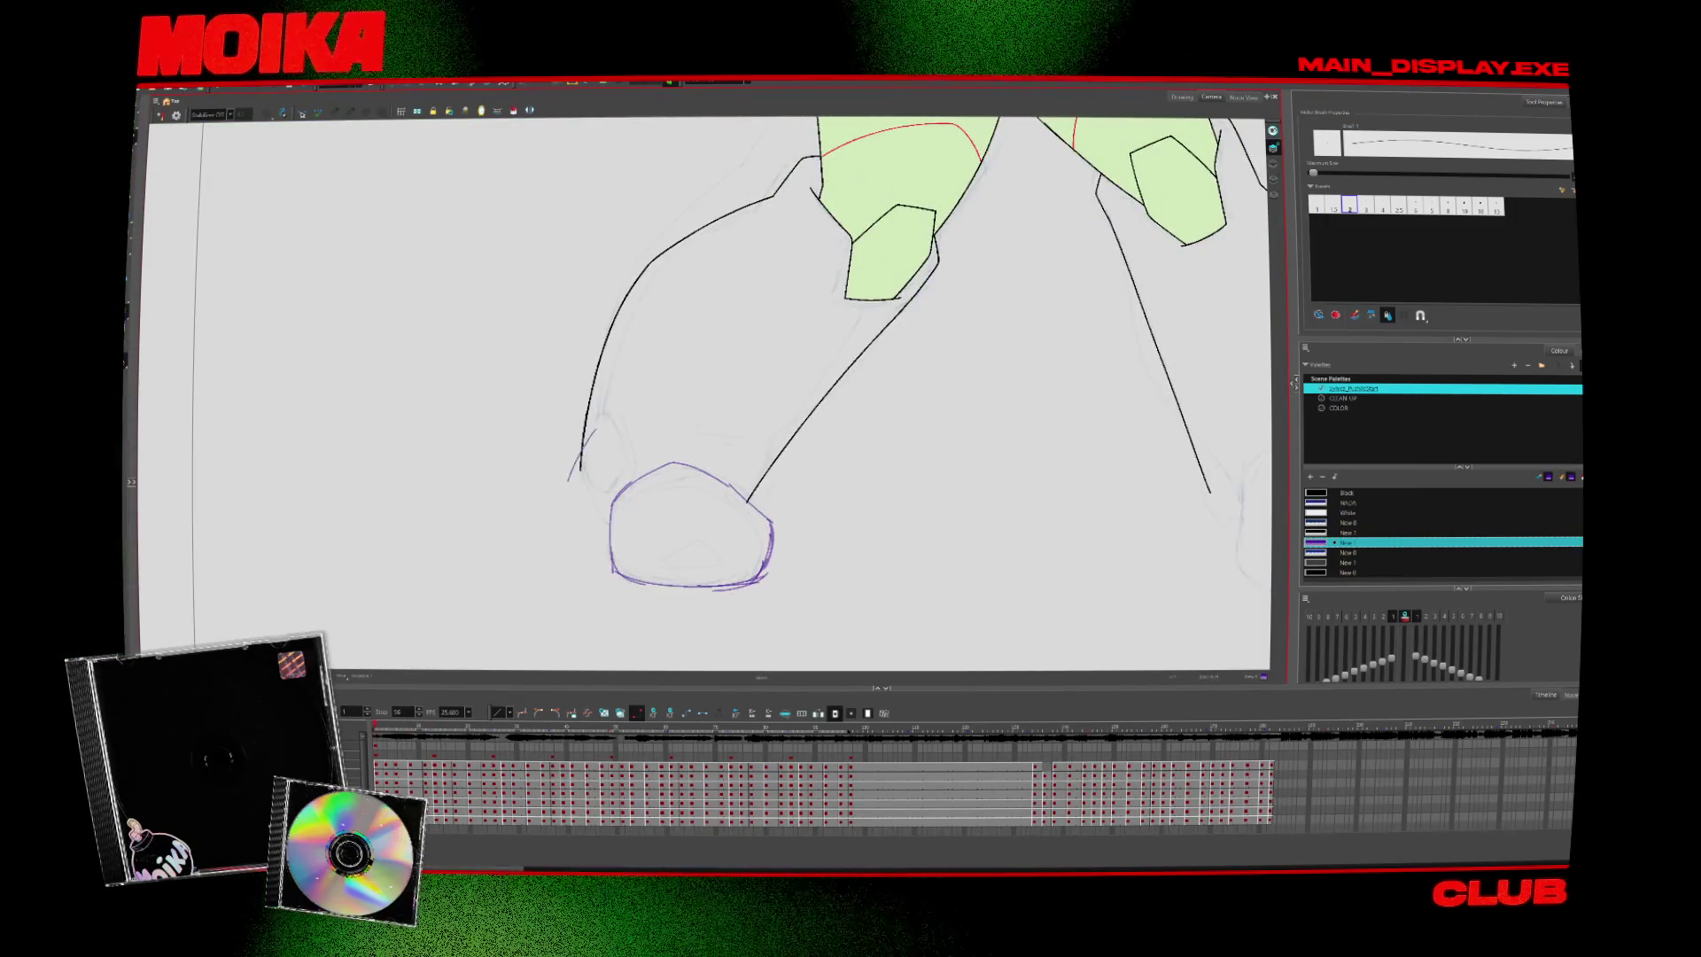
key(4)
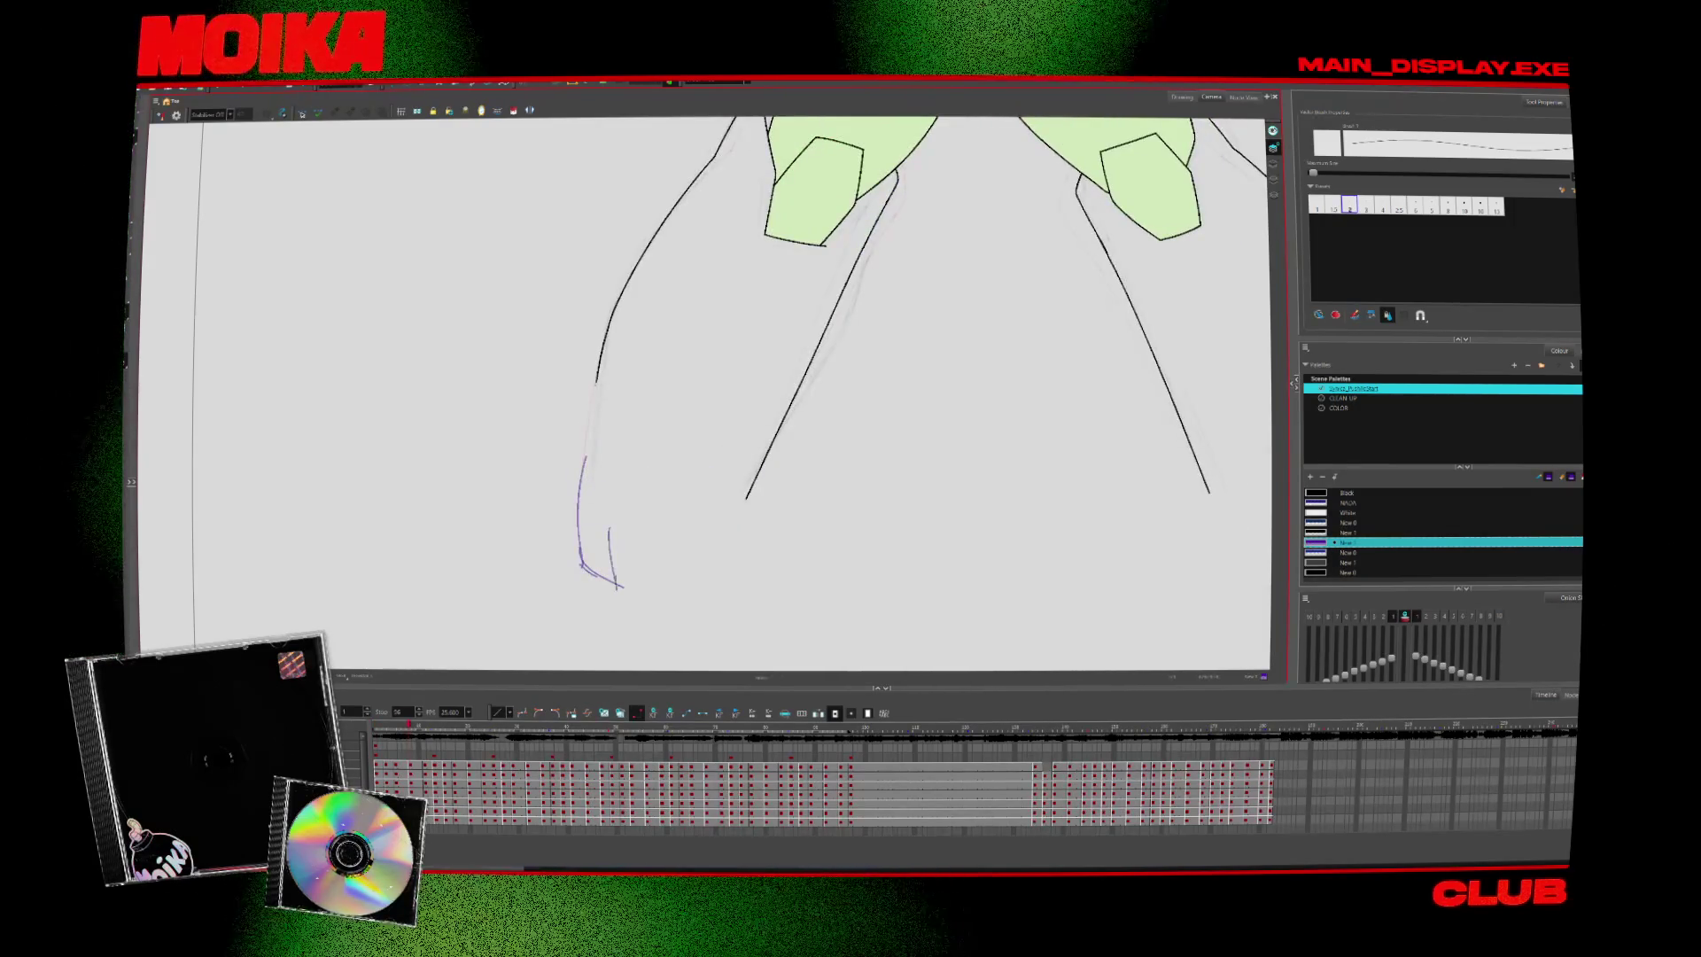
key(ctrl+z)
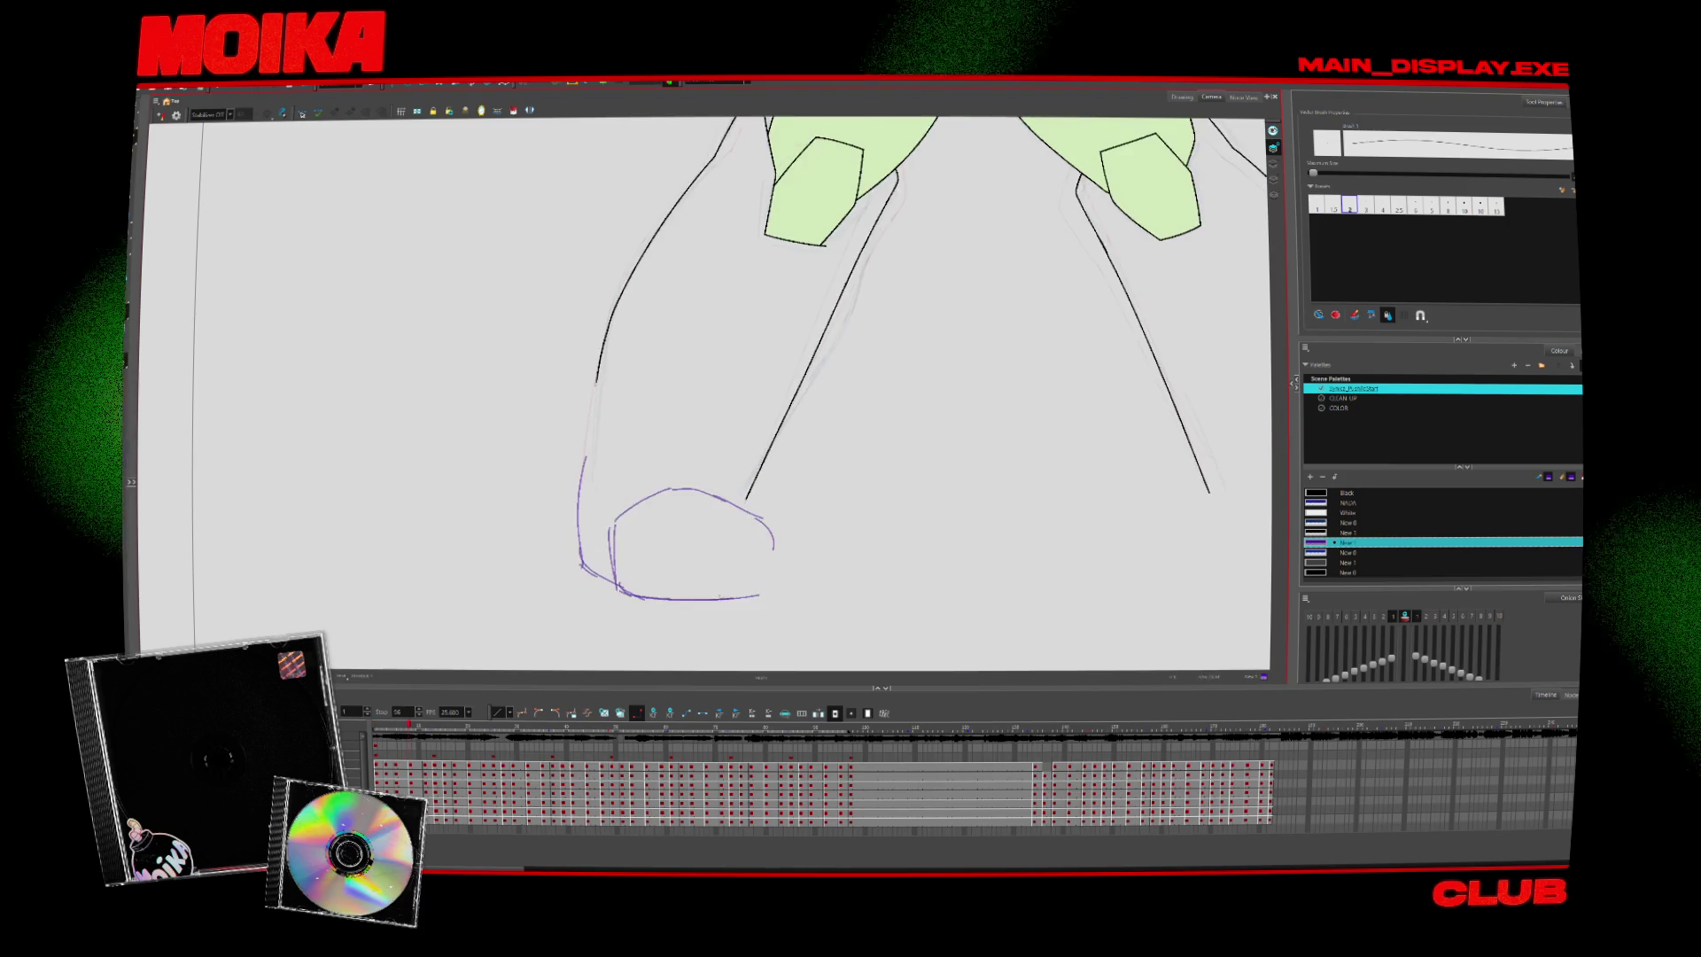
Review the purple foot stroke across neighbouring drawings, toggling Mirror View on and off
key(ctrl+a)
key(alt+b)
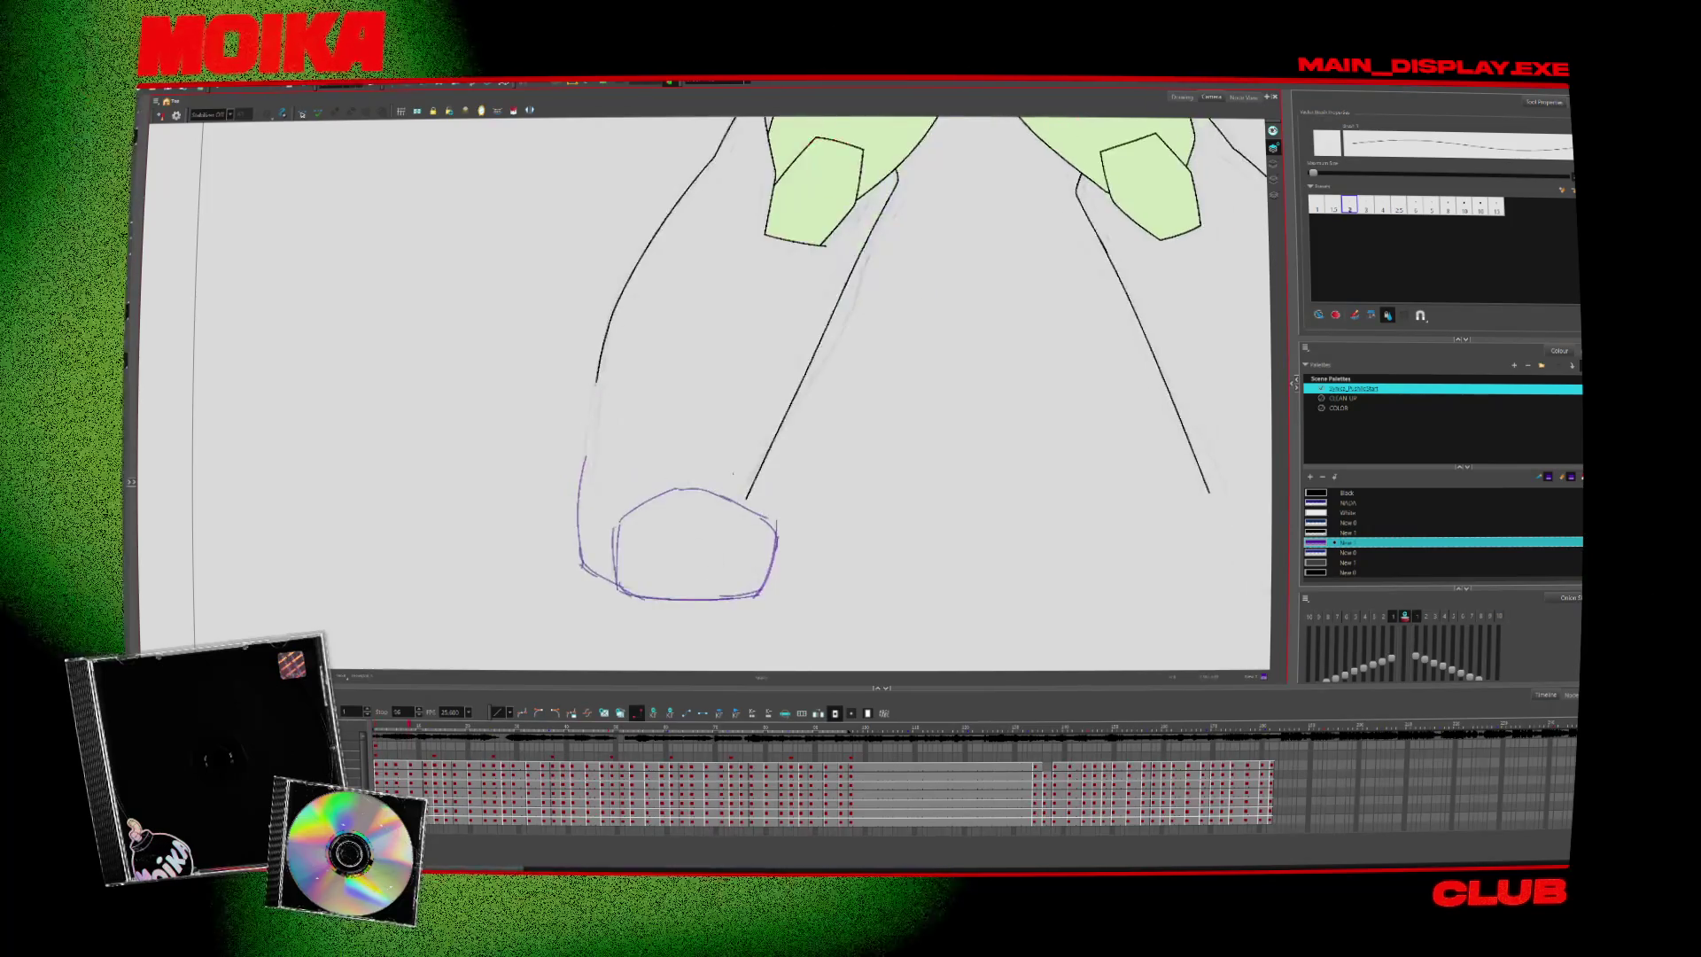
key(alt+/)
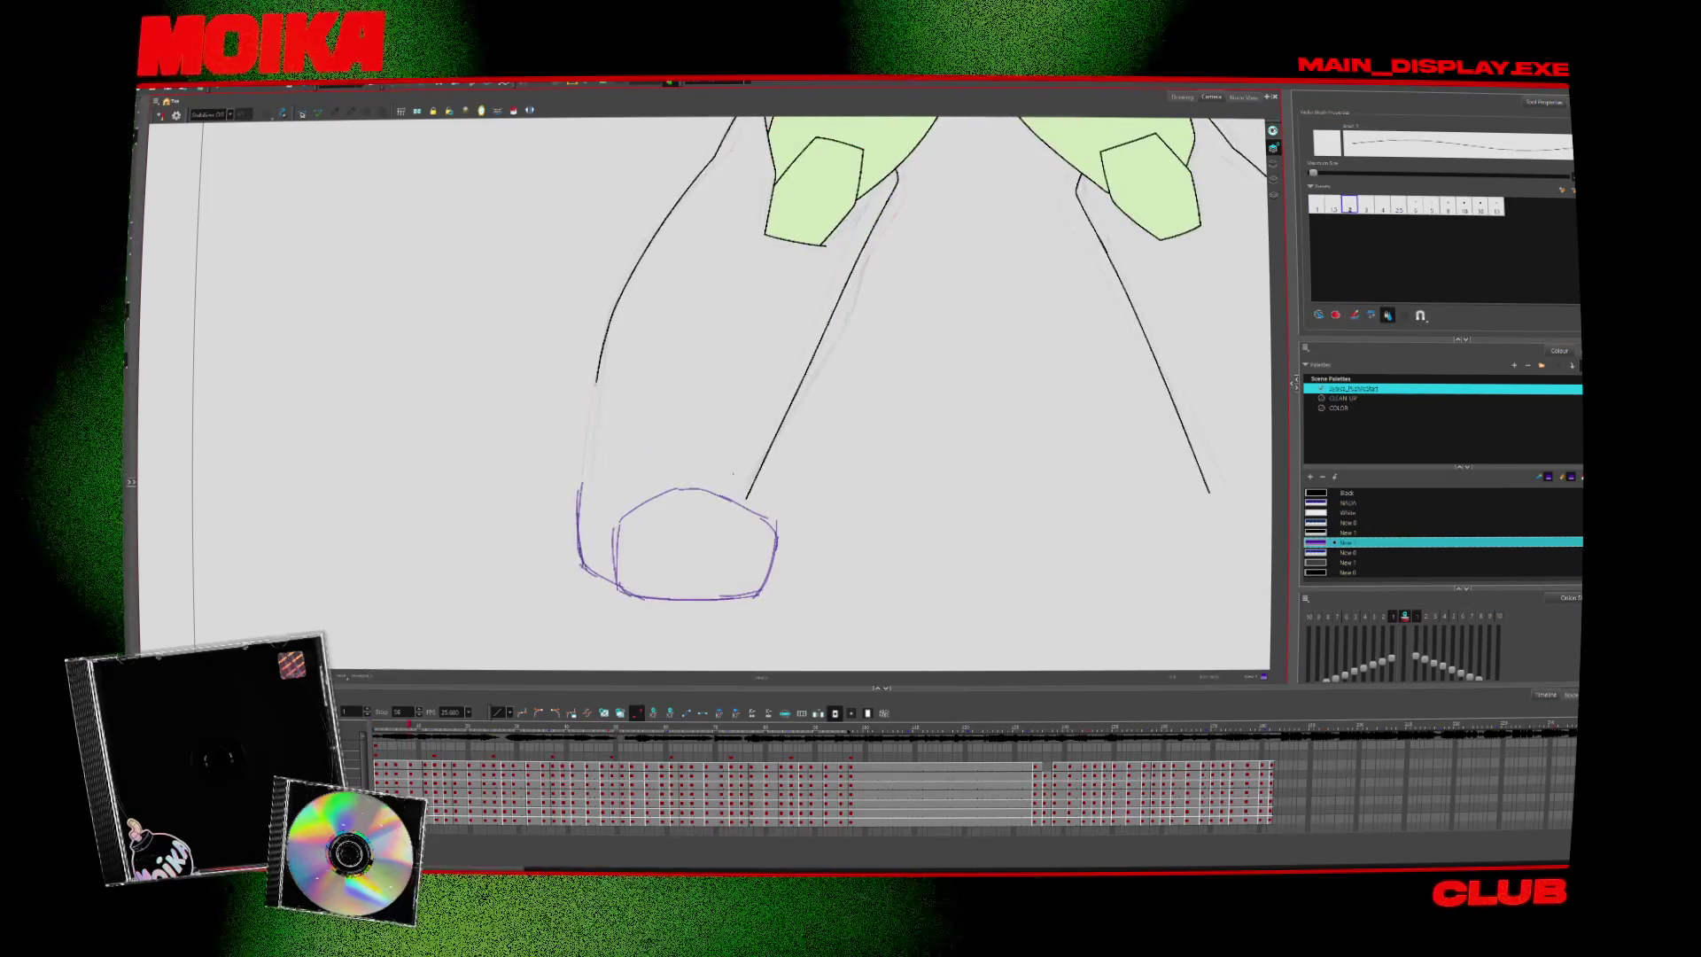
key(.)
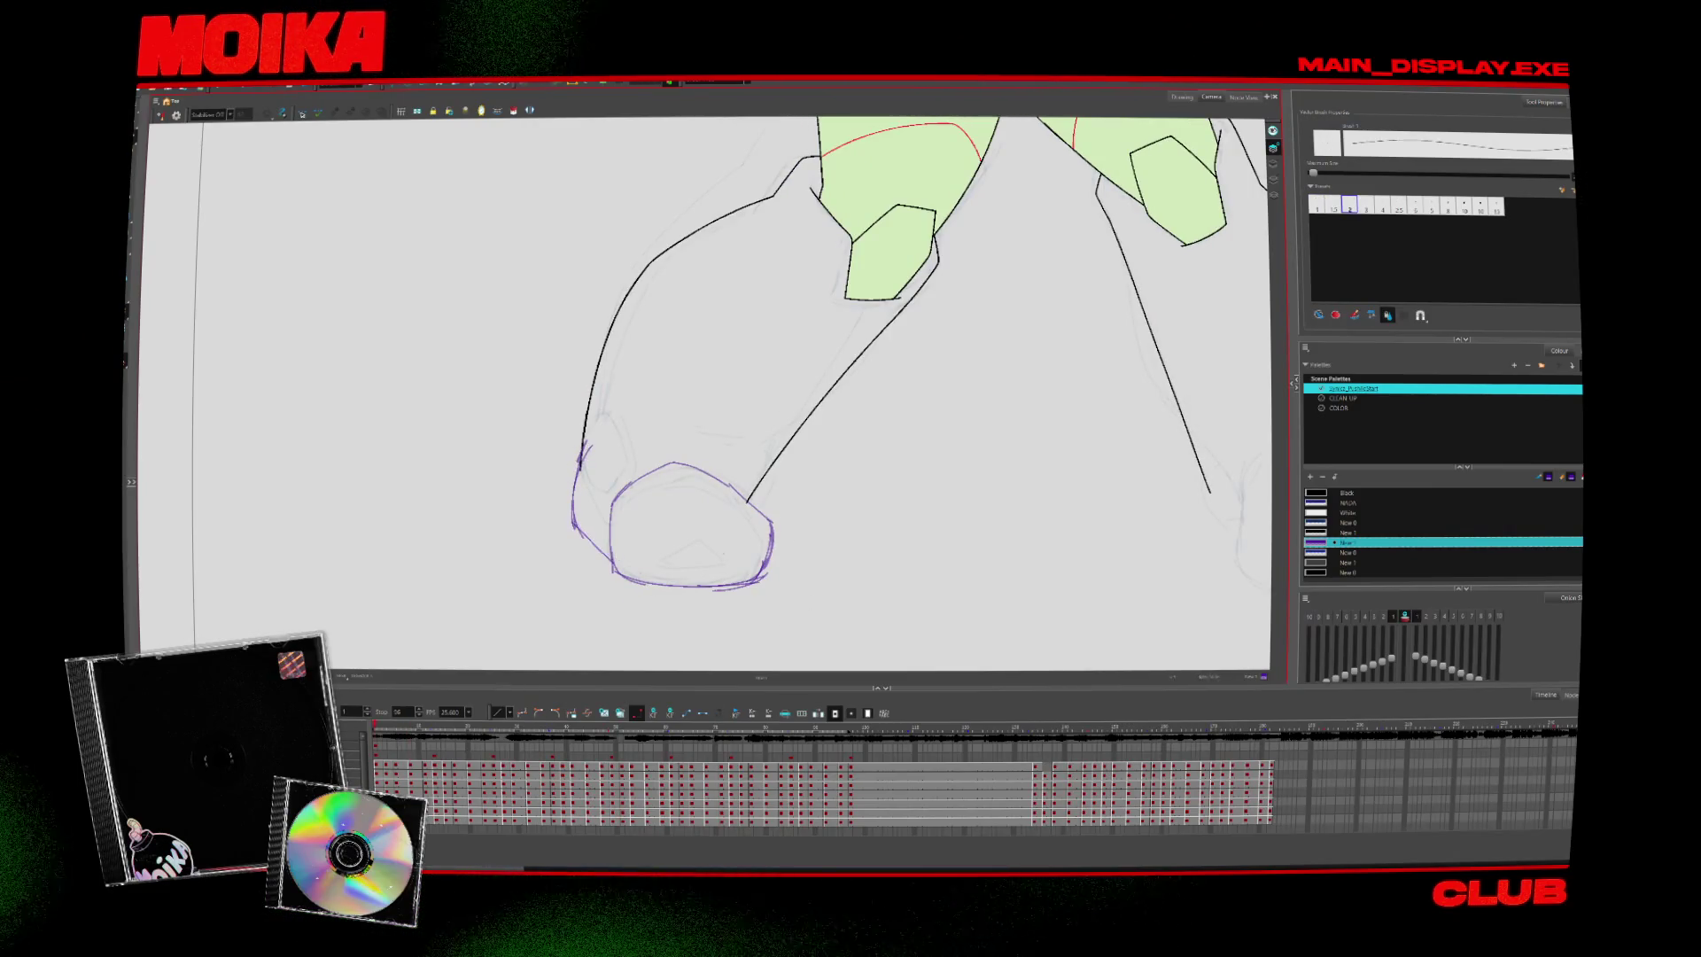
key(4)
key(alt+b)
key(4)
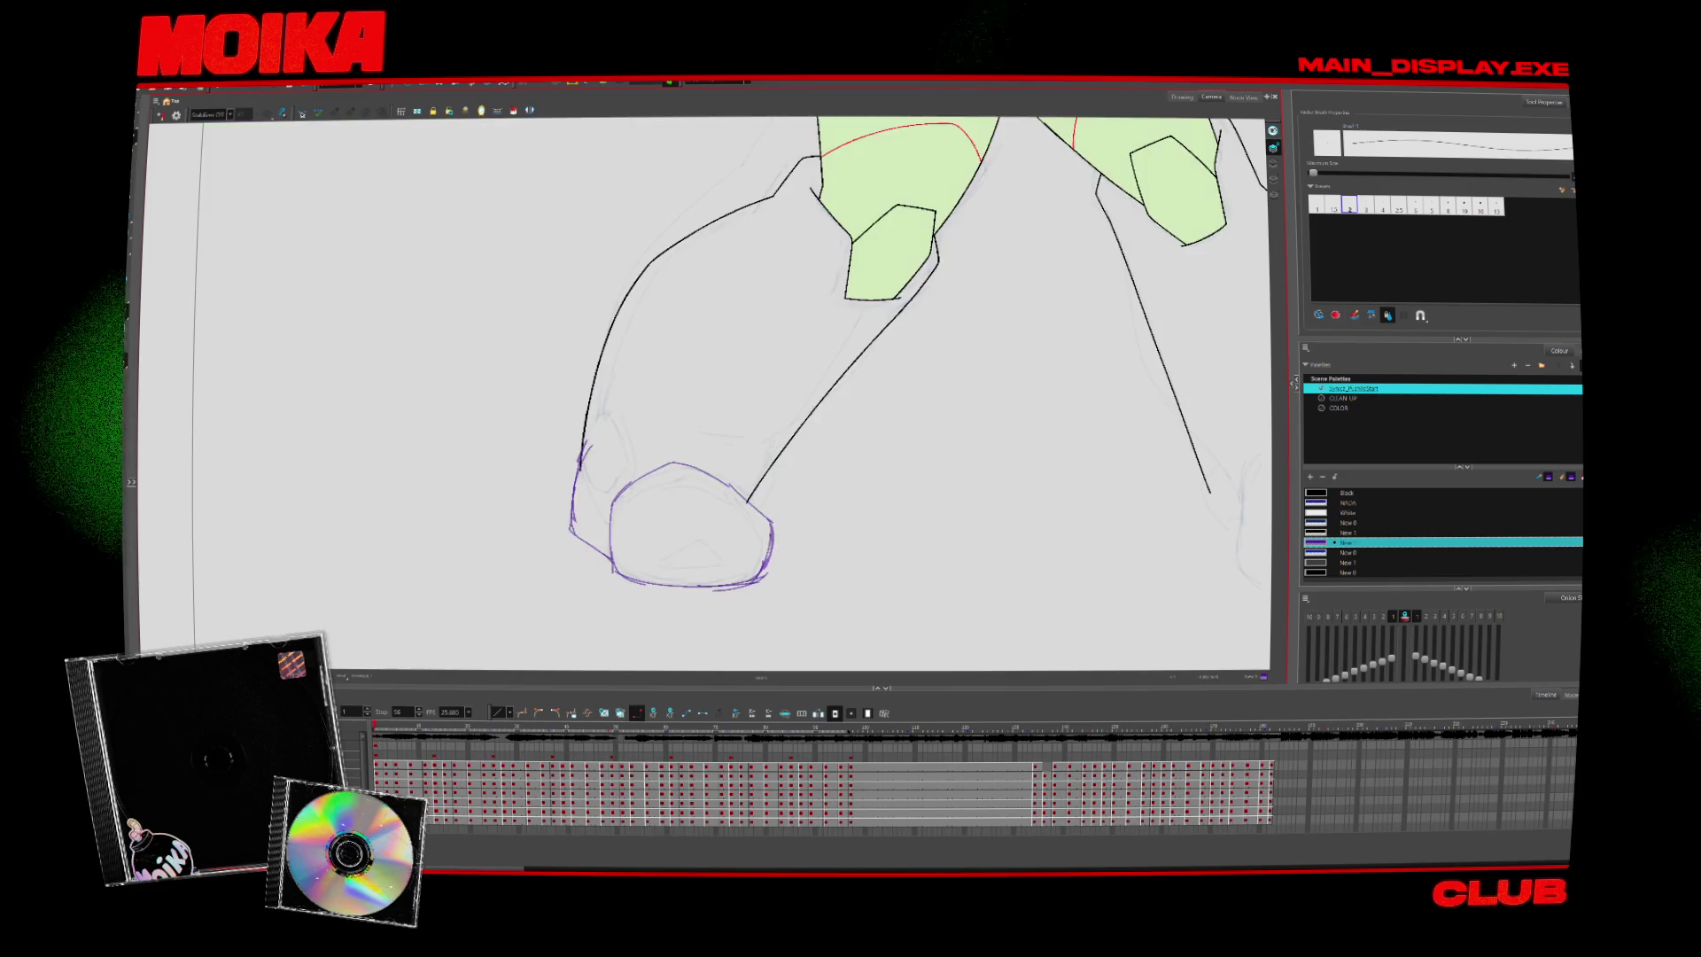
key(period)
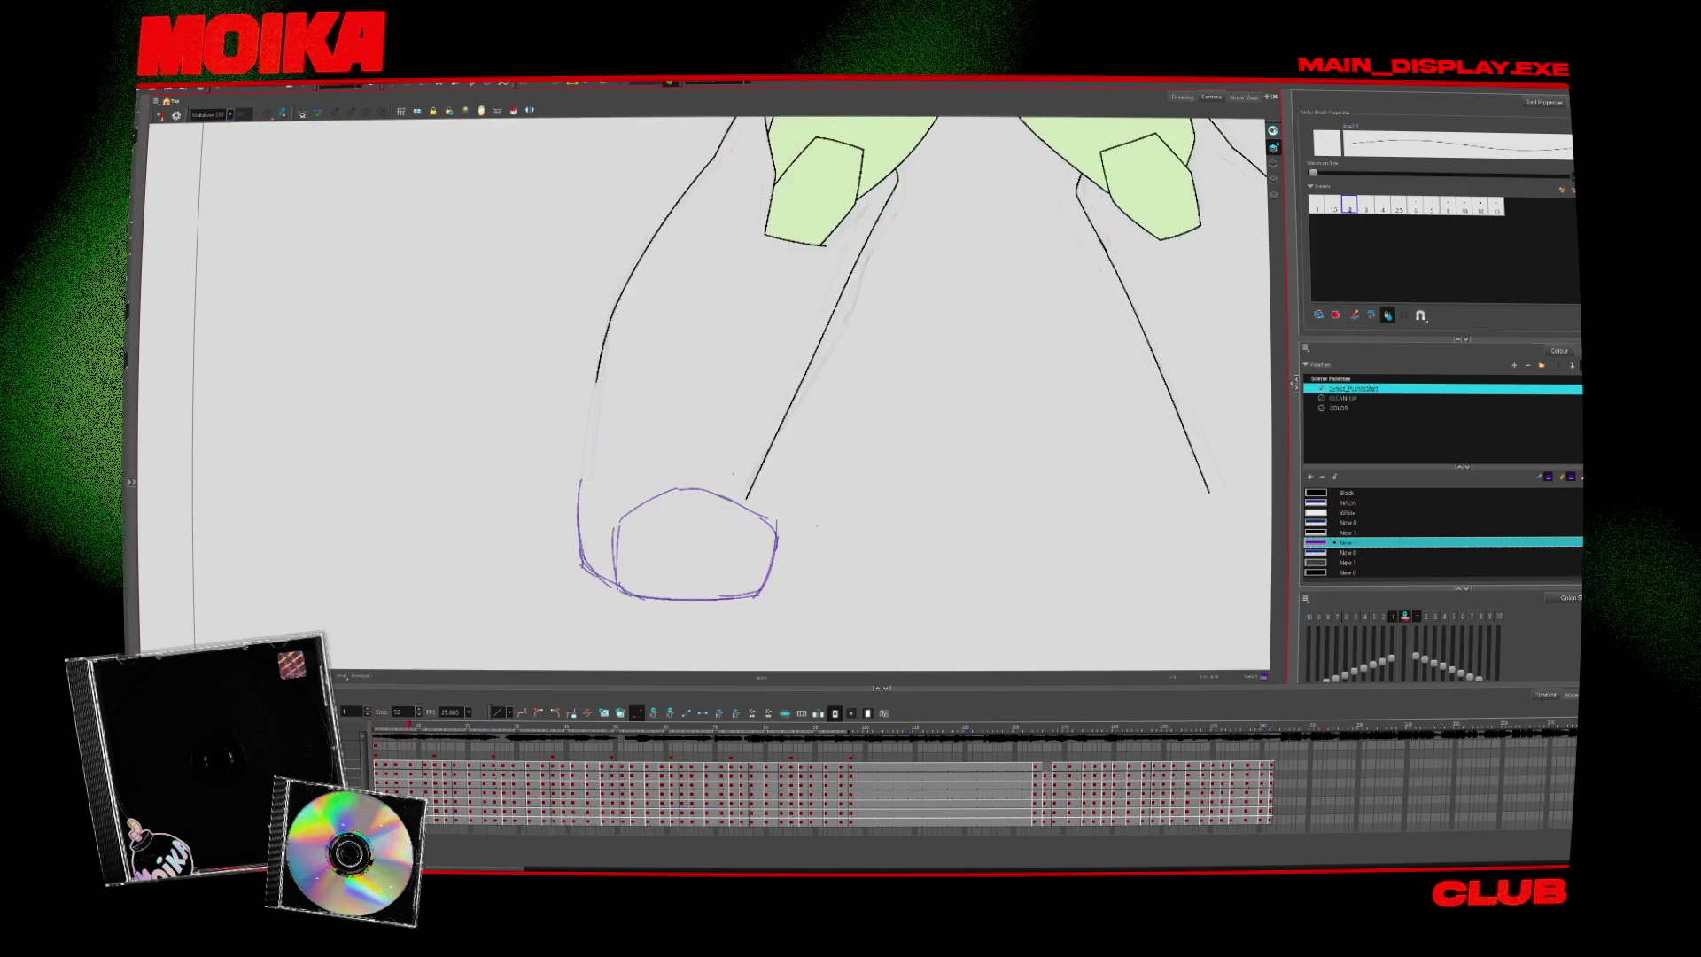
key(comma)
key(period)
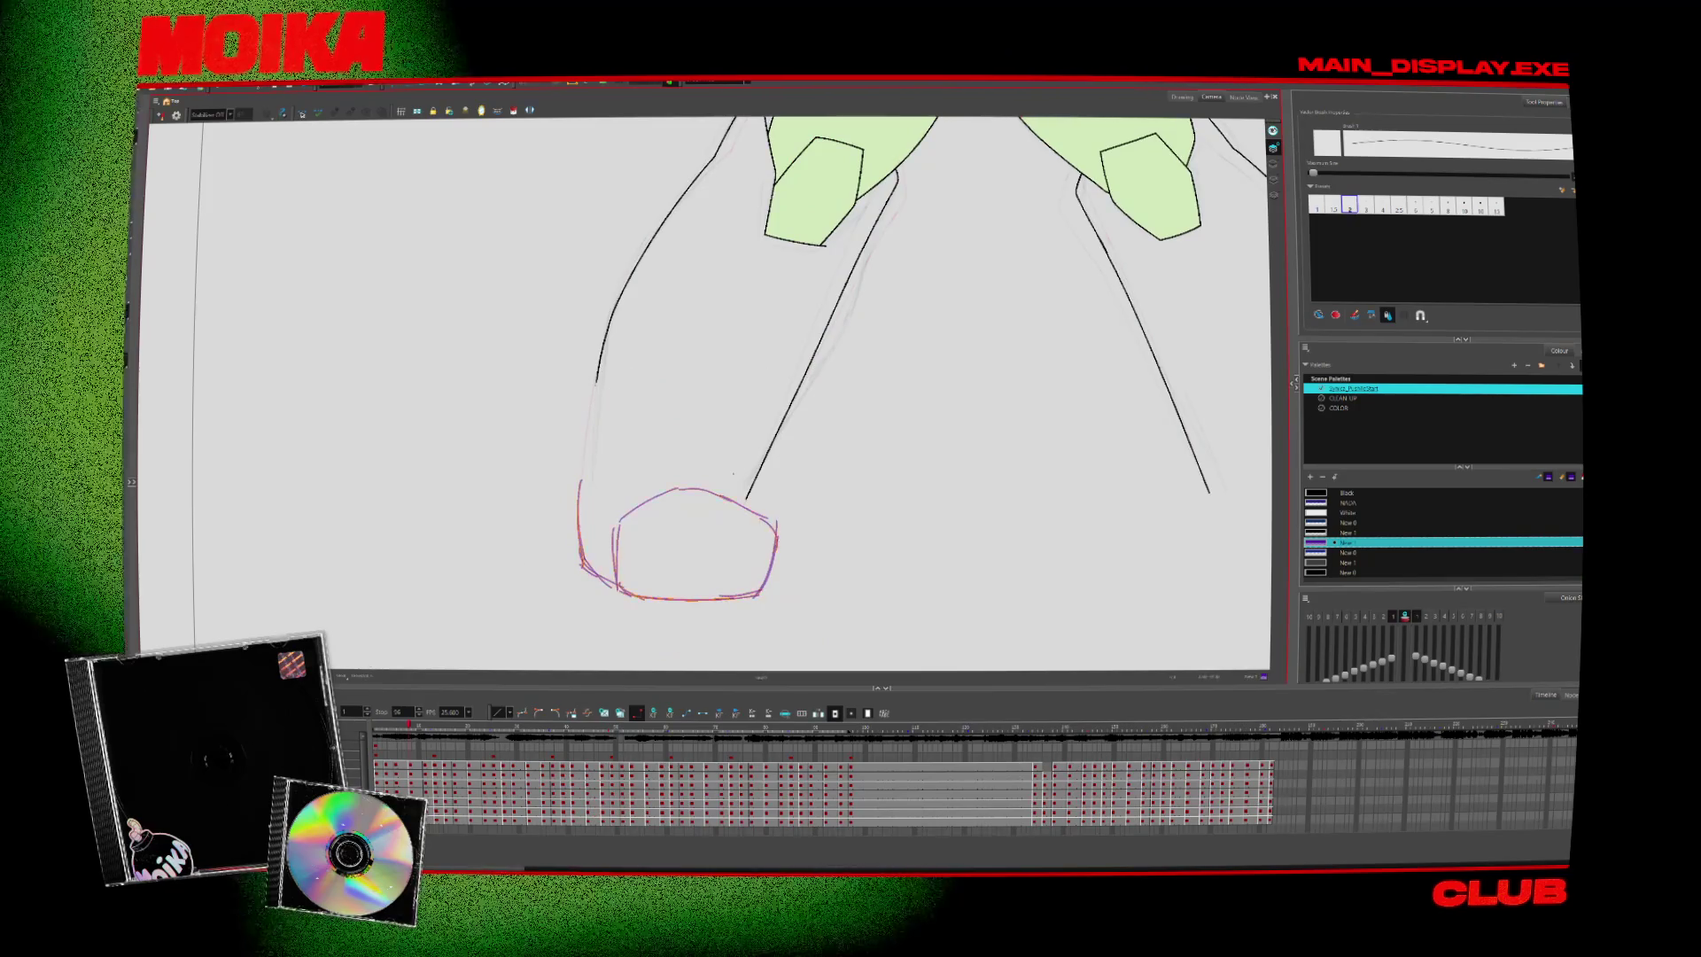
key(period)
key(period)
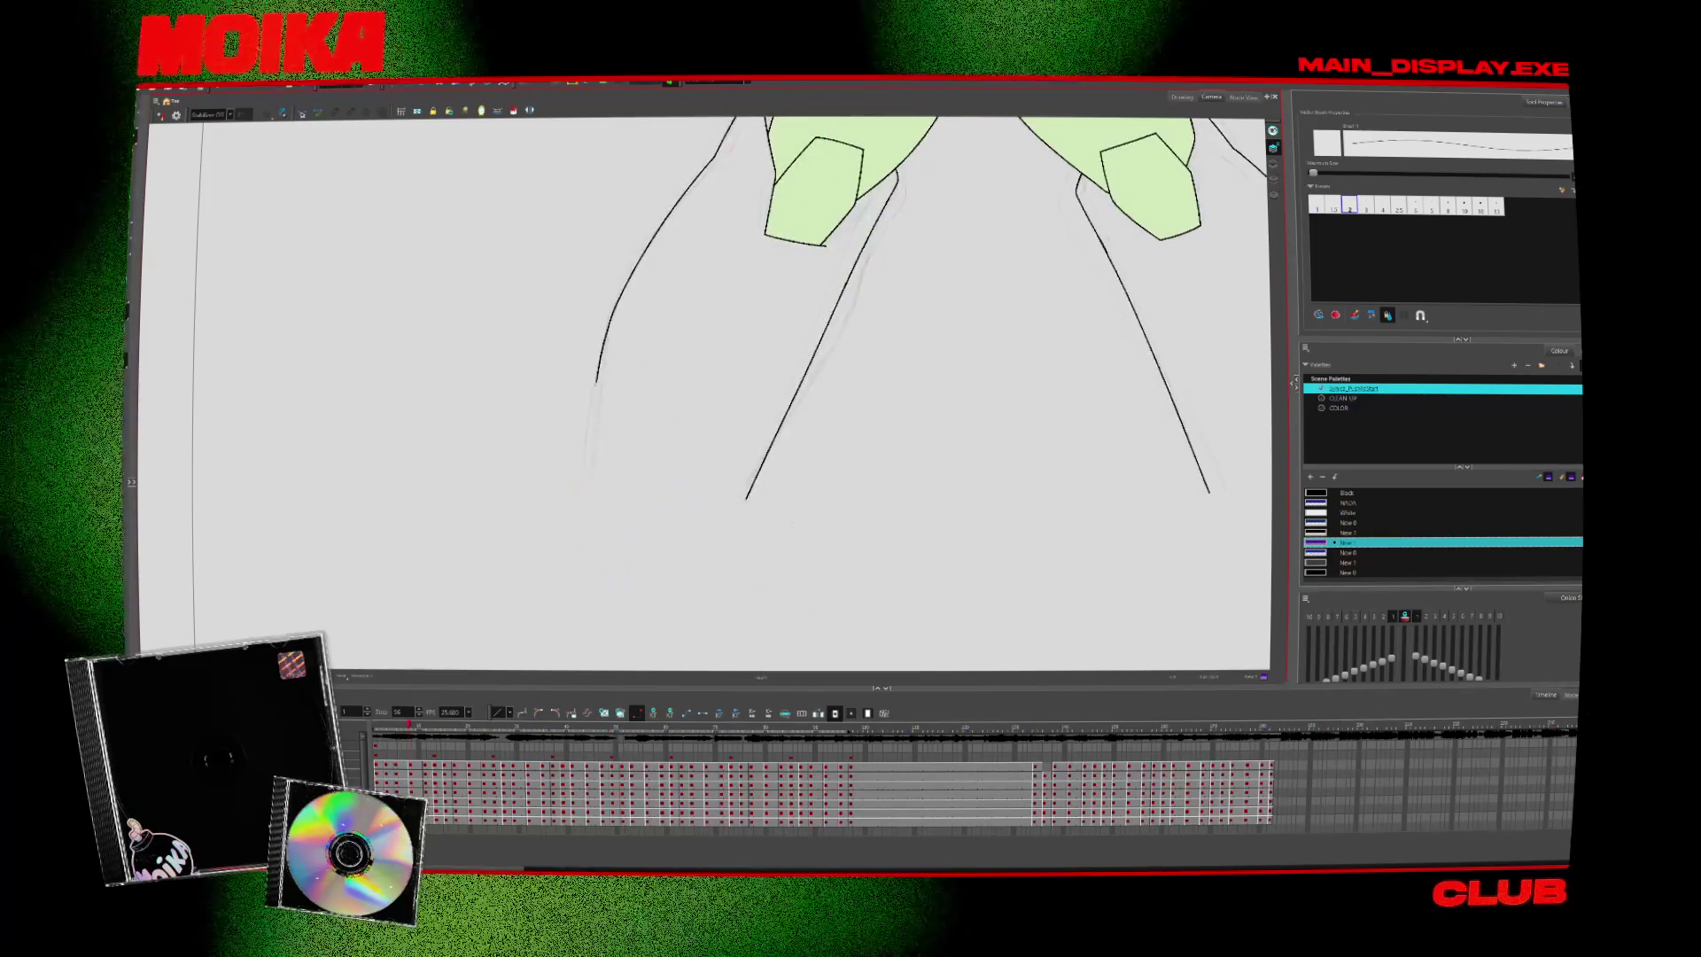
Zoom in on the foot and compare it between frames in Mirror View
key(alt+z)
click(481, 514)
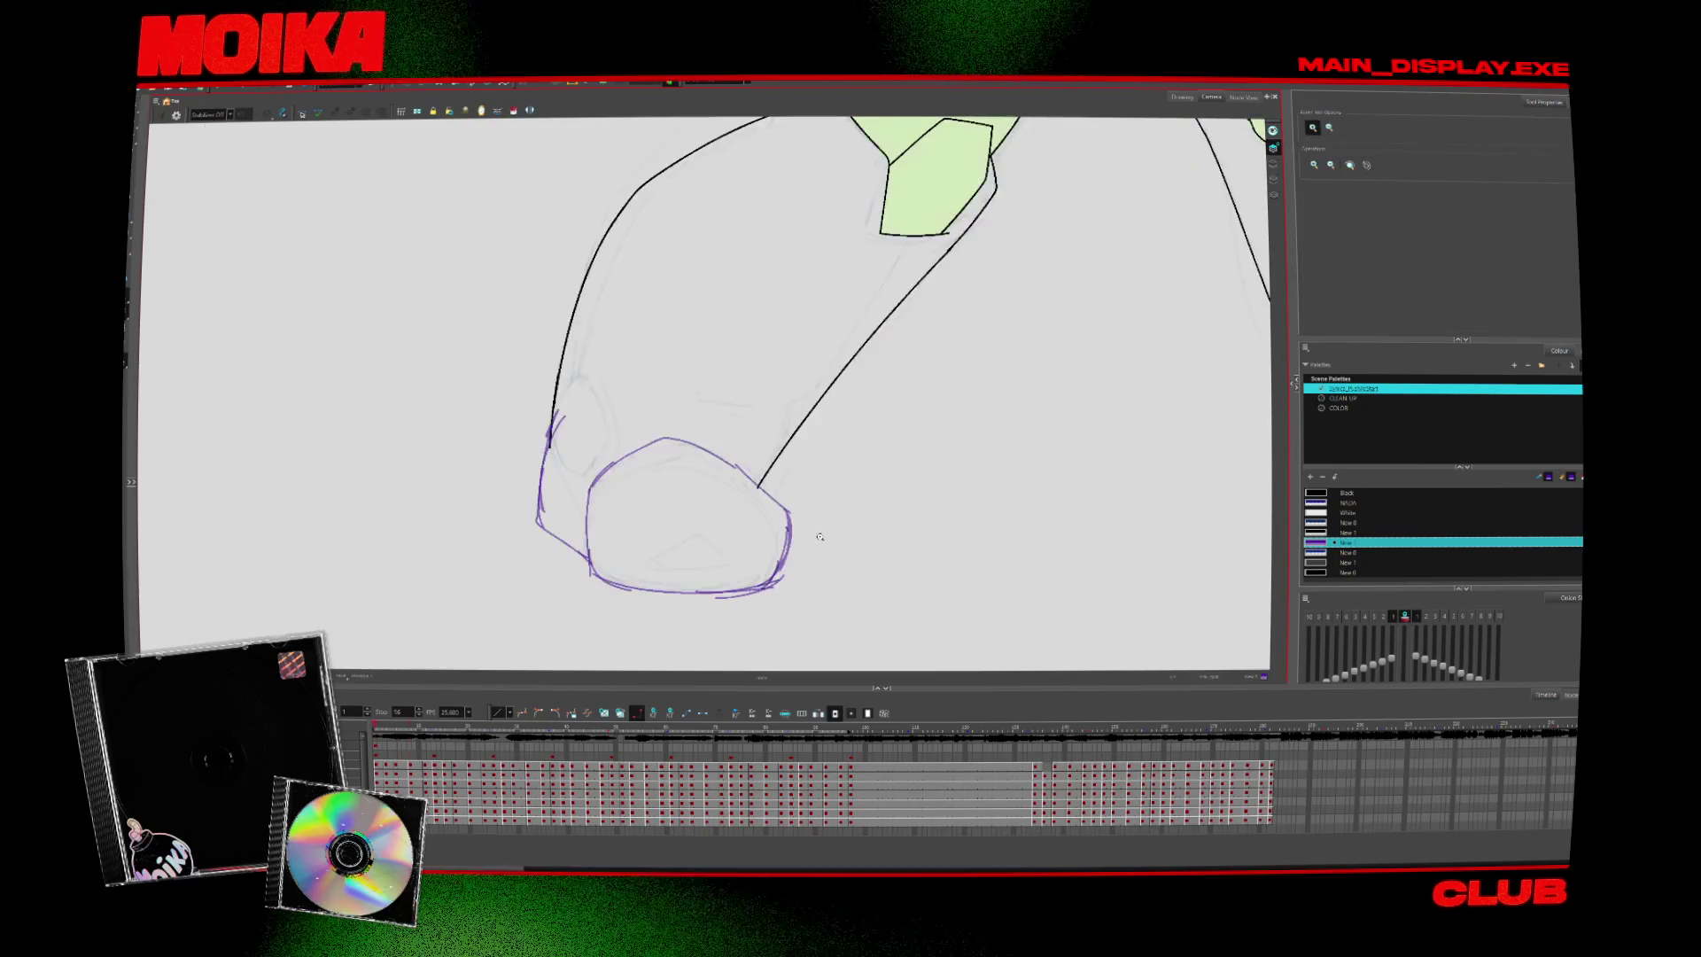
key(period)
key(comma)
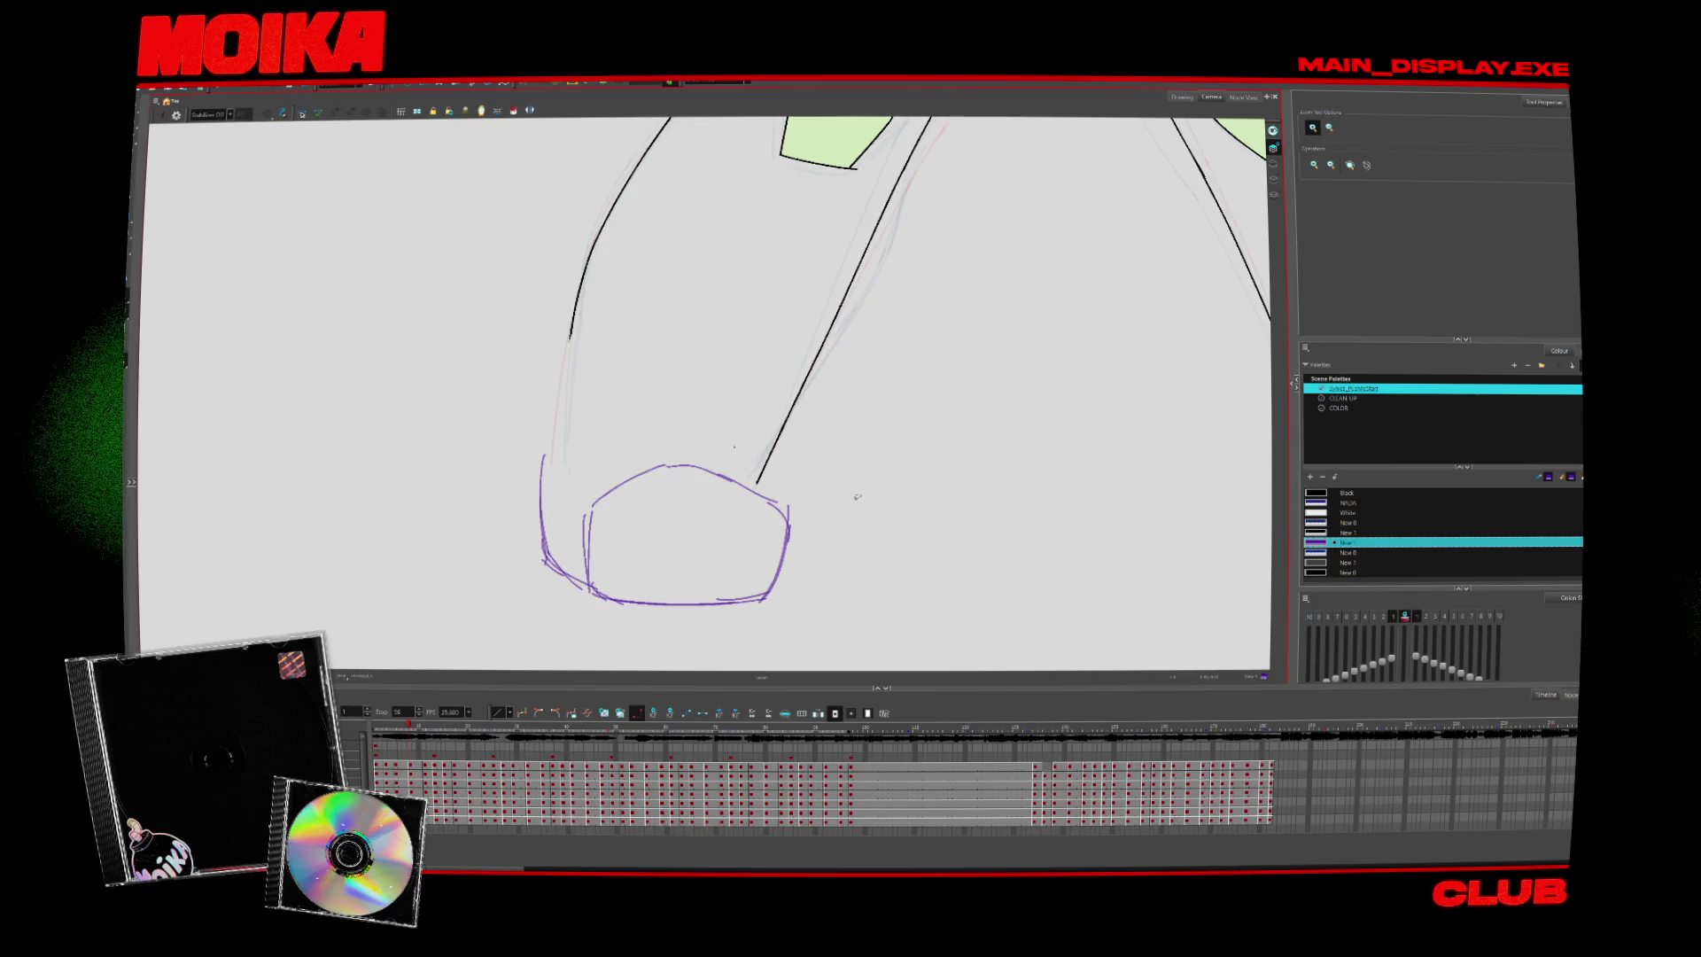
key(period)
key(comma)
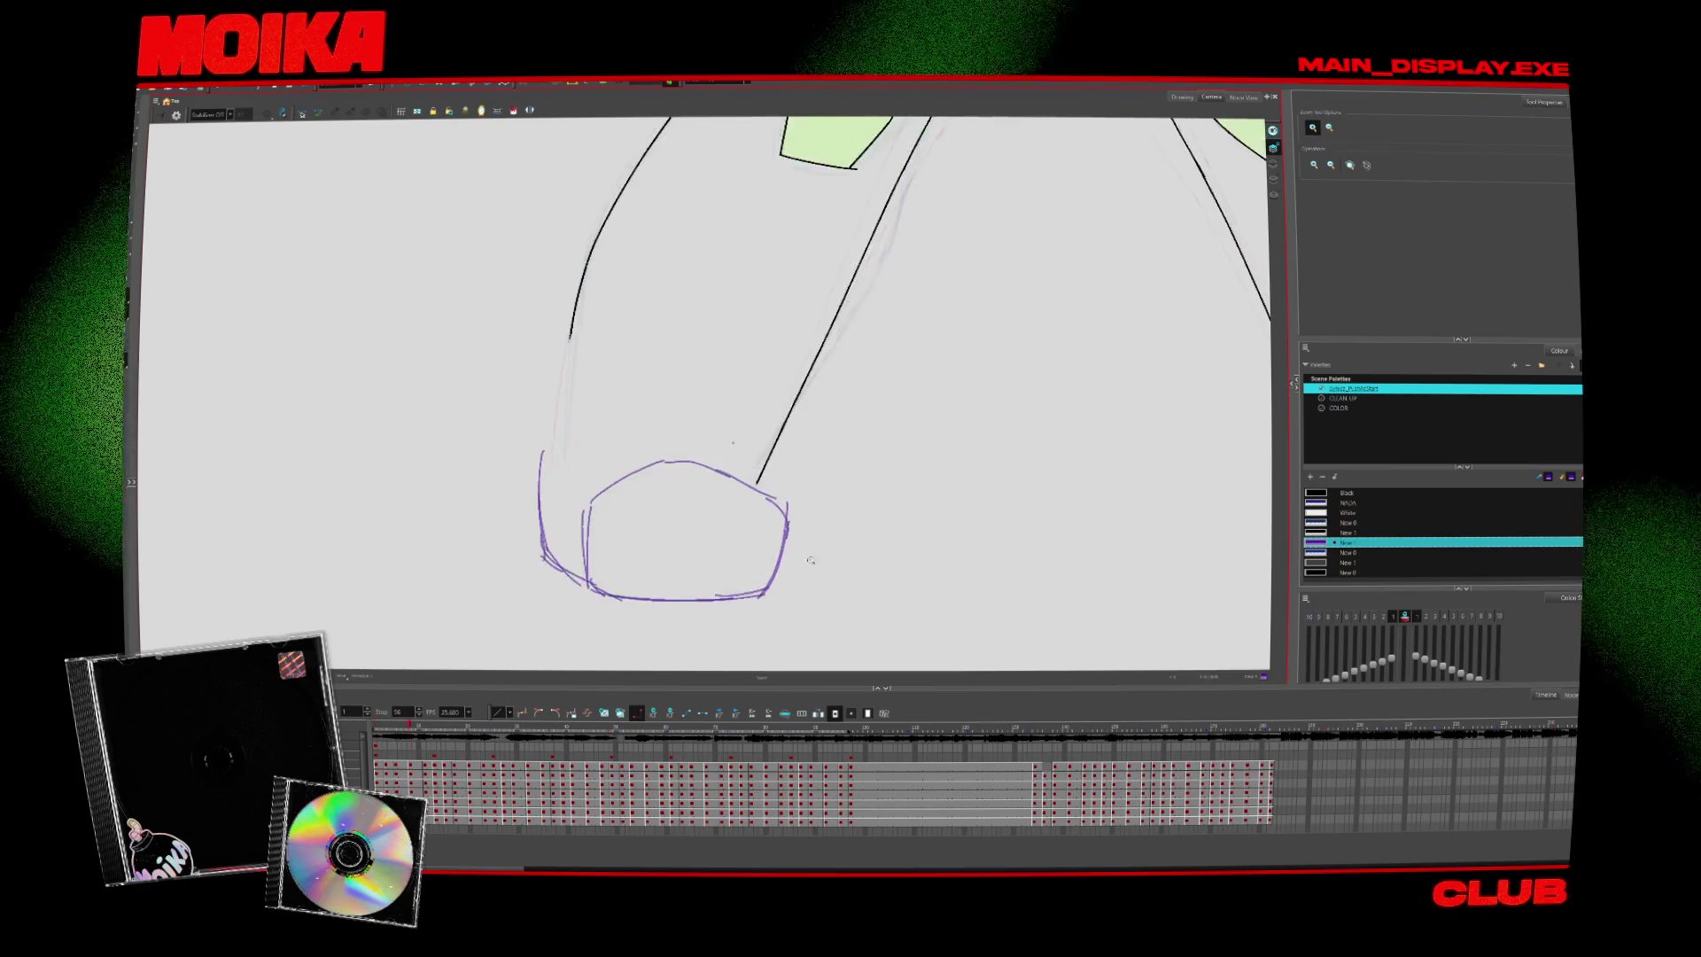
key(period)
key(period)
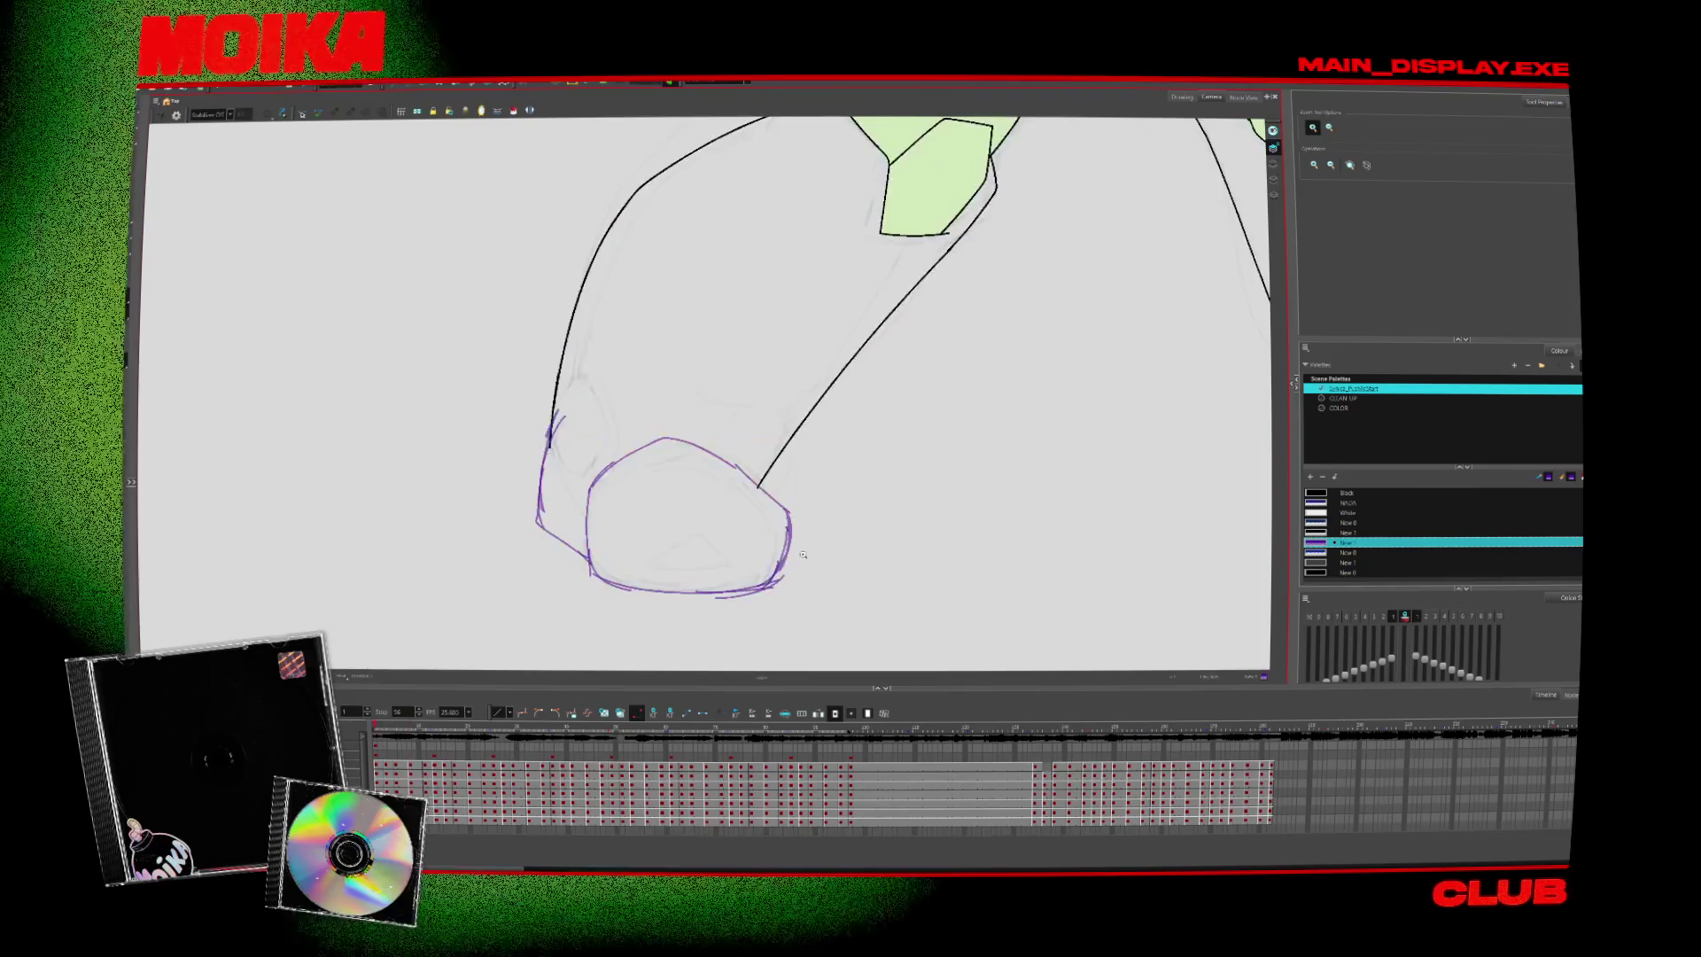
key(comma)
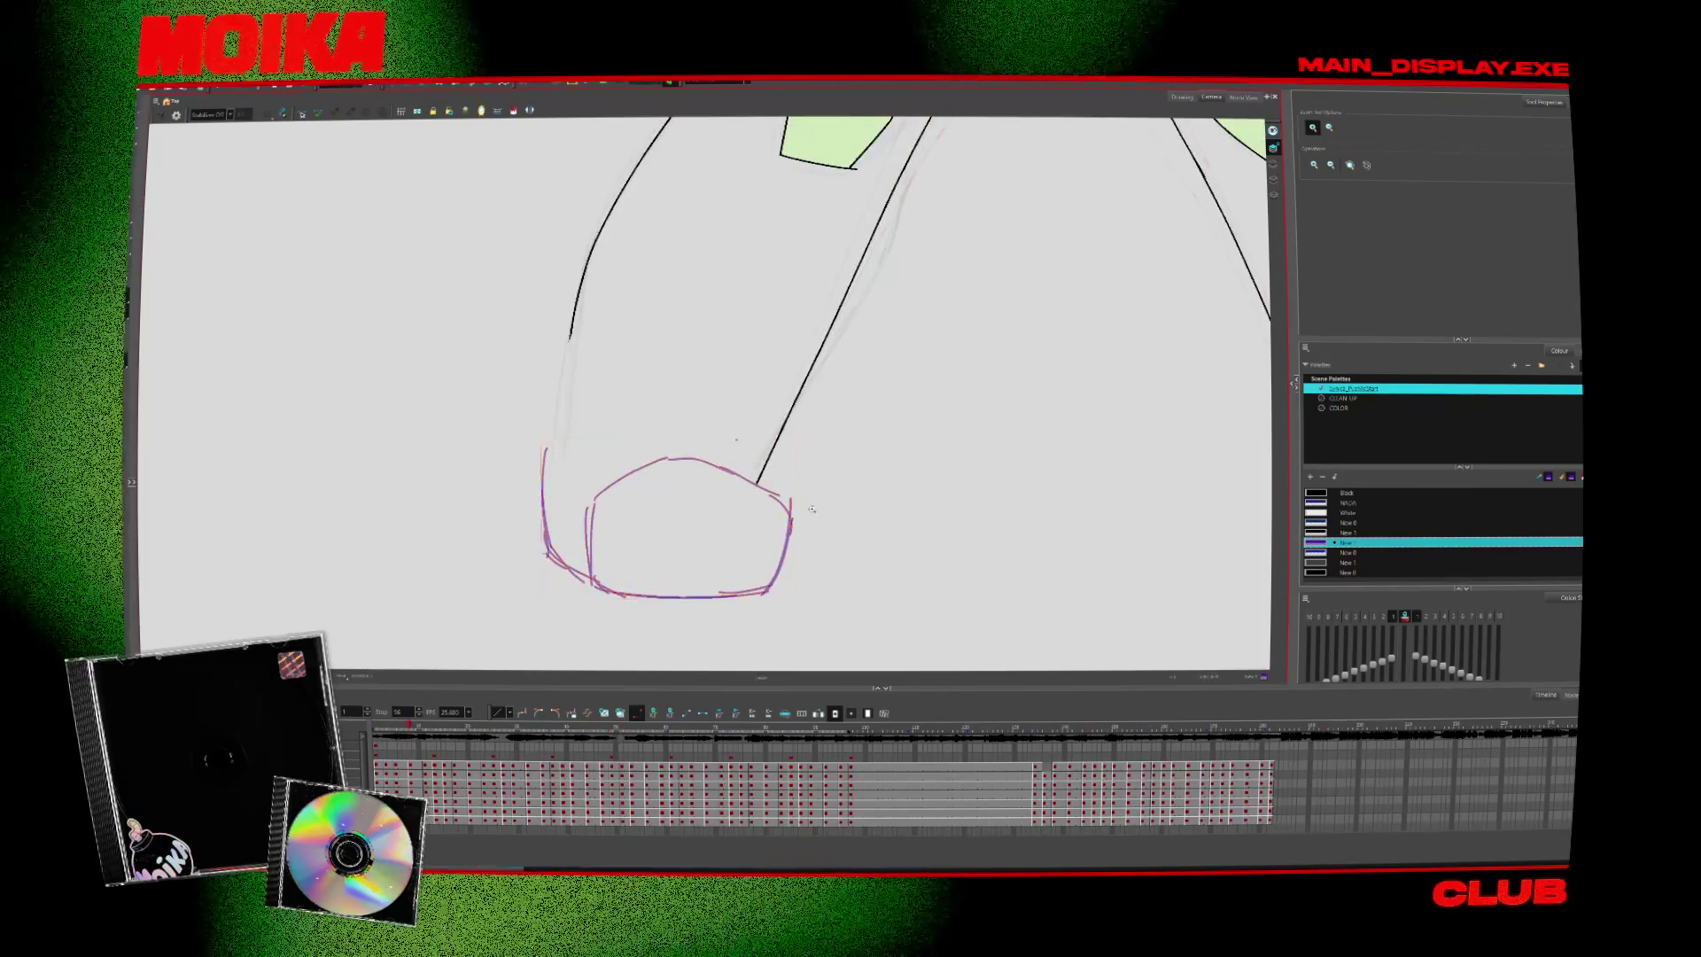
key(4)
key(period)
key(alt+b)
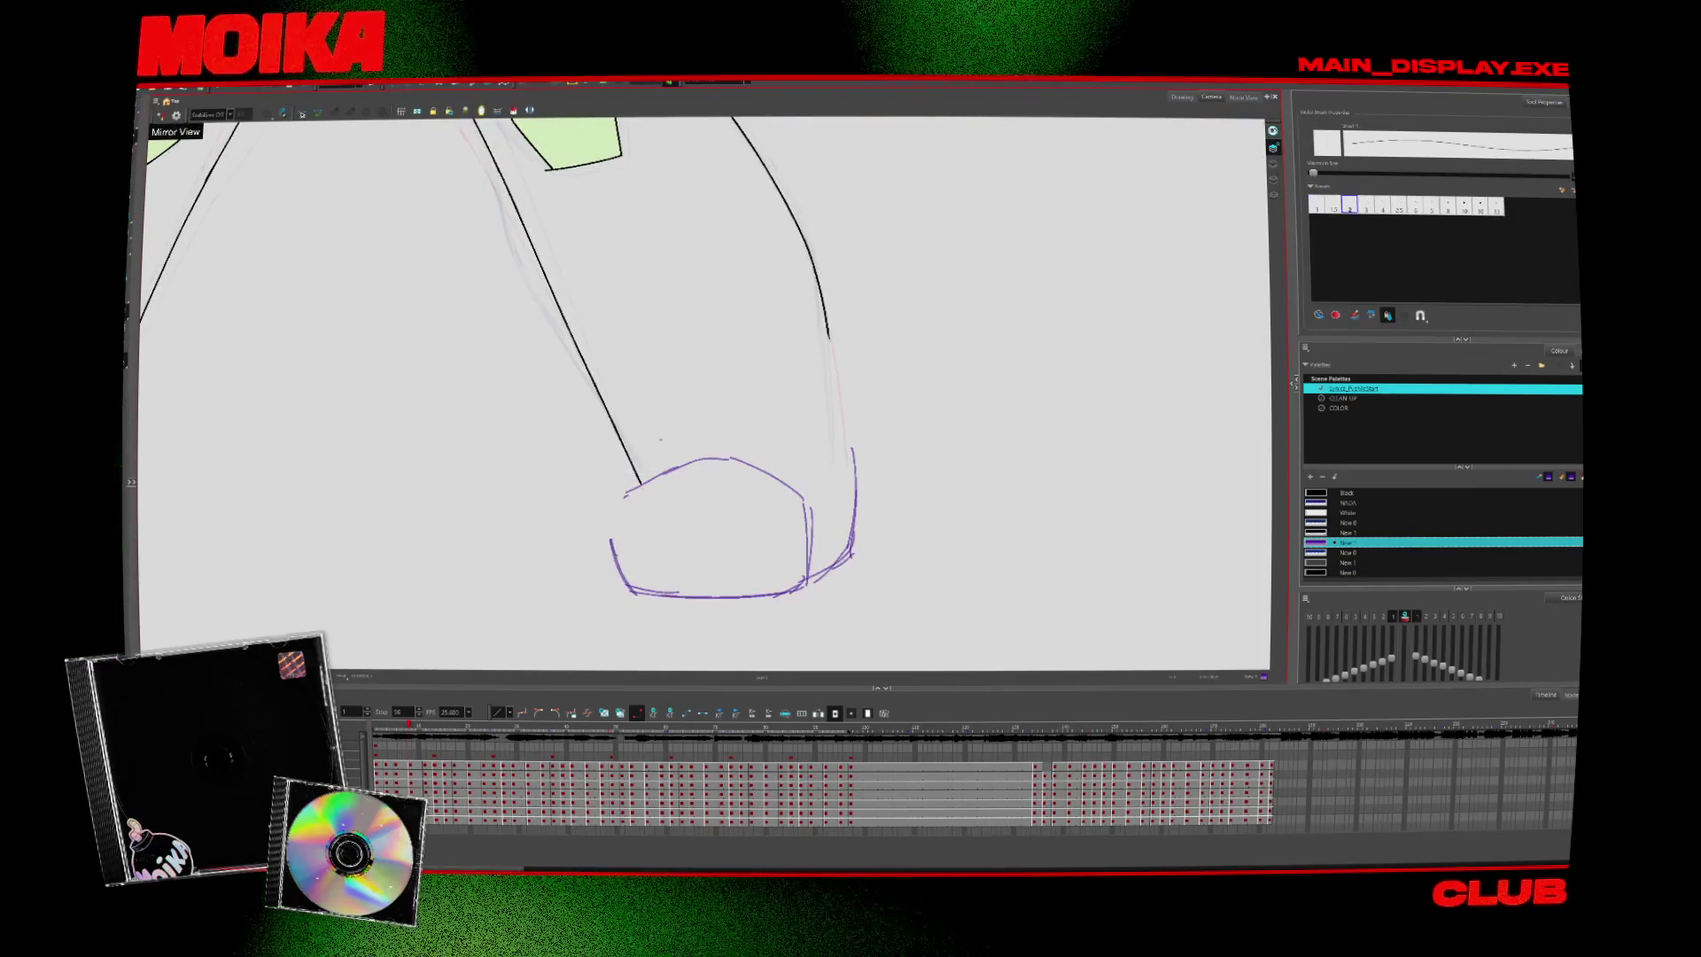
Join the top and left of the purple foot outline and check it across frames
drag(640, 482, 608, 528)
key(period)
key(comma)
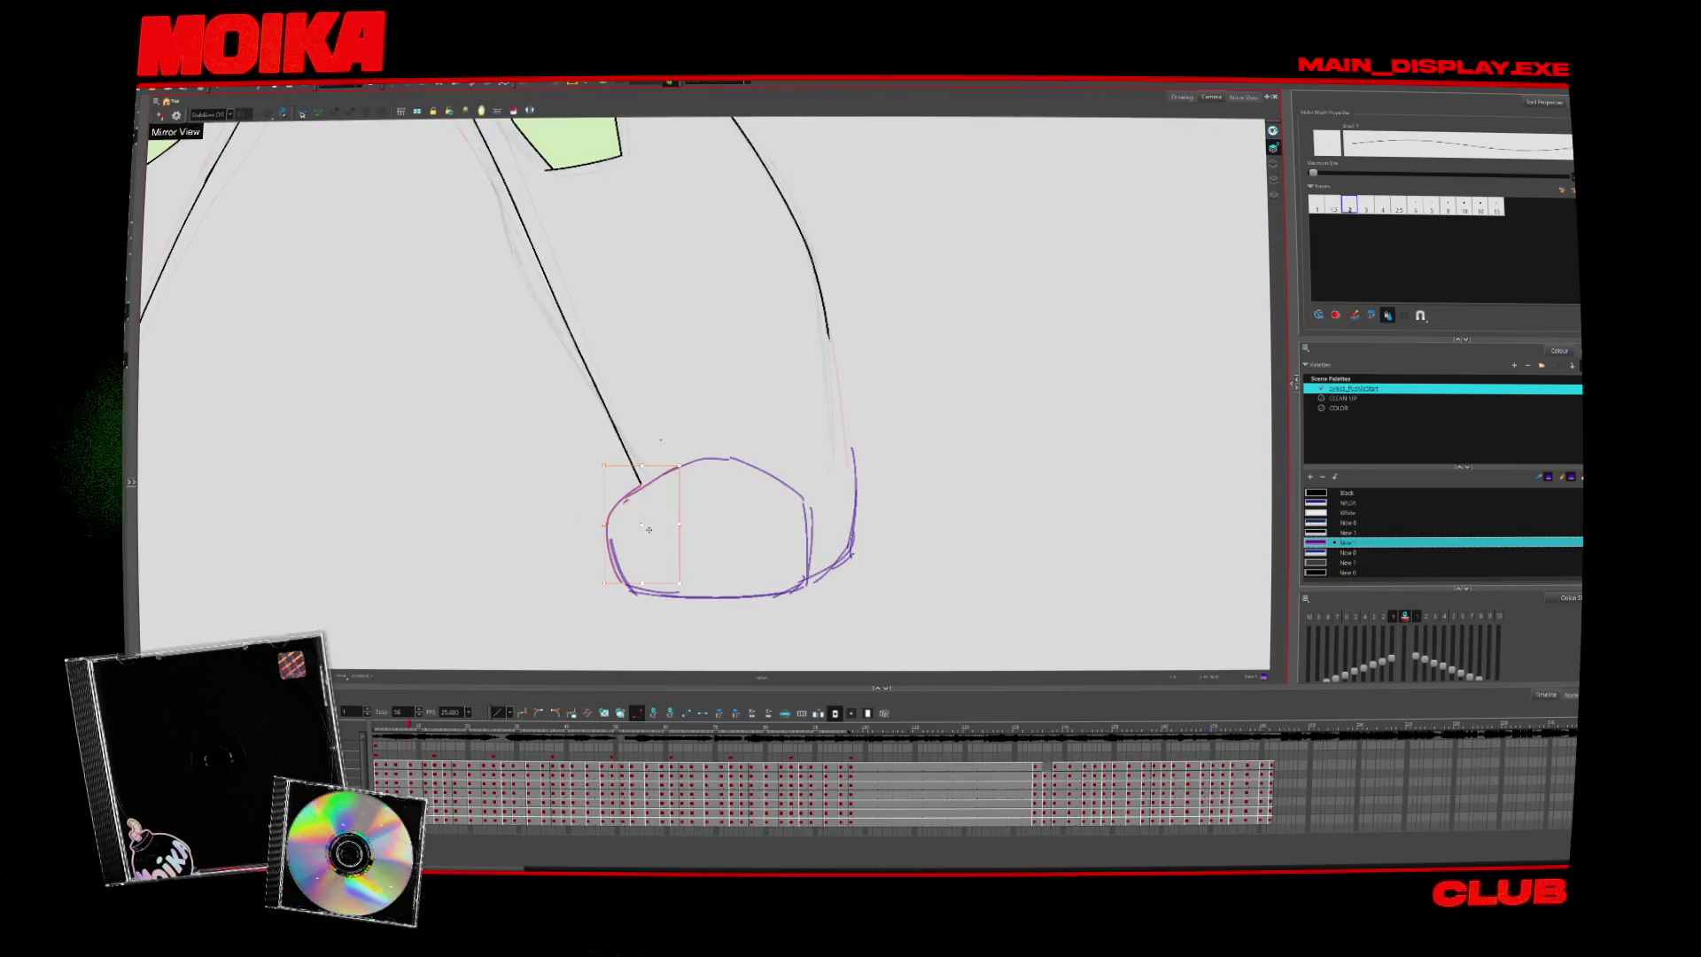
key(4)
key(period)
key(comma)
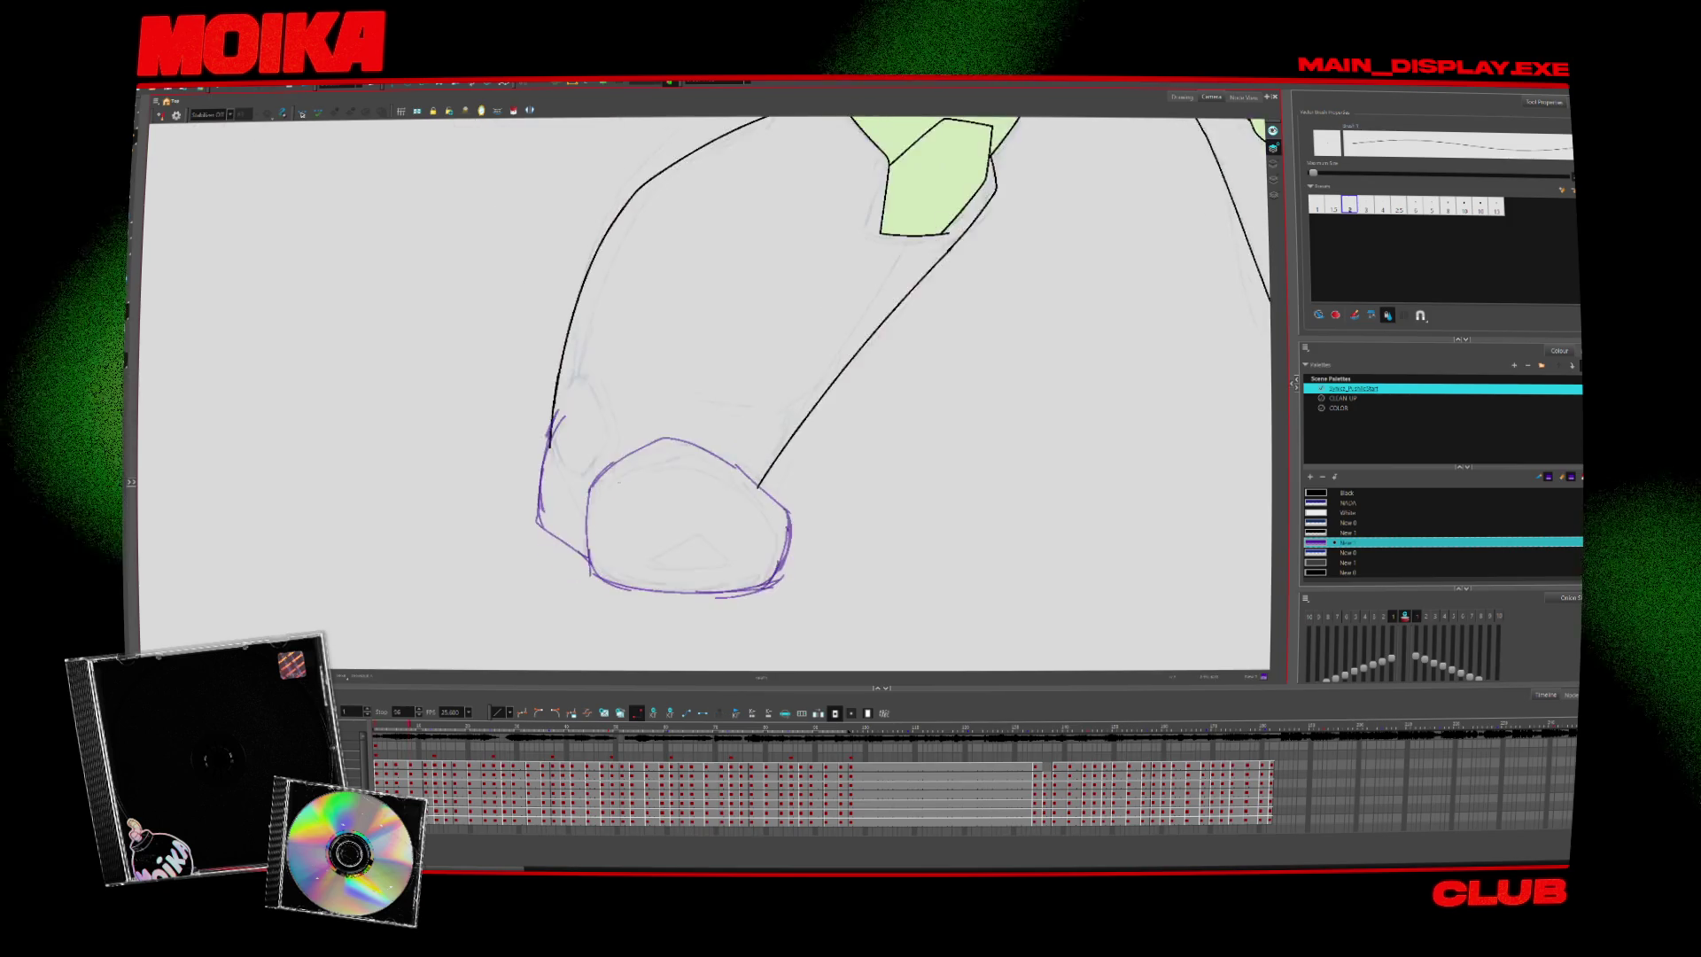
key(alt+slash)
key(period)
key(comma)
key(period)
key(period)
key(period)
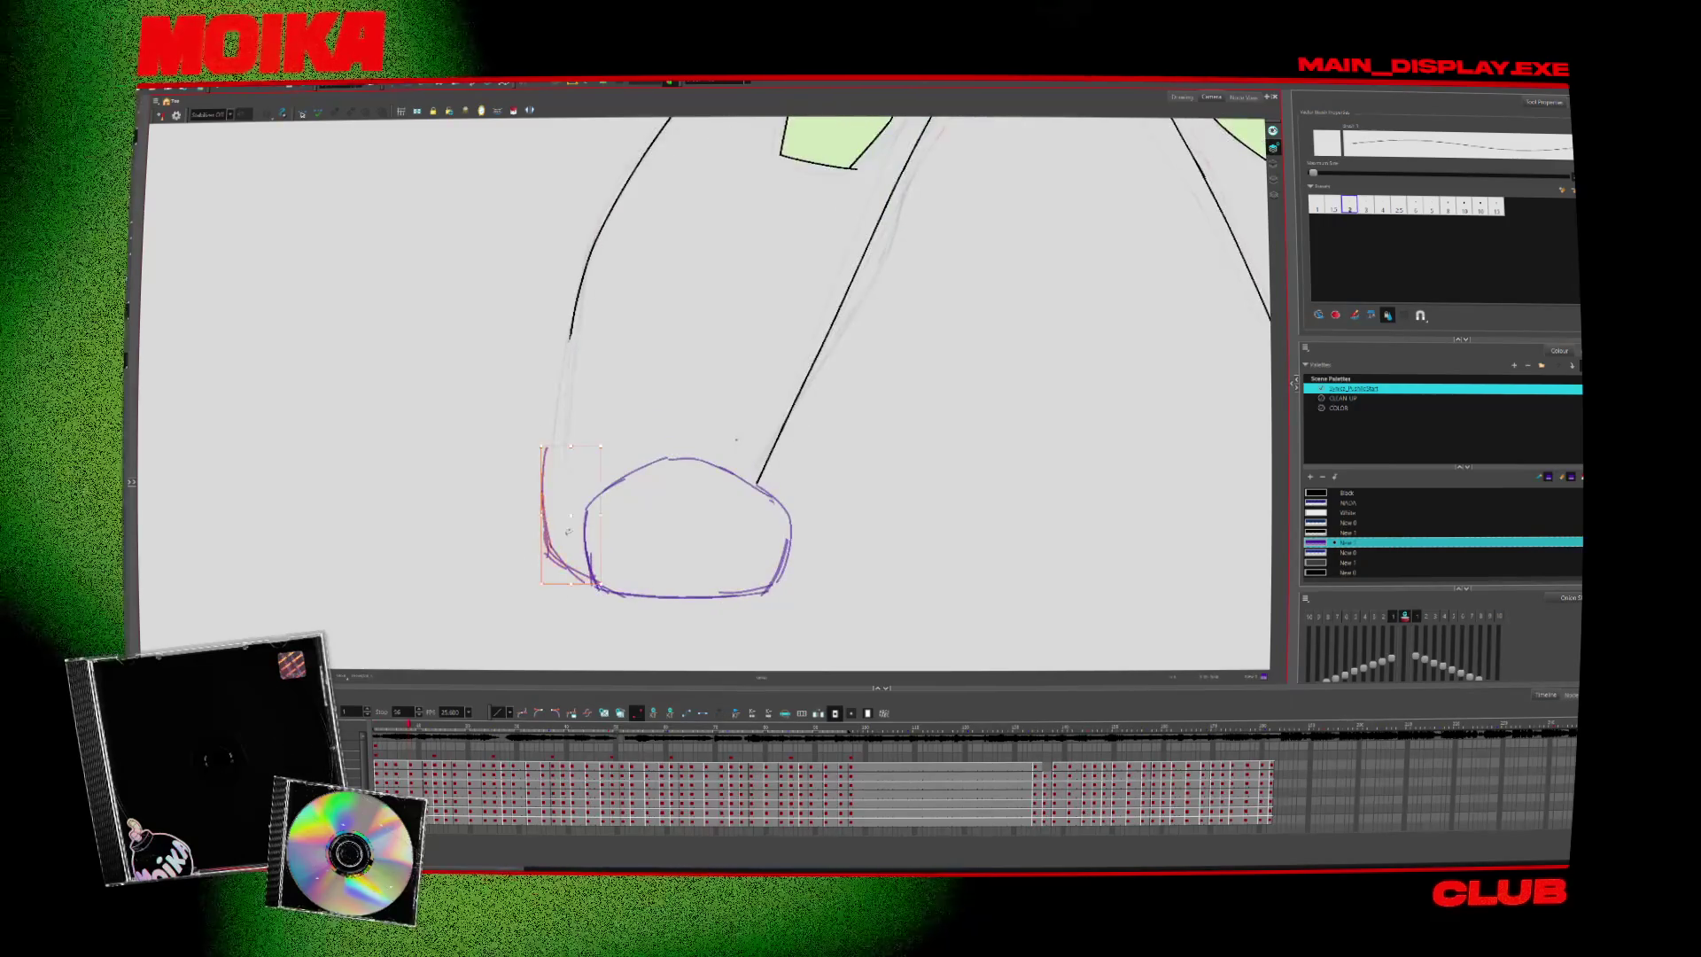
key(period)
key(4)
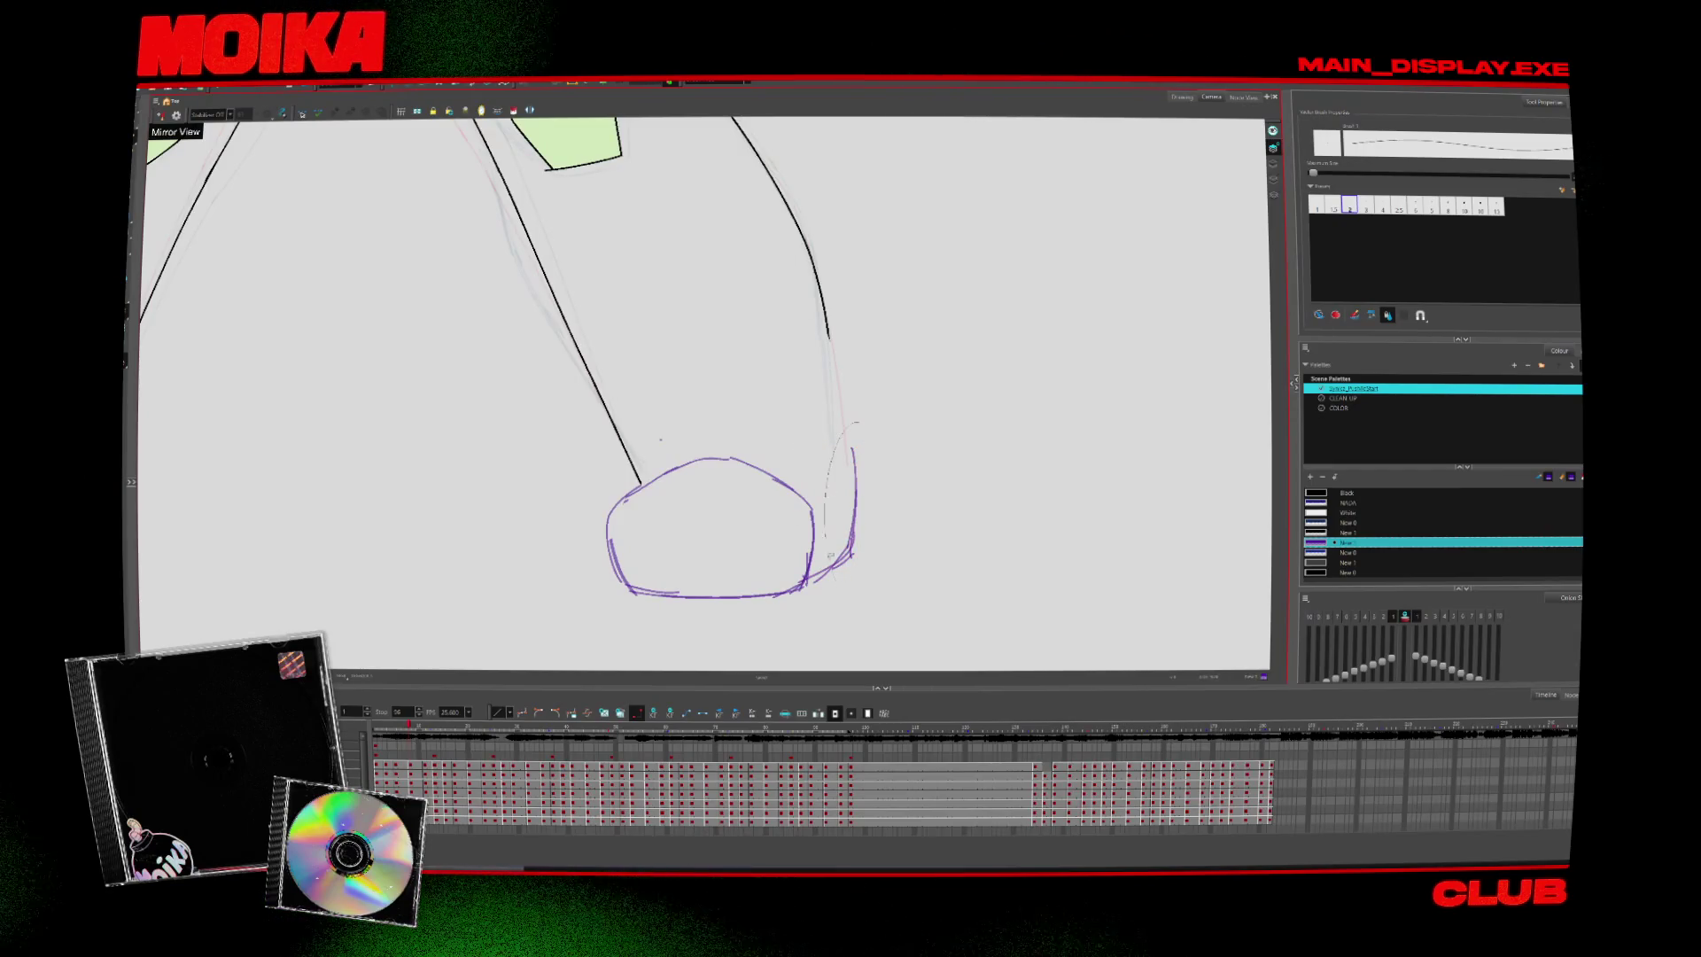
Draw a purple stroke along the boot's left side, checking the shape in Mirror View
key(comma)
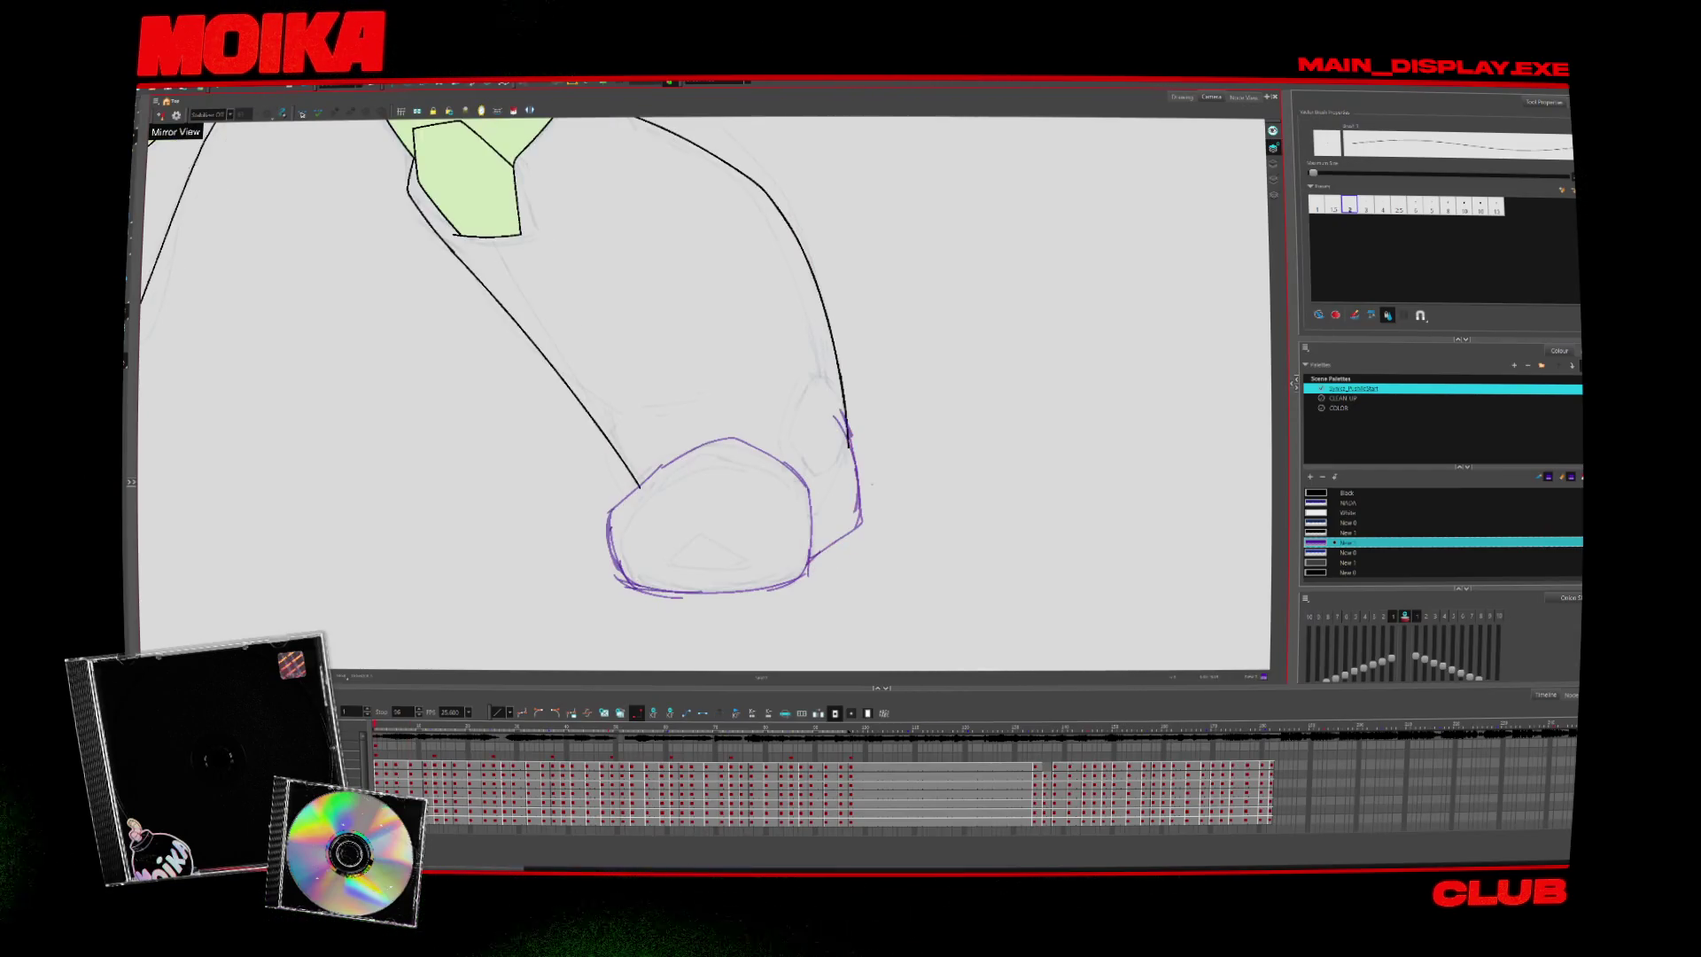
key(4)
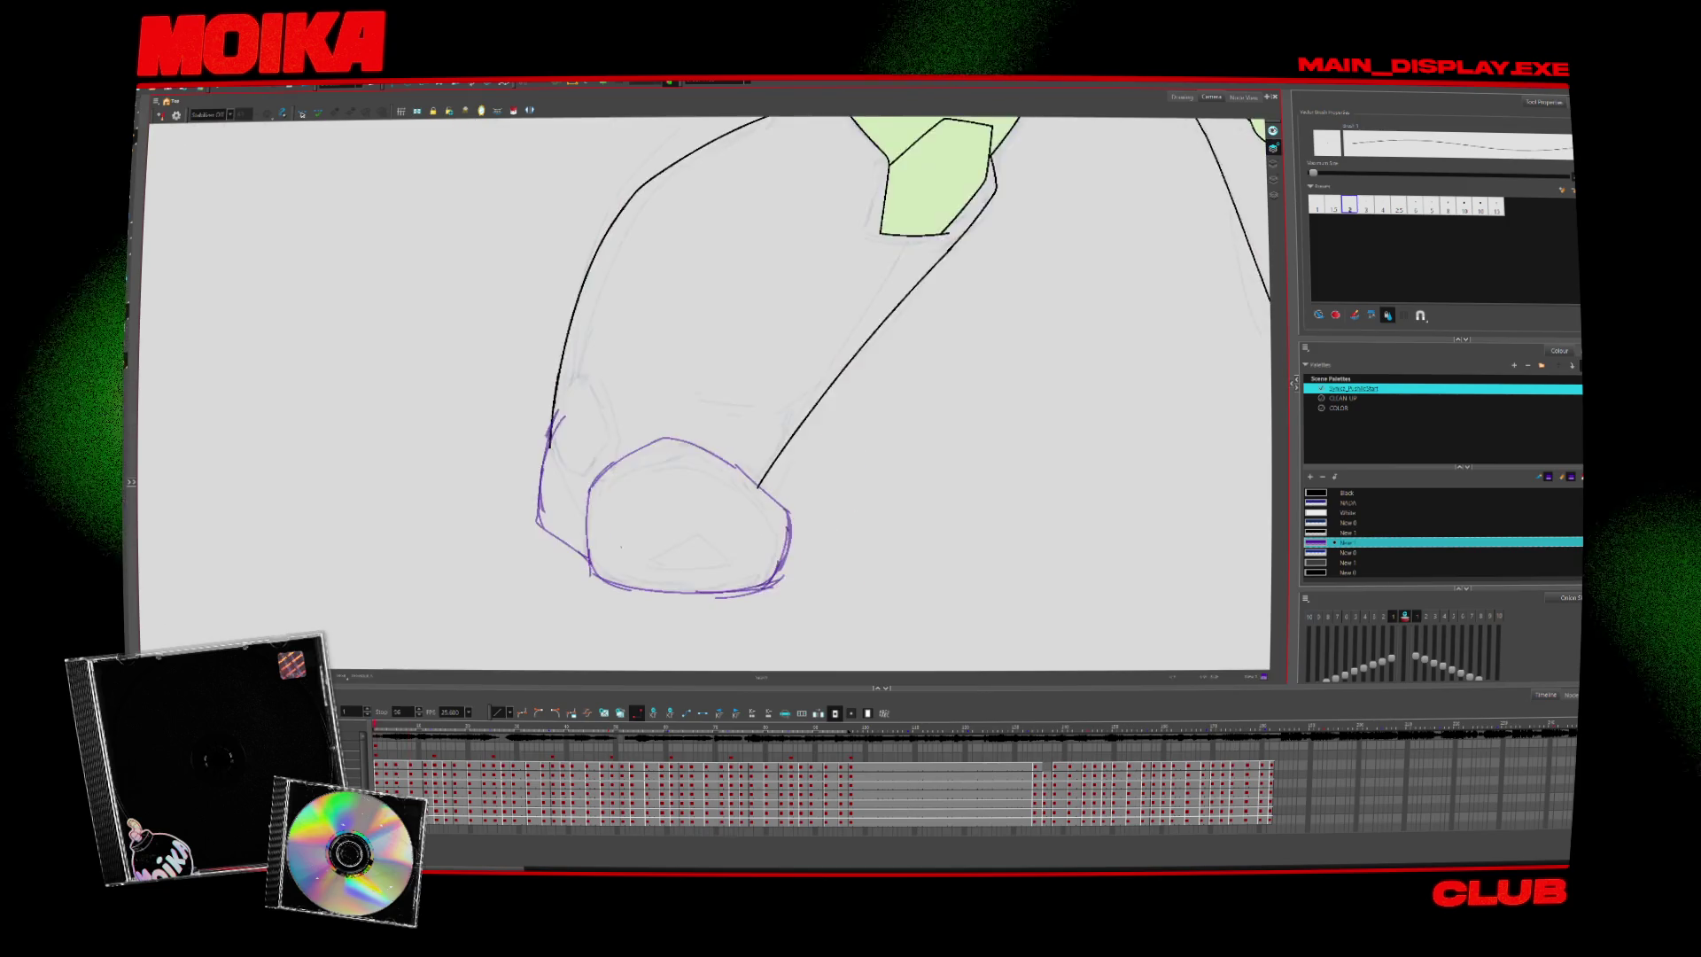
key(alt+b)
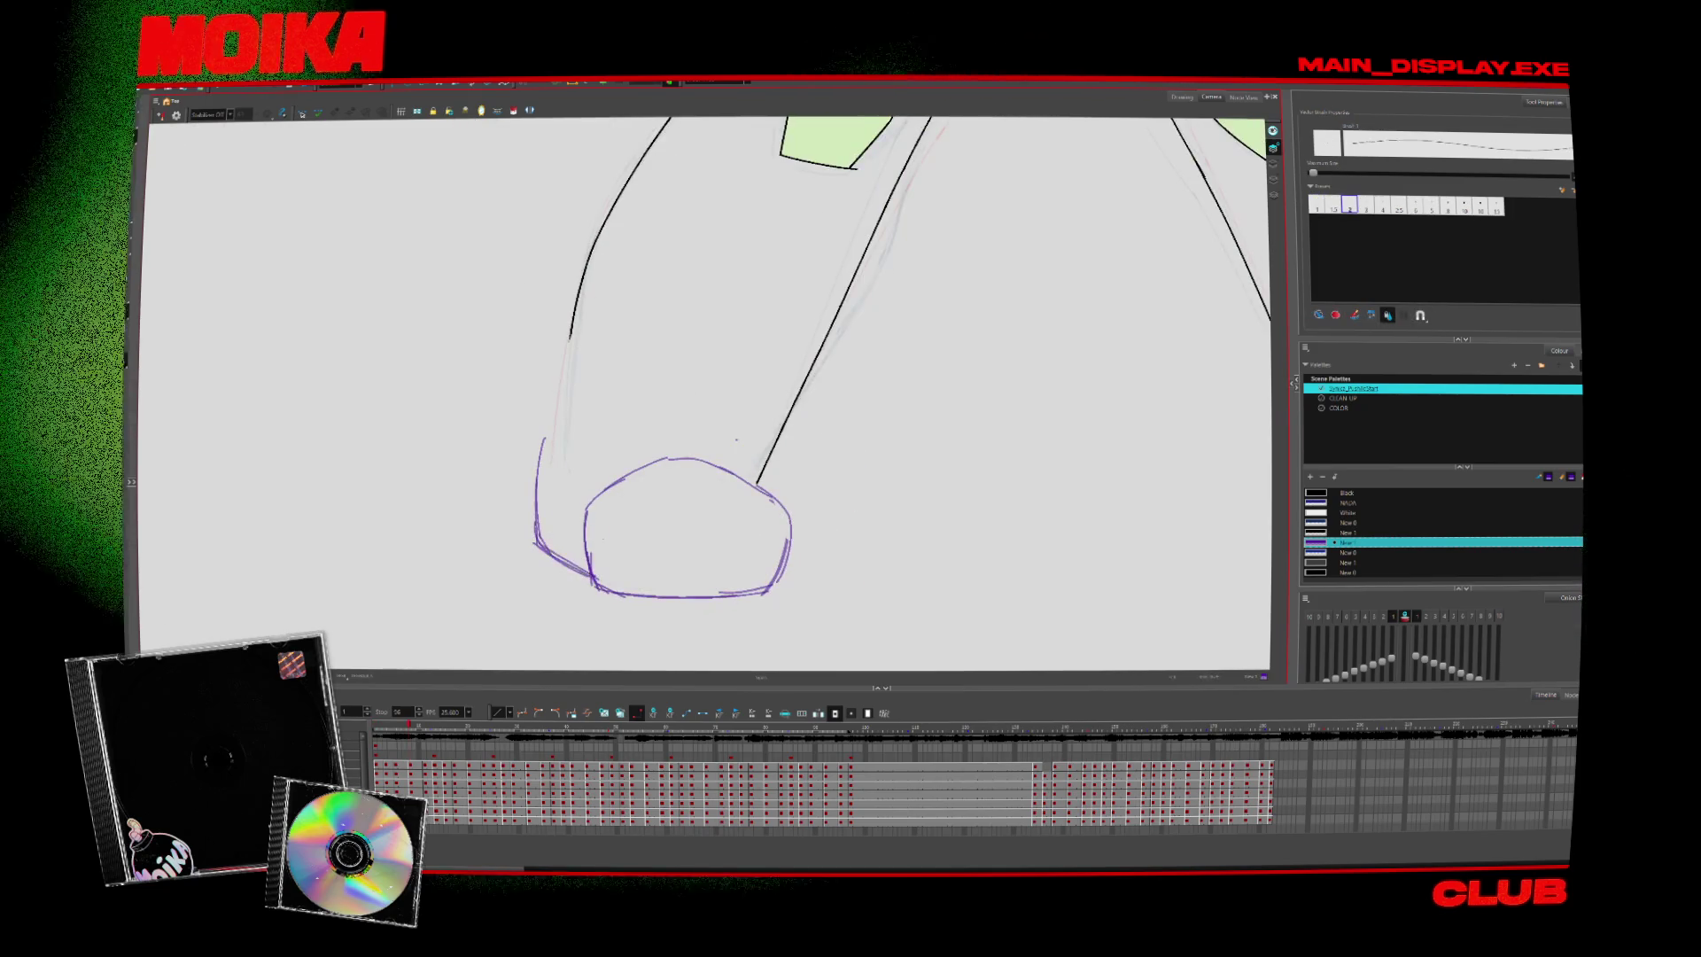
key(4)
key(alt+b)
key(4)
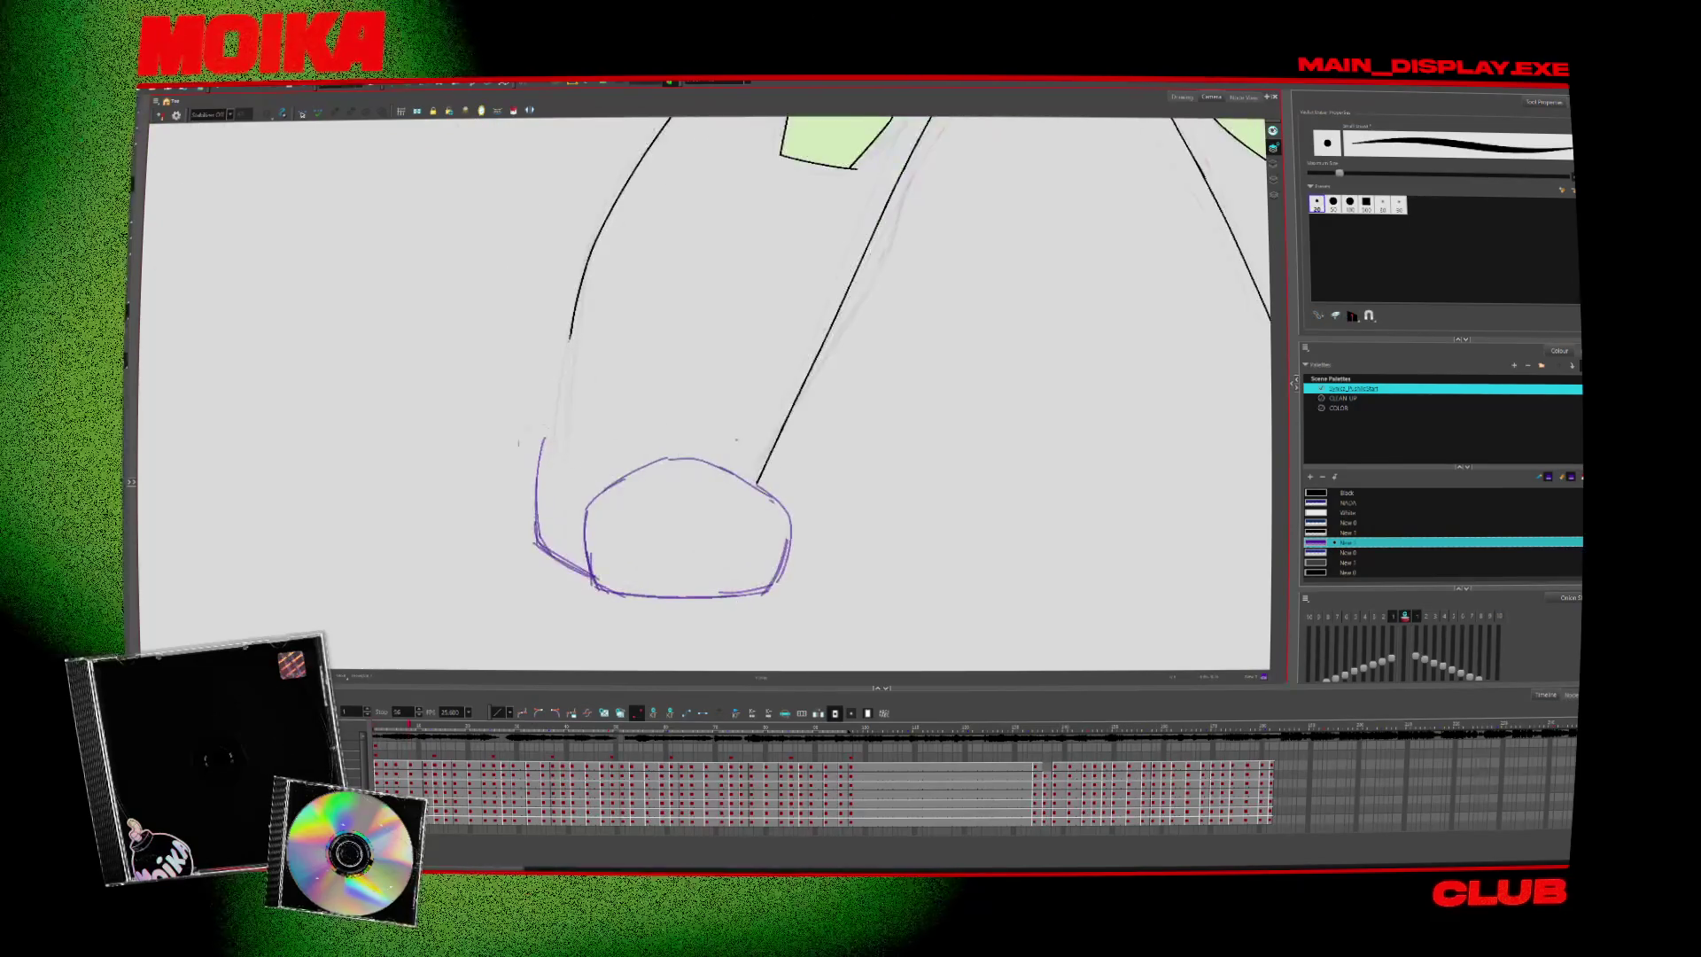
key(alt+slash)
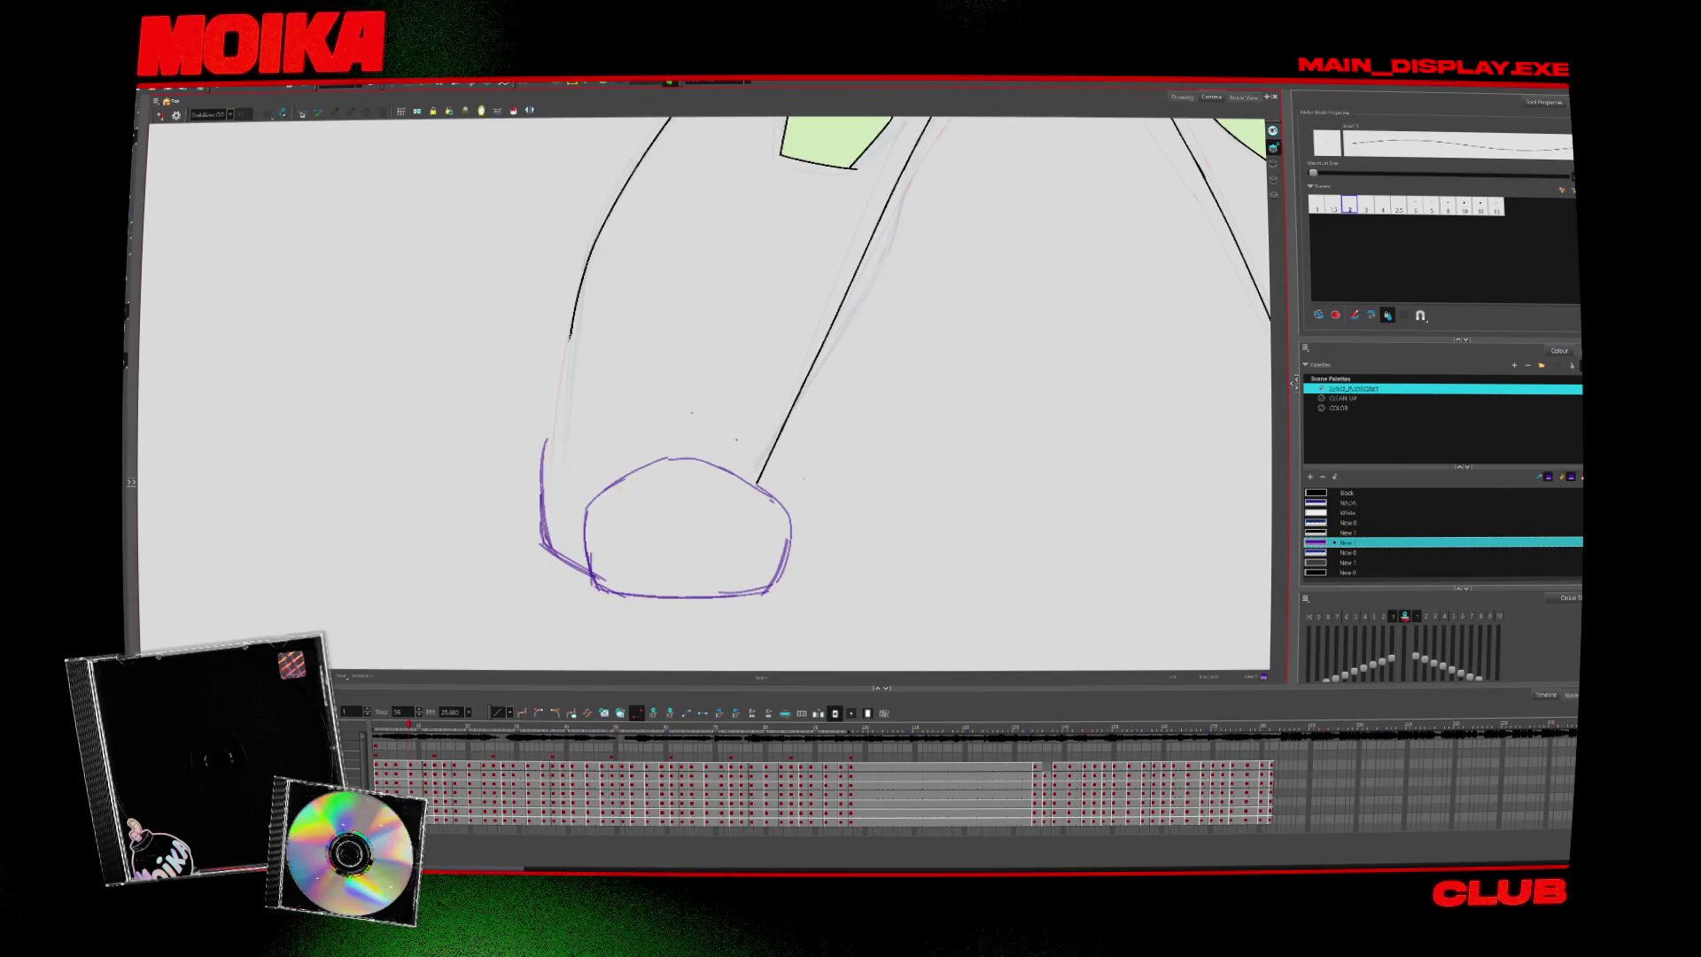
key(alt+b)
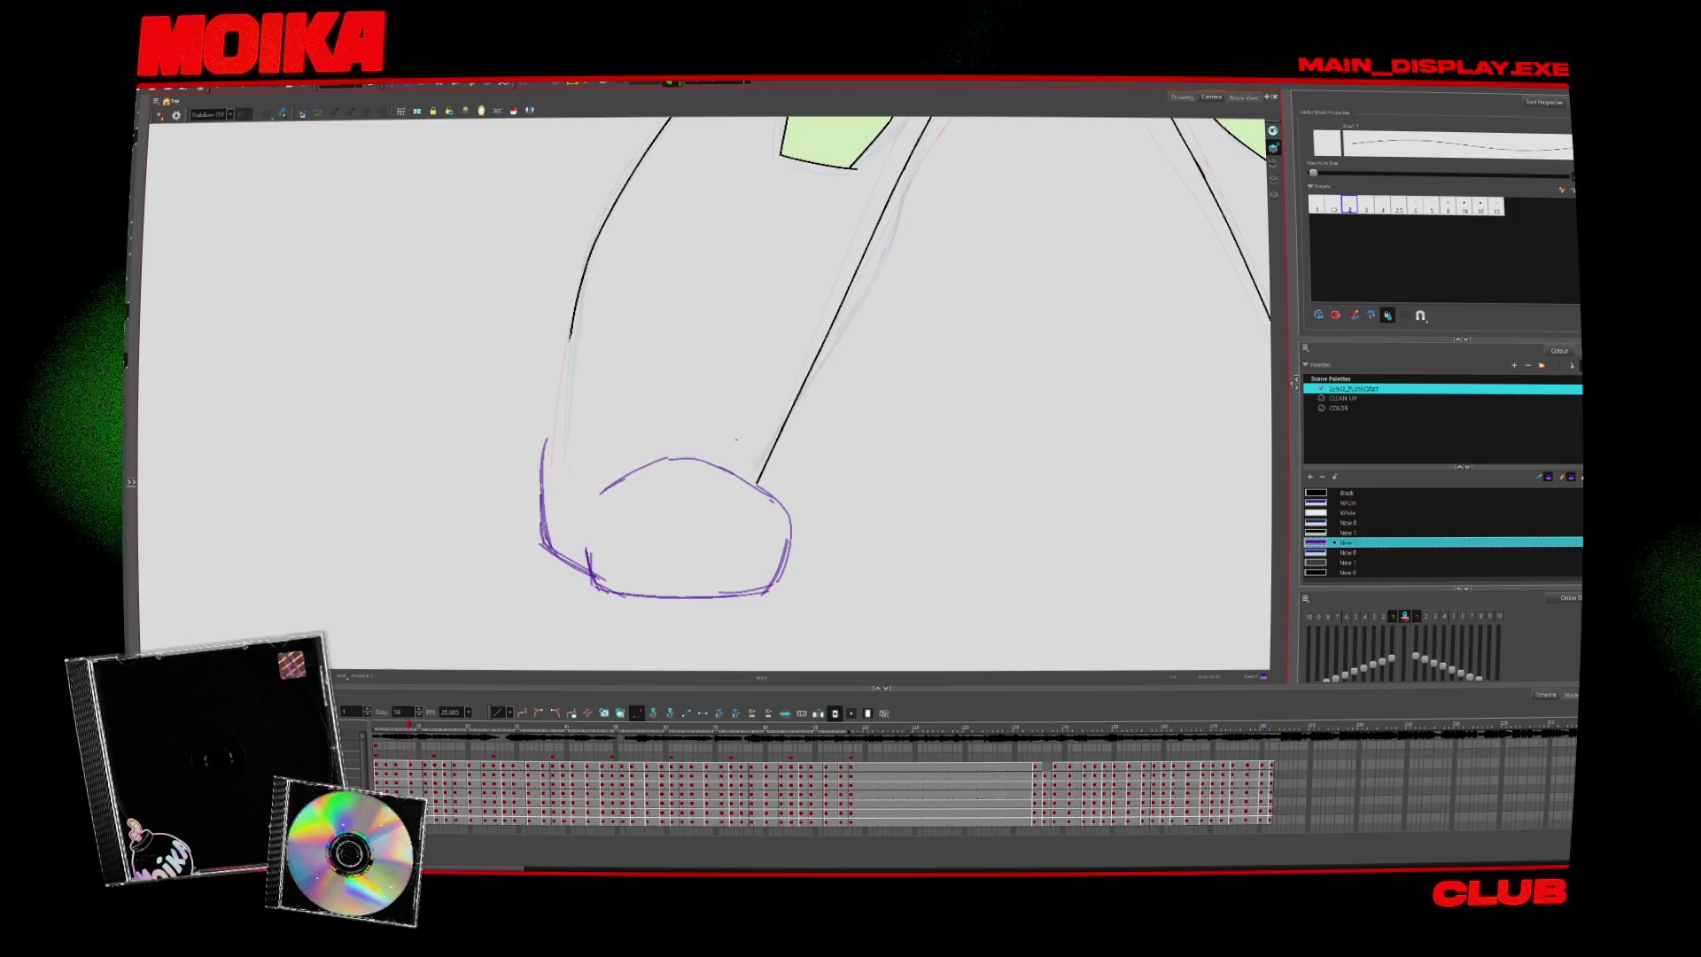
drag(599, 493, 587, 571)
click(160, 115)
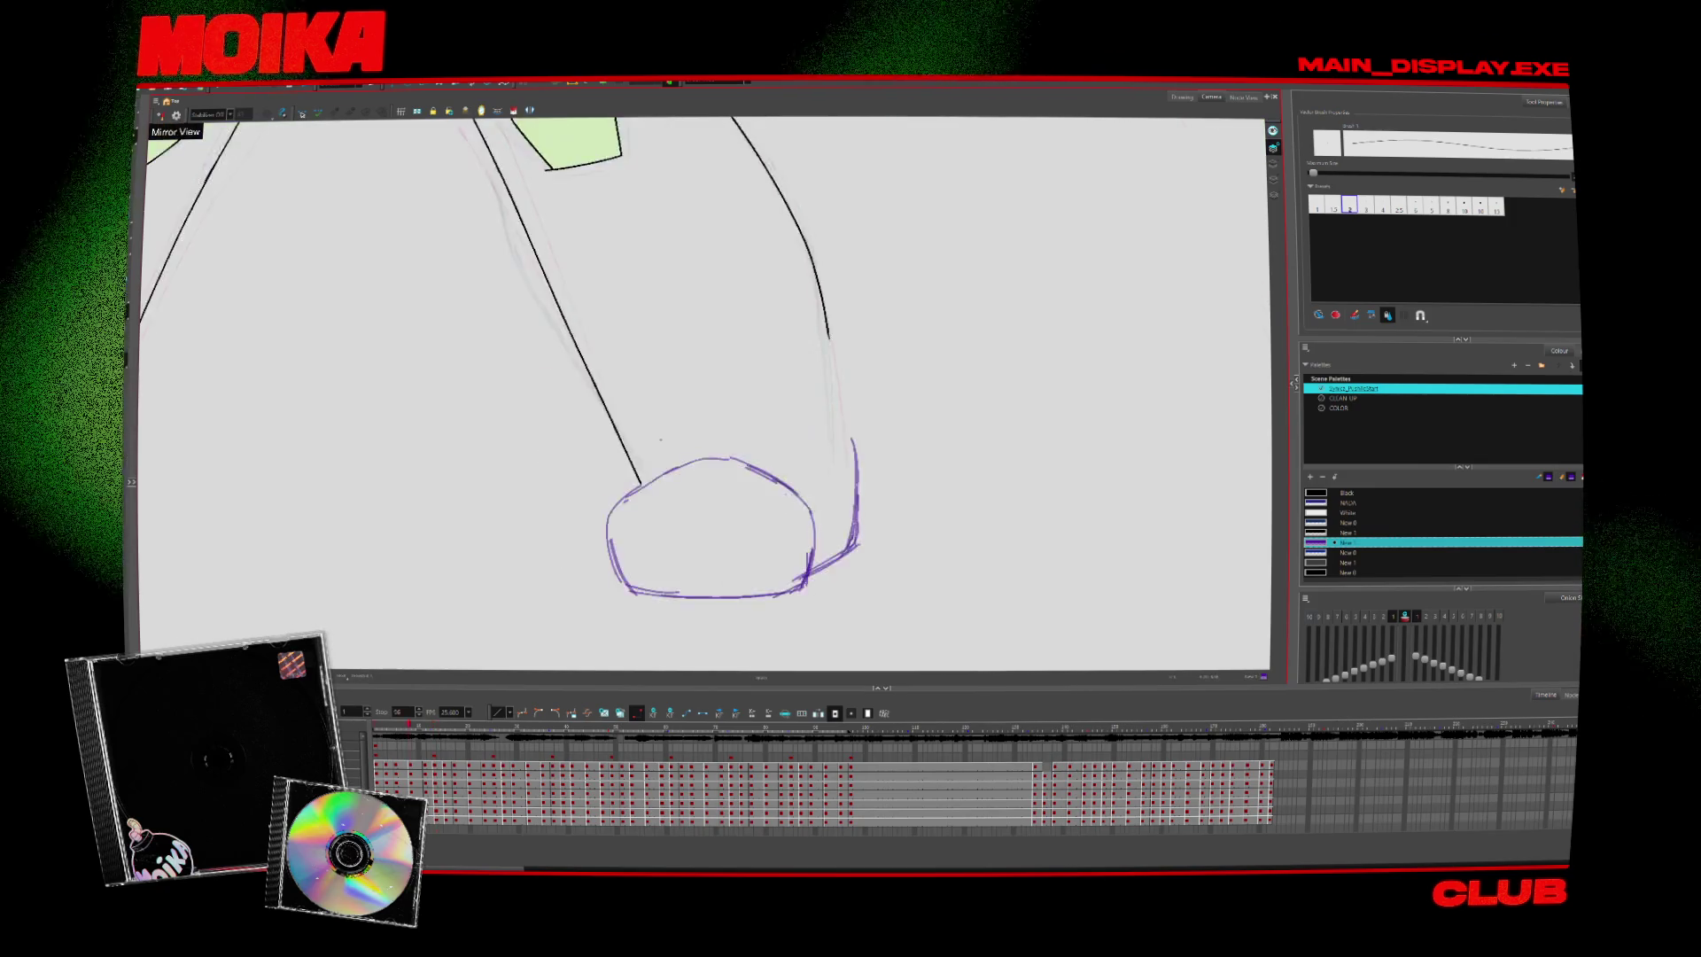
key(alt+slash)
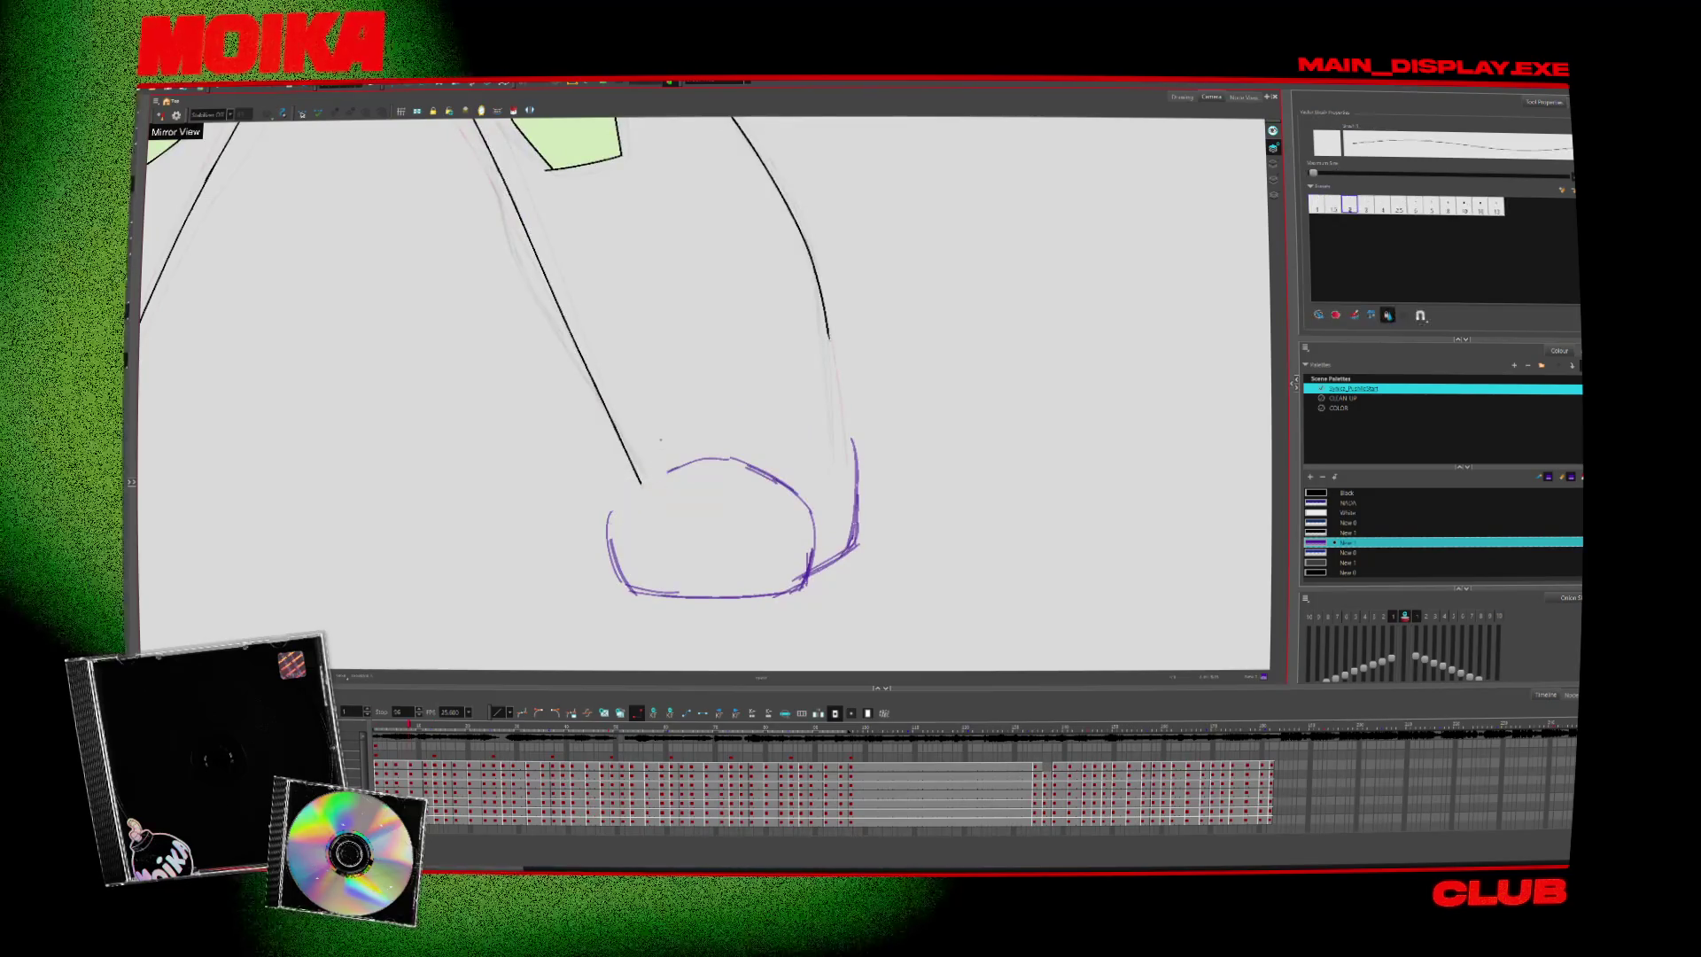
key(alt+z)
key(period)
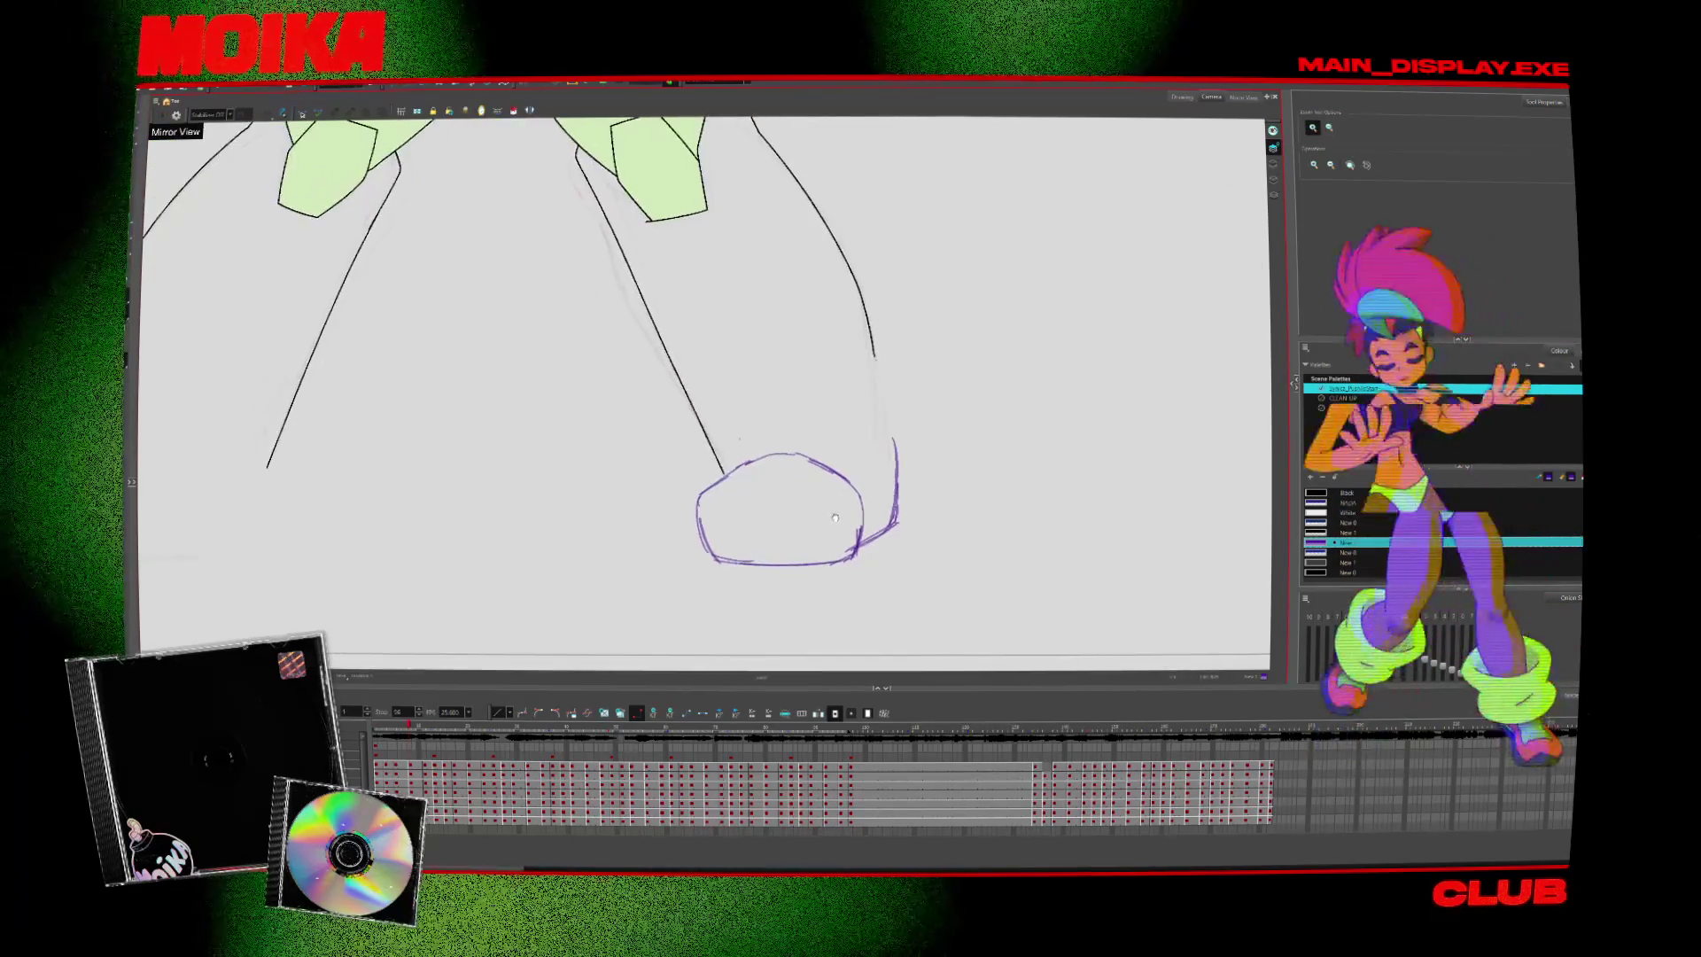
Step through neighbouring drawings to find the one with the left boot already outlined
key(period)
key(period)
key(alt+slash)
key(comma)
key(comma)
key(comma)
key(period)
click(820, 506)
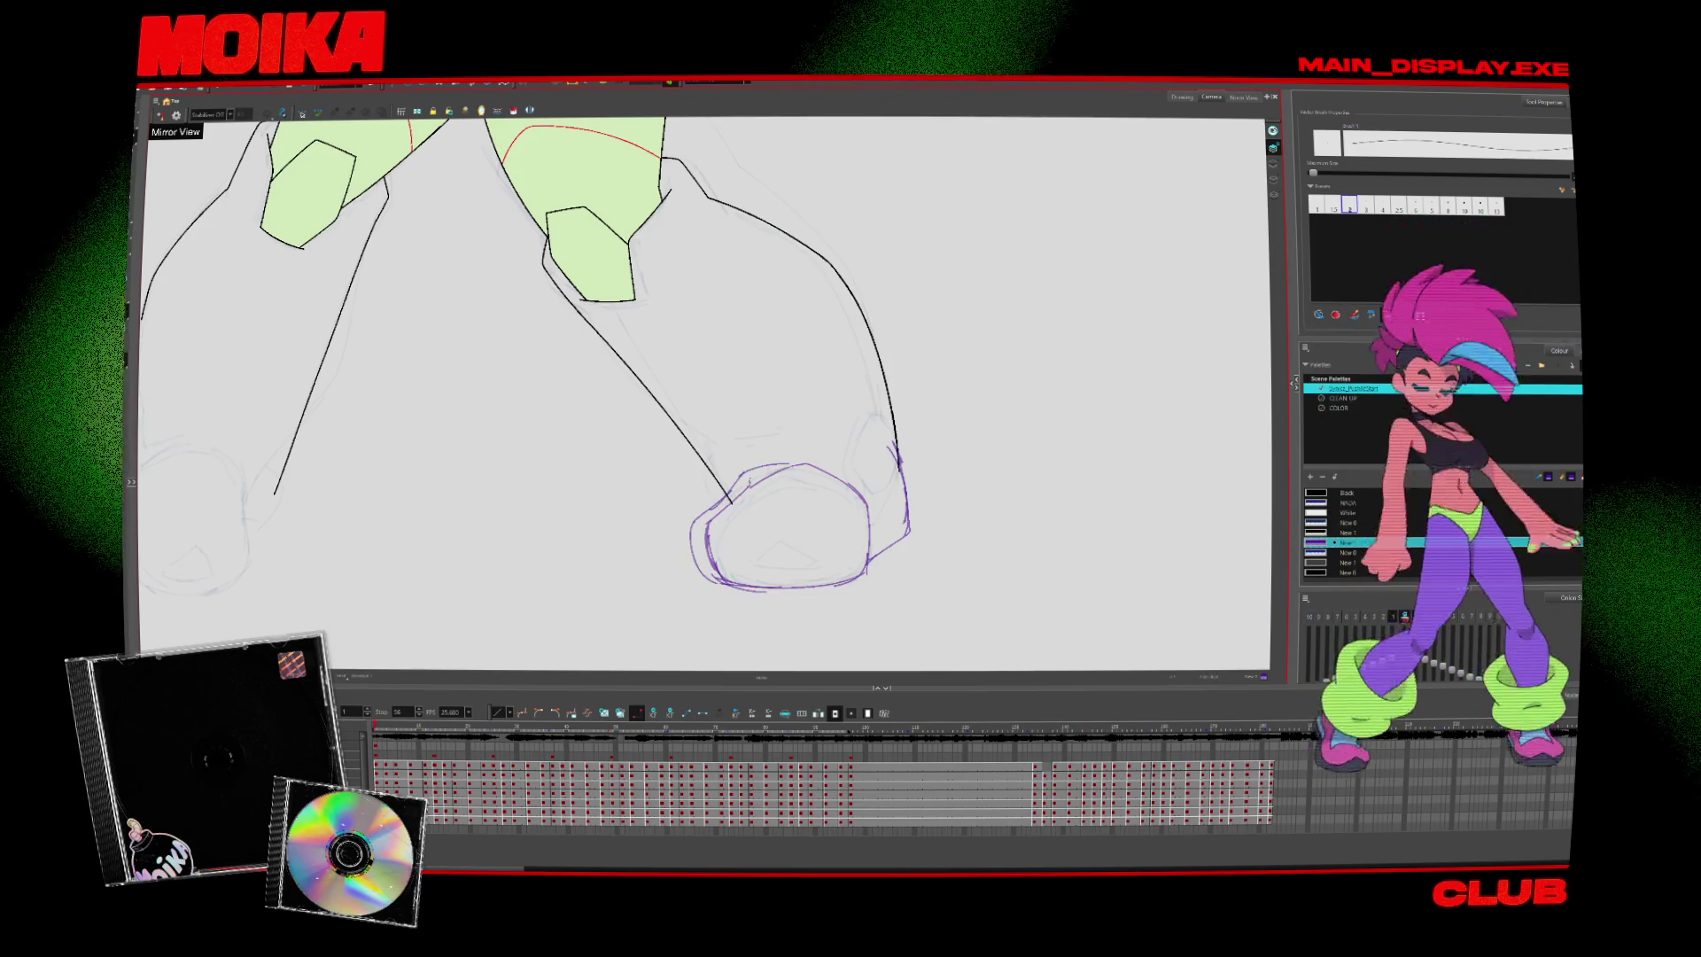
key(period)
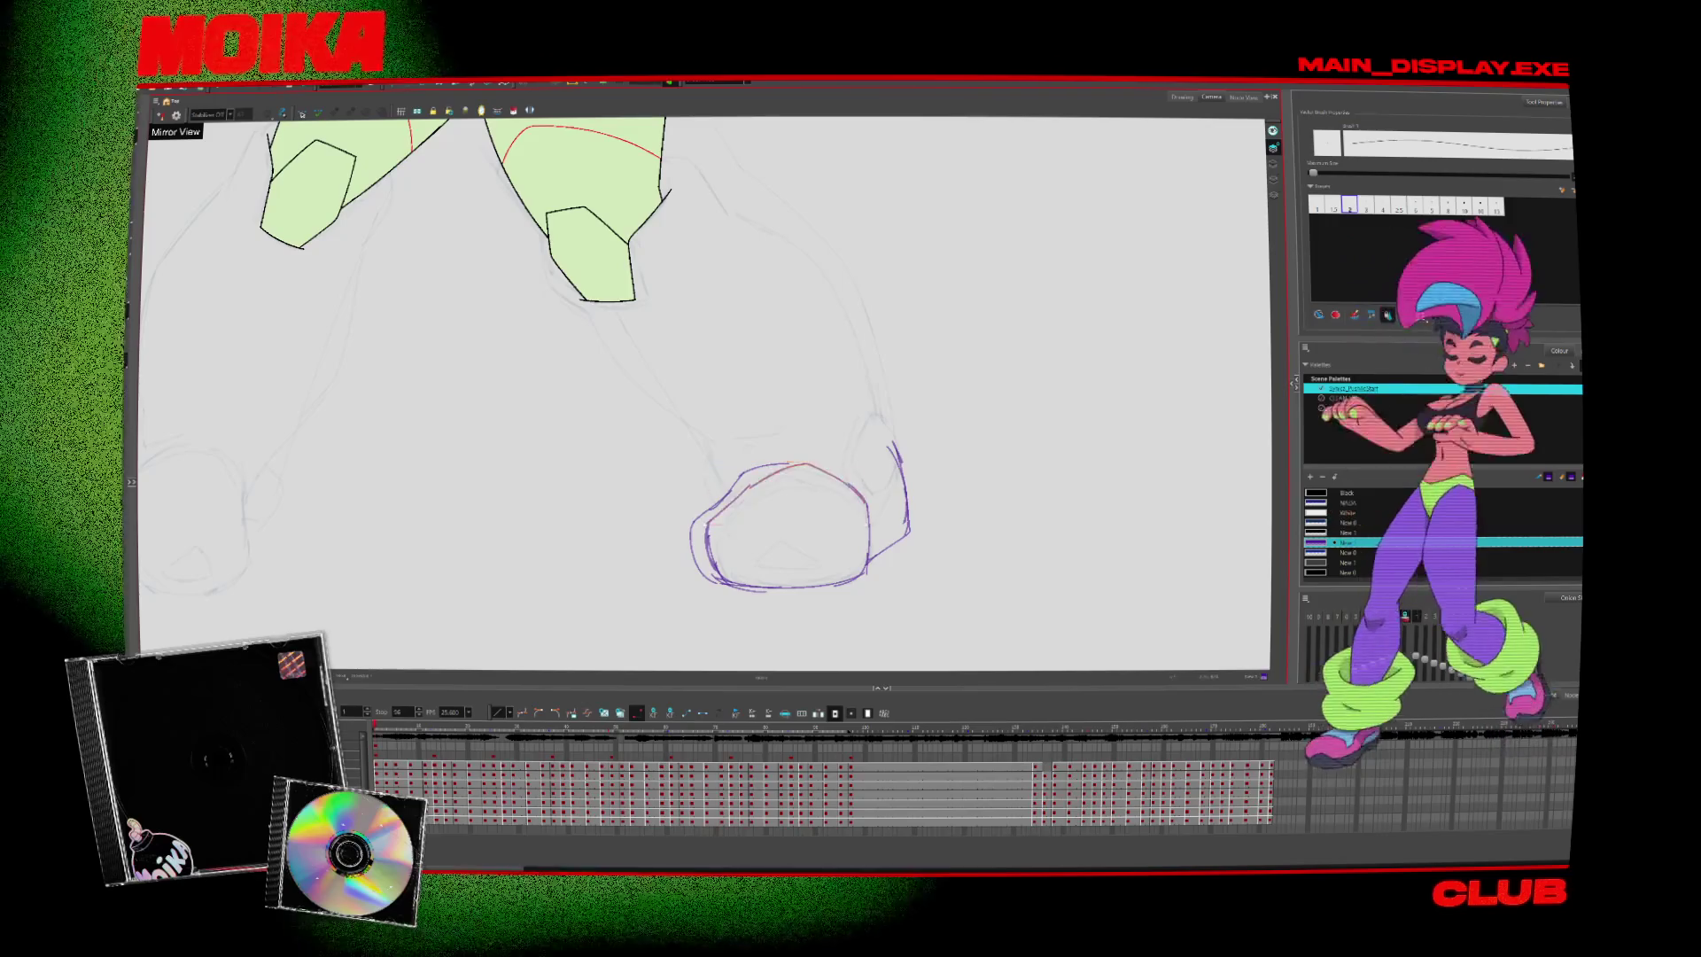
key(period)
scroll(811, 544, down, 3)
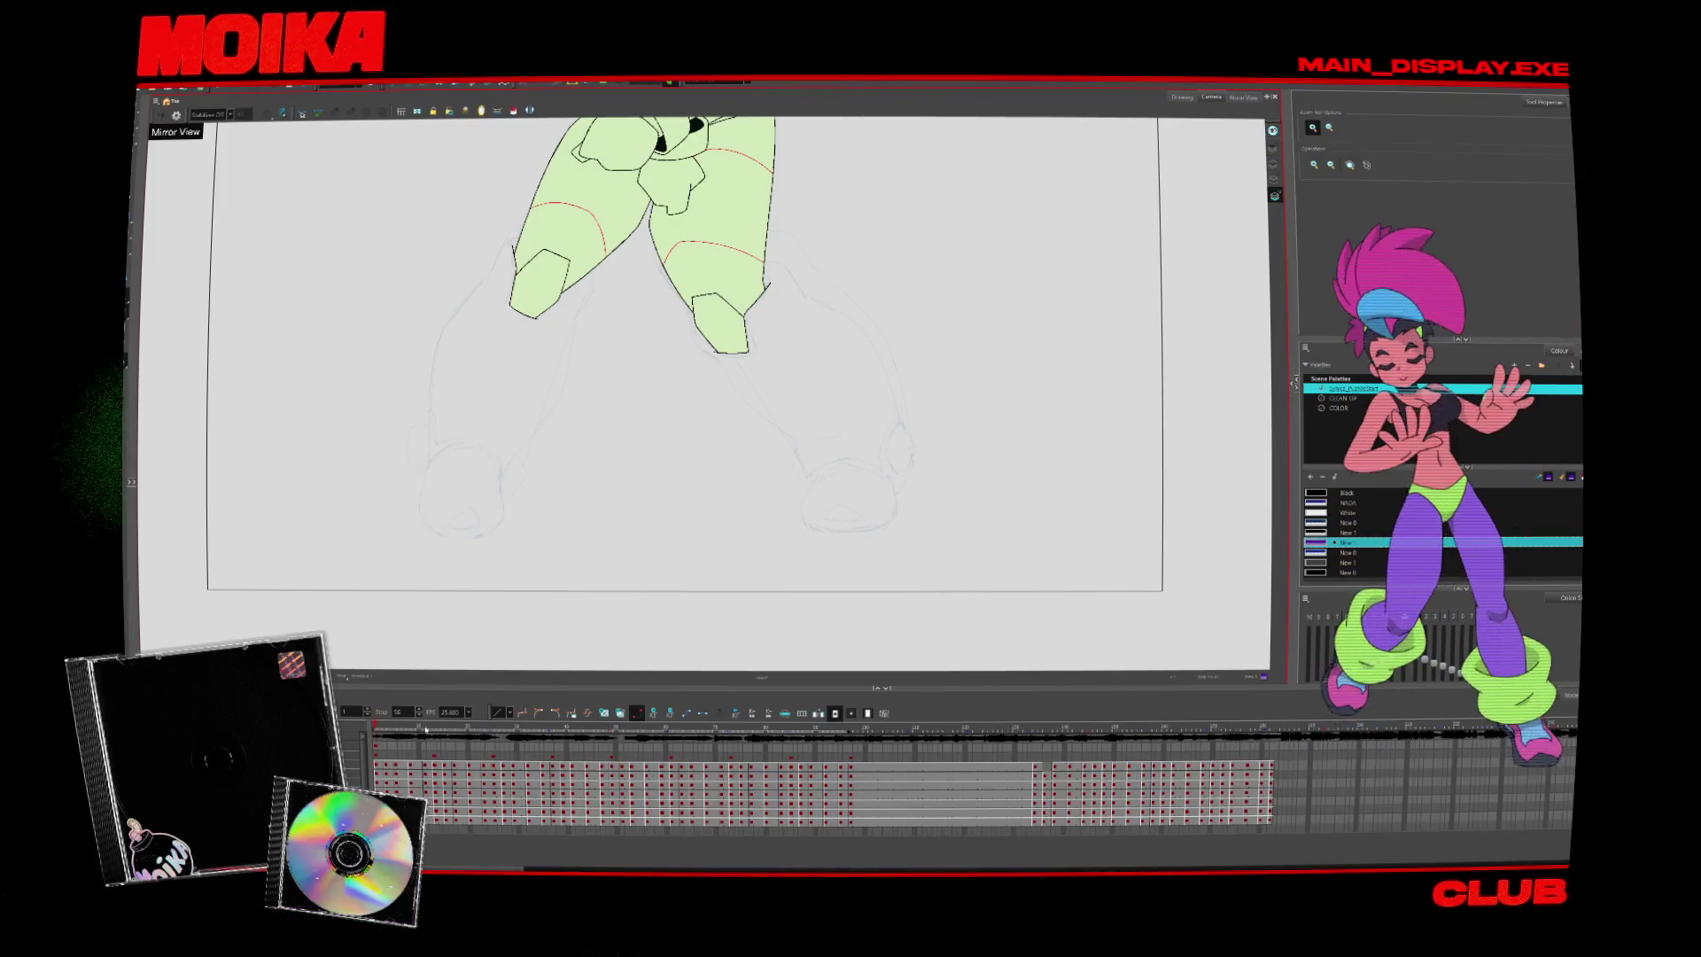
key(period)
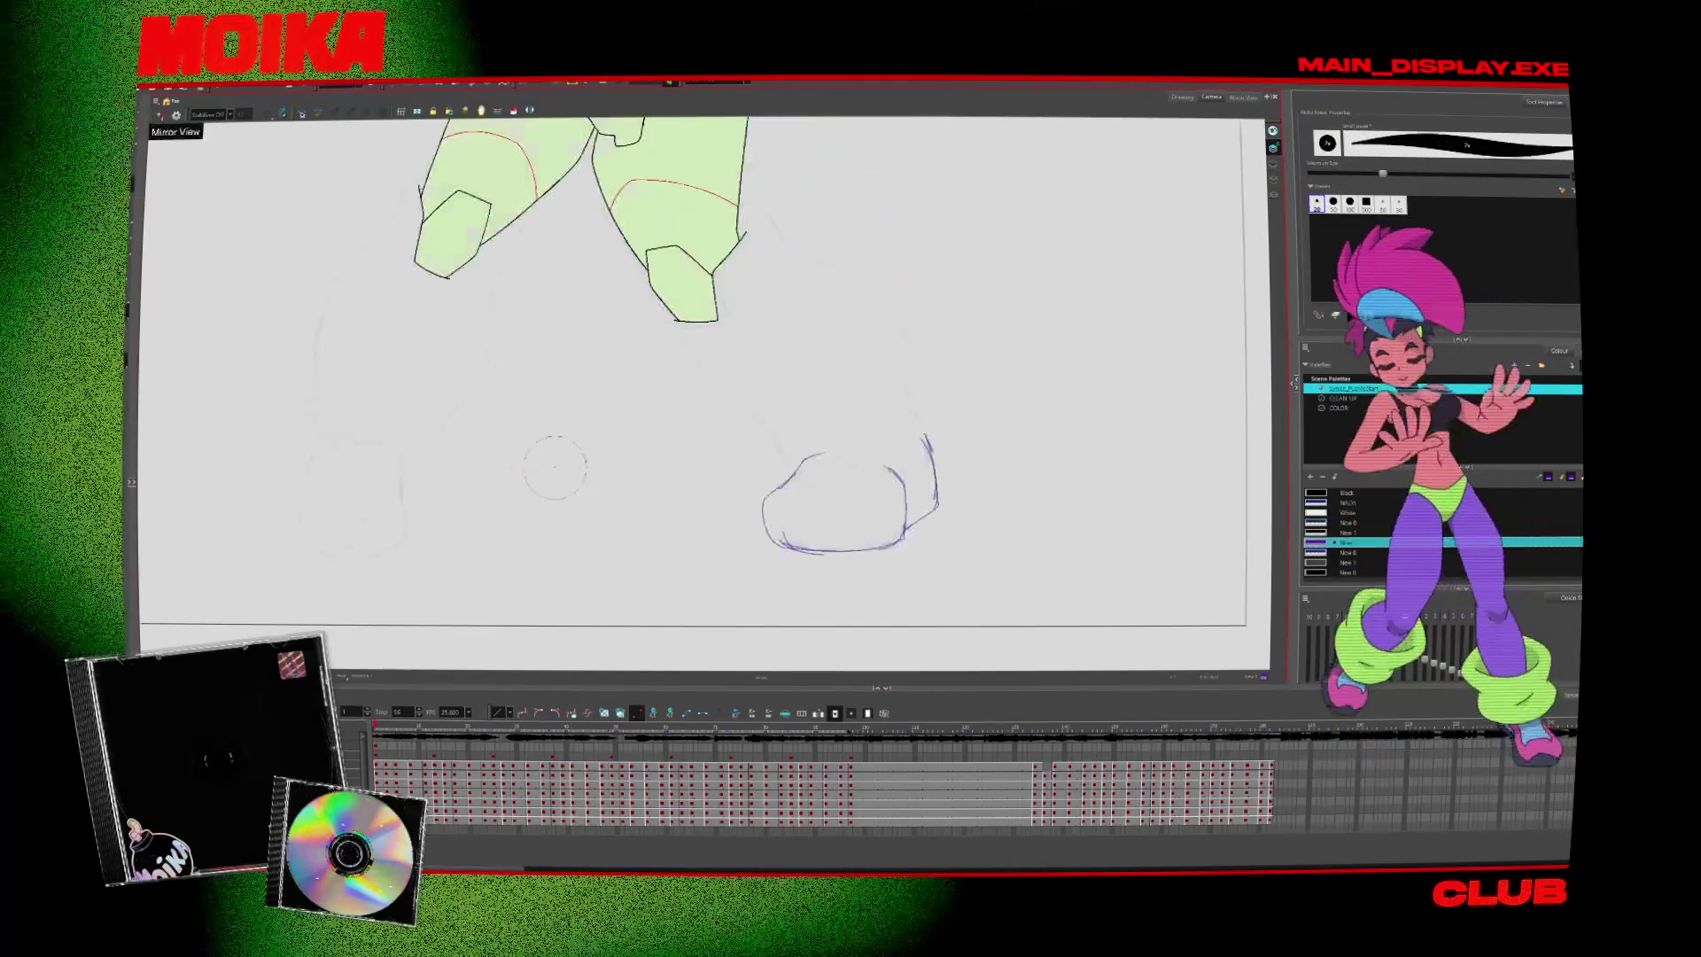
scroll(877, 467, up, 2)
Check the feet in Mirror View, then pan the view to centre both feet
key(alt+b)
key(4)
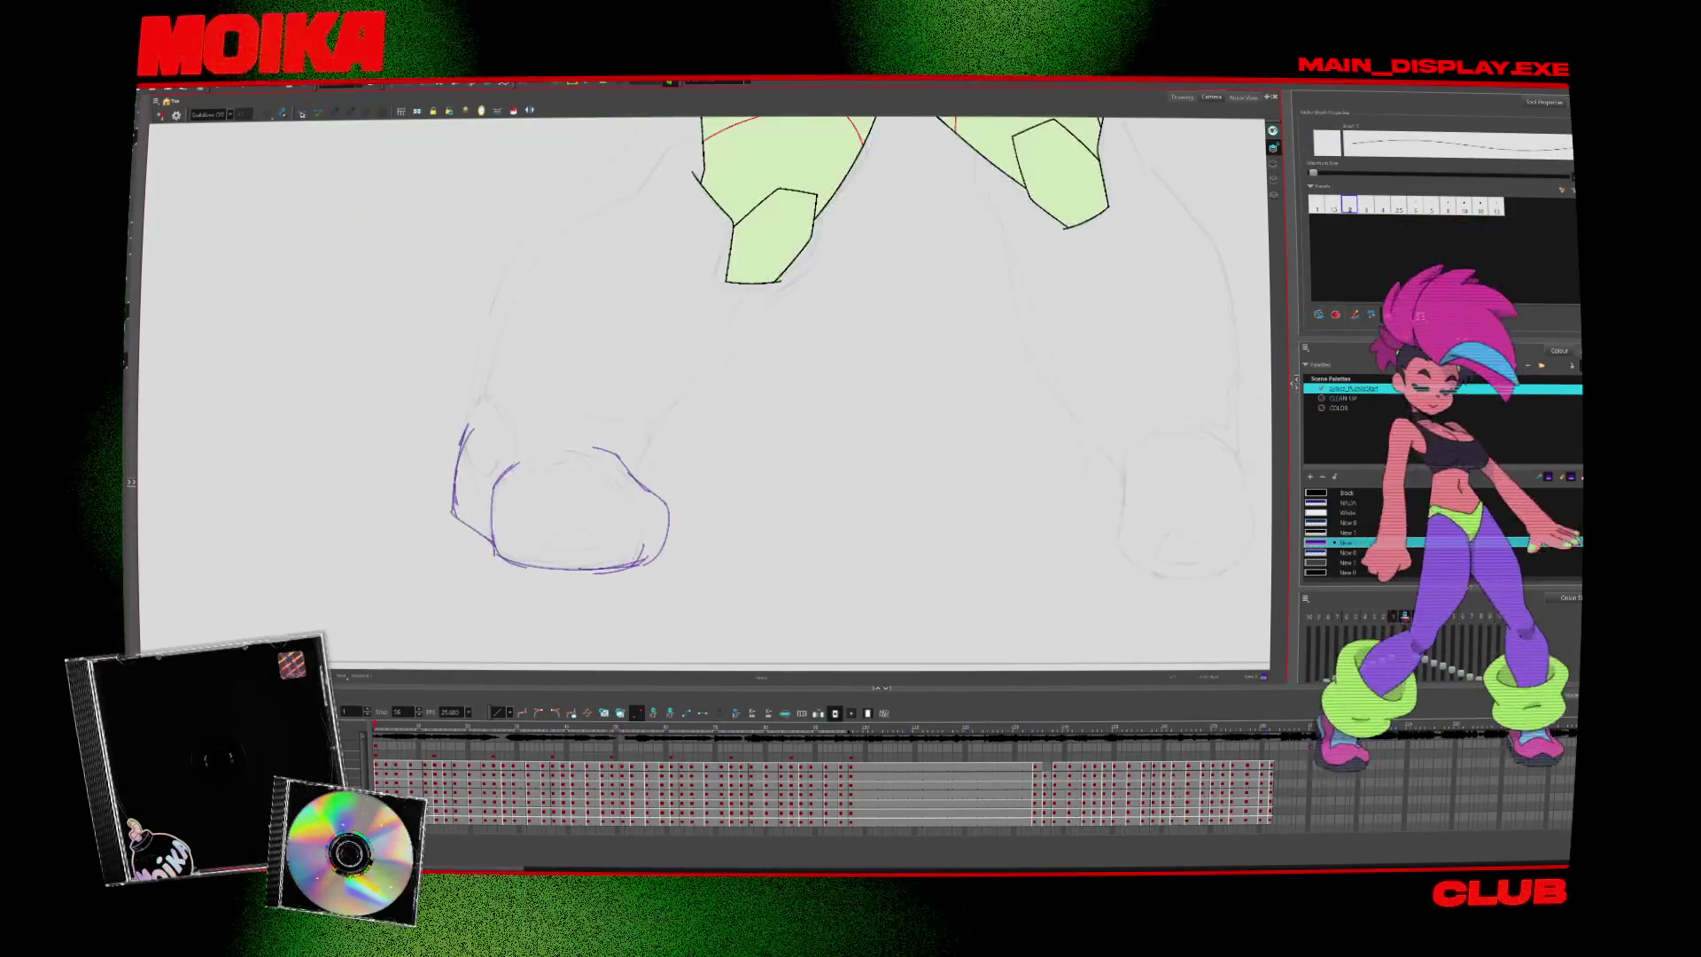
key(alt+b)
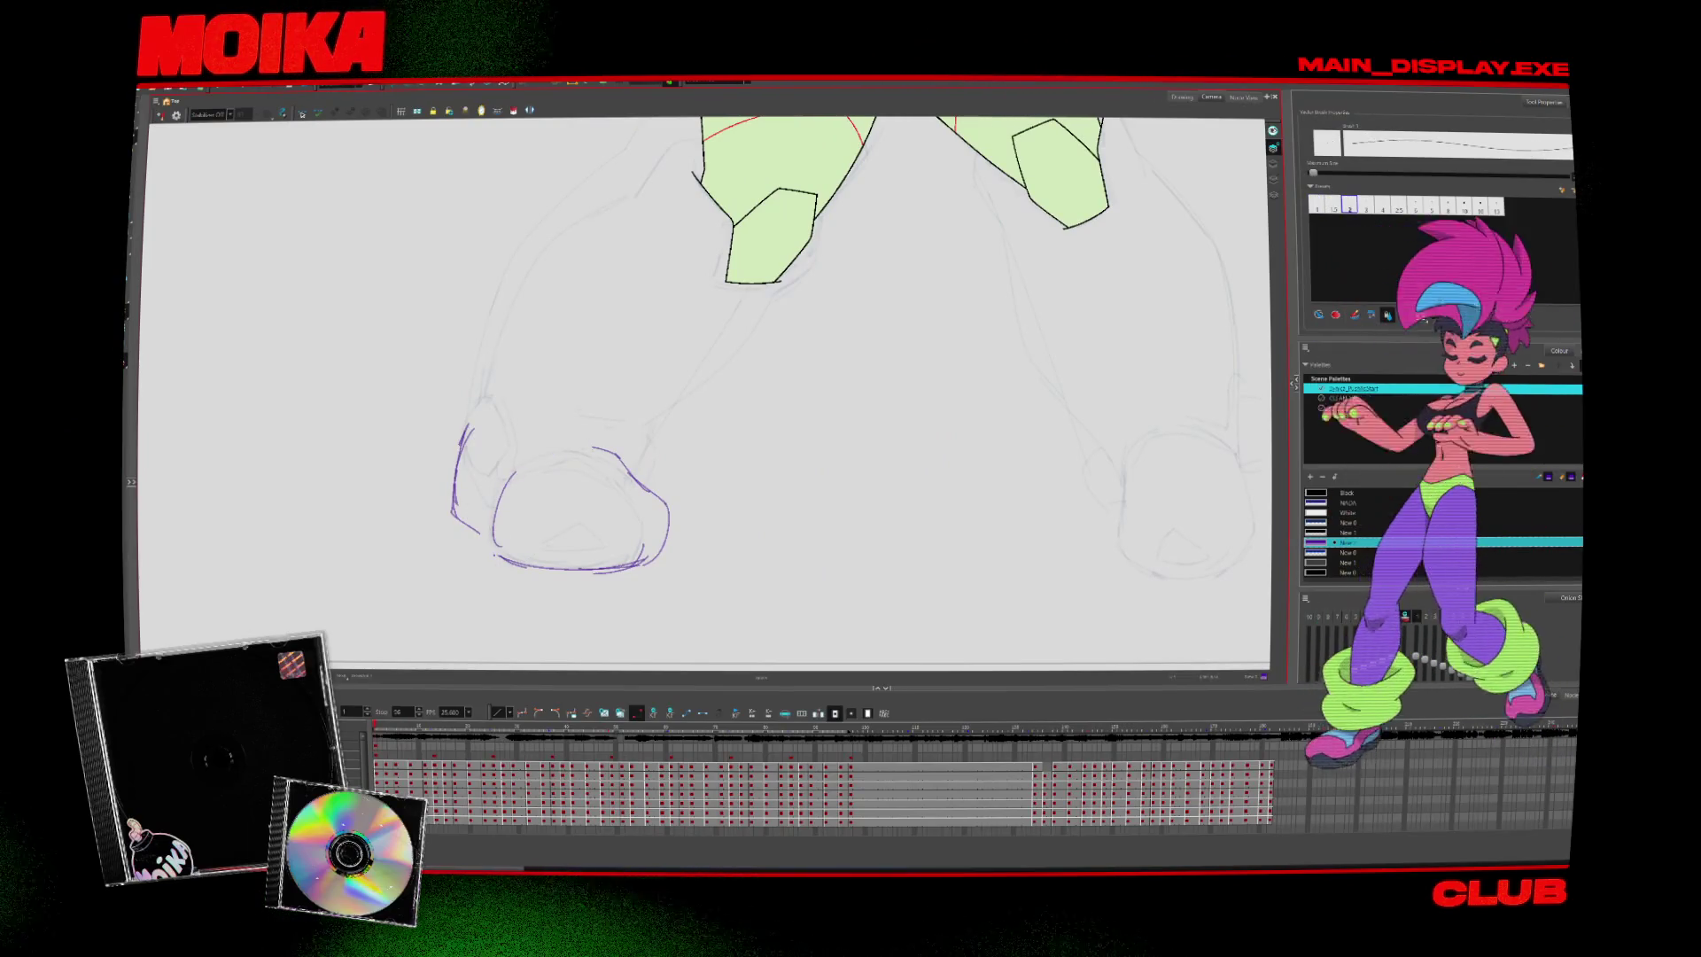
key(4)
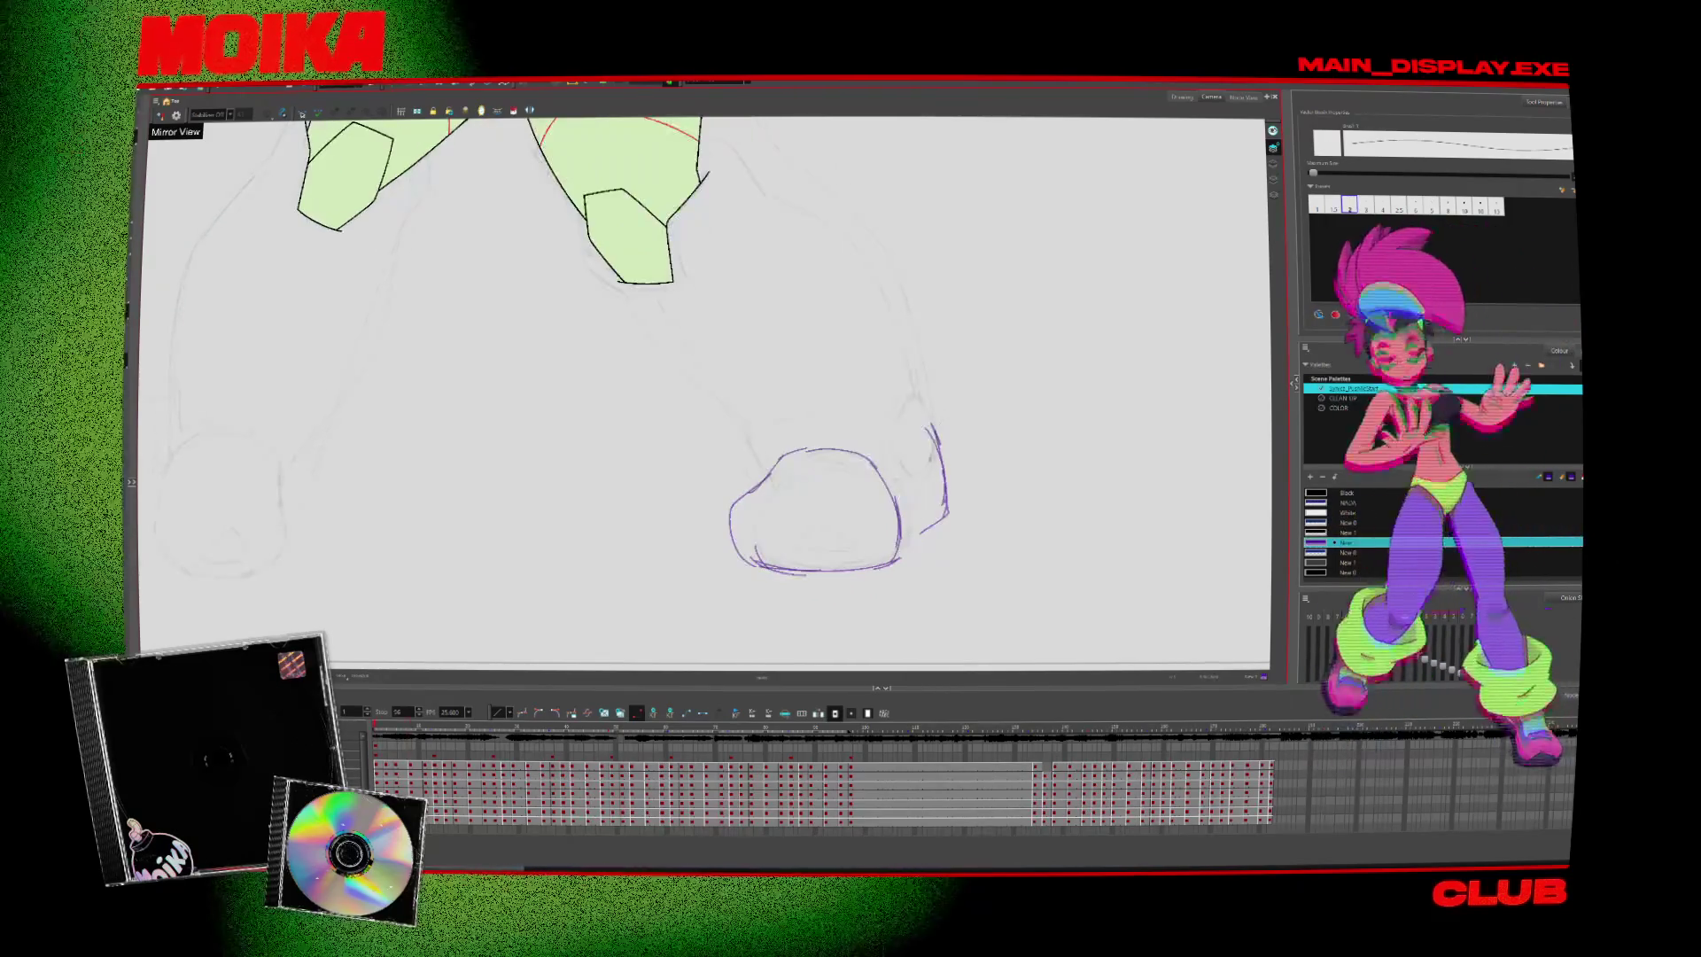
key(4)
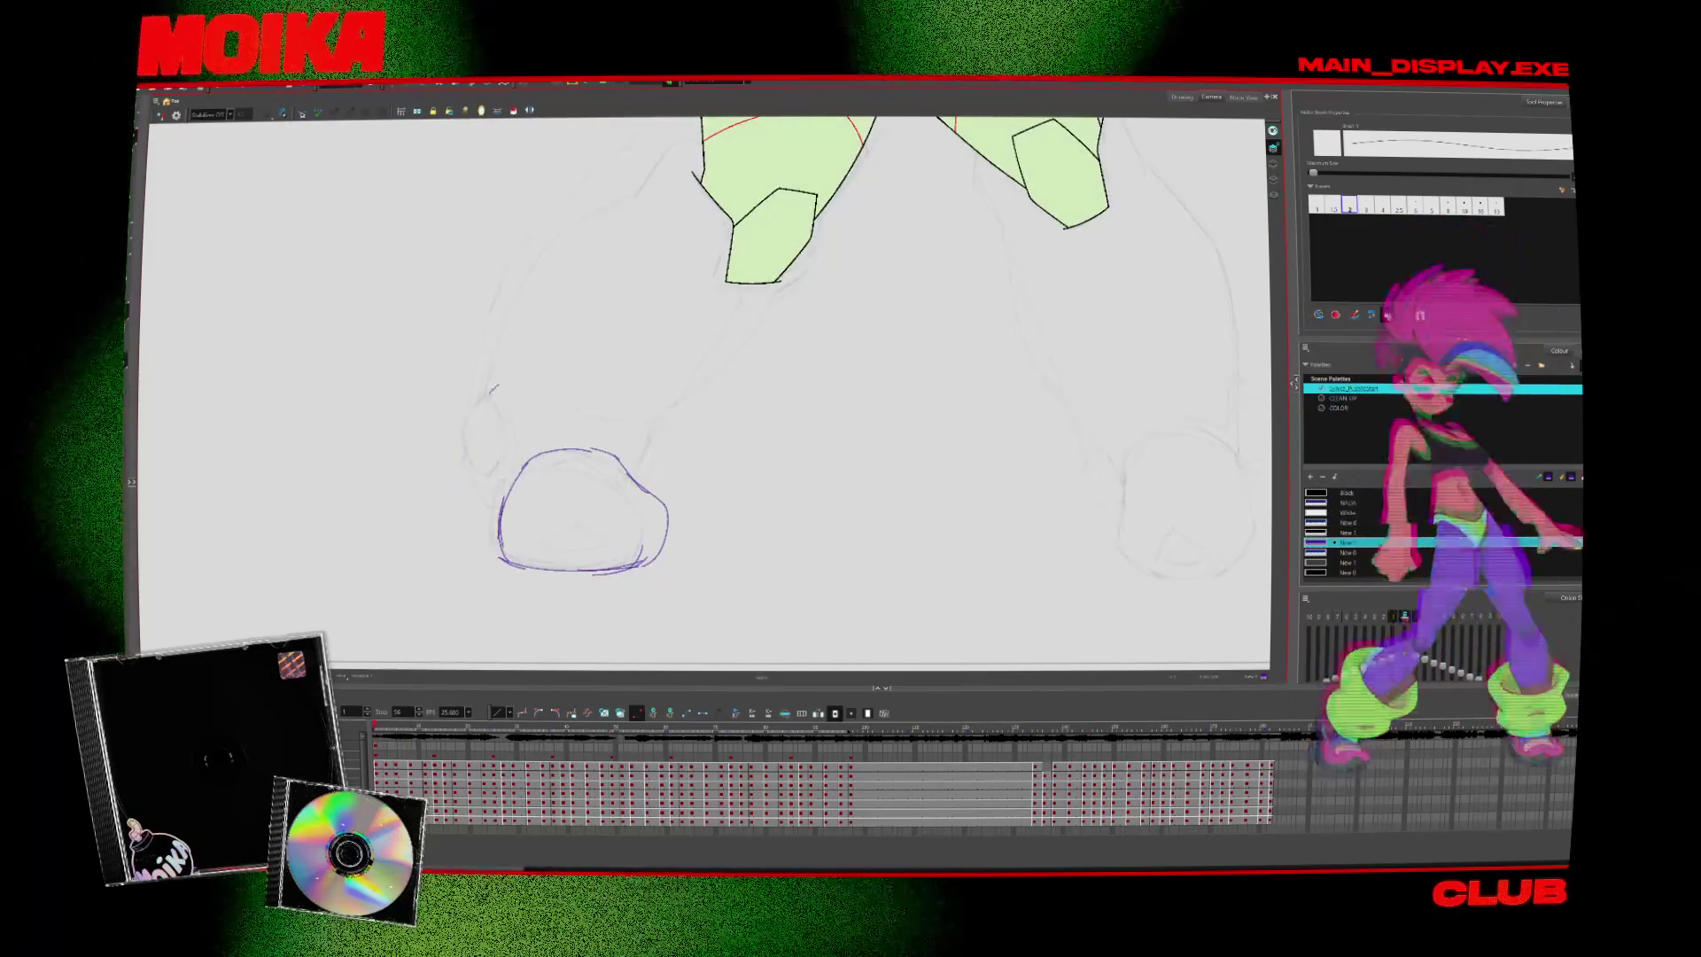
mouse_move(625, 581)
mouse_down()
mouse_move(647, 706)
mouse_move(631, 666)
mouse_up()
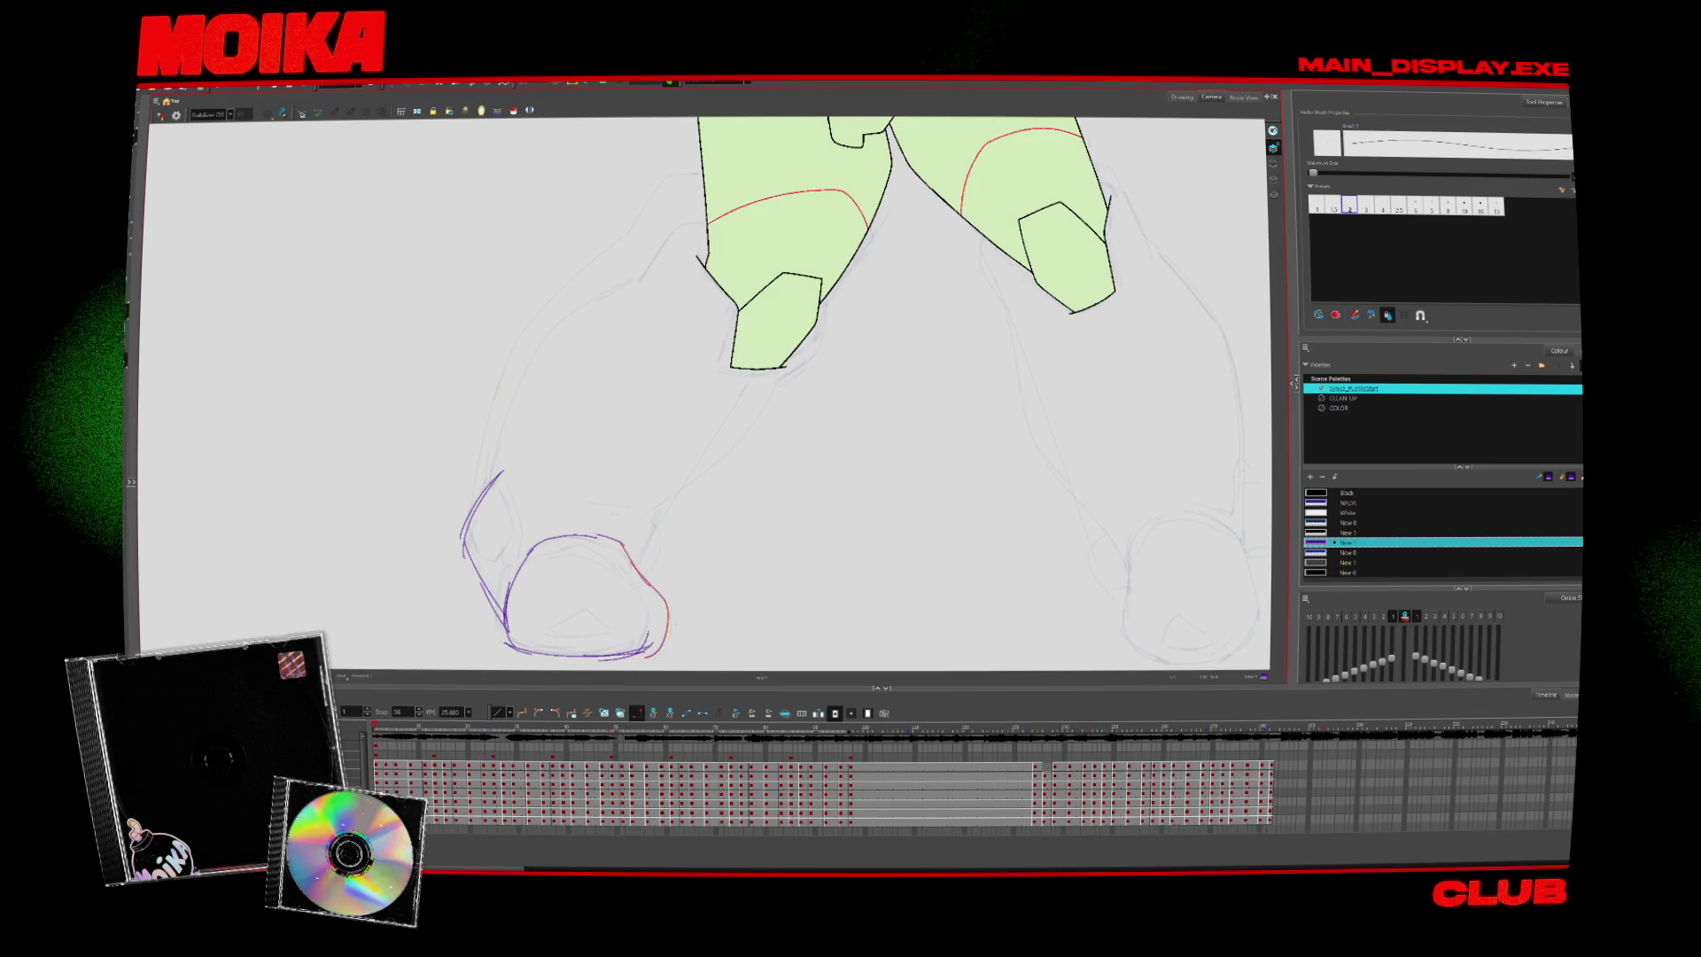
key(alt+e)
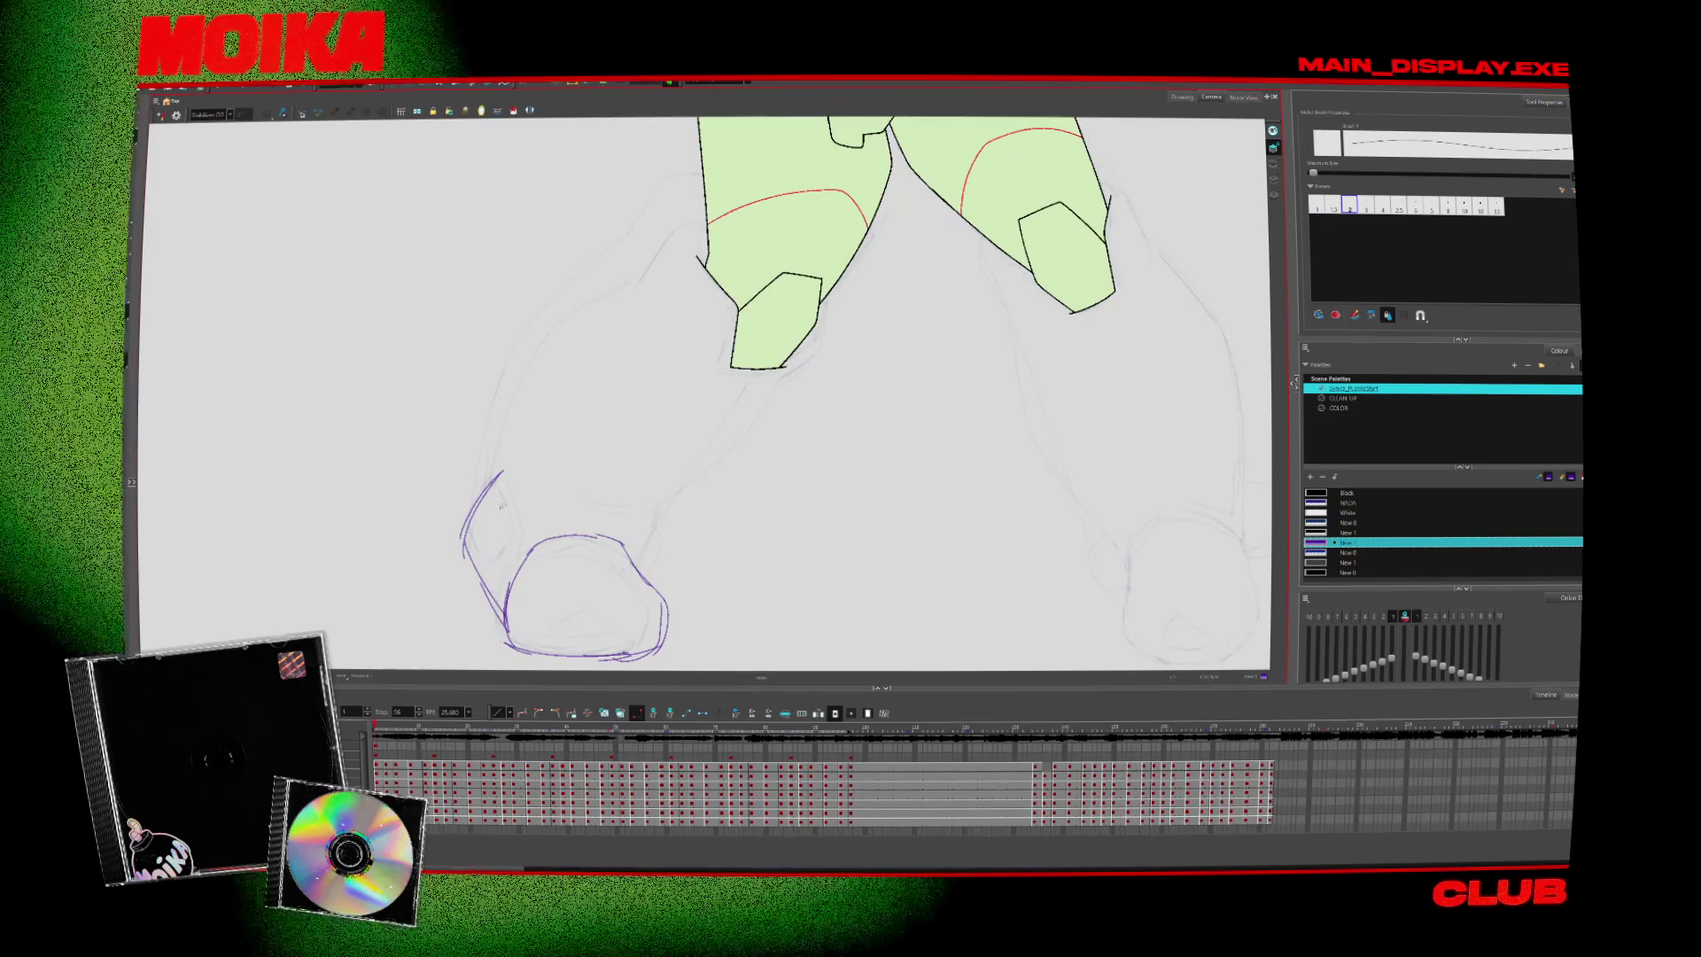
Sketch the purple ankle tab beside the left boot and compare neighbouring drawings
mouse_move(498, 457)
mouse_down()
mouse_move(470, 506)
mouse_move(496, 536)
mouse_up()
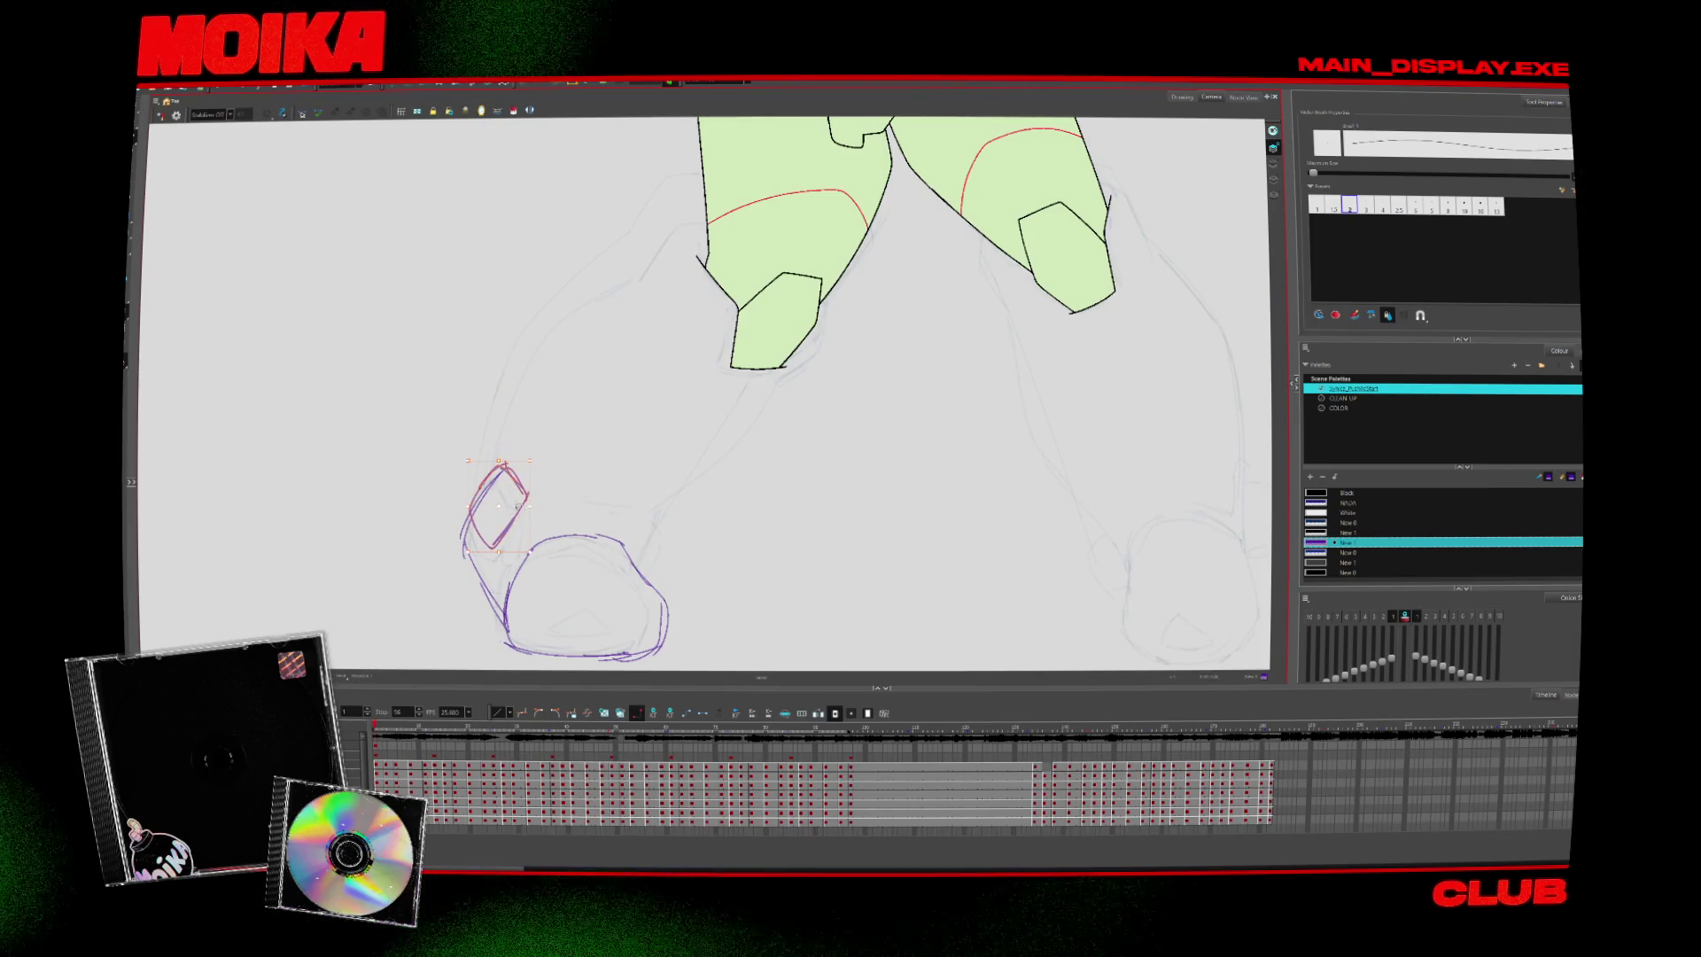
key(period)
key(comma)
key(period)
key(comma)
key(period)
key(period)
key(comma)
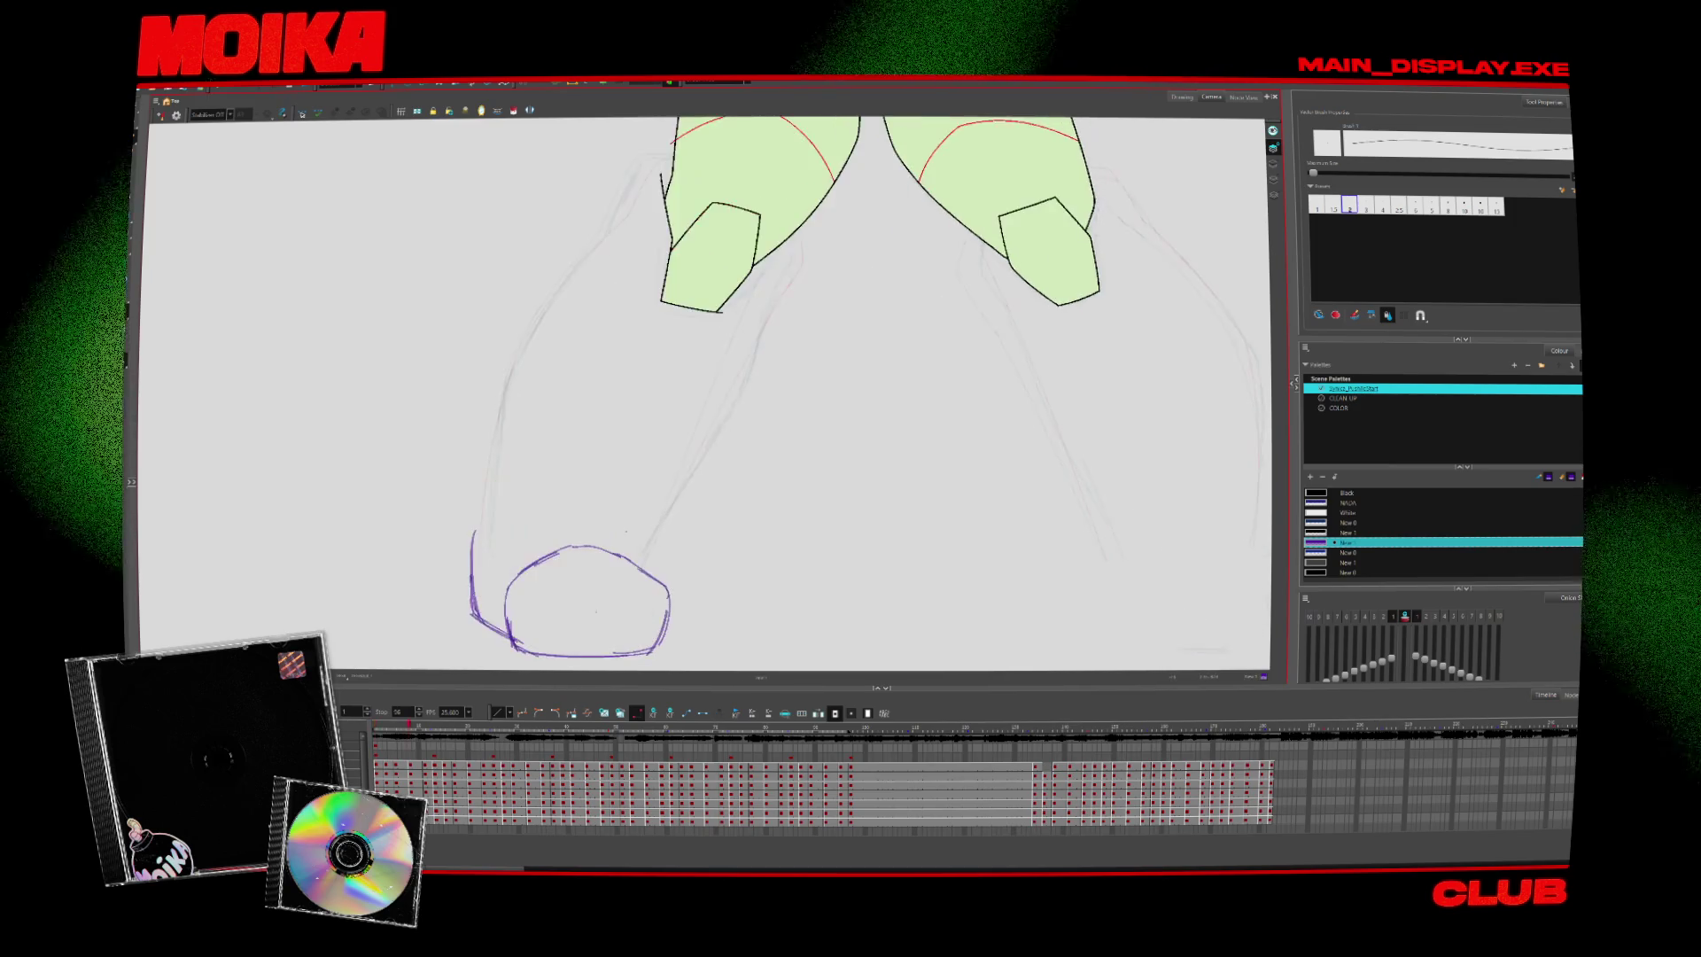
key(period)
key(comma)
key(period)
key(period)
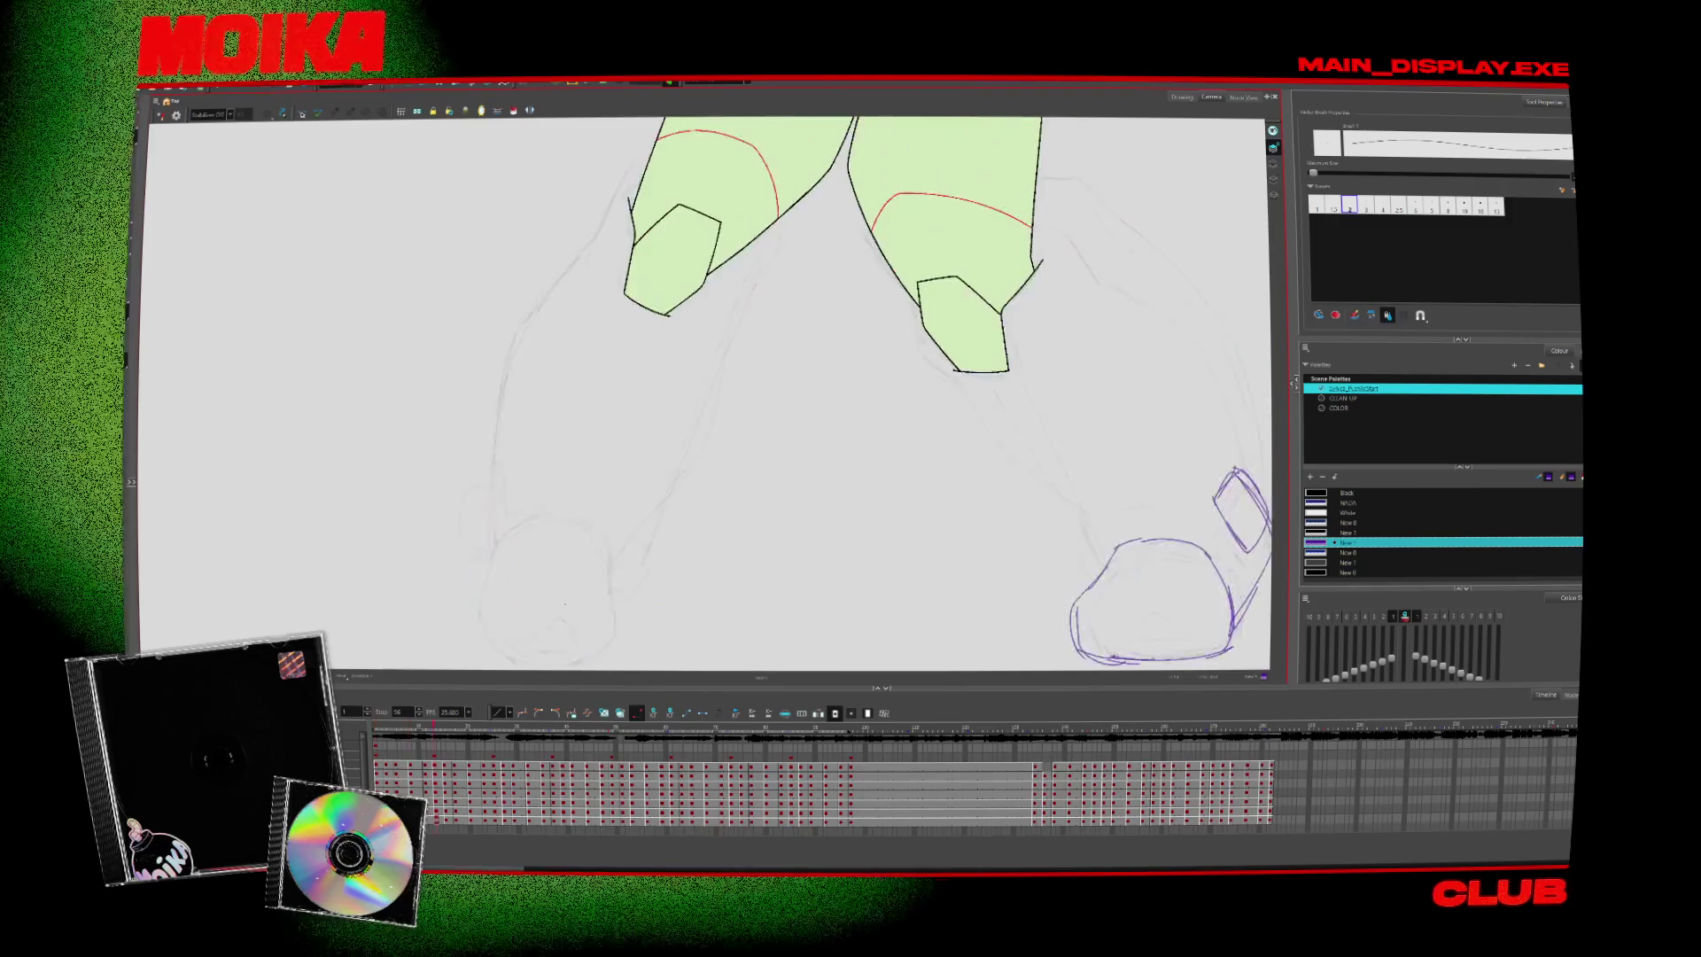
On the next leg drawing, draw purple lines along the left boot's bottom and side
key(period)
key(period)
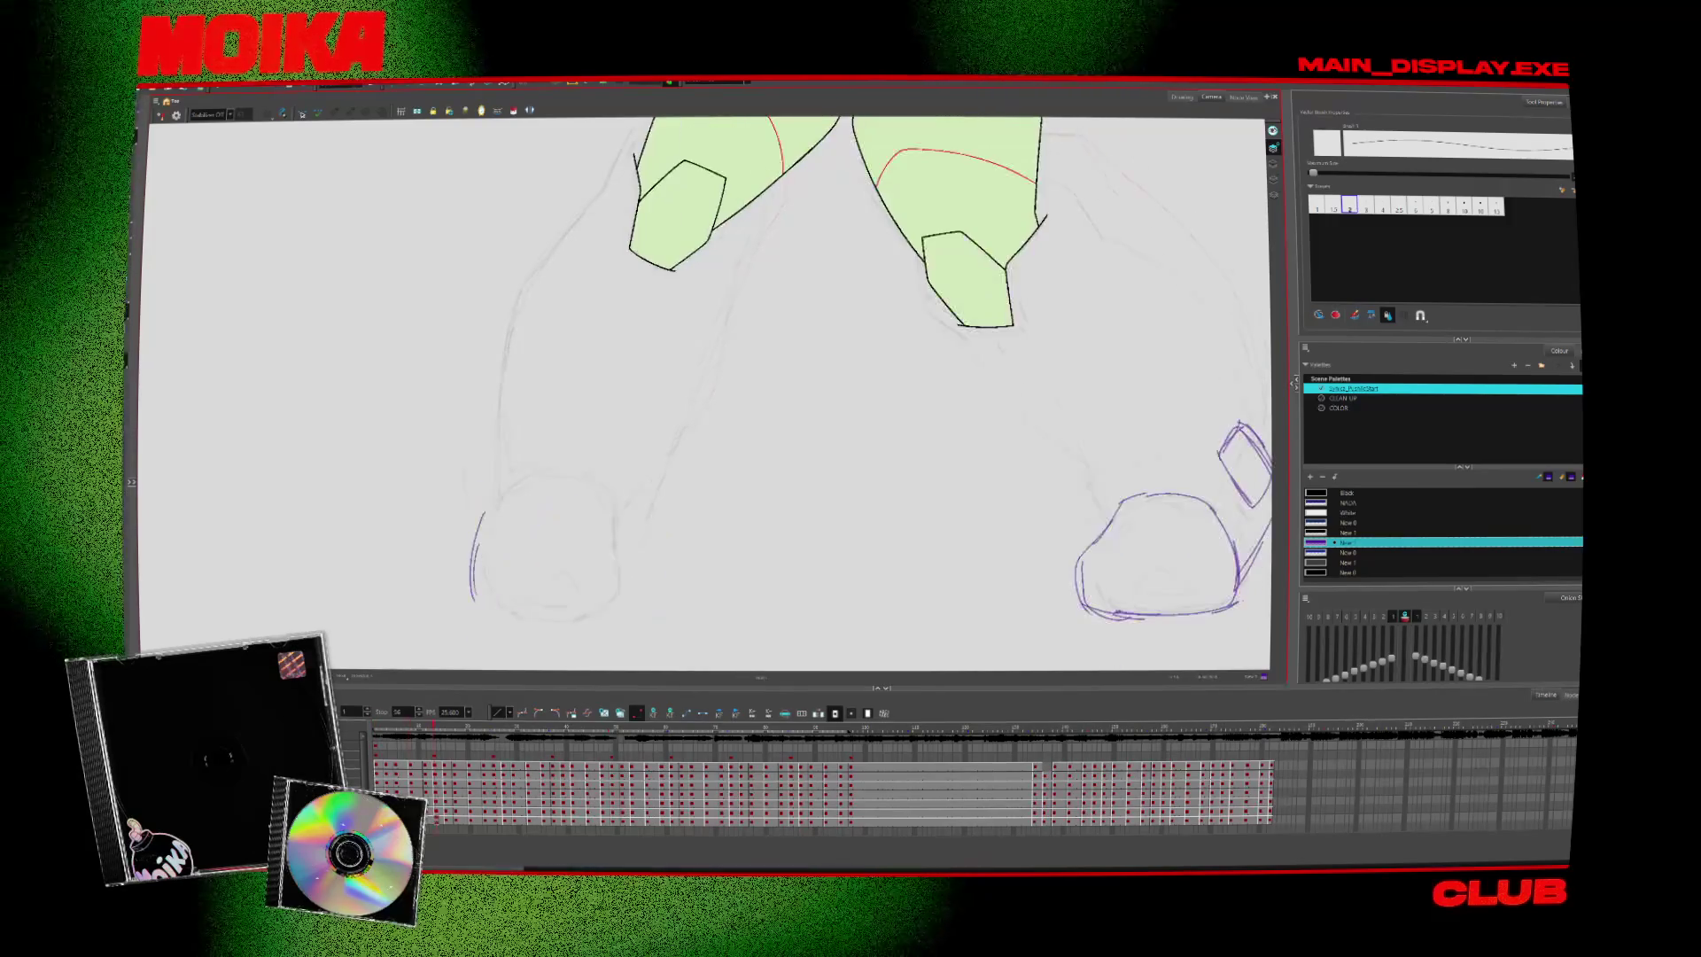
key(comma)
key(period)
key(period)
key(comma)
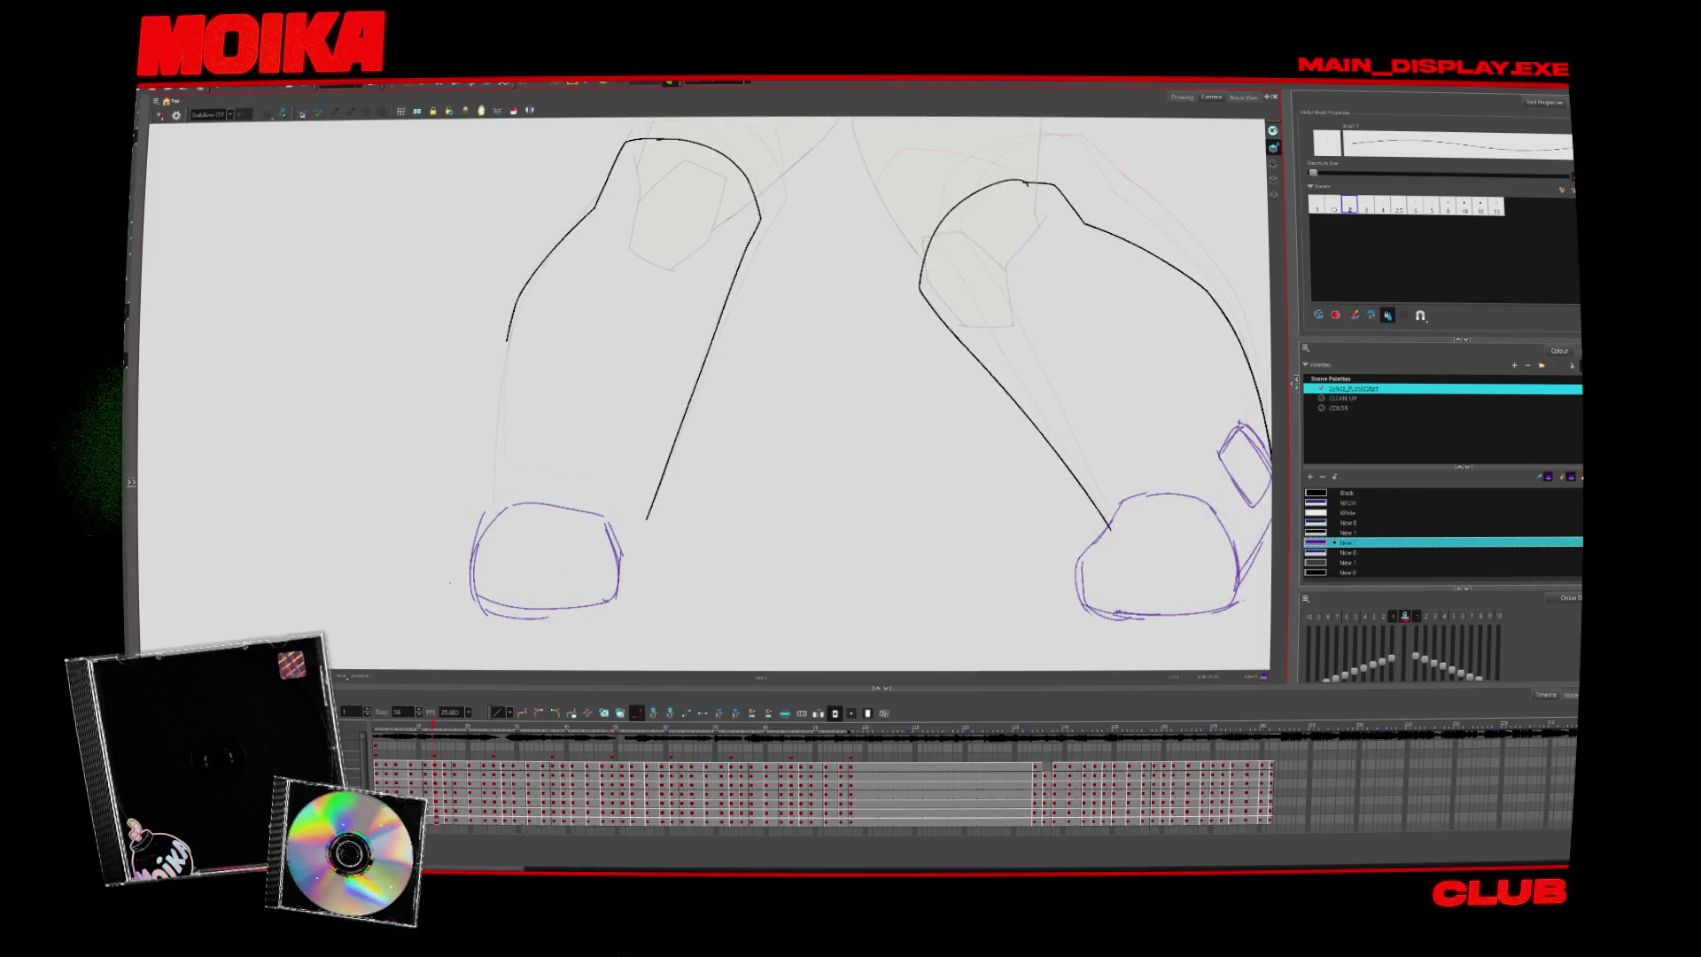
key(period)
key(comma)
key(period)
key(period)
key(comma)
key(period)
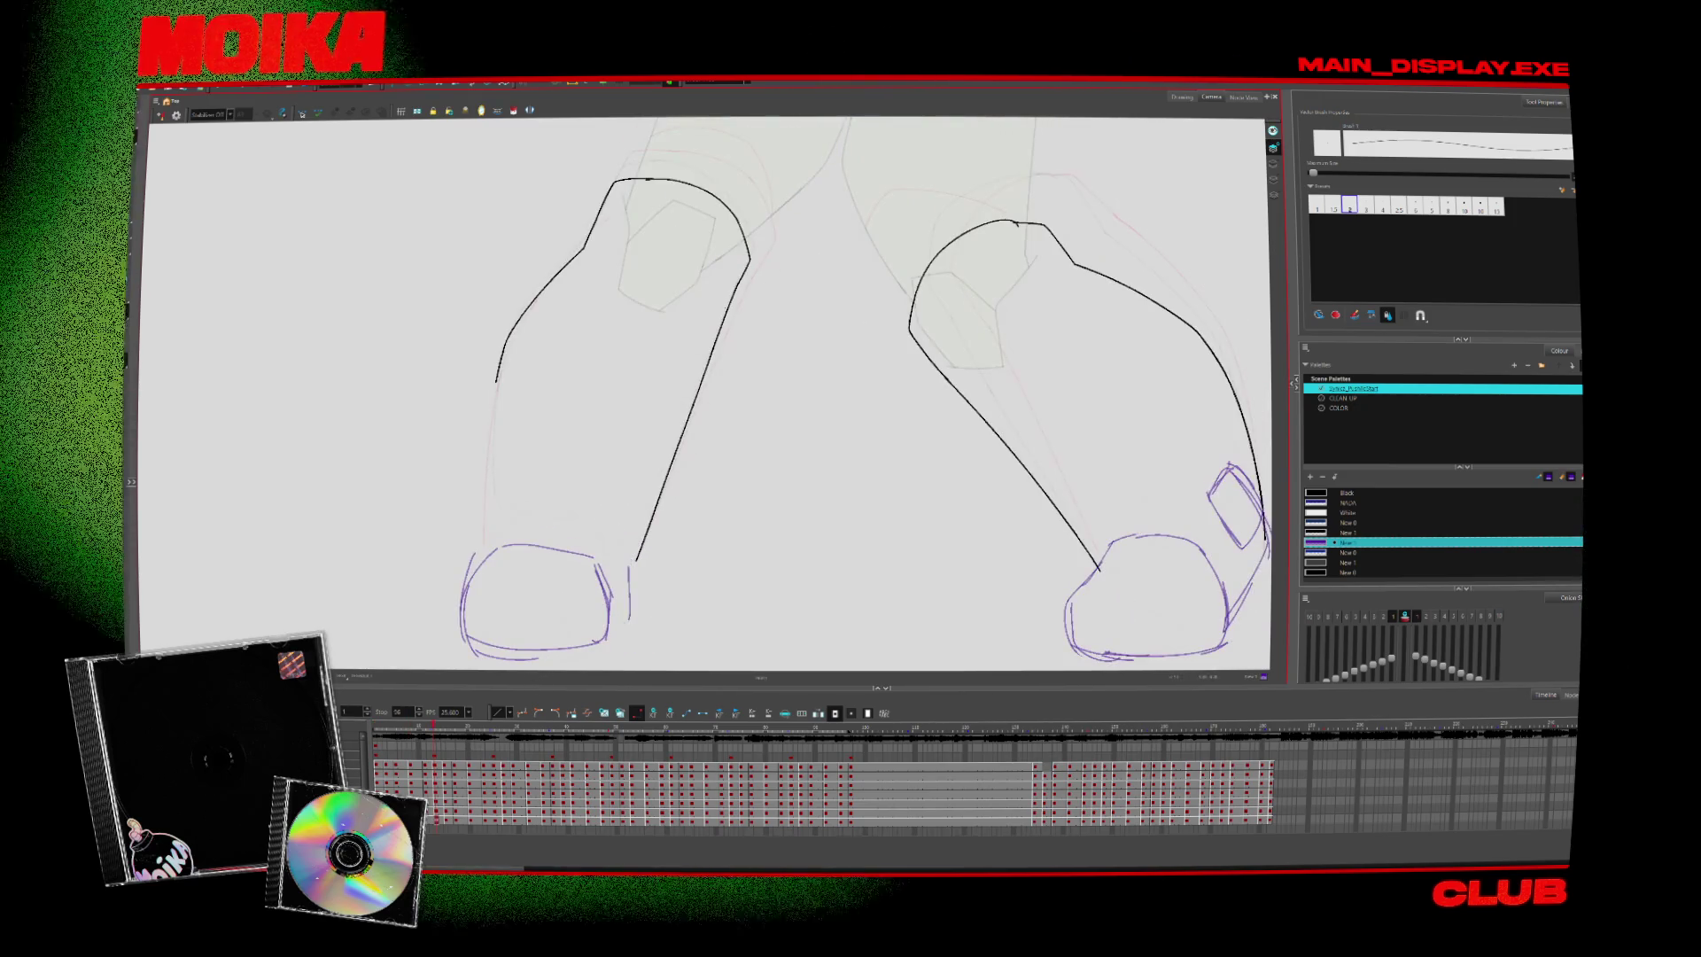
drag(465, 656, 625, 620)
key(period)
key(comma)
Add purple strokes on the left boot's top-left and along the left leg's side
drag(462, 567, 525, 527)
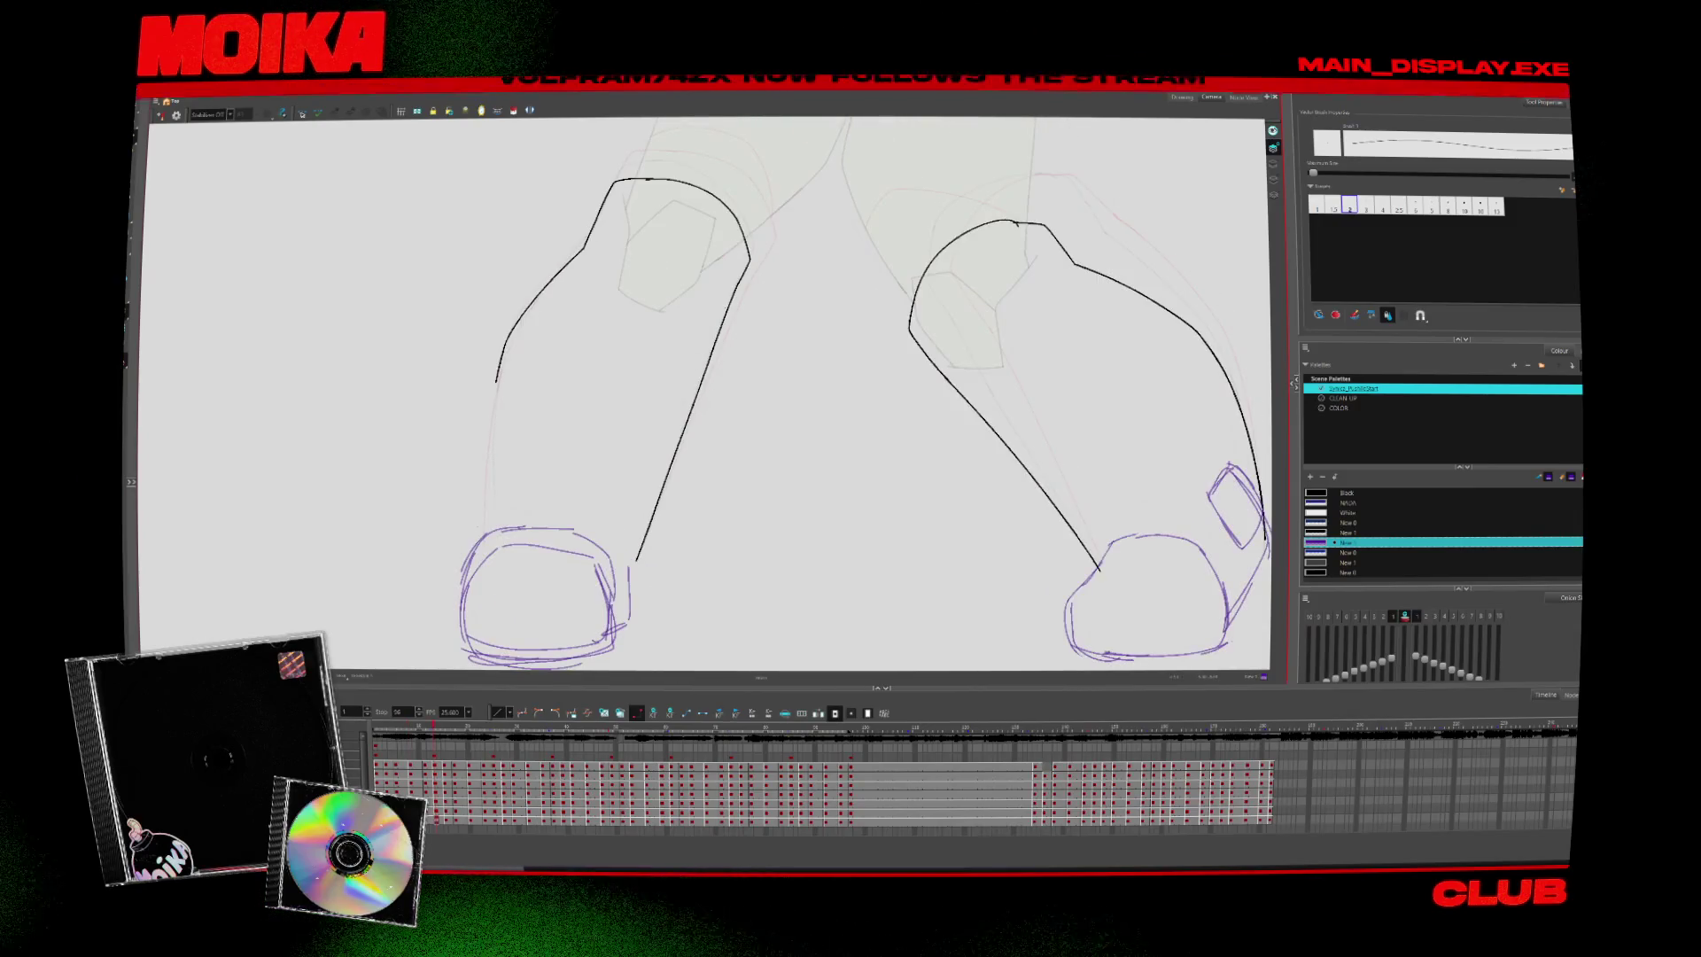
drag(498, 353, 471, 536)
key(comma)
key(period)
key(comma)
key(period)
key(comma)
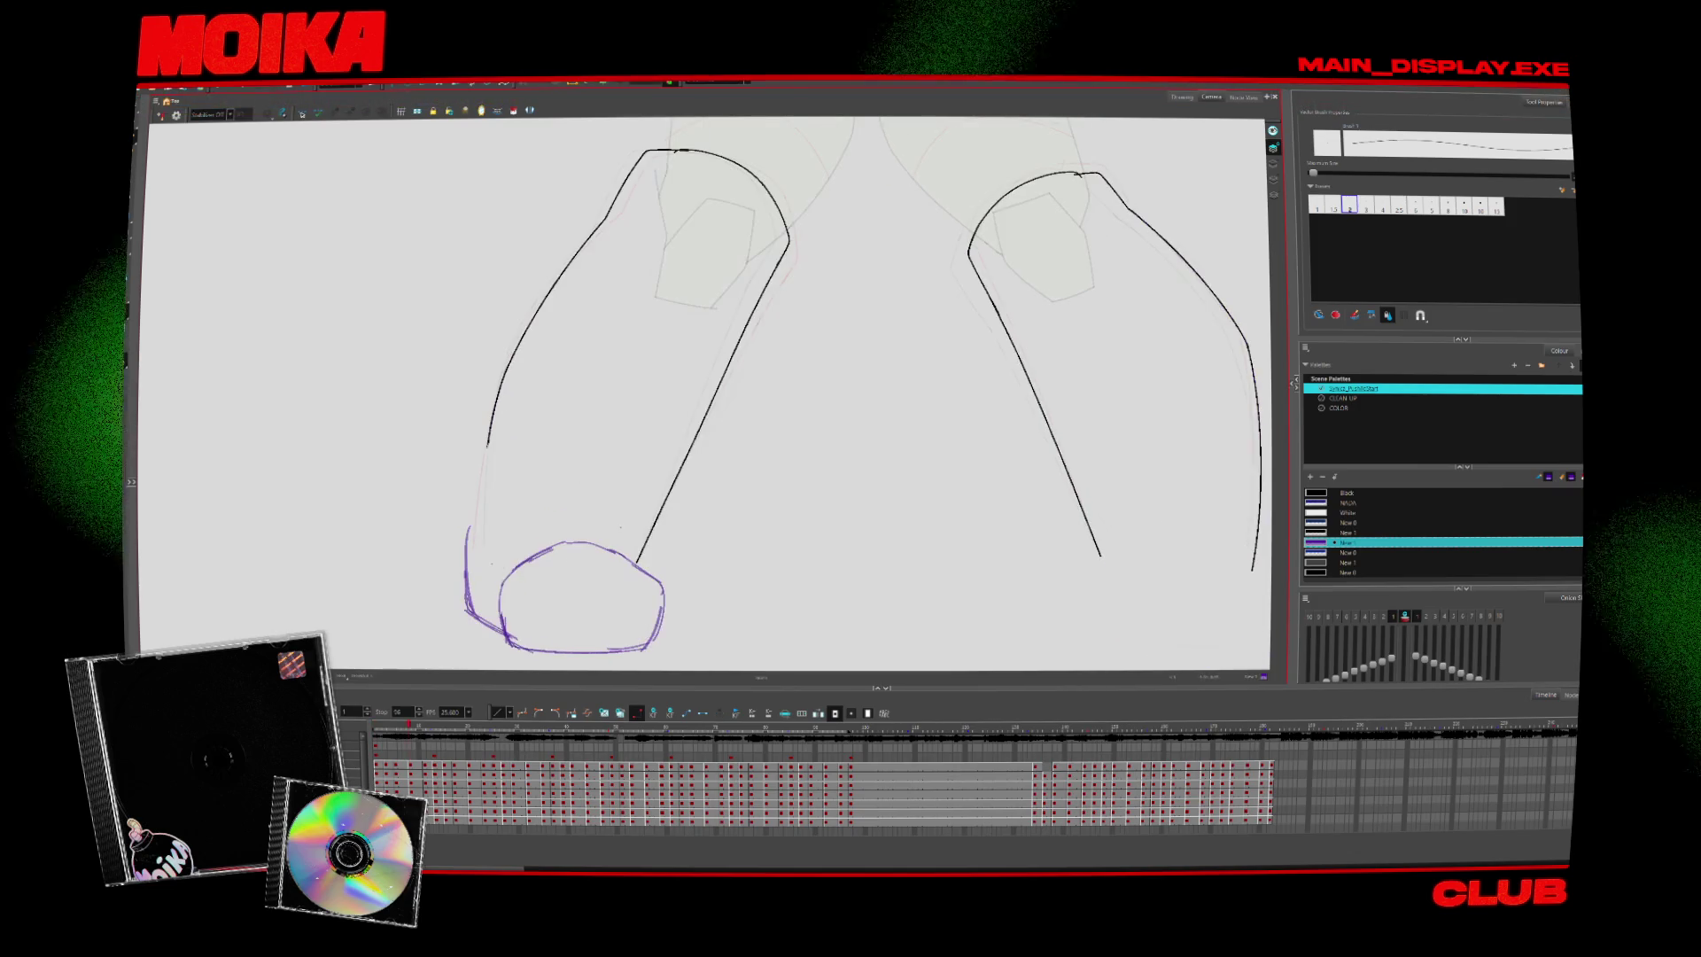
Move to the next leg drawing and erase the top of the purple ankle tab
key(period)
key(comma)
key(period)
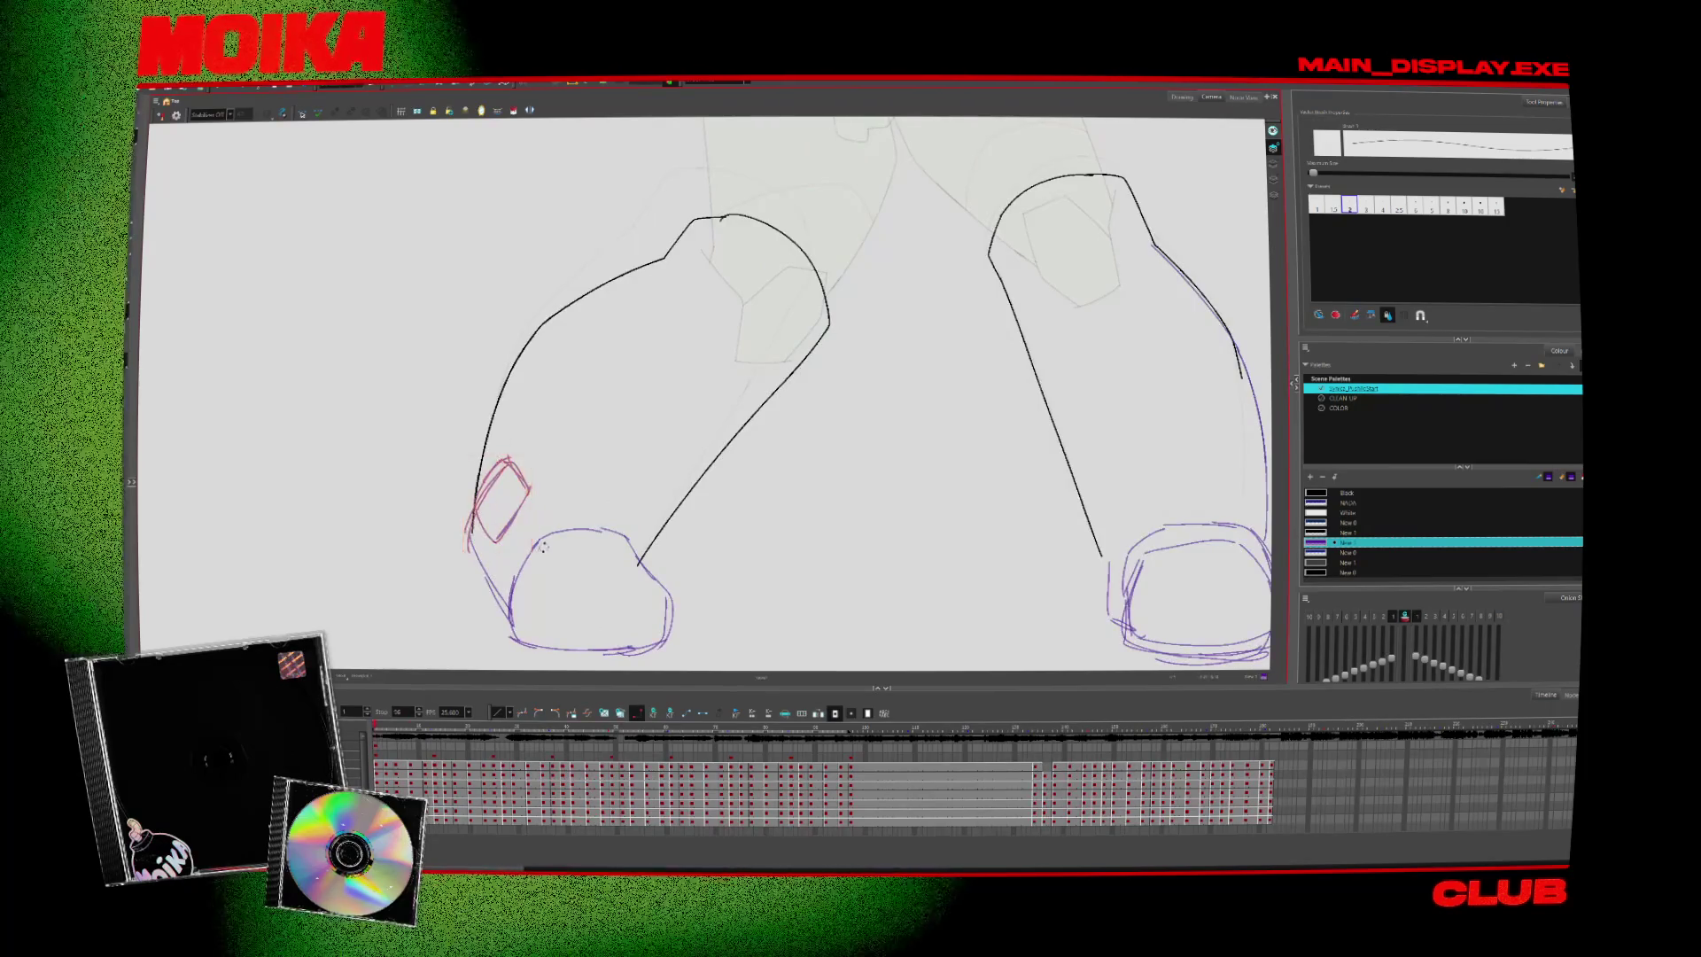
key(period)
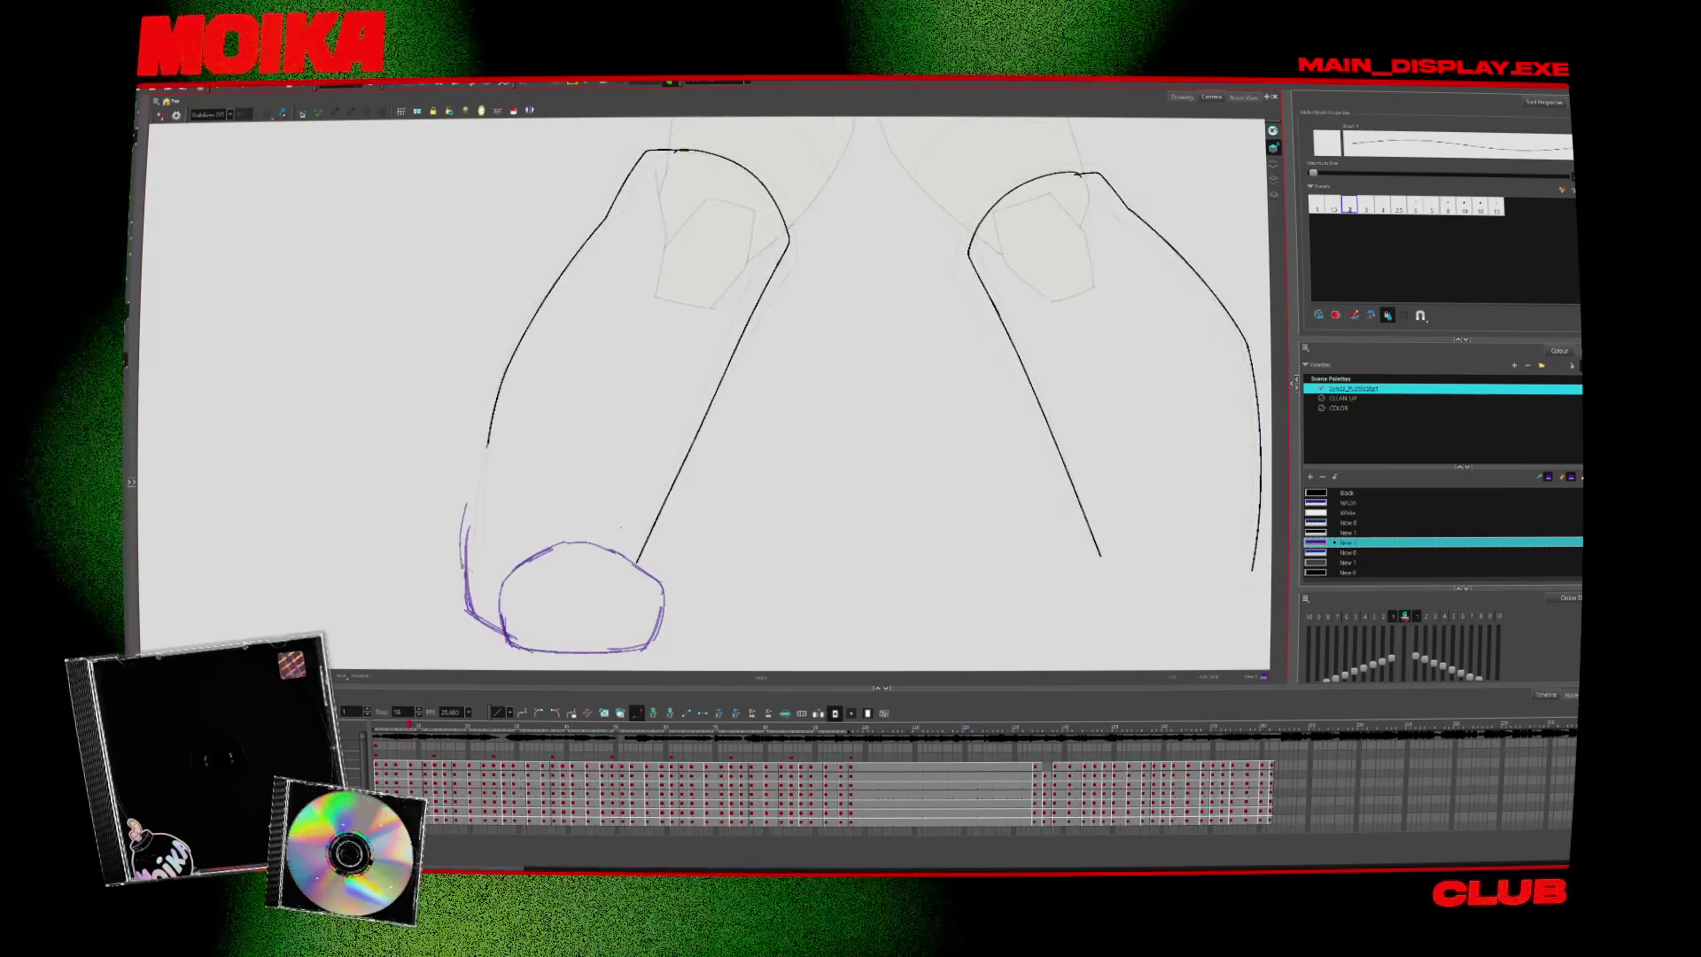
key(comma)
key(period)
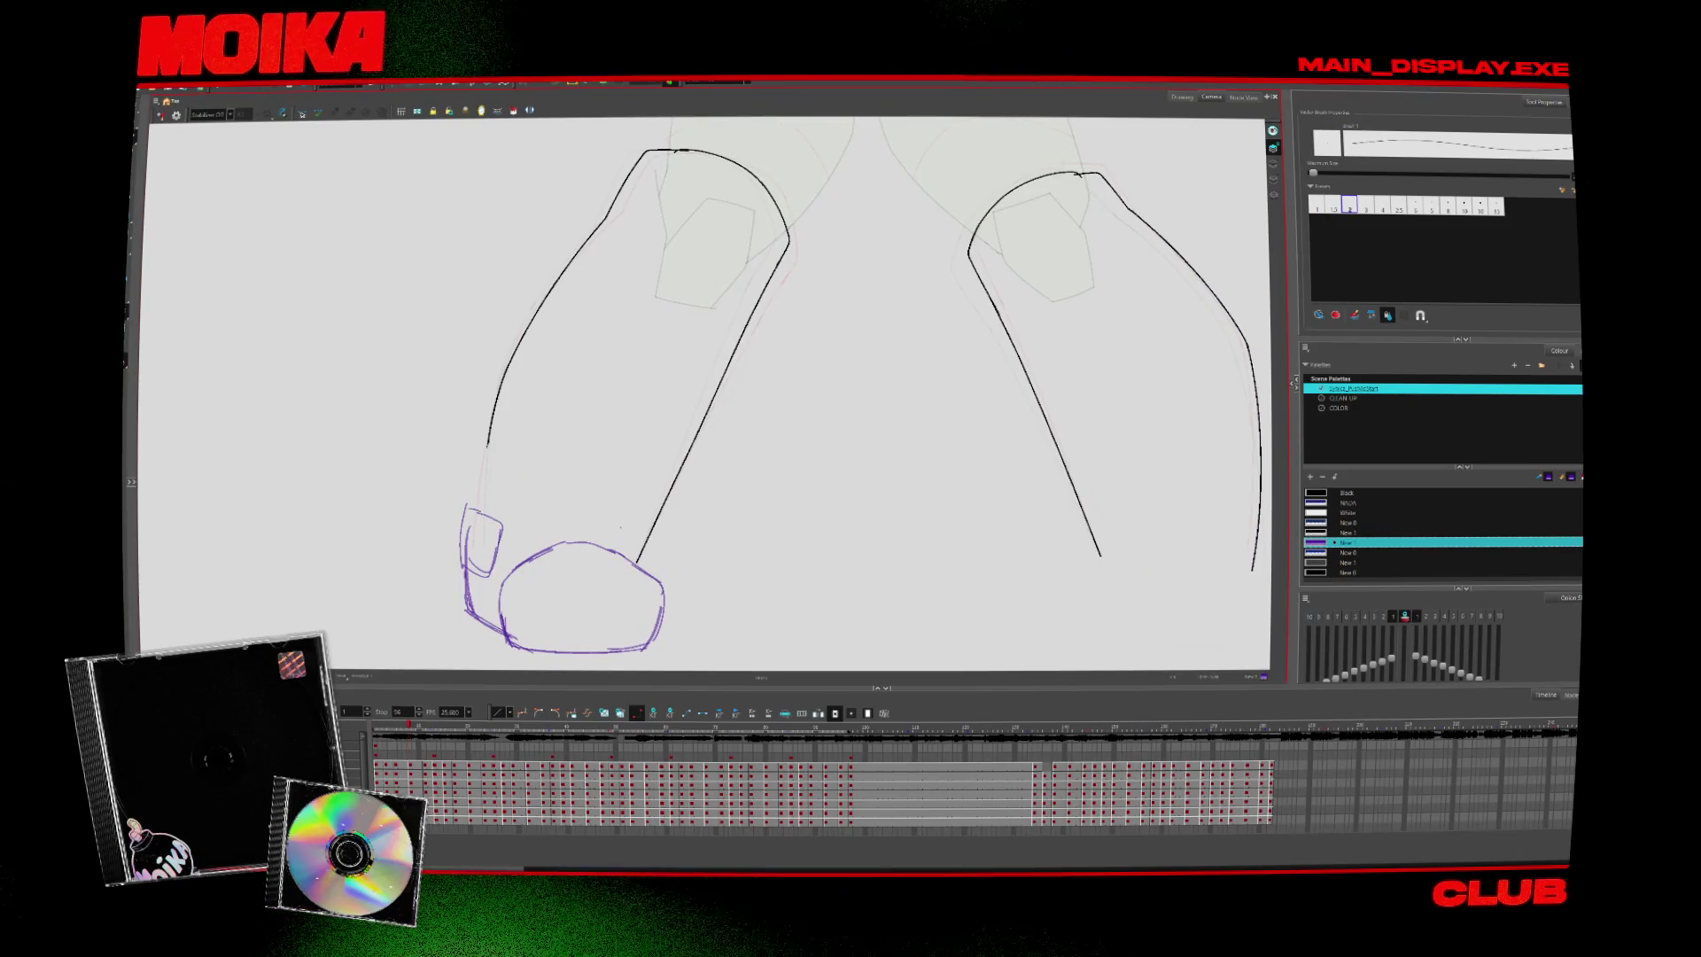
key(comma)
key(period)
key(alt+e)
drag(479, 512, 493, 510)
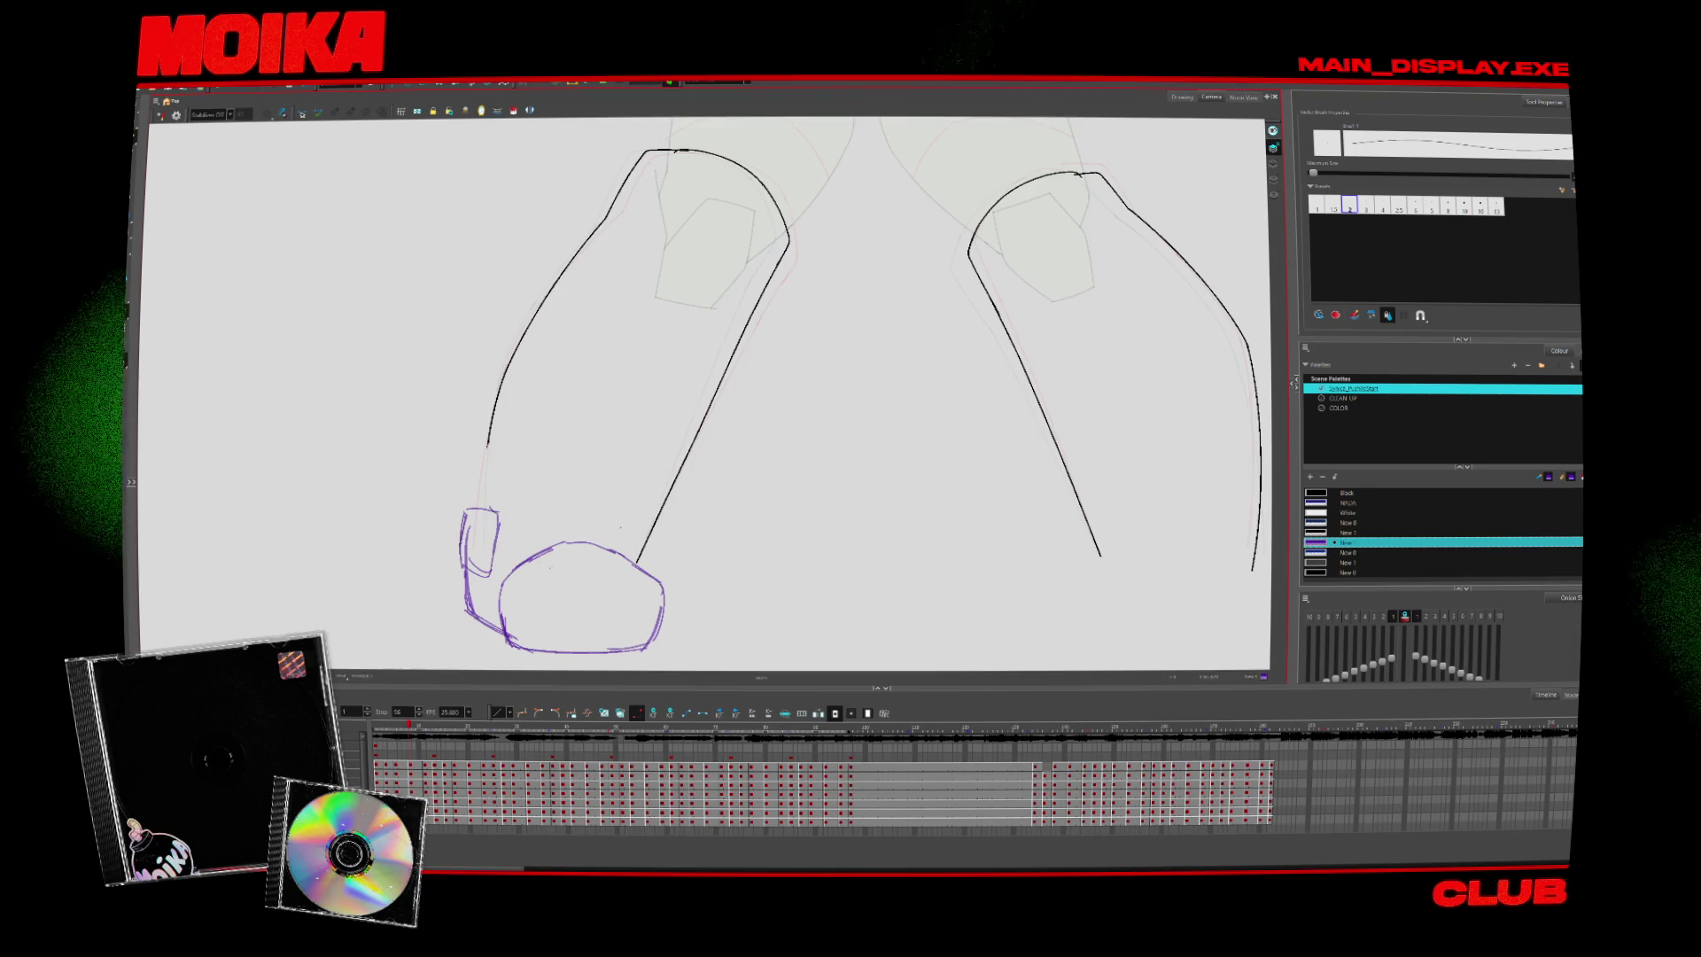
Draw a purple arc over the boot top and delete the old ankle-tab stroke
key(comma)
key(period)
key(period)
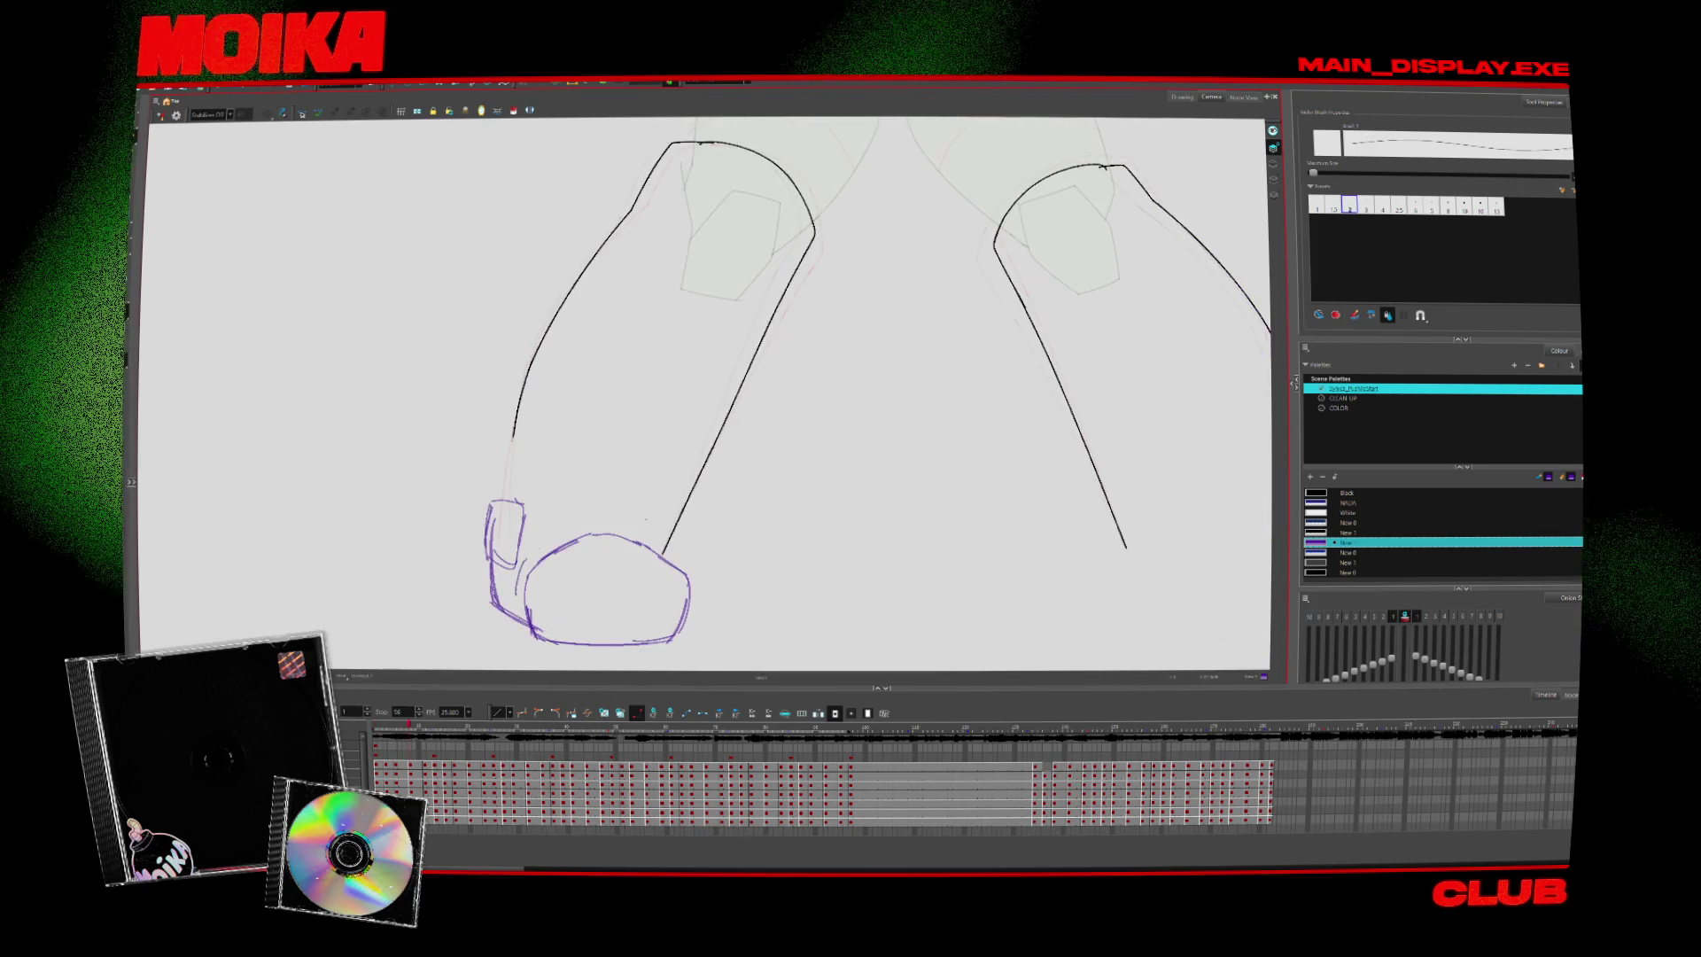
drag(521, 574, 666, 544)
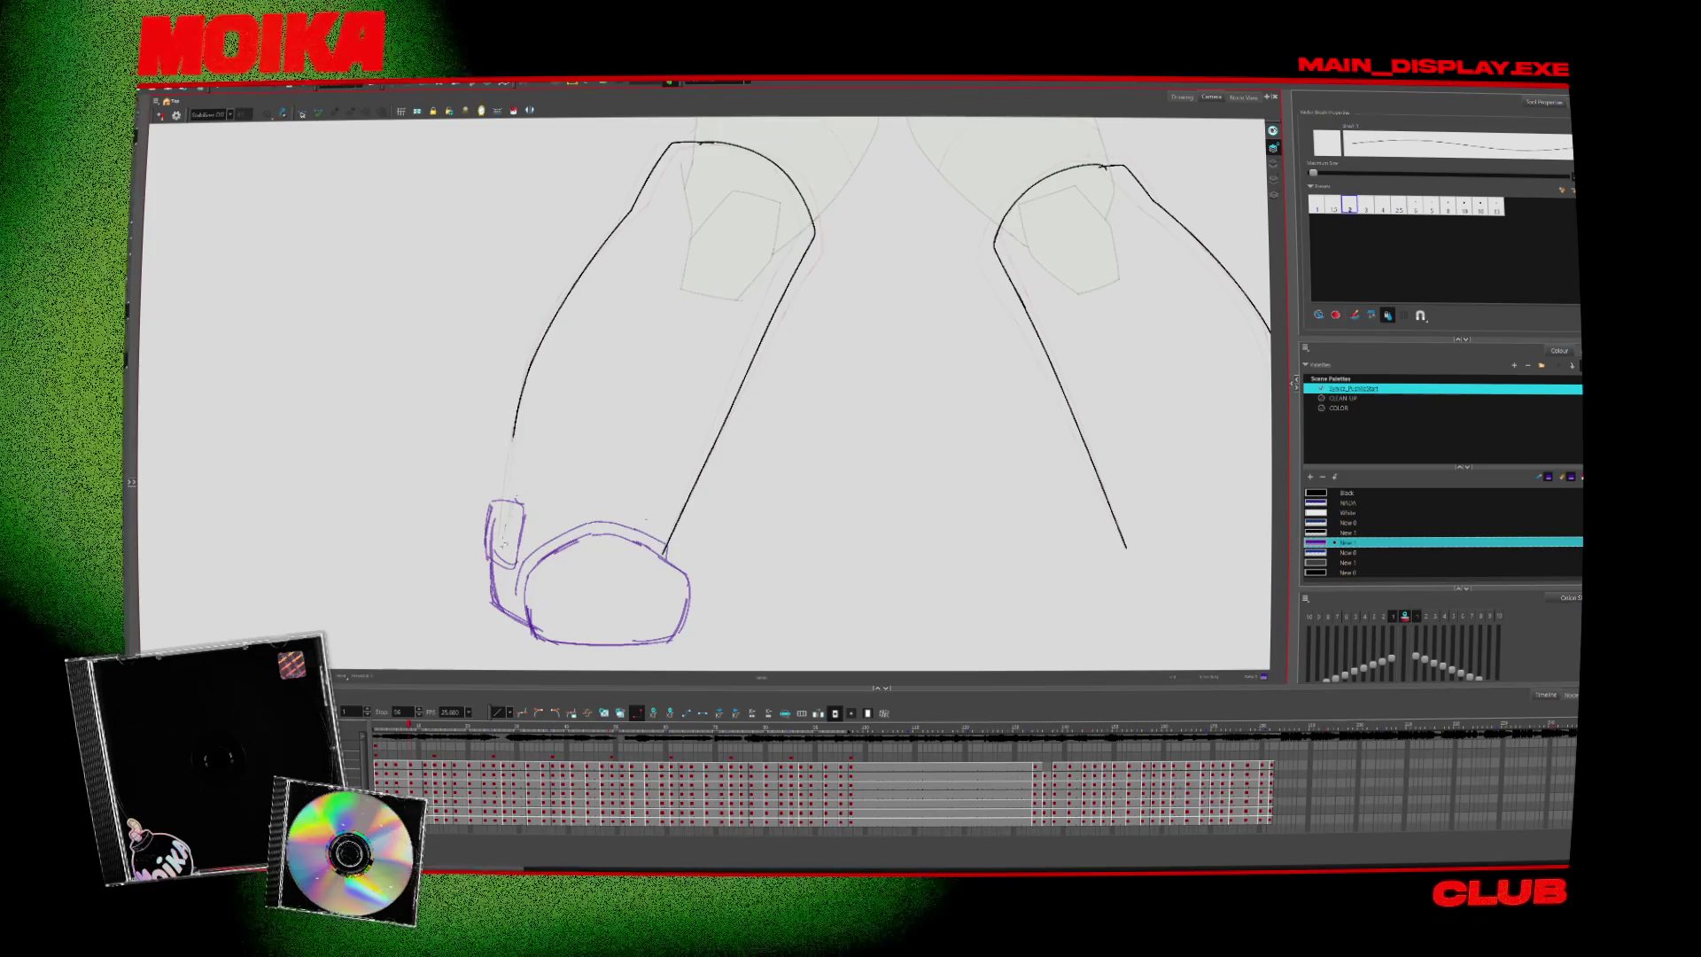
drag(476, 498, 532, 595)
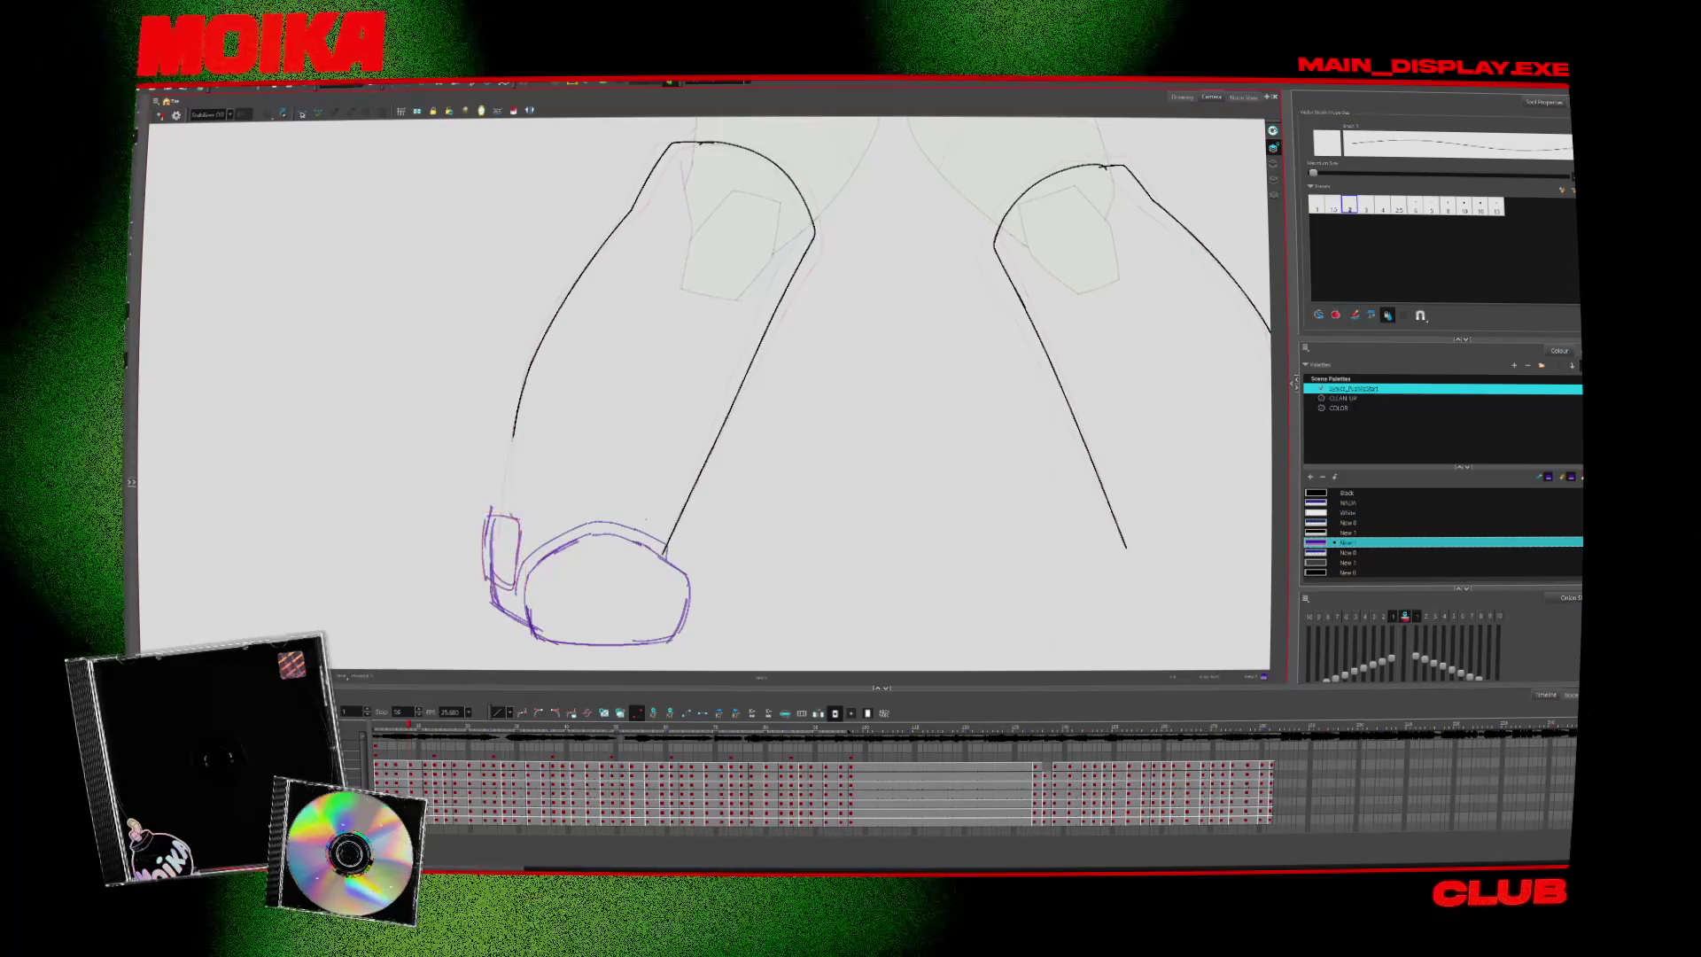
key(Delete)
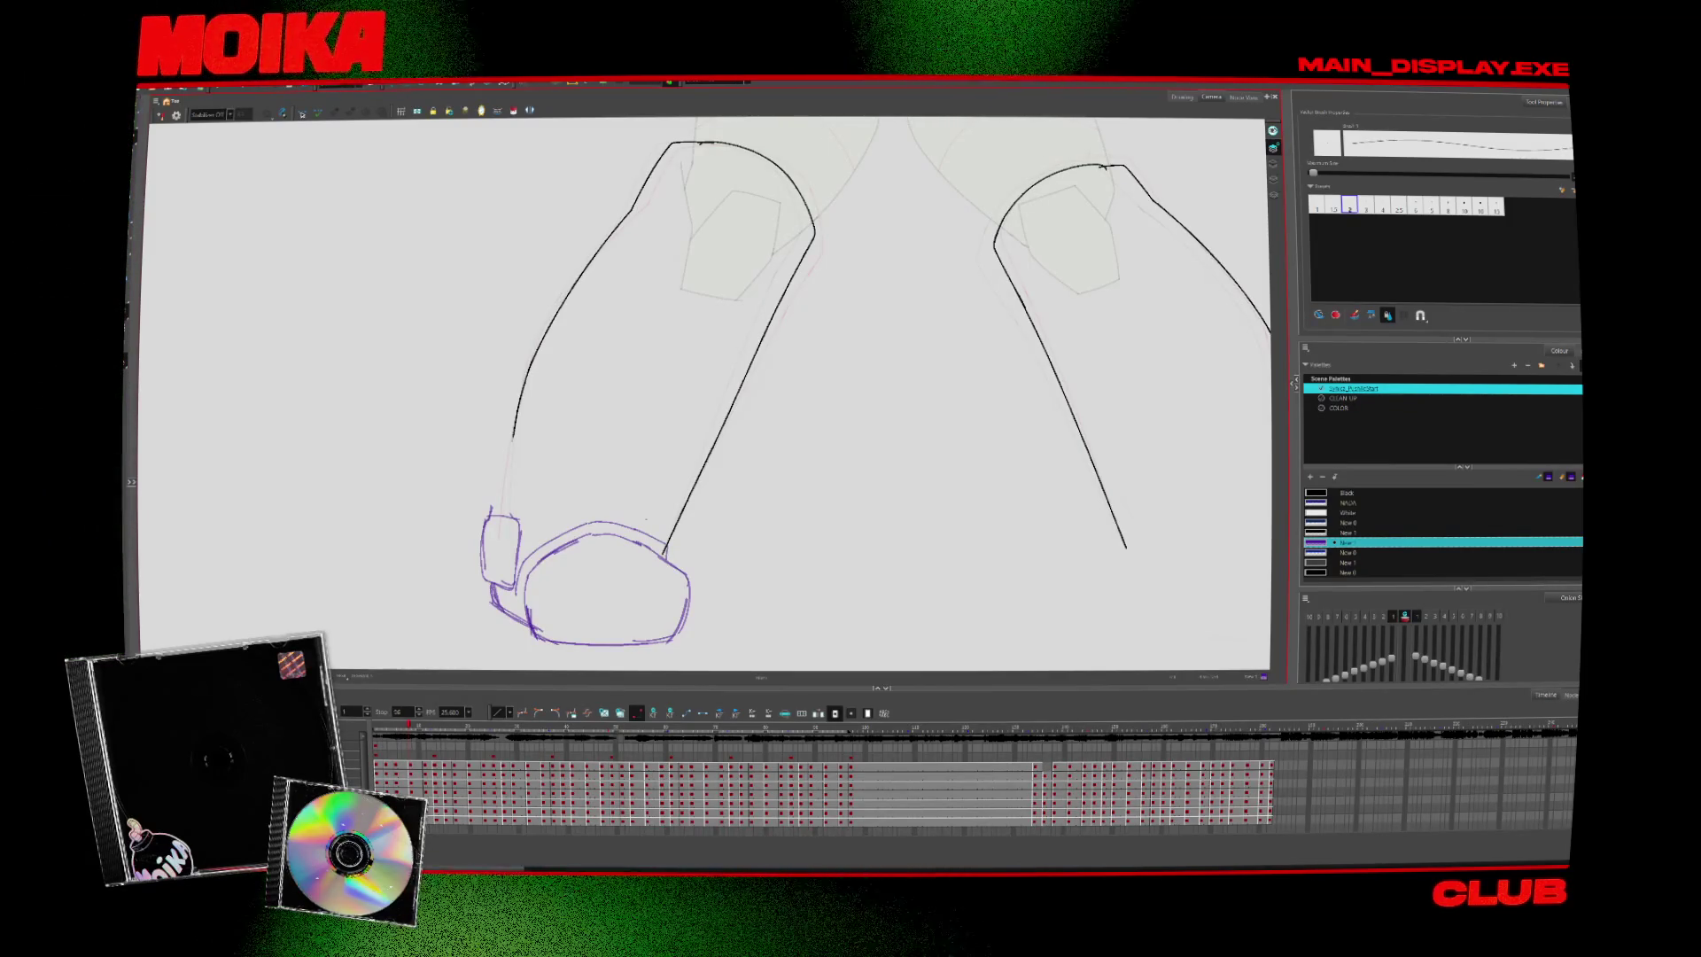
In Mirror View, draw the ankle tab on the right boot, undoing a trial erase
key(comma)
key(comma)
key(comma)
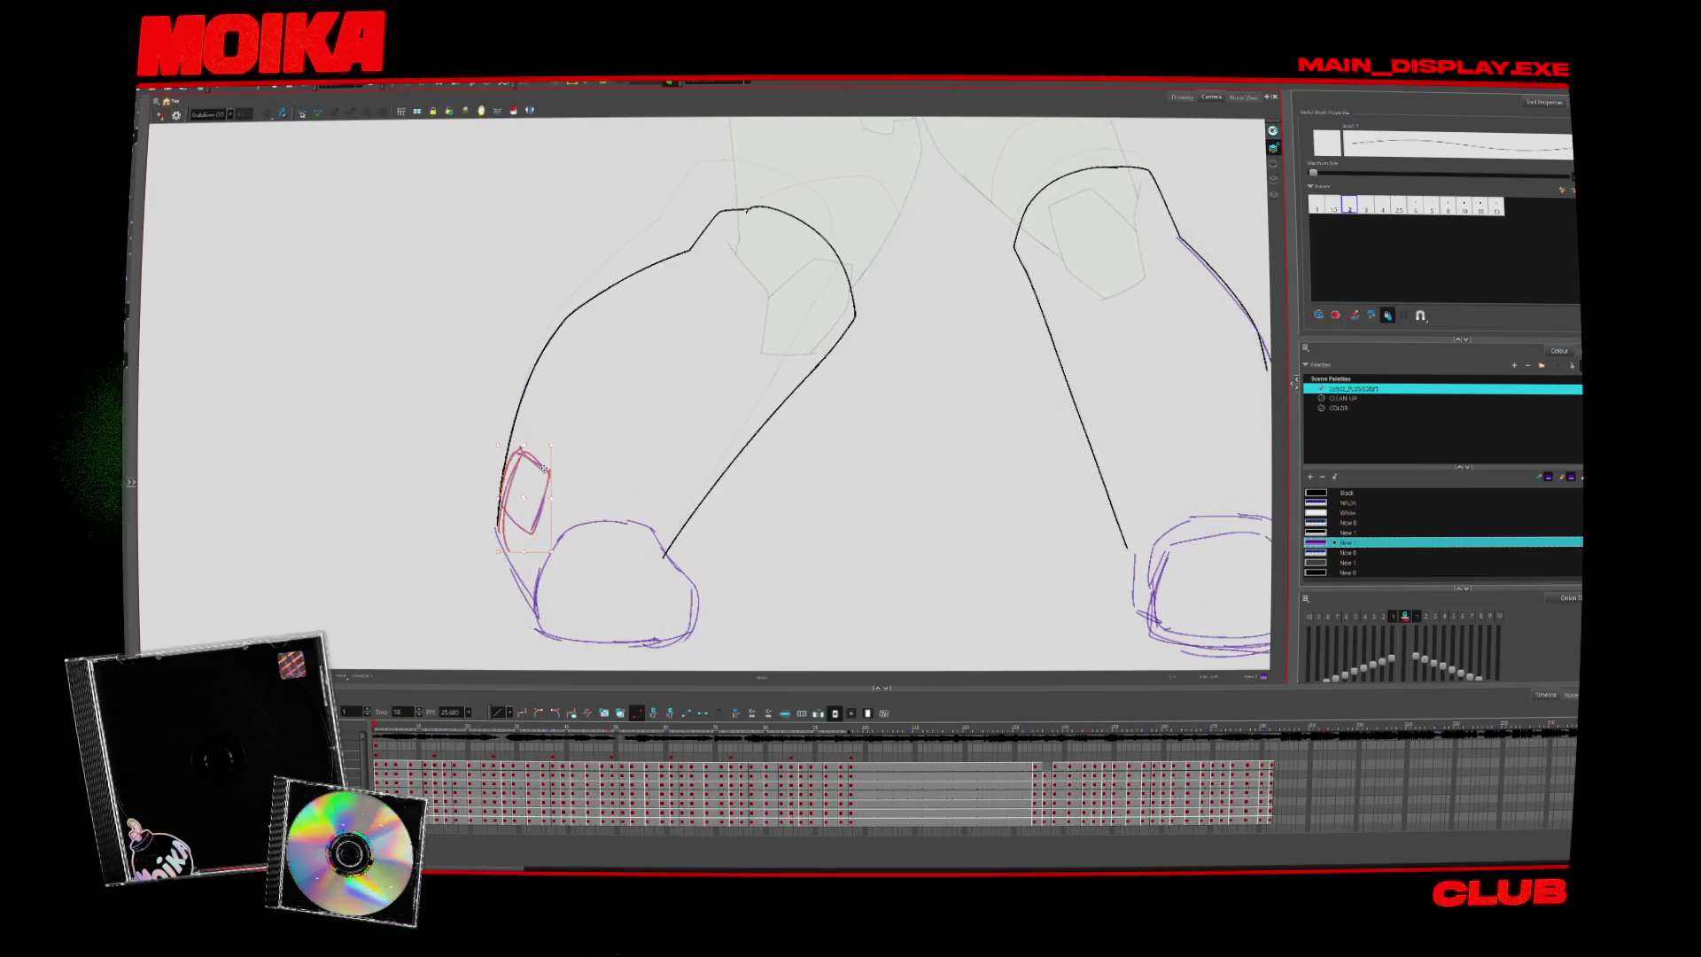
key(ctrl+z)
key(alt+minus)
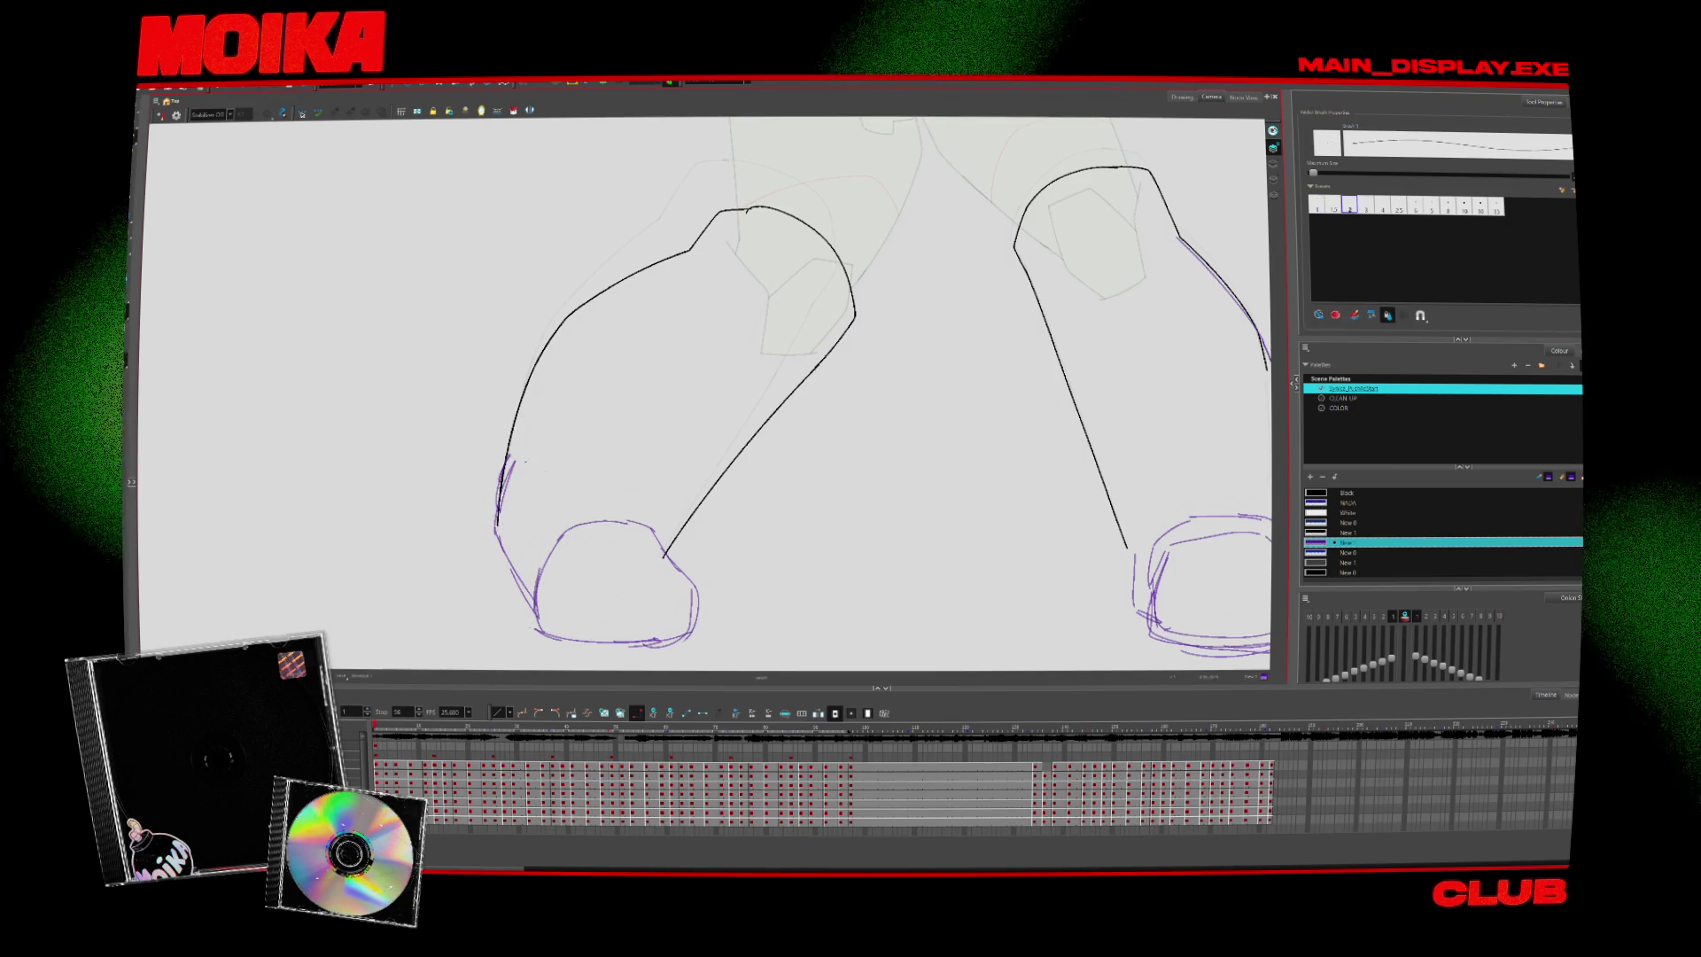
click(160, 116)
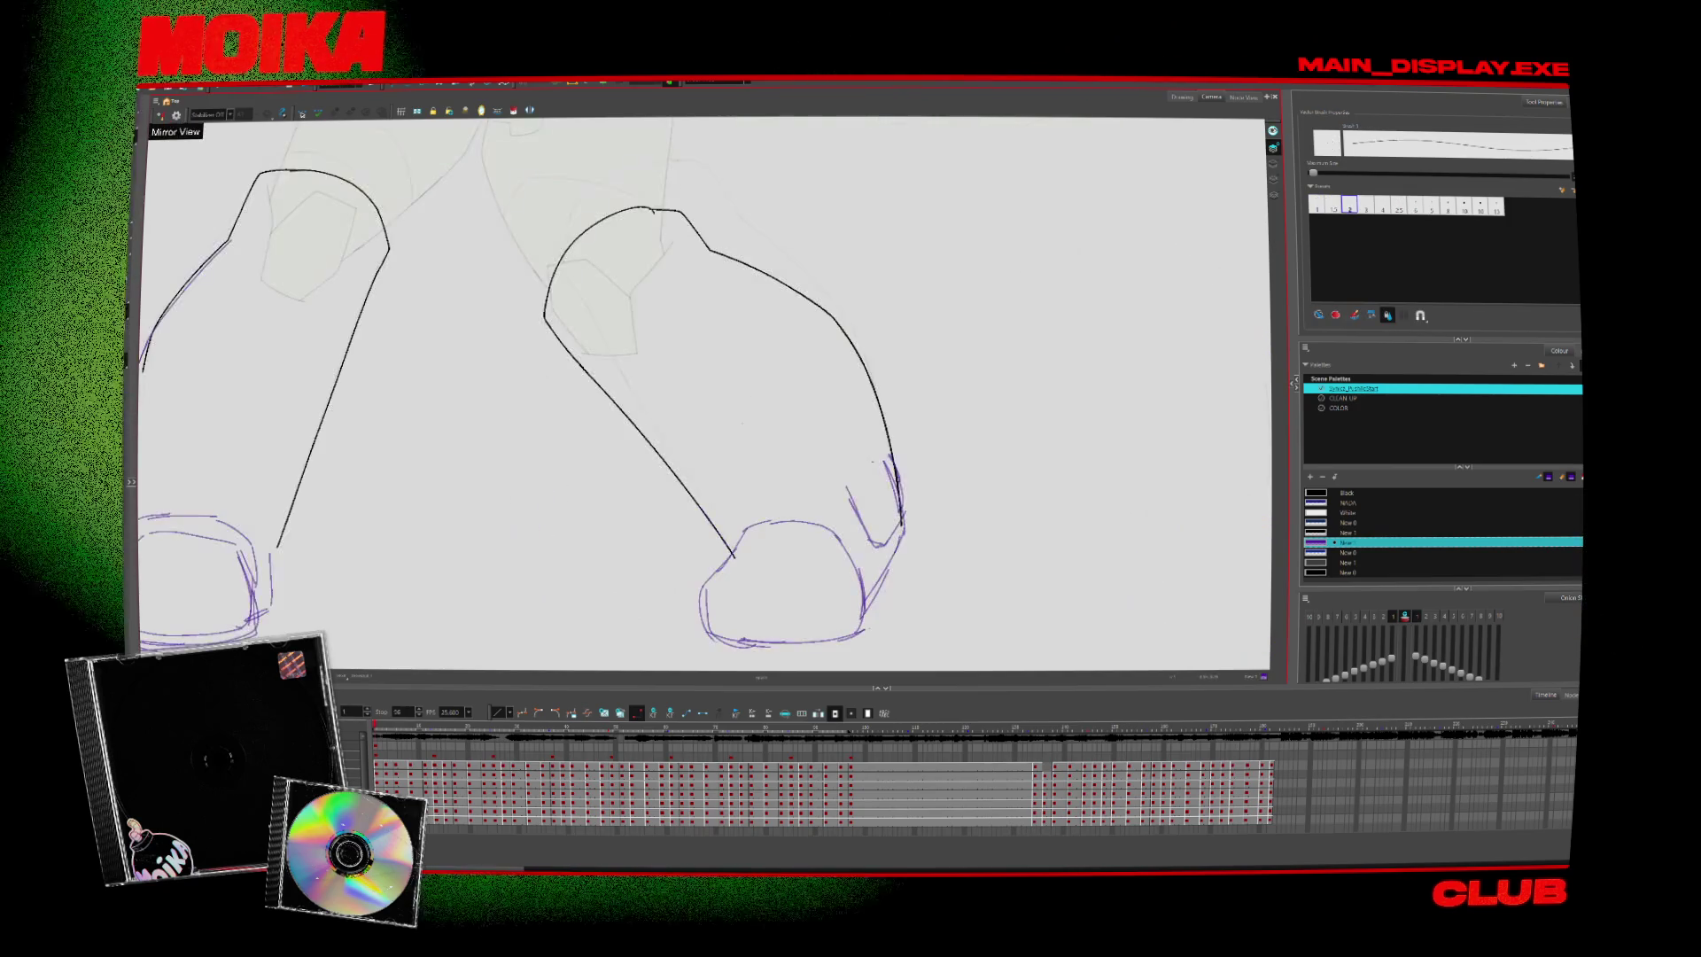
drag(871, 461, 906, 519)
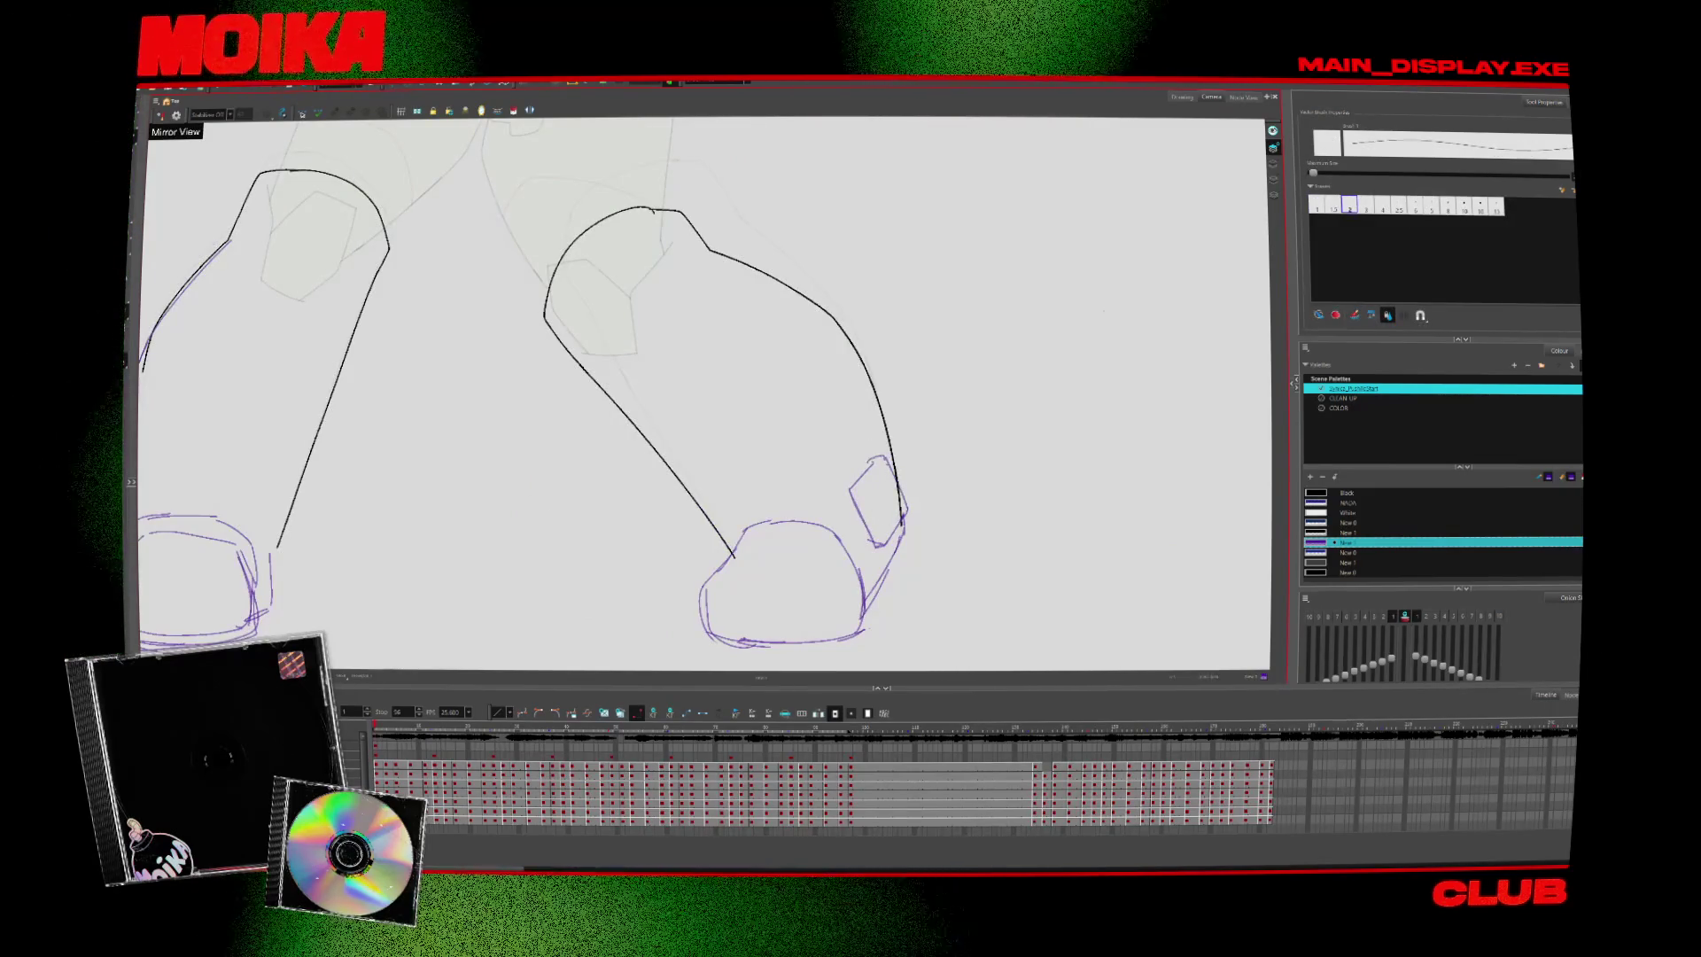
click(1273, 164)
drag(875, 463, 886, 502)
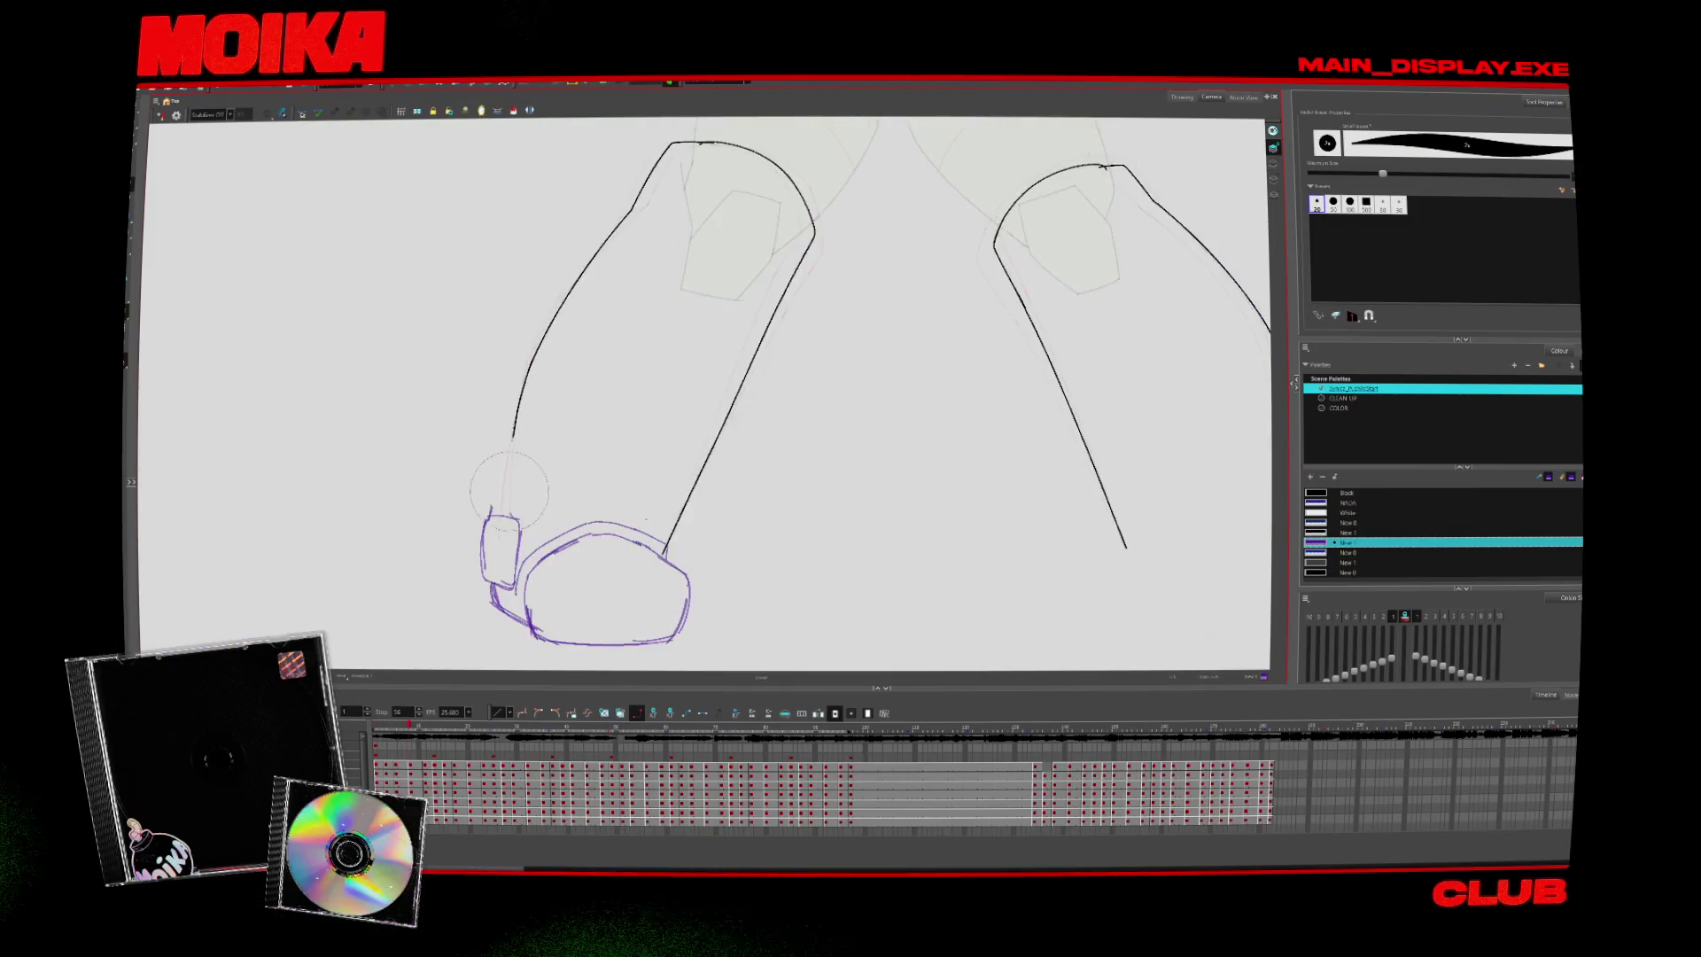
key(ctrl+z)
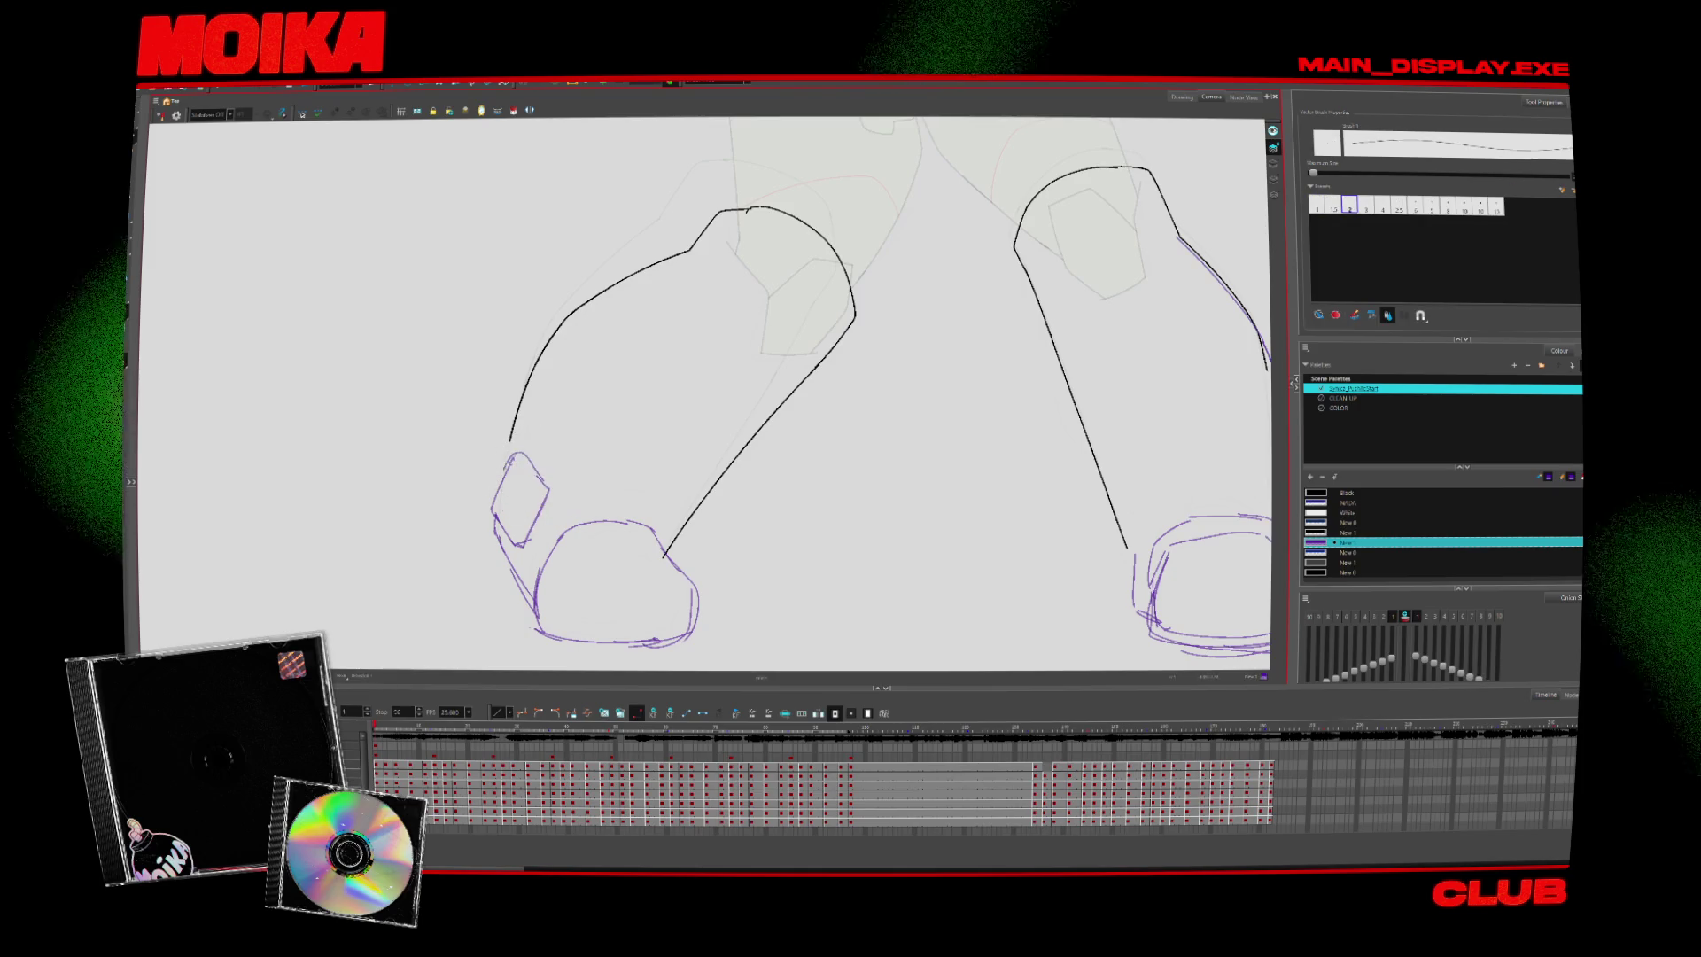
Flip through neighbouring frames to compare the purple boots and ankle tabs on both feet
key(period)
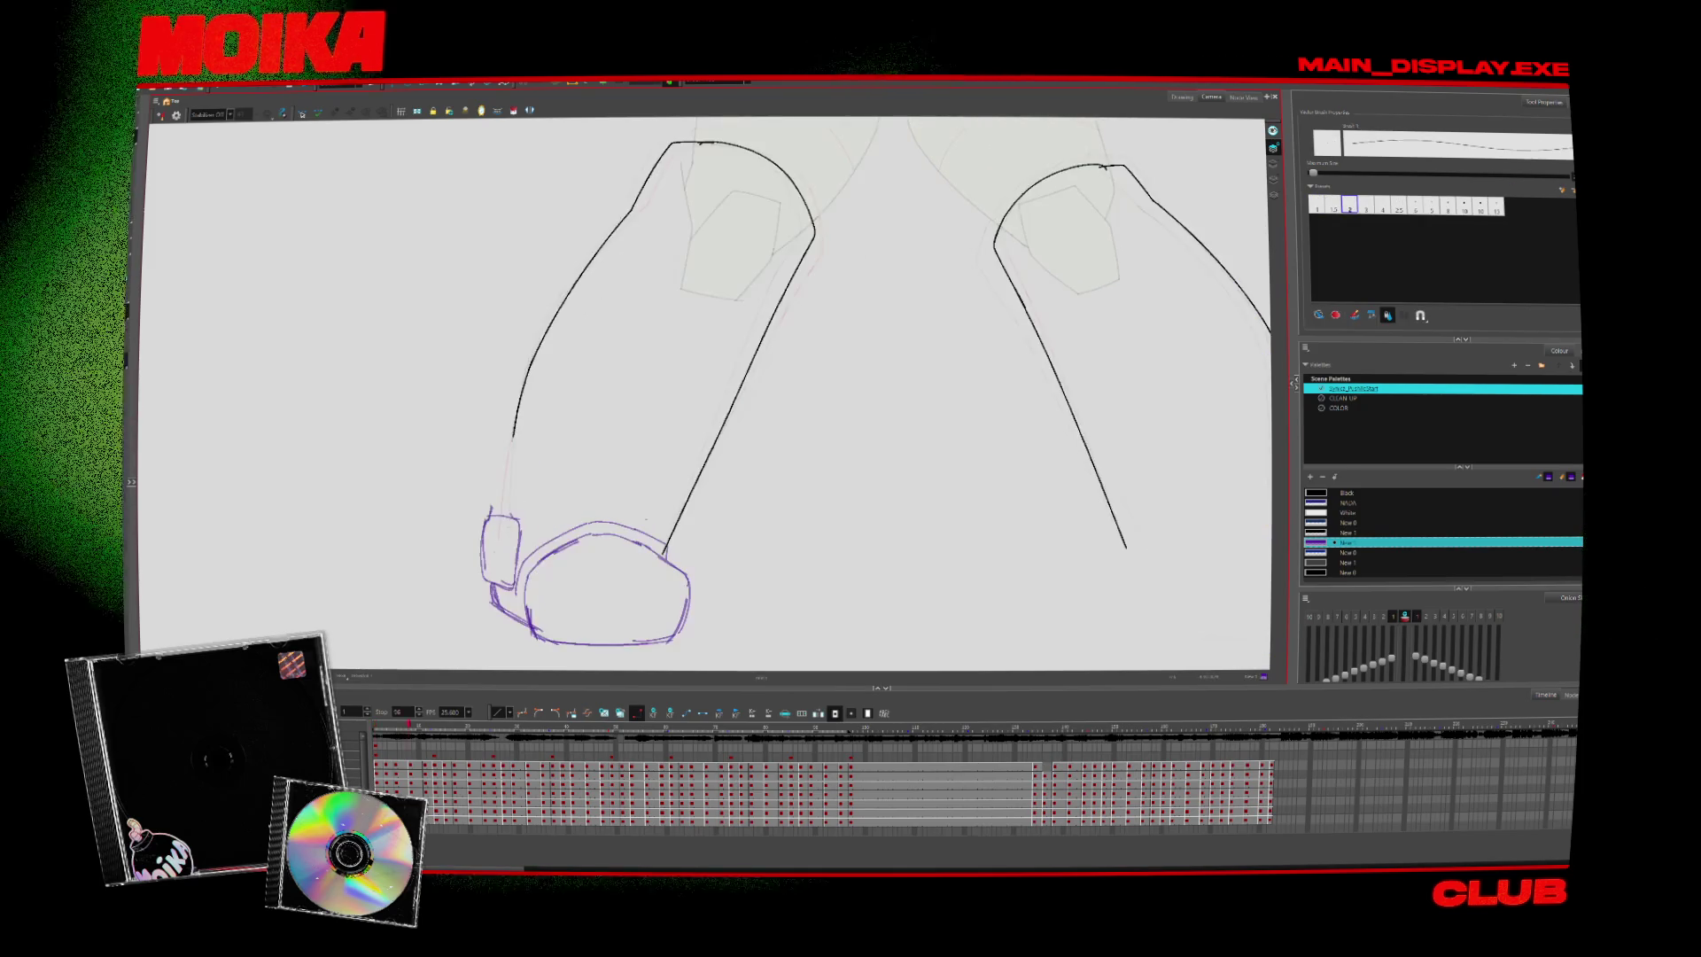
key(period)
key(comma)
key(period)
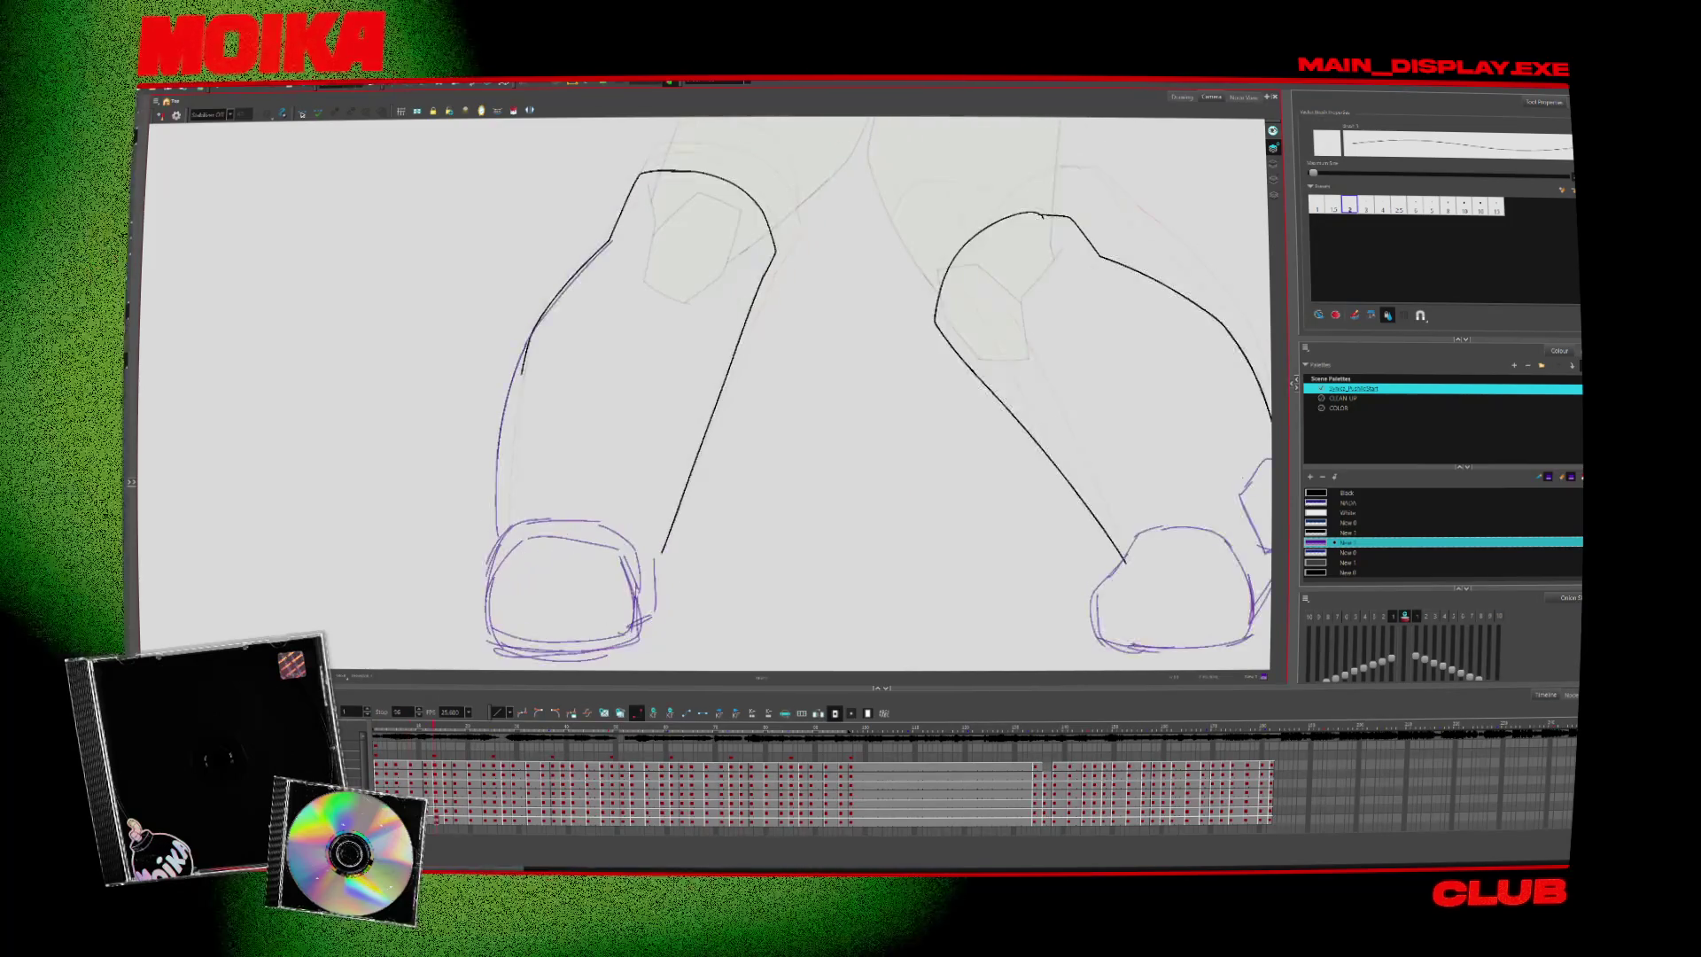
key(period)
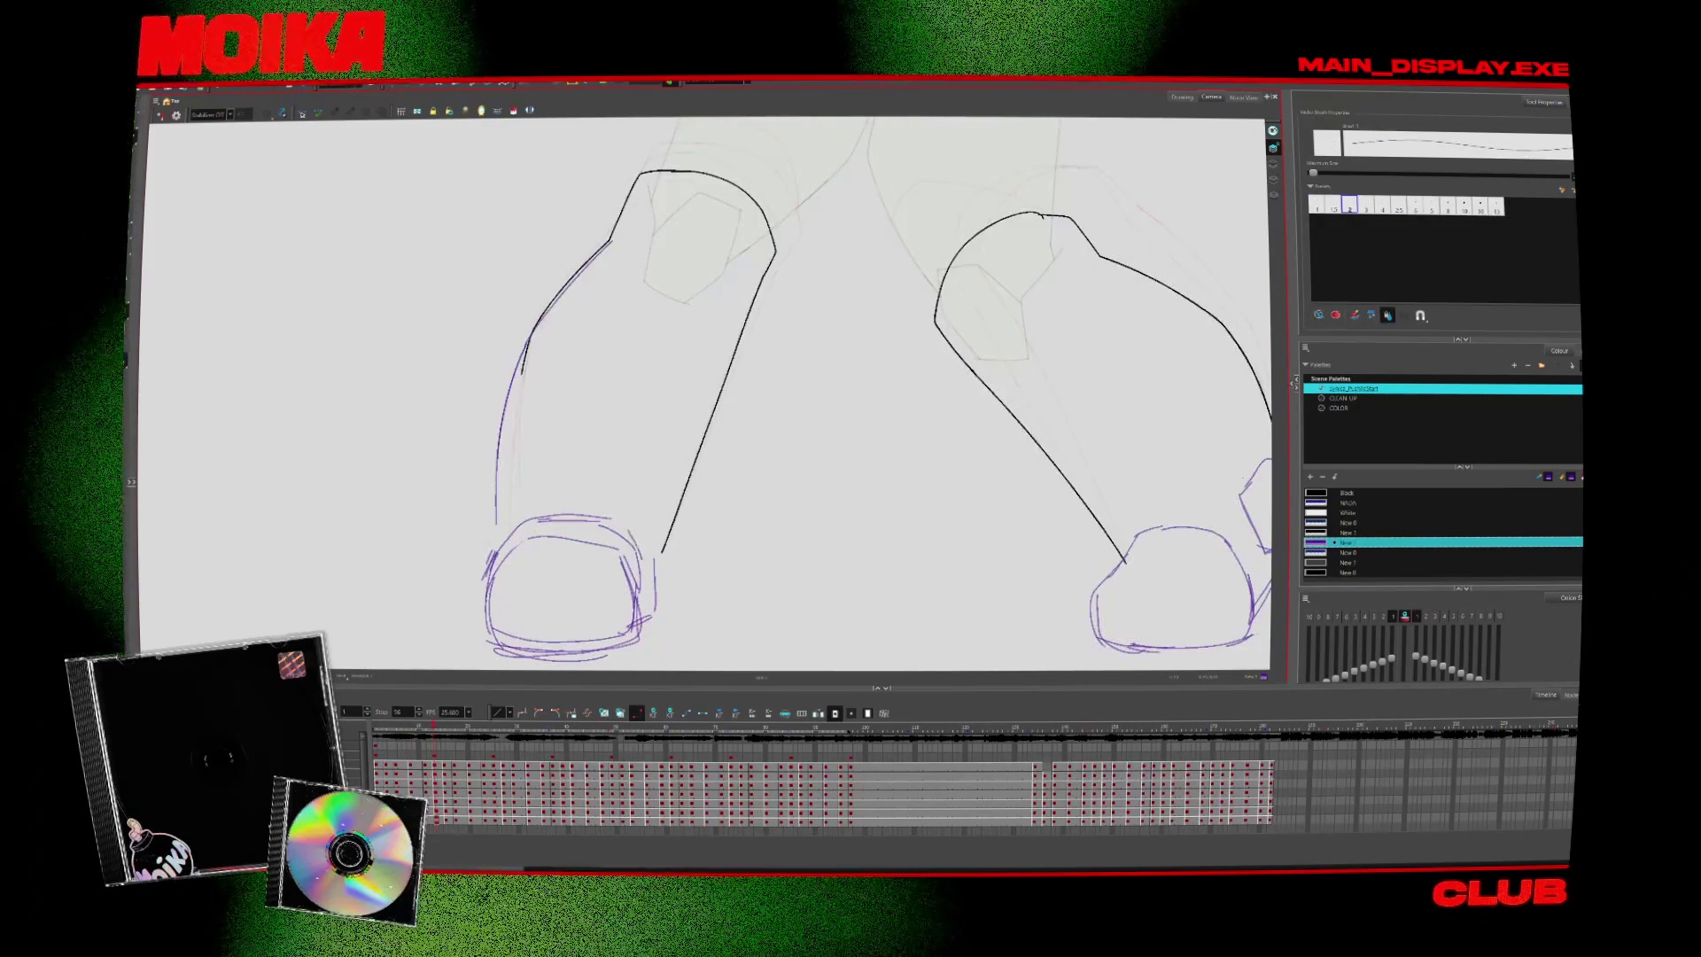
key(period)
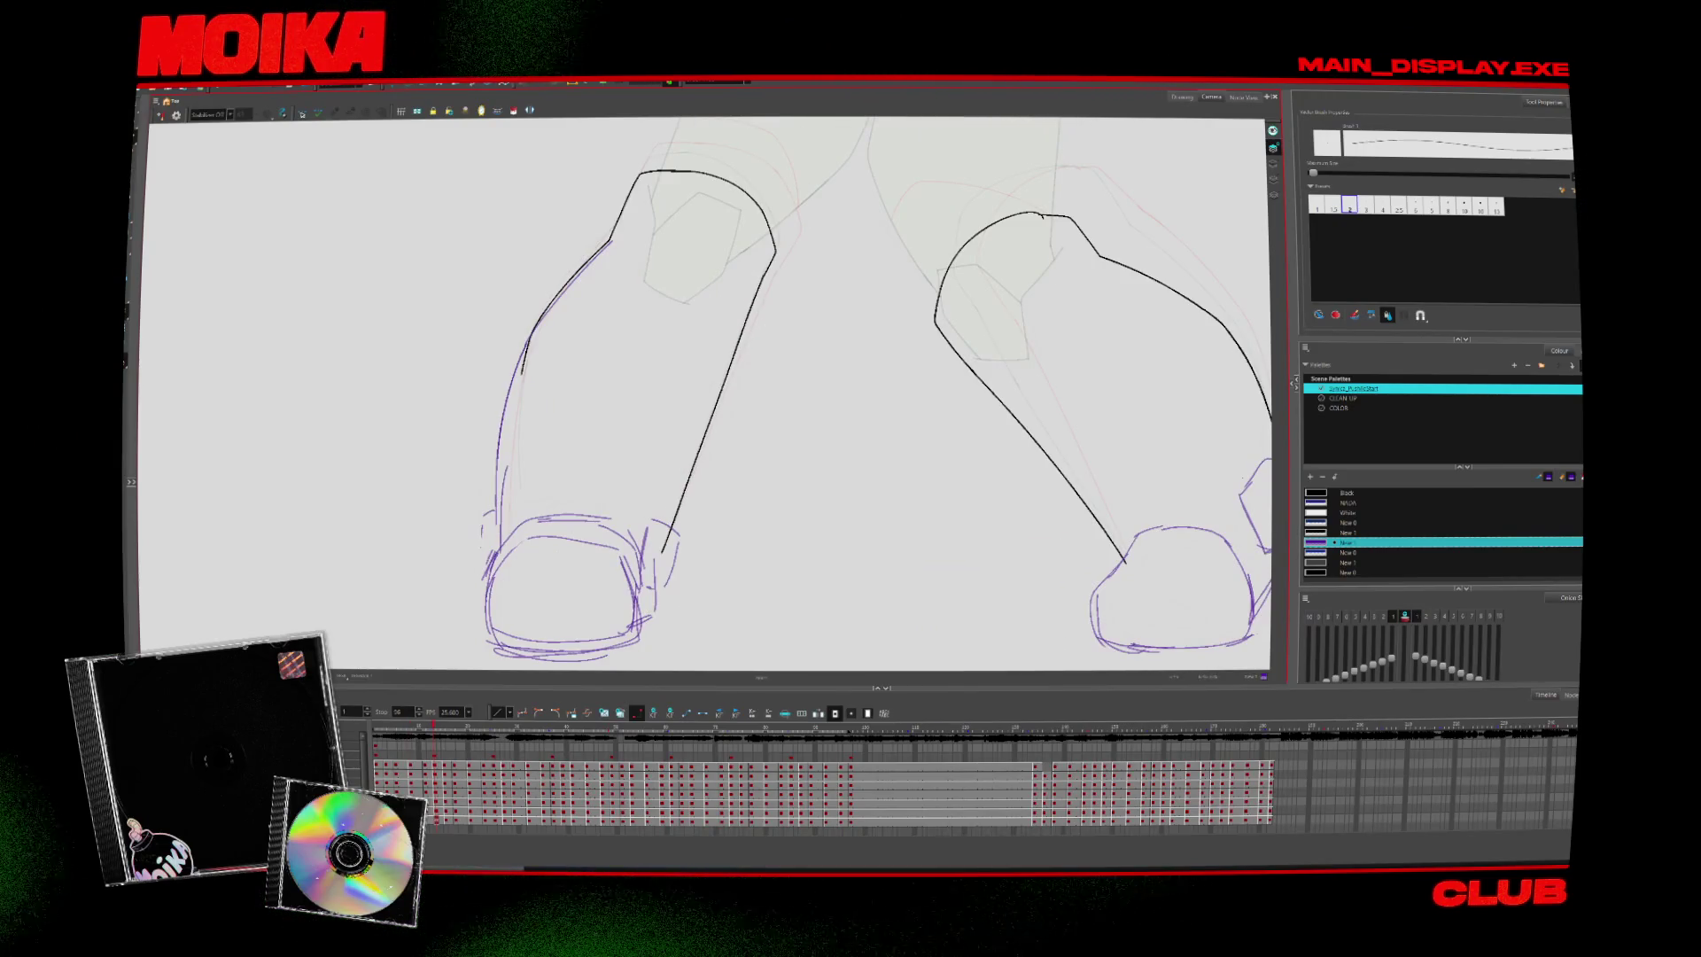
key(period)
key(comma)
key(comma)
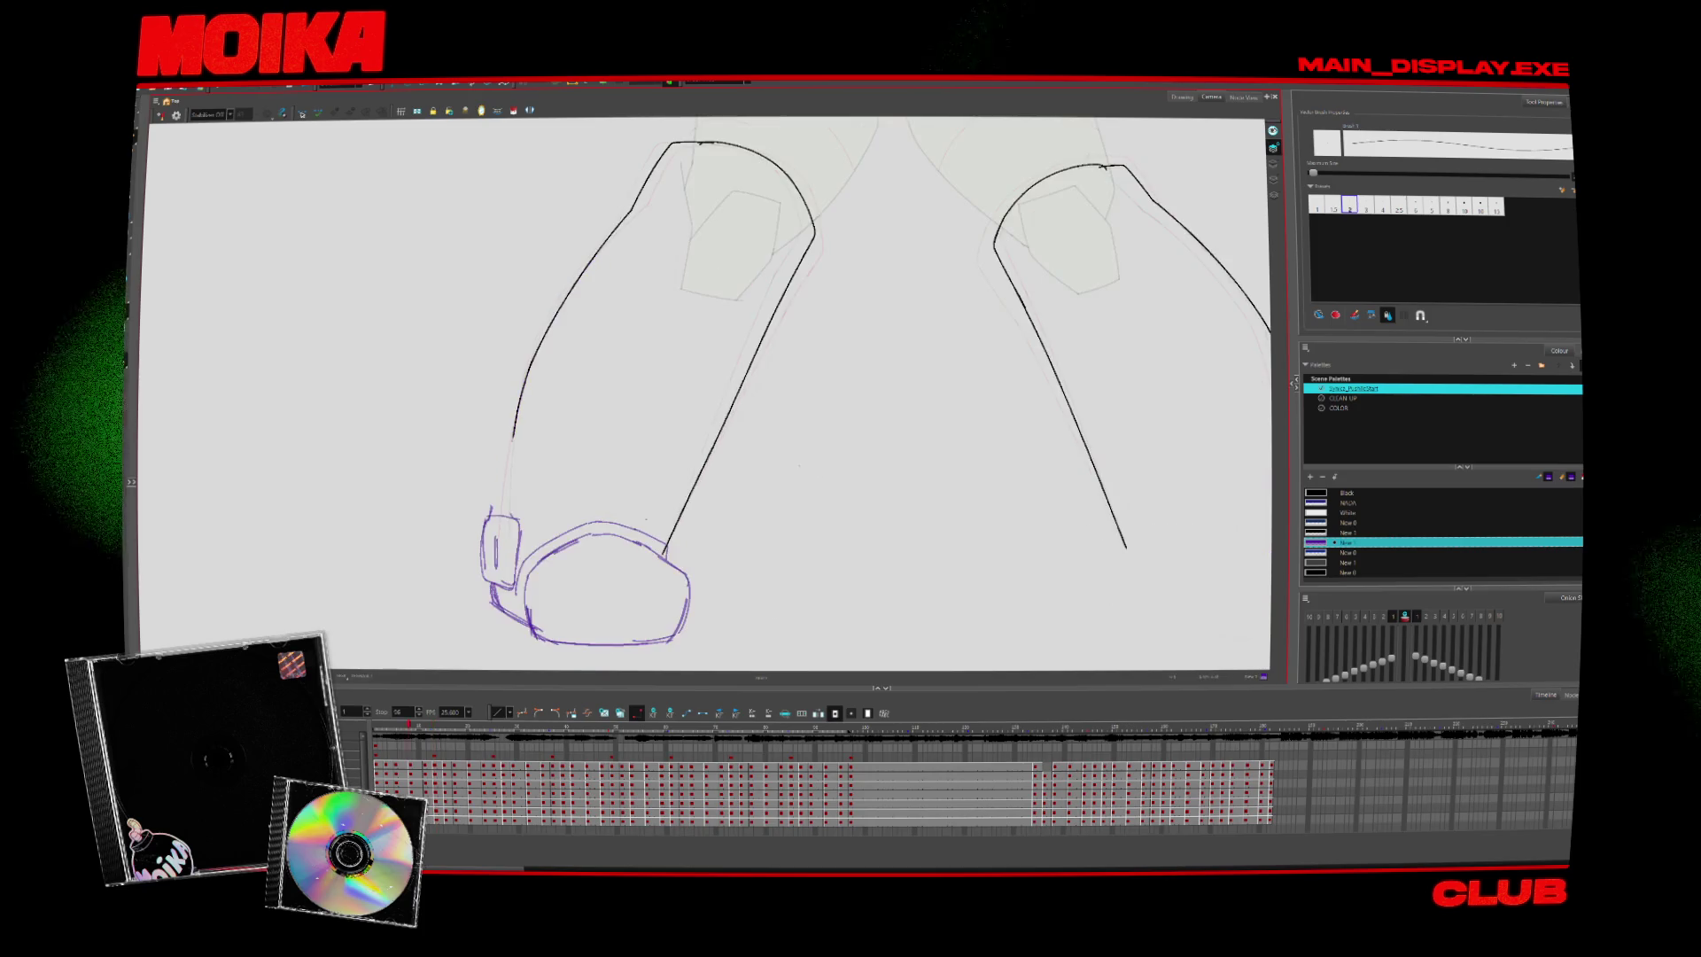
key(period)
key(period)
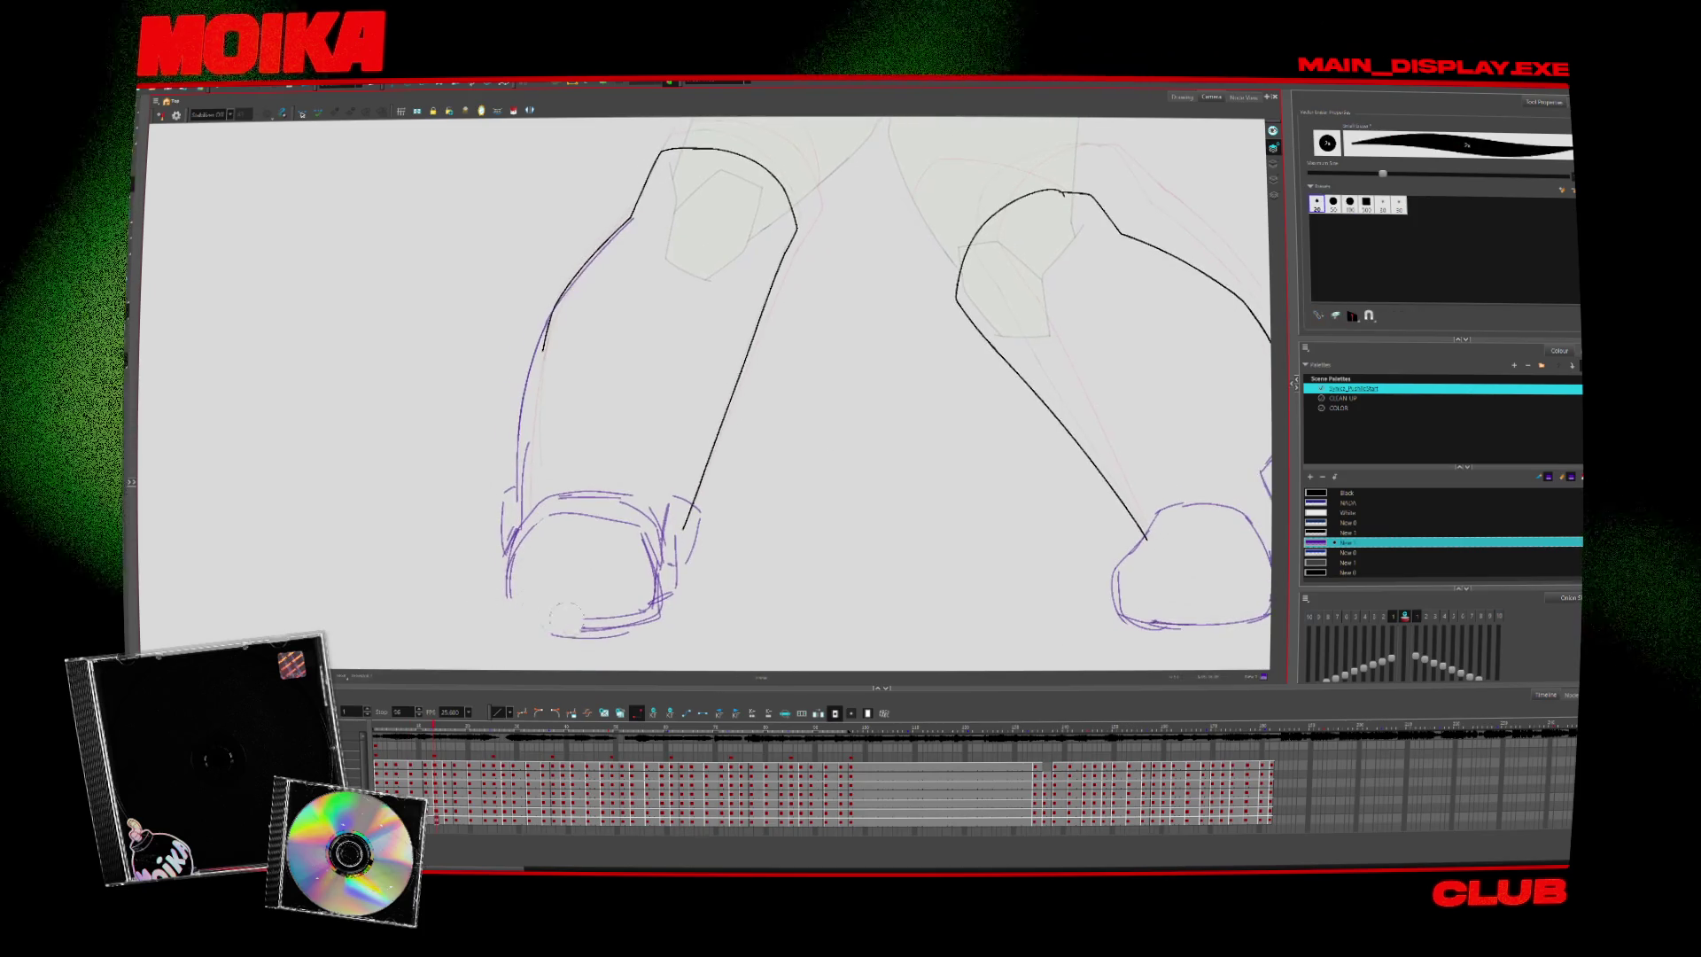
key(alt+x)
key(comma)
key(comma)
key(comma)
key(period)
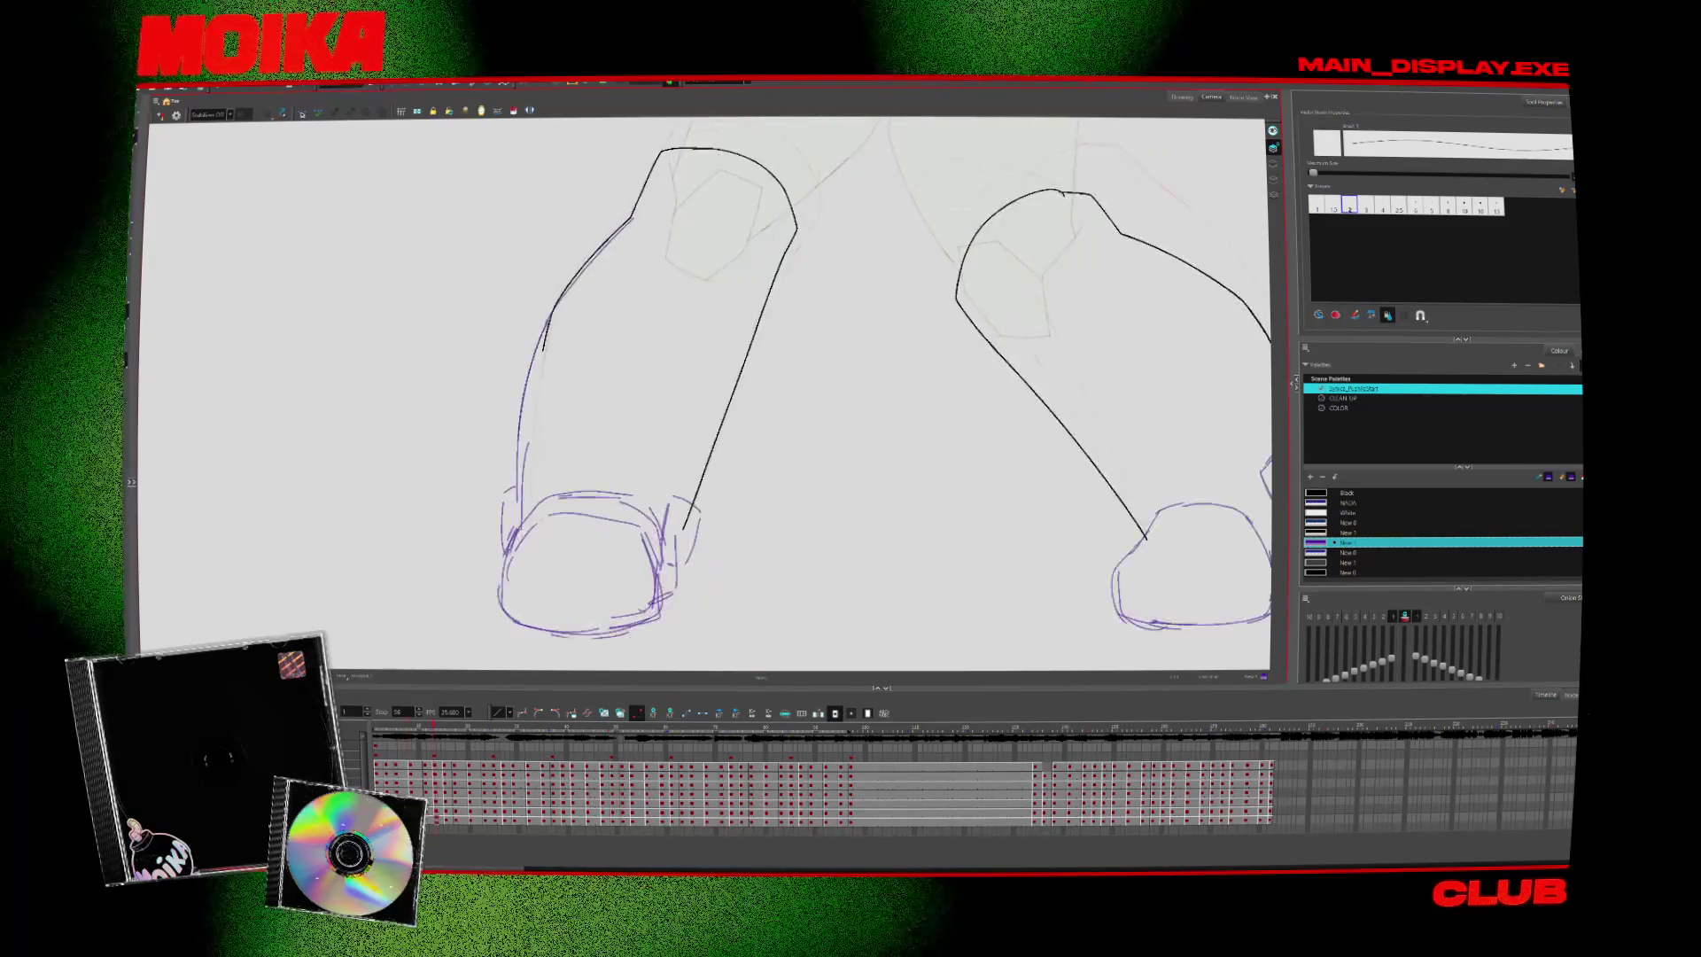
key(comma)
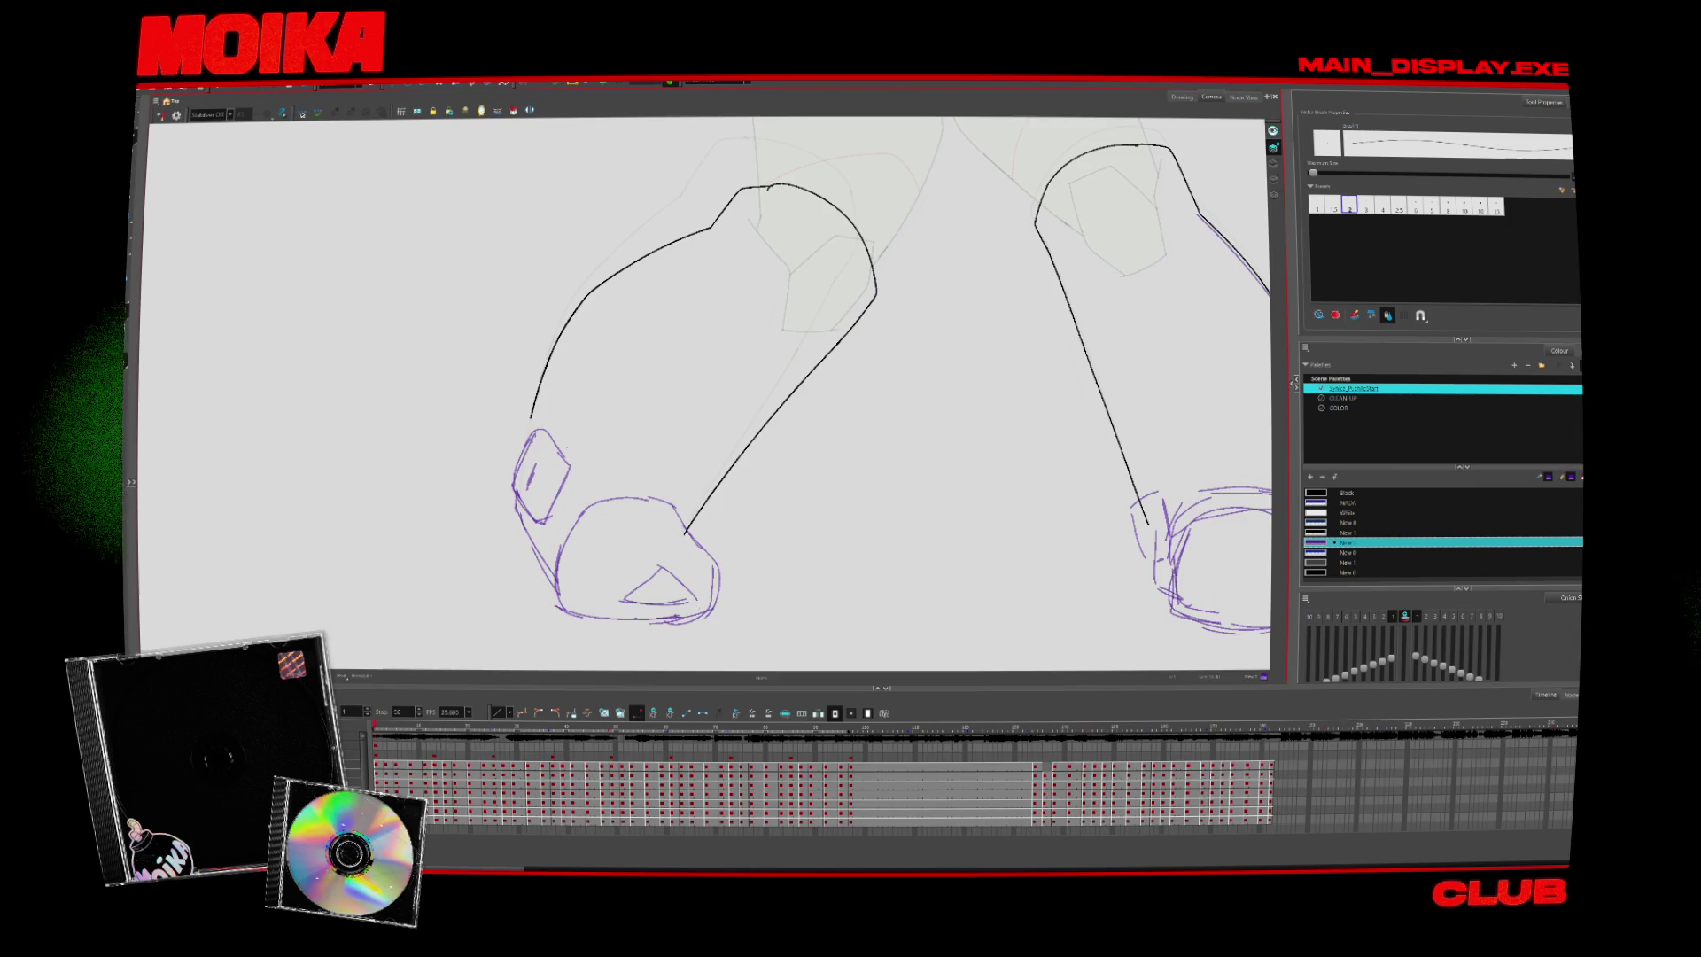
Draw a purple triangle toe mark inside the boot on the next drawing frame
key(period)
key(comma)
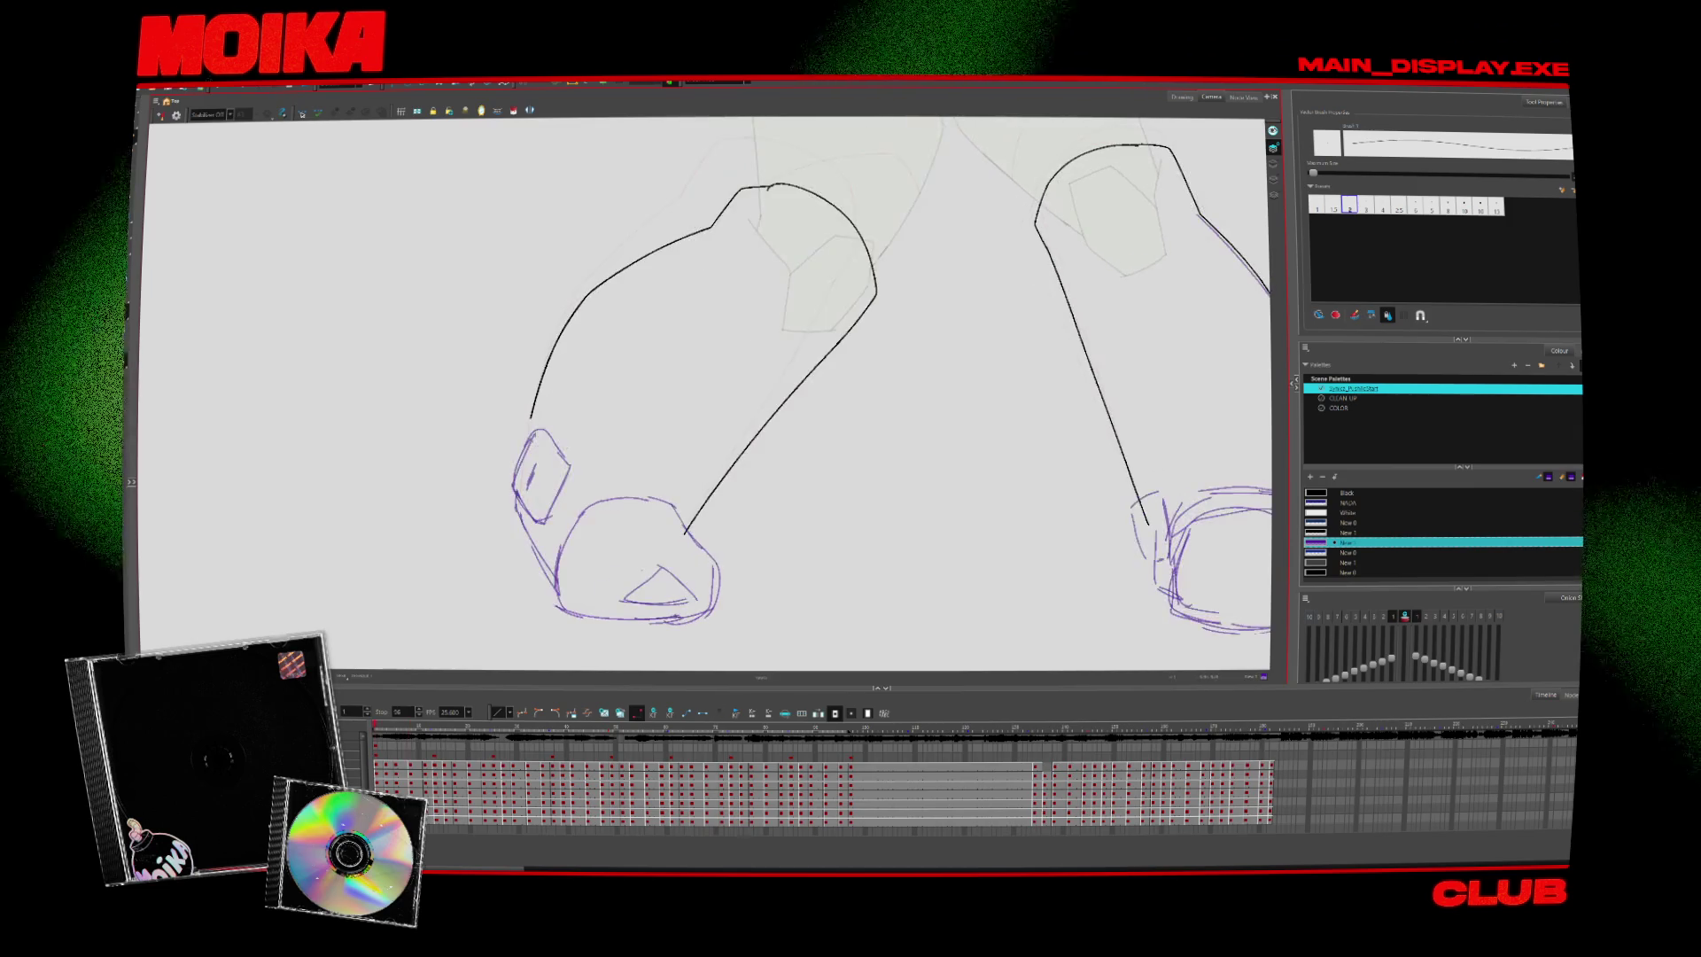
key(period)
mouse_move(640, 559)
mouse_down()
mouse_move(594, 598)
mouse_move(679, 597)
mouse_up()
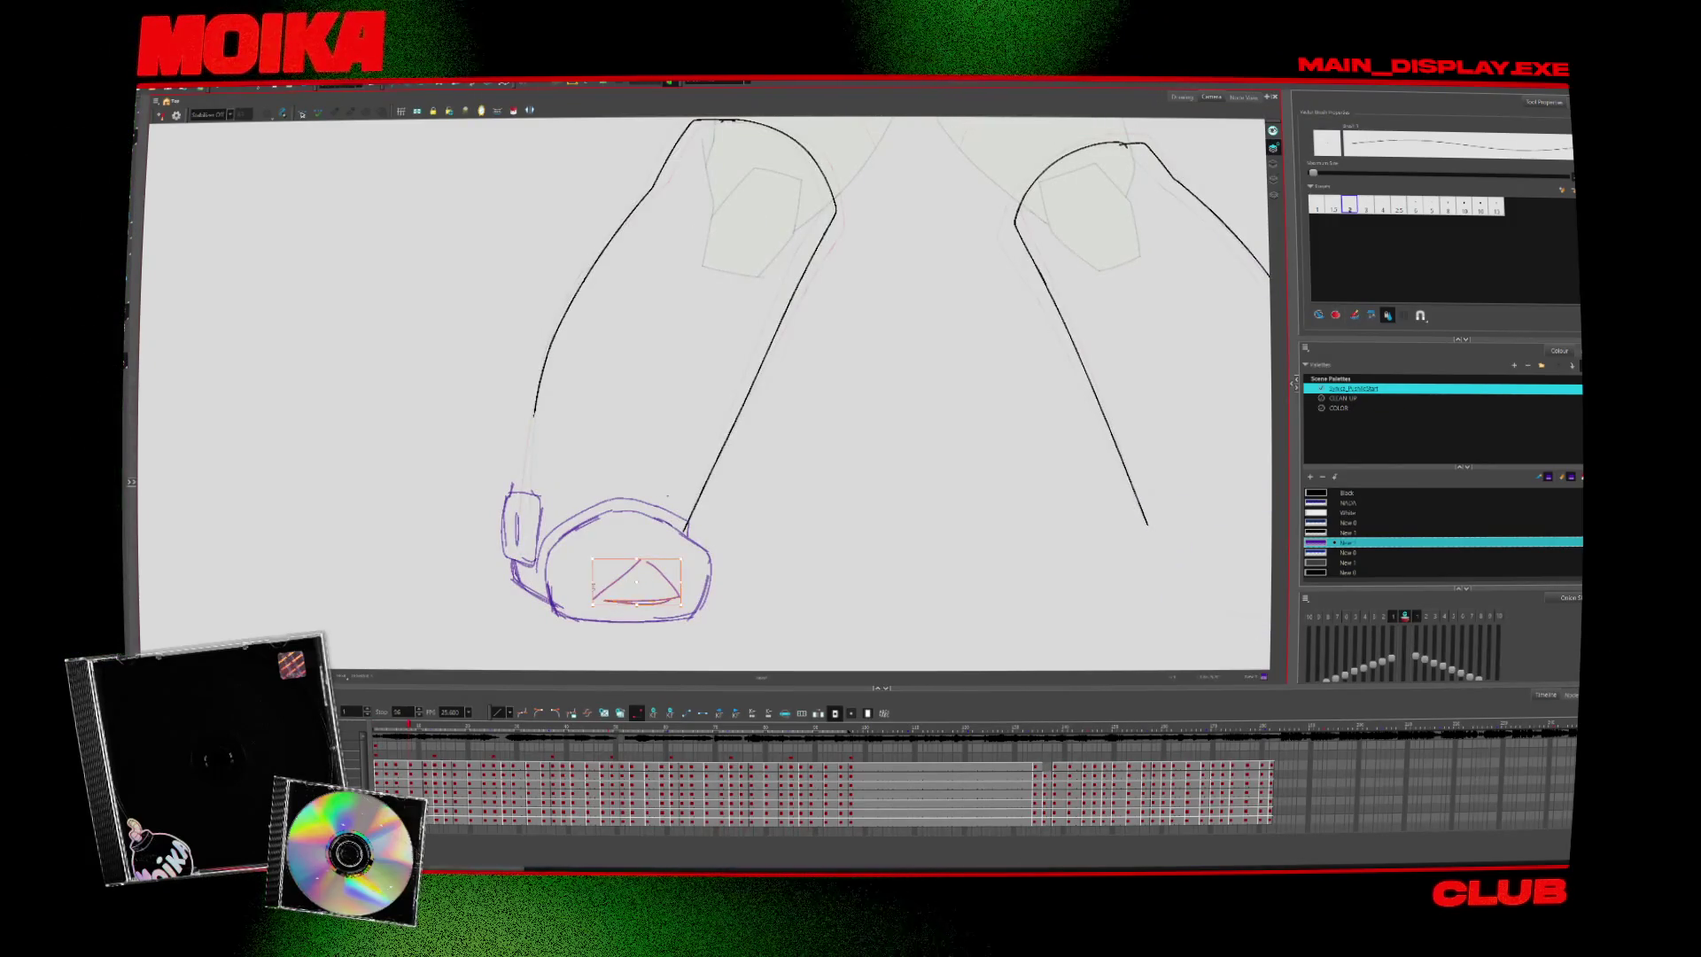
Flip back and forth between neighbouring frames to check the toe mark against adjacent drawings
key(comma)
key(period)
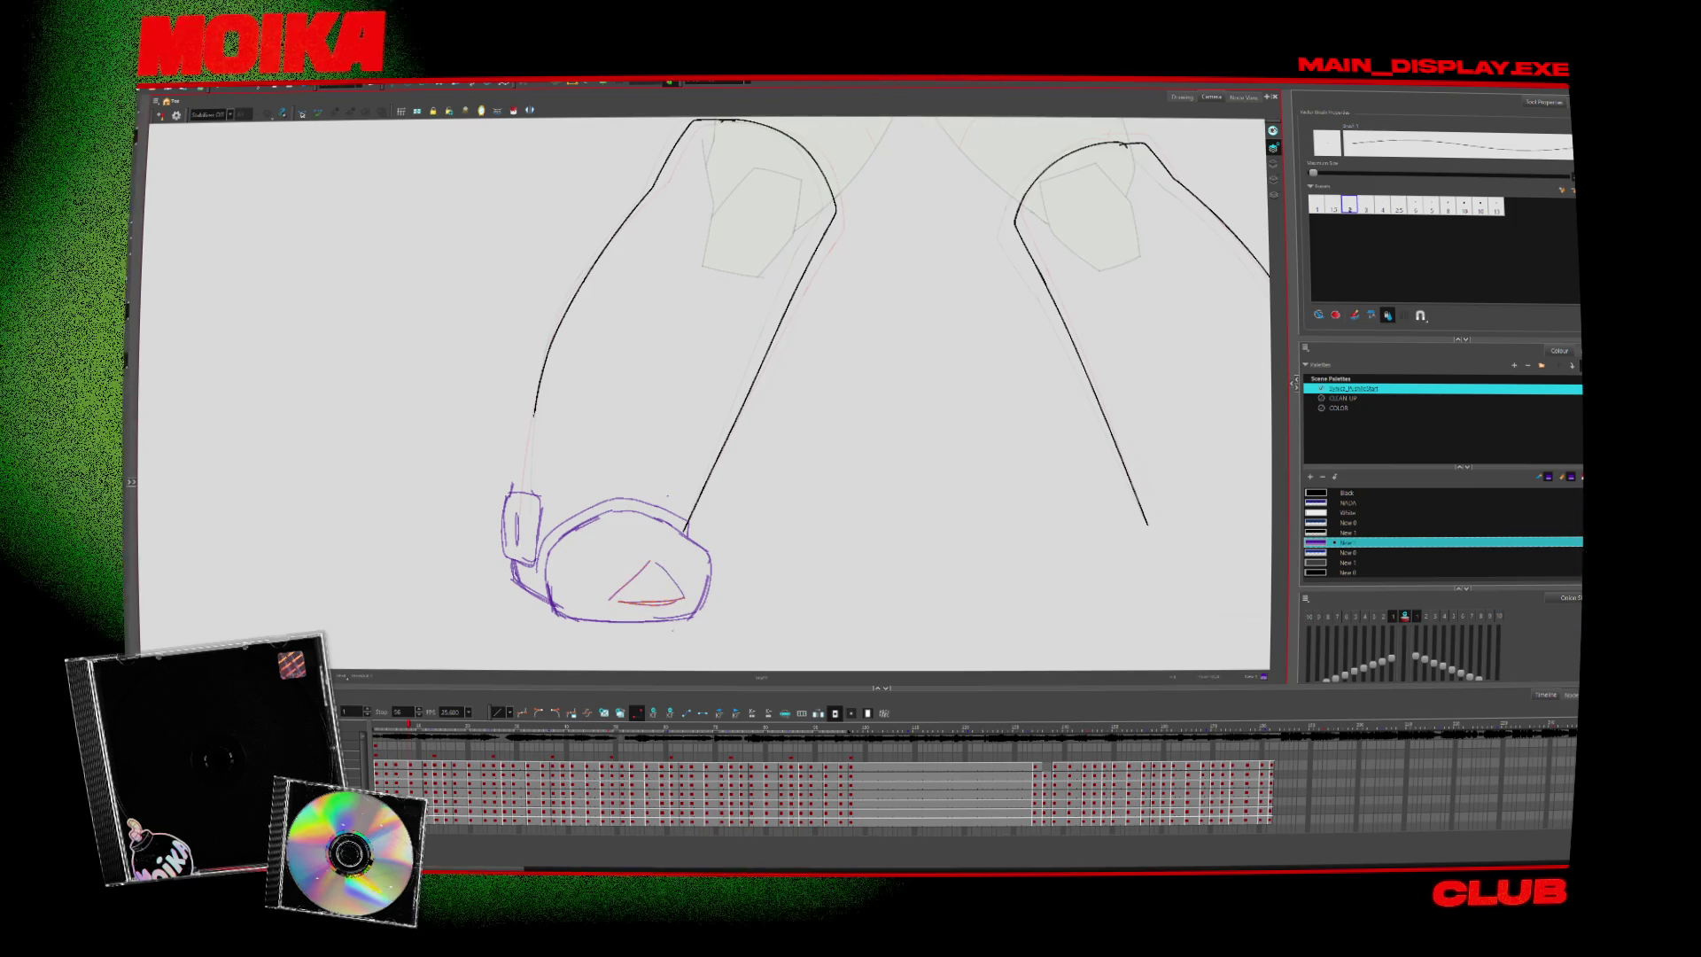
key(comma)
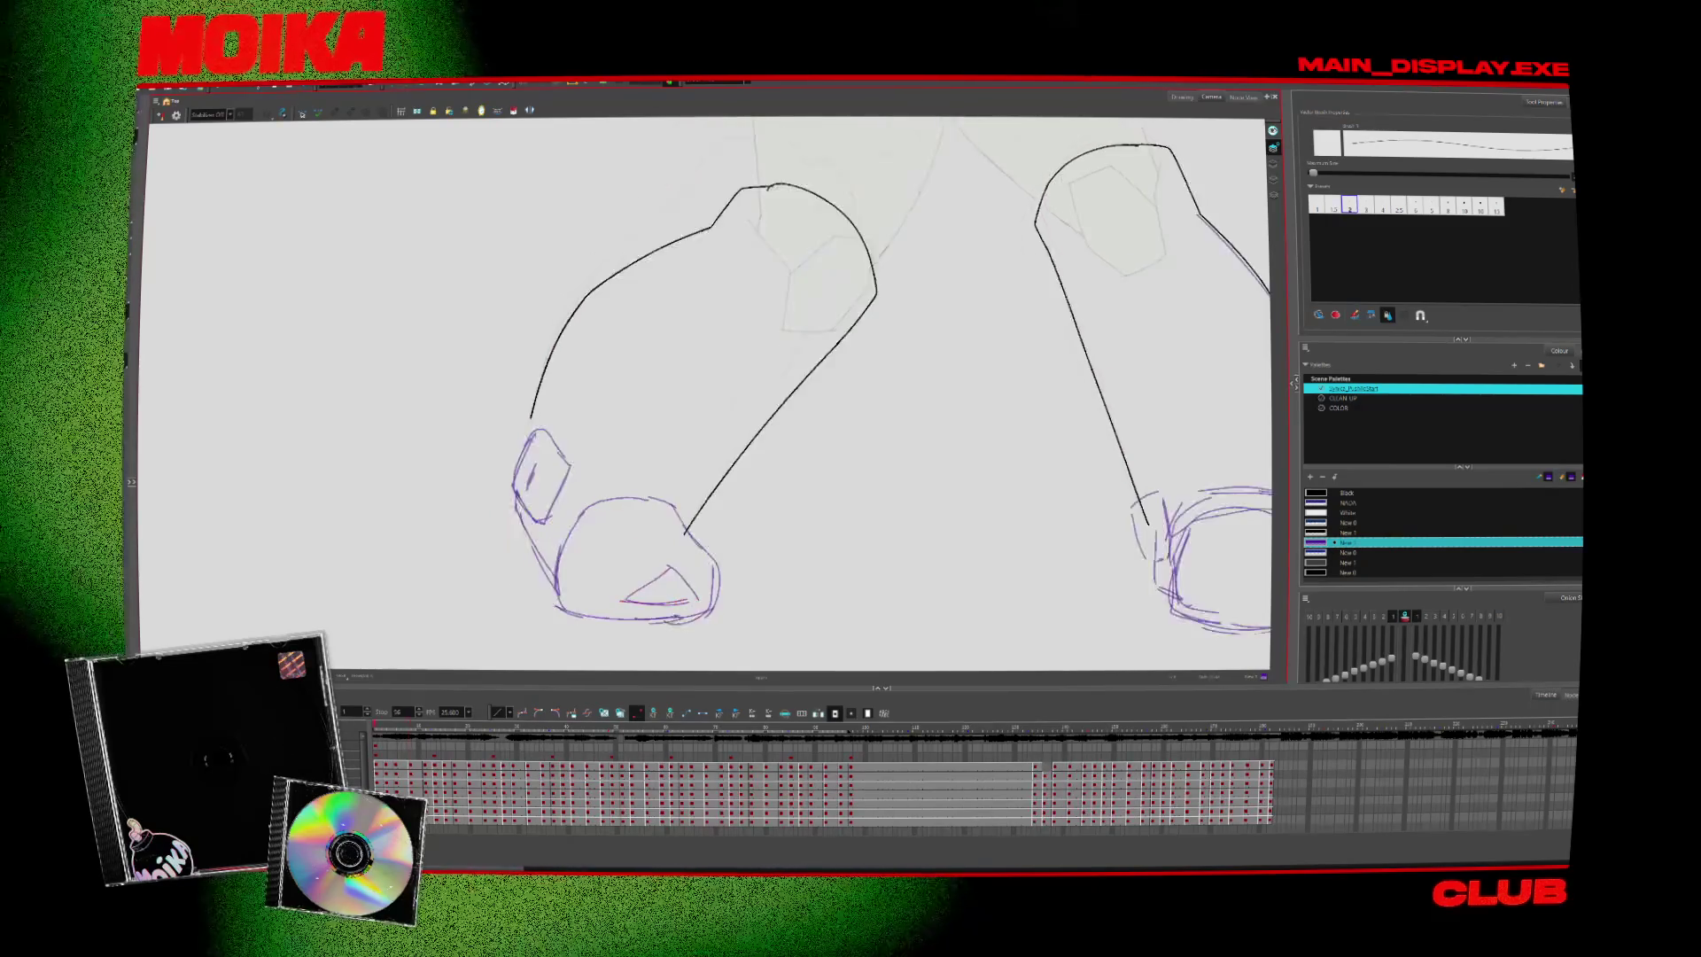
key(period)
key(period)
key(comma)
key(period)
key(period)
key(period)
key(comma)
key(comma)
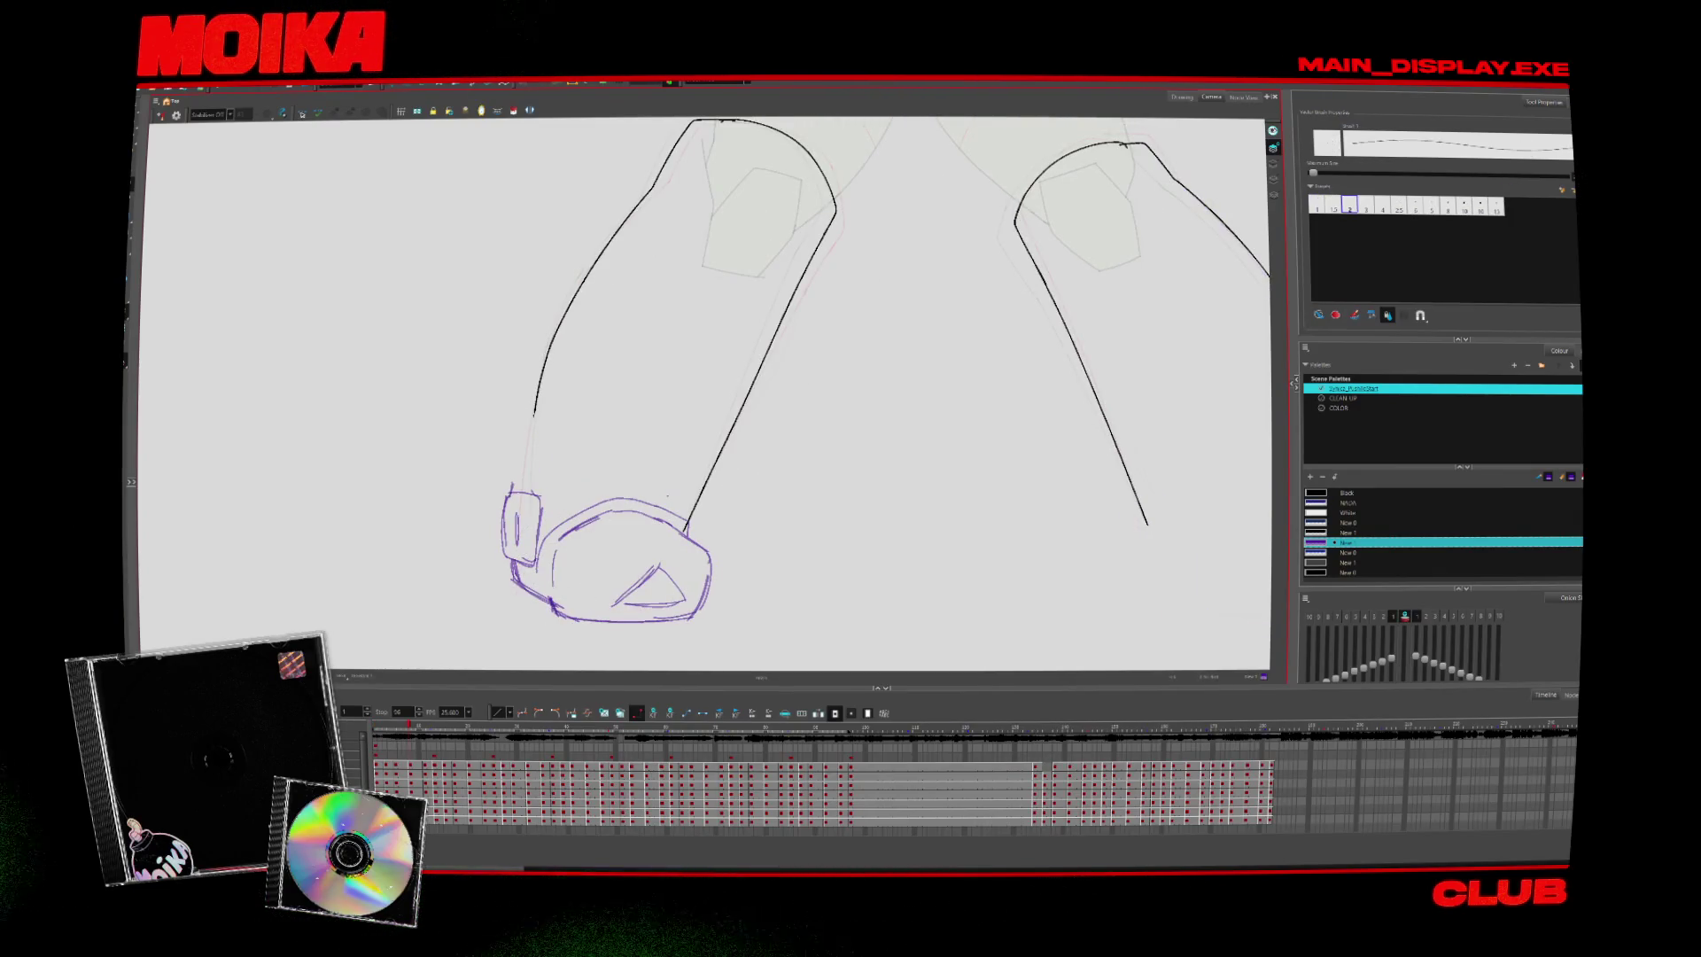
key(period)
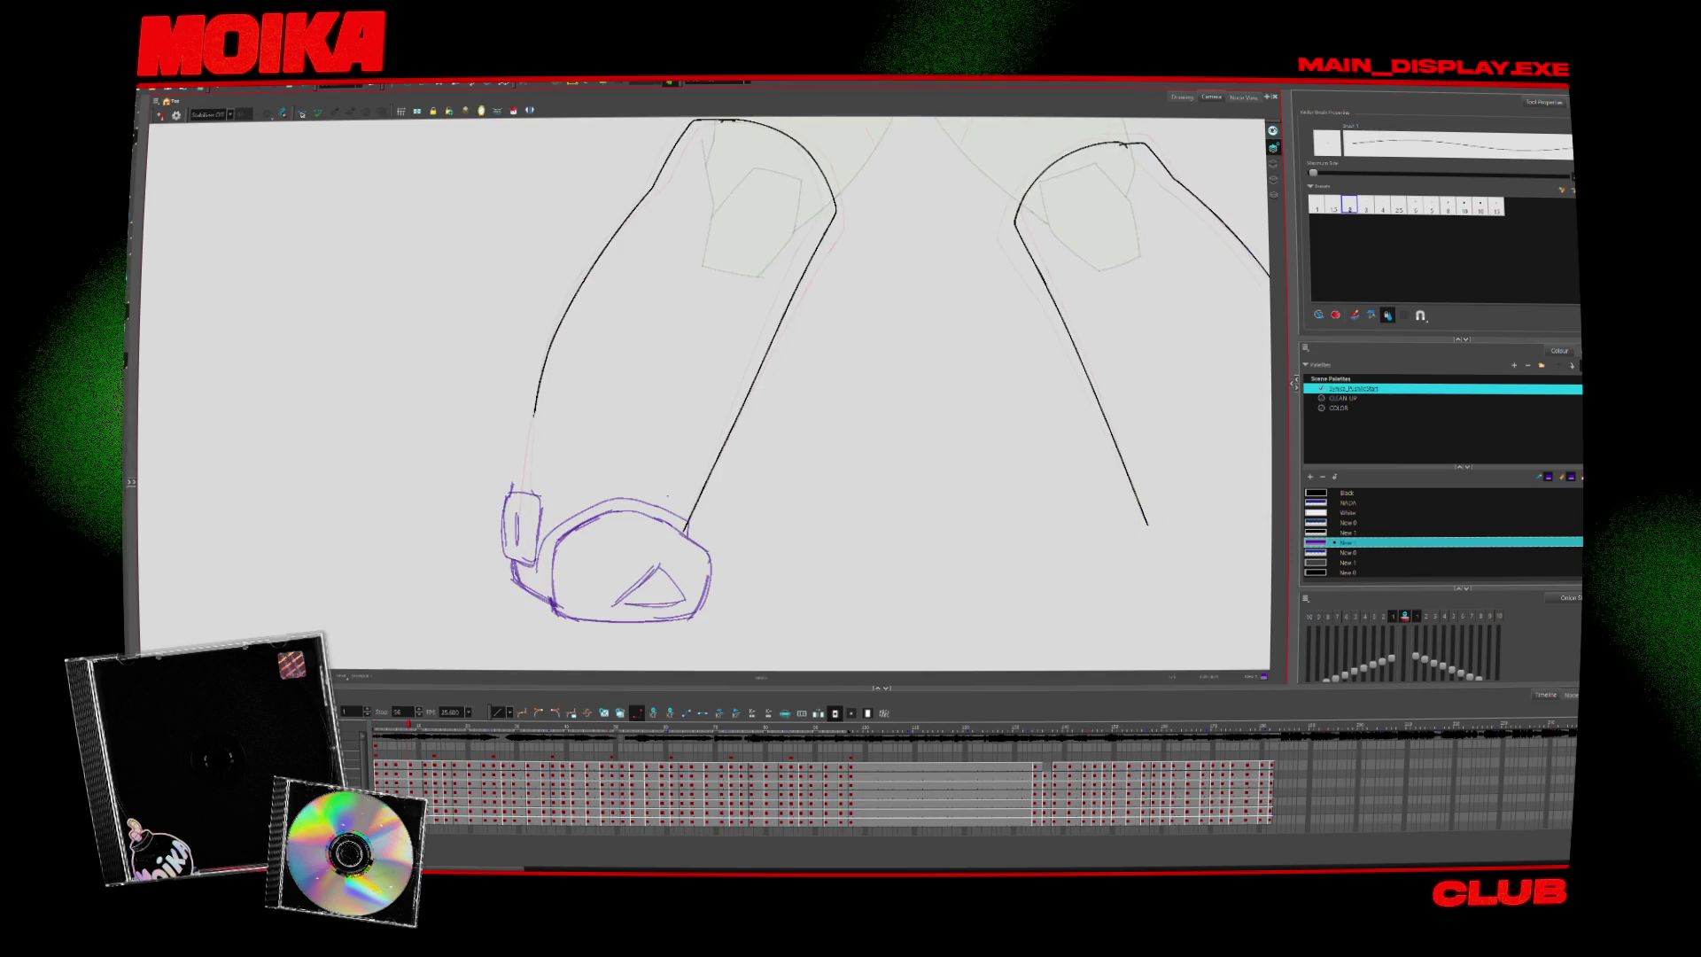
Check the ankle-tab strokes in Mirror View, then add a pencil curve along the boot's left side
key(4)
click(879, 527)
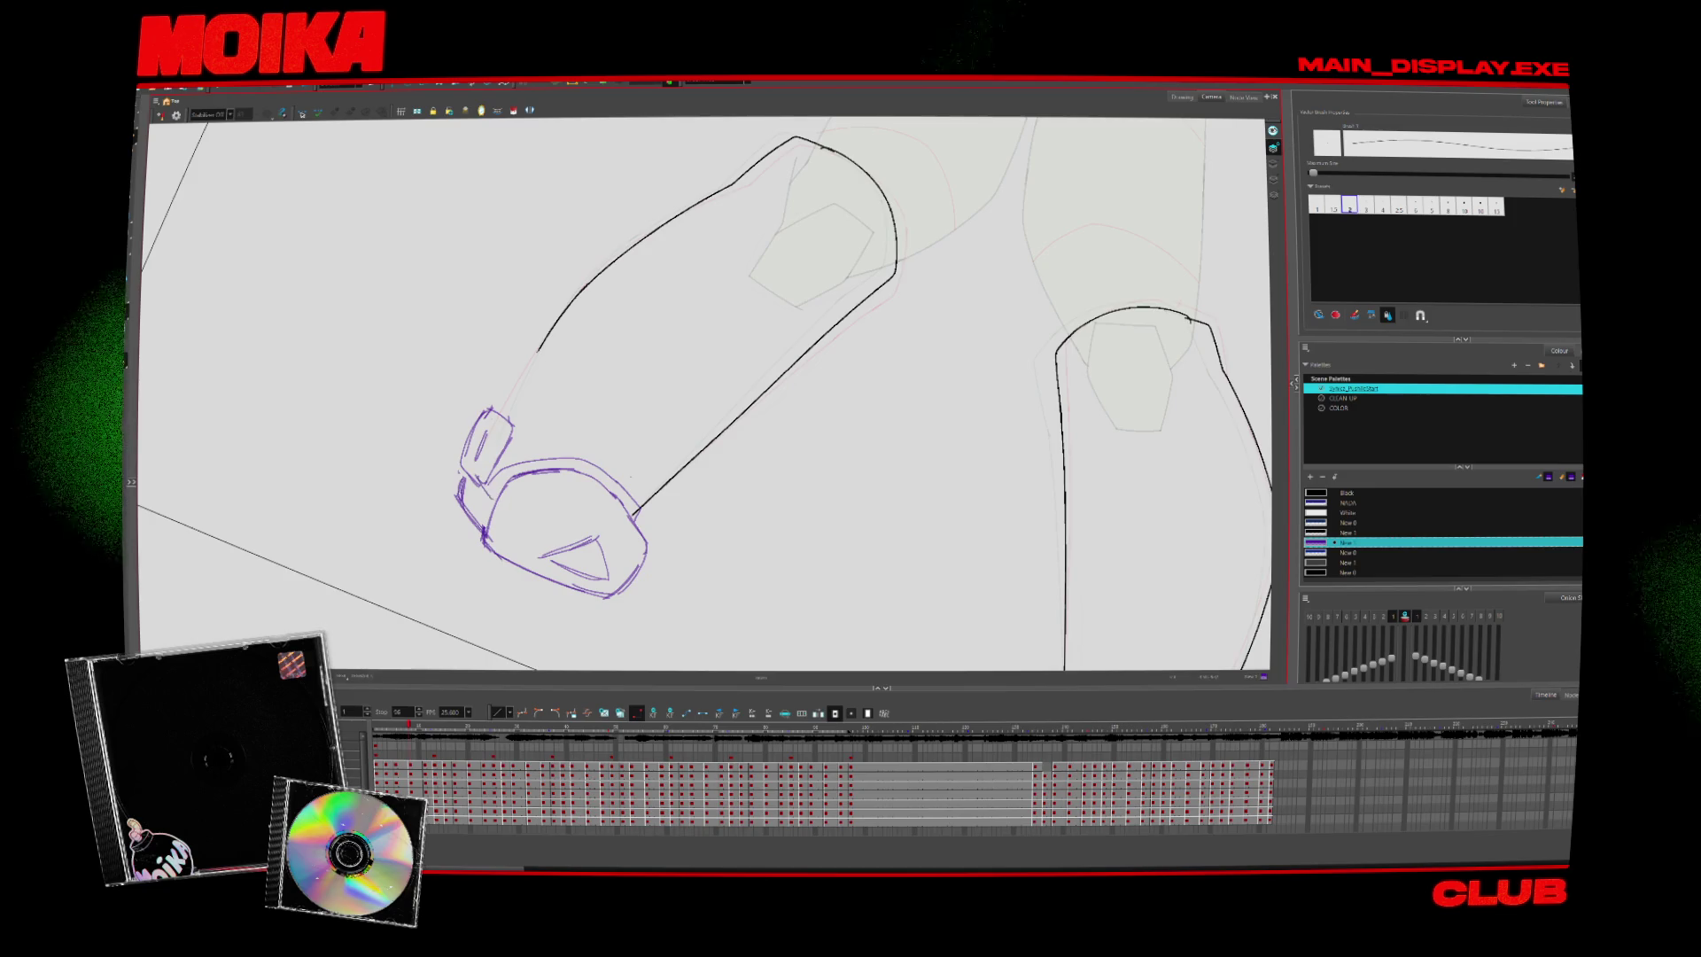
key(4)
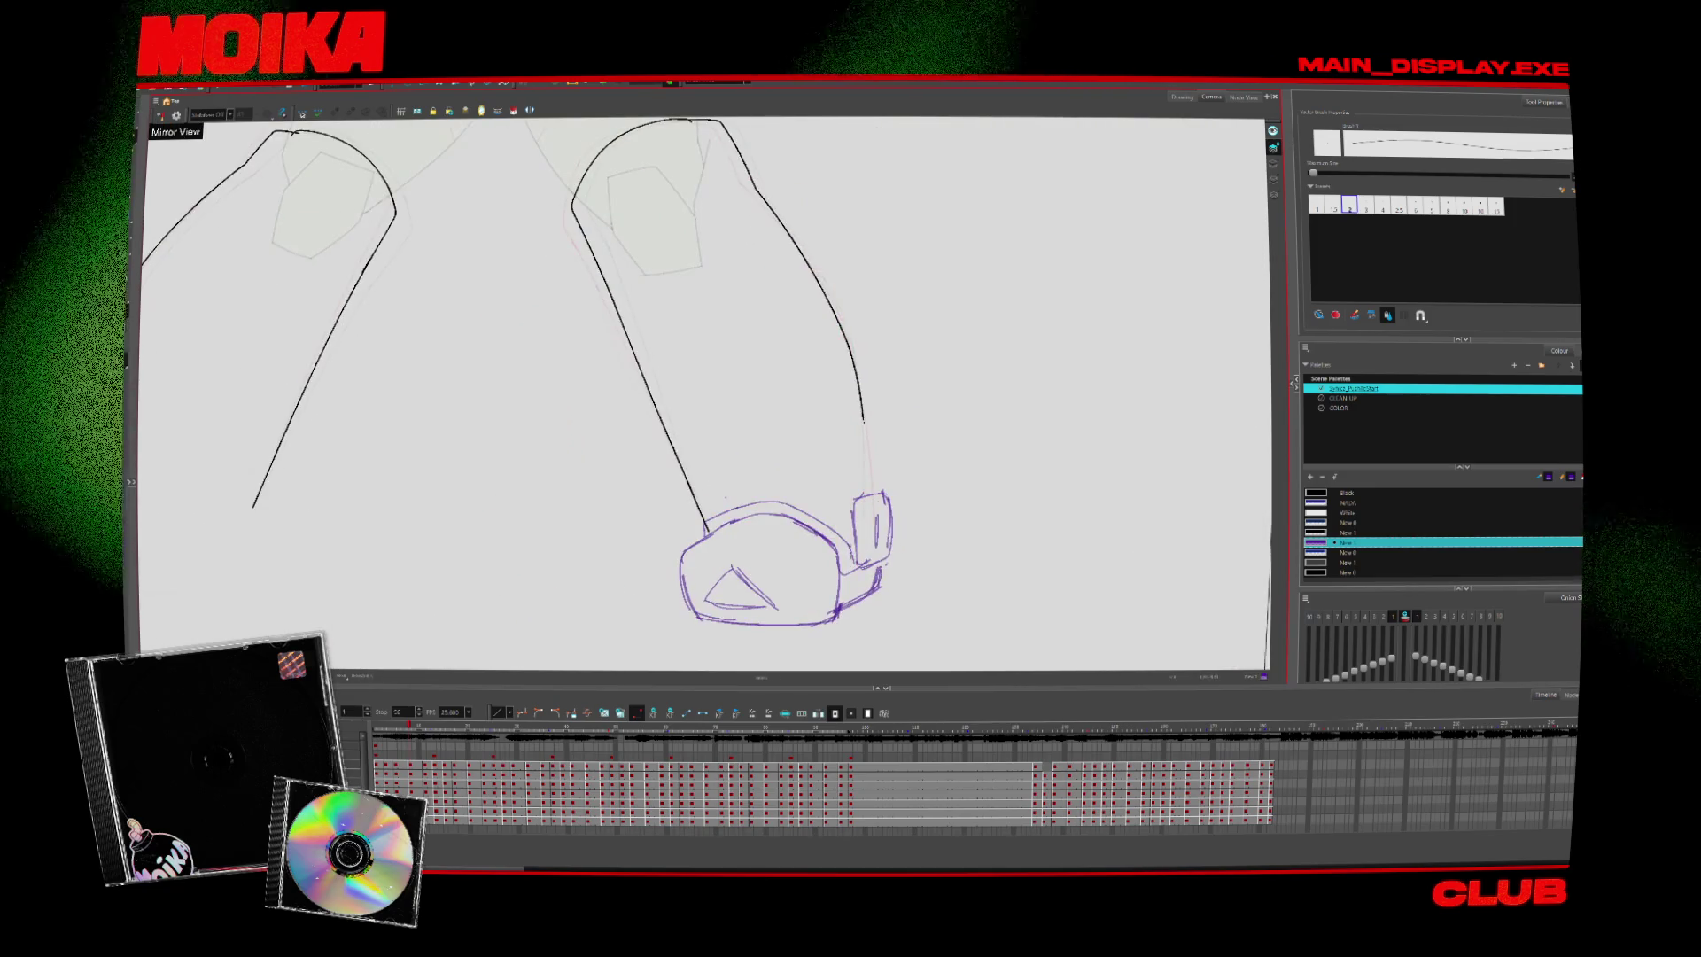
key(4)
key(alt+b)
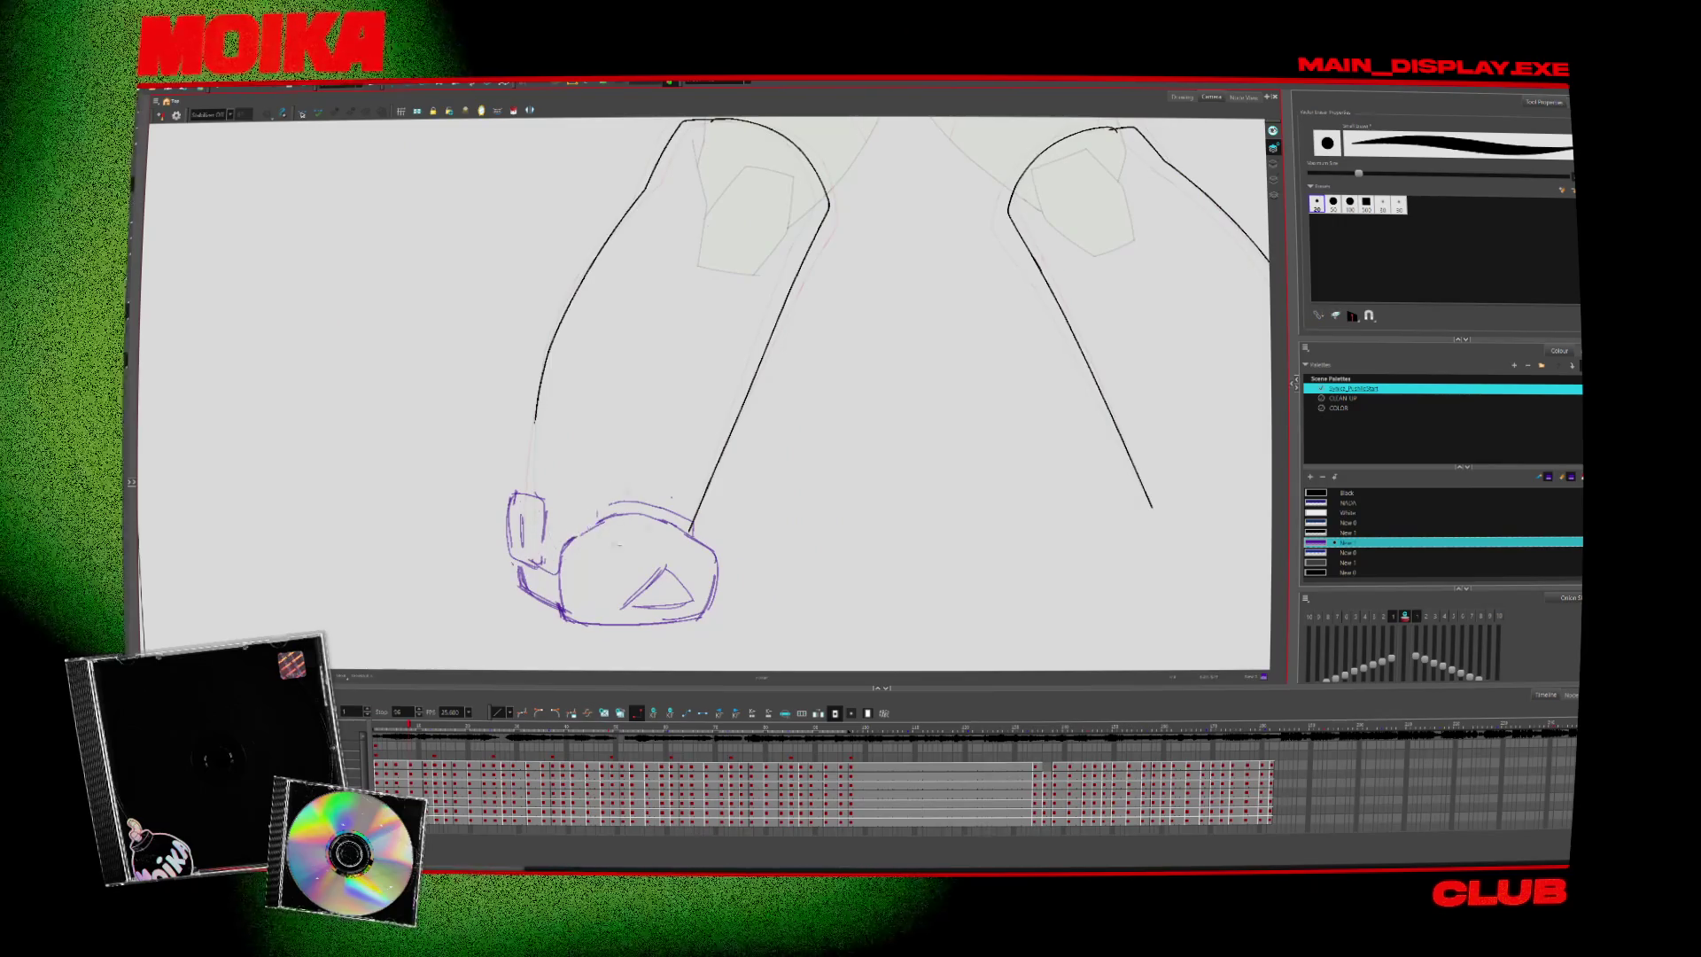
key(alt+/)
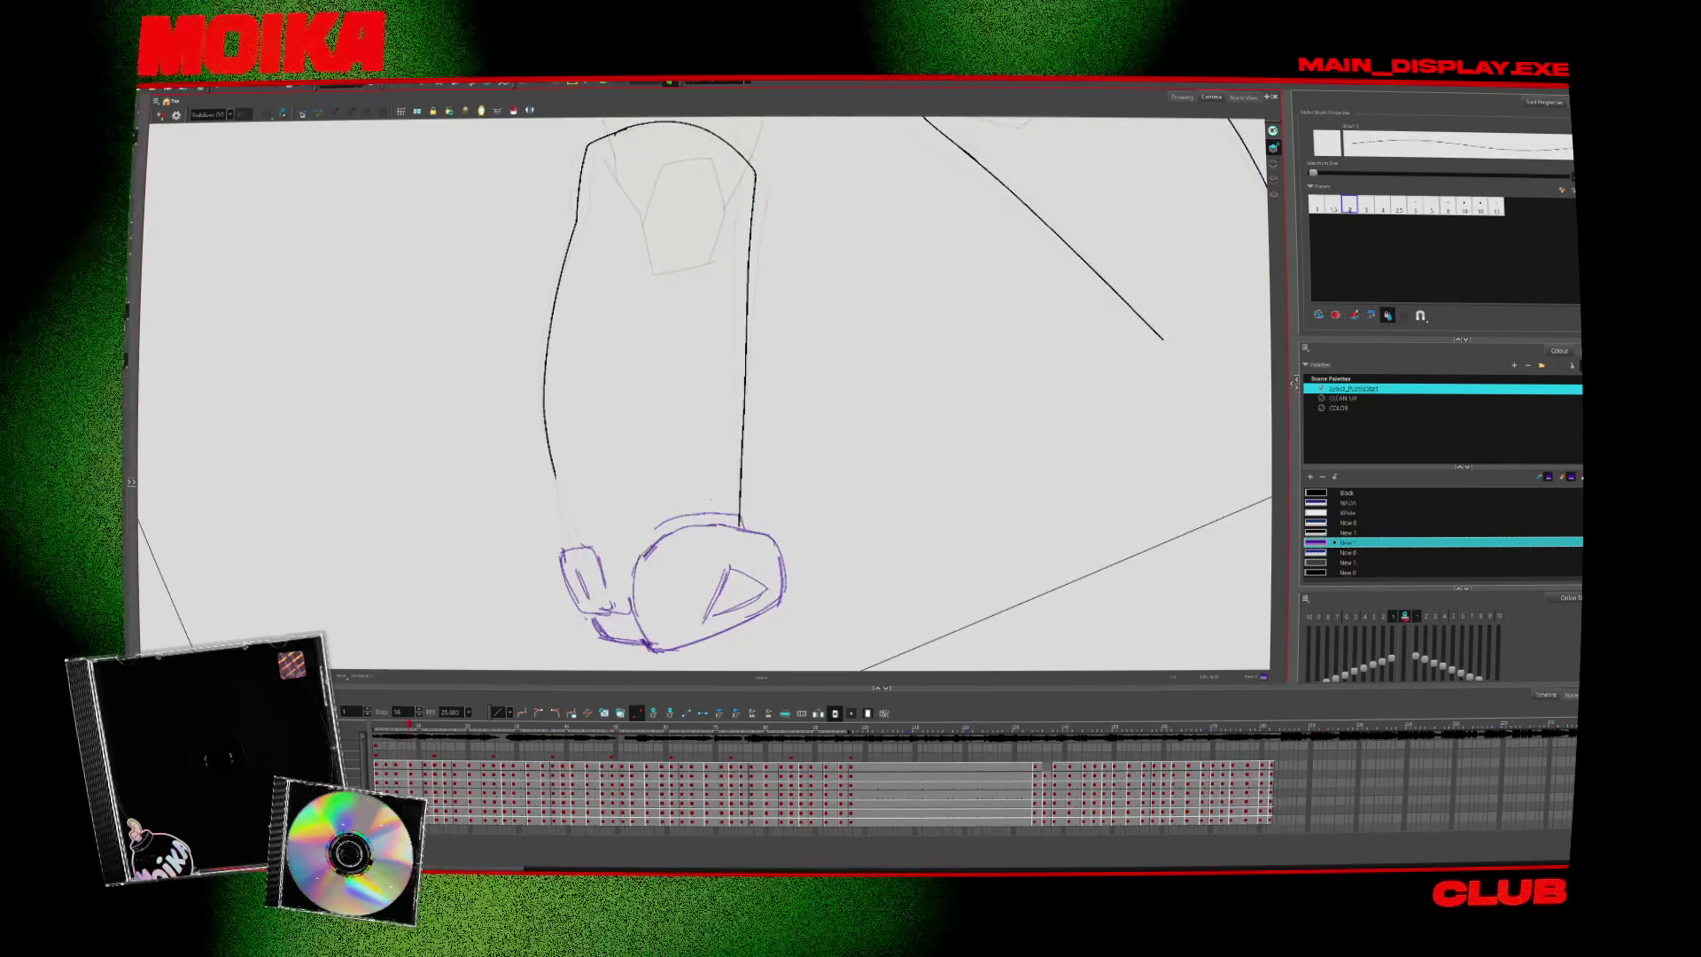
drag(655, 531, 640, 625)
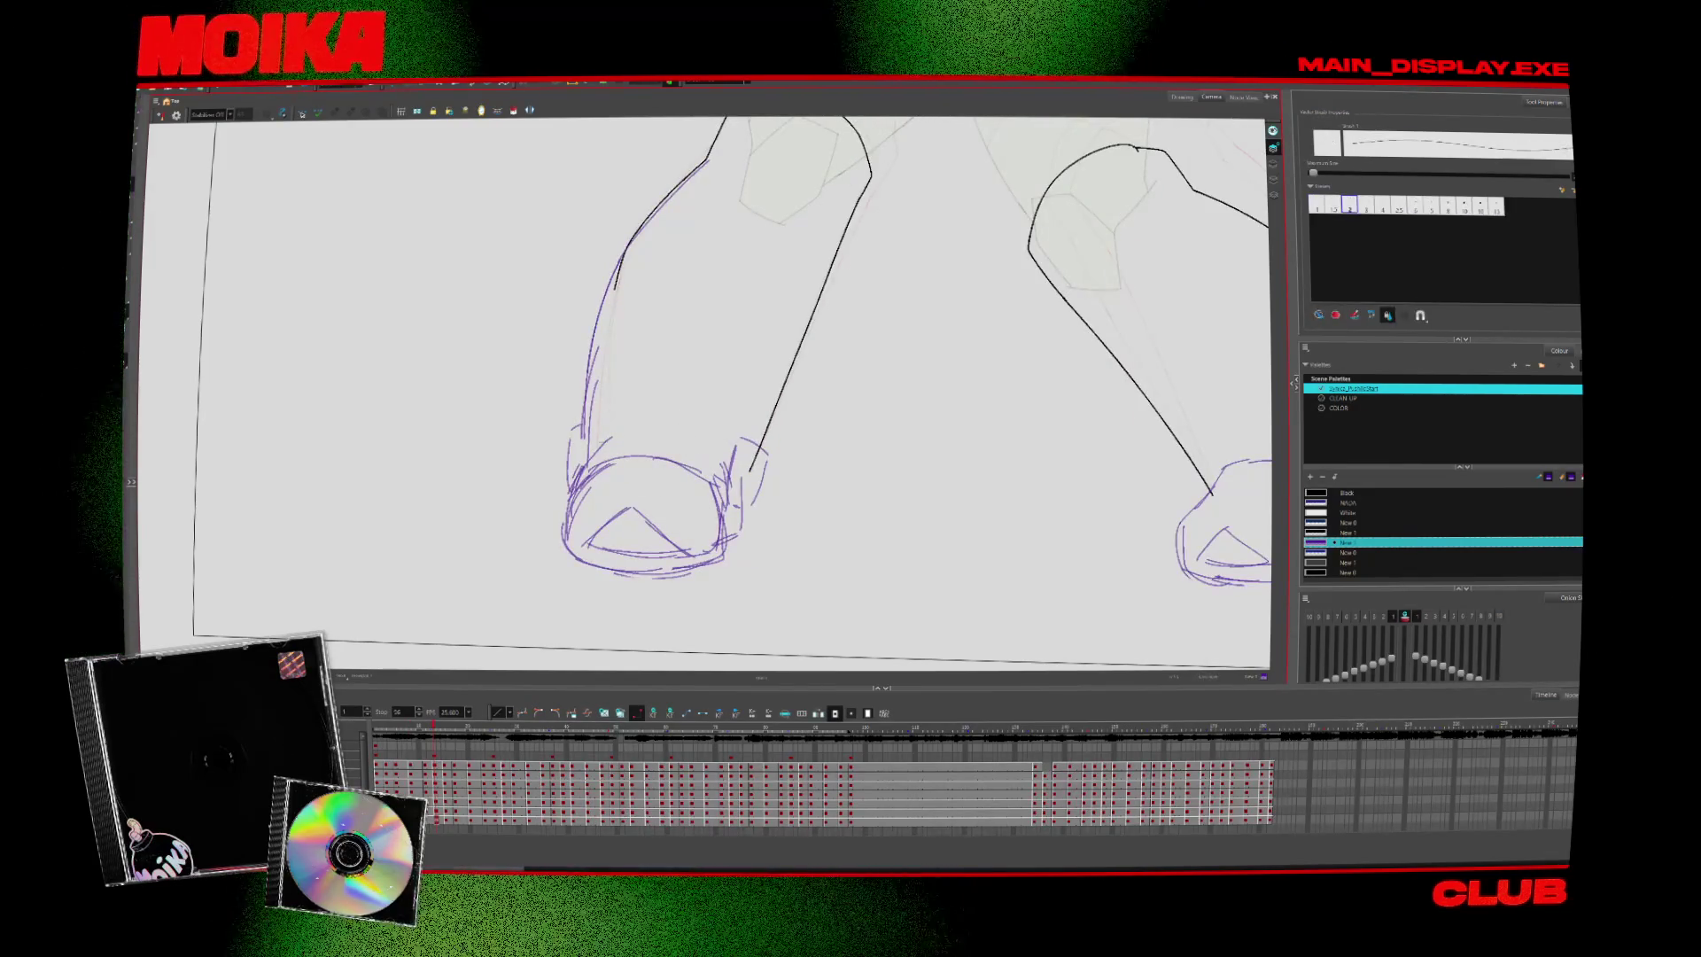
Check the boot in Mirror View and inspect the stray strokes near it
key(4)
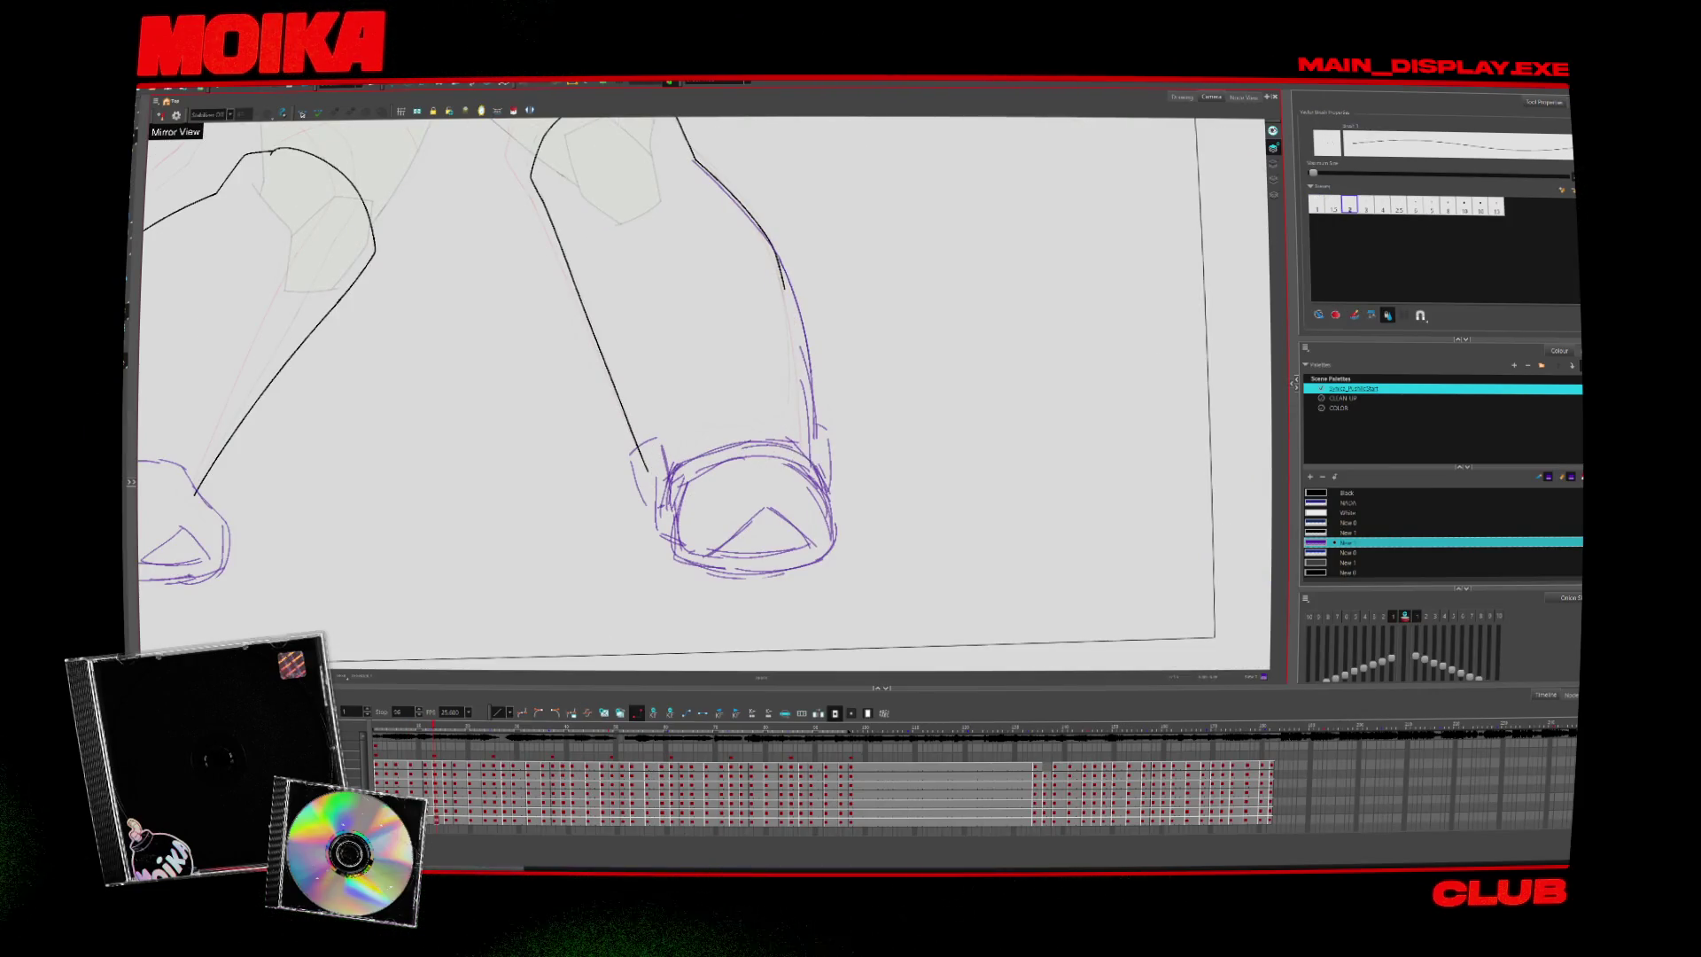
key(4)
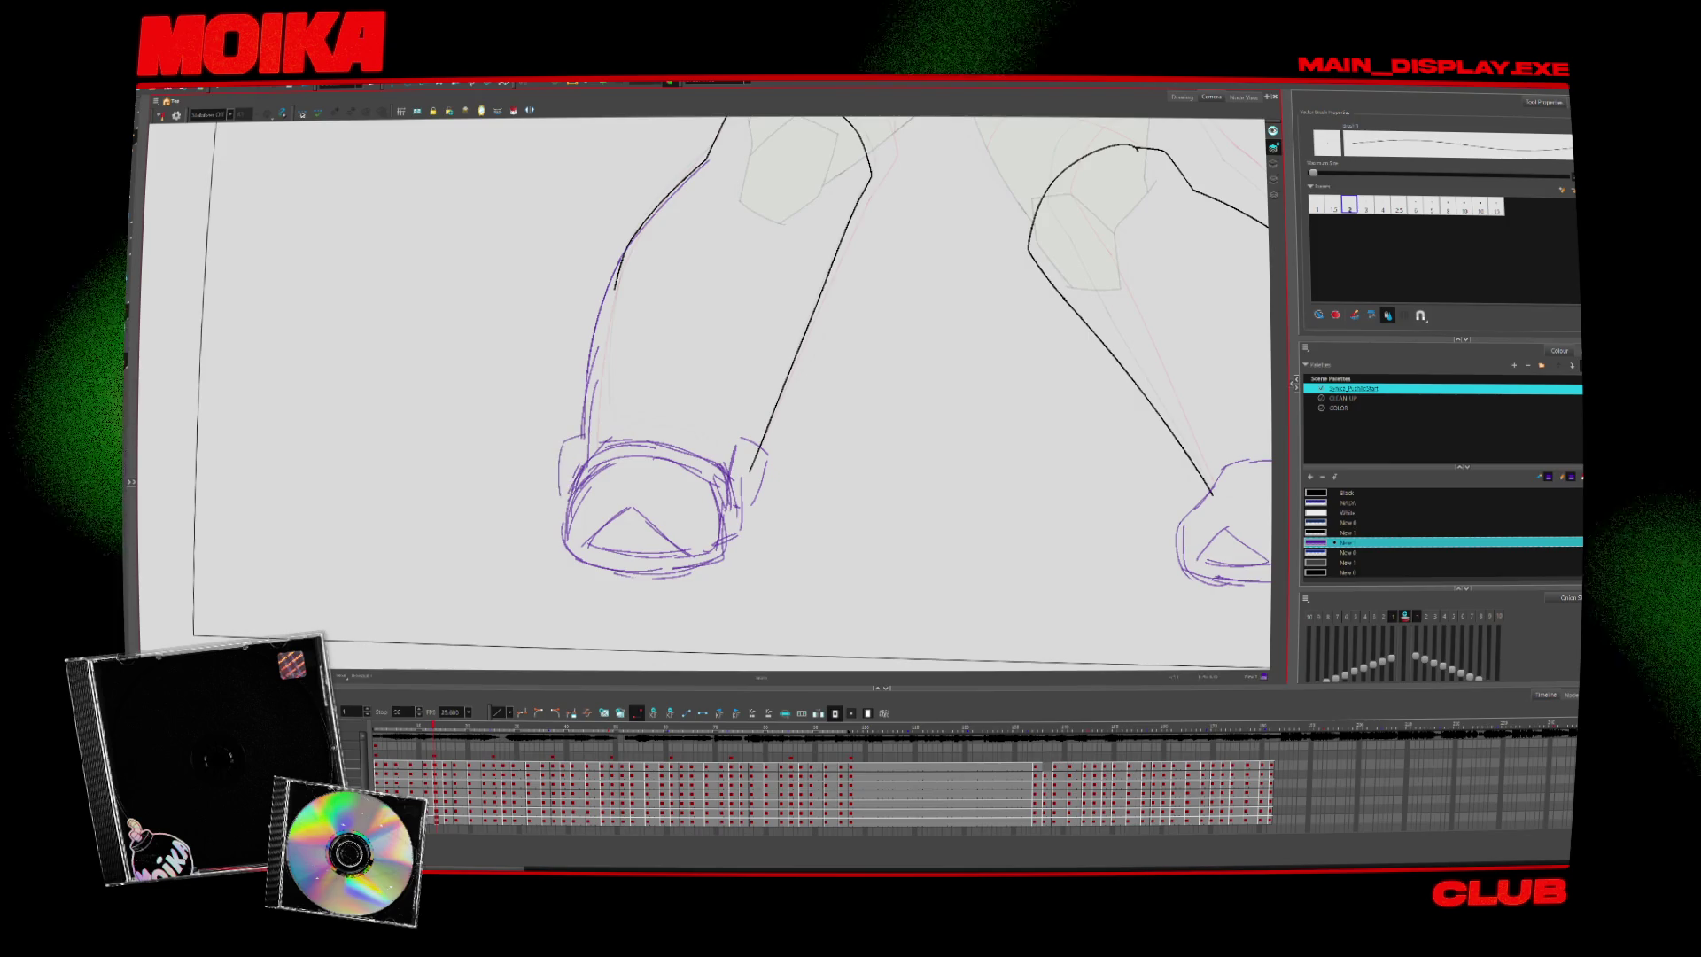
click(755, 470)
key(Escape)
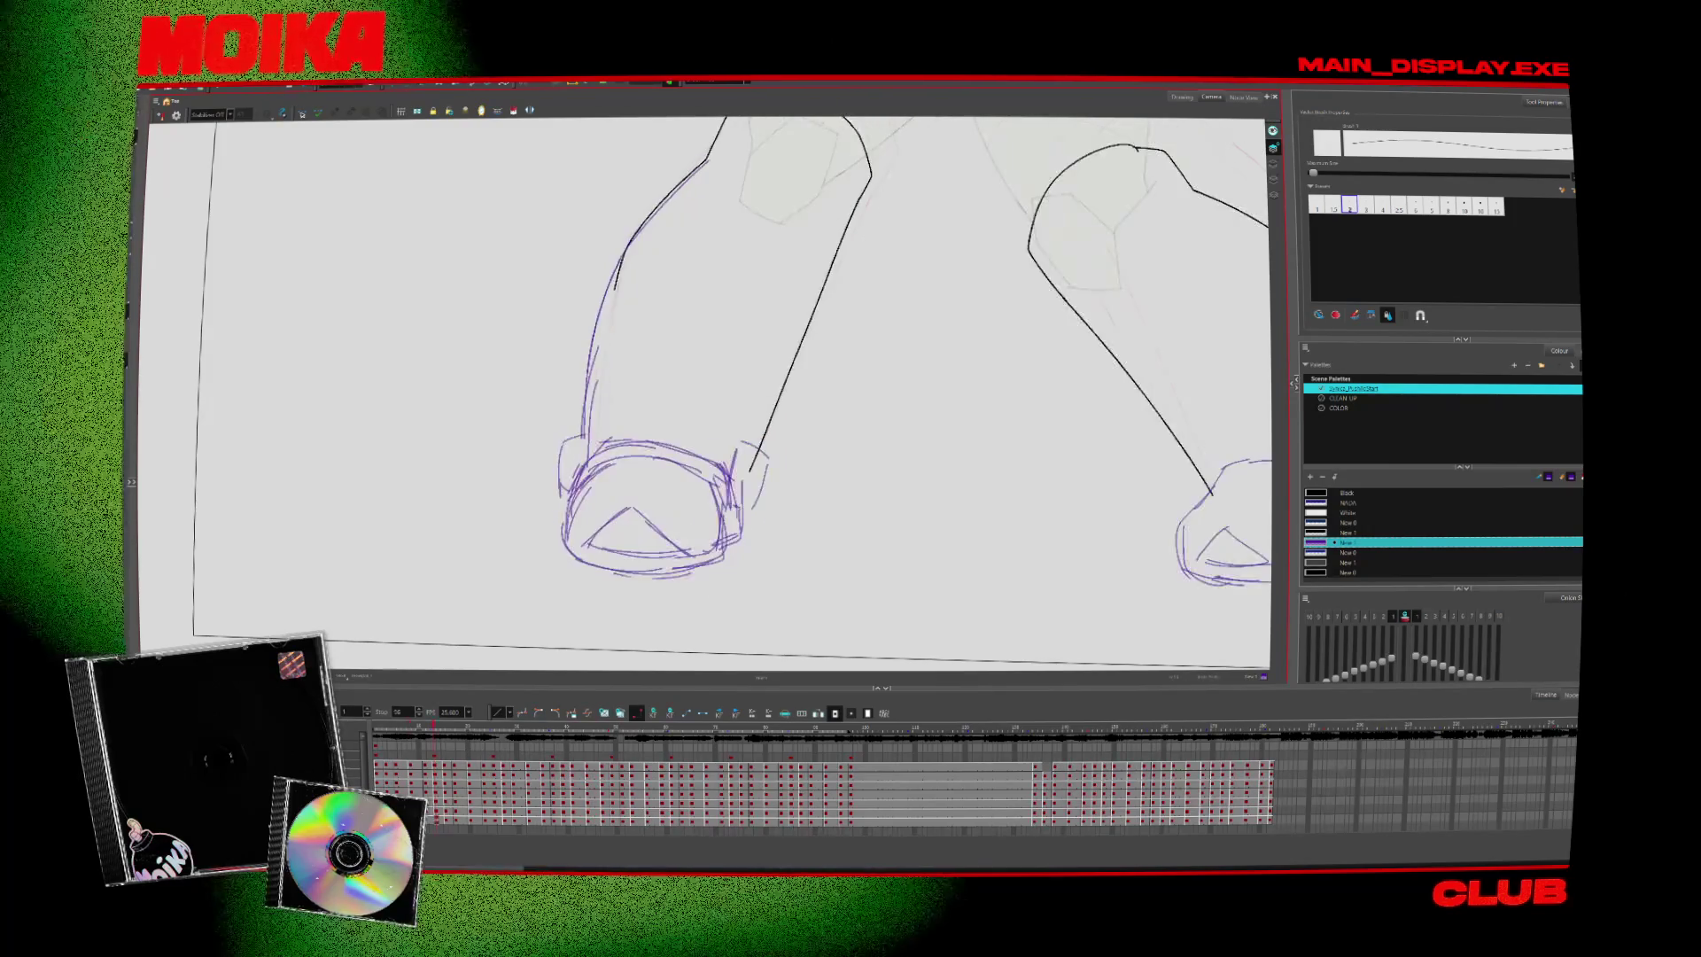
key(alt+b)
key(4)
key(c)
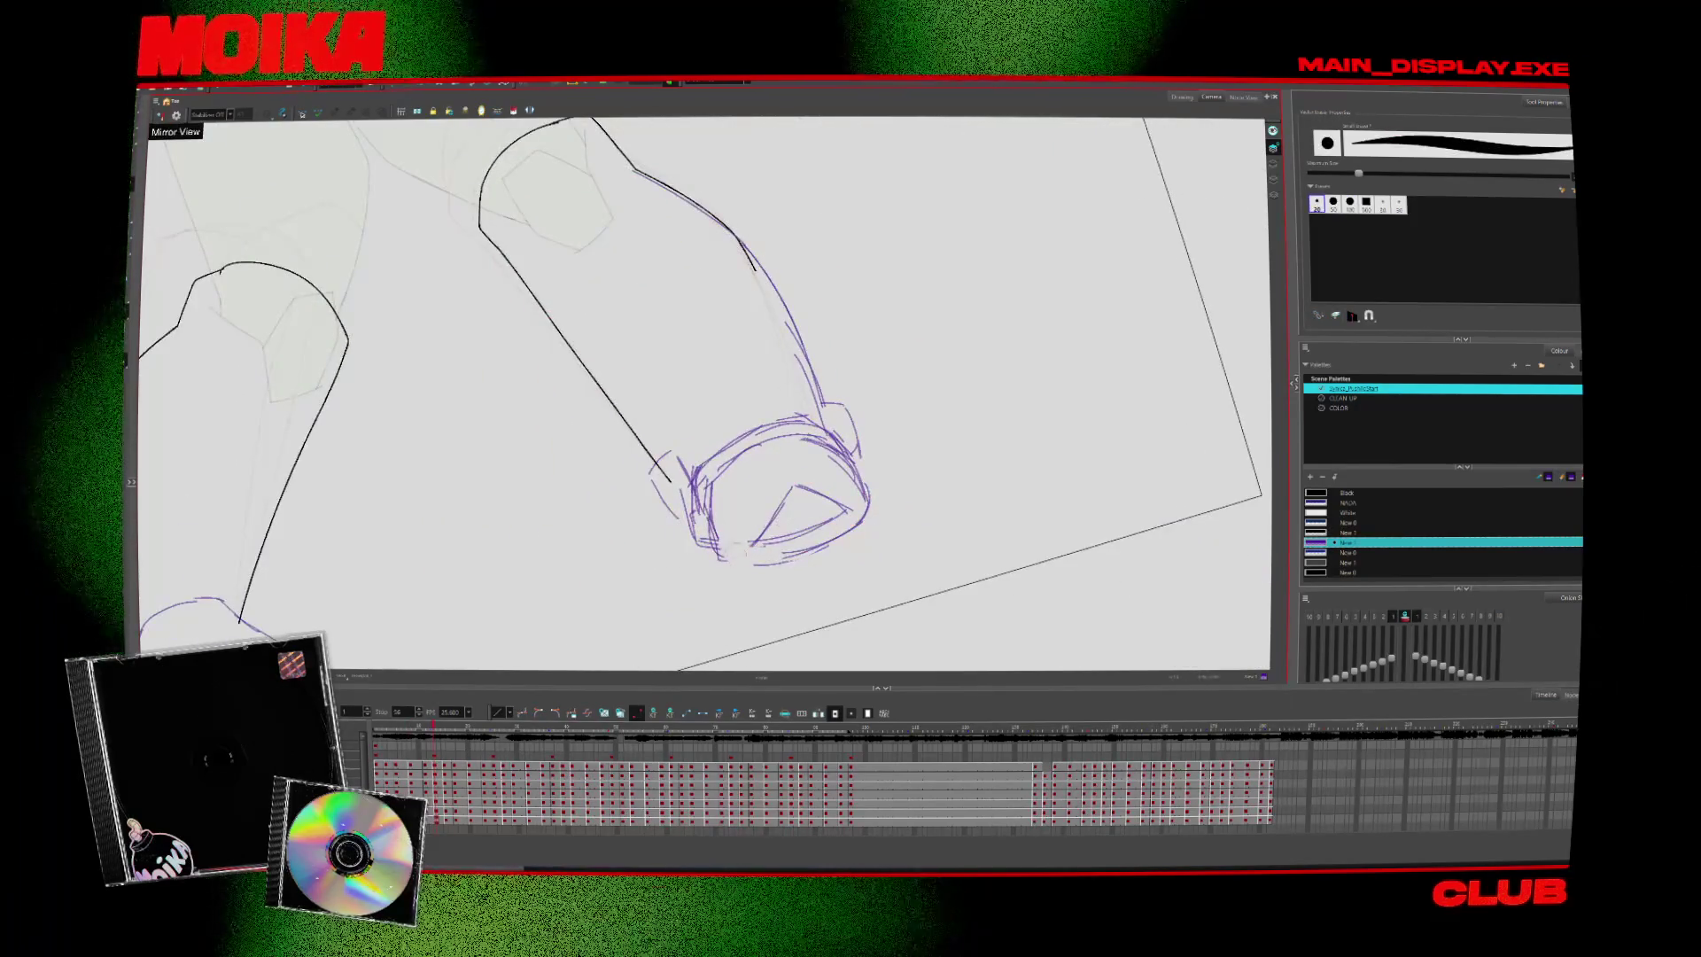
key(alt+slash)
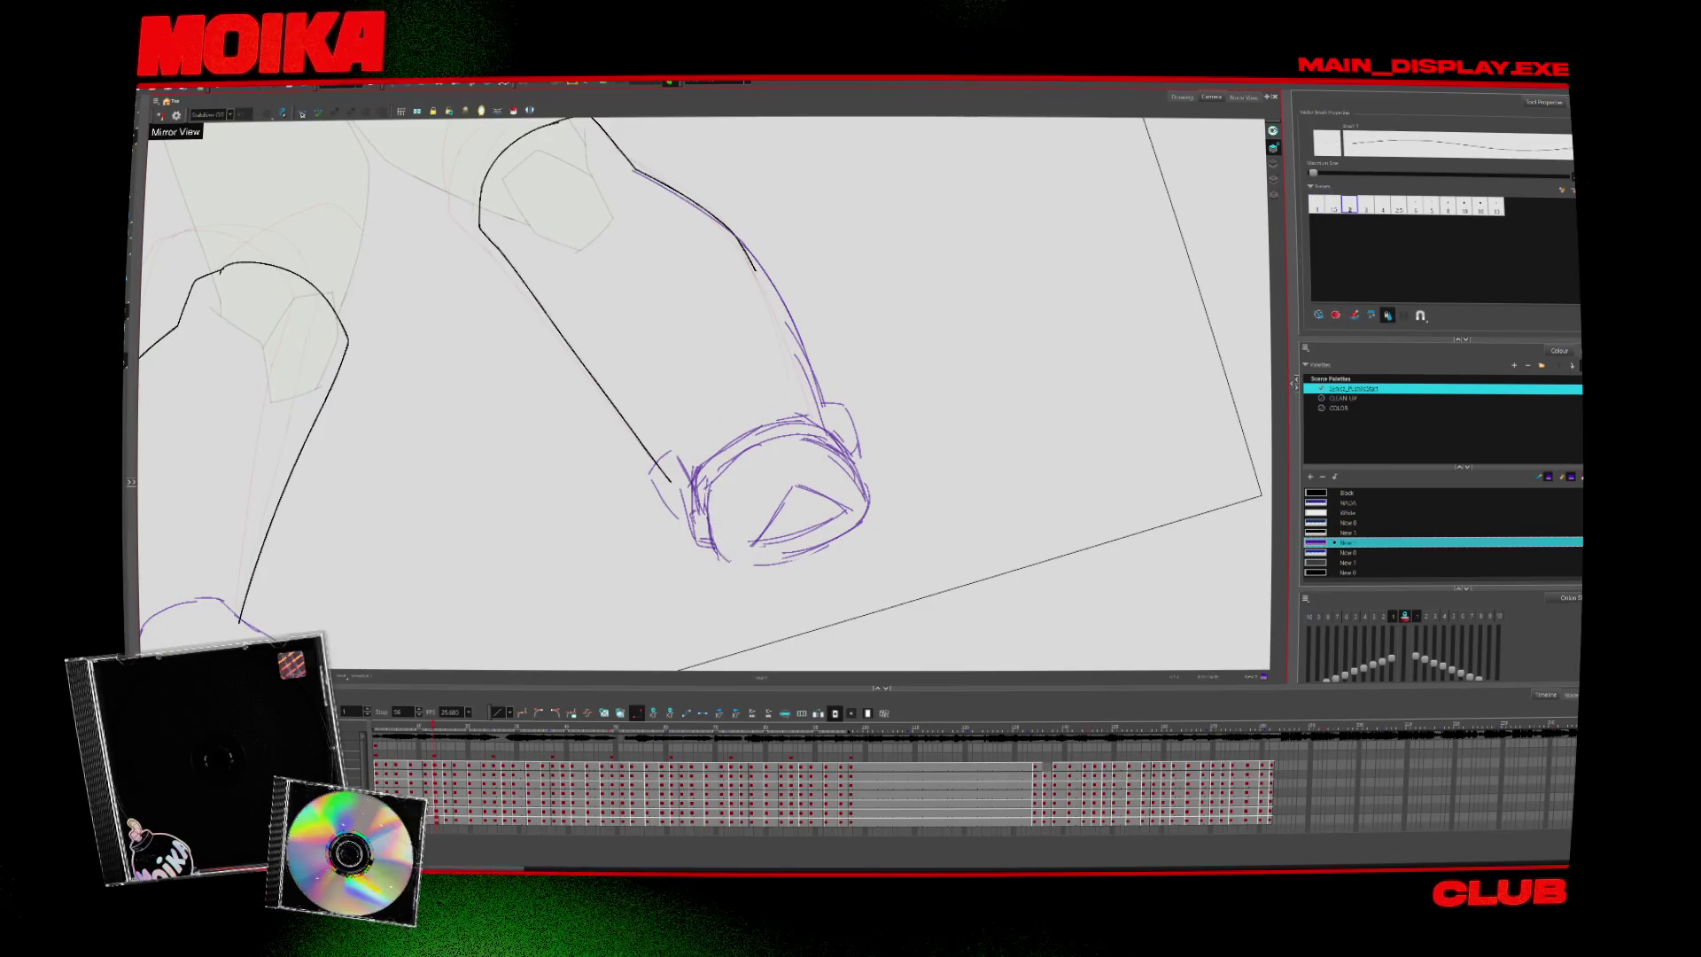
key(4)
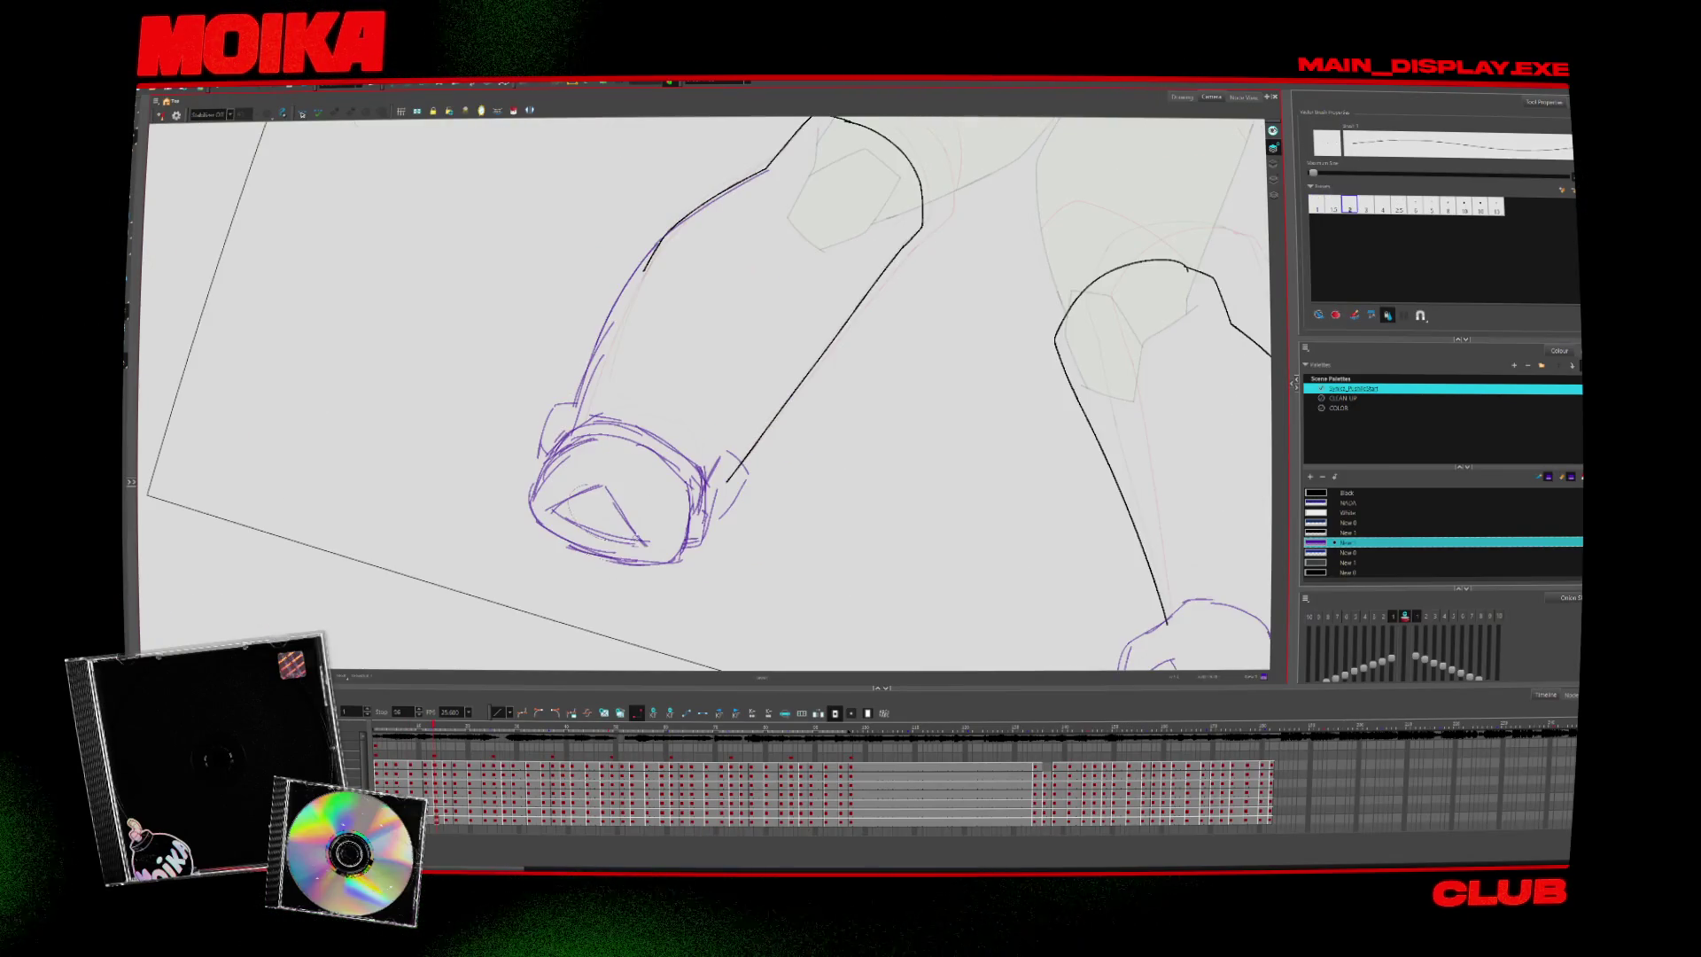
key(shift+x)
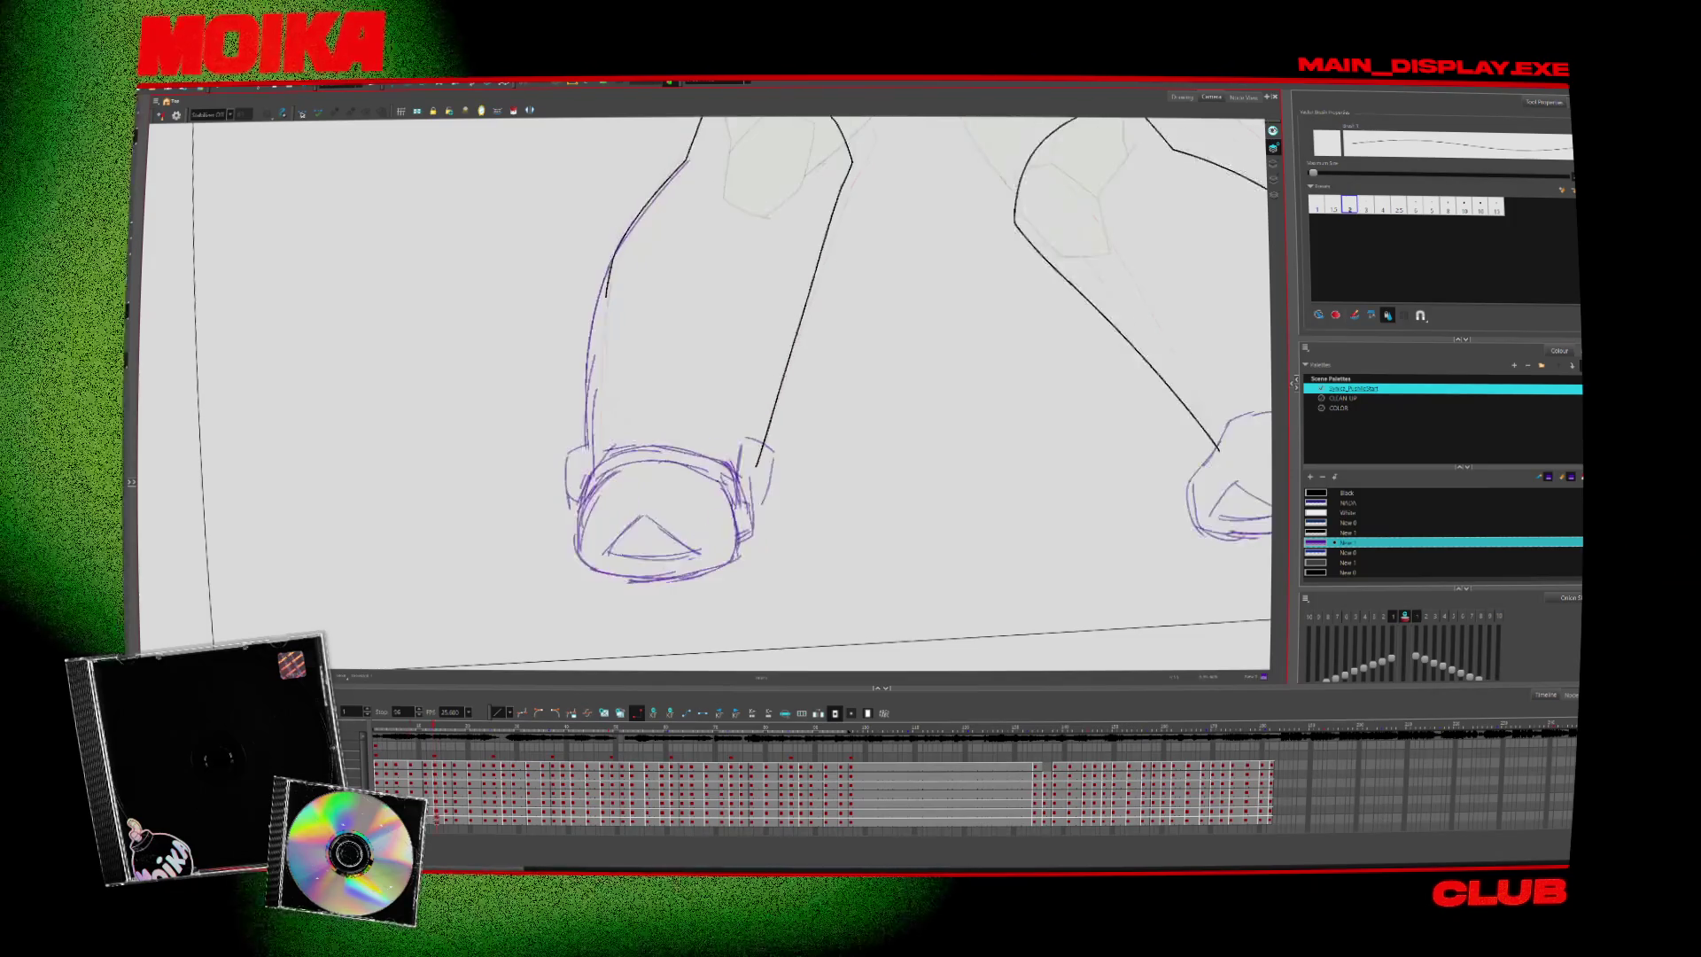
Remove the old triangle toe mark and check the redrawn boot in Mirror View
key(ctrl+z)
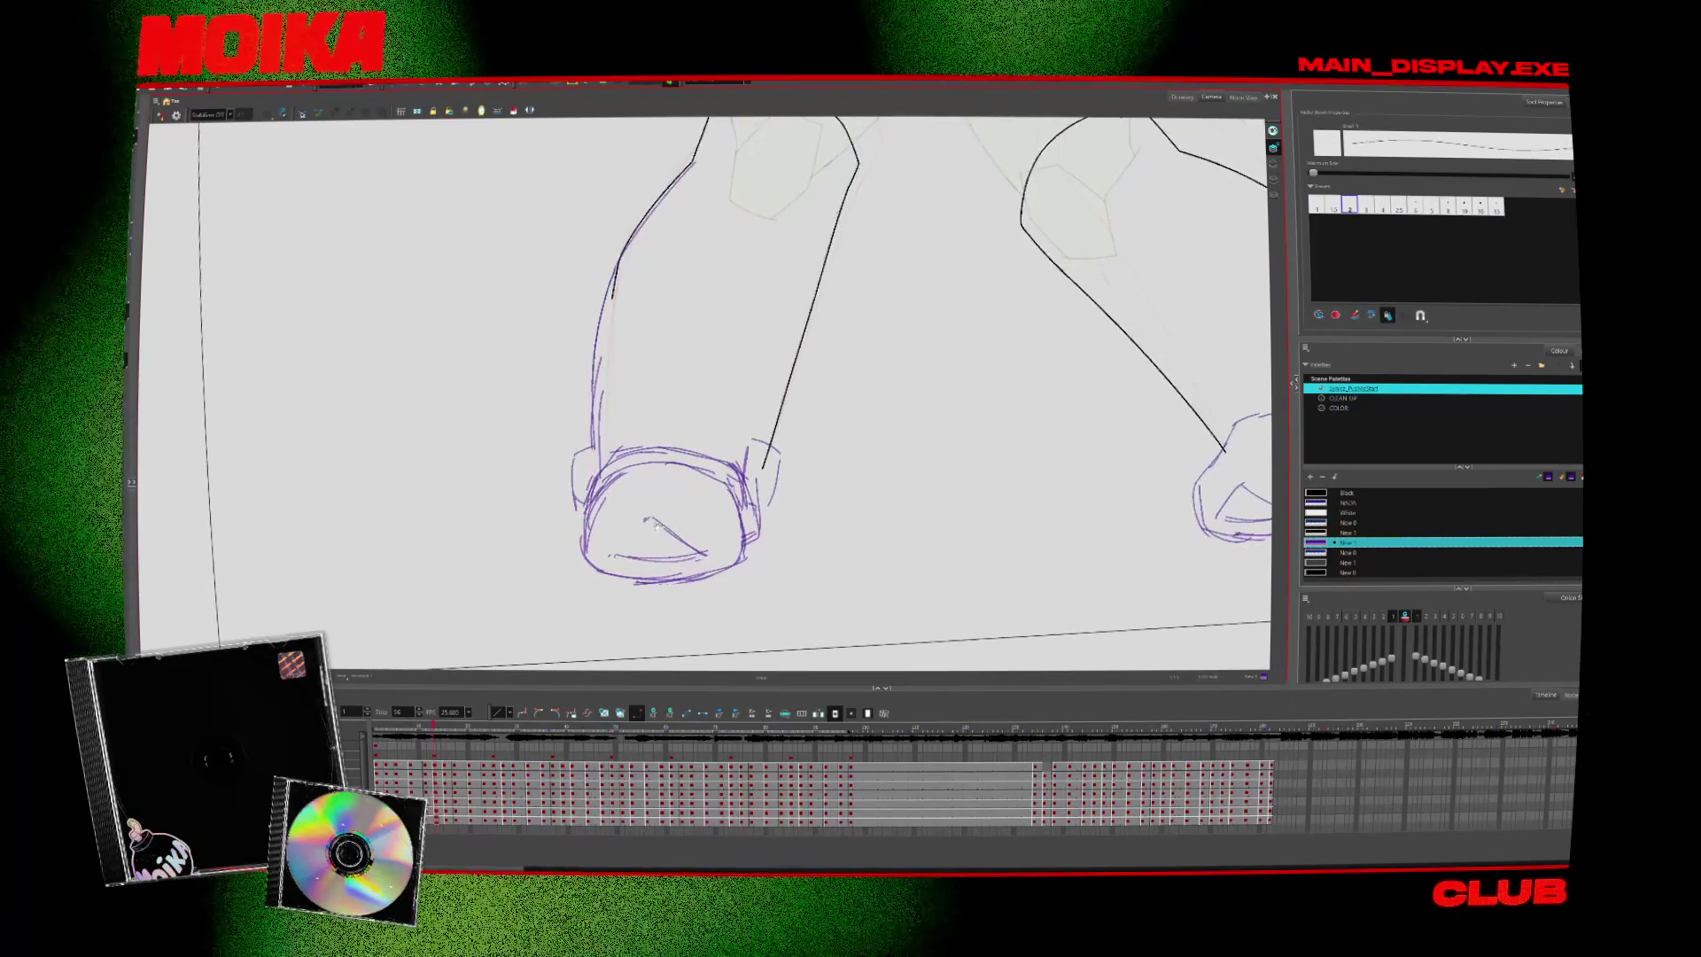
key(4)
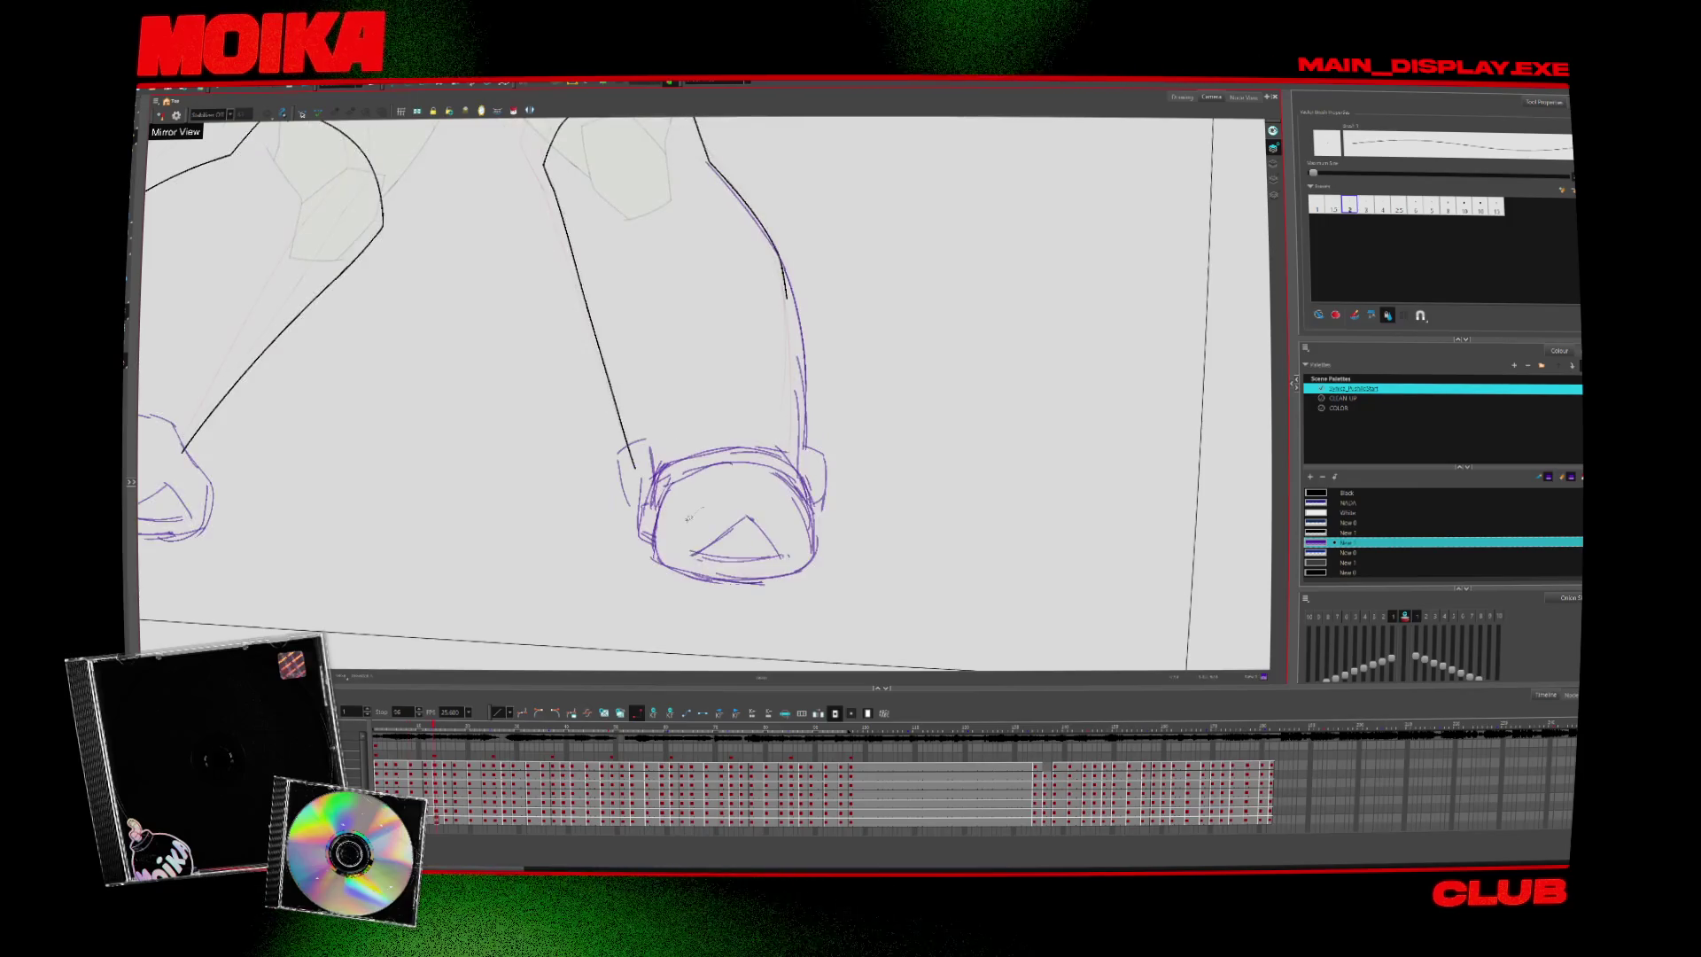
key(4)
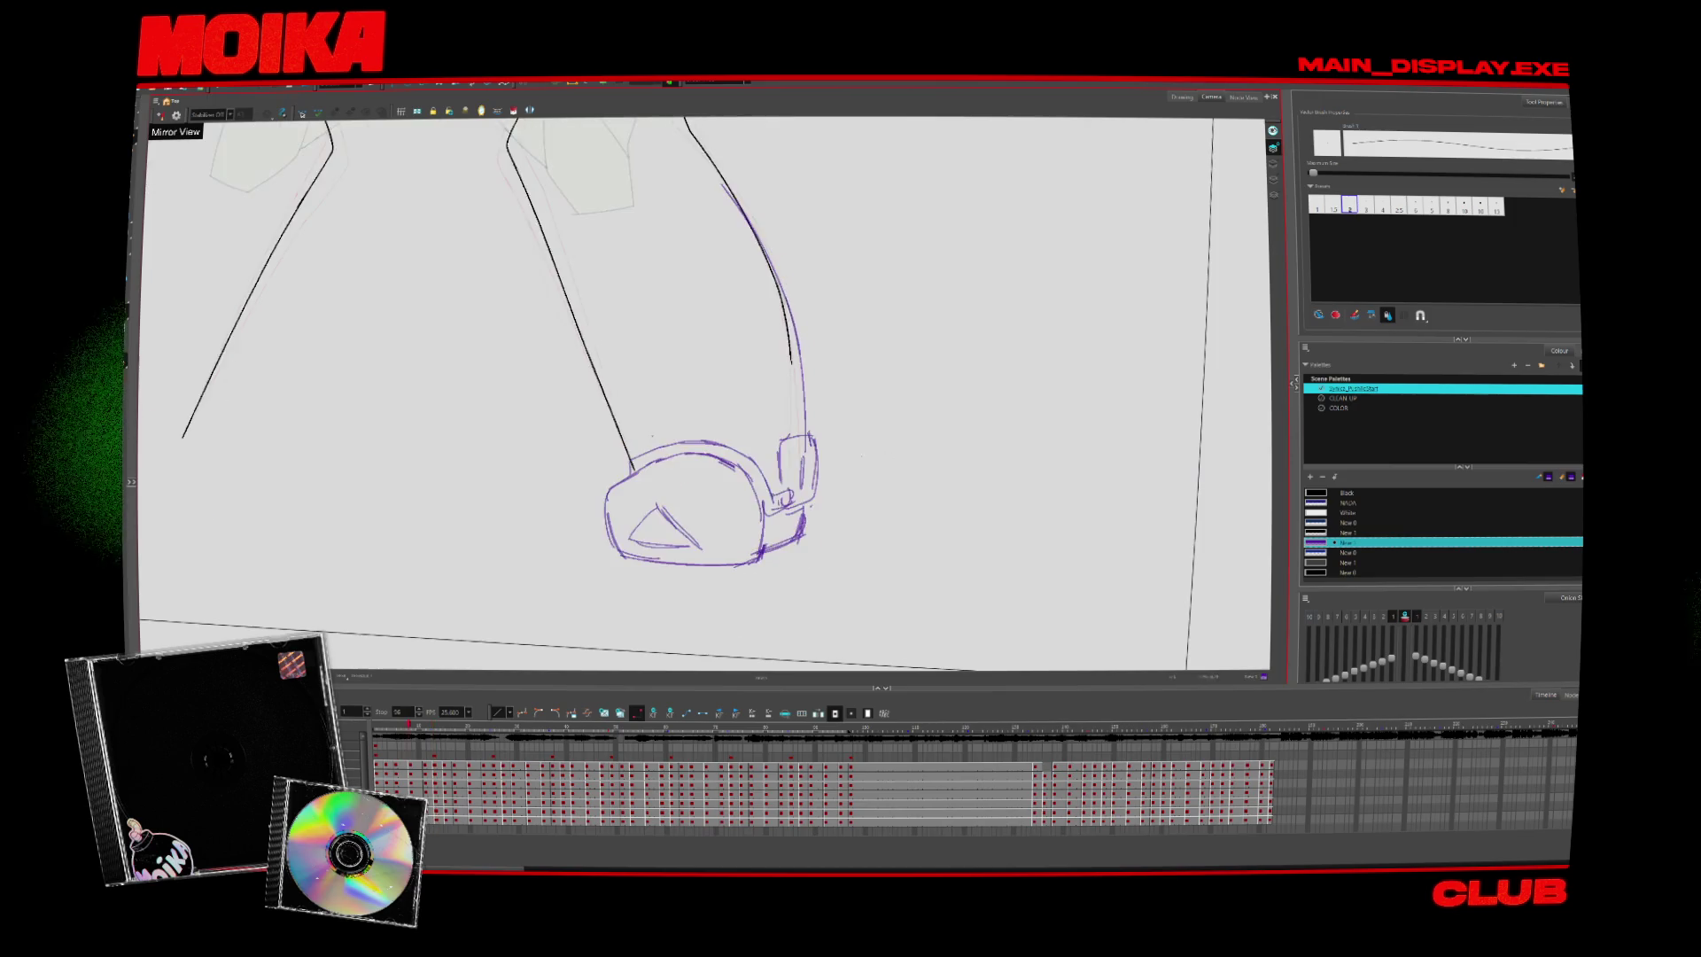
key(alt+b)
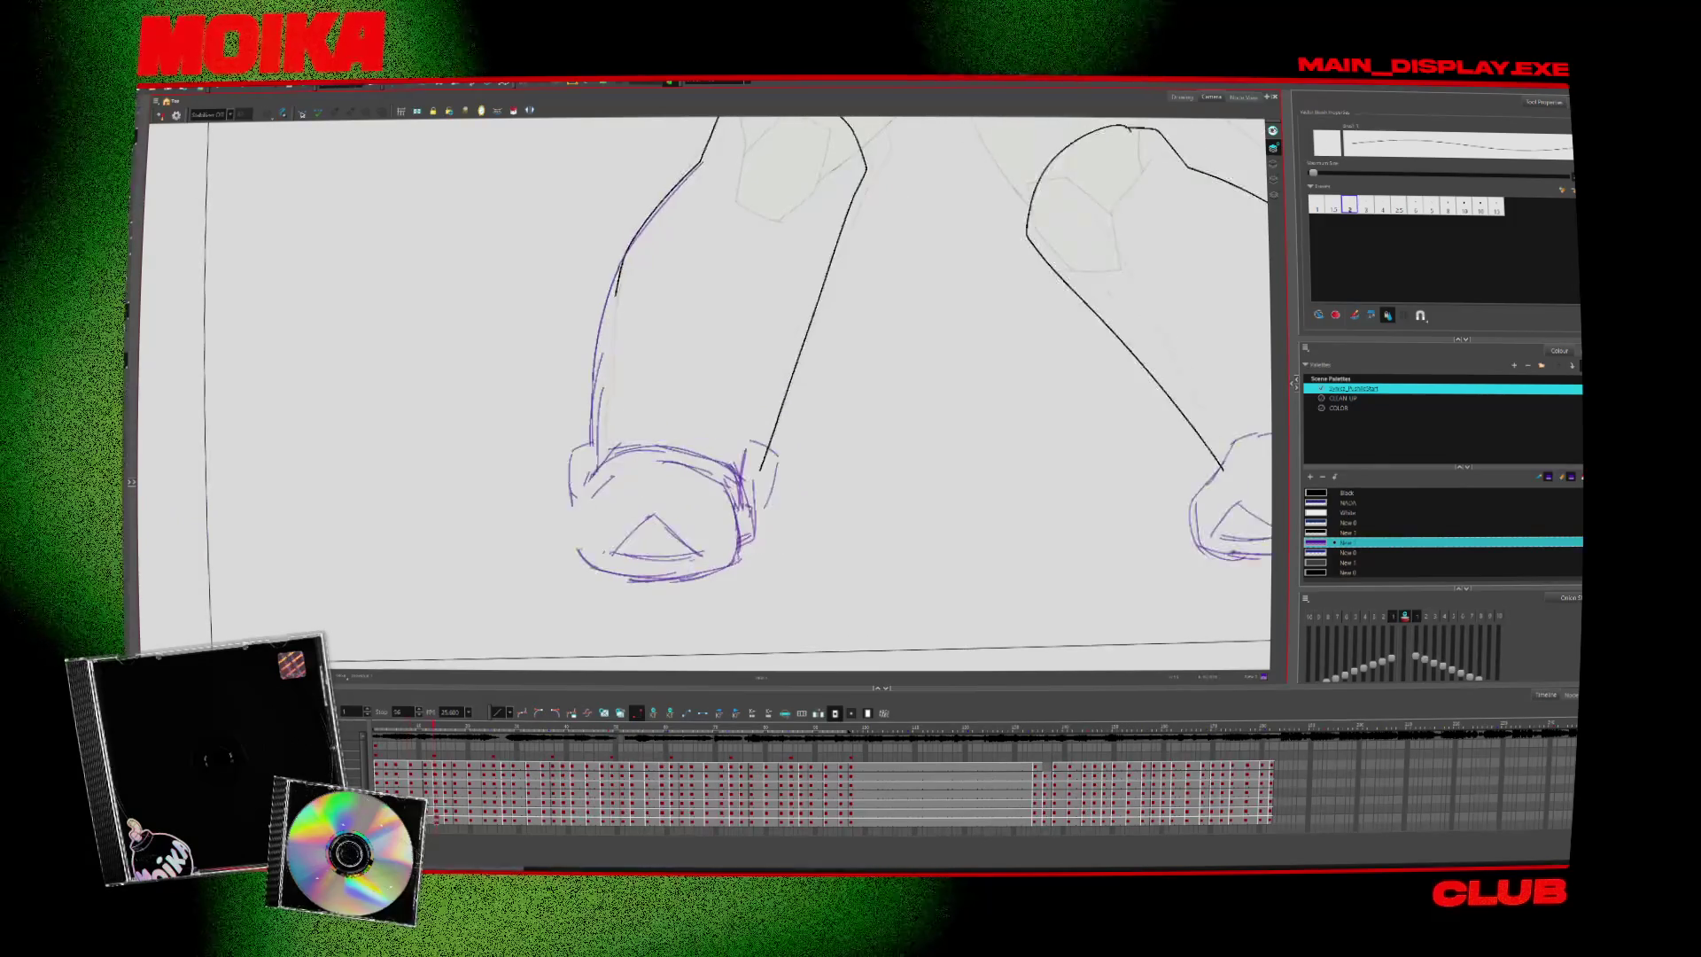
Erase the stray strokes along the top of the left boot and compare with neighbouring frames
key(alt+e)
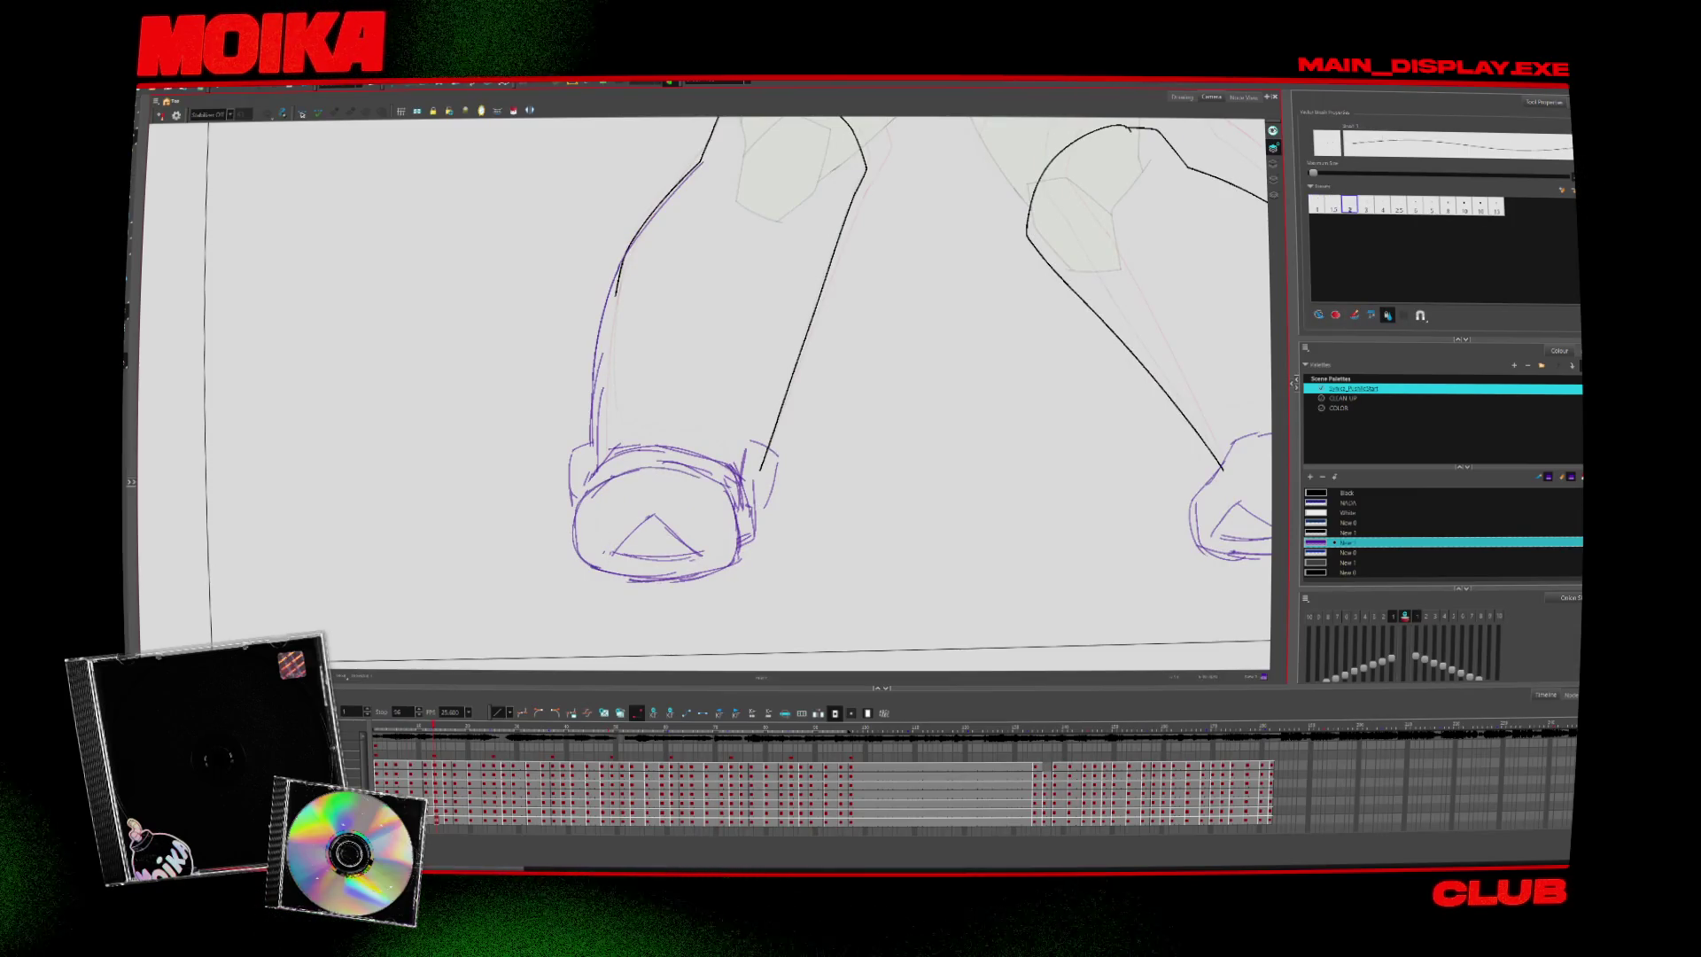
drag(616, 466, 647, 462)
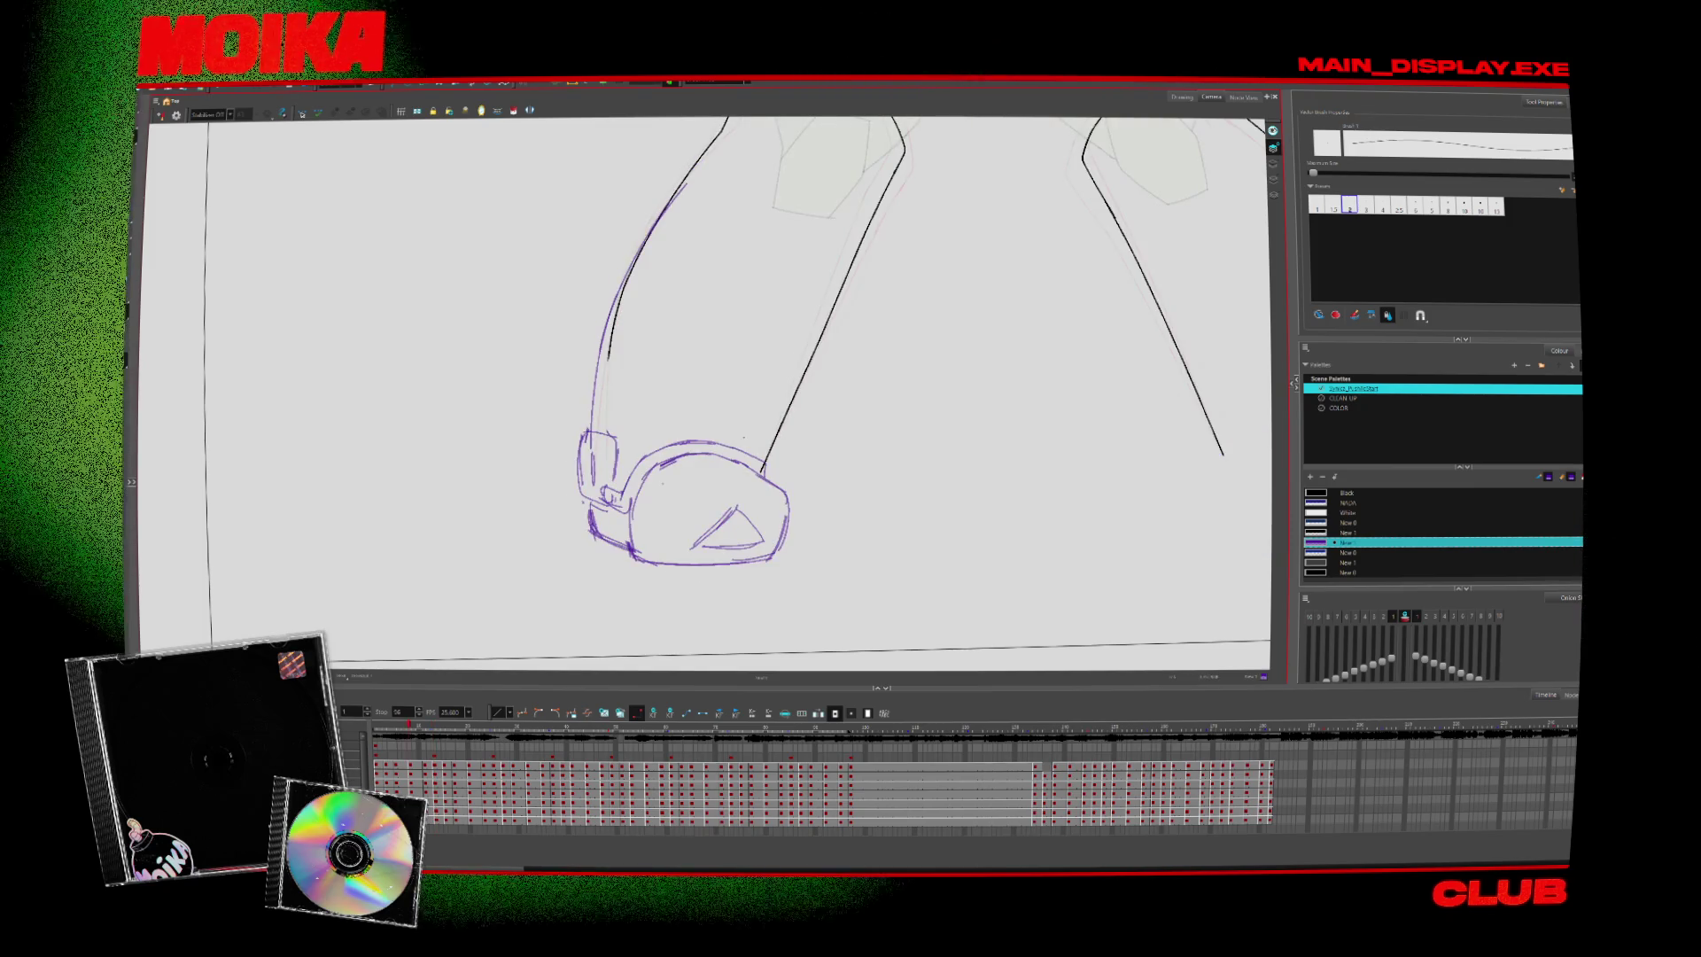
key(.)
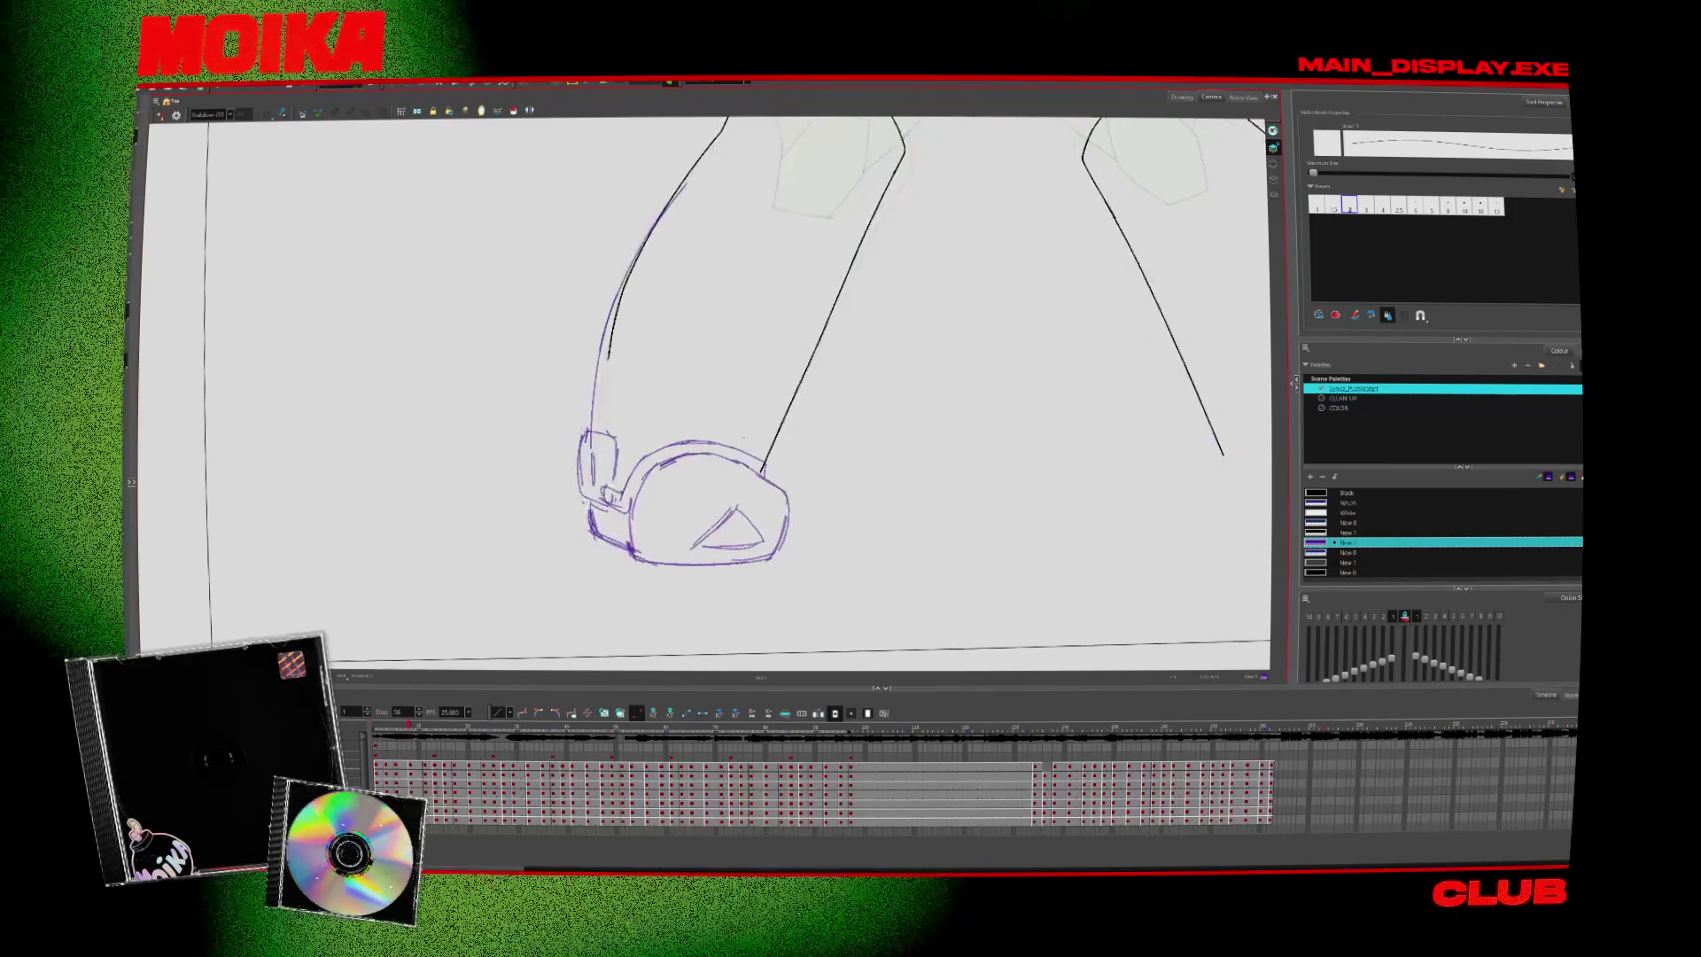
key(.)
key(alt+b)
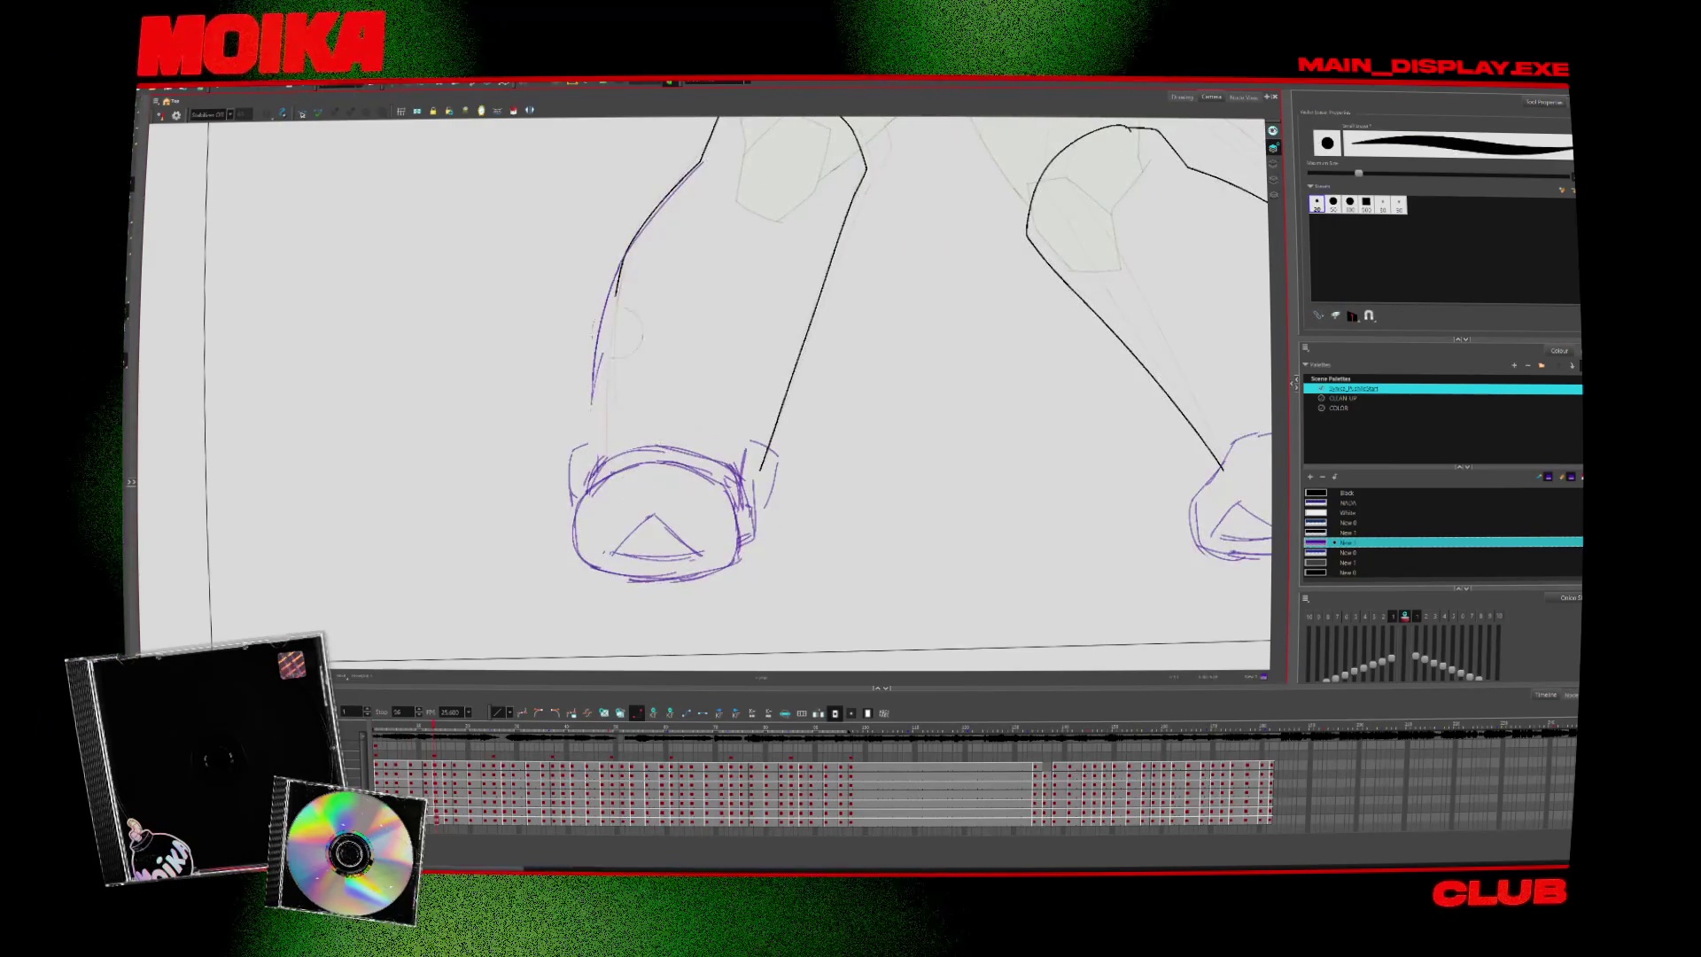
key(.)
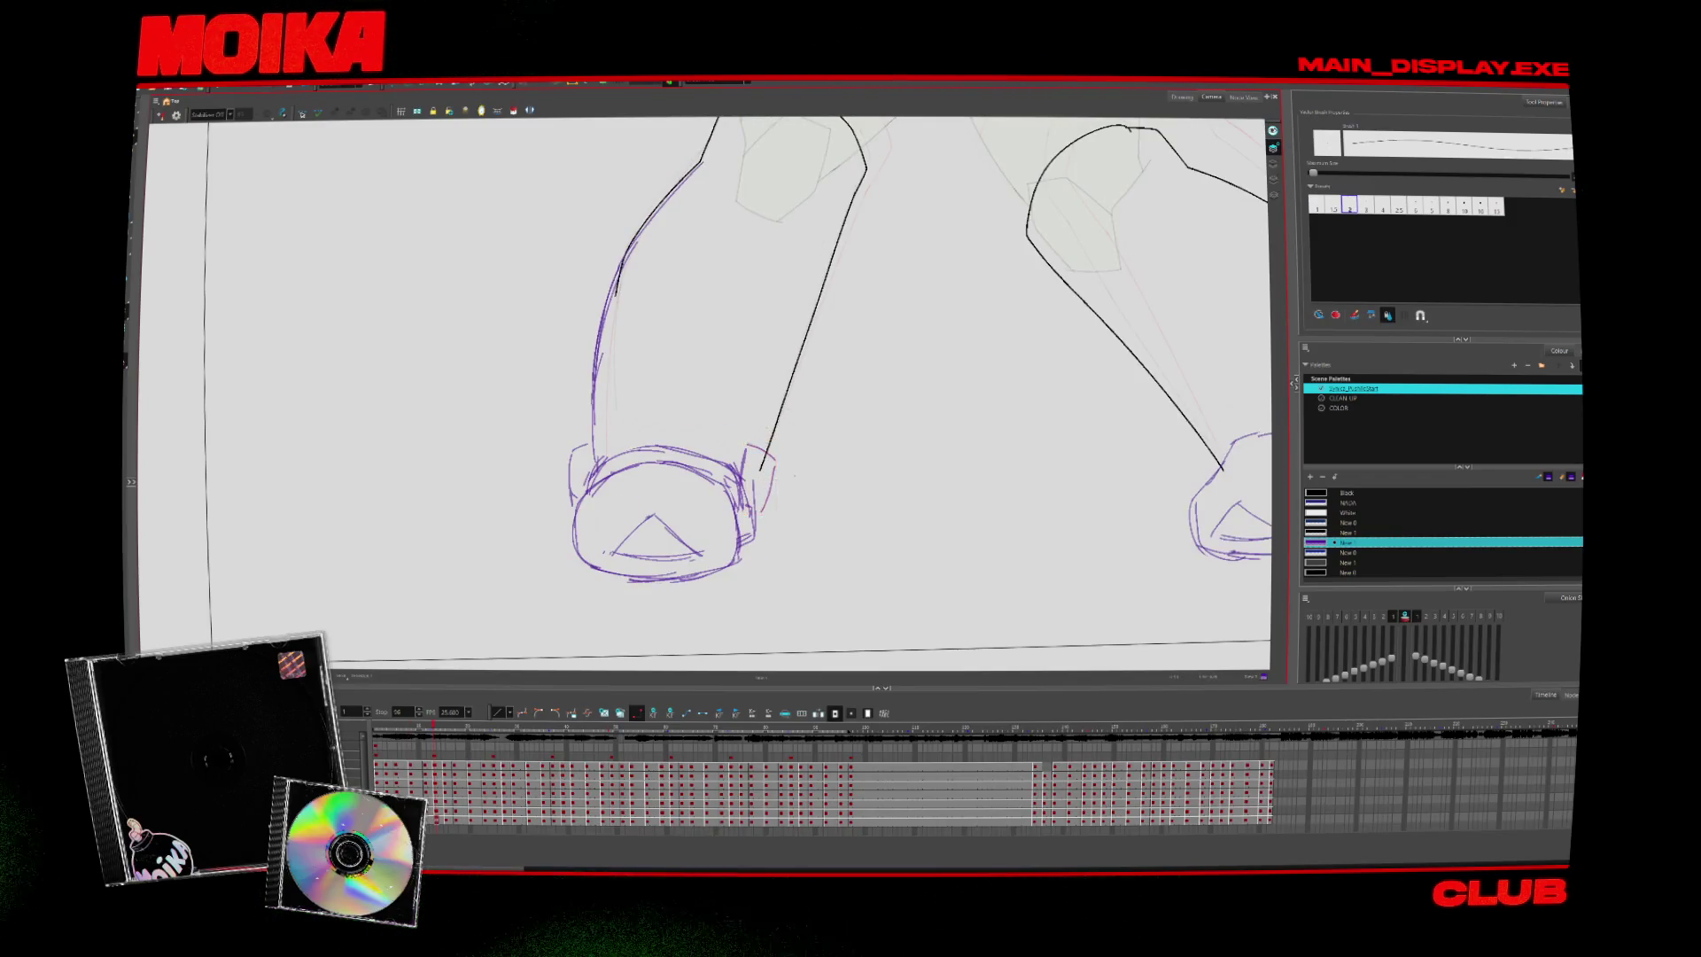
key(.)
key(.)
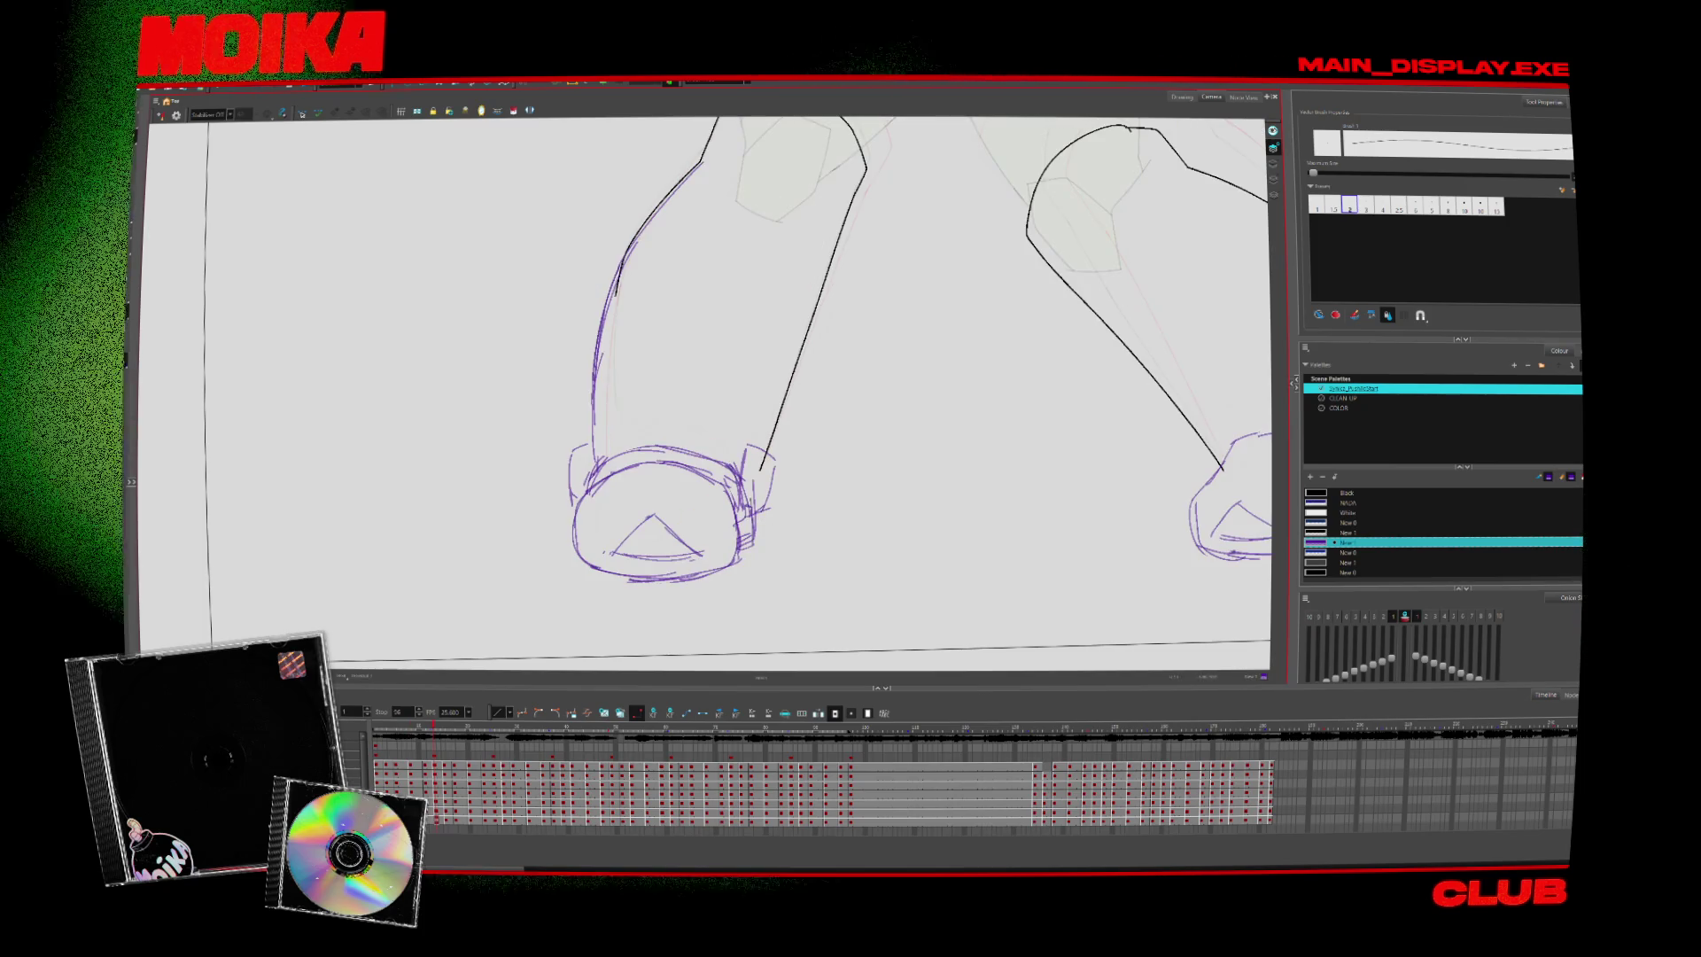
Zoom out to see both boots and move to the frame with the right boot
key(alt+z)
alt+click(706, 614)
scroll(513, 526, up, 5)
key(alt+b)
key(.)
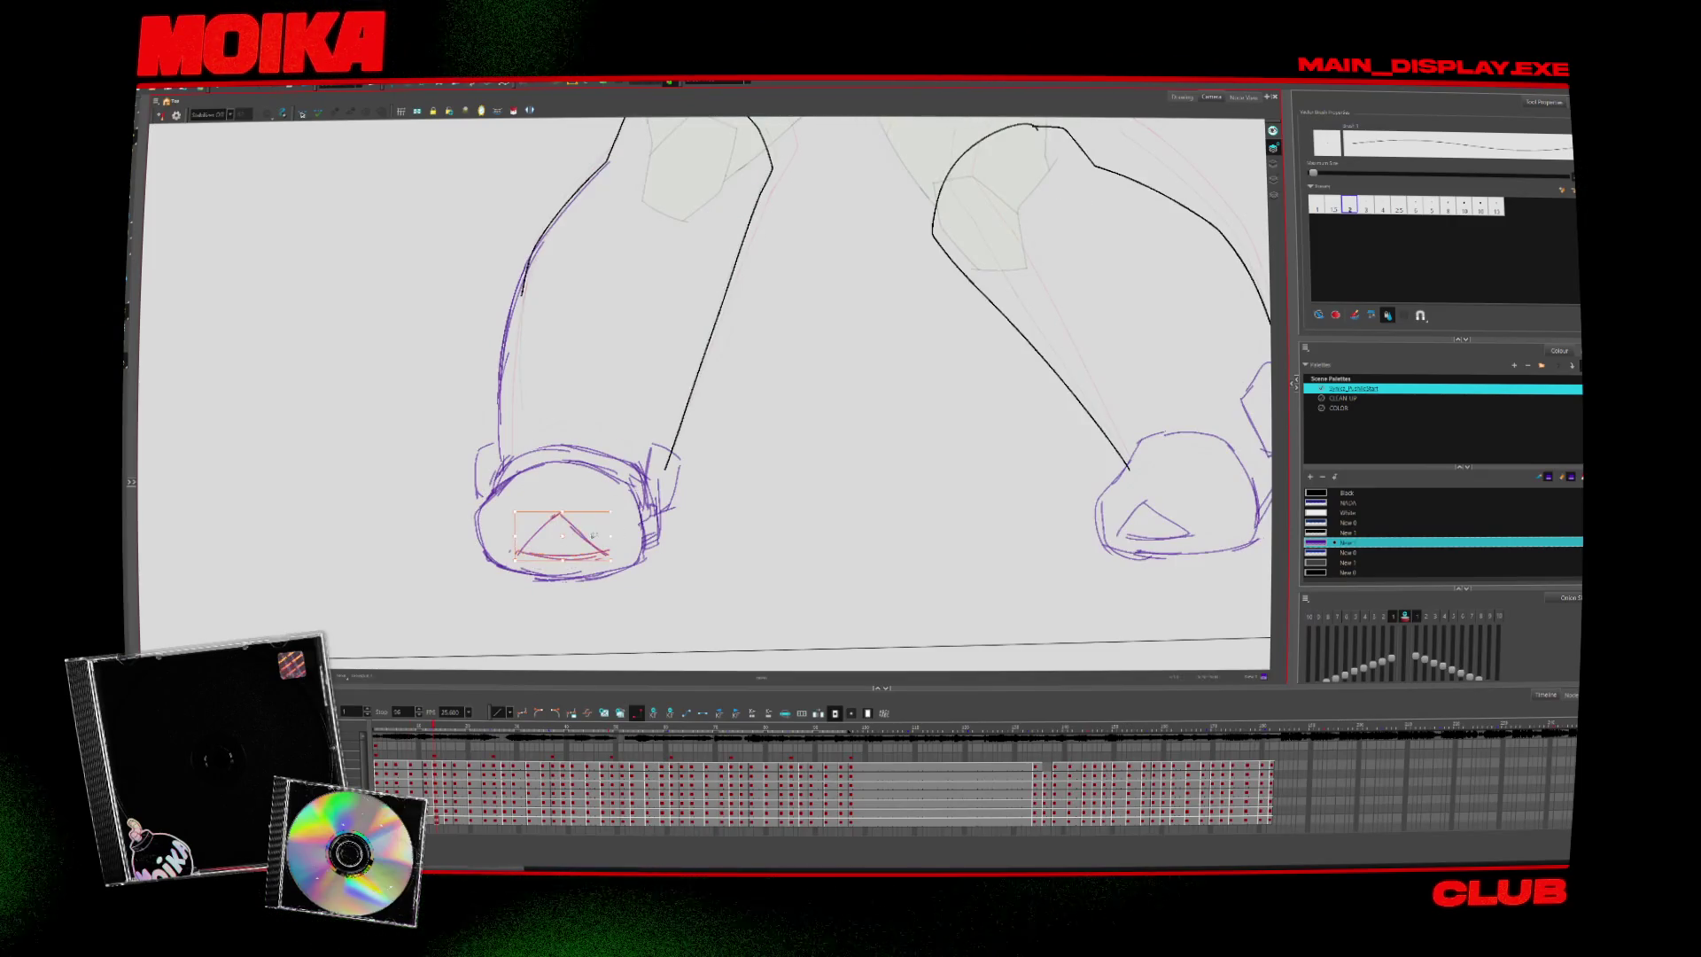
key(alt+z)
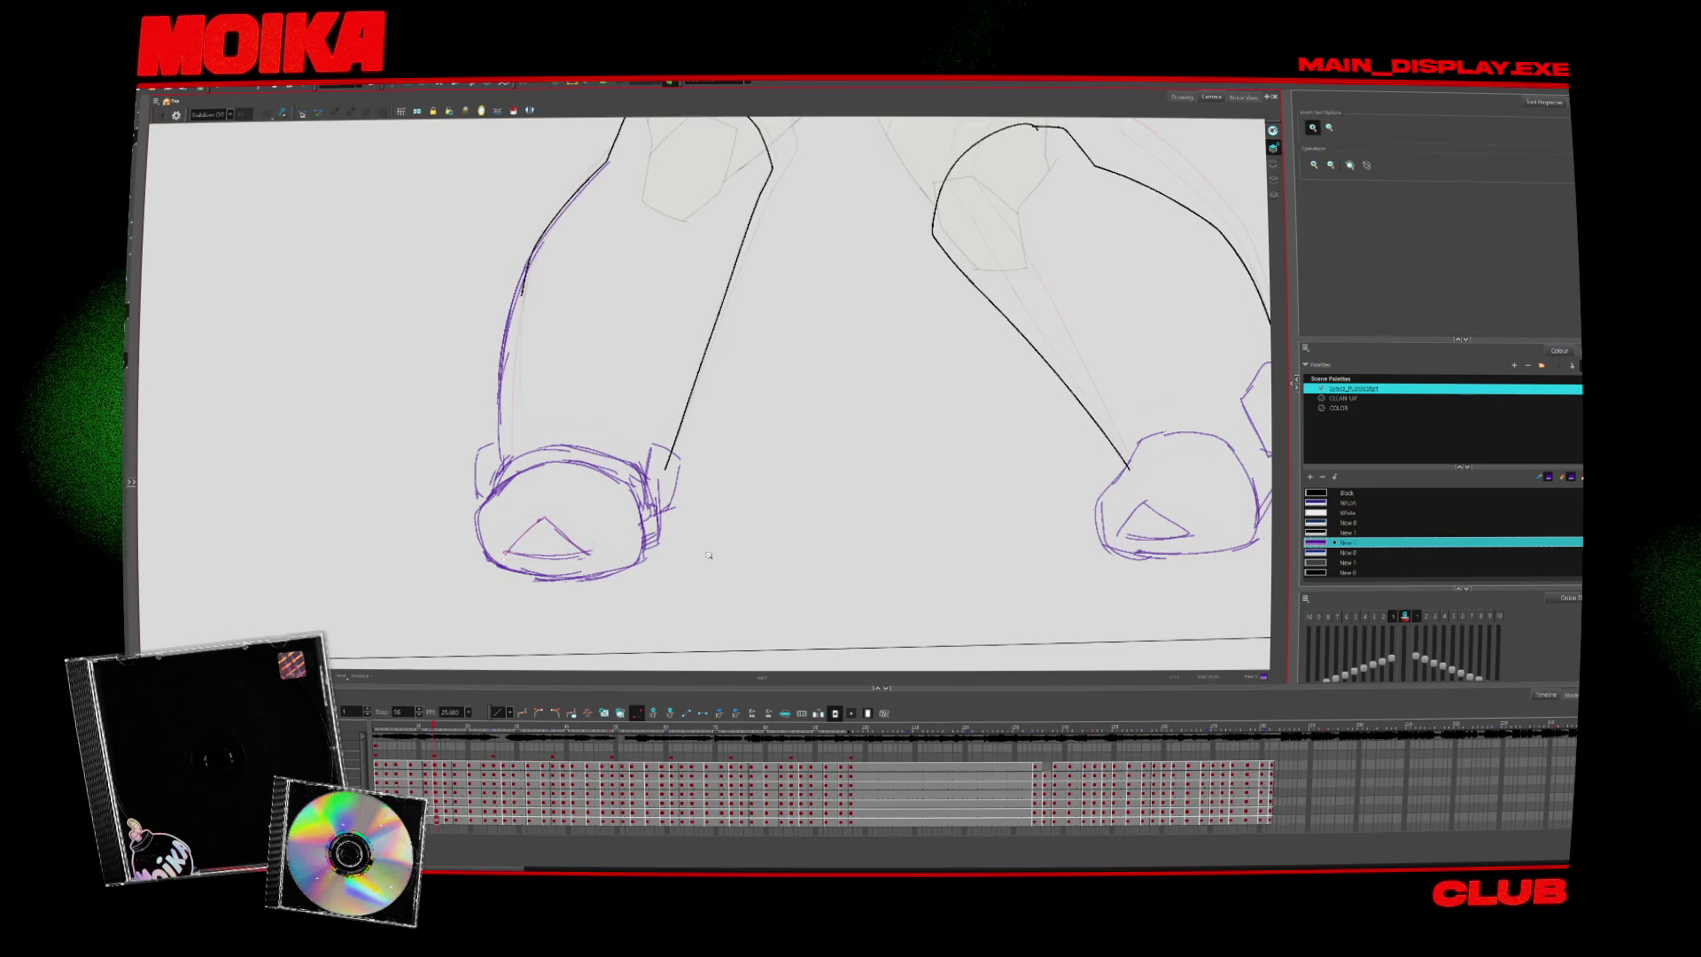
Step through the next drawing frames, zooming out around the inked legs
scroll(587, 538, down, 4)
scroll(656, 559, down, 1)
scroll(653, 507, up, 5)
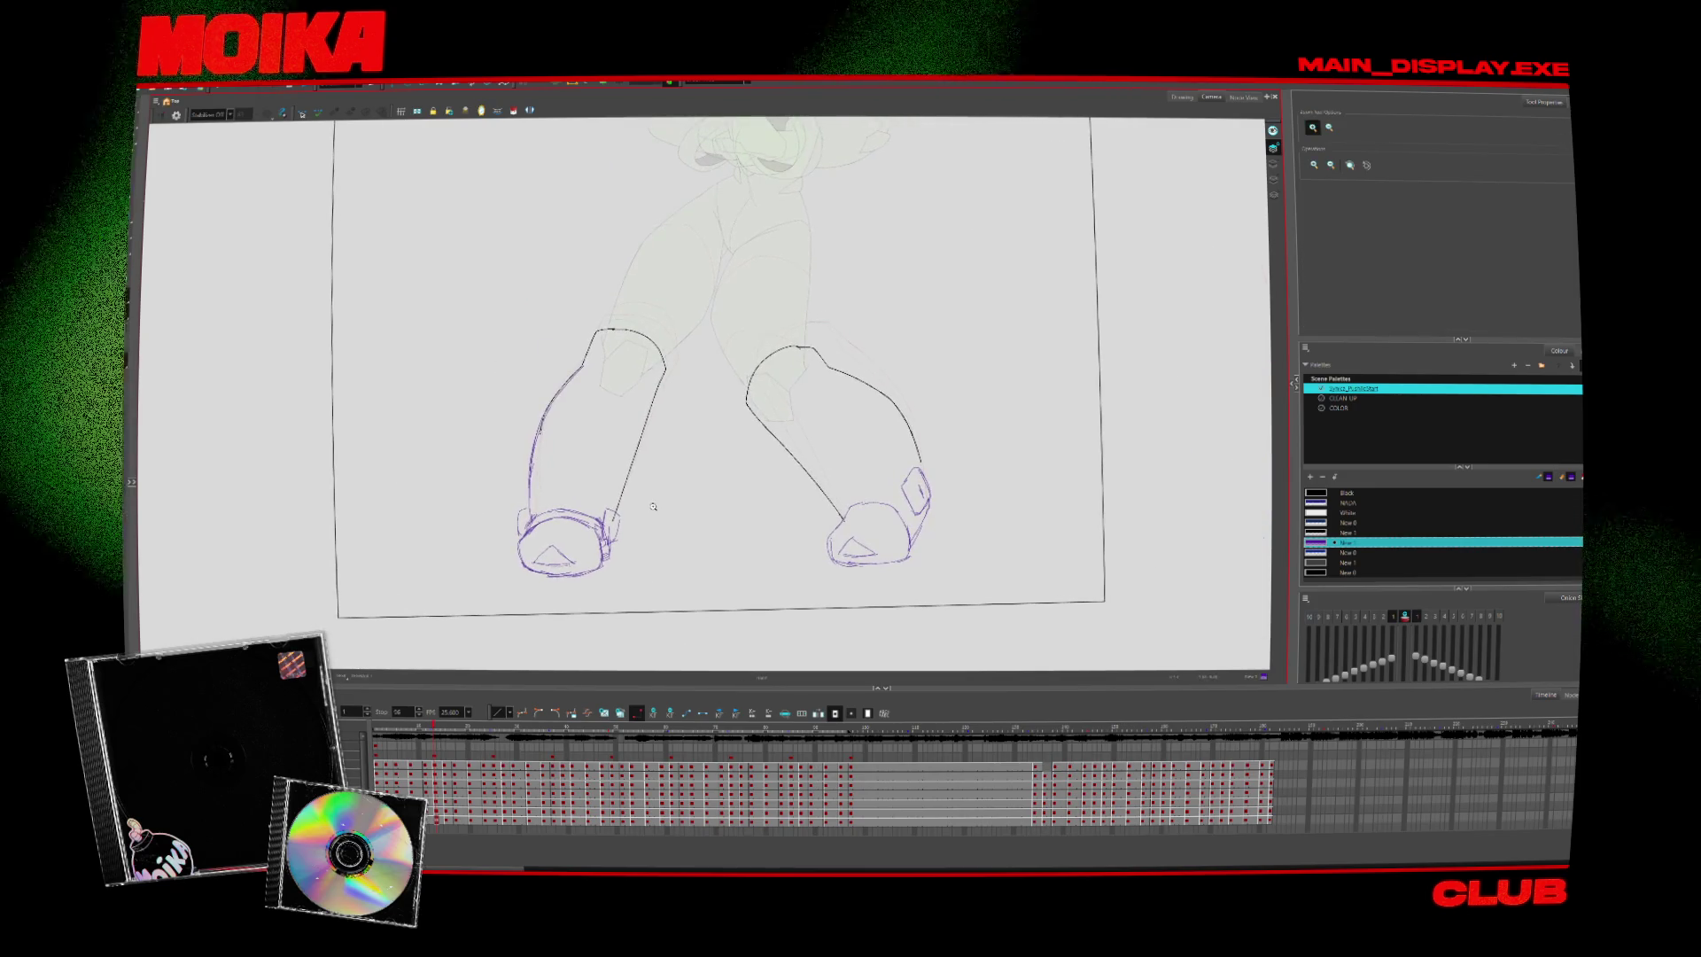
key(.)
key(alt+b)
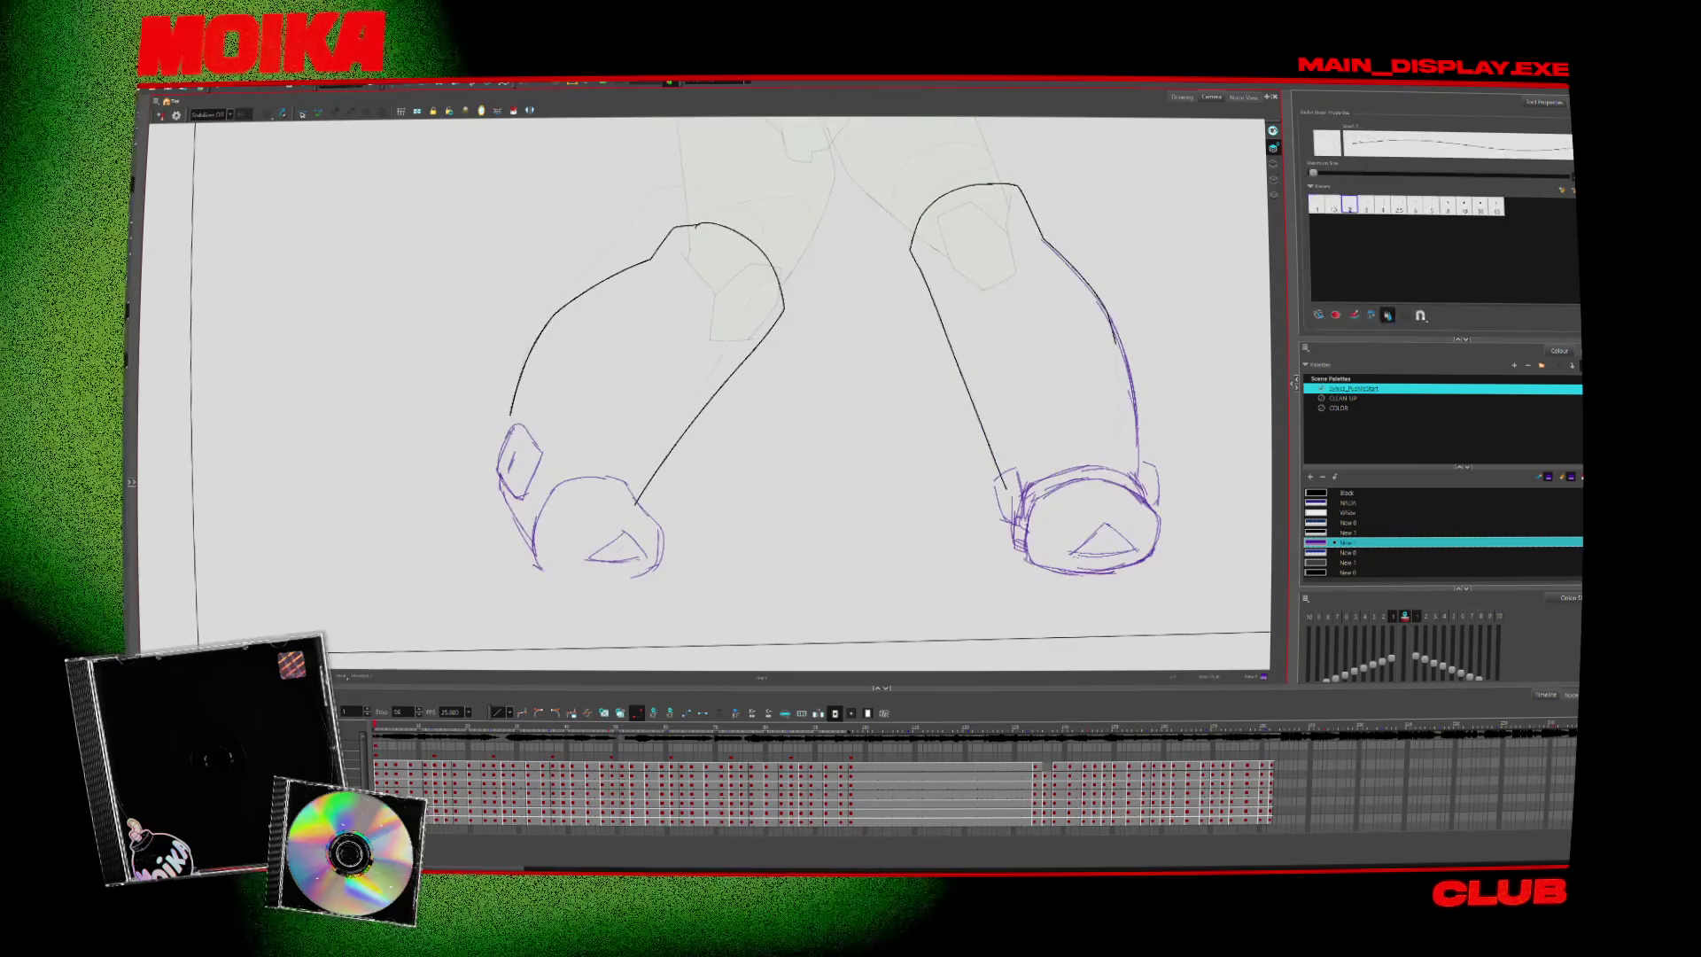
key(.)
key(alt+x)
key(alt+z)
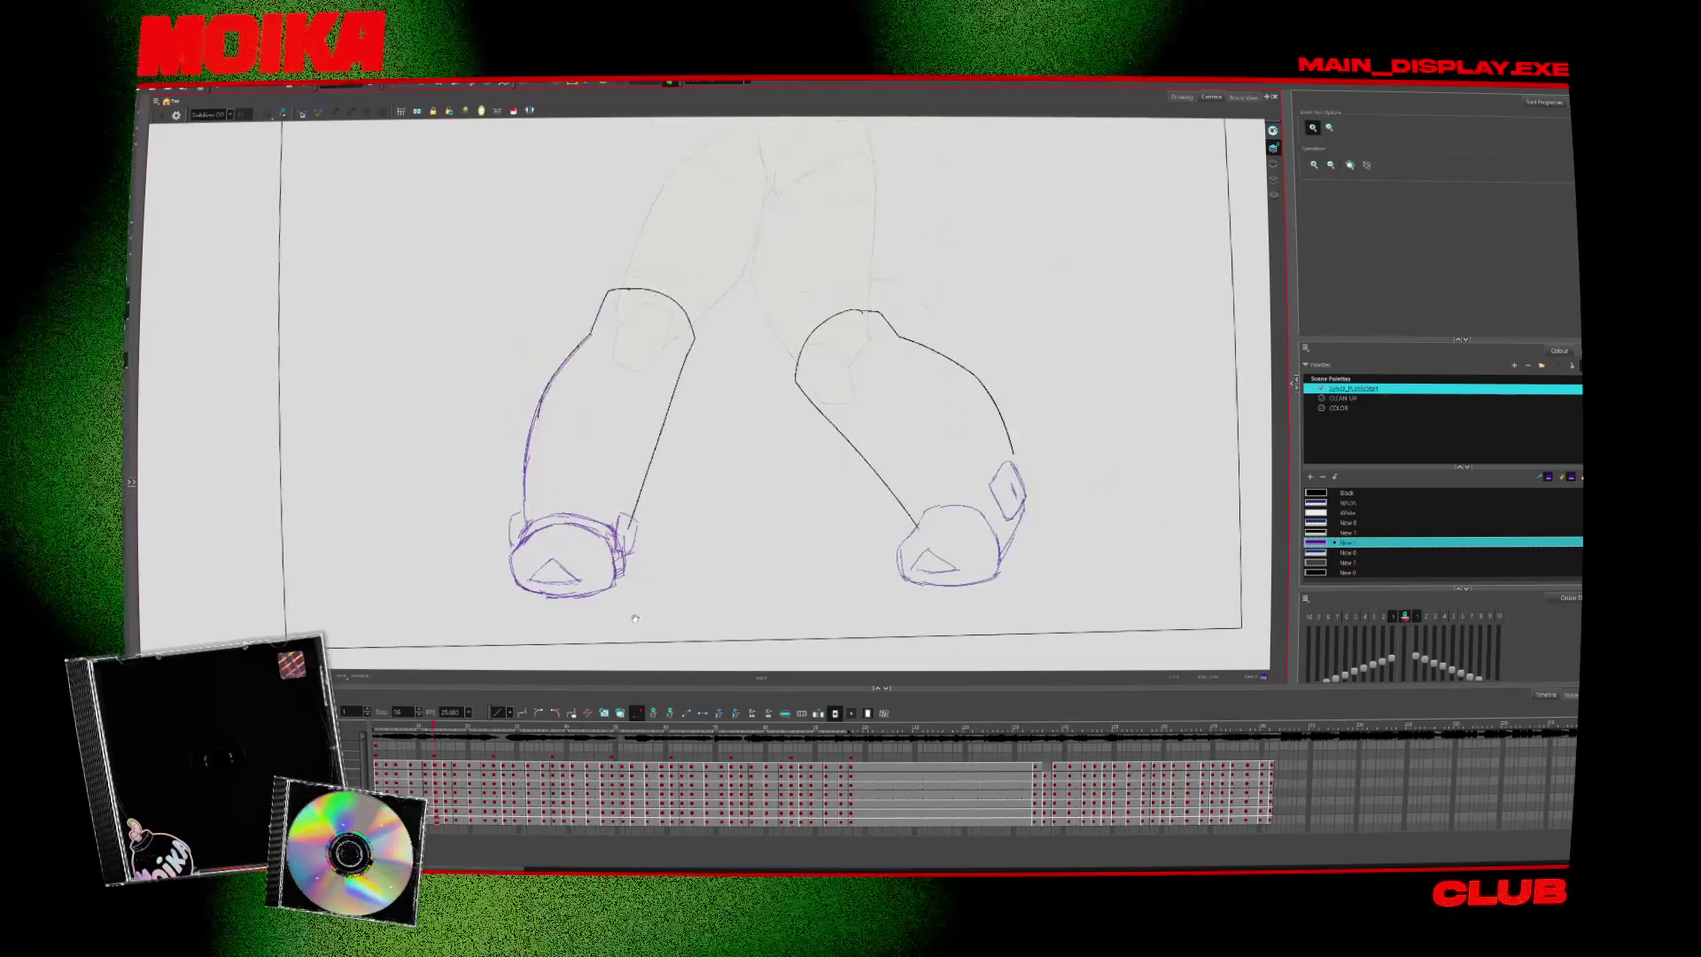
scroll(482, 611, down, 2)
Play back the animation at full-character zoom and return to the first frame
key(Return)
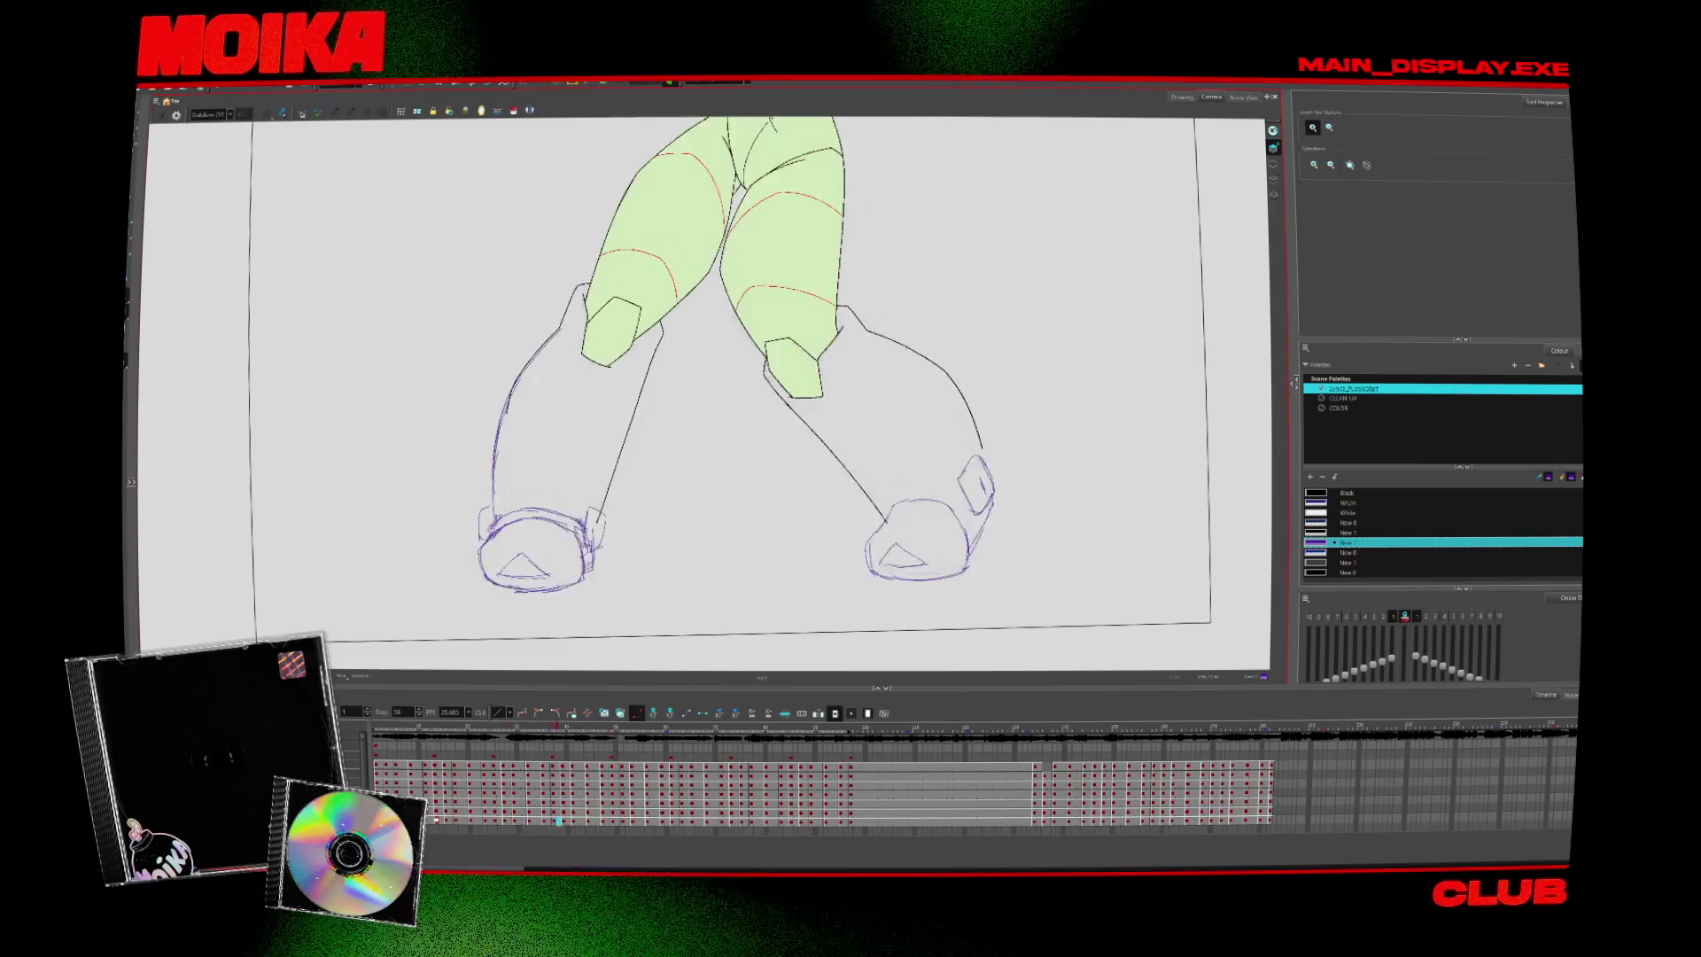
key(shift+m)
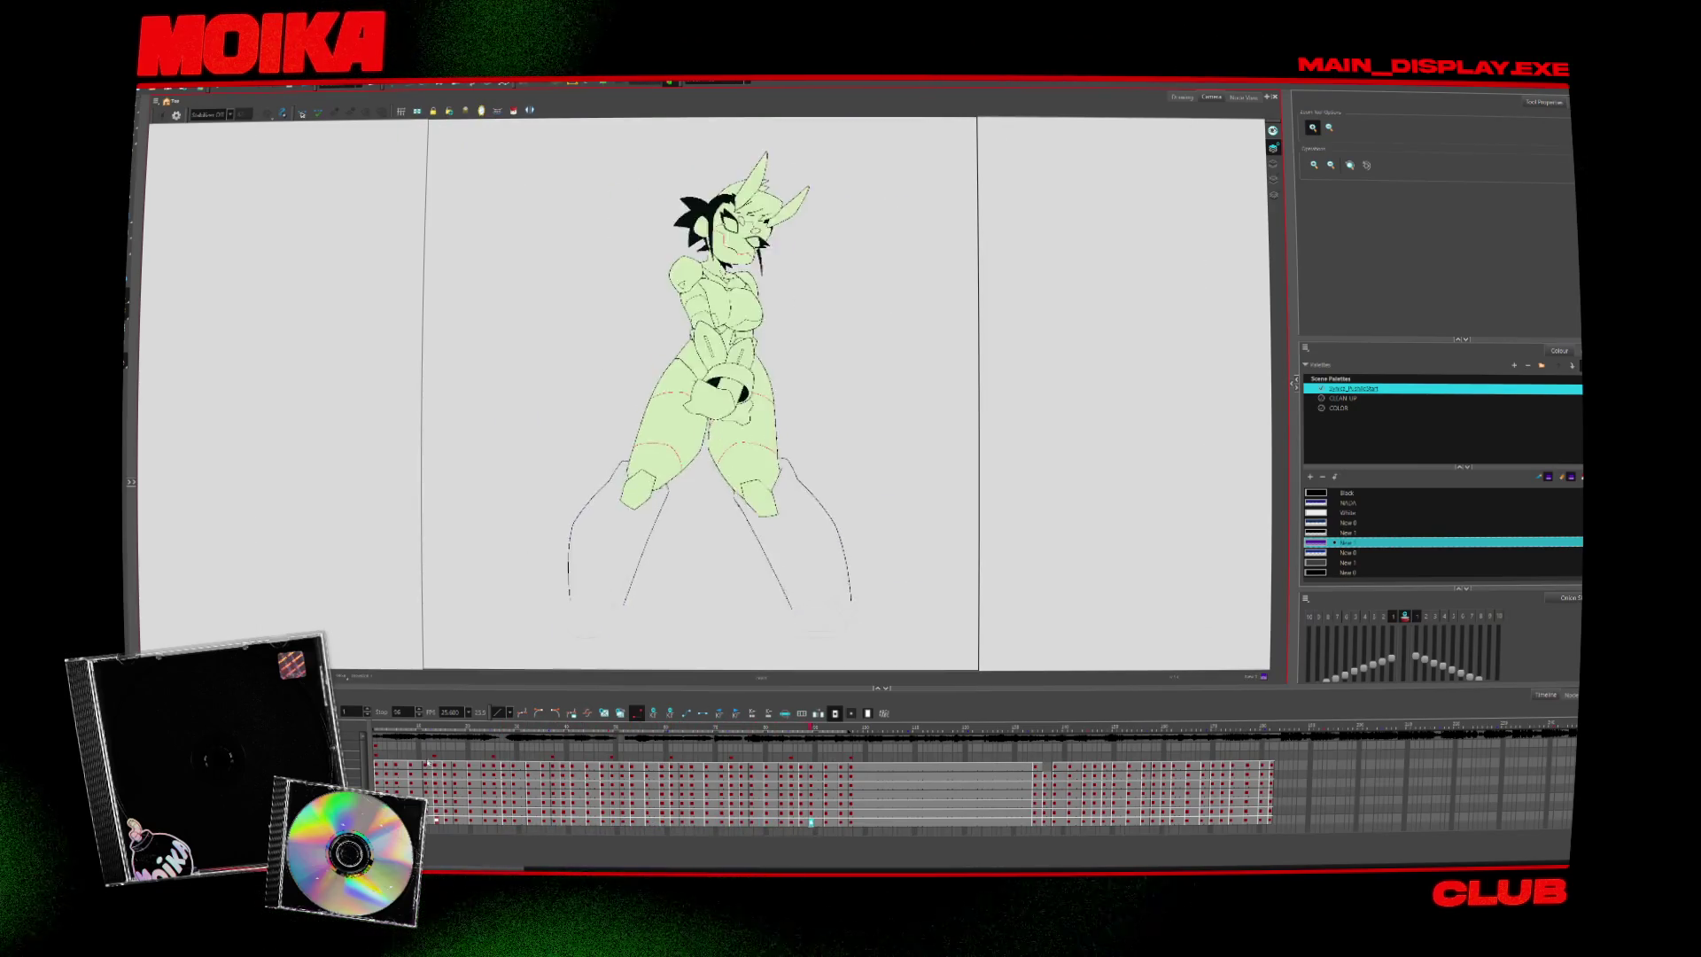
click(387, 730)
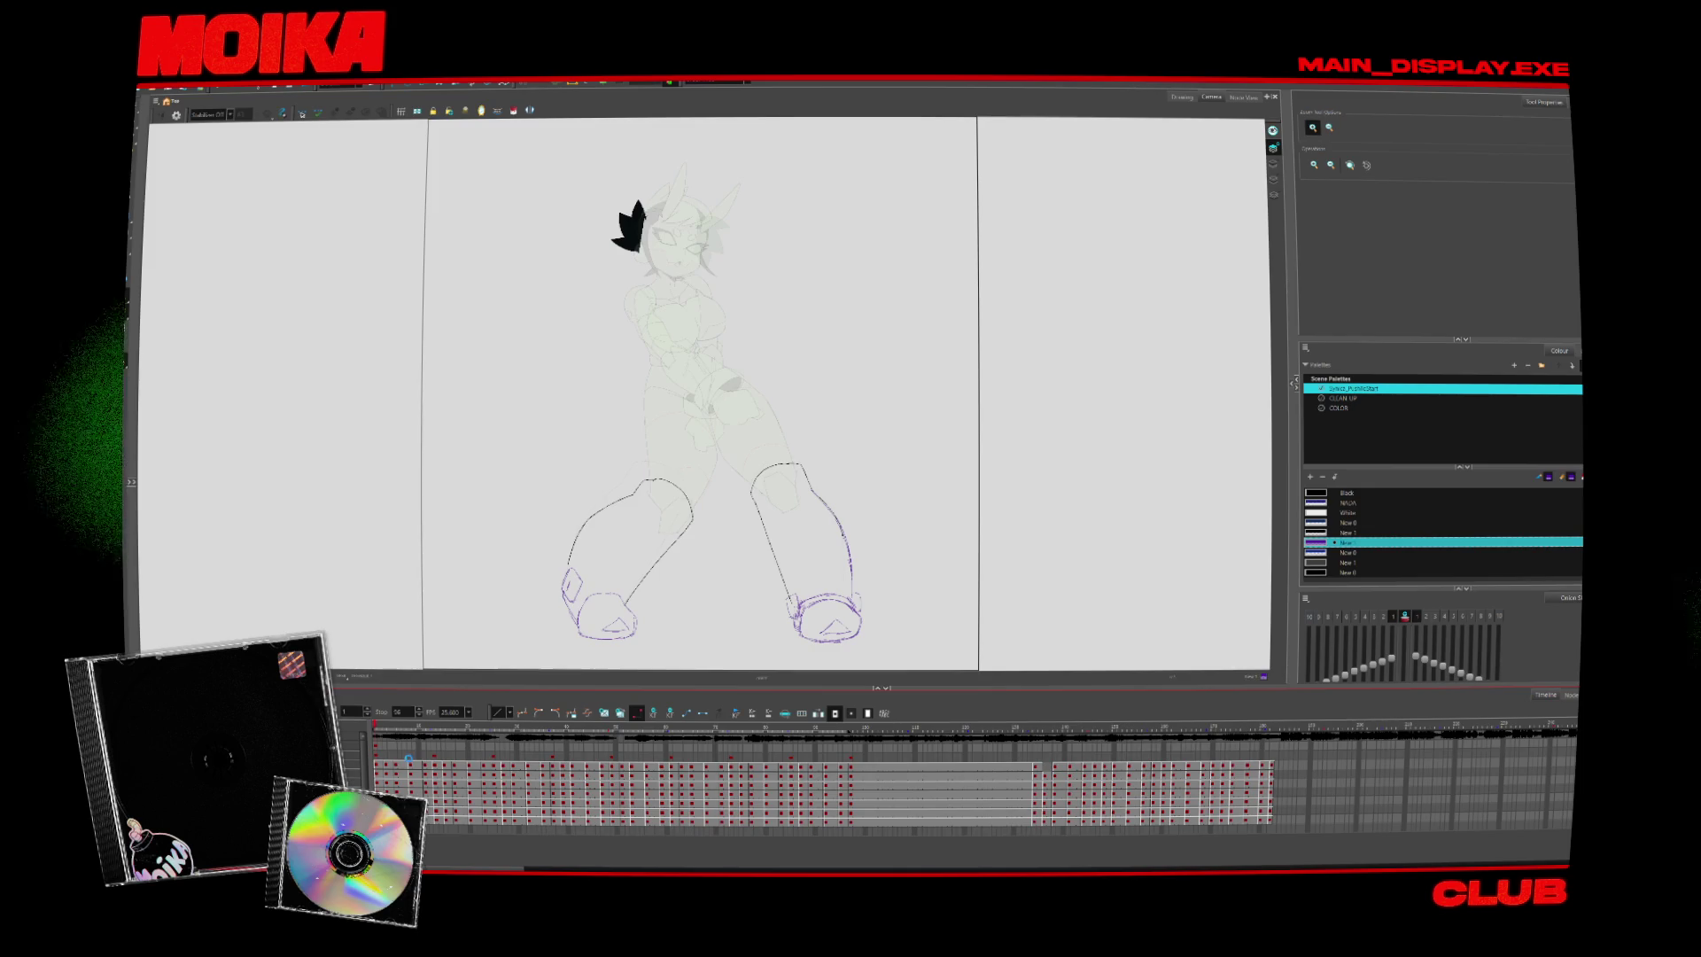